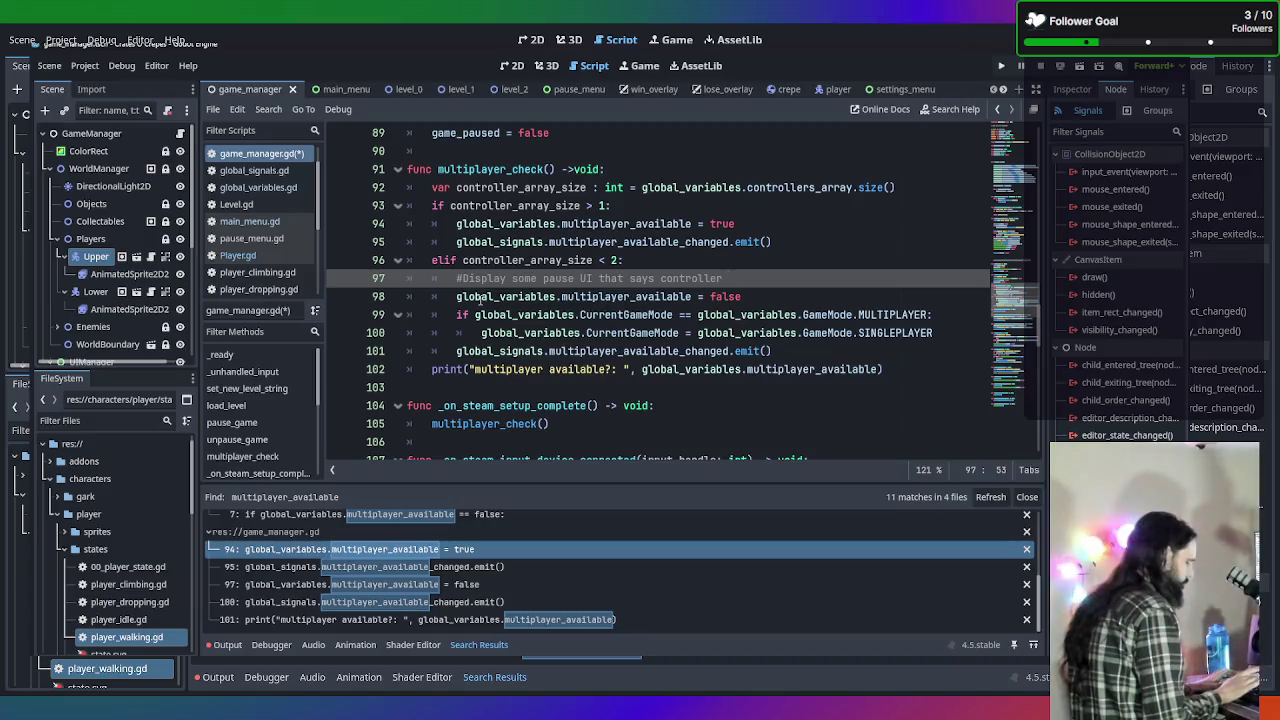
Complete the line-97 comment with 'P...lost. and wait for reconnection'.
text(P...)
text(lost)
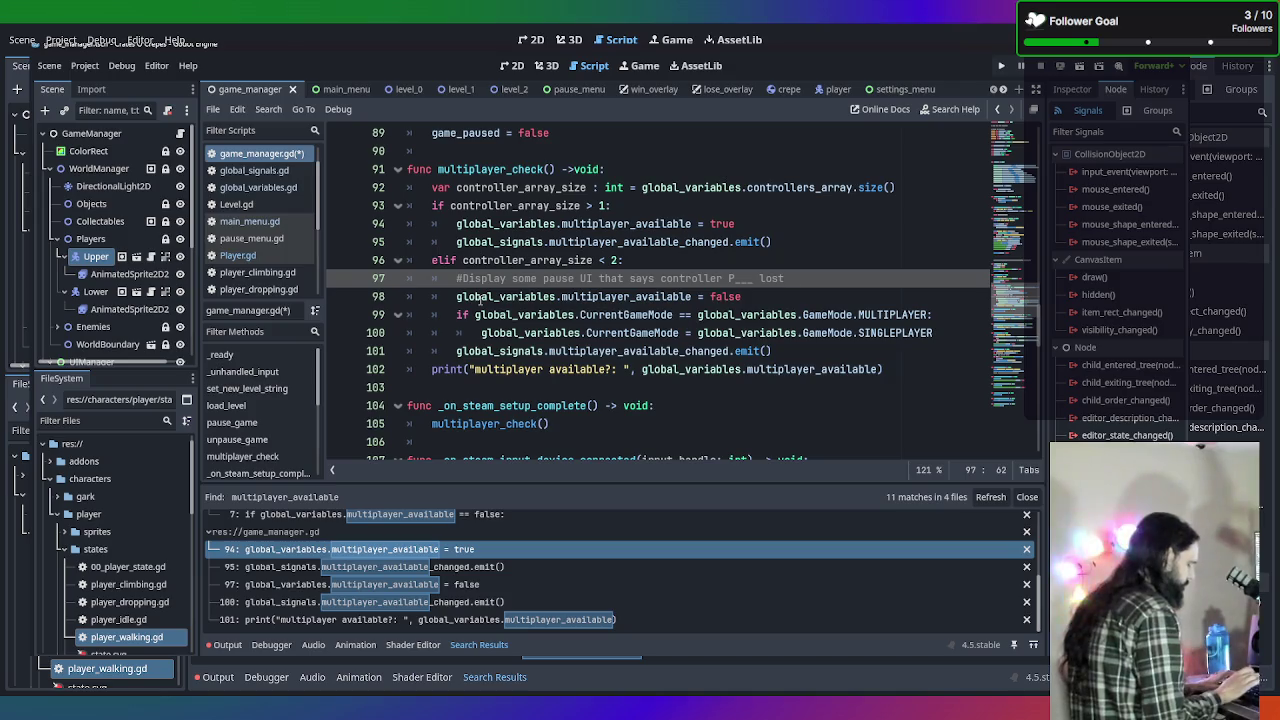
text(. and wait for)
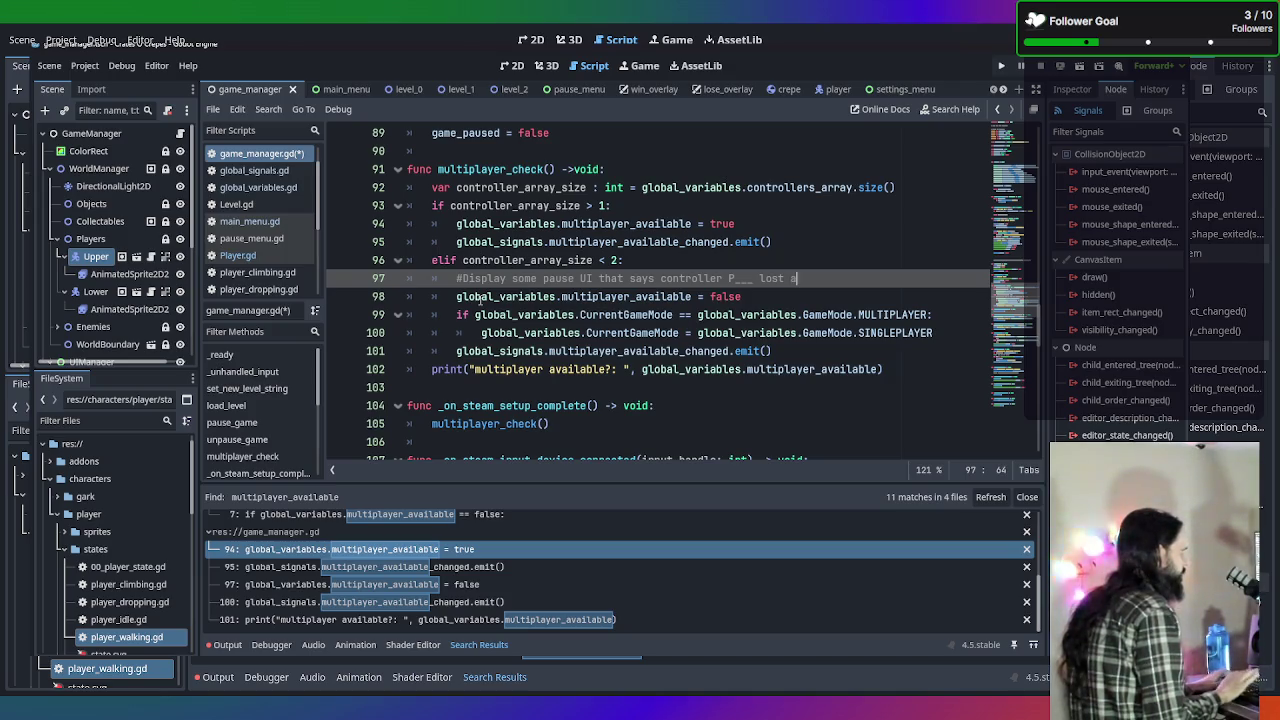
text( r)
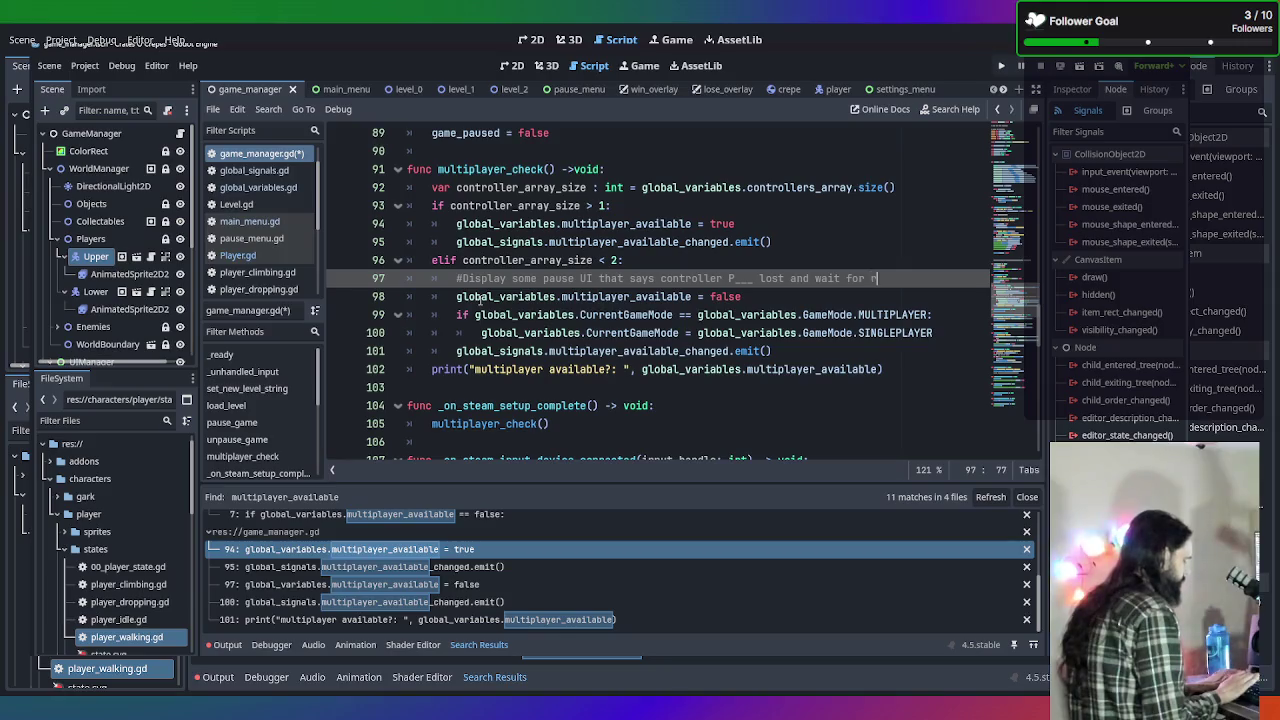
text(econnection)
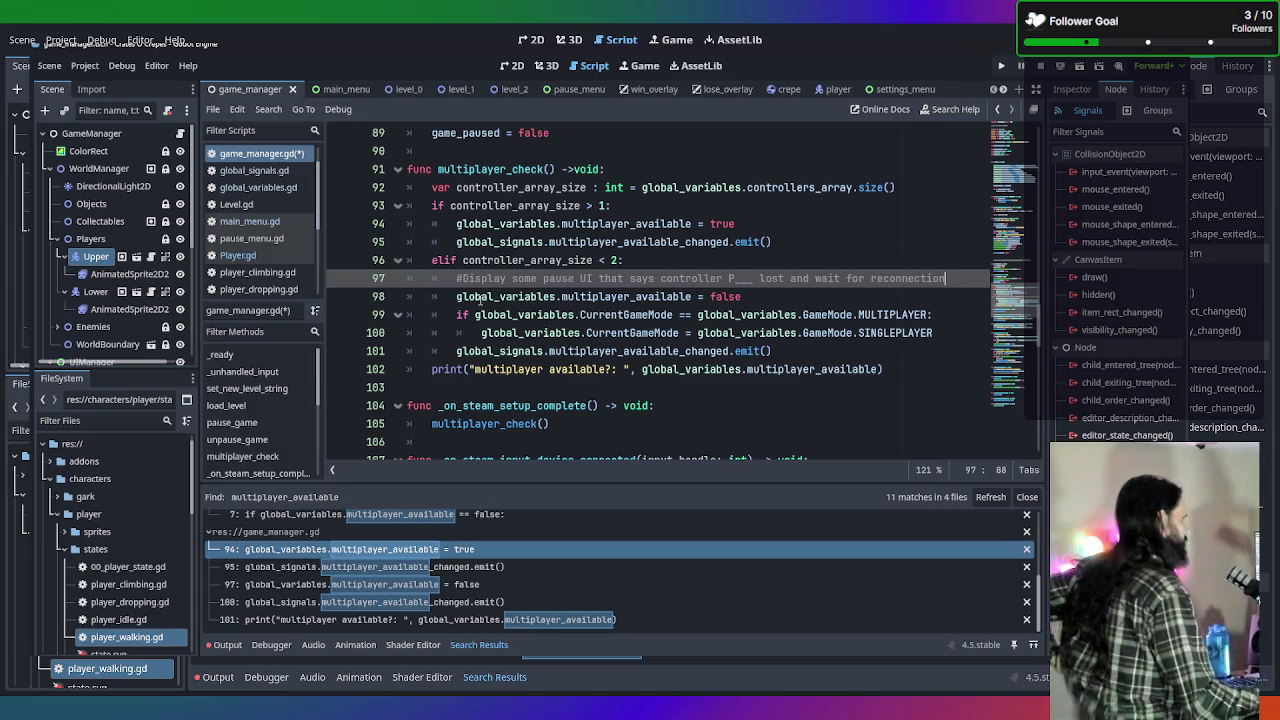
scroll(479, 300, up, 2)
scroll(479, 300, down, 1)
scroll(479, 300, down, 2)
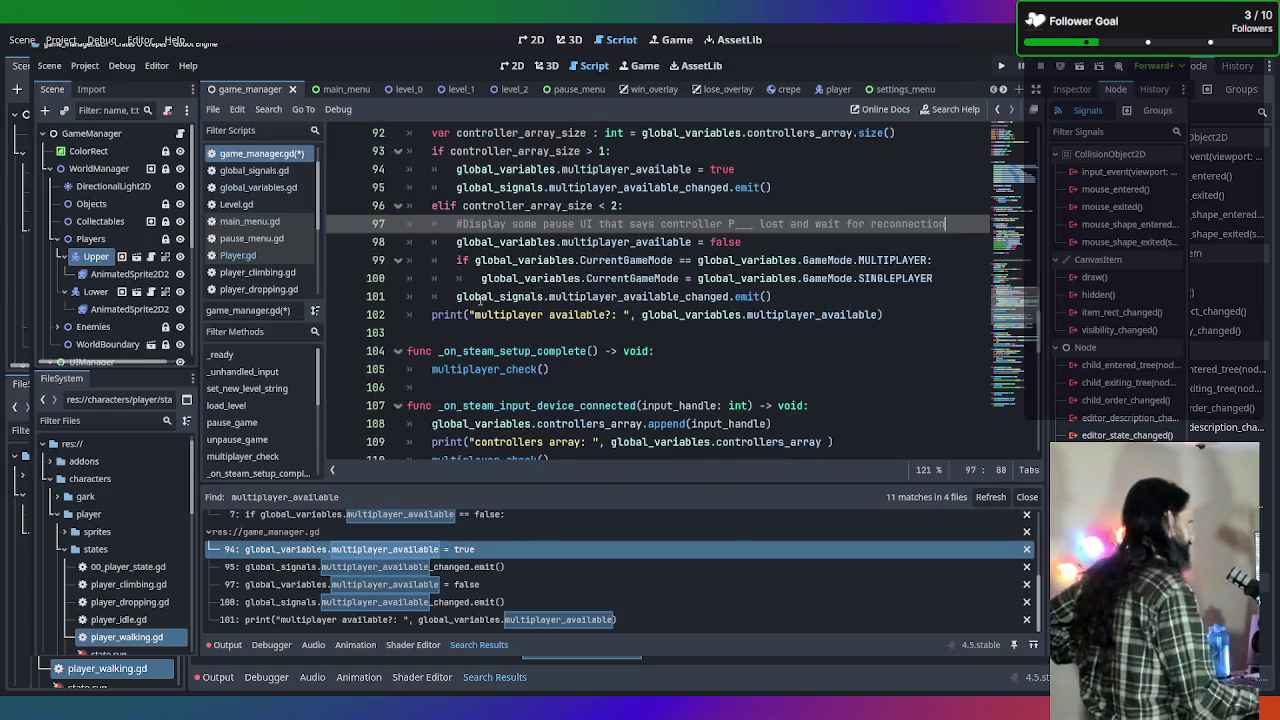
scroll(479, 300, up, 2)
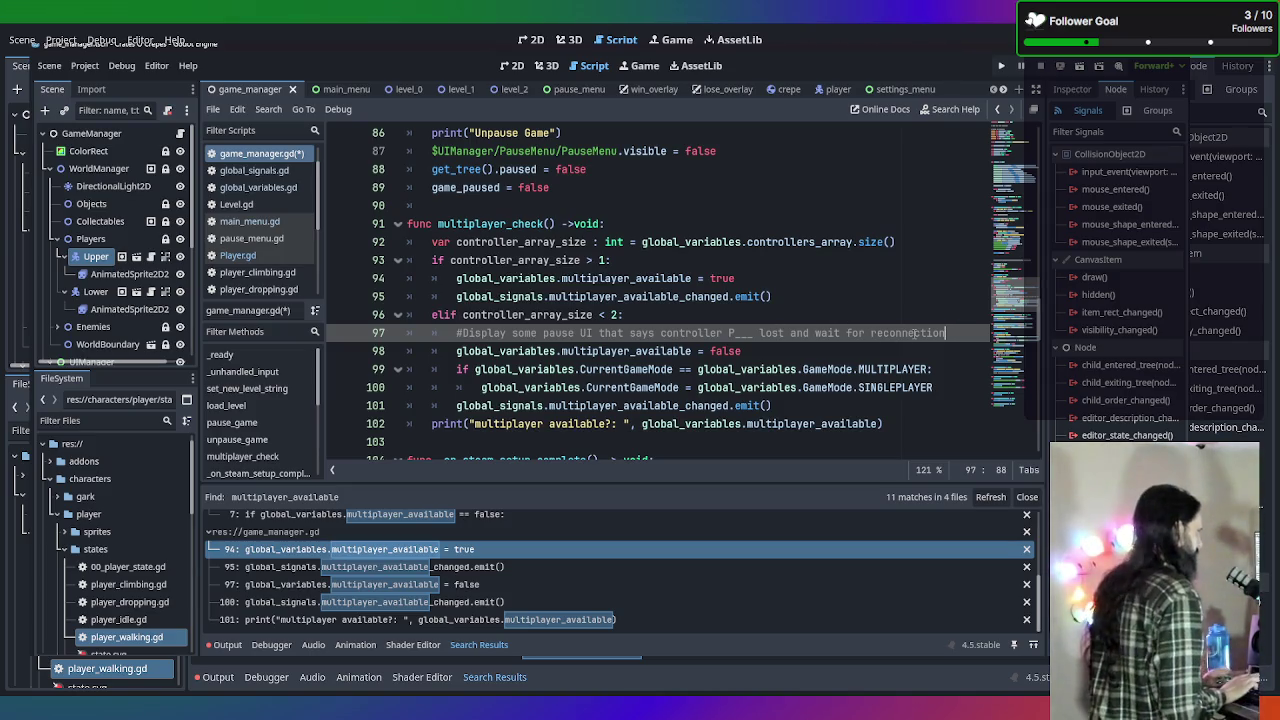
Add a comment: if the quit button is pressed, revert to singleplayer and quit to main menu.
key(Return)
text(#)
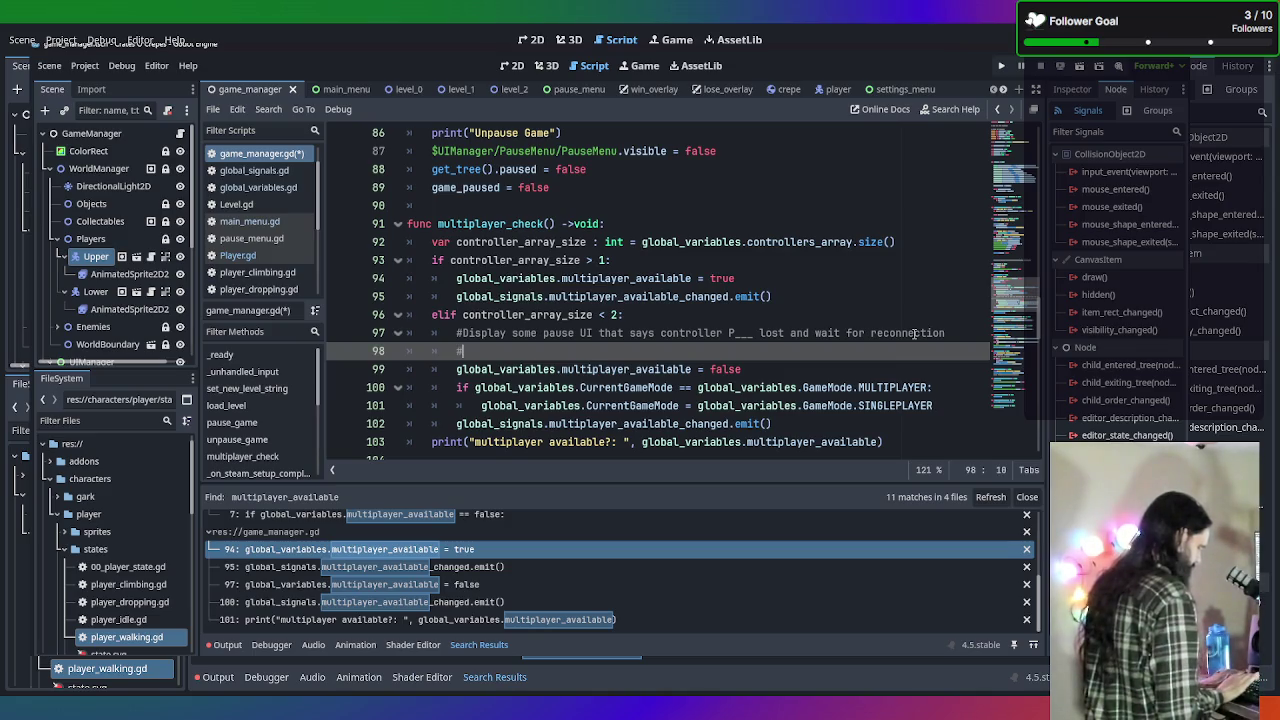
text(If quite bu)
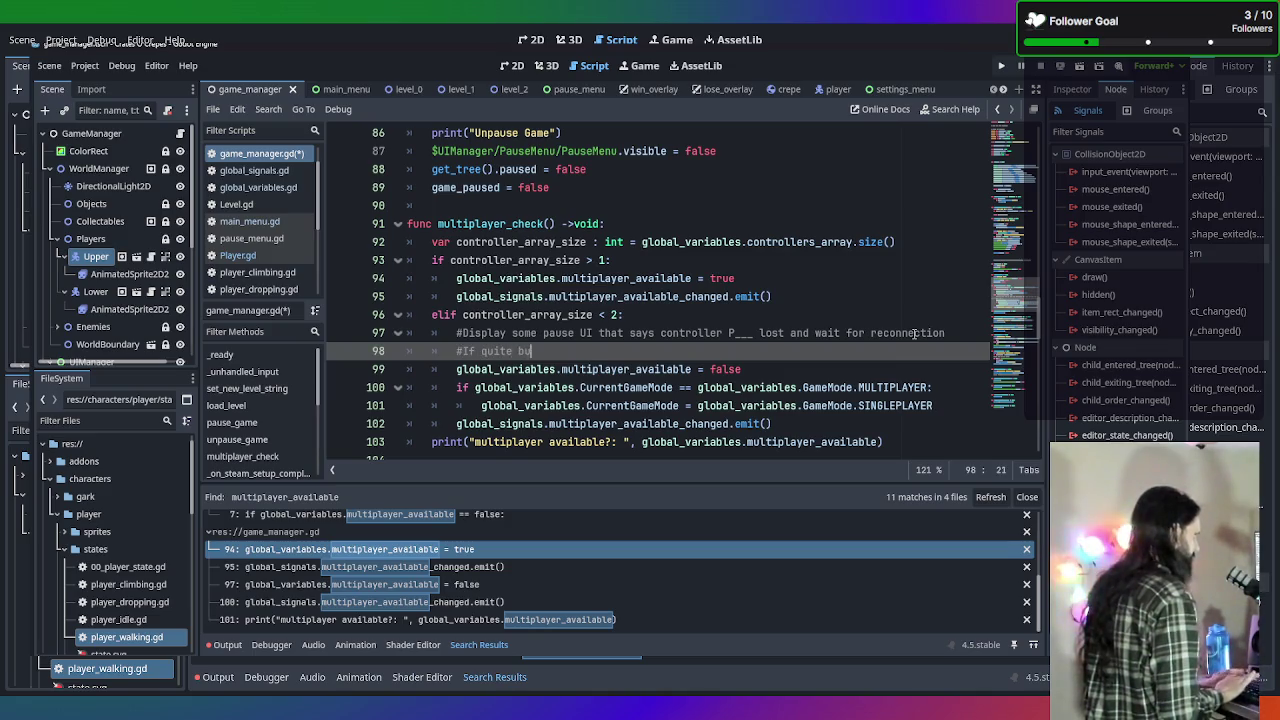
text(tton is pressed)
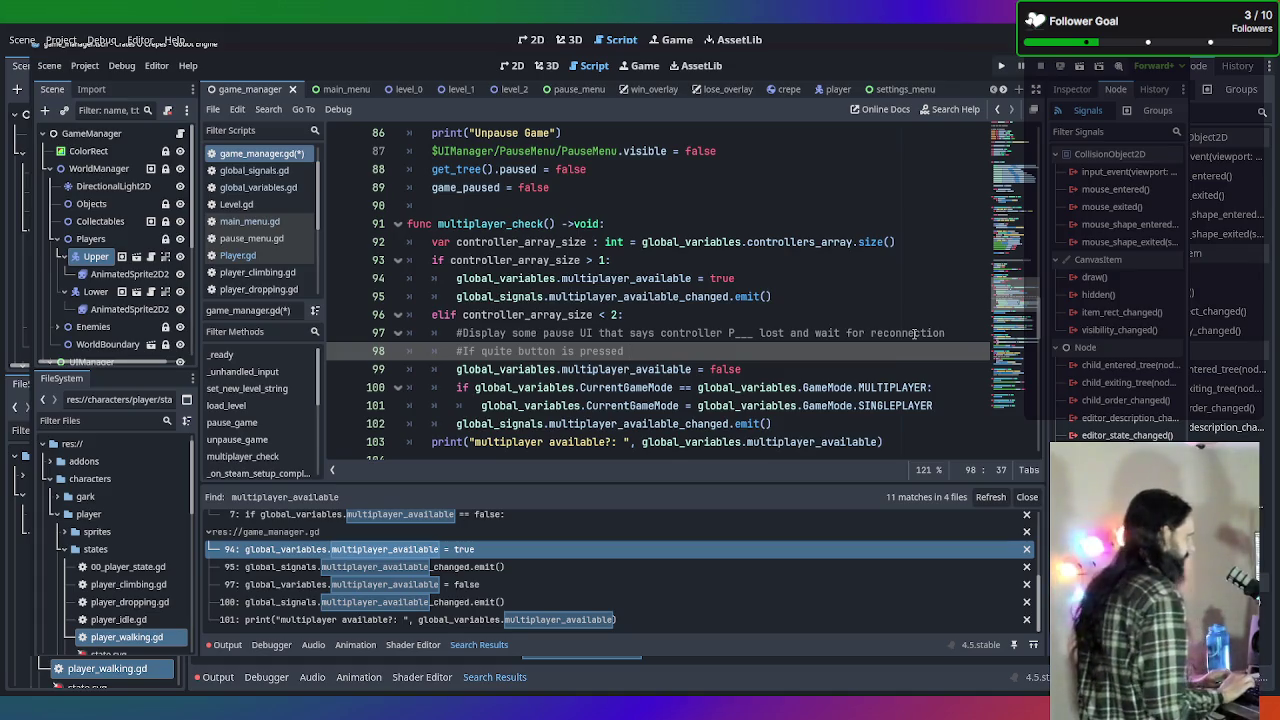
text(t)
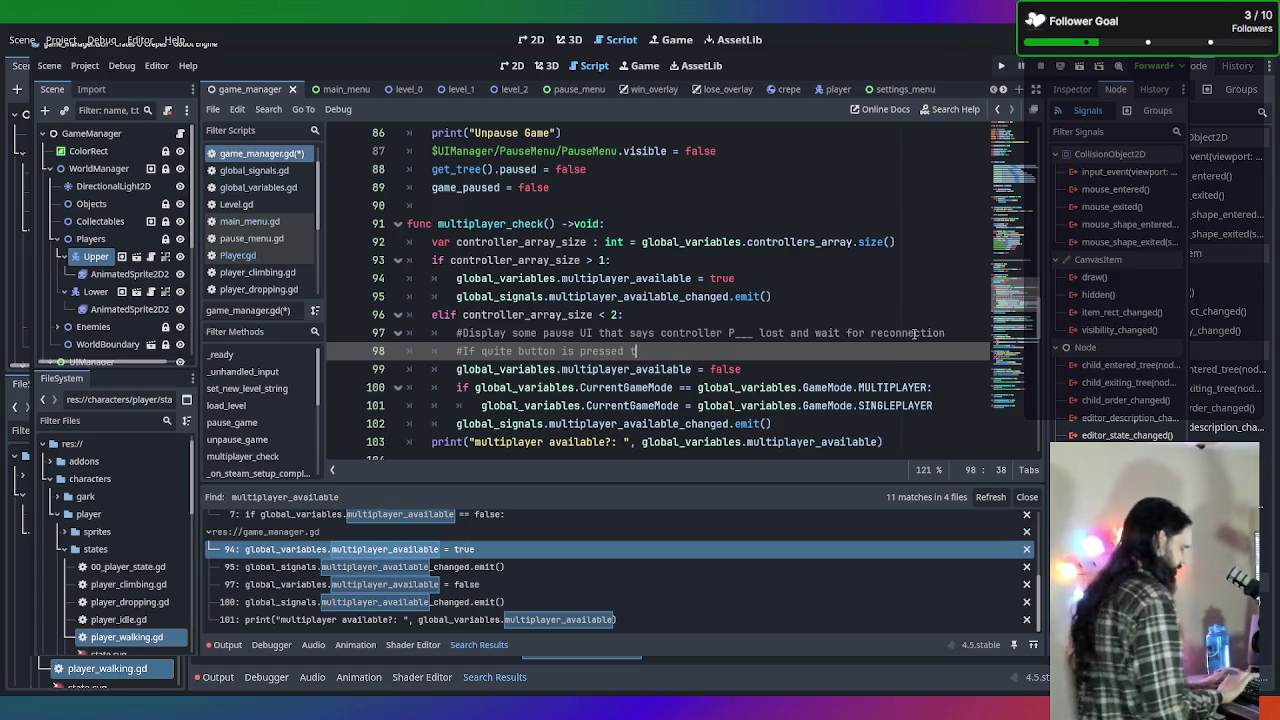
text(hen revert to)
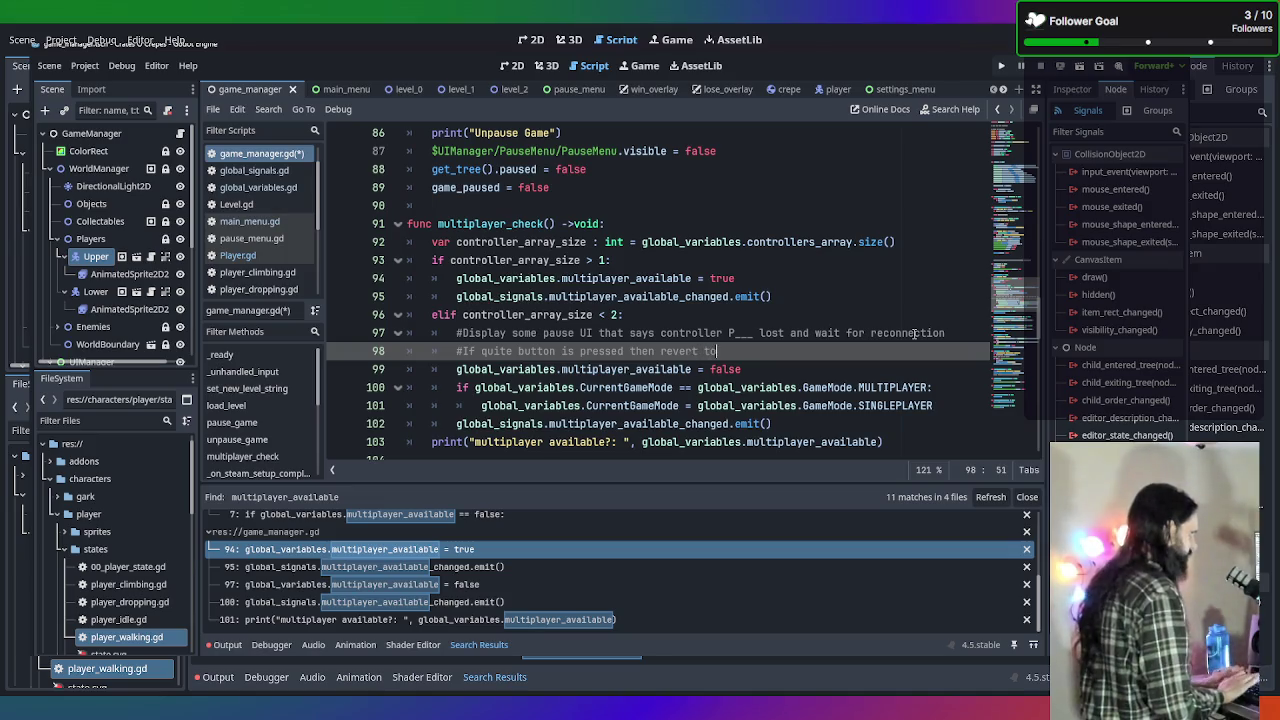
text( singleplay)
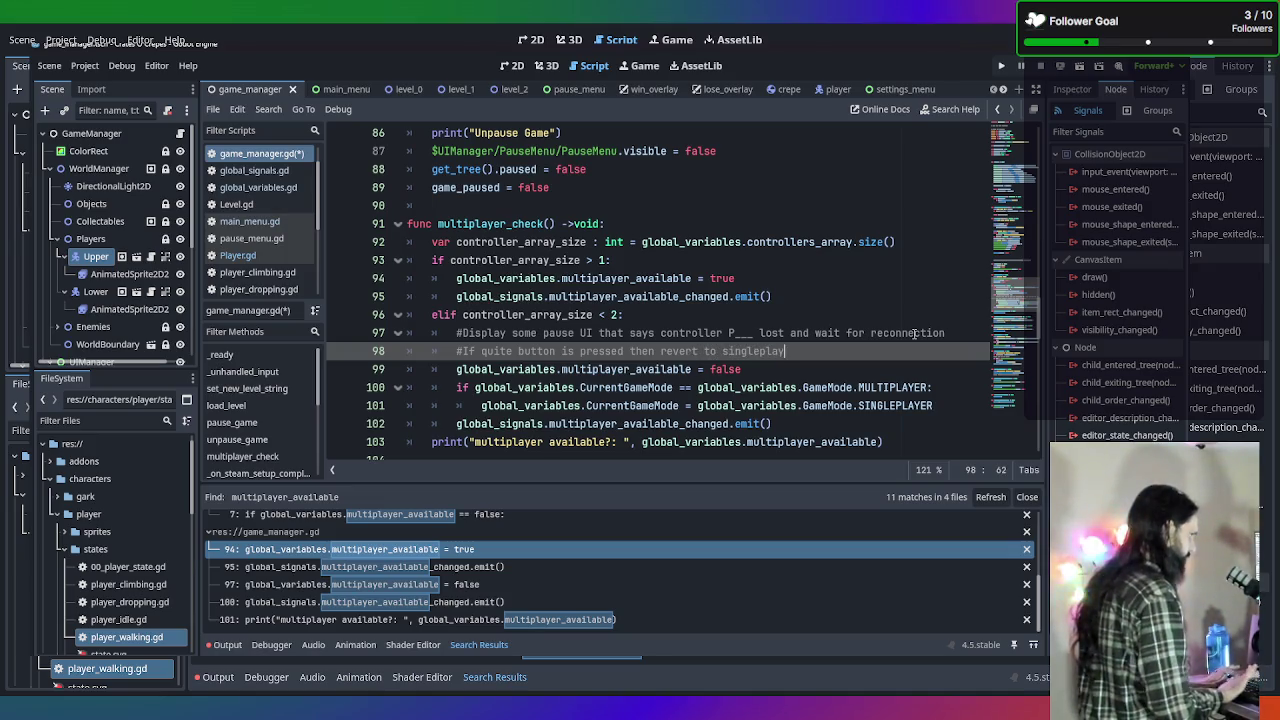
text(er and quite)
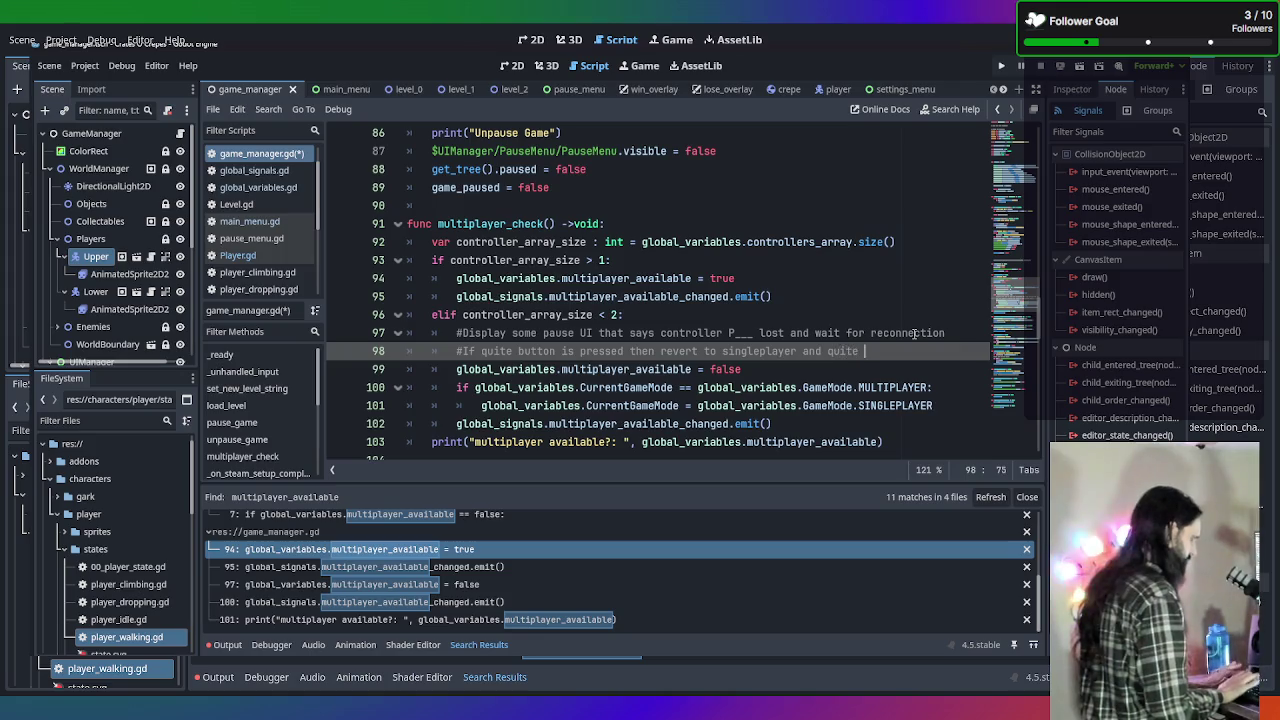
key(BackSpace)
text(to main )
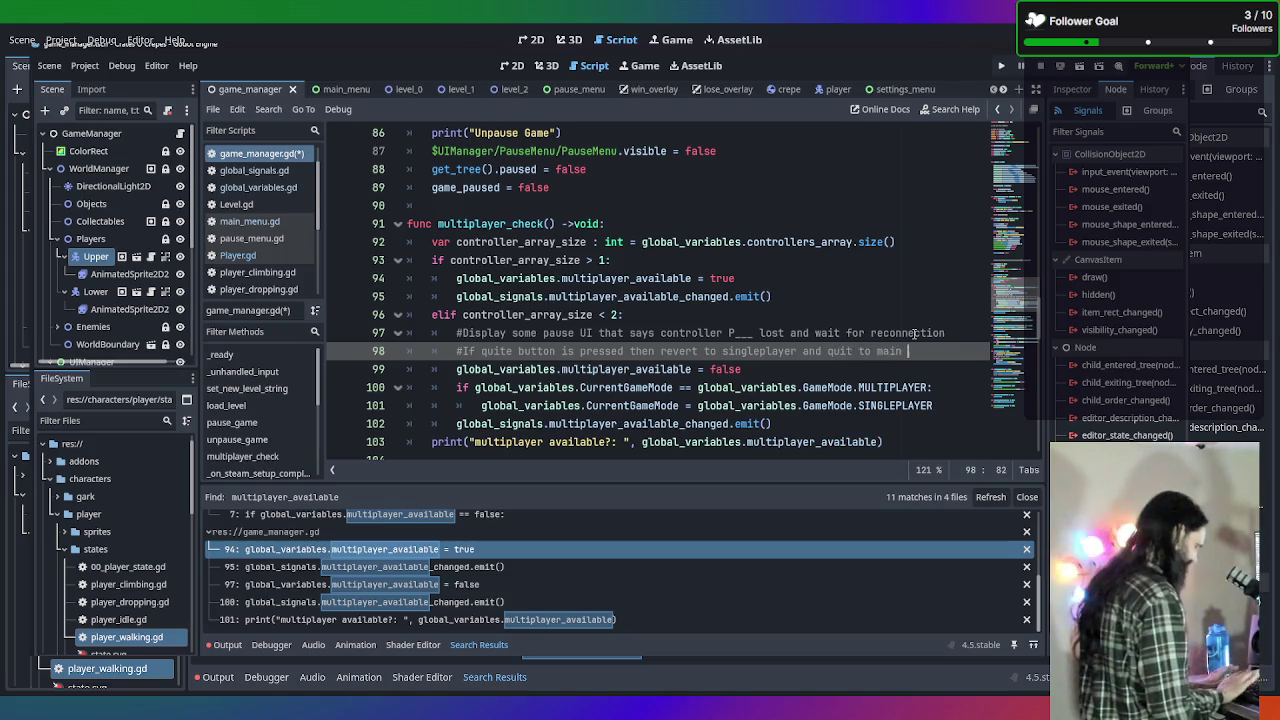
text(manu)
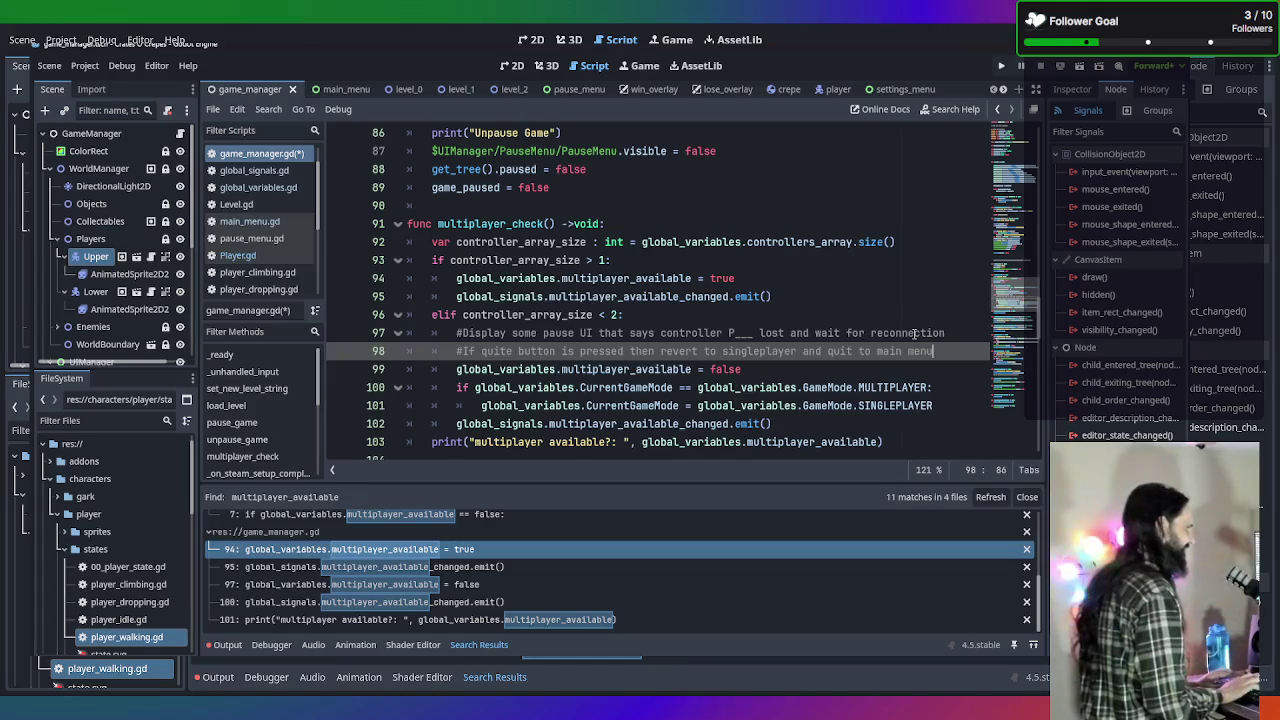
Add the comment '#If controller reconnects, then allow resume game option' on the next line.
key(Return)
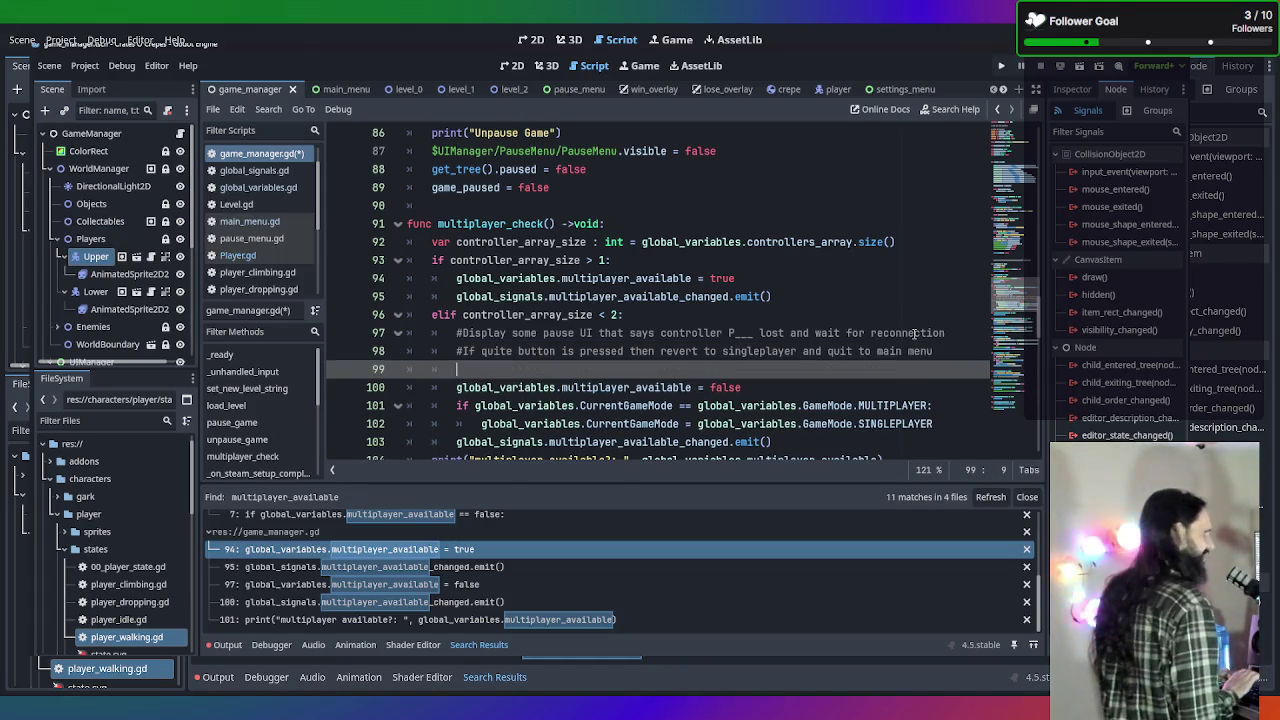
key(BackSpace)
key(BackSpace)
key(BackSpace)
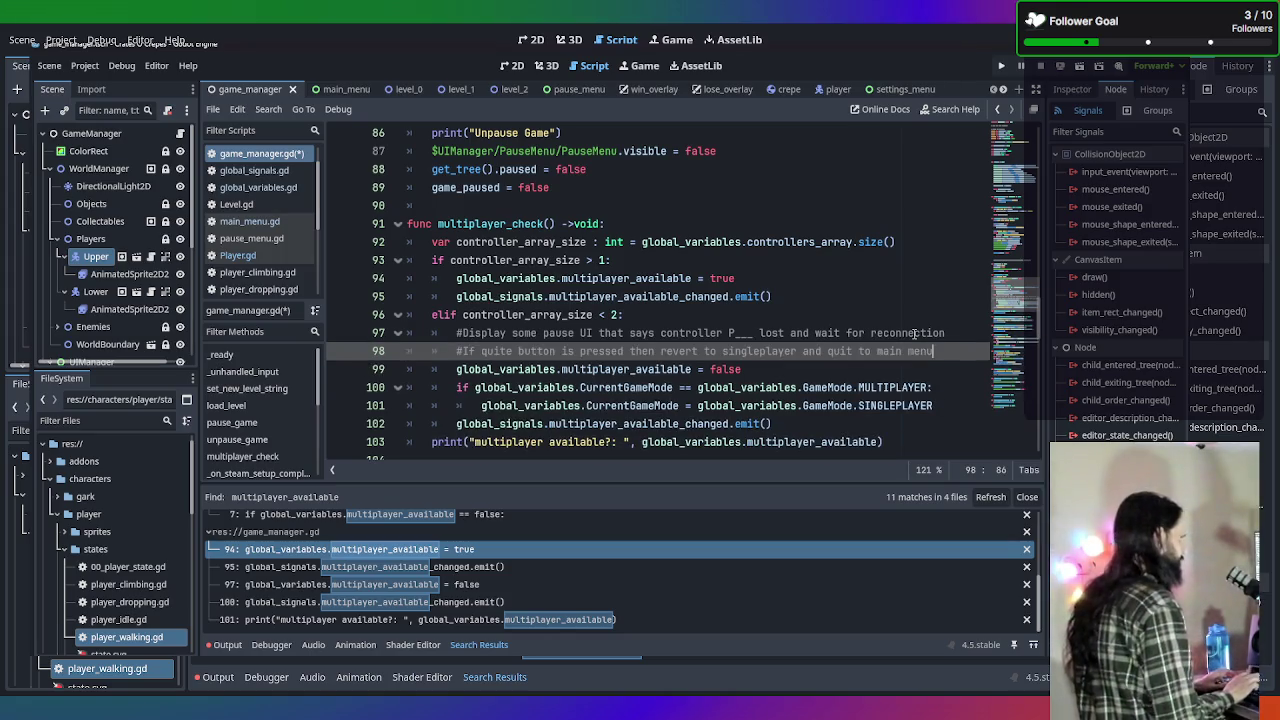
key(Return)
text(#If )
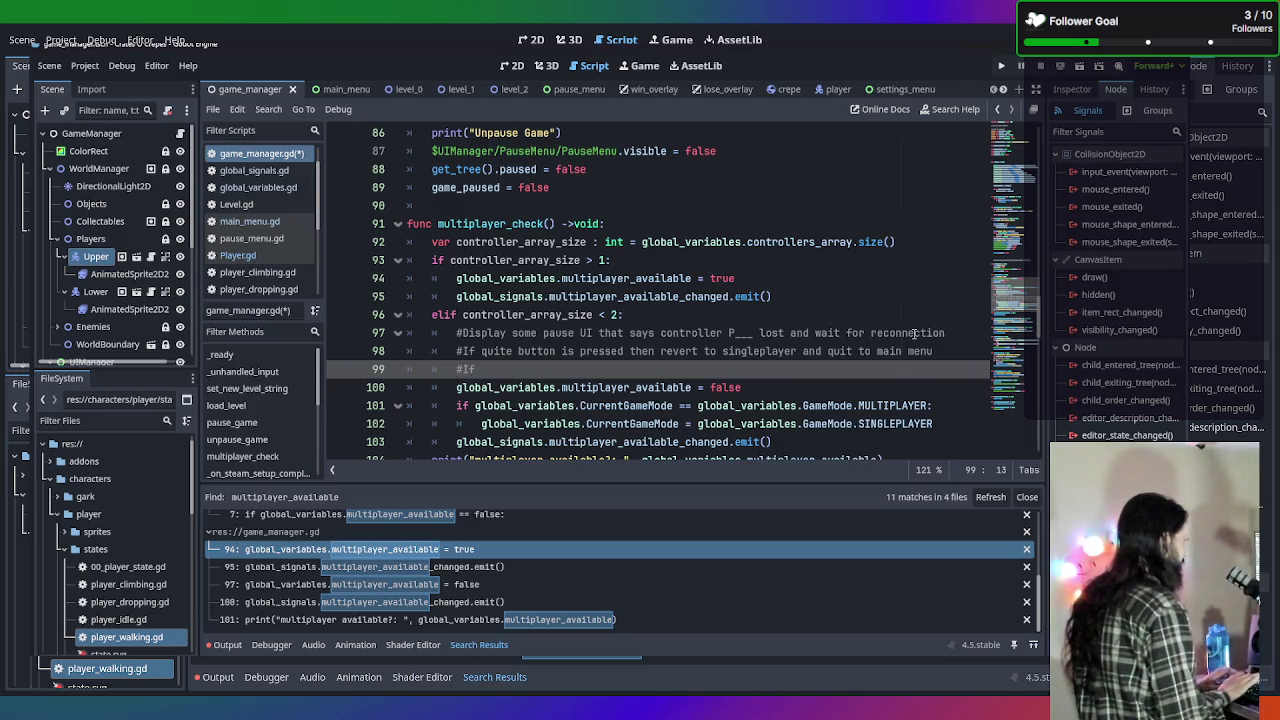
text(controller reconnects, then )
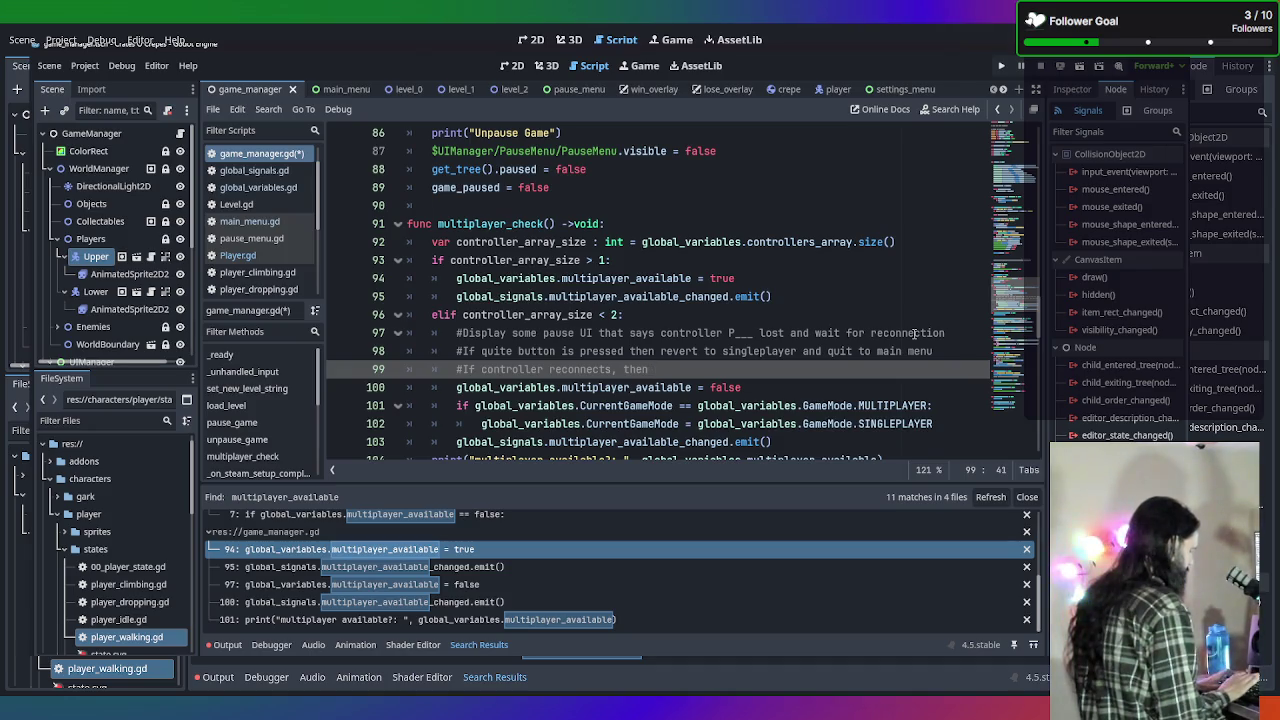
text(allow resume g)
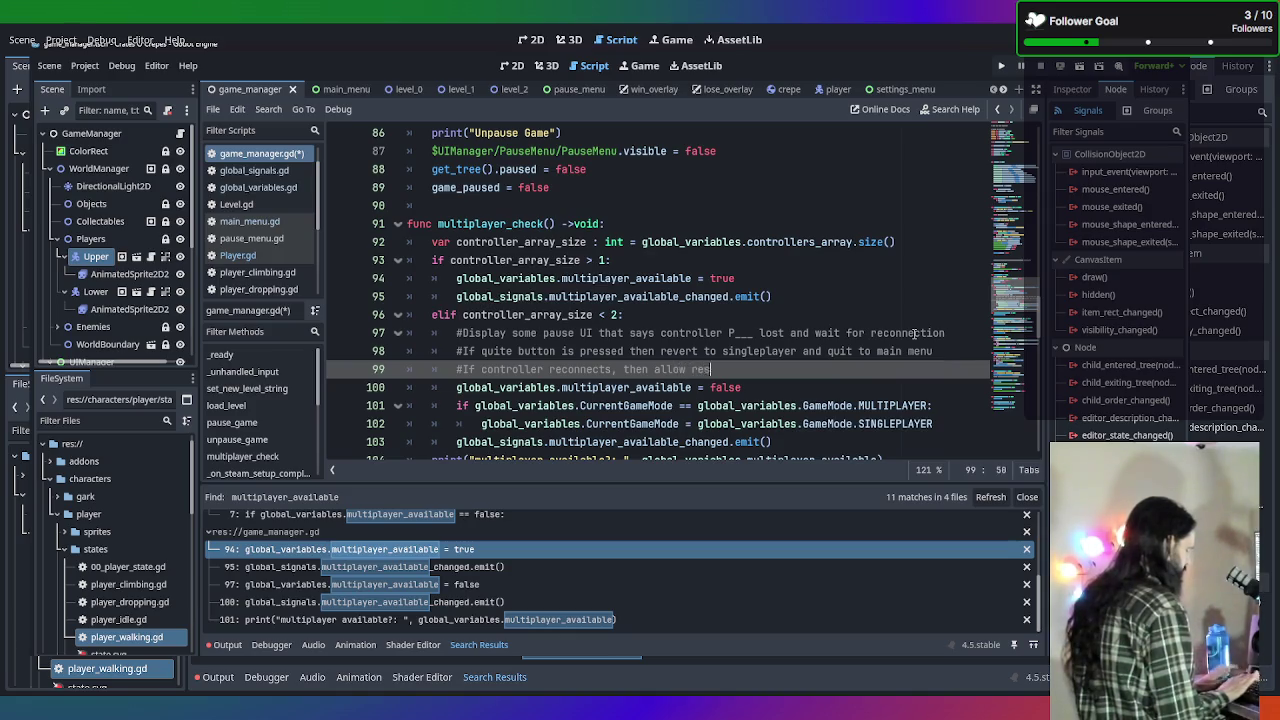
text(ame option)
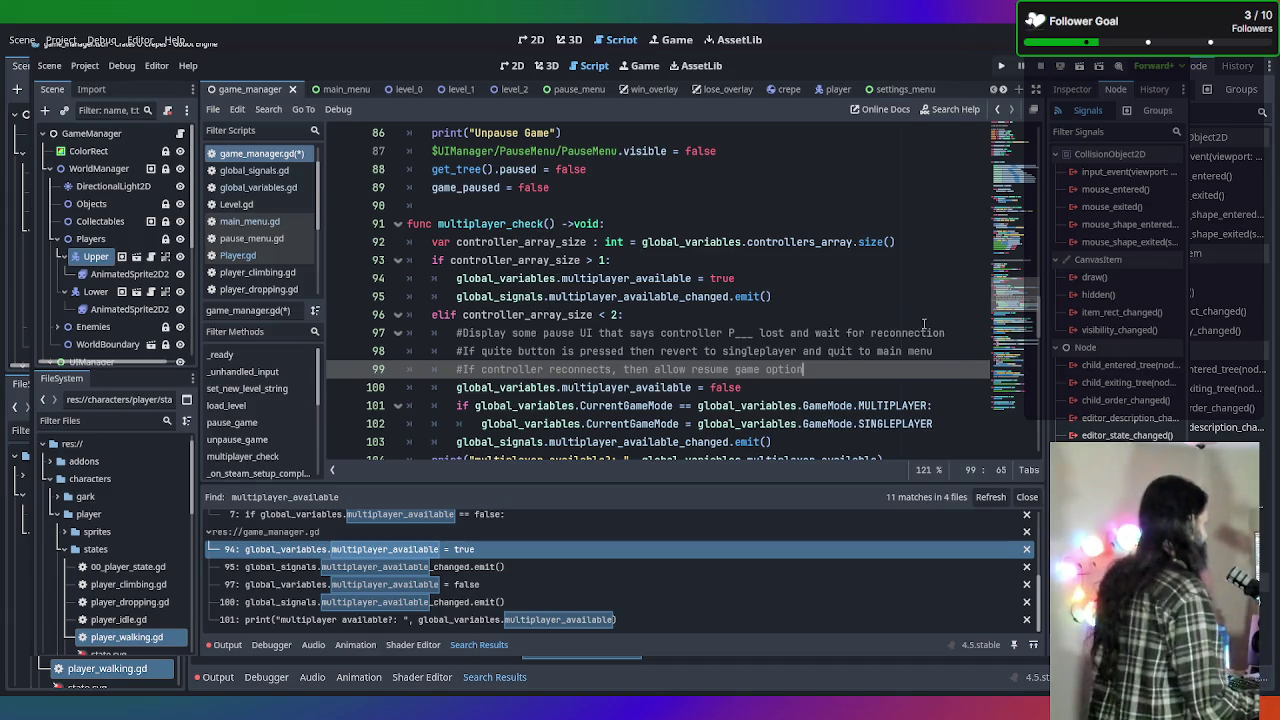
scroll(920, 330, down, 2)
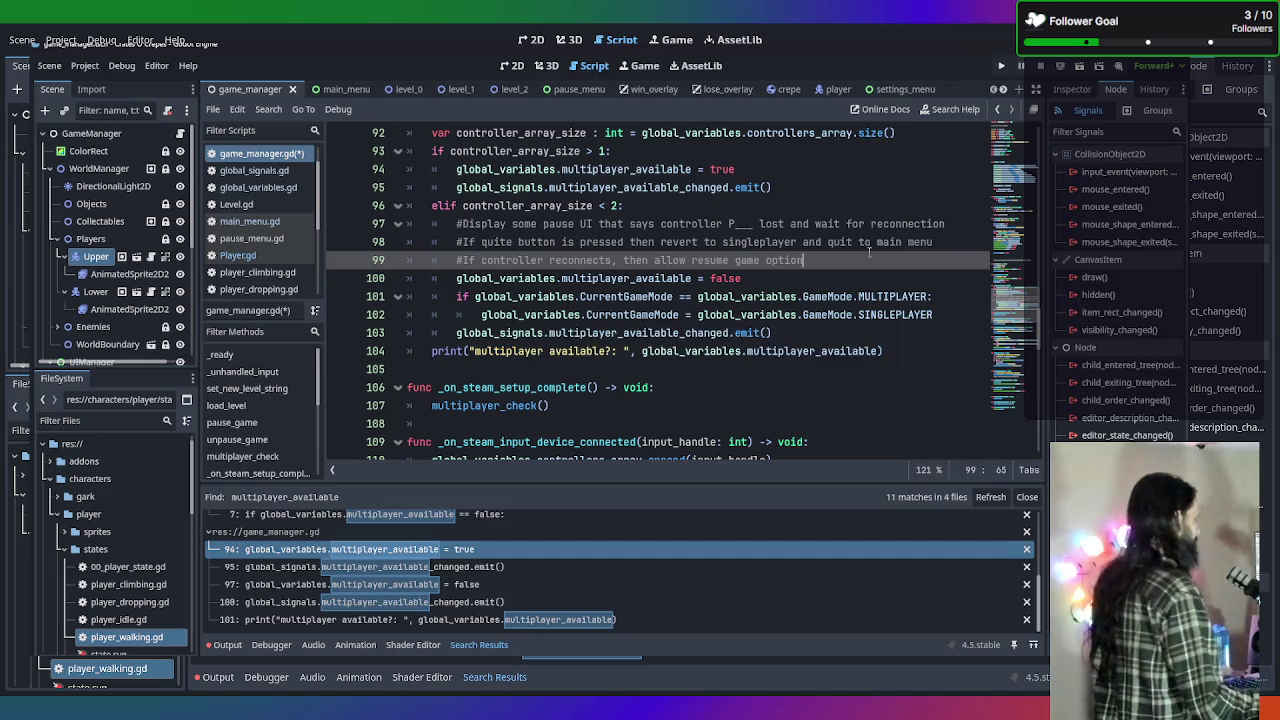
scroll(784, 258, up, 2)
scroll(781, 328, down, 1)
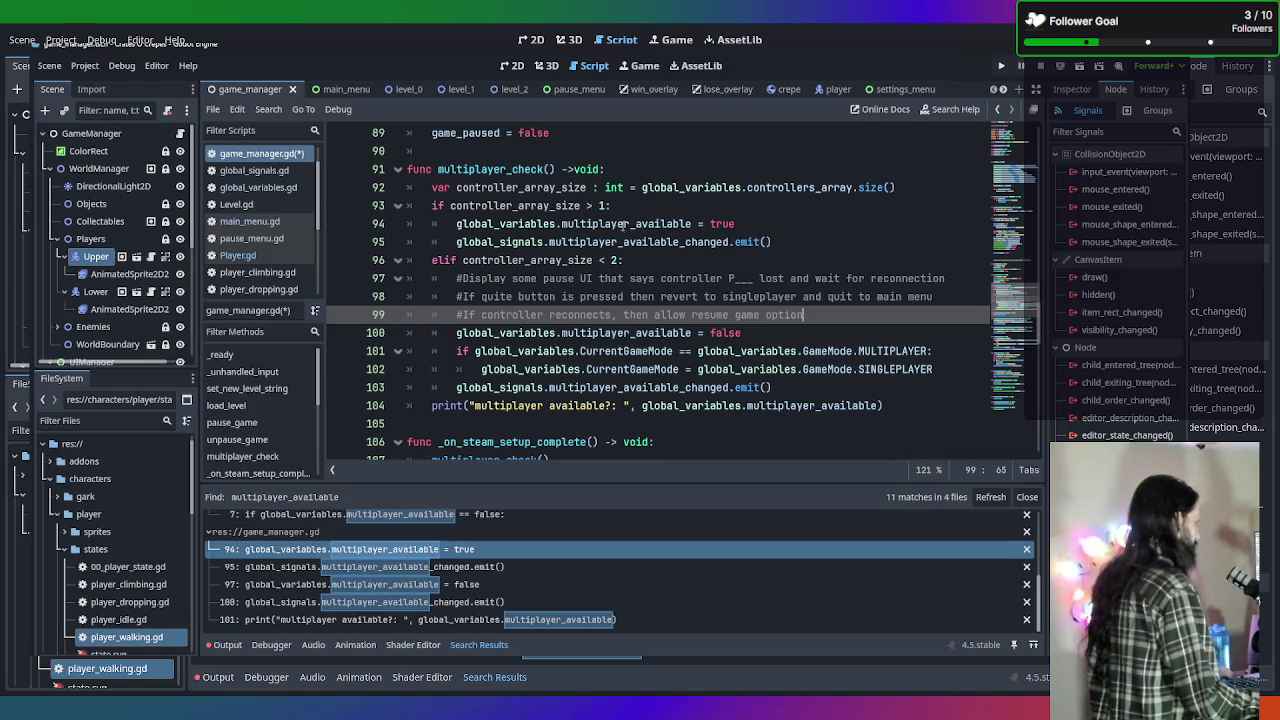
scroll(638, 260, down, 1)
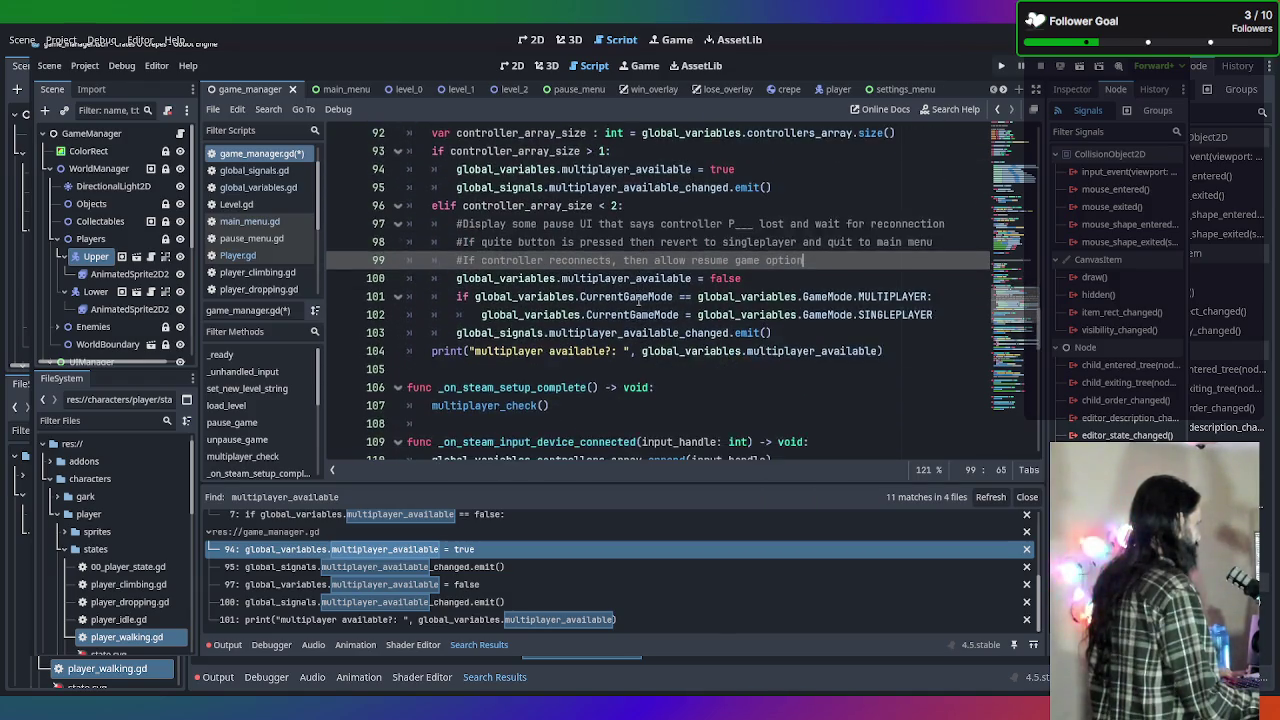
scroll(640, 290, down, 3)
scroll(577, 275, up, 3)
scroll(577, 280, up, 2)
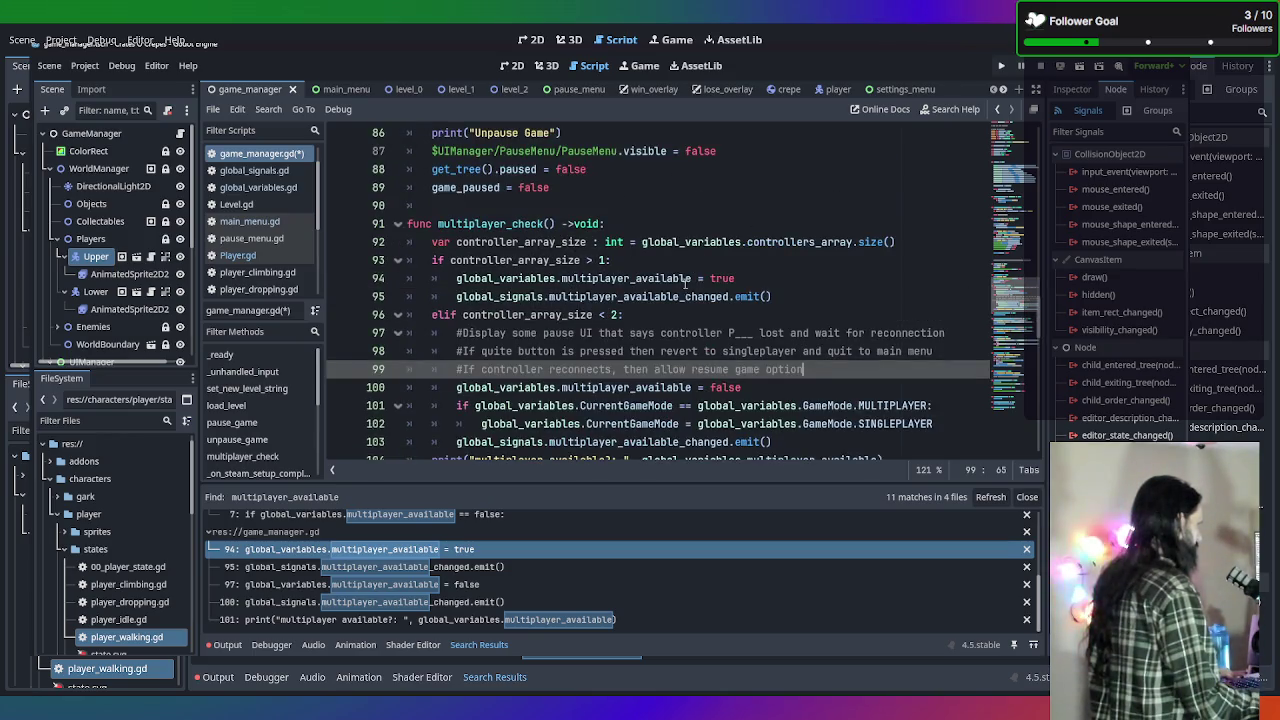
scroll(682, 284, up, 8)
scroll(677, 287, up, 13)
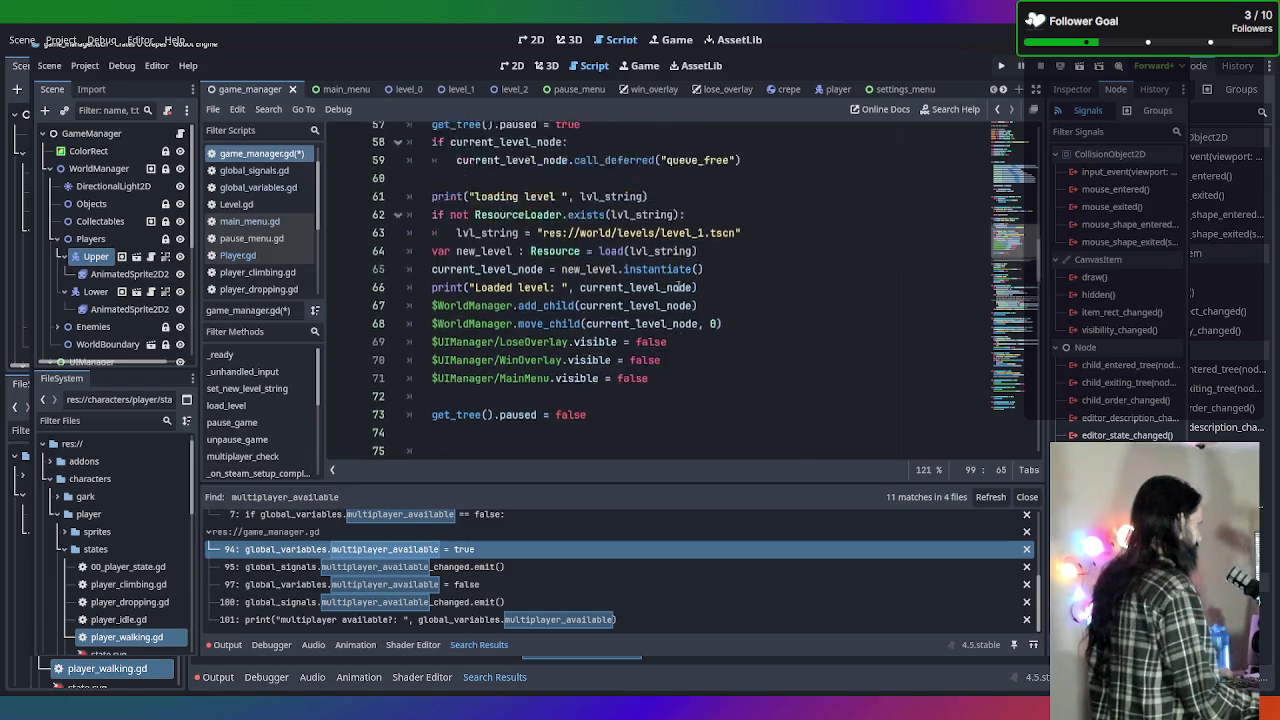
scroll(677, 287, up, 4)
scroll(677, 287, down, 4)
scroll(678, 286, down, 3)
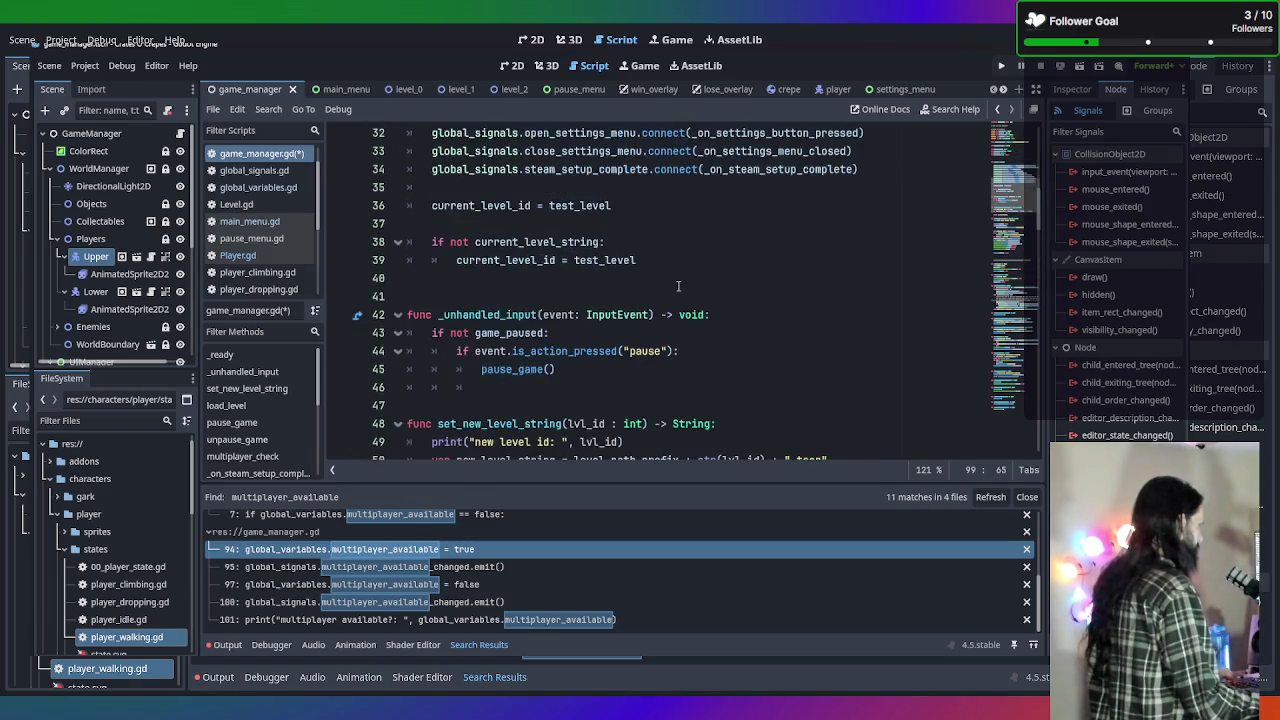
scroll(678, 286, down, 12)
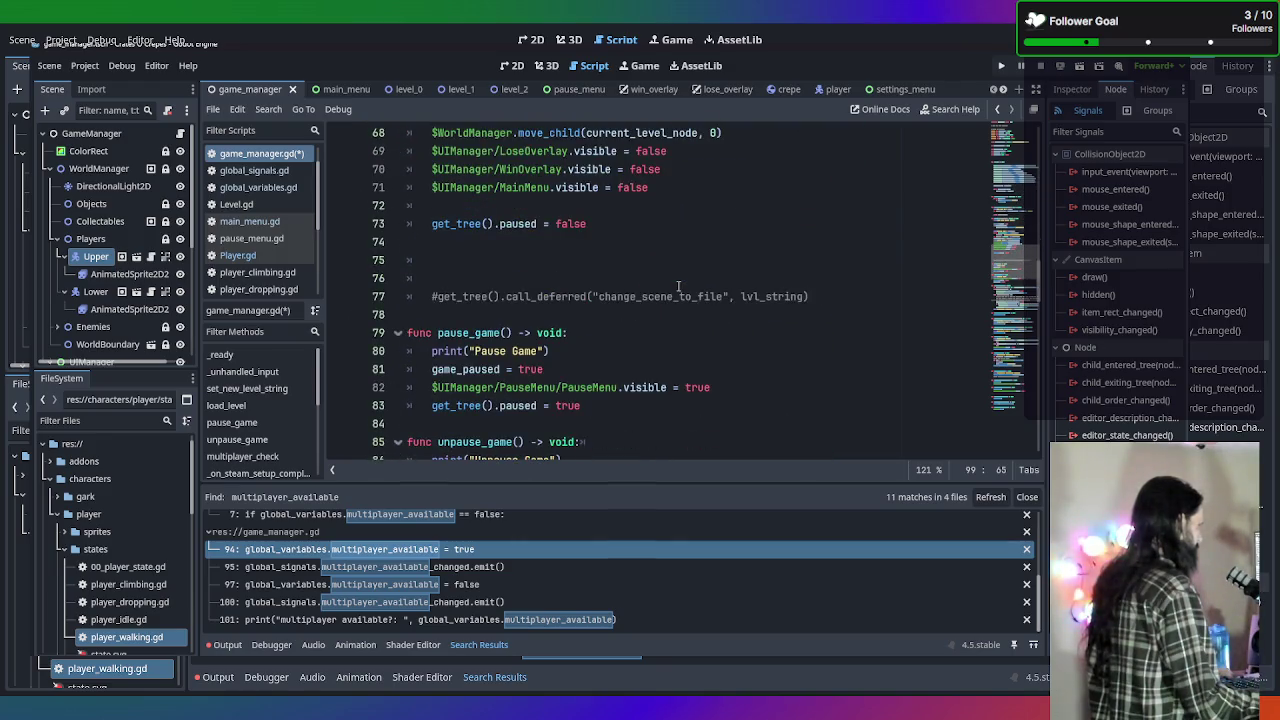
scroll(678, 287, down, 5)
scroll(678, 284, down, 5)
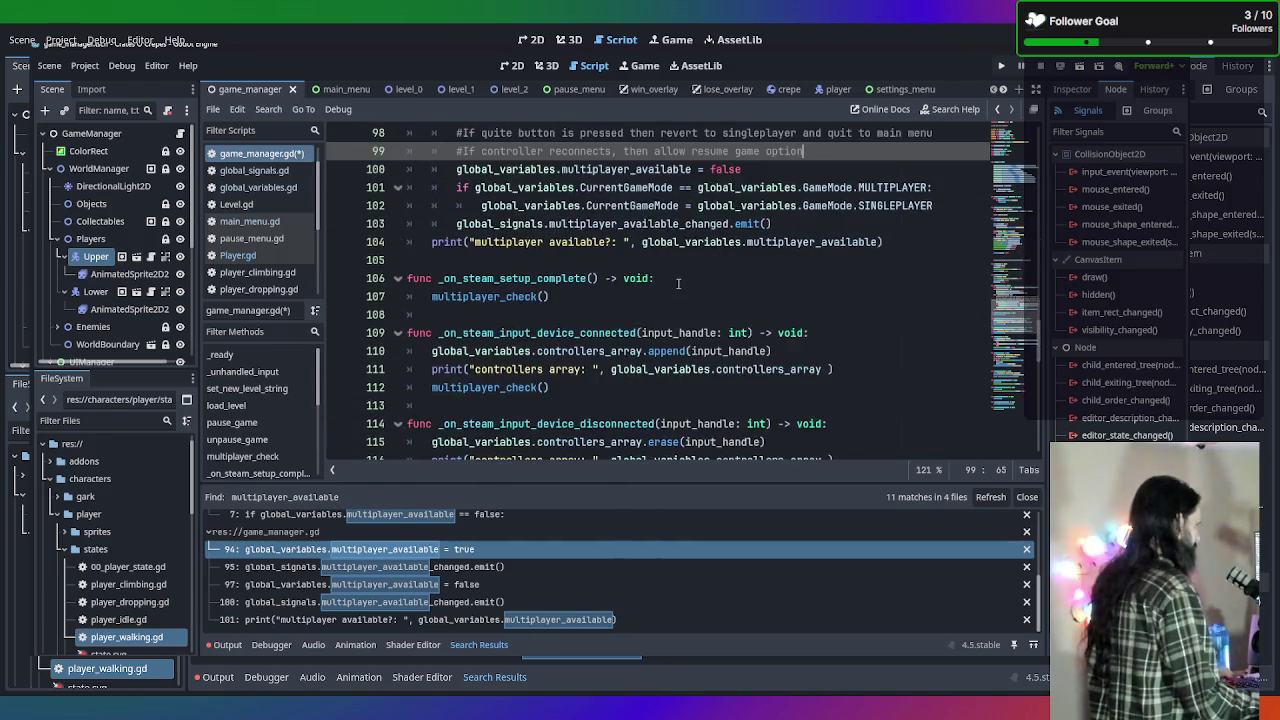
scroll(679, 285, down, 4)
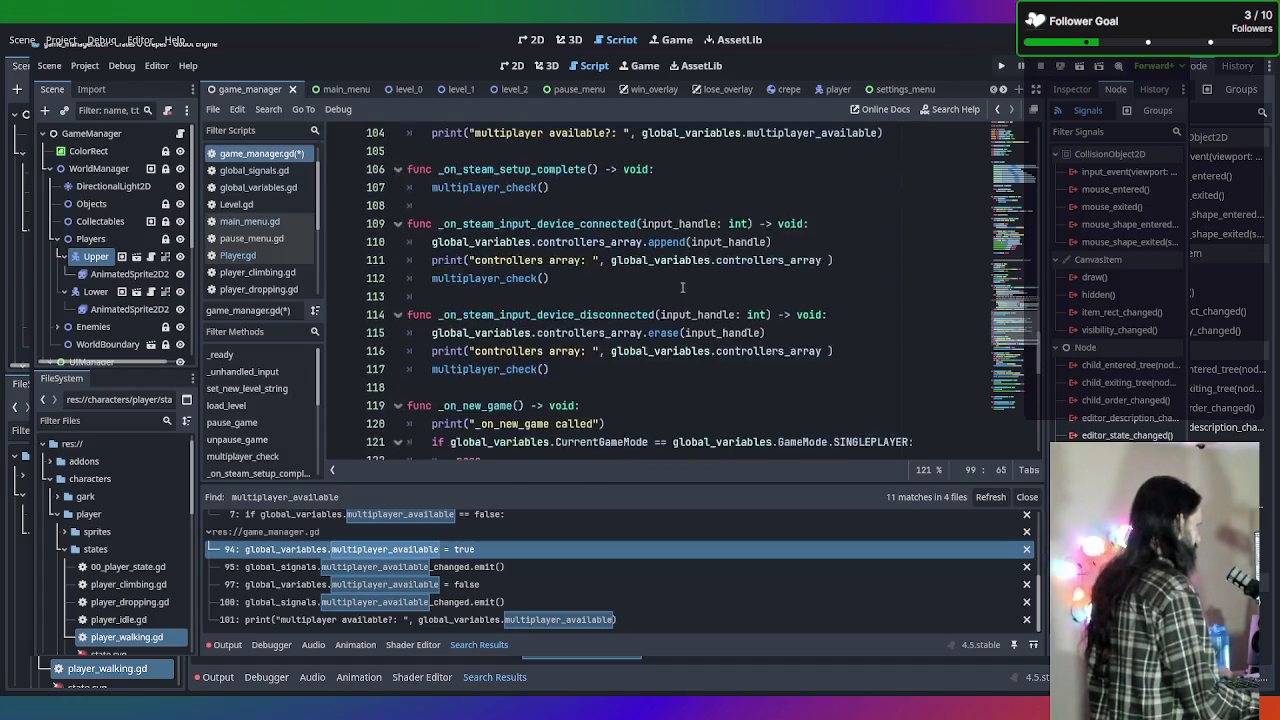
scroll(682, 287, down, 9)
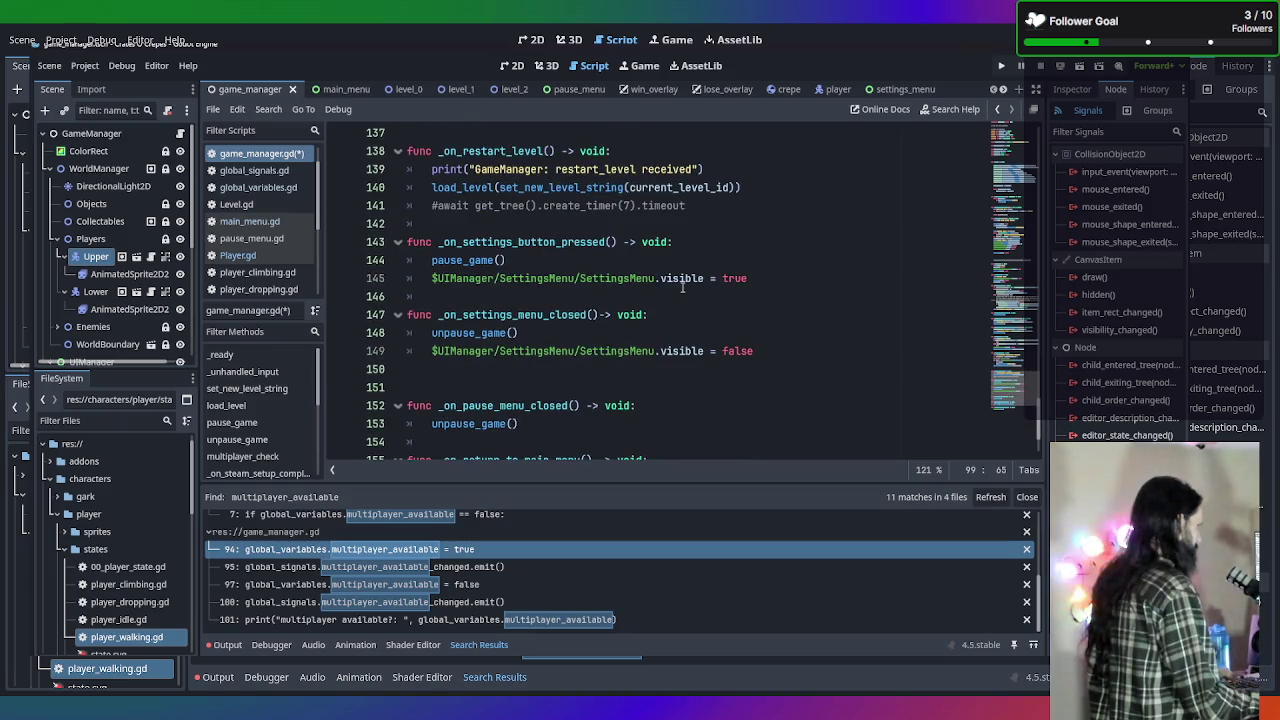
scroll(682, 287, down, 2)
scroll(682, 288, up, 3)
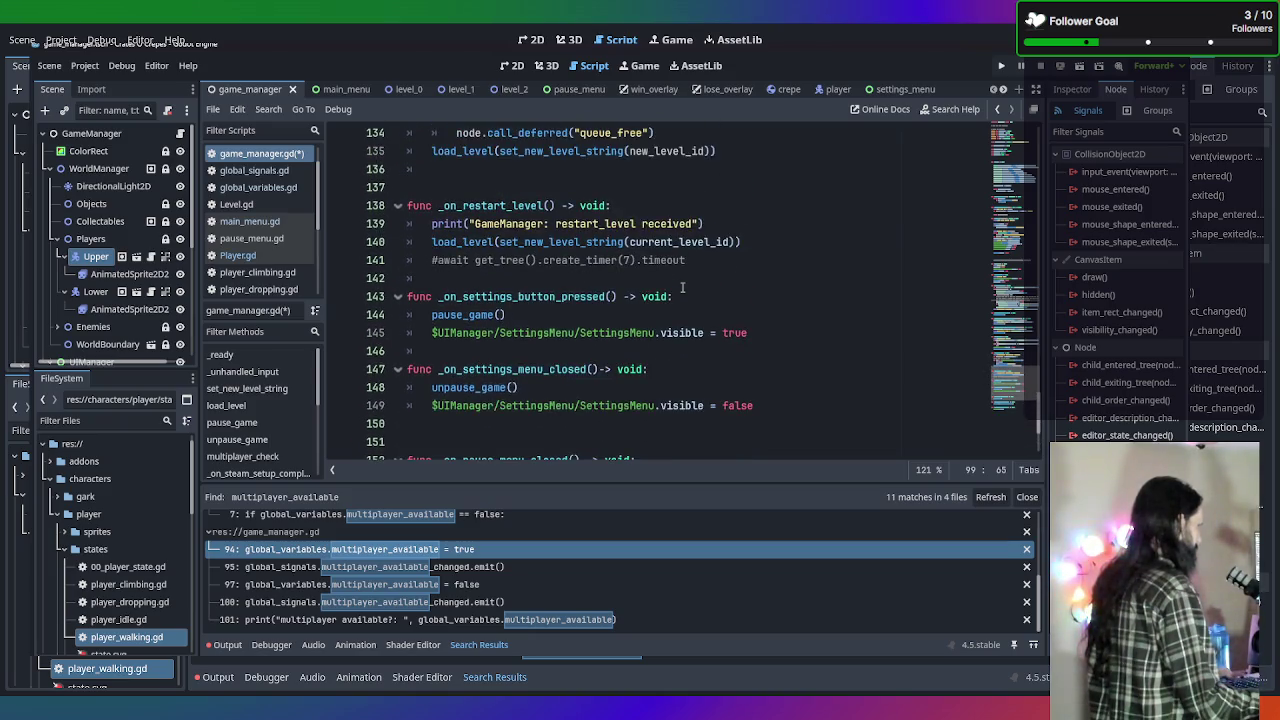
scroll(682, 288, up, 2)
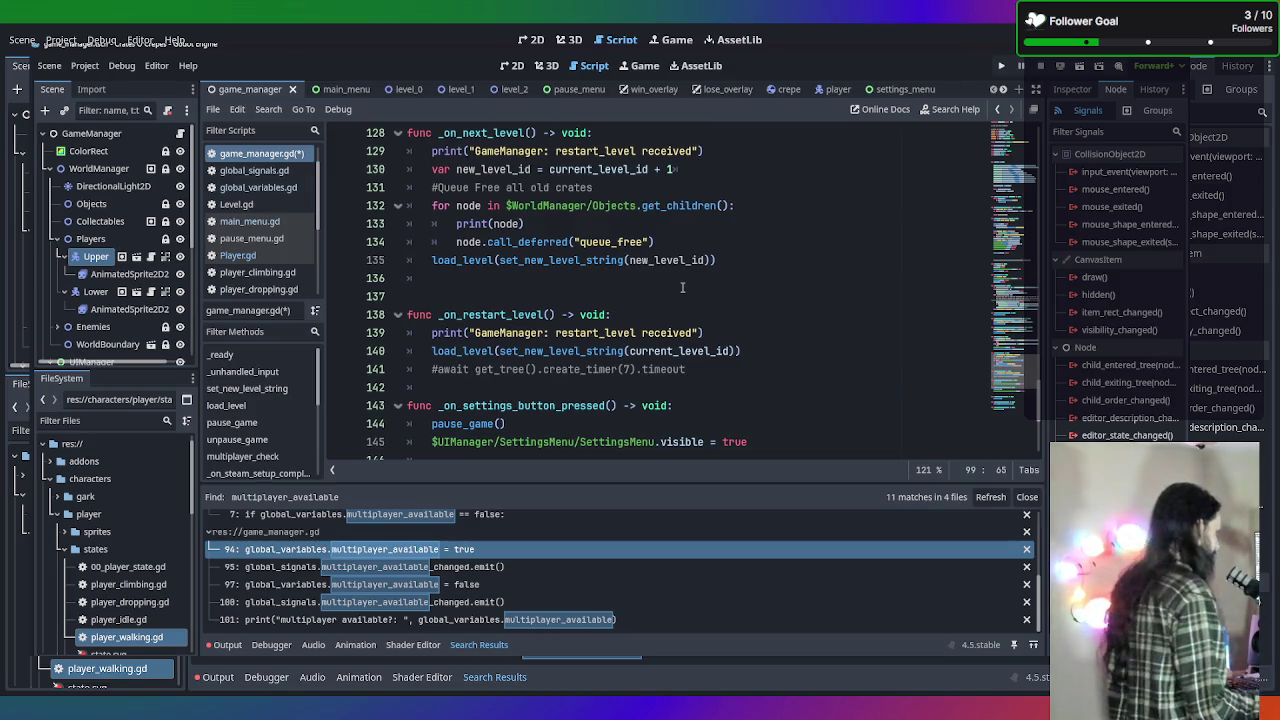
scroll(682, 288, up, 7)
scroll(682, 288, up, 2)
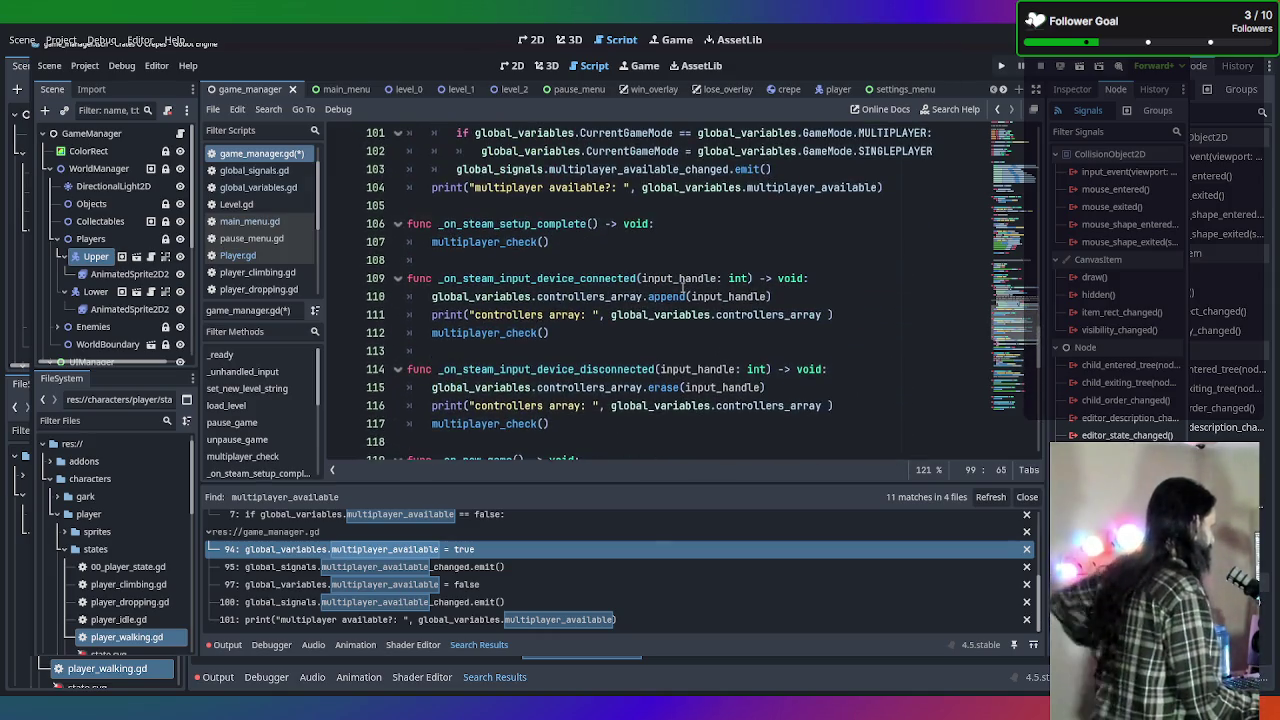
scroll(682, 288, up, 1)
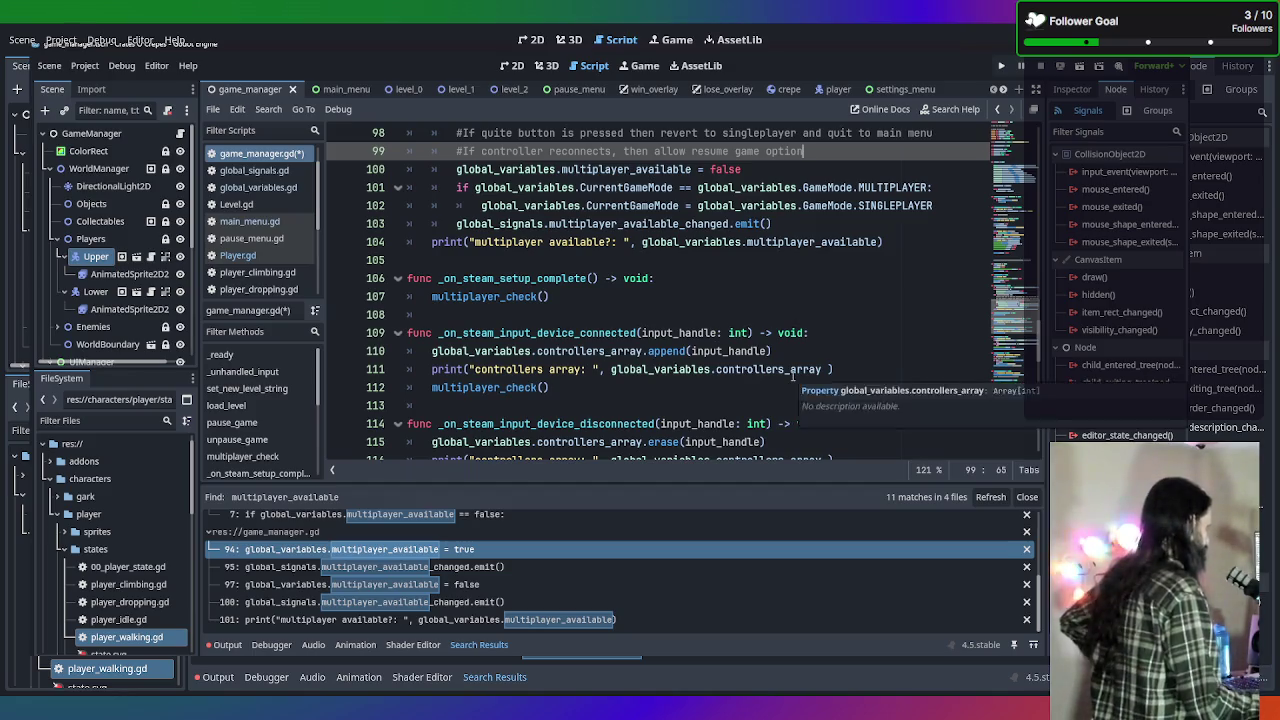
scroll(793, 376, down, 1)
scroll(793, 376, up, 3)
scroll(793, 376, up, 1)
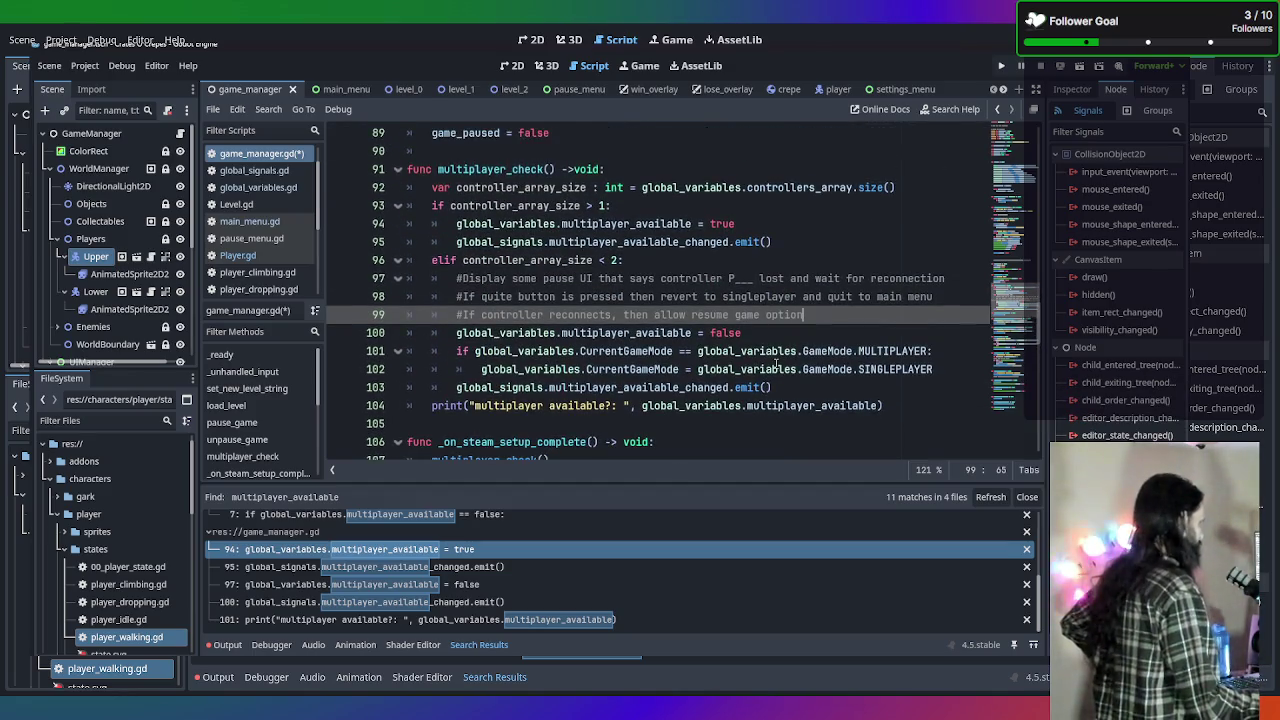
scroll(776, 365, down, 1)
scroll(776, 365, up, 1)
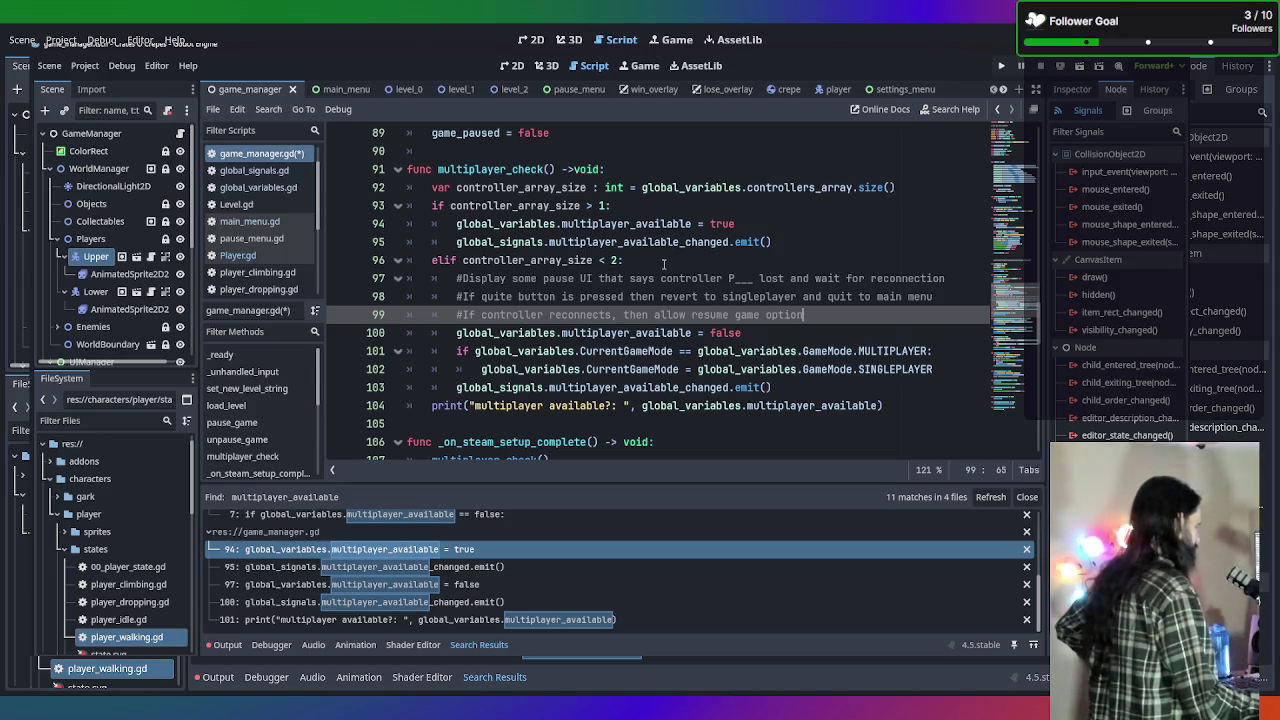
click(736, 262)
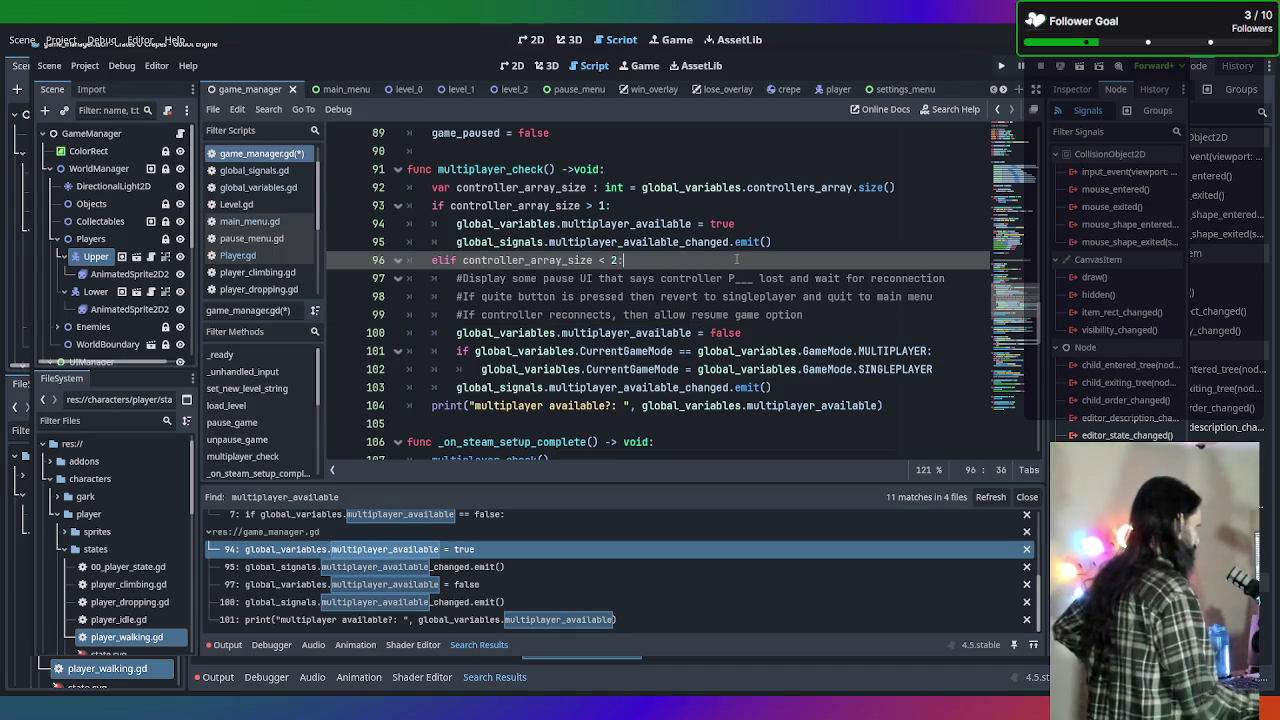
On a new indented line under line 96, begin 'if global_variables.CurrentGameMode'.
key(Return)
key(BackSpace)
key(BackSpace)
key(BackSpace)
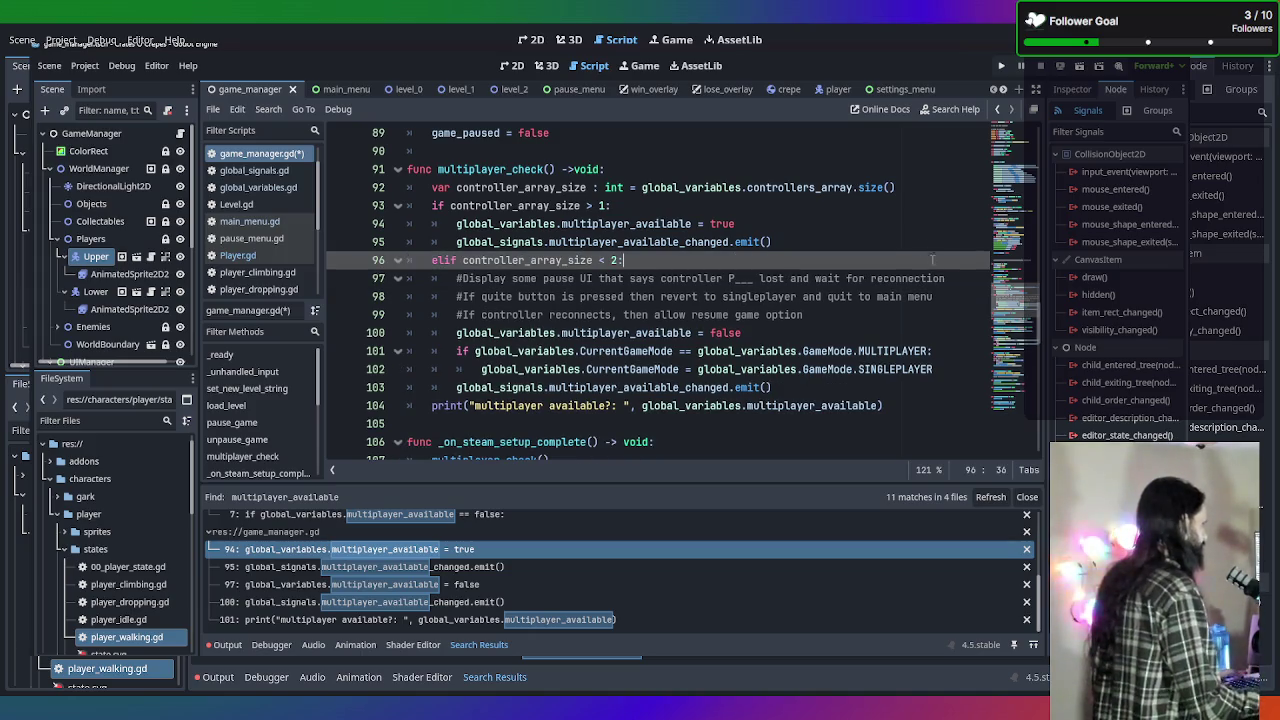
key(Down)
key(Up)
key(Return)
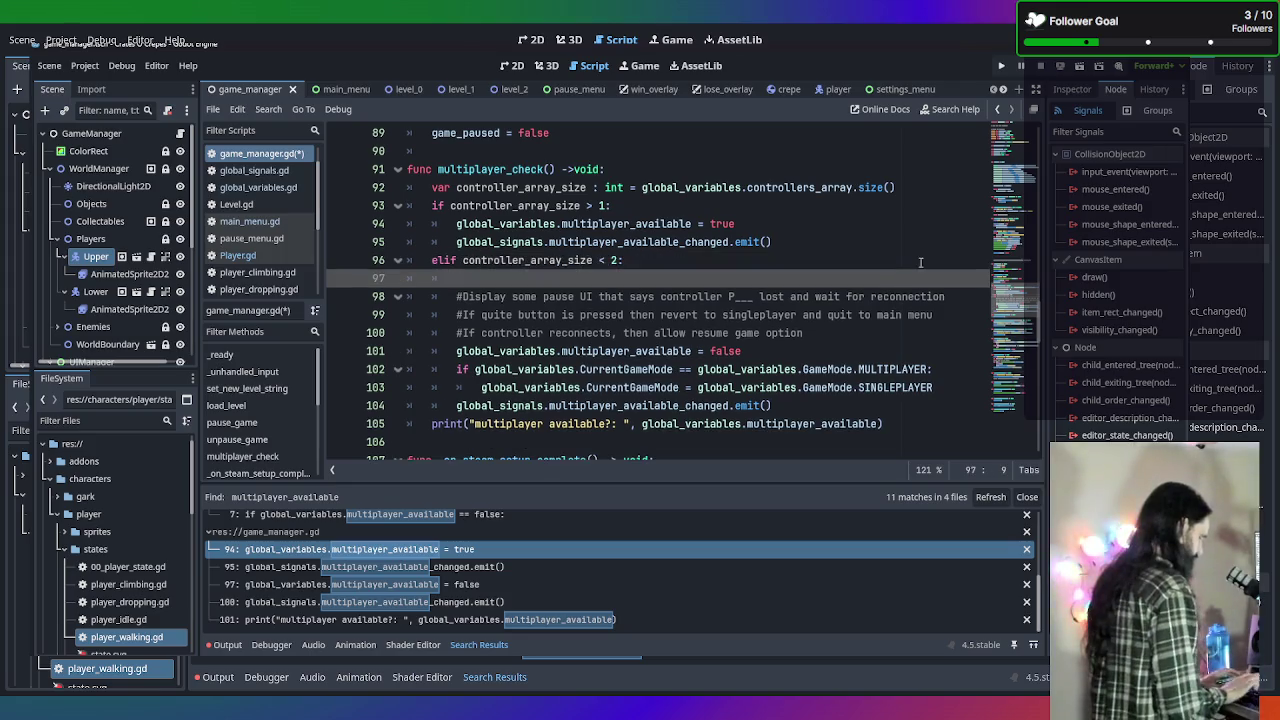
text(i)
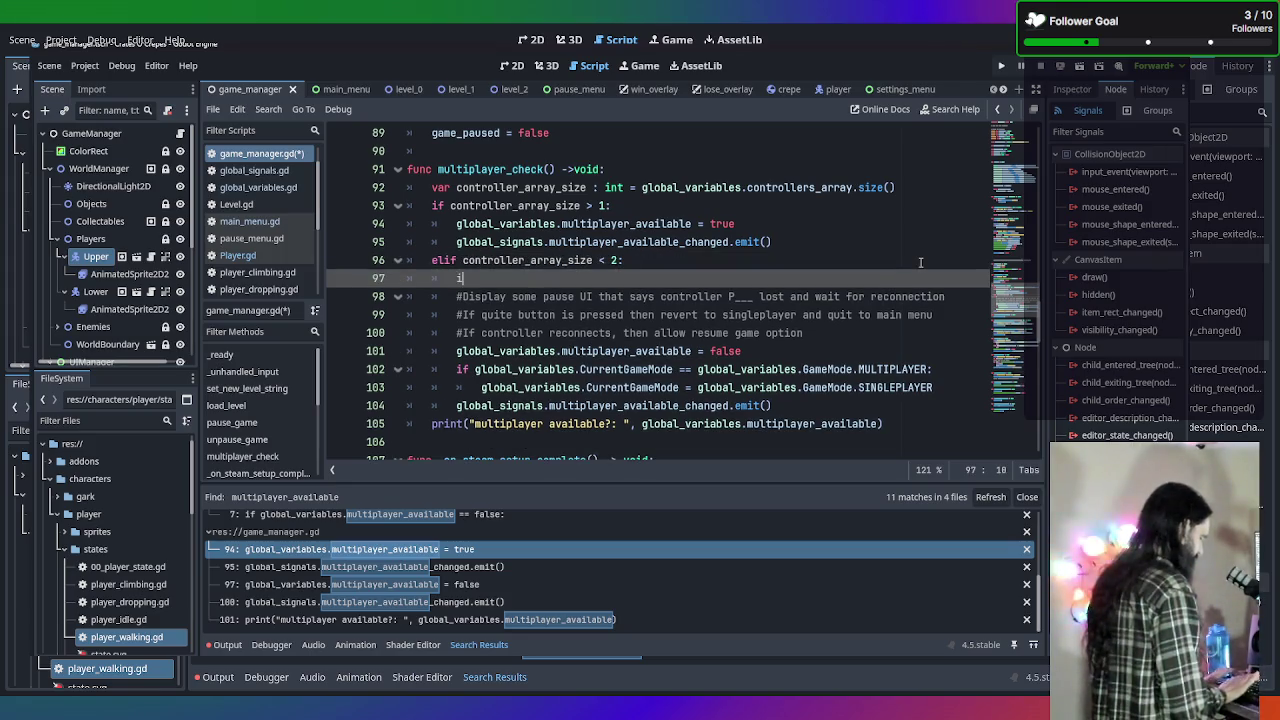
text(f global_va)
key(Return)
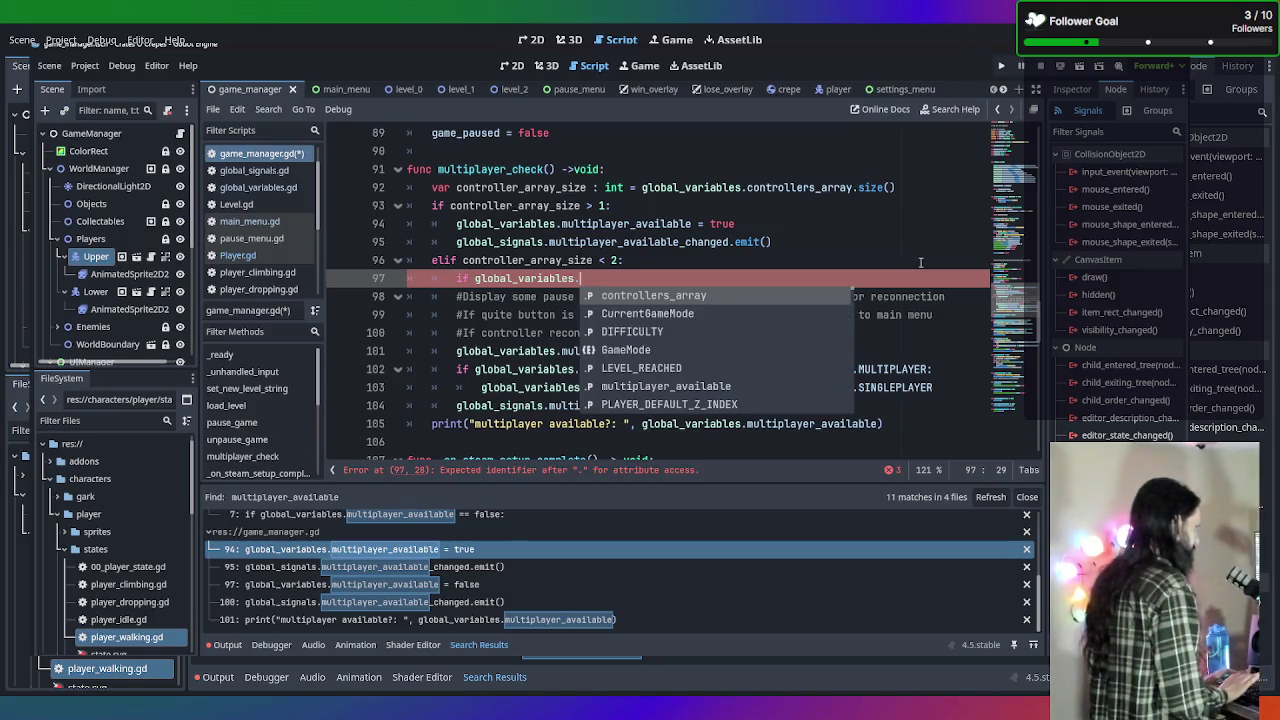
text(Cur)
key(Return)
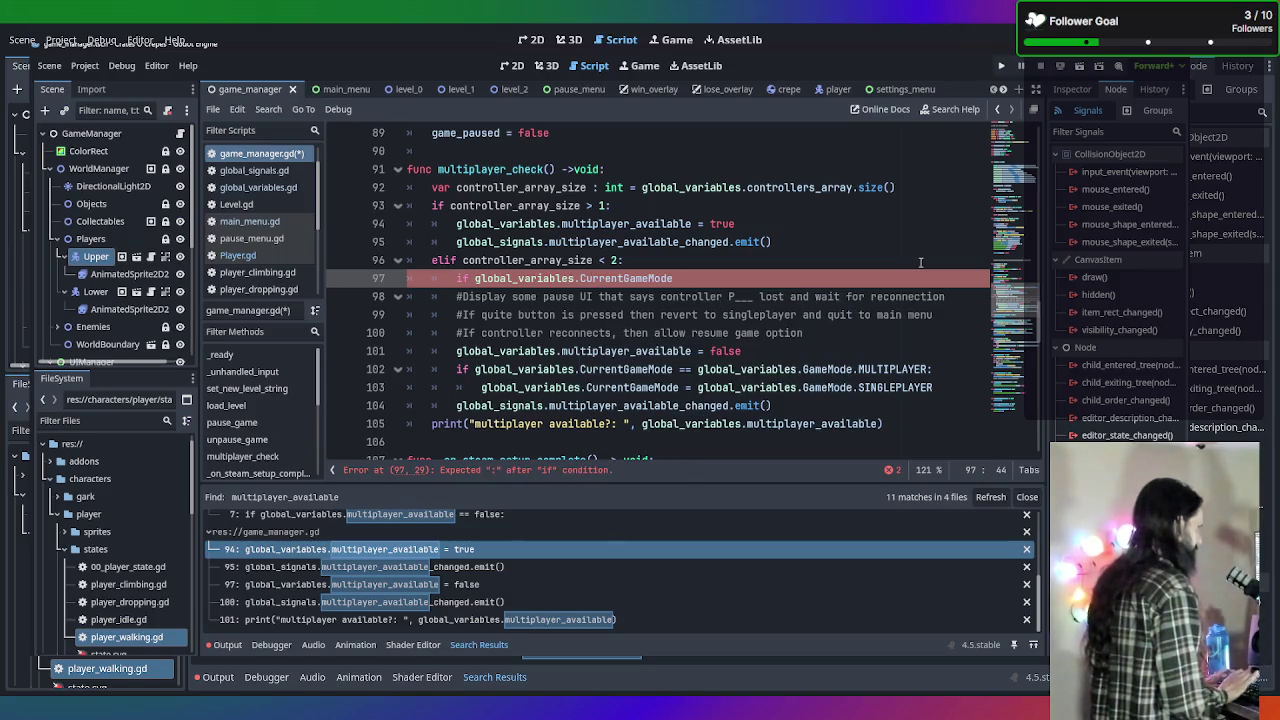
Finish the condition with '== global_variables.GameMode.MULTIPLAYER:' and start its indented body.
text( == )
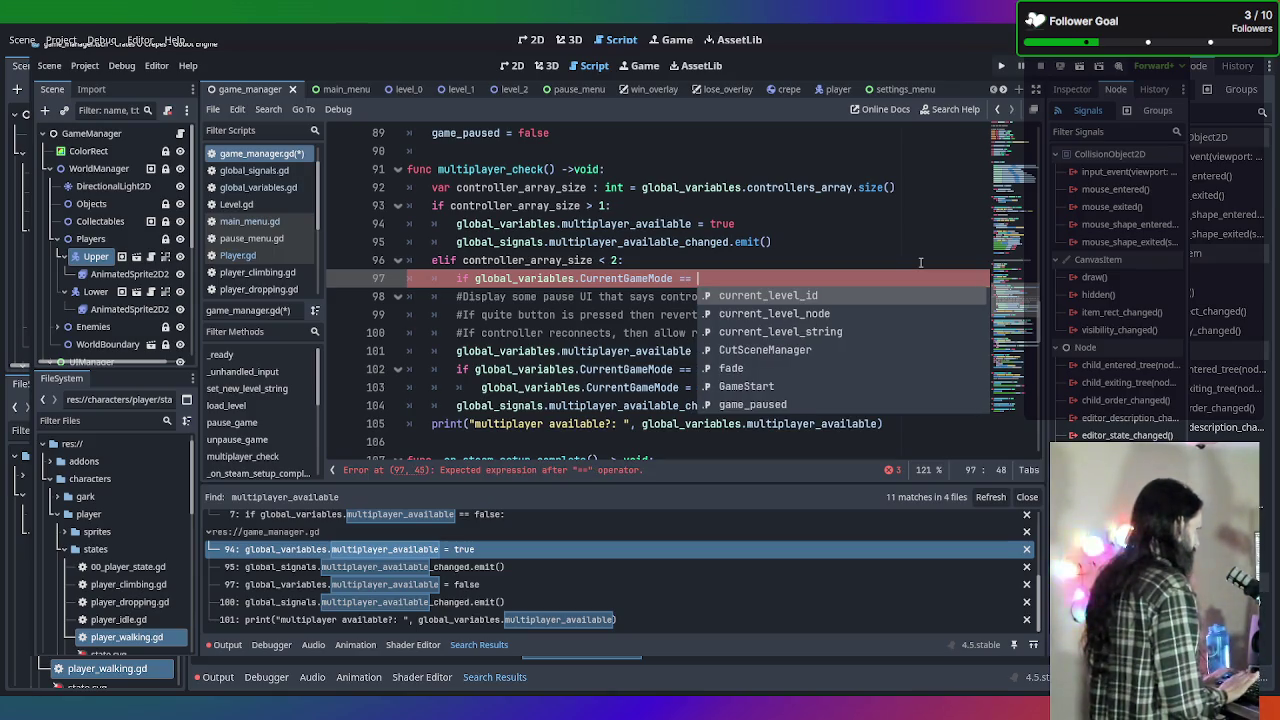
text(glob)
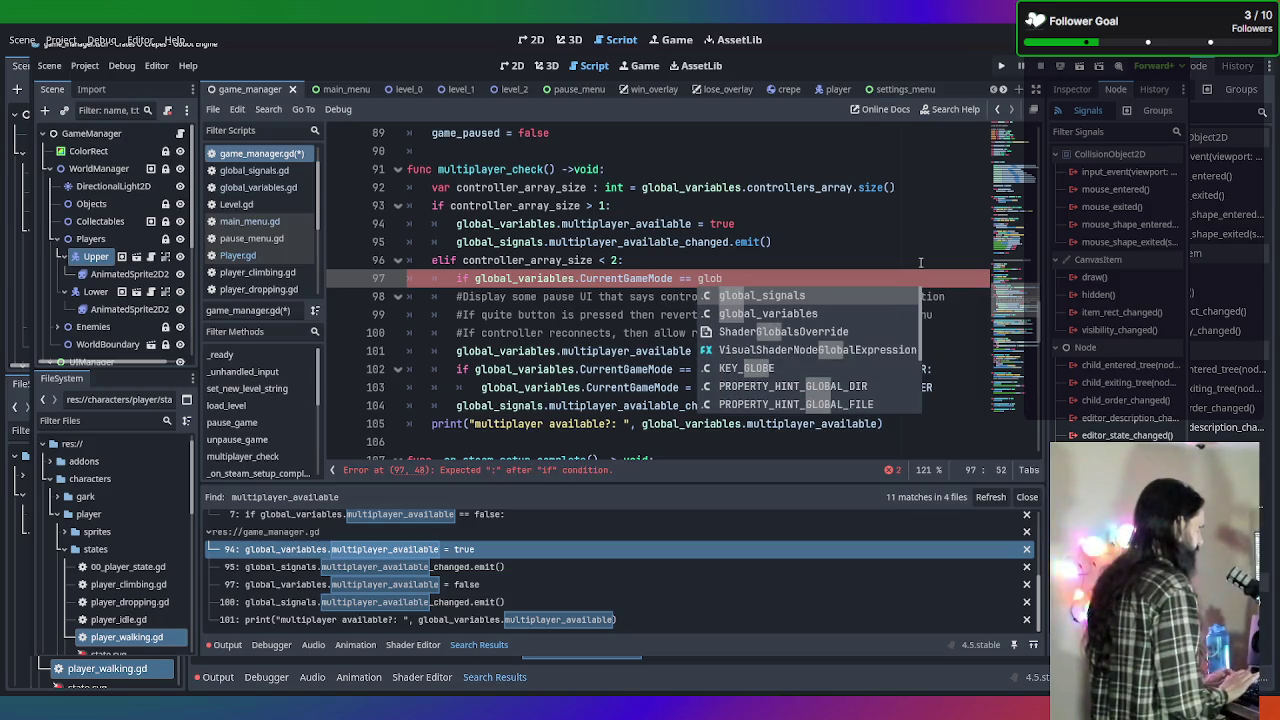
key(Down)
key(Return)
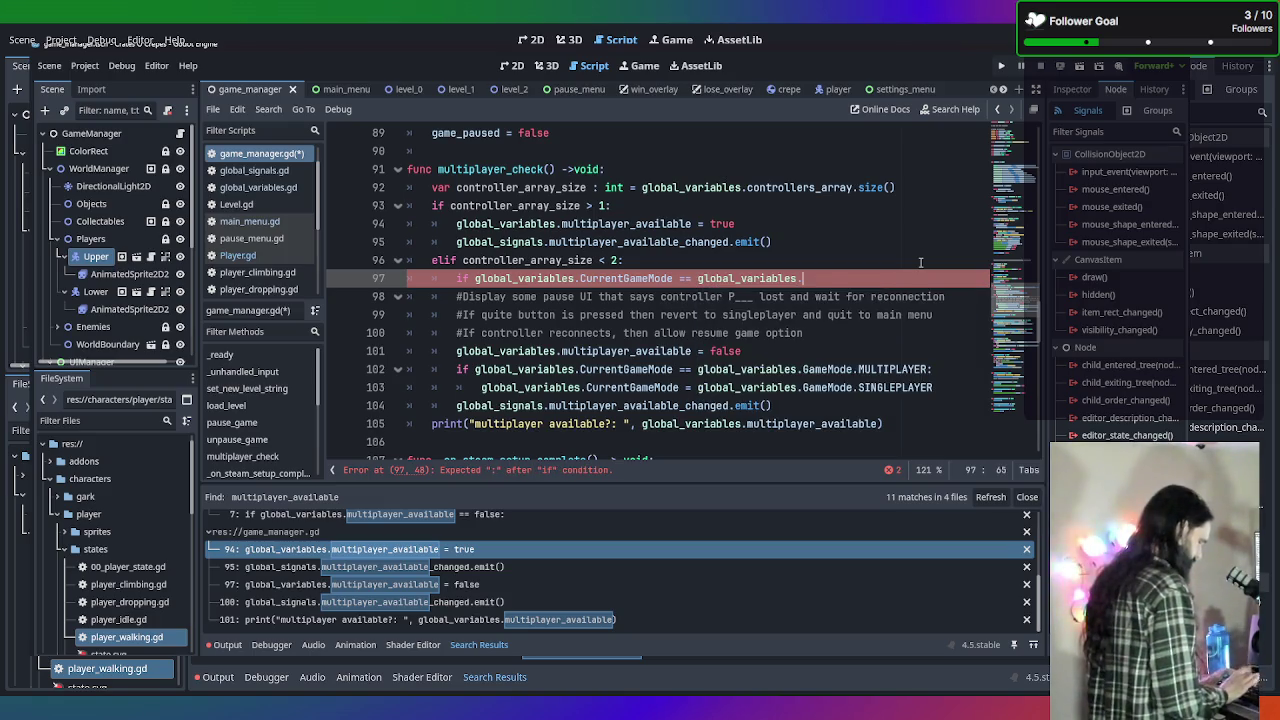
text(G)
key(Return)
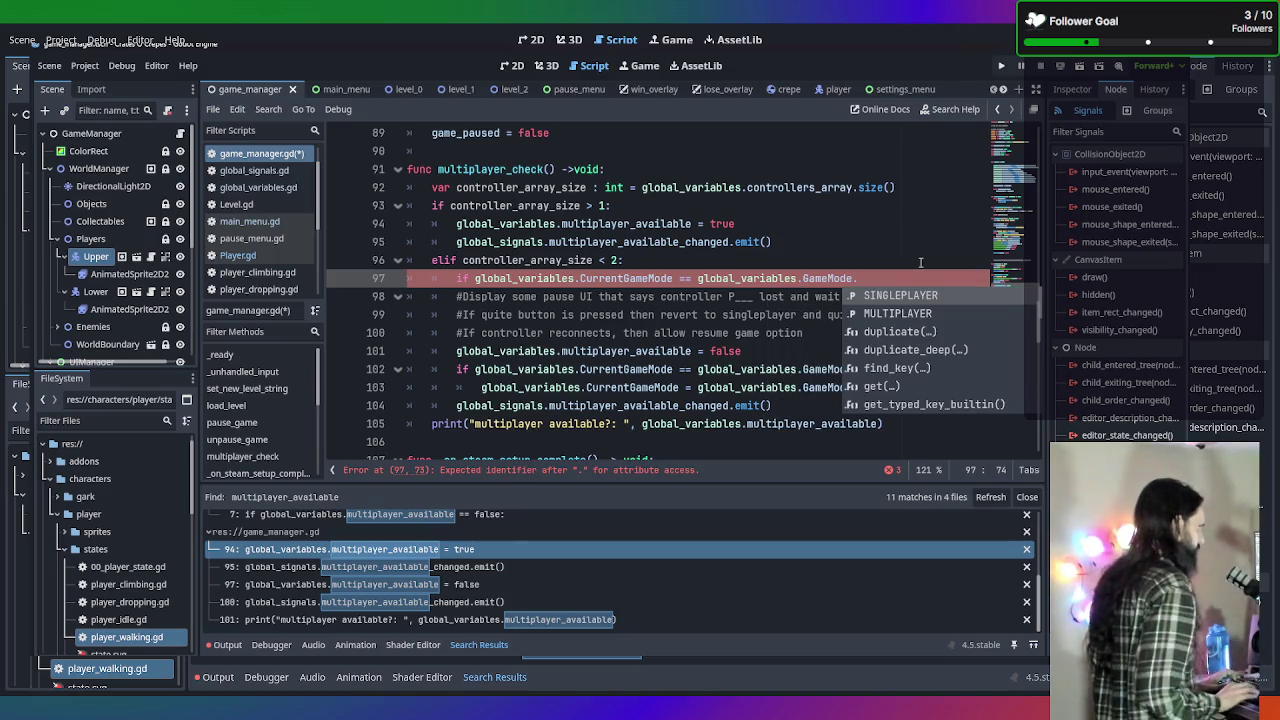
key(Down)
key(Return)
text(:)
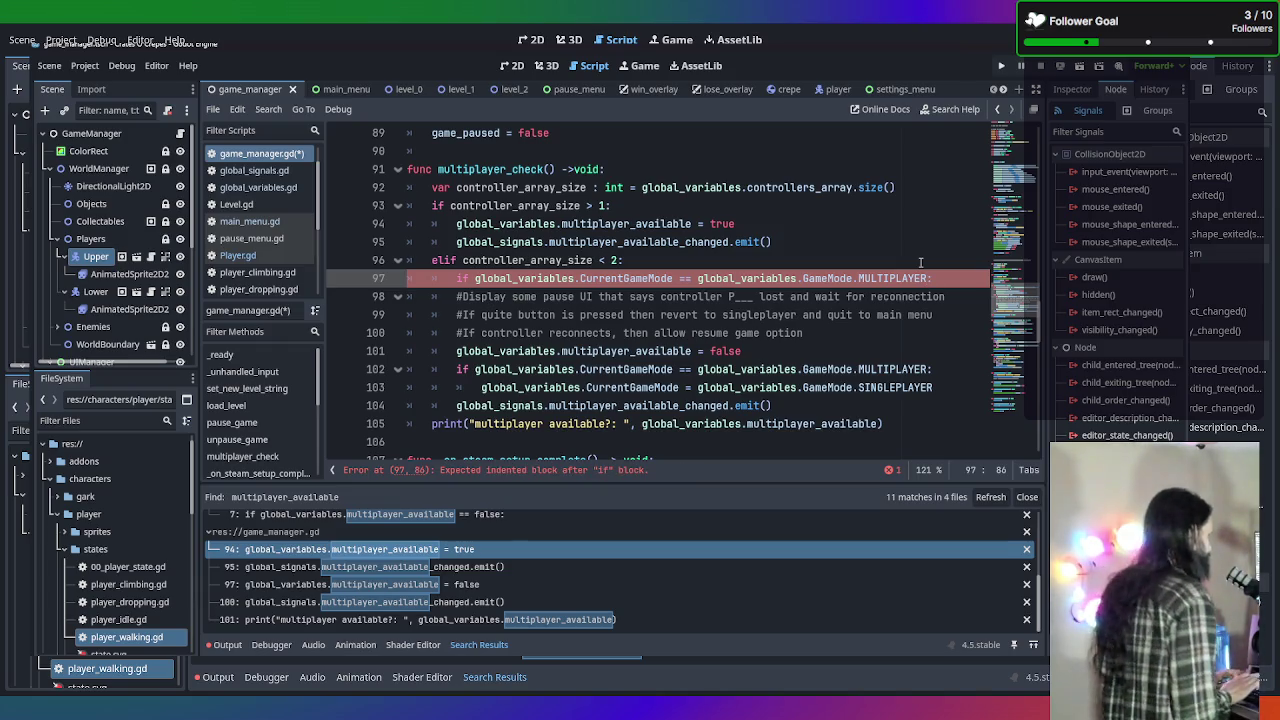
key(Return)
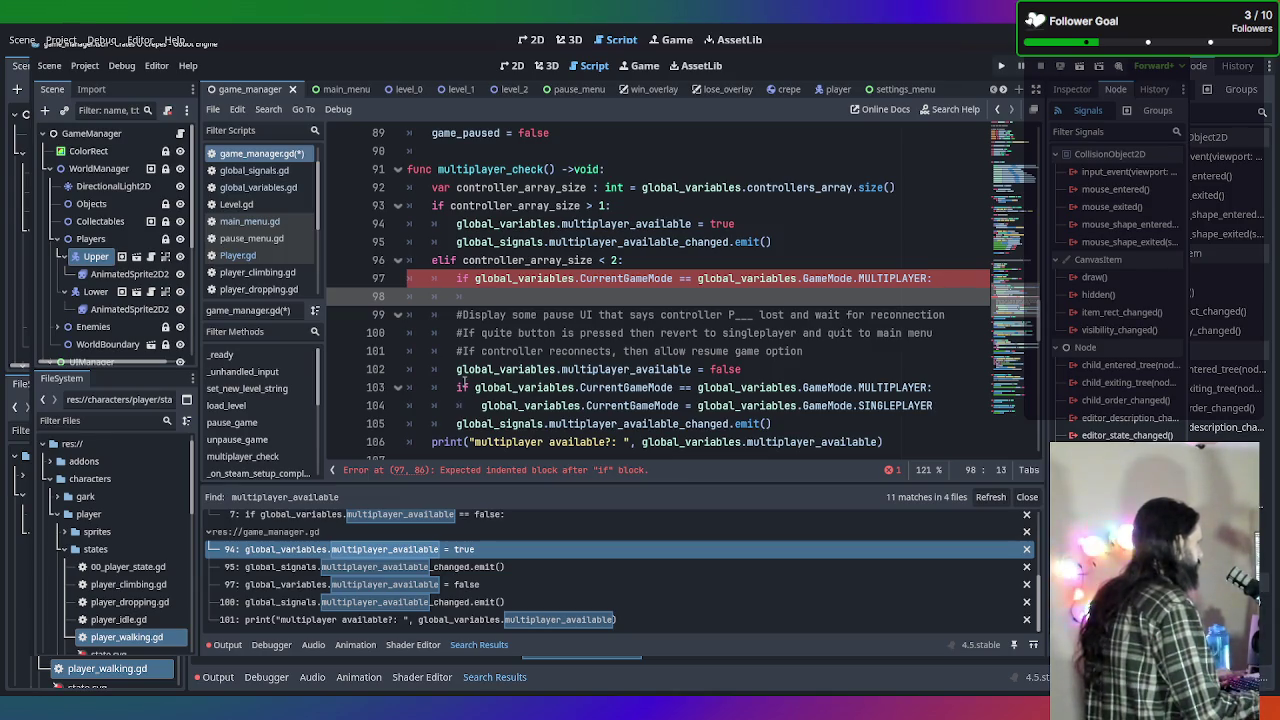
scroll(687, 355, down, 1)
scroll(687, 355, up, 1)
scroll(700, 350, down, 1)
scroll(659, 337, up, 1)
scroll(652, 353, down, 1)
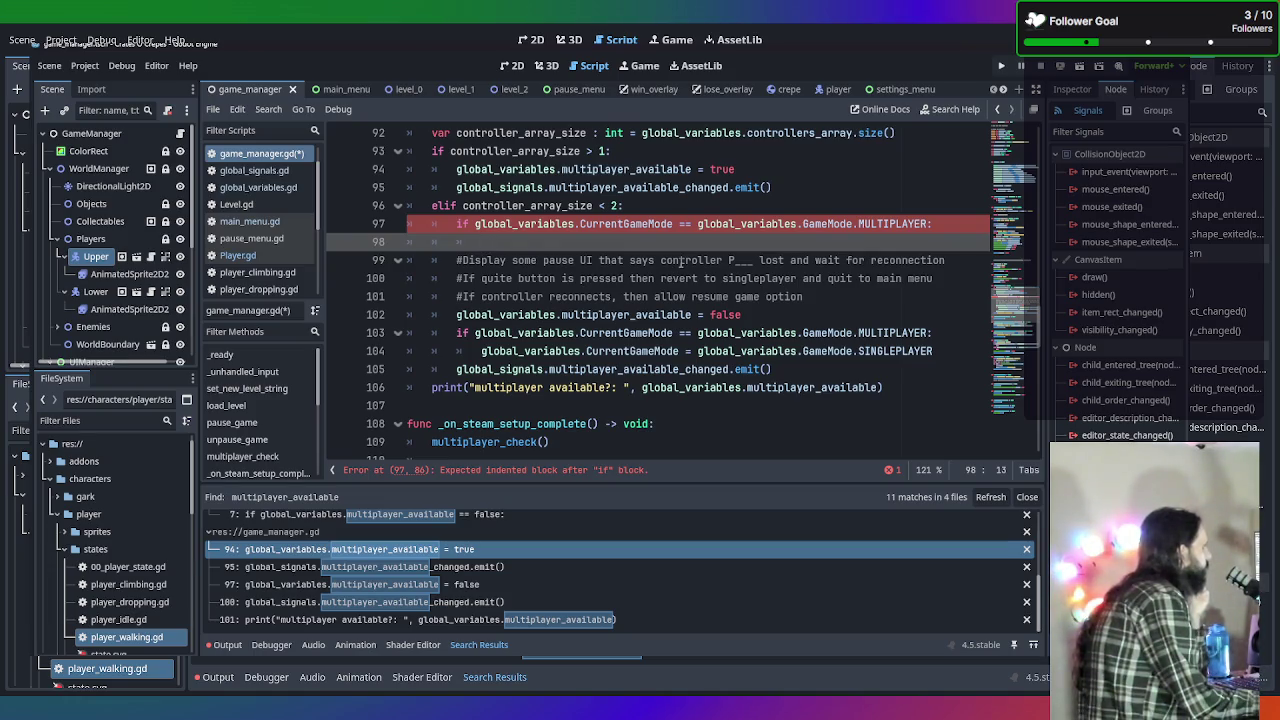
Give the MULTIPLAYER check a 'pass' body and indent the three comment lines under it.
text(pass)
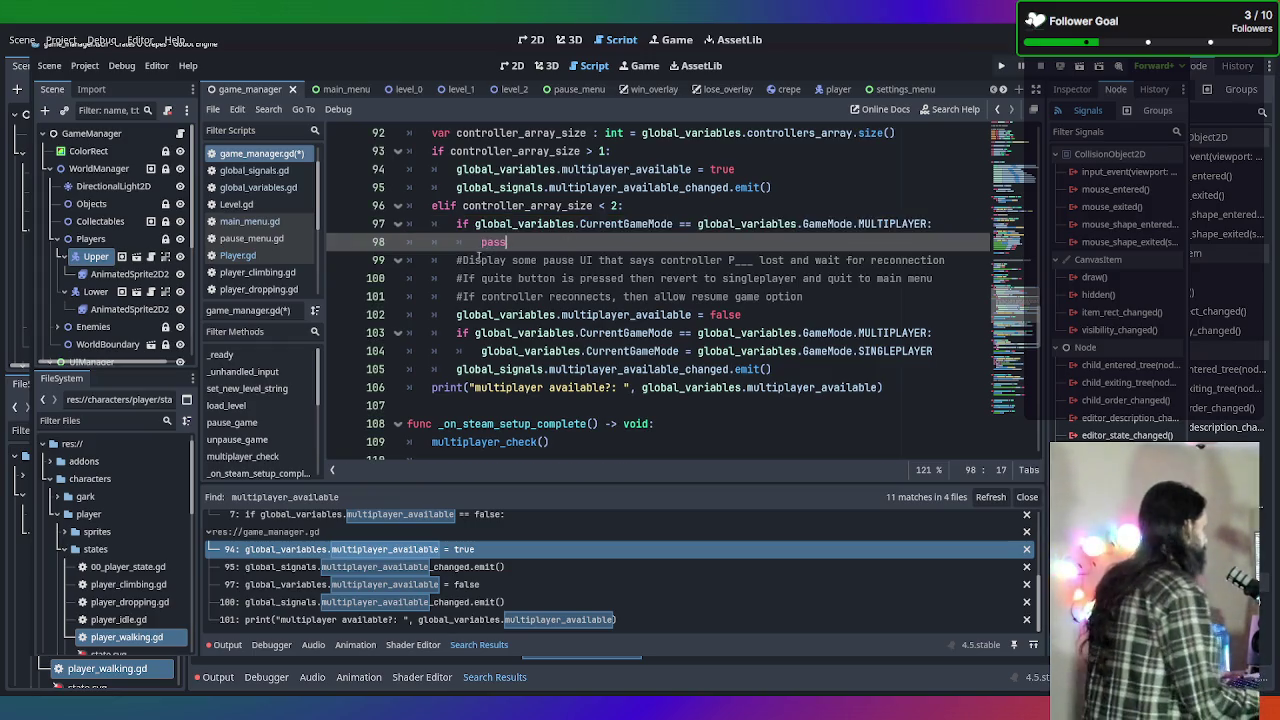
click(457, 260)
key(Tab)
click(455, 278)
key(Tab)
click(455, 296)
key(Tab)
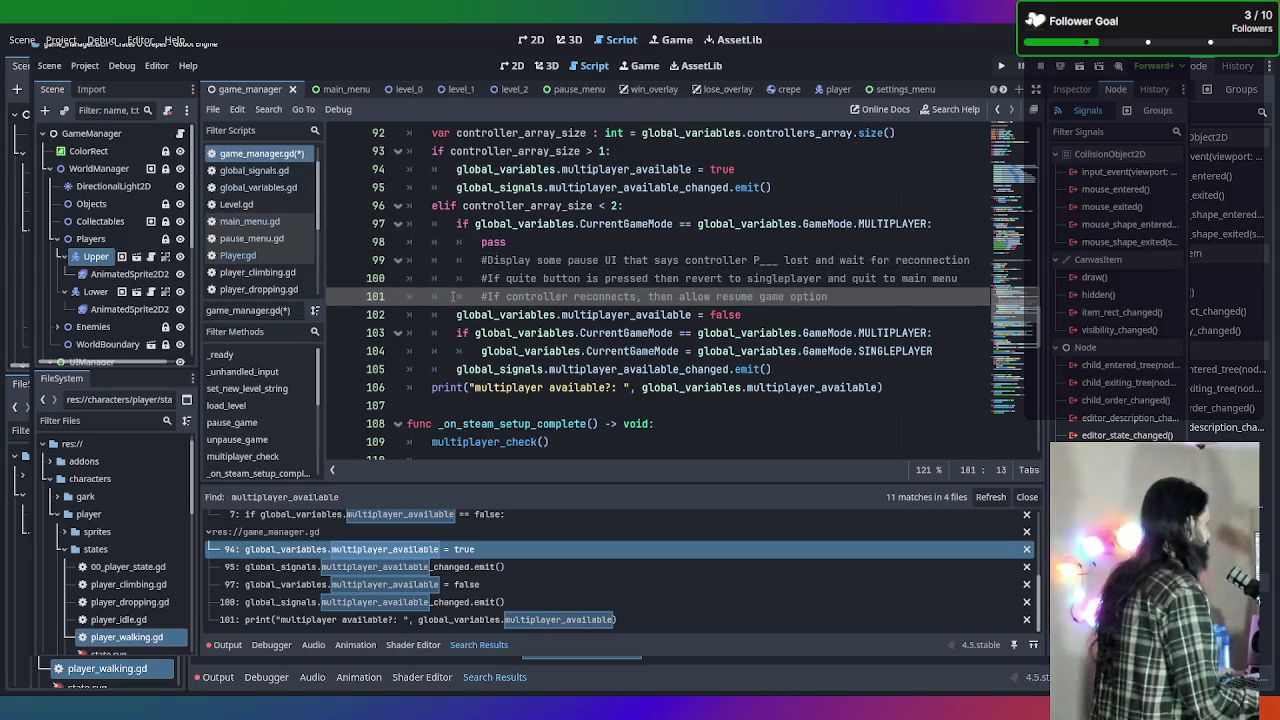
Switch to the Player.gd script.
scroll(548, 277, up, 1)
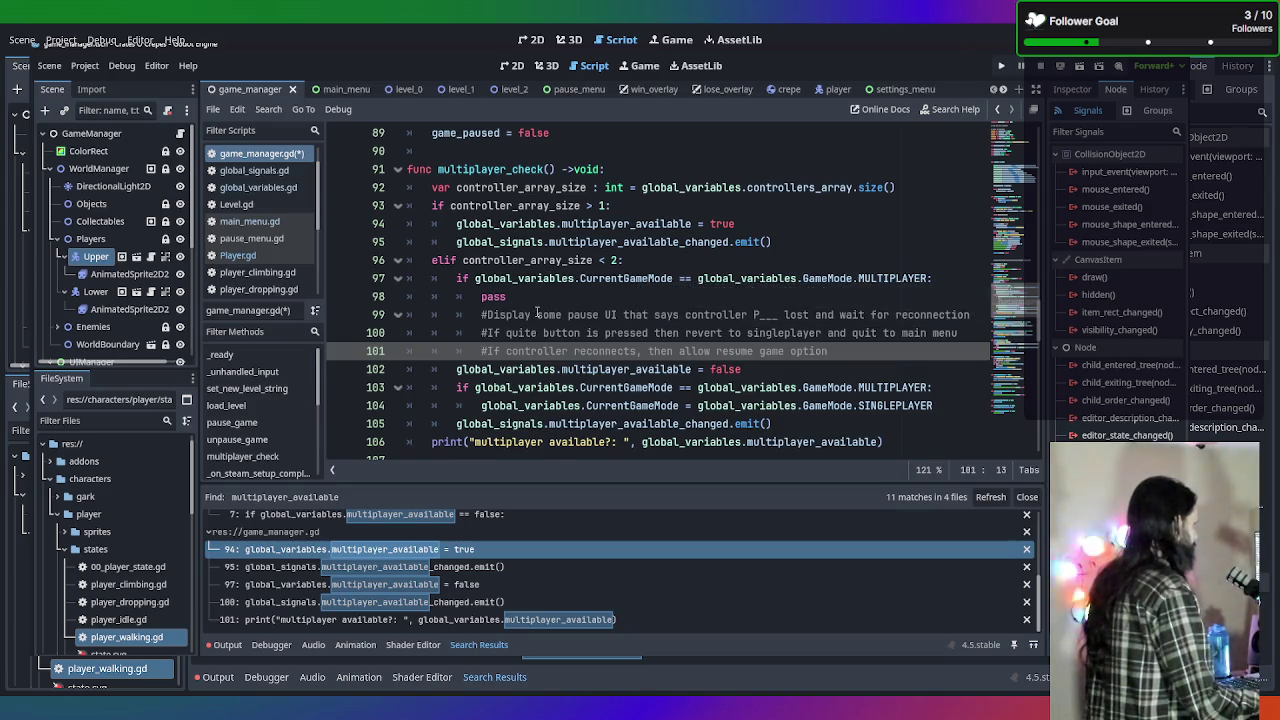
scroll(537, 313, down, 1)
scroll(537, 313, up, 11)
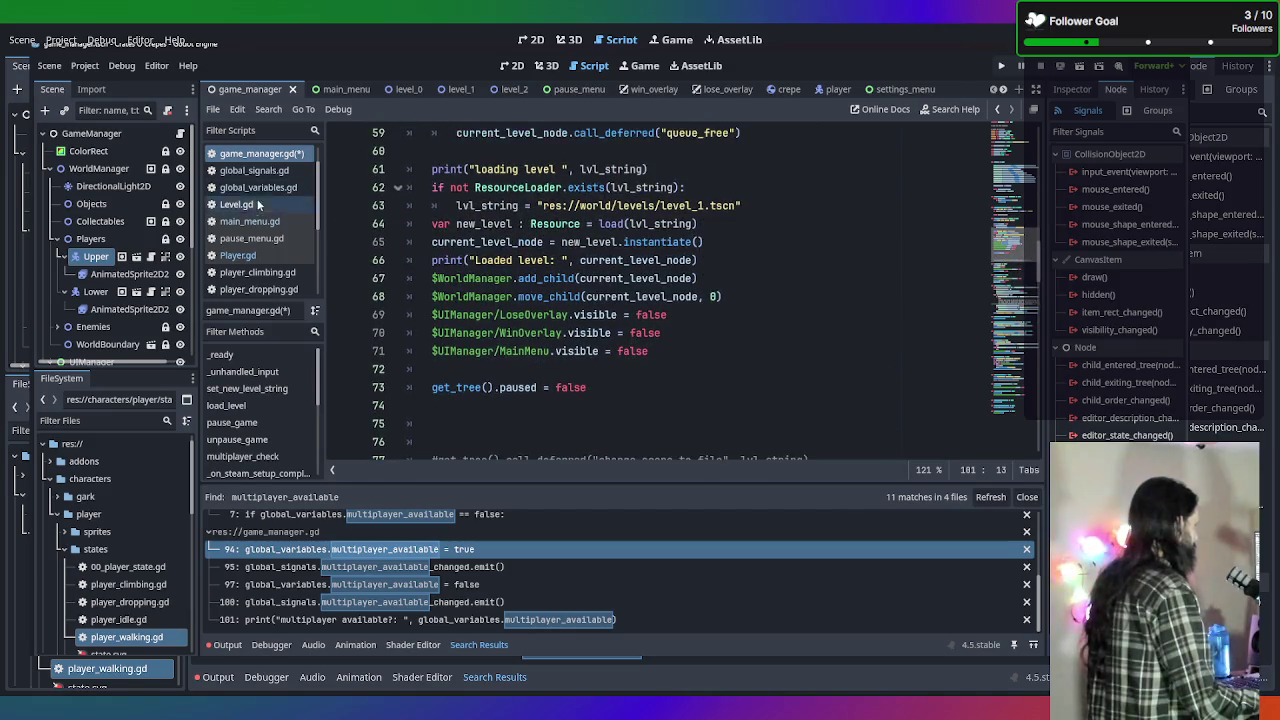
click(263, 257)
Insert an indented blank line right after the func _unhandled_input header in Player.gd.
scroll(439, 277, down, 15)
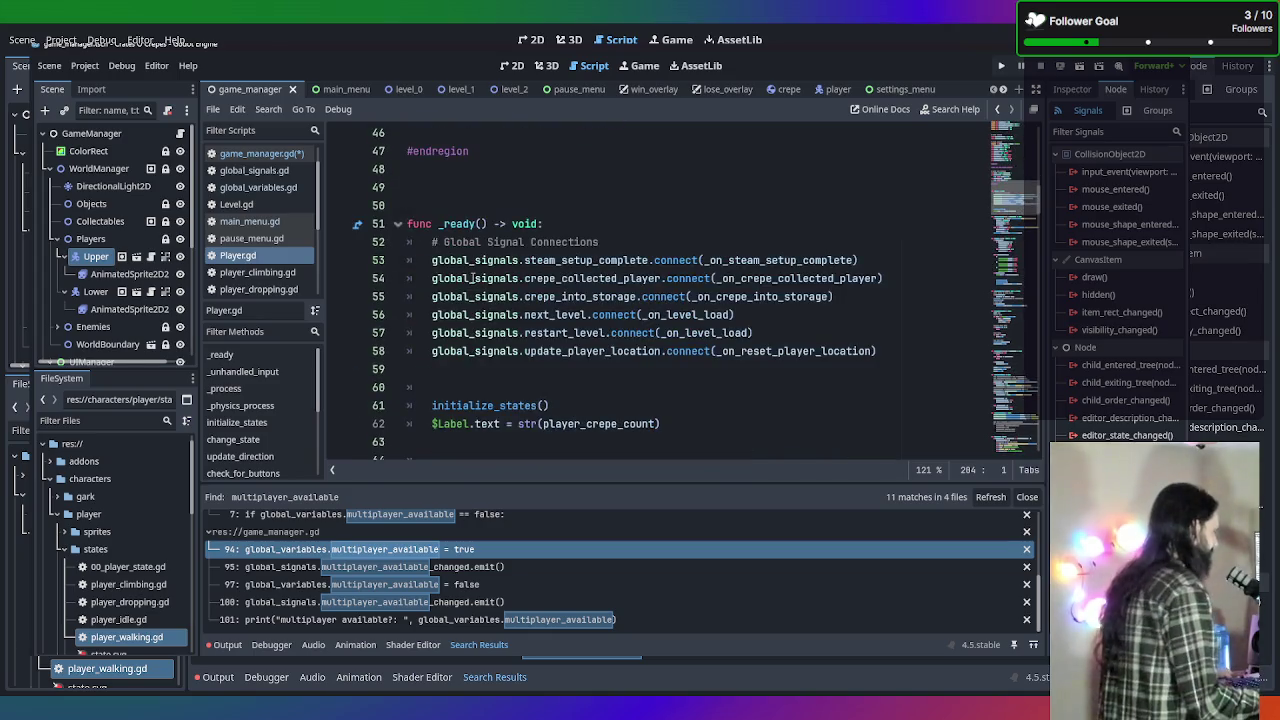
scroll(472, 280, down, 4)
scroll(472, 278, down, 5)
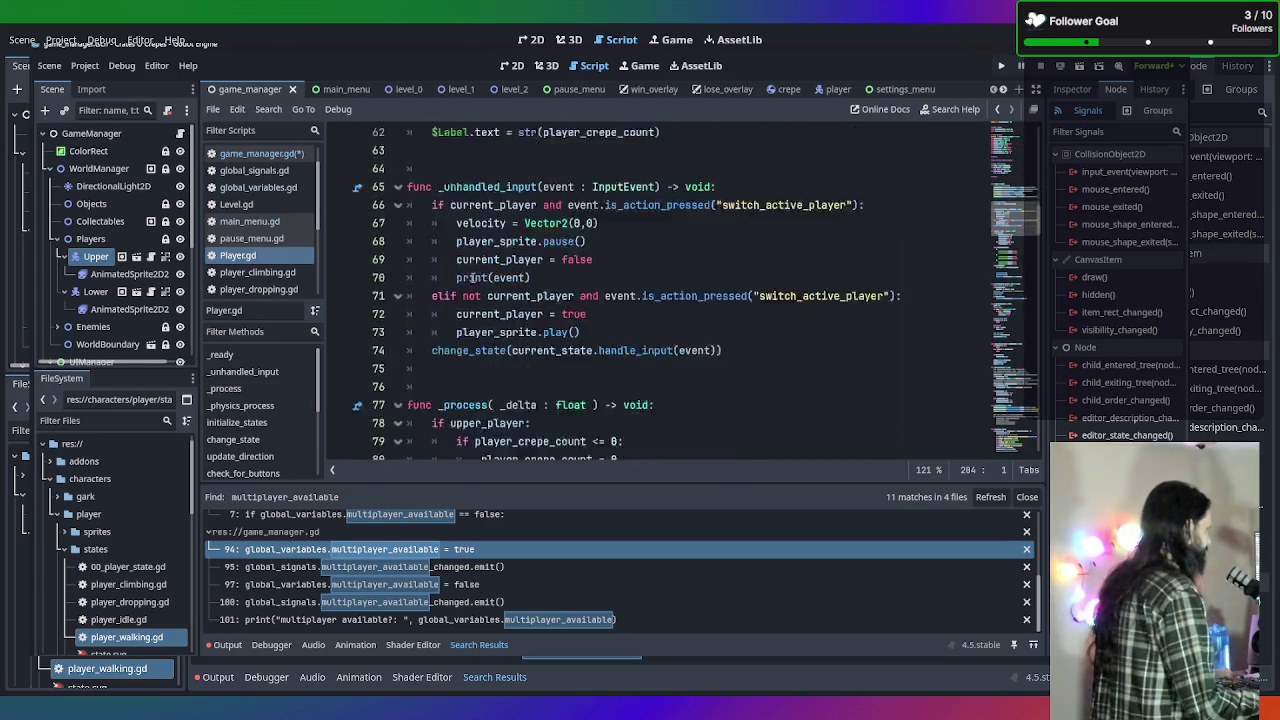
scroll(520, 272, up, 5)
scroll(557, 268, up, 2)
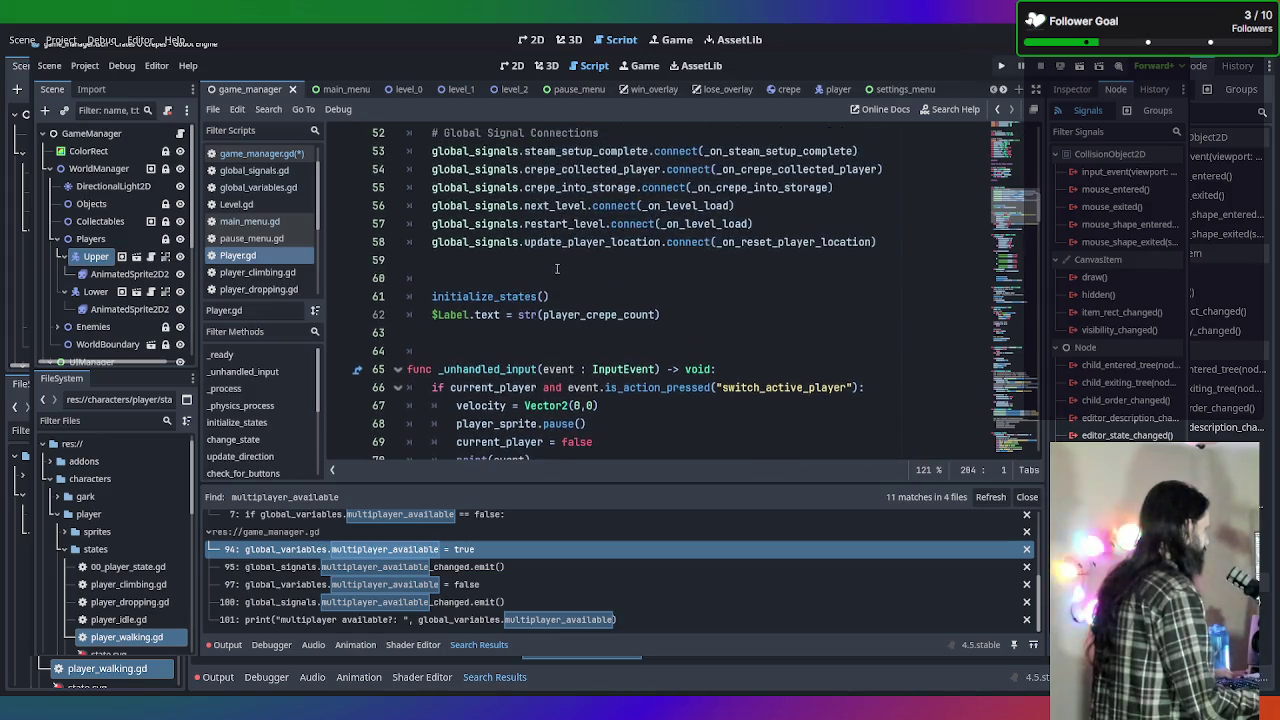
scroll(577, 268, down, 1)
scroll(578, 267, down, 1)
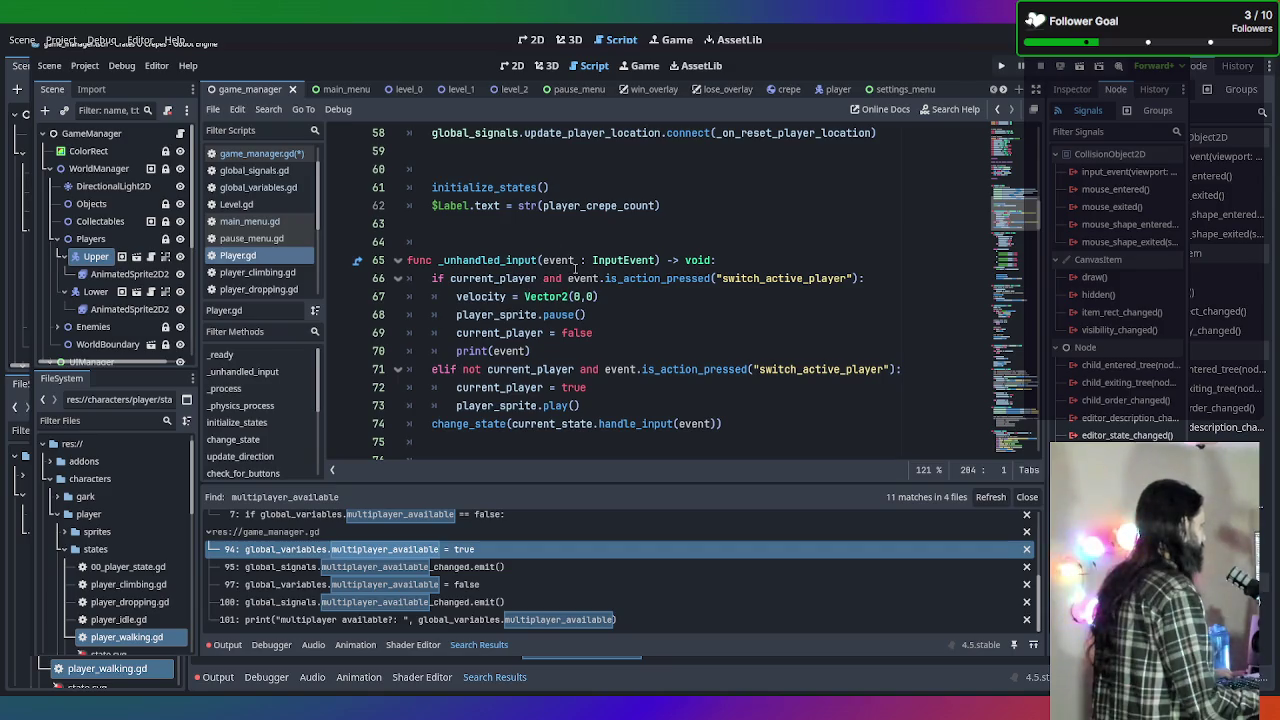
click(745, 258)
key(Return)
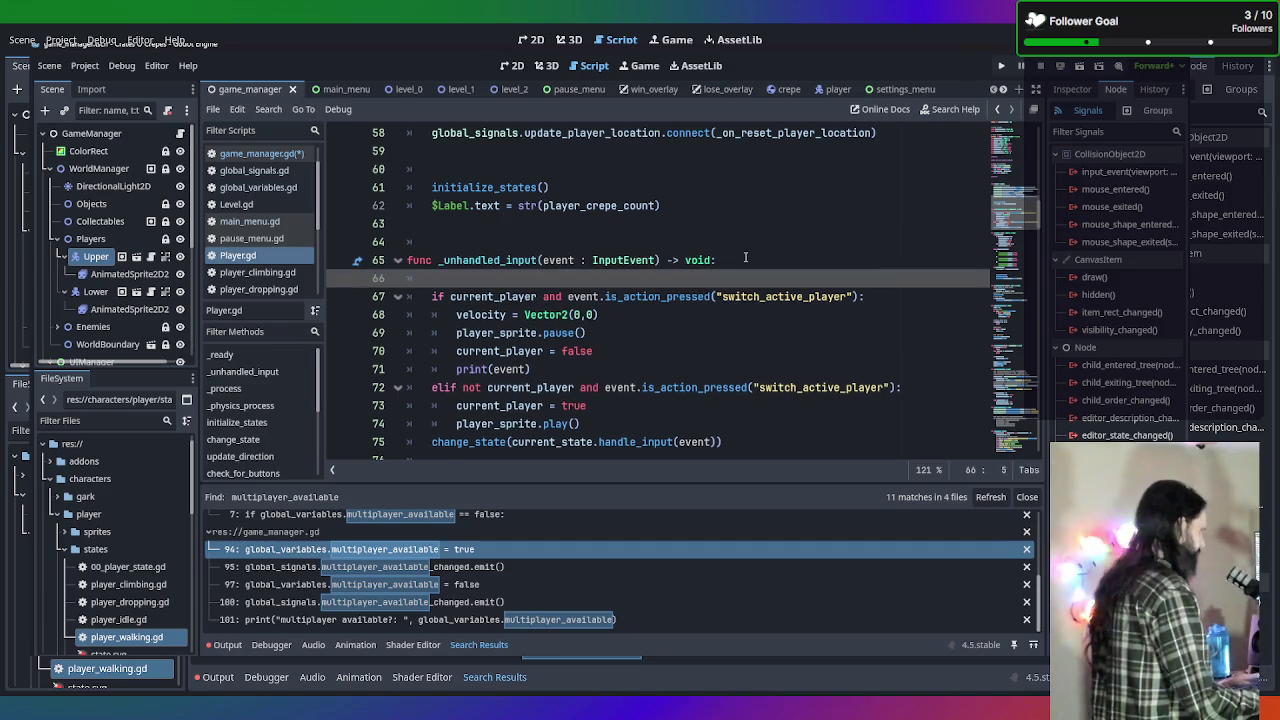
Place the caret at the end of the p2_controller_id line.
scroll(745, 258, up, 15)
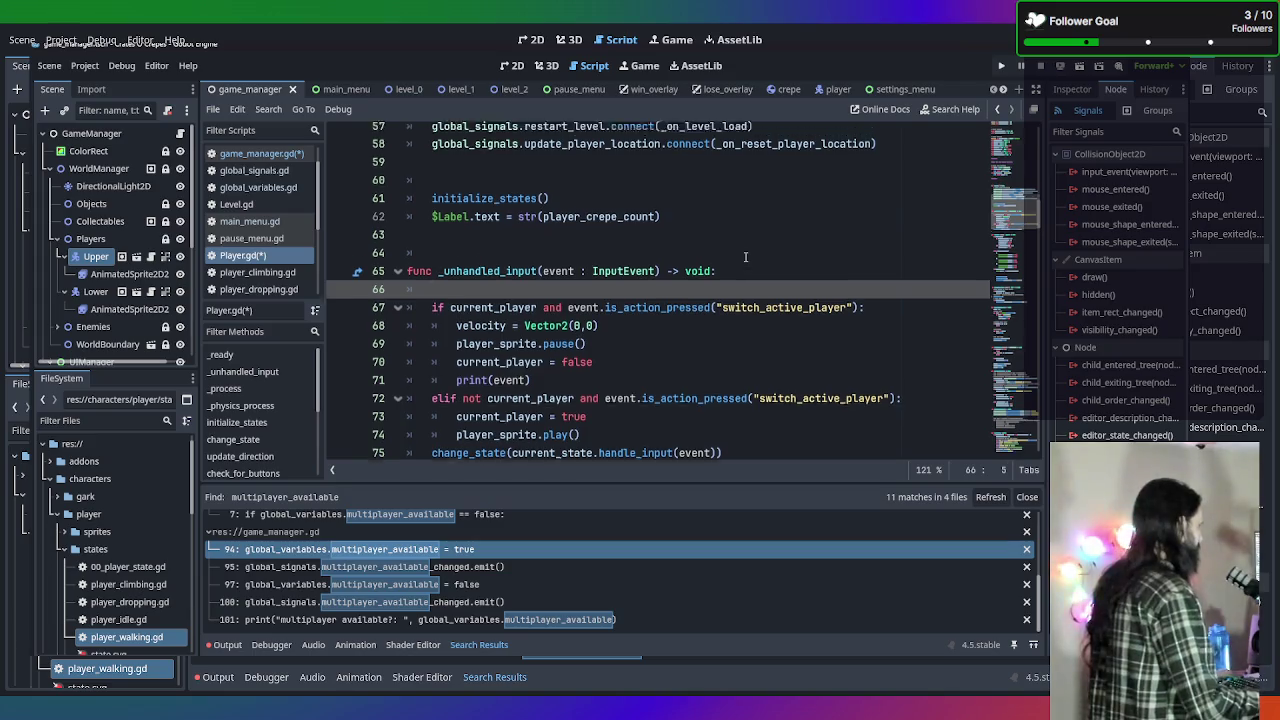
scroll(747, 267, down, 2)
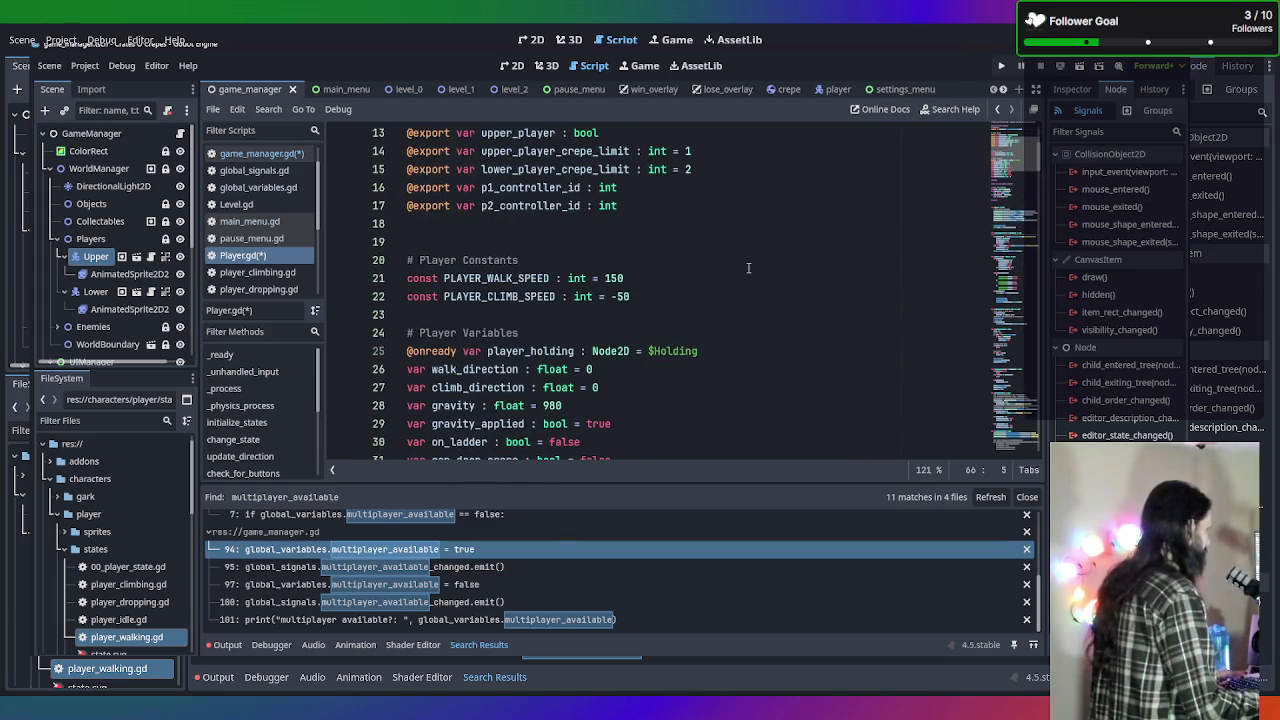
scroll(746, 266, up, 2)
scroll(706, 290, down, 1)
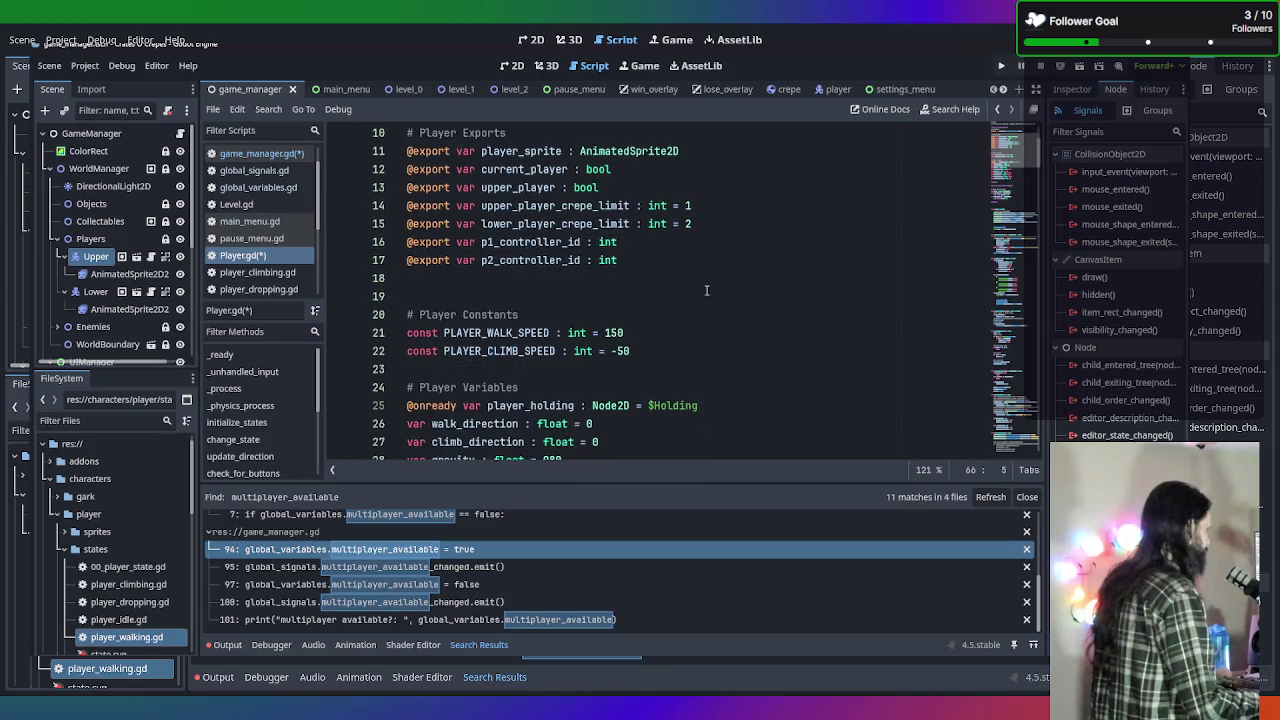
click(701, 278)
click(700, 260)
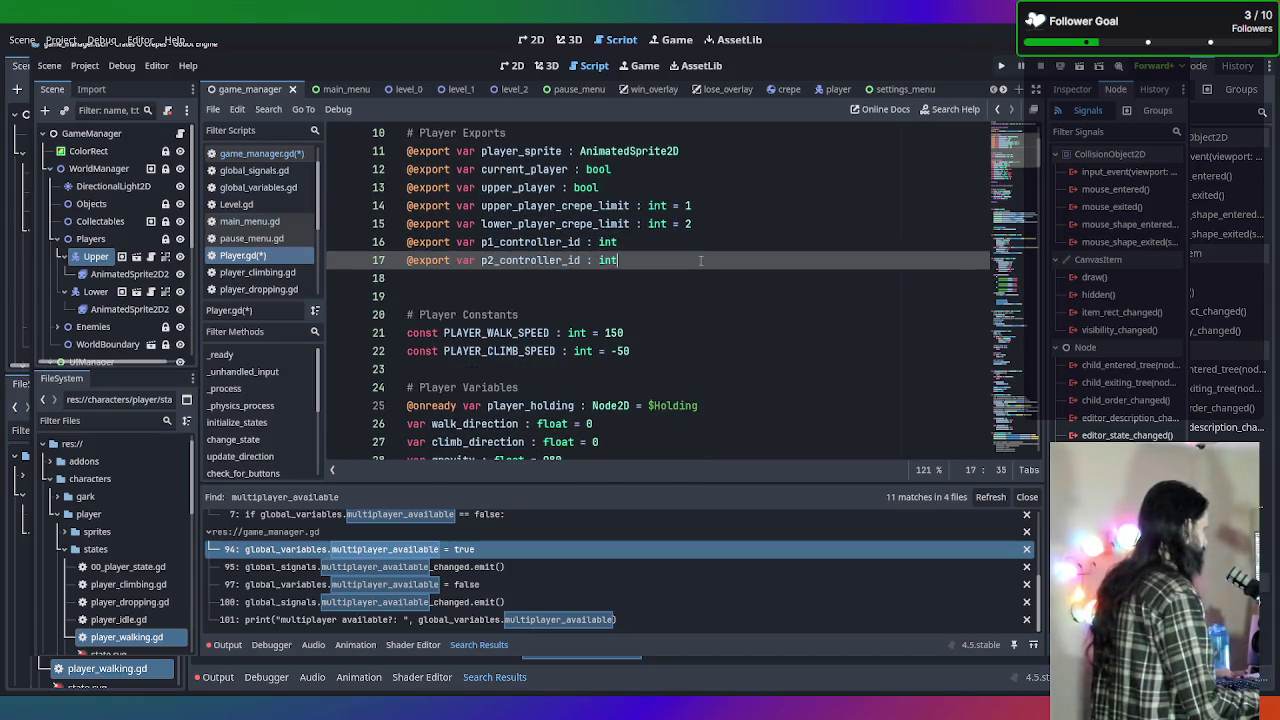
key(Return)
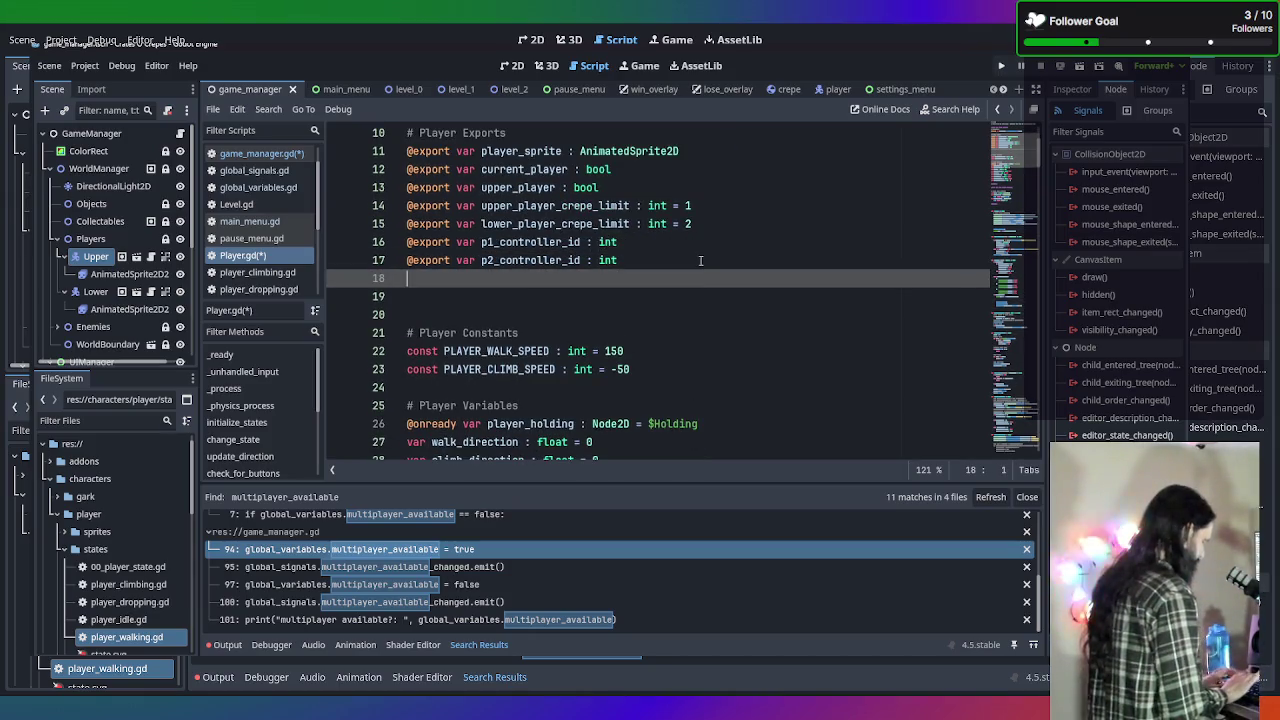
text($)
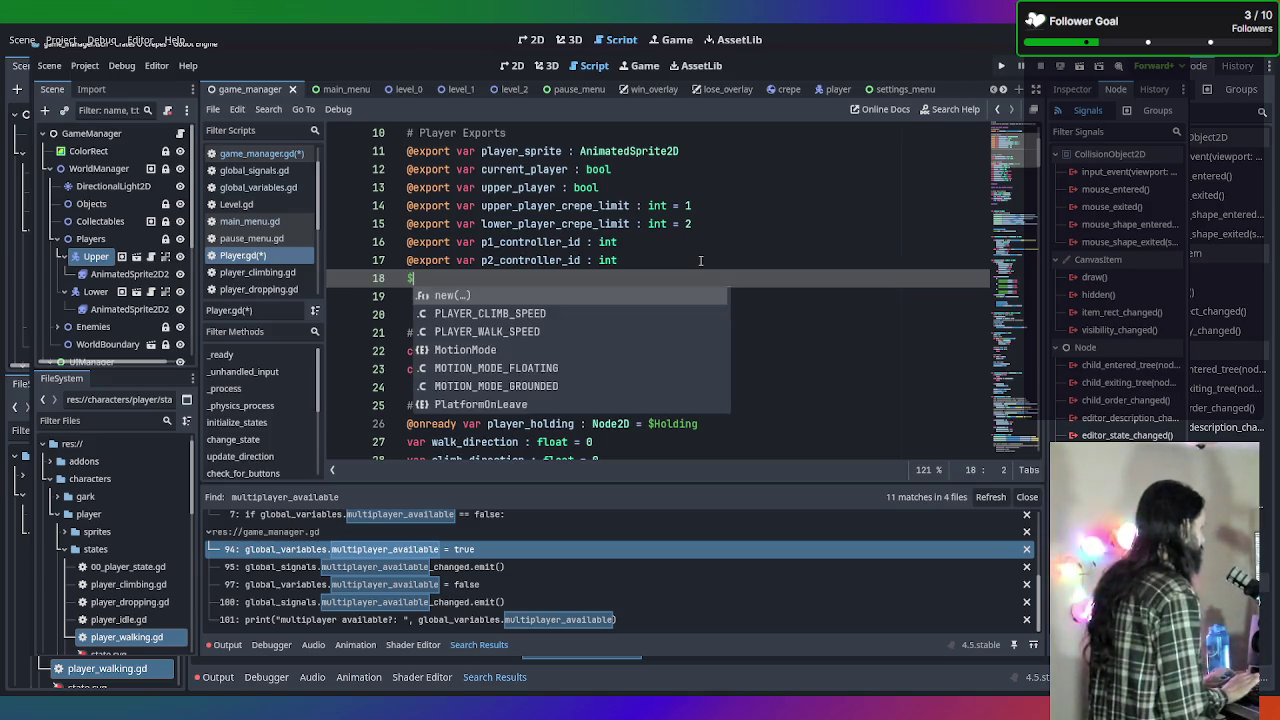
text(export)
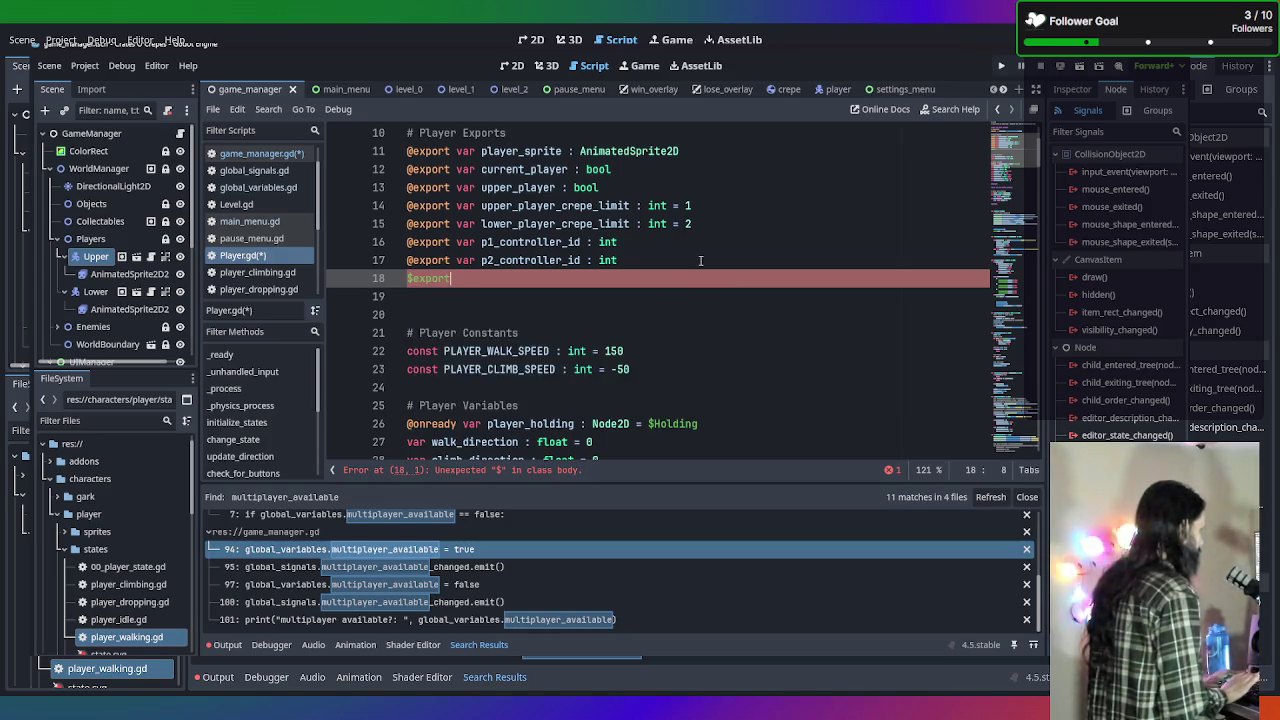
key(BackSpace)
key(BackSpace)
key(BackSpace)
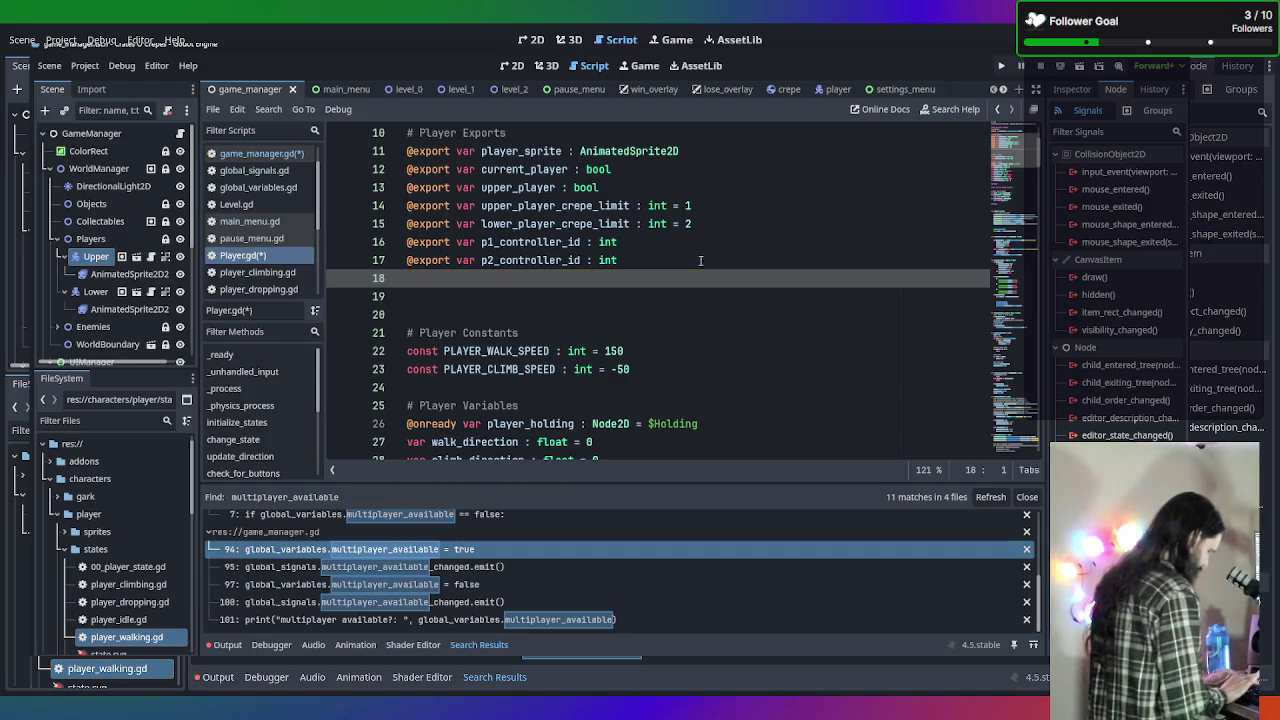
text(@export )
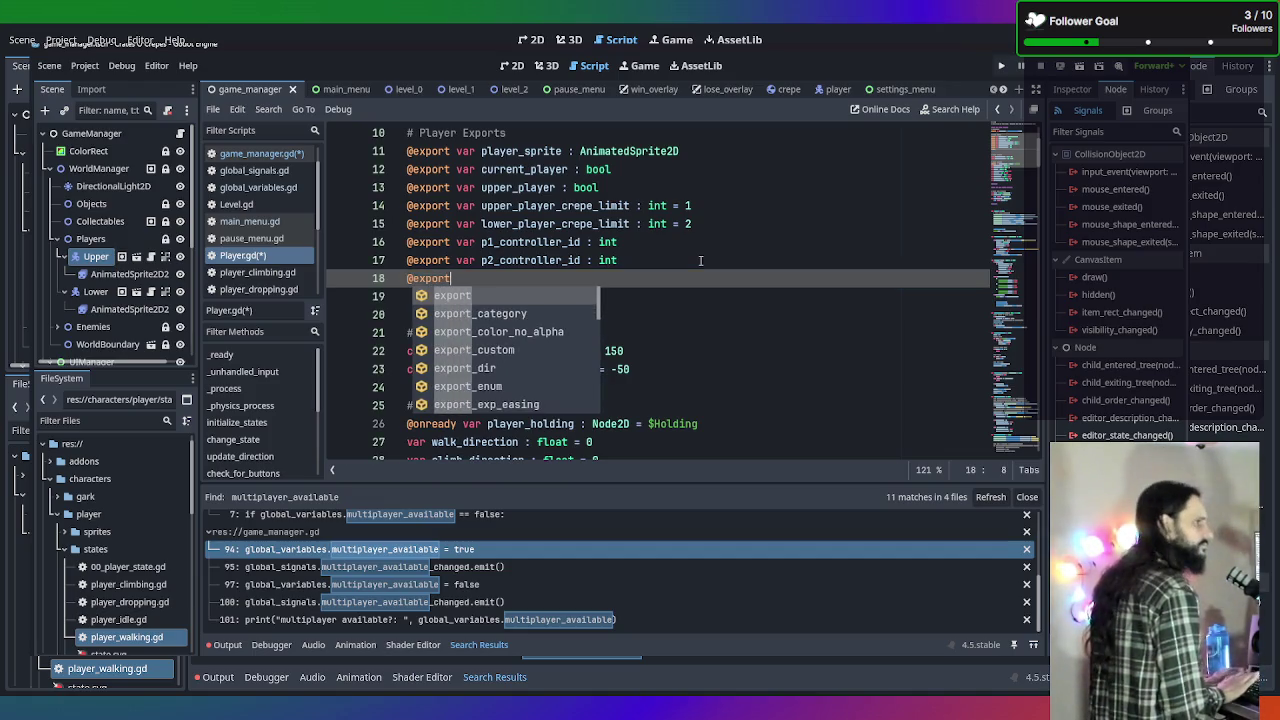
text(var)
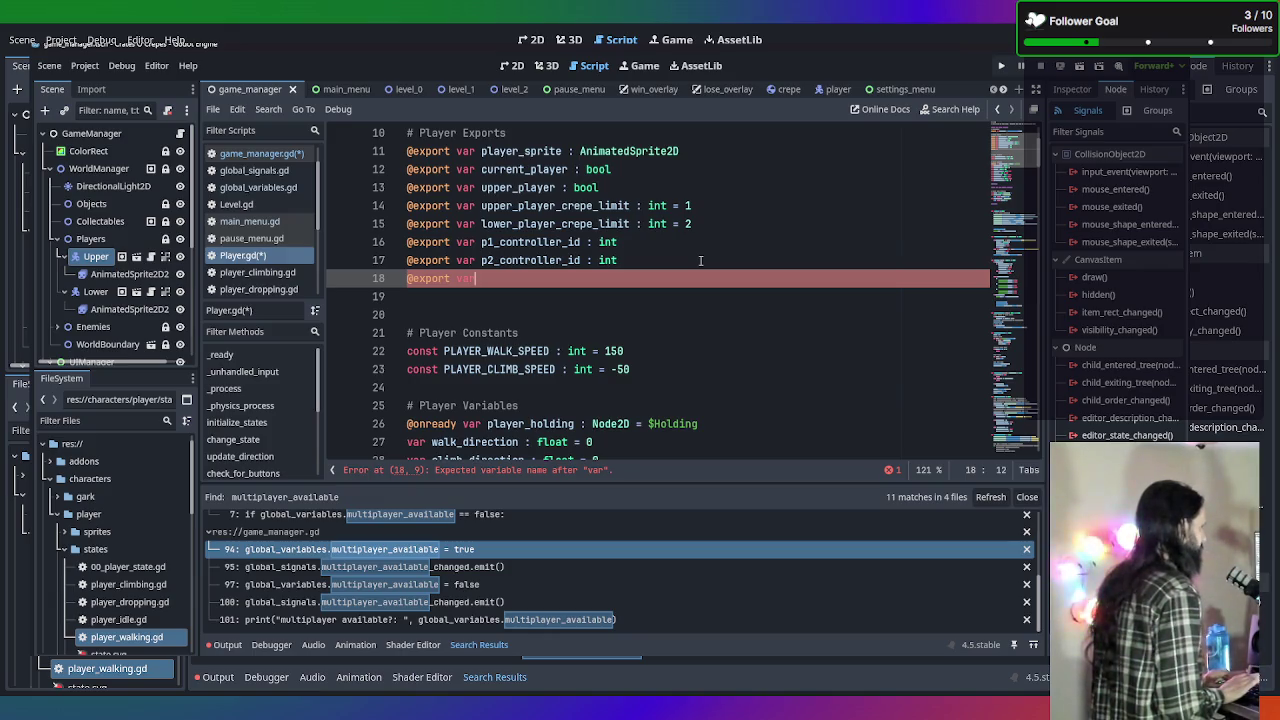
key(BackSpace)
key(BackSpace)
key(BackSpace)
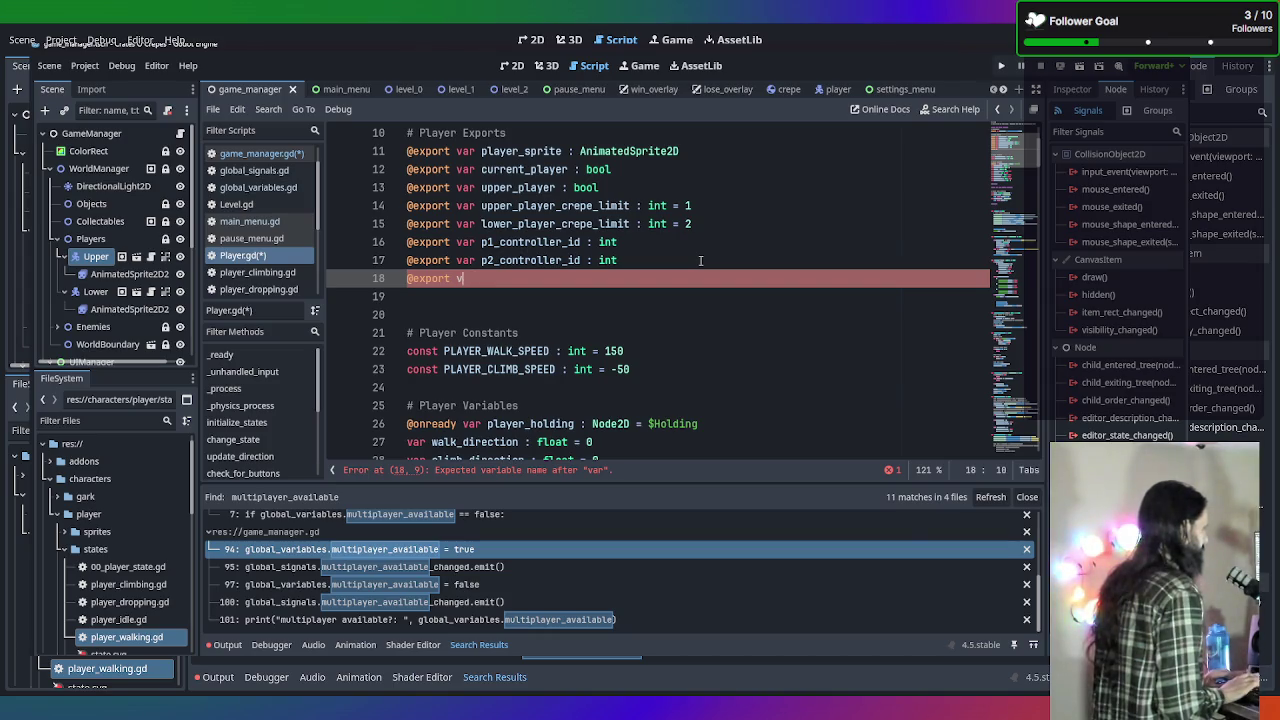
key(BackSpace)
key(BackSpace)
key(BackSpace)
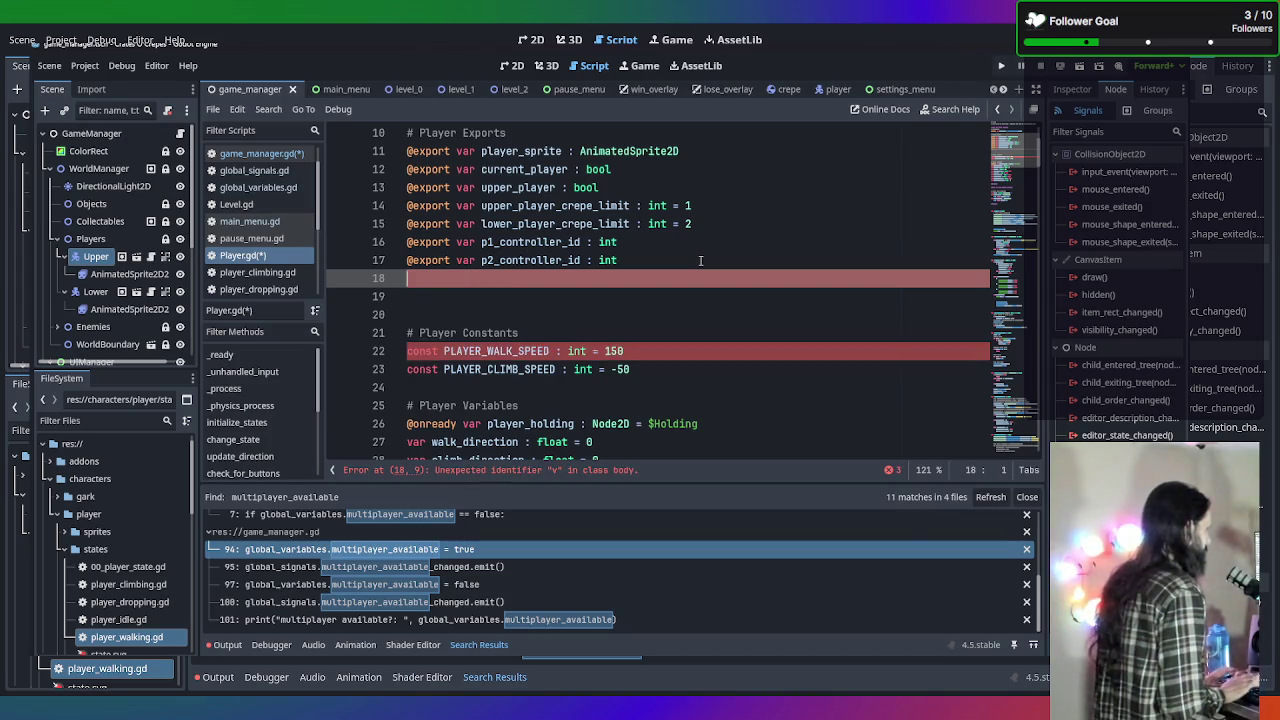
Start a 'var gamemode: int =' declaration below player_crepe_count.
scroll(712, 247, down, 4)
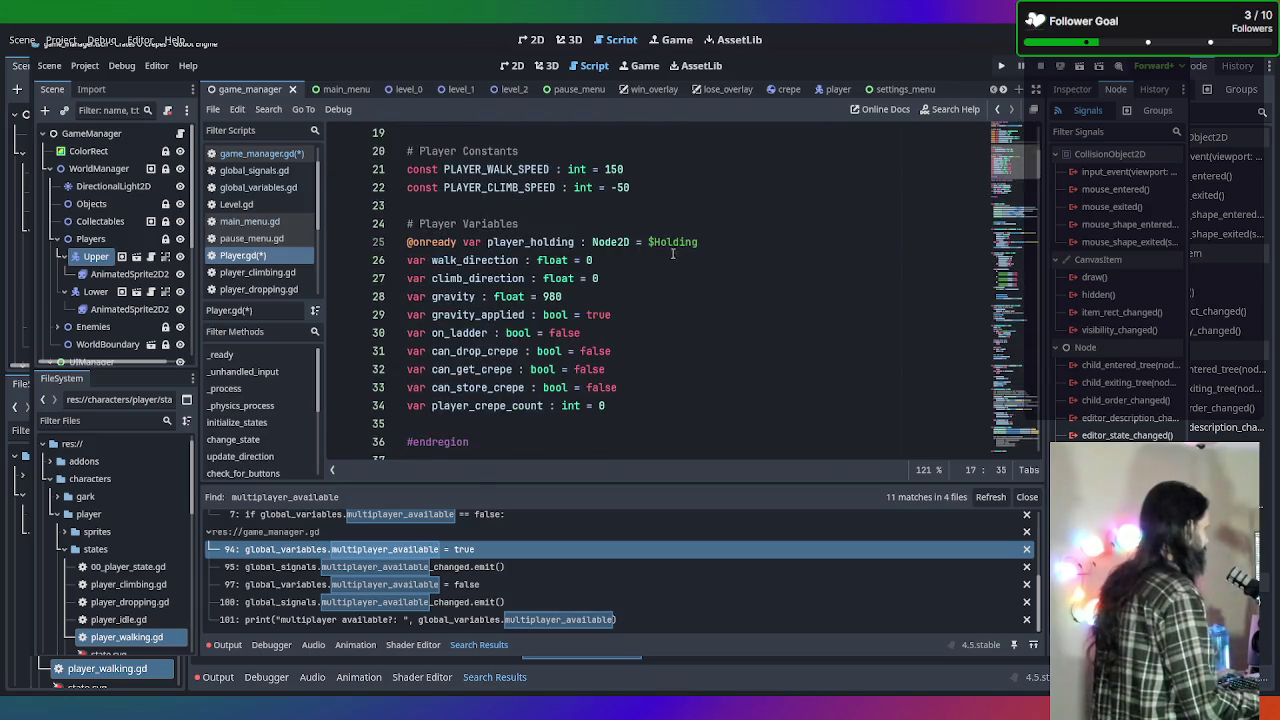
click(655, 368)
click(653, 344)
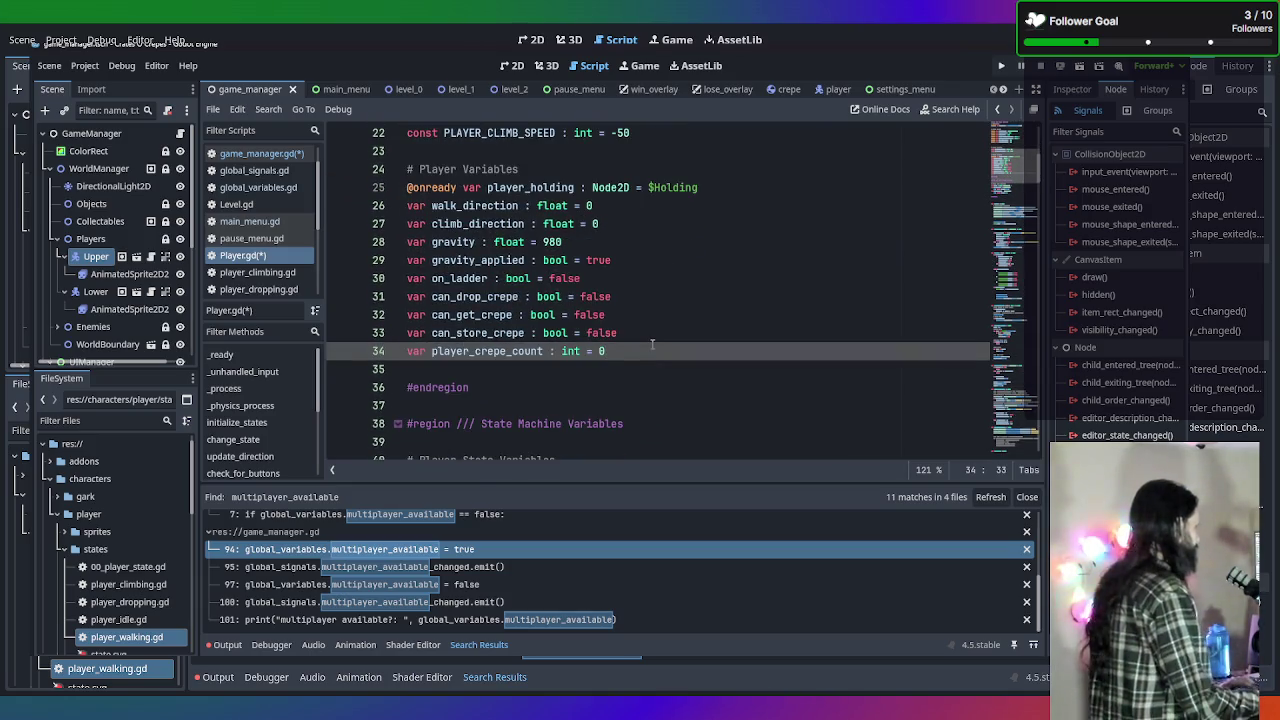
key(Return)
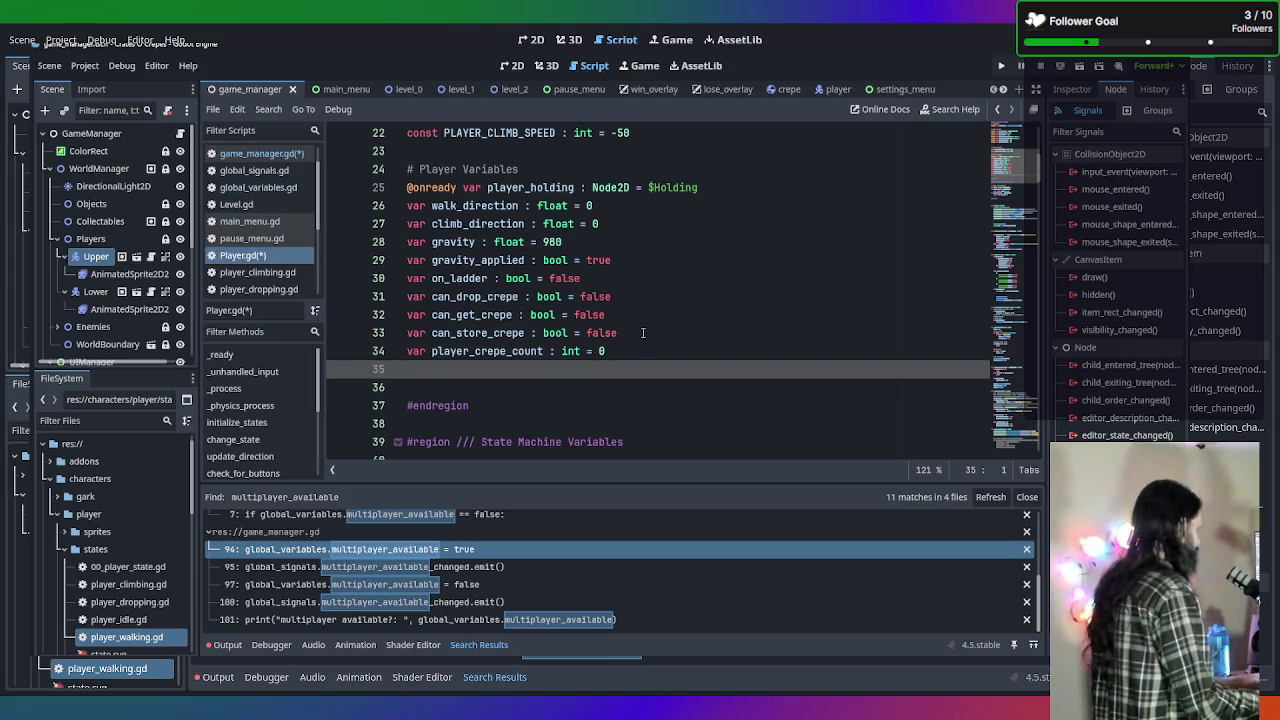
text(var gamemode)
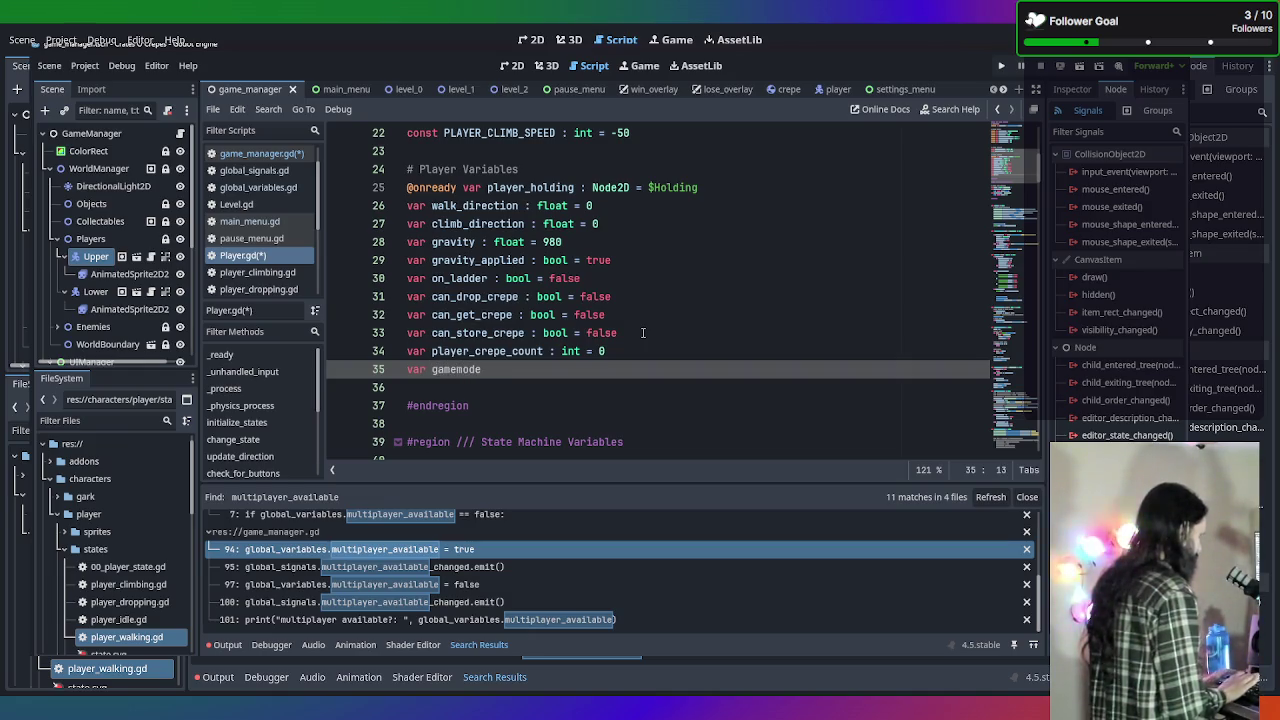
text(:)
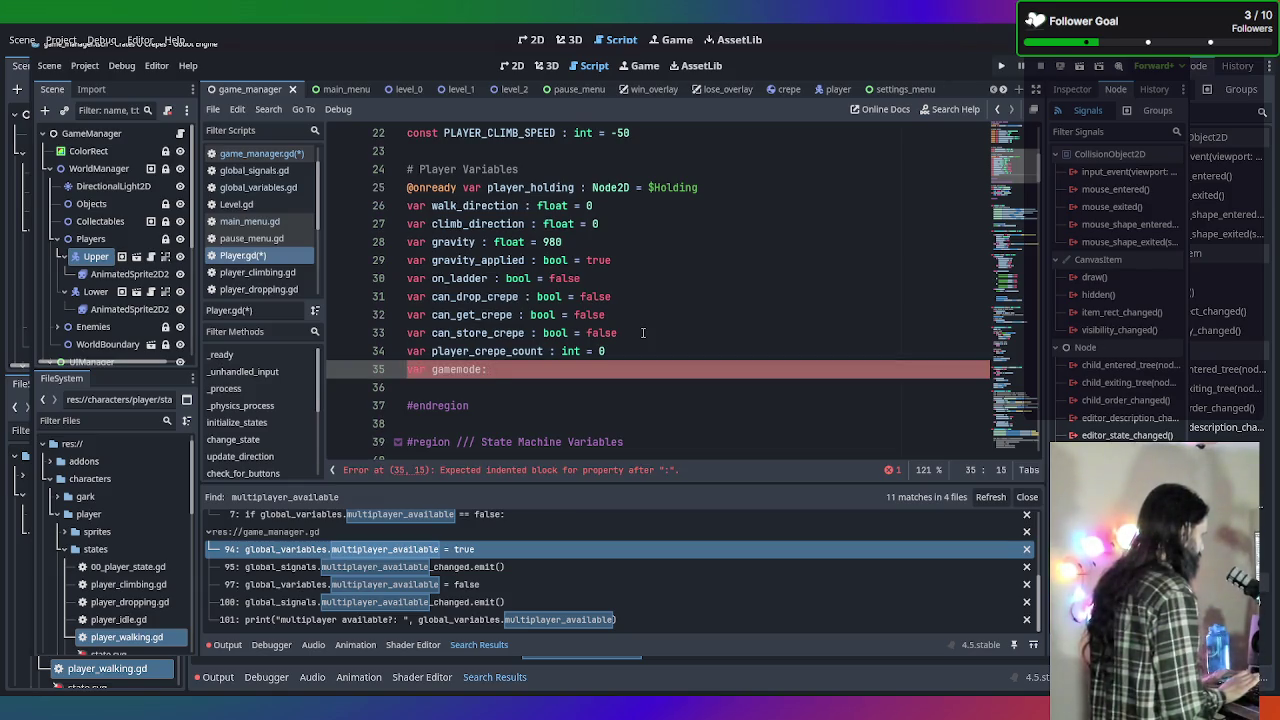
key(BackSpace)
key(BackSpace)
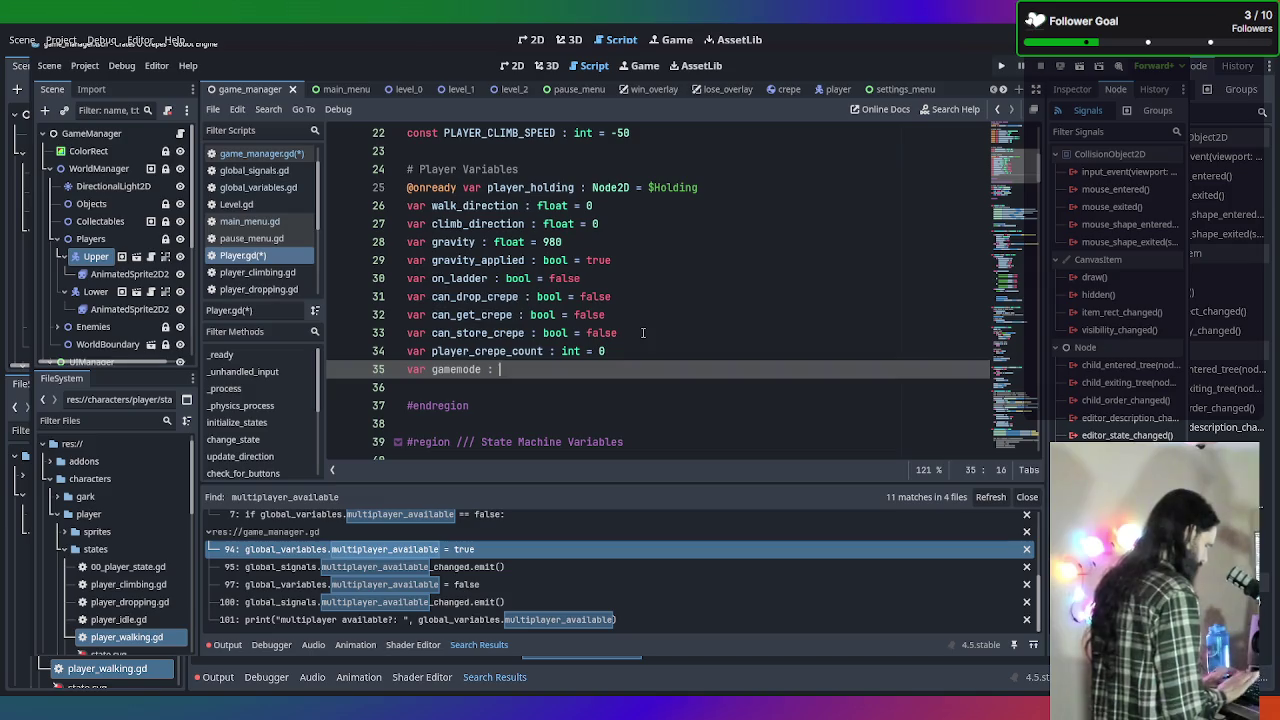
text(int =)
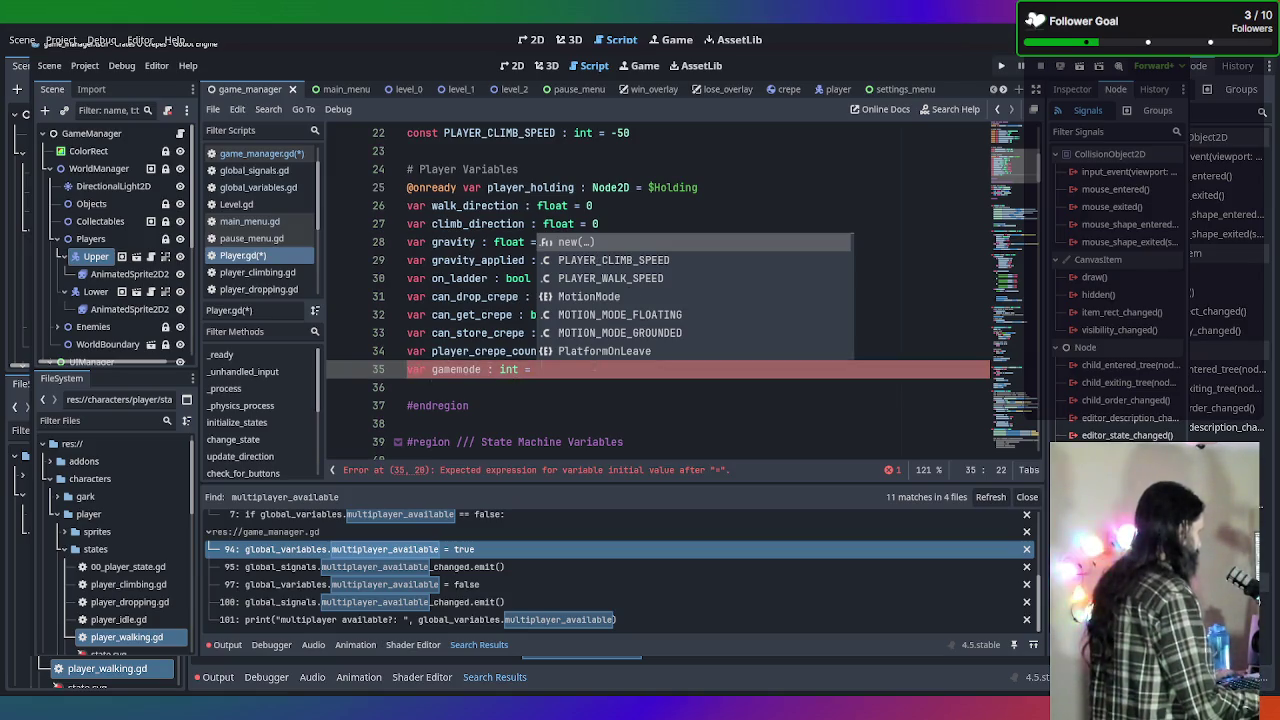
click(405, 370)
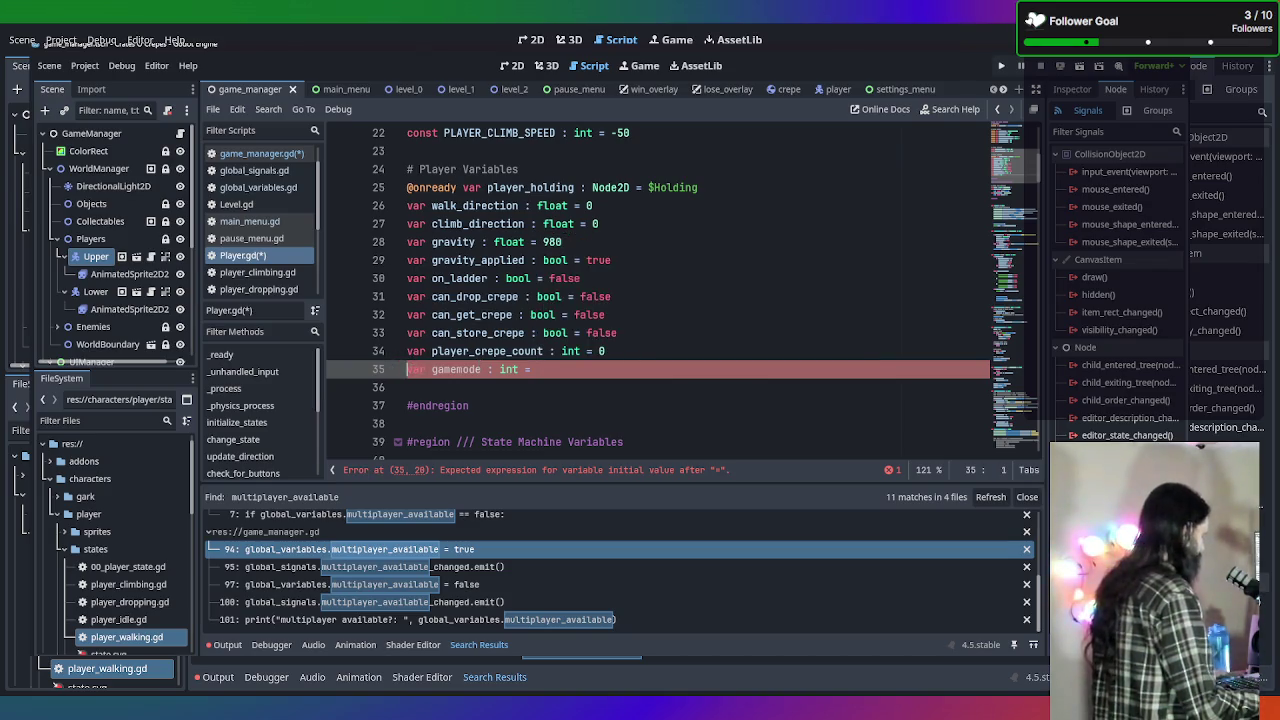
key(ctrl+x)
click(714, 188)
key(Return)
key(ctrl+v)
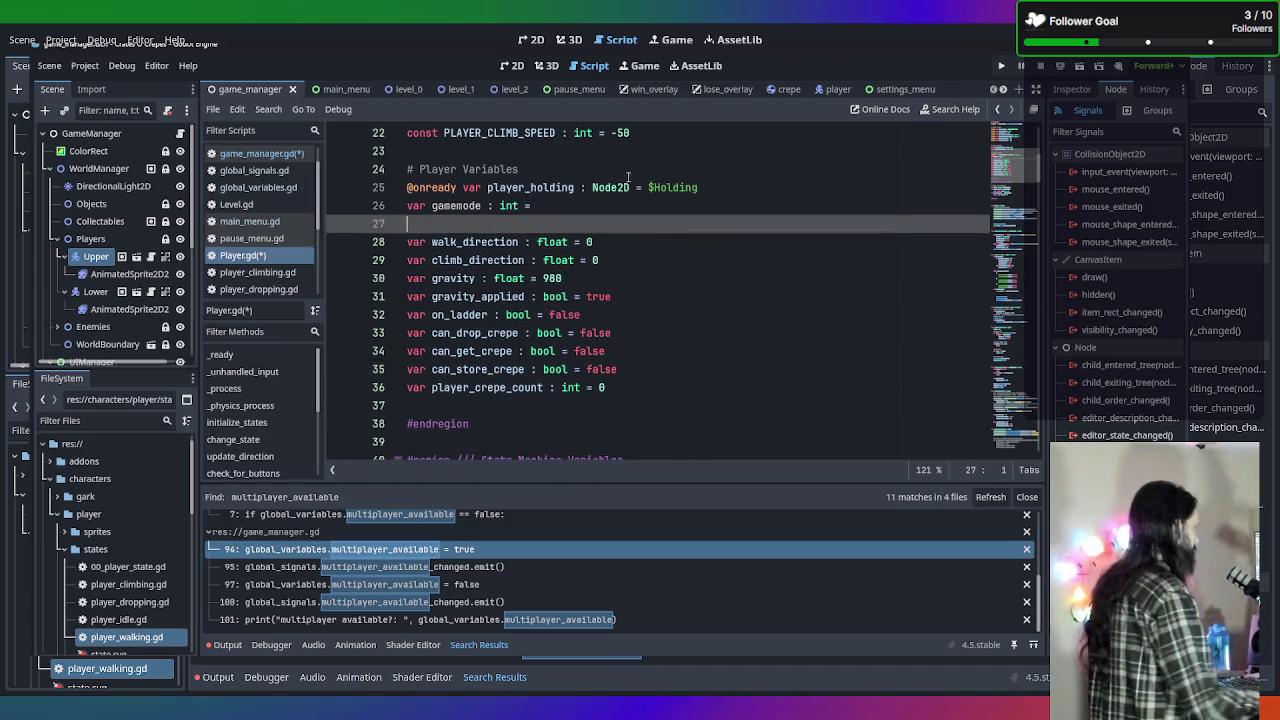
click(408, 205)
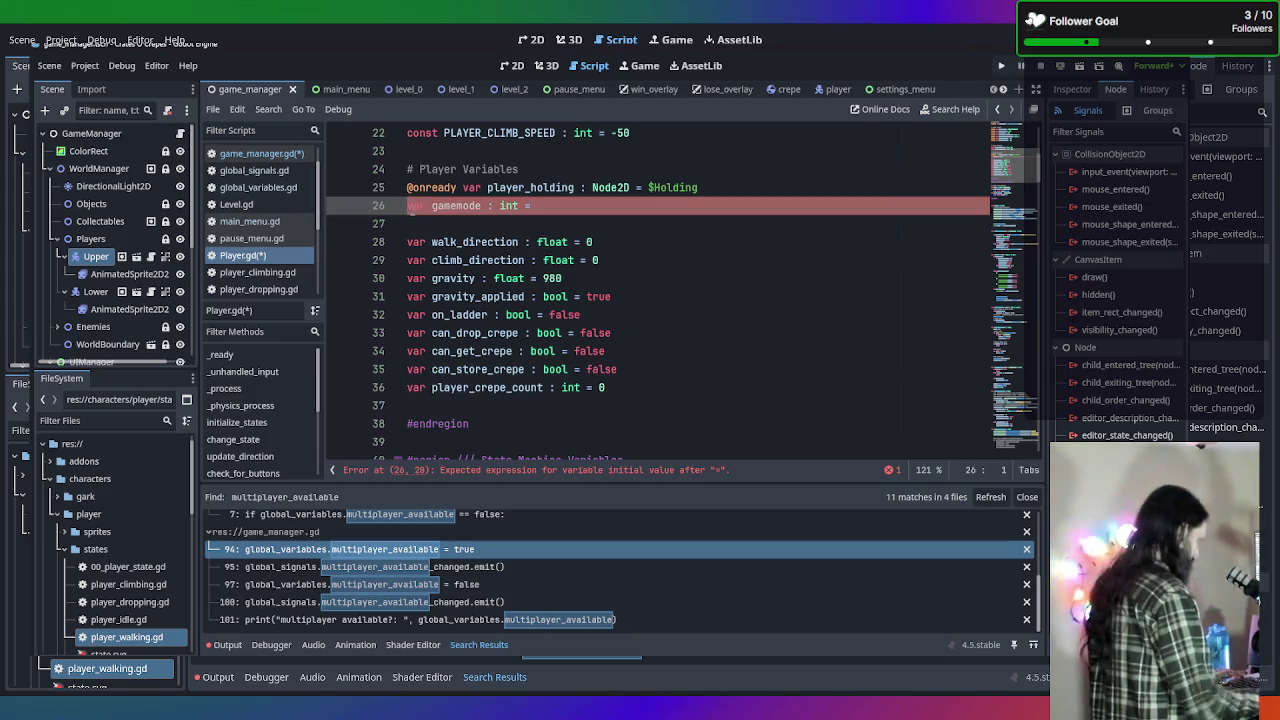
text(@)
key(BackSpace)
text(onready)
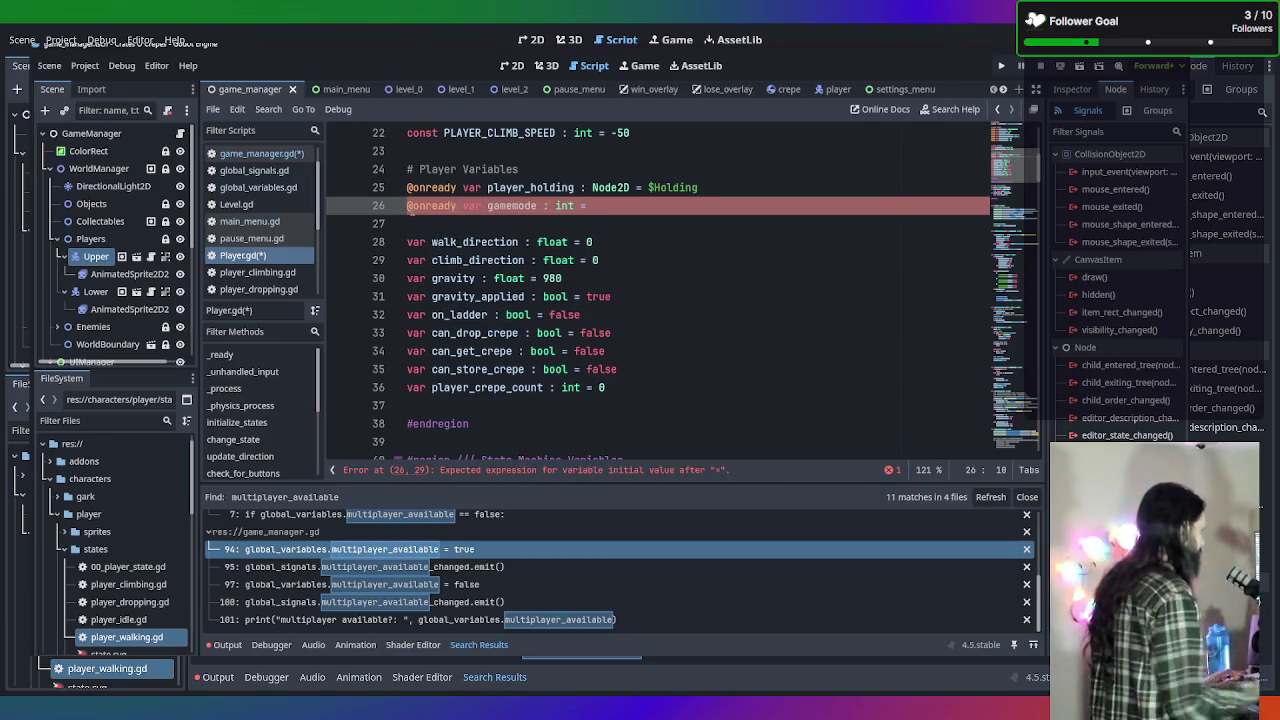
click(468, 228)
key(BackSpace)
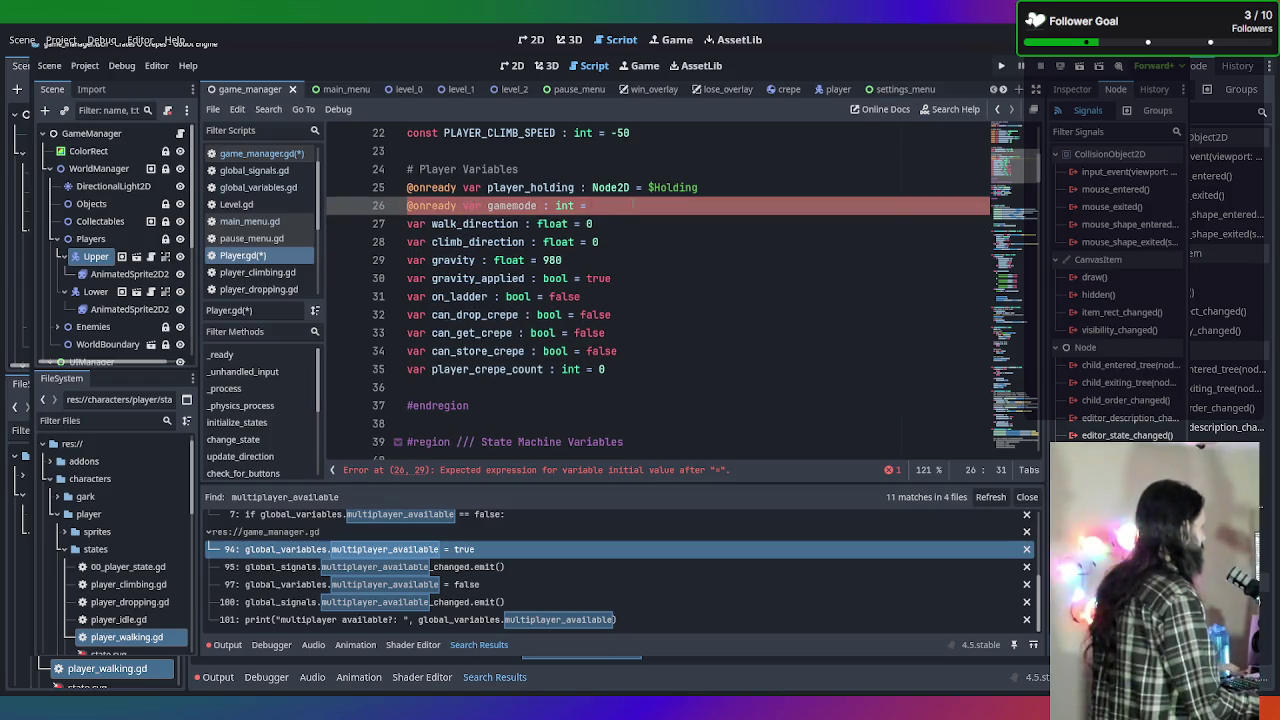
Set gamemode's value to global_variables.CurrentGameMode using autocomplete.
scroll(646, 195, up, 2)
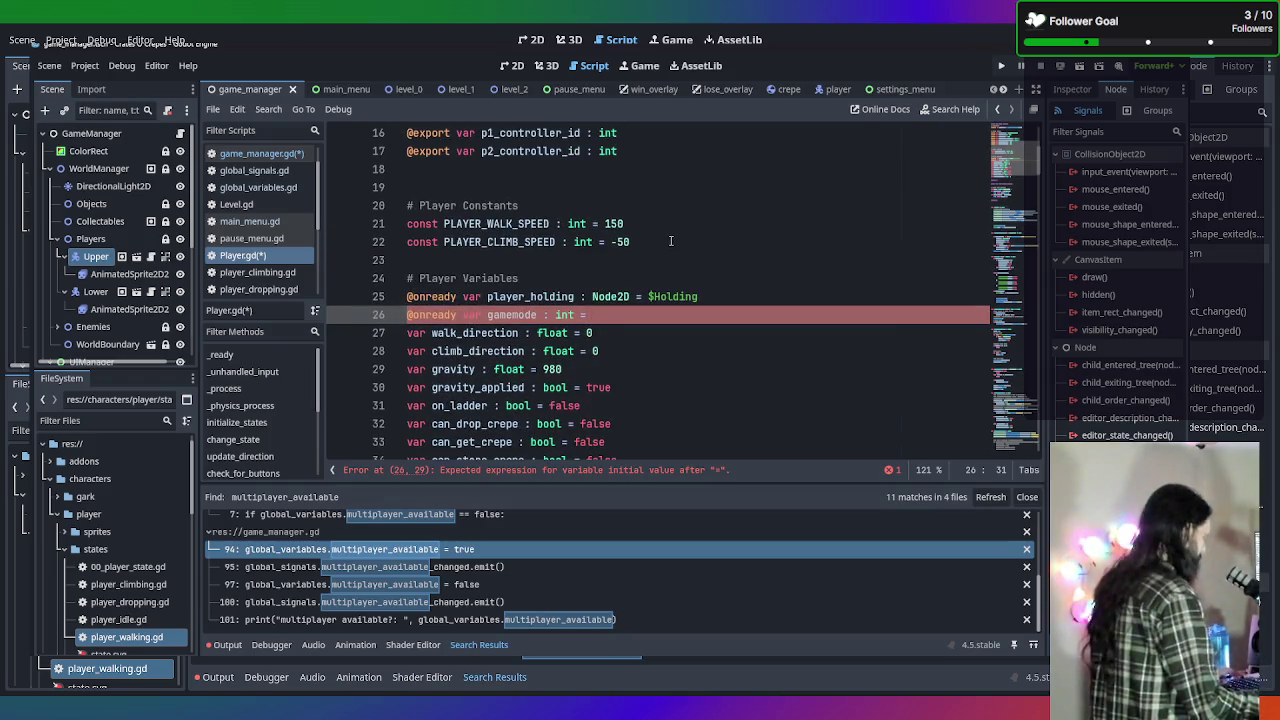
text(global)
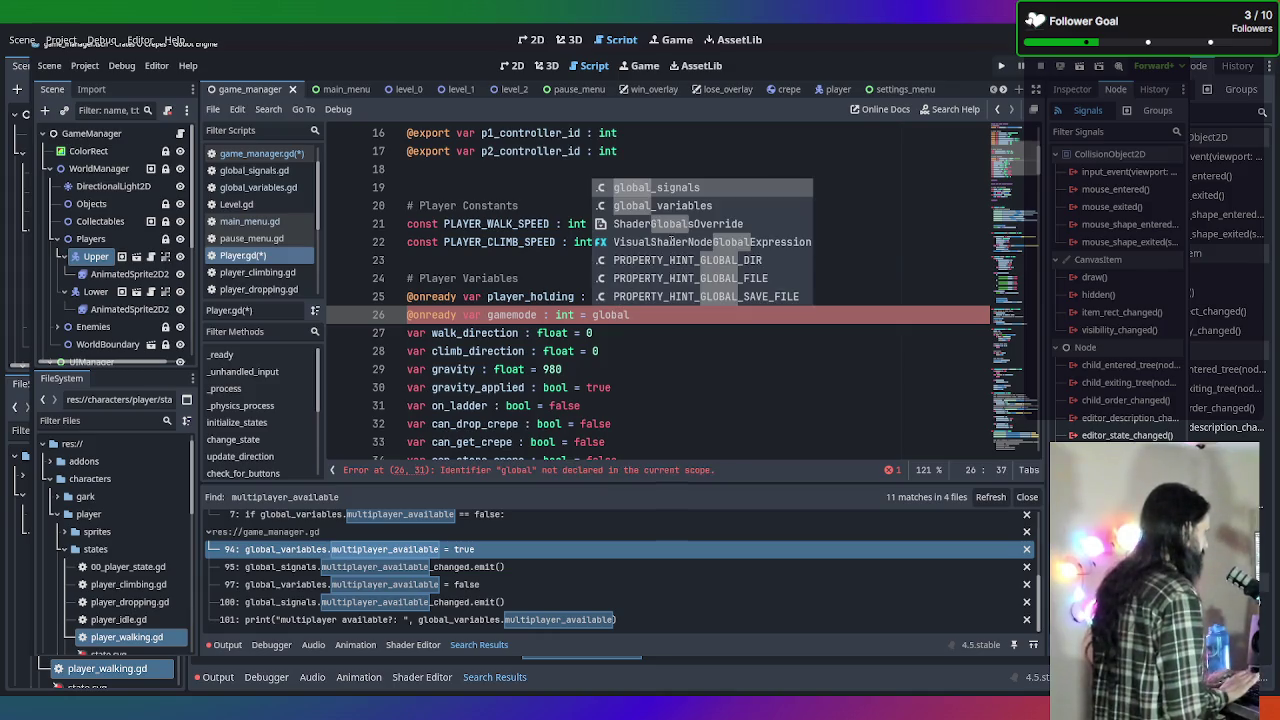
key(Down)
key(Return)
text(.)
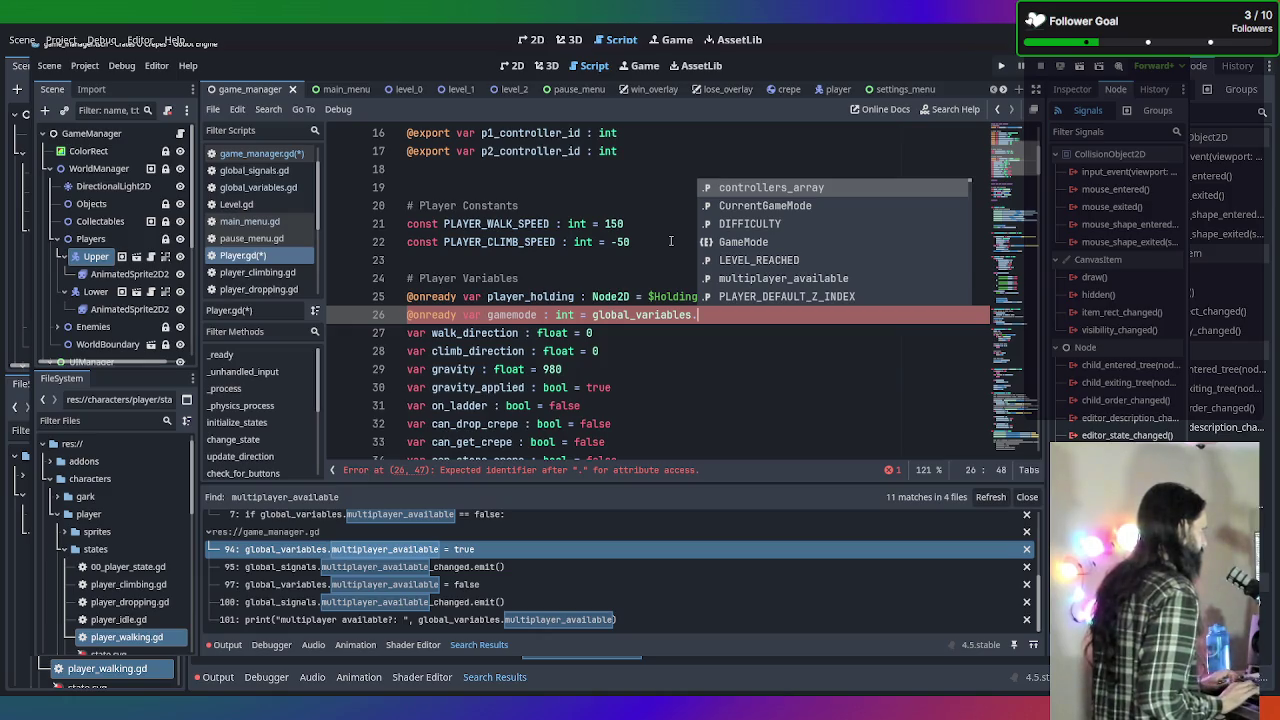
key(Down)
key(Return)
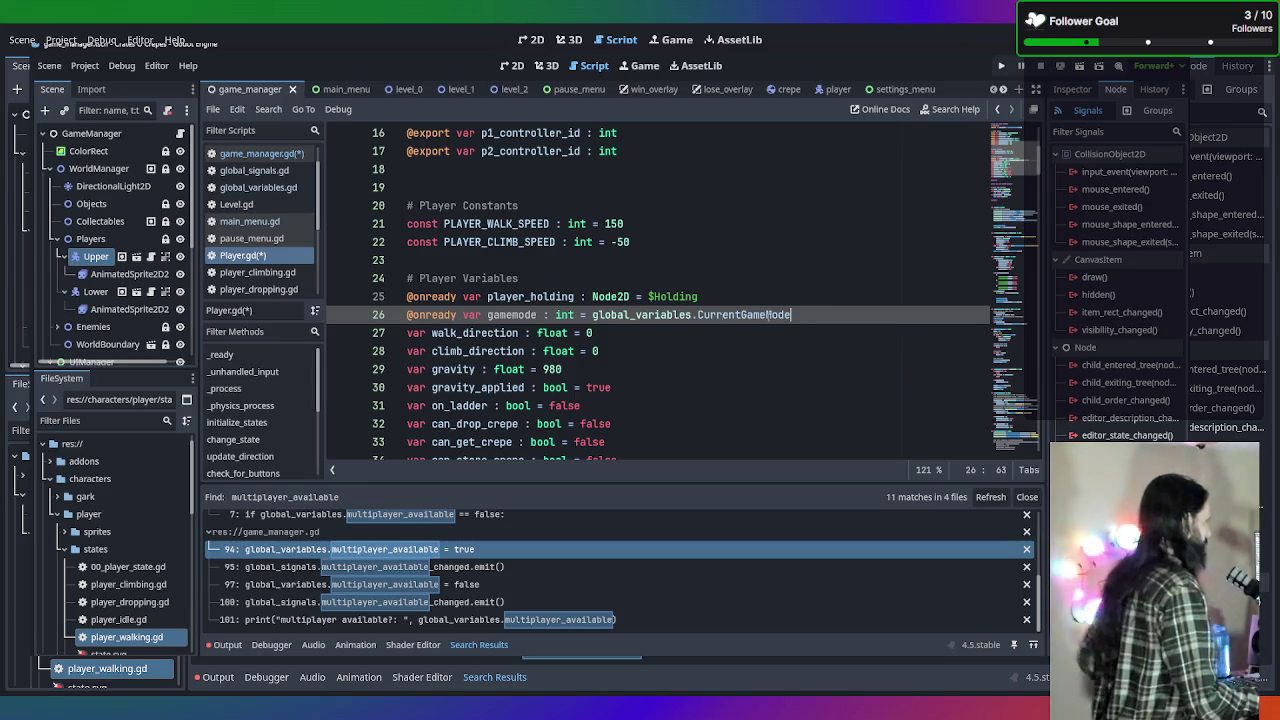
drag(790, 315, 487, 316)
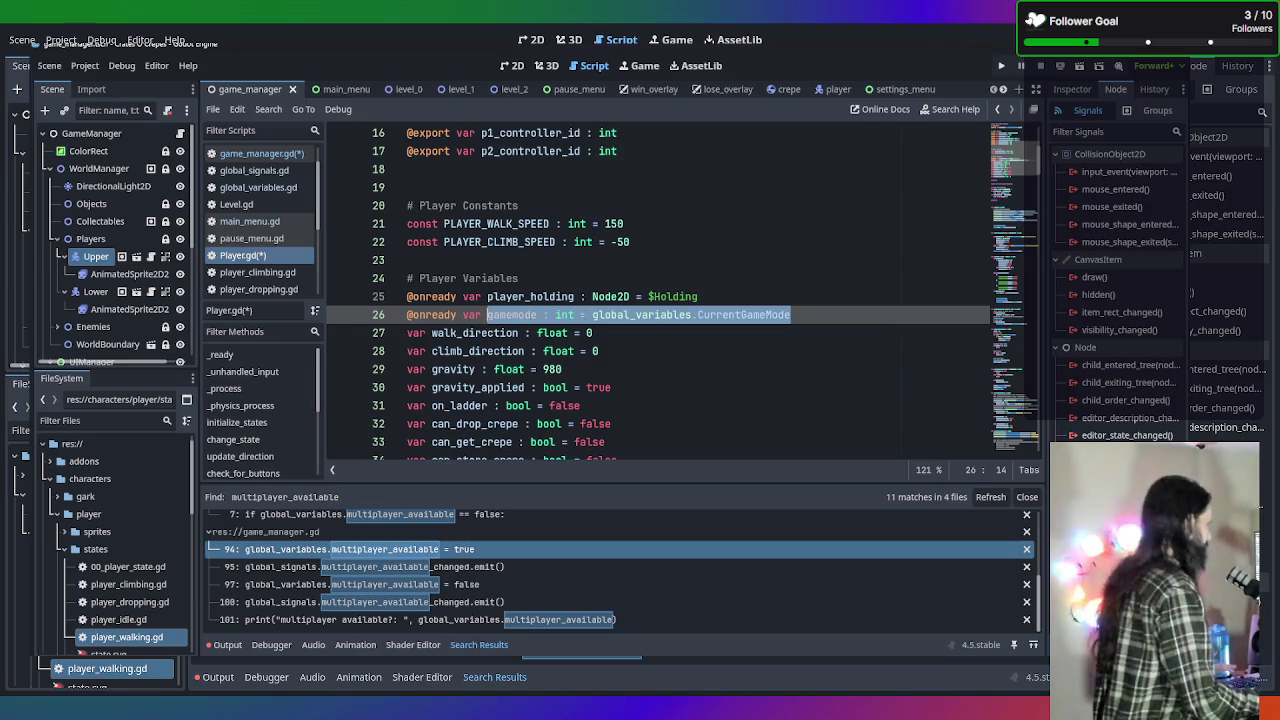
scroll(865, 260, down, 15)
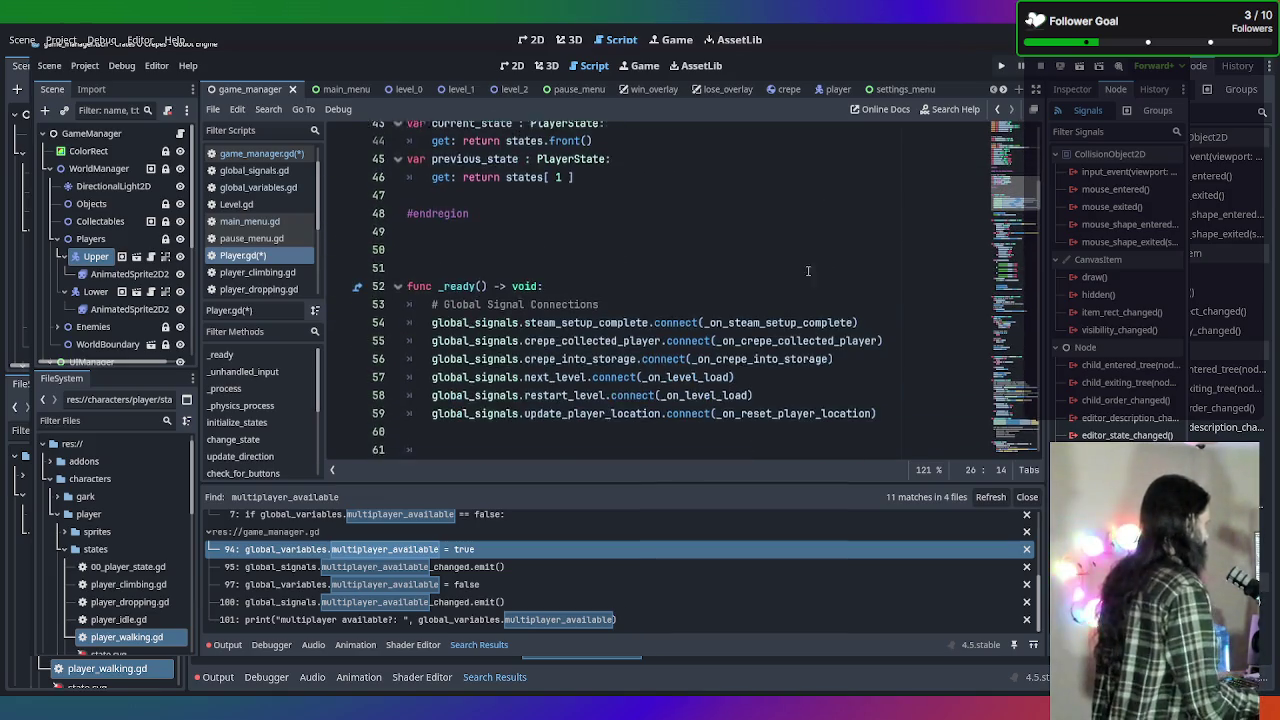
scroll(792, 281, down, 20)
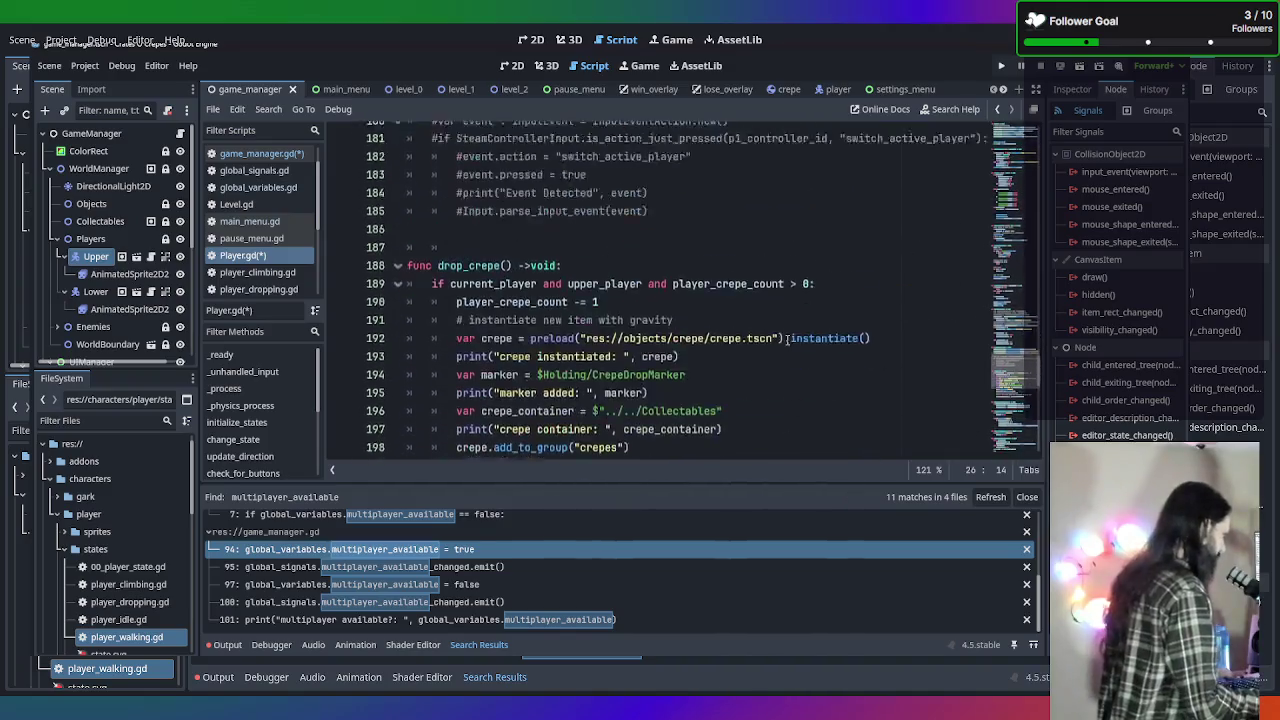
Type 'func' on a new line below _on_reset_player_location, then bring up global_signals.gd.
scroll(787, 340, down, 8)
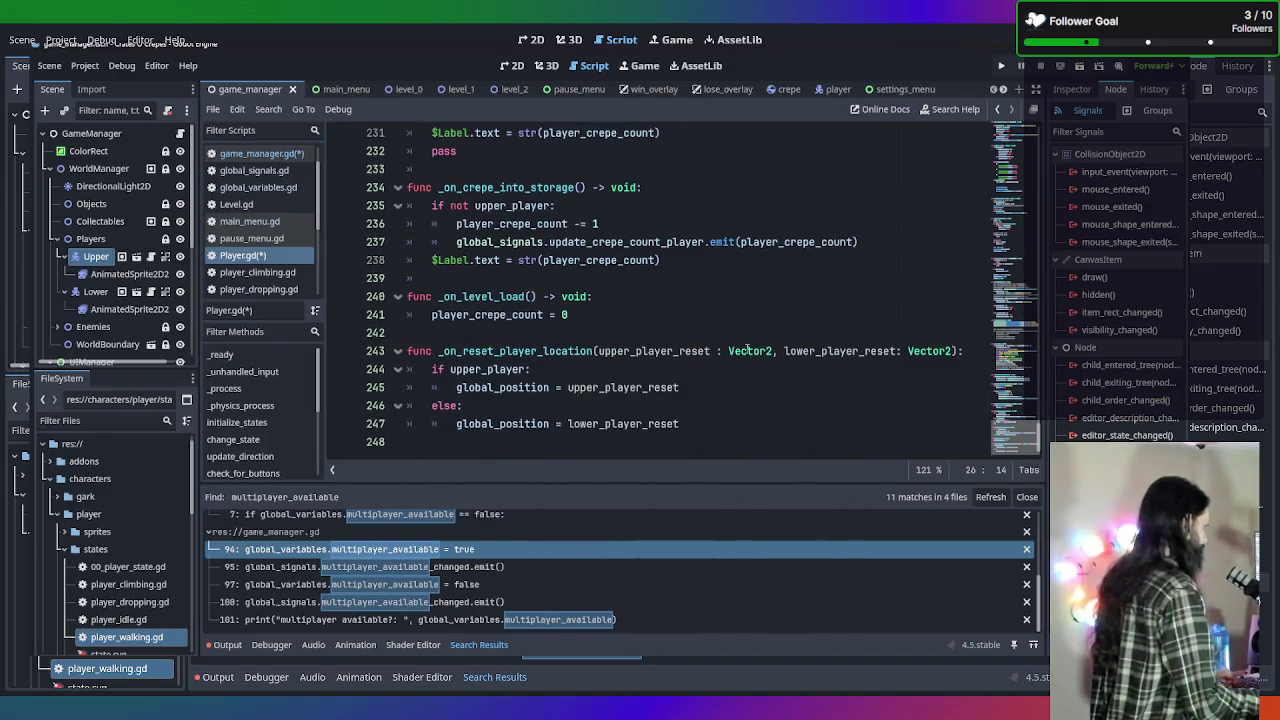
scroll(685, 336, up, 1)
scroll(679, 357, down, 1)
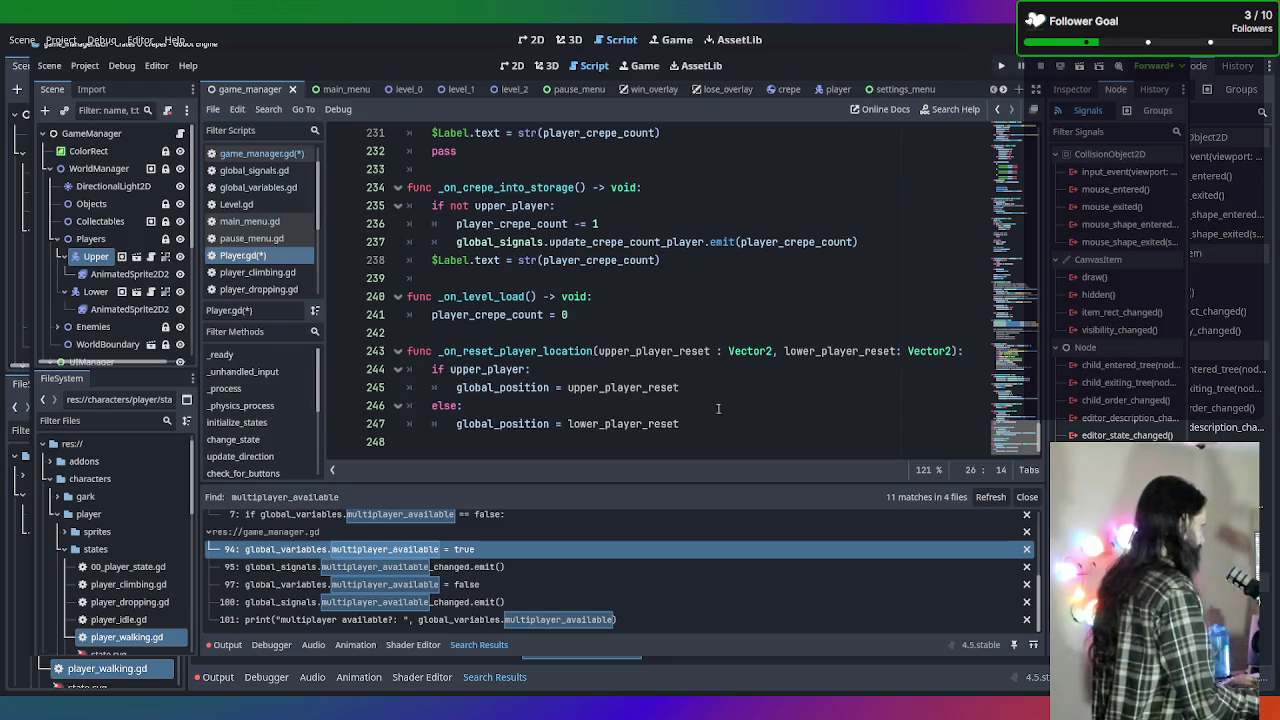
click(718, 423)
key(Return)
key(BackSpace)
key(BackSpace)
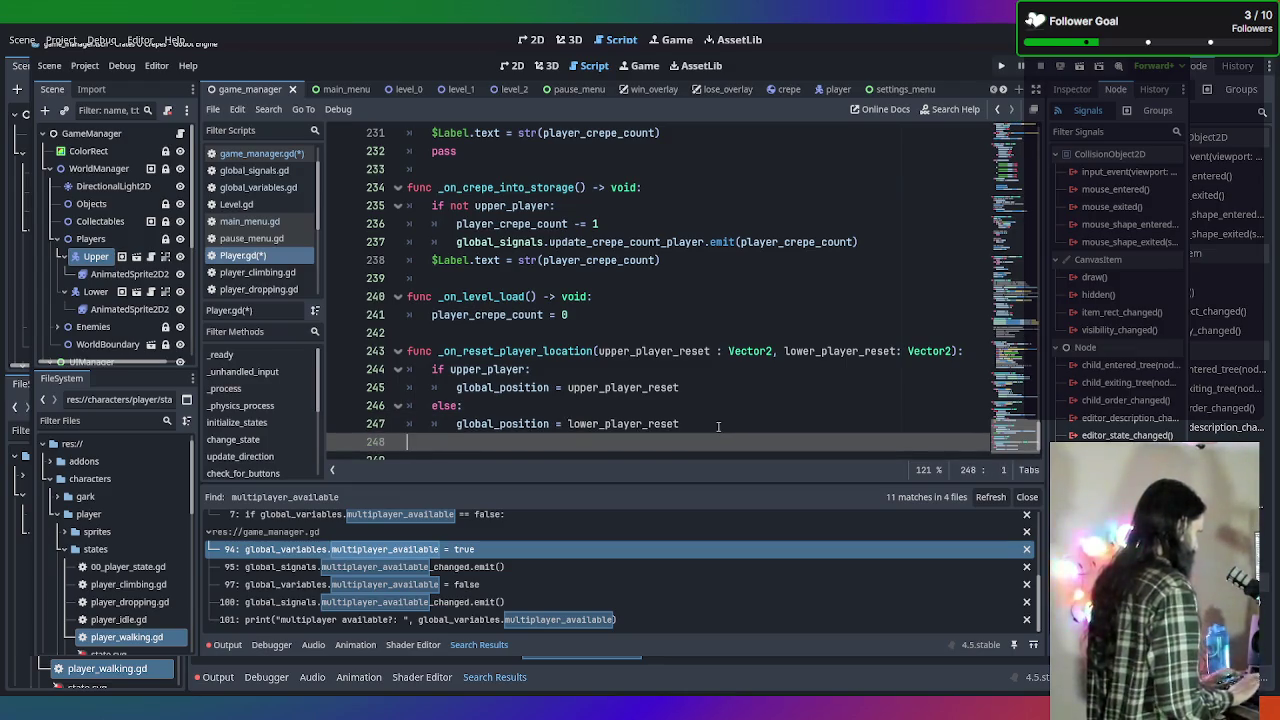
key(Return)
text(func)
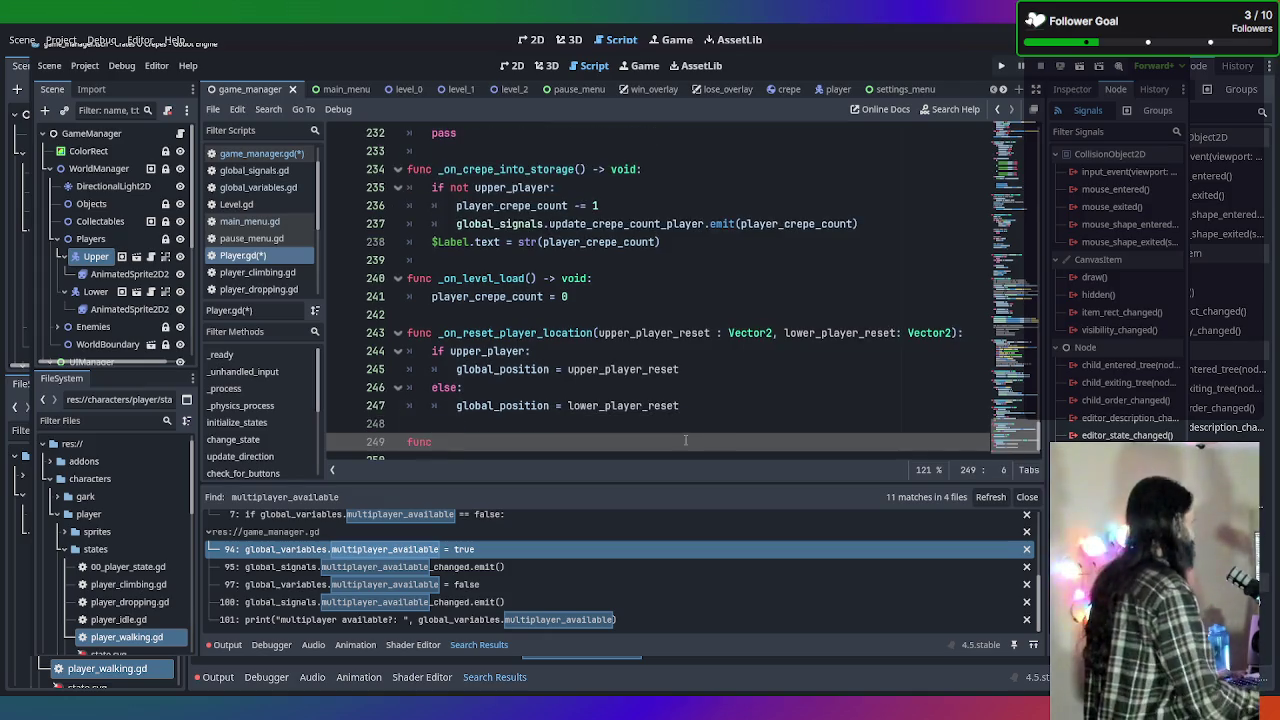
click(268, 173)
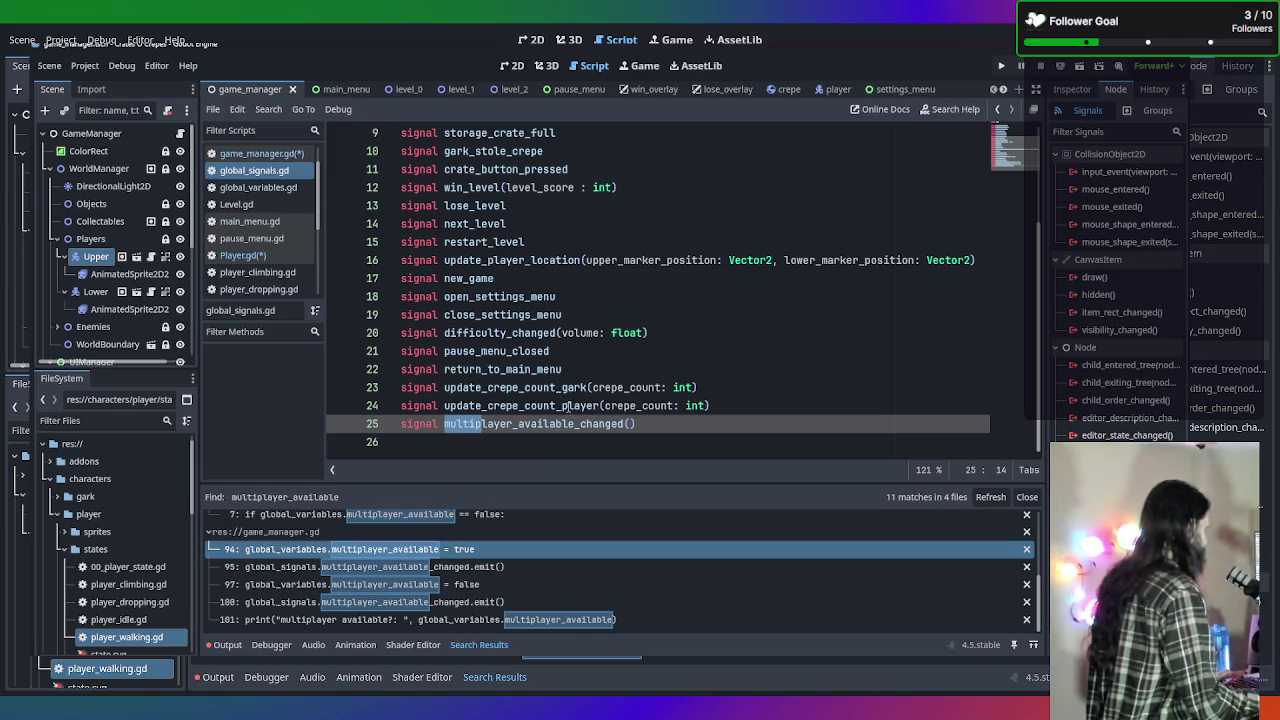
Declare 'signal gamemode_changed' on a new line 26 in global_signals.gd.
scroll(532, 353, up, 1)
scroll(532, 353, down, 1)
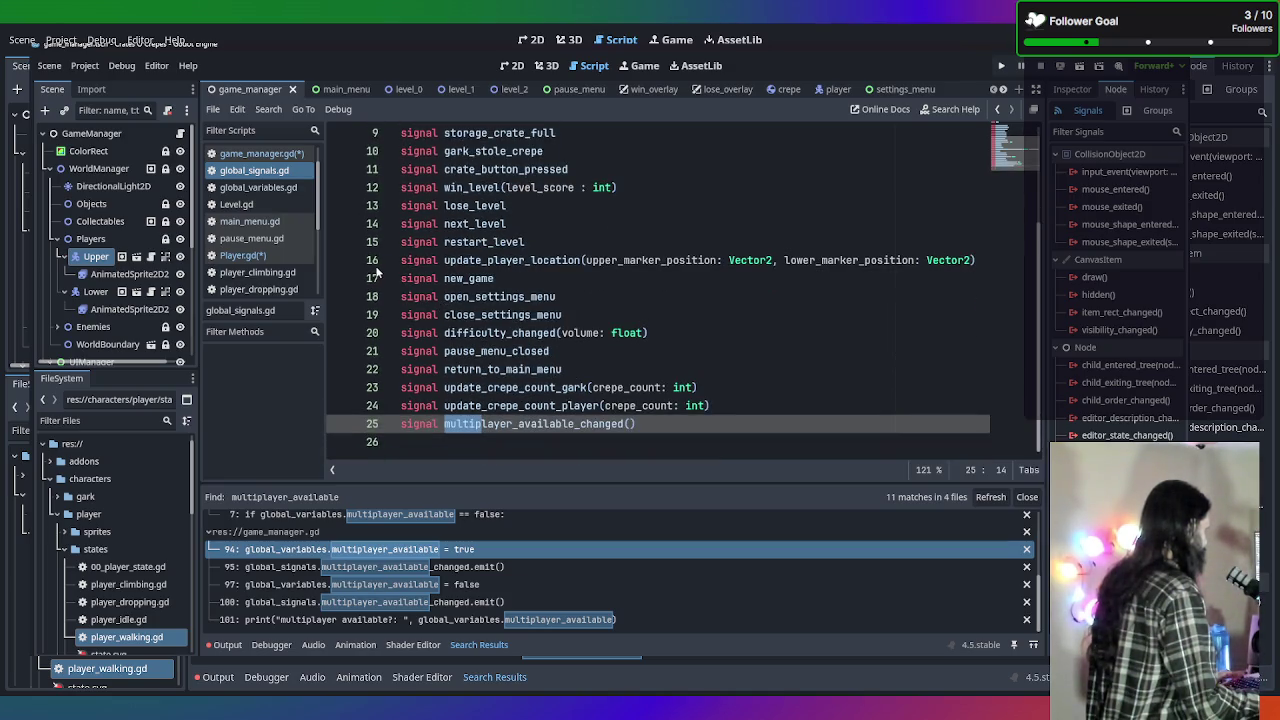
click(692, 423)
key(Return)
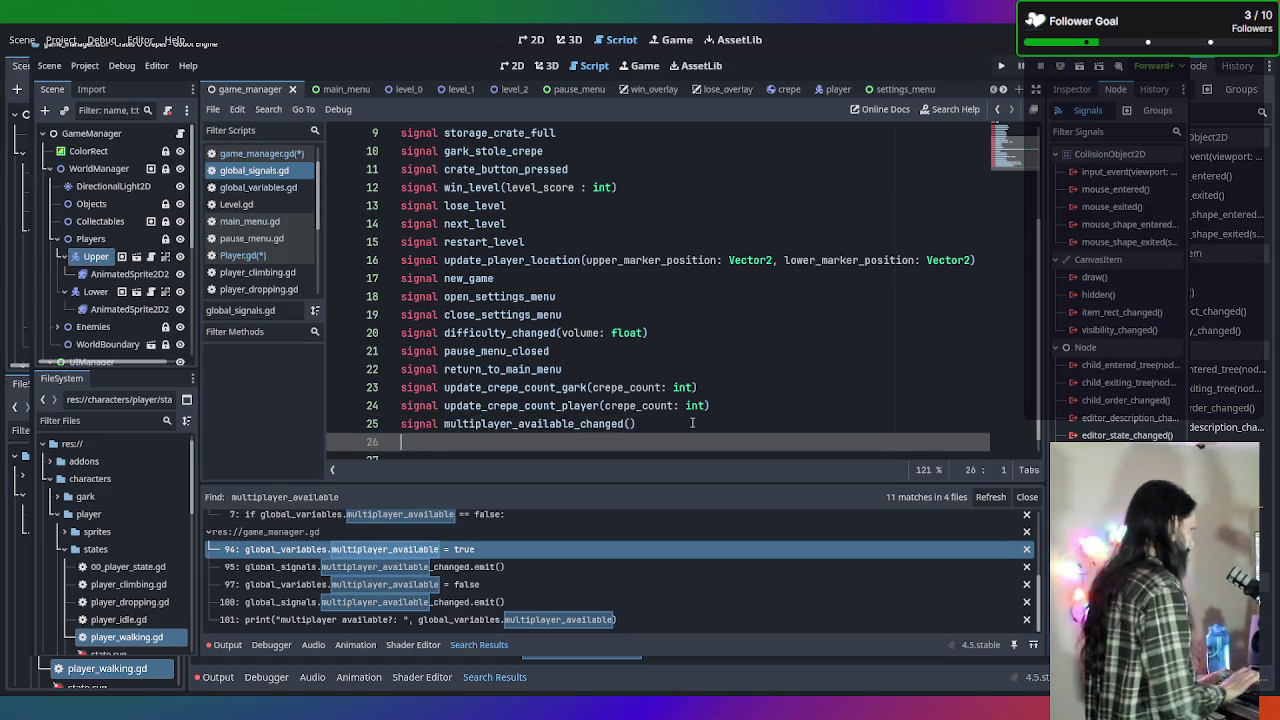
text(signal )
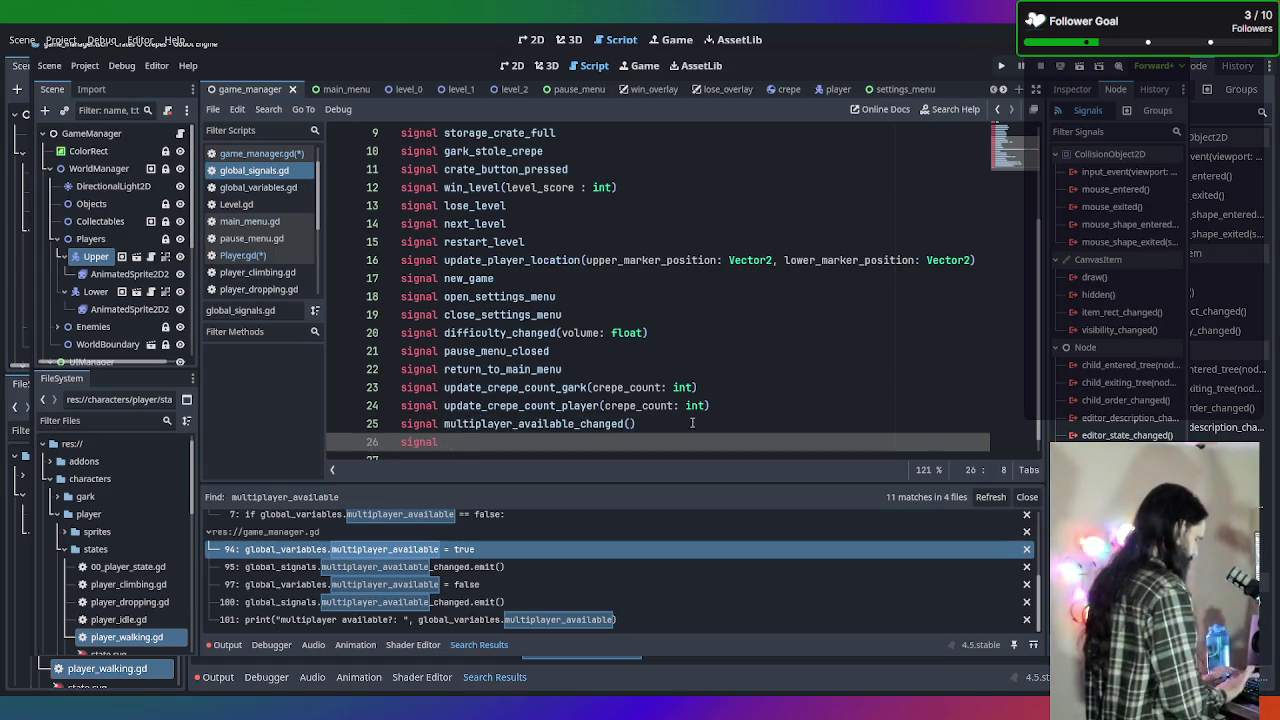
text(gamemode_)
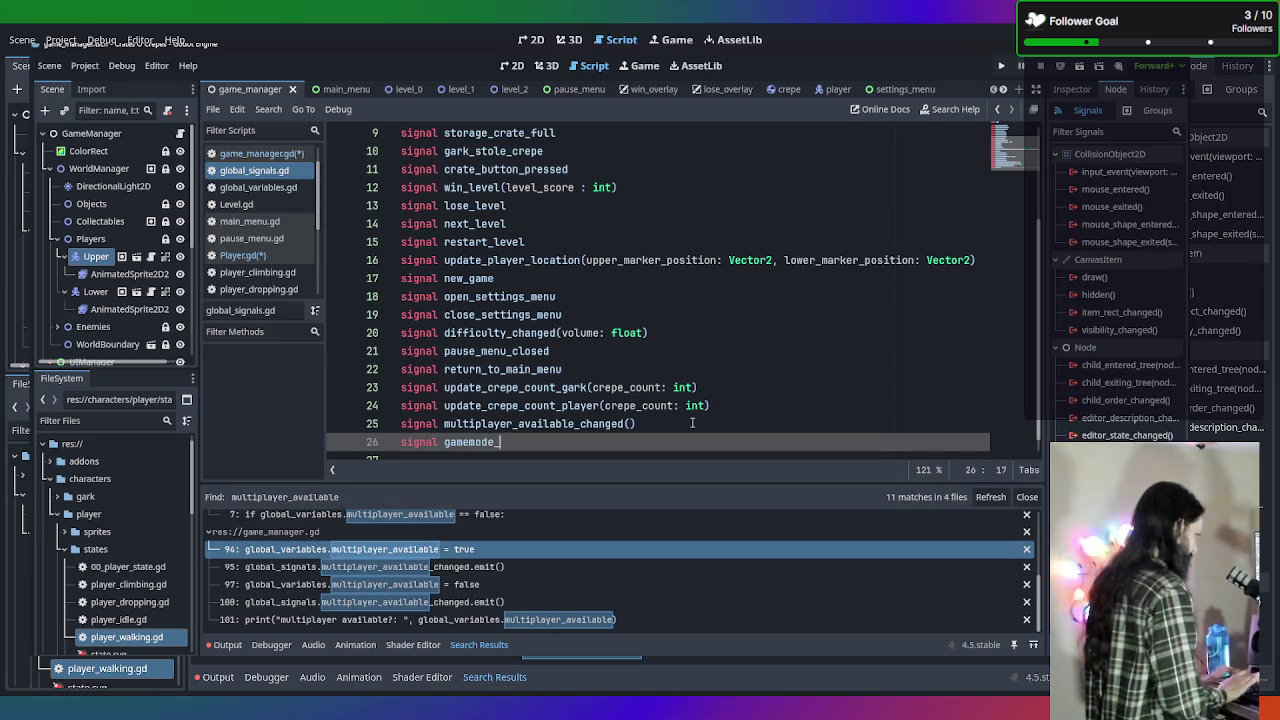
text(changed)
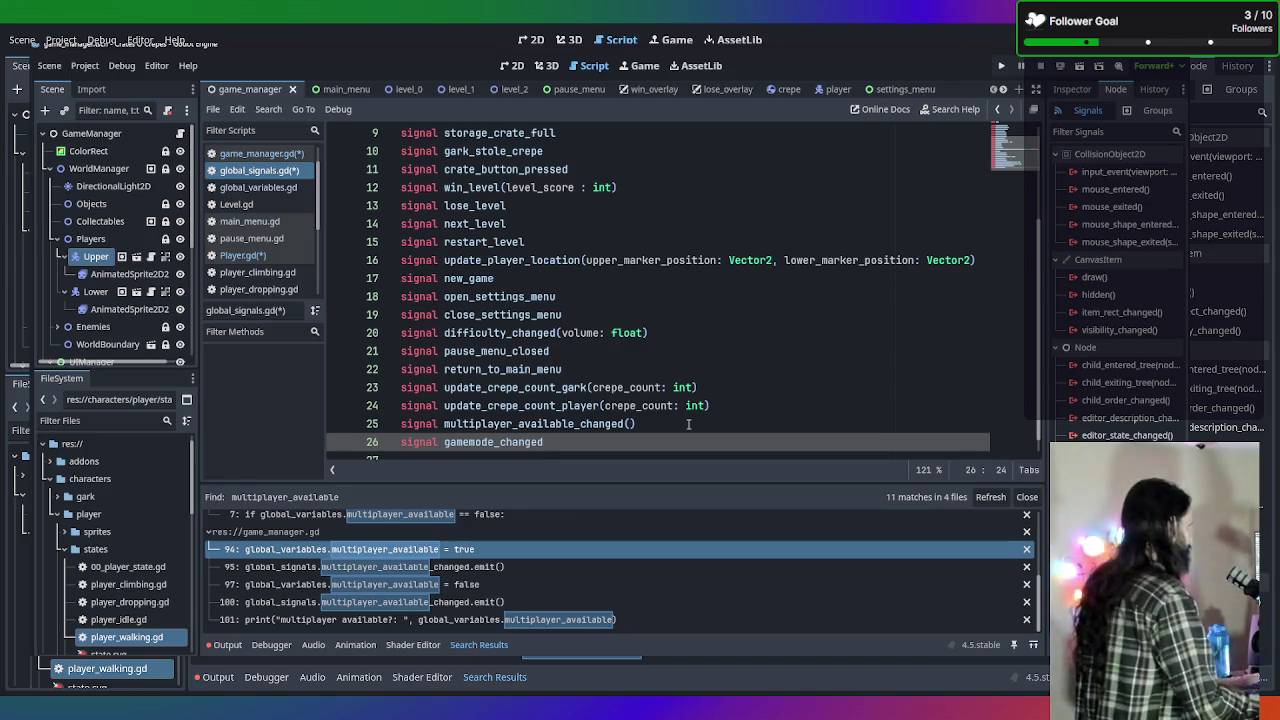
Remove the '()' from multiplayer_available_changed and save the scripts.
click(677, 423)
key(BackSpace)
key(BackSpace)
key(Down)
key(ctrl+s)
click(580, 296)
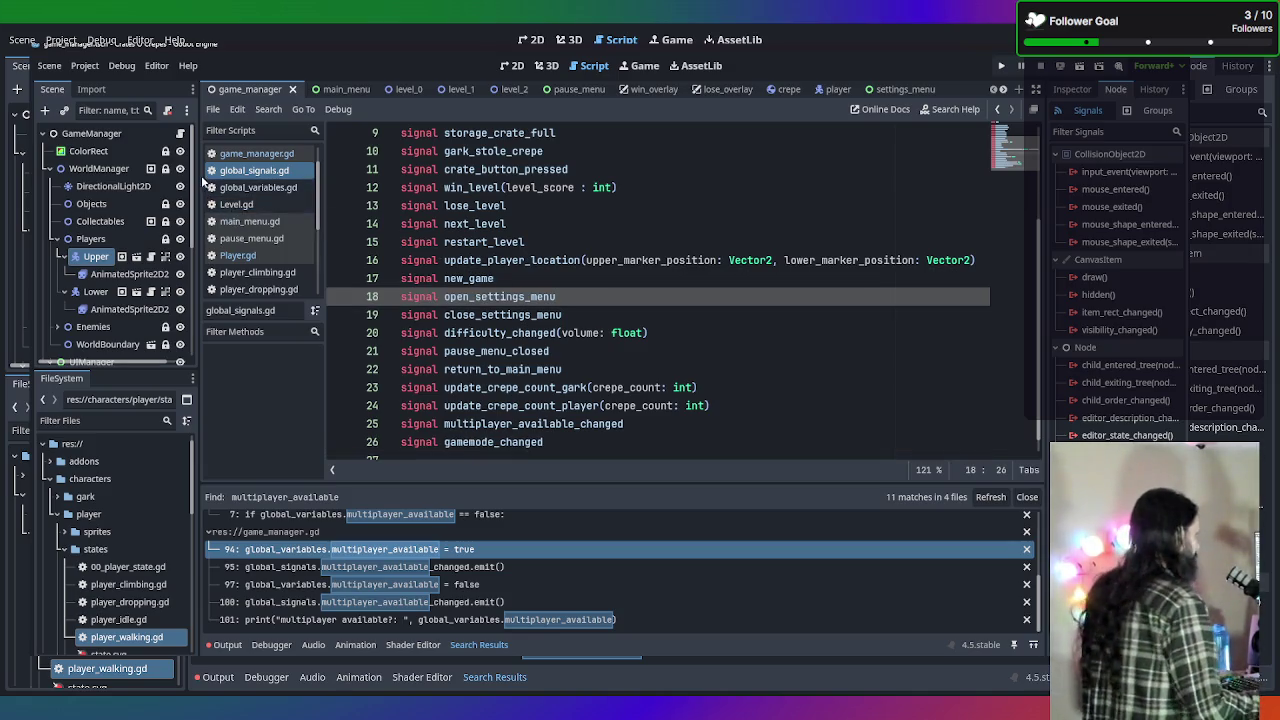
click(256, 153)
Scroll through multiplayer_check in game_manager.gd to review it, then bring up main_menu.gd.
scroll(705, 388, down, 5)
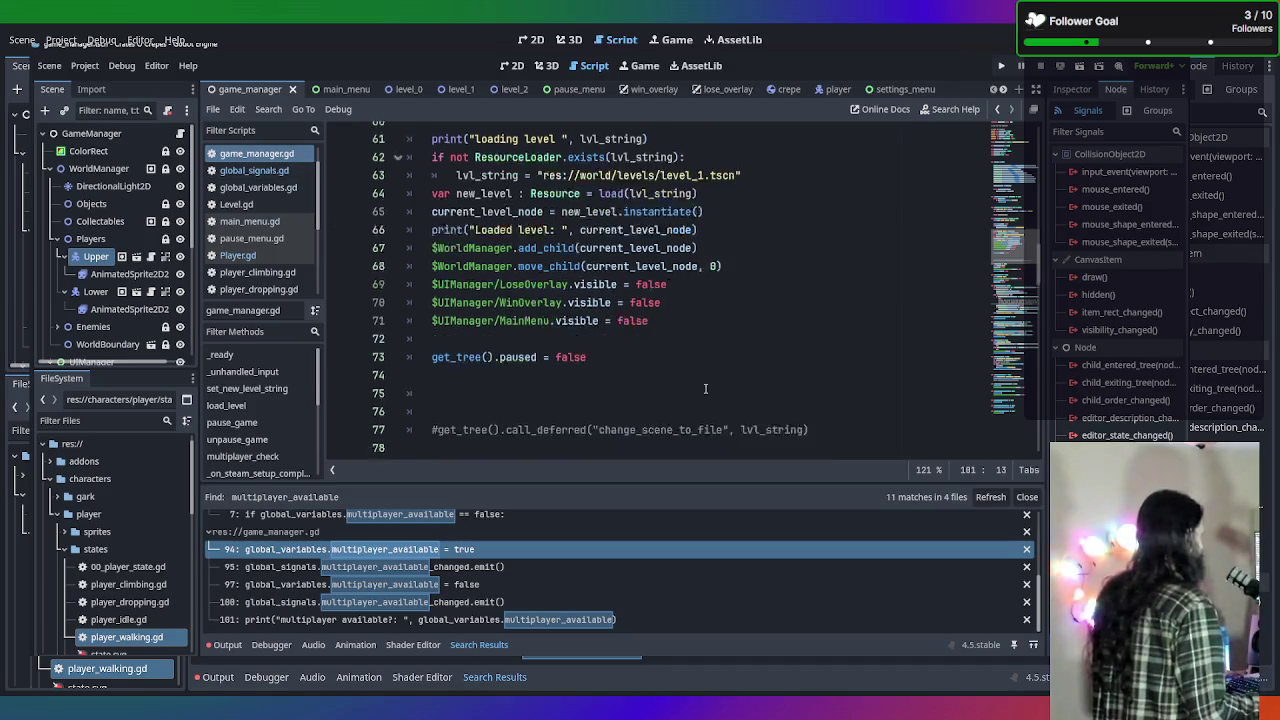
scroll(705, 388, down, 3)
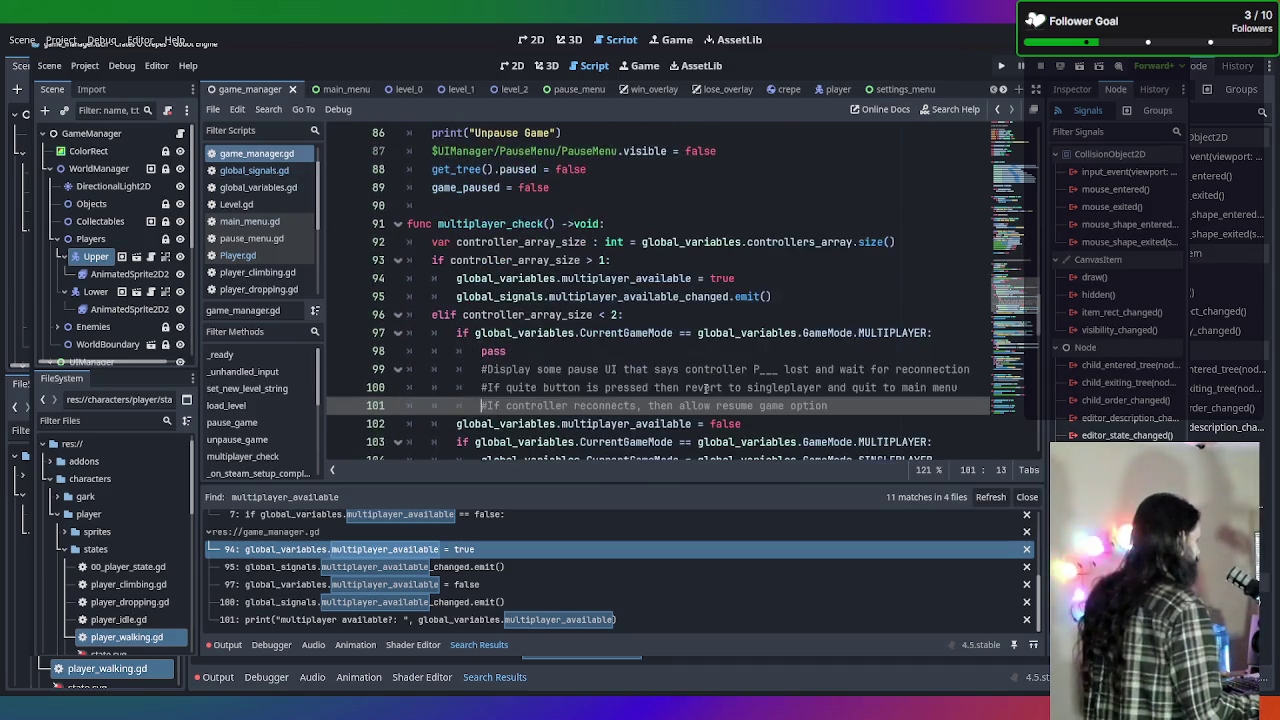
scroll(705, 388, down, 2)
scroll(705, 388, up, 1)
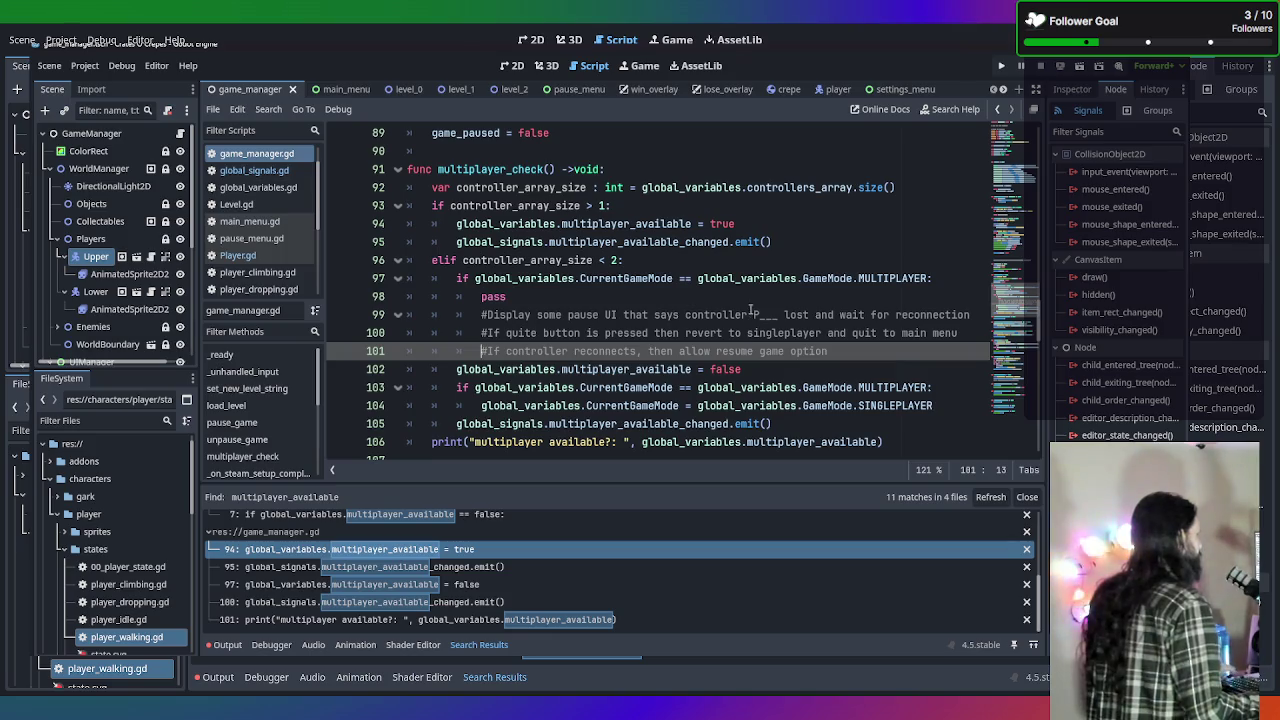
scroll(710, 296, up, 2)
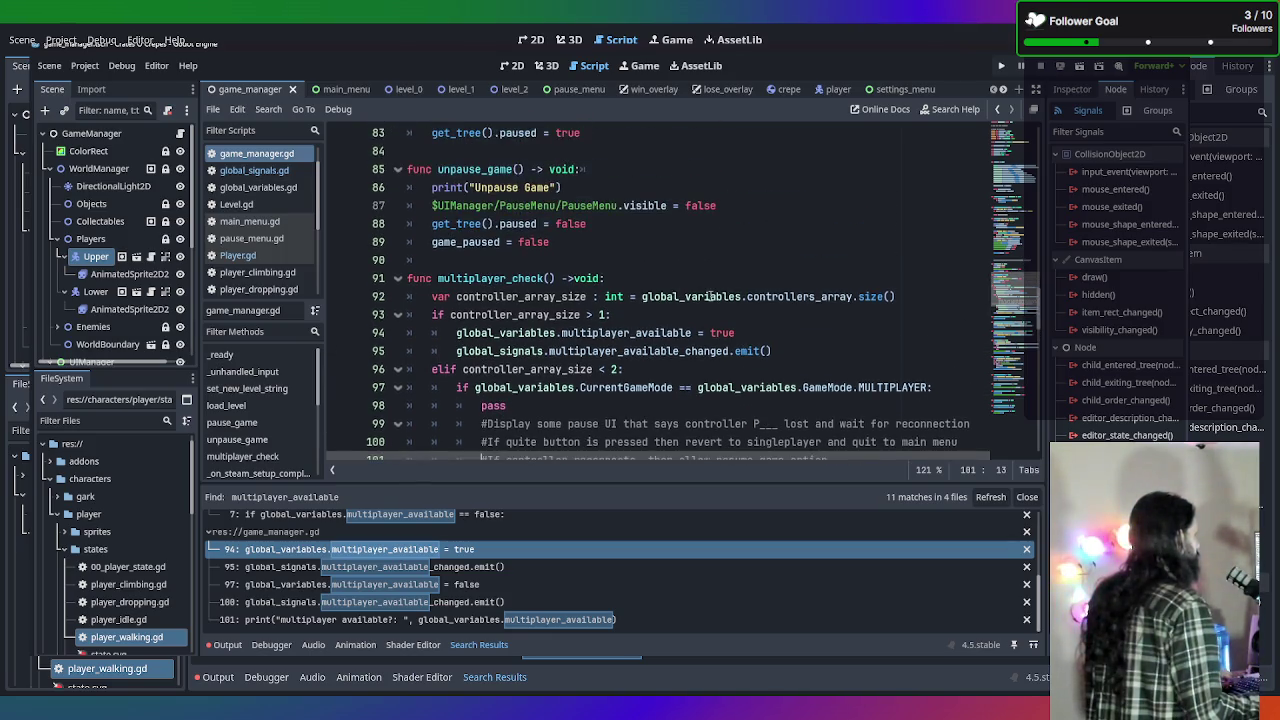
scroll(710, 296, up, 4)
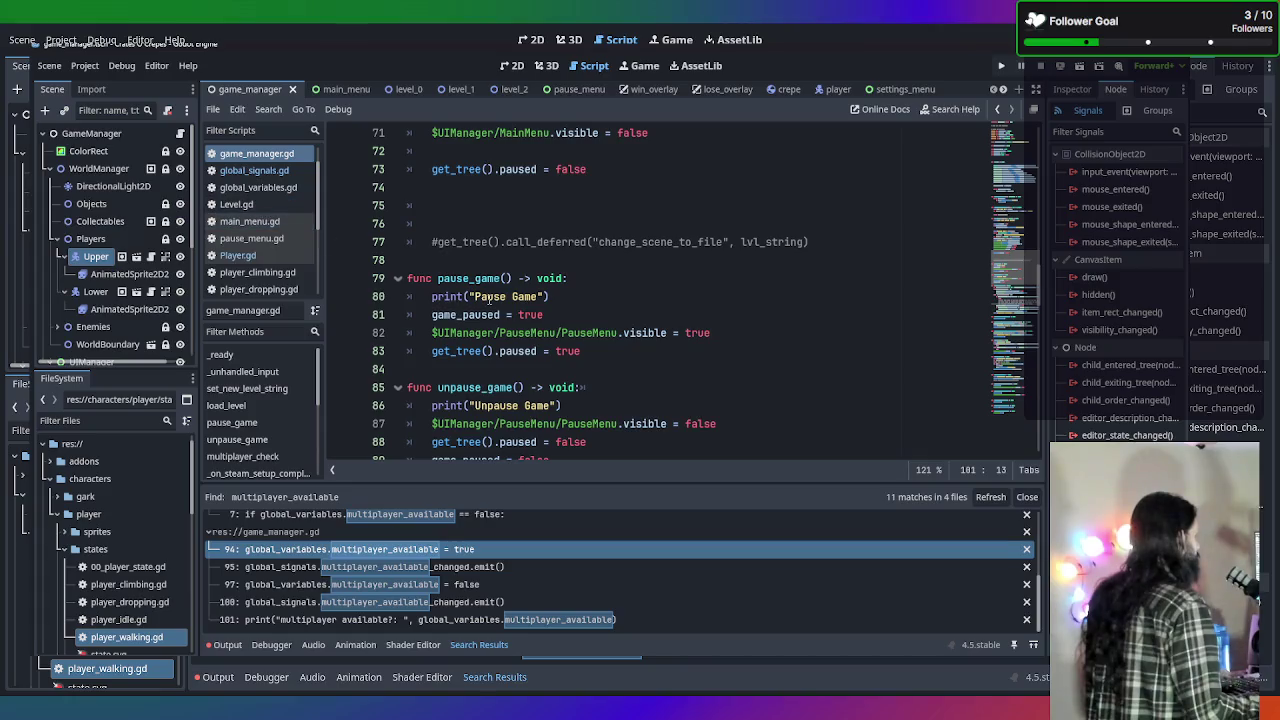
click(271, 222)
Add 'global_signals.gamemode_changed.emit()' after the MULTIPLAYER assignment in _on_multiplayer_button_pressed.
scroll(759, 322, down, 1)
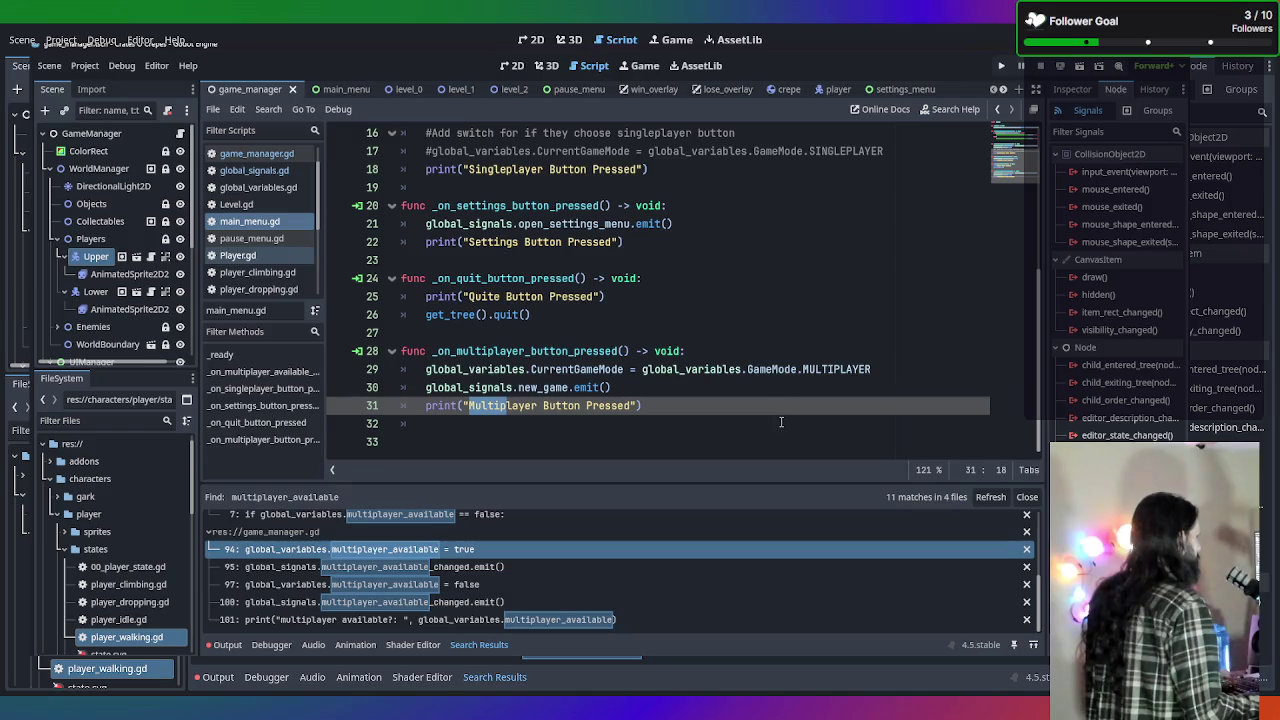
click(727, 403)
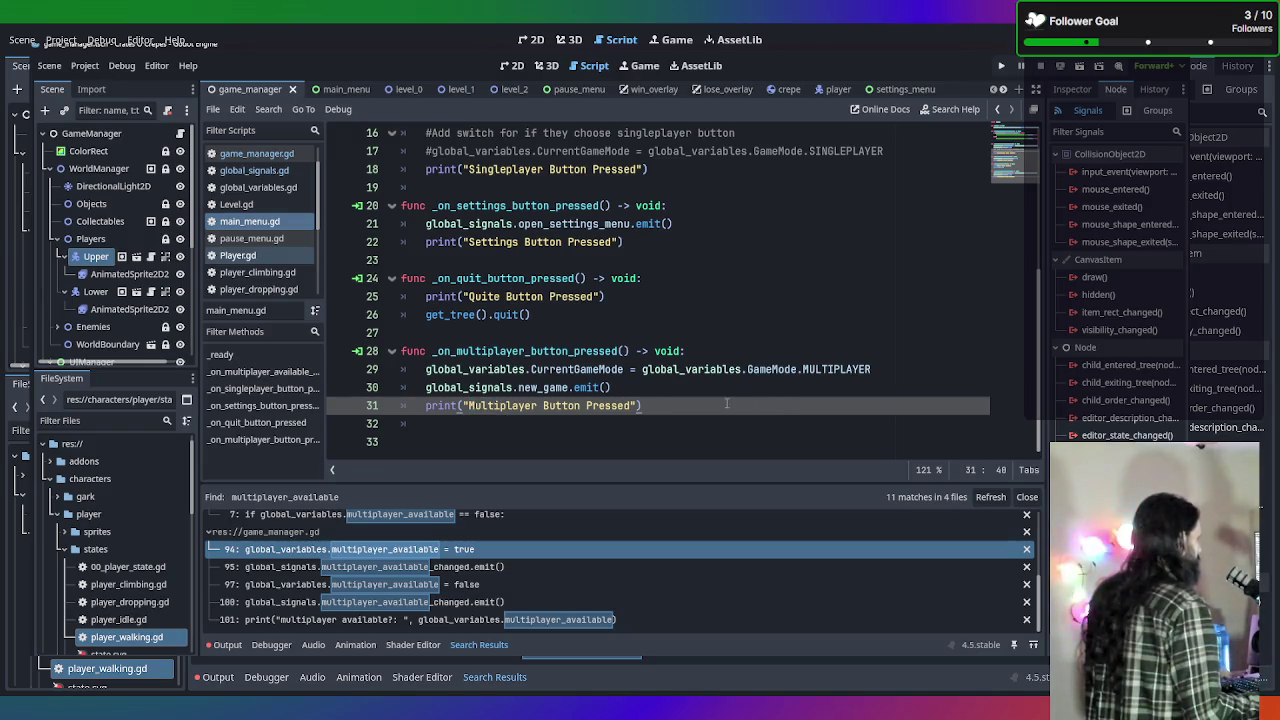
click(713, 391)
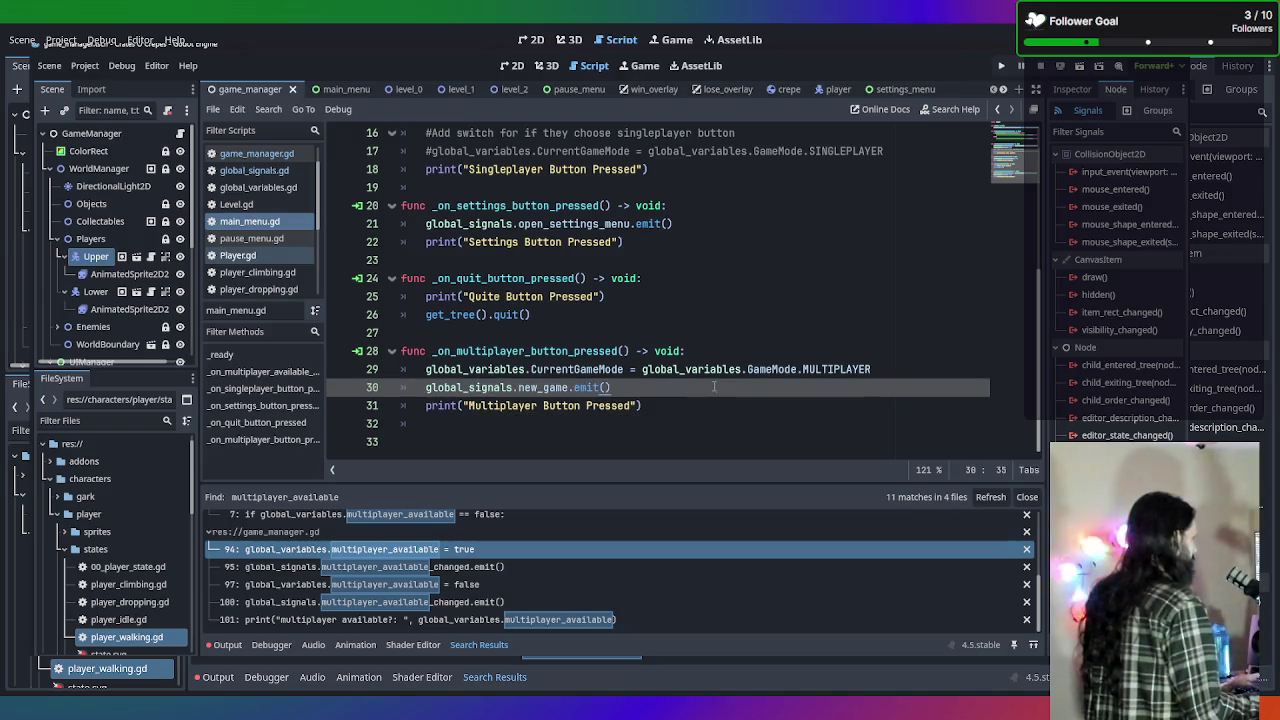
click(903, 374)
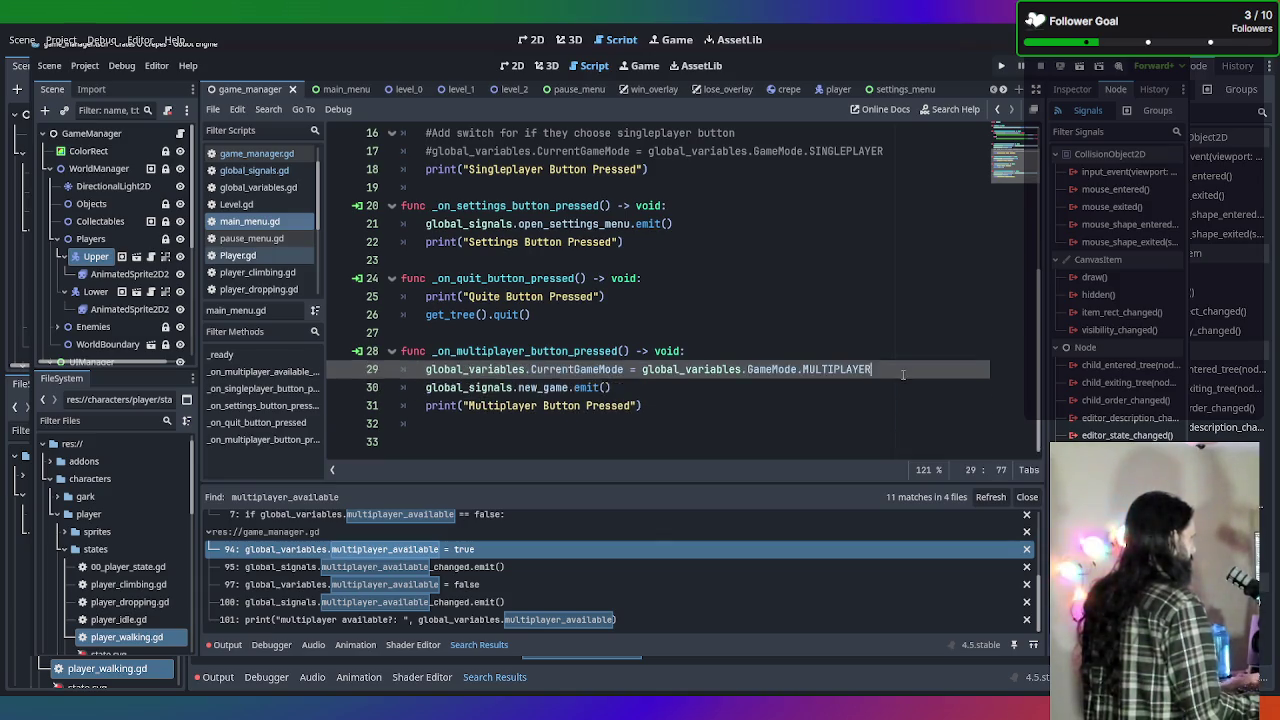
key(Return)
text(global)
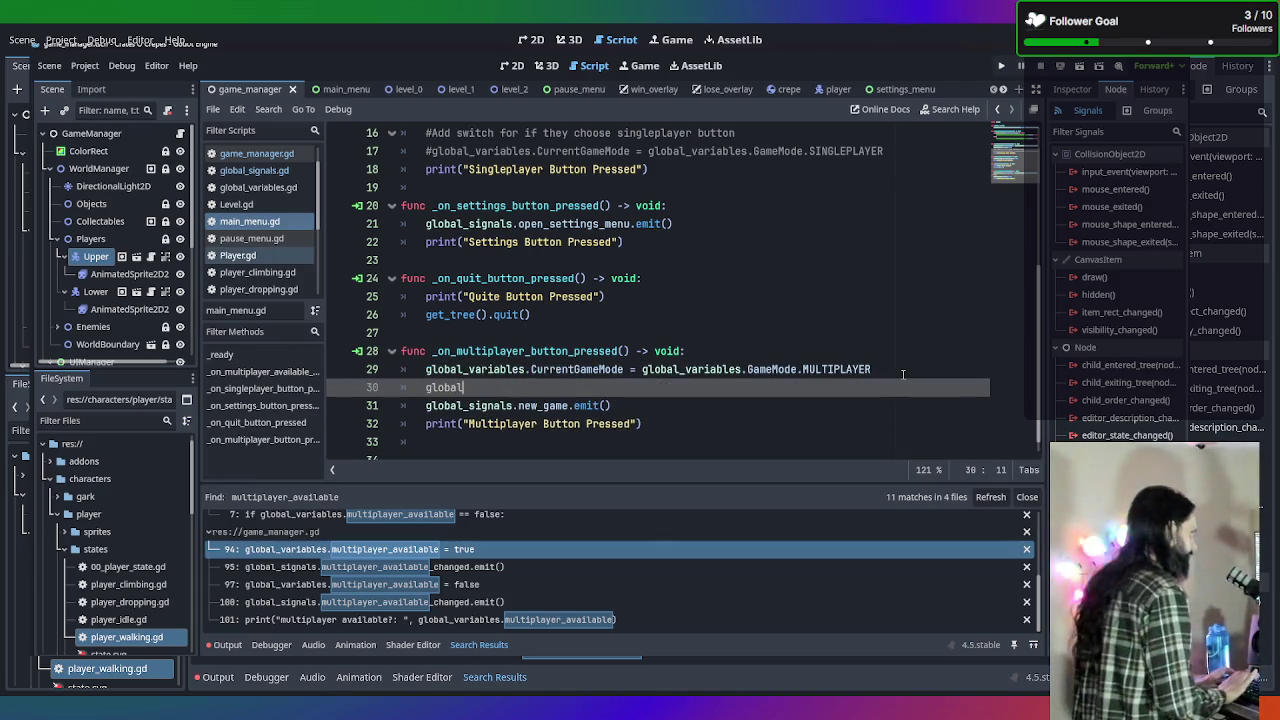
key(Down)
key(Return)
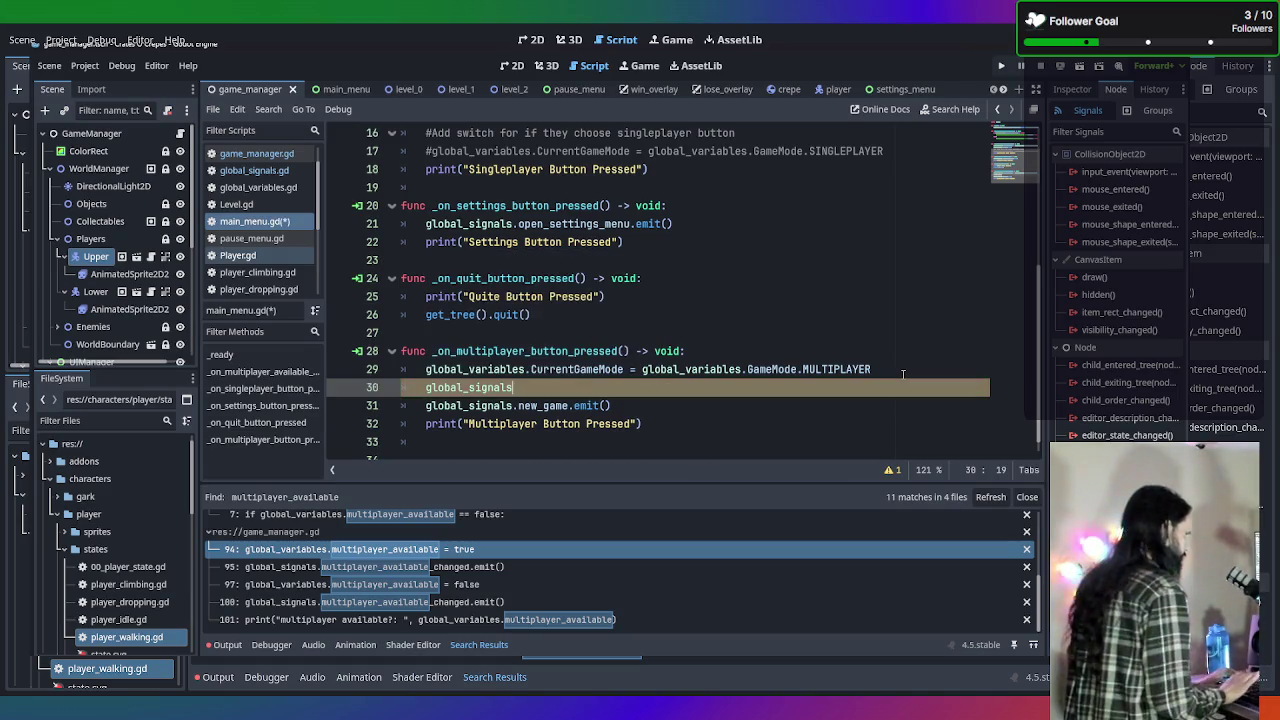
text(.gam)
key(Return)
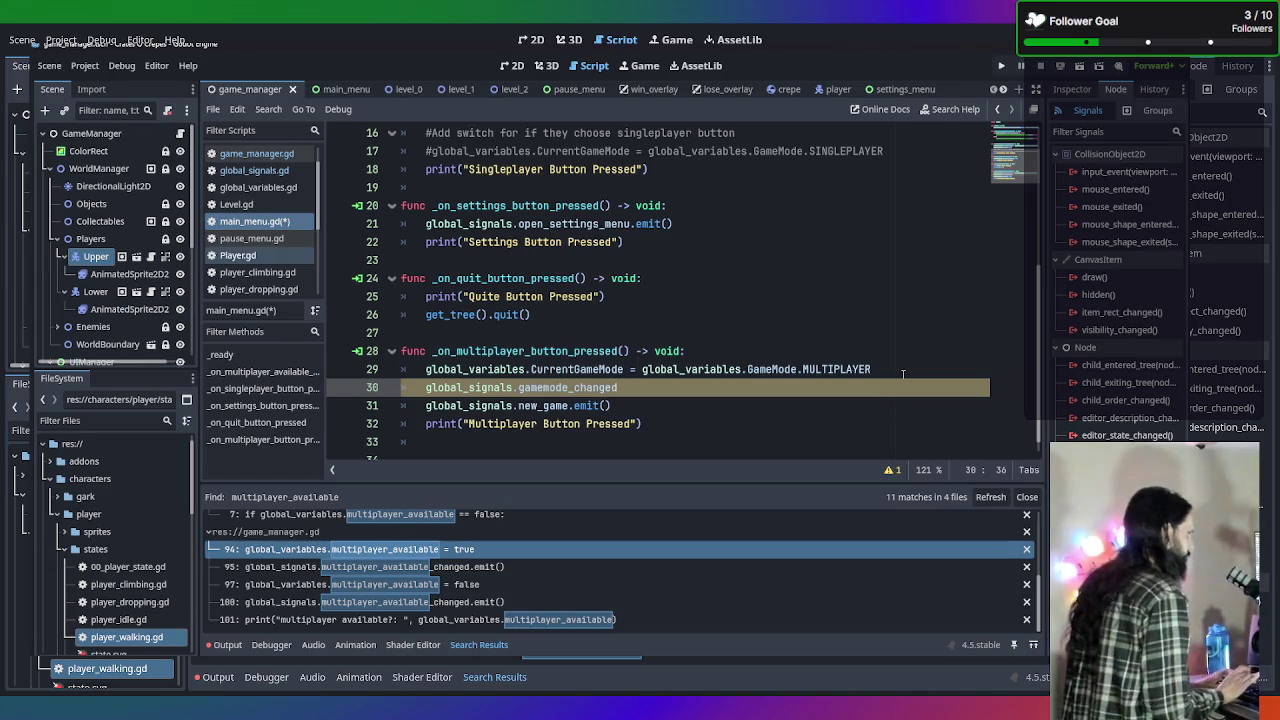
text(.emit())
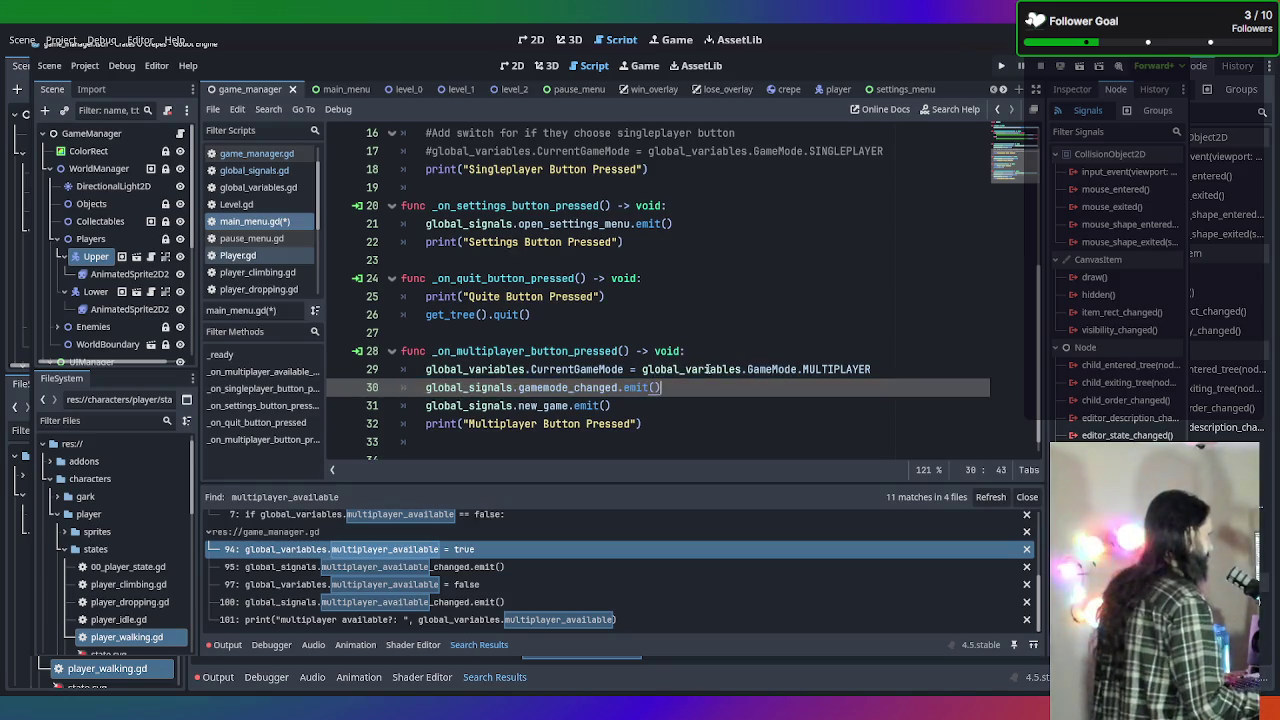
scroll(730, 340, up, 2)
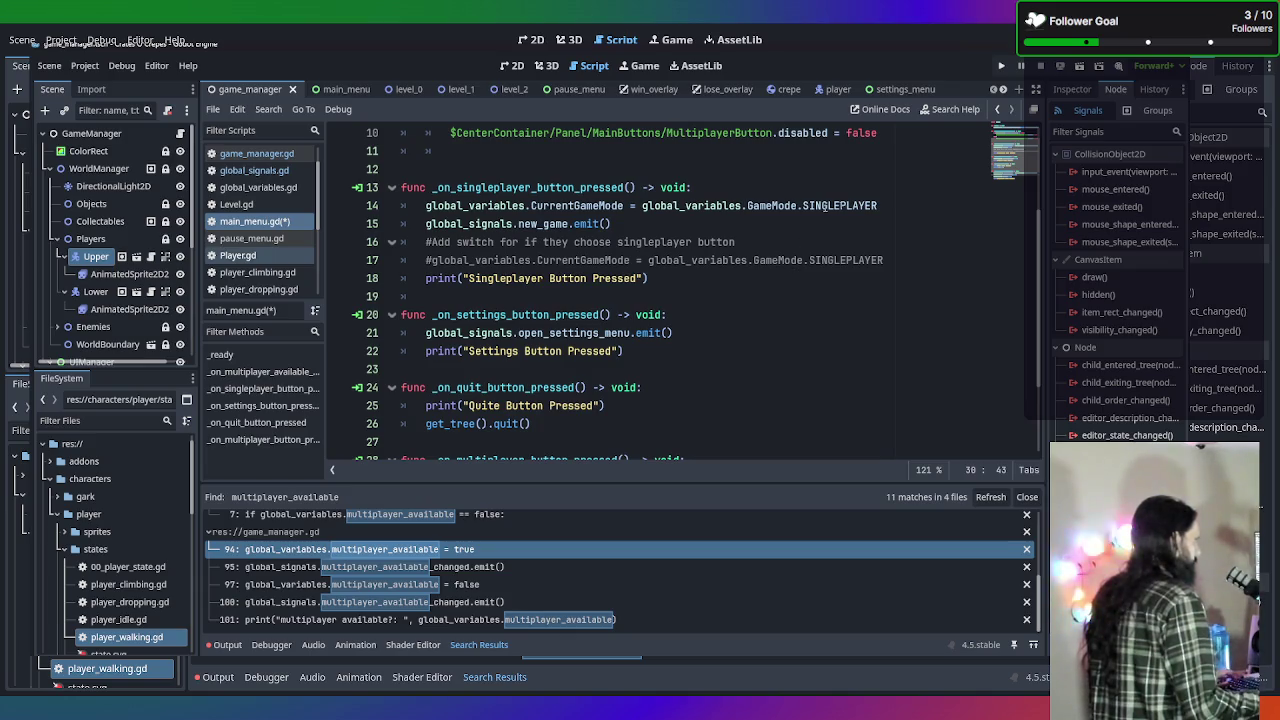
Add global_signals.gamemode_changed.emit() below the SINGLEPLAYER assignment in main_menu.gd and save it.
click(884, 206)
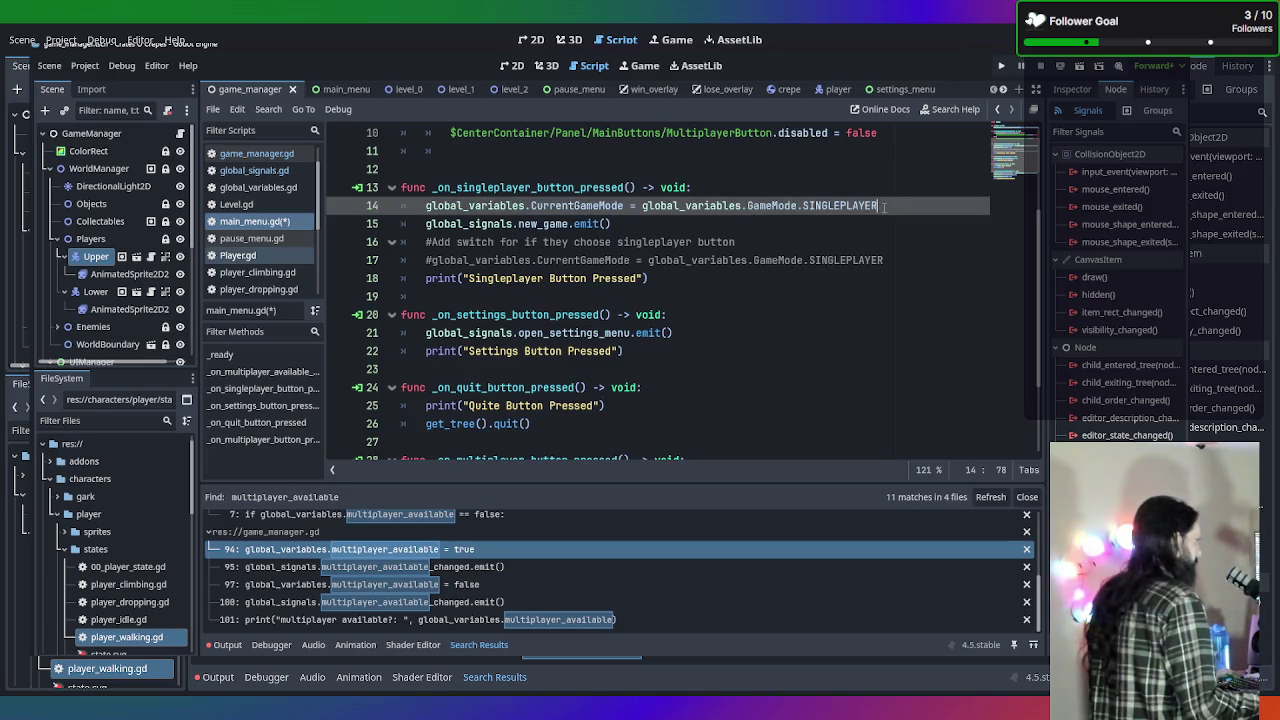
key(Return)
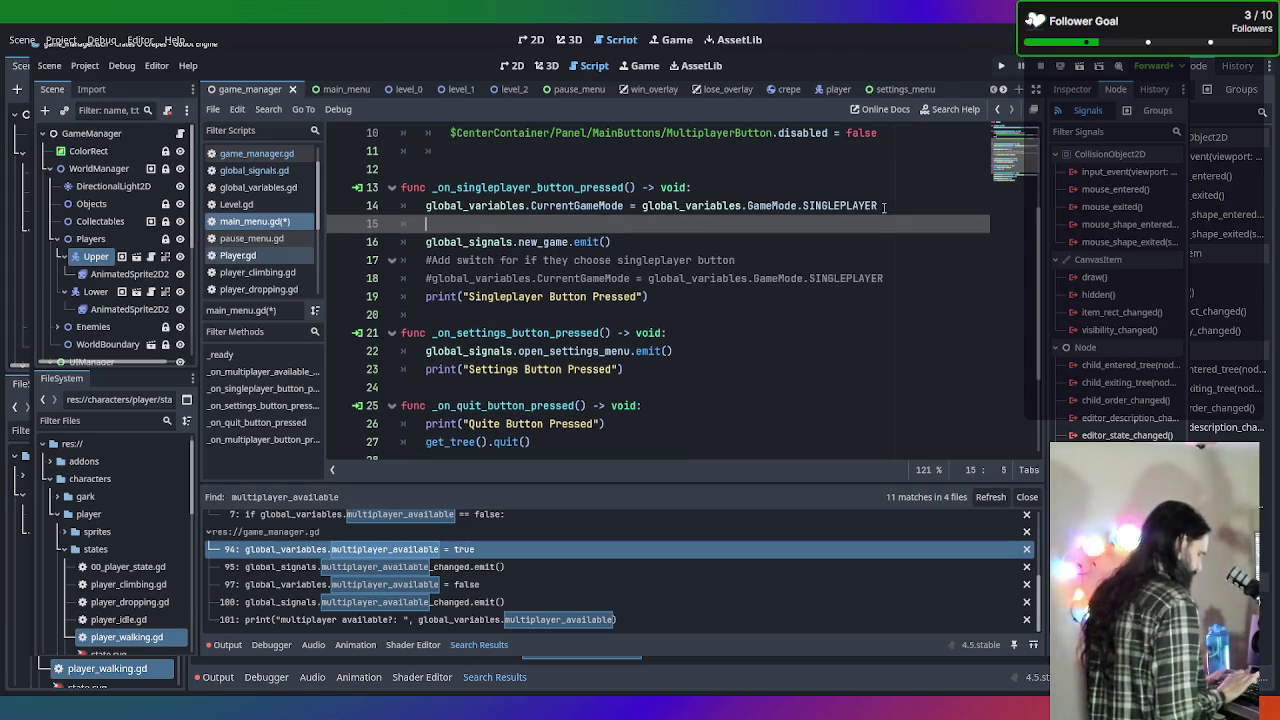
text(global)
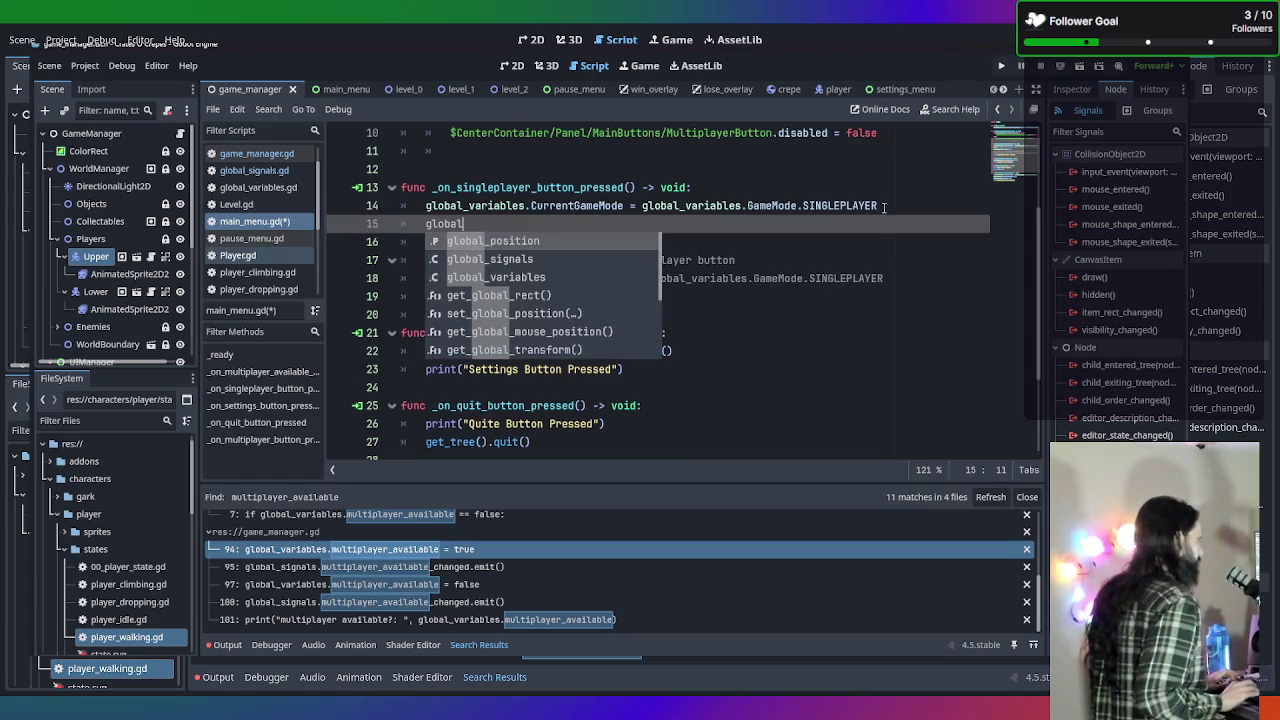
key(Down)
key(Return)
text(.game)
key(Return)
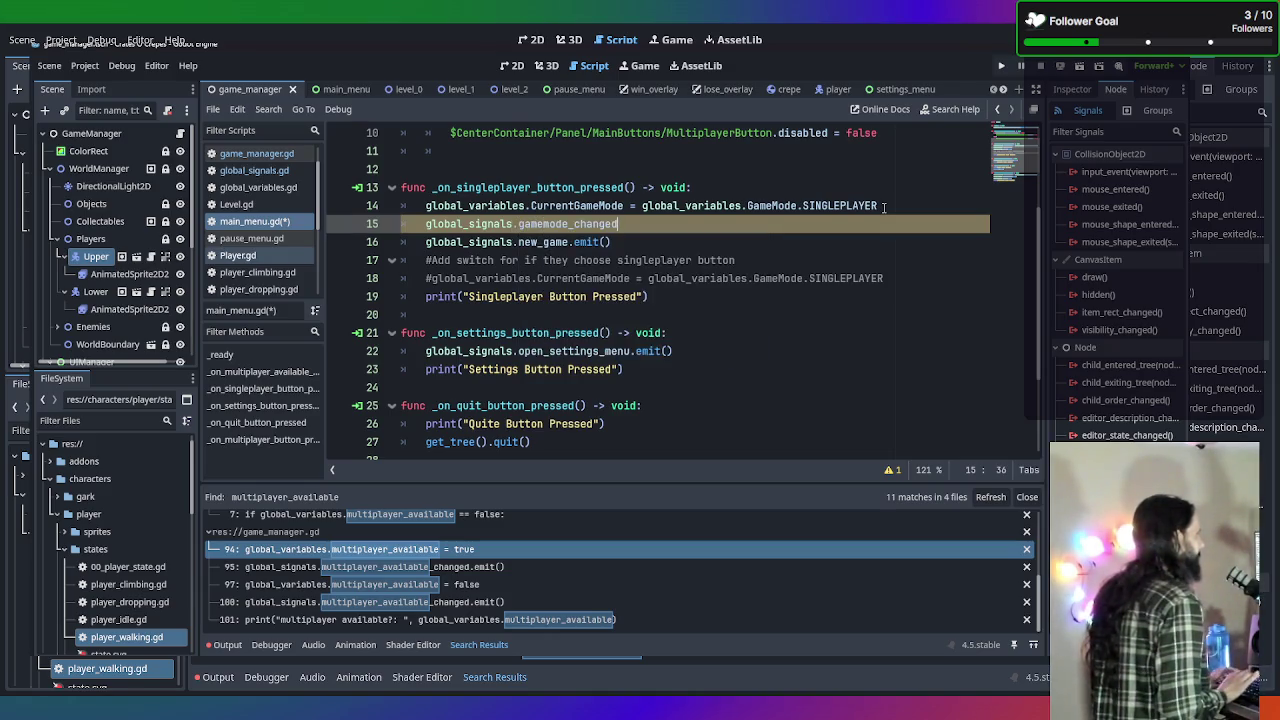
text(.emit()
key(Tab)
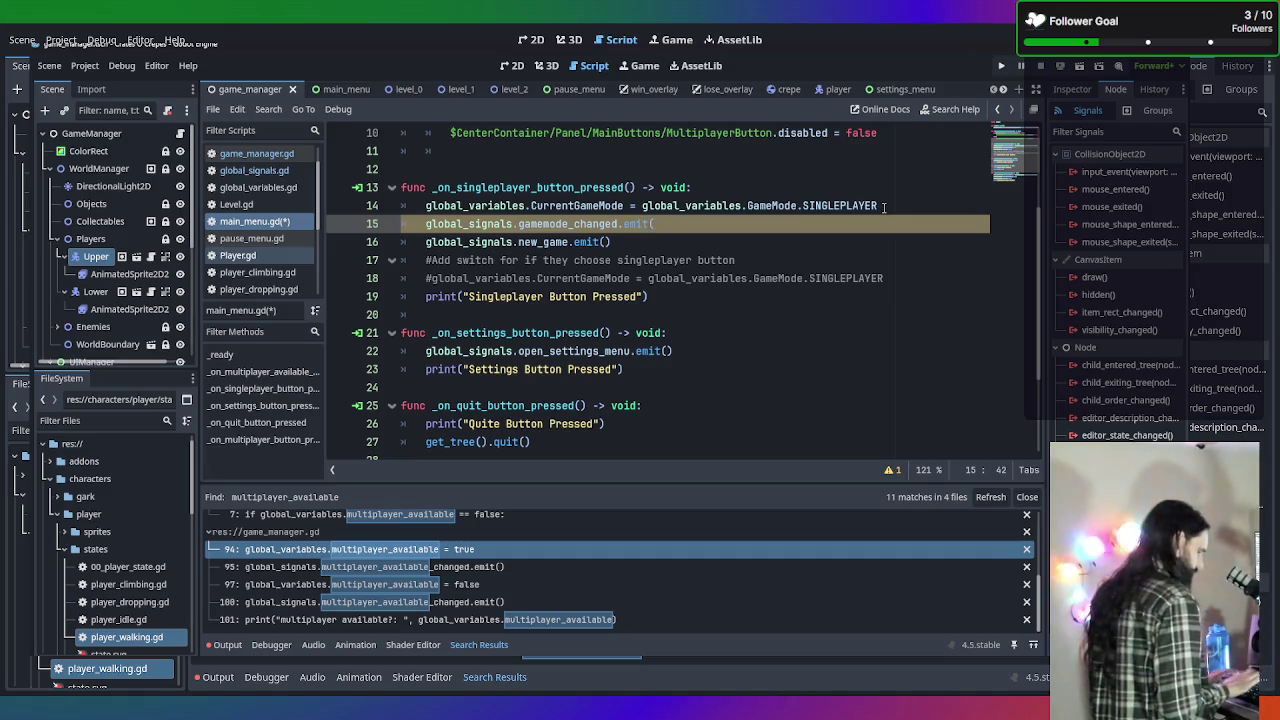
key(ctrl+s)
Scroll through main_menu.gd and switch to the Player.gd script.
scroll(1004, 272, down, 1)
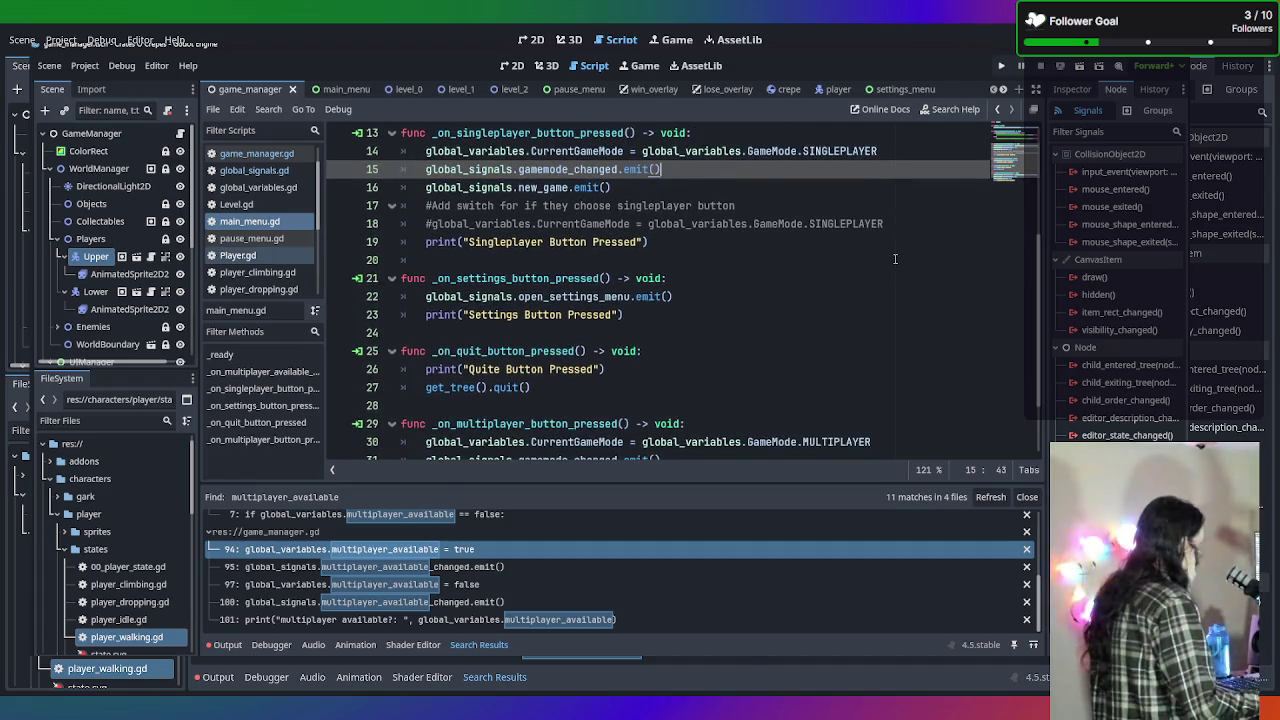
scroll(474, 237, down, 2)
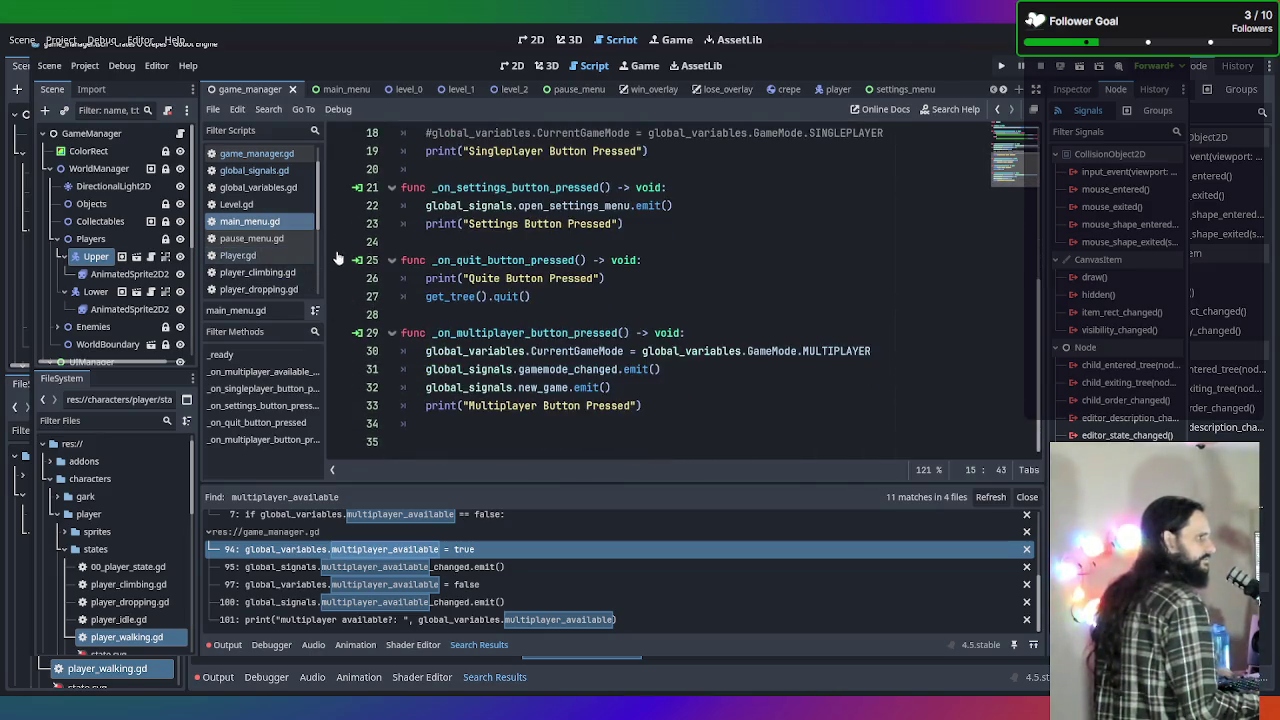
scroll(240, 221, down, 3)
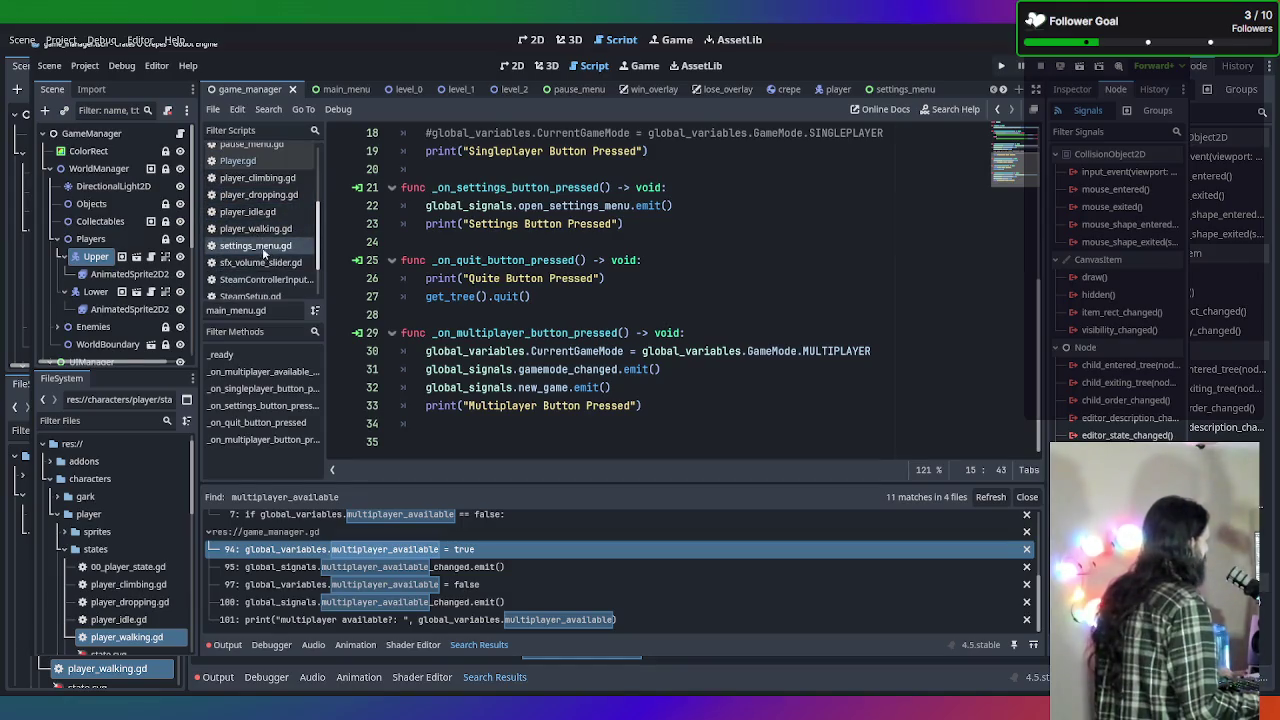
scroll(263, 253, down, 1)
scroll(262, 250, up, 4)
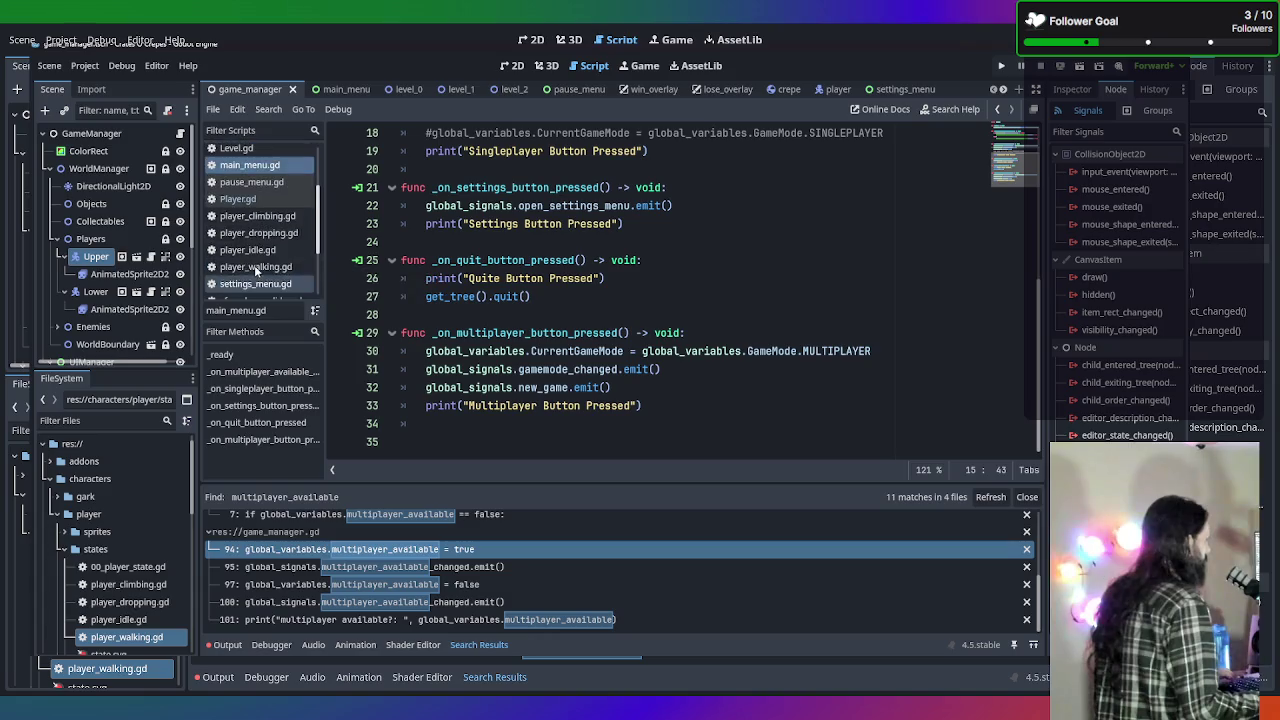
scroll(270, 210, up, 3)
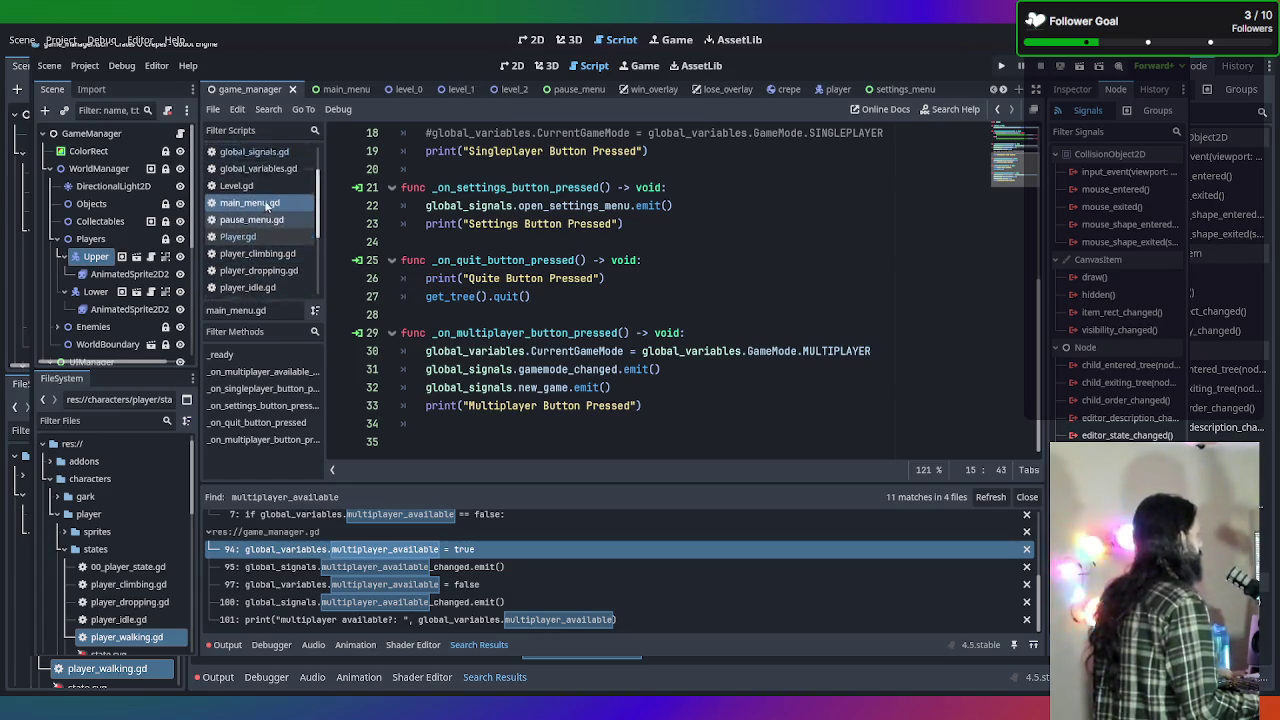
scroll(270, 215, down, 2)
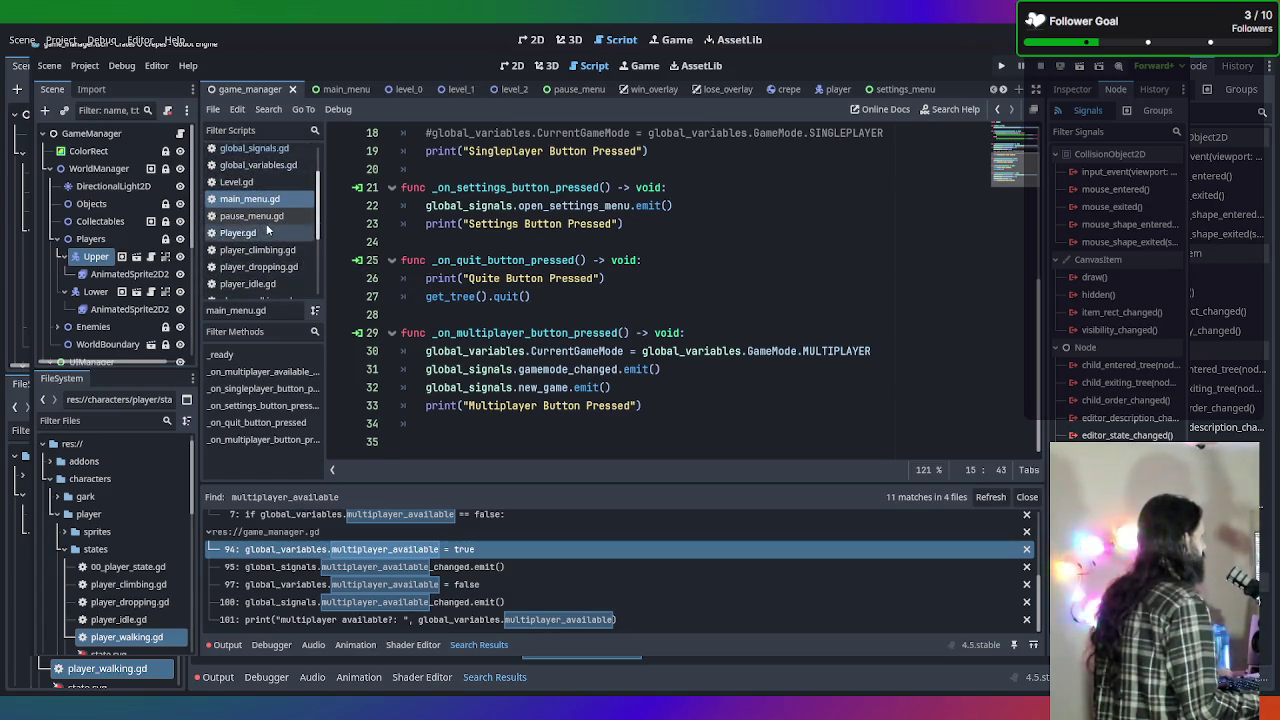
click(267, 232)
click(852, 333)
Write func _on_gamemode_changed() -> void: setting gamemode = global_variables.CurrentGameMode on line 249.
click(668, 438)
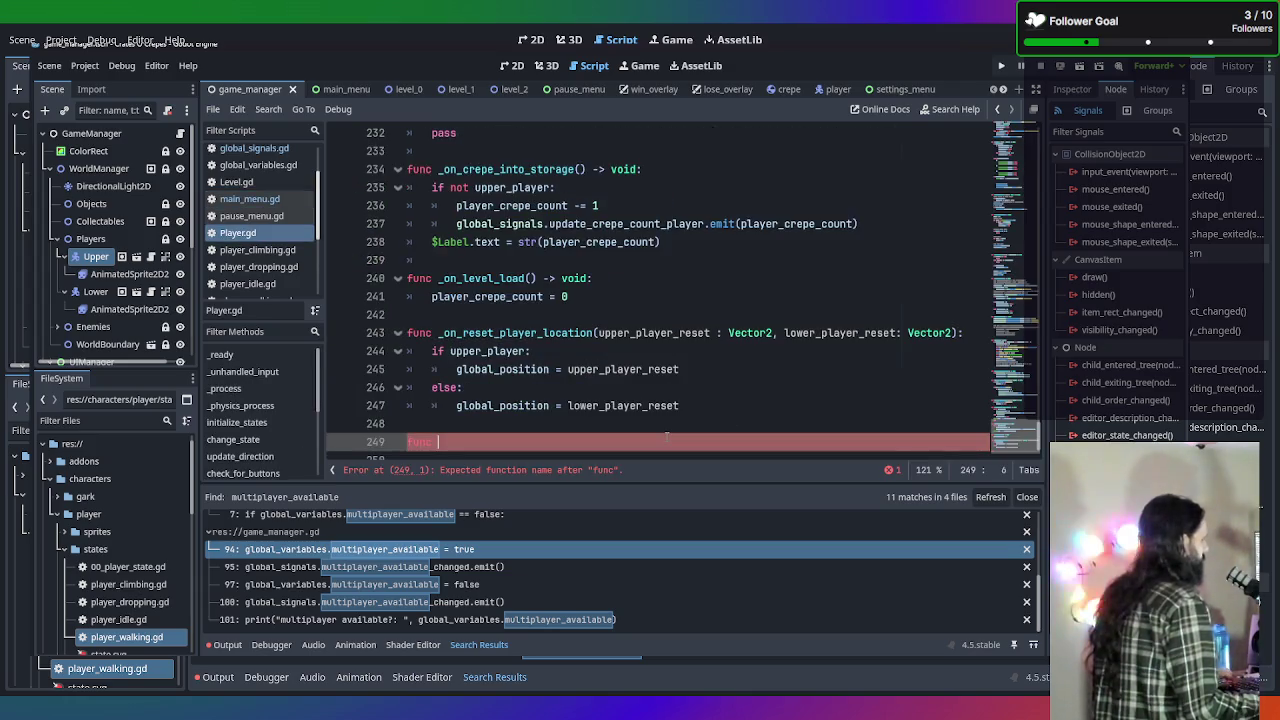
text(_on)
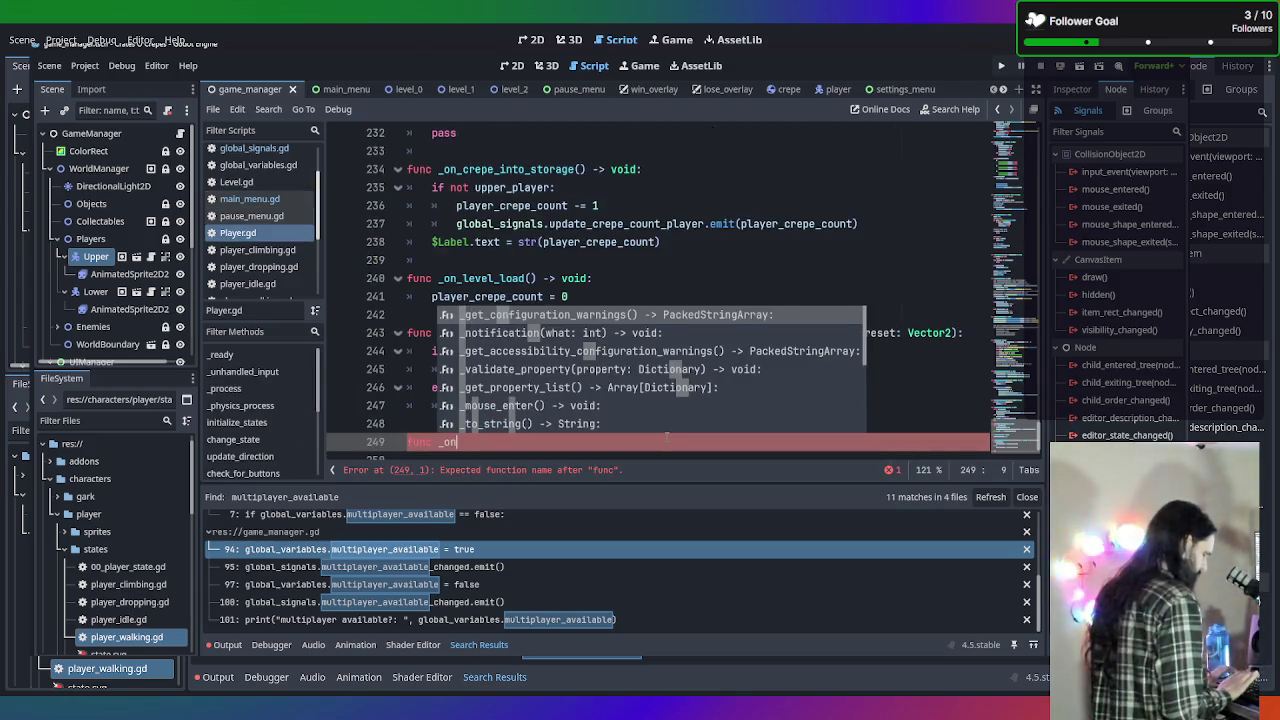
text(_gamemo)
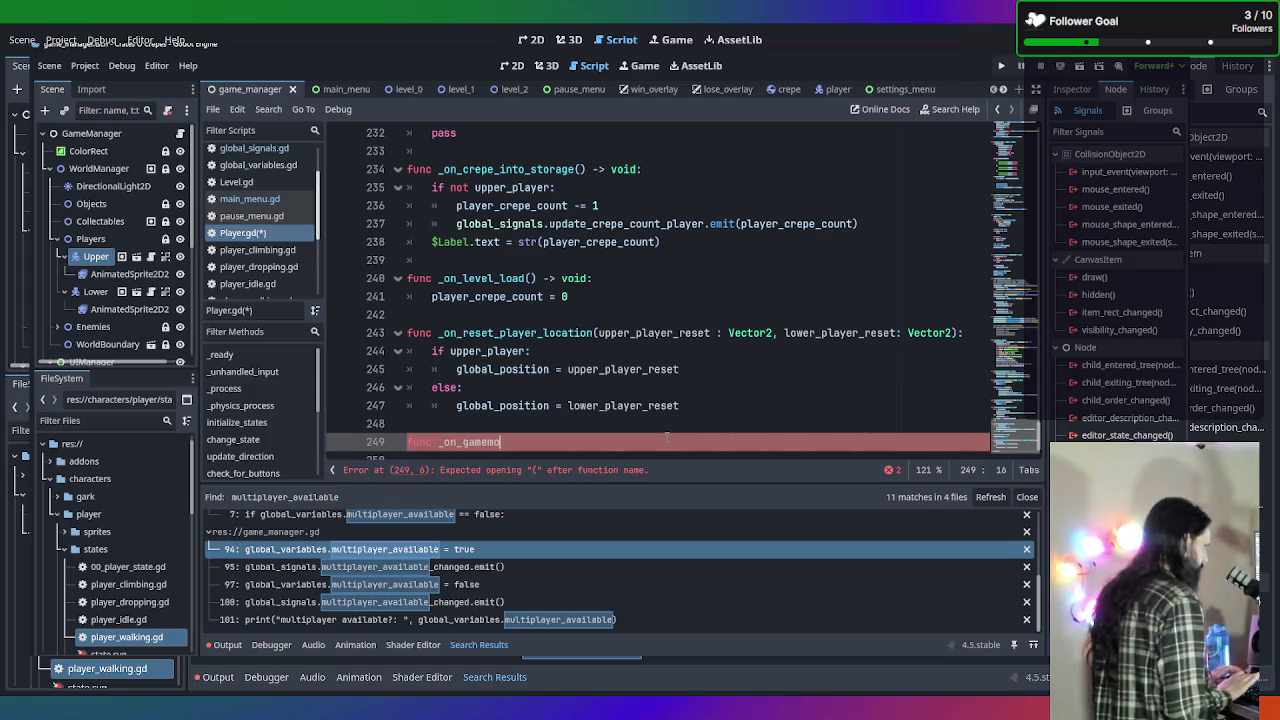
text(de_changed)
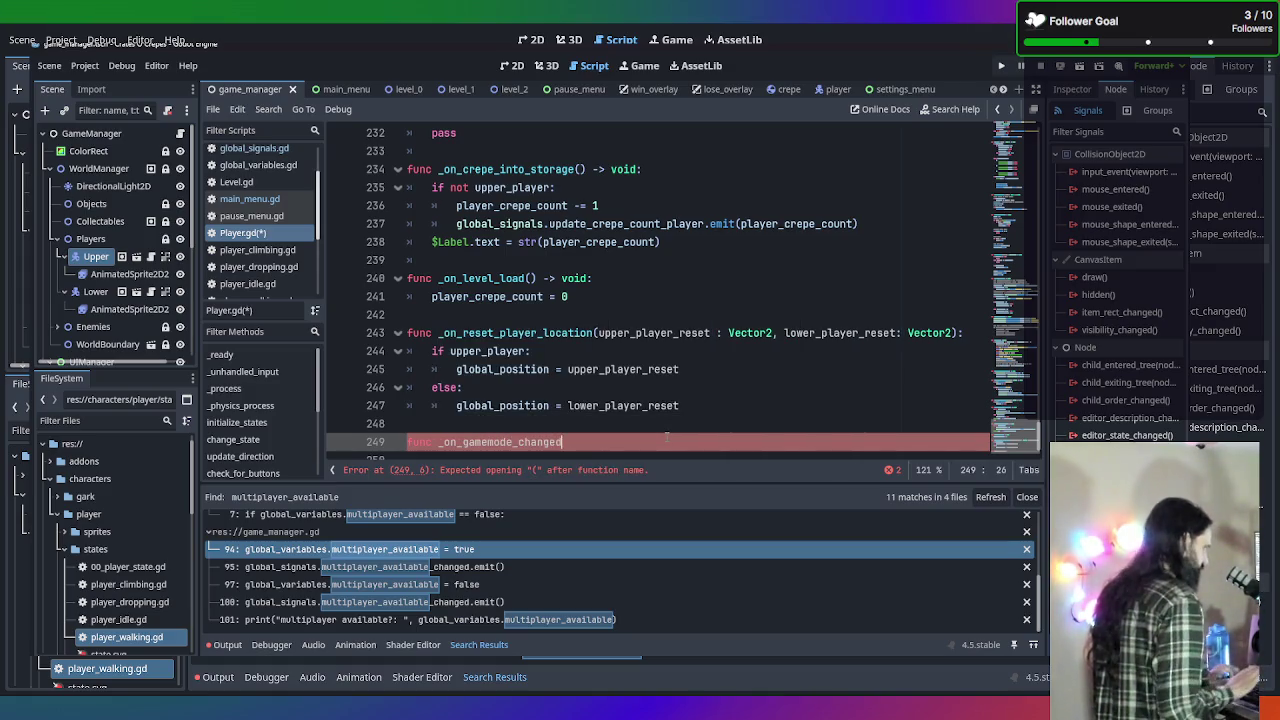
text(() -> )
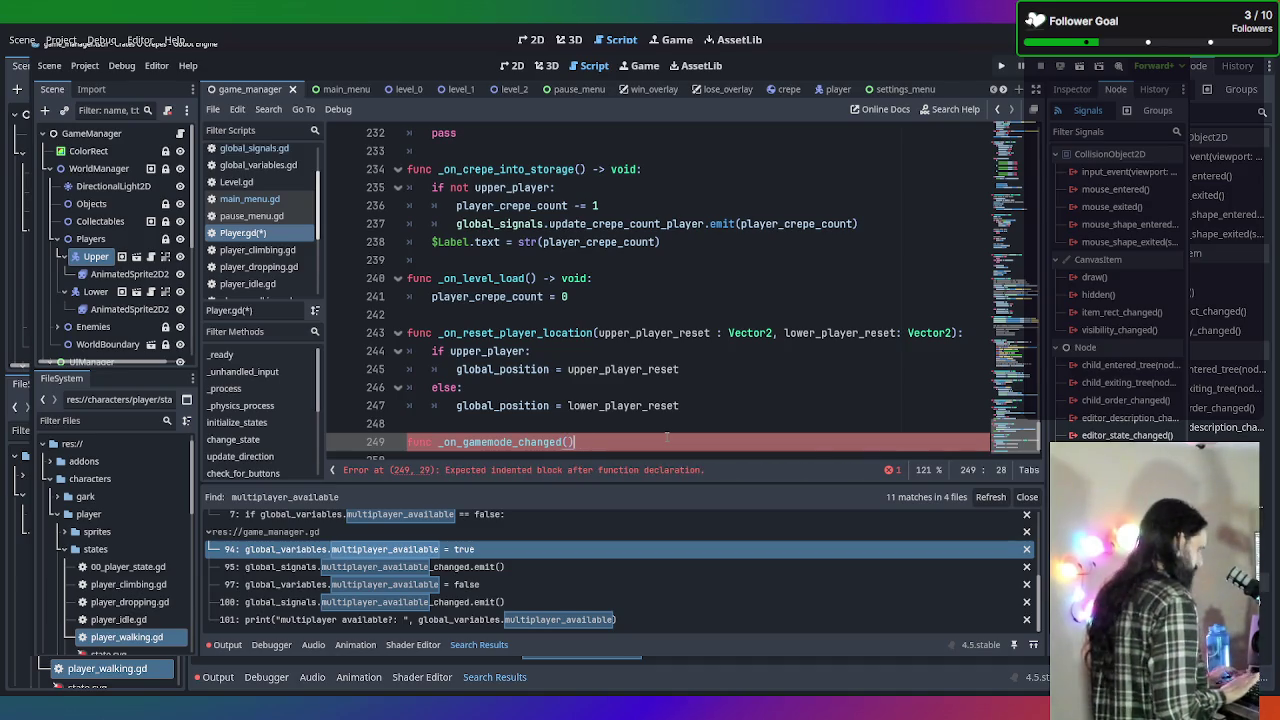
text(void:)
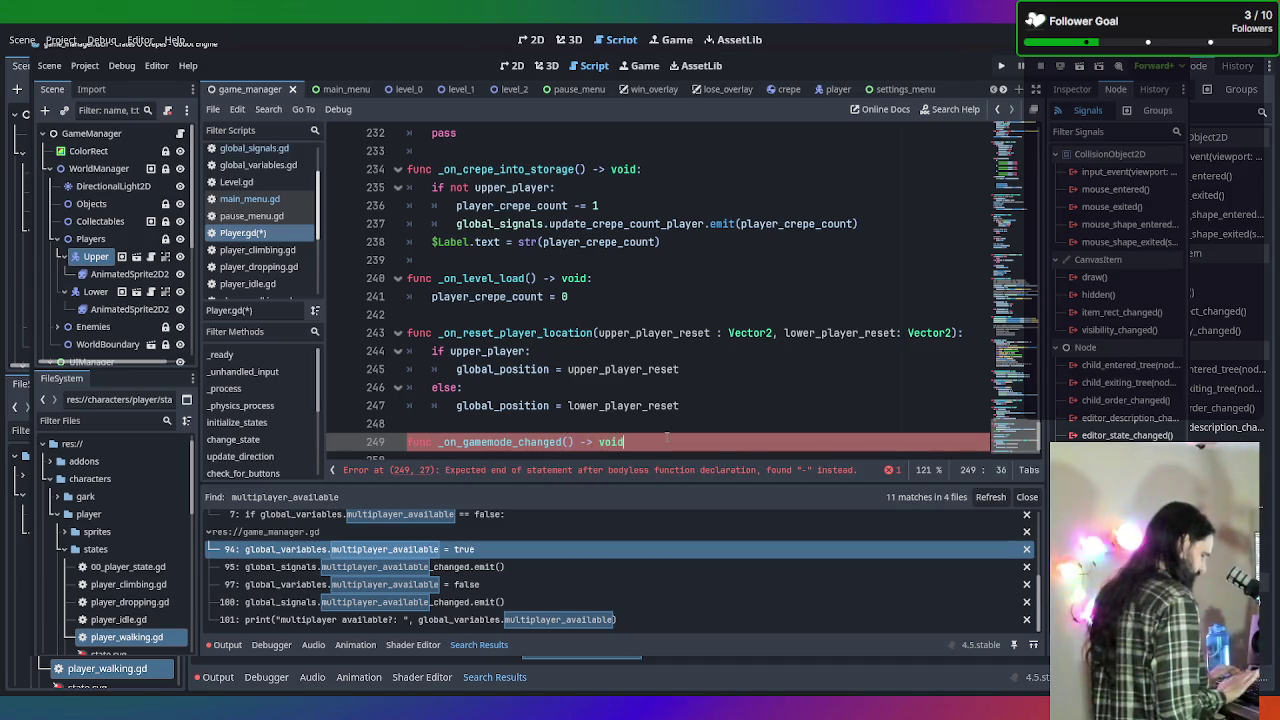
key(Return)
text(pass)
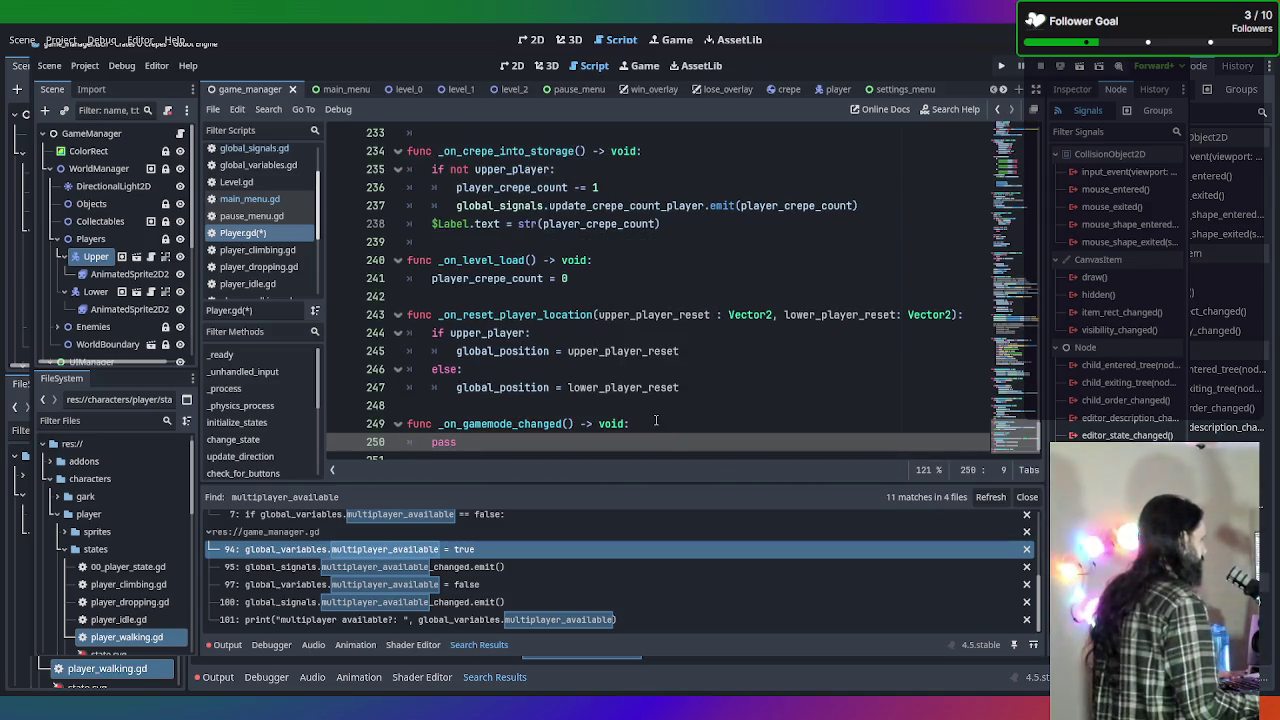
key(BackSpace)
key(BackSpace)
key(BackSpace)
text(gamemode : int = global_variables.CurrentGameMode)
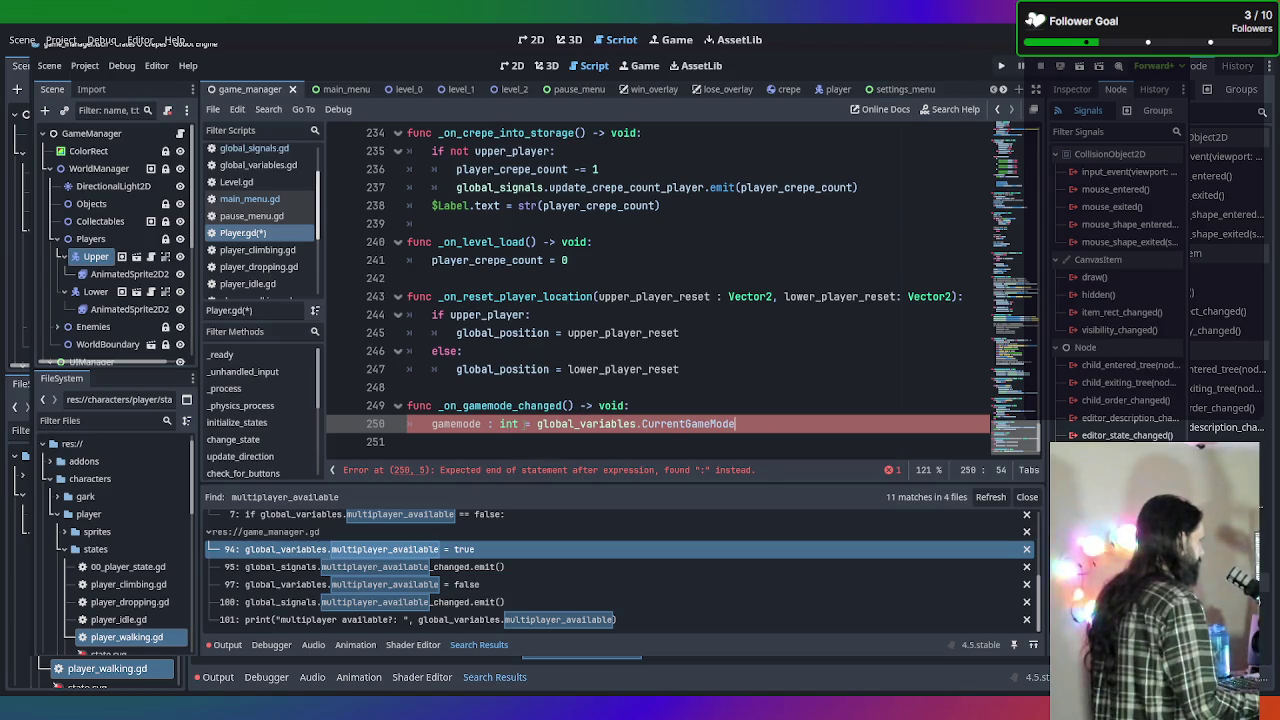
key(shift+Right)
key(shift+Right)
key(shift+Right)
key(shift+Left)
key(BackSpace)
Save Player.gd and scroll back up to the end of line 54 in _ready.
click(781, 416)
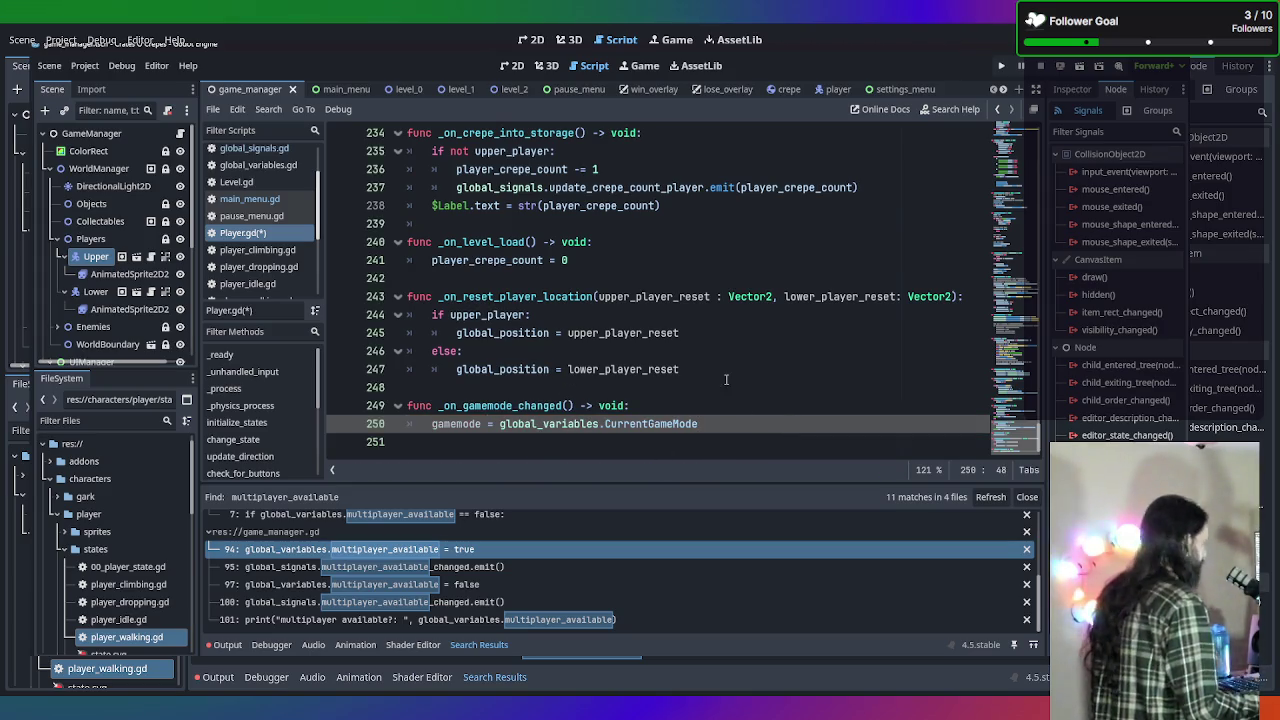
key(ctrl+s)
scroll(700, 400, up, 1)
scroll(670, 418, down, 1)
drag(570, 405, 438, 405)
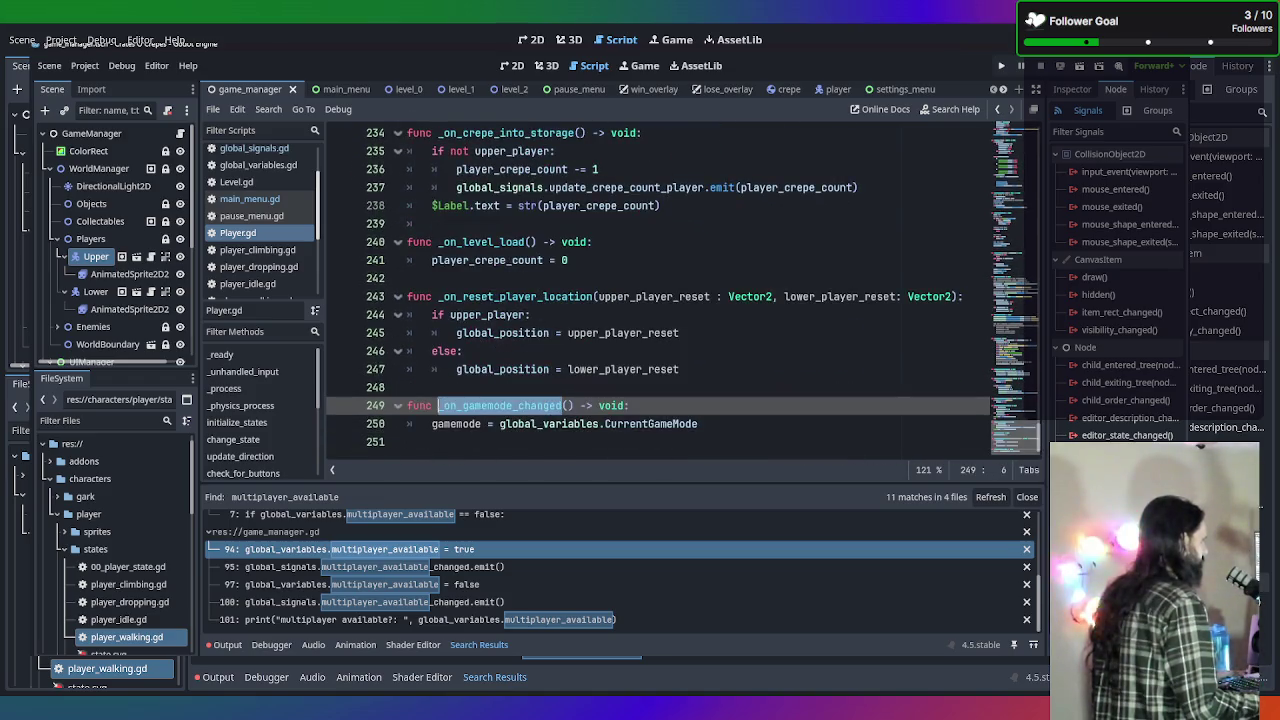
scroll(941, 331, up, 20)
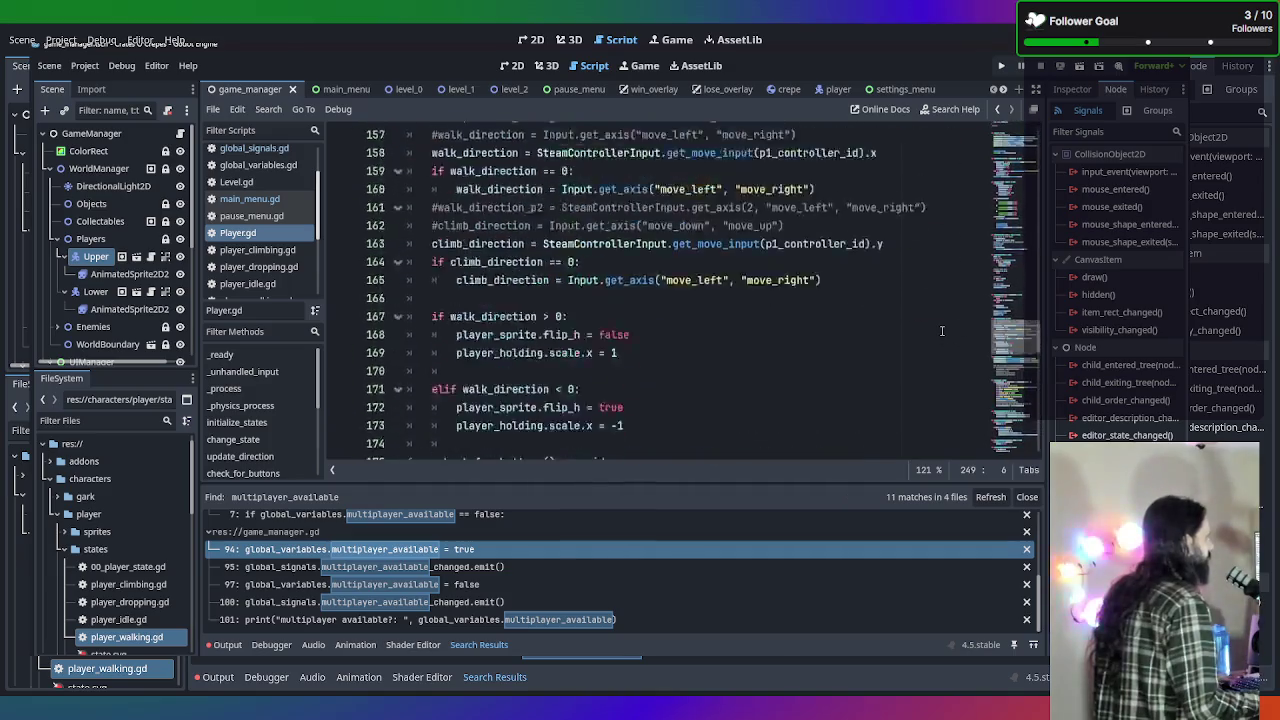
scroll(941, 331, up, 20)
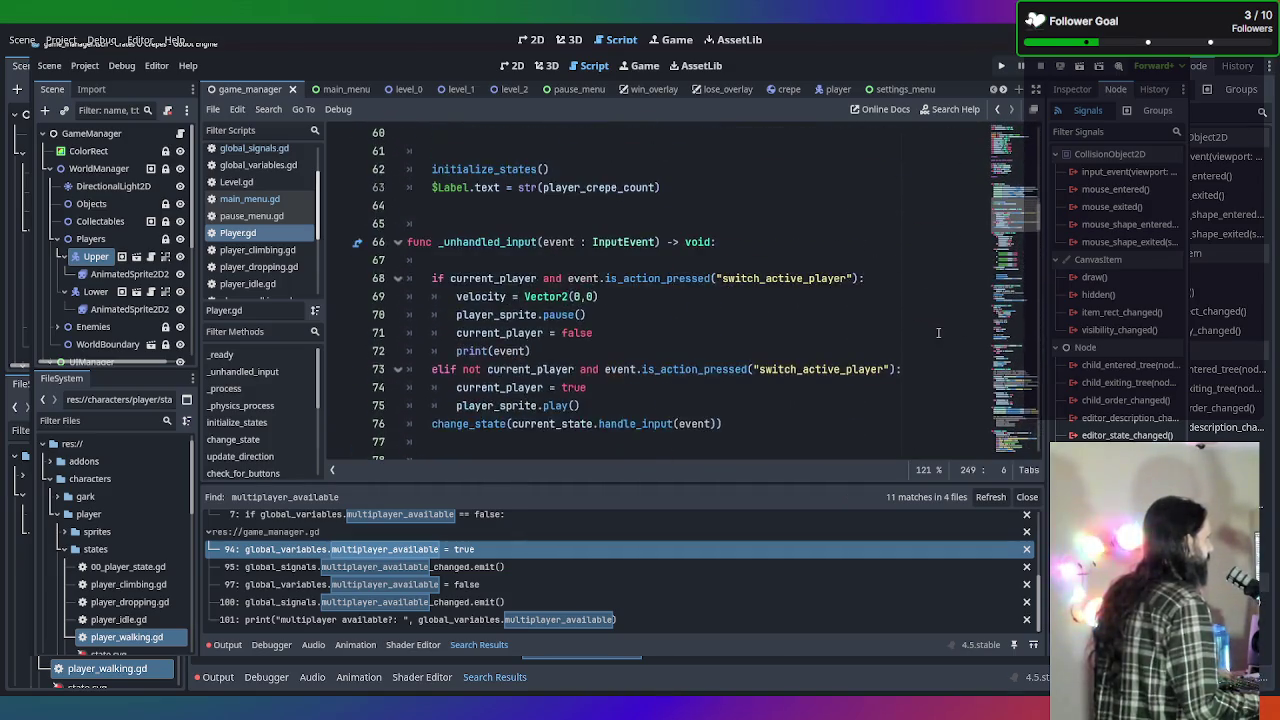
scroll(938, 332, up, 2)
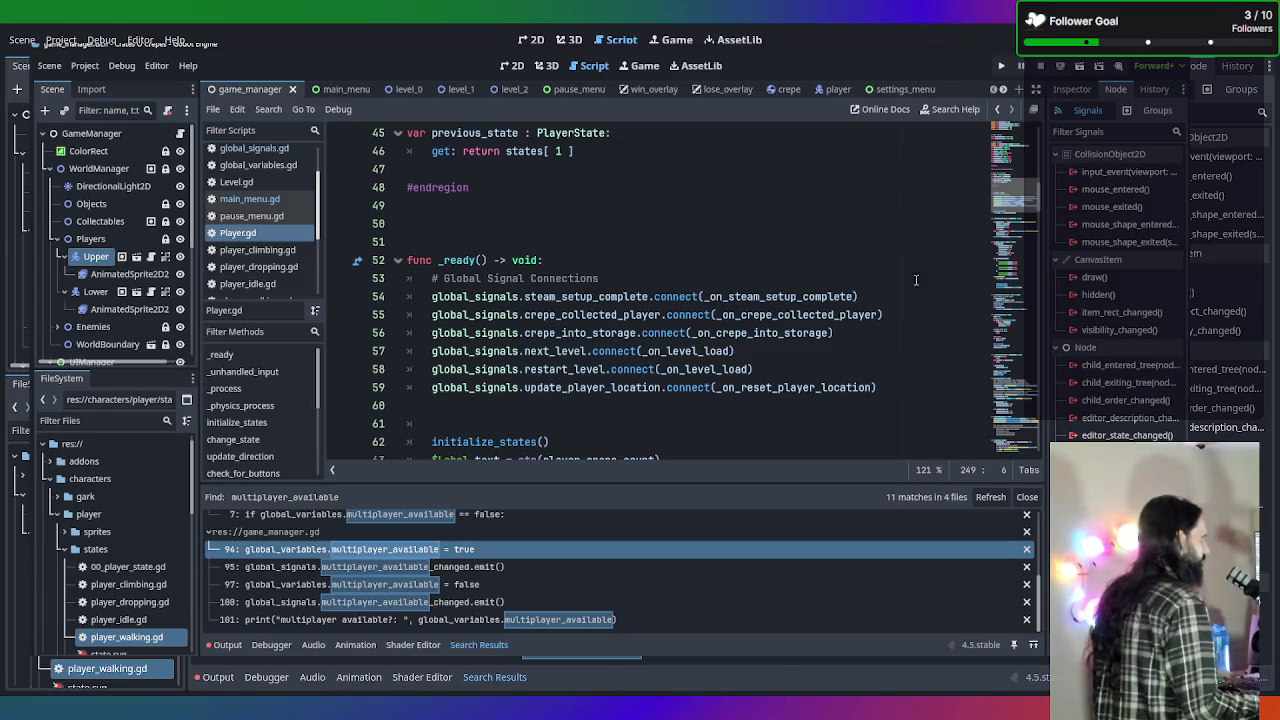
click(892, 297)
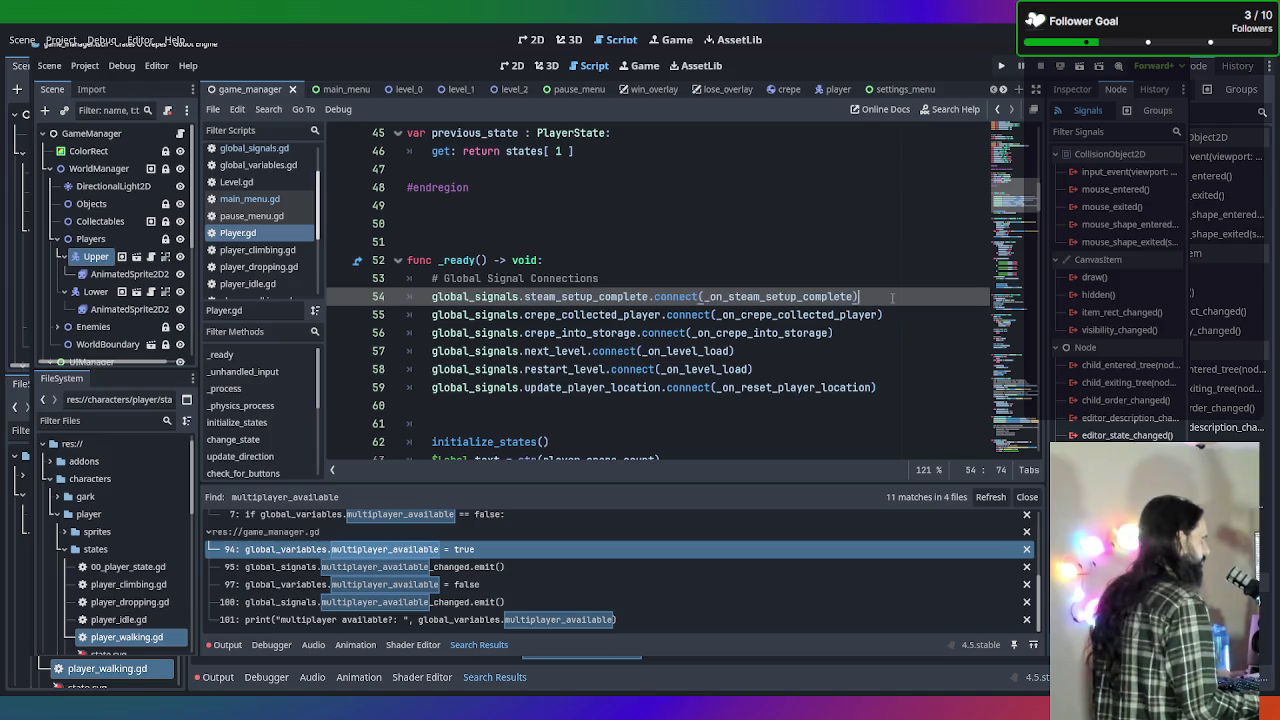
Add global_signals.gamemode_changed.connect(_on_gamemode_changed) on line 55 of _ready and save Player.gd.
key(Return)
text(glo)
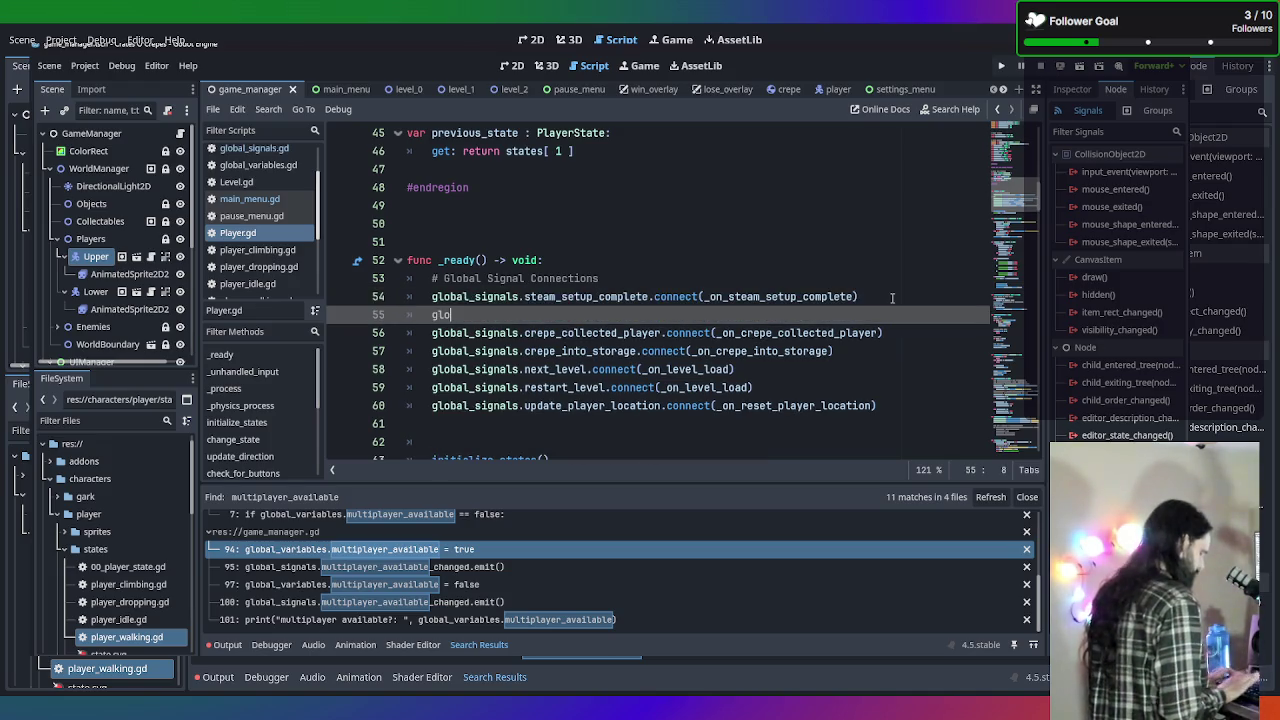
text(bal_signals.)
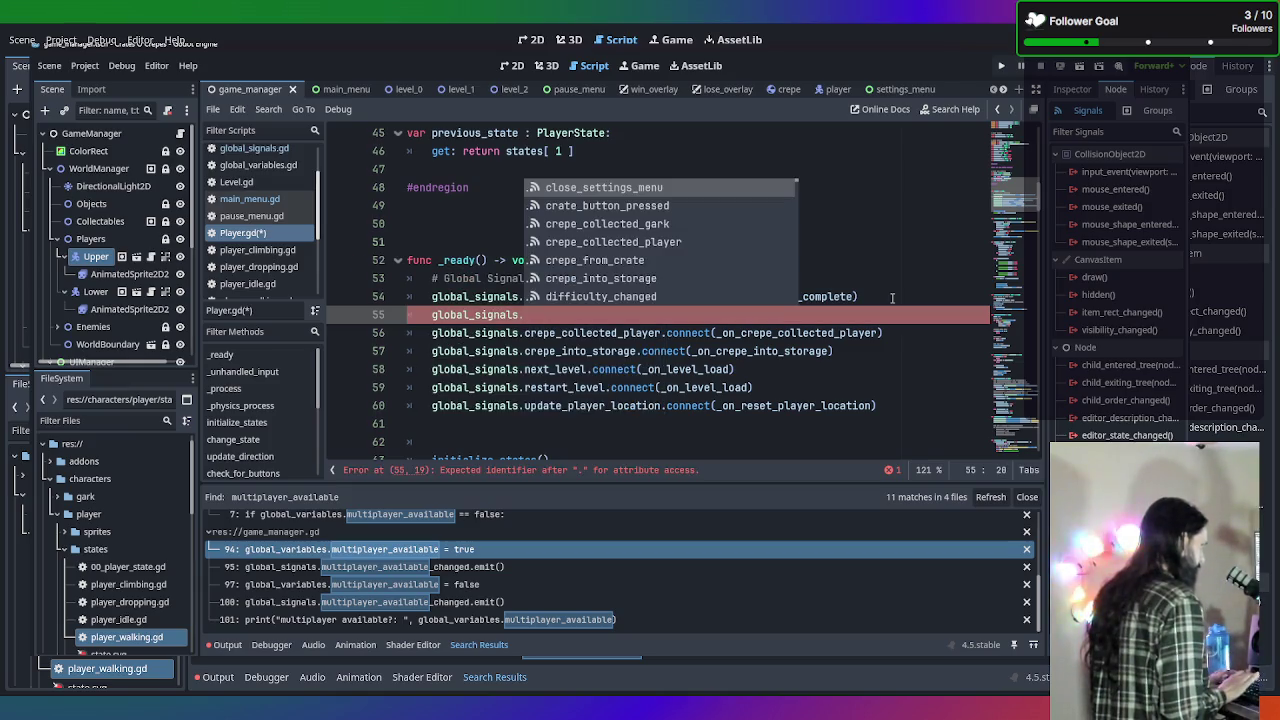
text(gamemode_changed.conn)
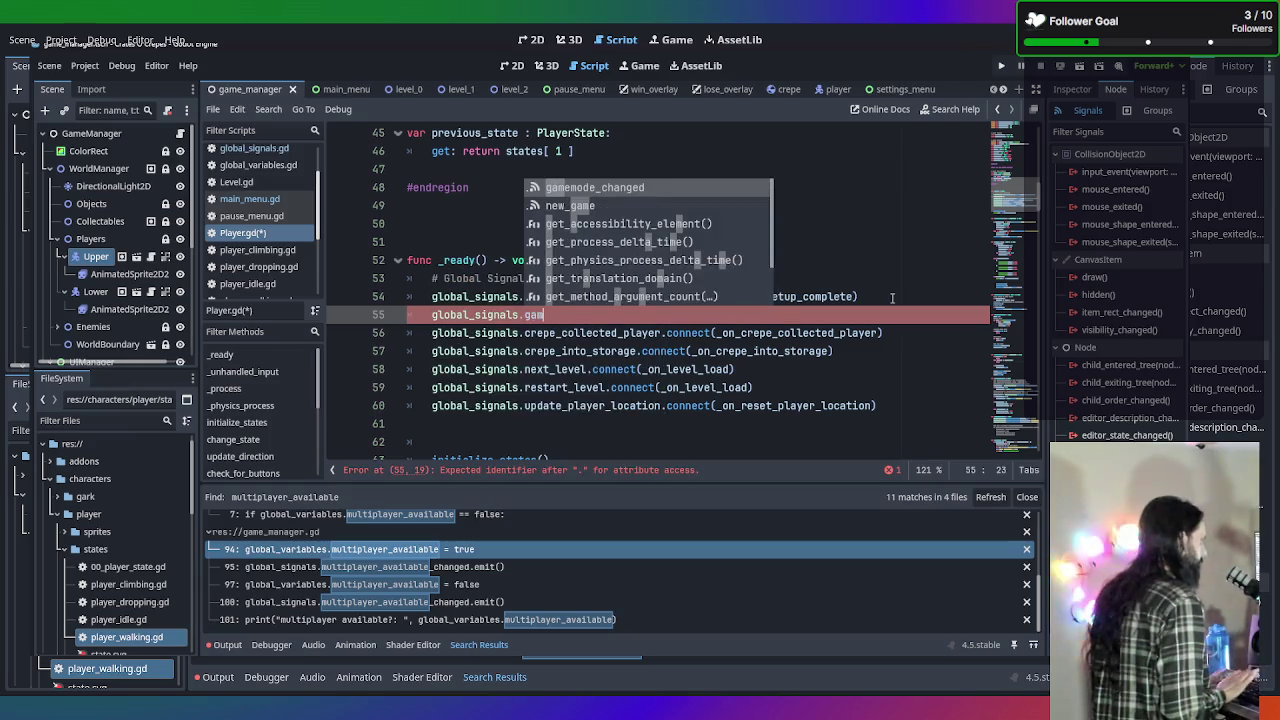
key(Return)
text(conn)
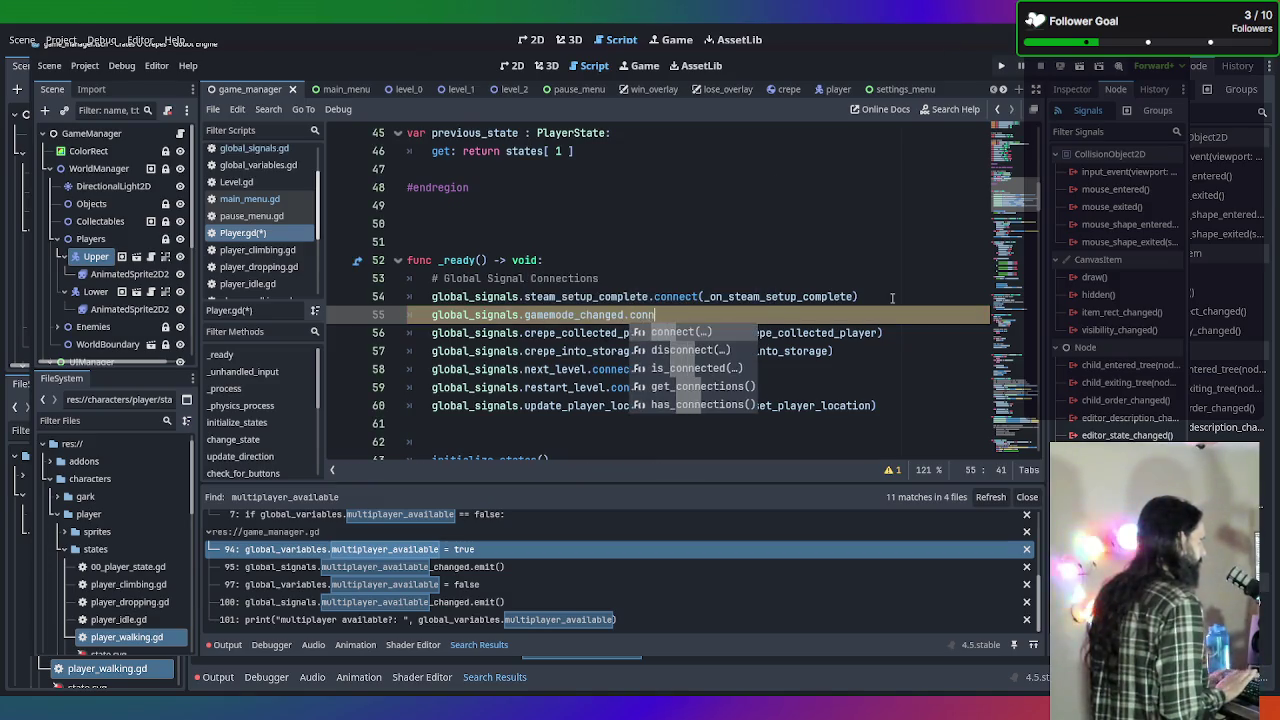
key(Return)
text(_on_gamemode_changed)
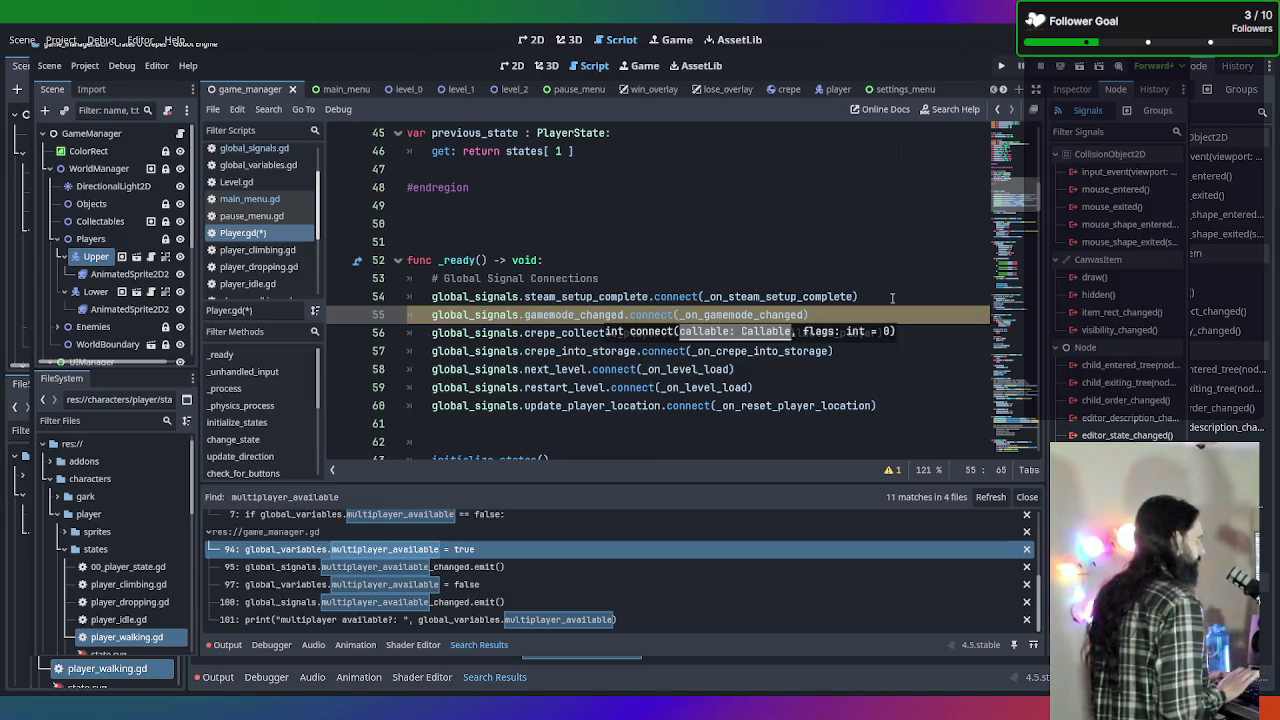
text())
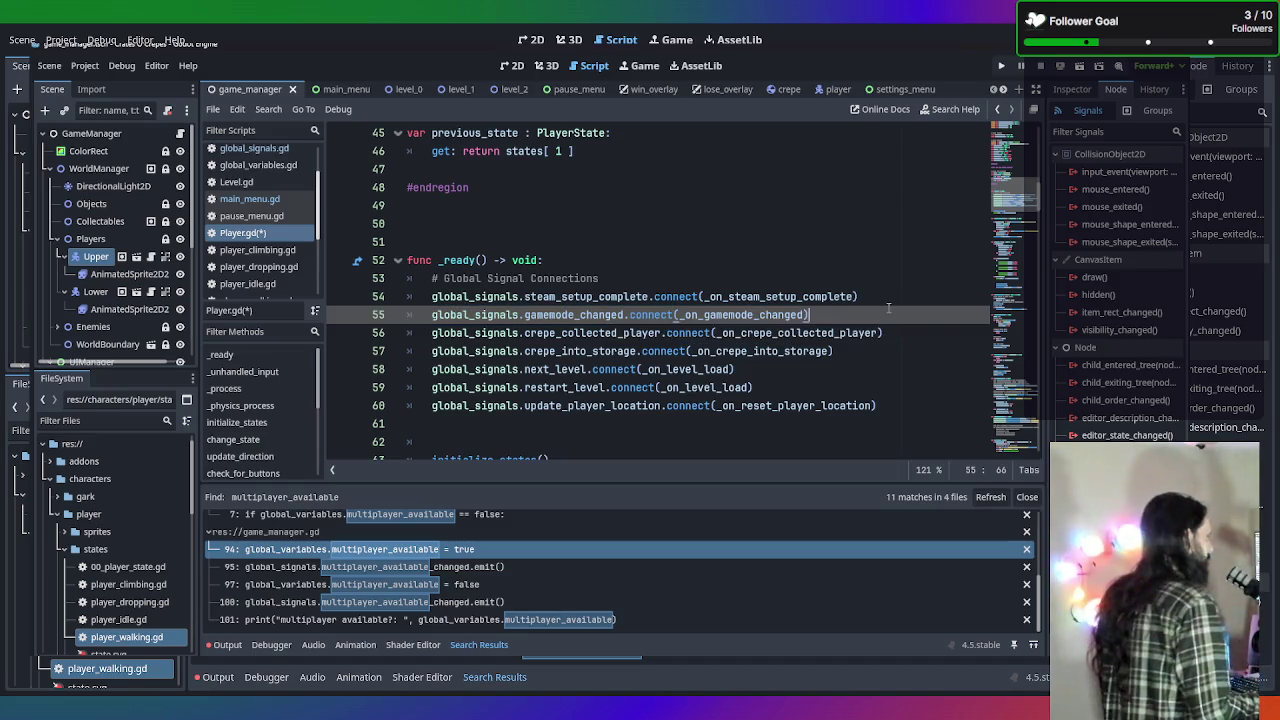
key(ctrl+s)
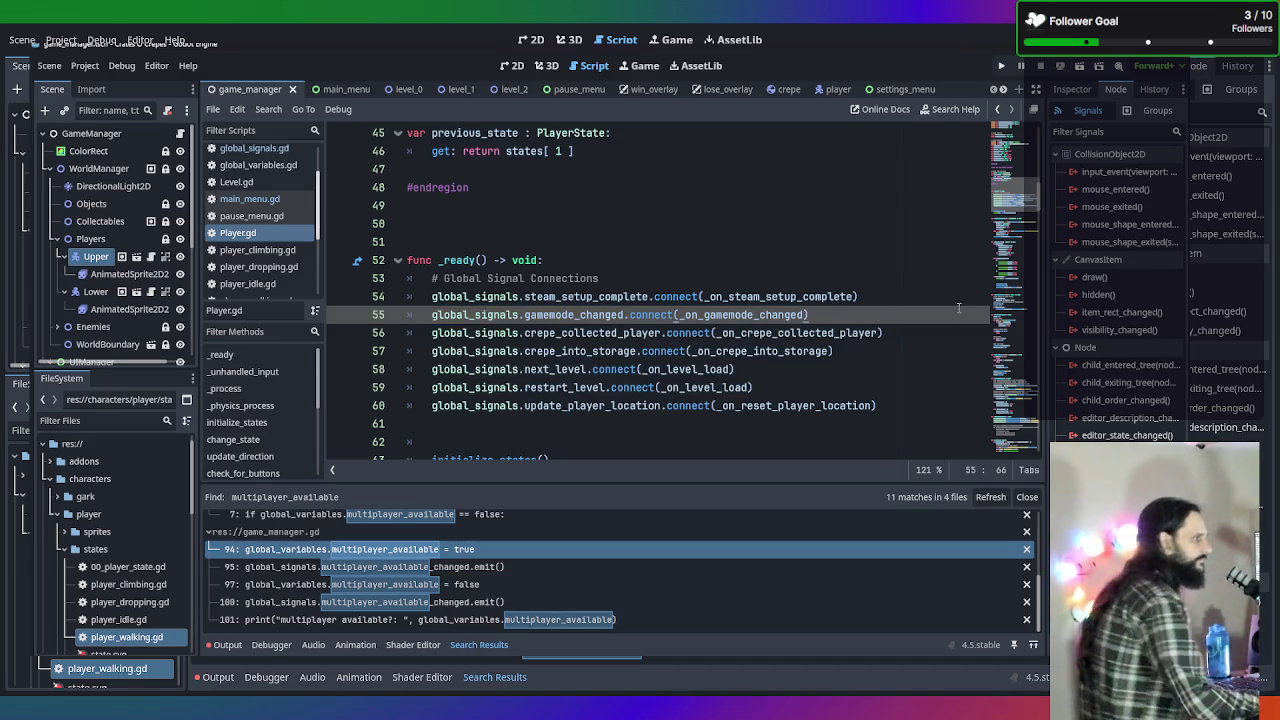
scroll(947, 350, down, 5)
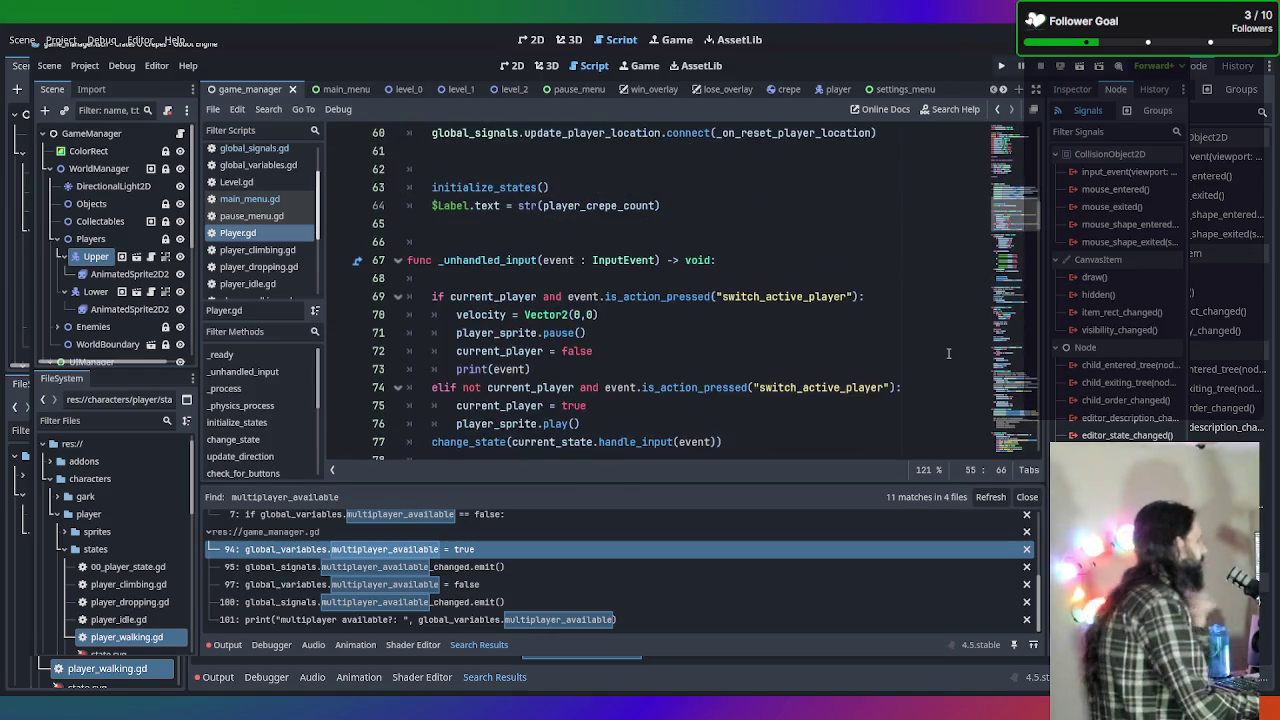
scroll(947, 350, down, 15)
scroll(942, 357, up, 20)
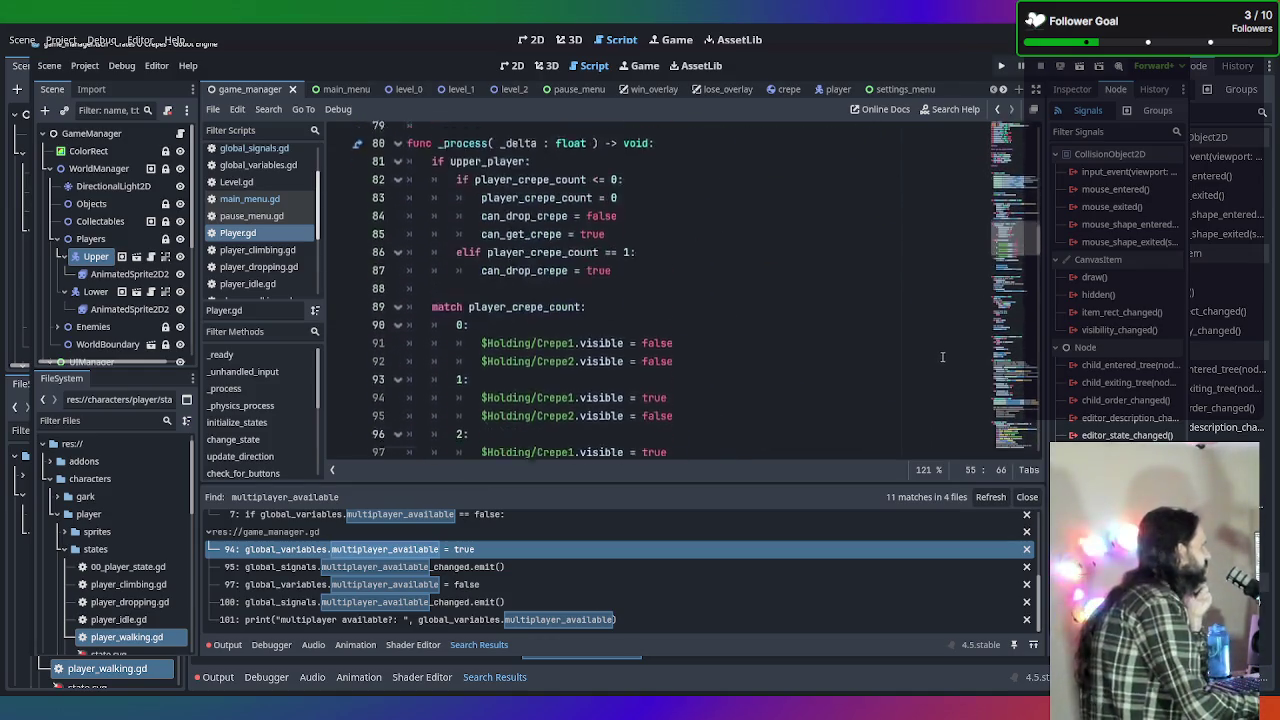
scroll(942, 357, up, 3)
scroll(906, 357, down, 4)
scroll(860, 357, up, 3)
scroll(851, 357, up, 12)
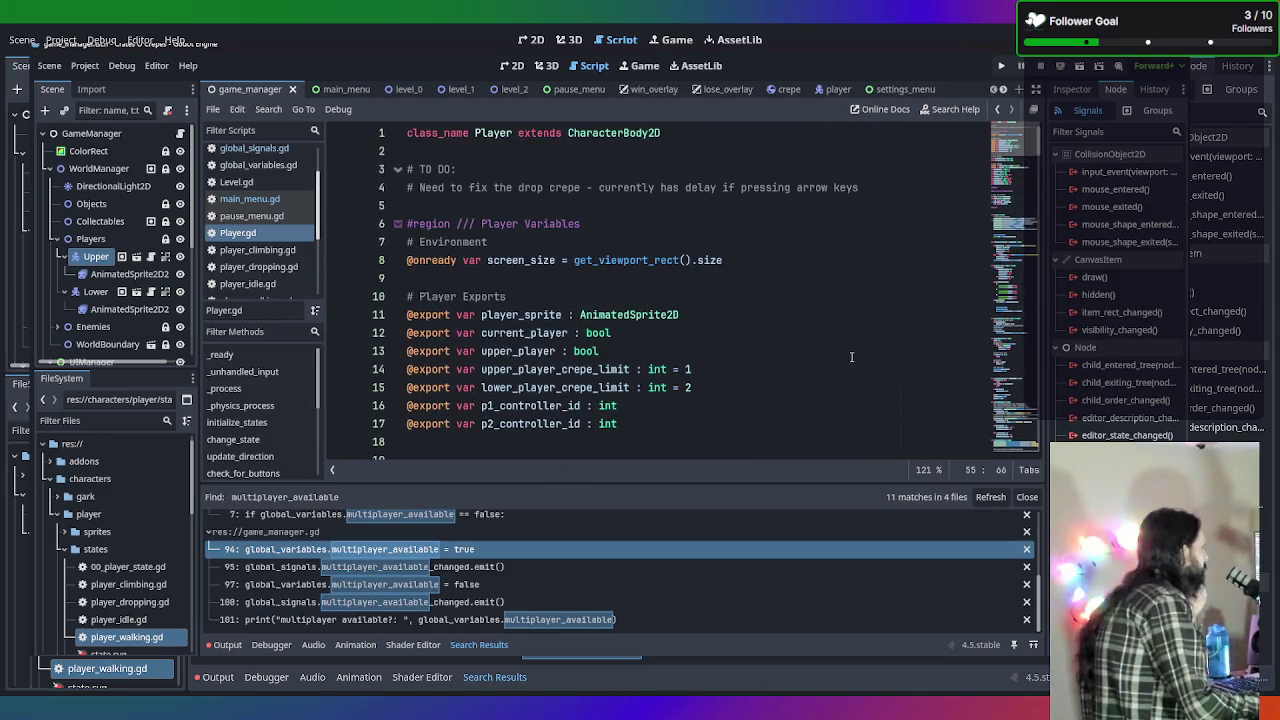
scroll(851, 357, down, 14)
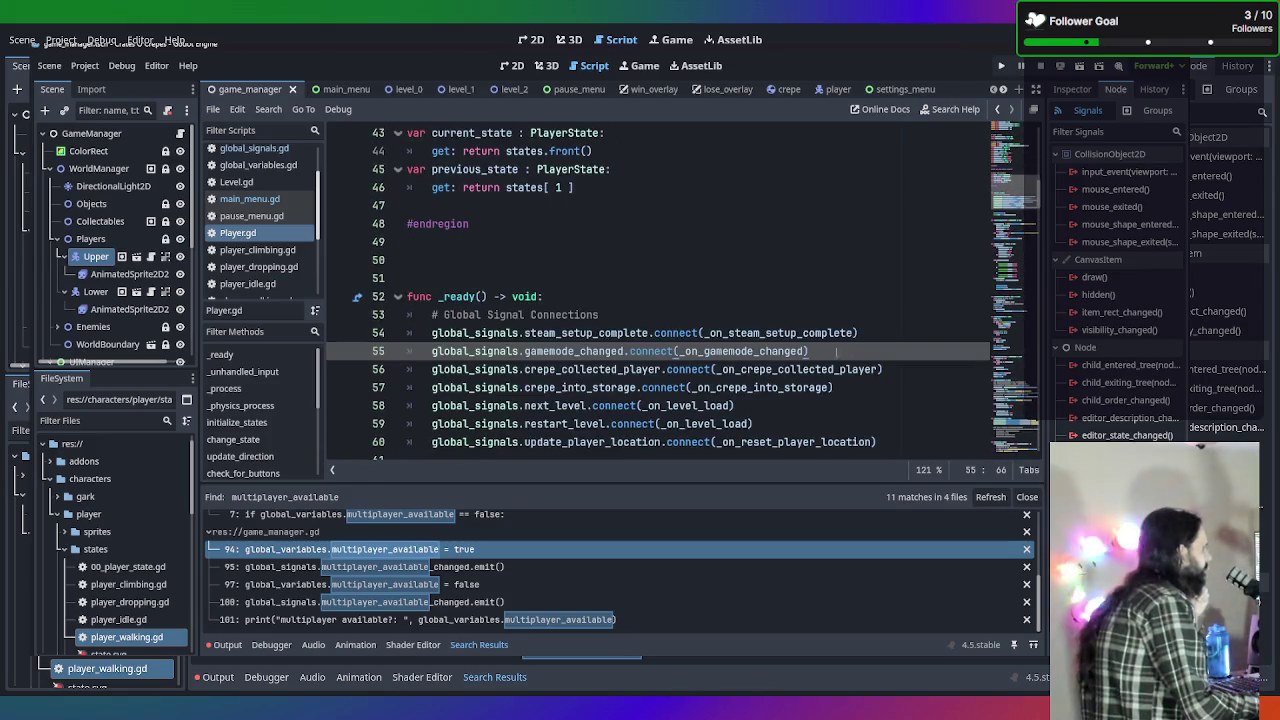
scroll(844, 289, down, 2)
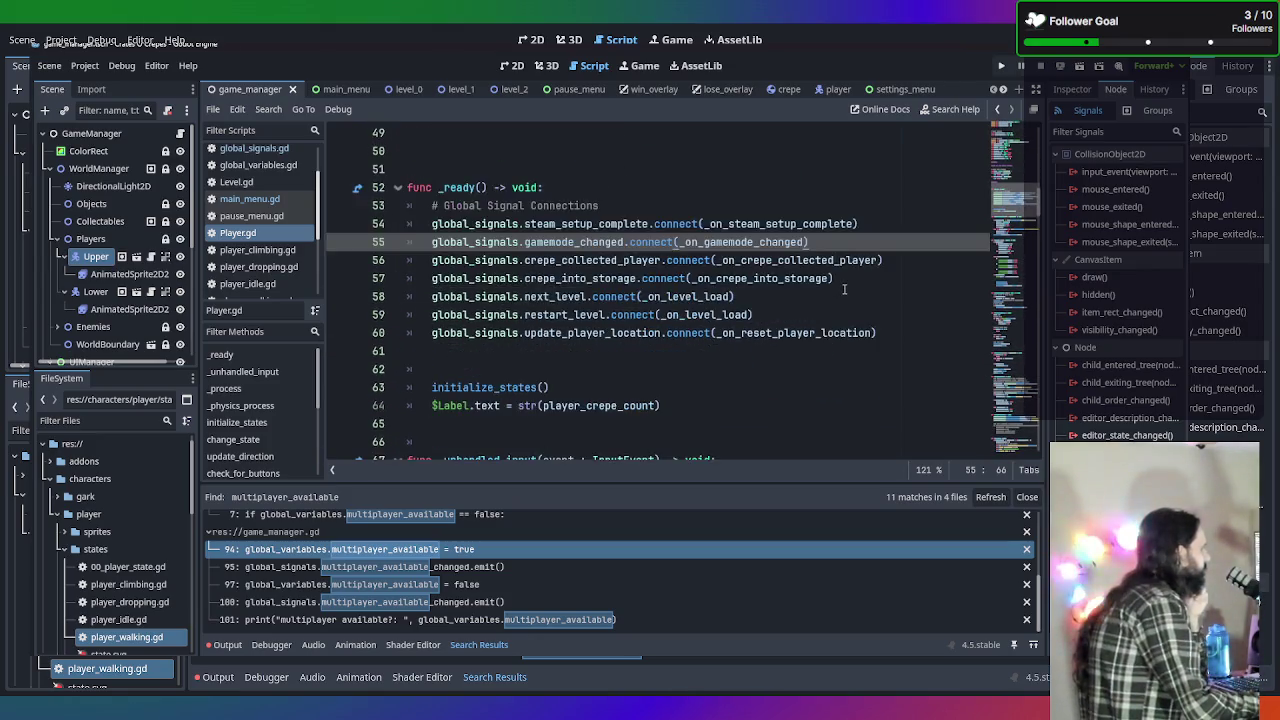
scroll(844, 289, down, 7)
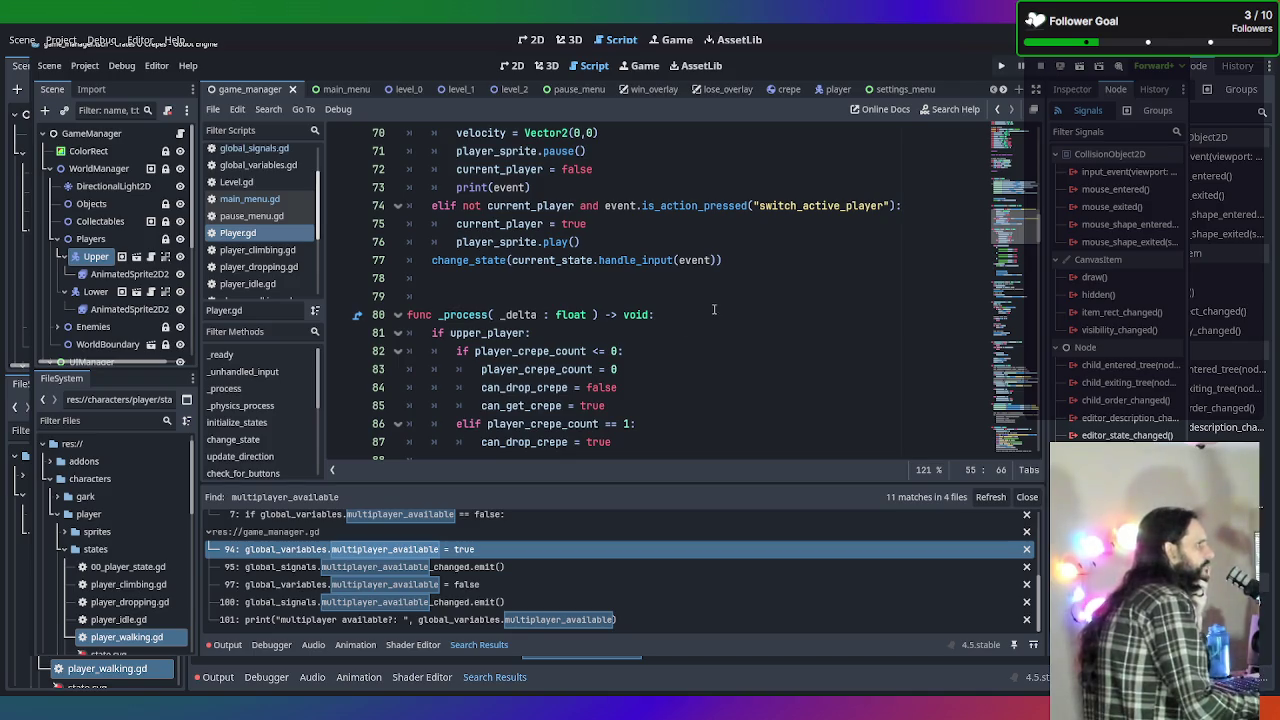
scroll(811, 274, down, 5)
scroll(811, 274, down, 3)
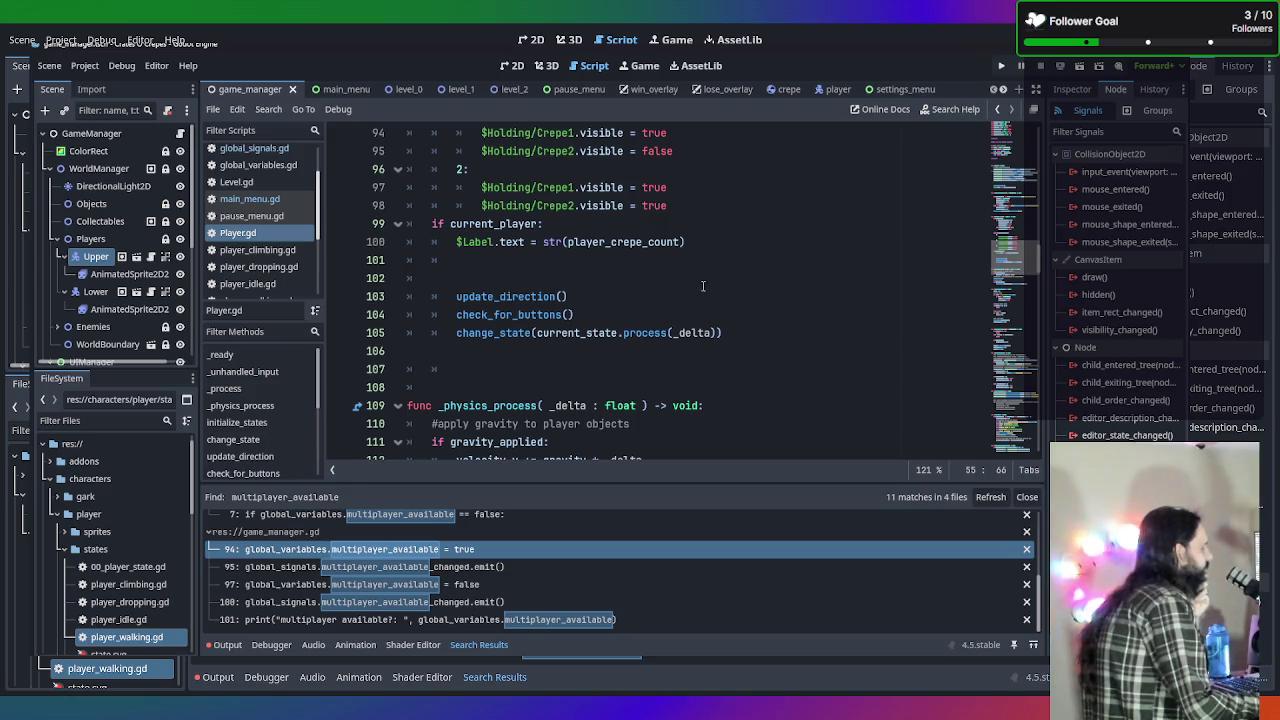
scroll(763, 338, up, 1)
scroll(763, 338, up, 8)
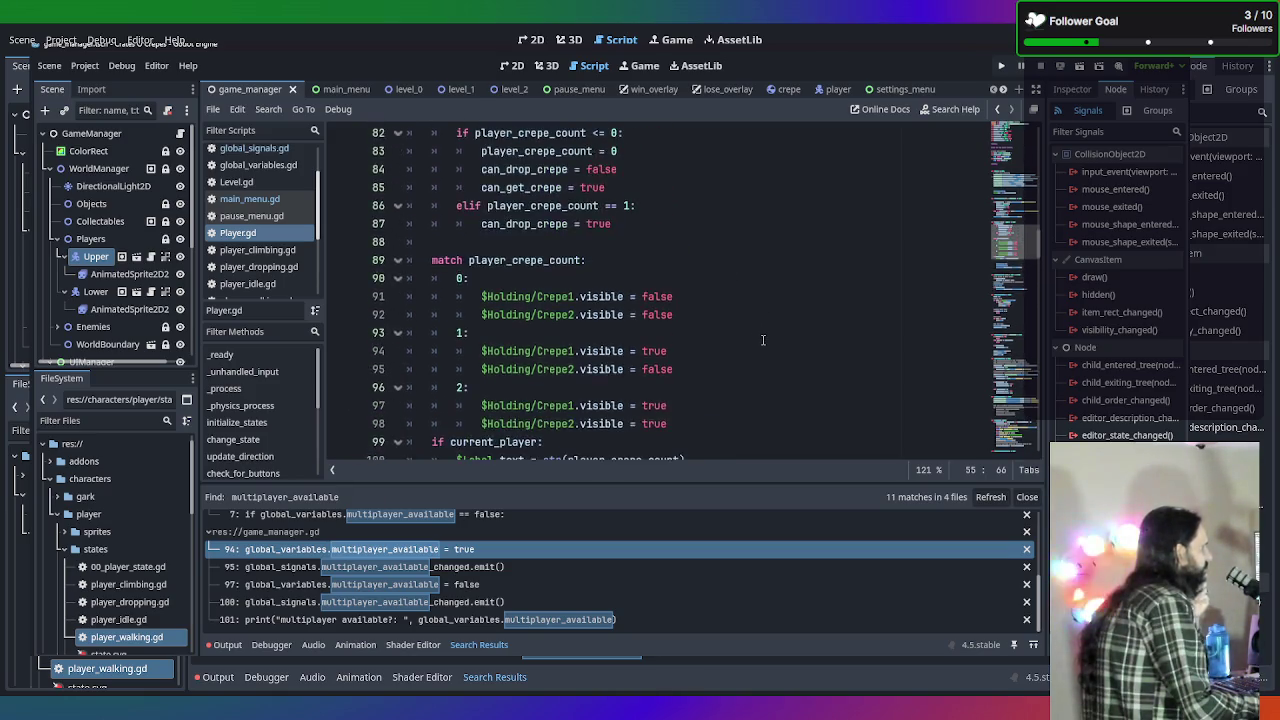
scroll(763, 340, down, 12)
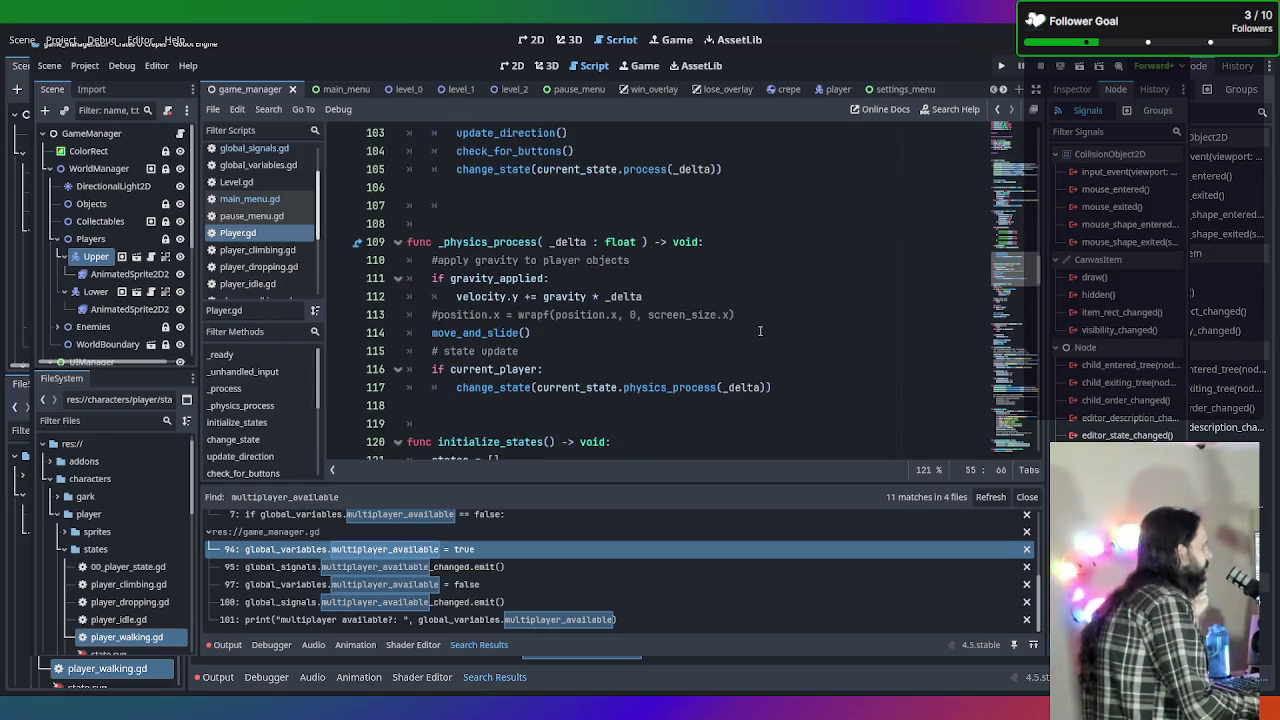
scroll(762, 338, down, 4)
scroll(760, 331, up, 6)
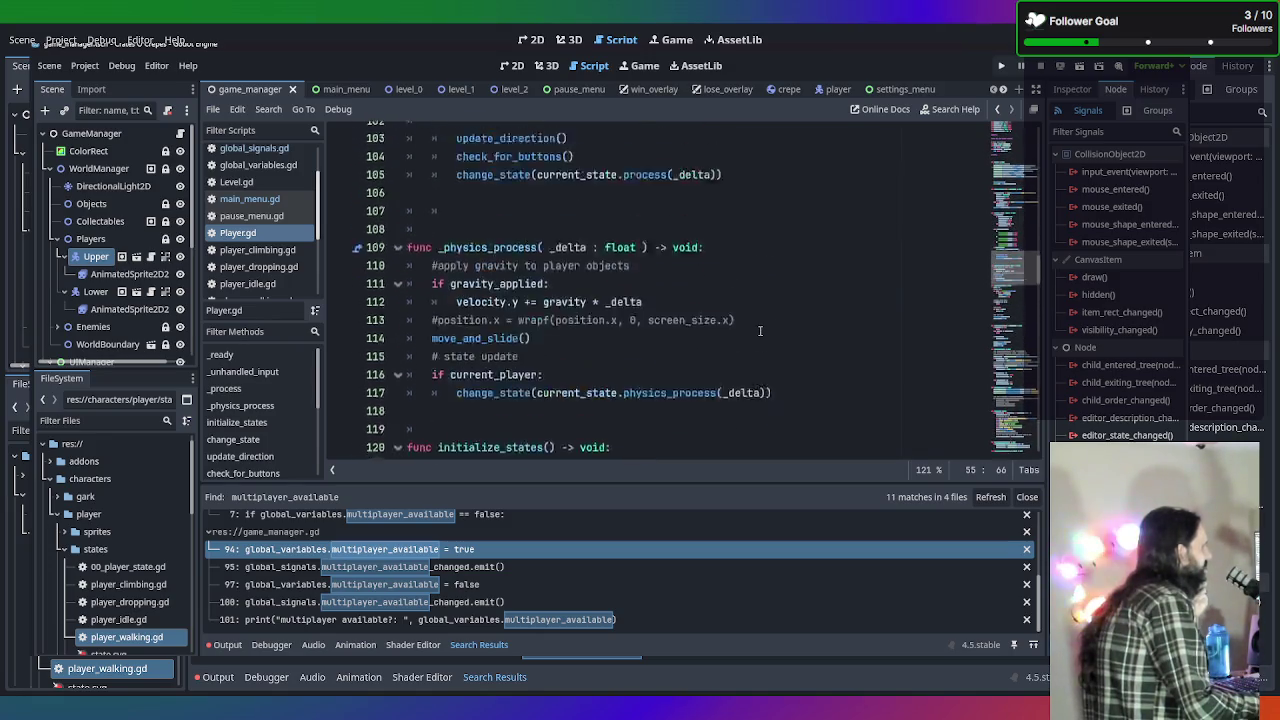
scroll(760, 331, down, 2)
scroll(760, 331, up, 10)
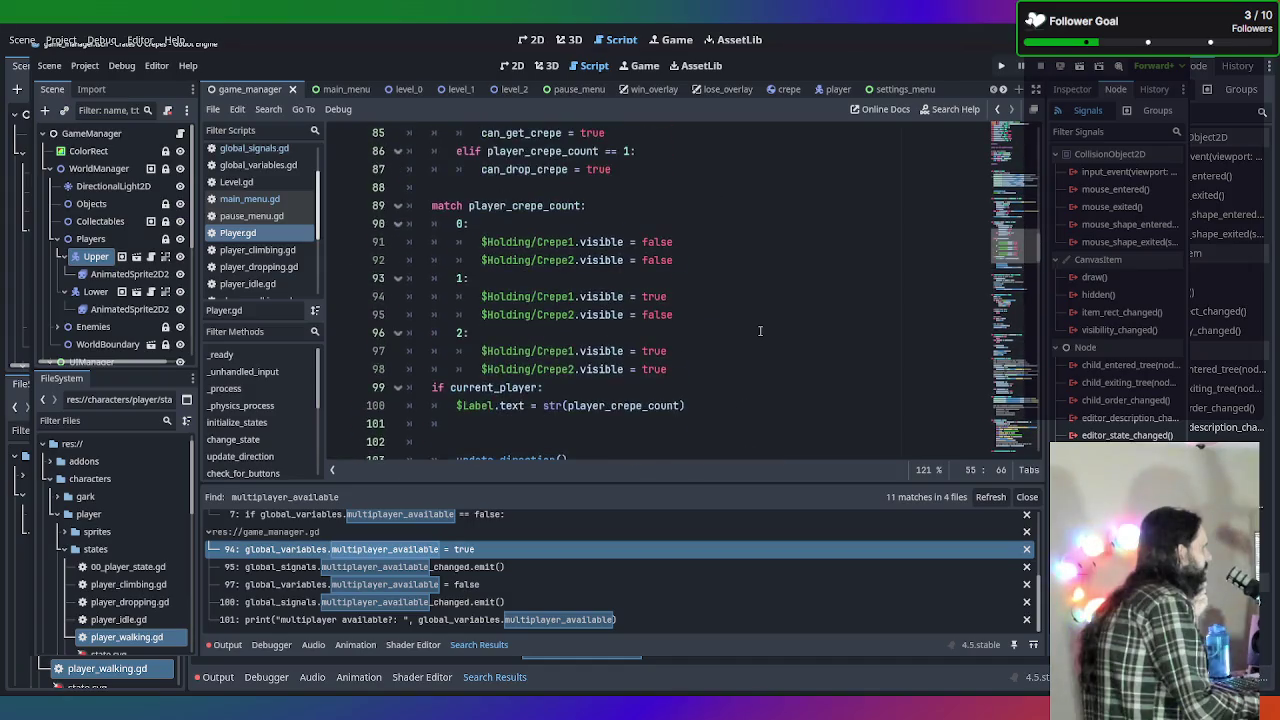
scroll(754, 326, down, 14)
scroll(754, 326, up, 4)
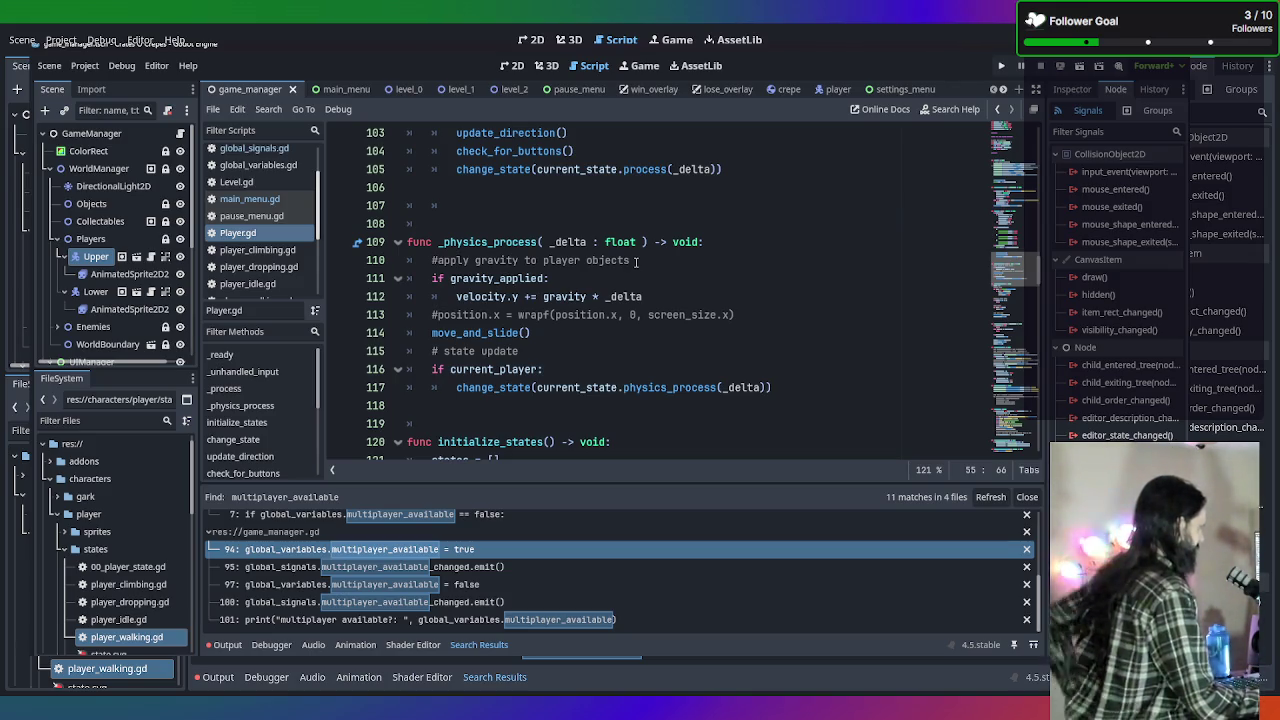
scroll(258, 254, down, 4)
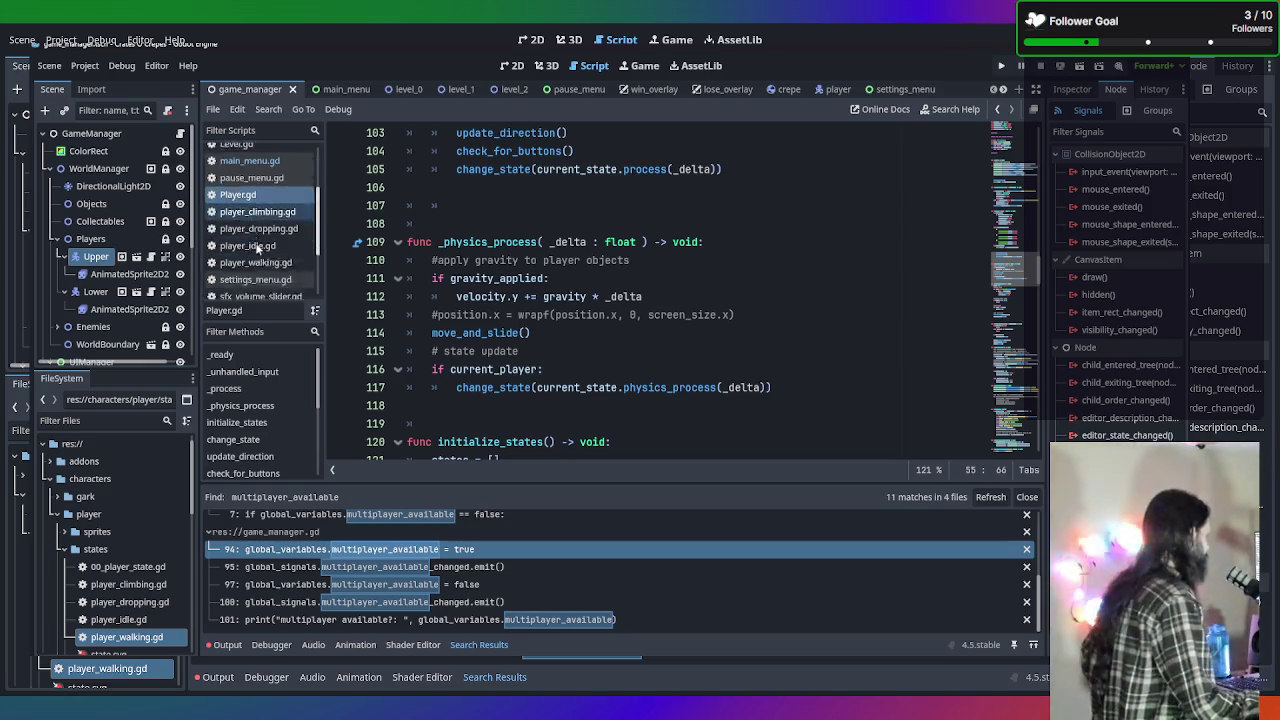
click(250, 237)
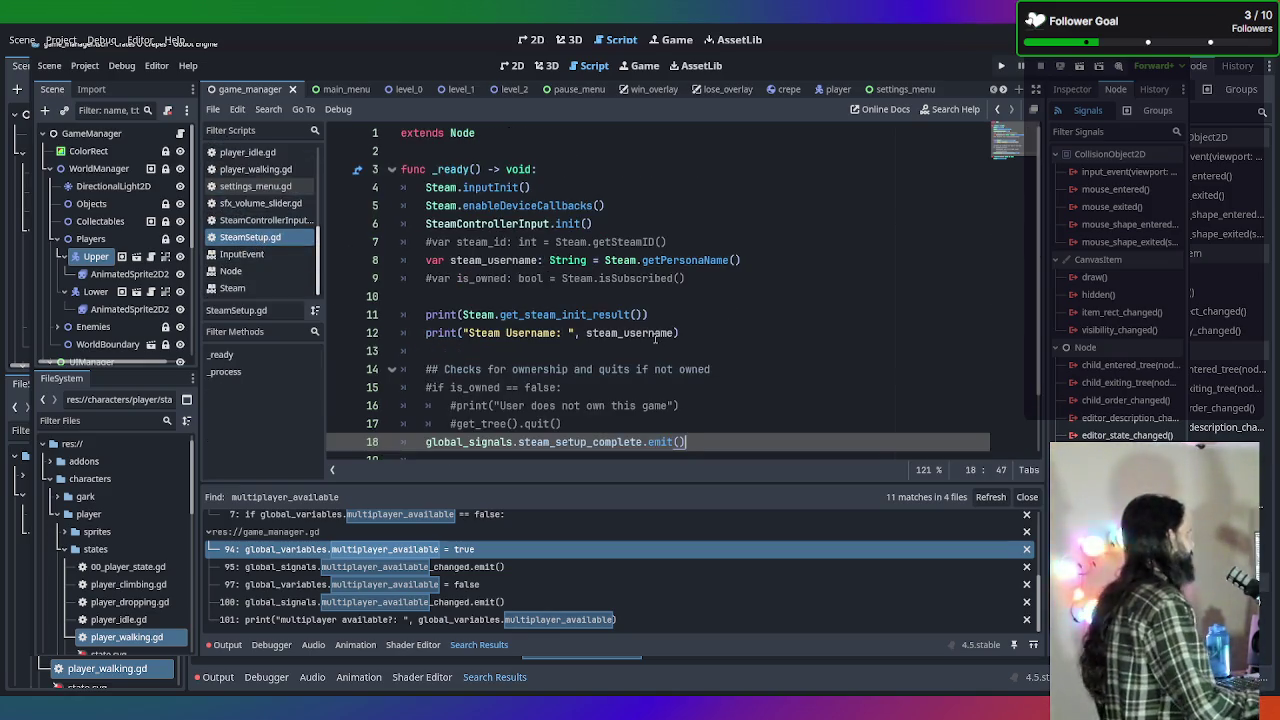
Browse SteamControllerInput.gd's get_move_input and set_action_state functions, then return to Player.gd.
key(ctrl+shift+comma)
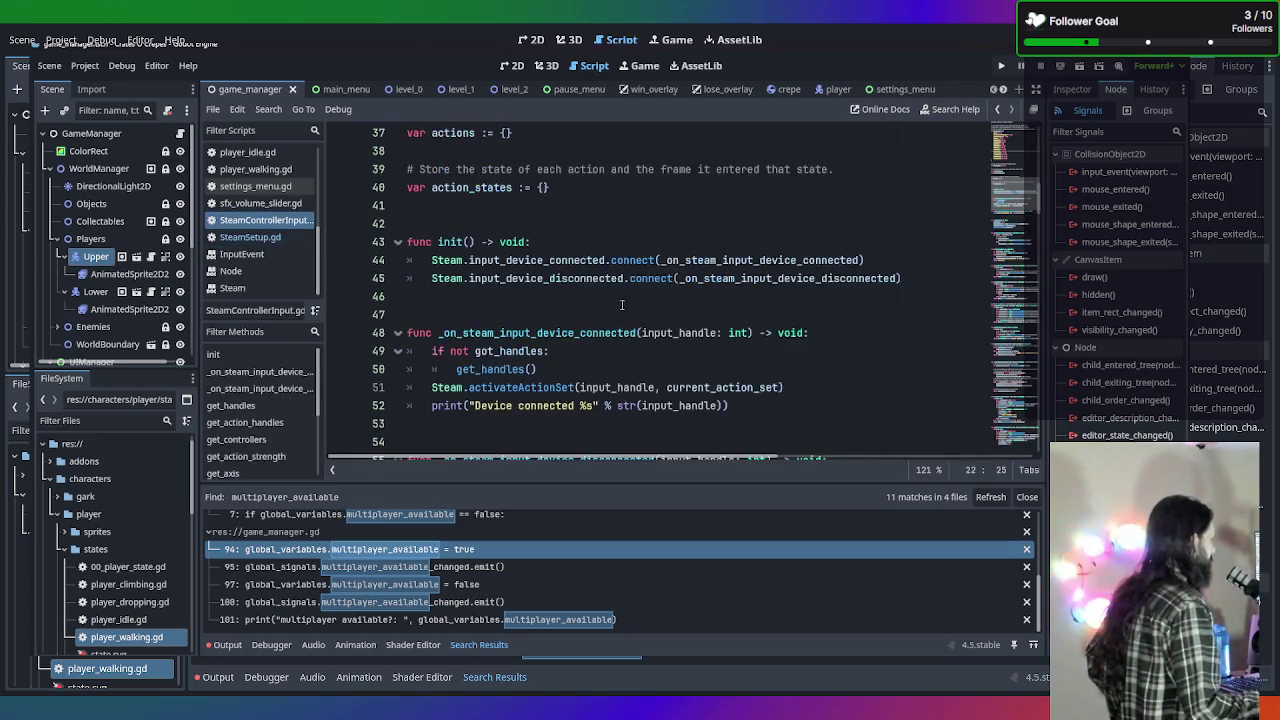
scroll(622, 305, down, 5)
scroll(622, 305, down, 6)
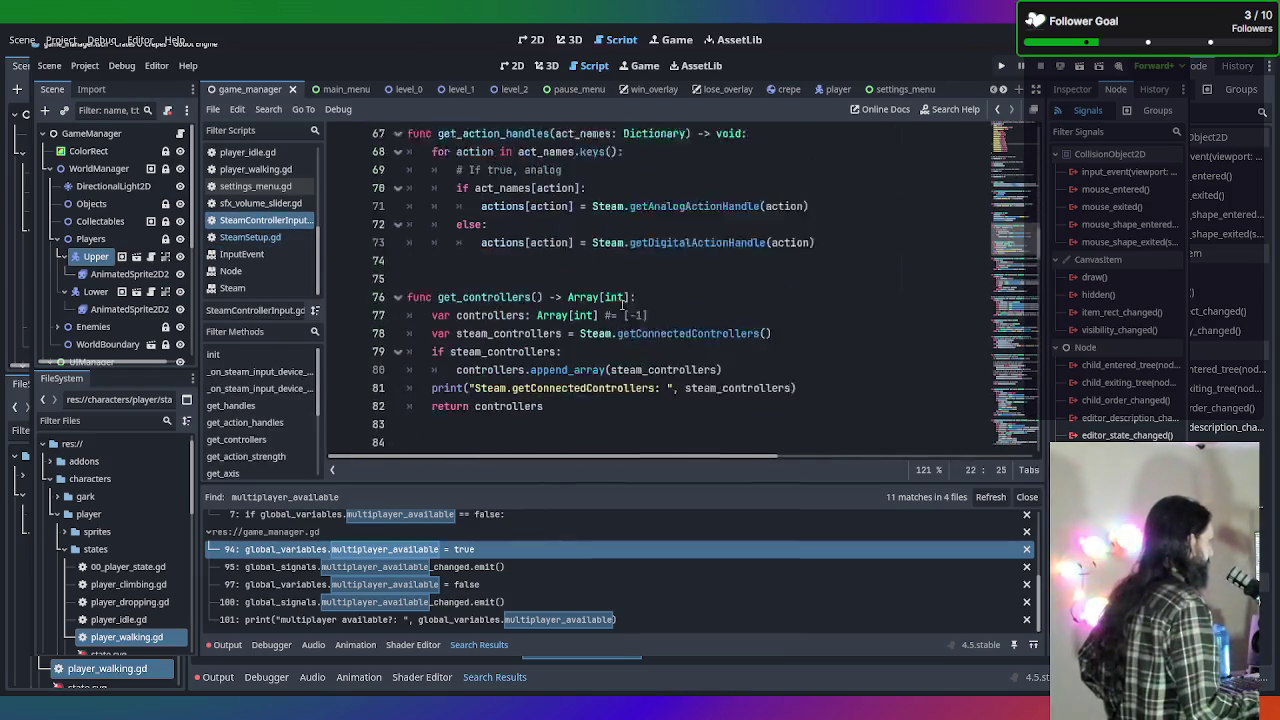
scroll(622, 305, up, 3)
scroll(622, 305, down, 6)
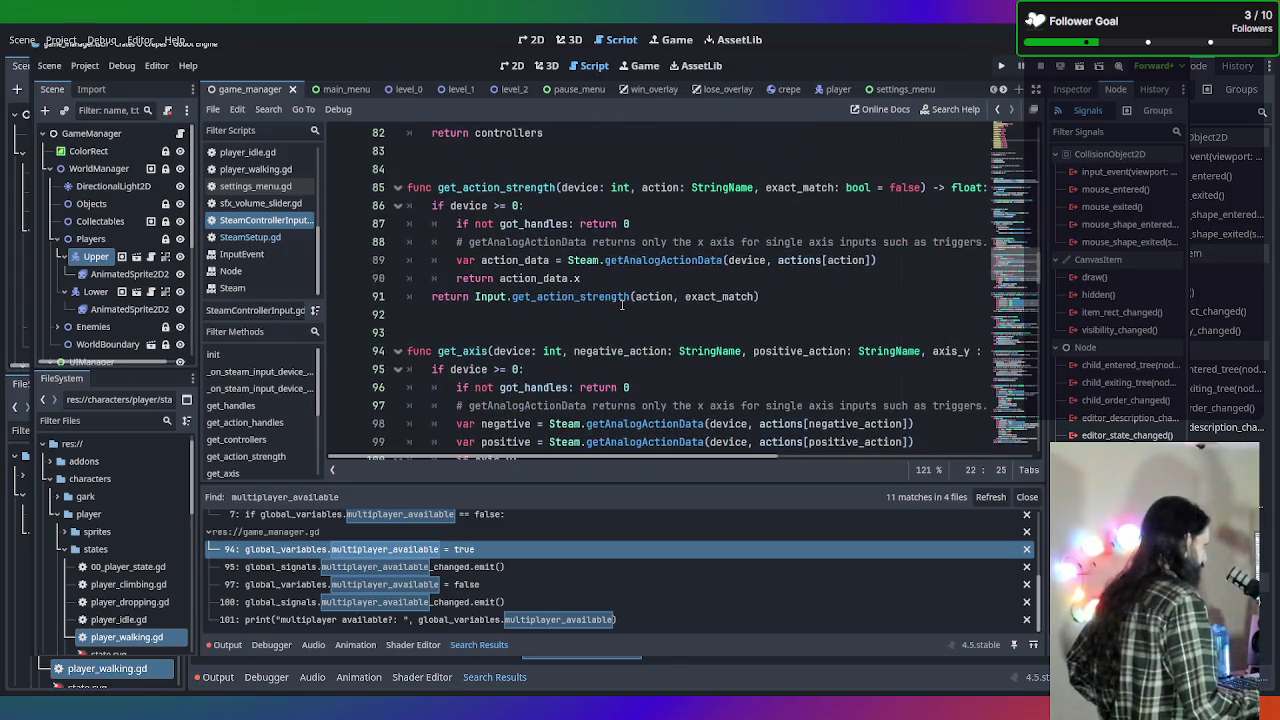
scroll(622, 305, down, 10)
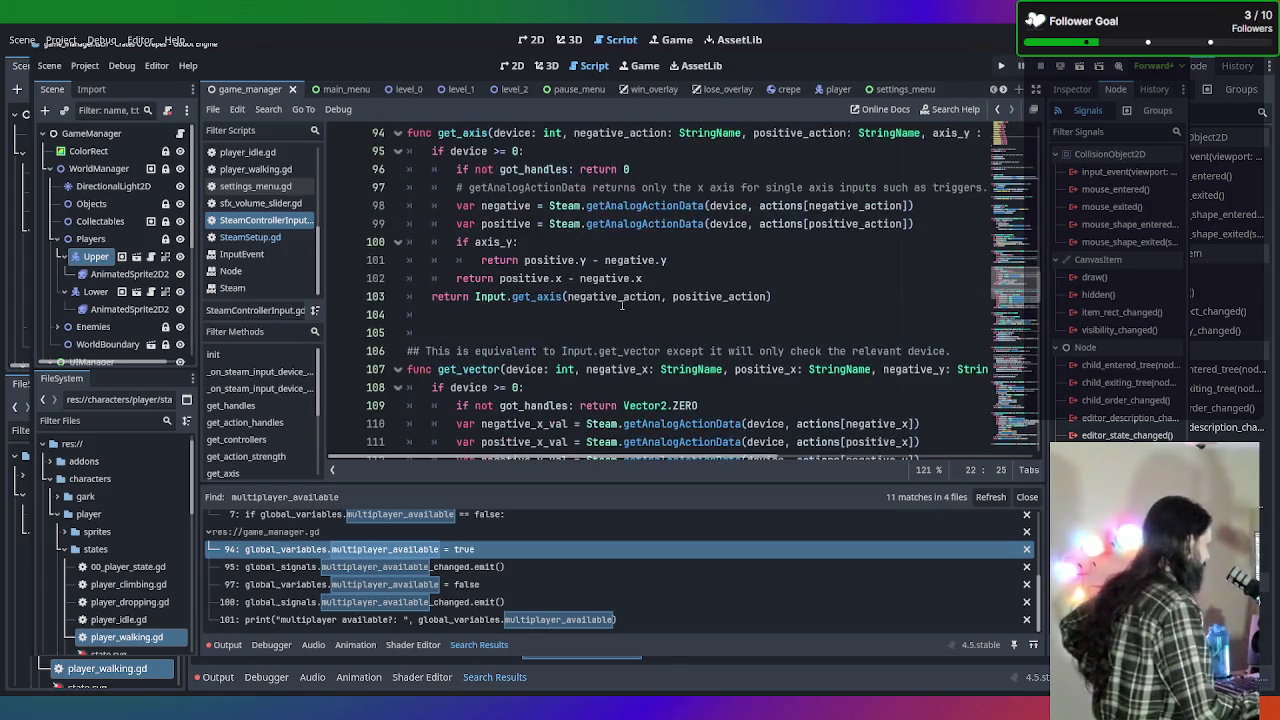
scroll(622, 305, down, 1)
scroll(622, 305, up, 1)
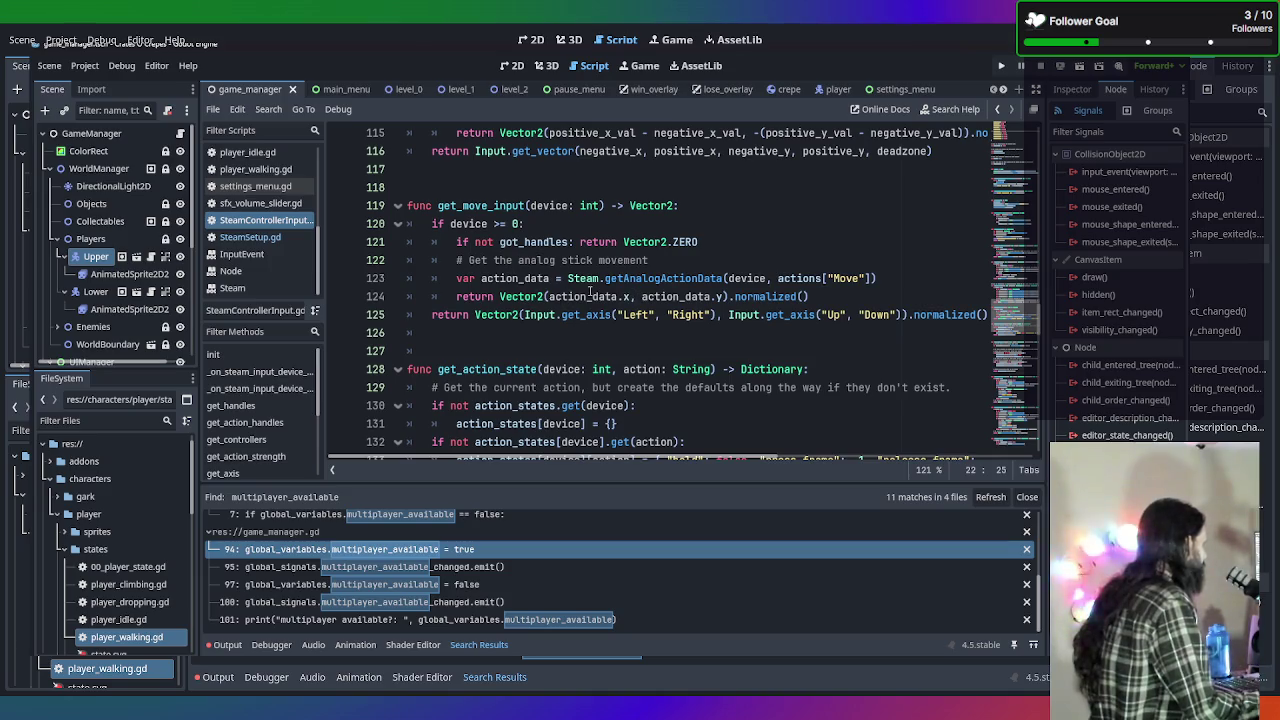
mouse_move(589, 297)
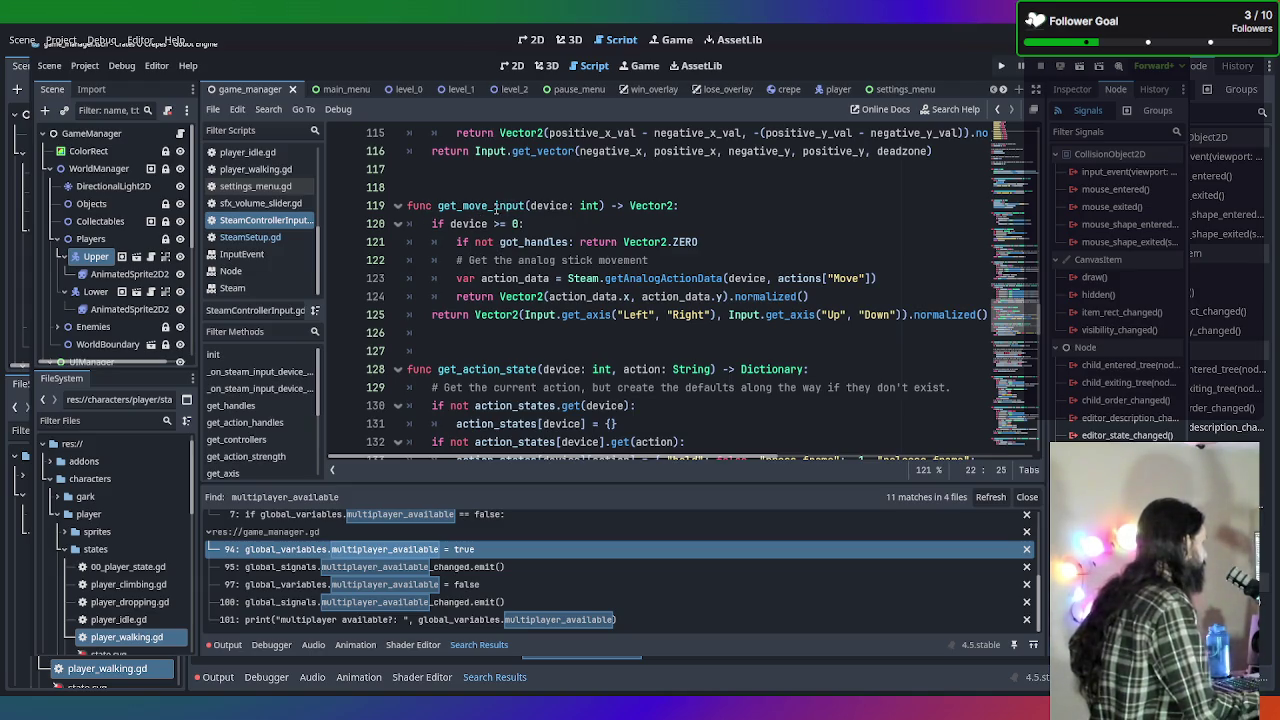
scroll(578, 276, down, 2)
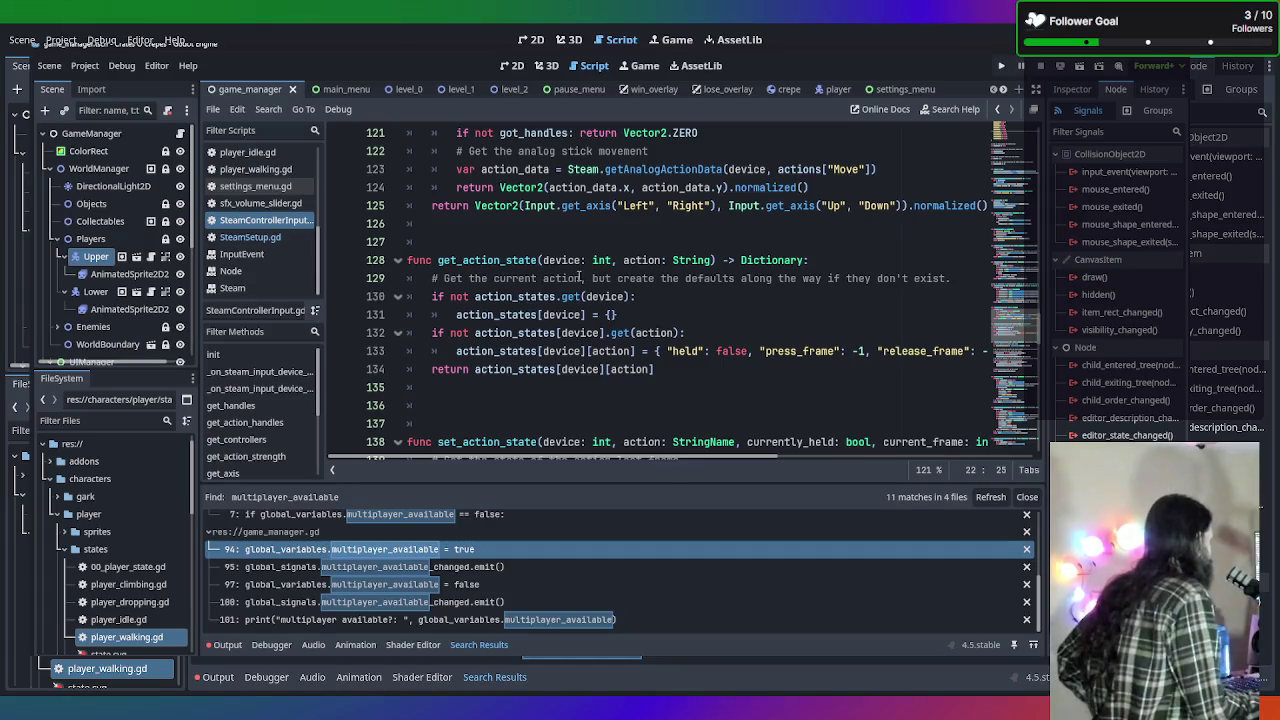
scroll(541, 276, down, 5)
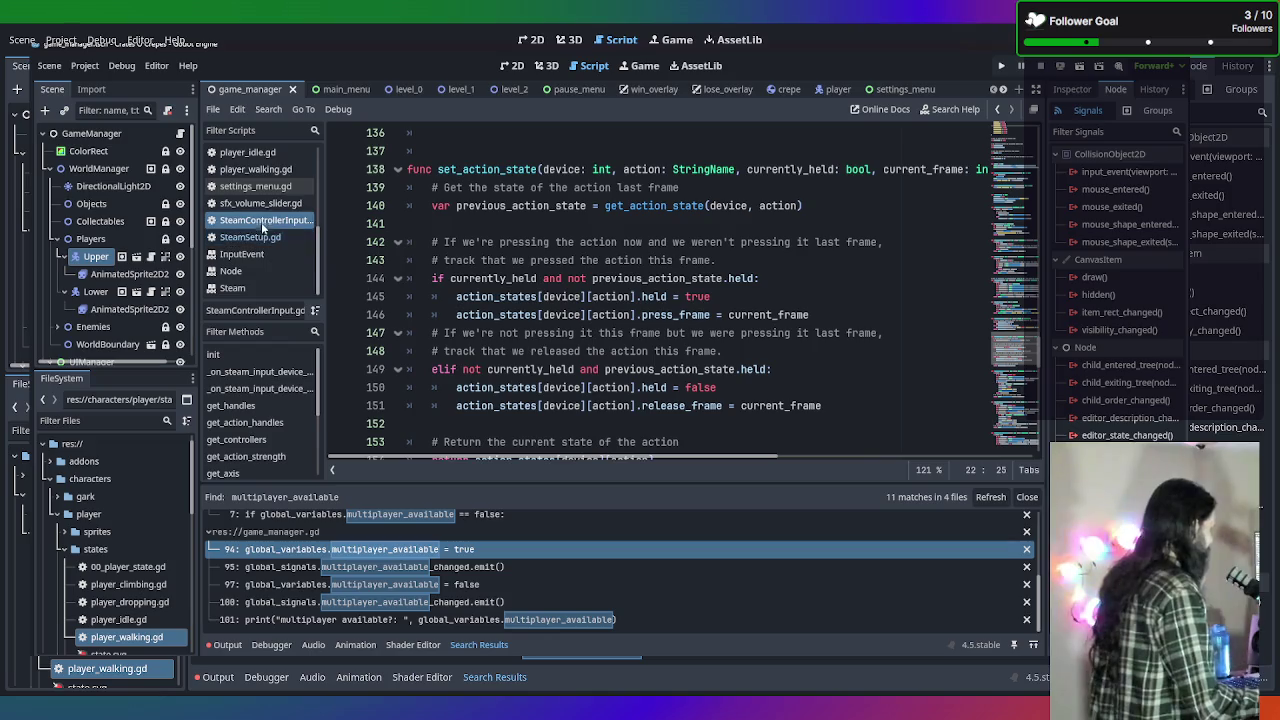
scroll(266, 168, up, 2)
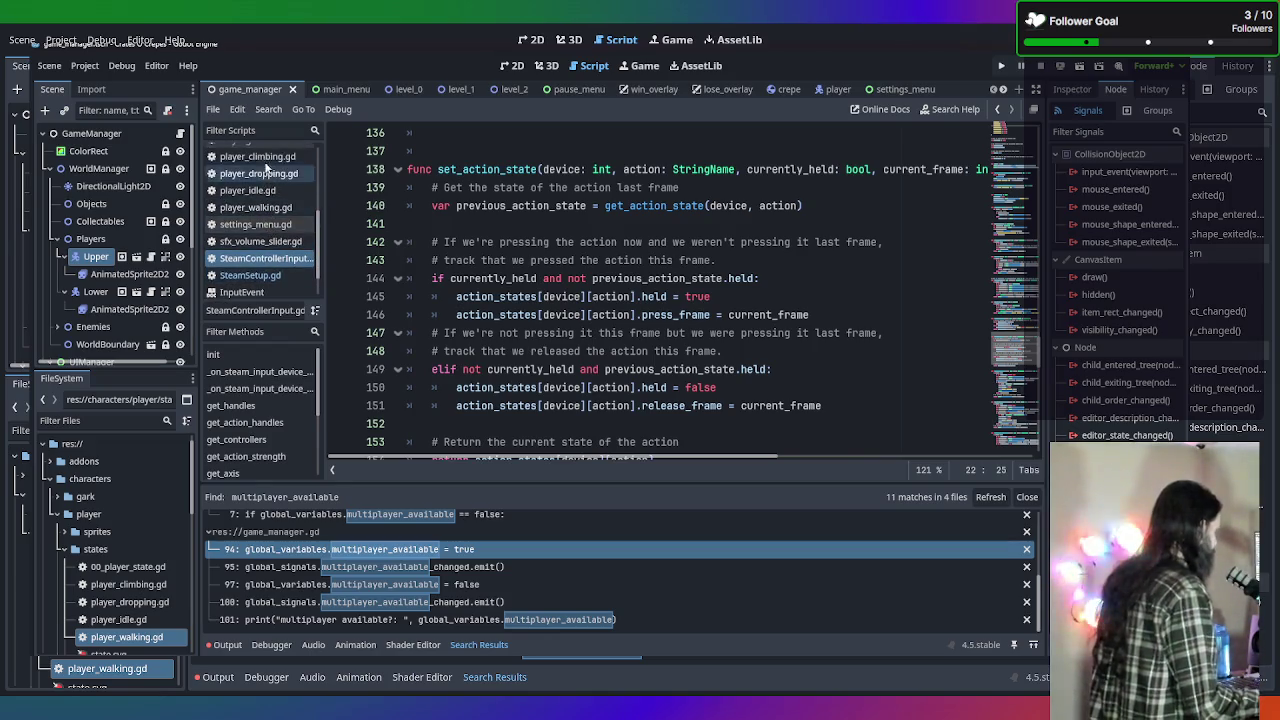
scroll(266, 150, up, 1)
click(240, 159)
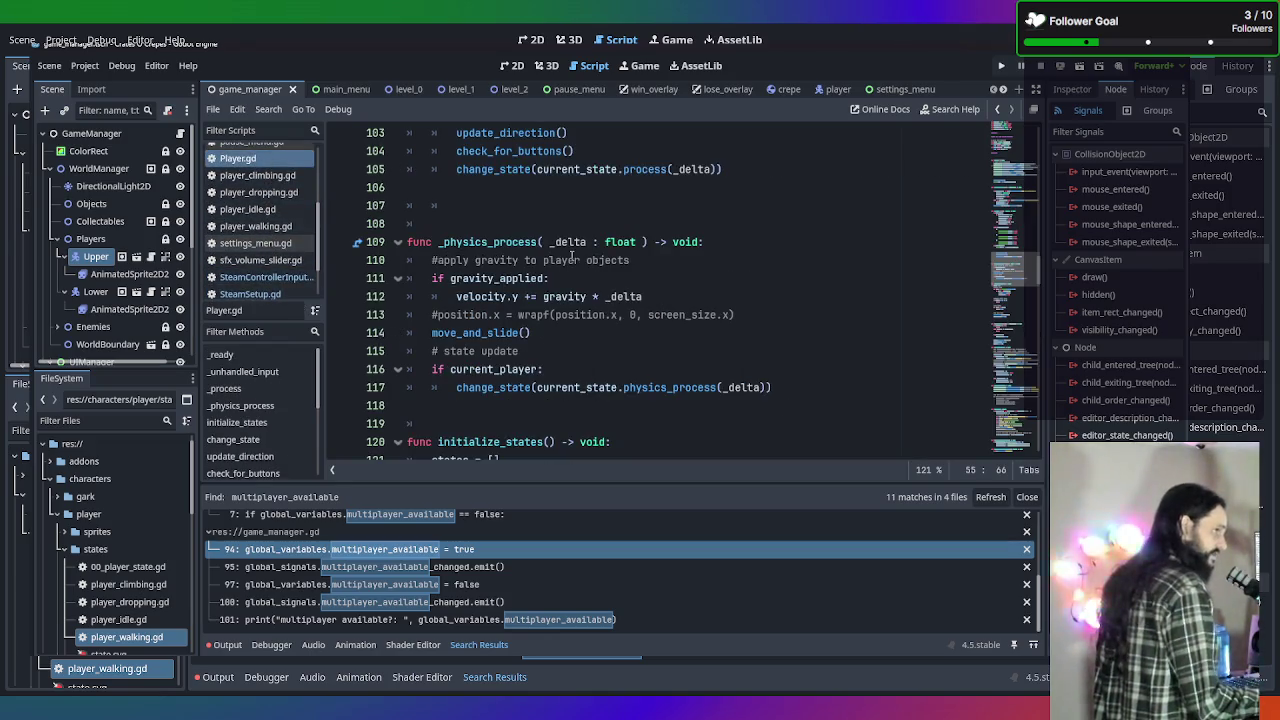
Add a blank line 159 after the commented walk_direction Input.get_axis line in update_direction.
scroll(636, 349, down, 1)
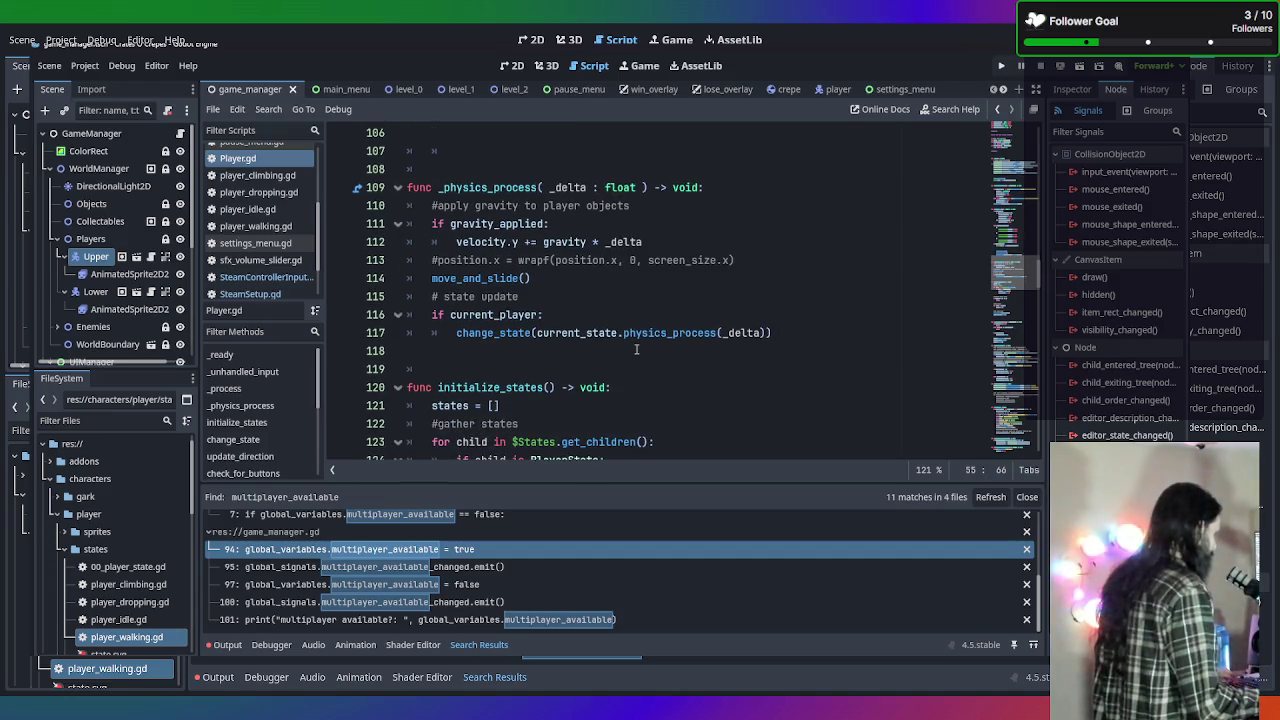
scroll(636, 349, up, 10)
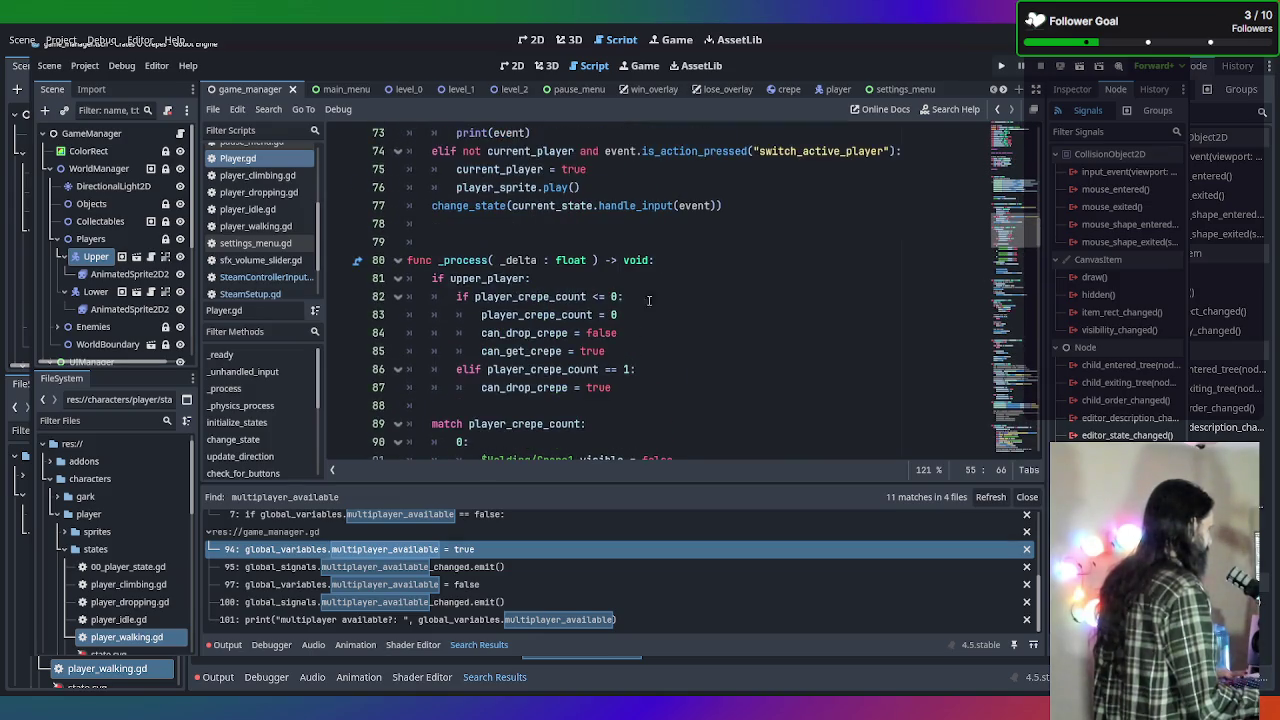
scroll(657, 275, up, 4)
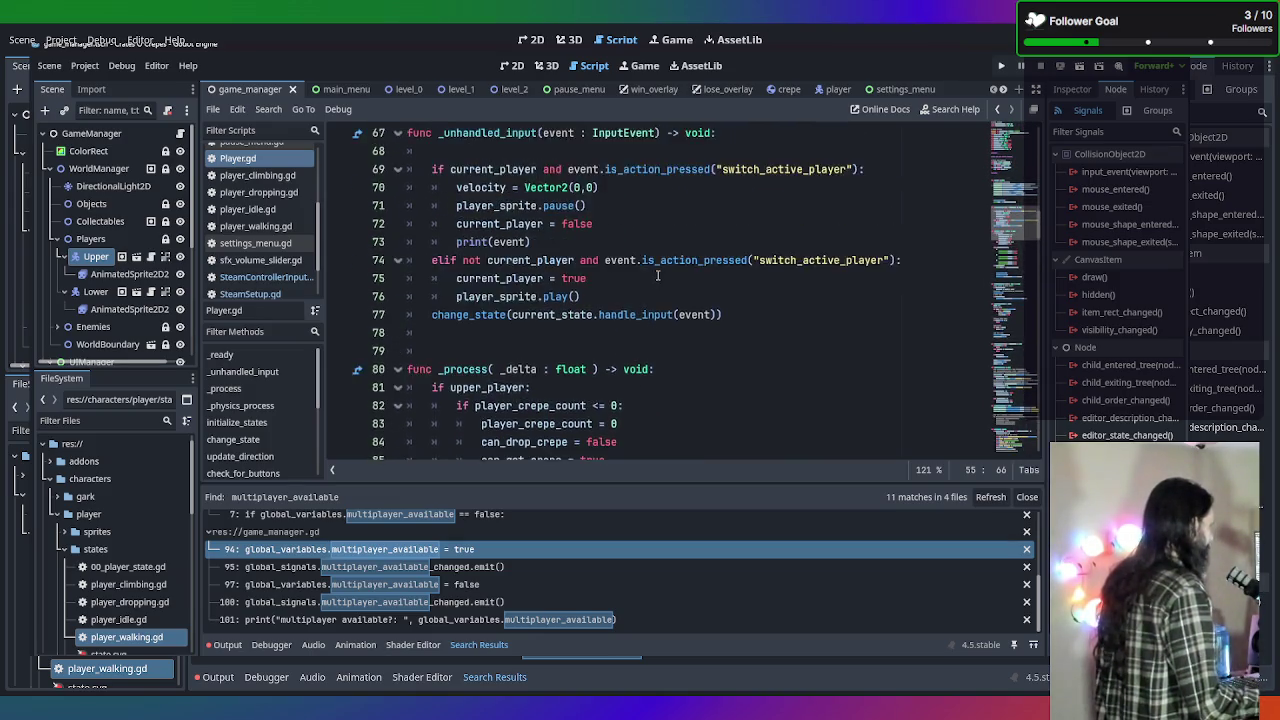
scroll(657, 275, down, 13)
scroll(657, 275, down, 12)
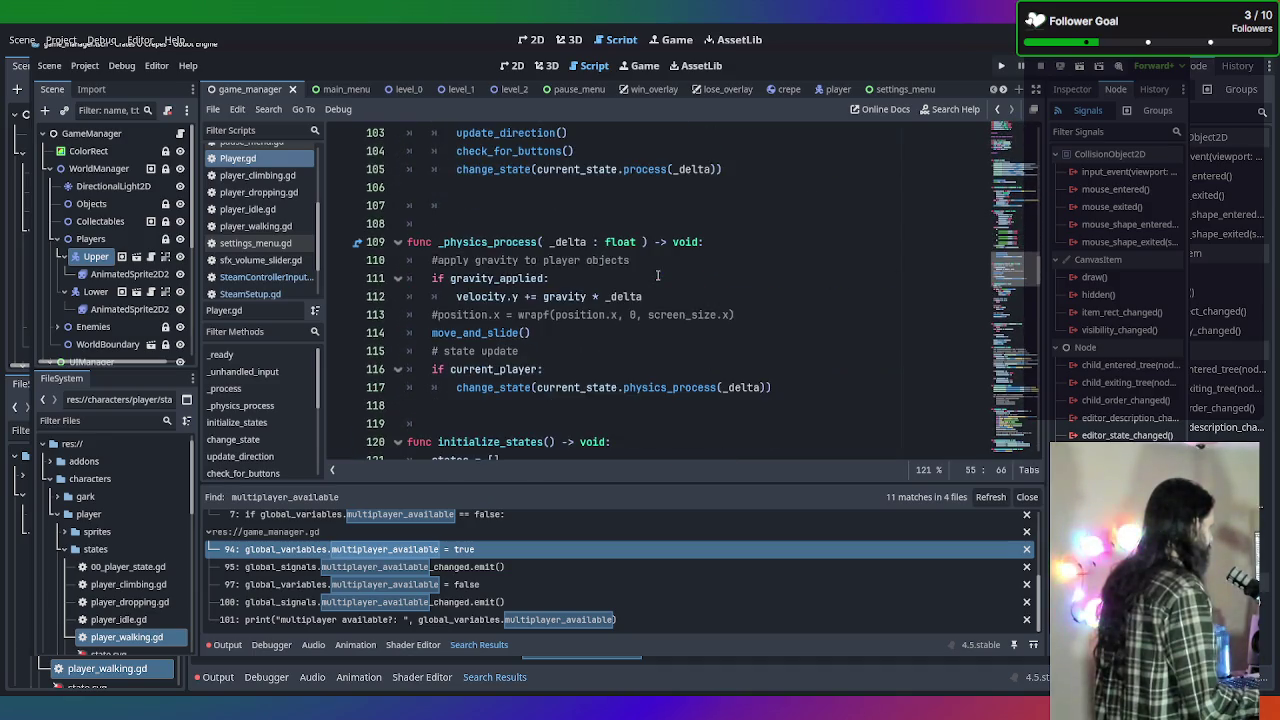
scroll(657, 275, down, 3)
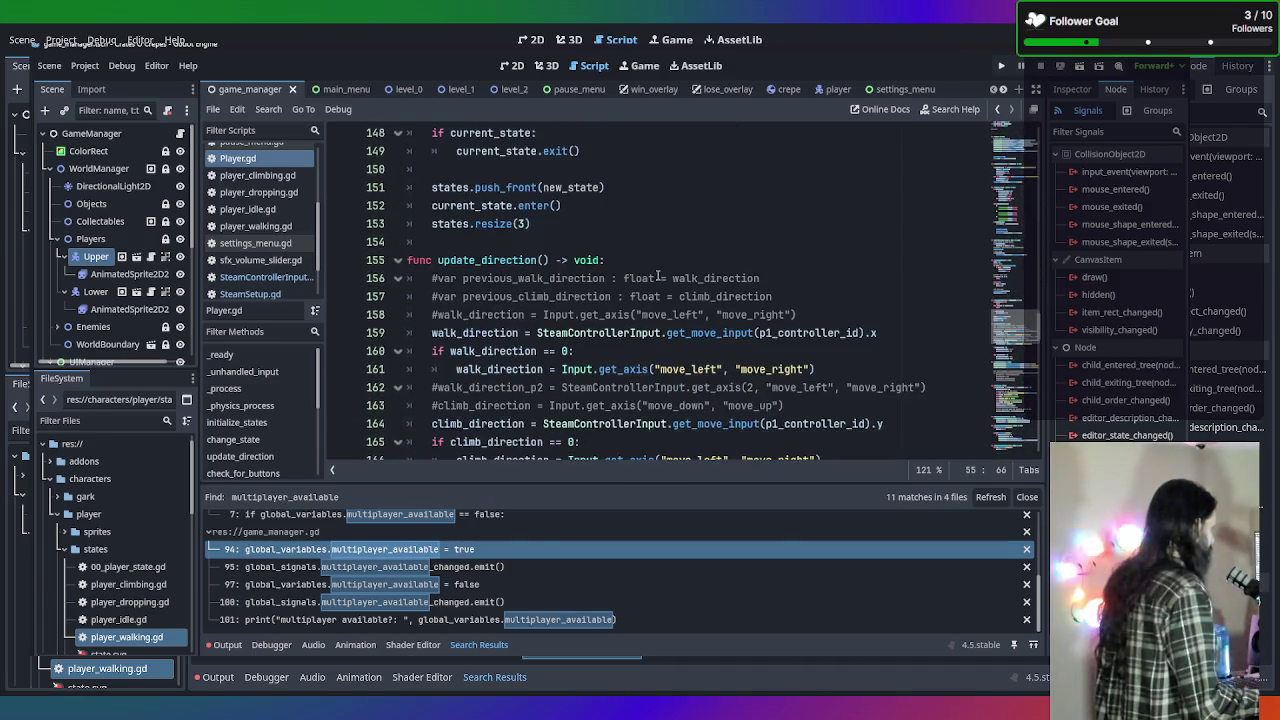
scroll(657, 275, down, 2)
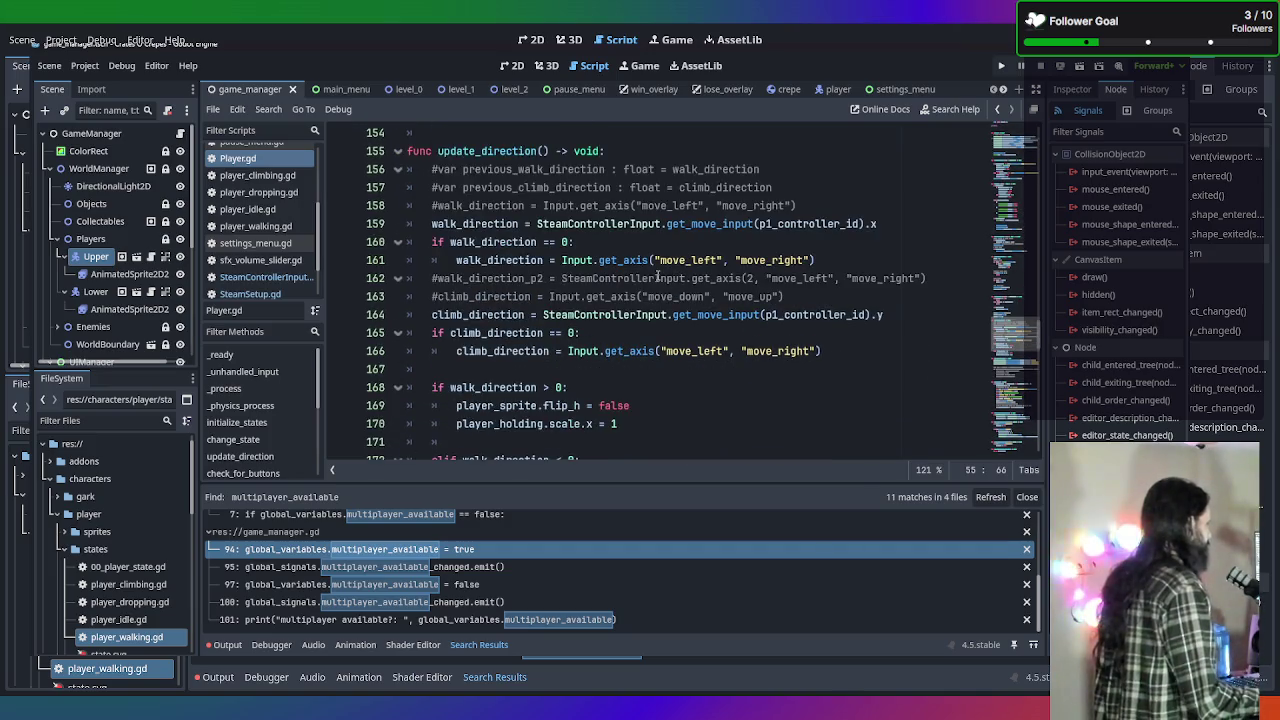
click(822, 224)
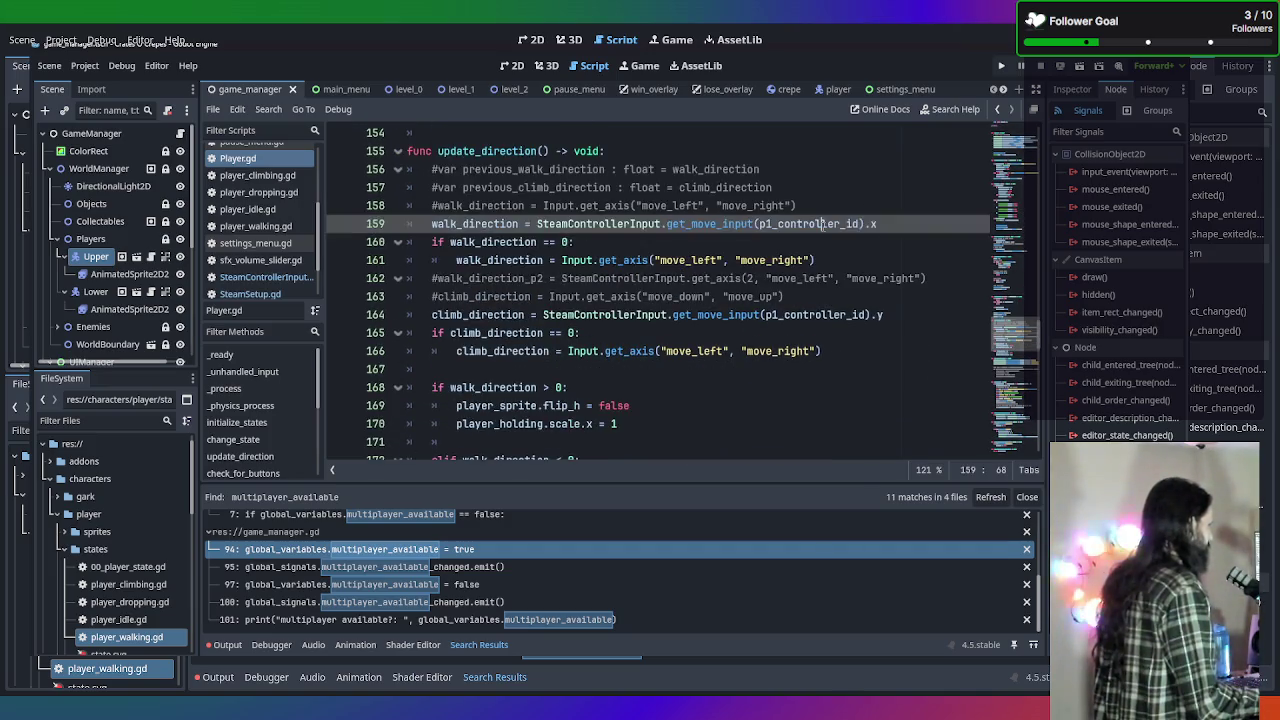
click(826, 205)
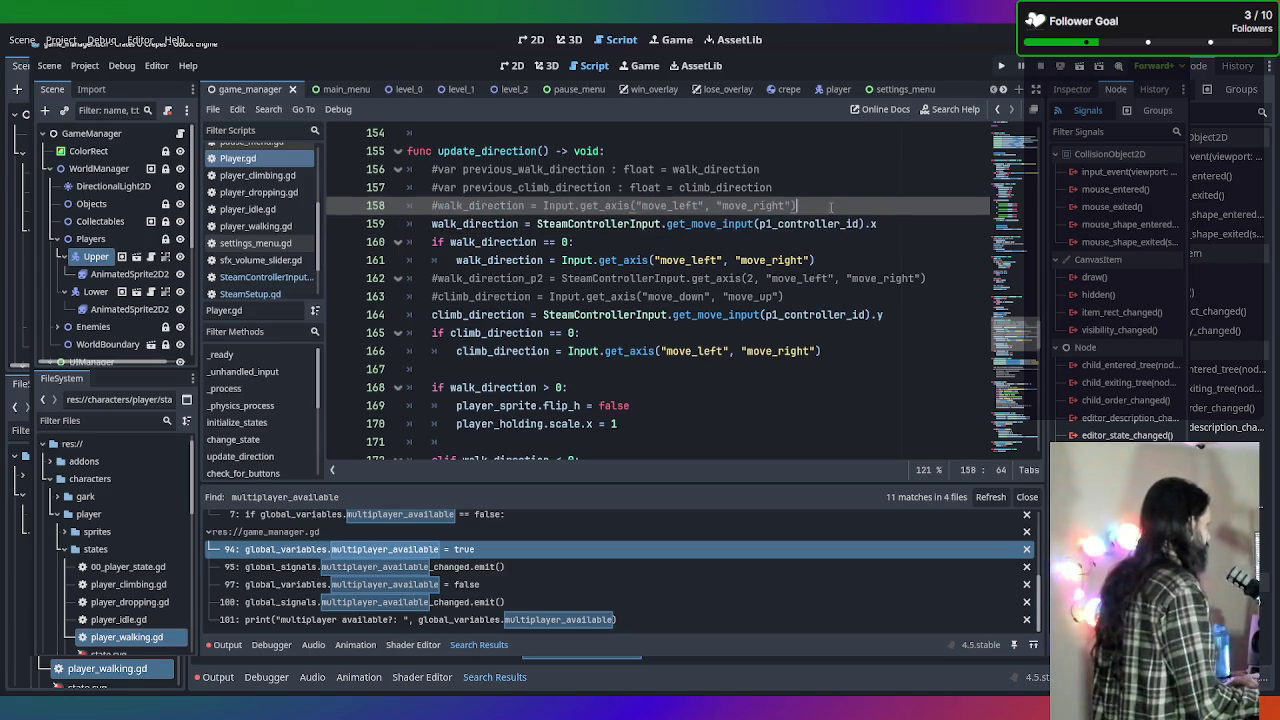
key(Return)
click(827, 205)
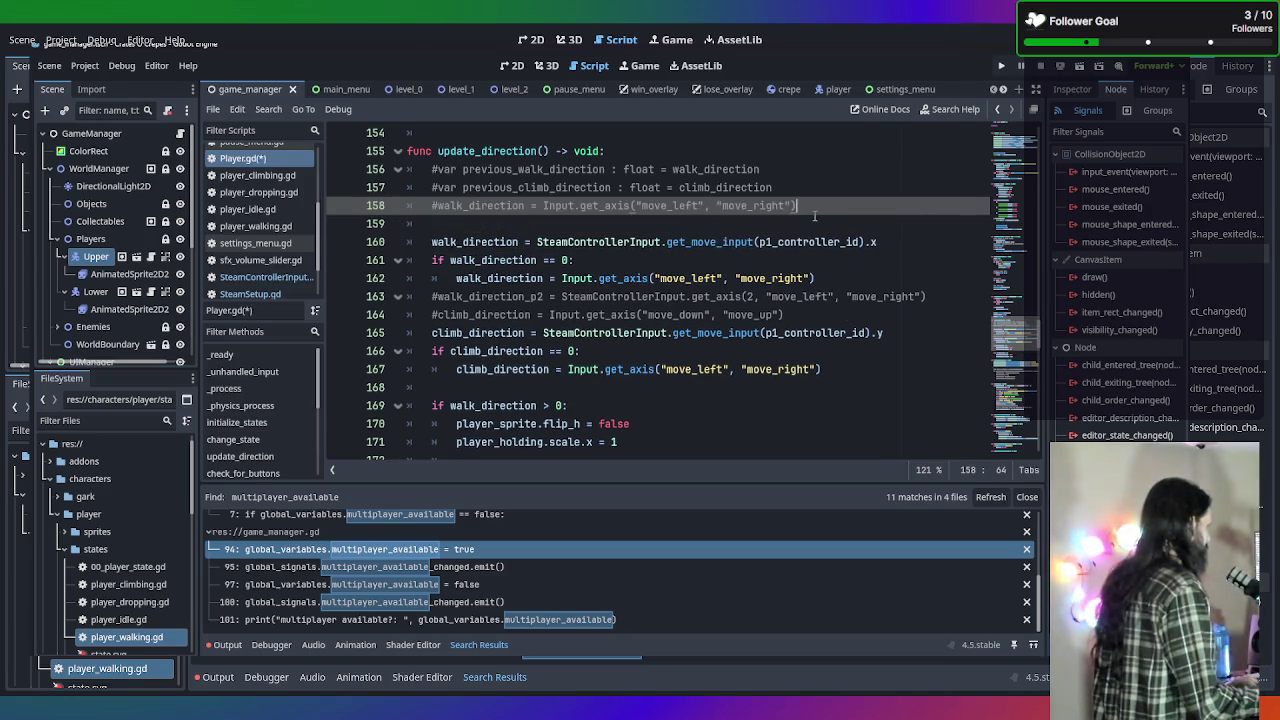
Nest the walk and climb input lines under if gamemode = global_variables.GameMode.SINGLEPLAYER:.
click(805, 241)
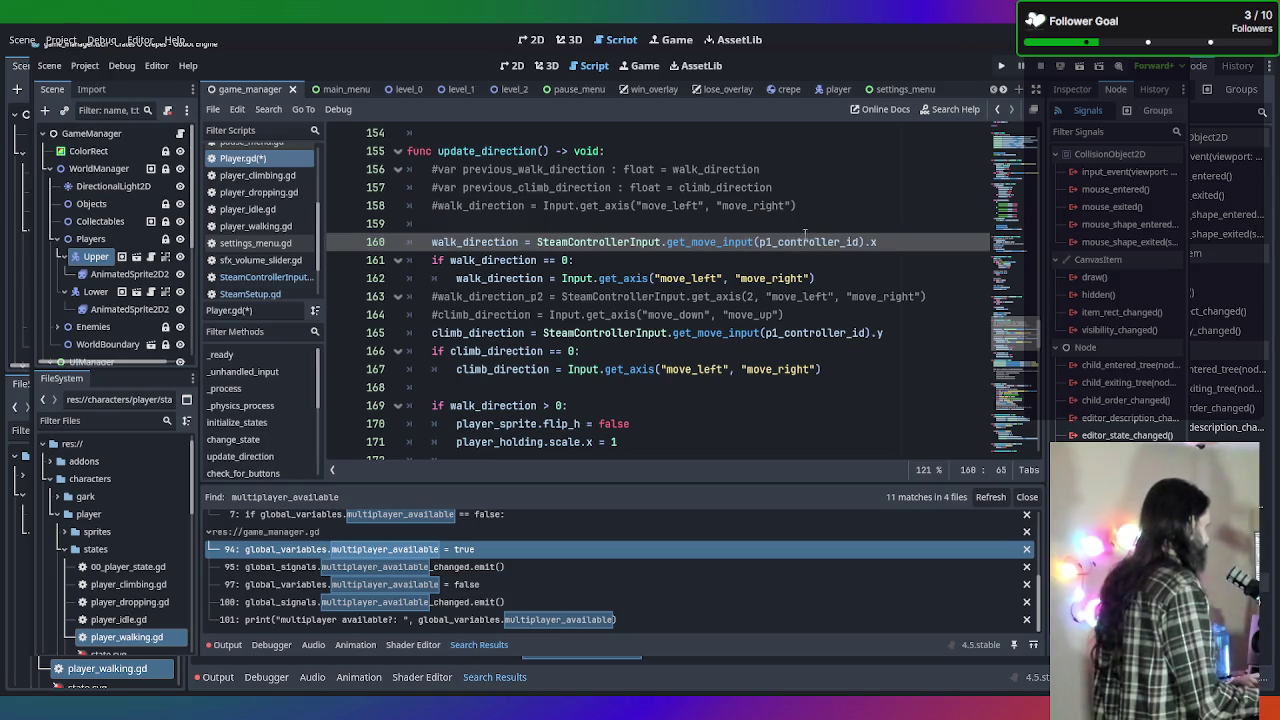
click(804, 224)
text(if )
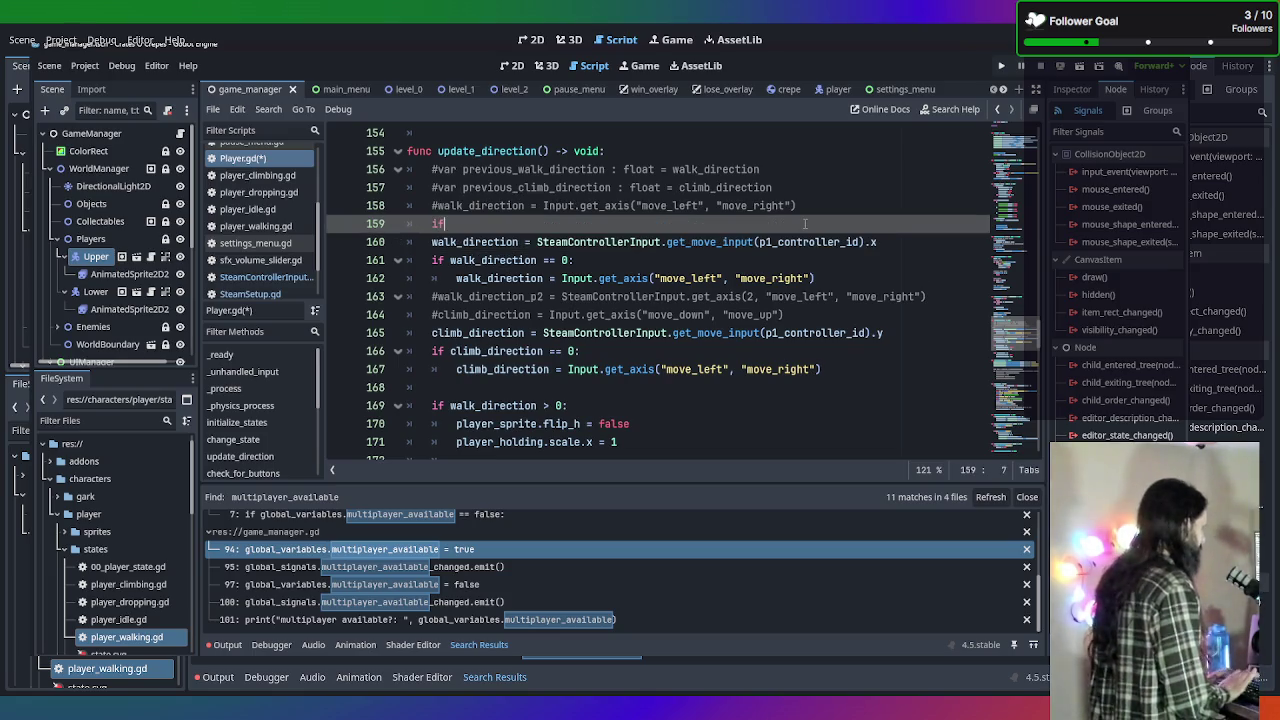
text(gamem)
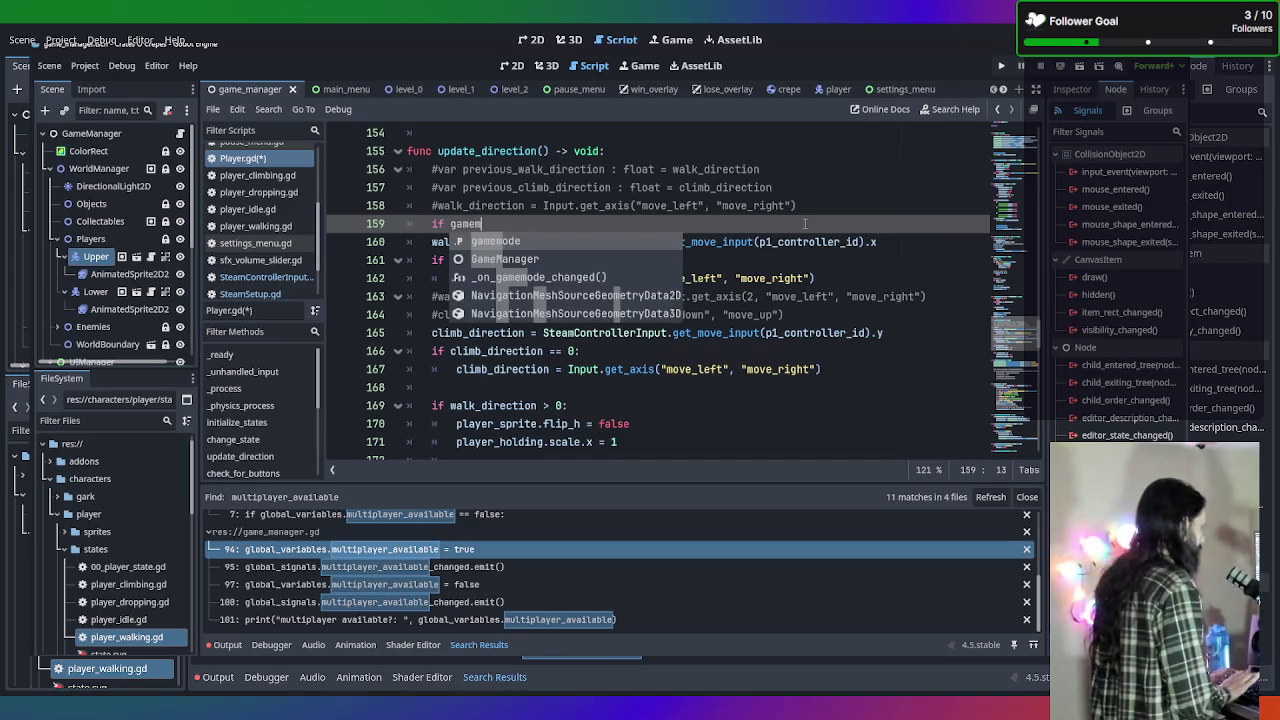
key(Return)
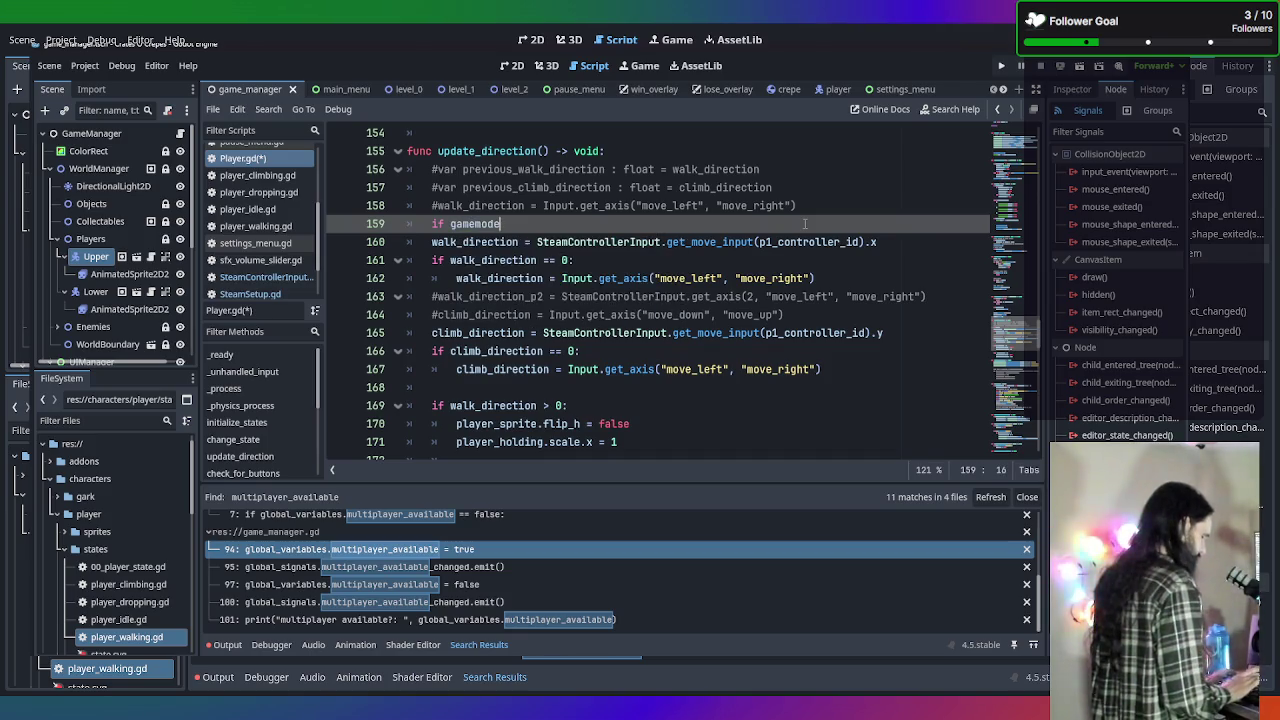
text( = )
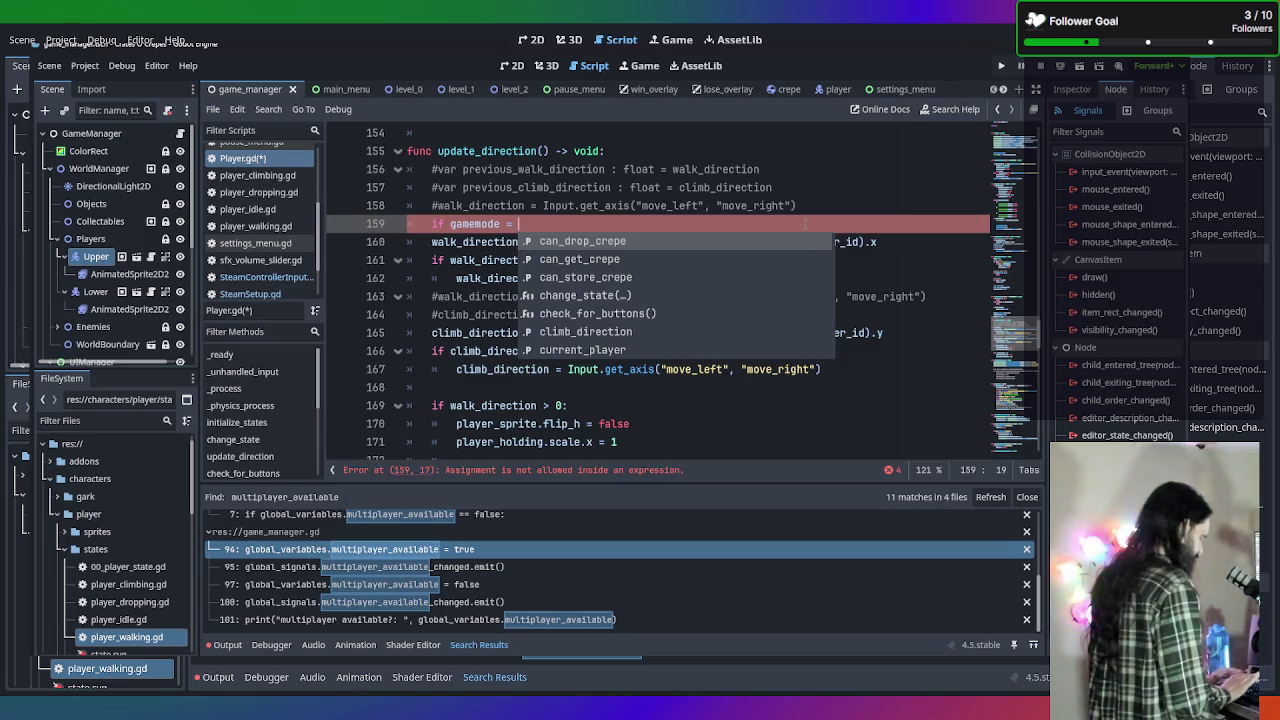
text(global_variables.GameMode.)
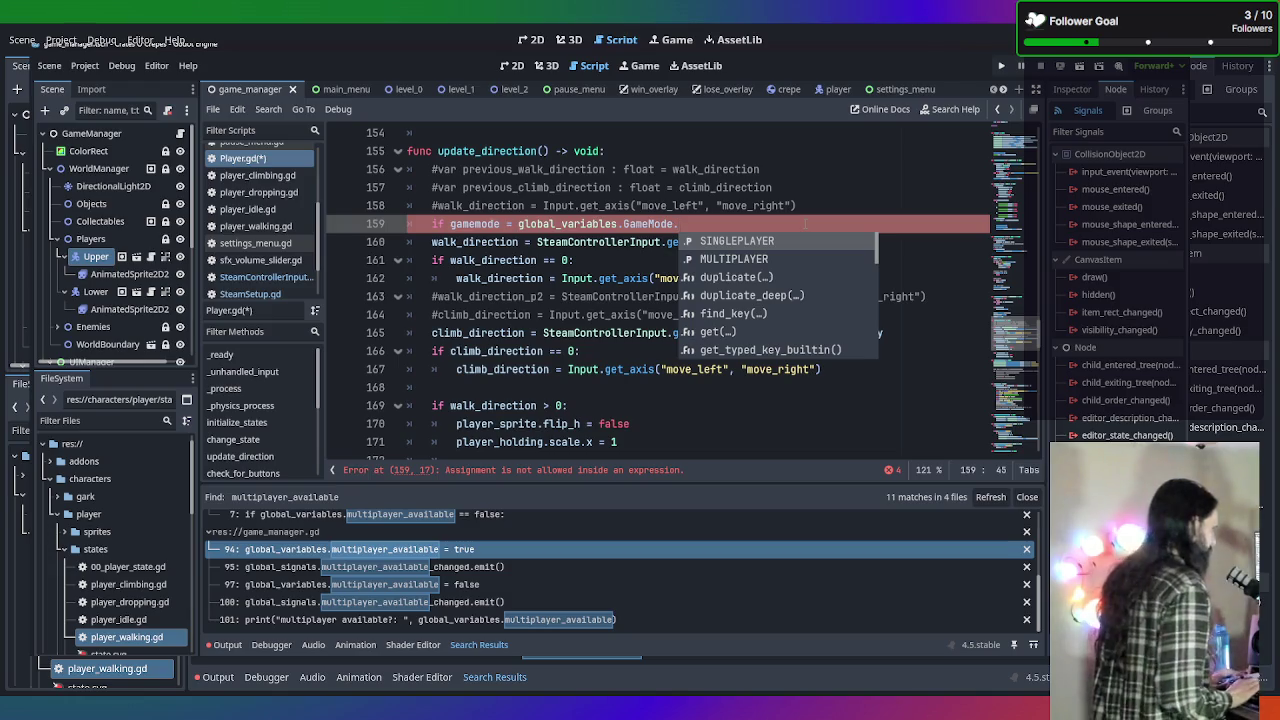
key(Return)
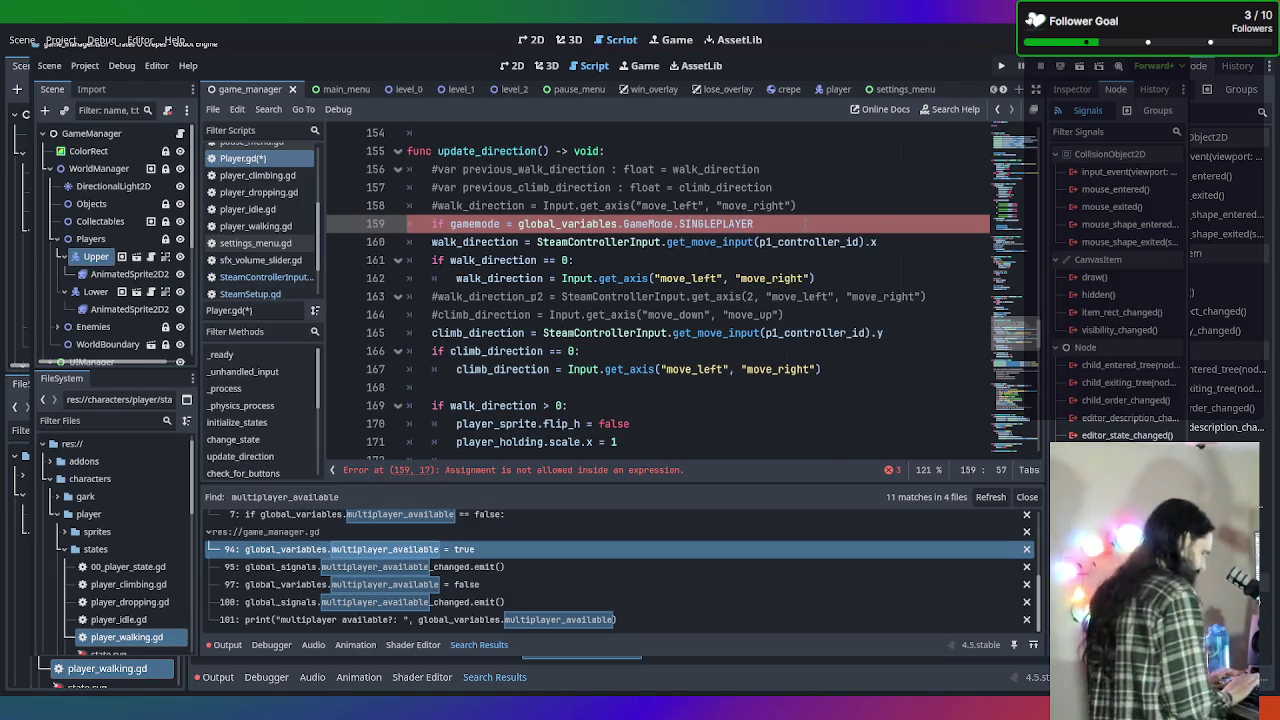
text(:)
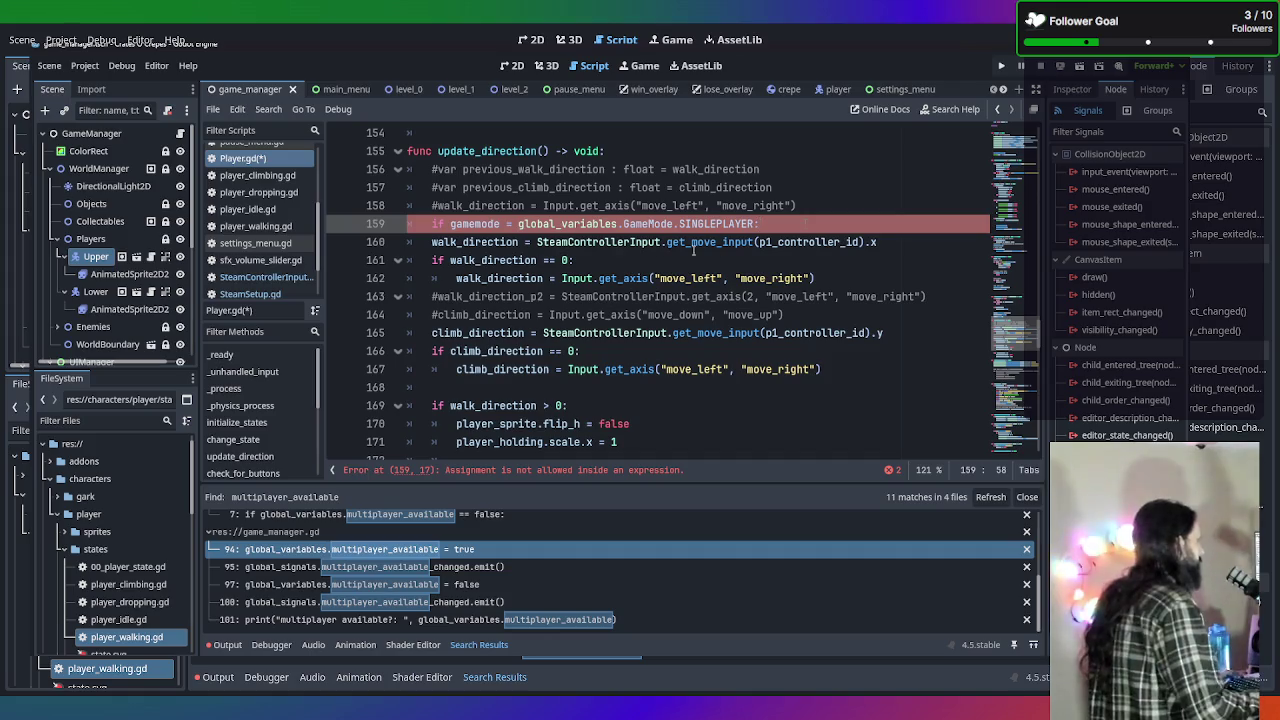
mouse_move(432, 242)
mouse_down()
mouse_move(650, 288)
mouse_move(612, 442)
mouse_move(640, 135)
mouse_move(880, 350)
mouse_move(942, 447)
mouse_move(960, 372)
mouse_move(880, 175)
mouse_move(890, 160)
mouse_up()
scroll(825, 215, up, 5)
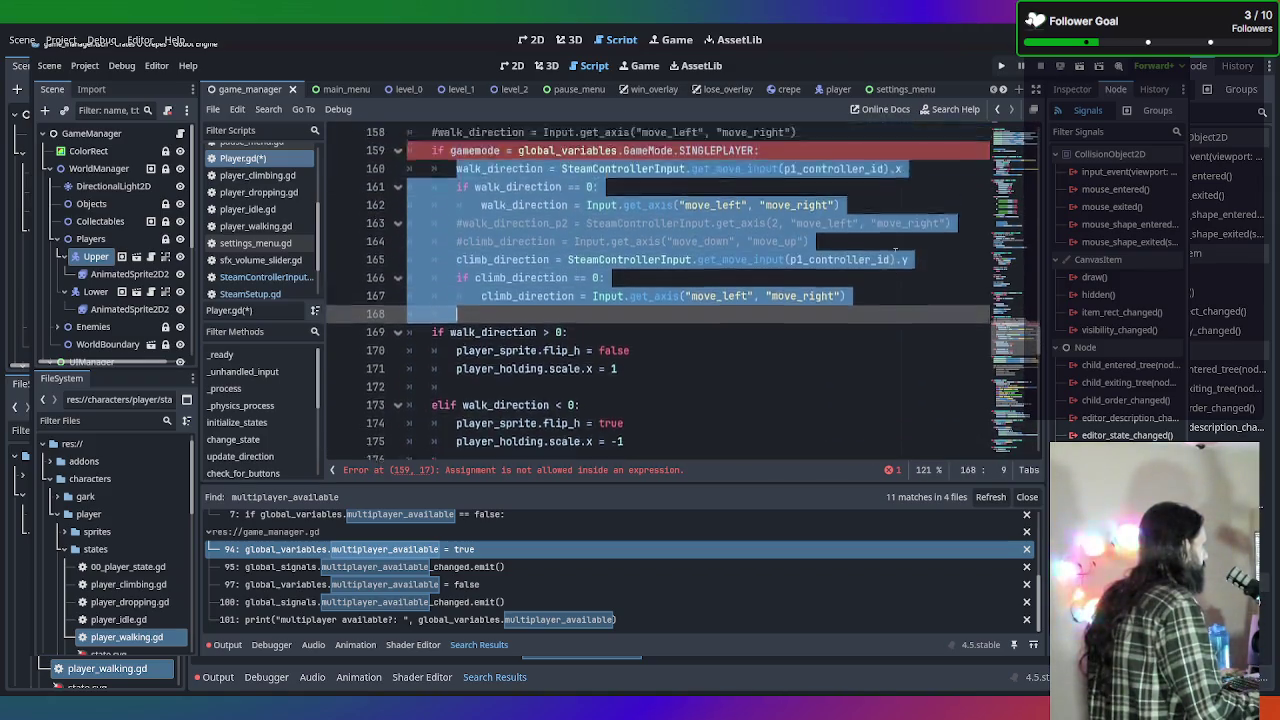
Unindent line 168 and add elif gamemode = global_variables.GameMode.MULTIPLAYER: with an empty body line.
click(791, 282)
click(763, 262)
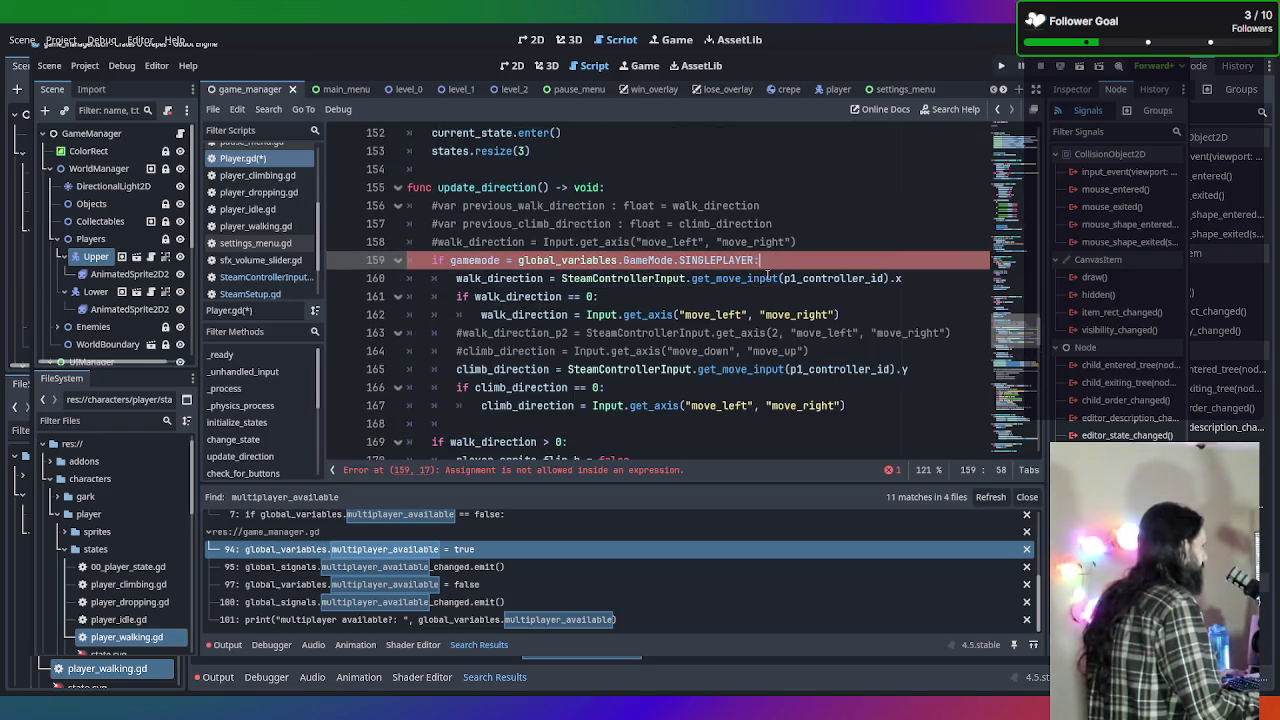
click(807, 426)
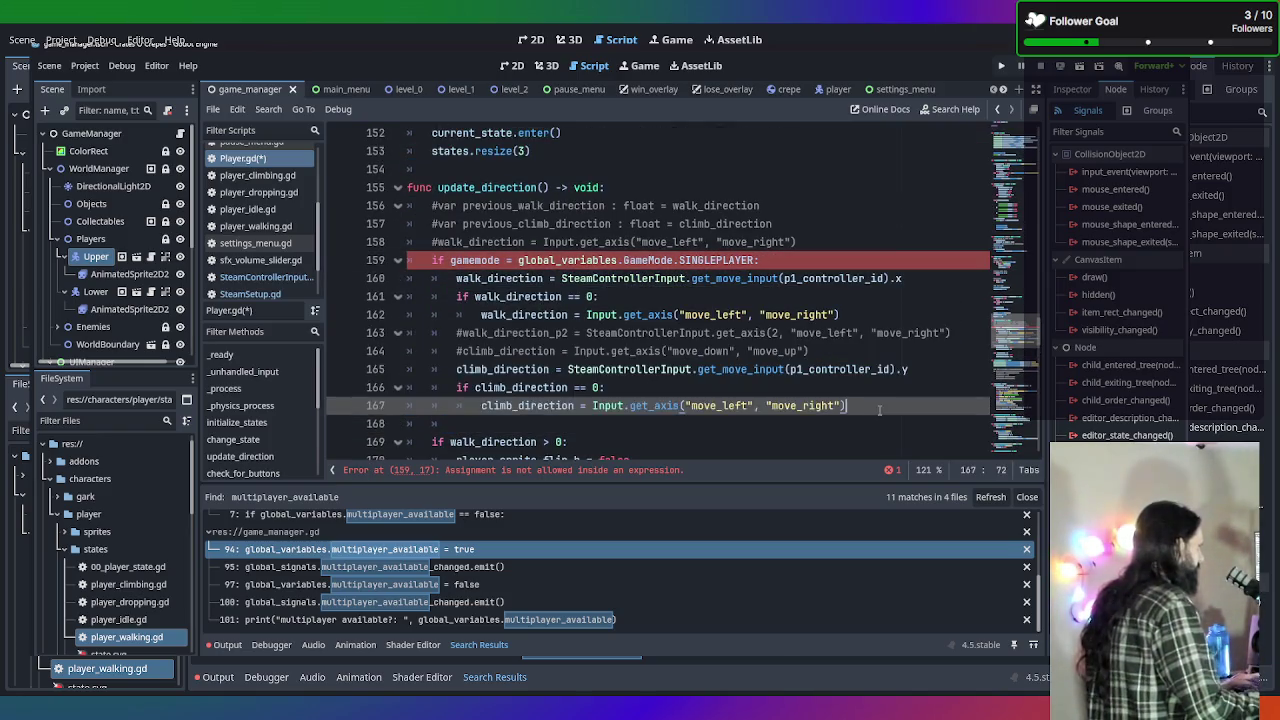
key(BackSpace)
text(elif )
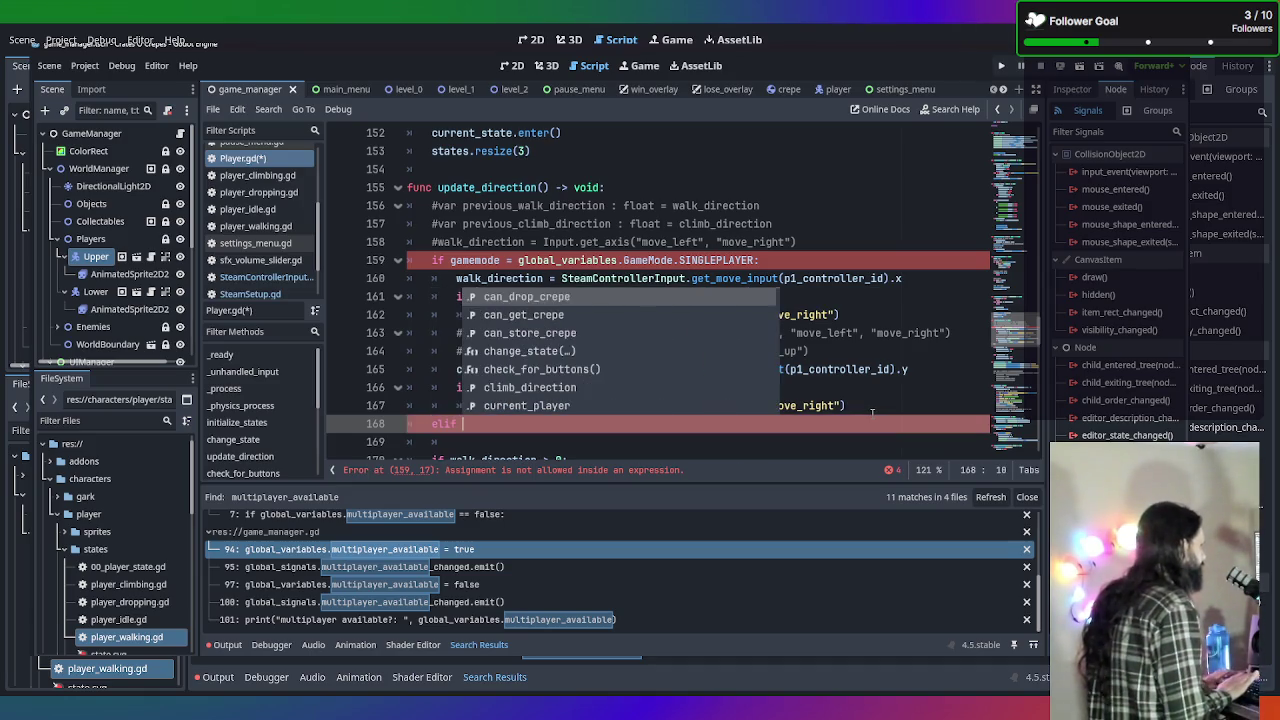
text(game)
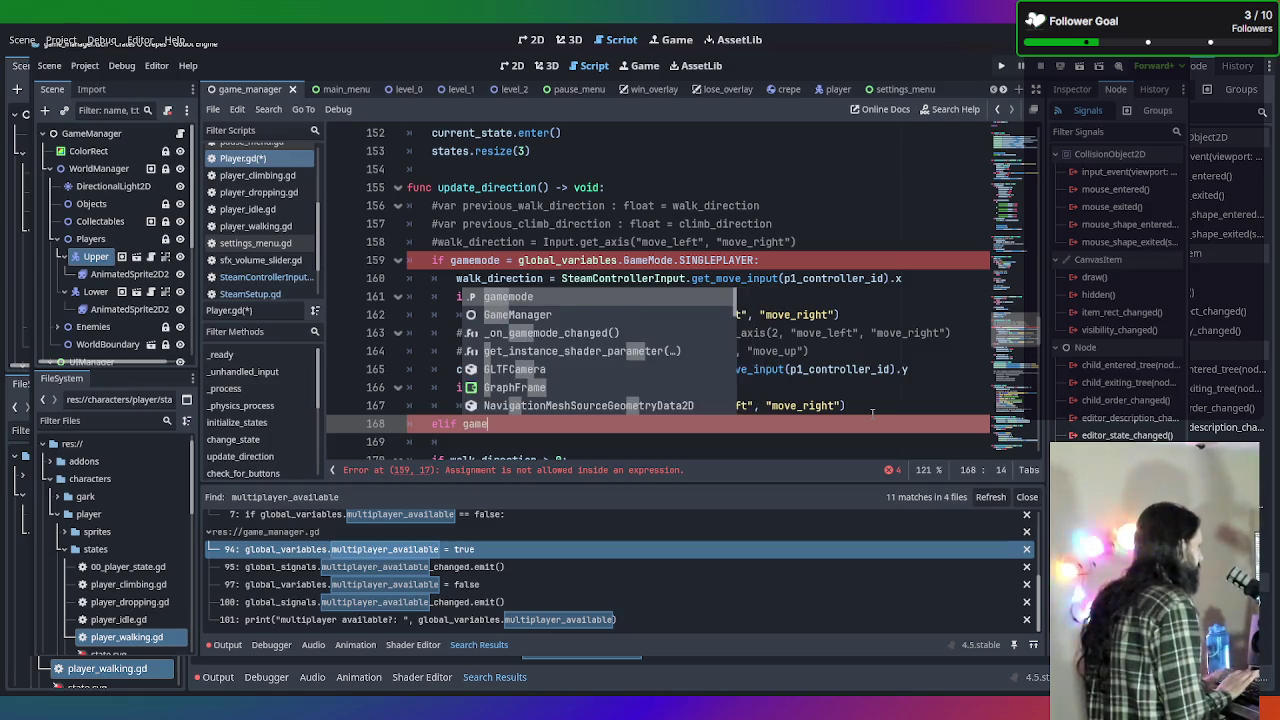
key(Return)
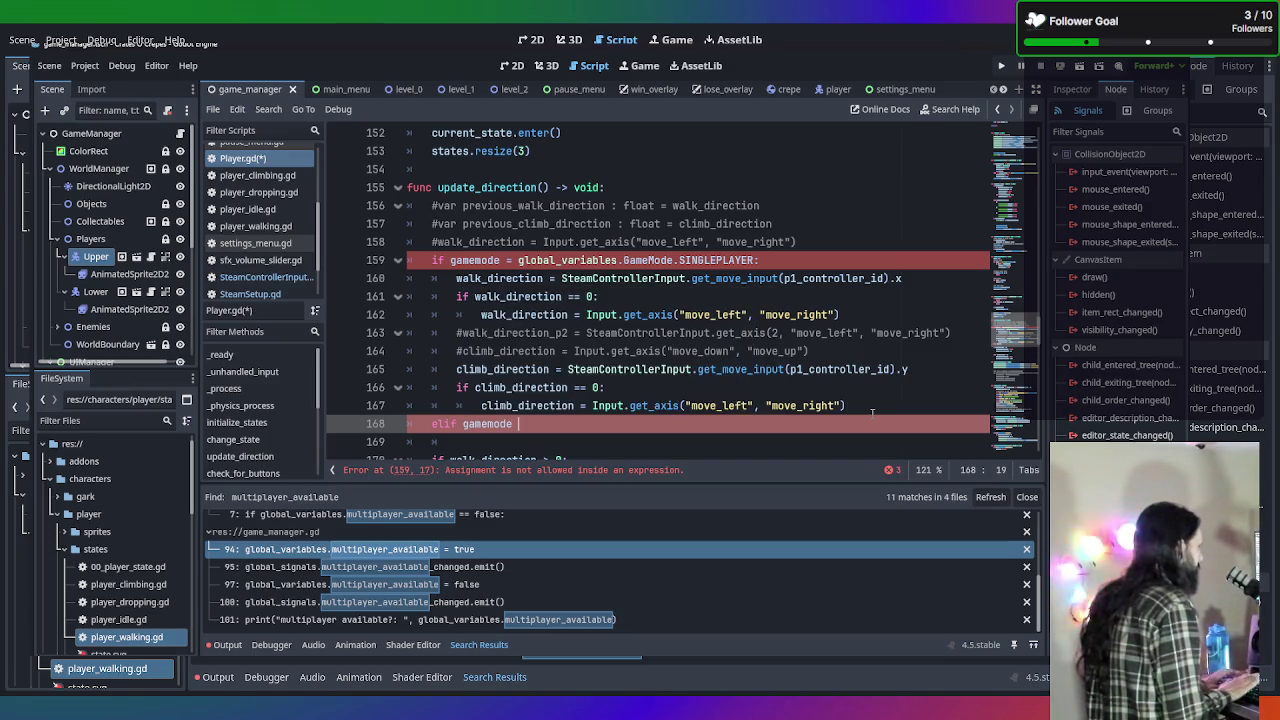
text(= )
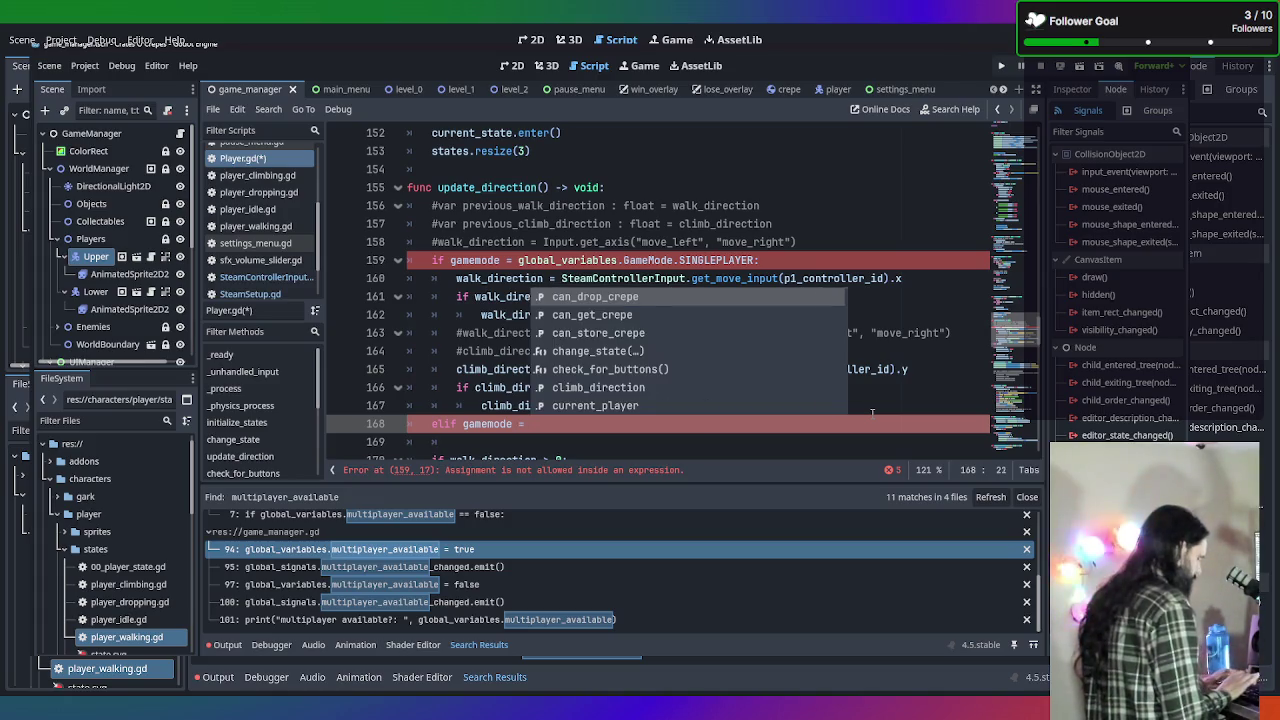
text(global)
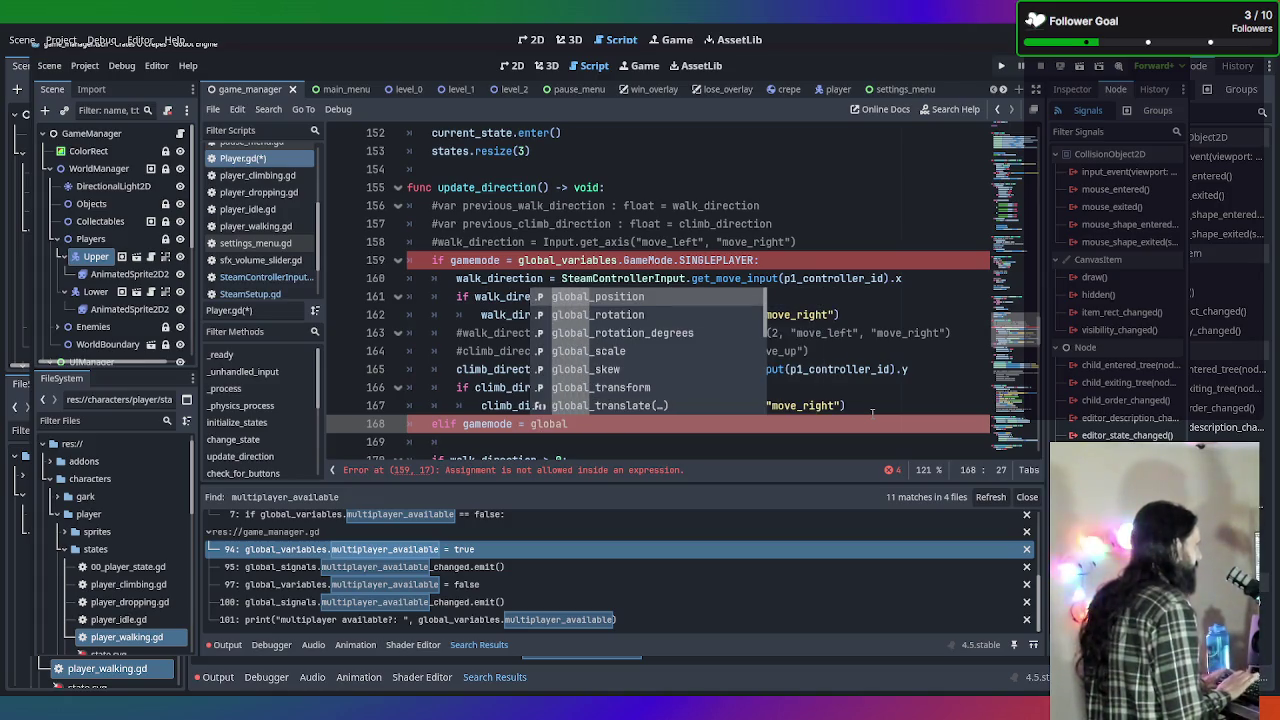
text(_)
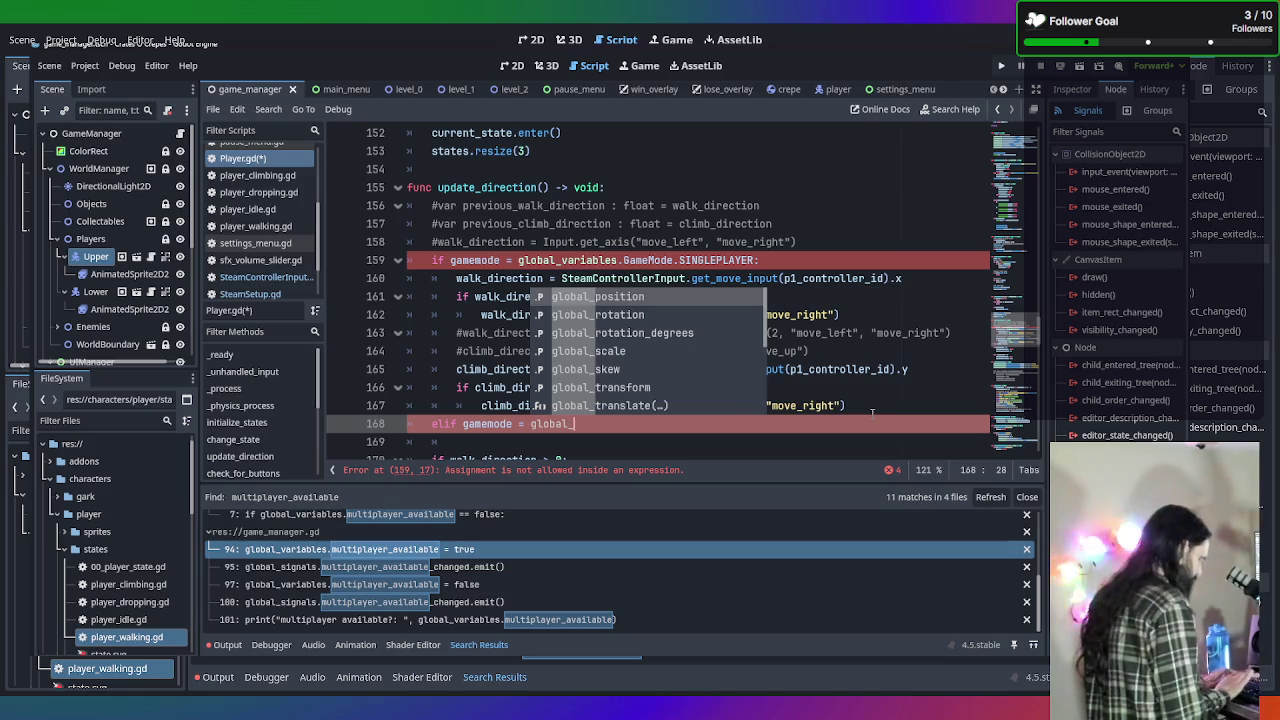
text(variables.)
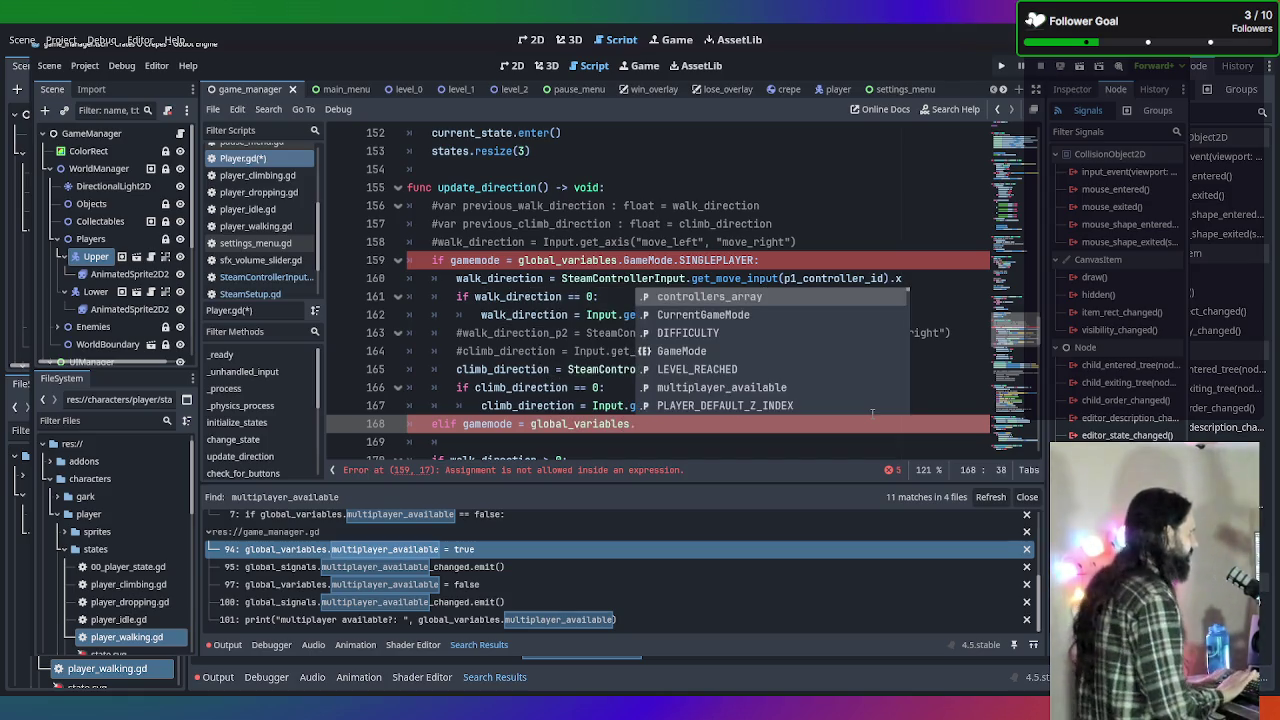
text(Game)
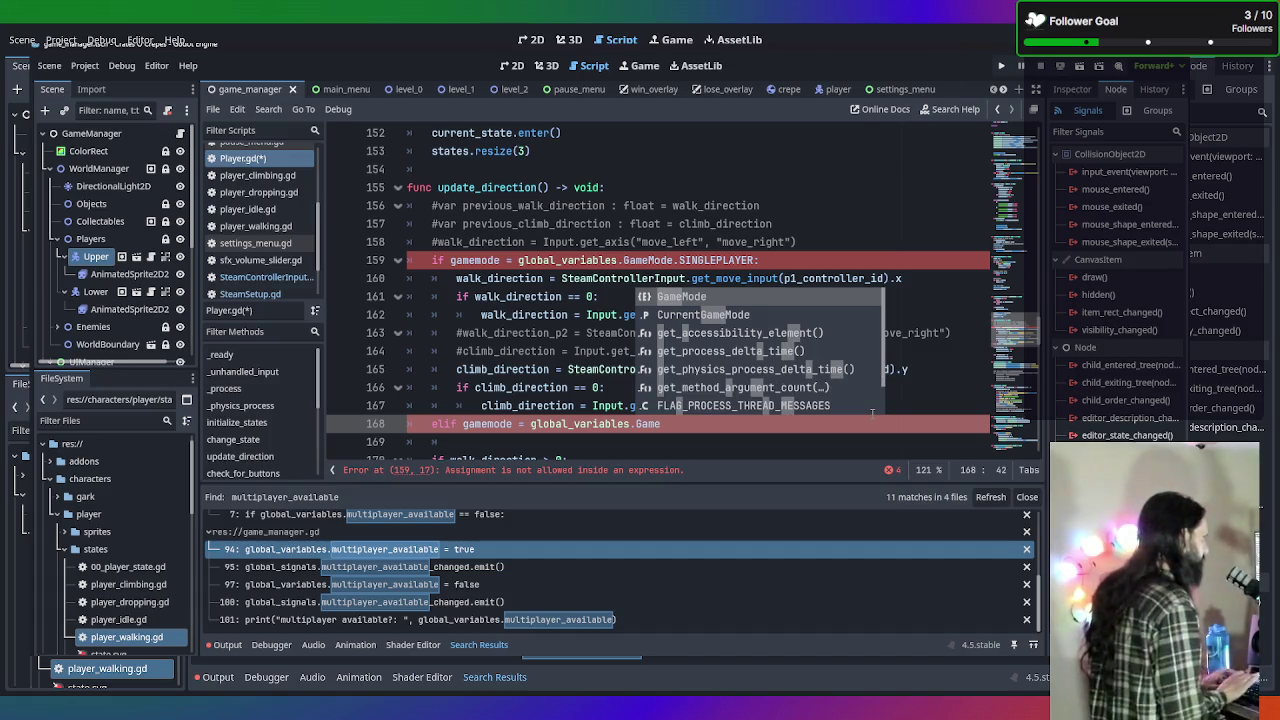
text(Mode.)
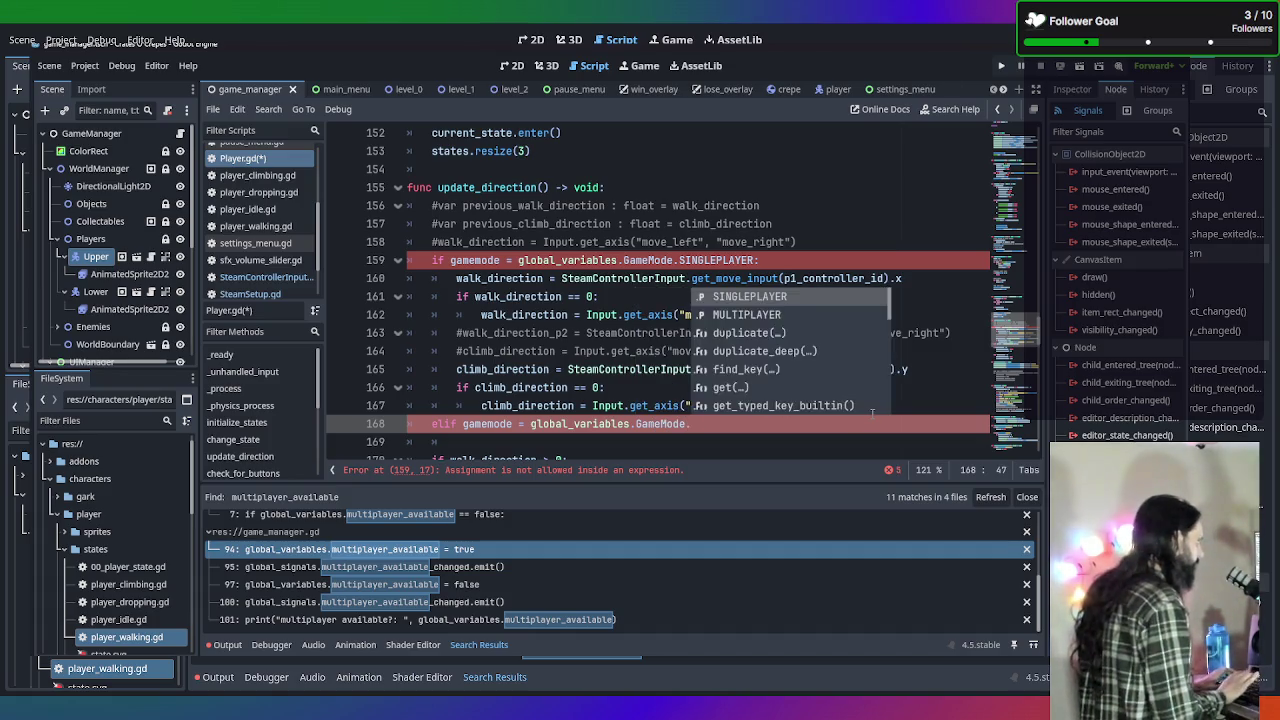
text(Multipl)
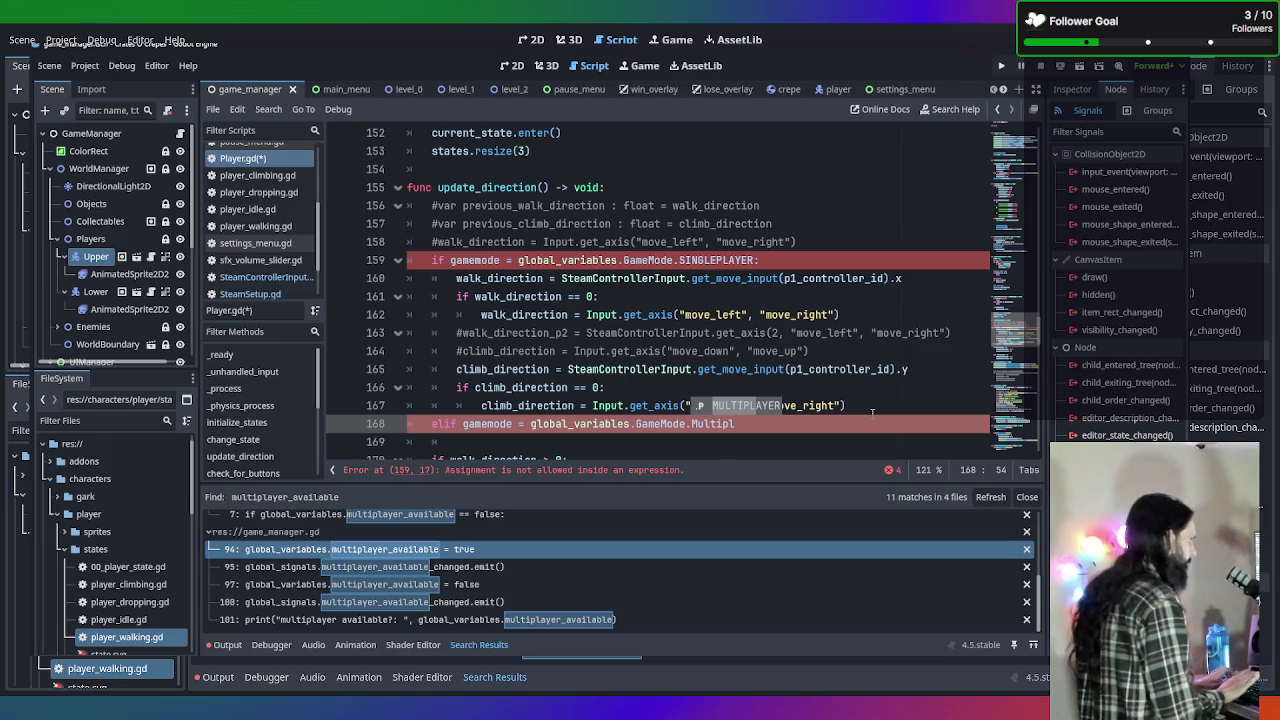
key(Return)
text(:)
key(Return)
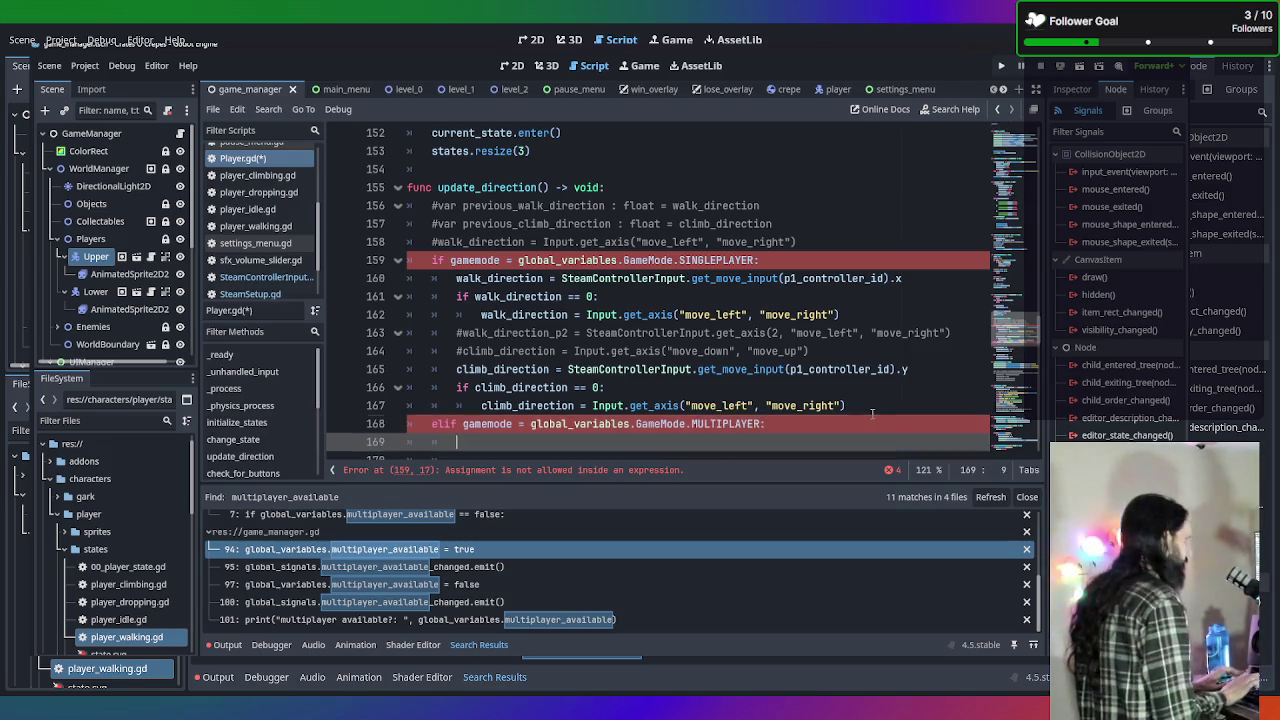
scroll(872, 414, down, 1)
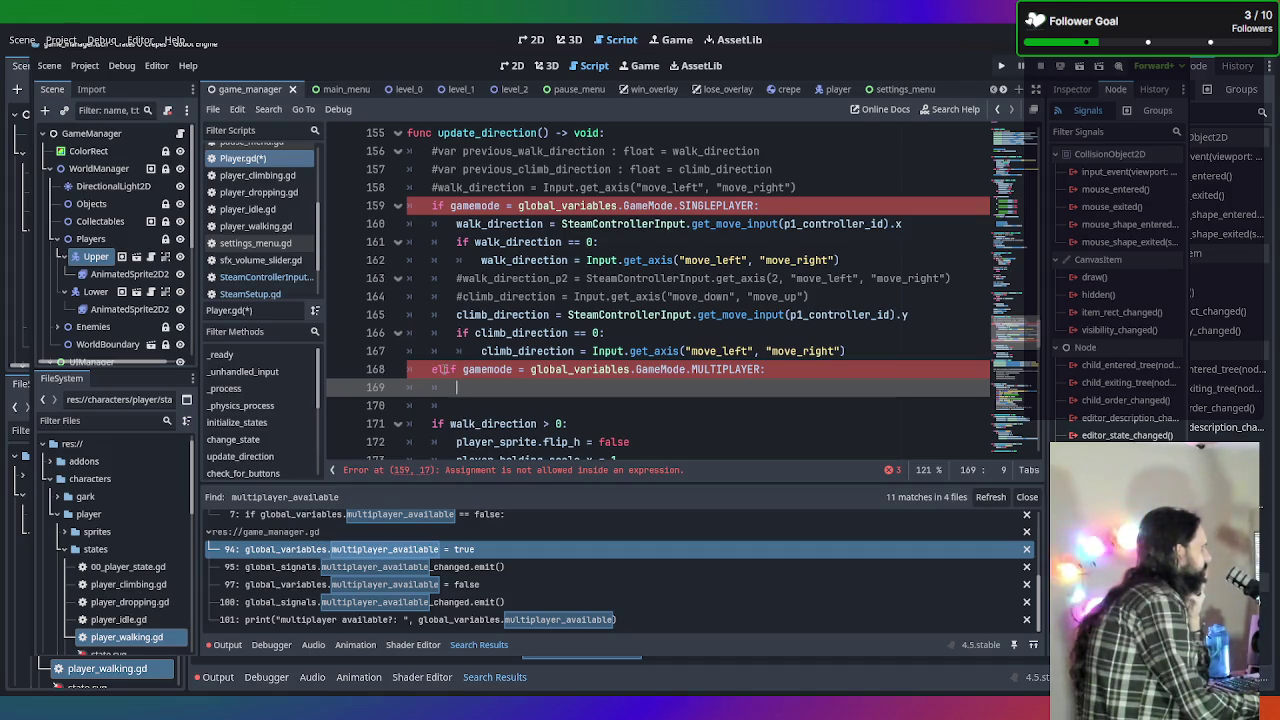
Change the MULTIPLAYER elif on line 168 into a plain if.
click(464, 370)
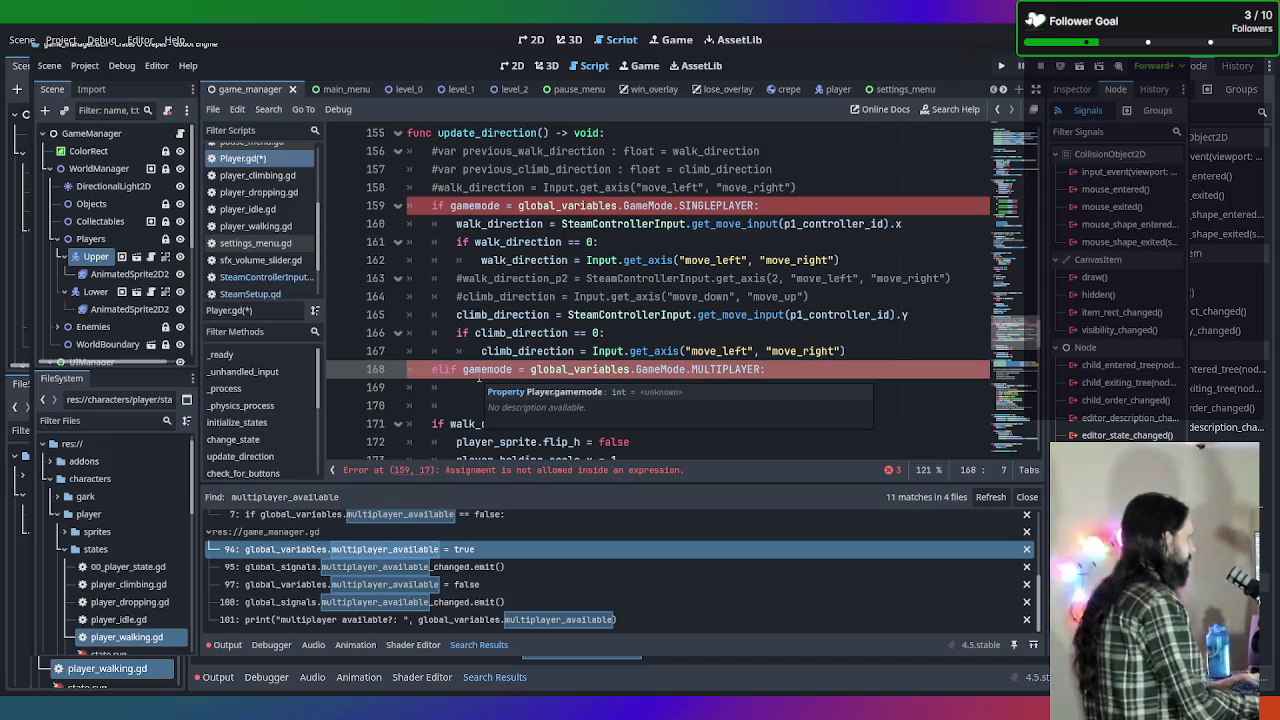
key(BackSpace)
key(BackSpace)
key(End)
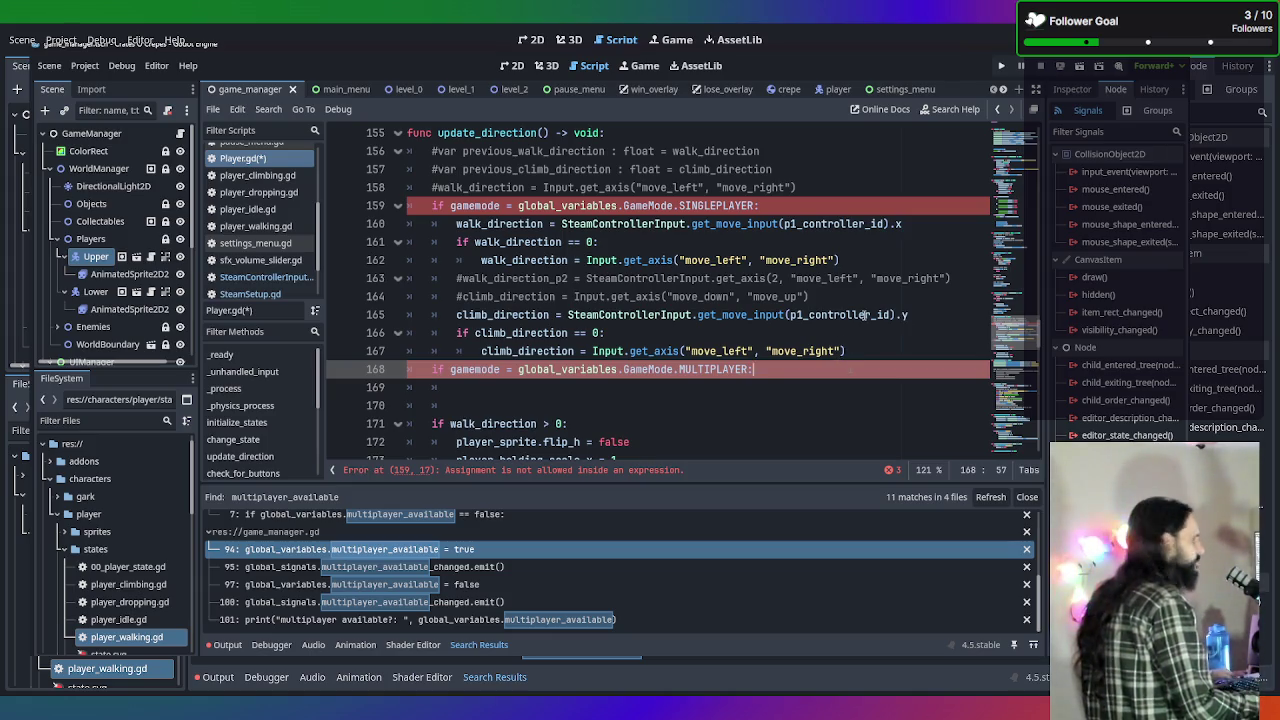
Copy the SINGLEPLAYER branch's input lines 160–167.
drag(864, 350, 396, 229)
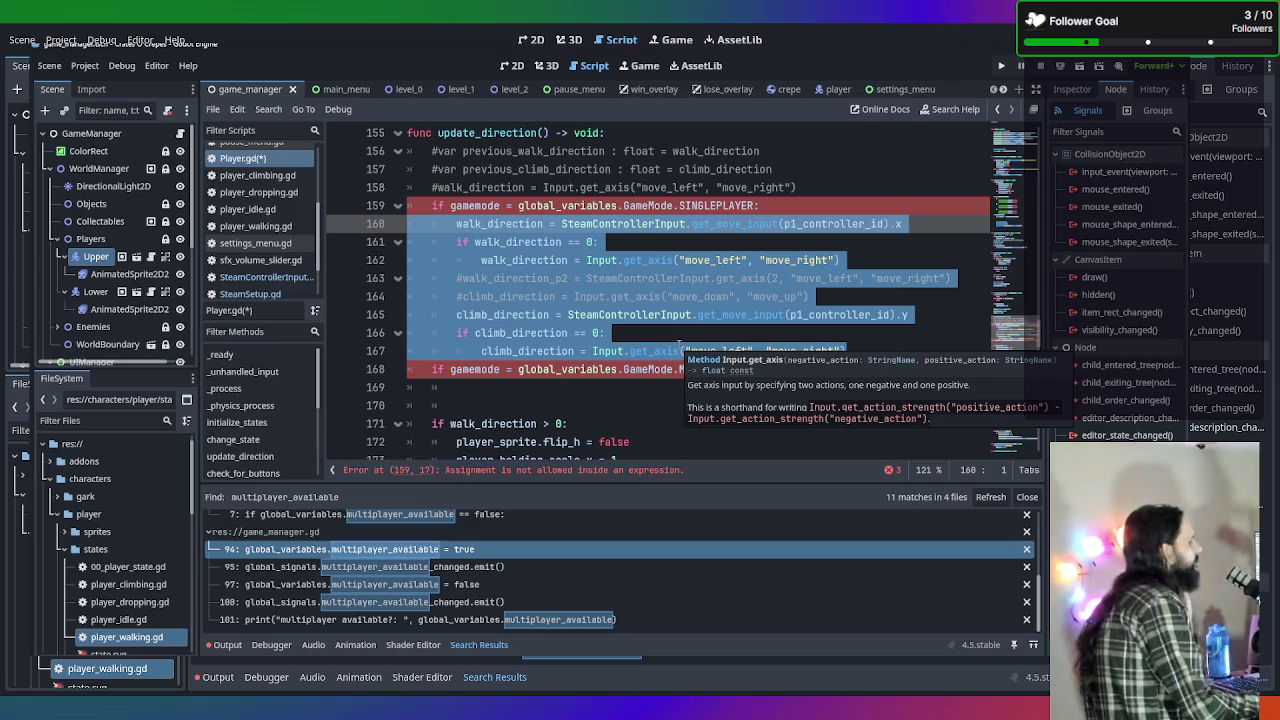
mouse_move(848, 351)
mouse_down()
mouse_move(440, 316)
mouse_move(340, 226)
mouse_move(338, 238)
mouse_up()
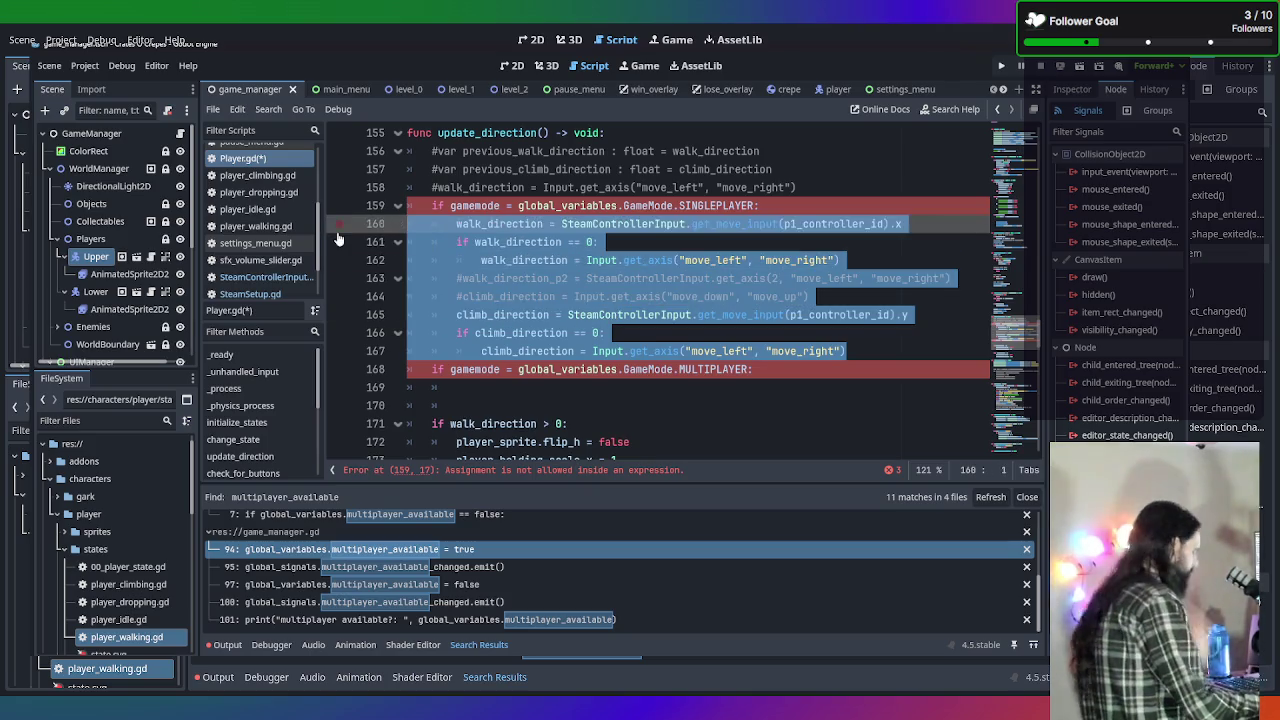
key(ctrl+c)
click(845, 392)
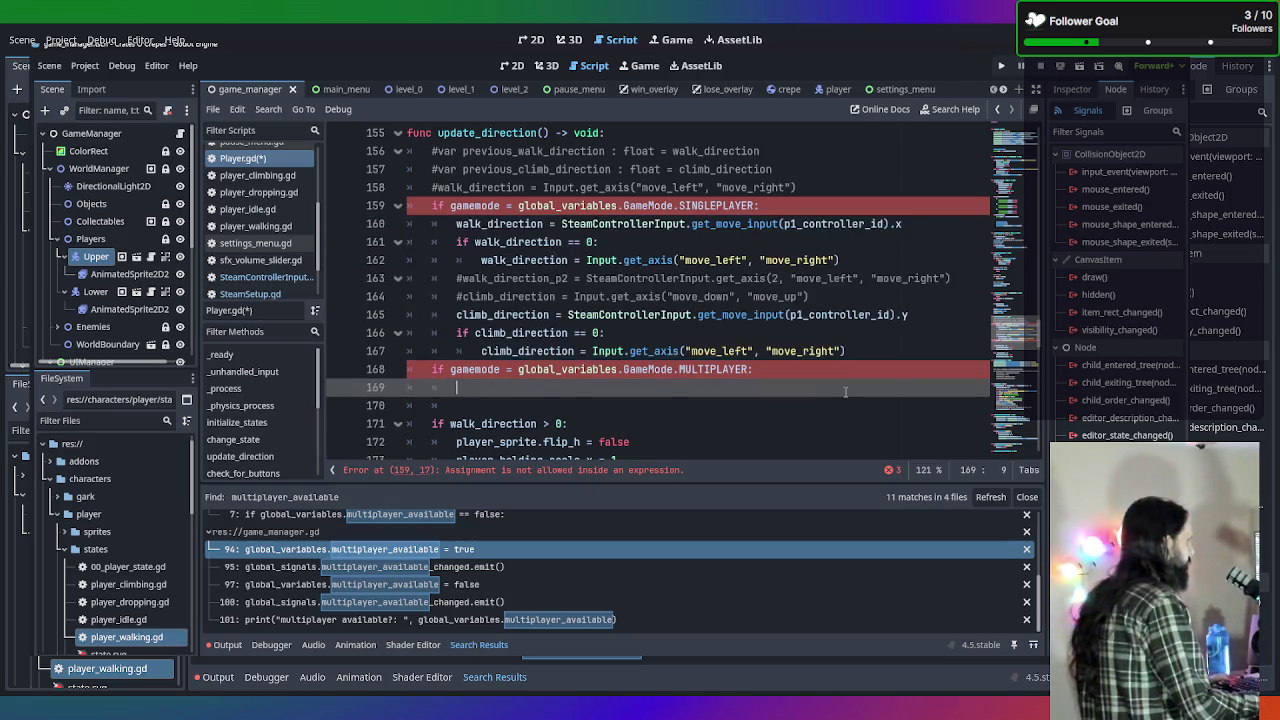
Paste the input block under the MULTIPLAYER check, switch lines 169 and 174 to p2_controller_id, and fix indentation.
key(ctrl+v)
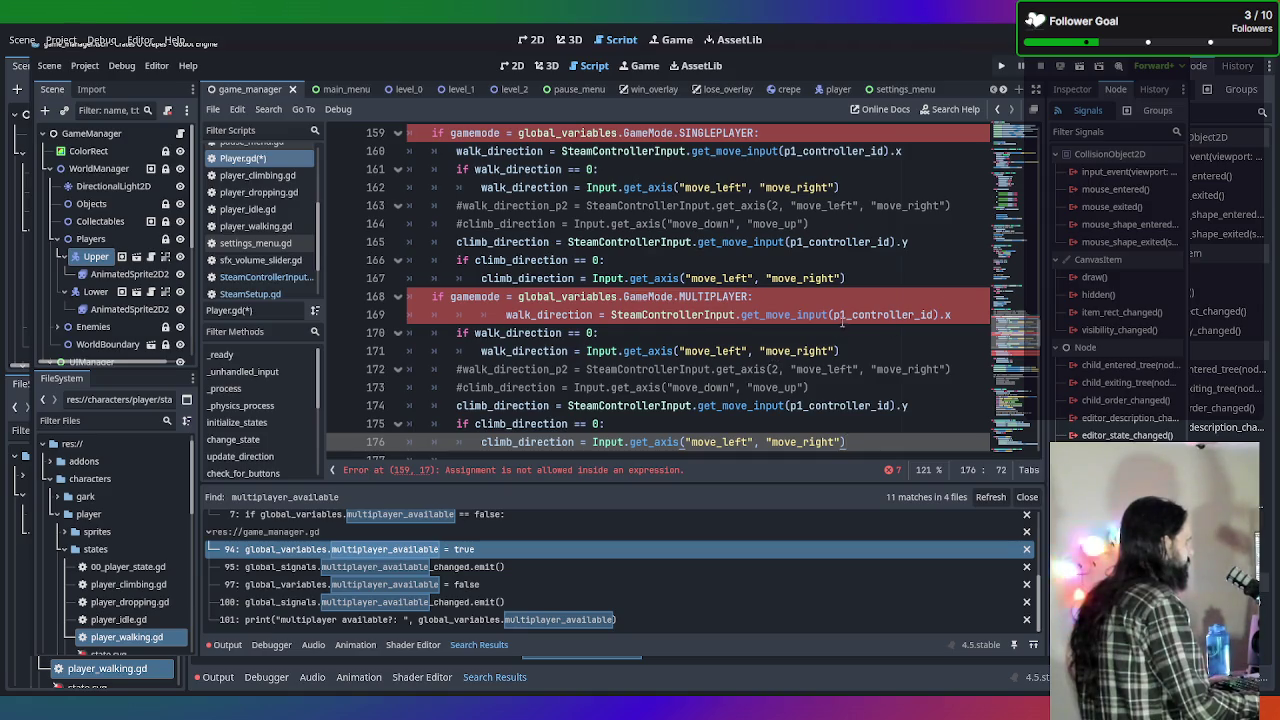
click(838, 314)
text(2)
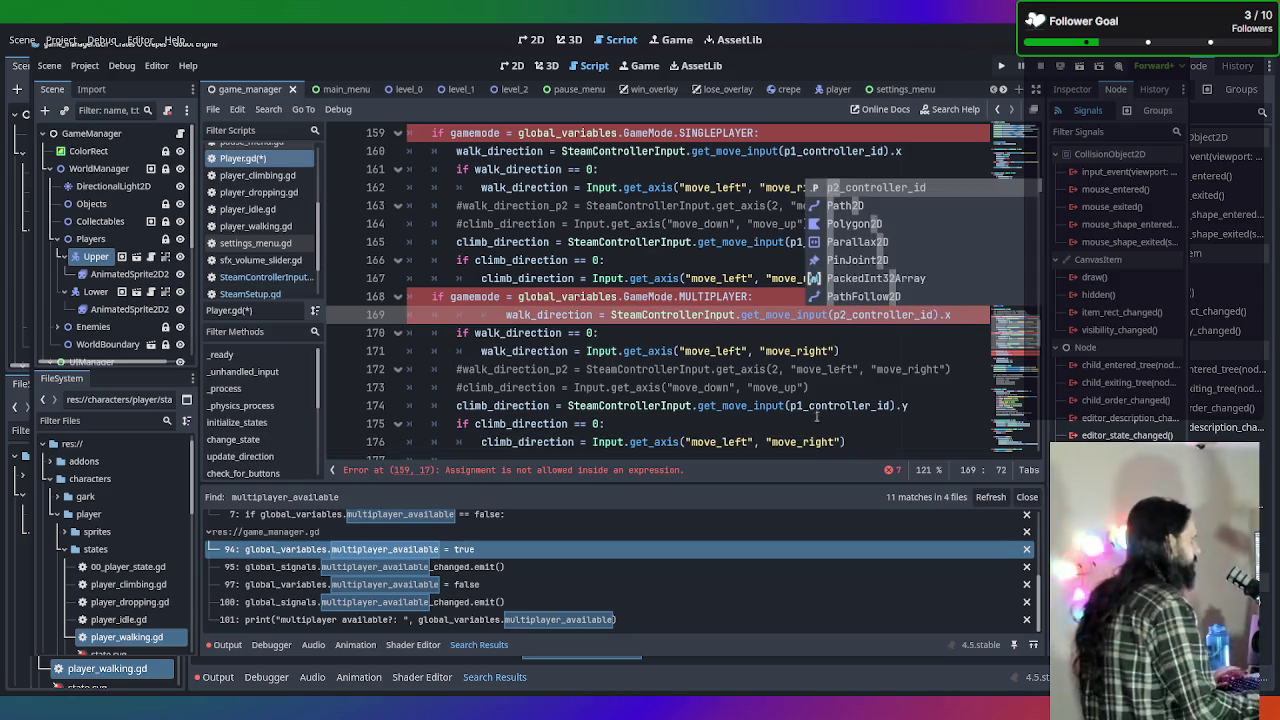
click(806, 406)
key(BackSpace)
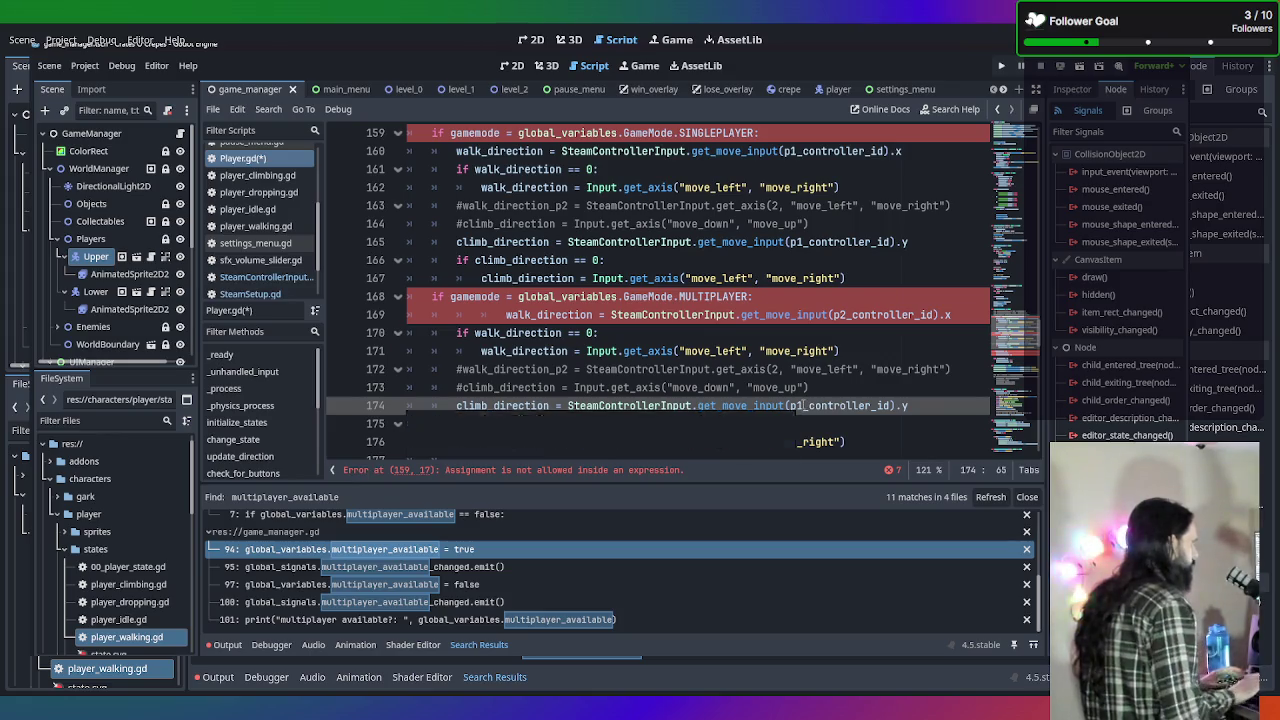
text(2)
click(687, 392)
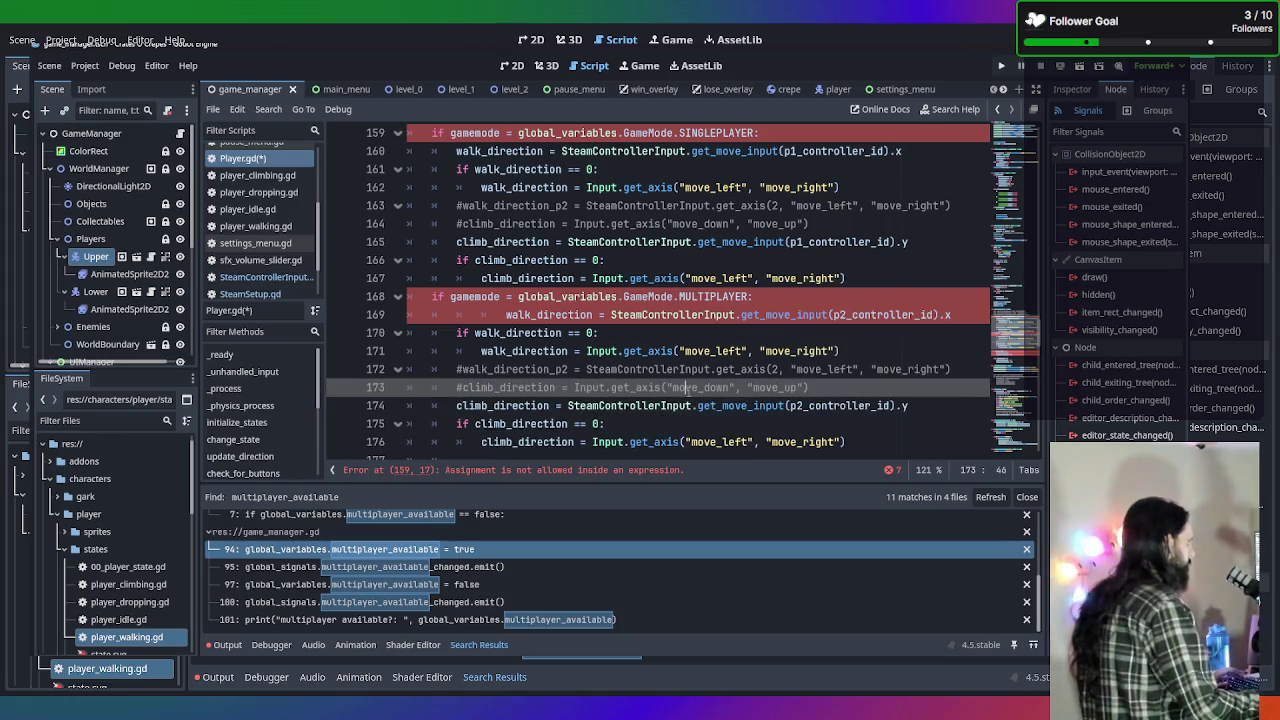
click(494, 312)
key(BackSpace)
key(BackSpace)
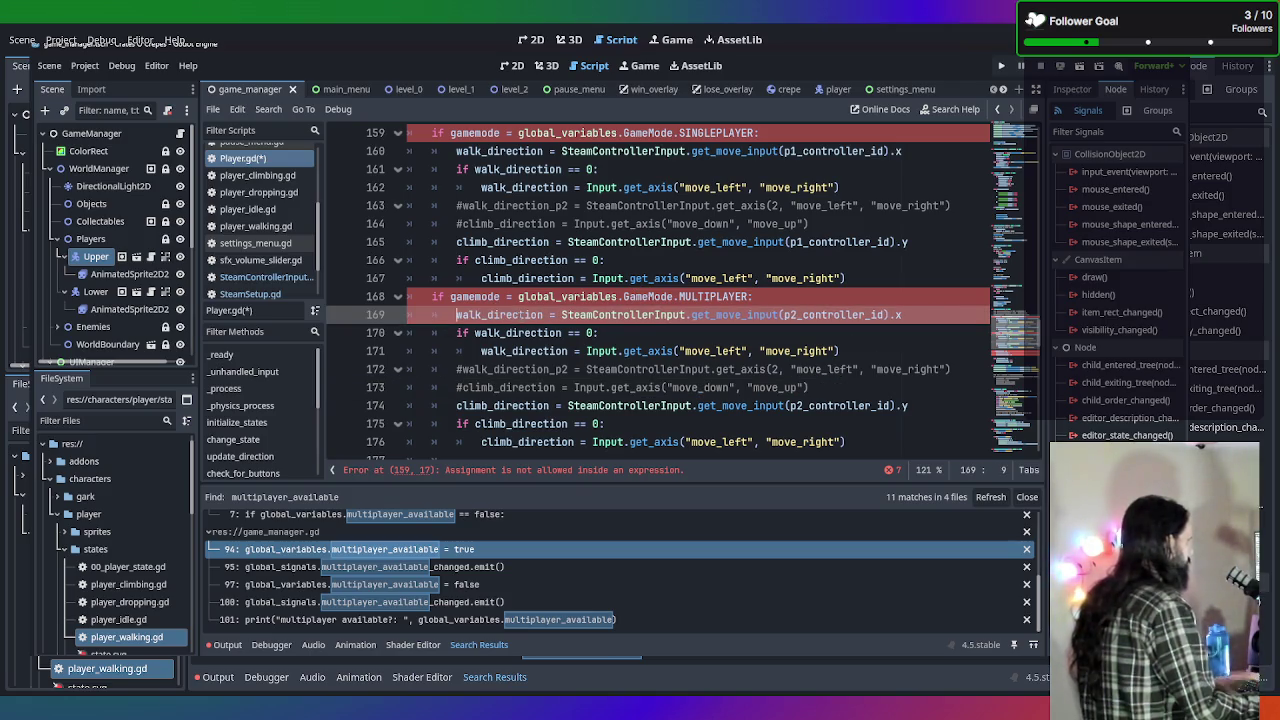
Look up the get_axis documentation, then return to Player.gd.
click(710, 370)
scroll(713, 278, down, 10)
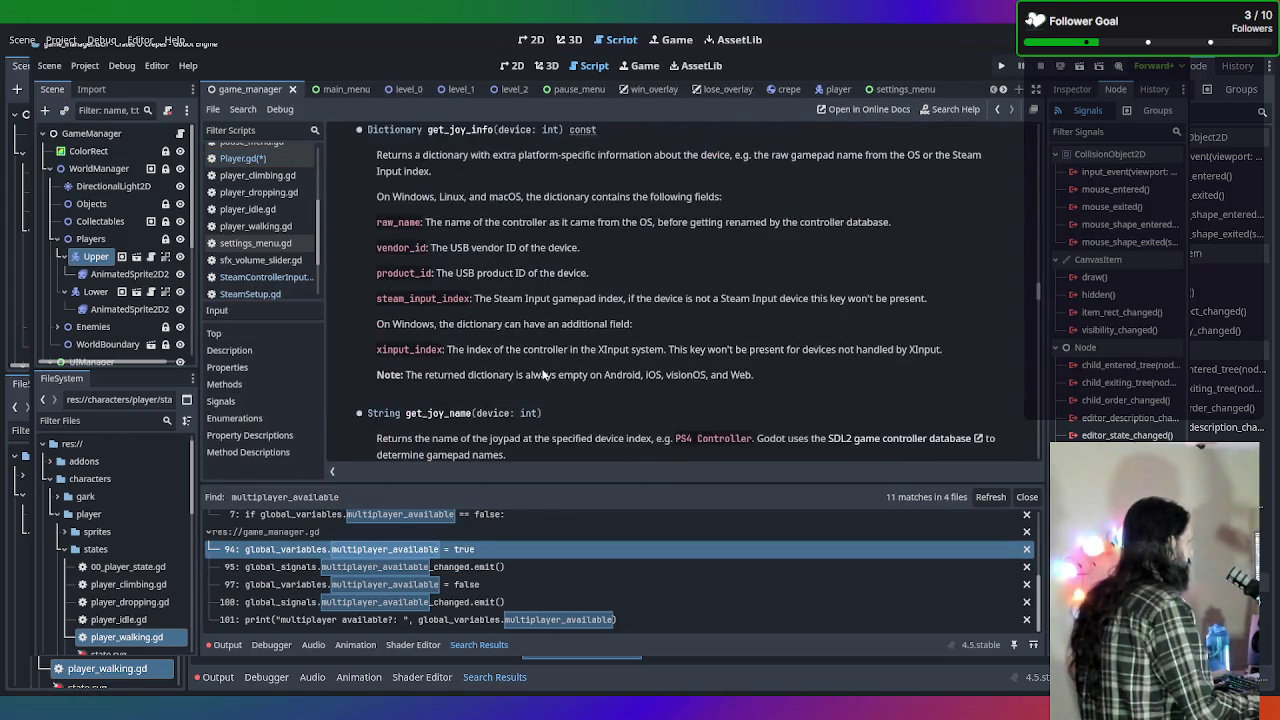
click(240, 158)
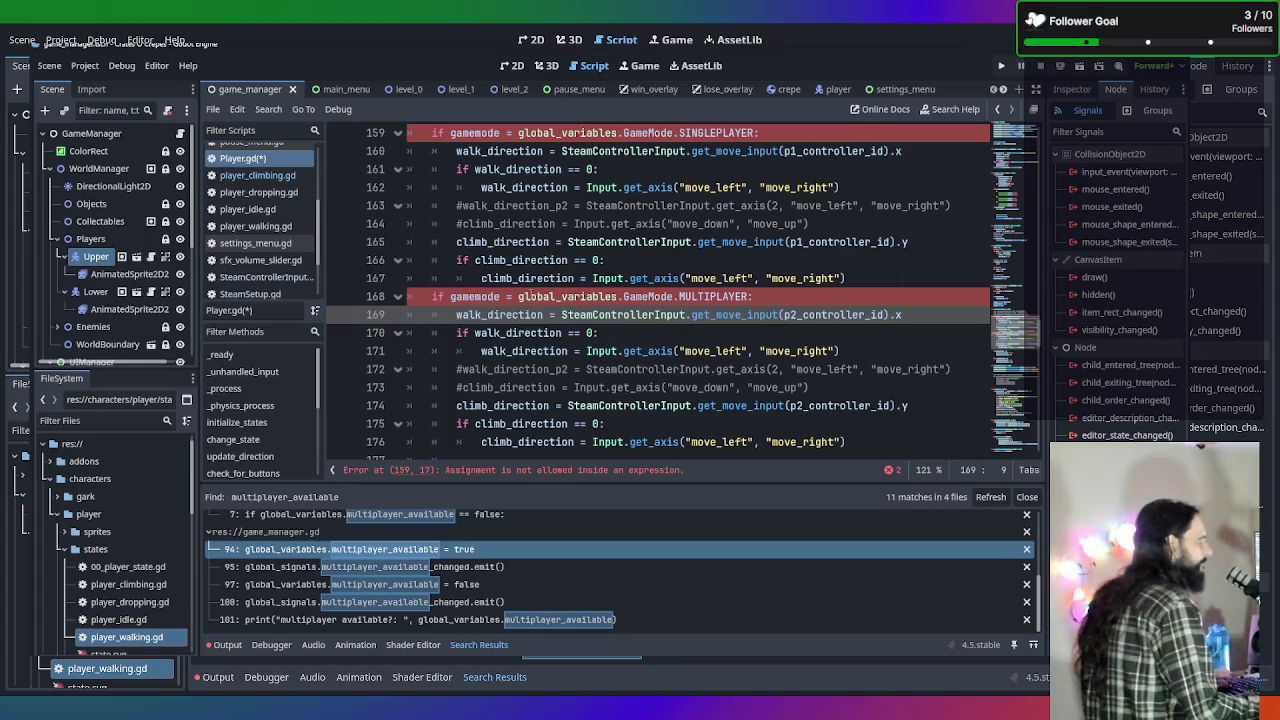
scroll(793, 291, up, 1)
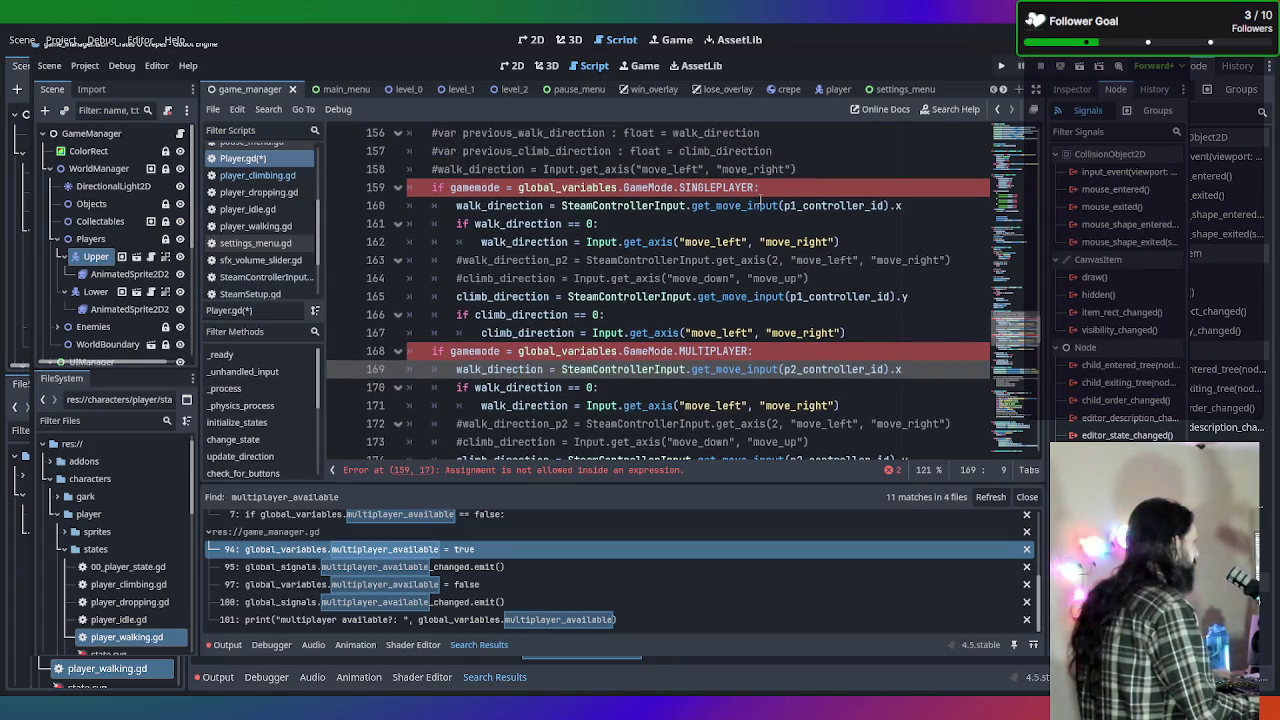
Turn the gamemode checks on lines 159 and 168 into == comparisons and review get_move_input's docs.
click(759, 187)
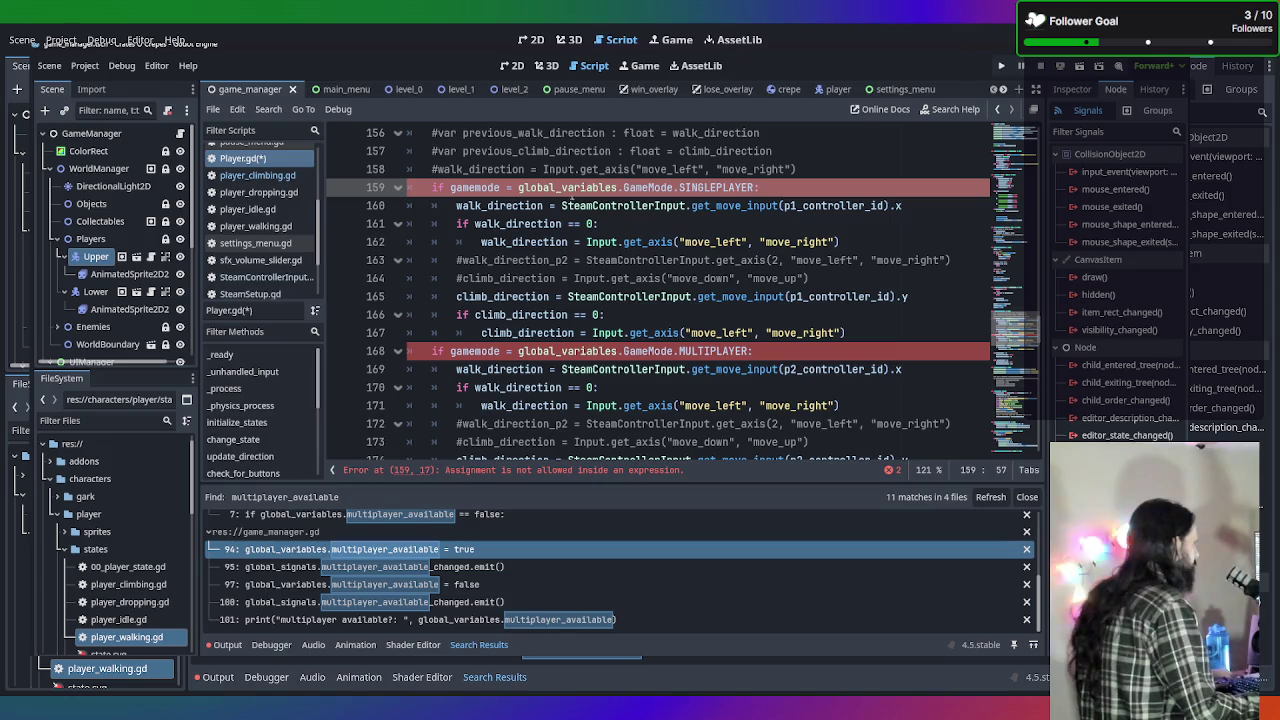
click(506, 187)
text(=)
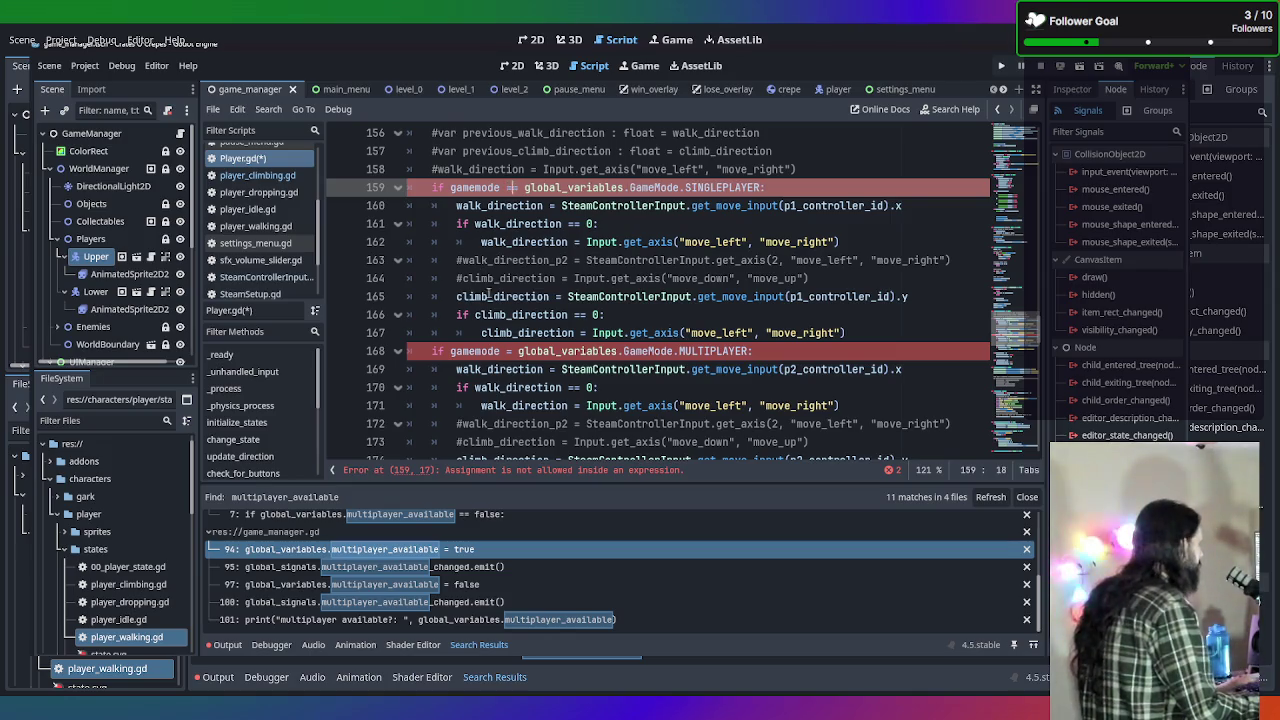
click(514, 351)
text(=)
click(637, 388)
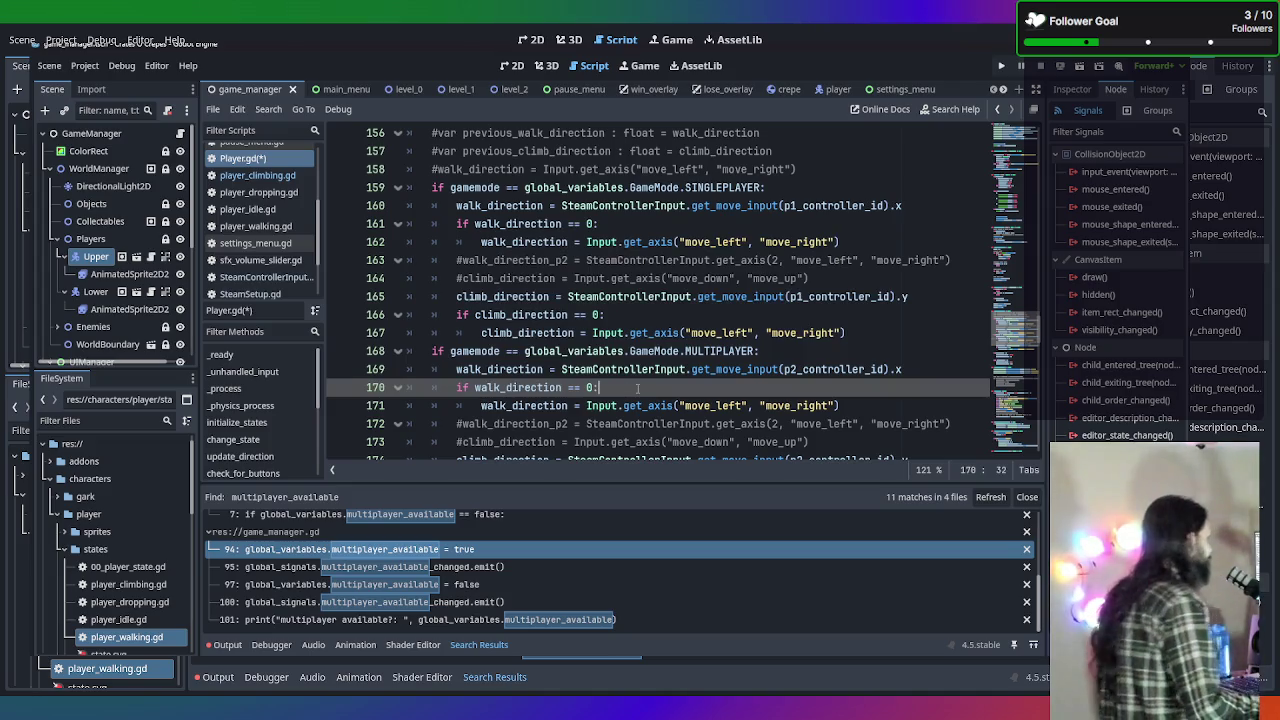
scroll(655, 378, down, 1)
scroll(636, 304, up, 1)
scroll(639, 312, up, 1)
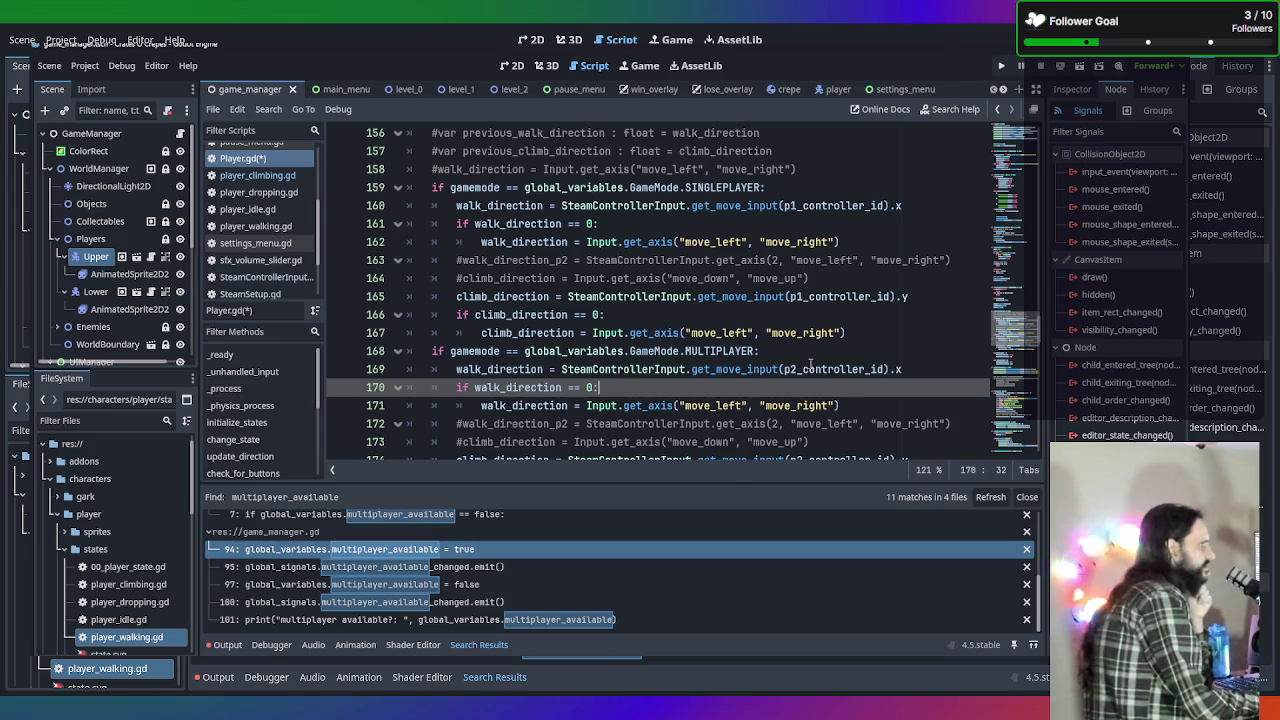
scroll(811, 365, down, 3)
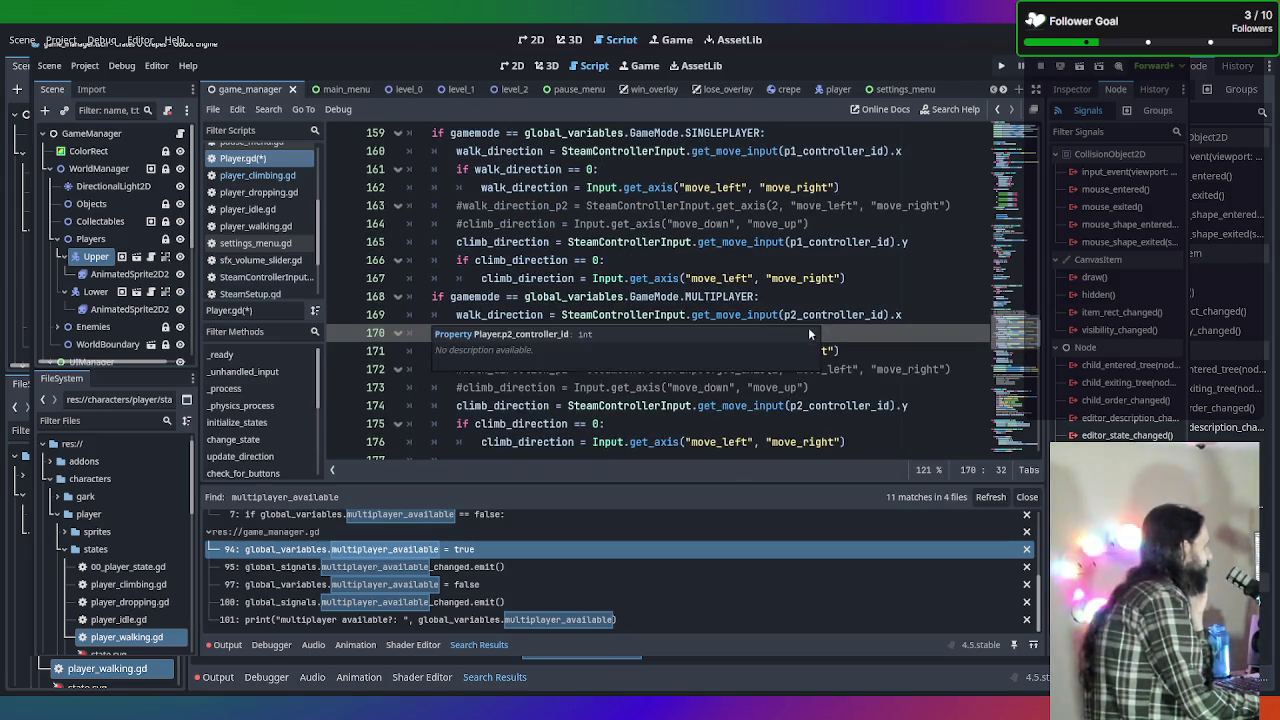
scroll(740, 368, up, 3)
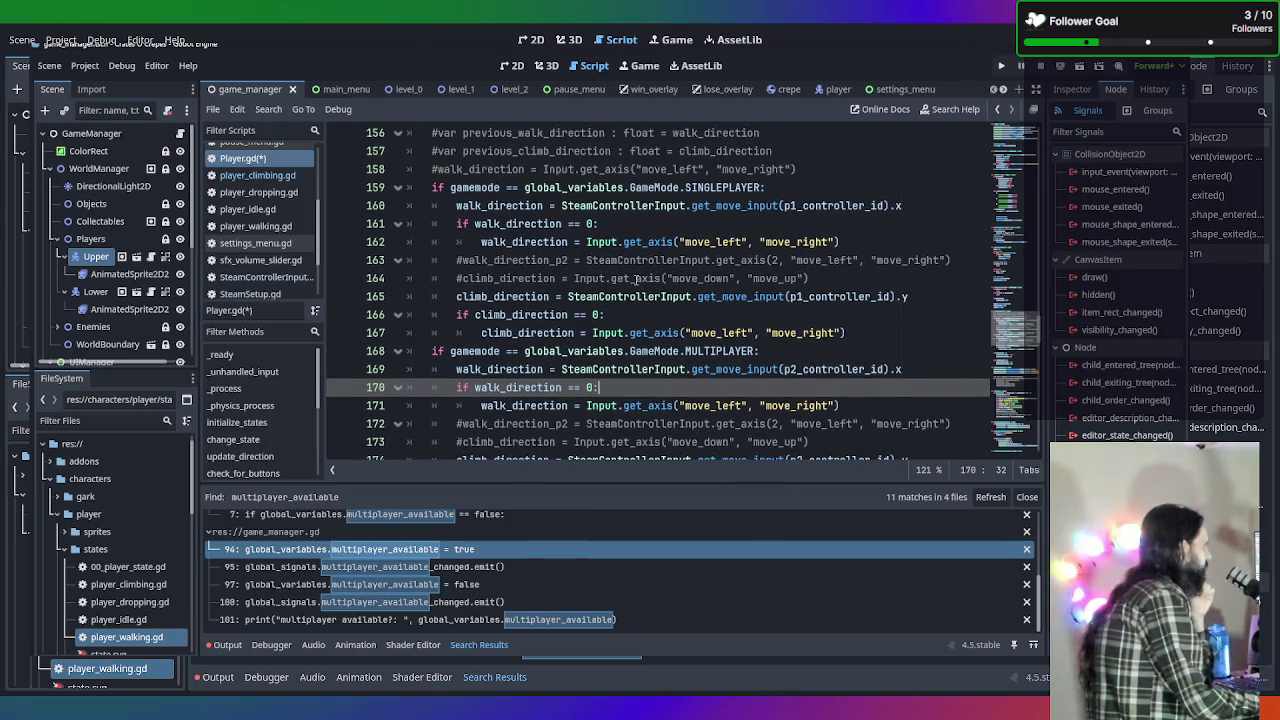
scroll(619, 305, down, 3)
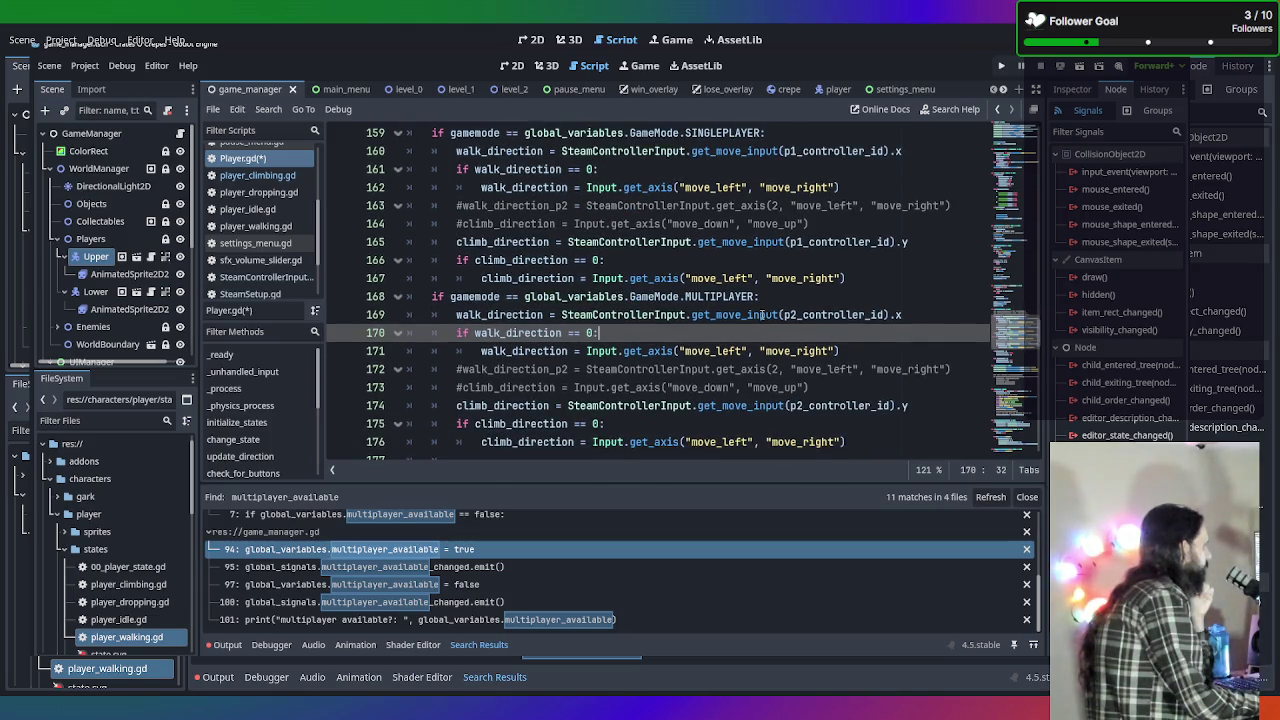
mouse_move(770, 314)
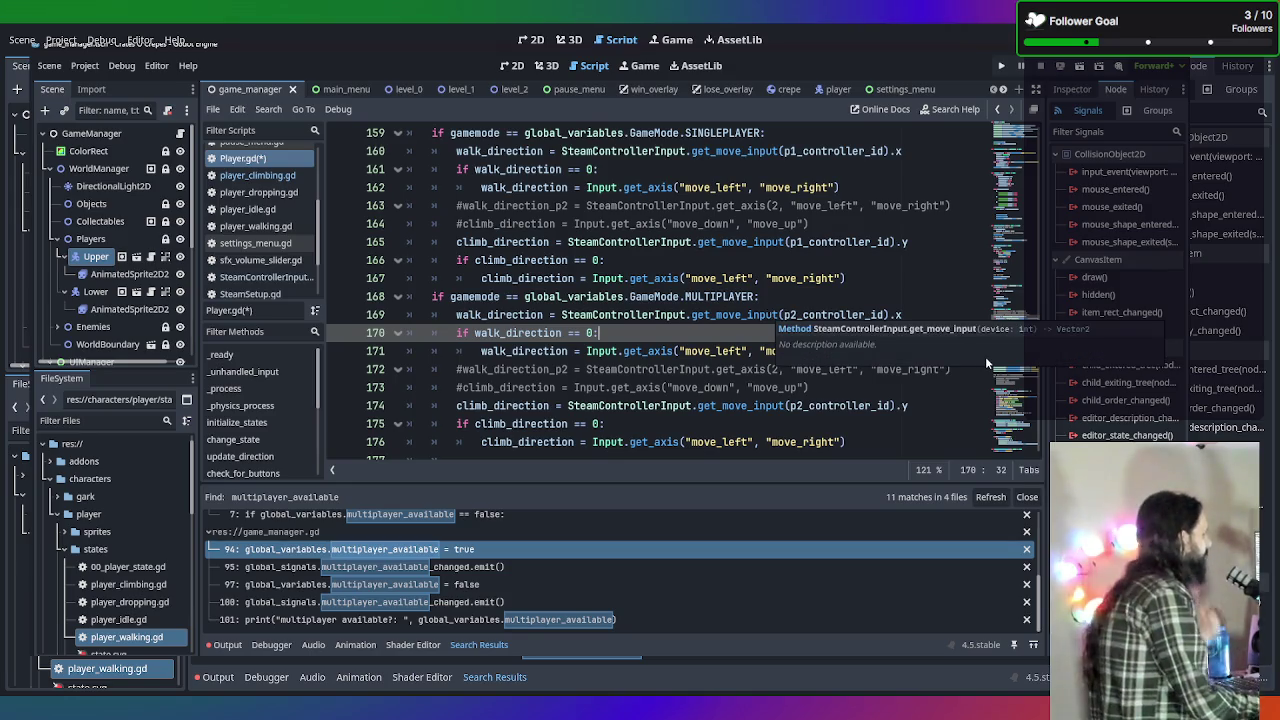
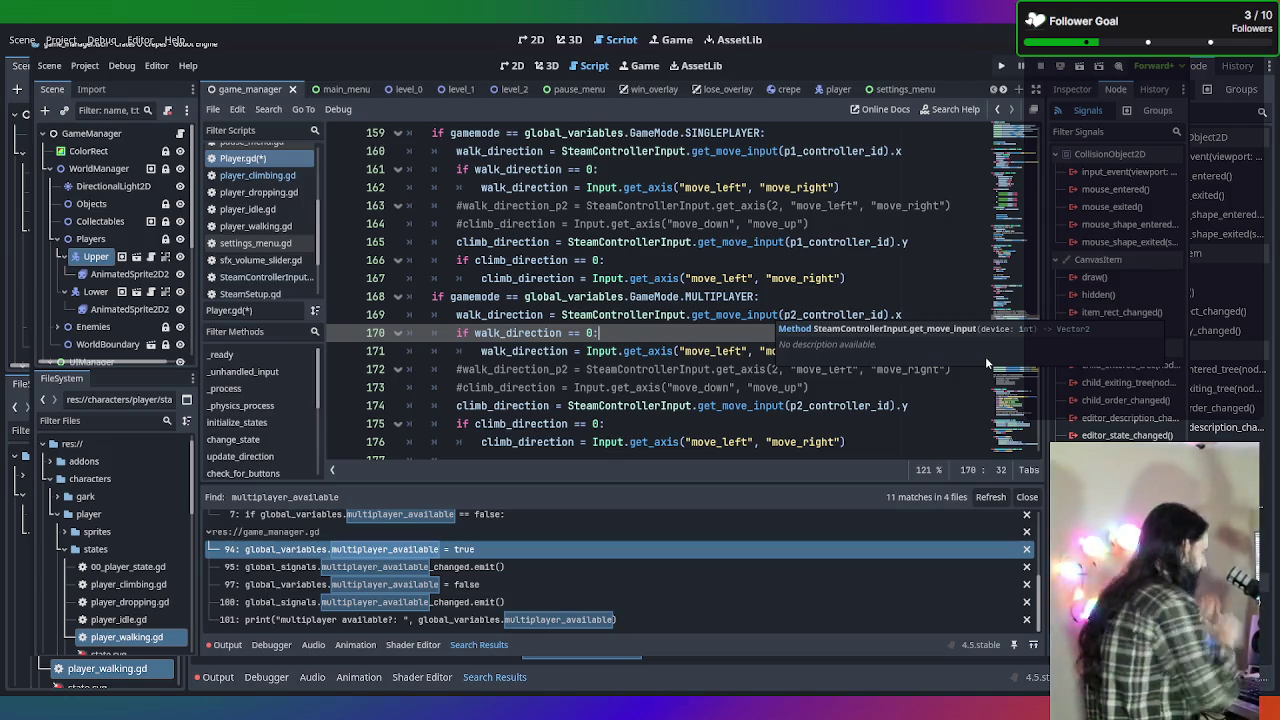
Save Player.gd, test-run the game in Multiplayer mode, then close it.
key(ctrl+s)
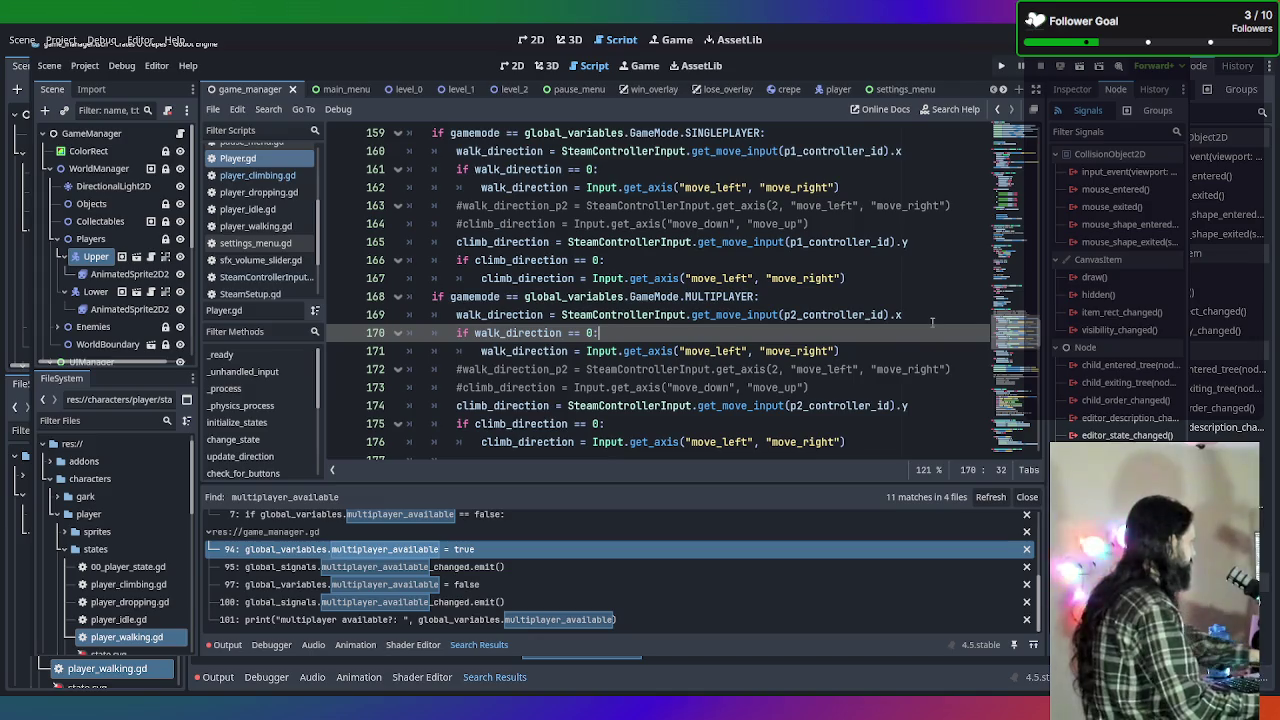
key(F5)
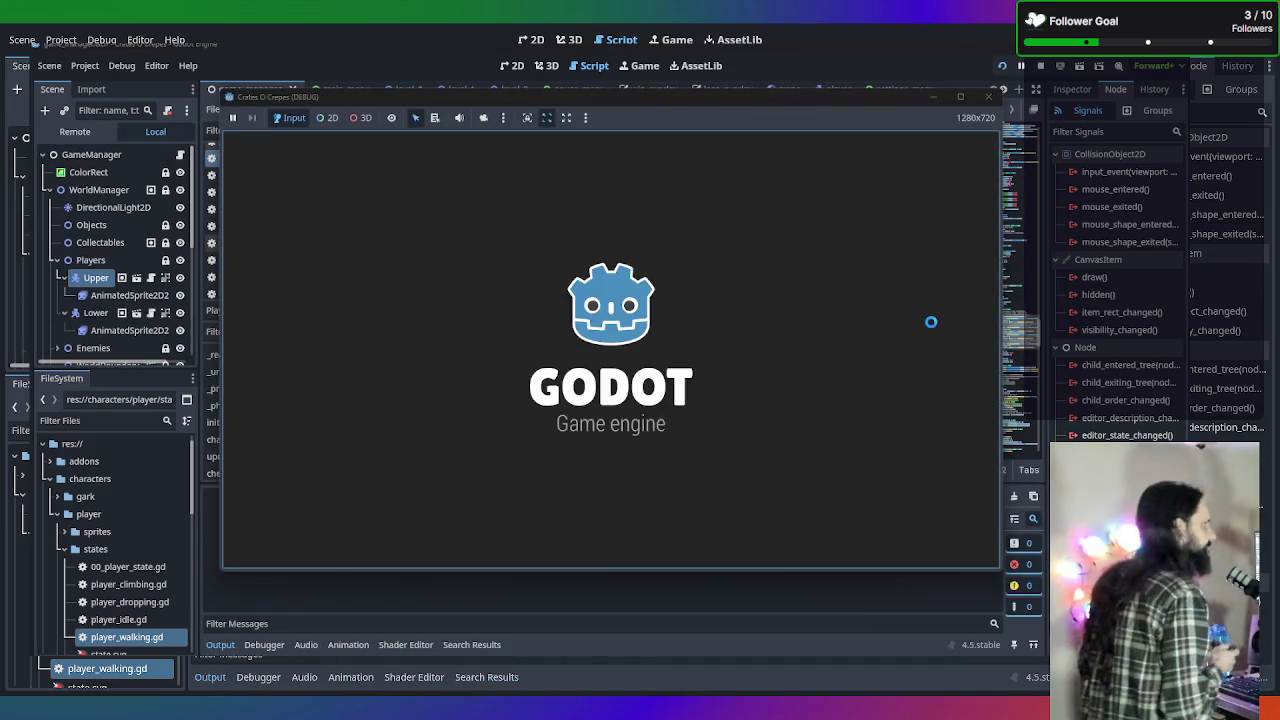
click(604, 396)
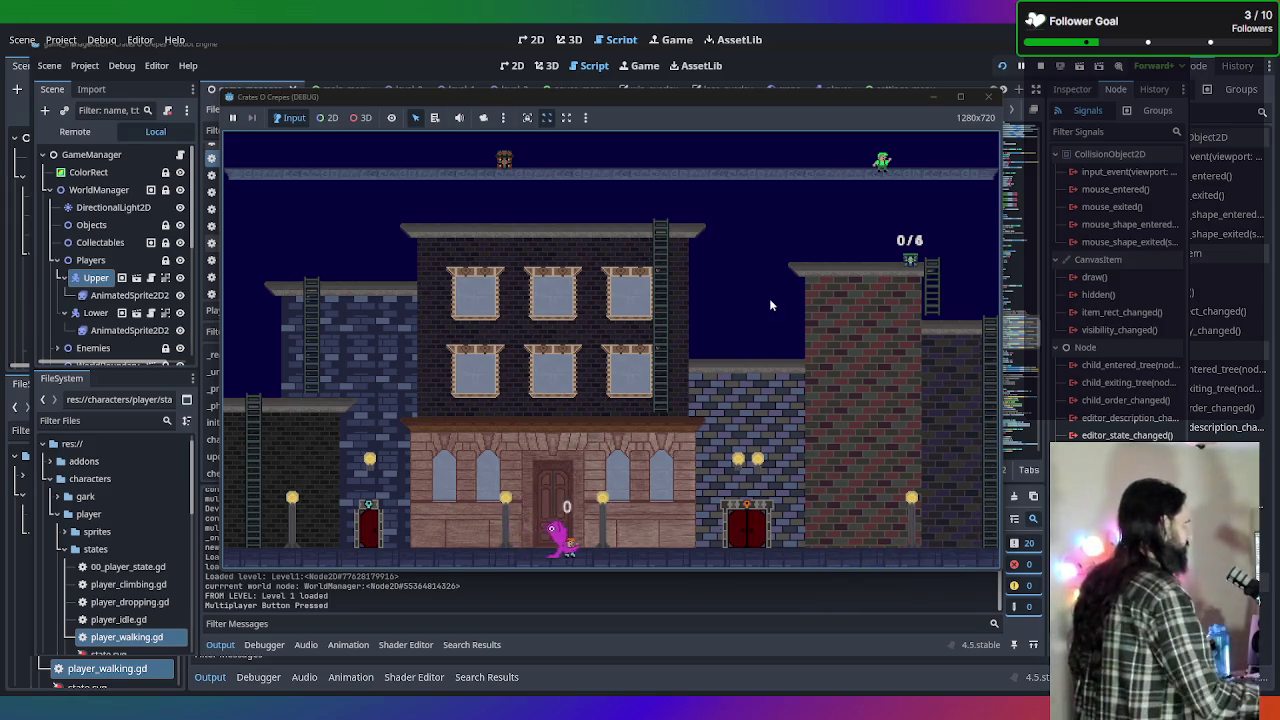
click(988, 97)
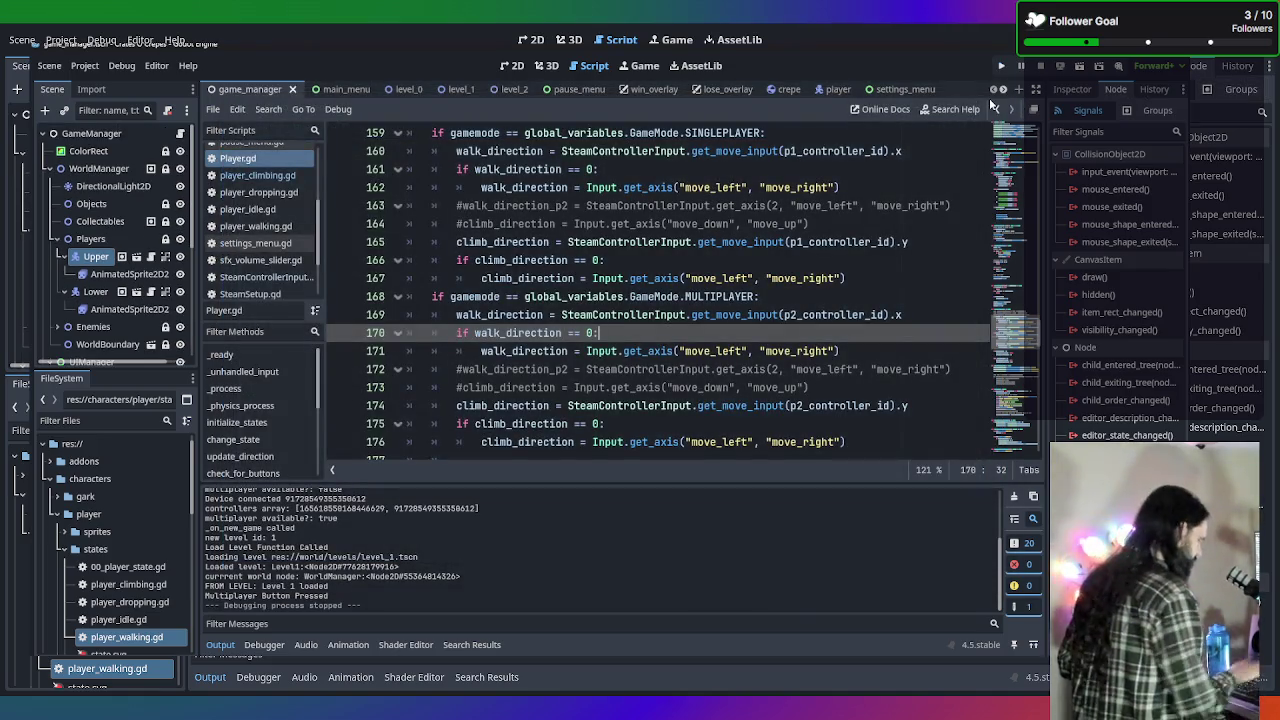
Rerun the game in Singleplayer mode on Level 1, then stop it.
key(F5)
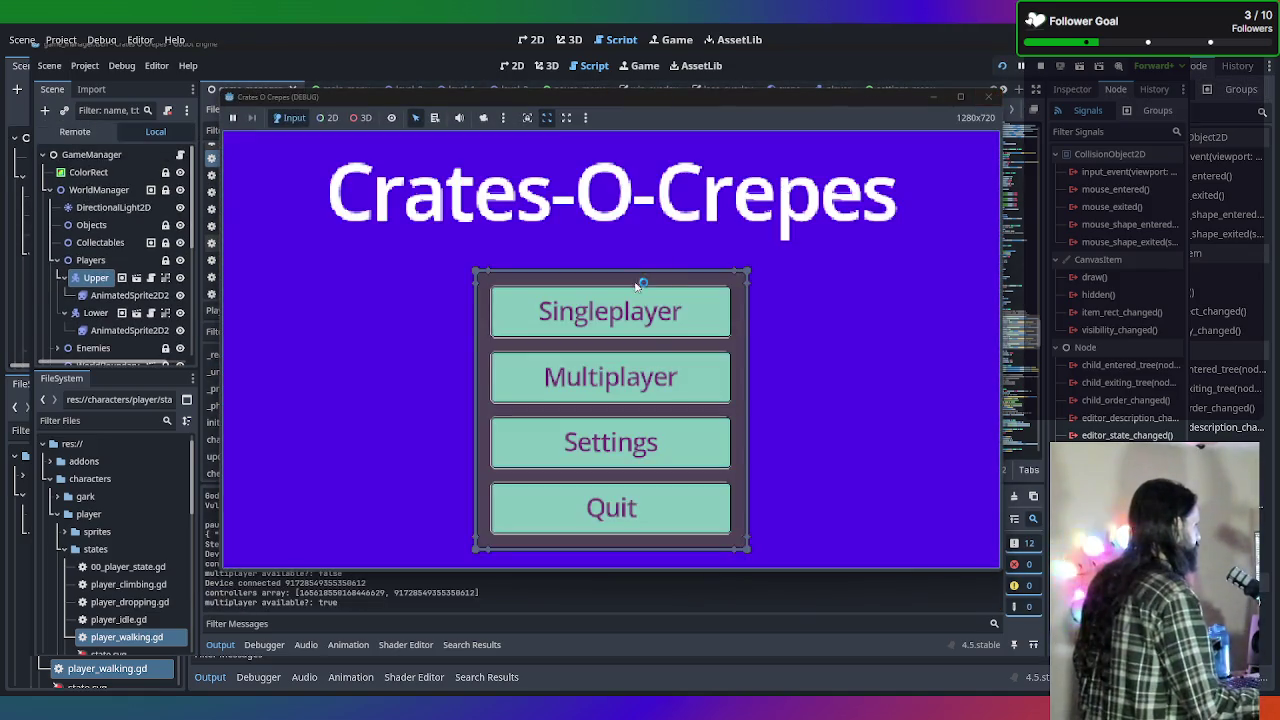
click(630, 309)
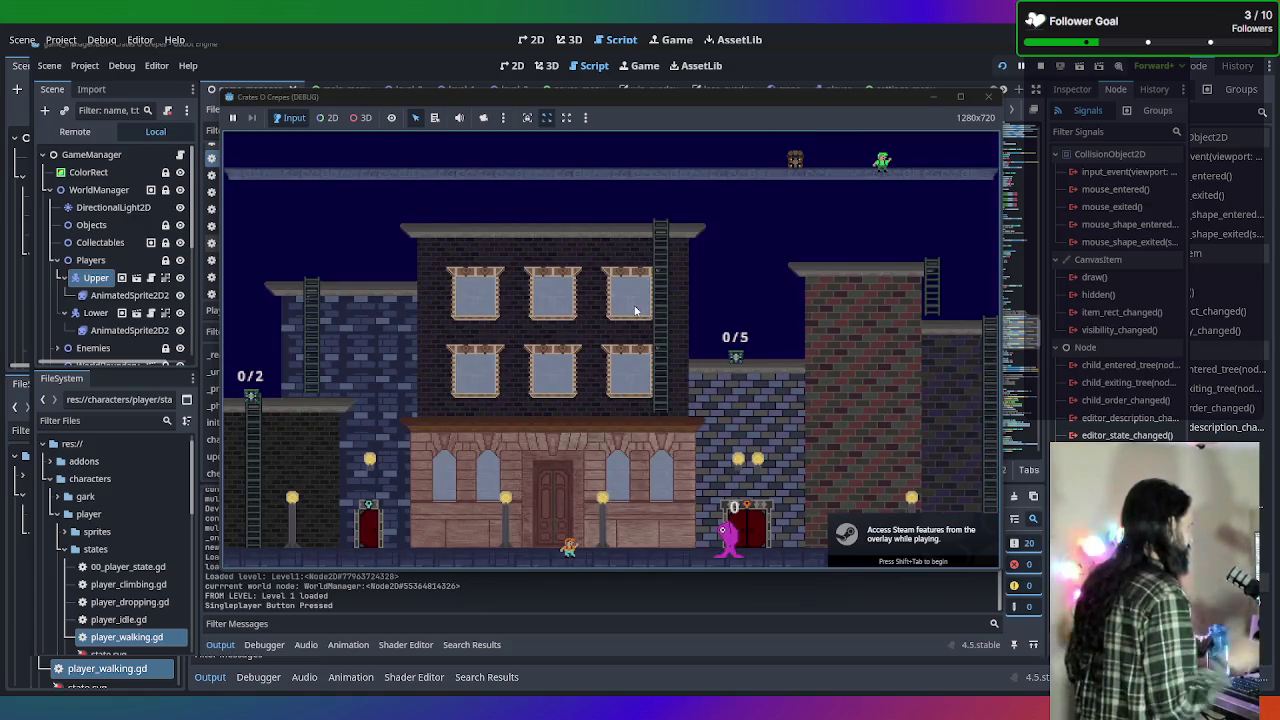
click(988, 97)
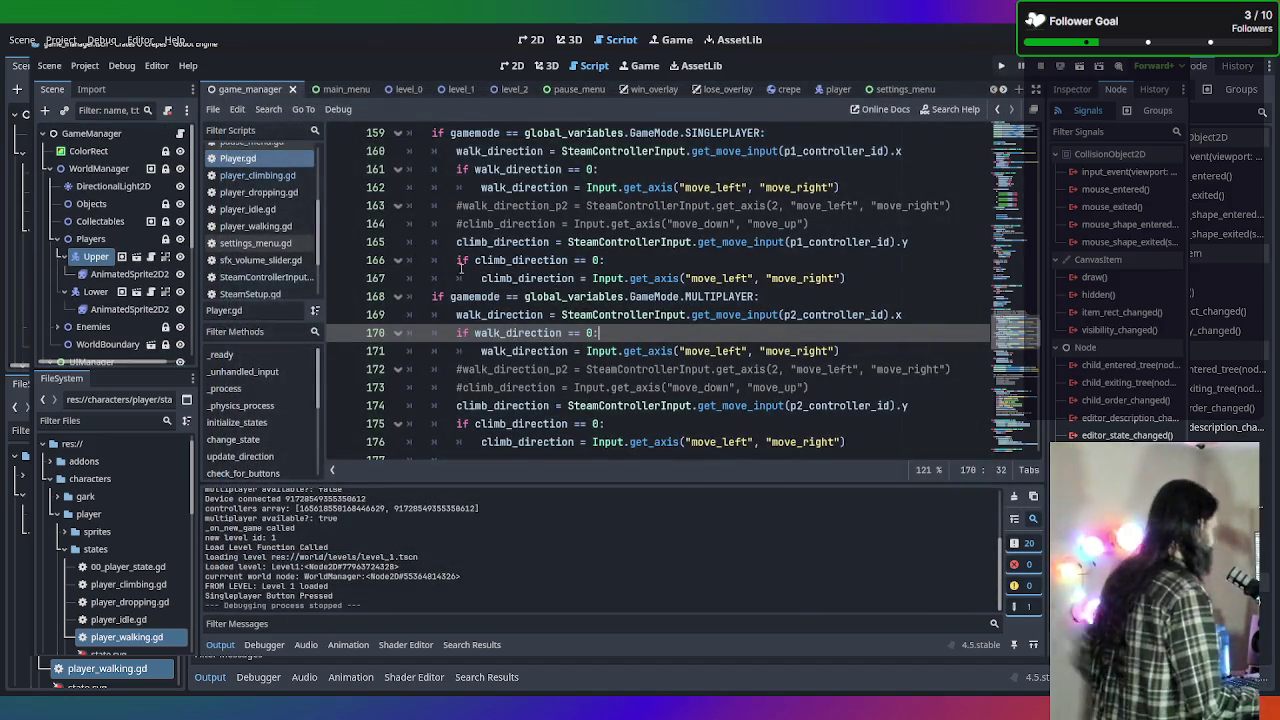
Review Player.gd, then open game_manager.gd from the script list.
scroll(460, 268, up, 2)
scroll(468, 272, down, 2)
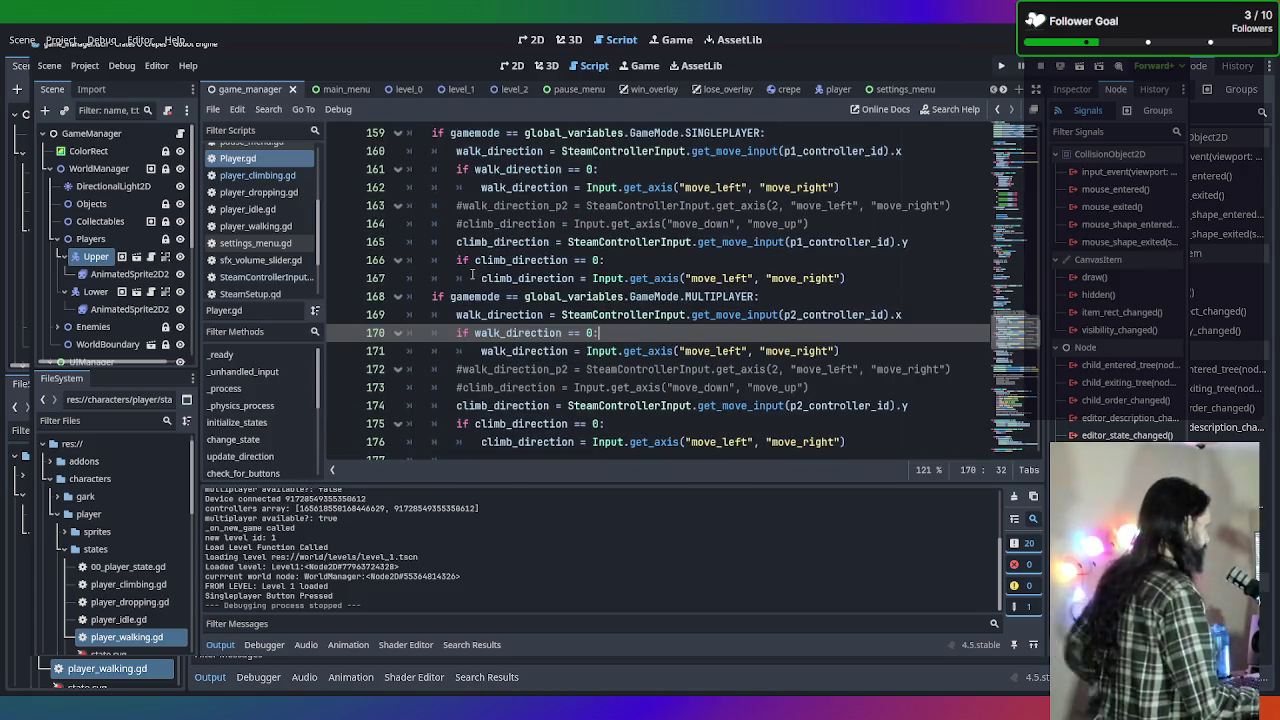
scroll(512, 340, up, 2)
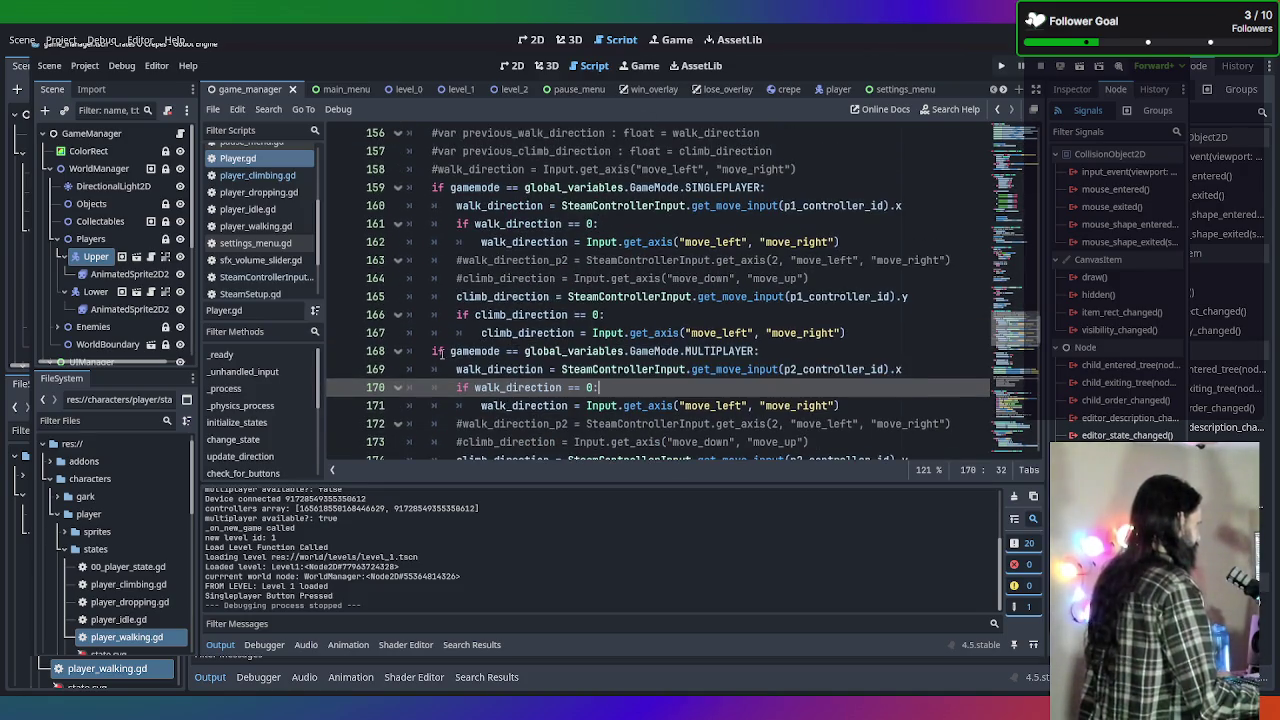
scroll(450, 345, up, 2)
scroll(452, 349, down, 2)
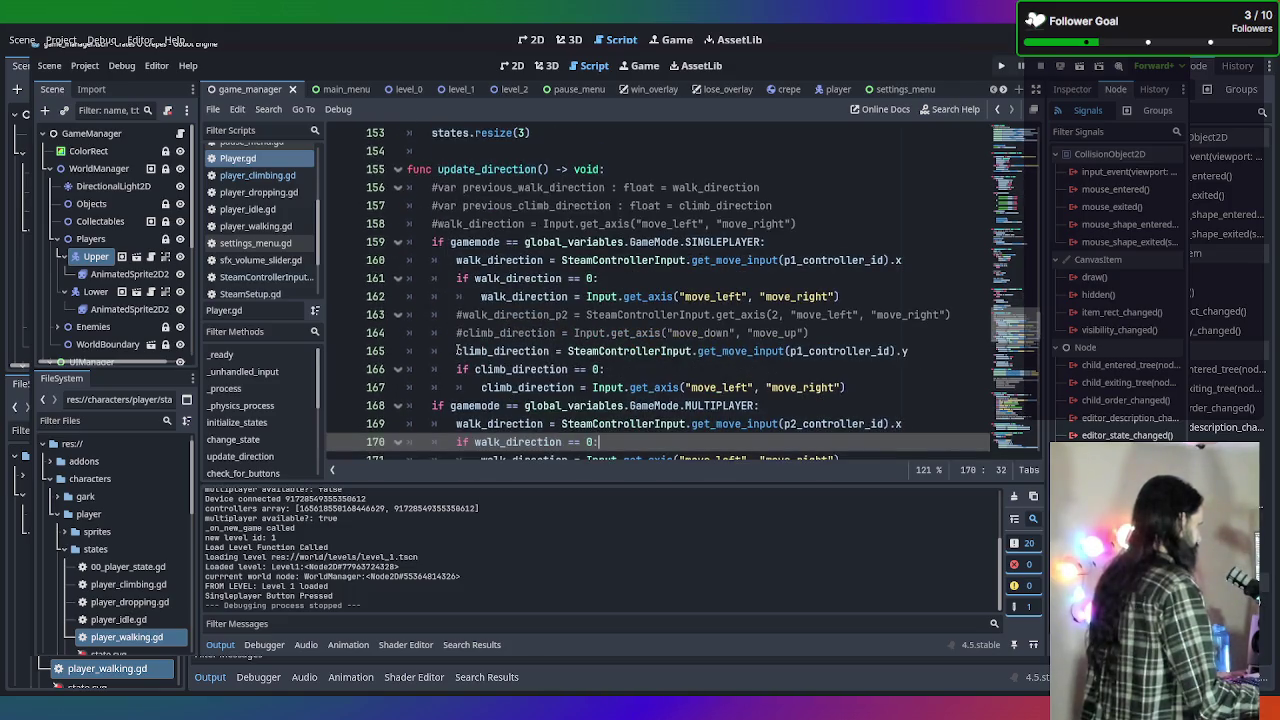
scroll(490, 228, down, 4)
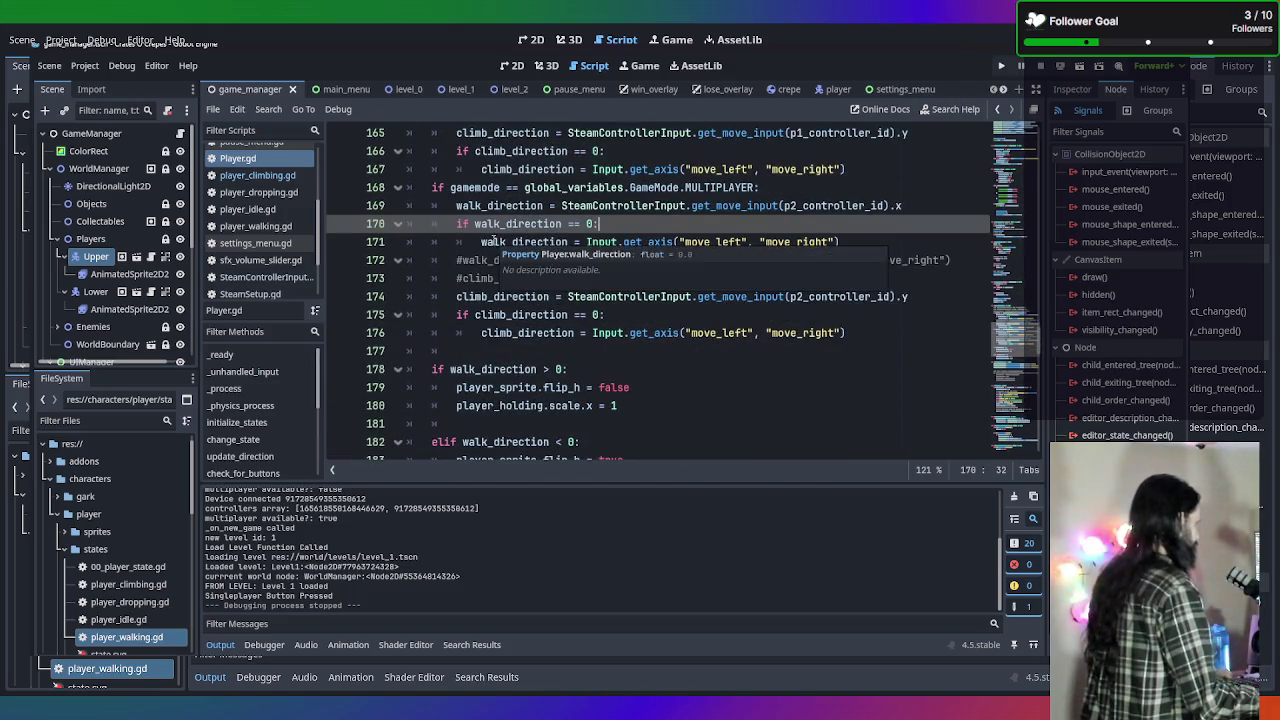
scroll(265, 215, up, 5)
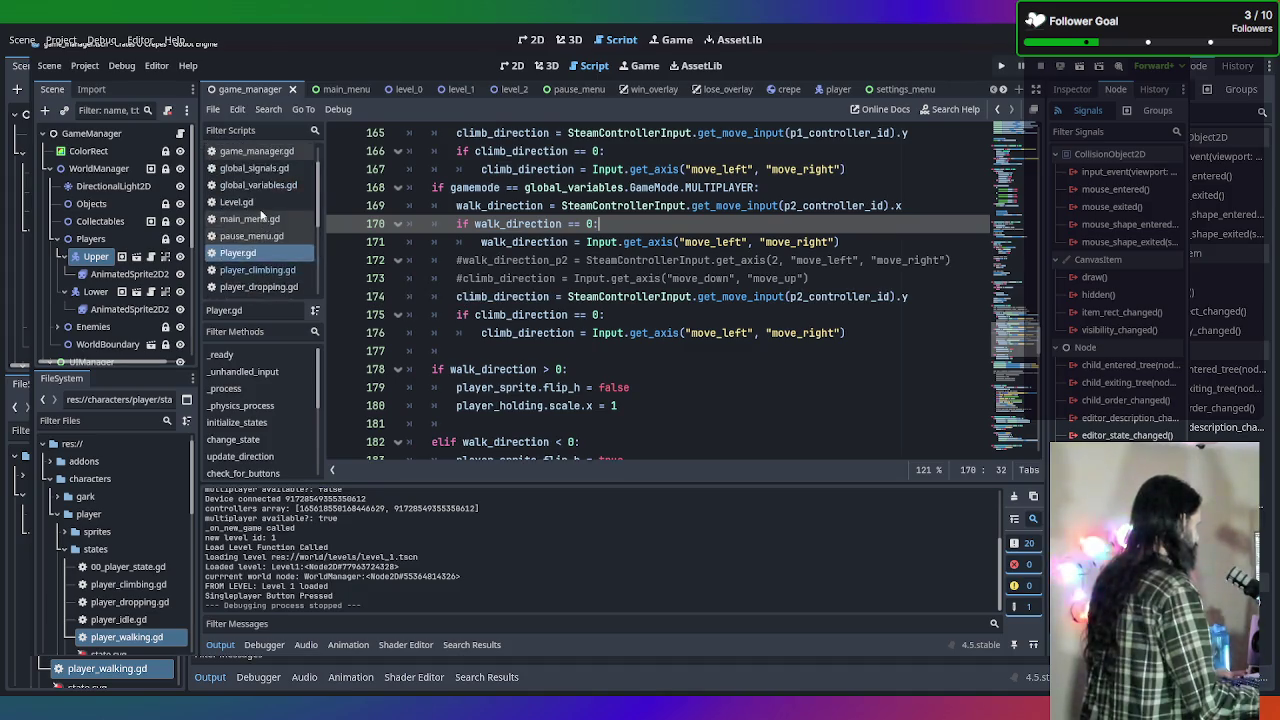
click(262, 204)
click(262, 187)
Scroll game_manager.gd to multiplayer_check, place the cursor at line 102's end, and switch to Steam.
scroll(474, 262, up, 20)
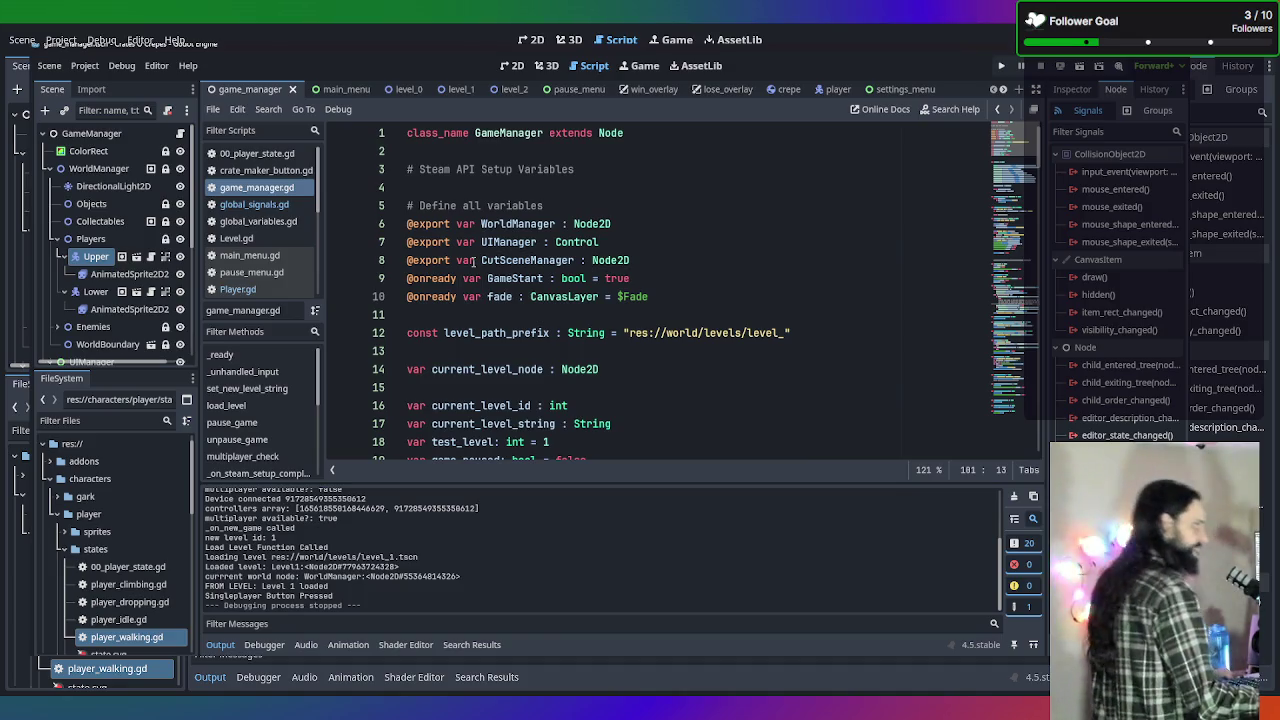
scroll(705, 260, down, 11)
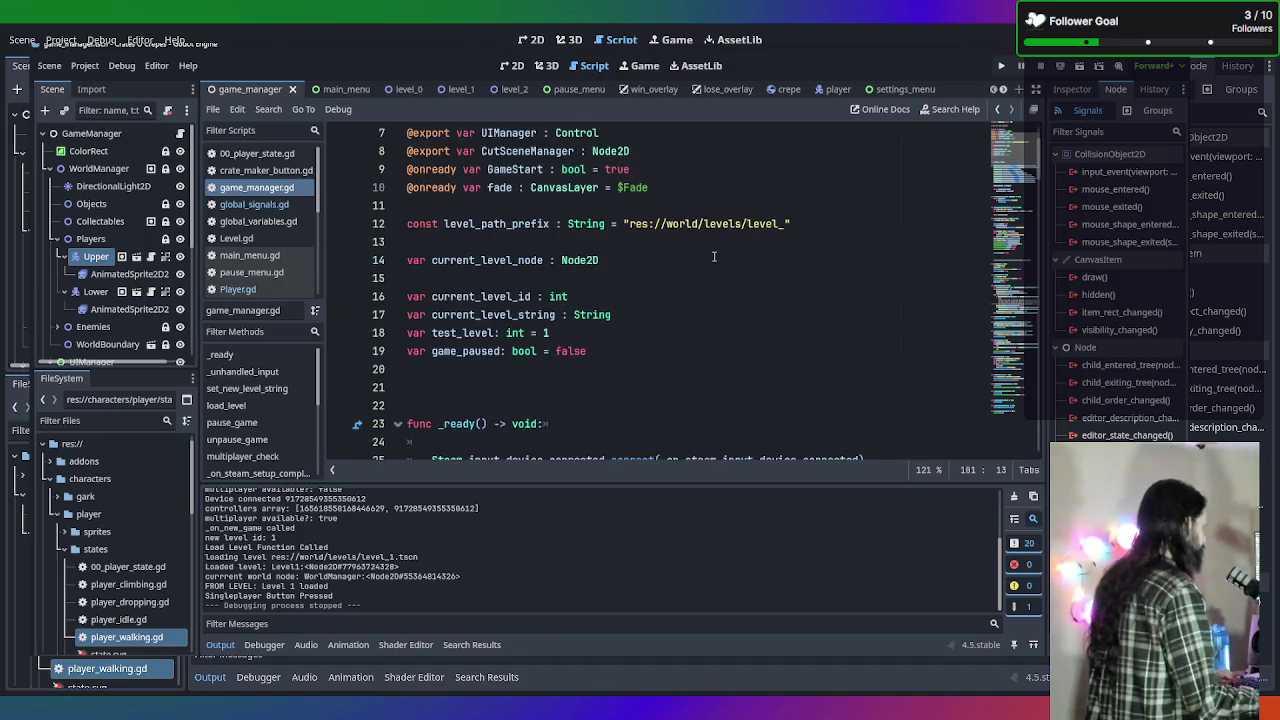
scroll(714, 256, down, 2)
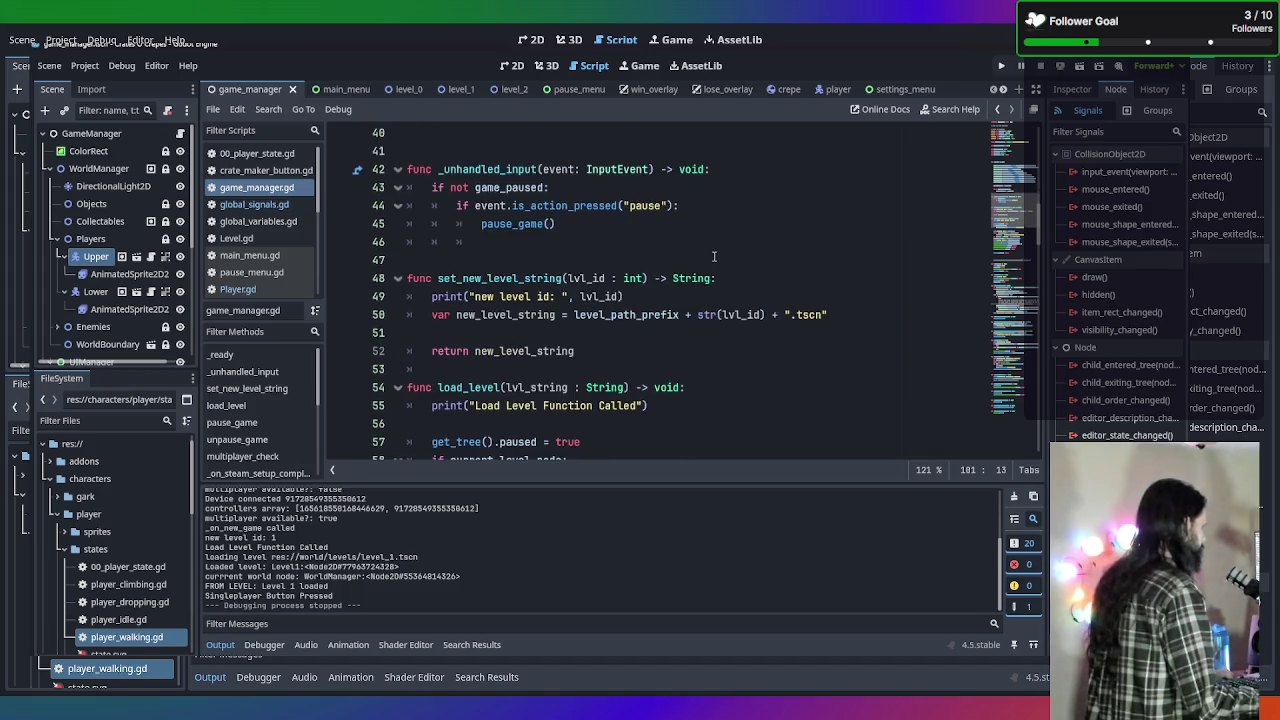
scroll(714, 256, down, 2)
scroll(714, 256, down, 2)
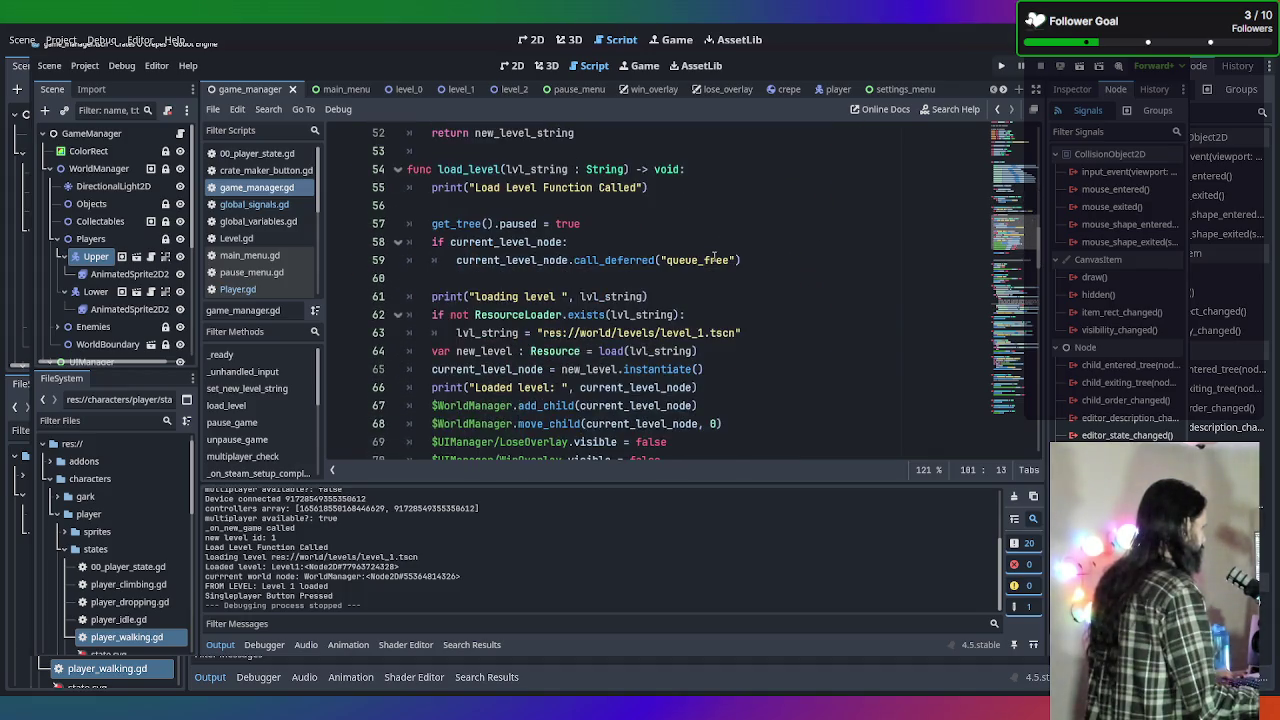
scroll(712, 257, down, 1)
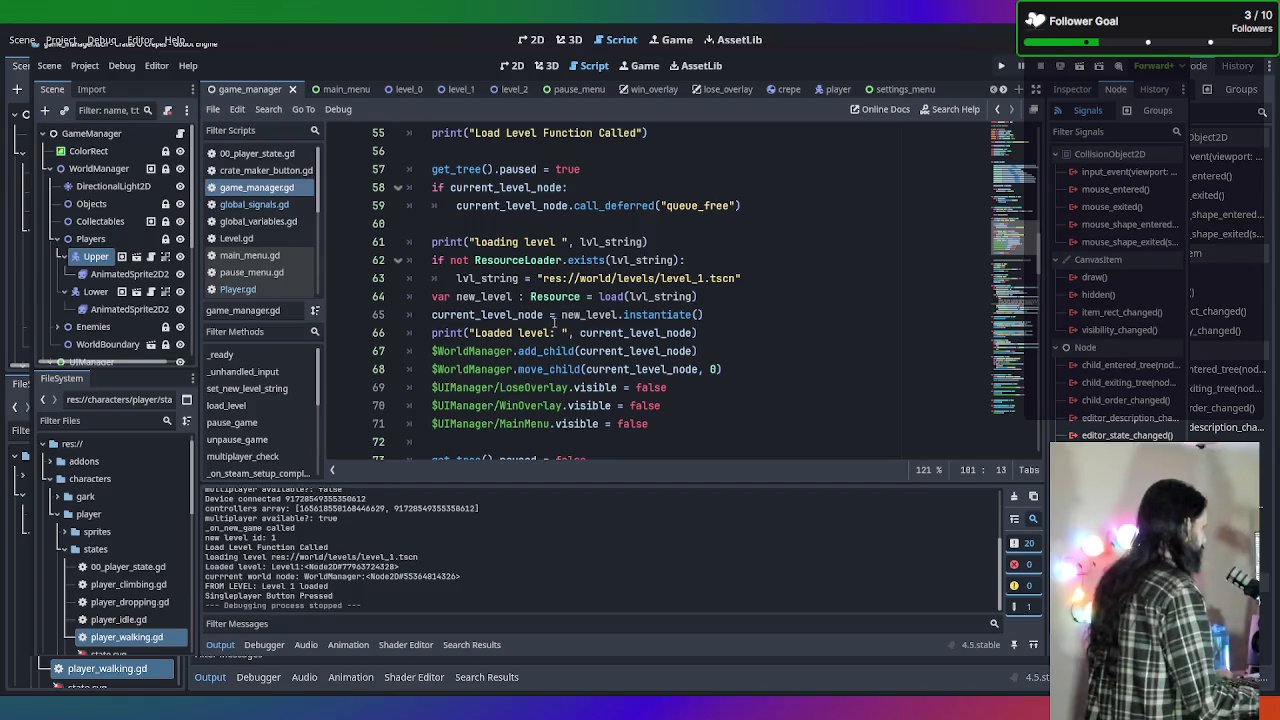
scroll(586, 283, down, 8)
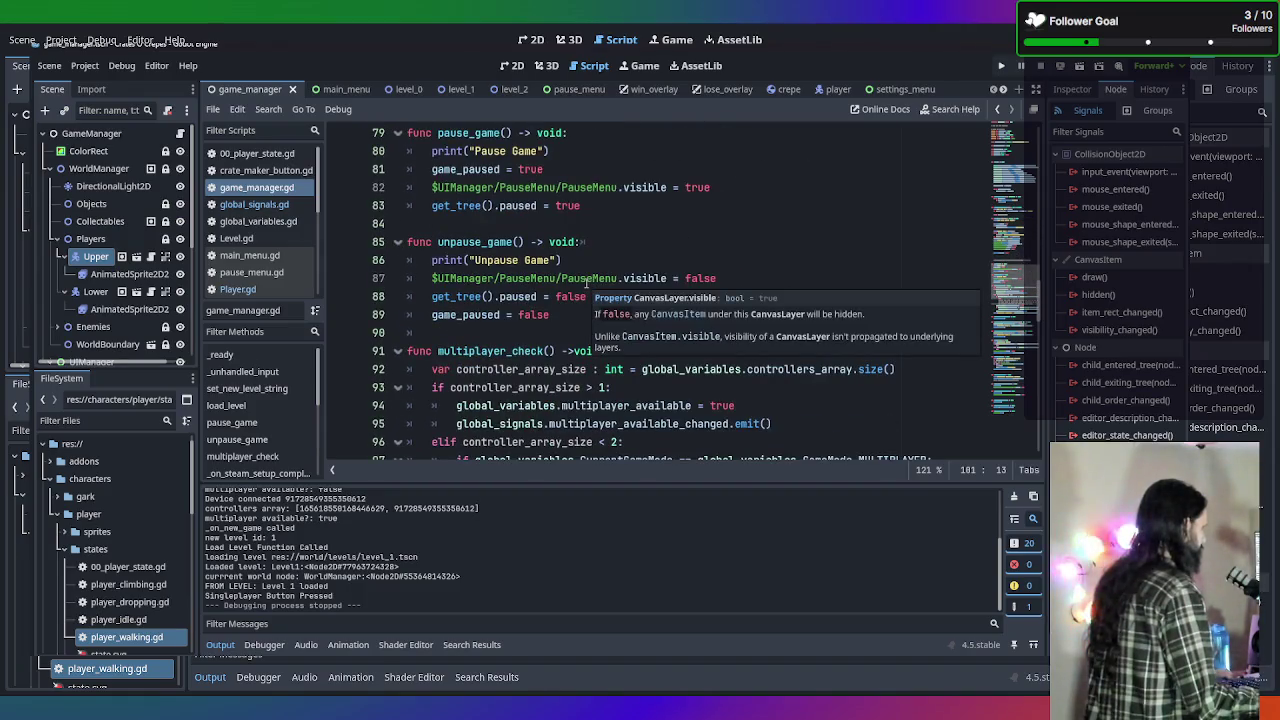
scroll(715, 351, down, 4)
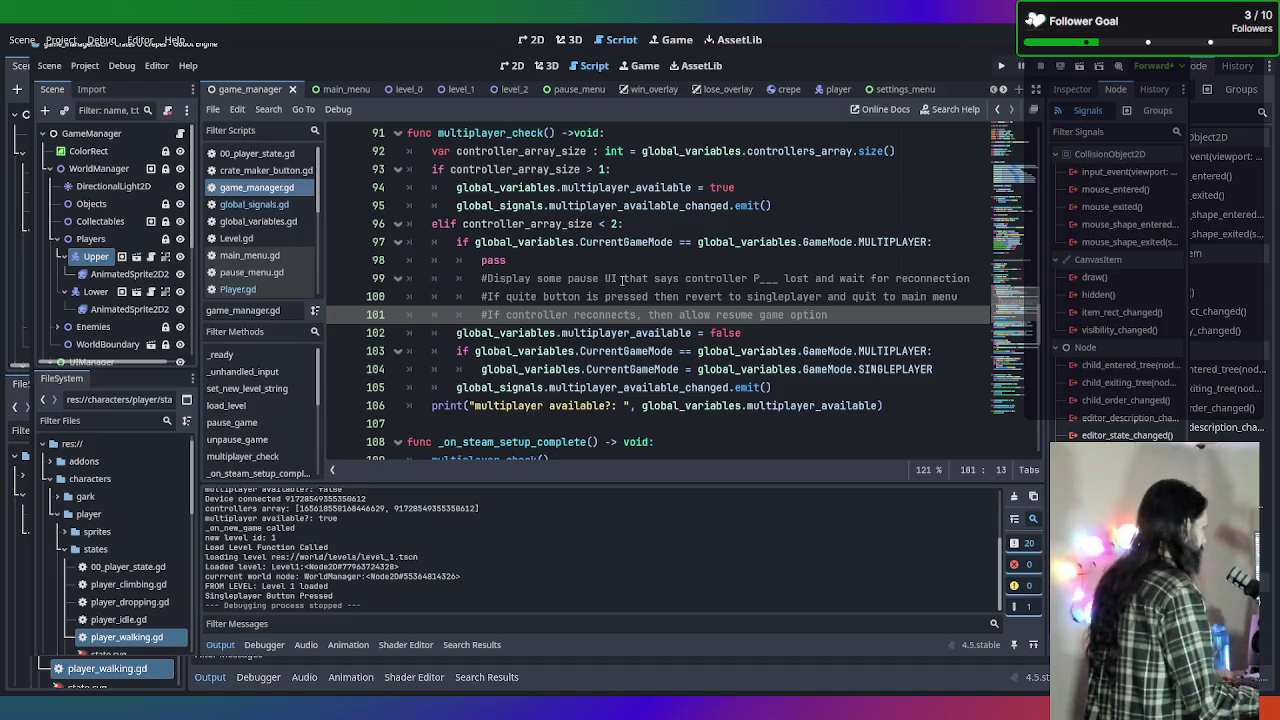
scroll(621, 279, up, 1)
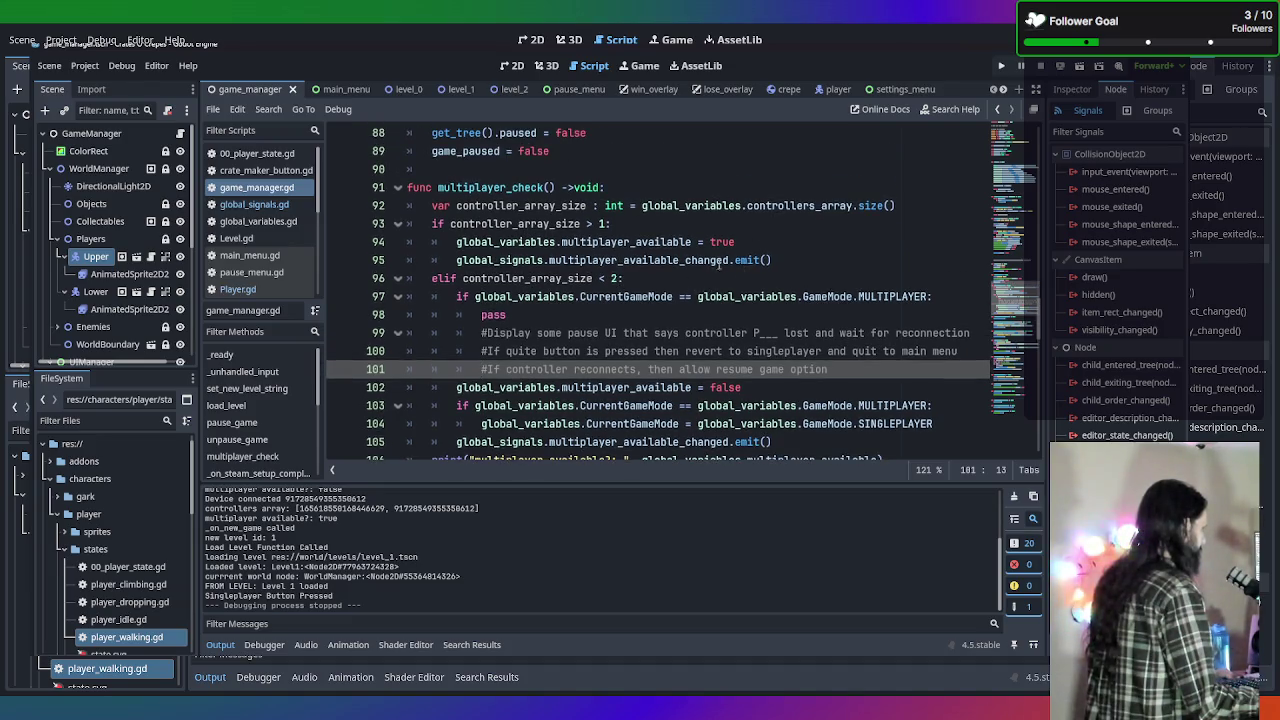
scroll(714, 260, down, 1)
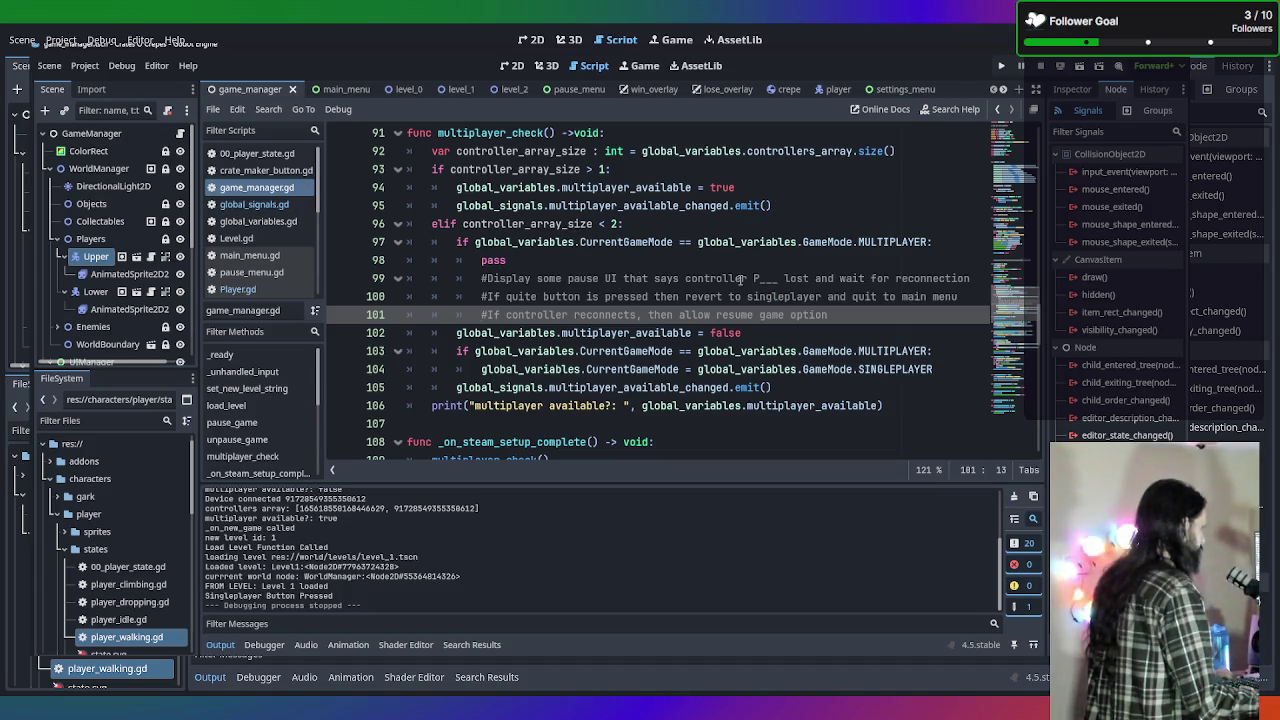
click(767, 333)
scroll(745, 334, down, 2)
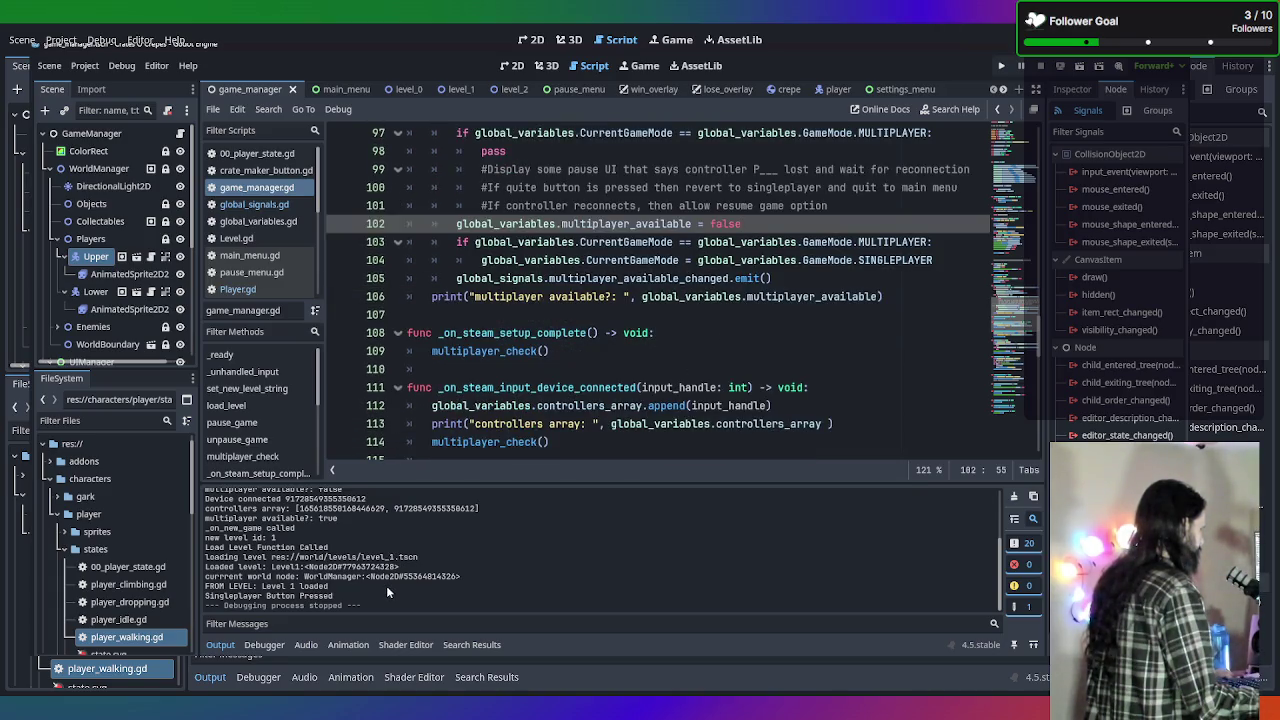
key(alt+Tab)
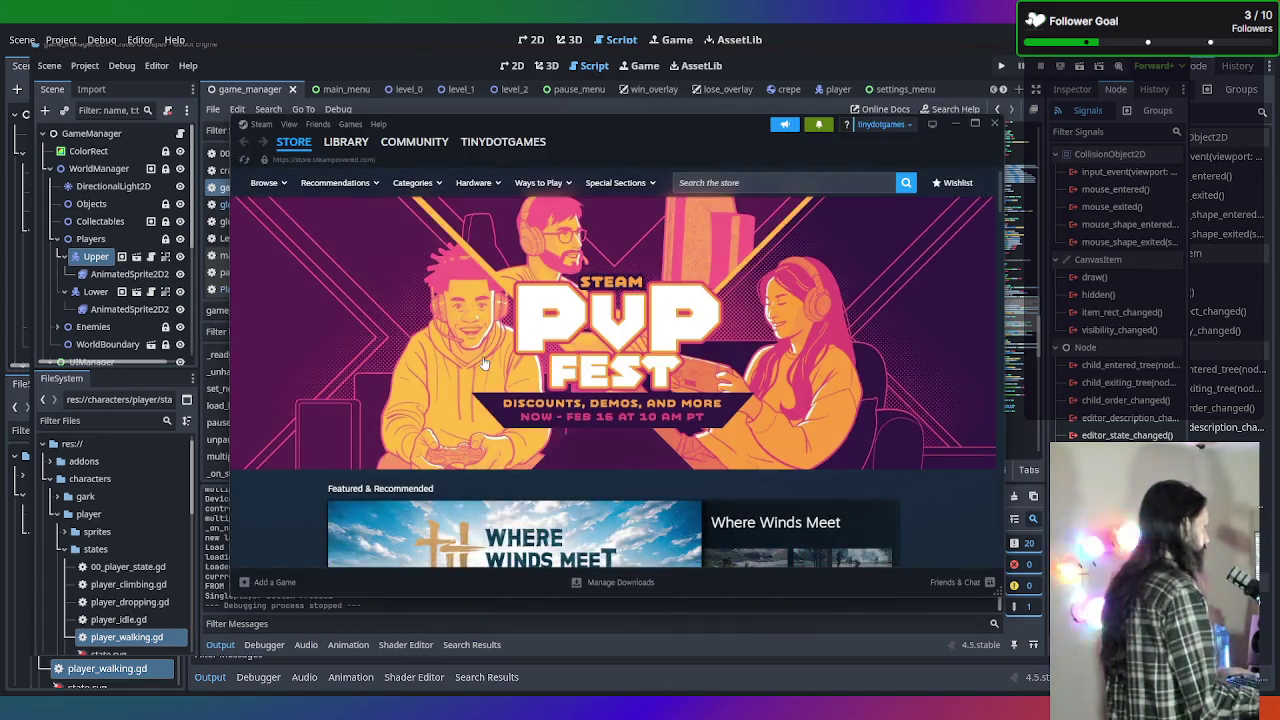
click(1001, 65)
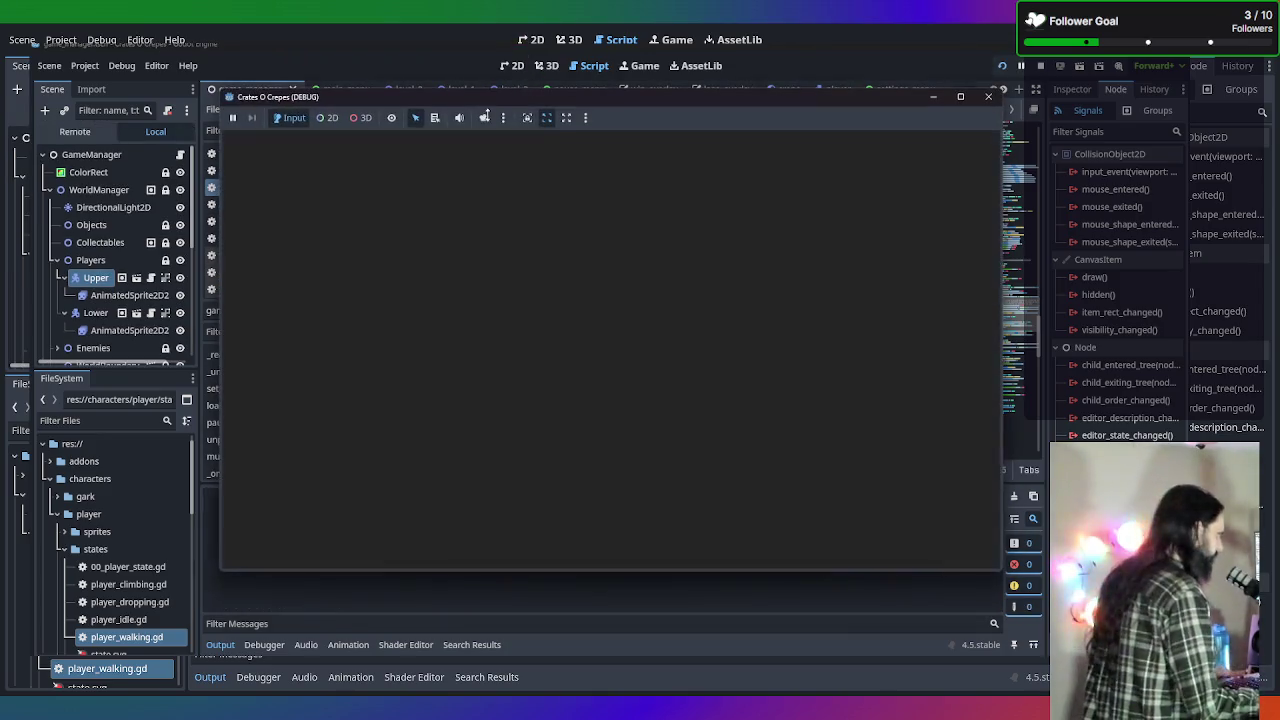
click(631, 318)
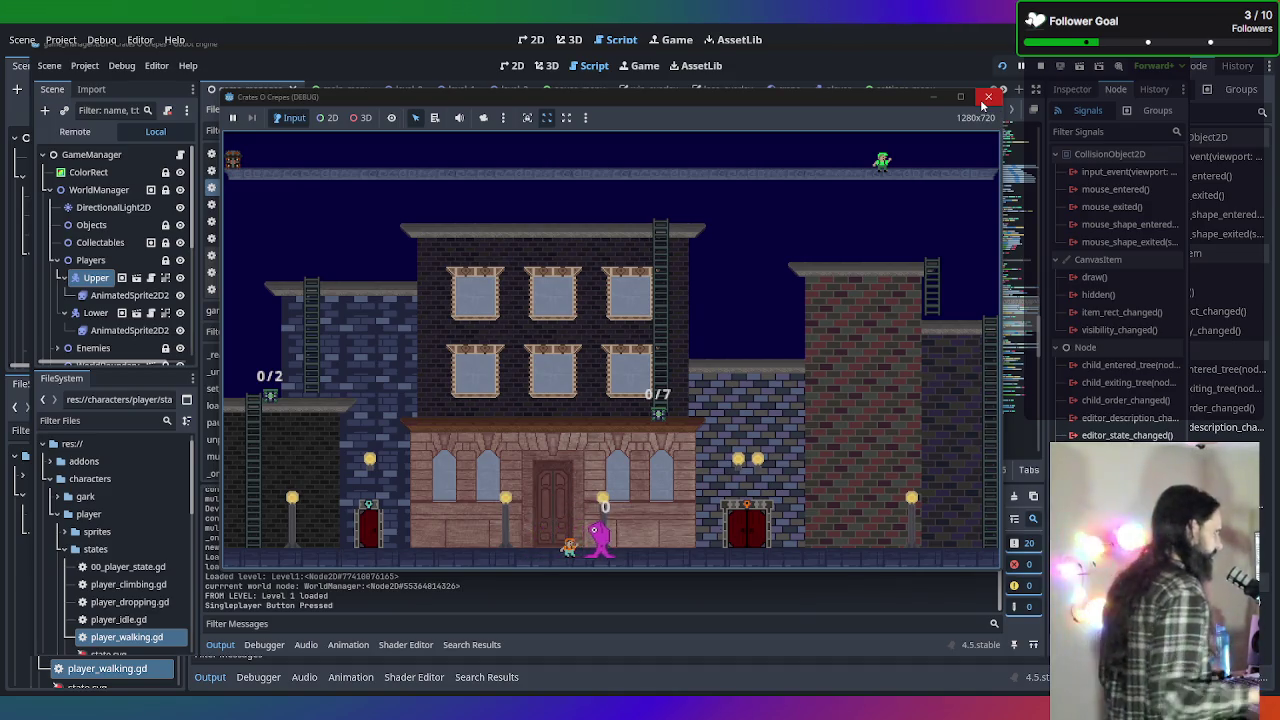
click(987, 98)
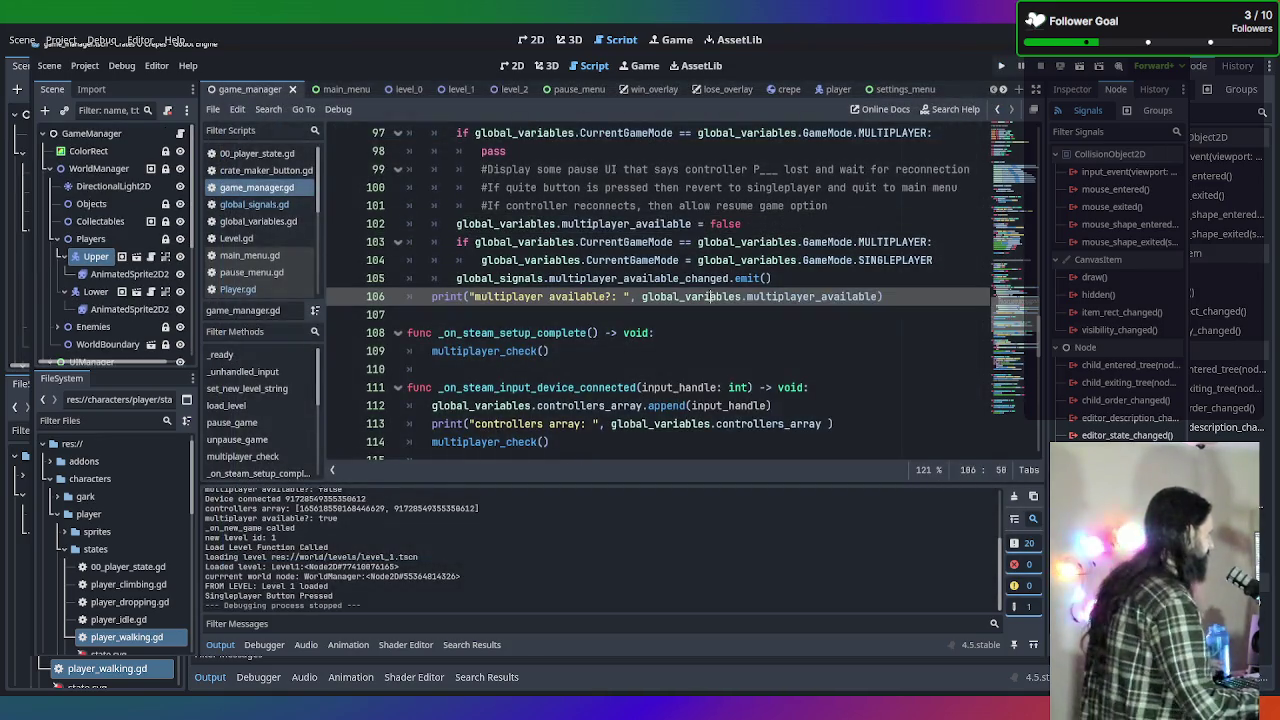
Scroll up and down through game_manager.gd to review its code.
scroll(561, 204, down, 3)
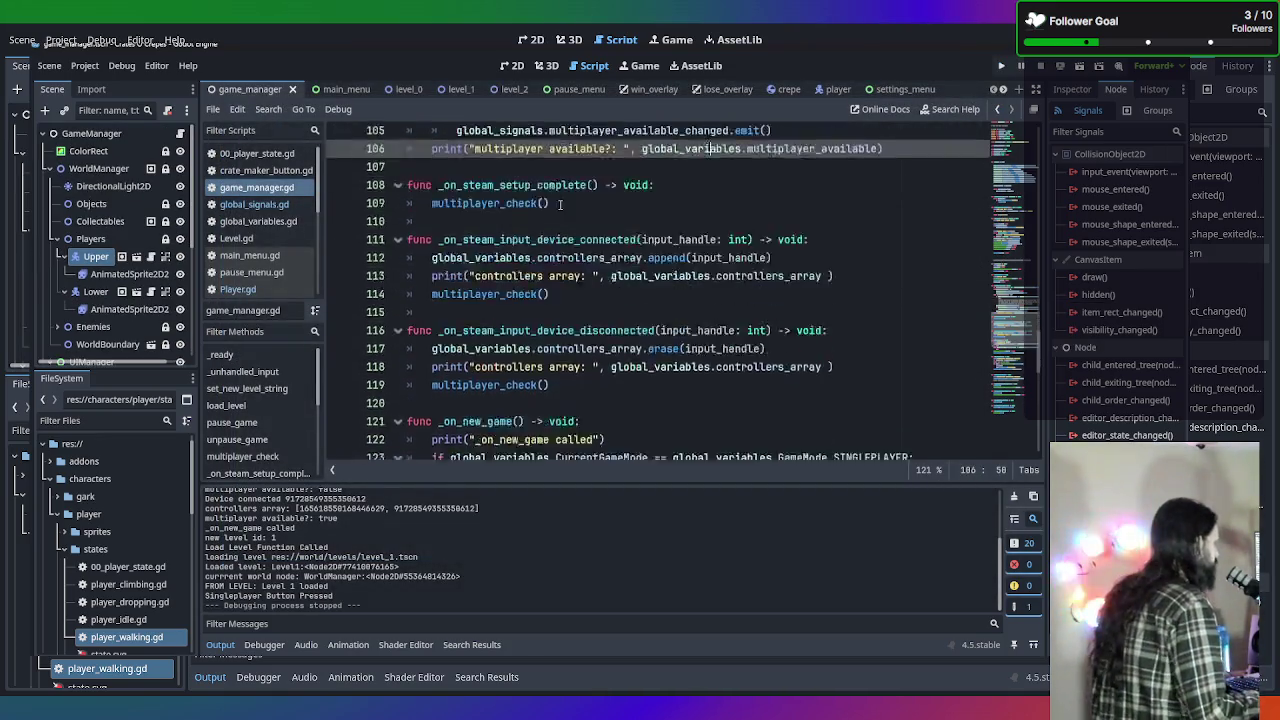
scroll(561, 204, down, 13)
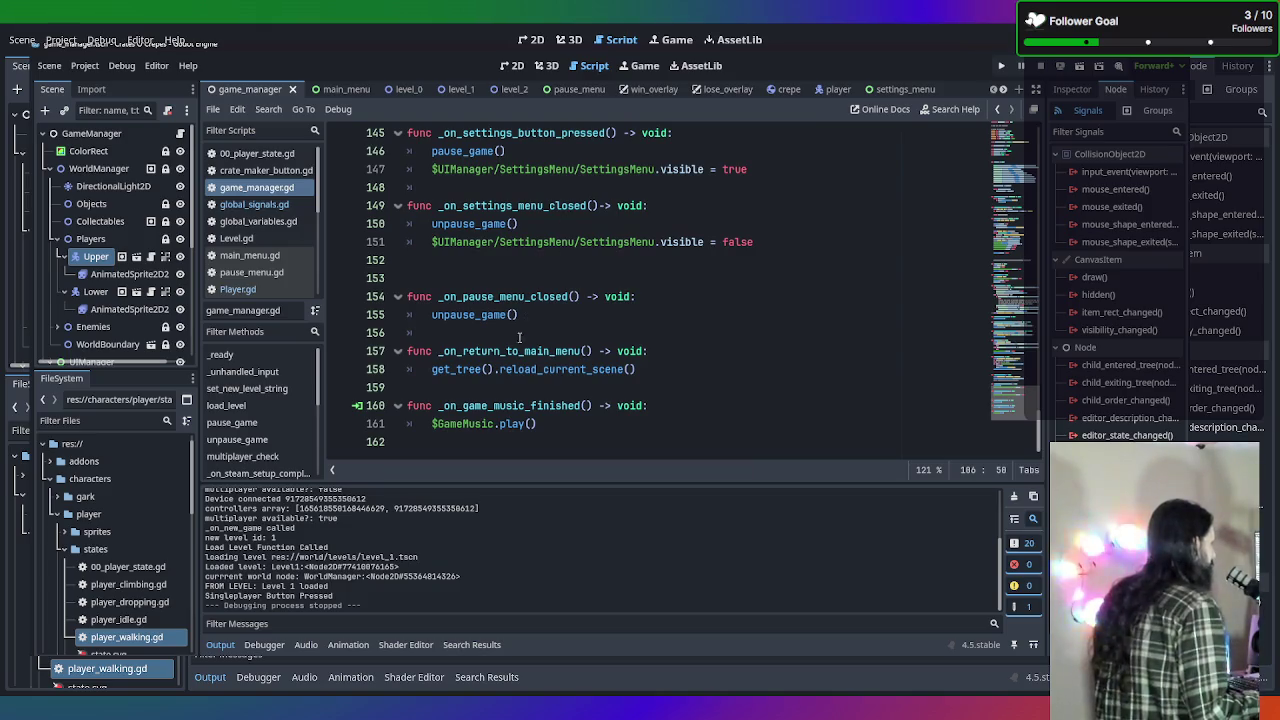
scroll(578, 425, up, 3)
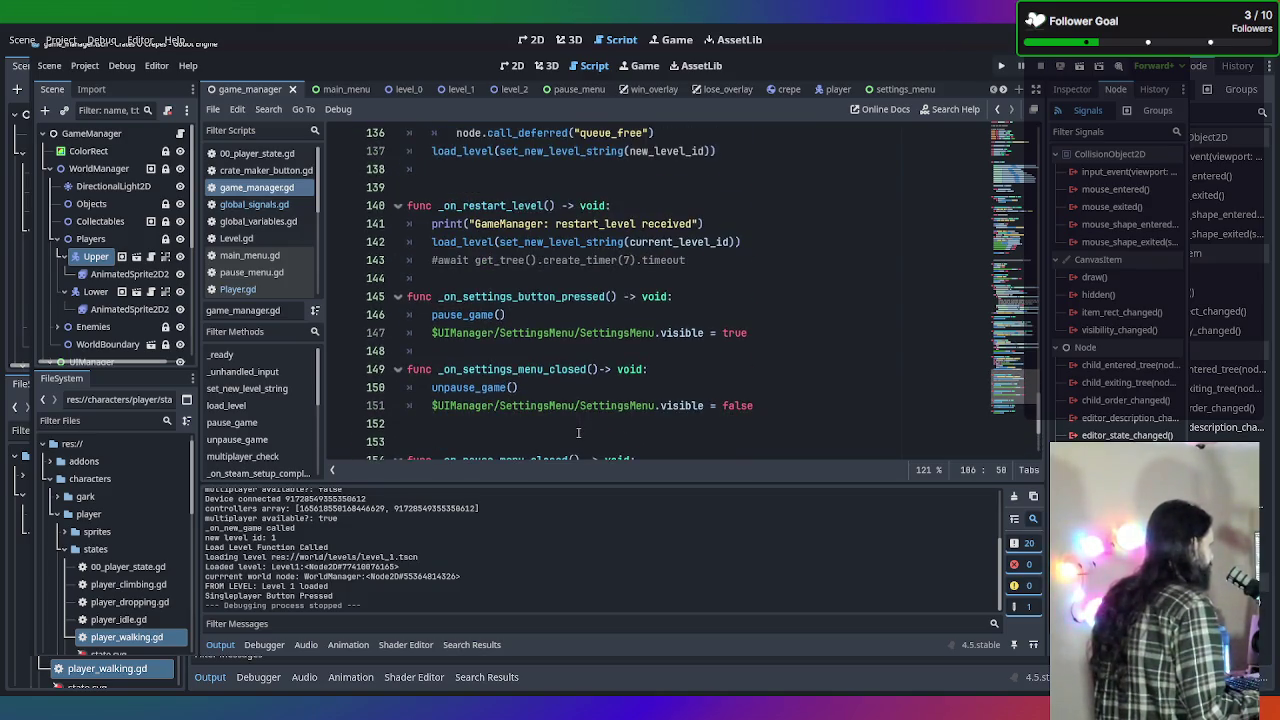
scroll(578, 432, down, 3)
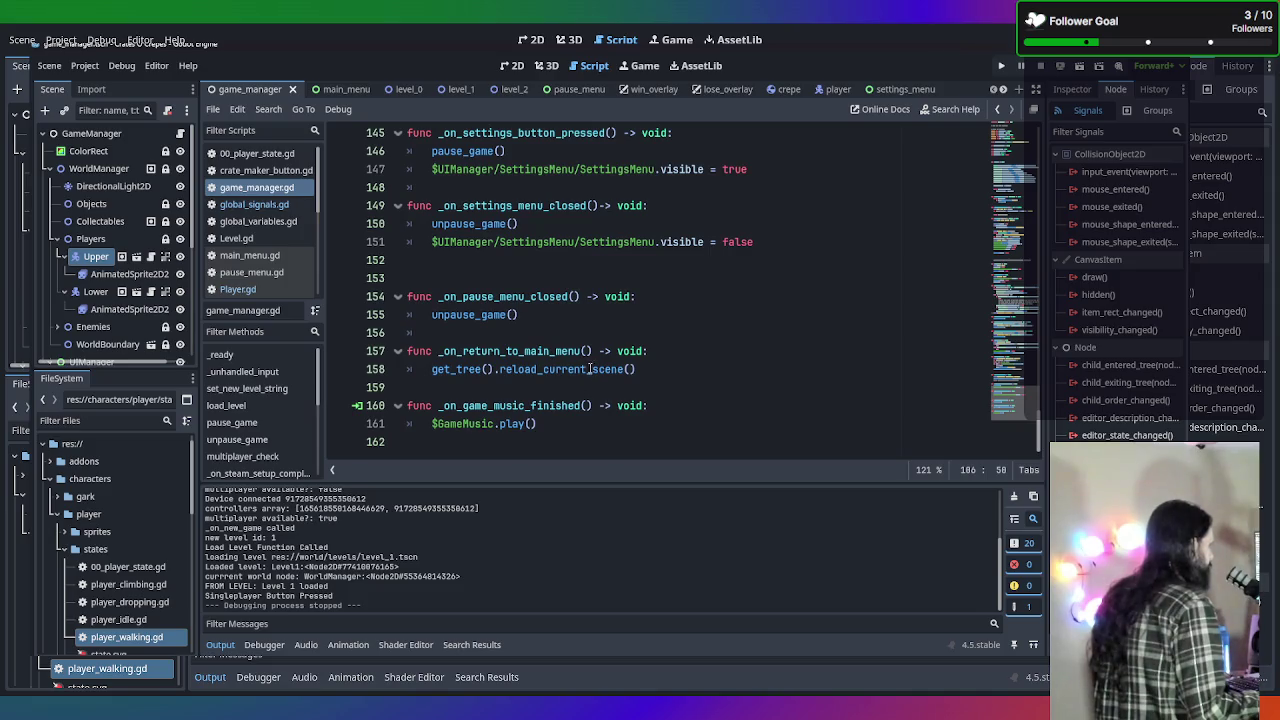
scroll(590, 369, up, 6)
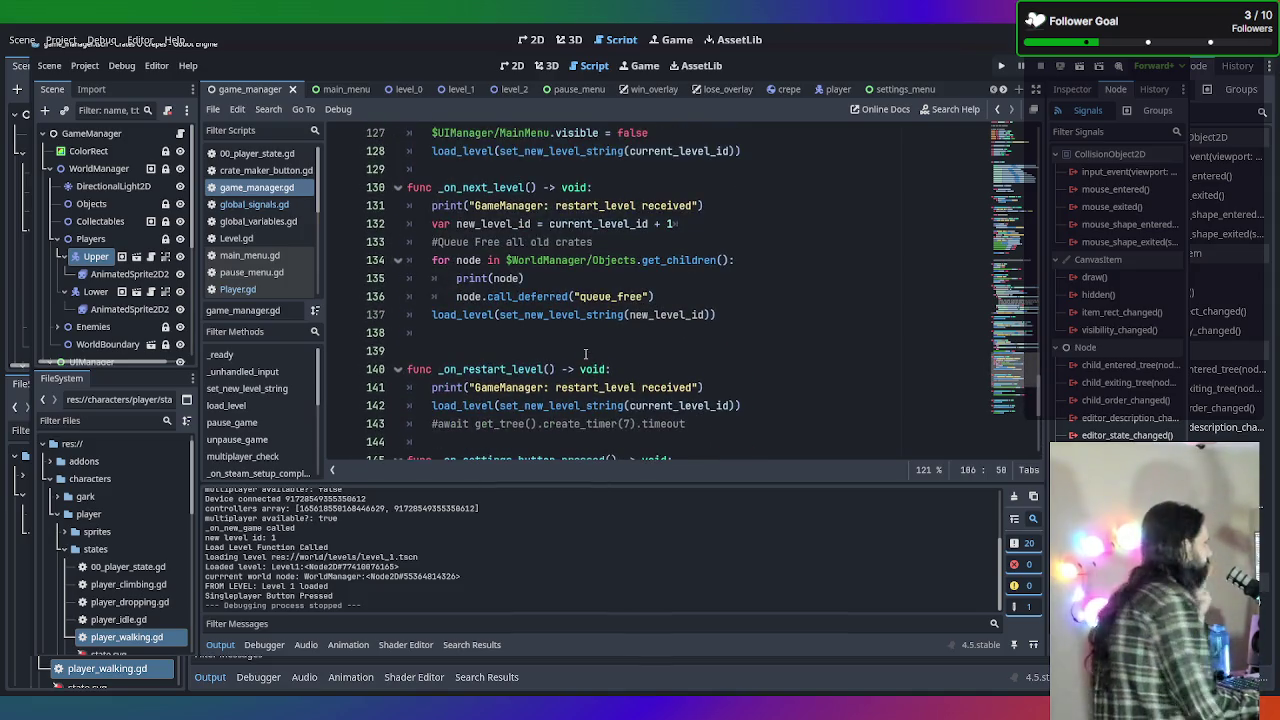
scroll(585, 353, up, 1)
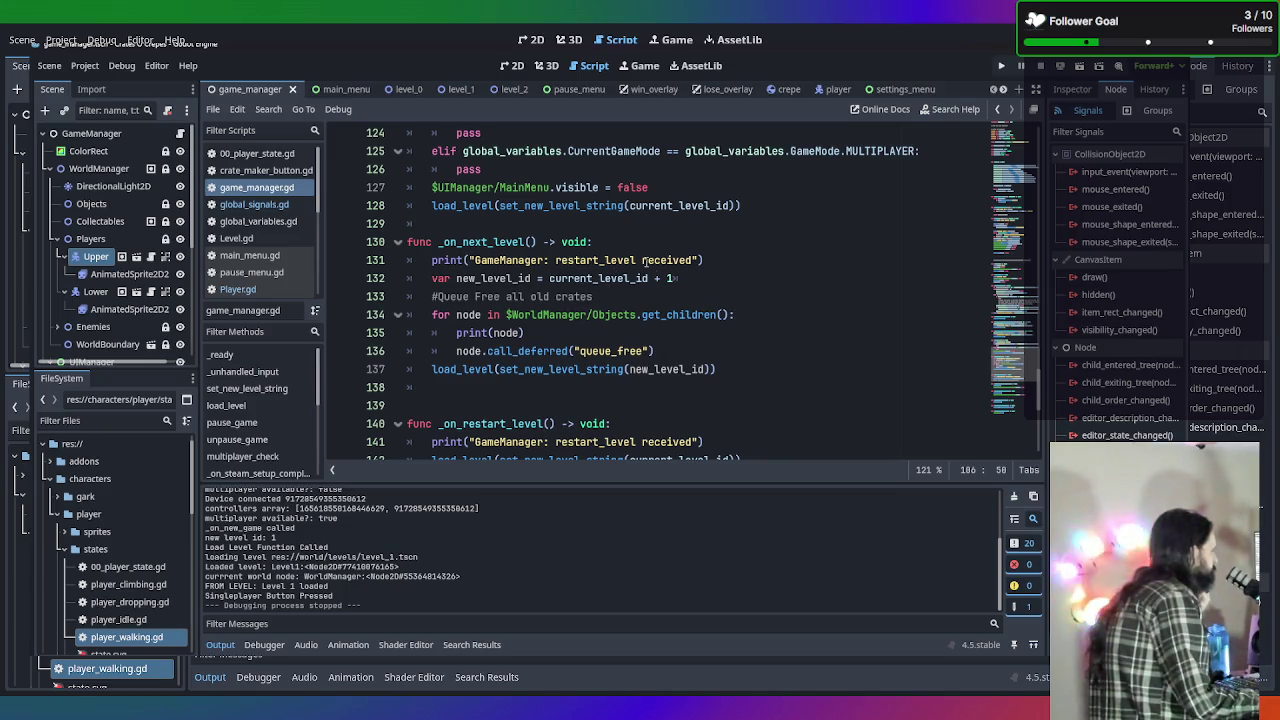
scroll(714, 314, up, 1)
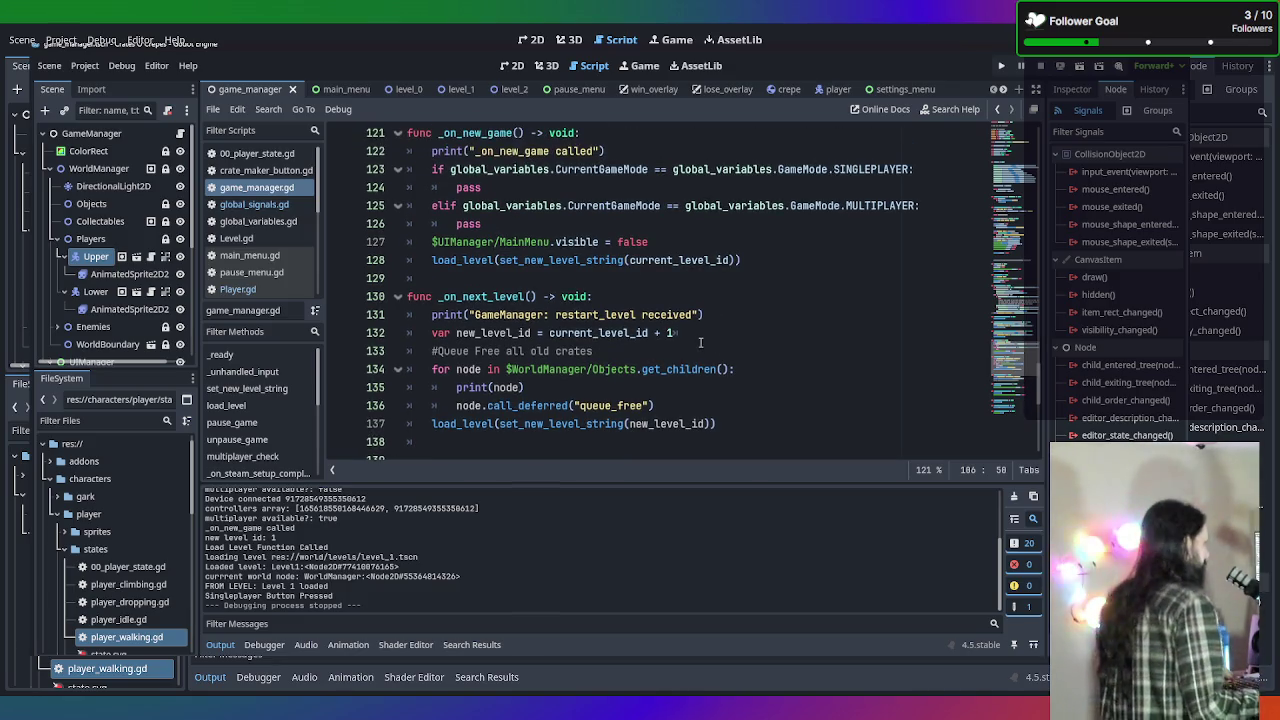
scroll(700, 345, up, 7)
scroll(693, 342, down, 3)
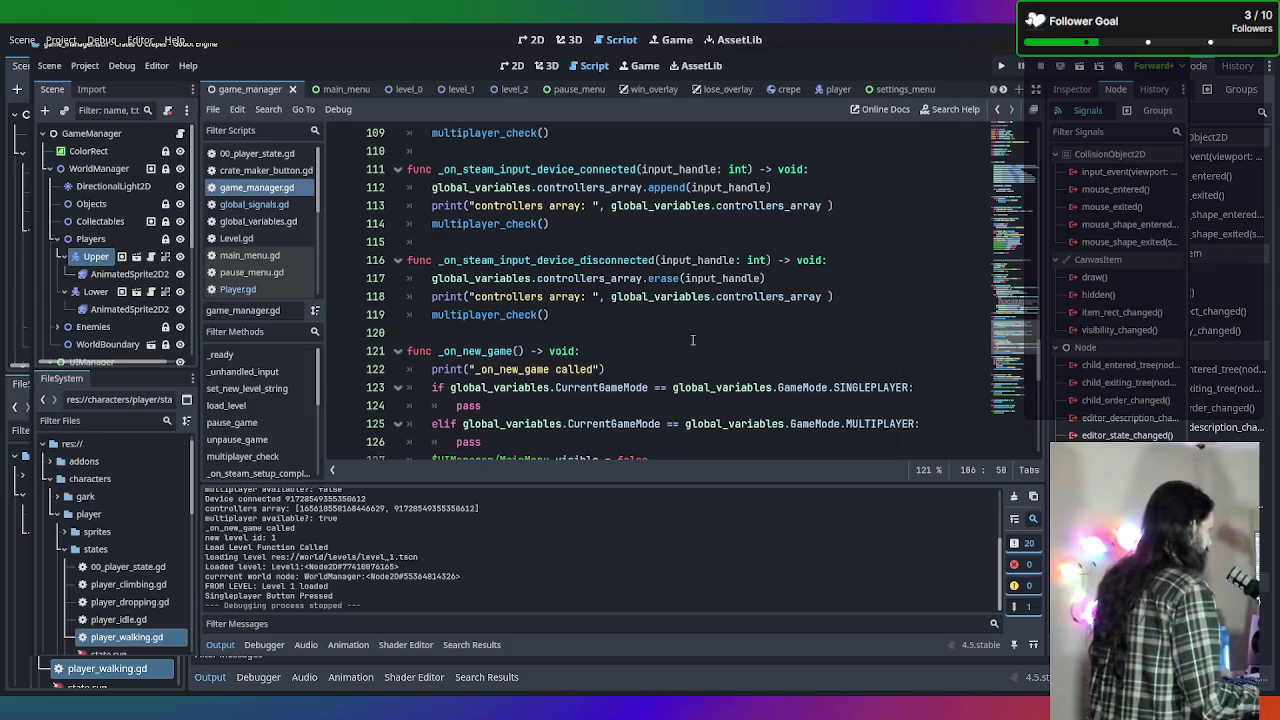
scroll(693, 330, down, 1)
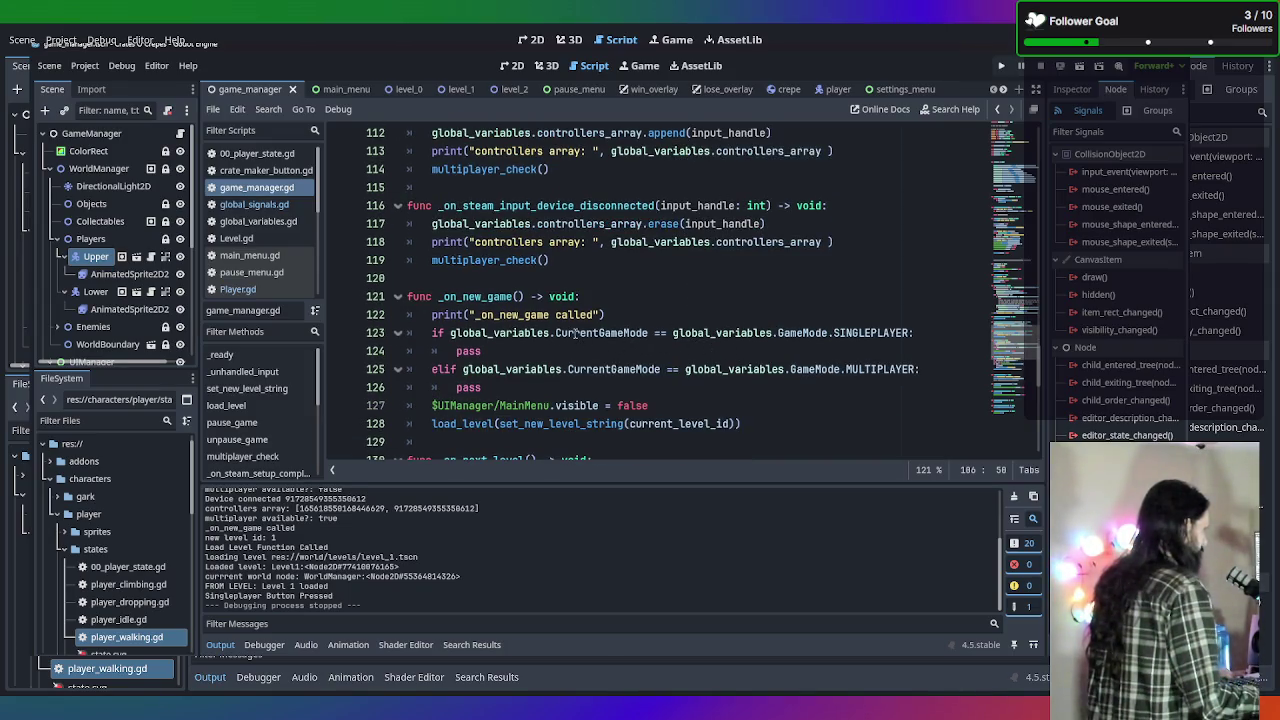
scroll(658, 369, up, 3)
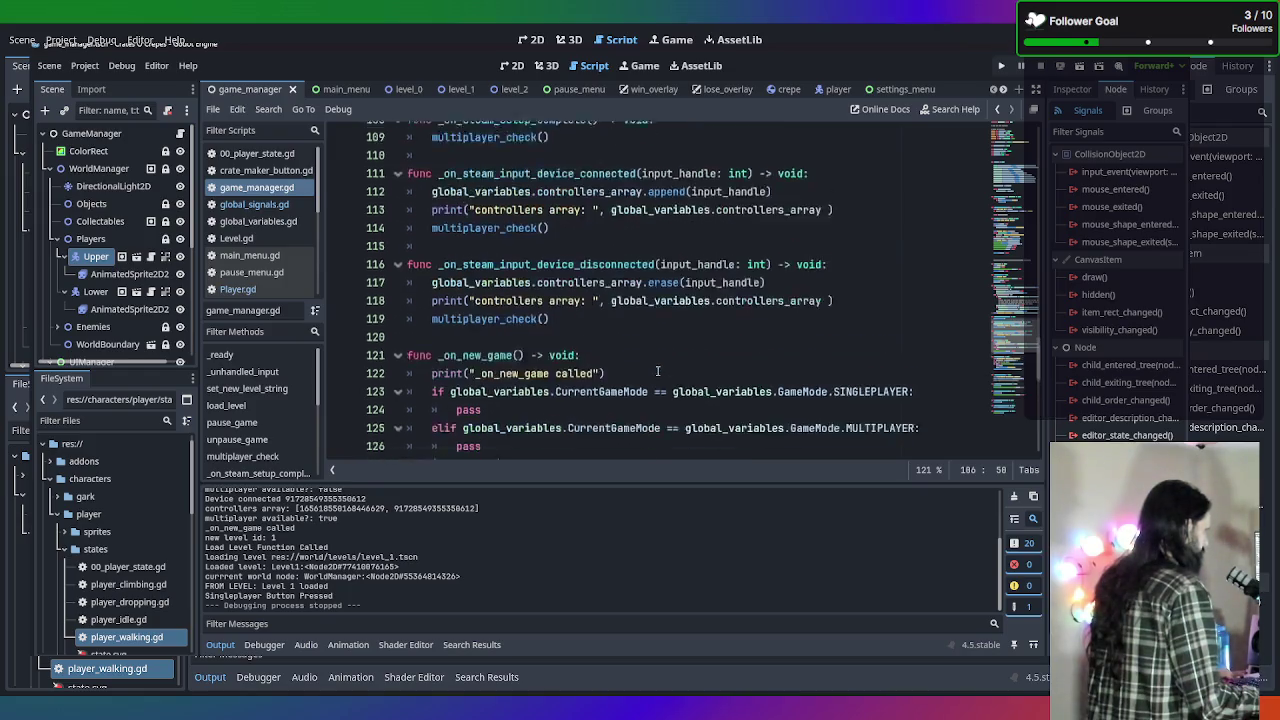
scroll(660, 381, up, 3)
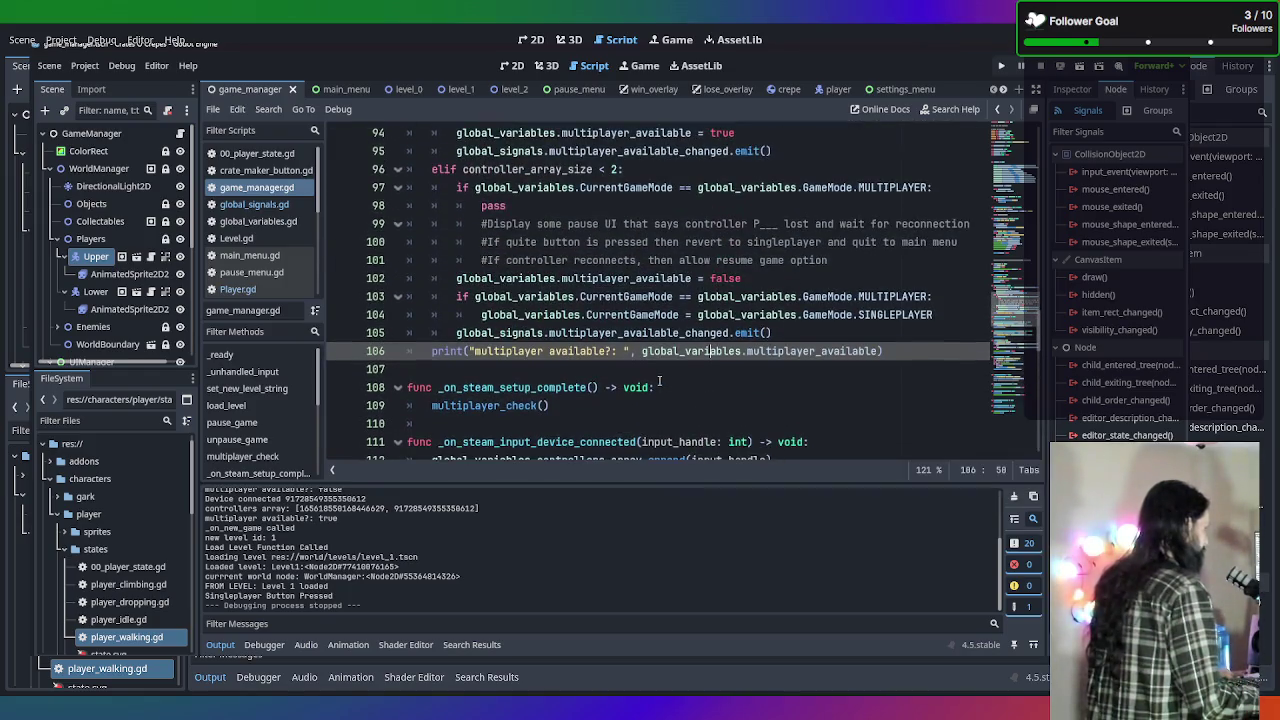
scroll(710, 361, up, 1)
scroll(685, 371, up, 5)
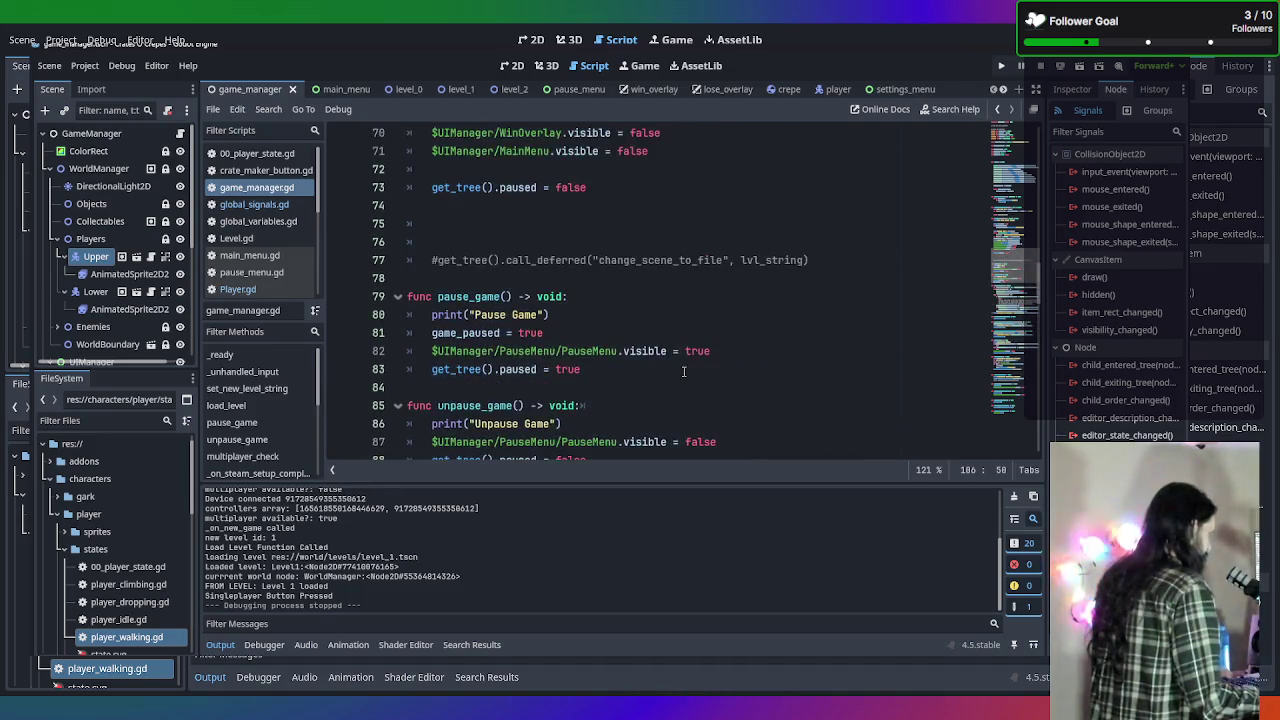
scroll(684, 371, up, 7)
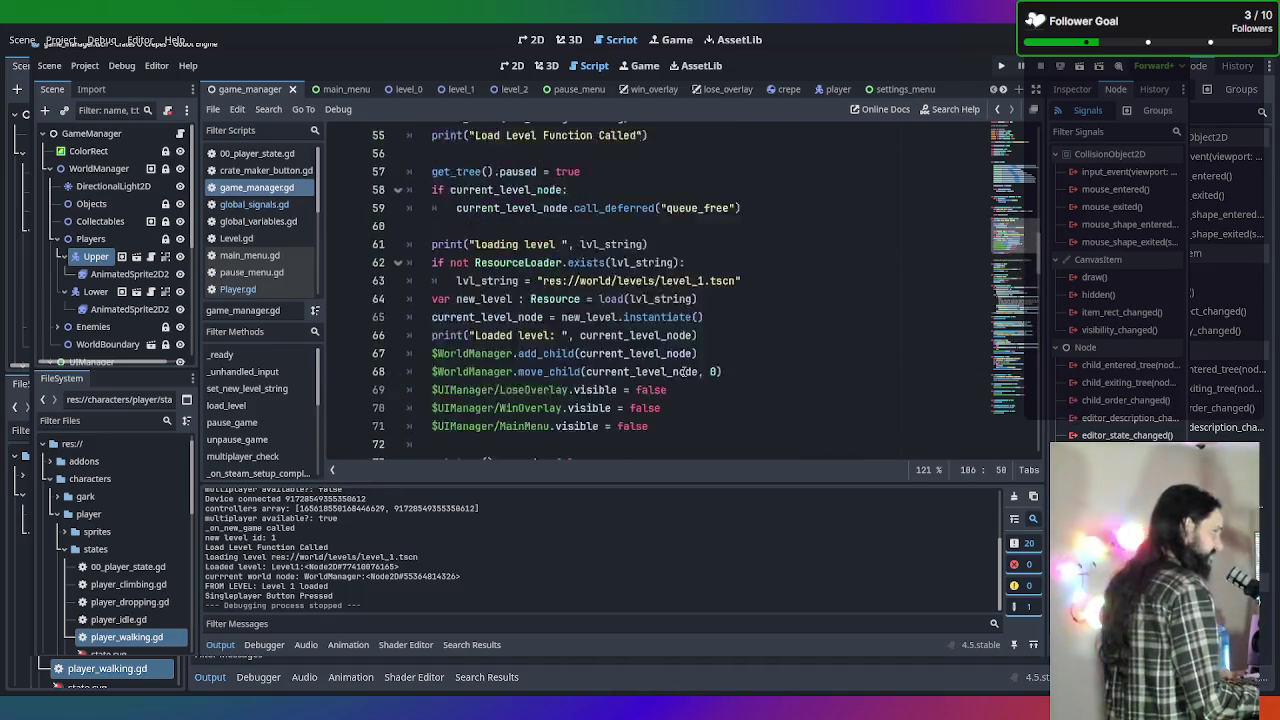
scroll(684, 371, up, 2)
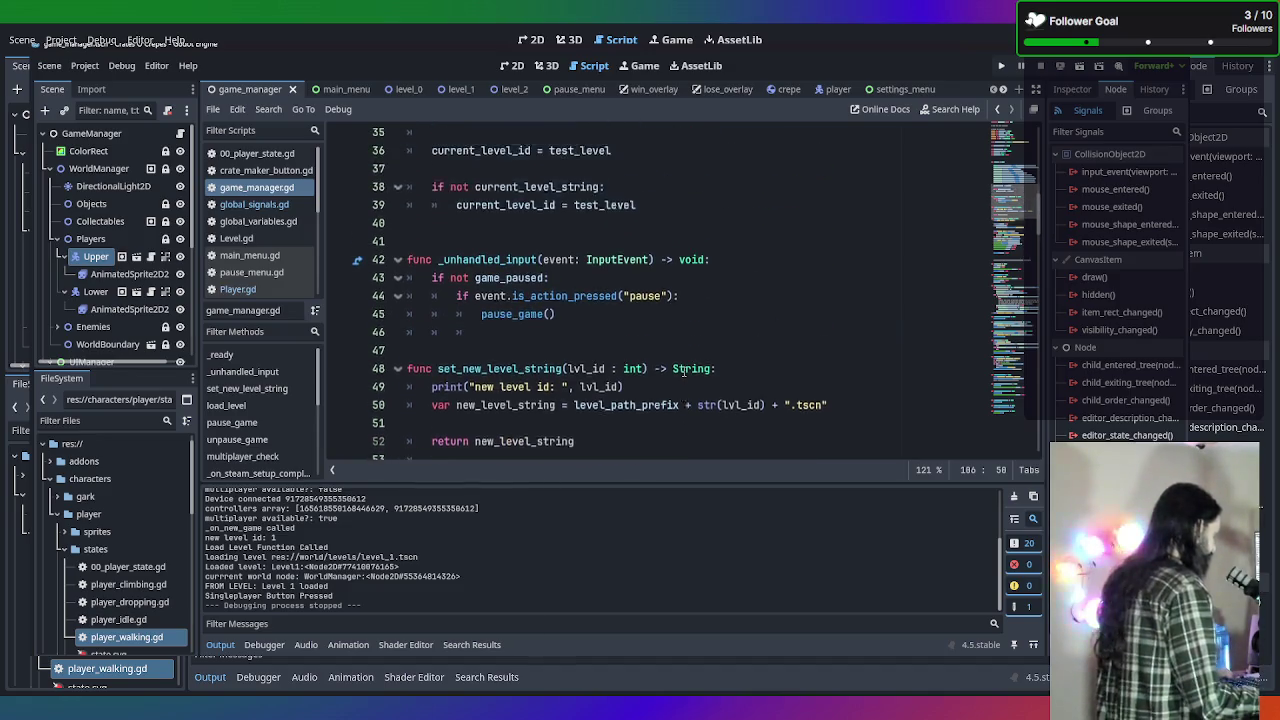
scroll(695, 371, up, 6)
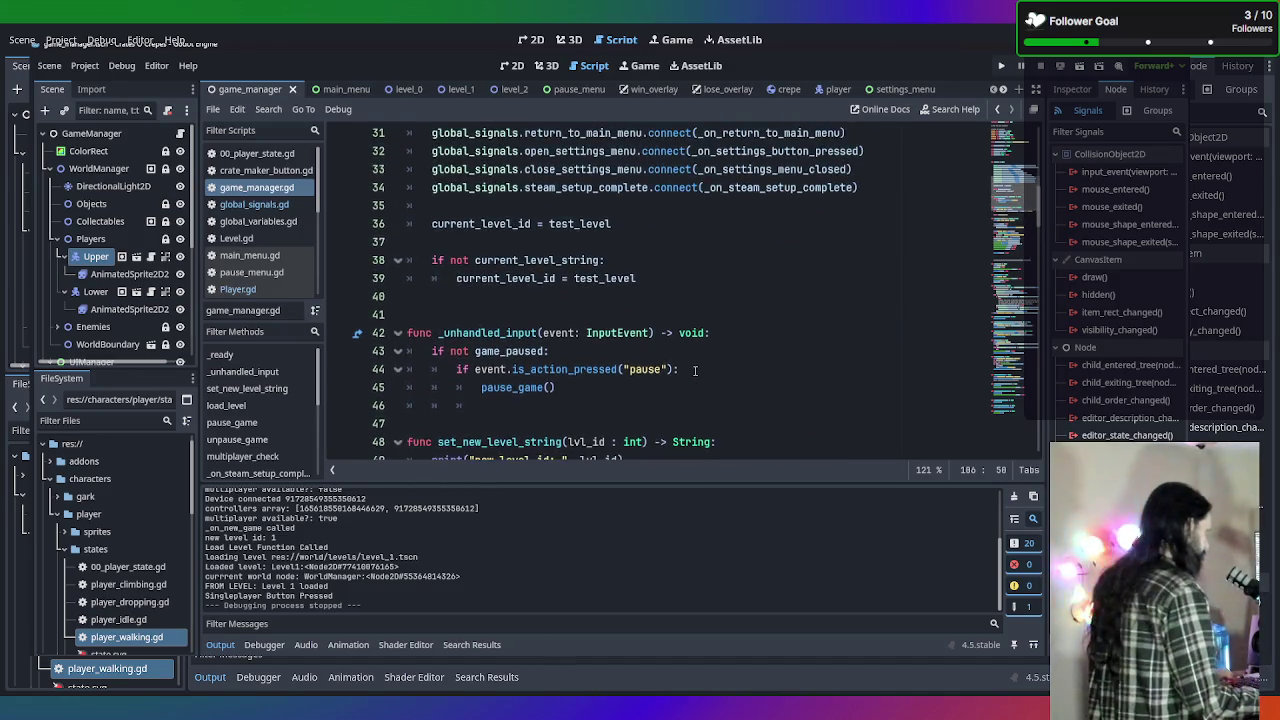
scroll(692, 368, down, 1)
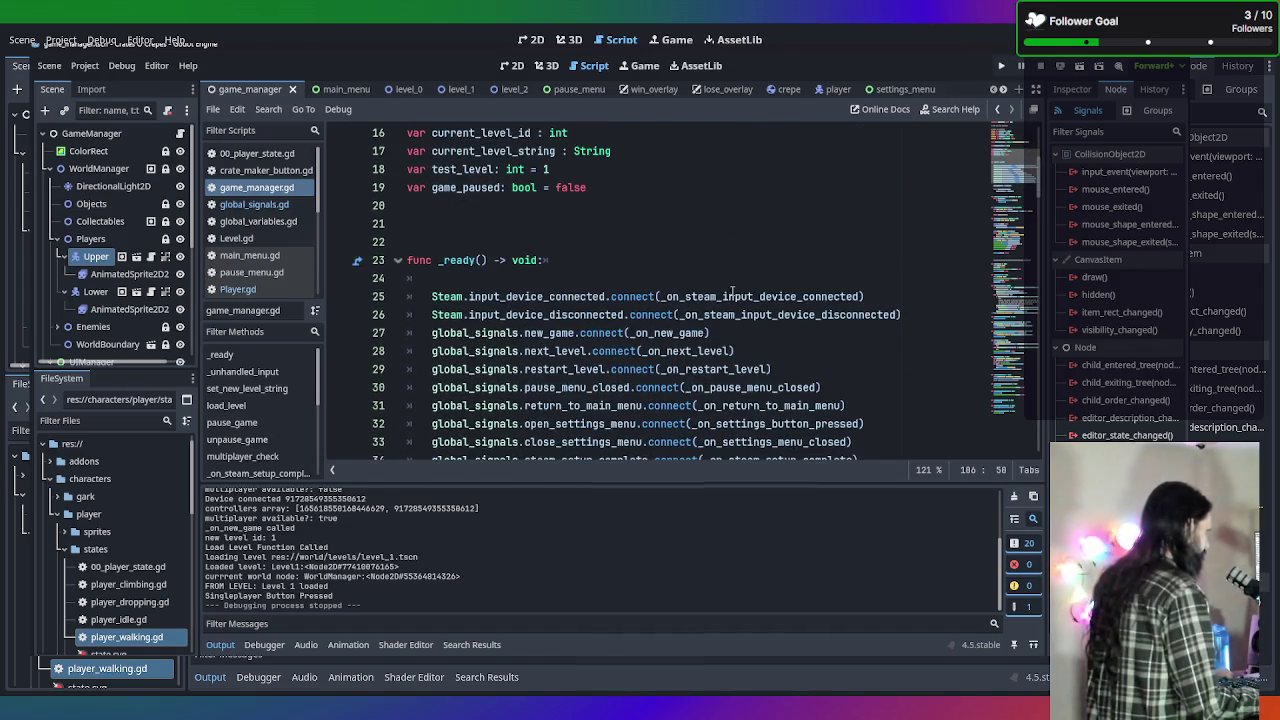
scroll(699, 315, up, 3)
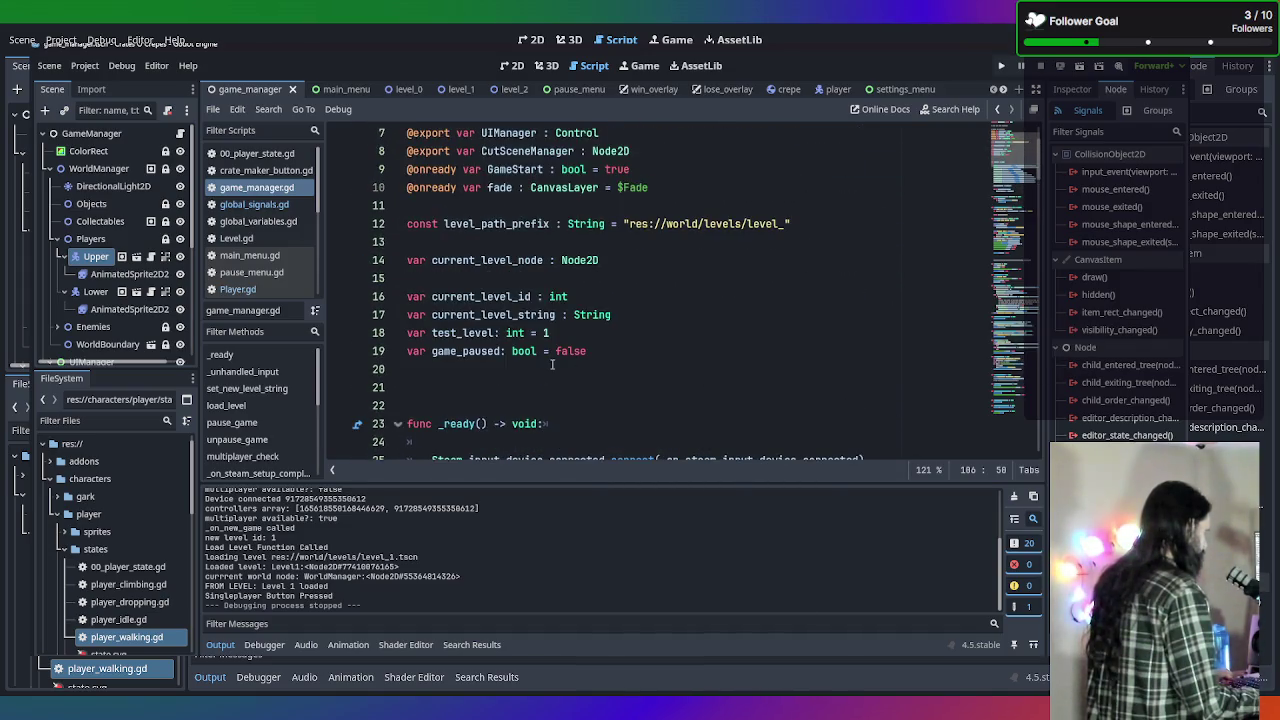
scroll(551, 364, up, 2)
scroll(550, 370, down, 1)
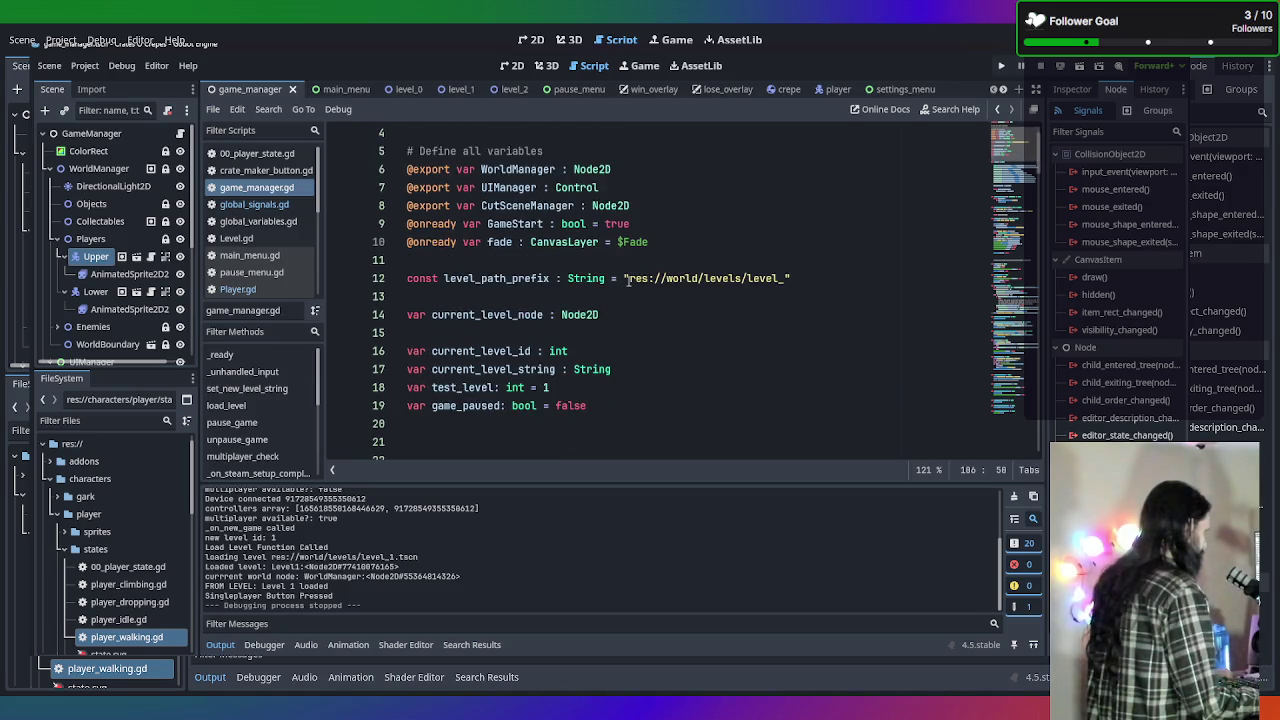
Open Player.gd from the script list, passing through Level.gd.
click(272, 239)
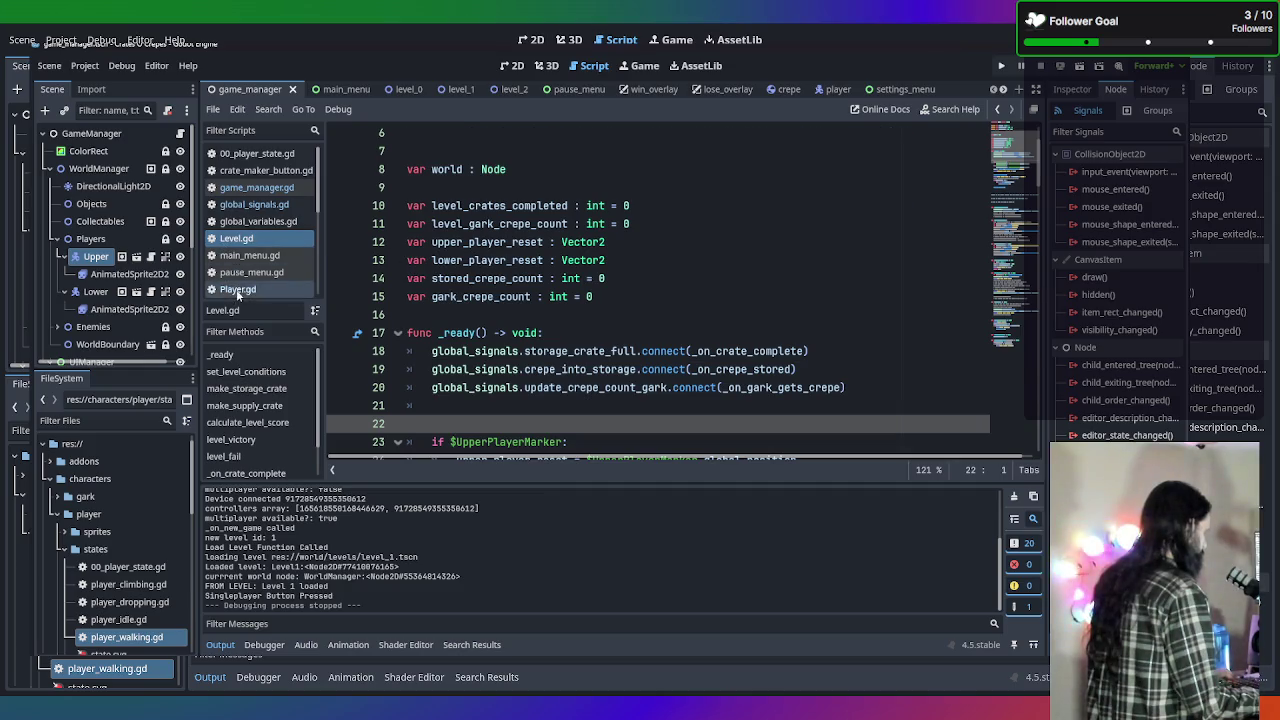
click(236, 289)
scroll(592, 297, up, 3)
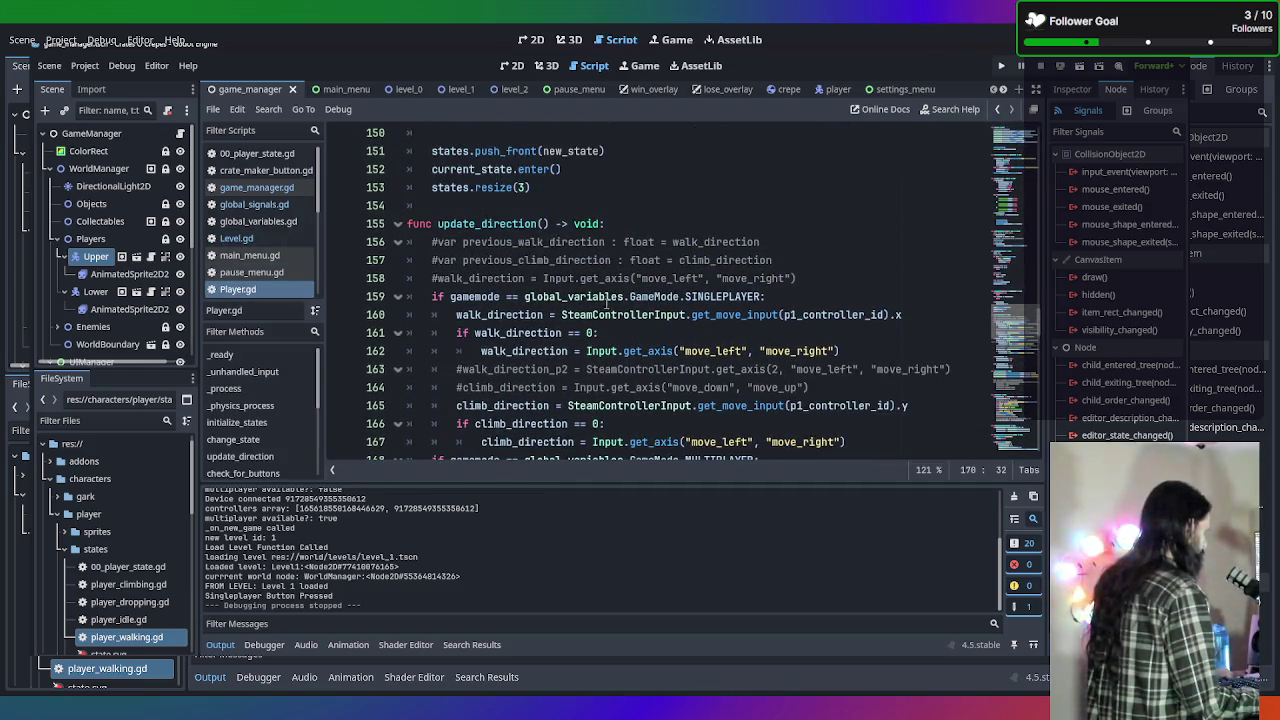
scroll(478, 303, up, 15)
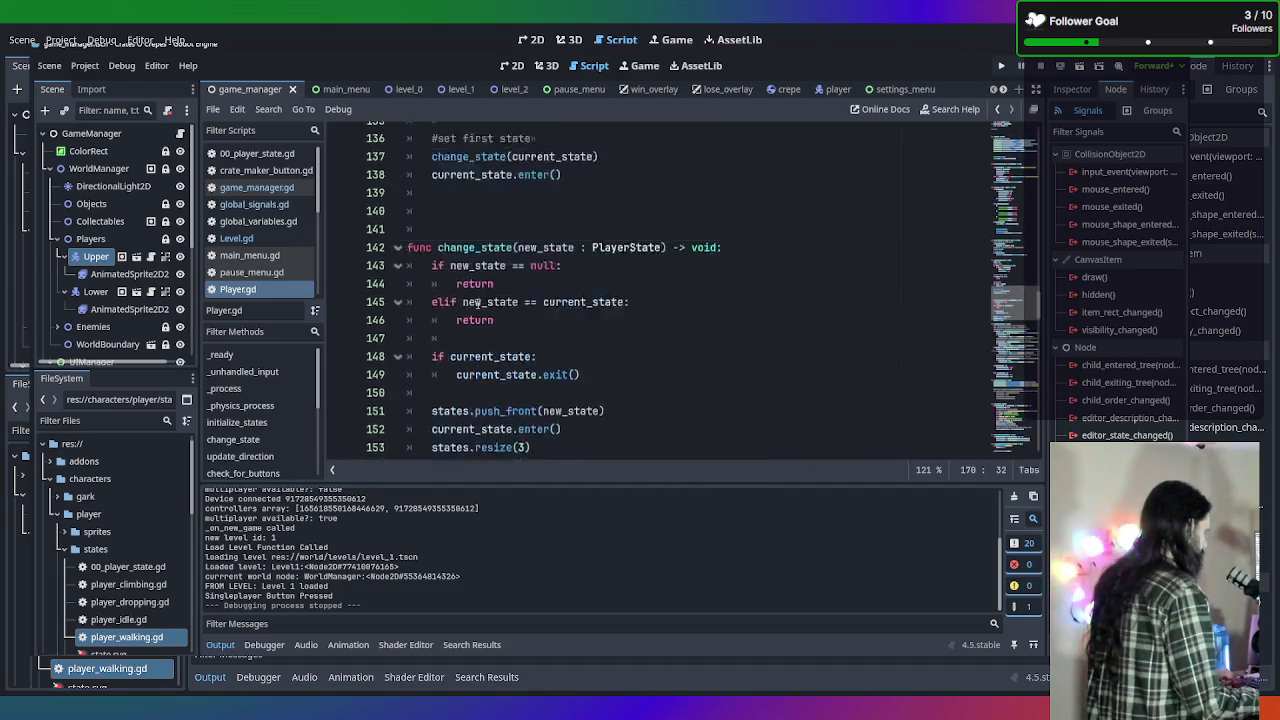
scroll(548, 314, up, 20)
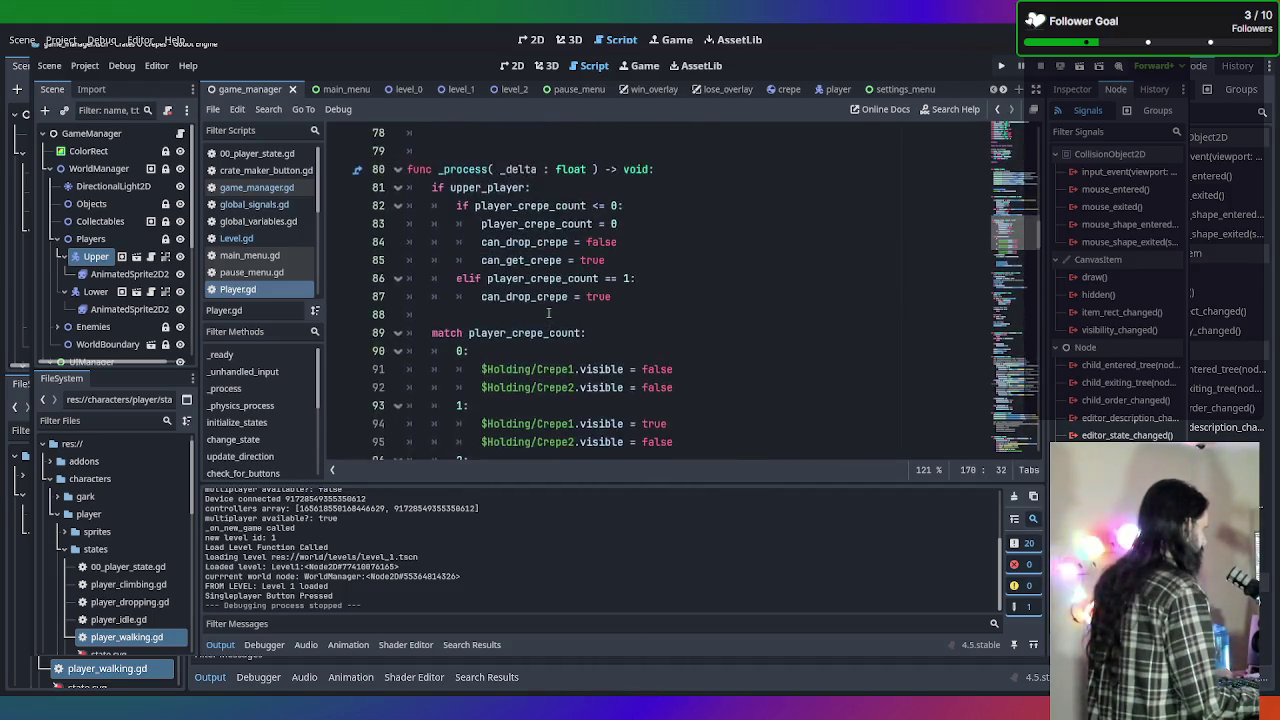
scroll(548, 314, up, 5)
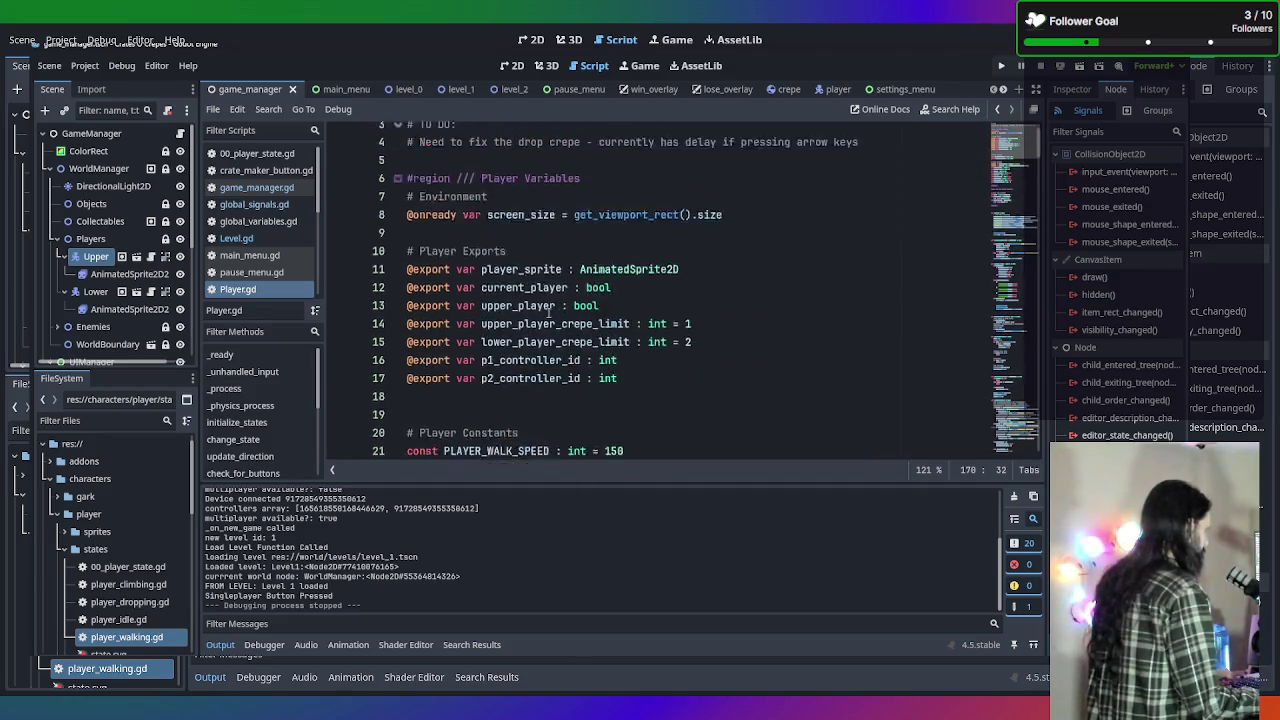
scroll(548, 314, down, 4)
scroll(548, 314, down, 3)
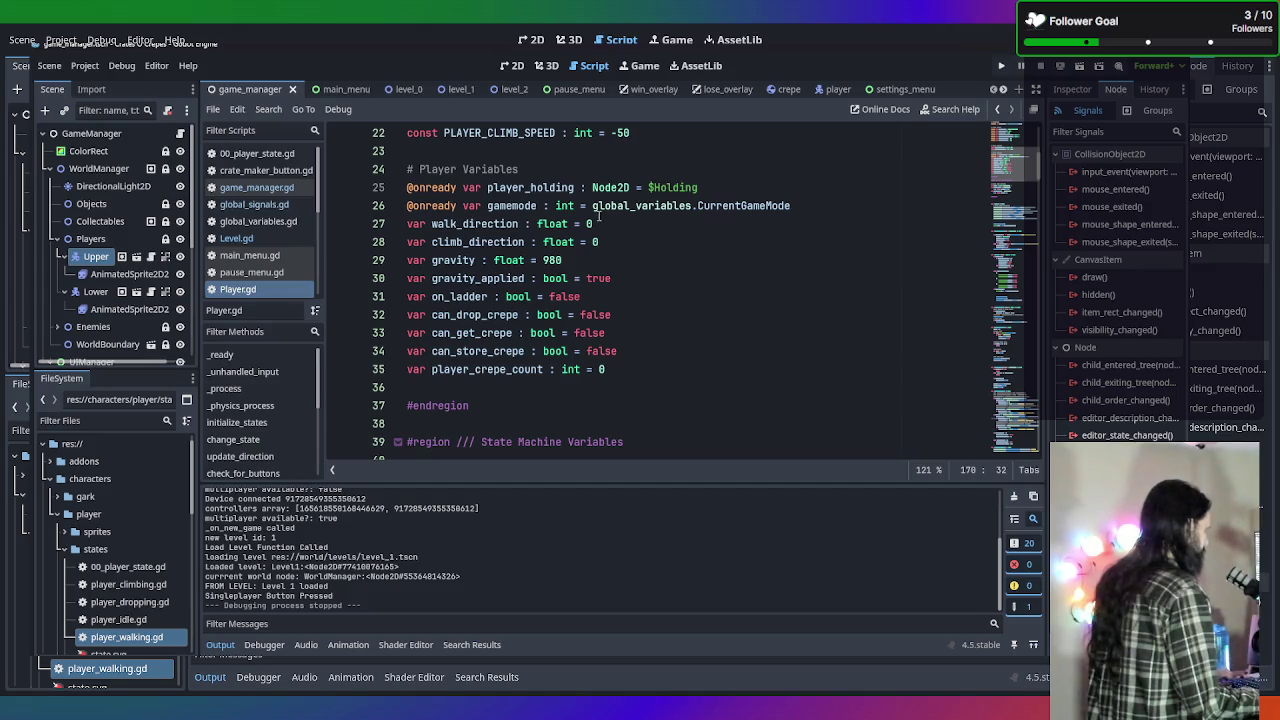
mouse_move(732, 213)
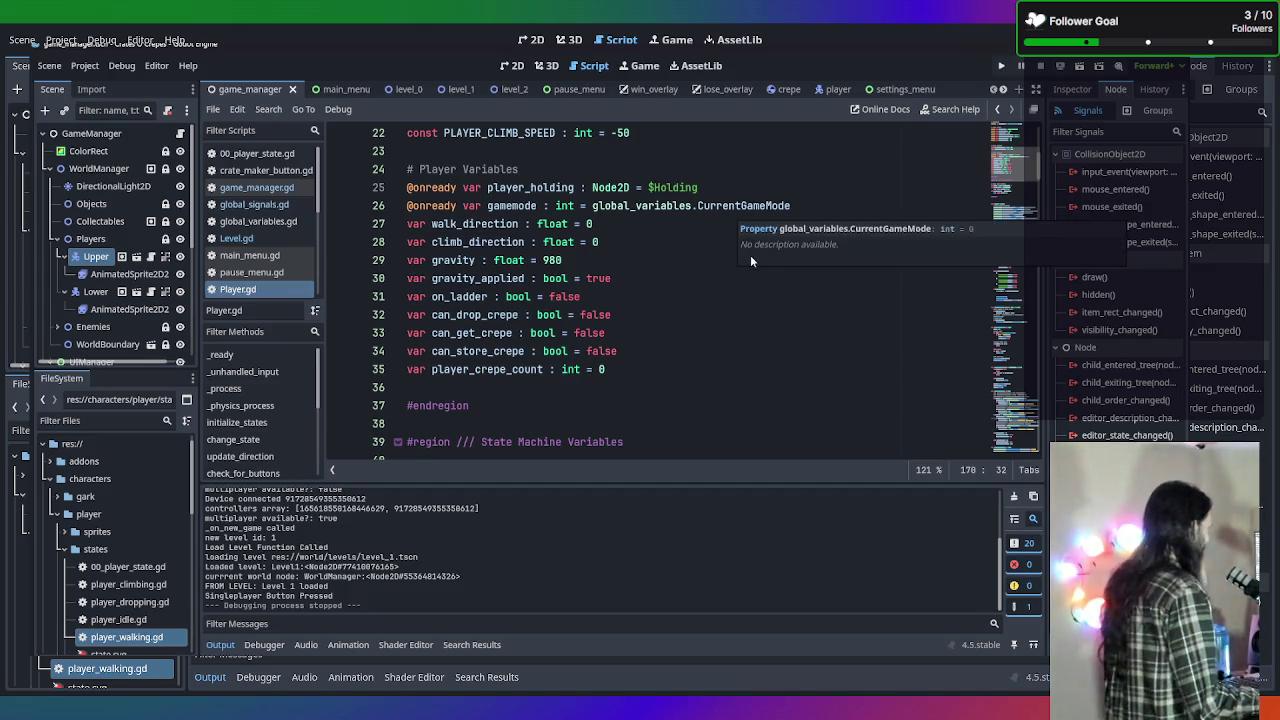
scroll(750, 255, down, 16)
scroll(717, 272, down, 20)
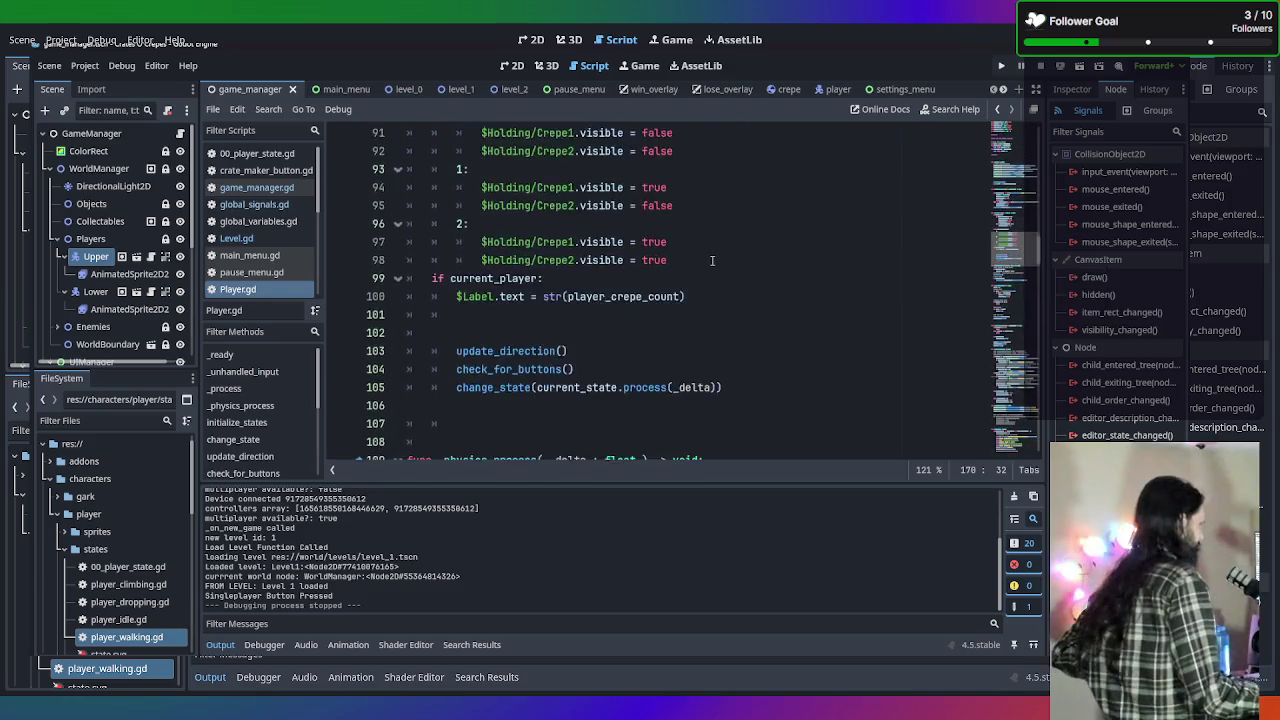
scroll(717, 274, down, 20)
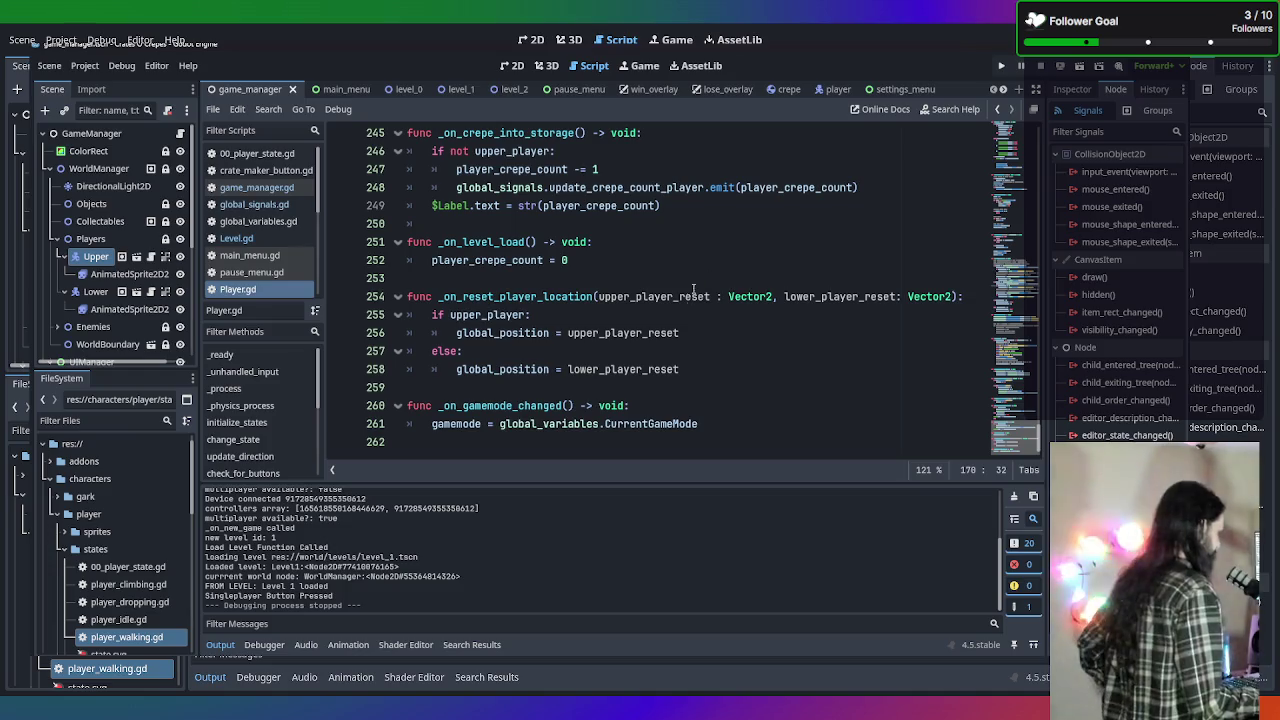
Add print("GameMode = ", gamemode) after the assignment in _on_gamemode_changed and run the game.
click(662, 414)
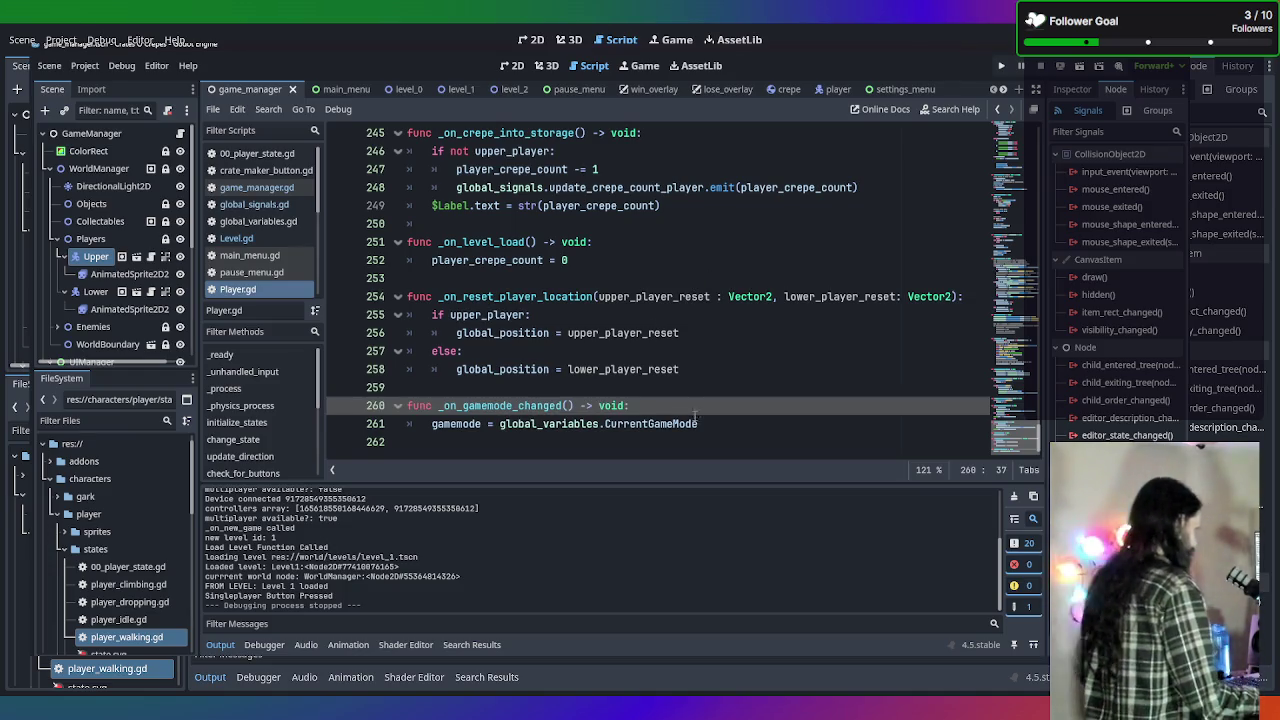
click(757, 421)
key(Return)
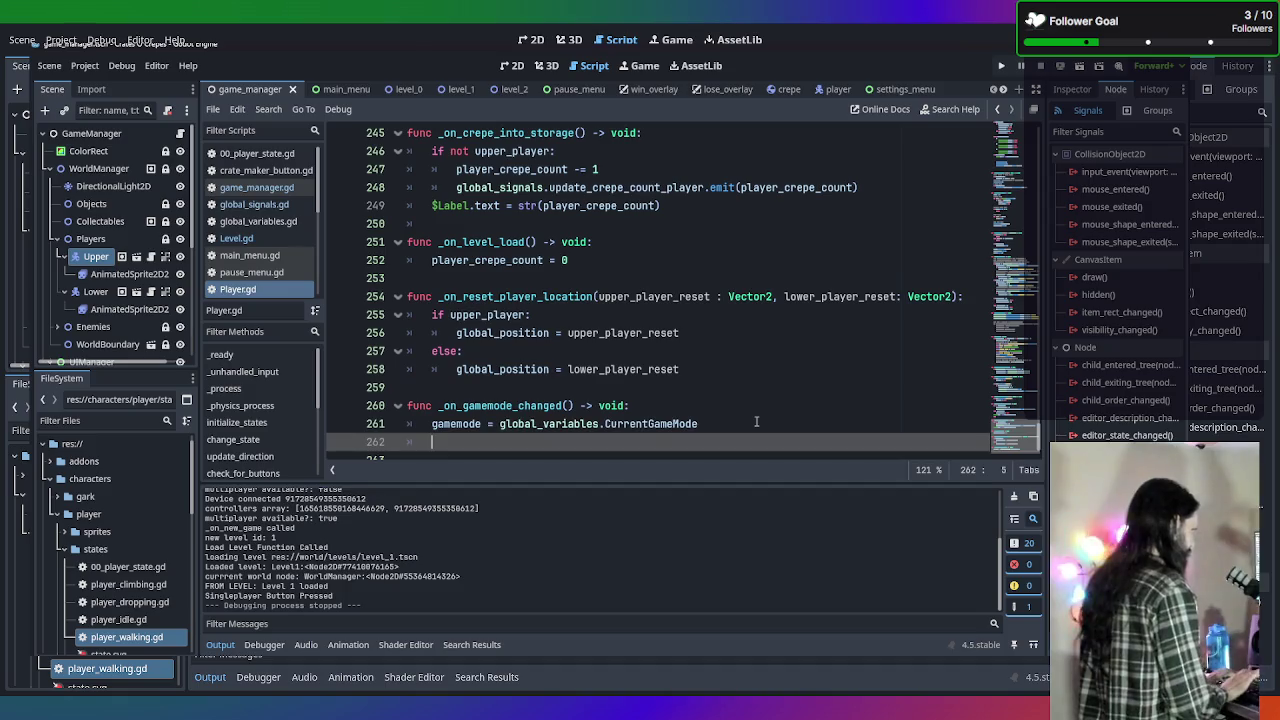
text(print ()
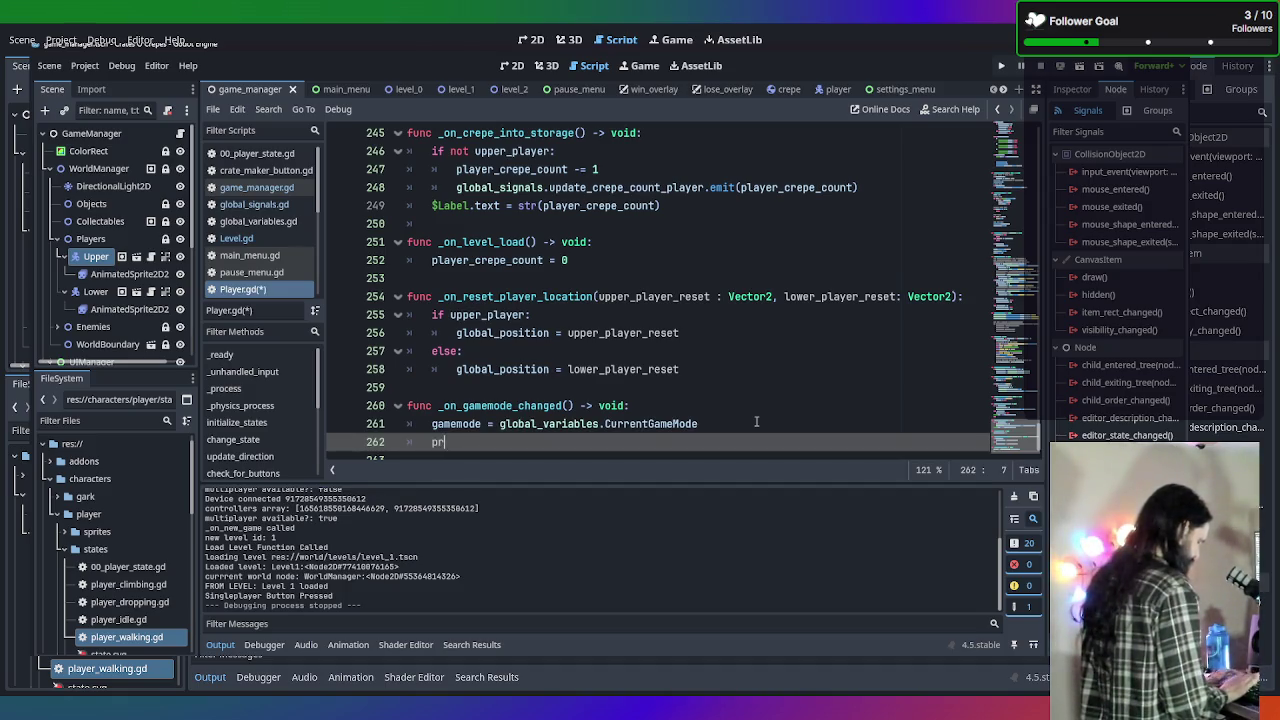
key(BackSpace)
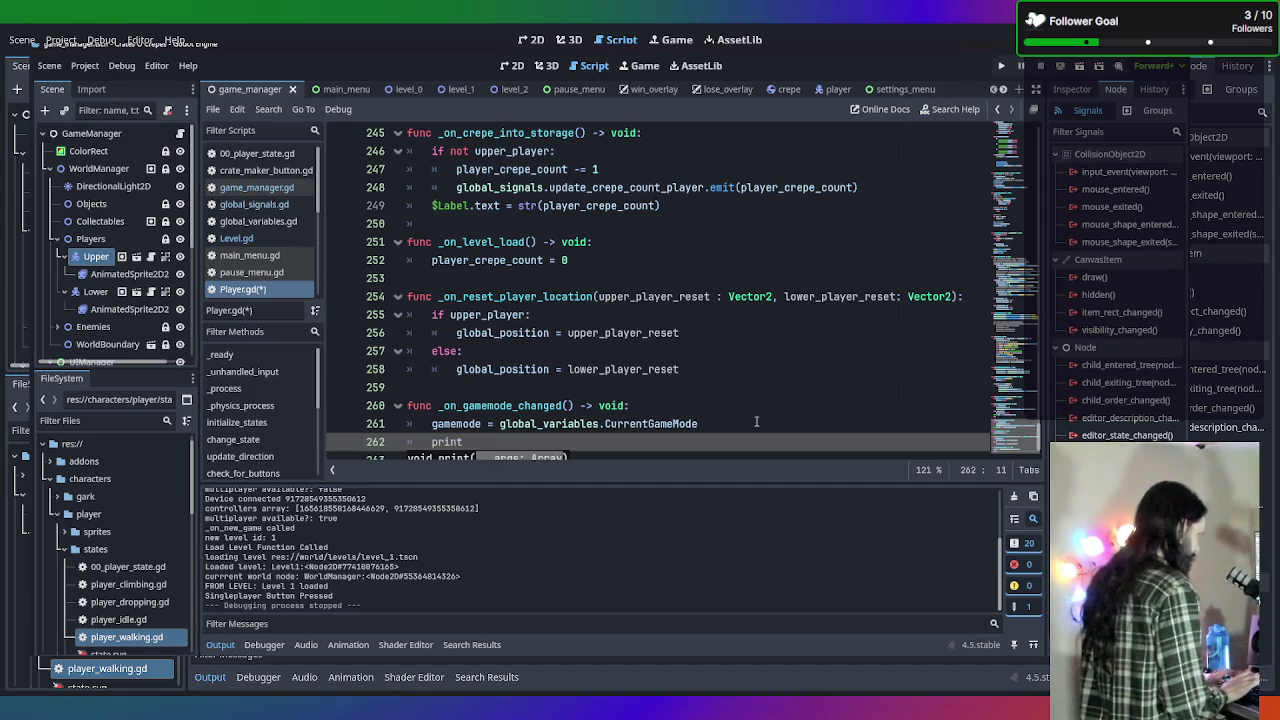
text(("GameMode = ",)
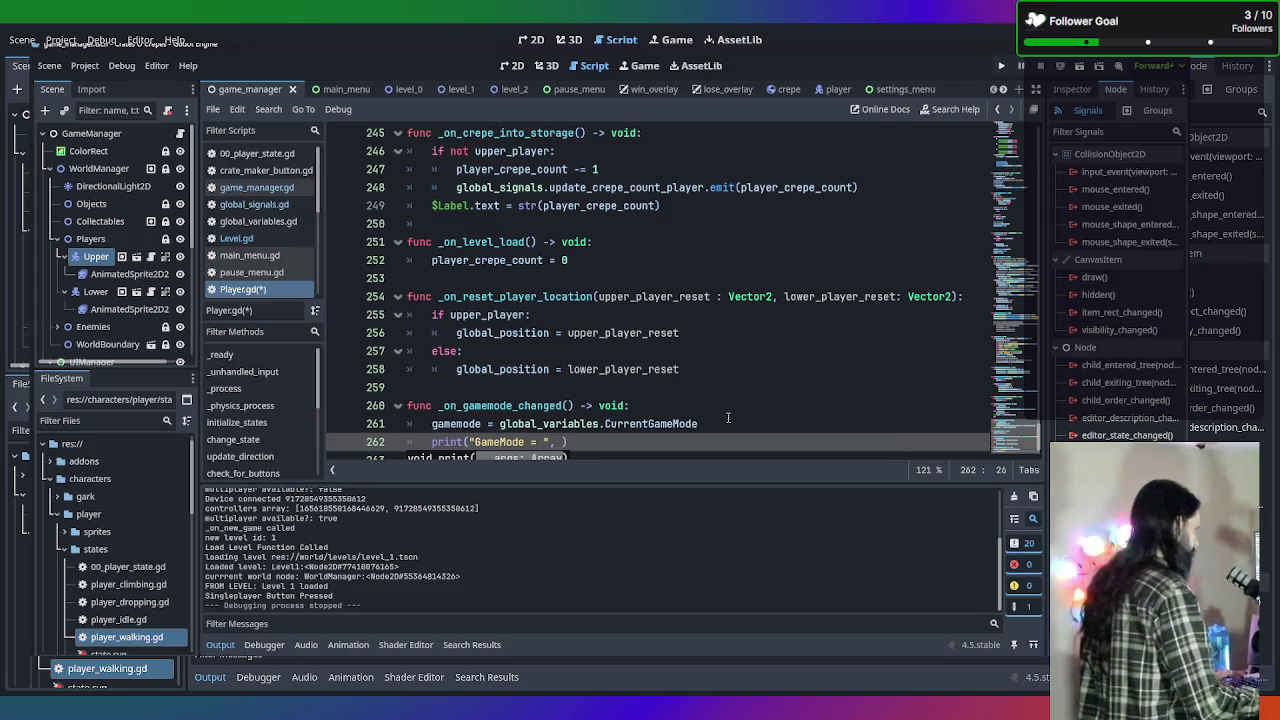
text(gam)
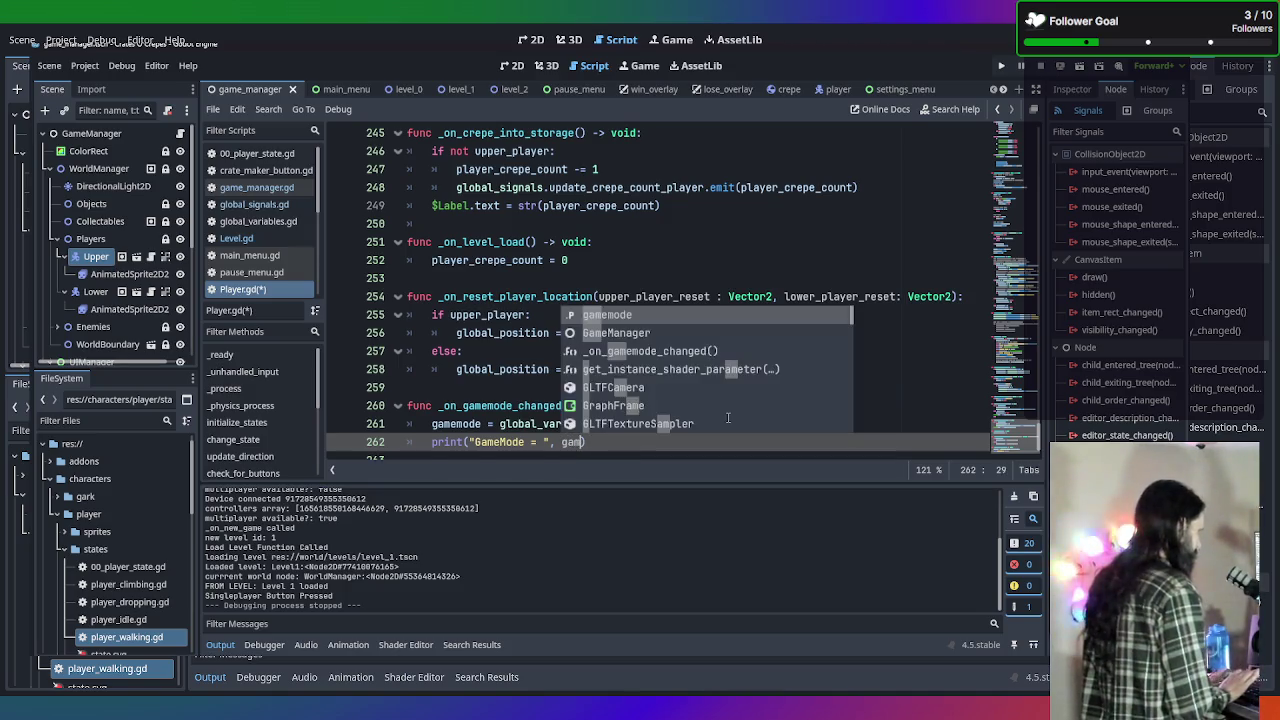
key(Return)
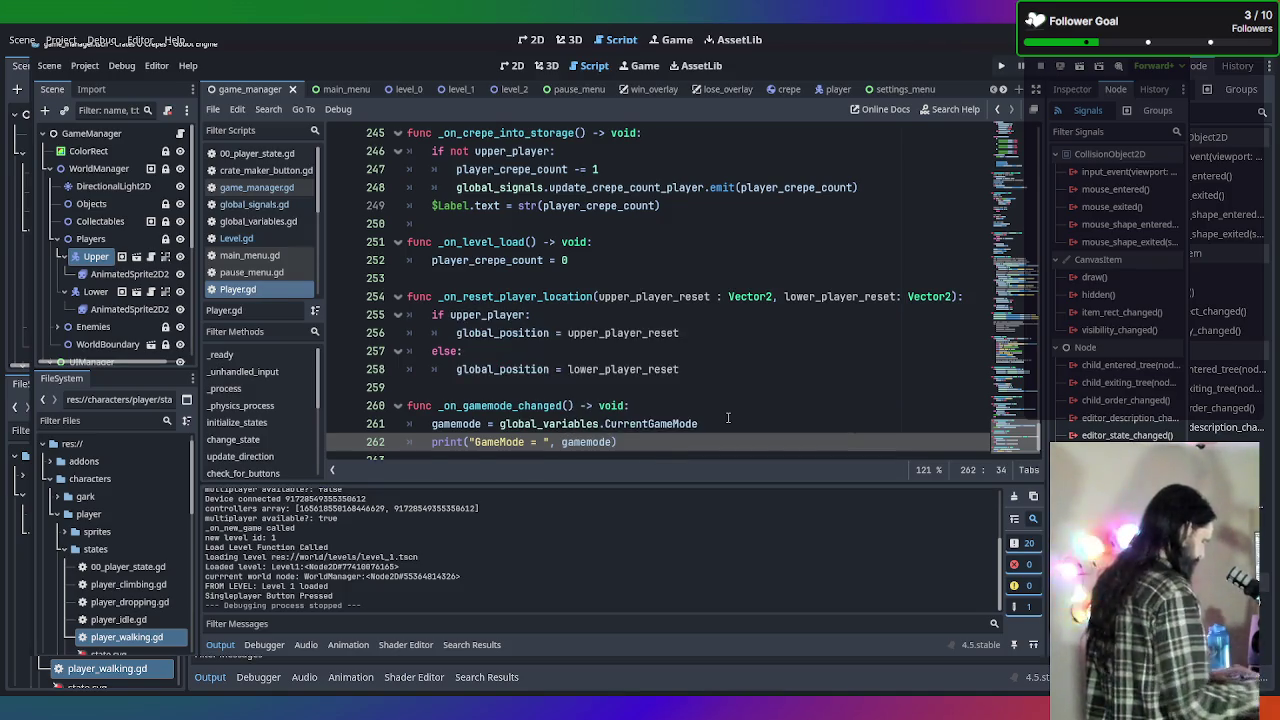
key(F5)
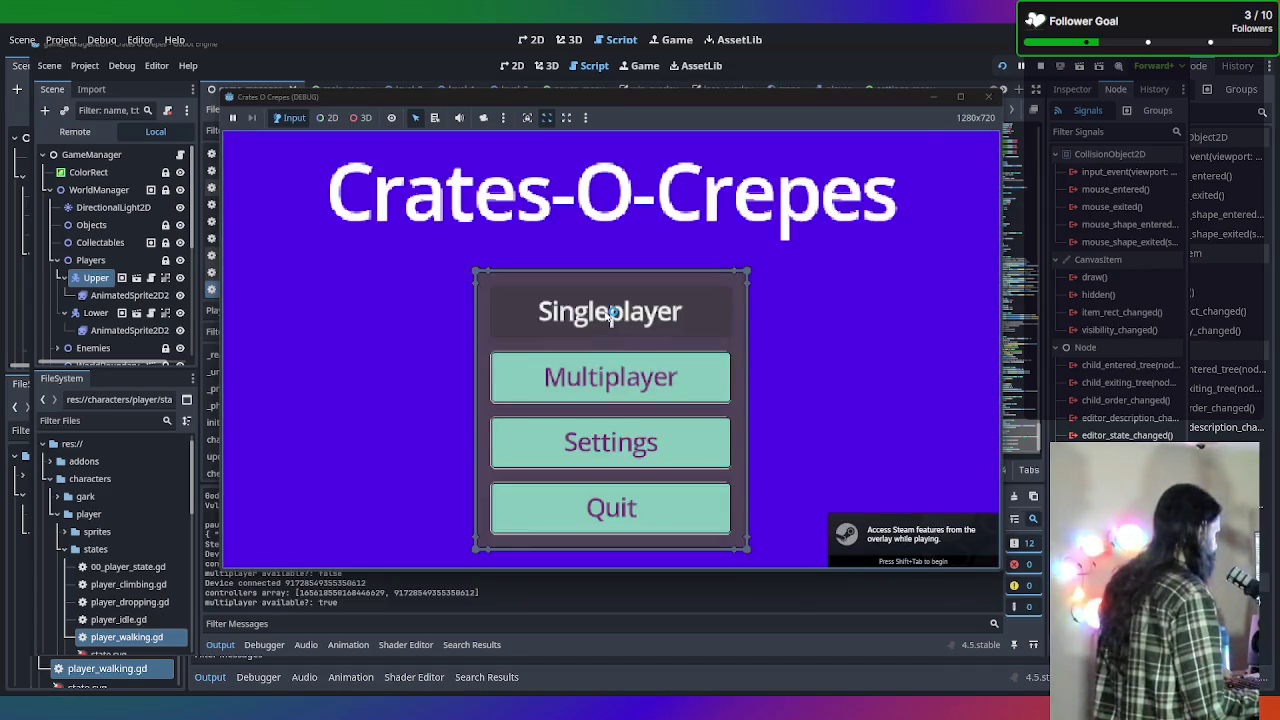
Start Singleplayer, pause back to the main menu, start Multiplayer, pause, then stop the run.
click(604, 316)
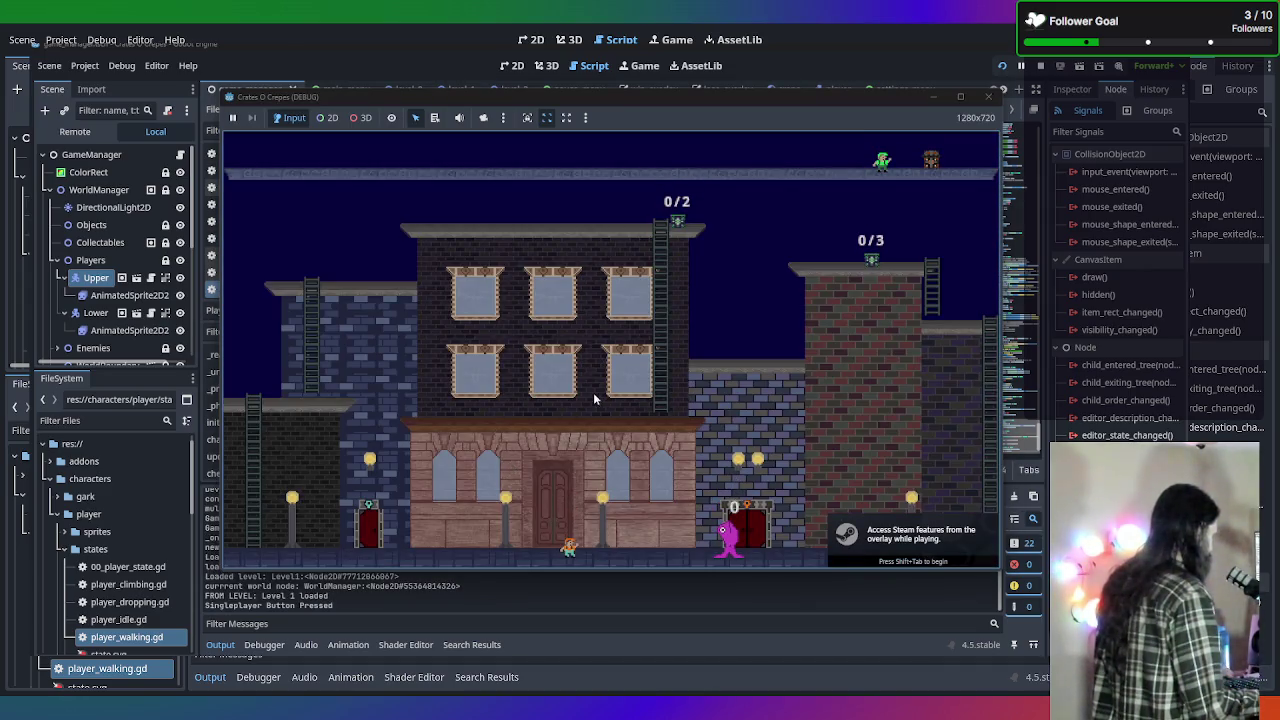
key(Escape)
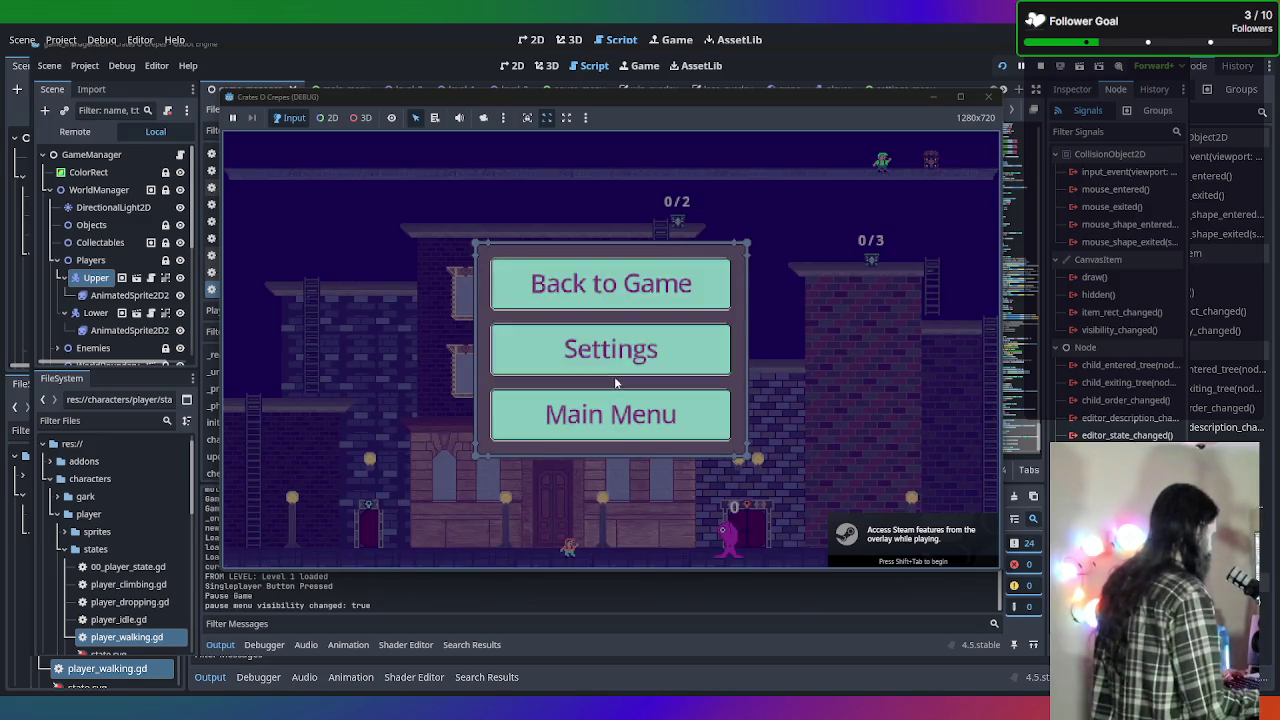
click(595, 421)
click(600, 390)
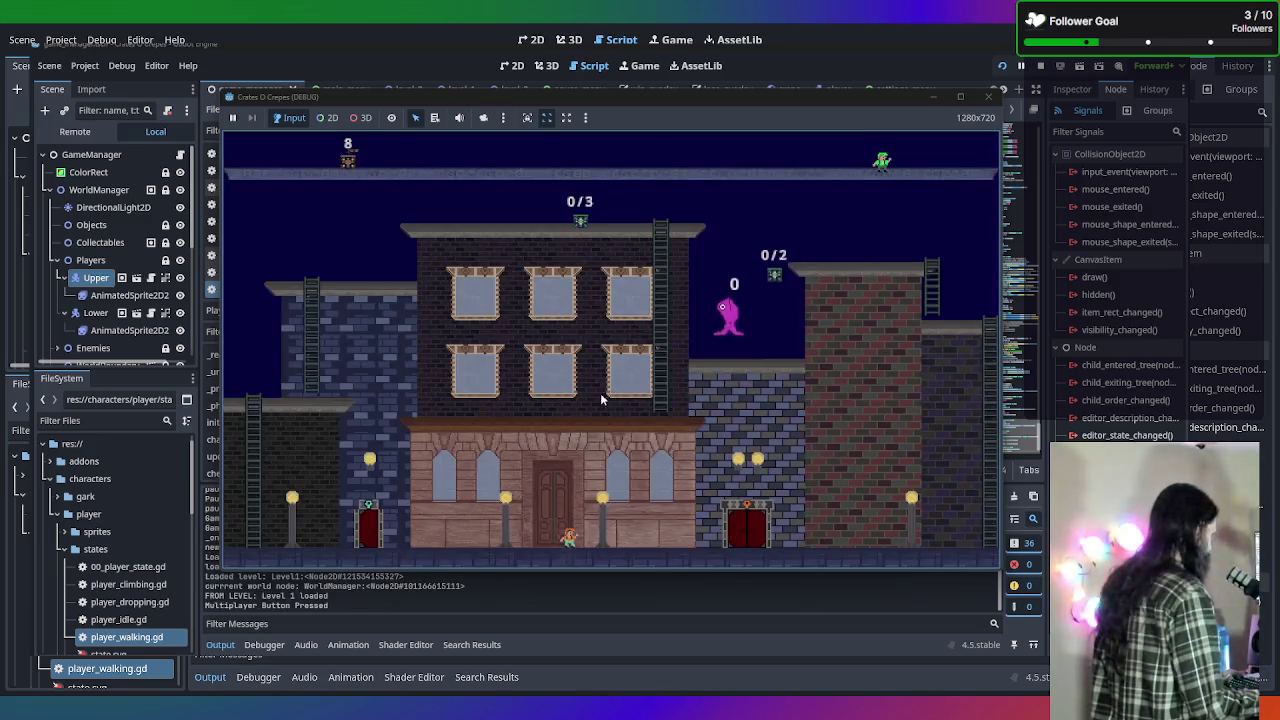
key(Escape)
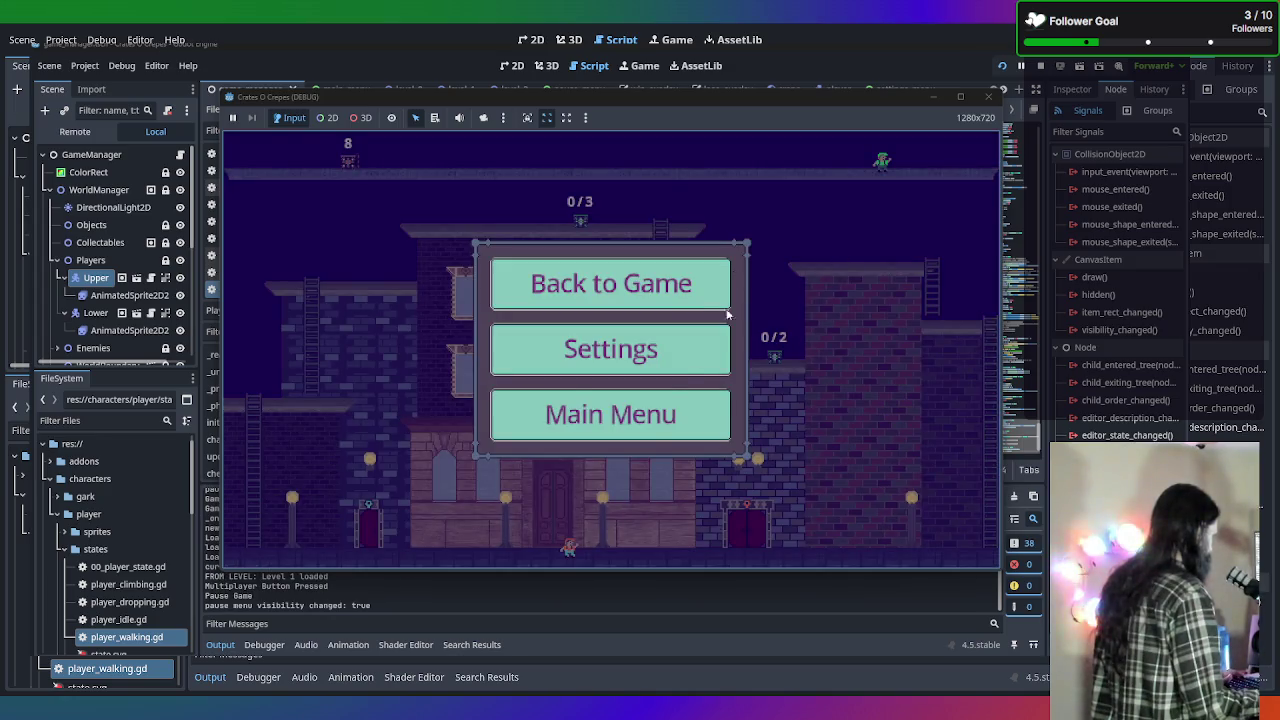
click(988, 96)
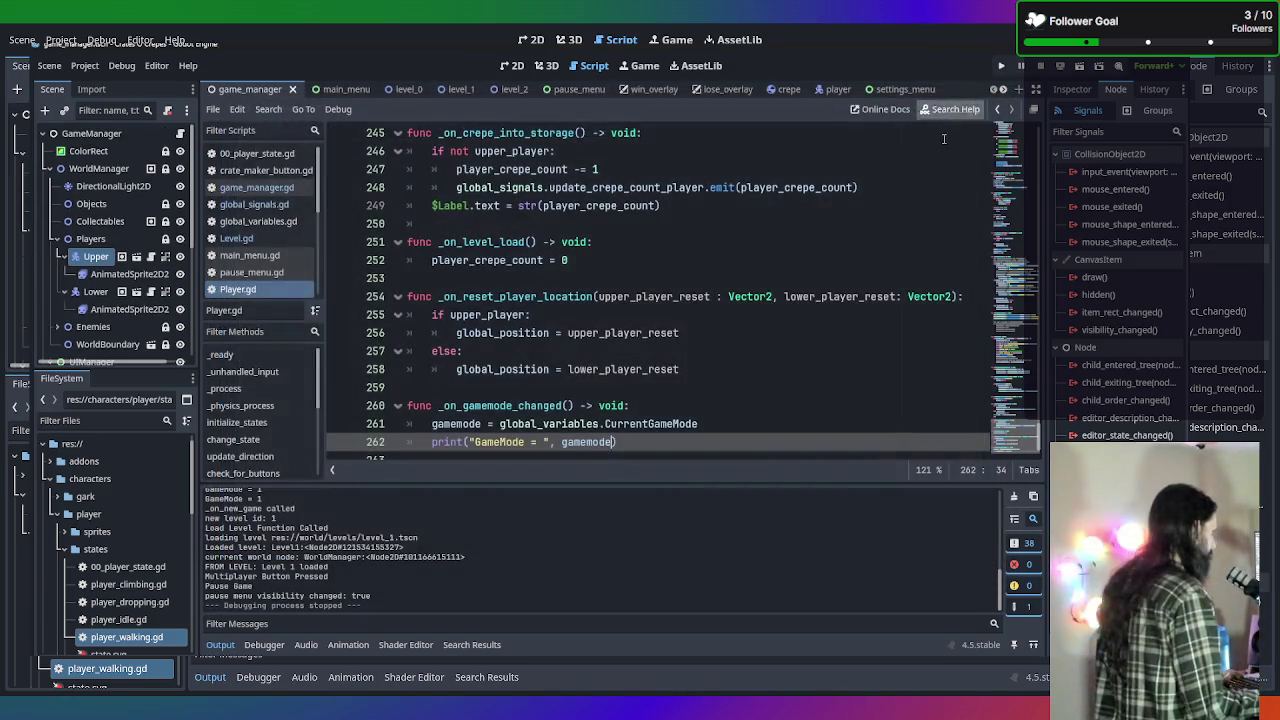
click(660, 405)
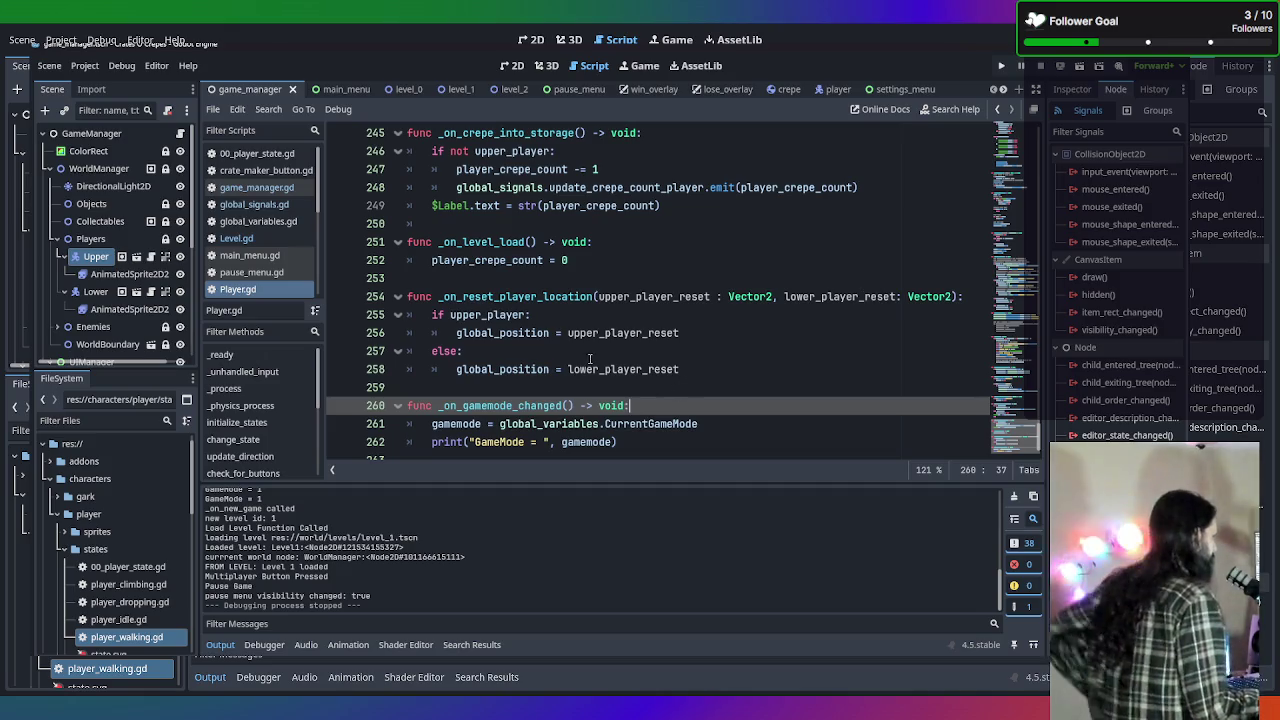
scroll(590, 358, up, 20)
scroll(691, 351, up, 20)
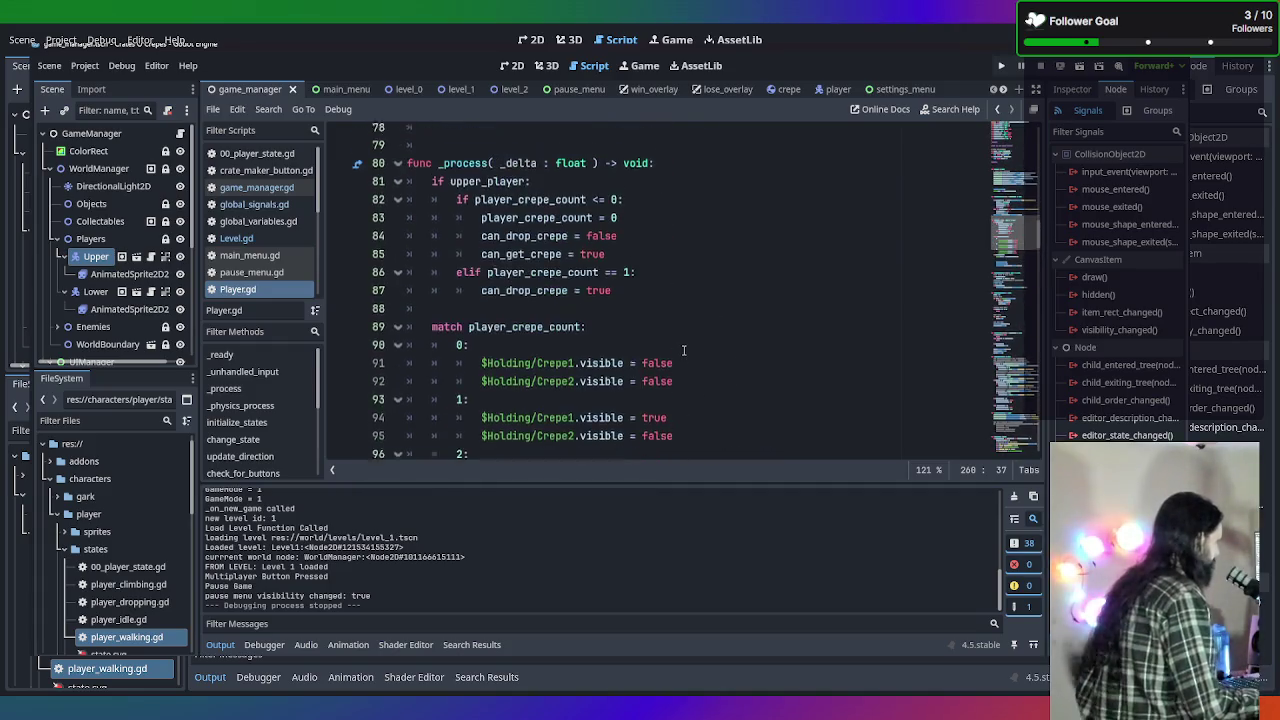
scroll(684, 350, up, 13)
scroll(657, 350, down, 2)
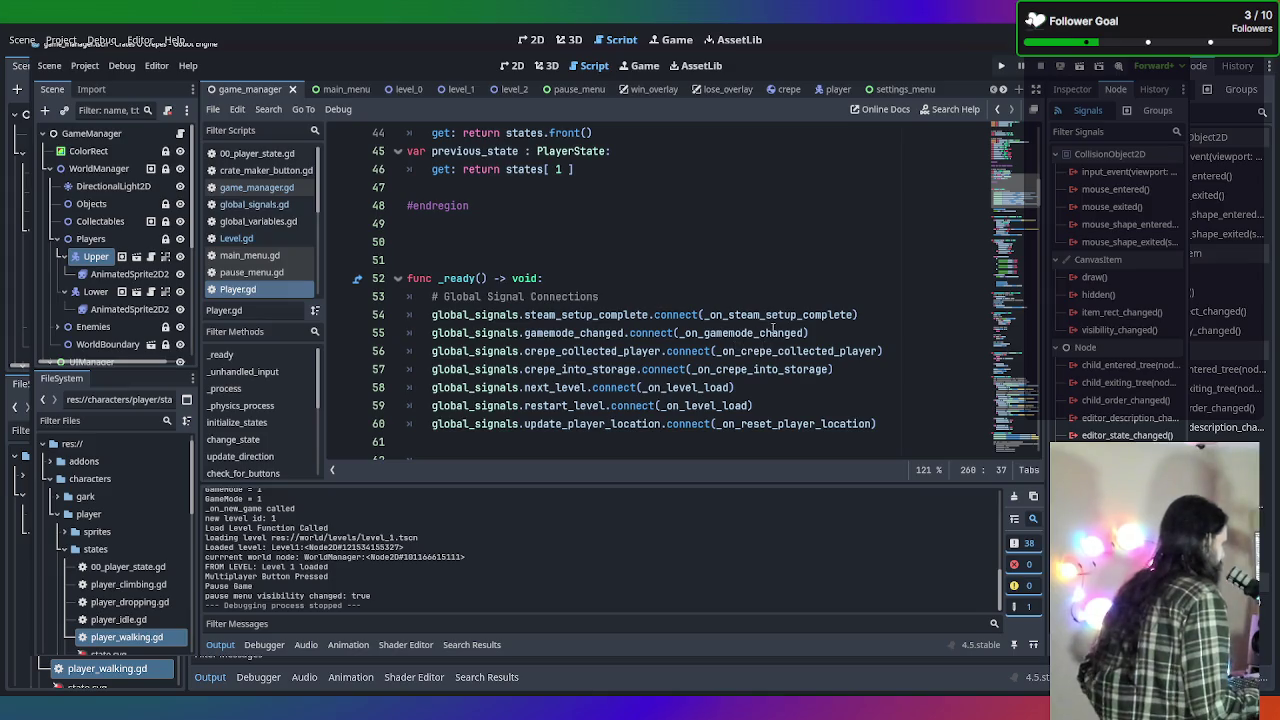
mouse_move(773, 327)
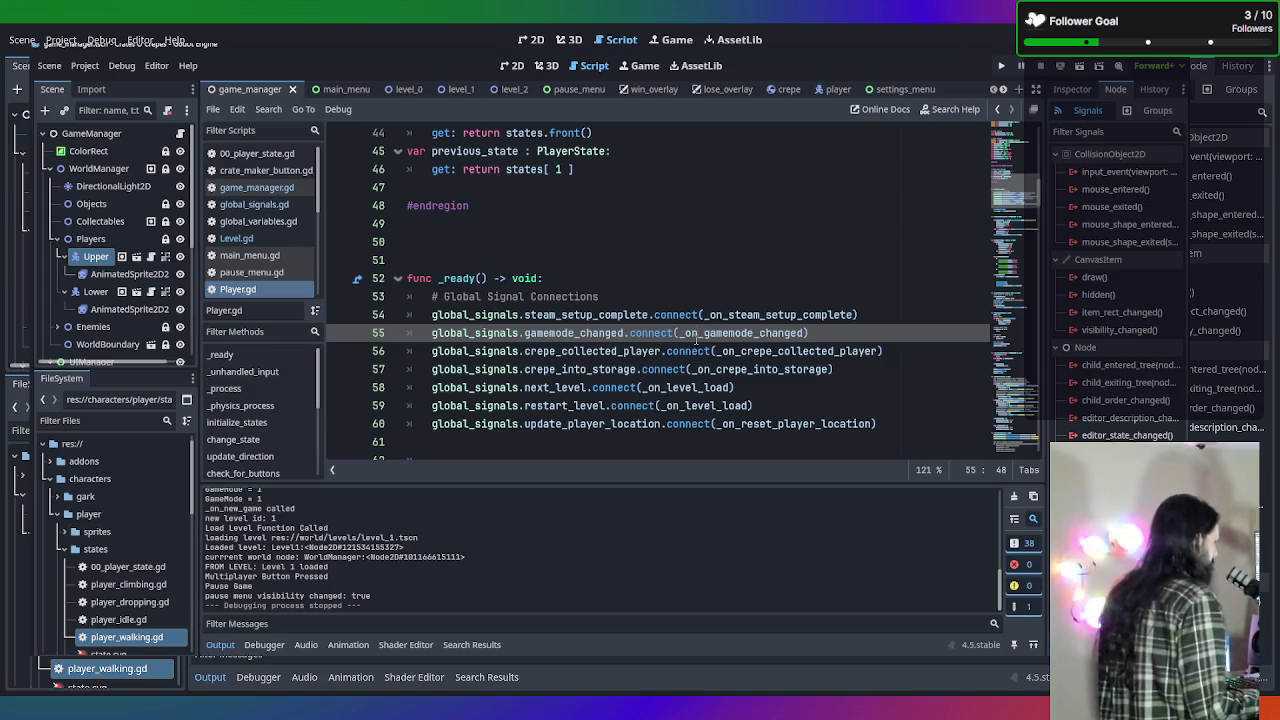
mouse_move(696, 340)
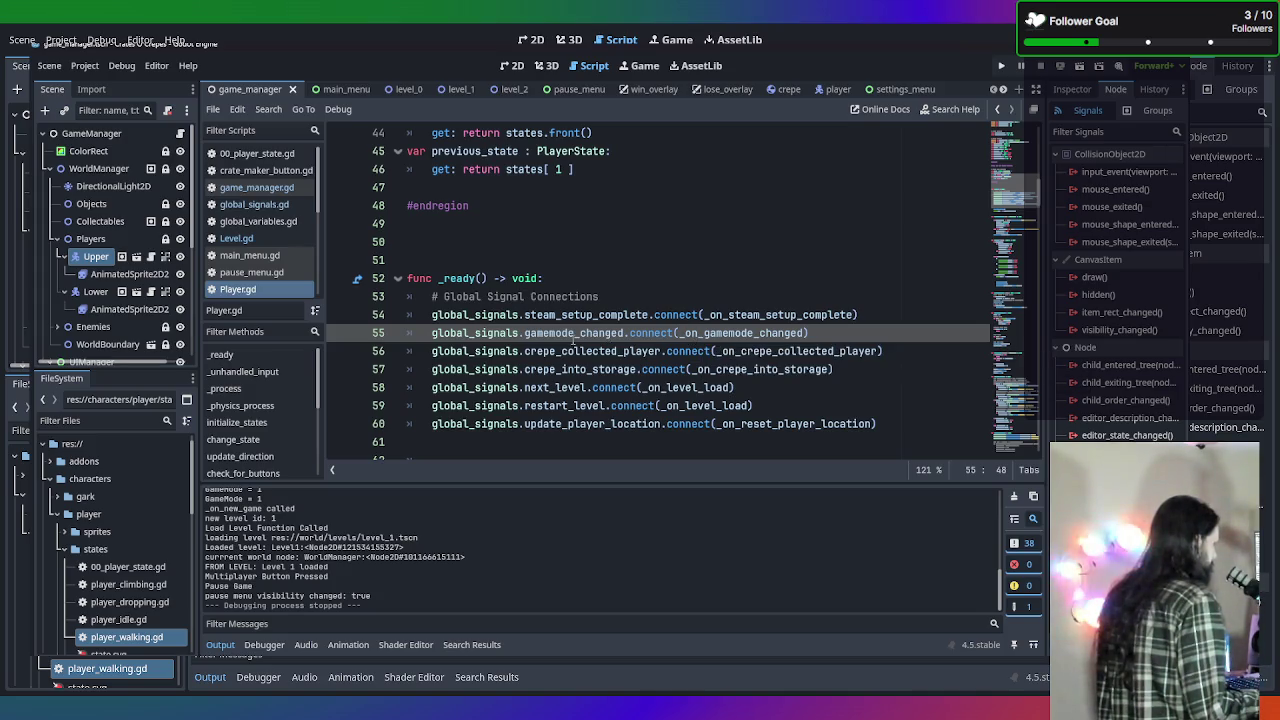
mouse_move(574, 343)
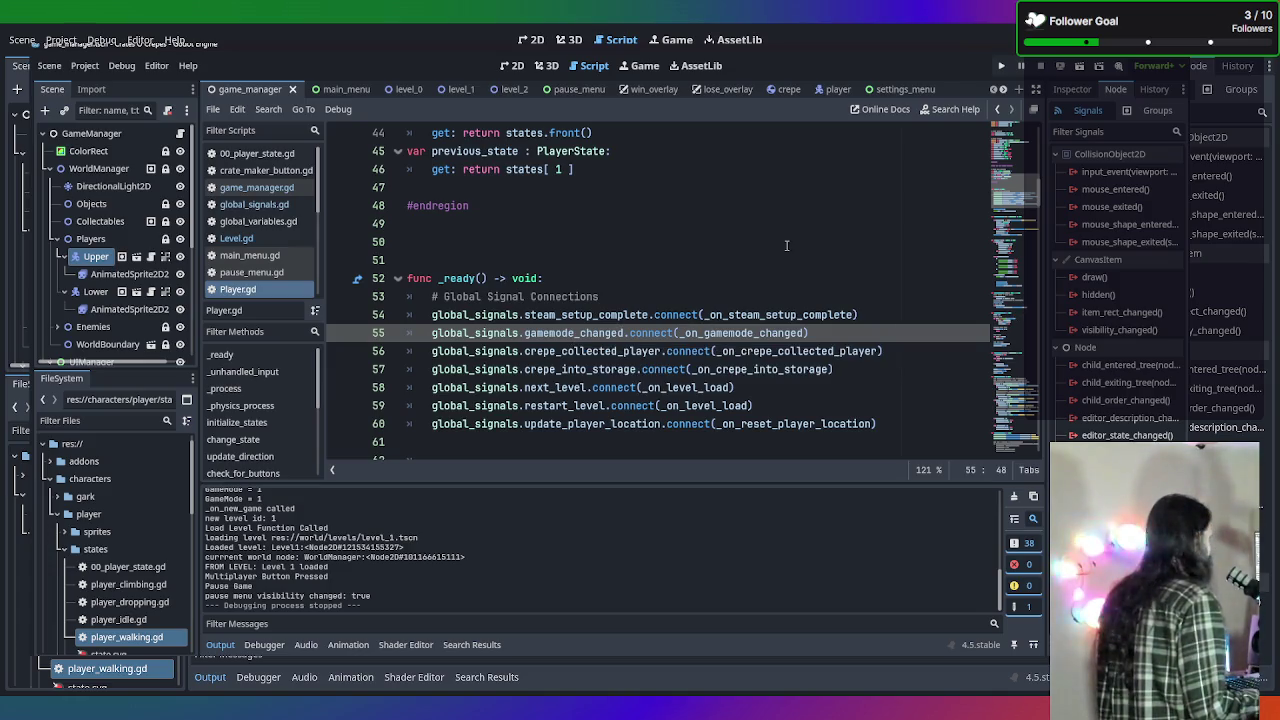
click(1015, 440)
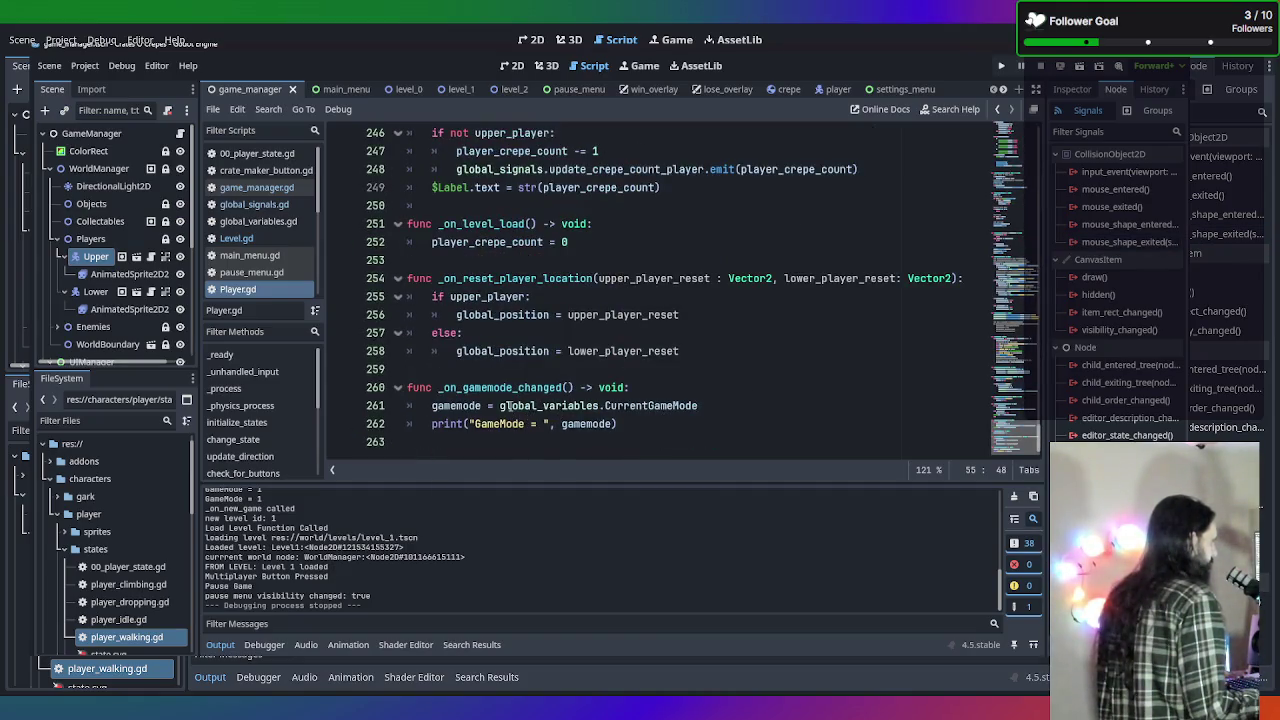
mouse_move(508, 406)
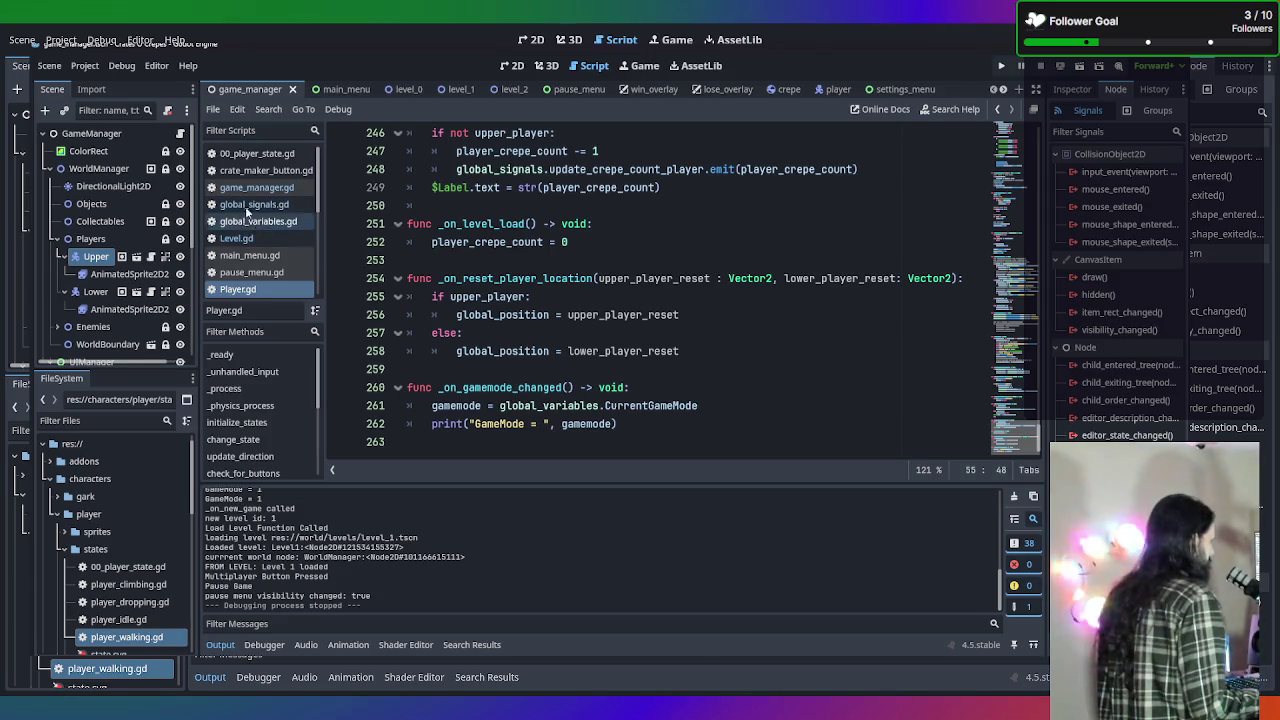
scroll(252, 235, down, 3)
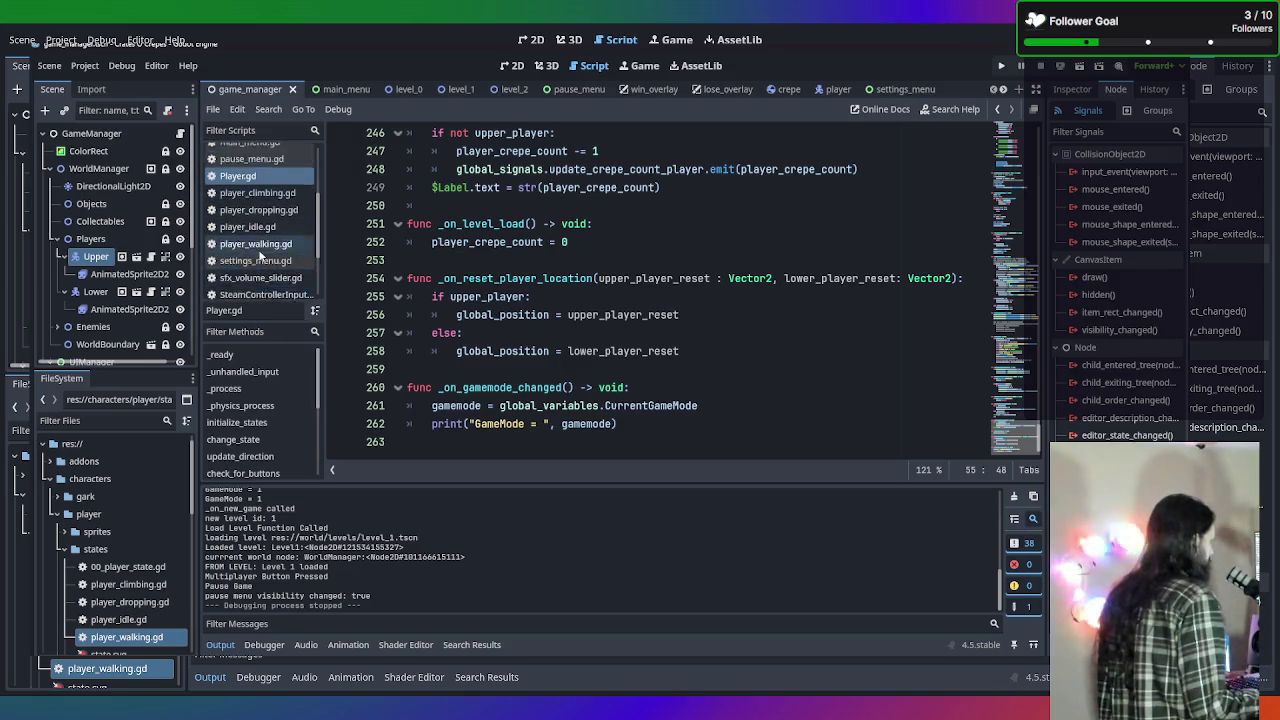
Open game_manager.gd and scroll to its multiplayer_check function.
scroll(262, 245, up, 2)
scroll(285, 200, up, 1)
click(295, 172)
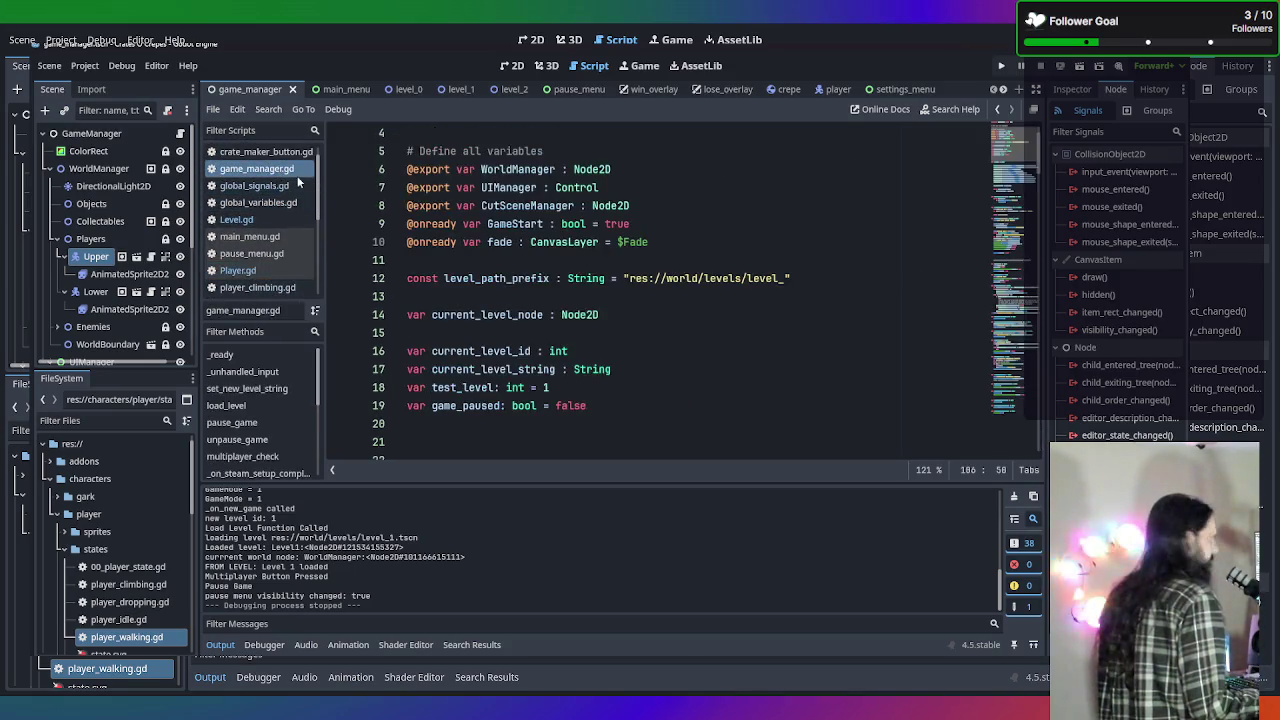
scroll(699, 258, down, 8)
scroll(699, 258, down, 20)
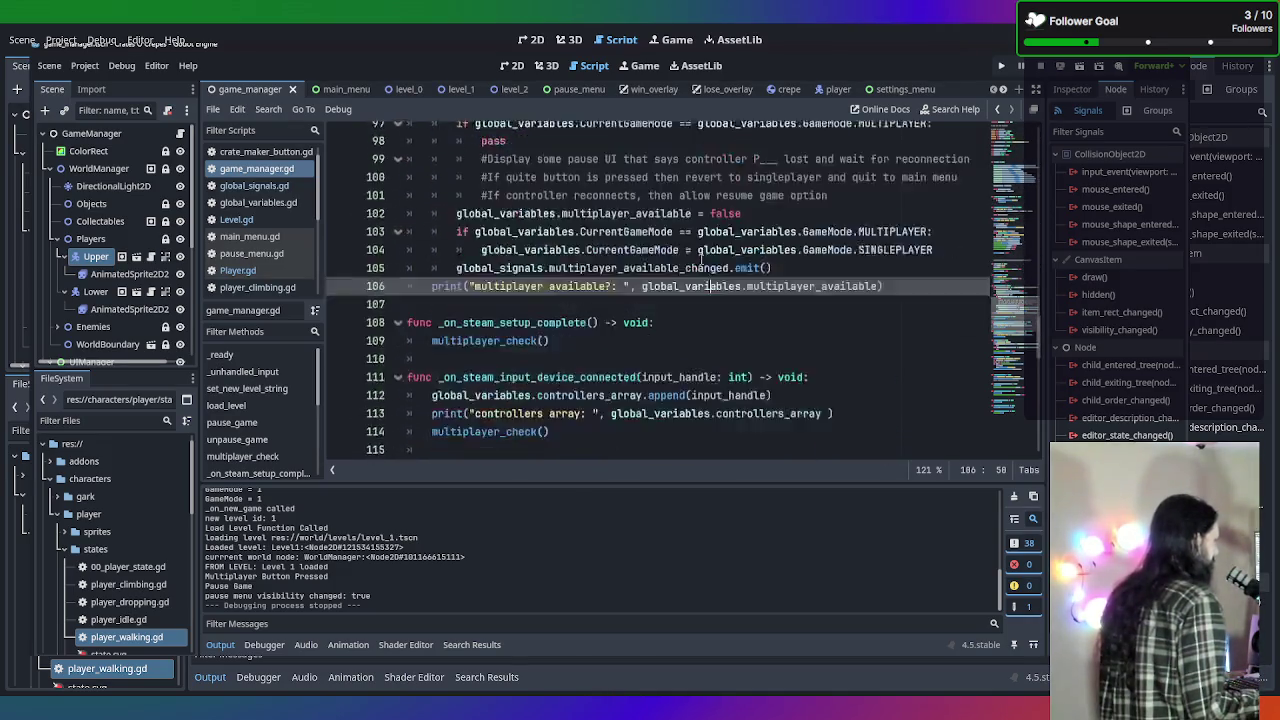
scroll(699, 258, down, 2)
scroll(697, 261, up, 3)
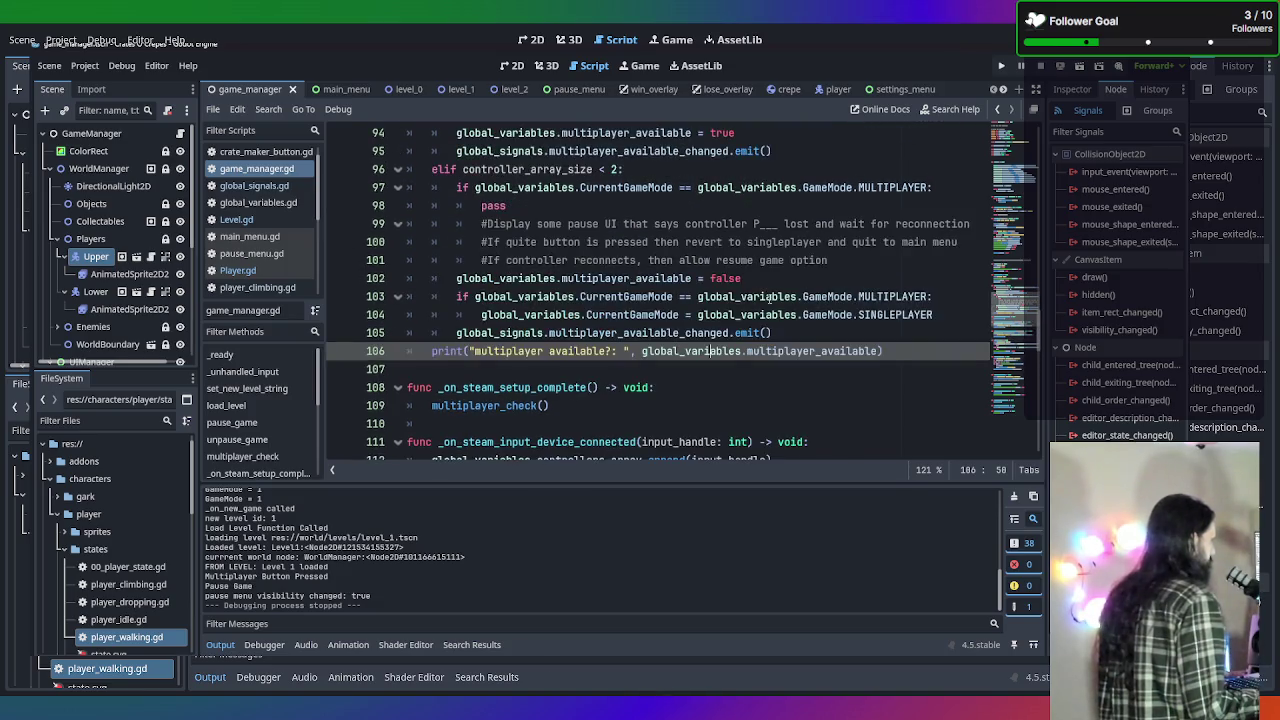
scroll(765, 284, up, 2)
scroll(758, 392, up, 1)
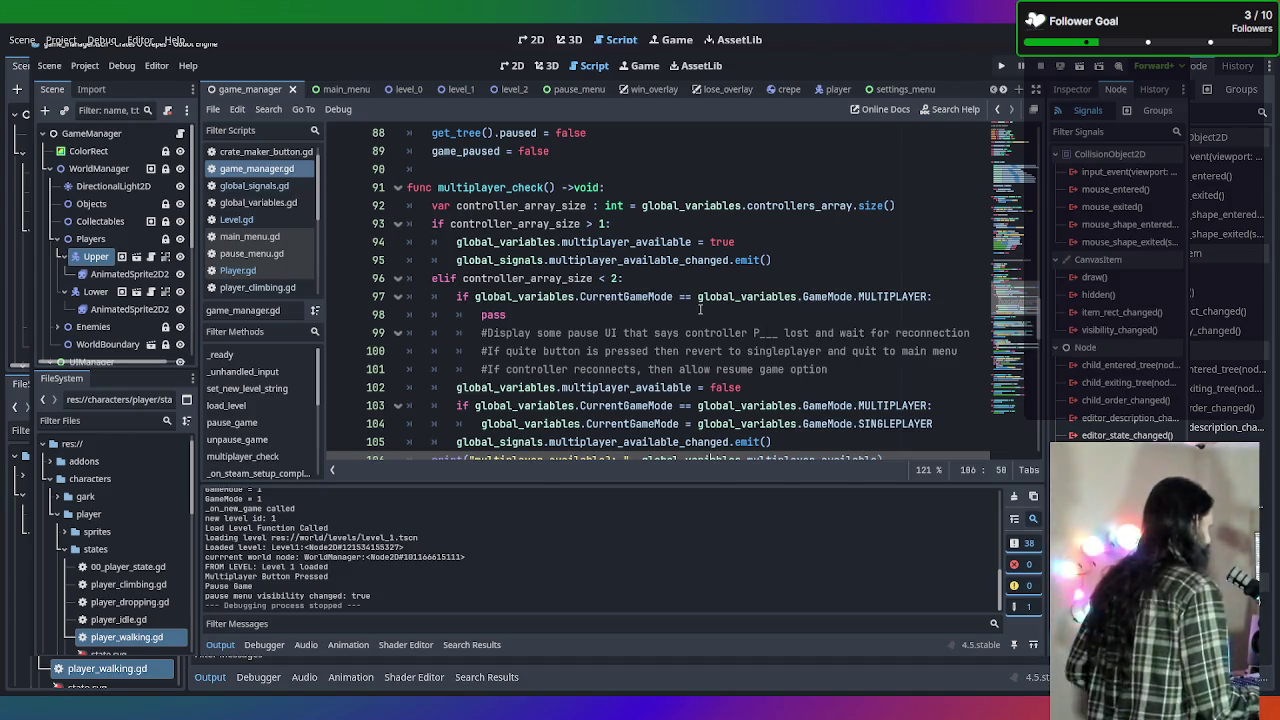
Review the controller-count logic further, then open main_menu.gd.
scroll(700, 310, down, 1)
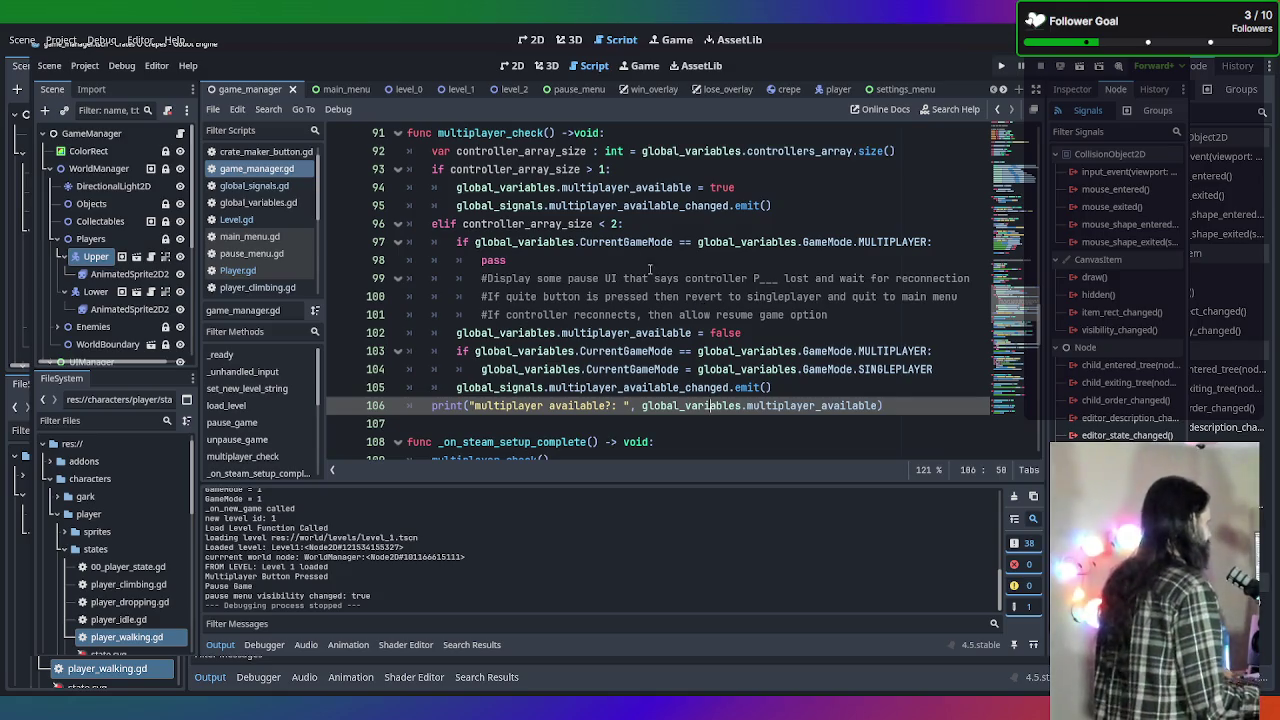
scroll(652, 242, down, 1)
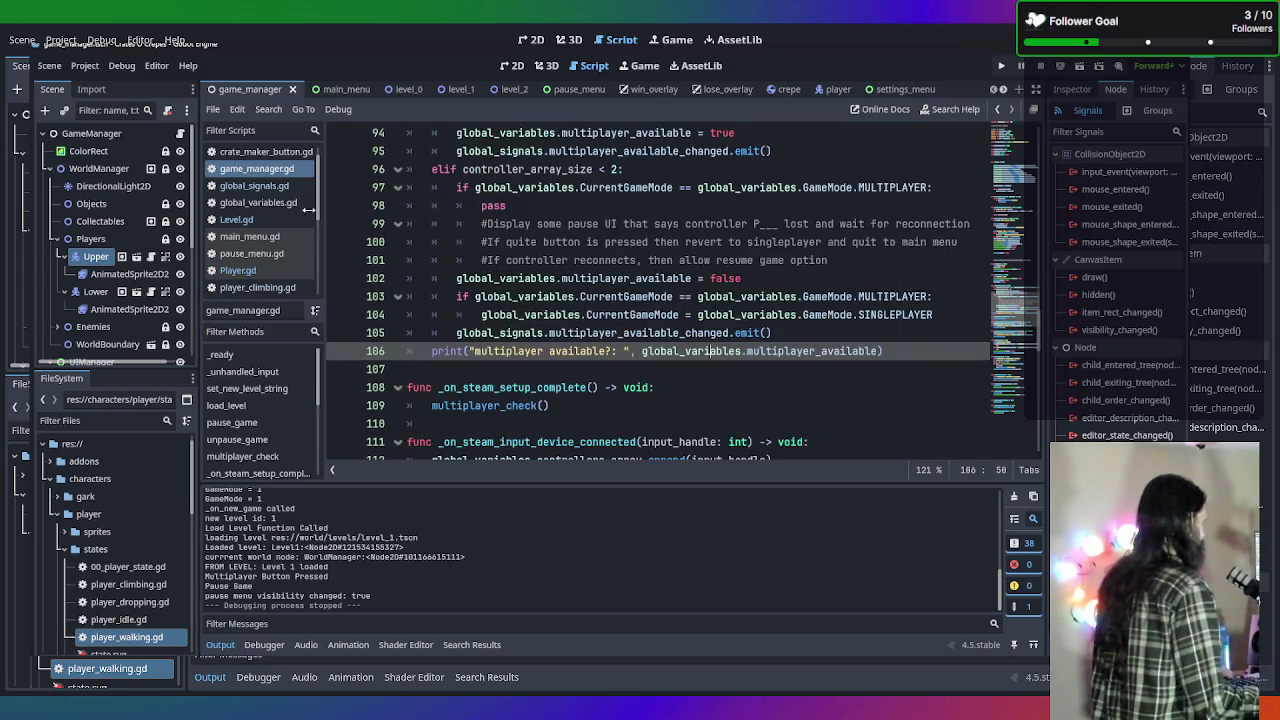
scroll(238, 212, down, 4)
scroll(250, 215, up, 3)
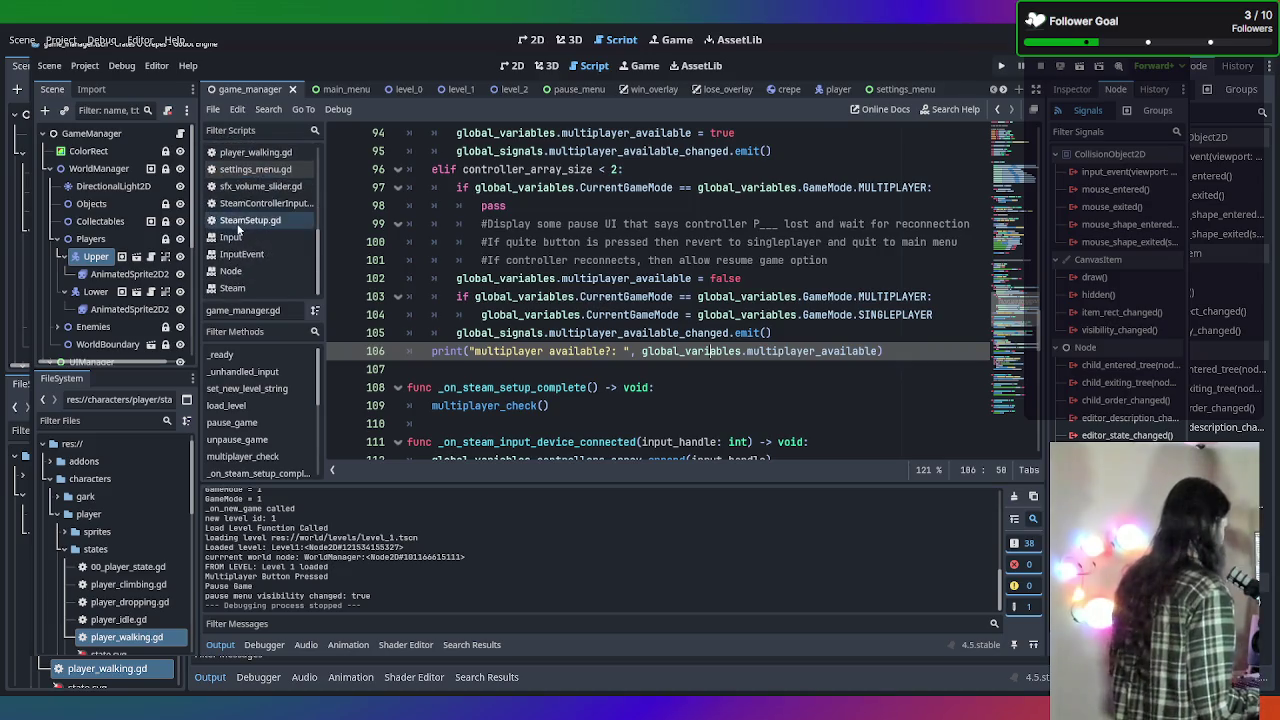
scroll(265, 222, up, 2)
click(250, 183)
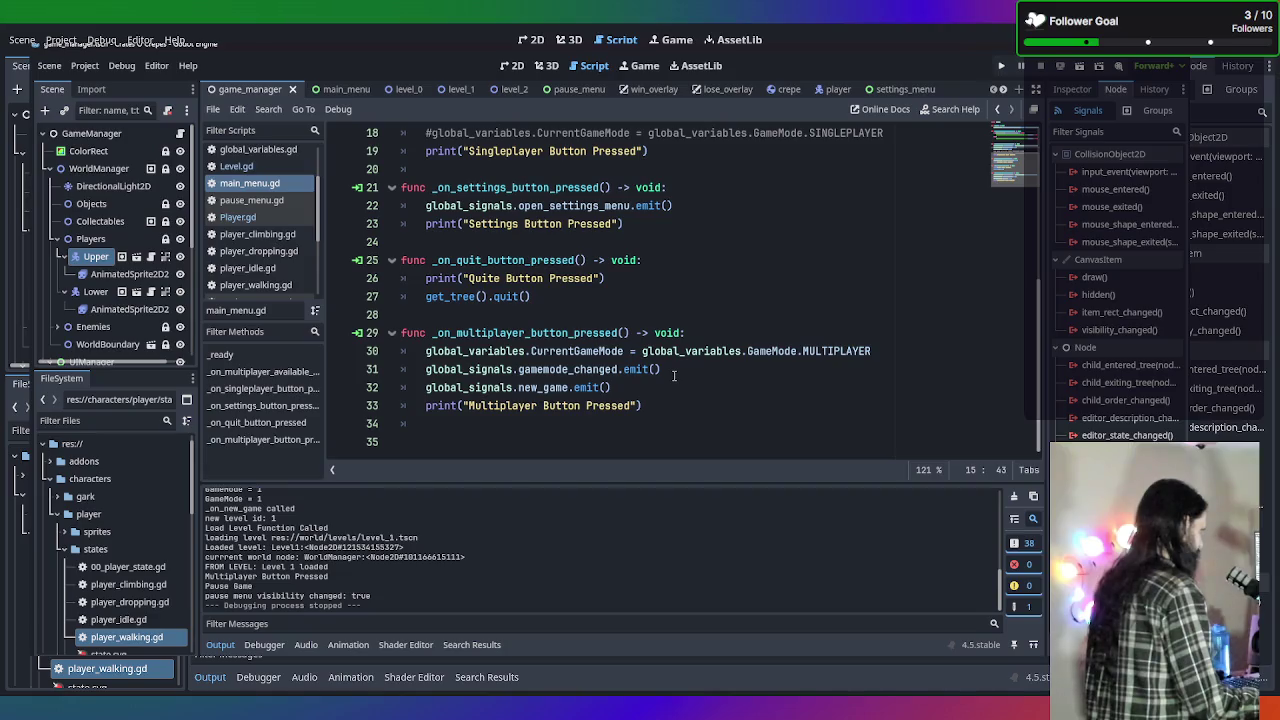
Scroll main_menu.gd to the top to view _on_singleplayer_button_pressed emitting gamemode_changed.
scroll(674, 375, up, 5)
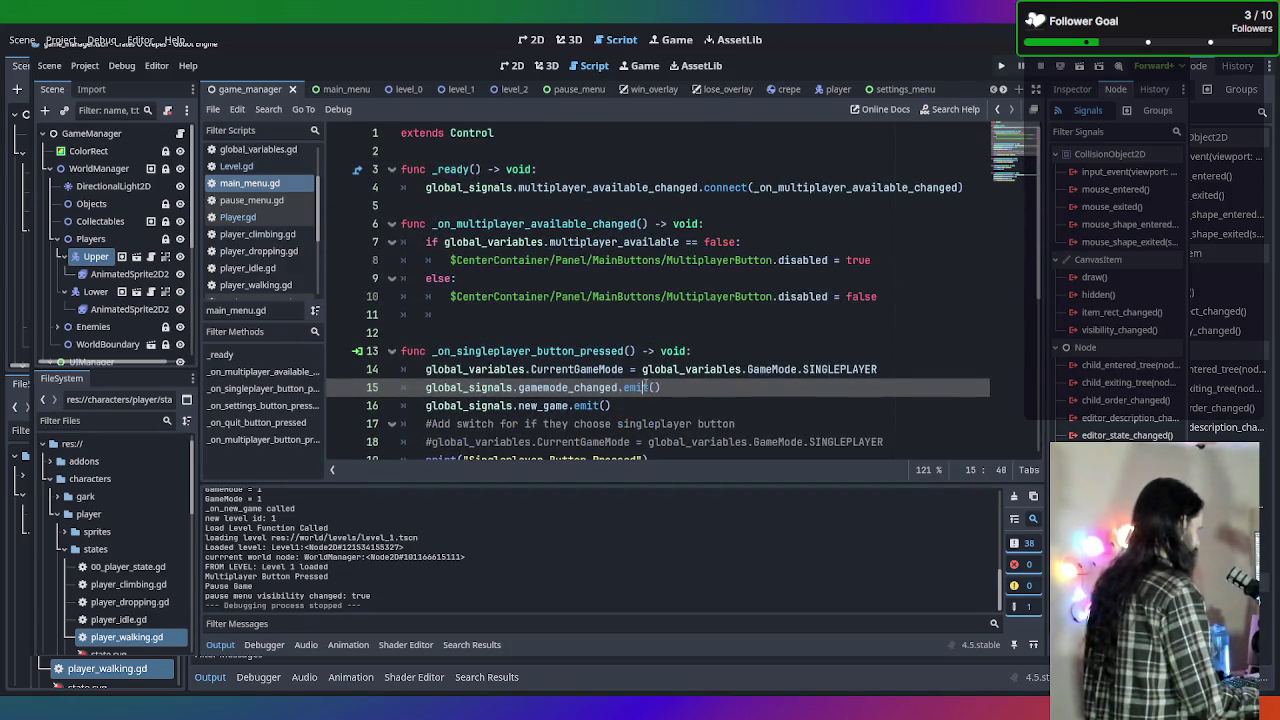
mouse_move(645, 387)
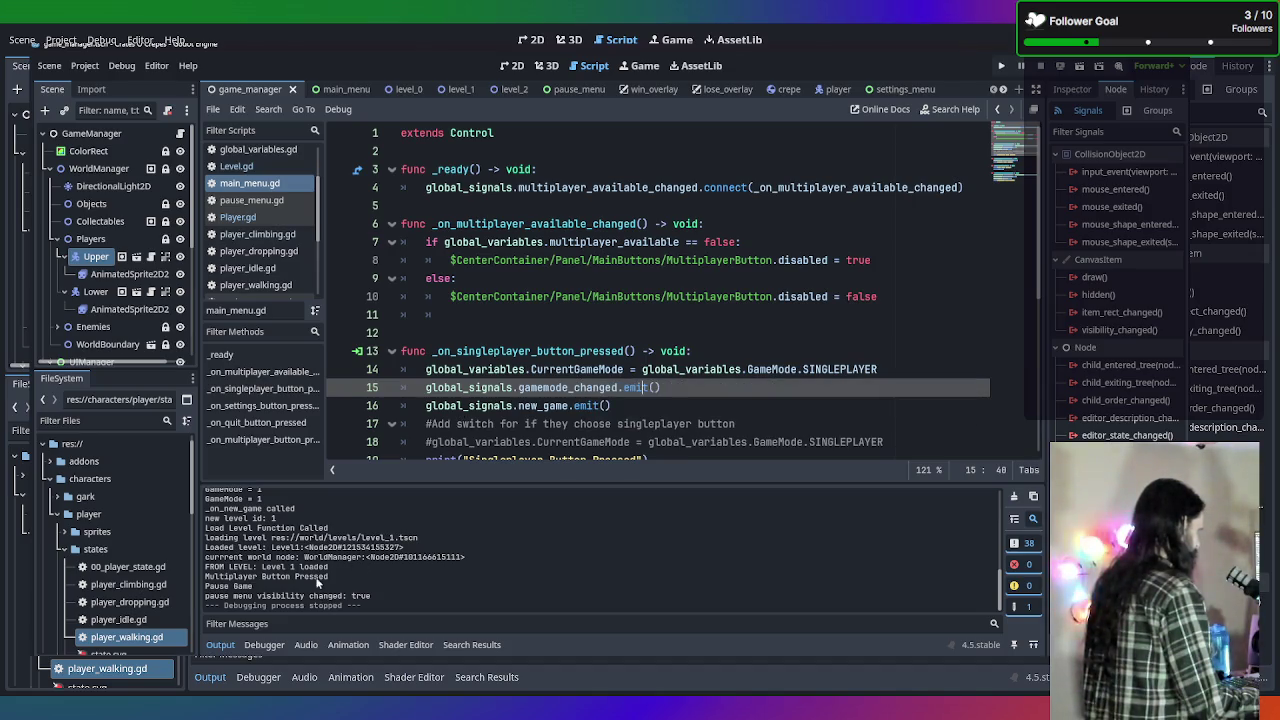
Review _on_multiplayer_button_pressed in main_menu.gd, then reopen game_manager.gd.
scroll(361, 558, up, 2)
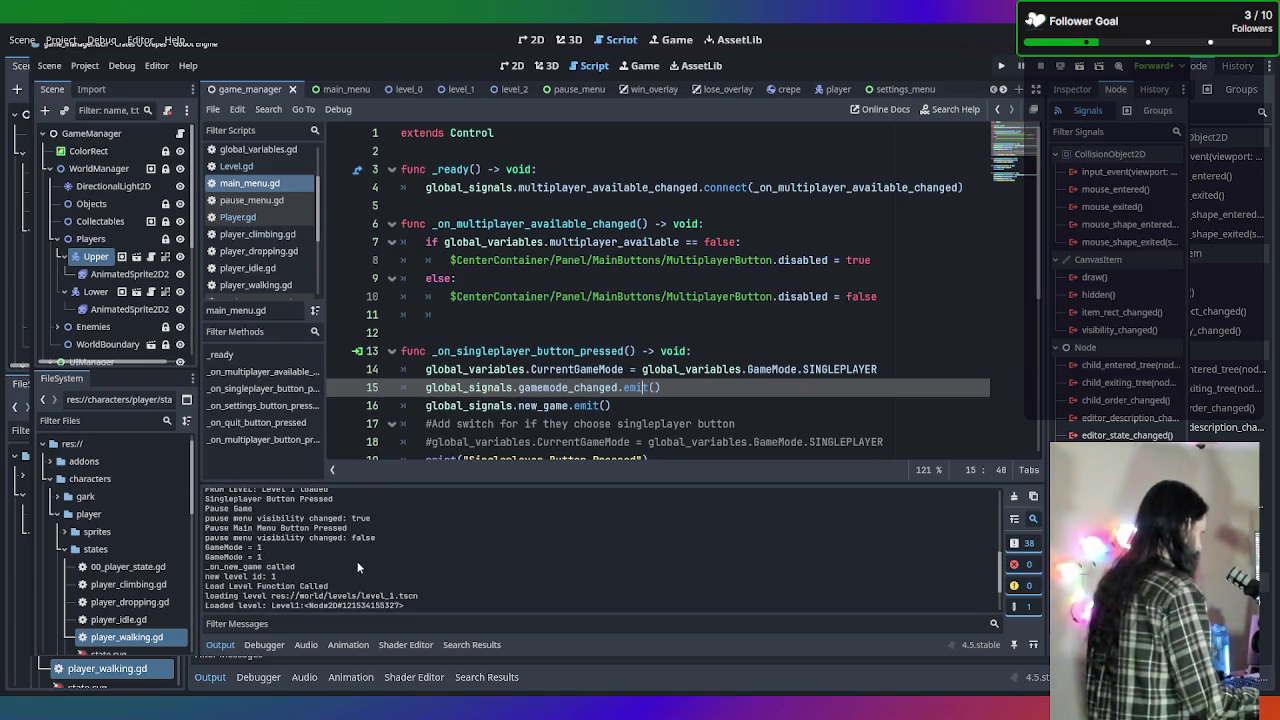
scroll(357, 566, up, 5)
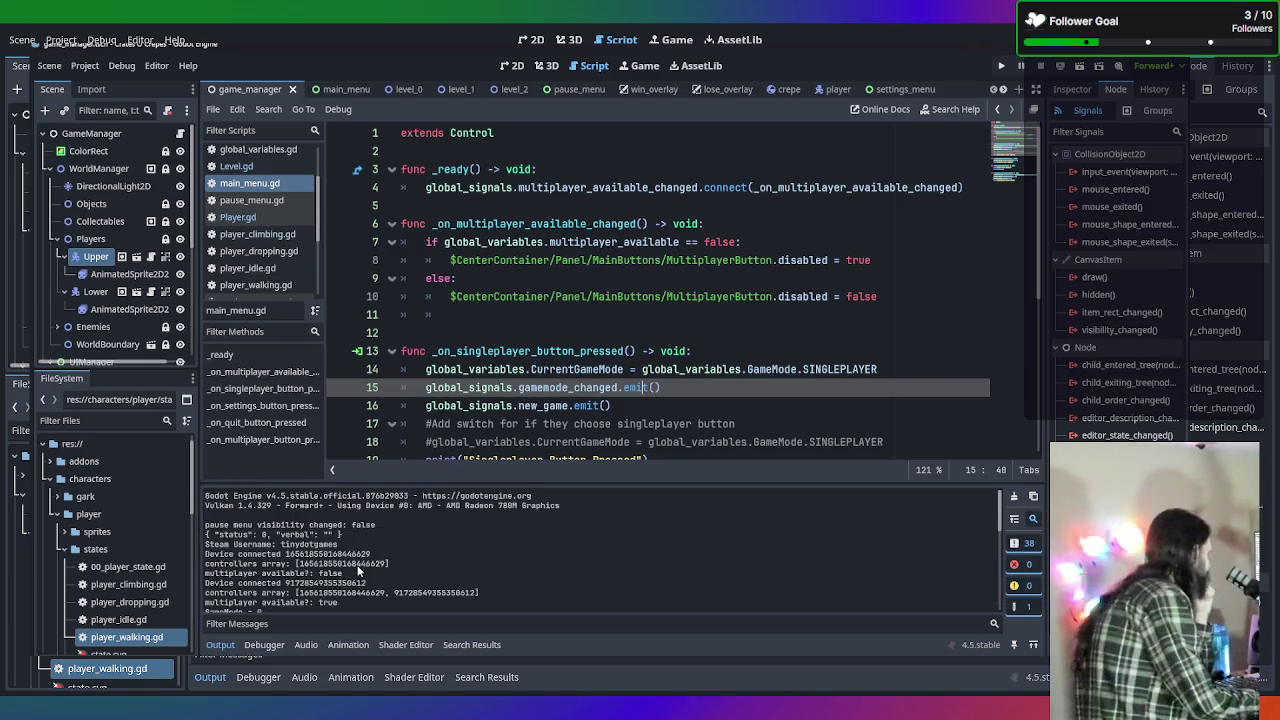
scroll(357, 570, down, 3)
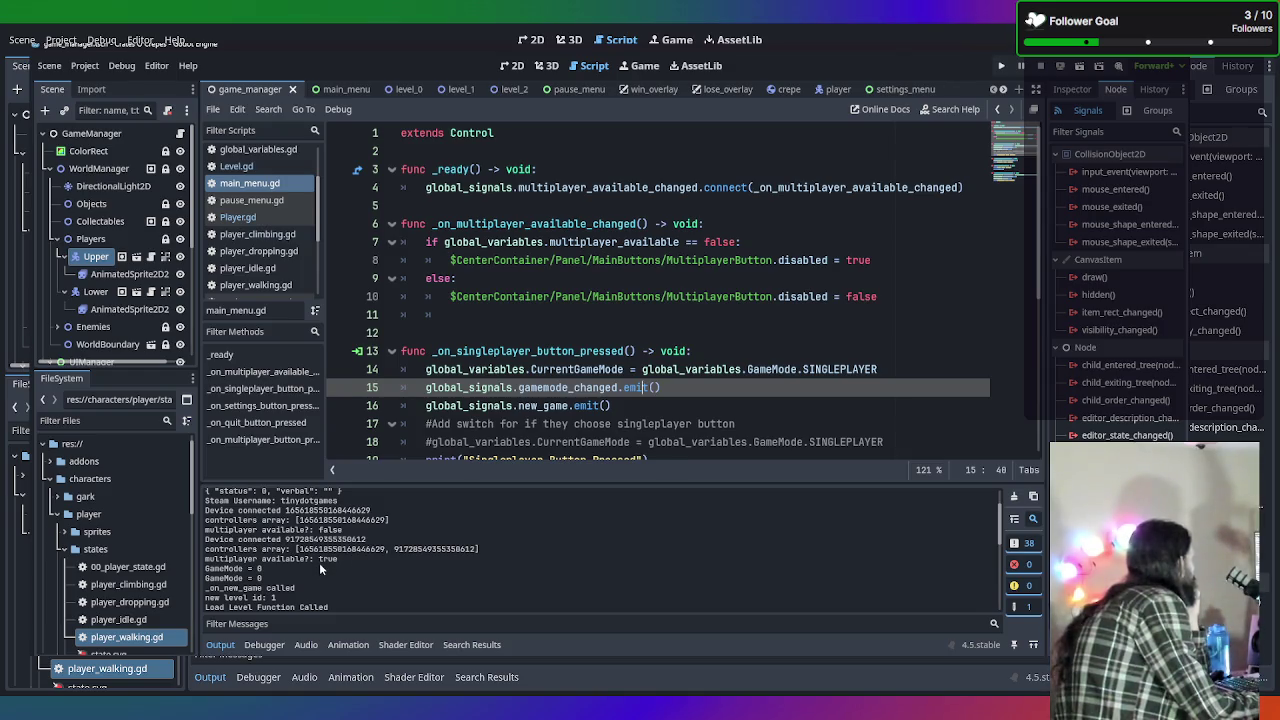
scroll(312, 572, down, 1)
scroll(299, 551, down, 1)
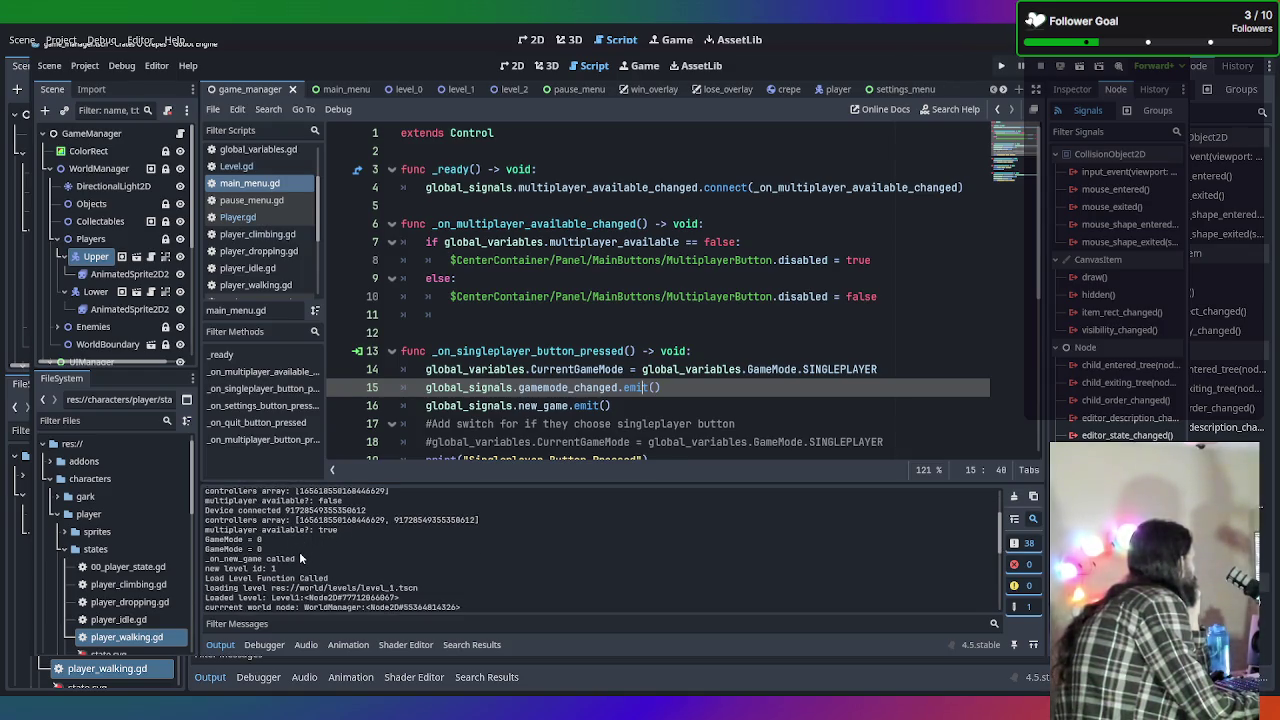
scroll(337, 539, down, 1)
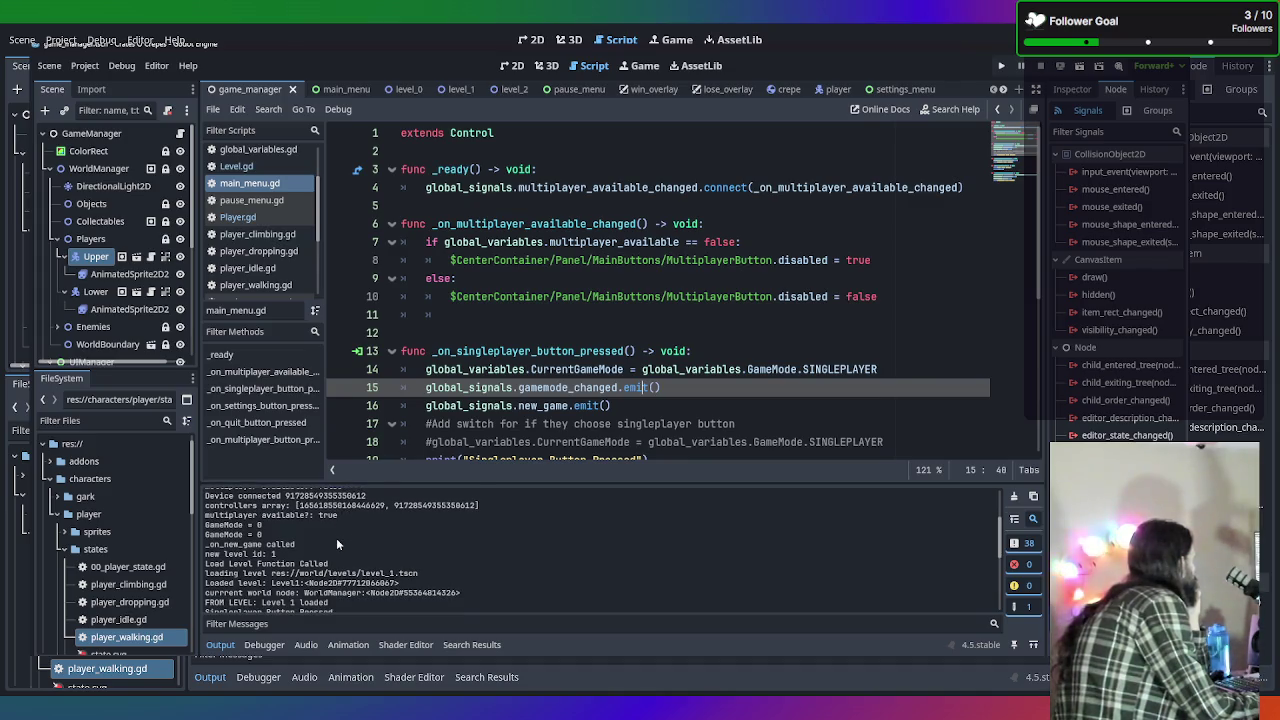
scroll(336, 538, down, 1)
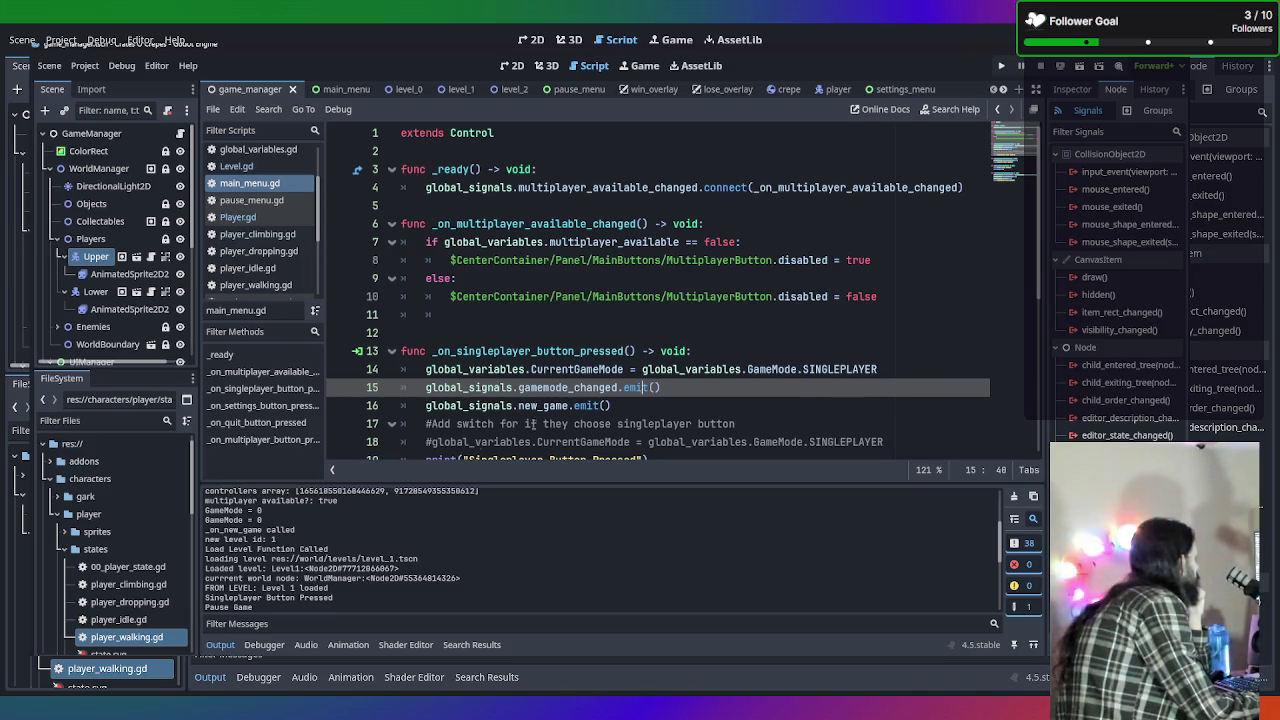
scroll(540, 415, down, 1)
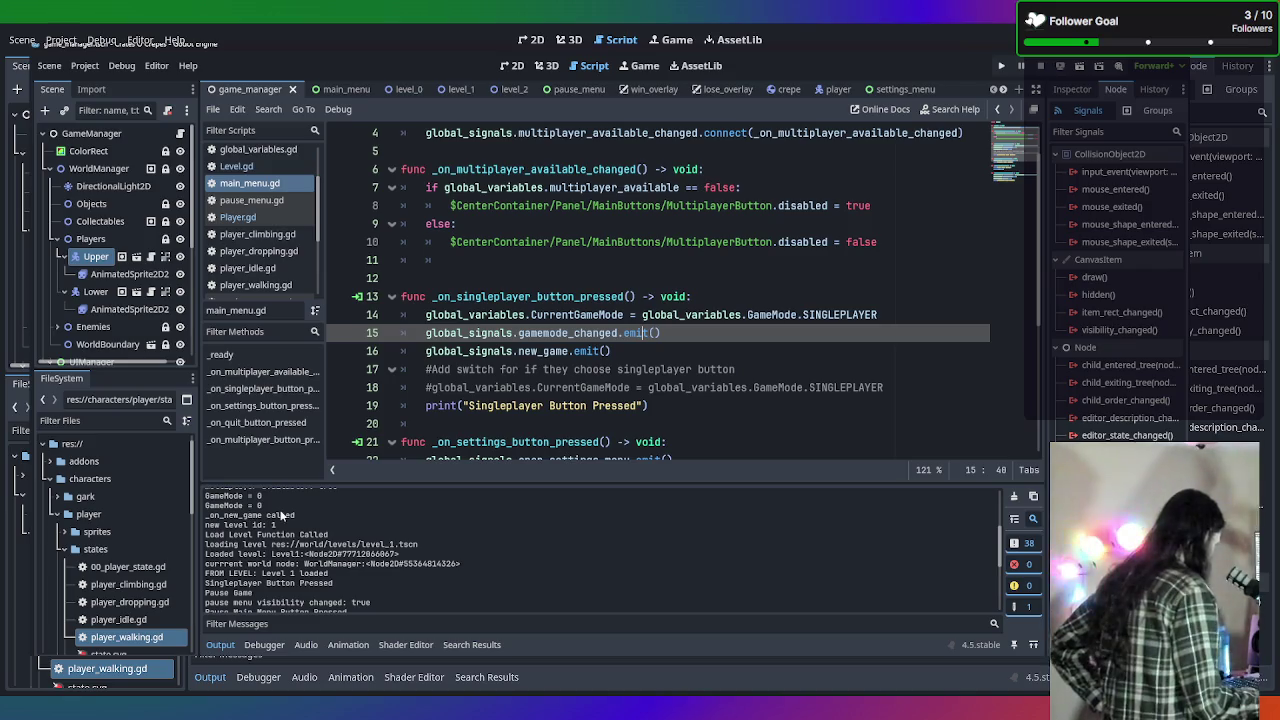
scroll(303, 555, up, 3)
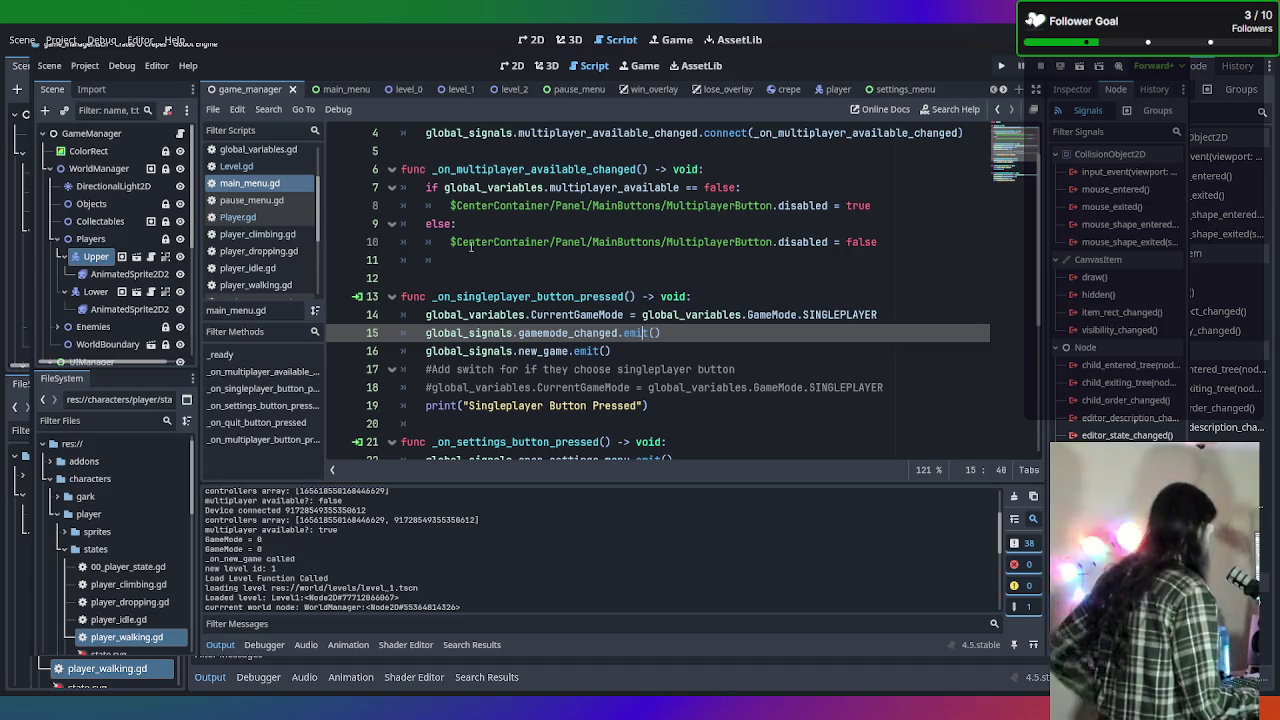
scroll(507, 238, down, 3)
scroll(507, 238, down, 3)
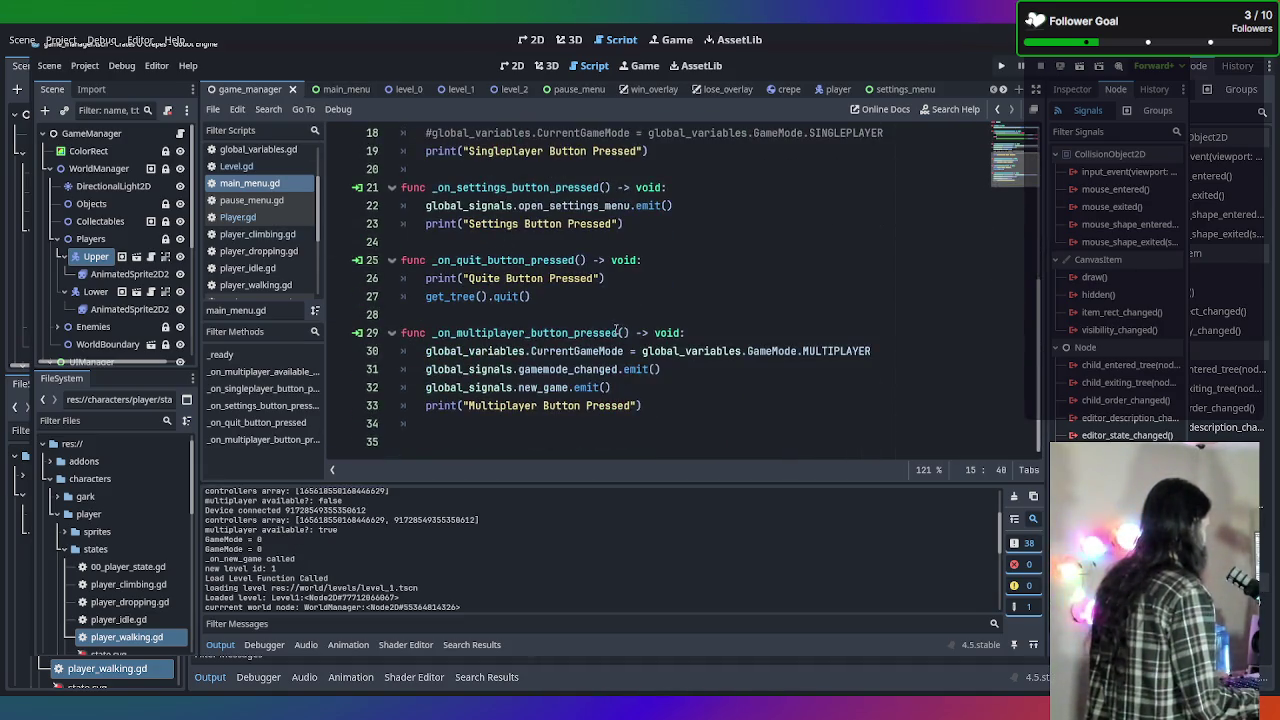
scroll(268, 215, up, 3)
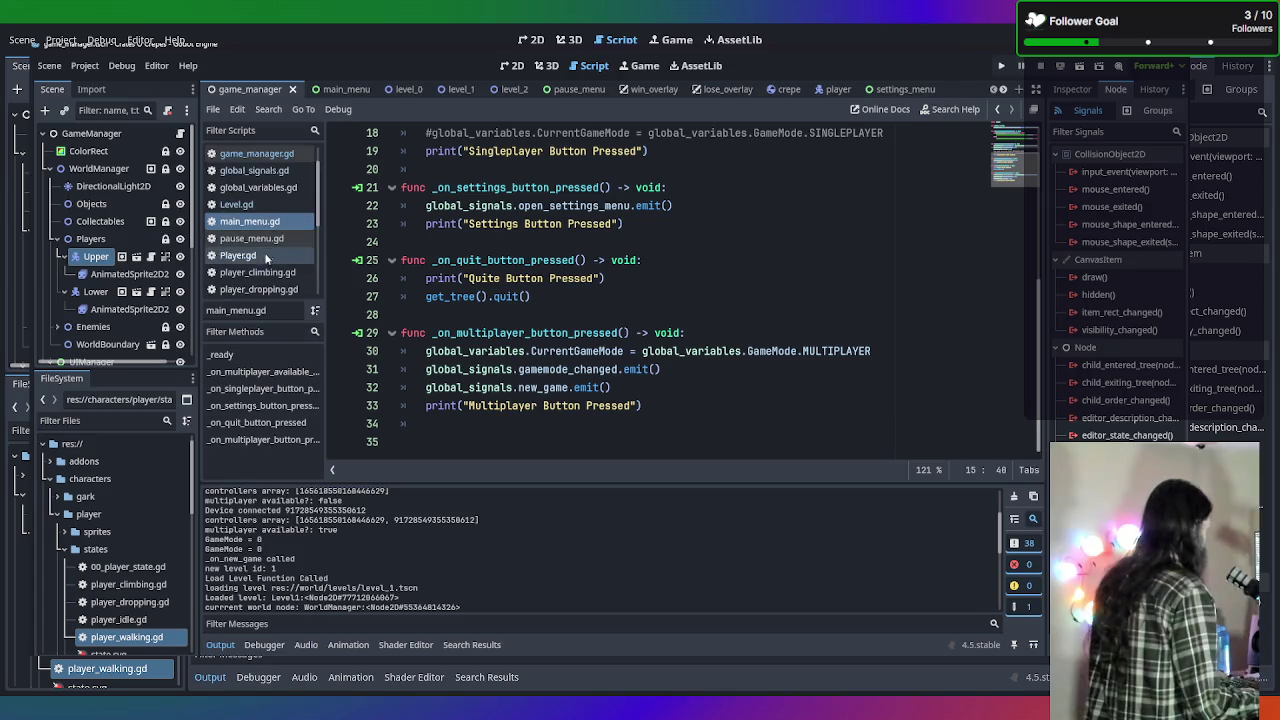
click(258, 187)
Delete the "_on_new_game called" print line and its leftover empty line from _on_new_game.
scroll(528, 309, down, 5)
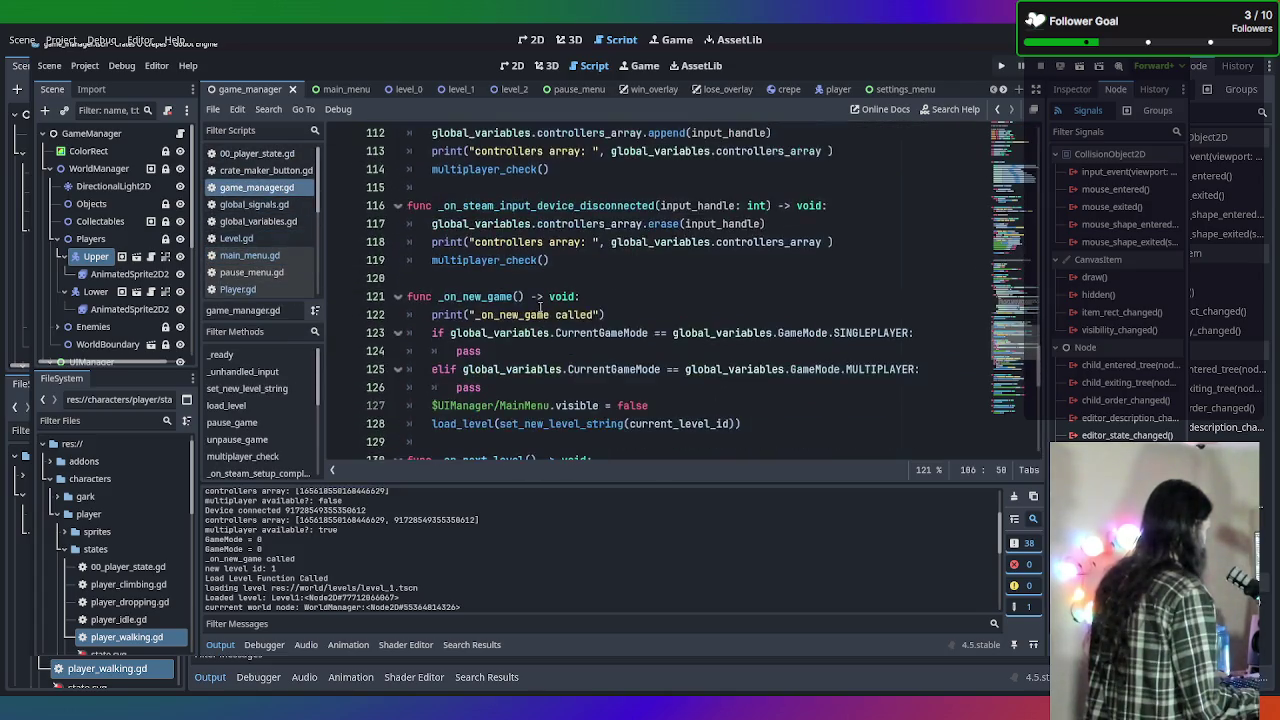
click(647, 298)
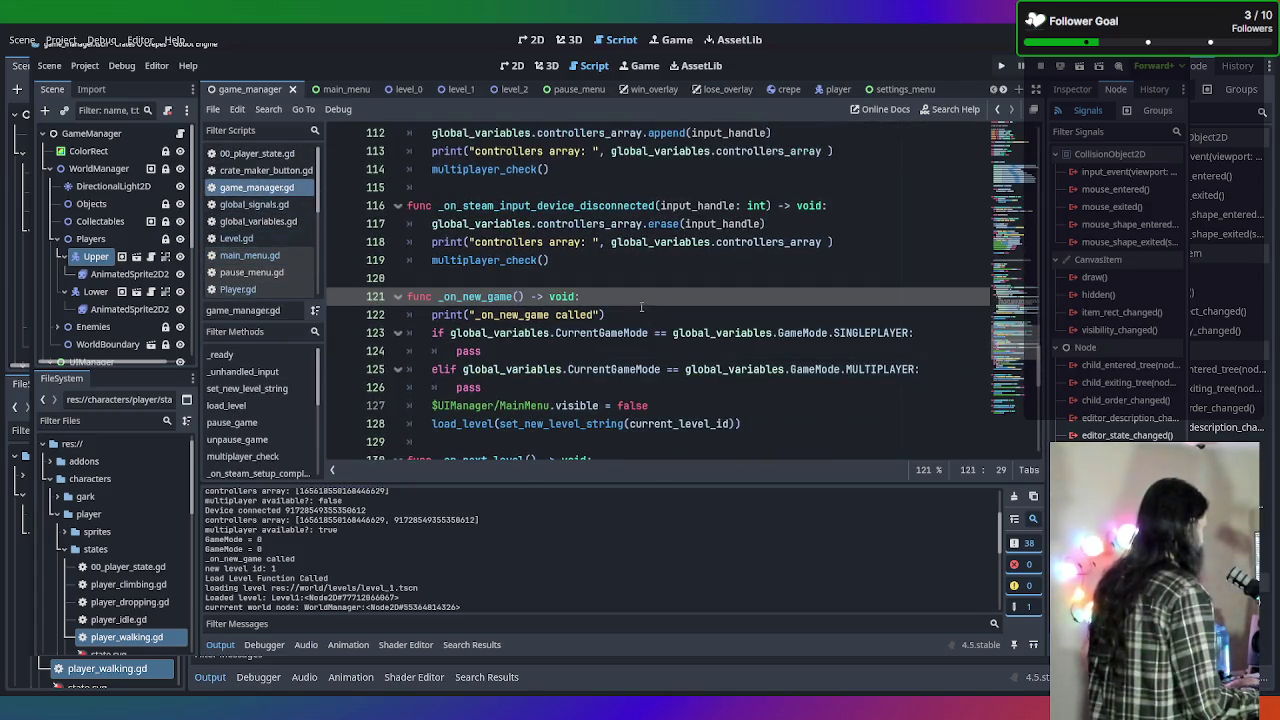
click(335, 313)
key(shift+End)
key(BackSpace)
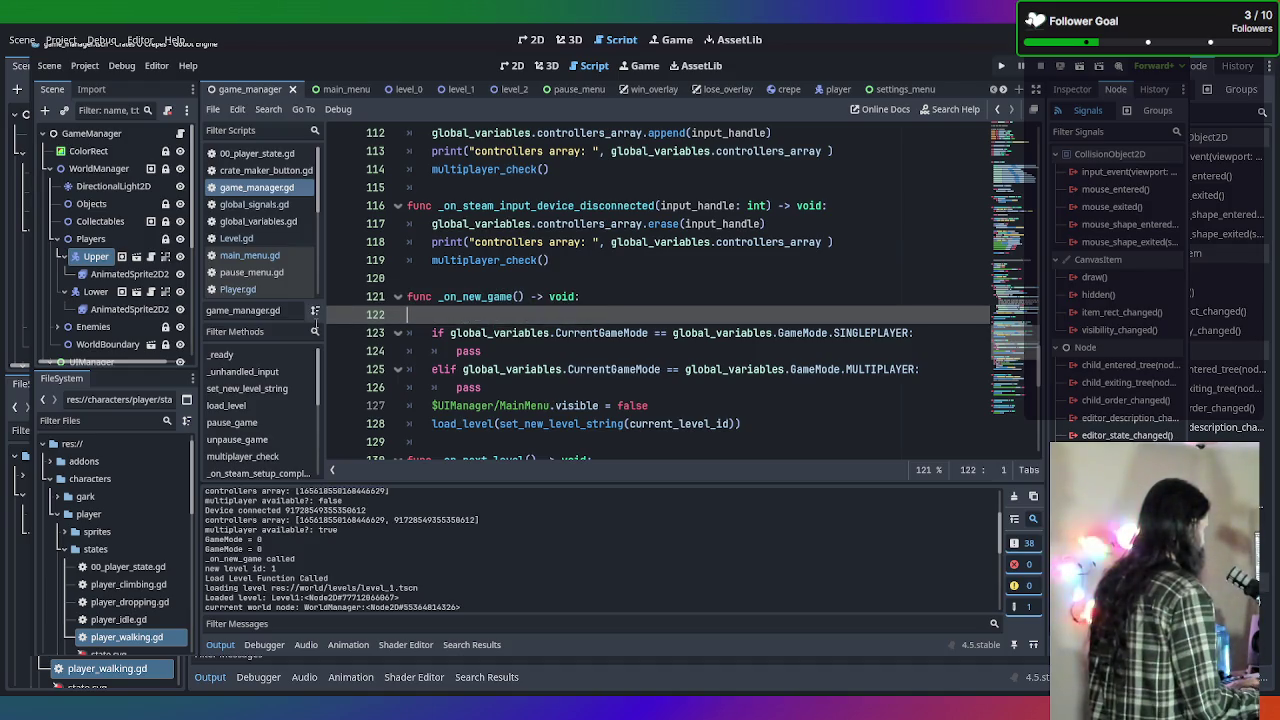
key(BackSpace)
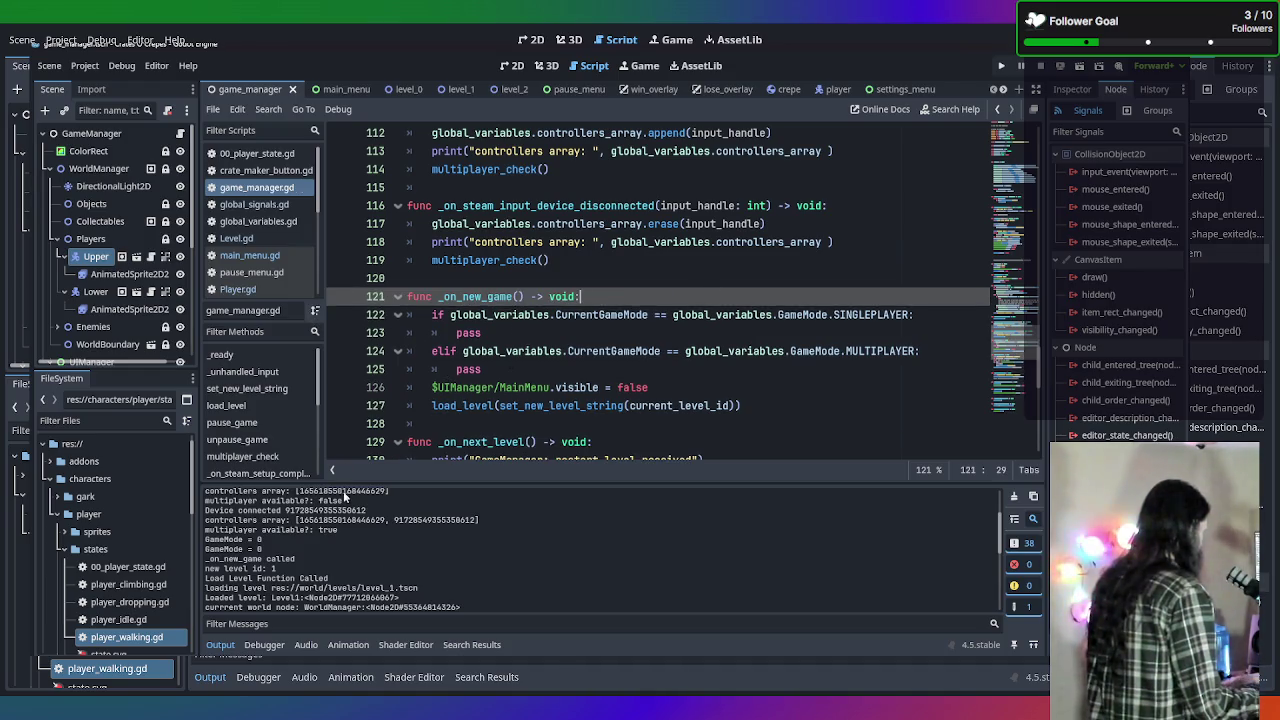
Scroll to load_level and select its "Load Level Function Called" print line.
scroll(416, 459, up, 1)
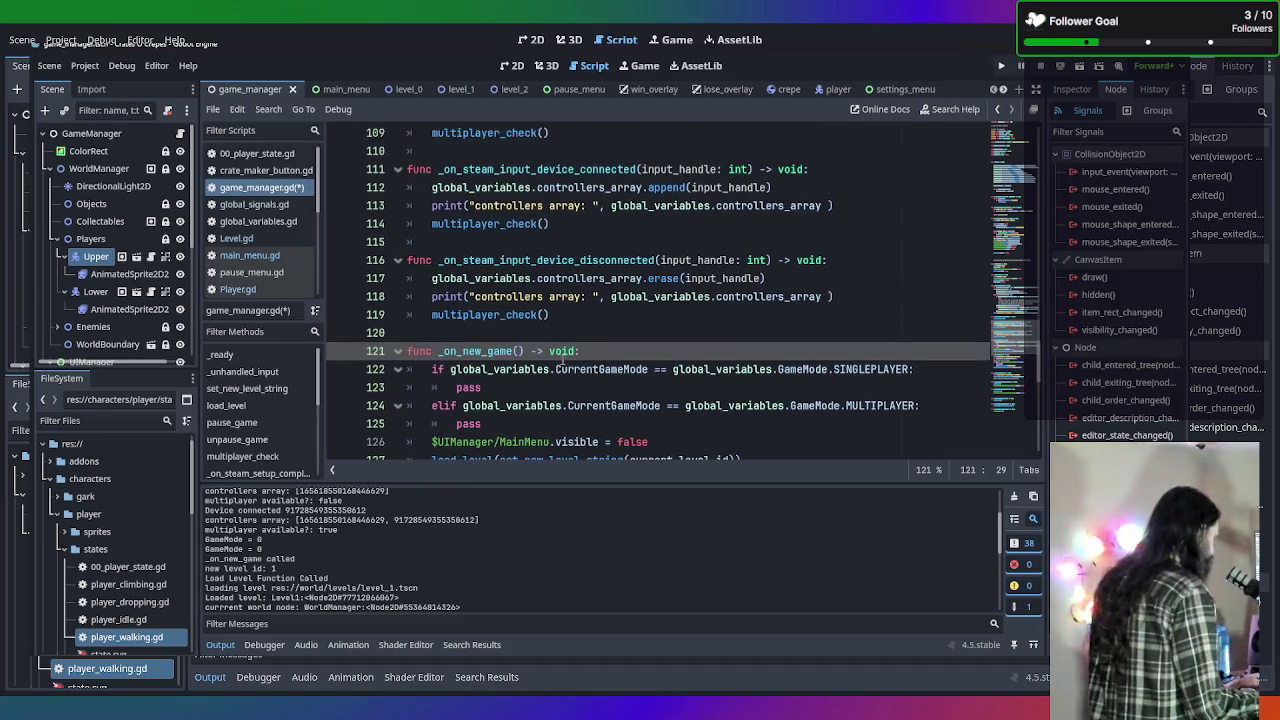
scroll(638, 262, up, 3)
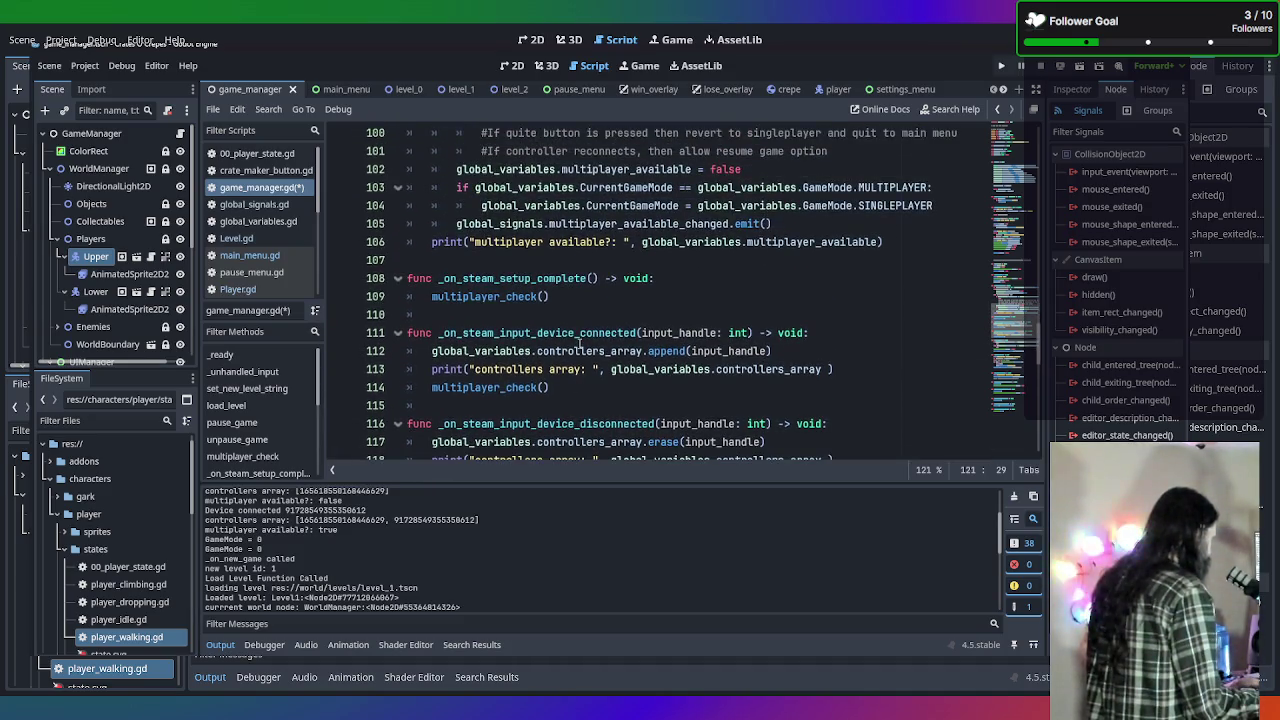
scroll(688, 350, down, 1)
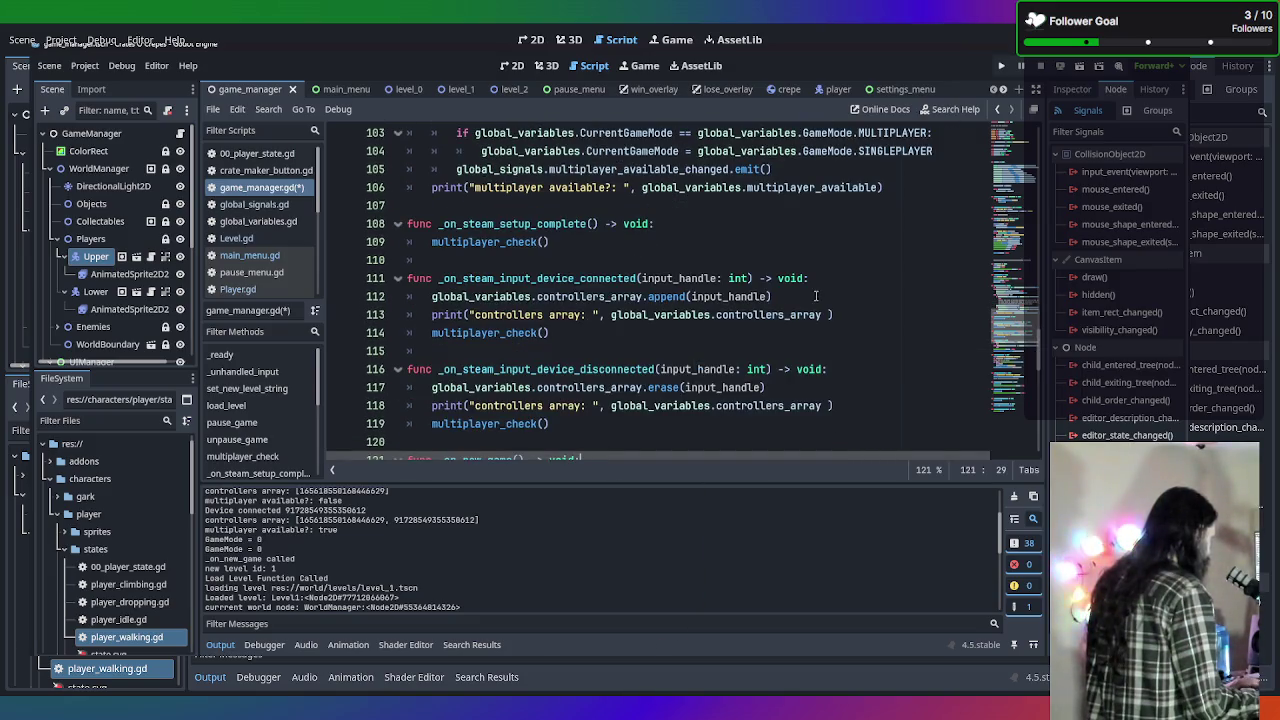
scroll(631, 341, up, 3)
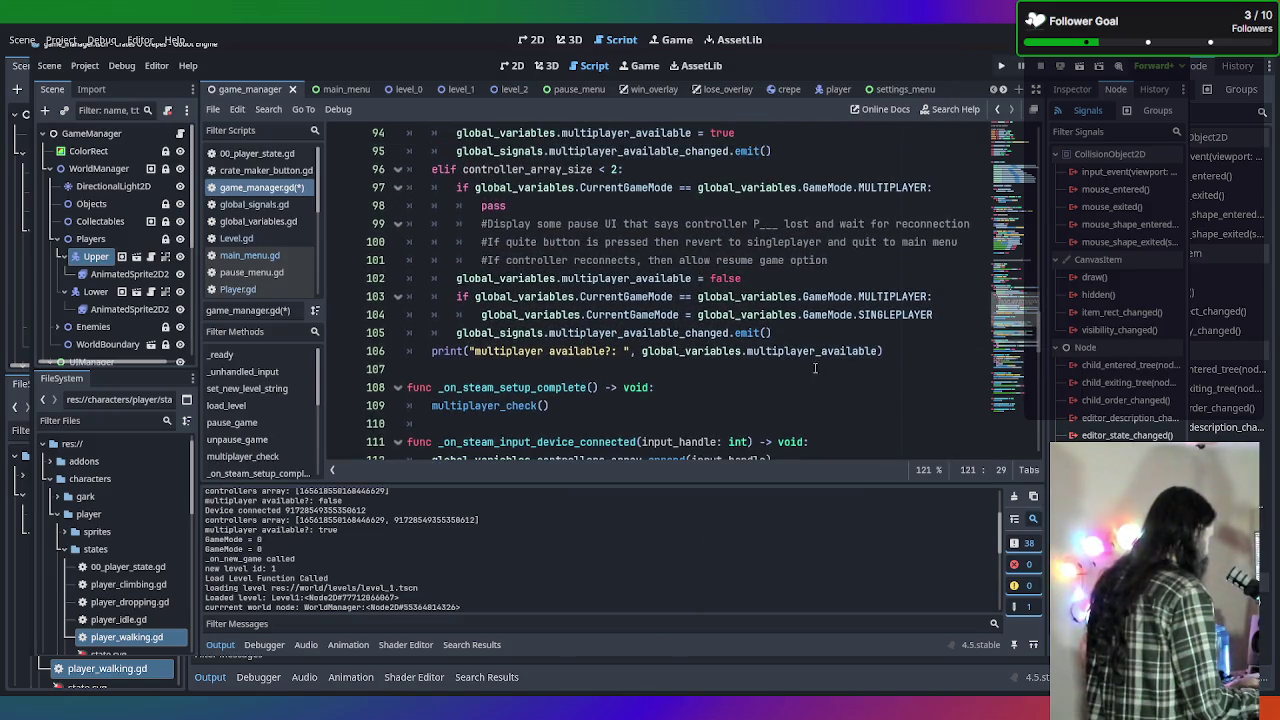
scroll(835, 413, up, 1)
scroll(790, 392, up, 4)
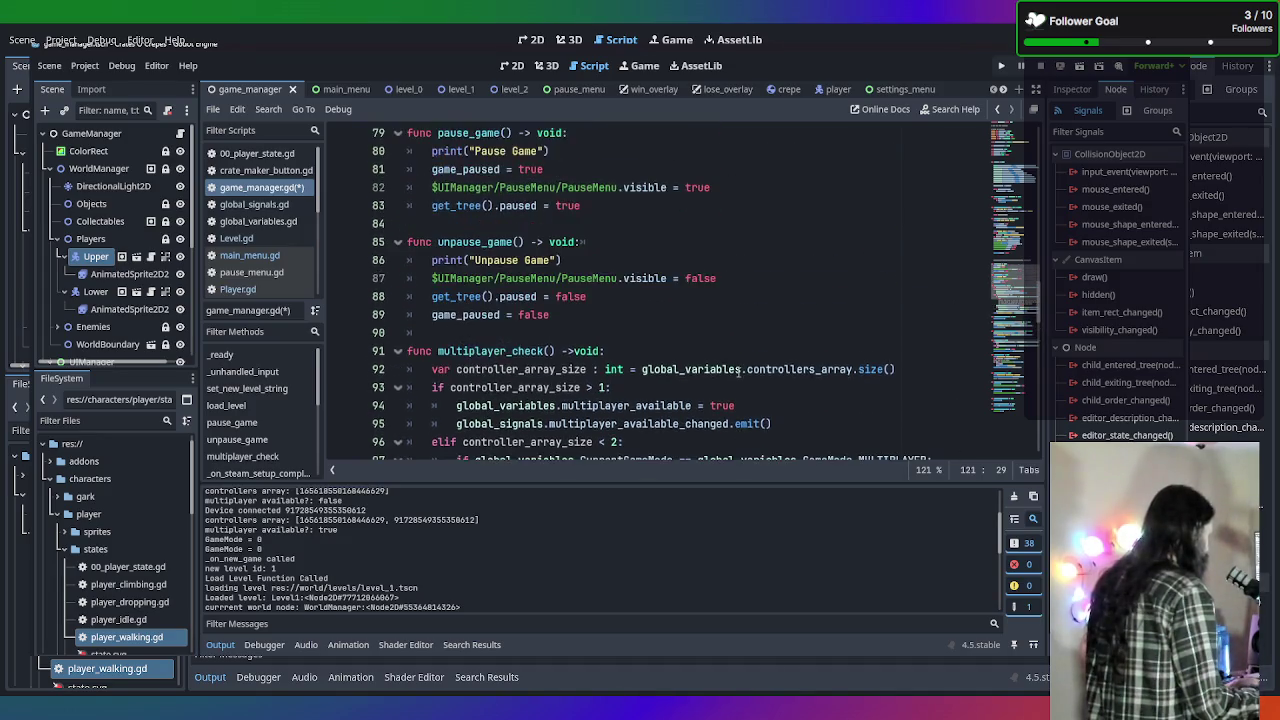
scroll(610, 320, up, 10)
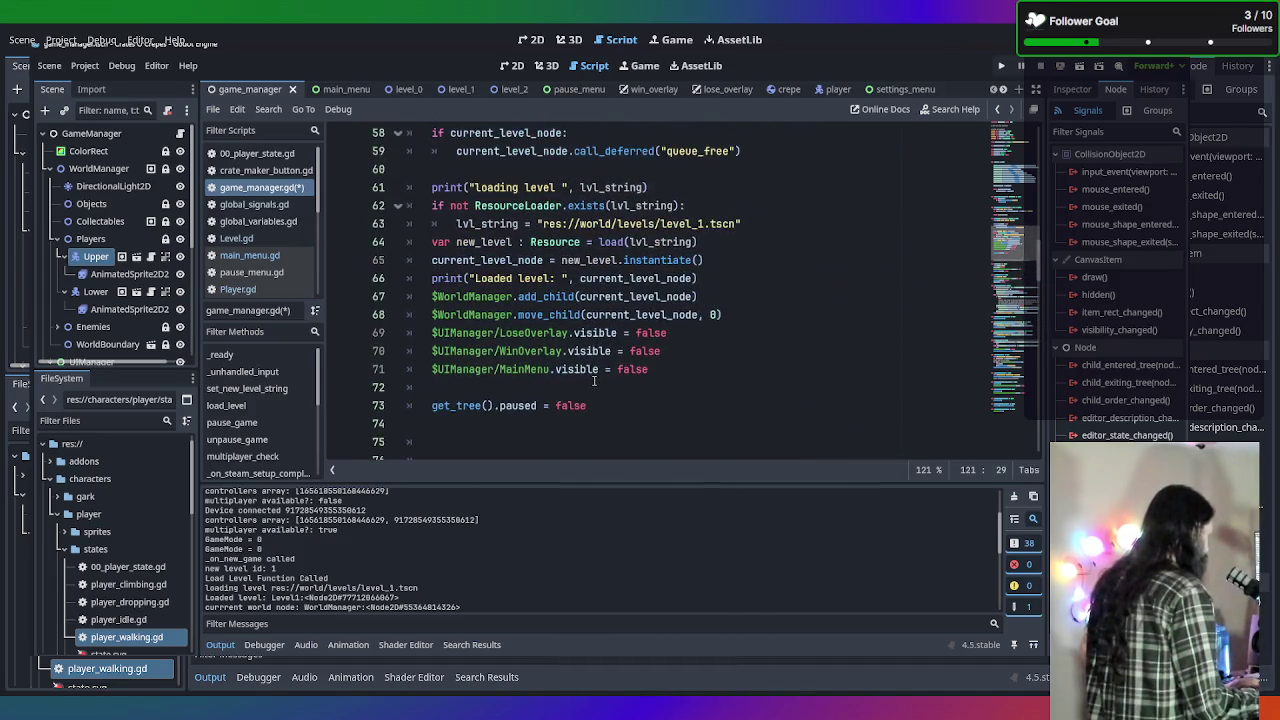
scroll(594, 358, up, 1)
scroll(600, 370, down, 2)
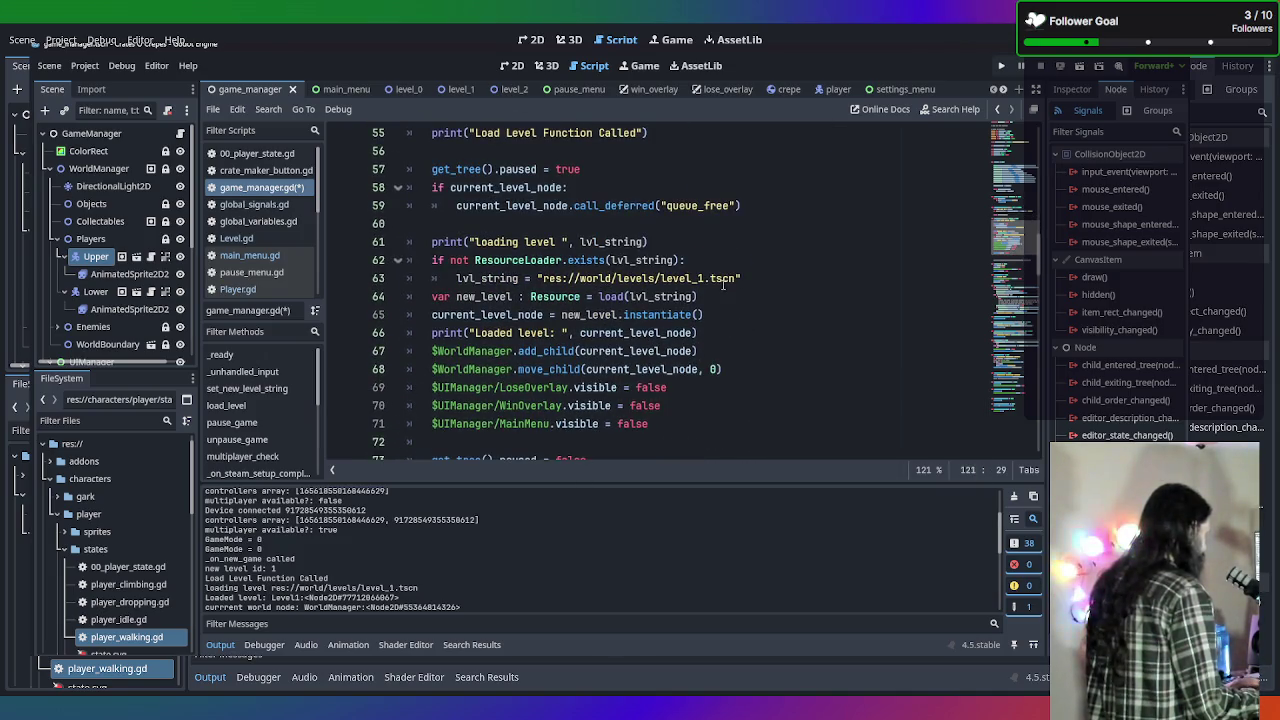
scroll(723, 285, up, 1)
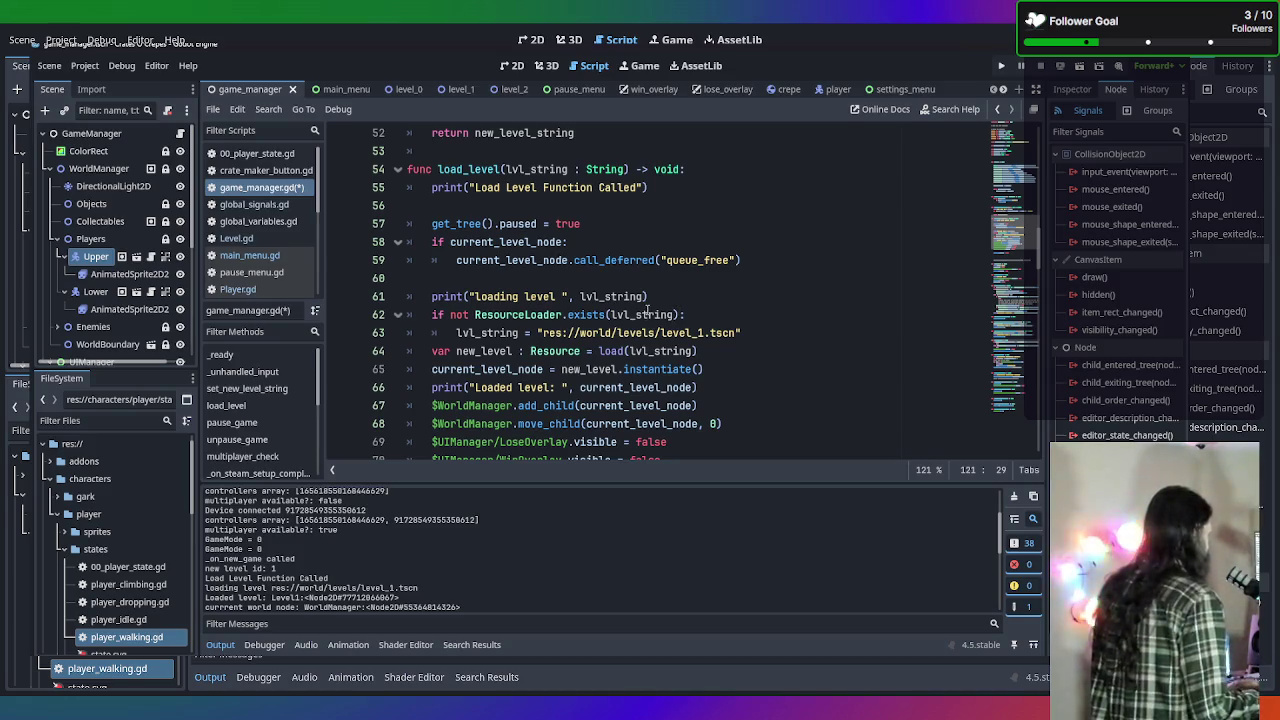
scroll(636, 238, up, 1)
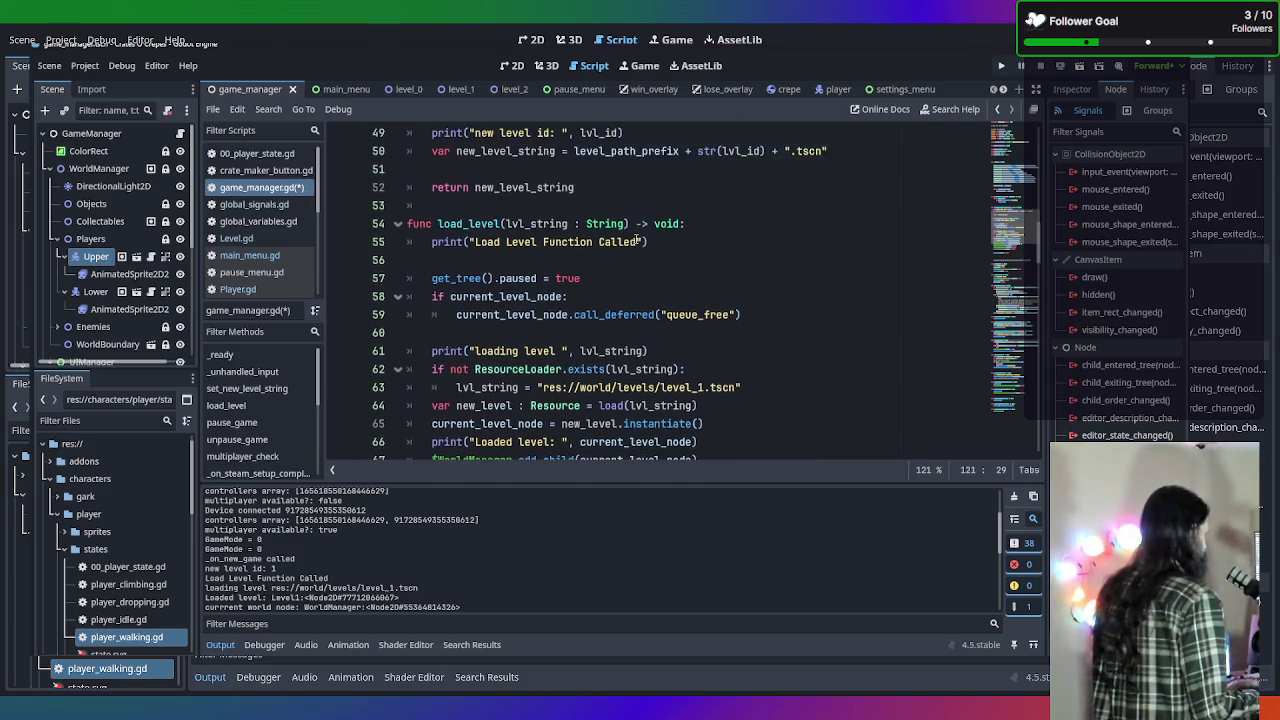
drag(648, 242, 406, 242)
Delete the "Load Level Function Called" print and the blank lines around it in load_level.
key(BackSpace)
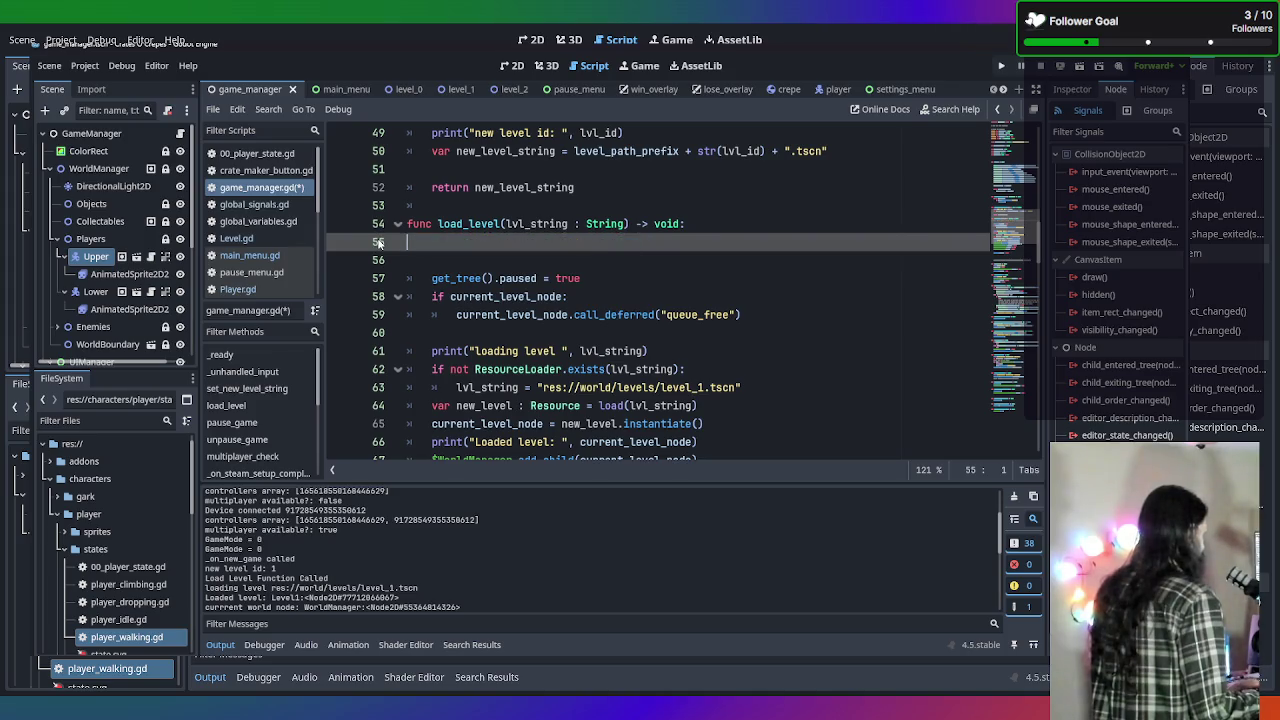
key(BackSpace)
key(BackSpace)
key(Delete)
Jump from the Output log line to pause_menu.gd's _on_visibility_changed handler.
scroll(497, 245, up, 4)
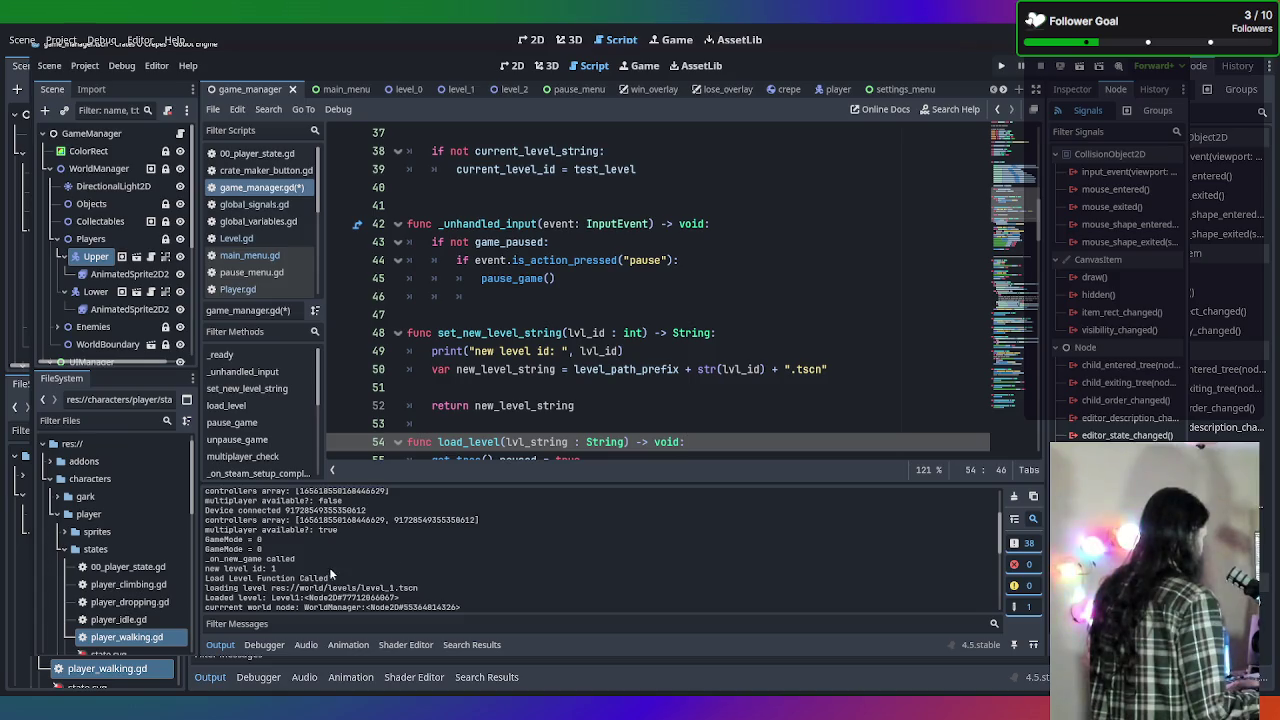
scroll(701, 309, up, 1)
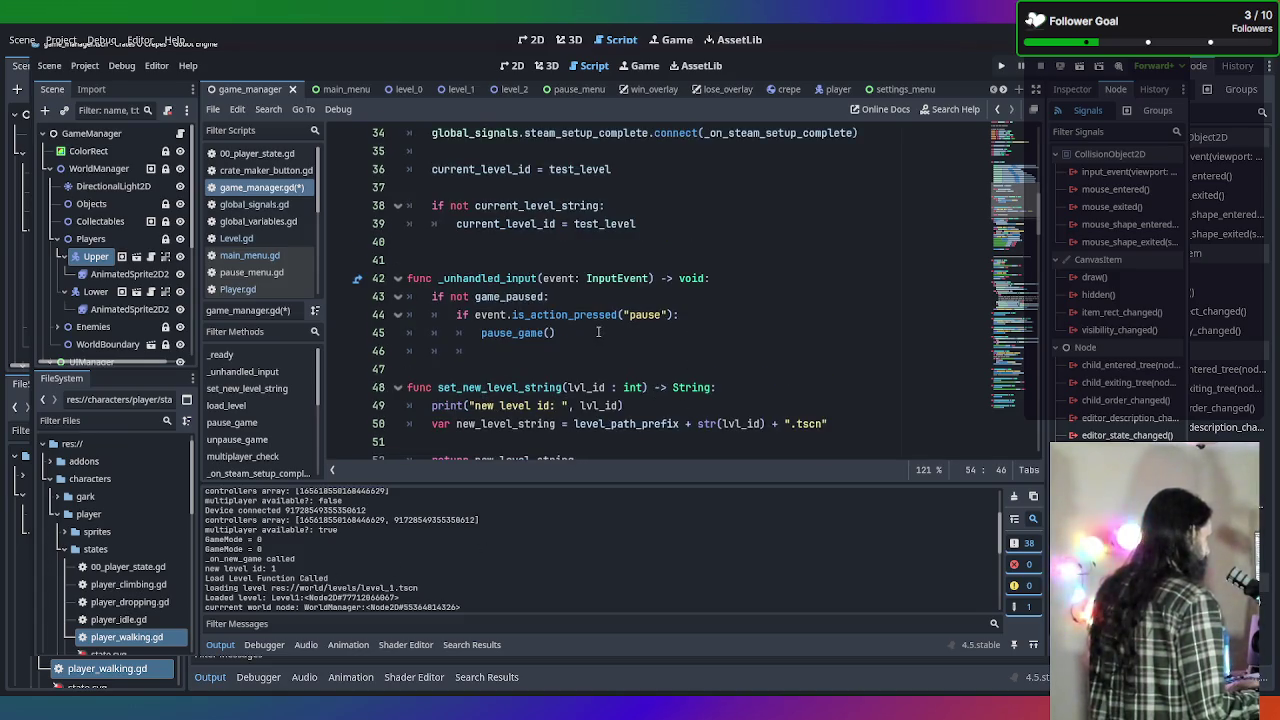
scroll(629, 338, up, 8)
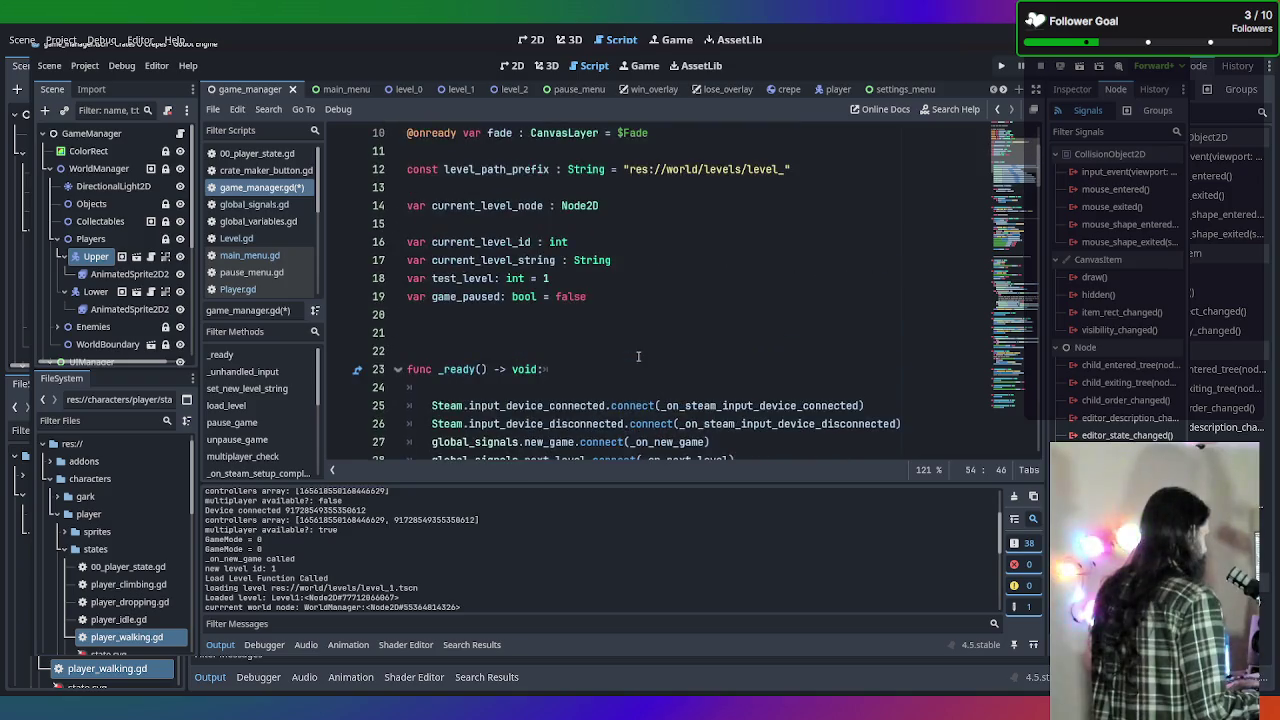
scroll(396, 568, up, 1)
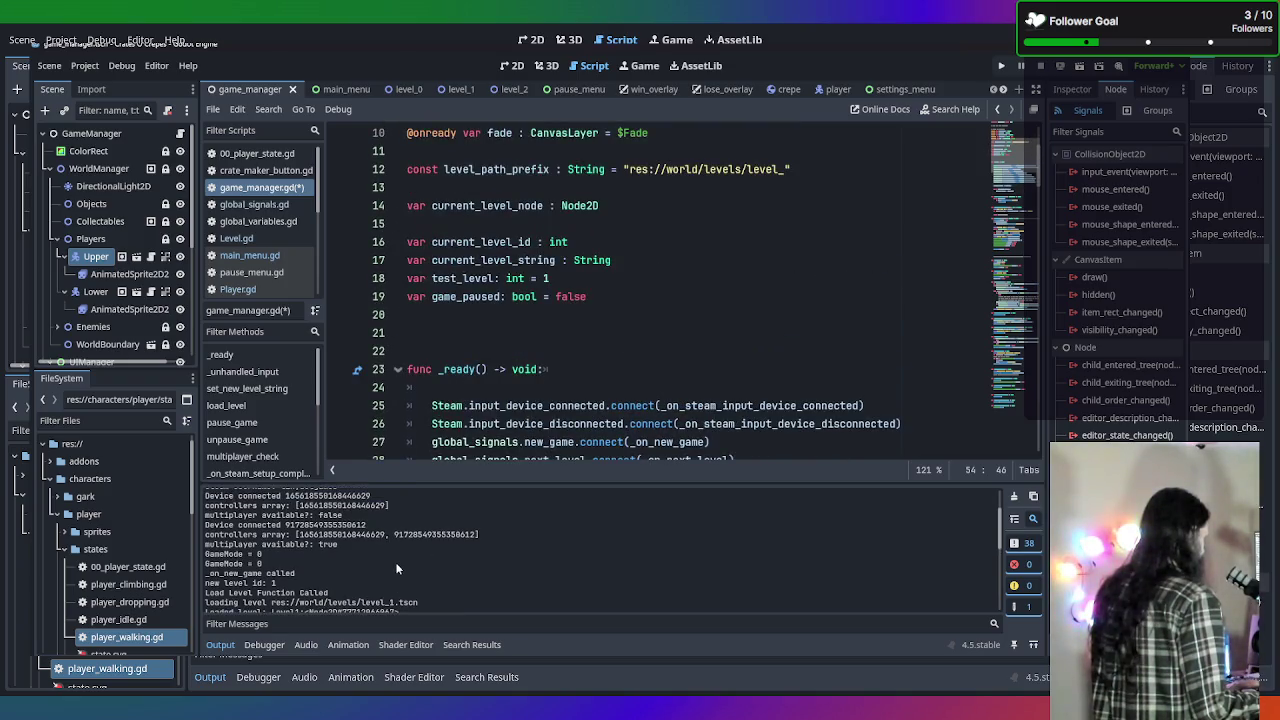
scroll(396, 568, up, 1)
scroll(395, 562, down, 4)
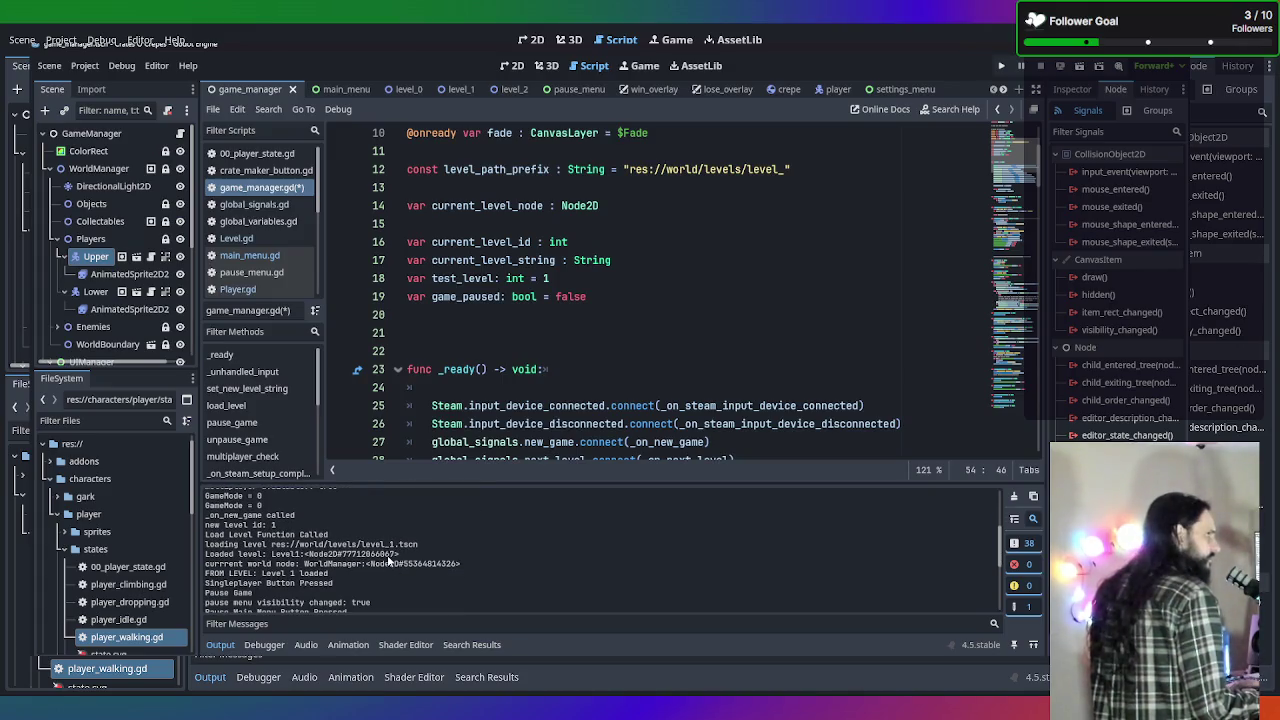
scroll(376, 560, down, 1)
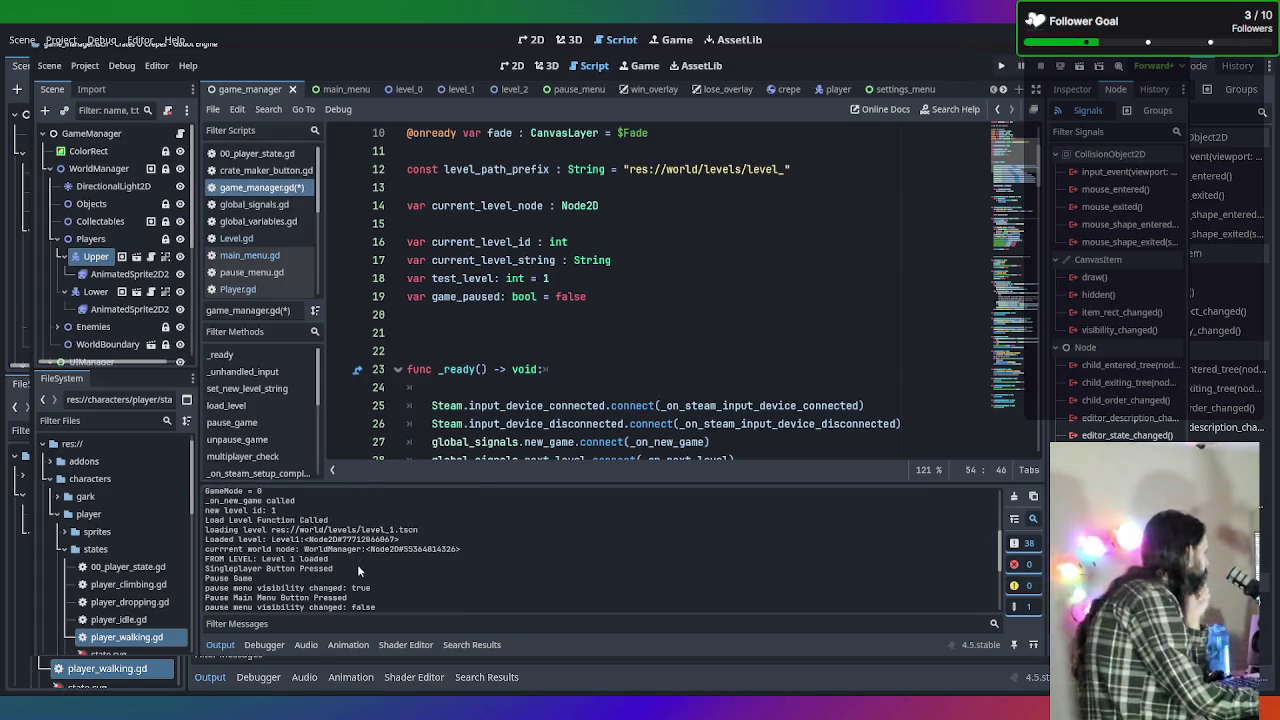
scroll(359, 560, down, 2)
scroll(358, 562, down, 1)
click(401, 570)
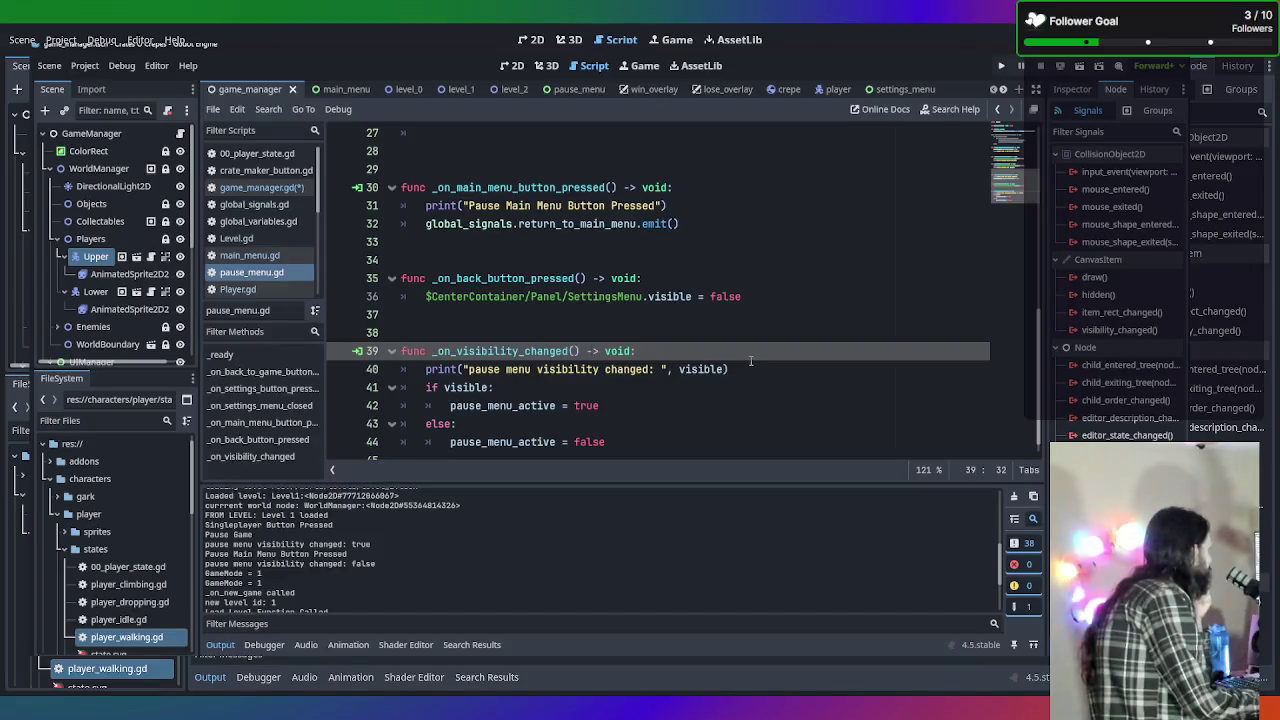
Delete the visibility print statement on line 40 of pause_menu.gd and the empty line it leaves.
click(767, 369)
drag(767, 369, 407, 369)
key(BackSpace)
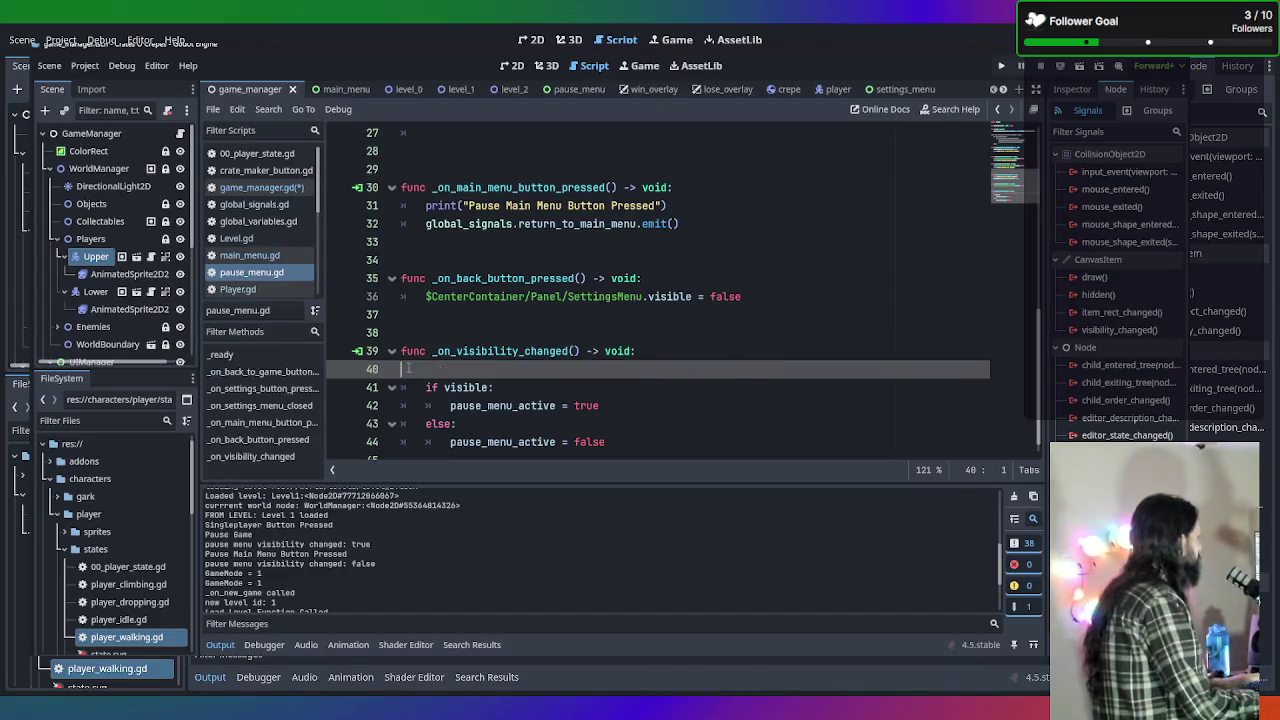
key(BackSpace)
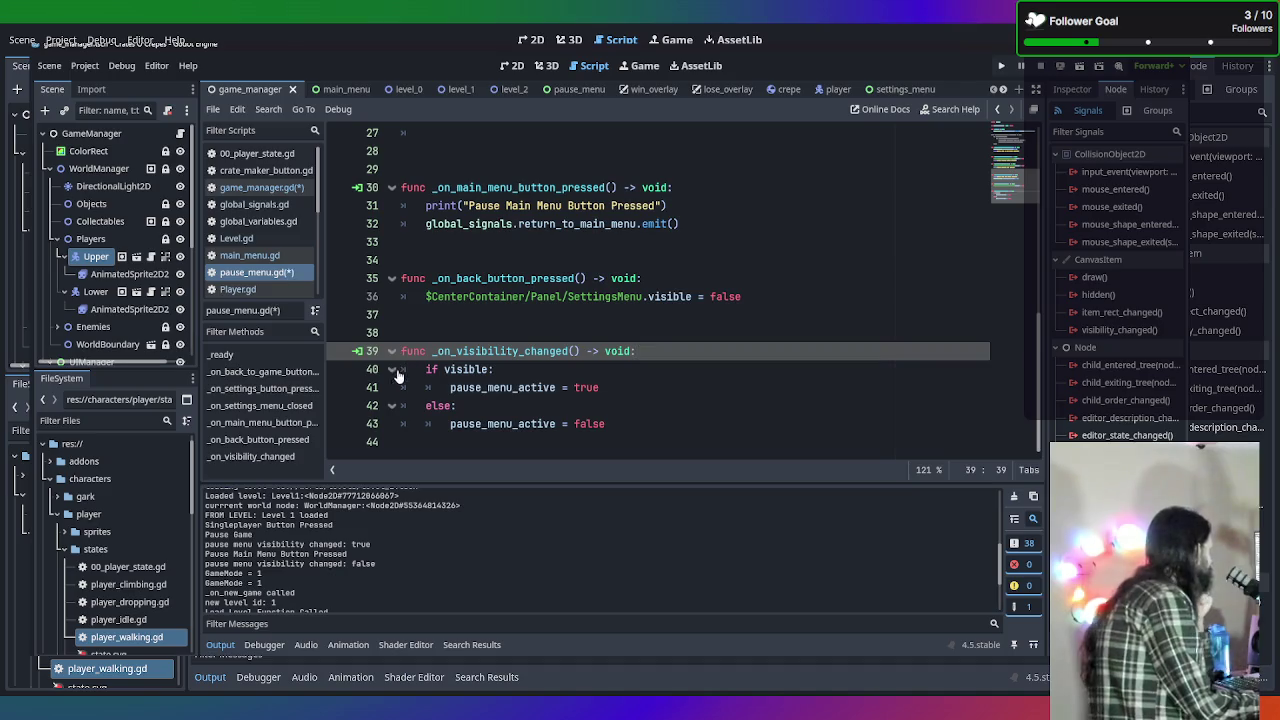
scroll(409, 368, up, 2)
scroll(411, 368, up, 1)
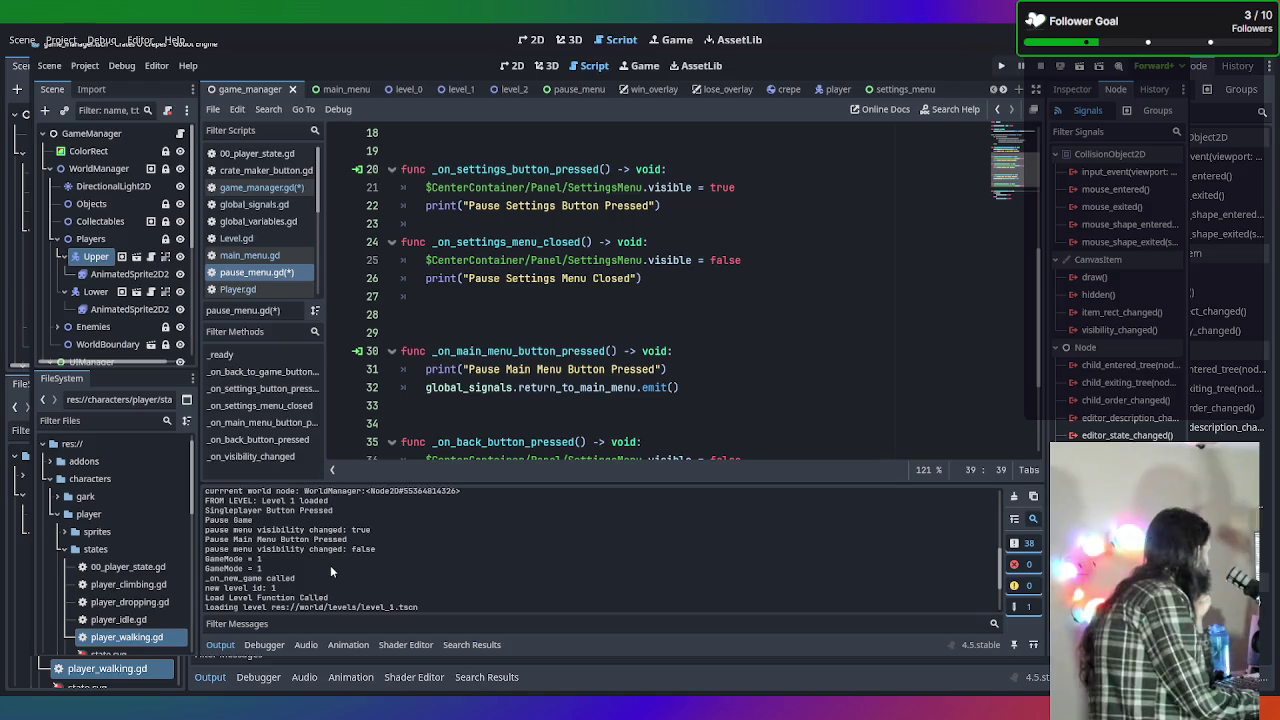
scroll(326, 568, down, 2)
scroll(319, 583, down, 1)
scroll(325, 542, down, 1)
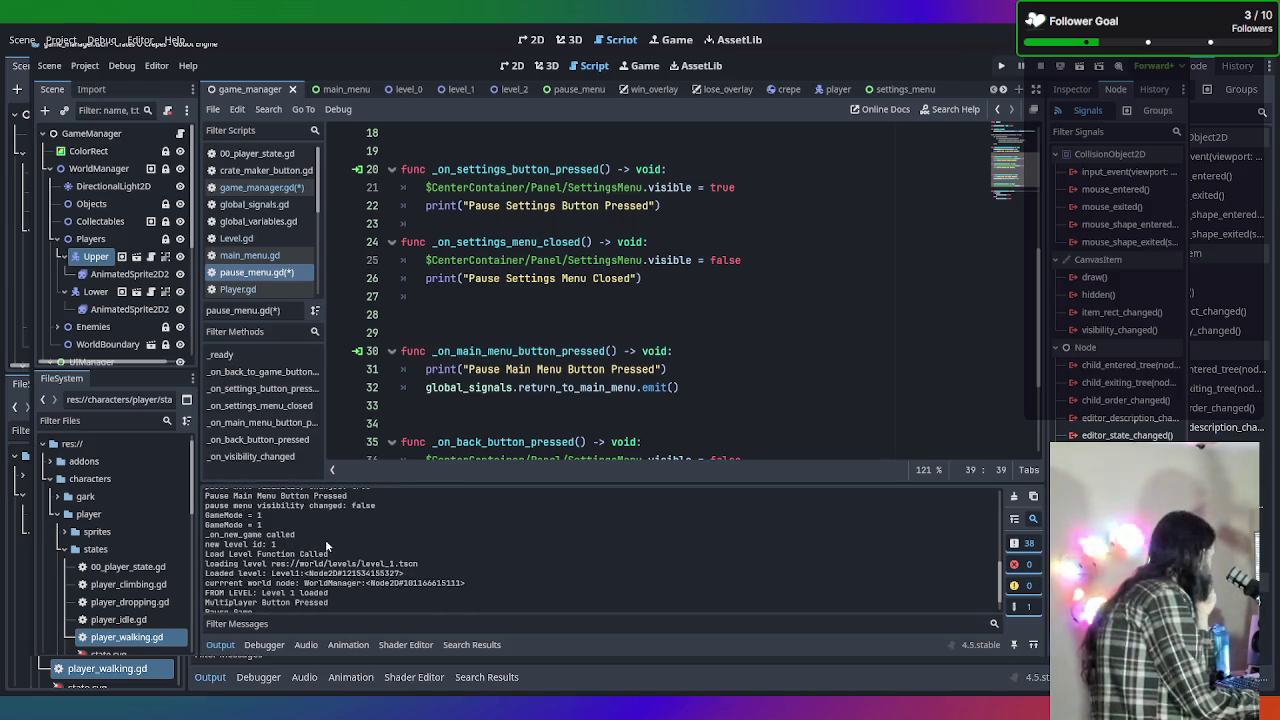
scroll(330, 576, down, 2)
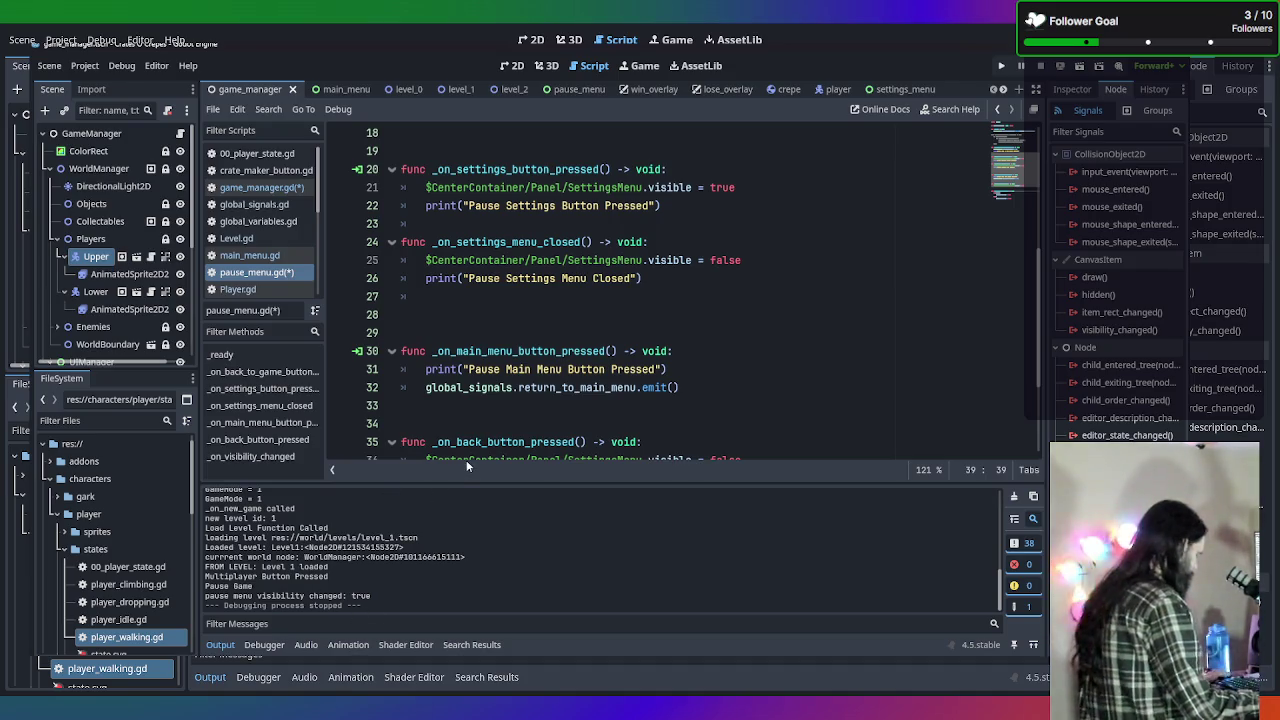
Test-run the game in singleplayer mode, then stop the running game.
key(F5)
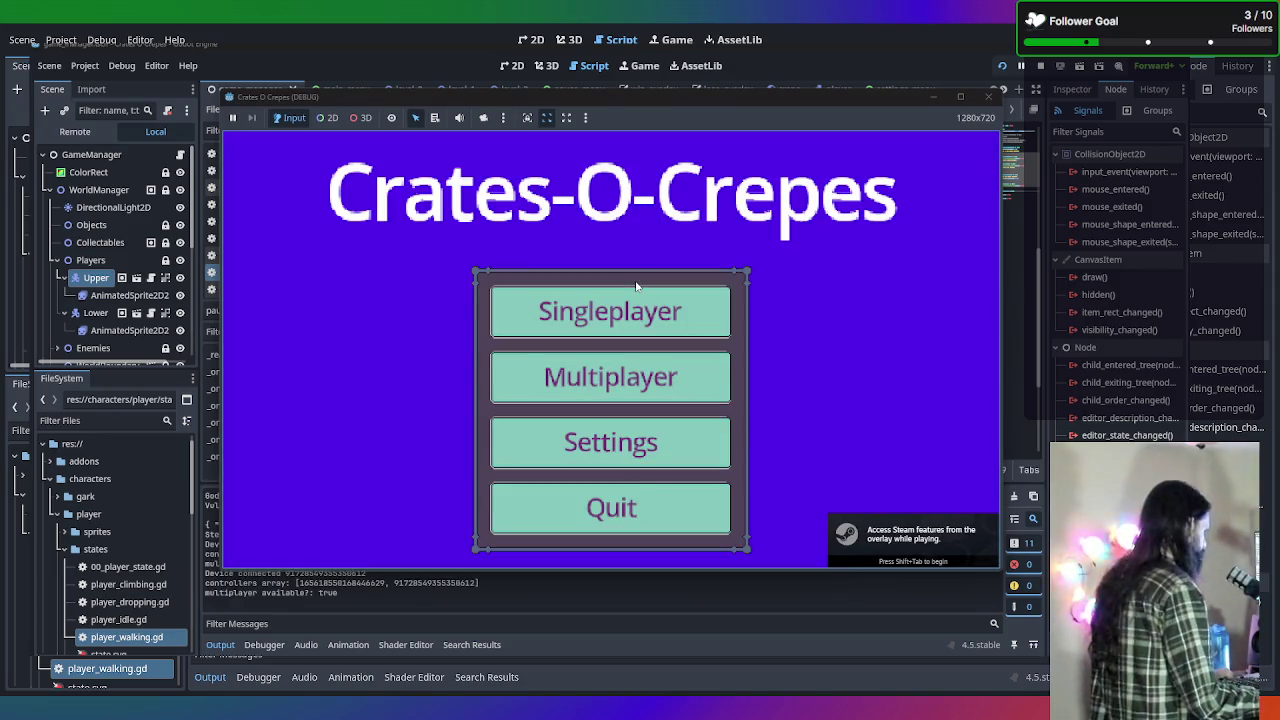
click(638, 310)
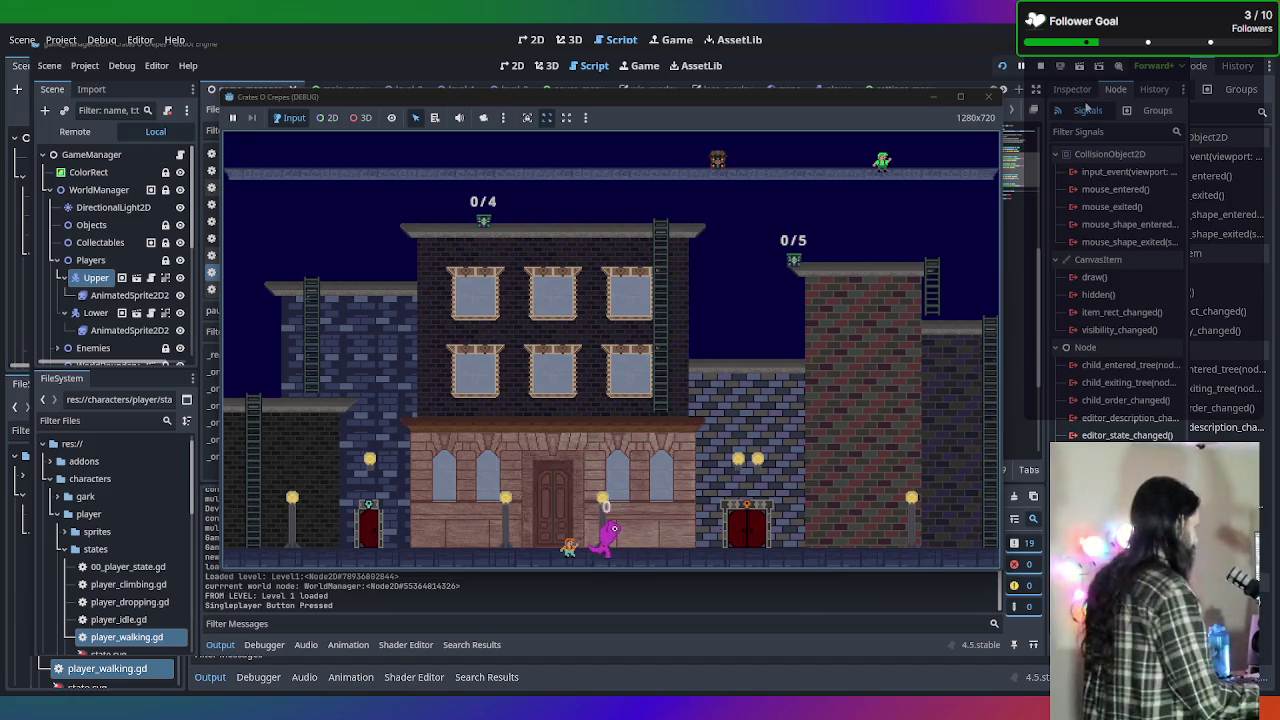
click(987, 99)
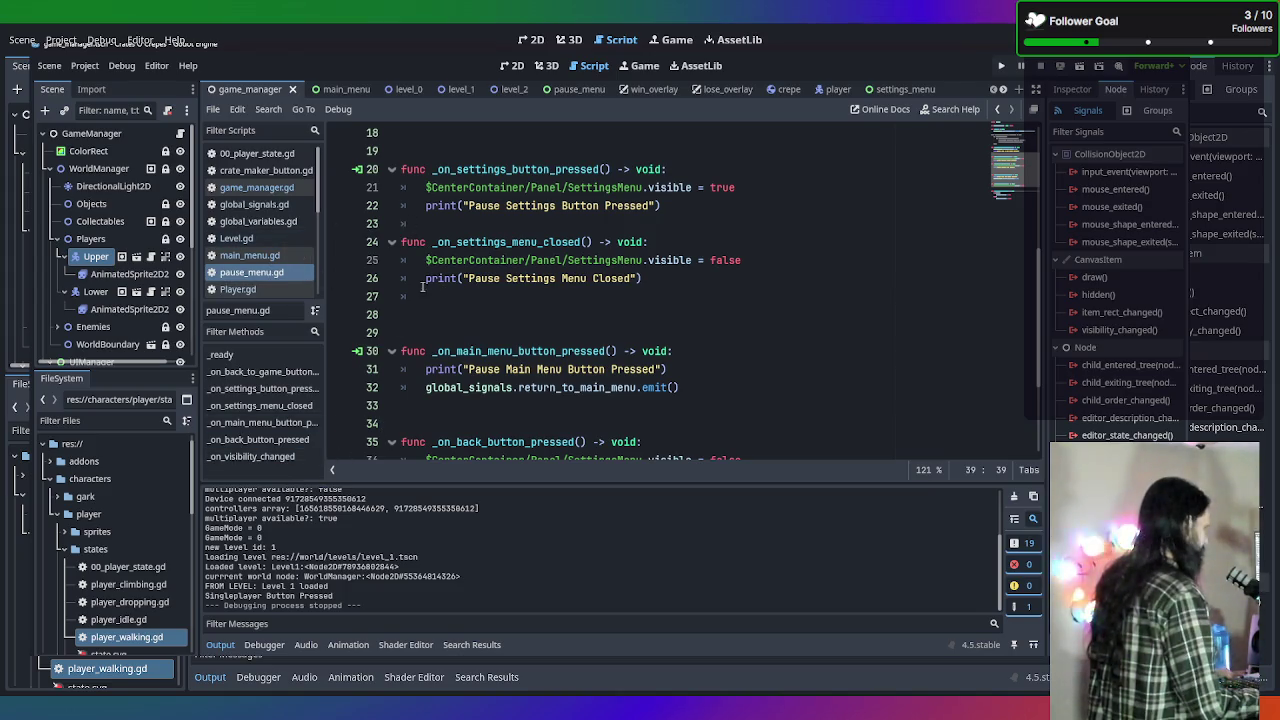
Open Player.gd and scroll down to the update_direction function.
click(255, 240)
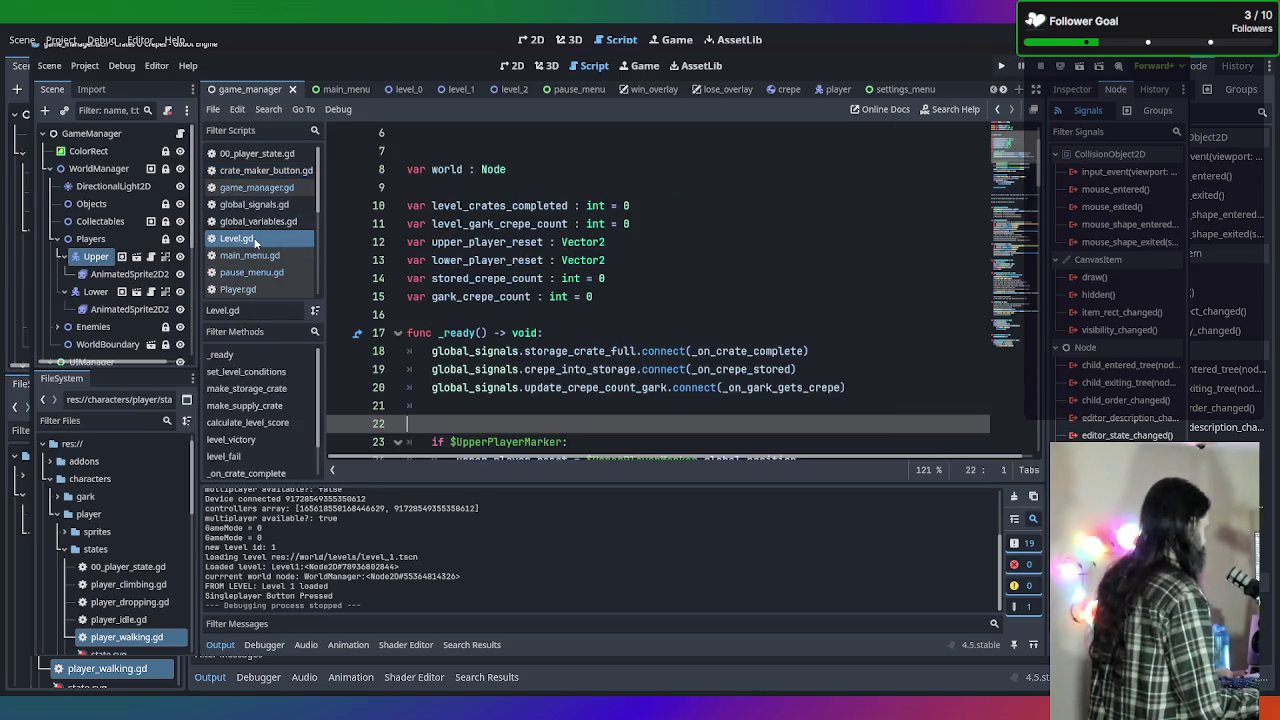
click(259, 293)
scroll(671, 286, up, 20)
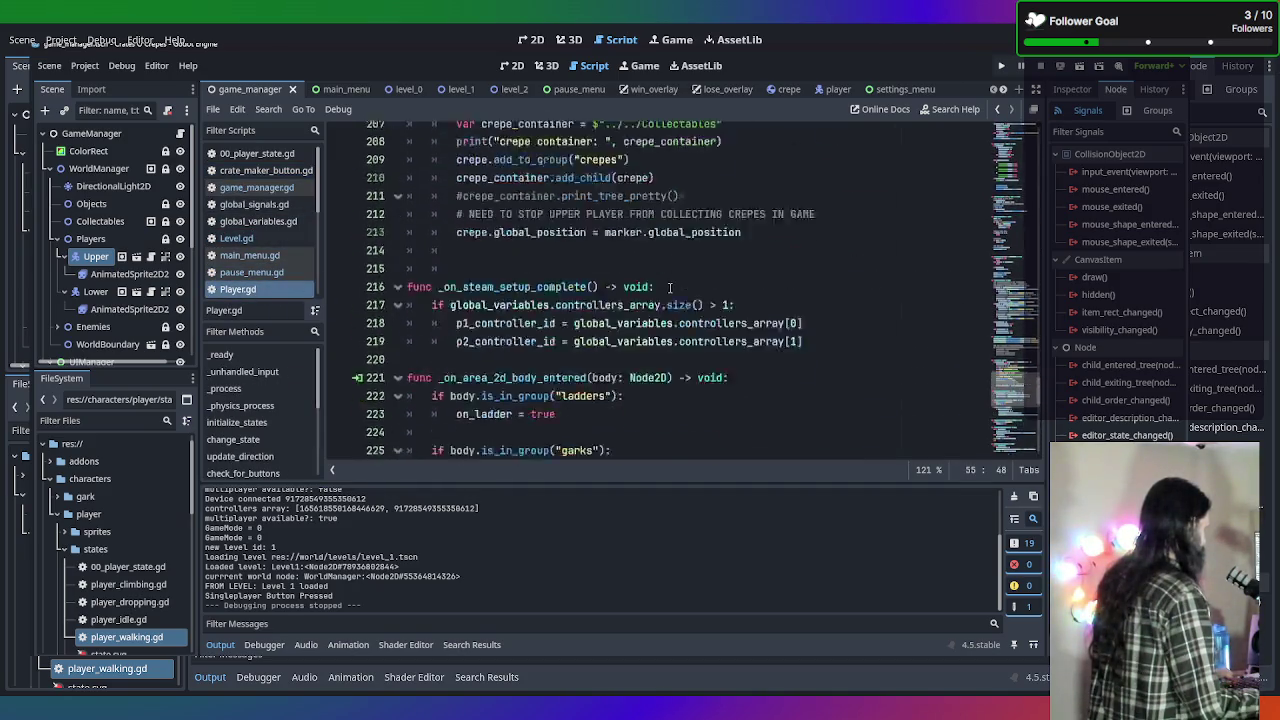
scroll(668, 292, up, 20)
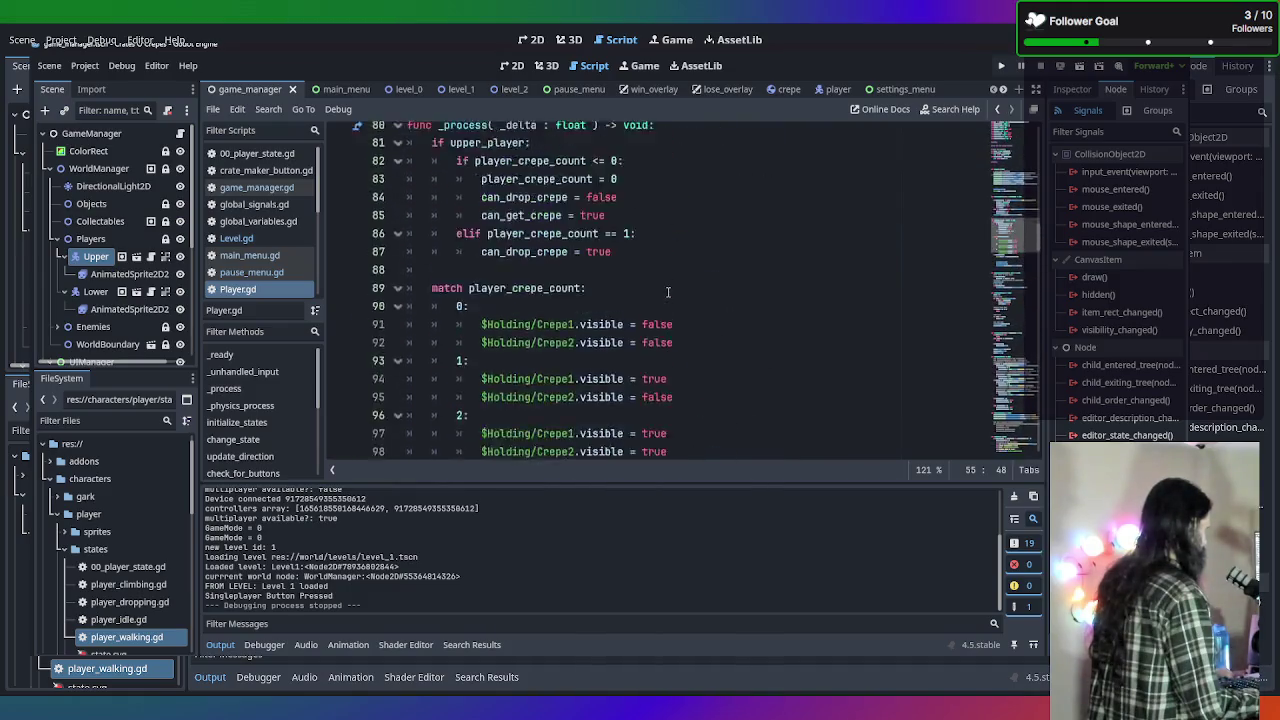
scroll(668, 292, up, 3)
scroll(668, 292, down, 11)
scroll(670, 250, down, 5)
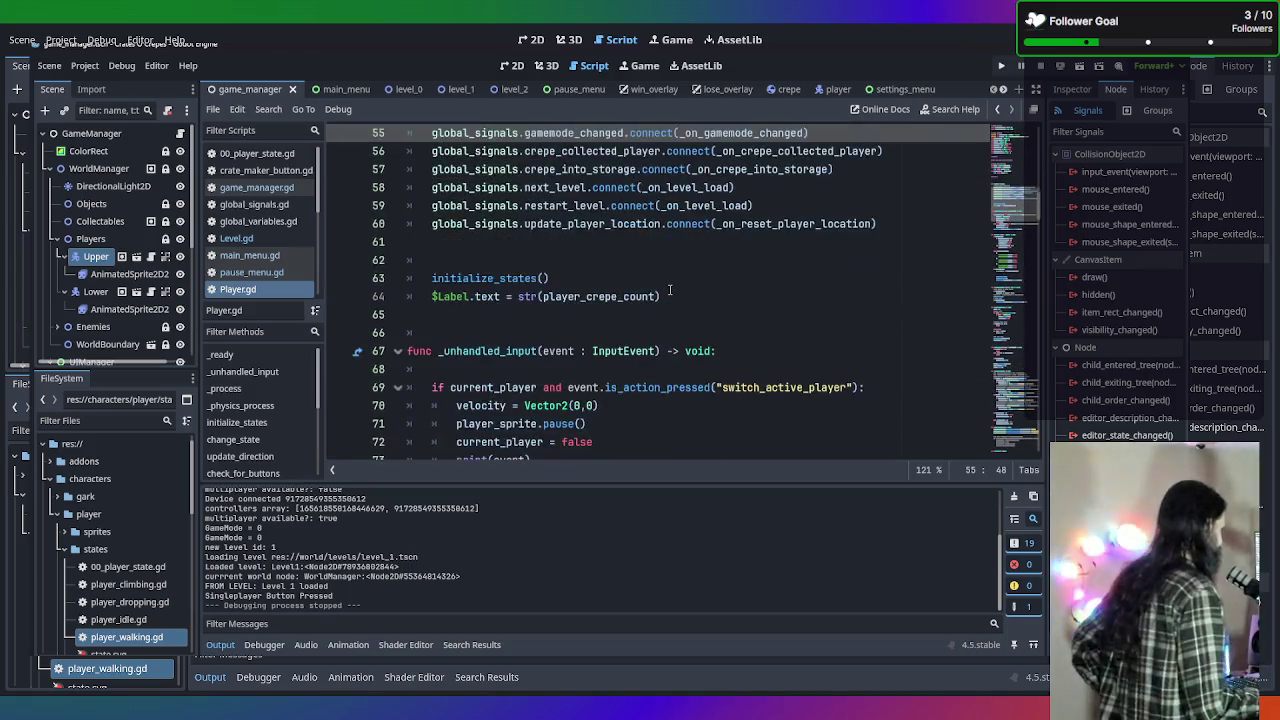
scroll(670, 290, down, 1)
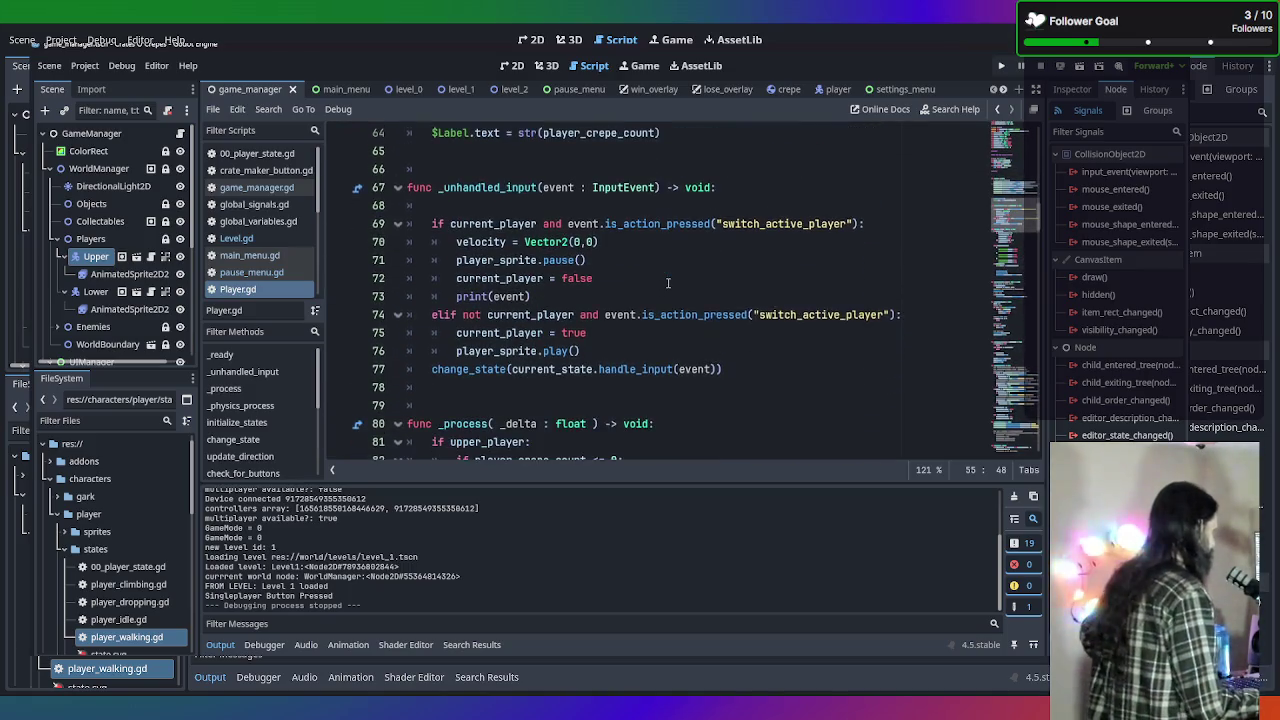
scroll(670, 290, down, 1)
scroll(737, 199, down, 4)
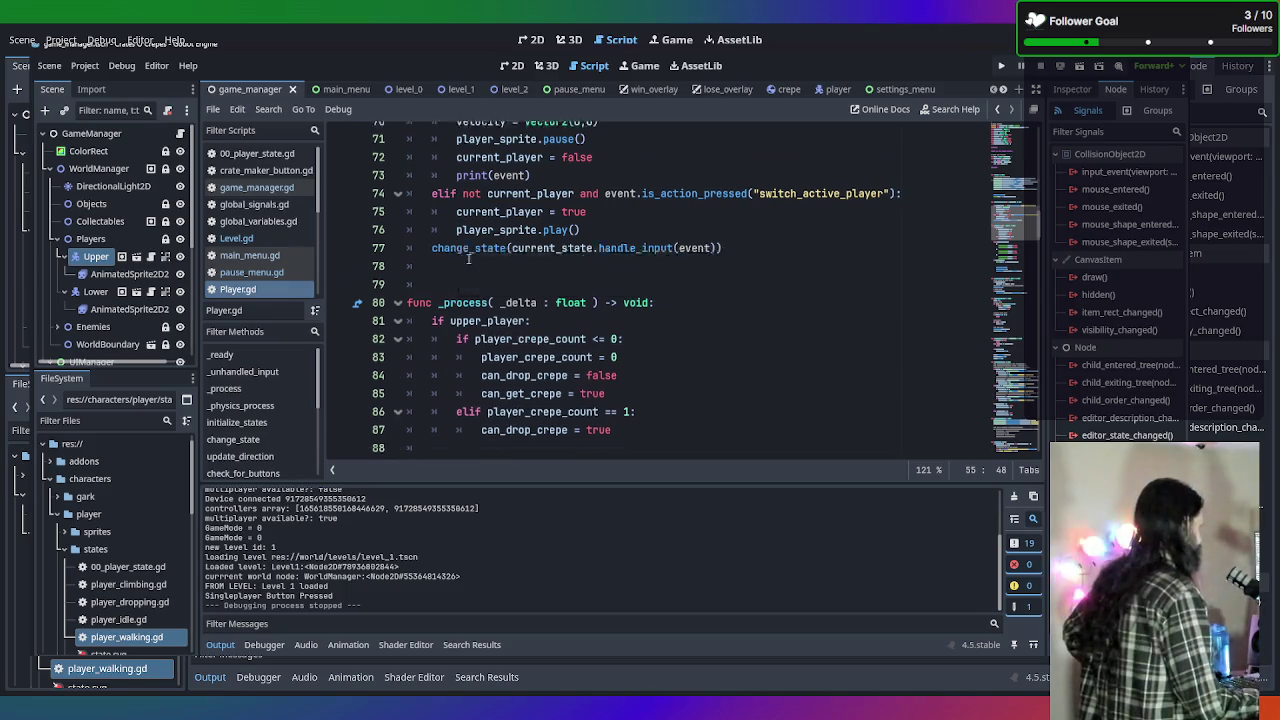
scroll(737, 199, down, 11)
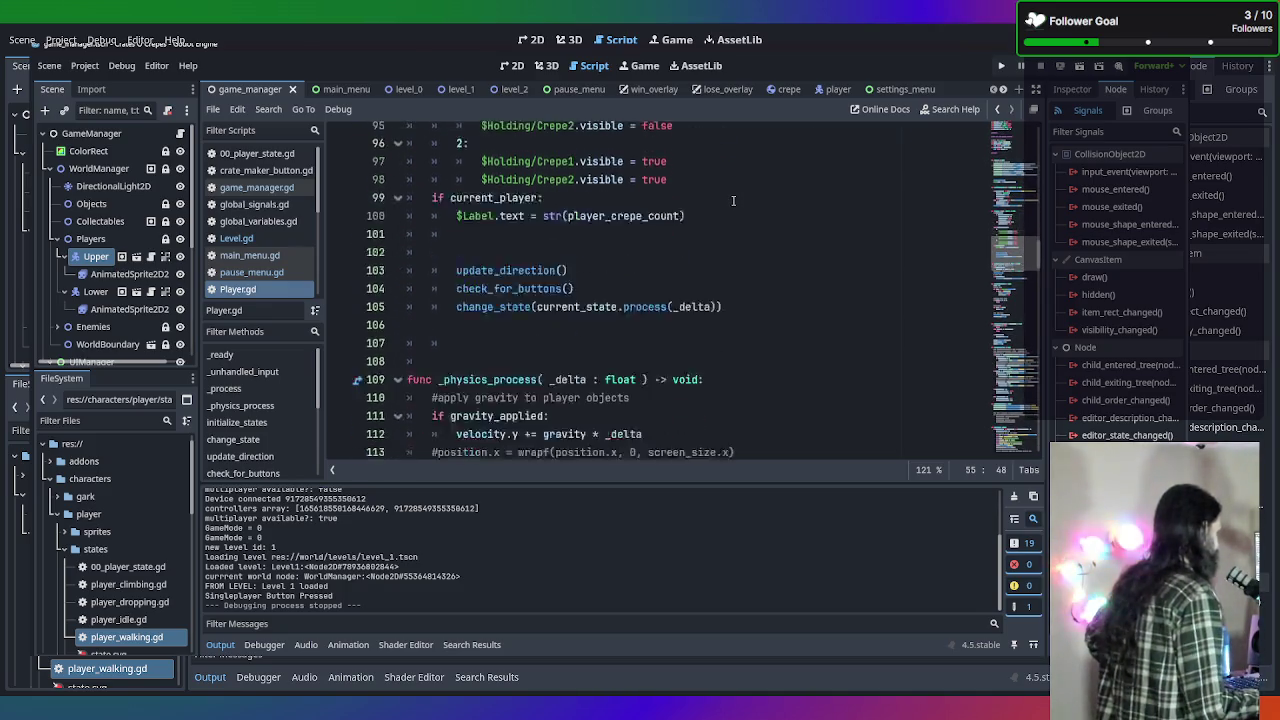
scroll(733, 203, down, 13)
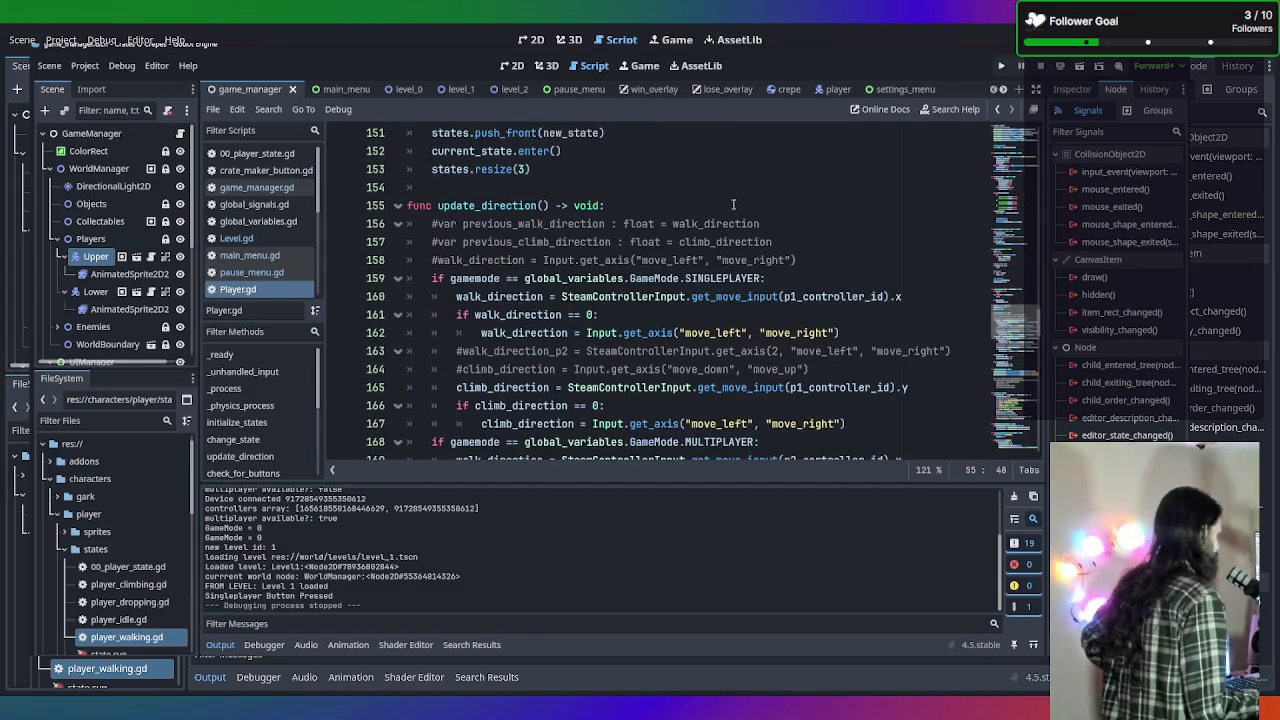
scroll(733, 203, up, 20)
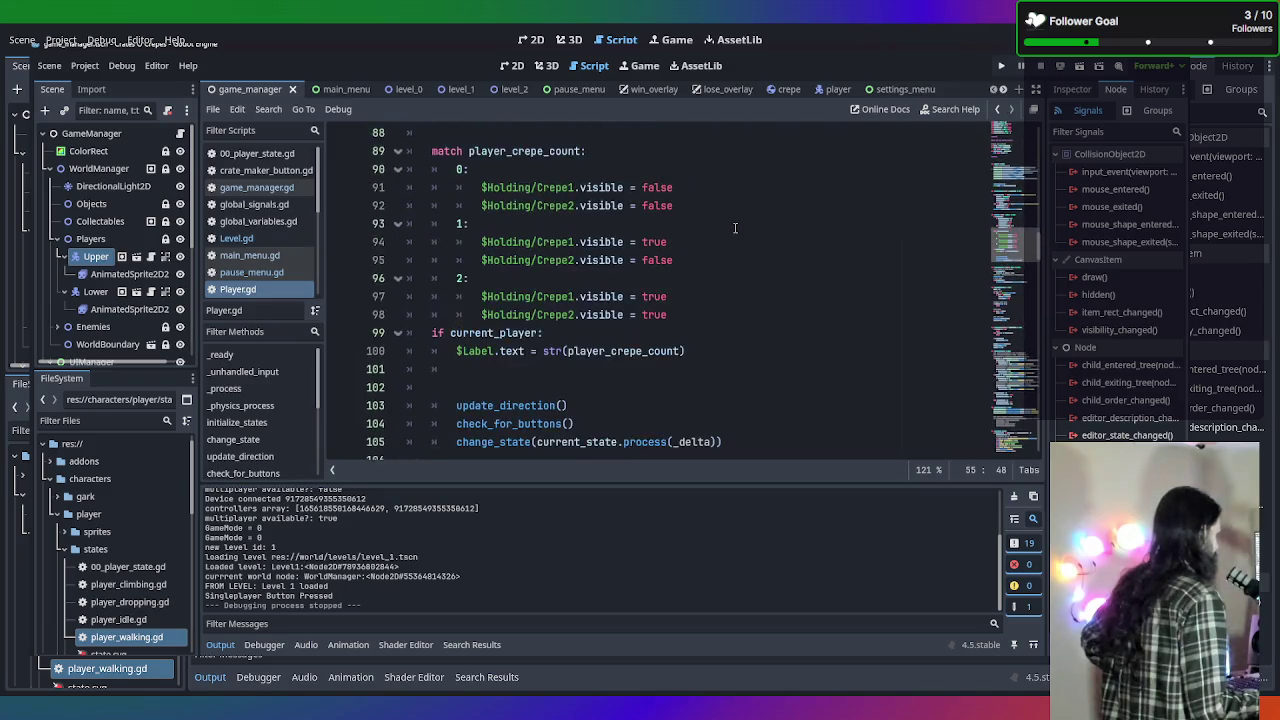
scroll(735, 228, down, 1)
scroll(735, 228, up, 3)
scroll(735, 228, down, 6)
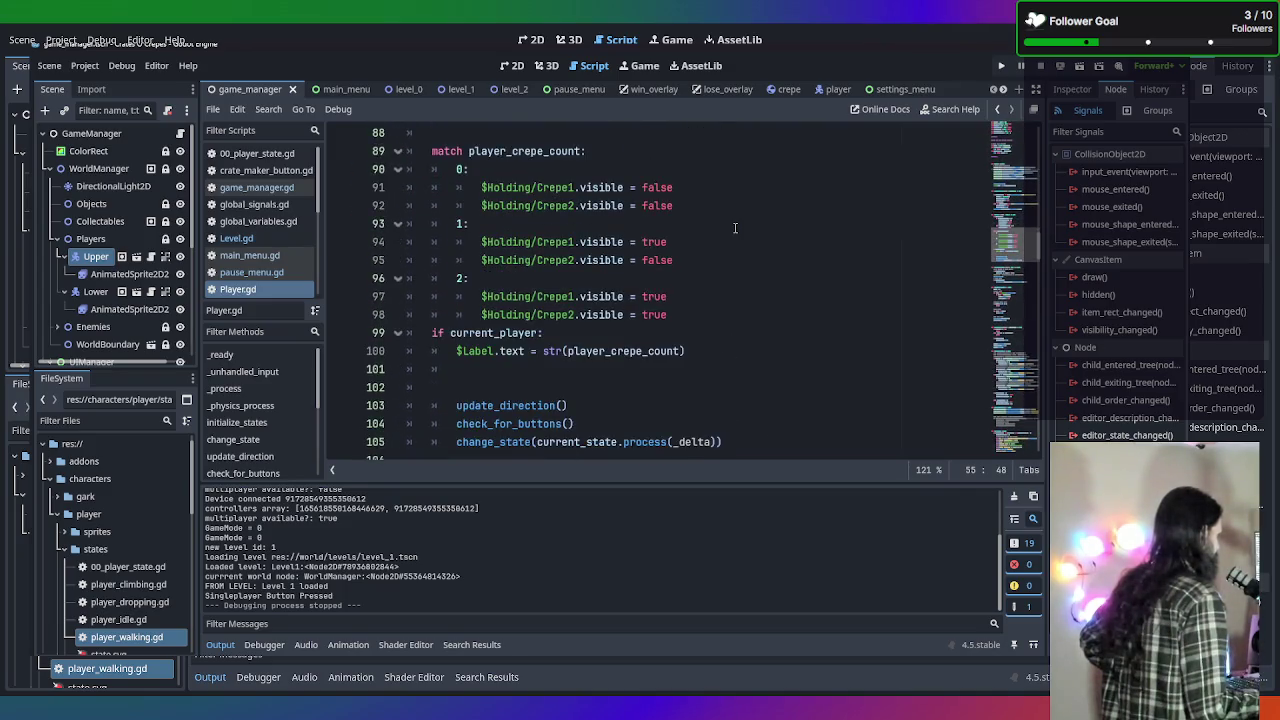
scroll(735, 228, down, 13)
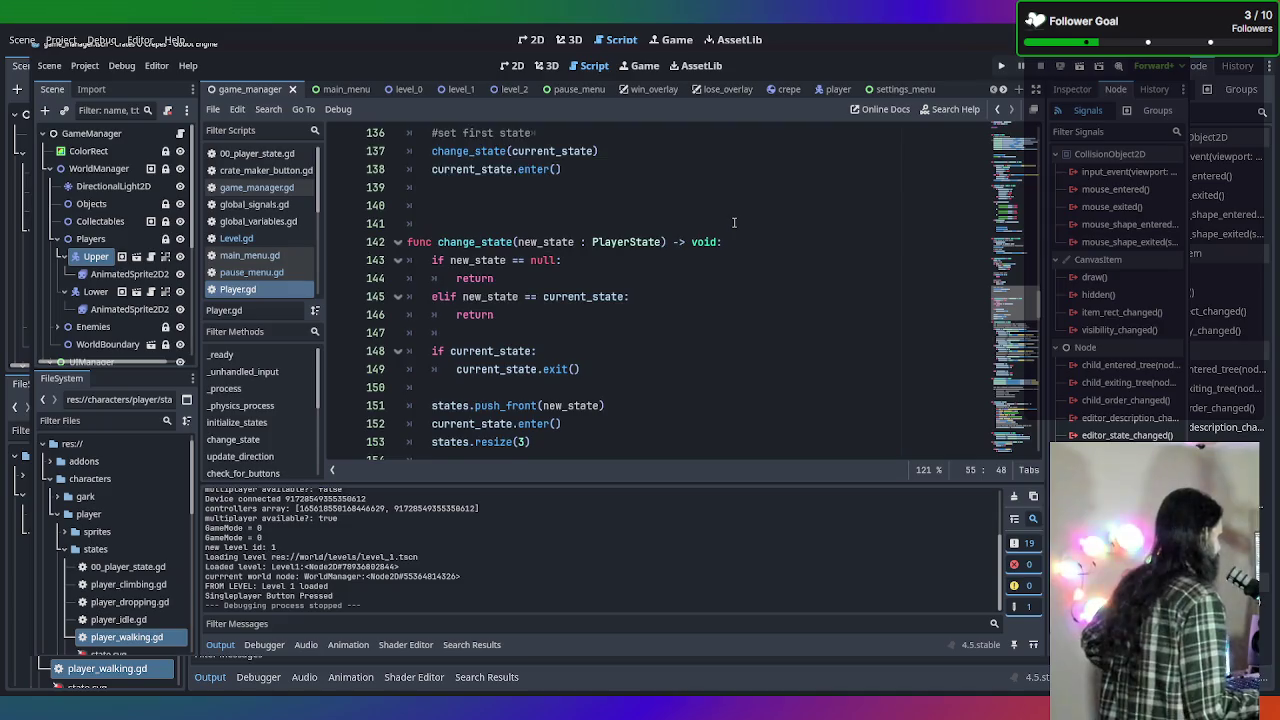
scroll(734, 222, down, 4)
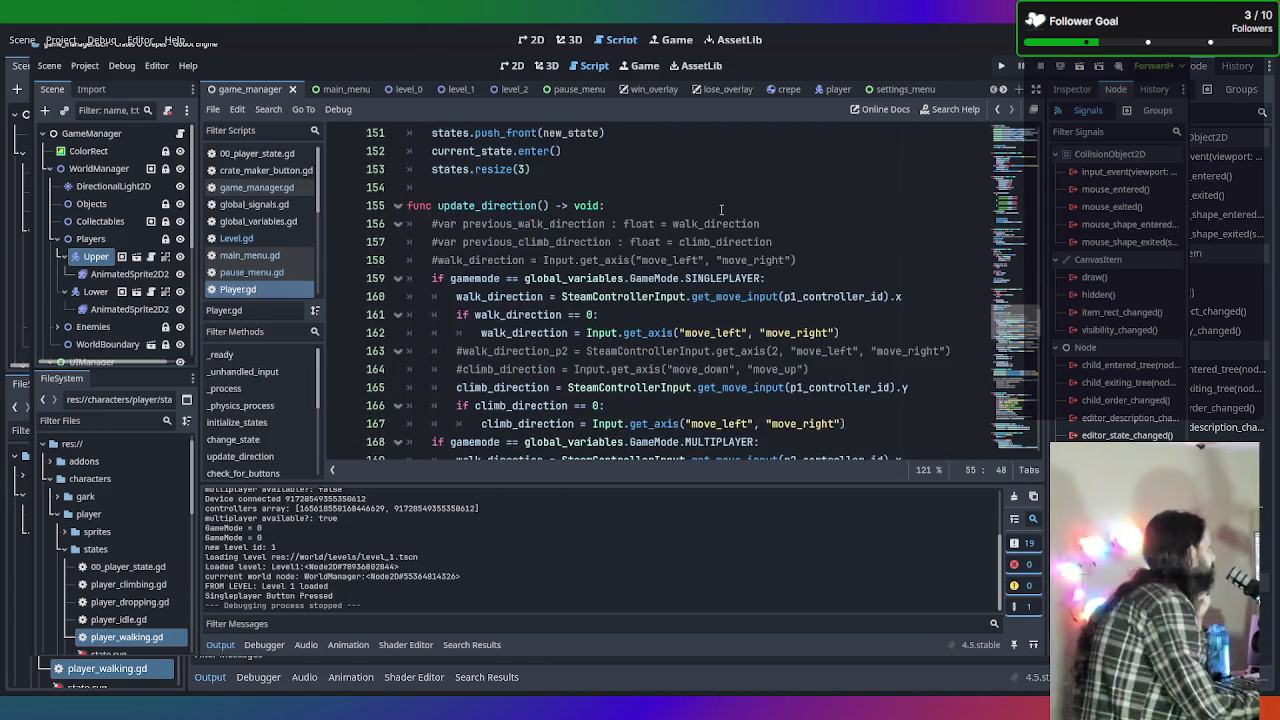
scroll(722, 280, down, 1)
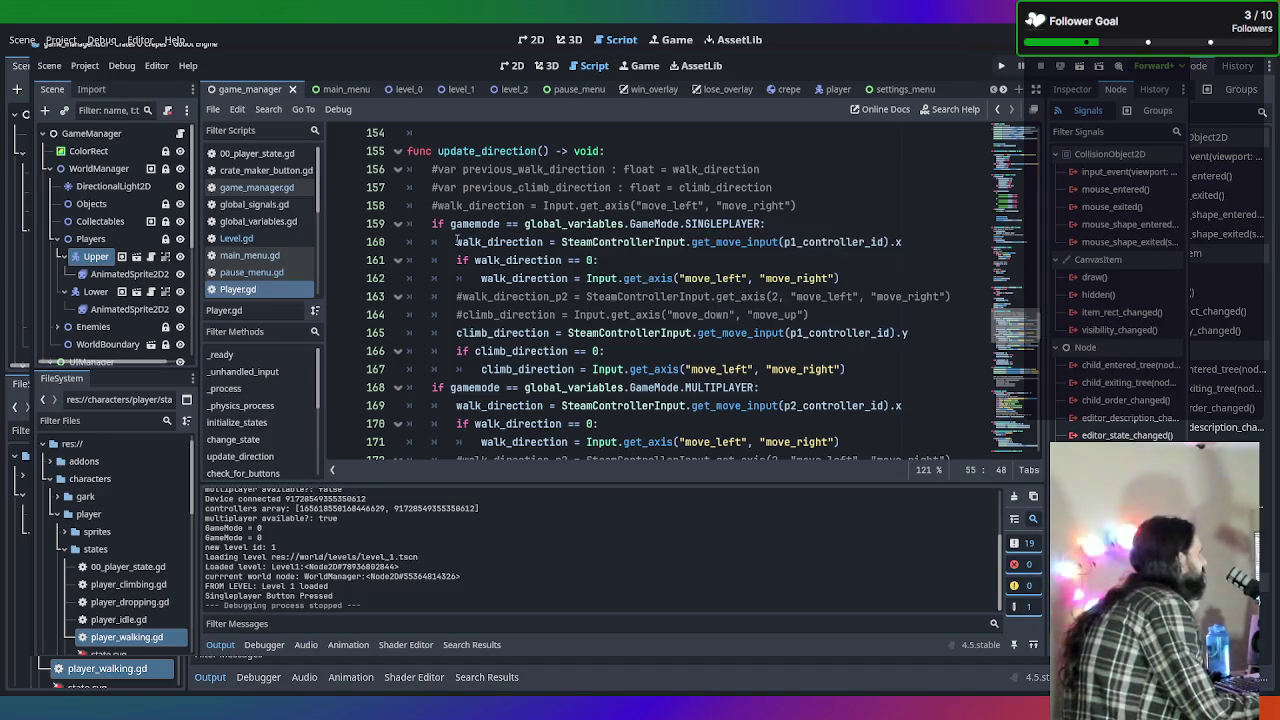
Try replacing gamemode on line 159 with 'Cu', then undo to keep gamemode.
mouse_move(468, 224)
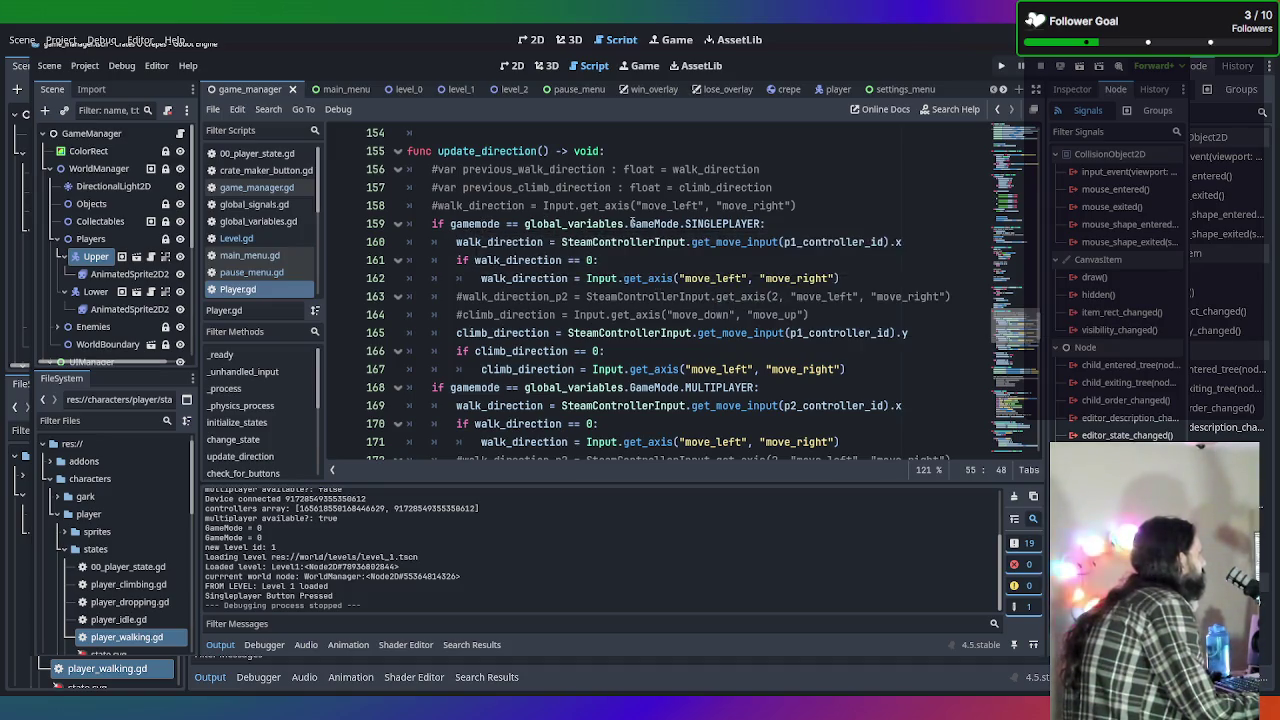
mouse_move(632, 224)
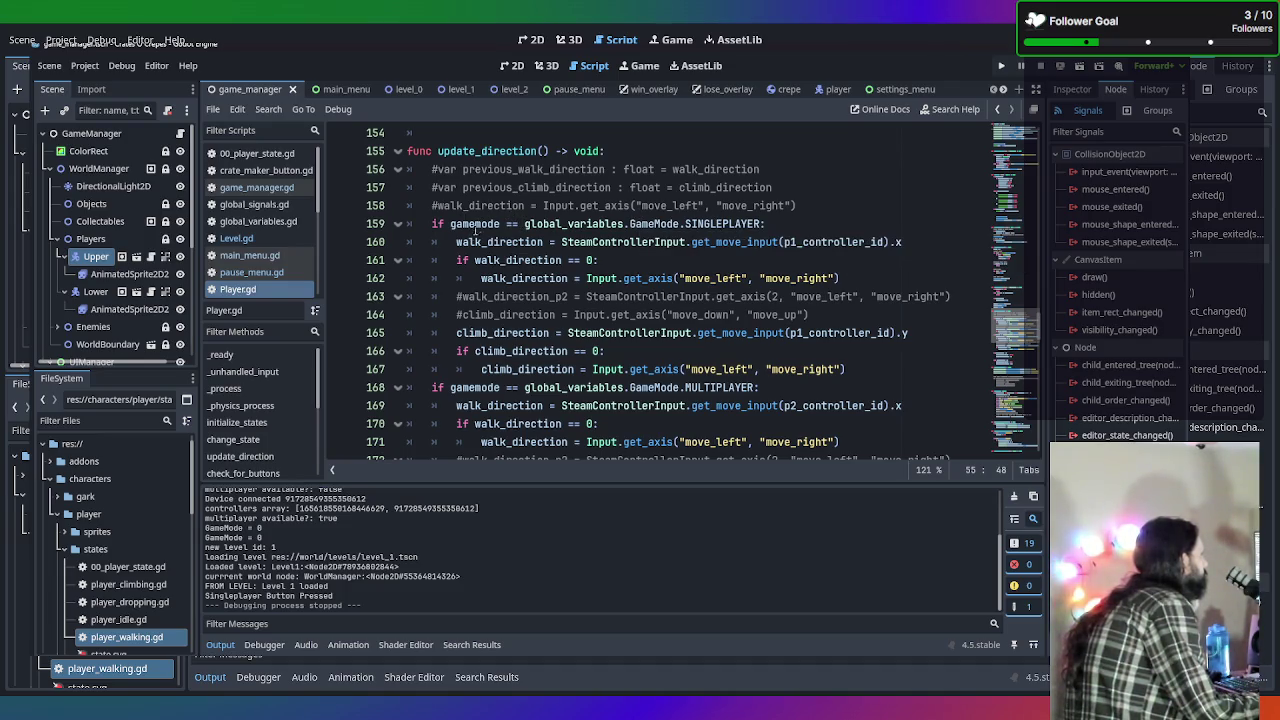
double_click(498, 224)
click(451, 224)
mouse_move(451, 224)
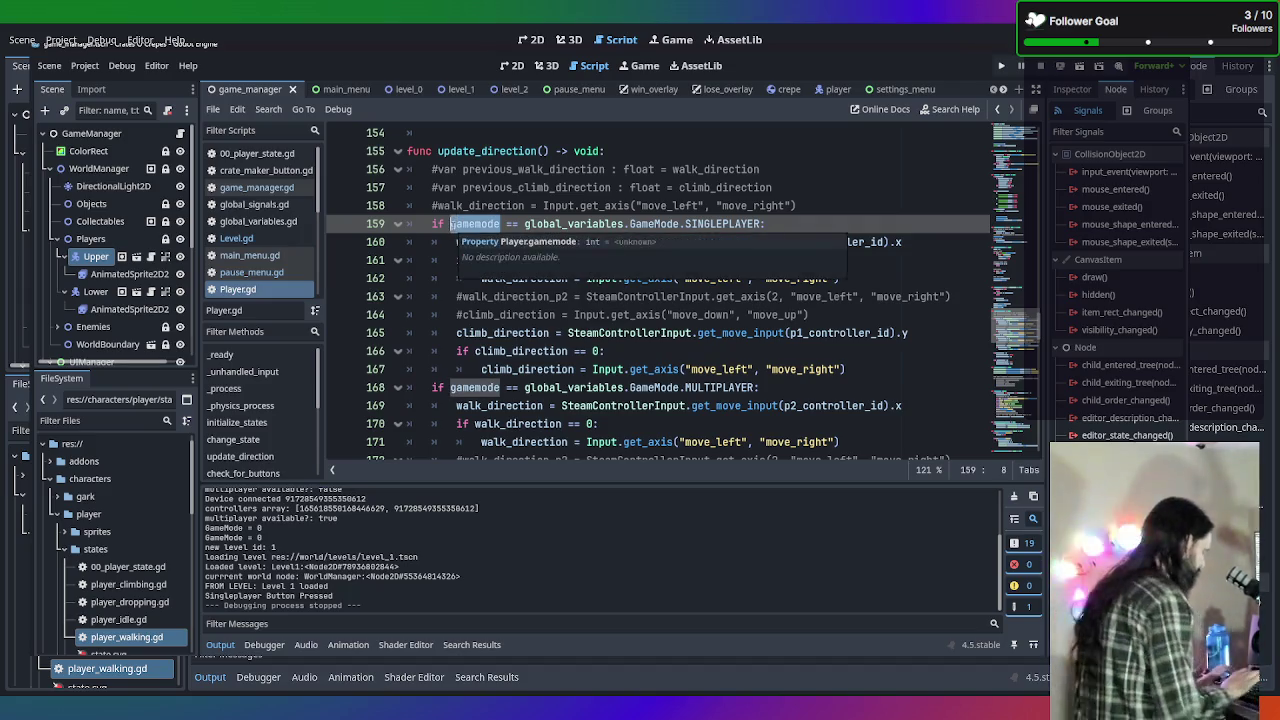
text(Cu)
key(BackSpace)
key(BackSpace)
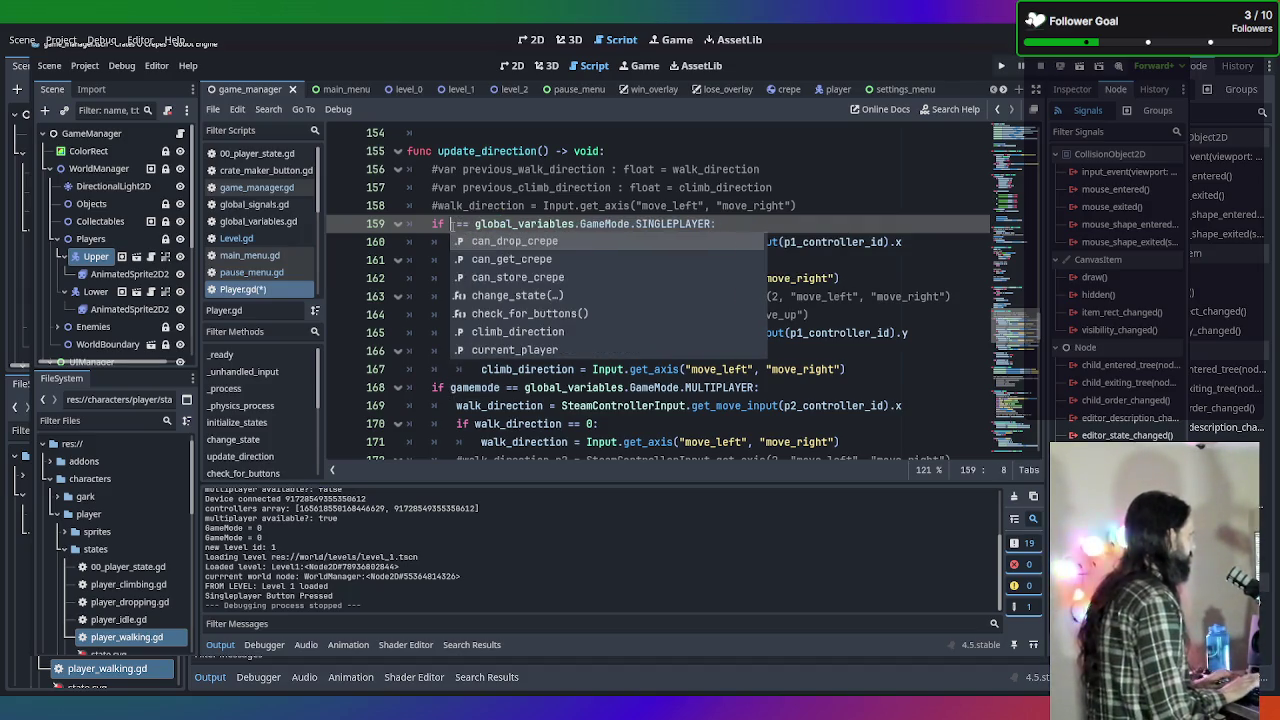
text(Cu)
key(ctrl+z)
key(ctrl+z)
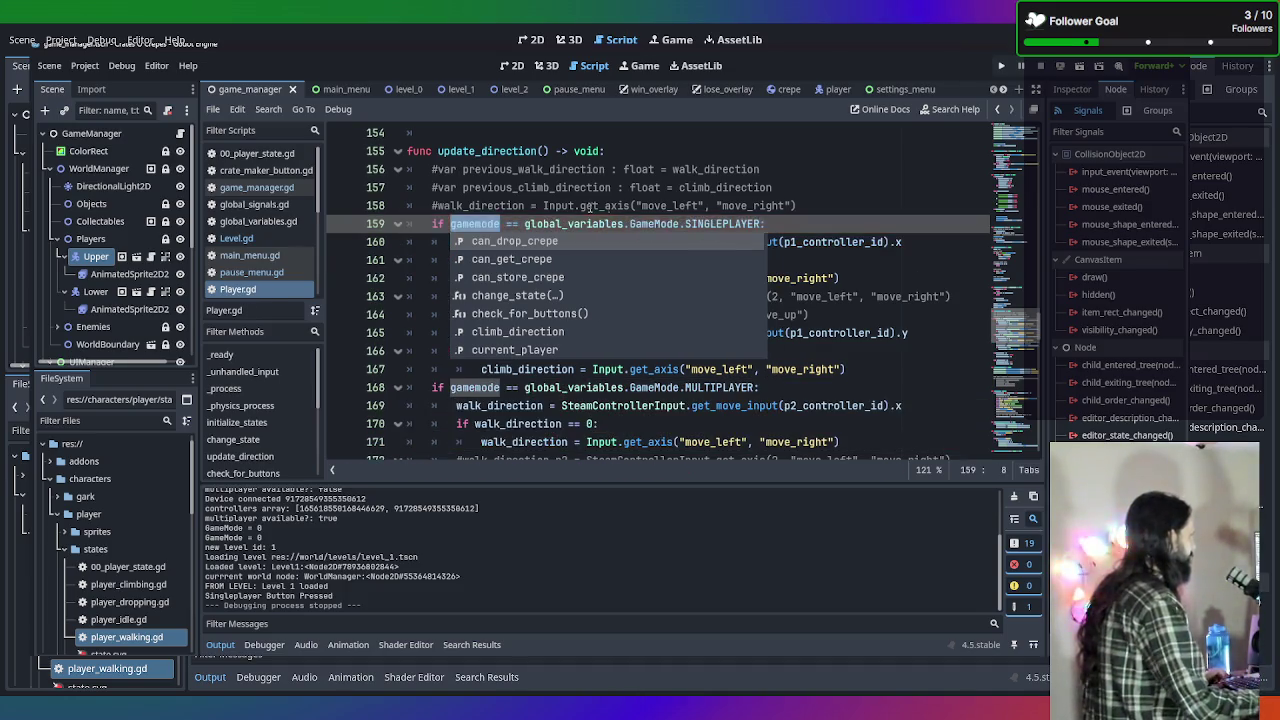
click(637, 205)
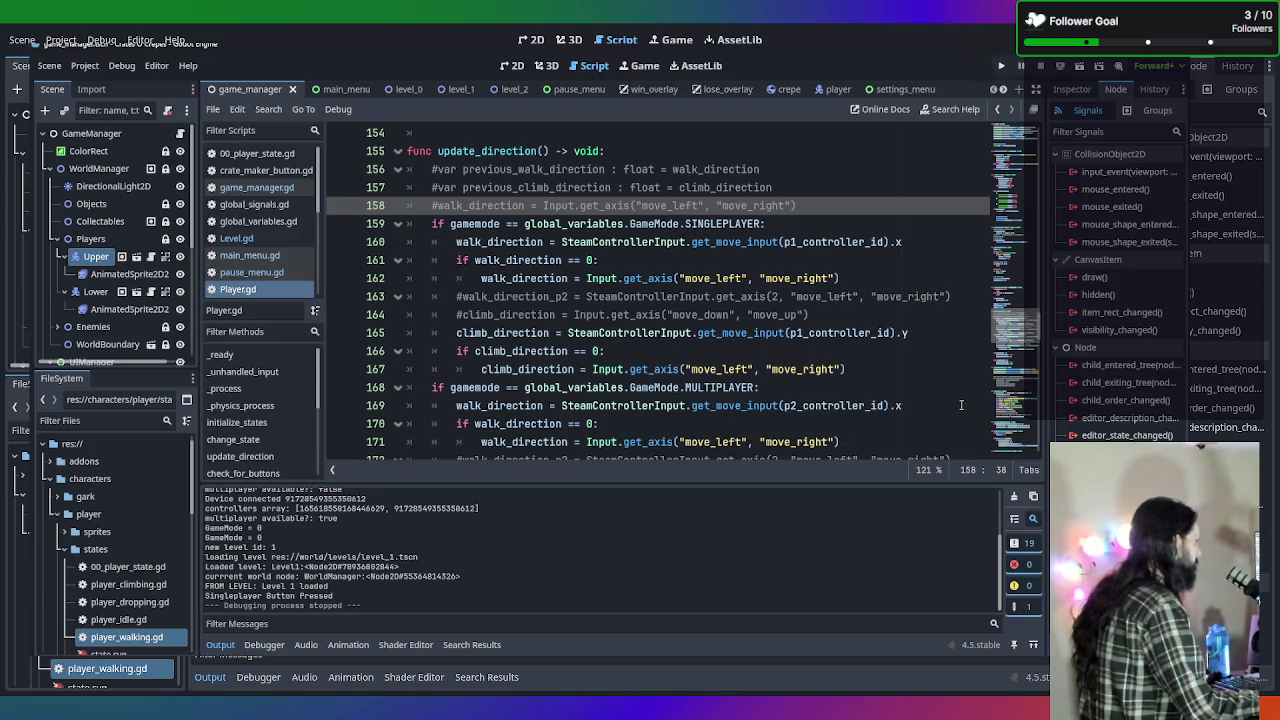
scroll(612, 387, up, 3)
scroll(870, 290, down, 5)
scroll(870, 290, up, 1)
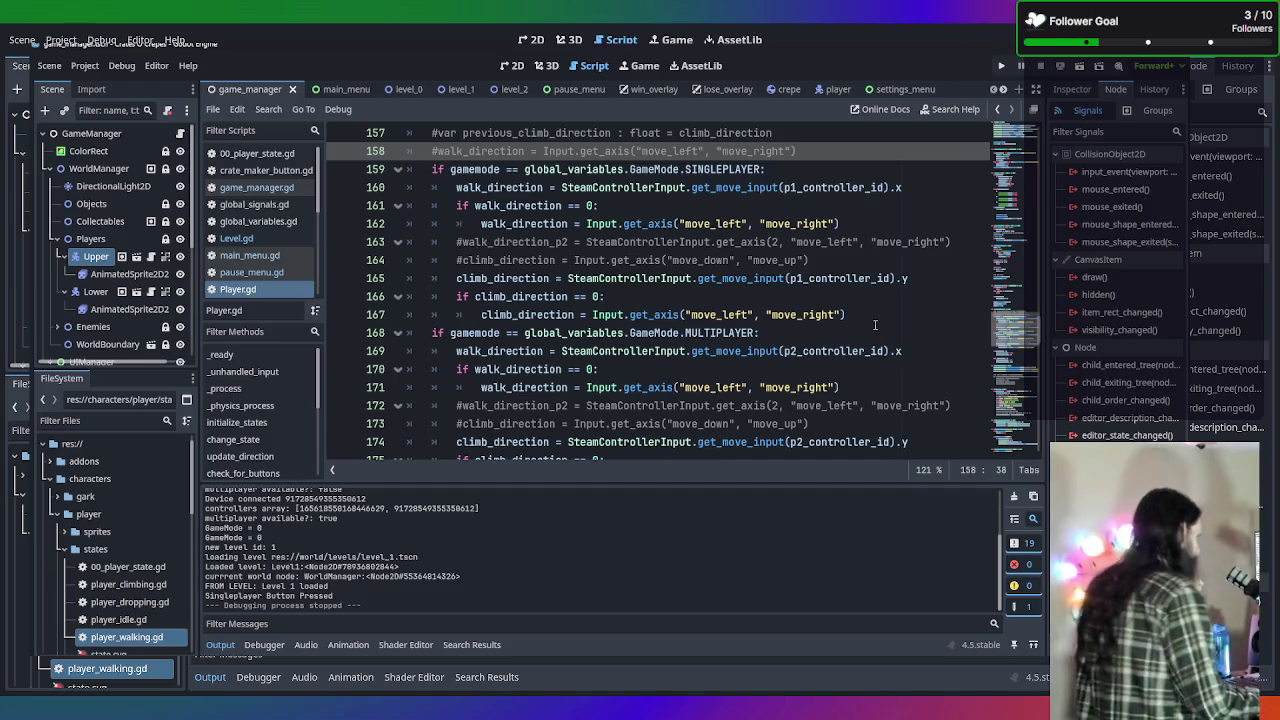
scroll(1000, 330, down, 2)
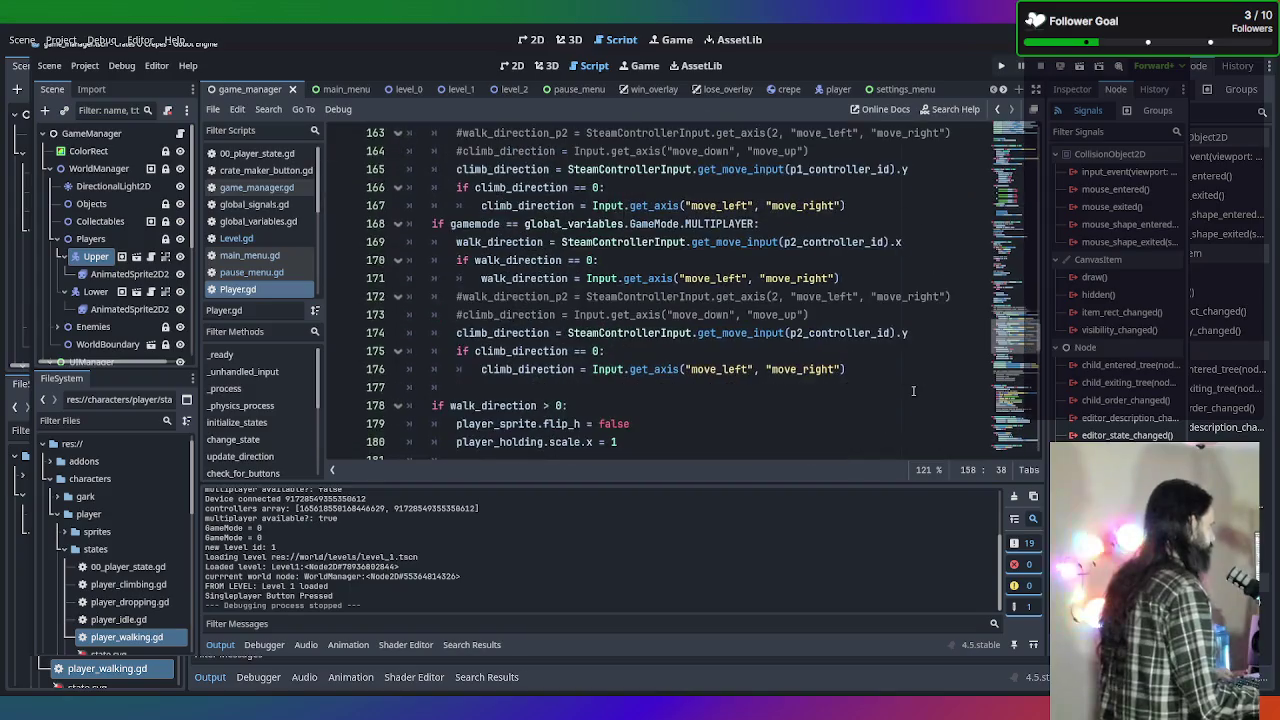
scroll(885, 208, up, 20)
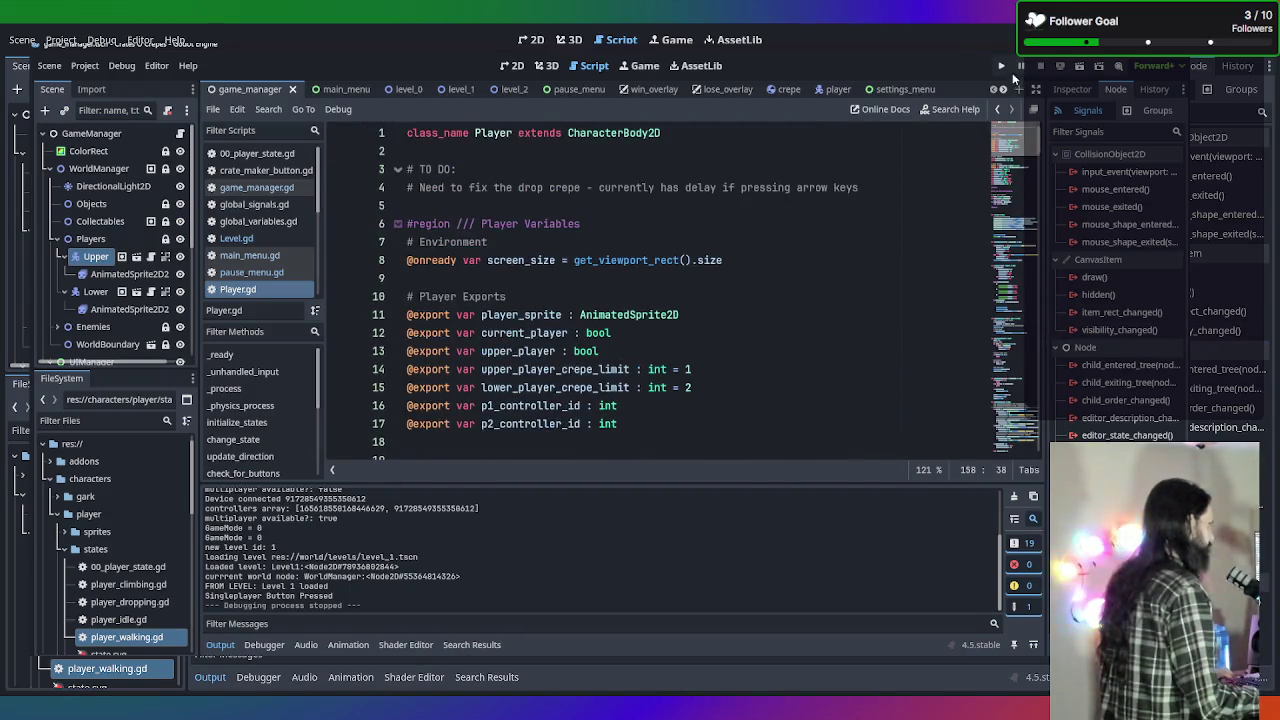
scroll(885, 208, down, 2)
scroll(875, 225, up, 4)
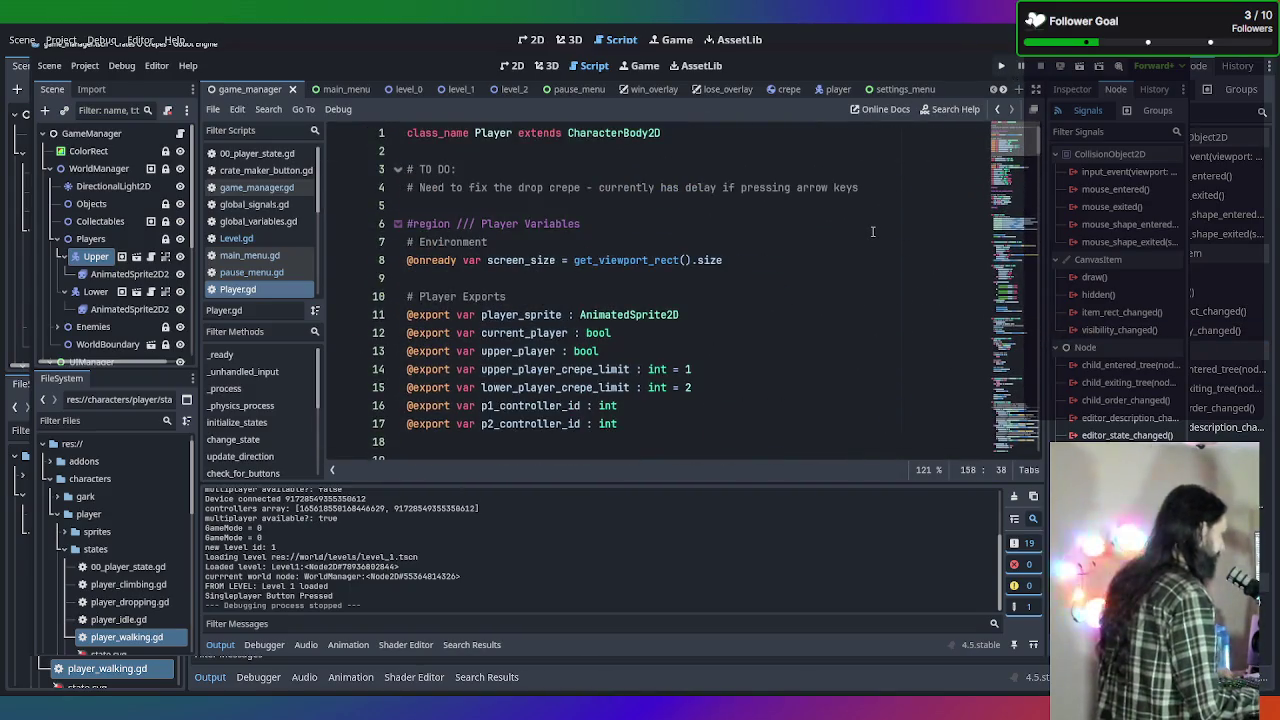
scroll(865, 295, down, 5)
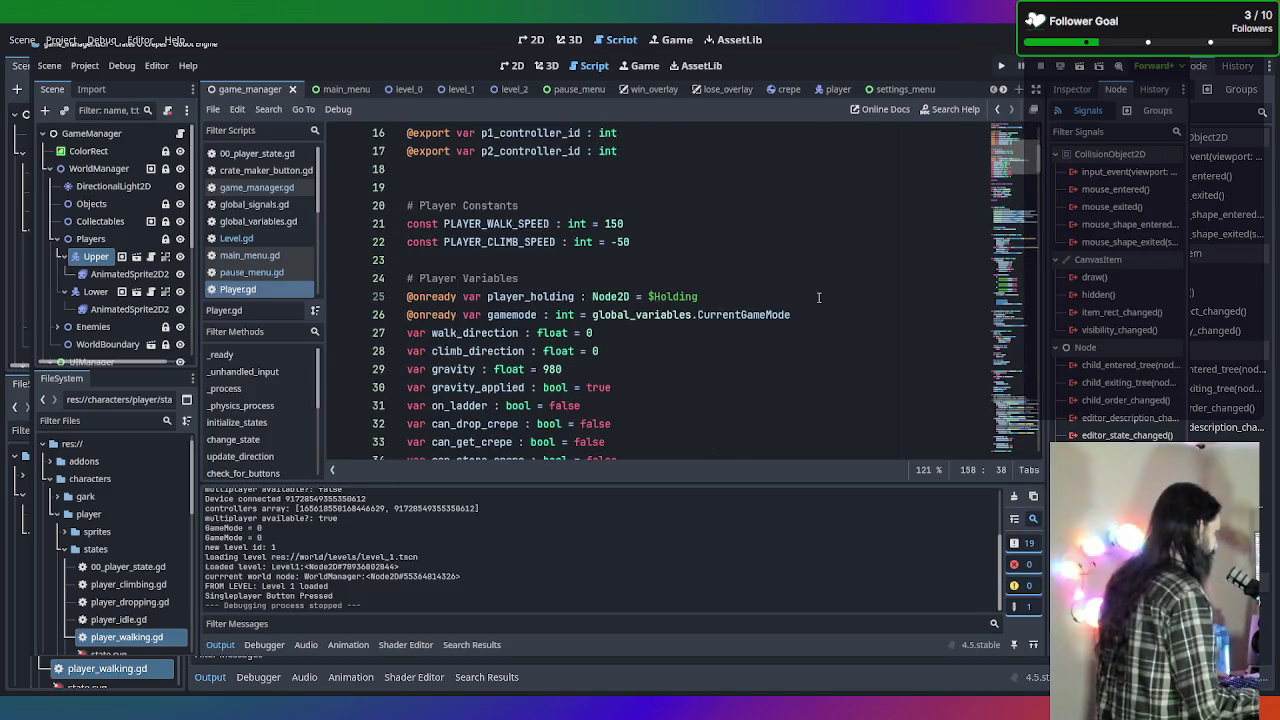
scroll(818, 295, down, 5)
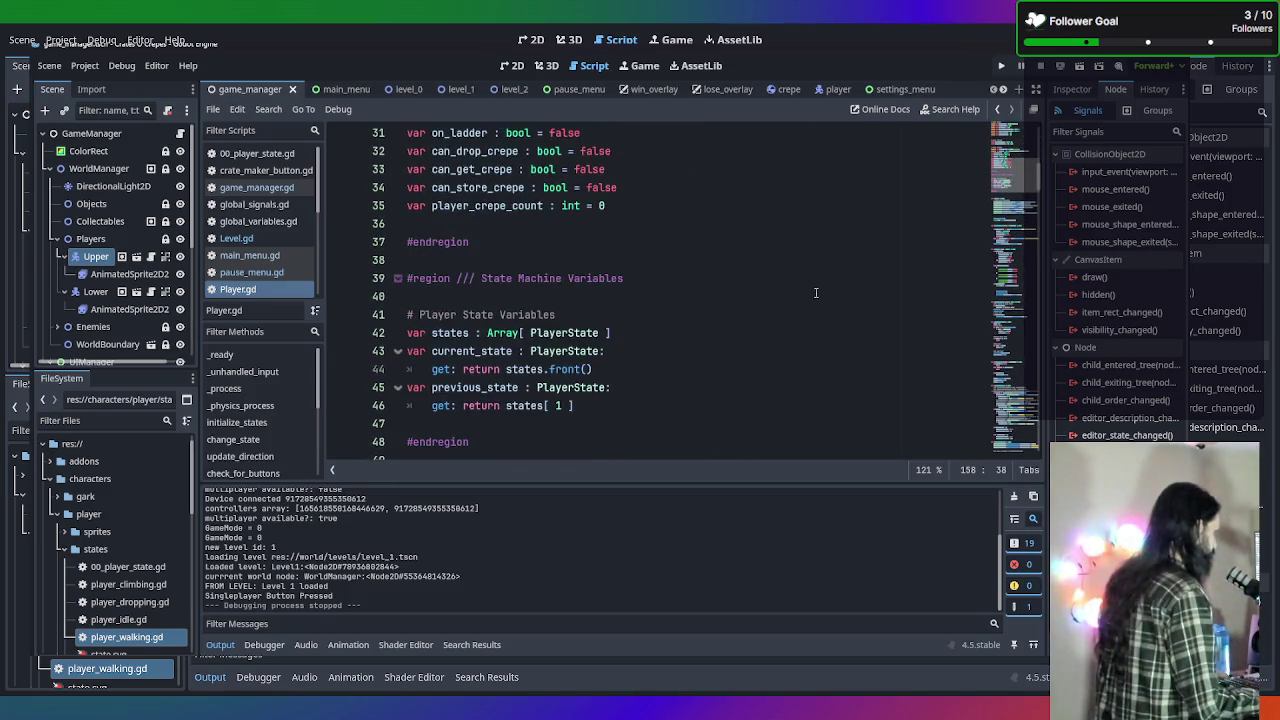
Search the project for controller_array and review the controller_array_size declaration and checks.
key(ctrl+shift+f)
text(con)
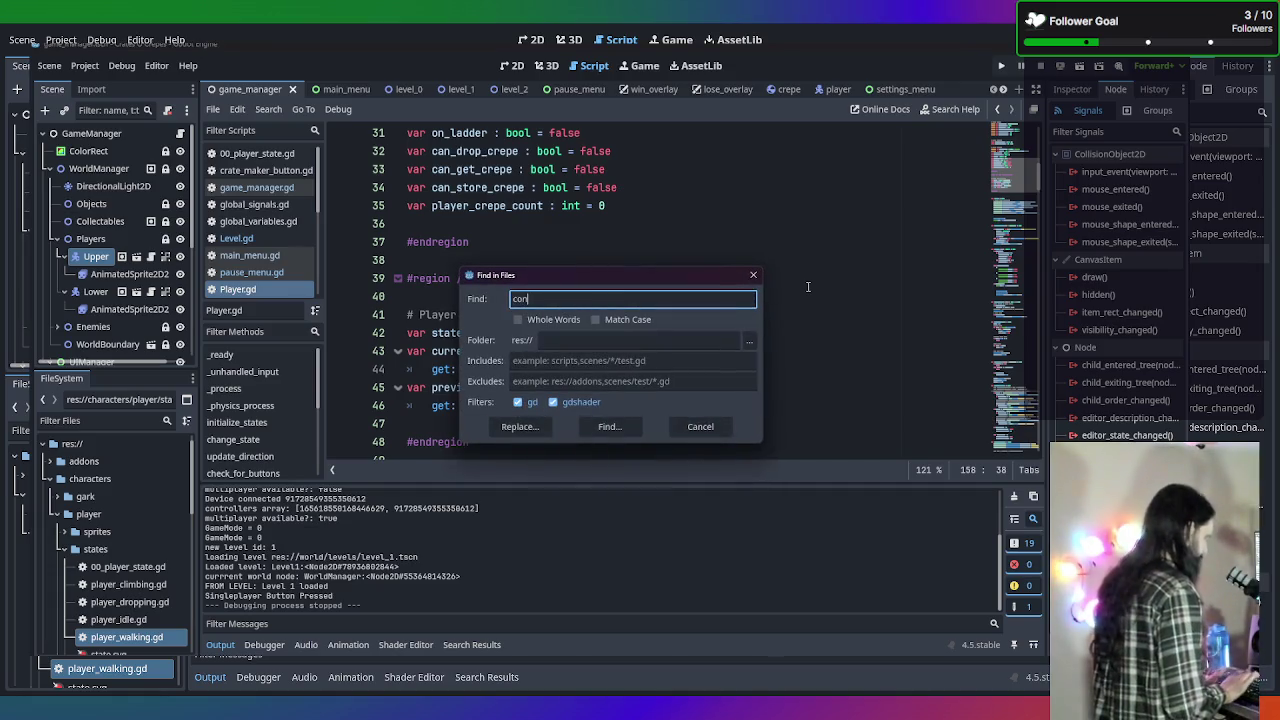
text(troller_ar)
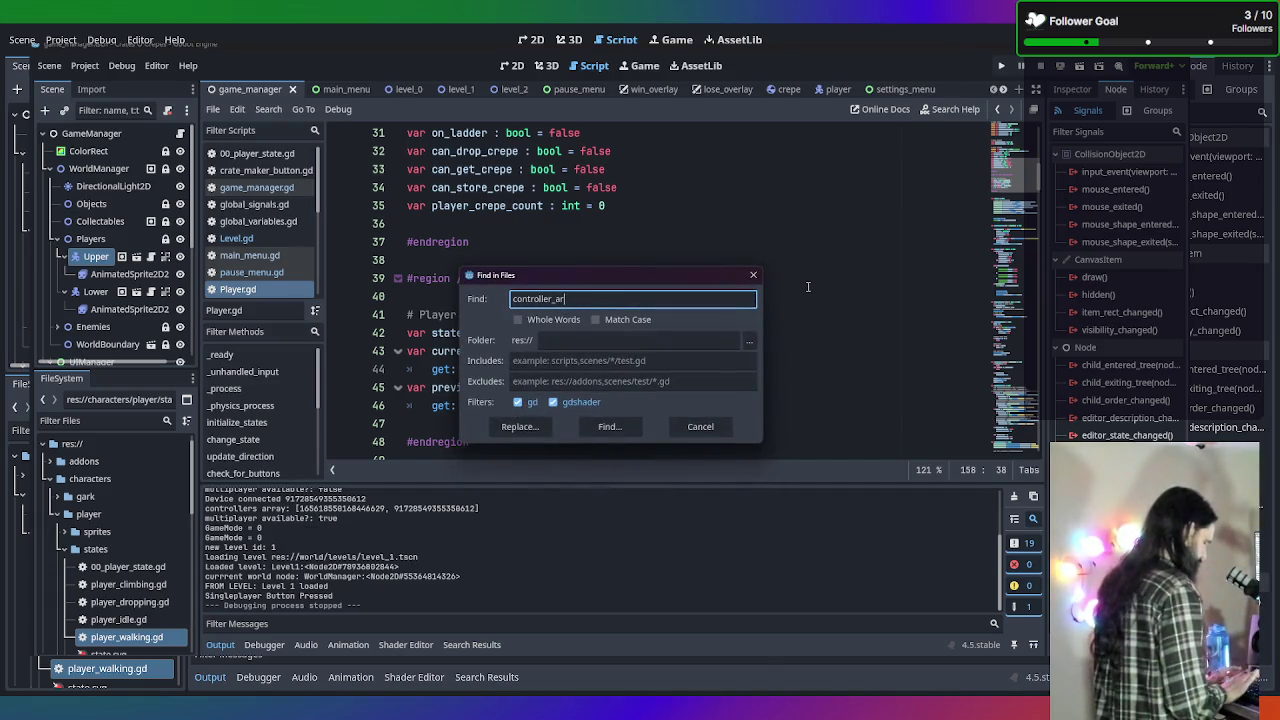
text(ray)
key(Return)
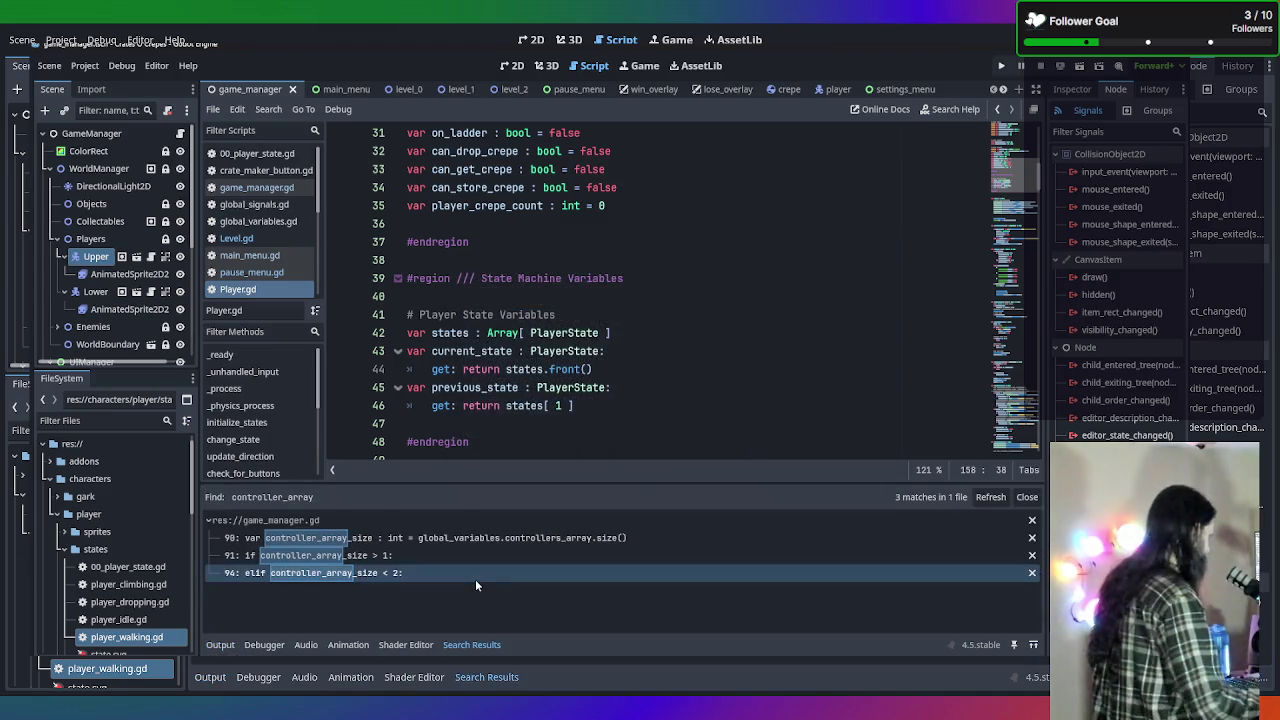
click(484, 541)
click(412, 558)
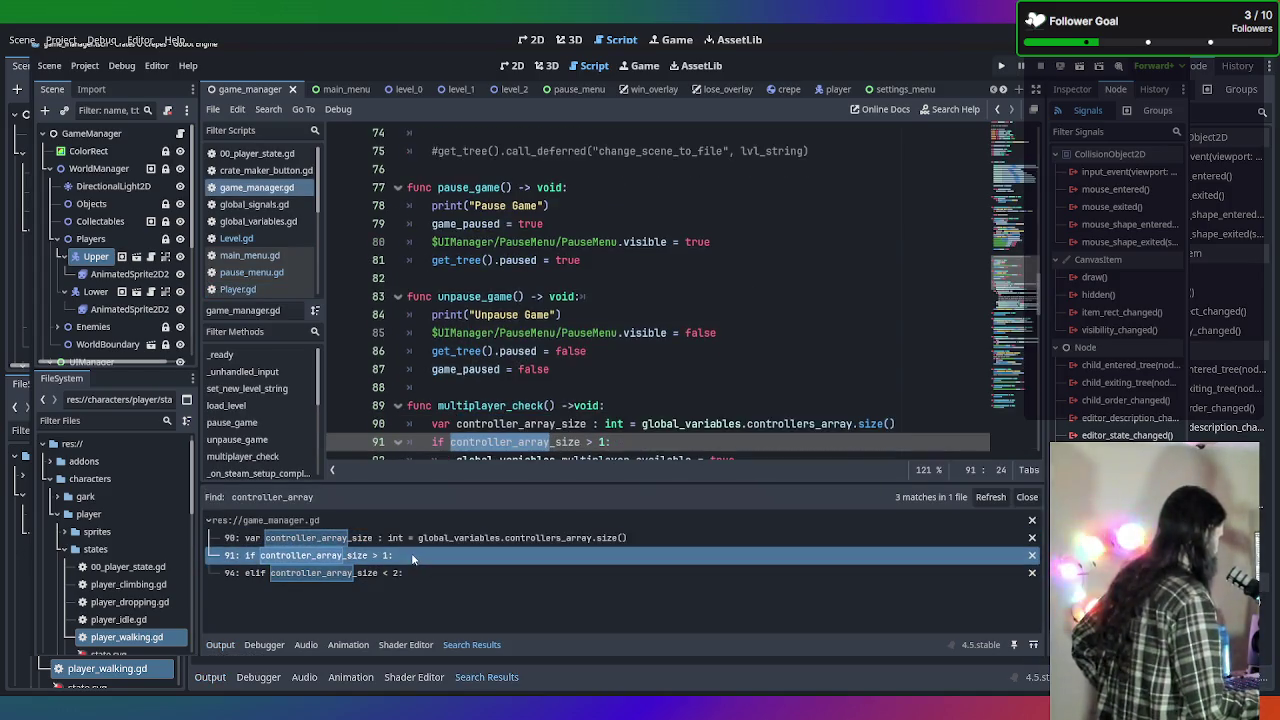
click(410, 575)
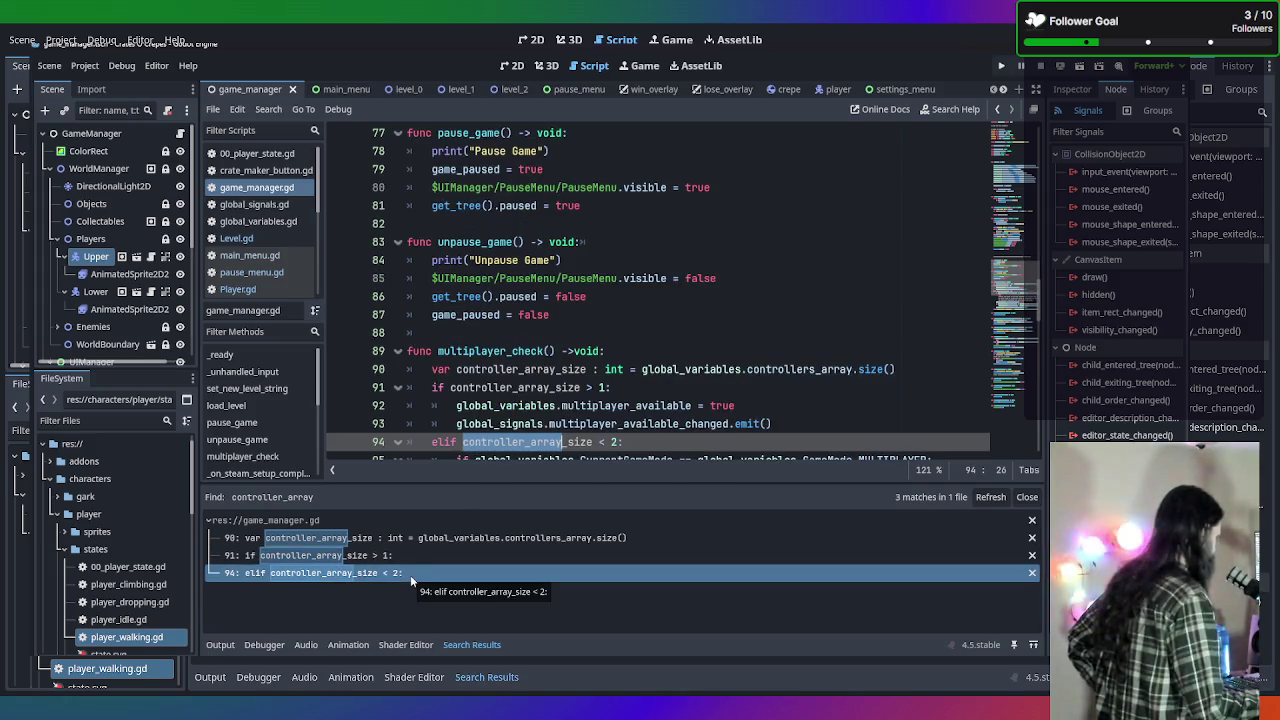
scroll(565, 392, down, 1)
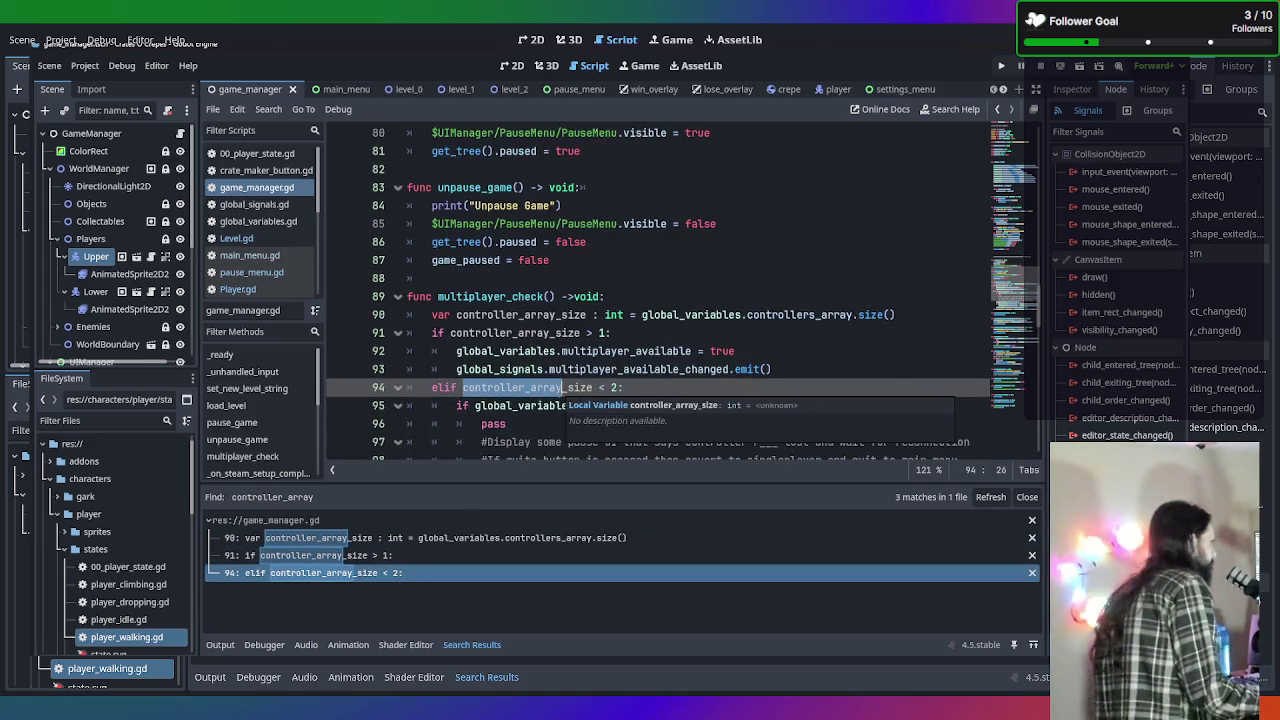
scroll(803, 254, down, 1)
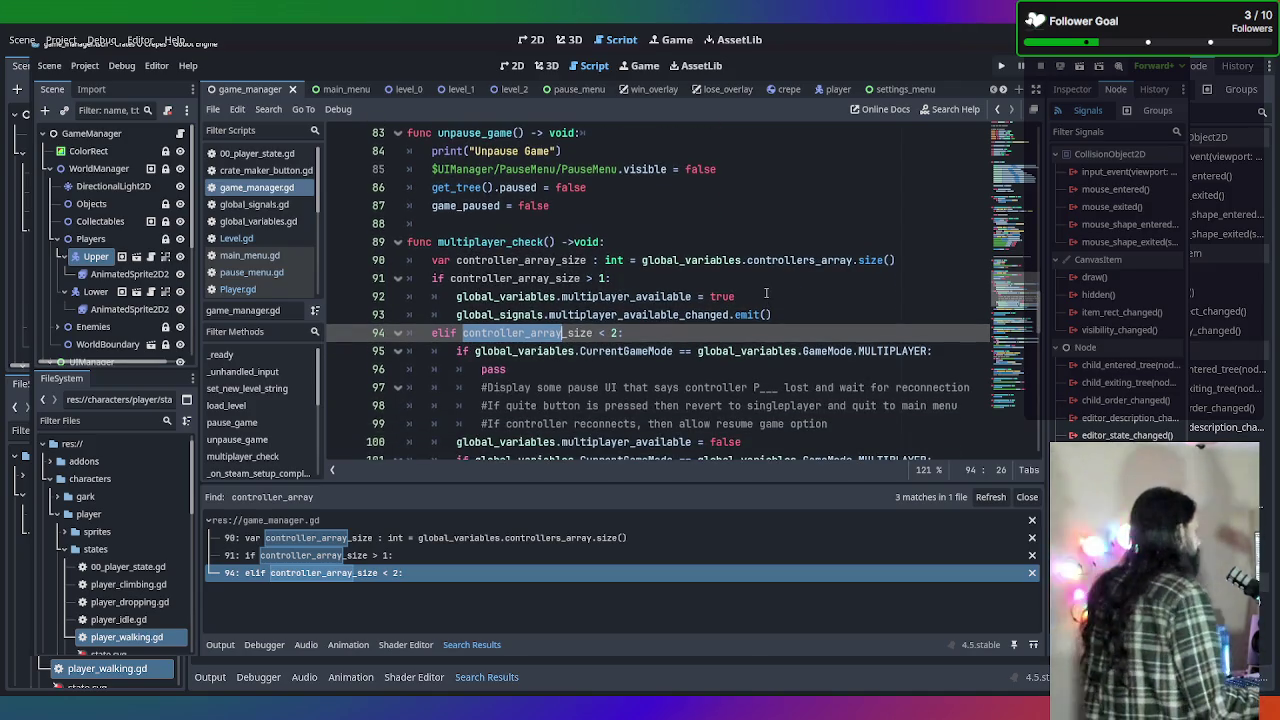
scroll(740, 310, up, 3)
scroll(720, 310, up, 20)
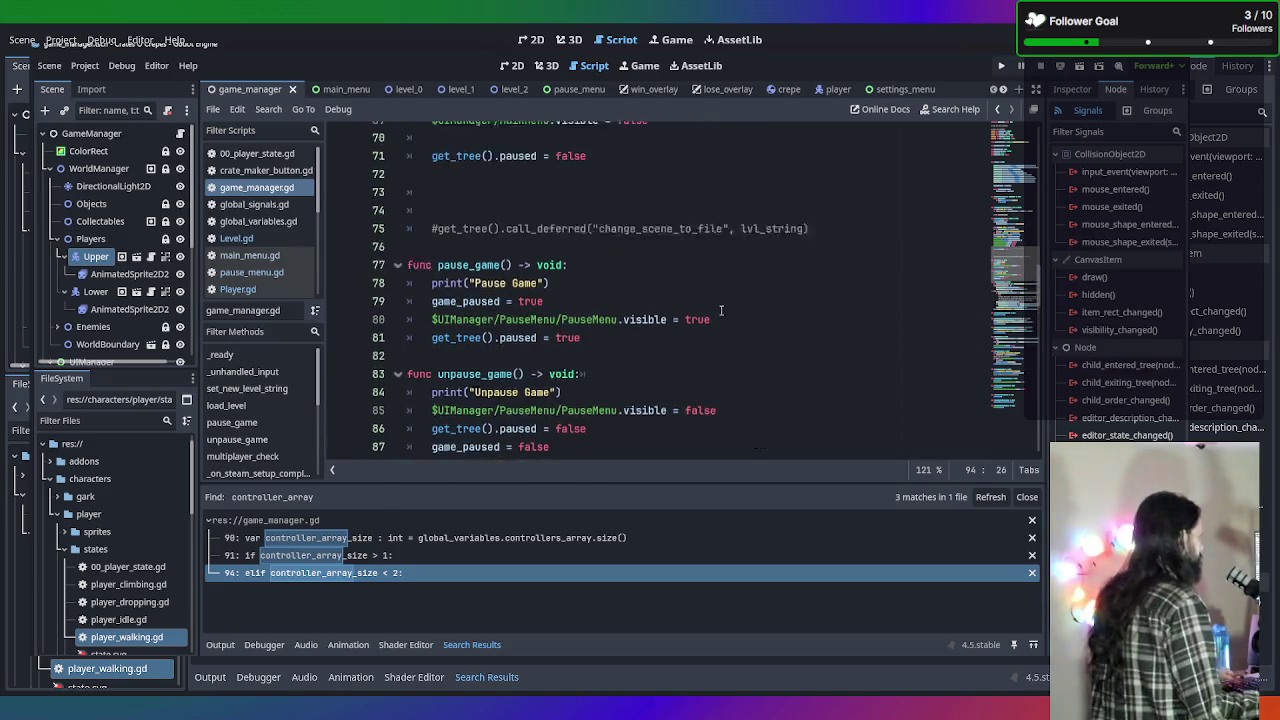
scroll(720, 310, up, 4)
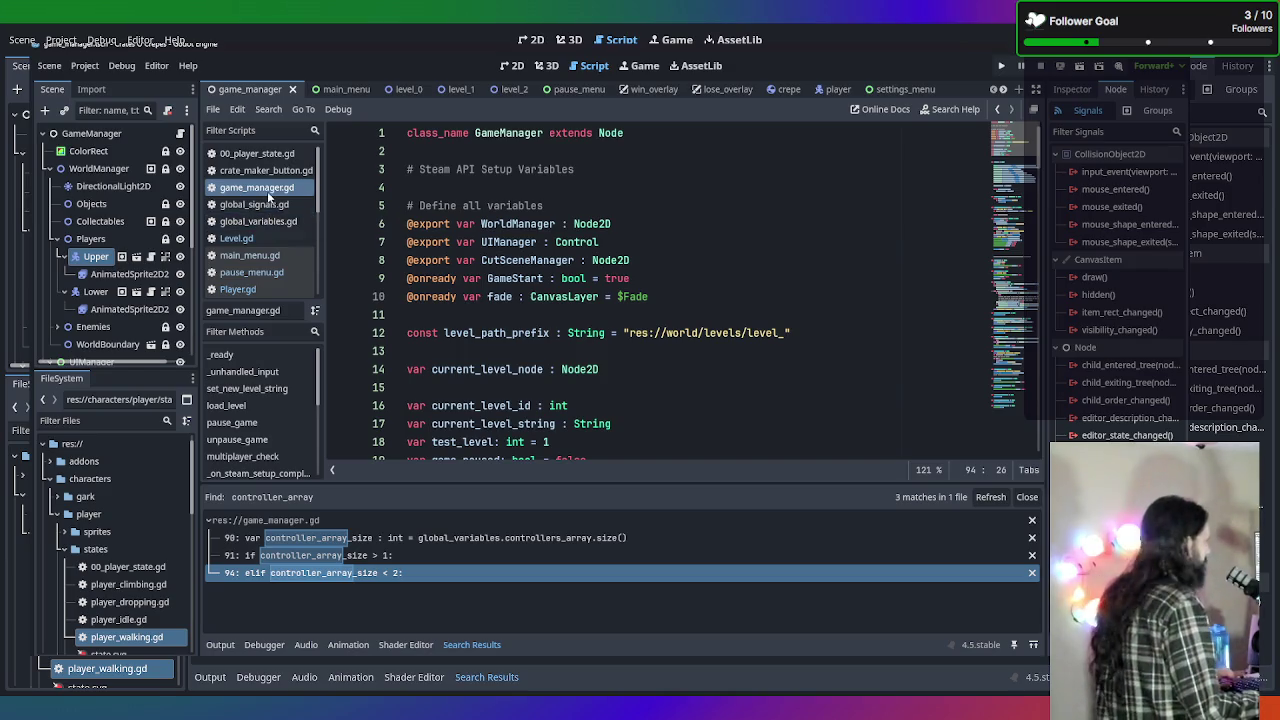
scroll(270, 240, down, 2)
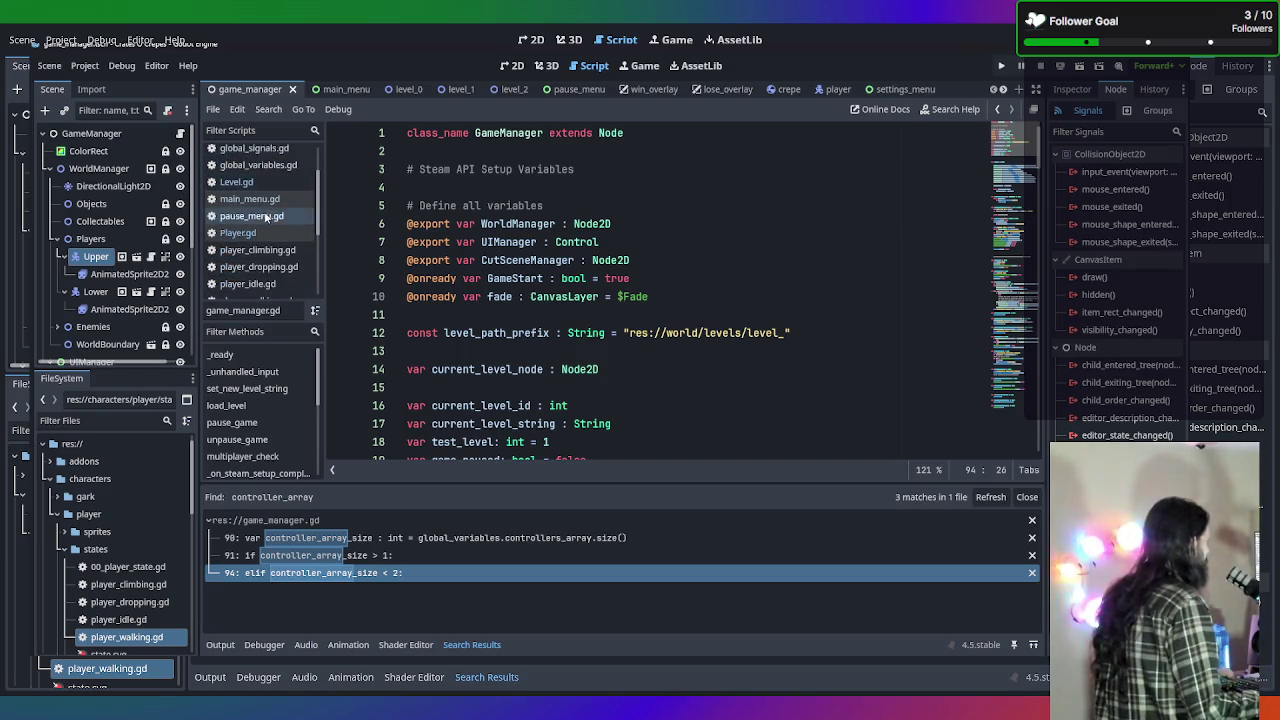
Switch to Player.gd and bring up Find in Files again.
click(266, 232)
scroll(685, 270, up, 10)
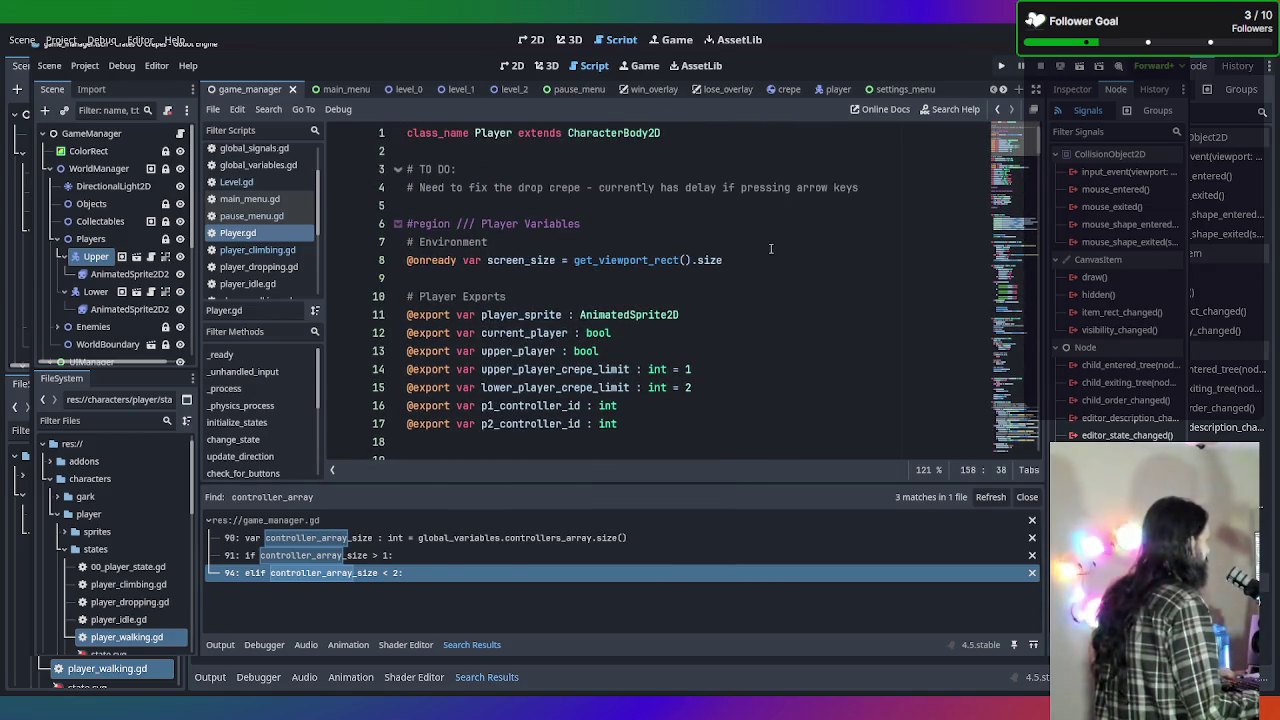
scroll(755, 222, down, 5)
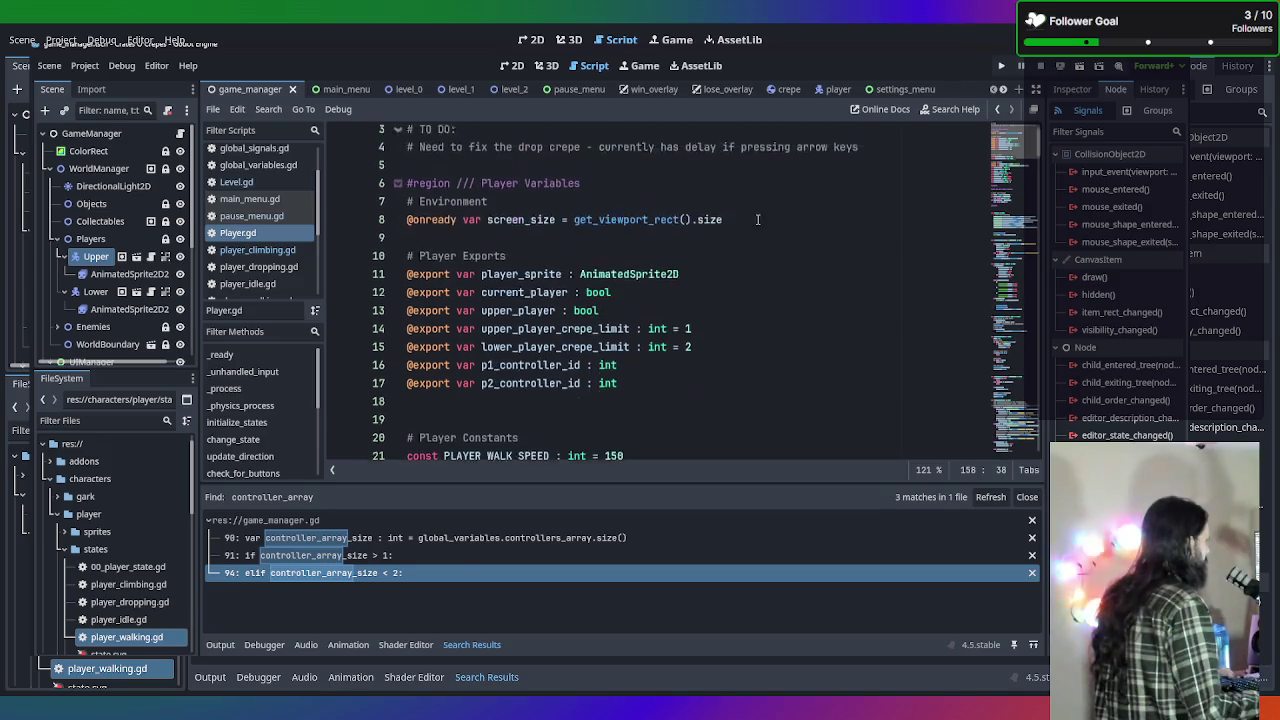
scroll(757, 219, up, 5)
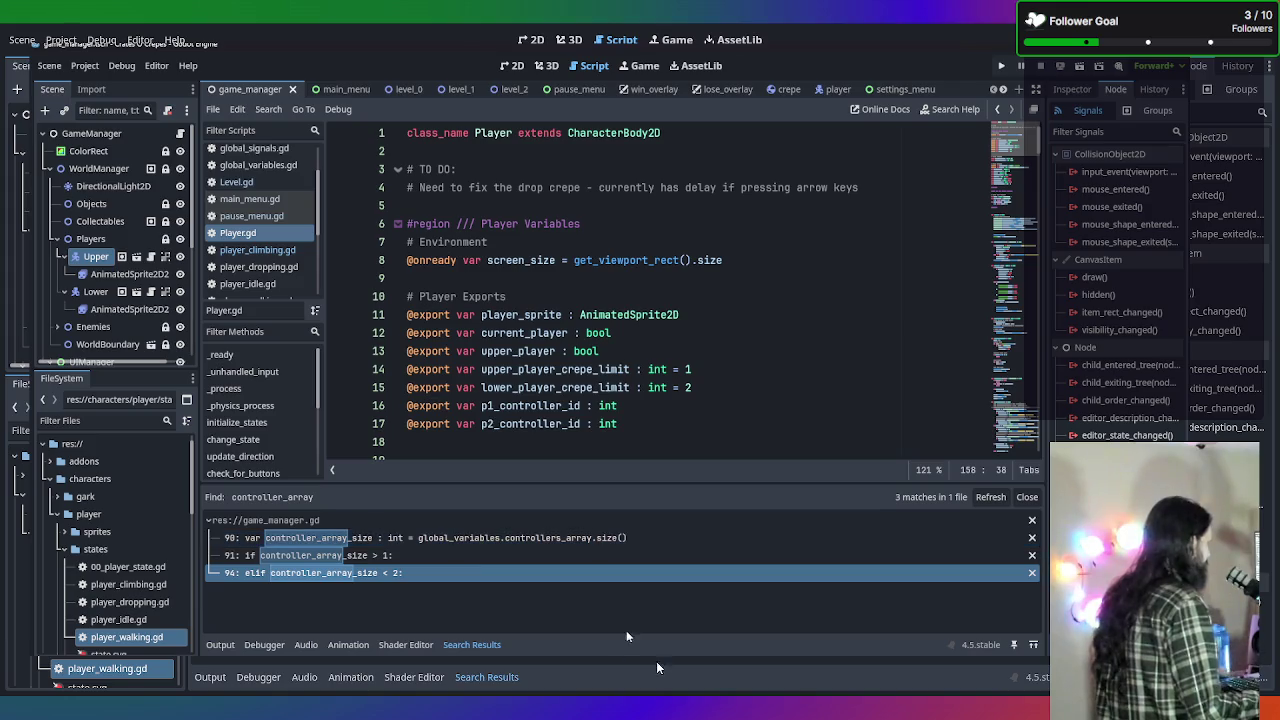
key(ctrl+shift+f)
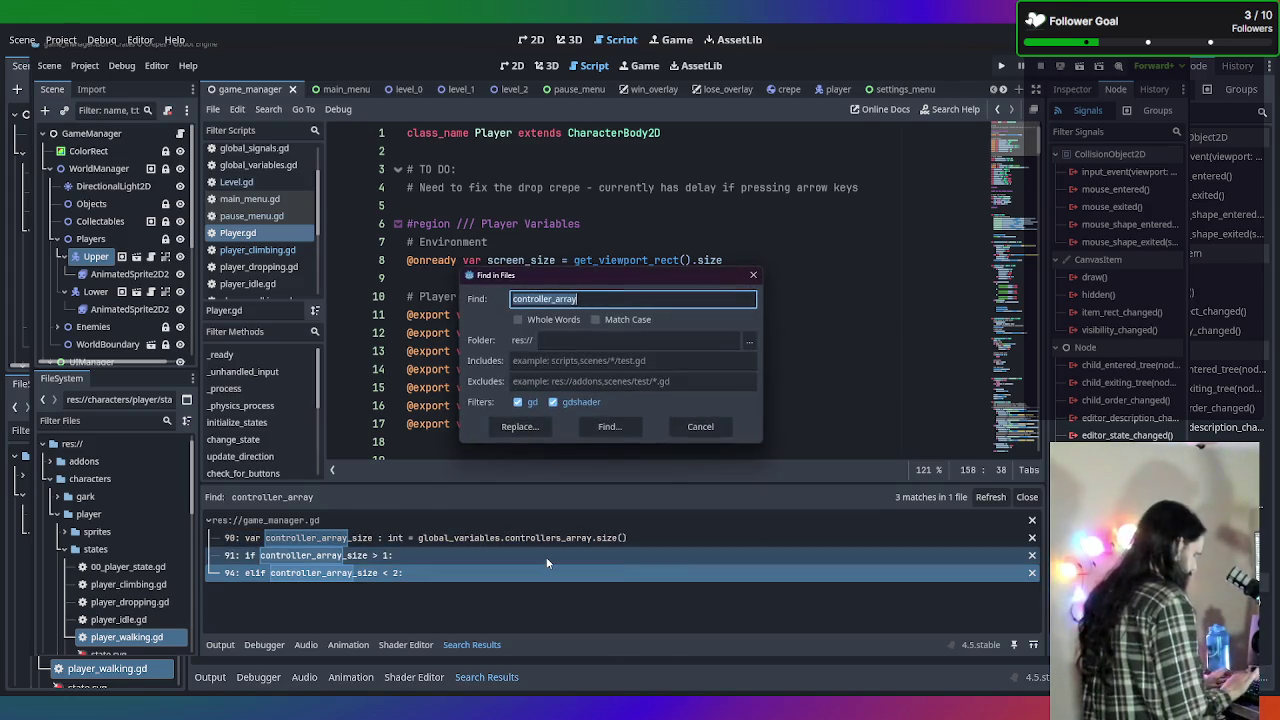
Search the project for p1_con and jump to the p1_controller_id declaration on line 16.
text(p1)
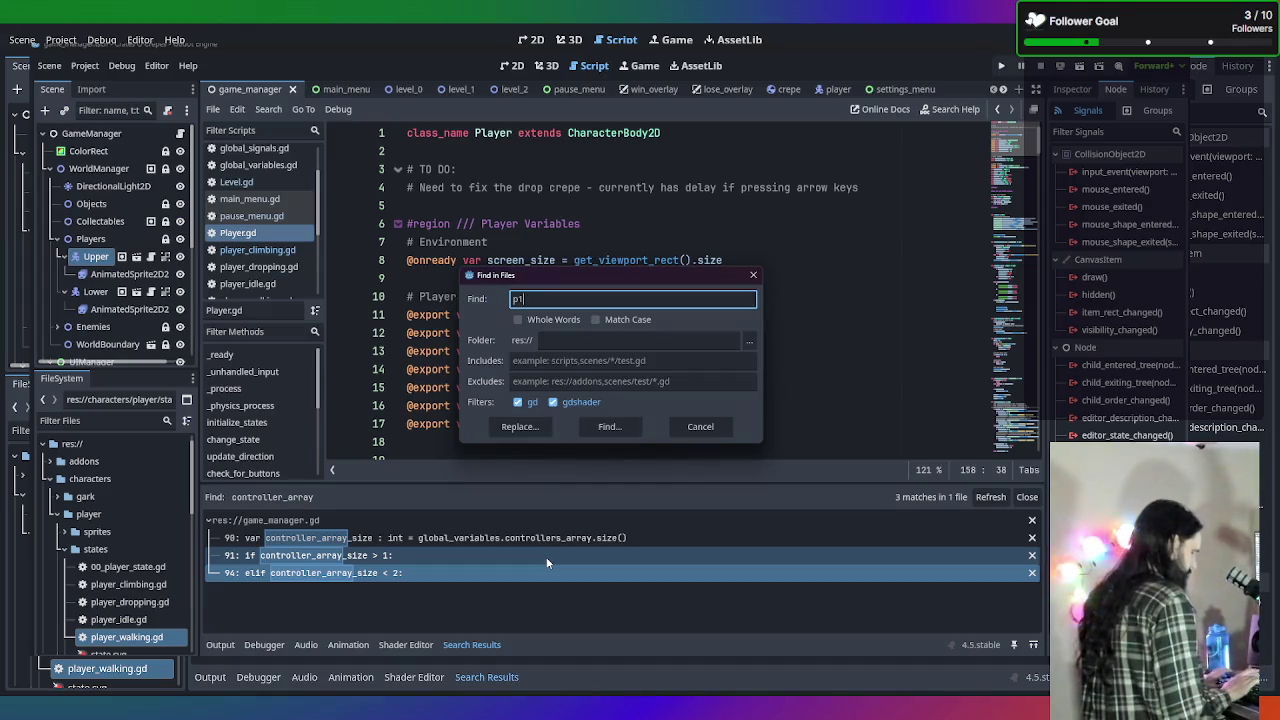
text(_con)
key(Tab)
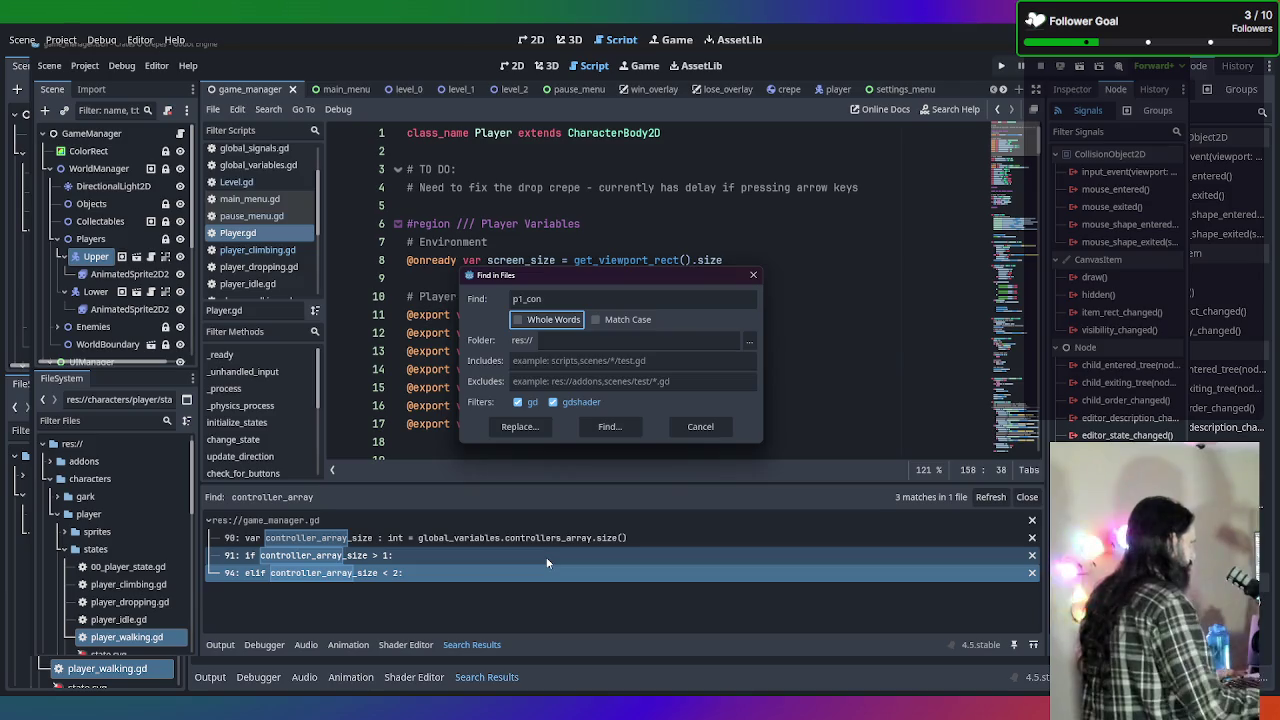
click(607, 427)
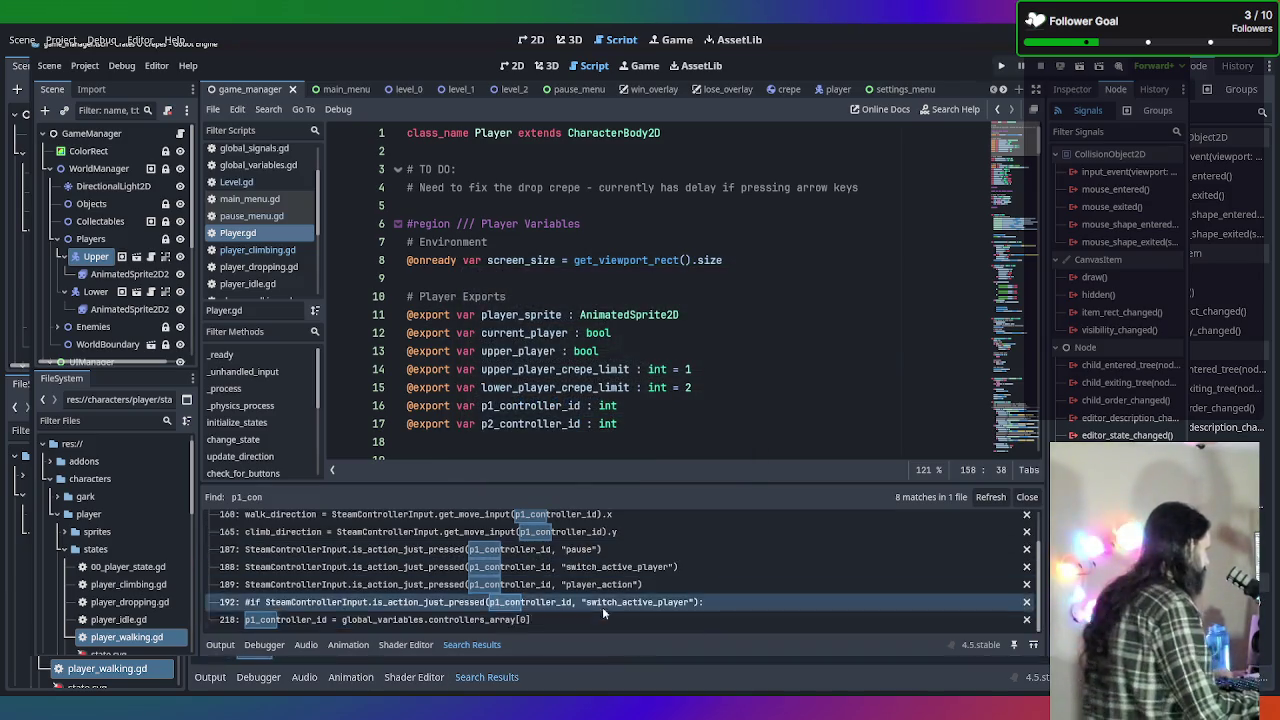
scroll(552, 556, up, 2)
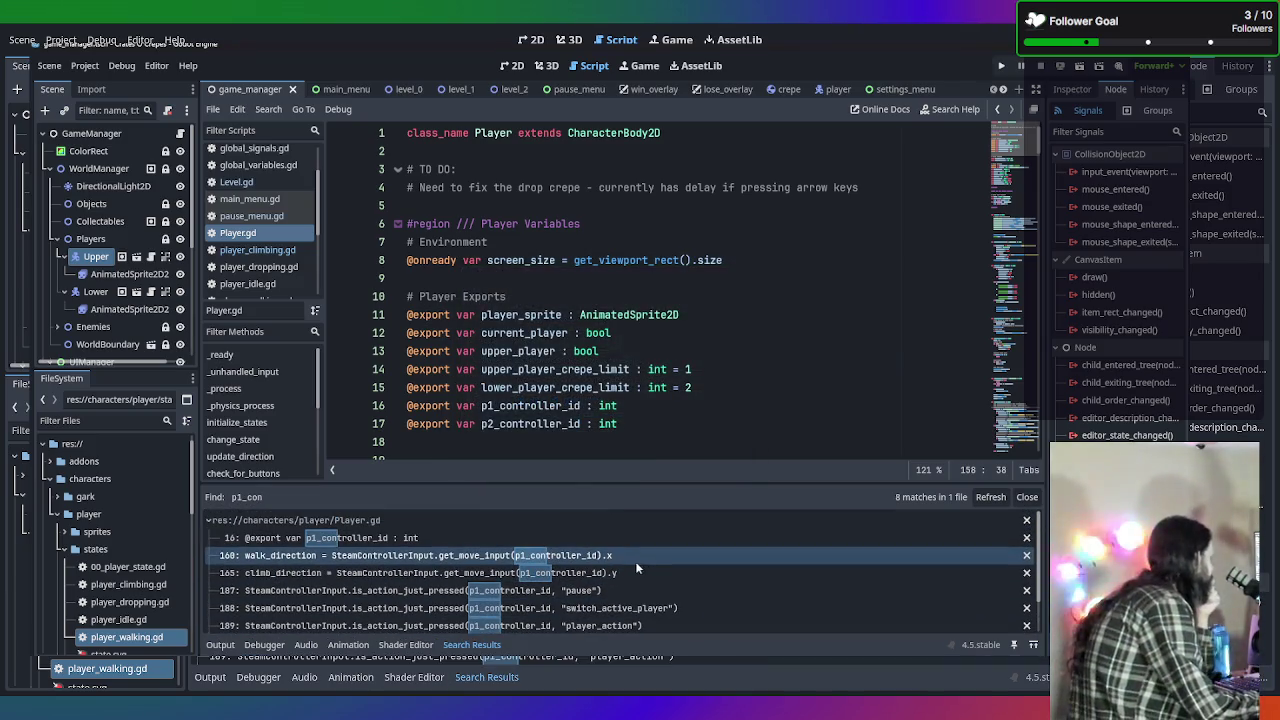
click(564, 539)
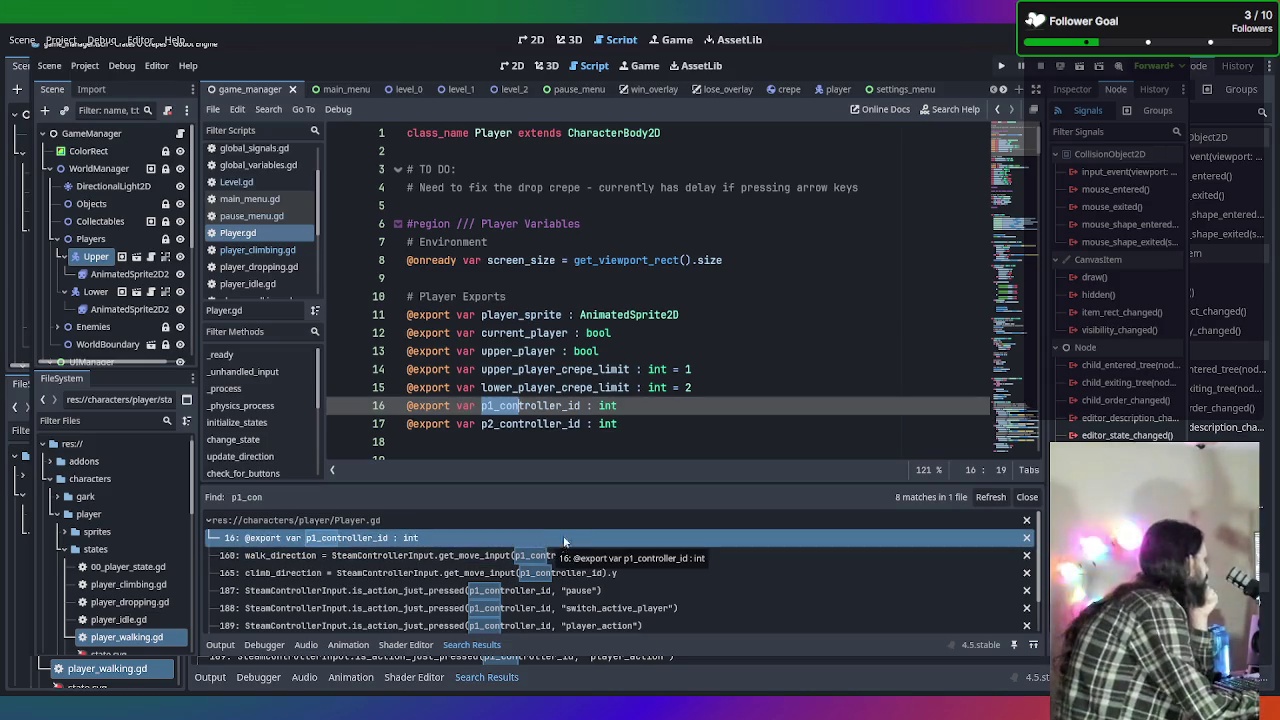
scroll(627, 385, down, 2)
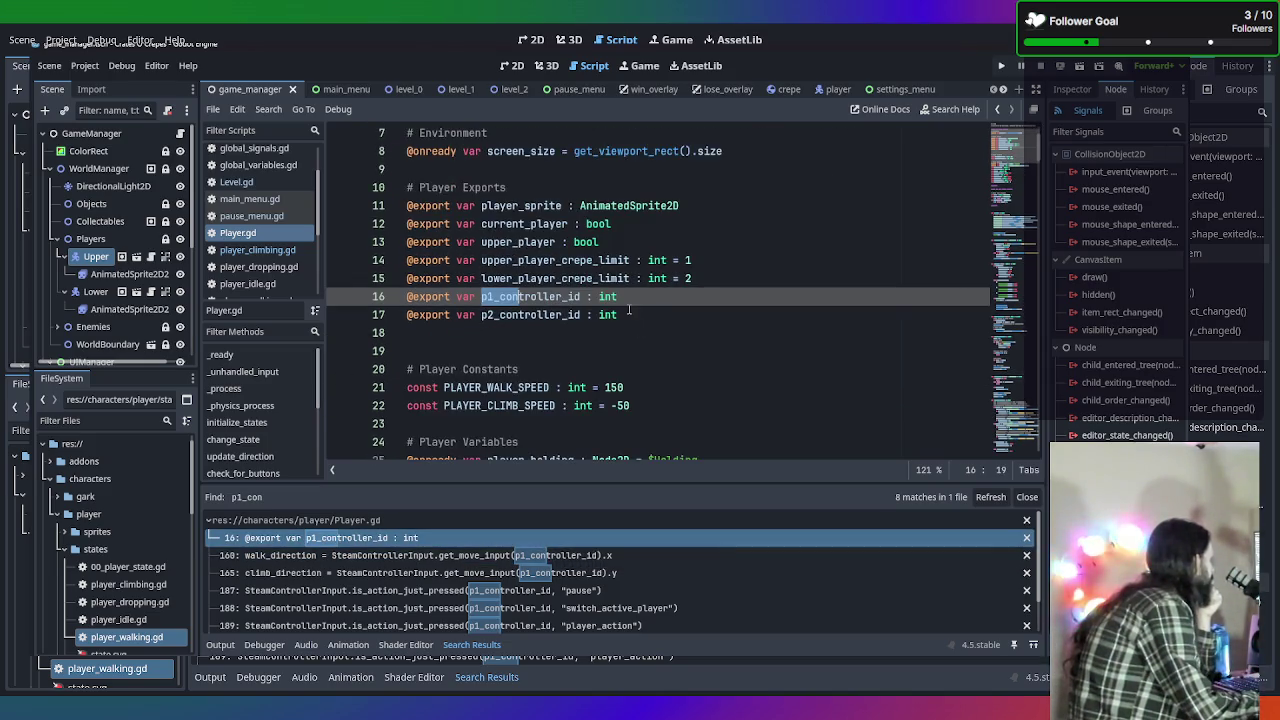
click(653, 423)
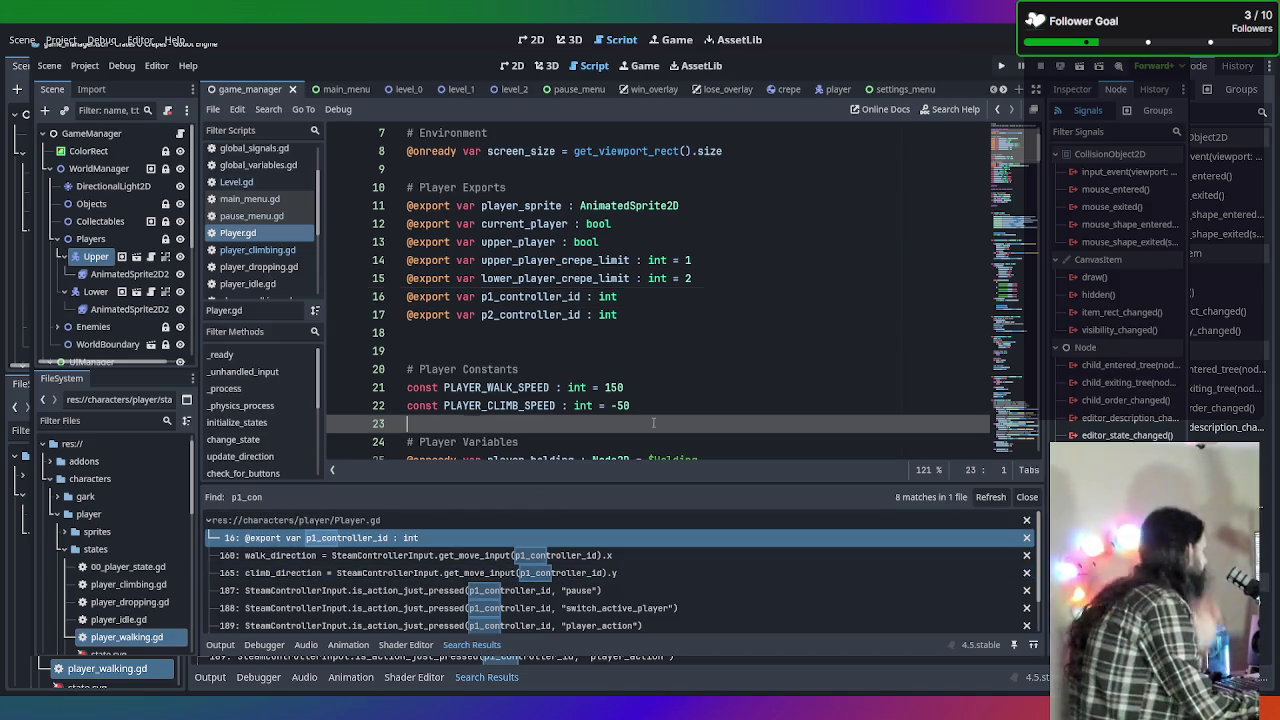
Find p1_con in Player.gd and select the controller-id block on lines 217–219.
key(ctrl+f)
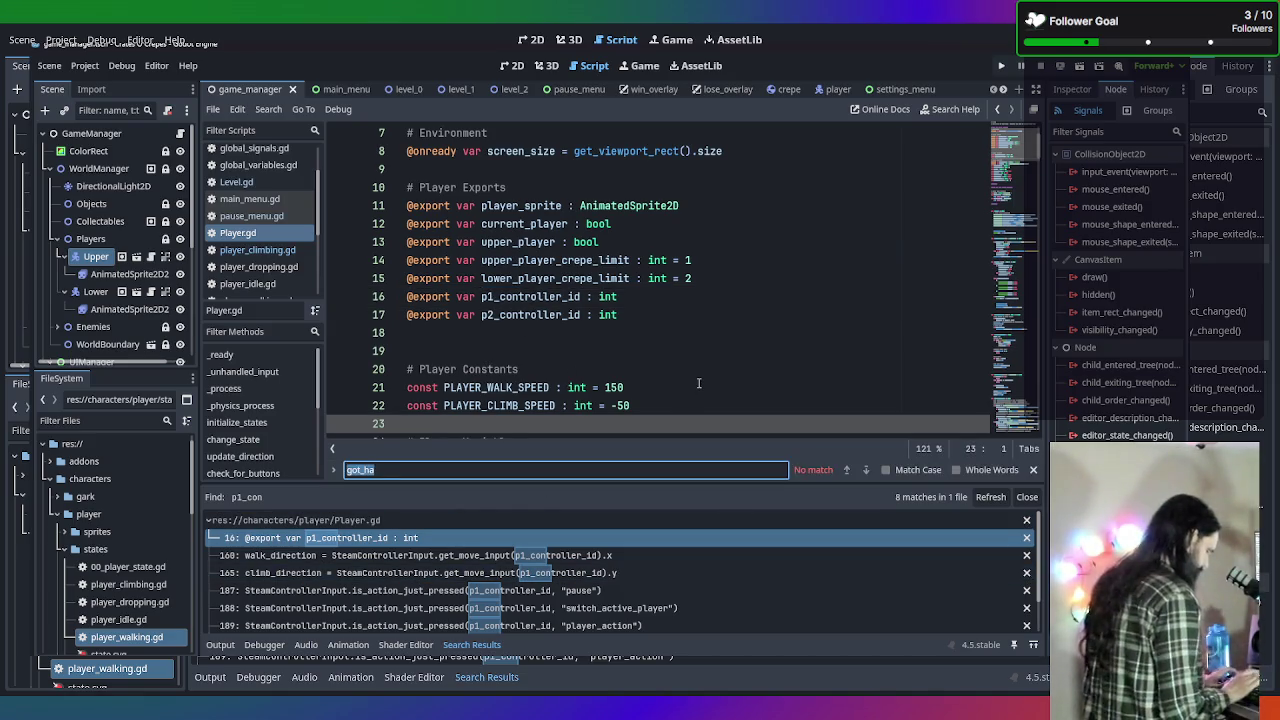
text(p1_con)
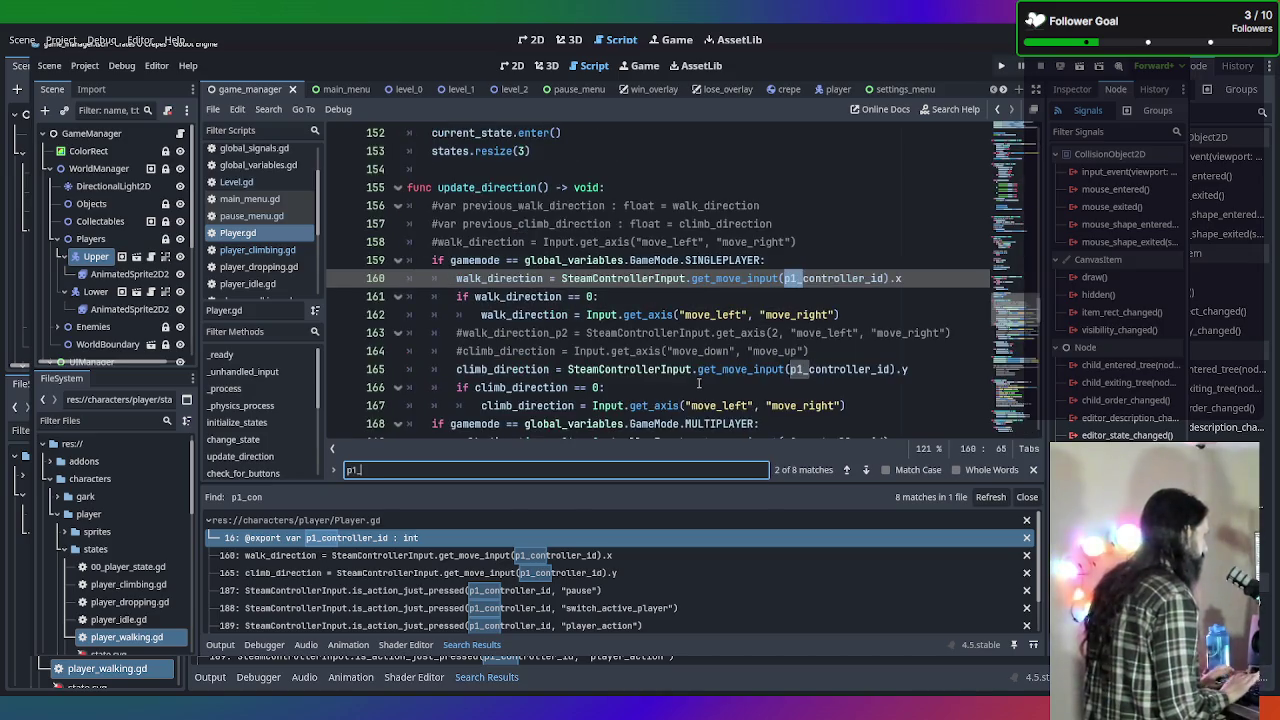
key(Return)
key(Return)
key(Return)
key(Return)
key(Return)
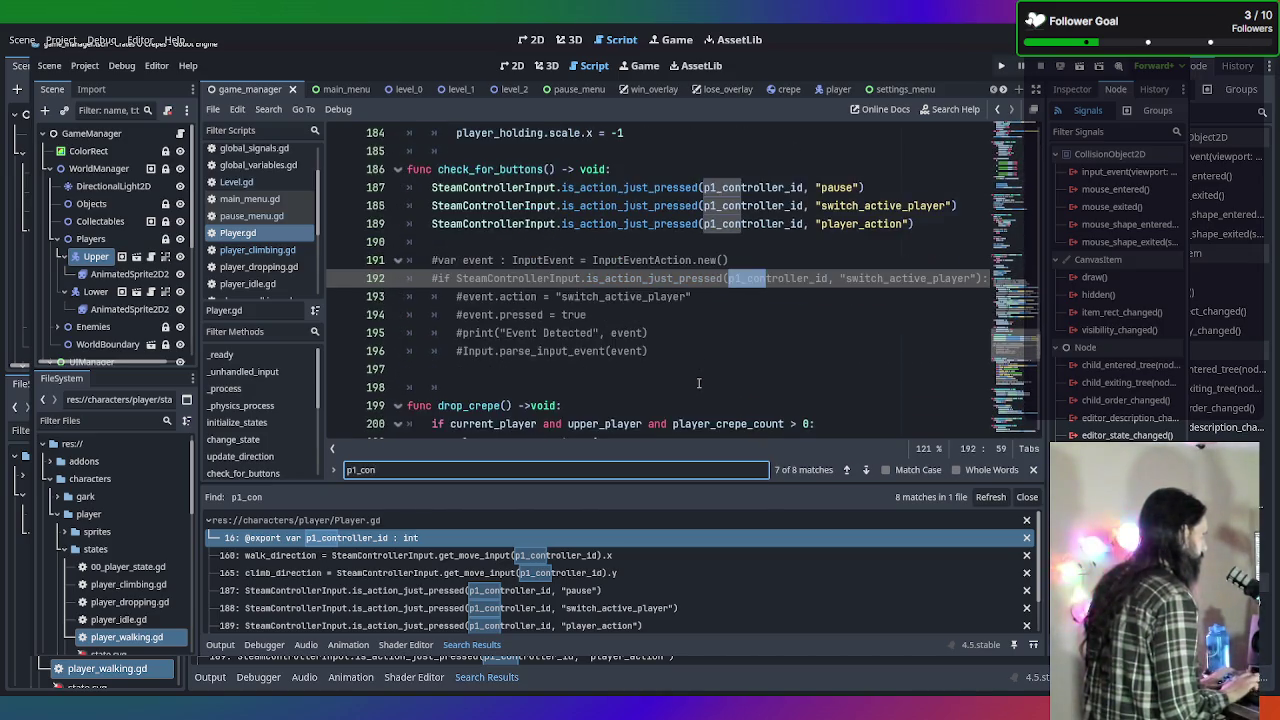
key(Return)
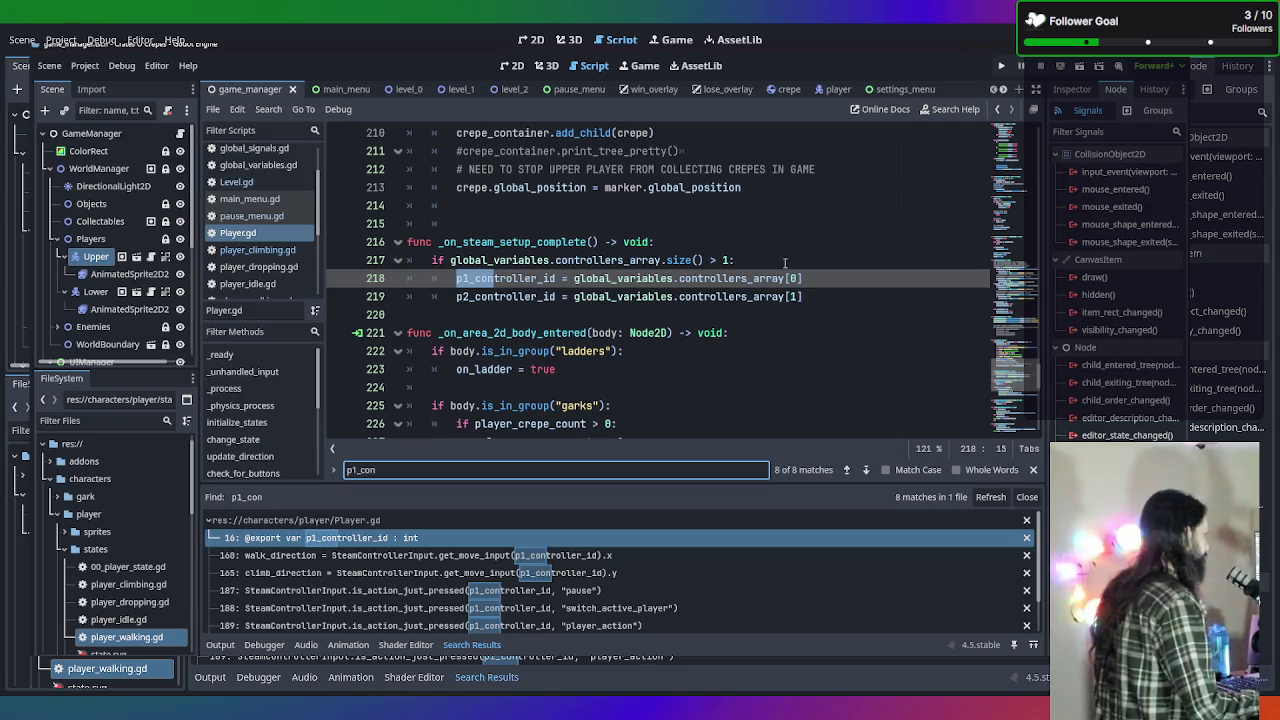
scroll(785, 262, down, 1)
click(841, 225)
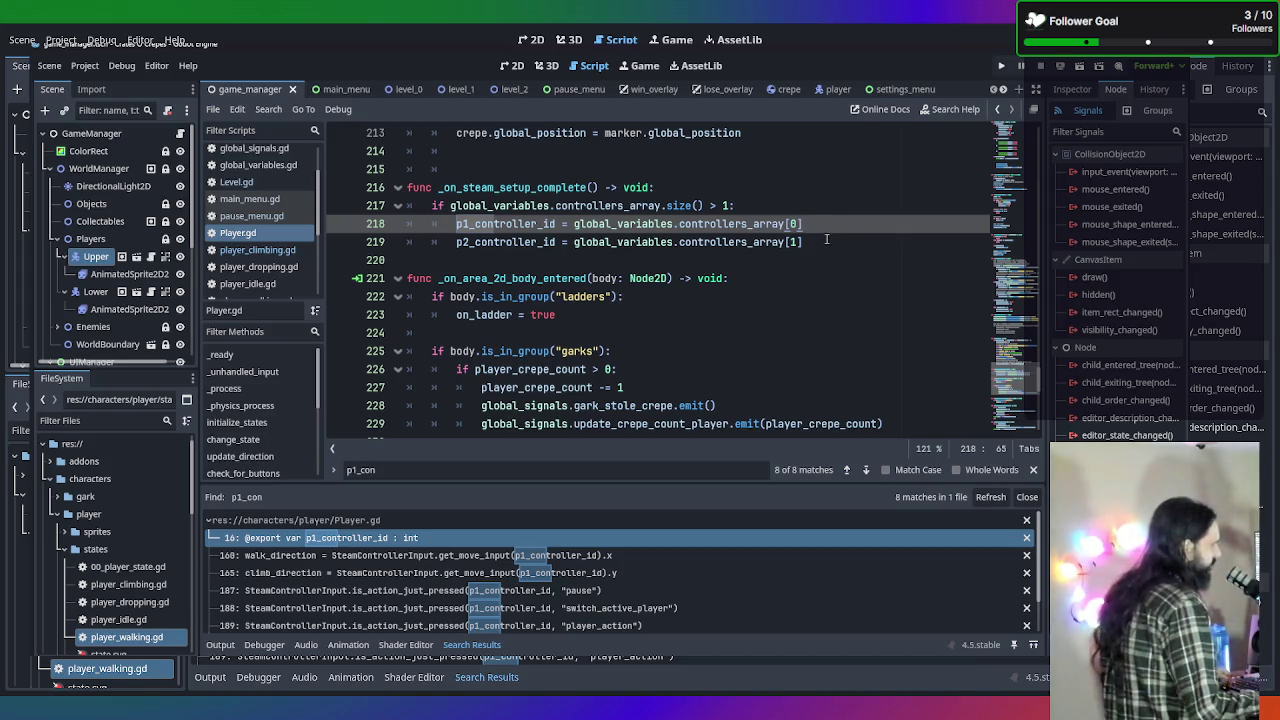
scroll(805, 224, up, 1)
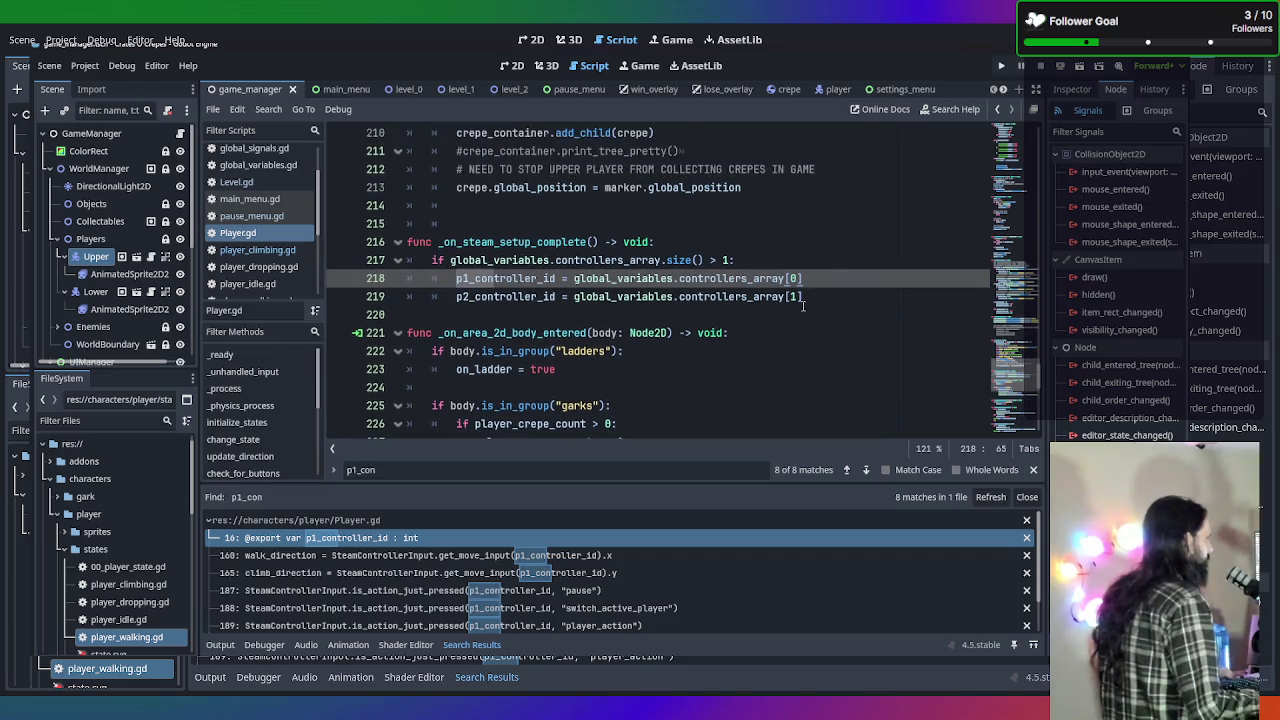
click(819, 296)
mouse_move(817, 296)
mouse_down()
mouse_move(470, 246)
mouse_move(337, 266)
mouse_up()
key(ctrl+c)
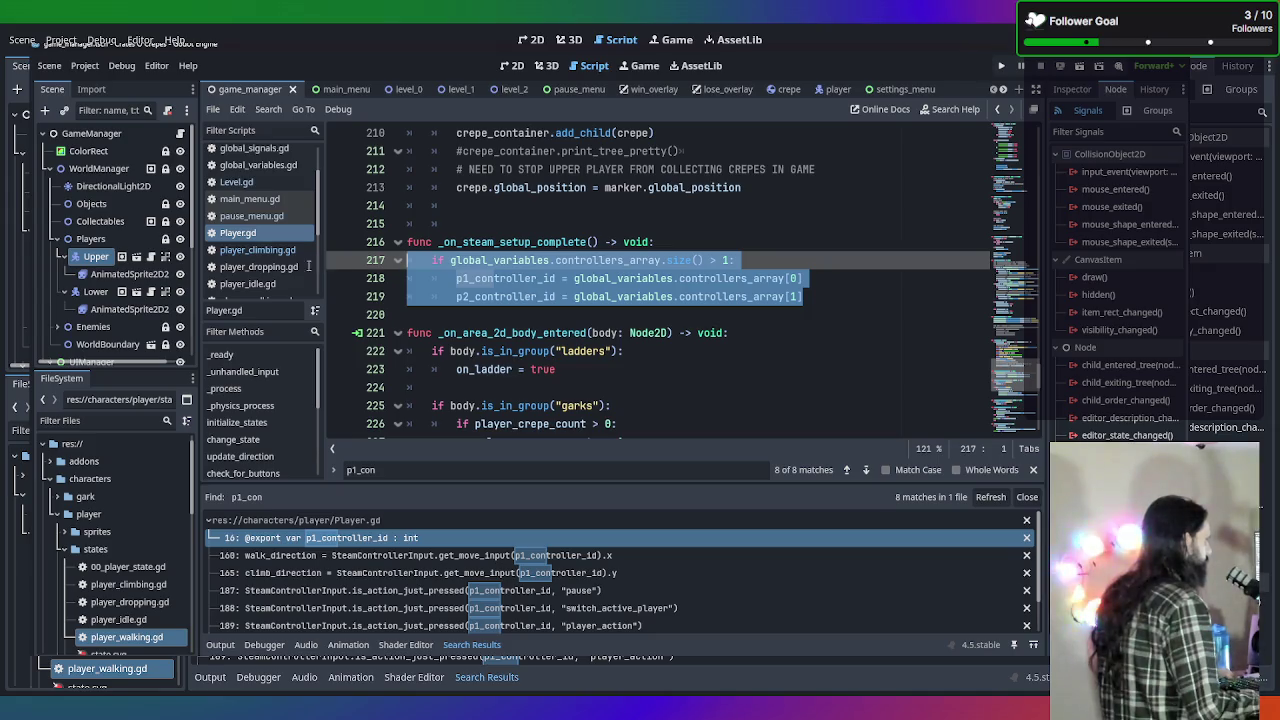
Move to _on_gamemode_changed and place the cursor at the end of line 261.
scroll(350, 298, down, 1)
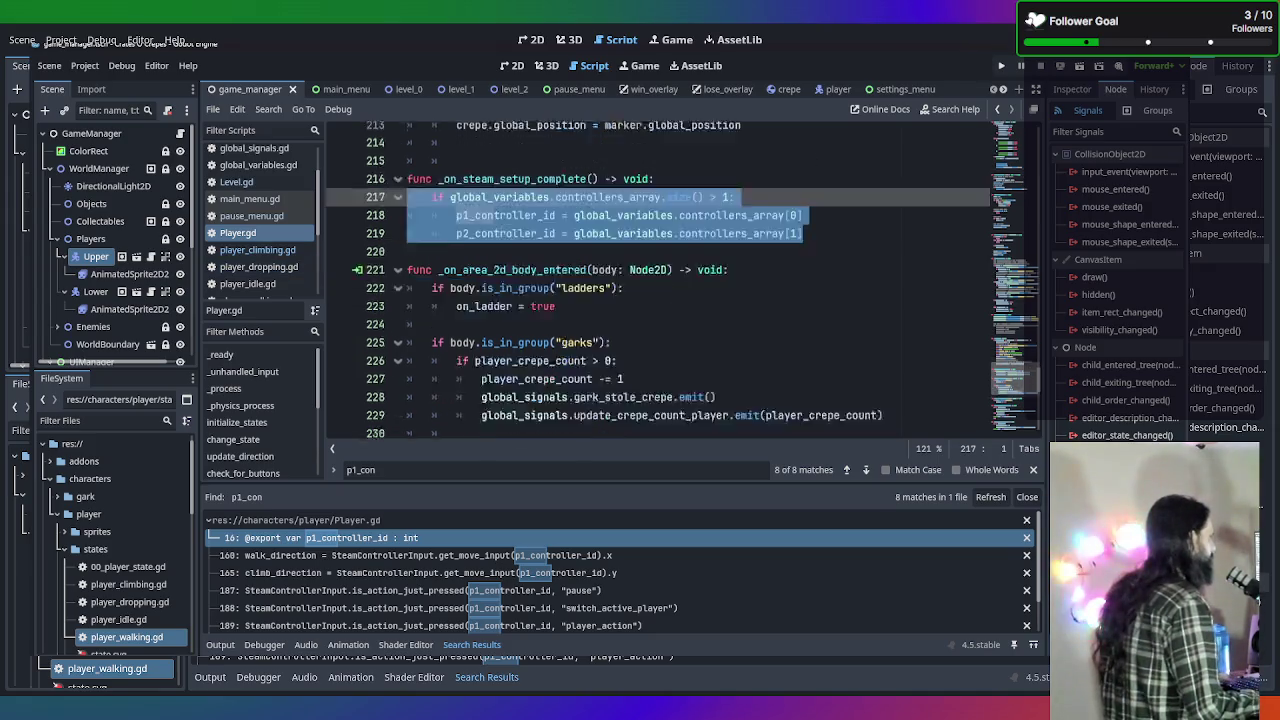
scroll(674, 260, down, 10)
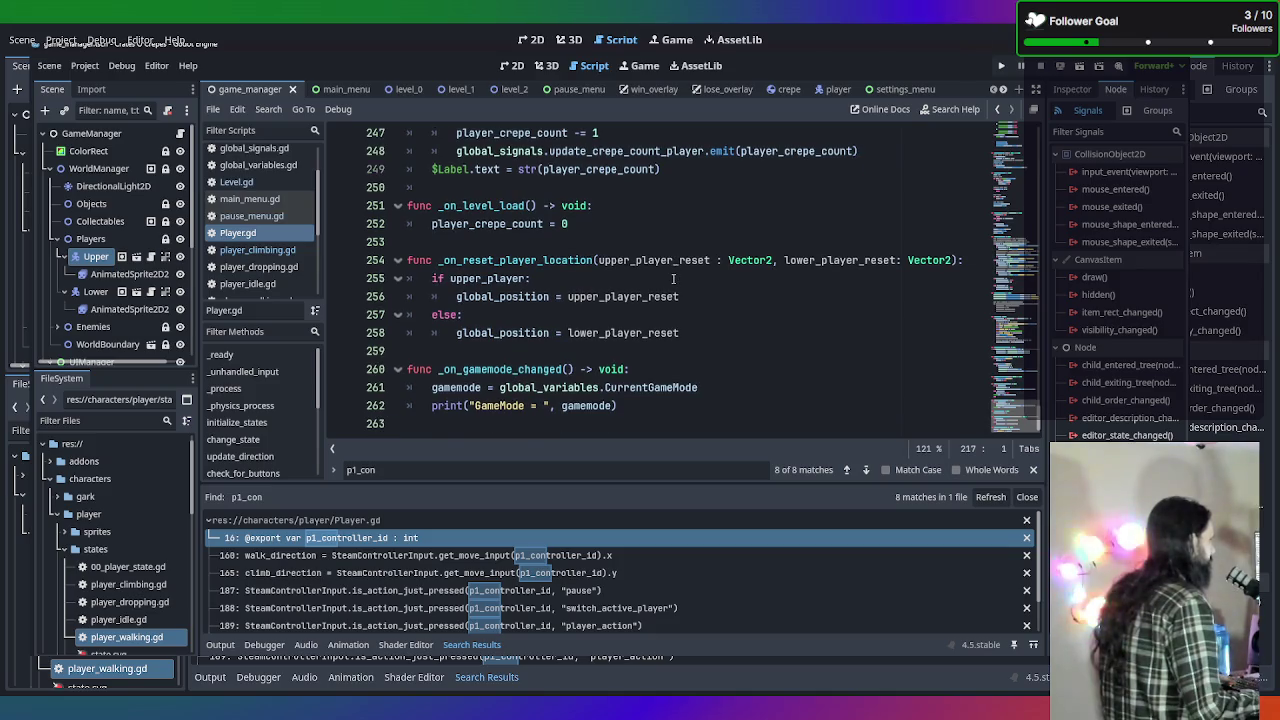
scroll(676, 288, up, 6)
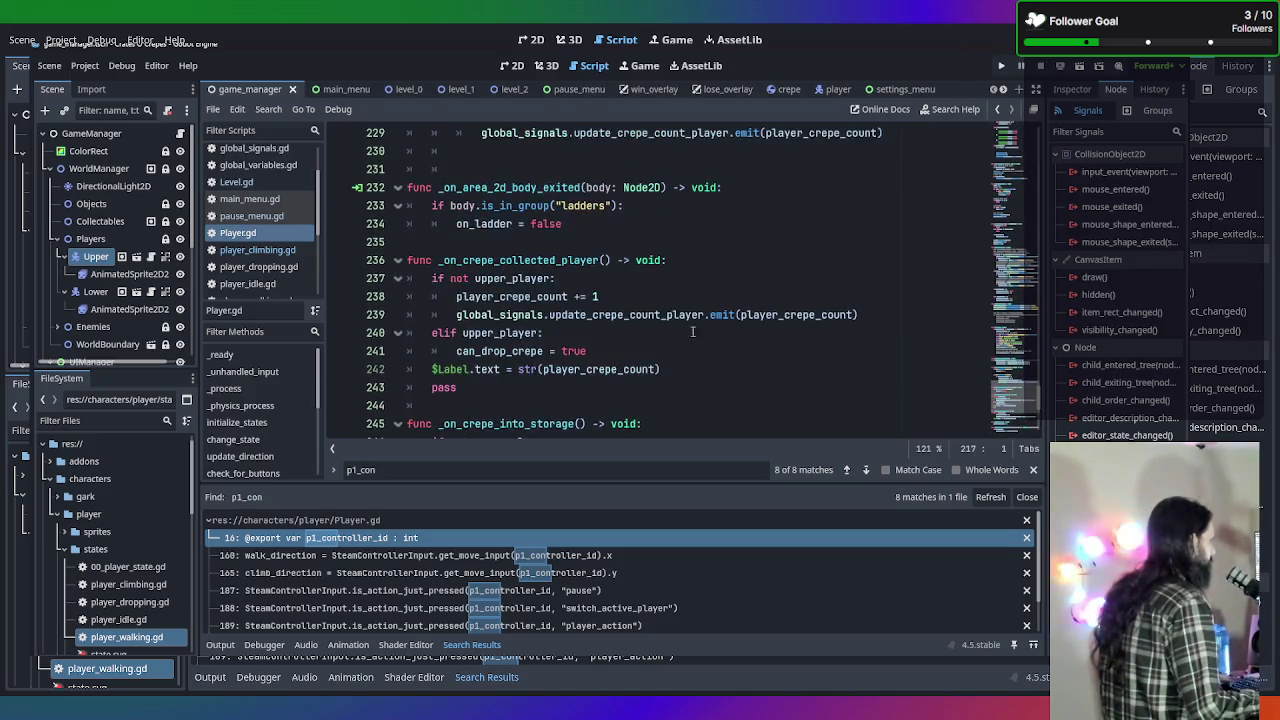
scroll(692, 337, down, 6)
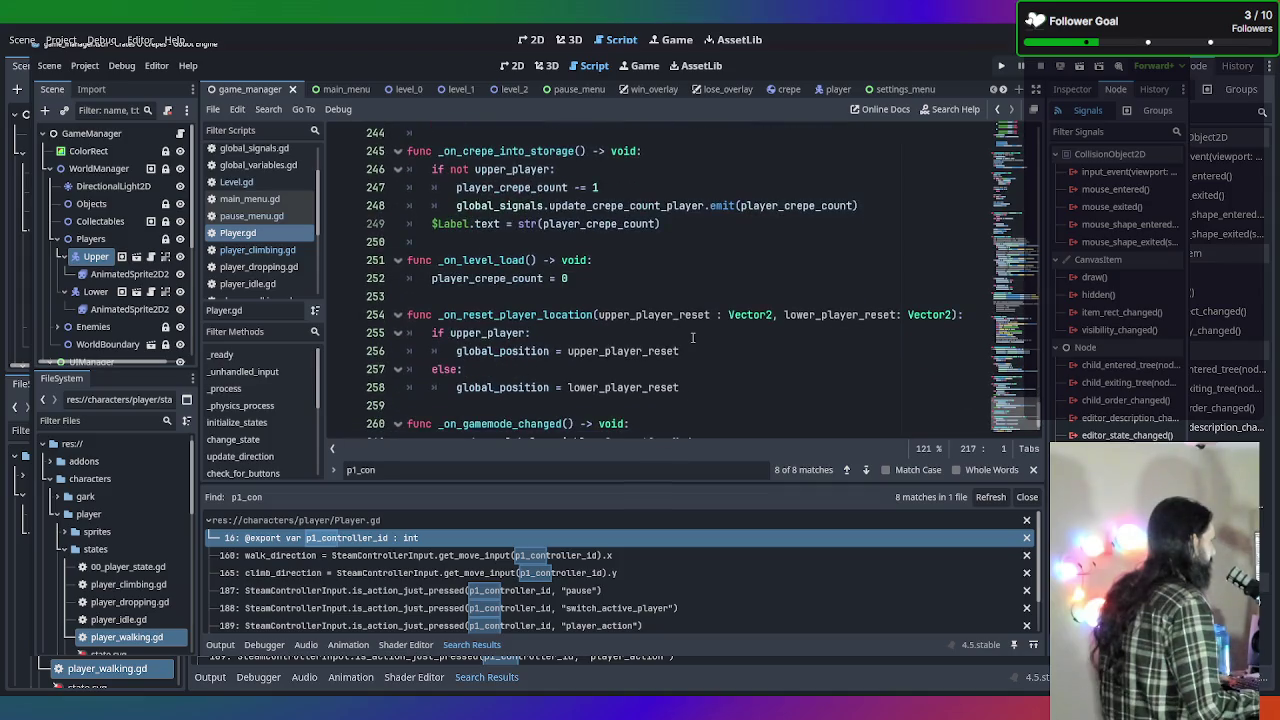
scroll(692, 337, down, 1)
scroll(692, 337, up, 8)
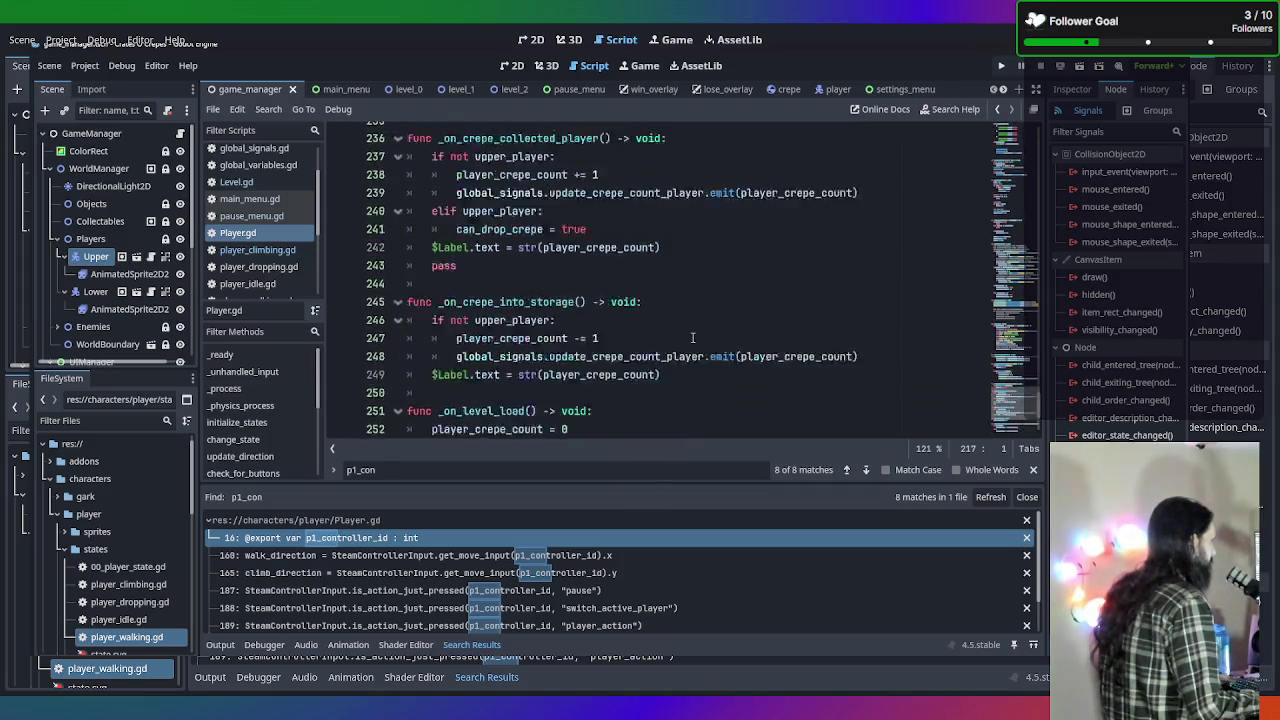
scroll(694, 360, down, 8)
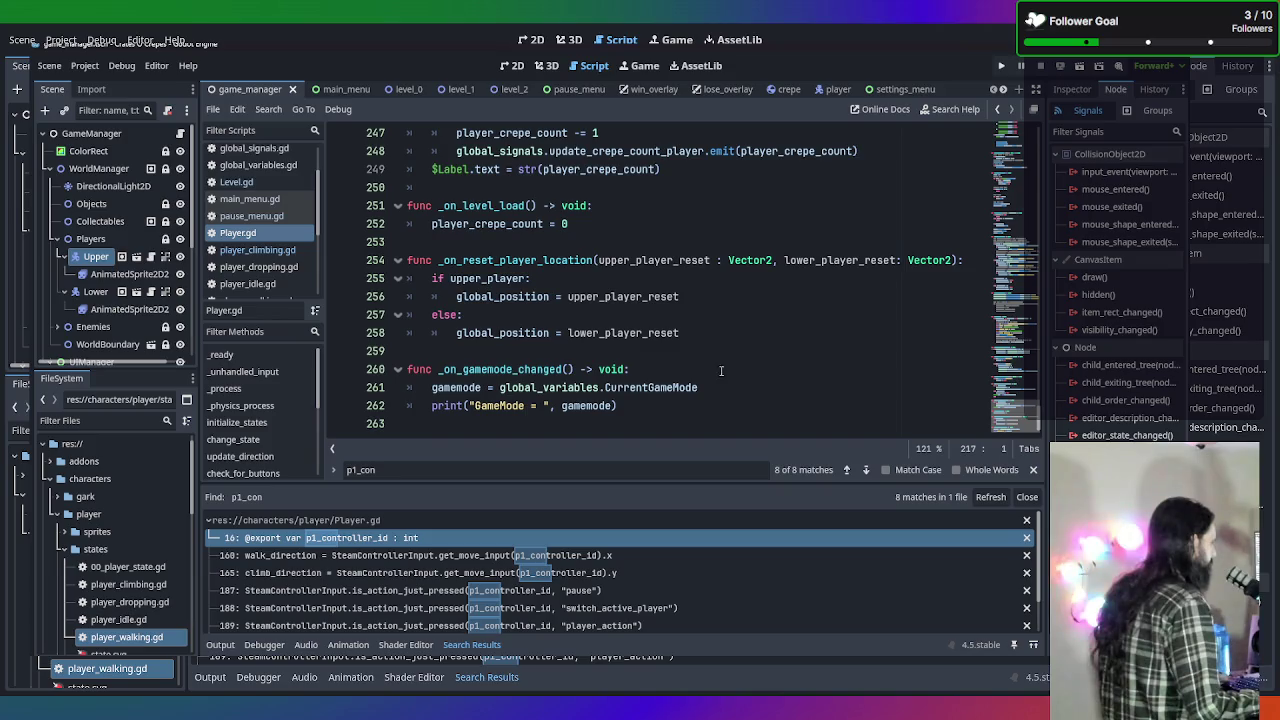
click(727, 385)
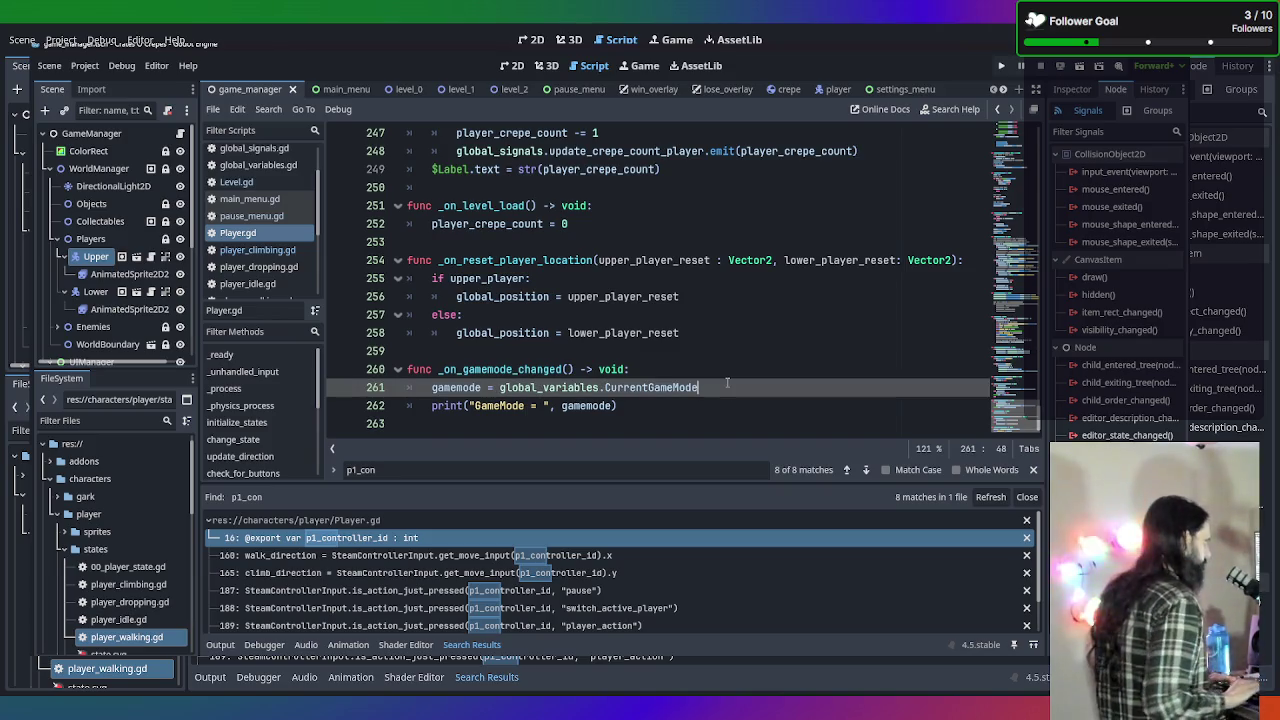
Paste the controller-id block after line 261, fix the if indentation on line 262, and save.
key(ctrl+v)
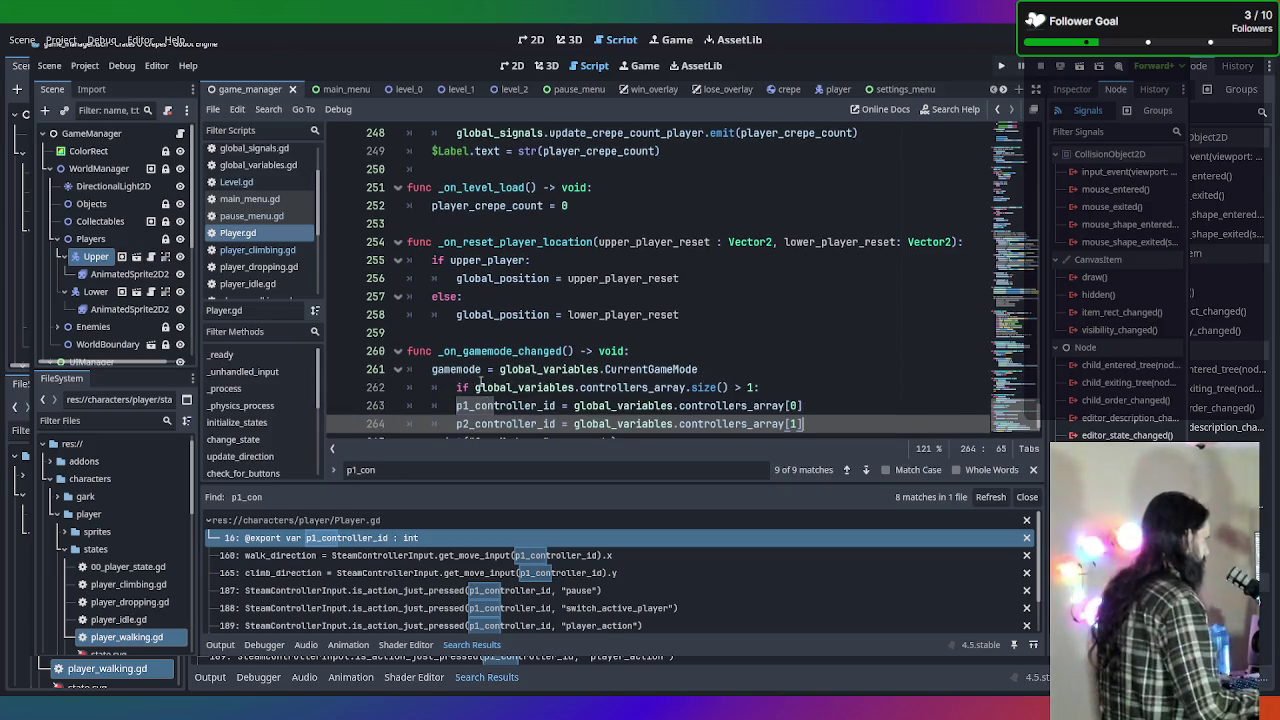
click(450, 350)
key(BackSpace)
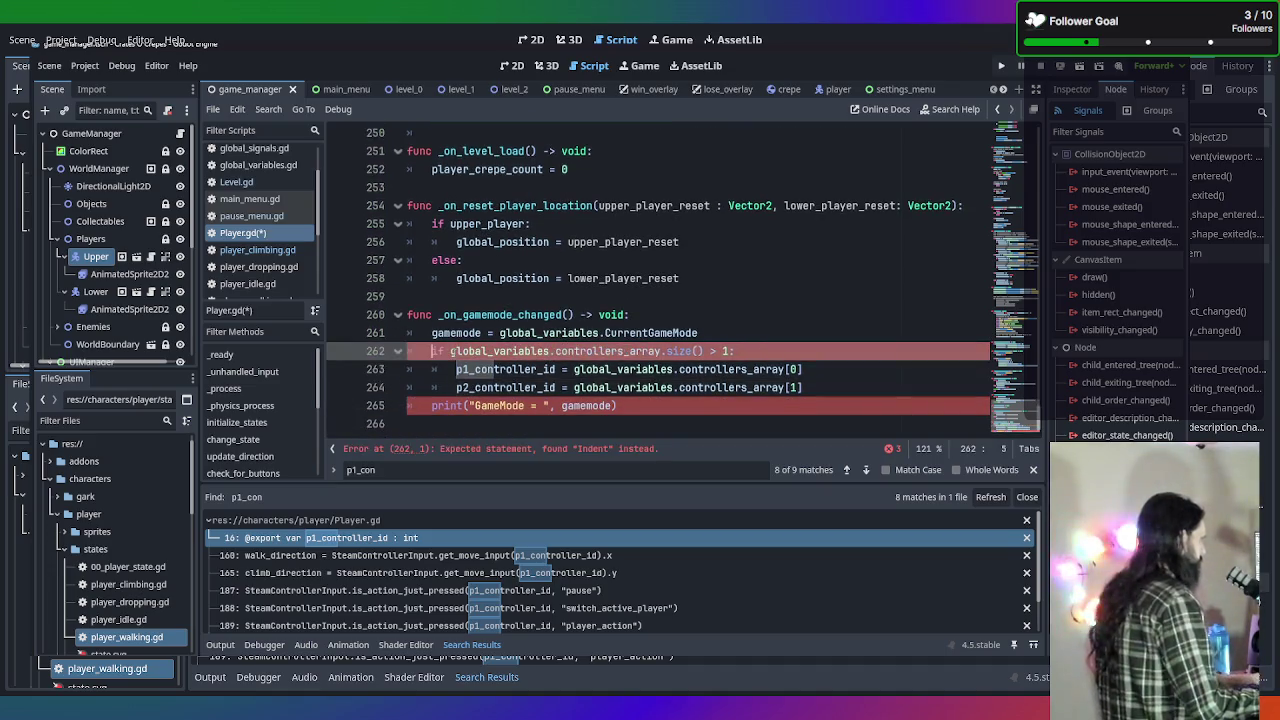
click(805, 285)
key(ctrl+s)
Scroll up to bring Player.gd's _ready() function into view.
scroll(790, 286, up, 10)
scroll(781, 286, up, 15)
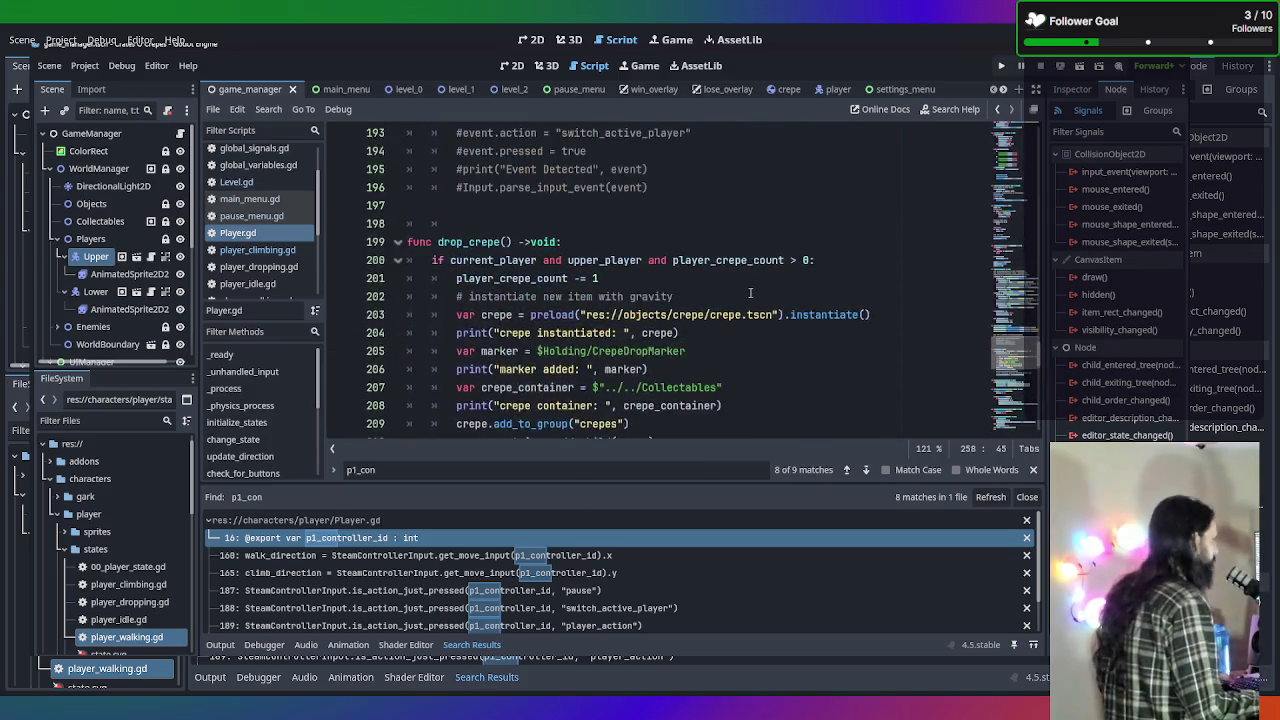
scroll(760, 290, up, 20)
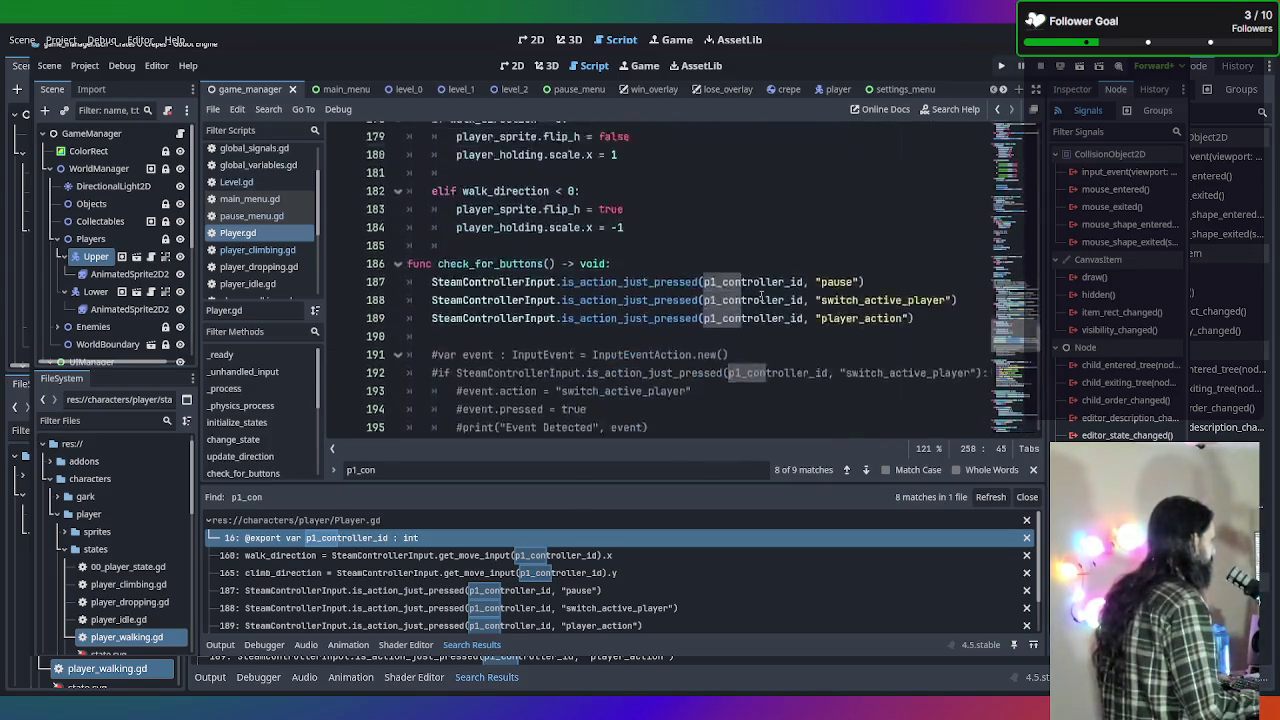
scroll(775, 287, up, 20)
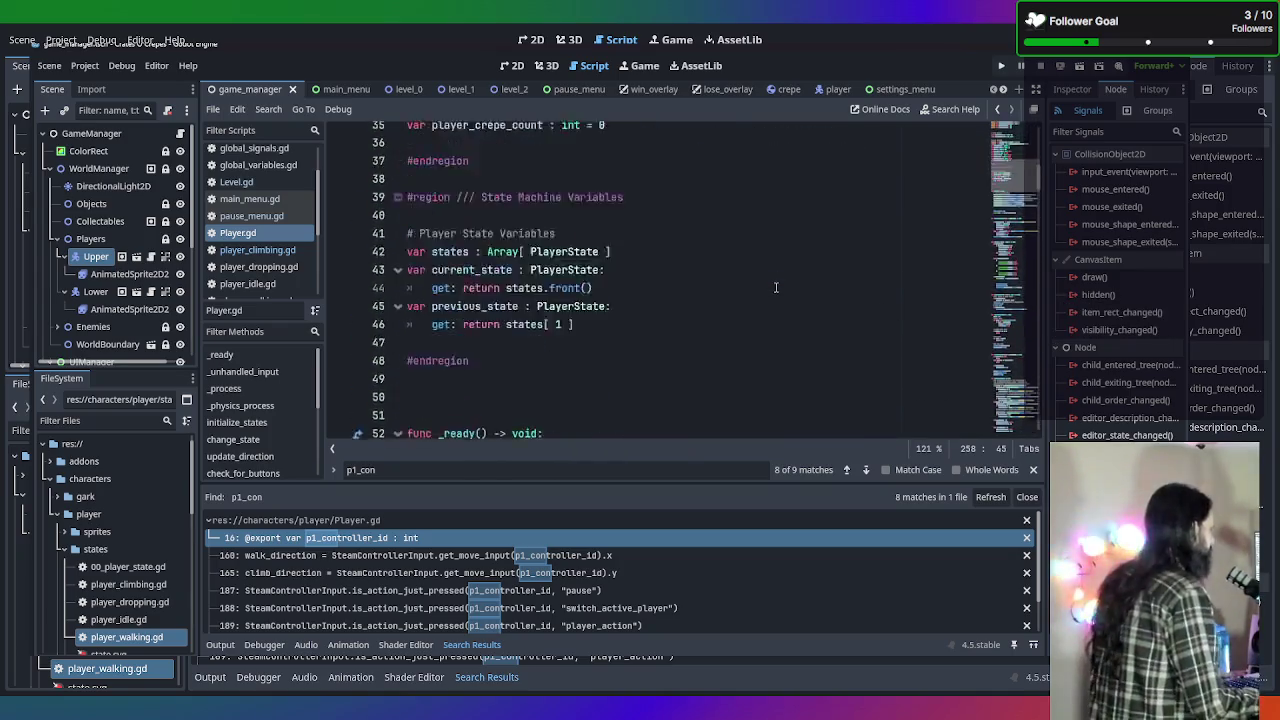
scroll(777, 290, down, 6)
scroll(777, 290, down, 9)
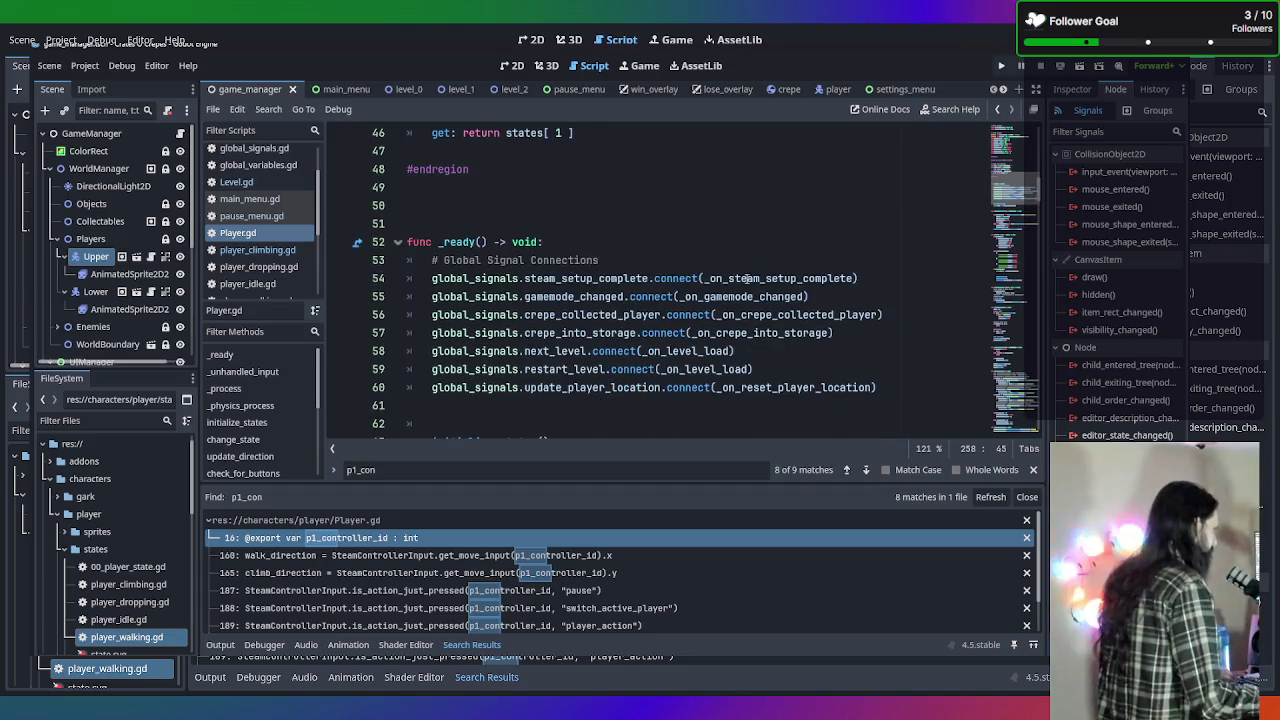
click(890, 273)
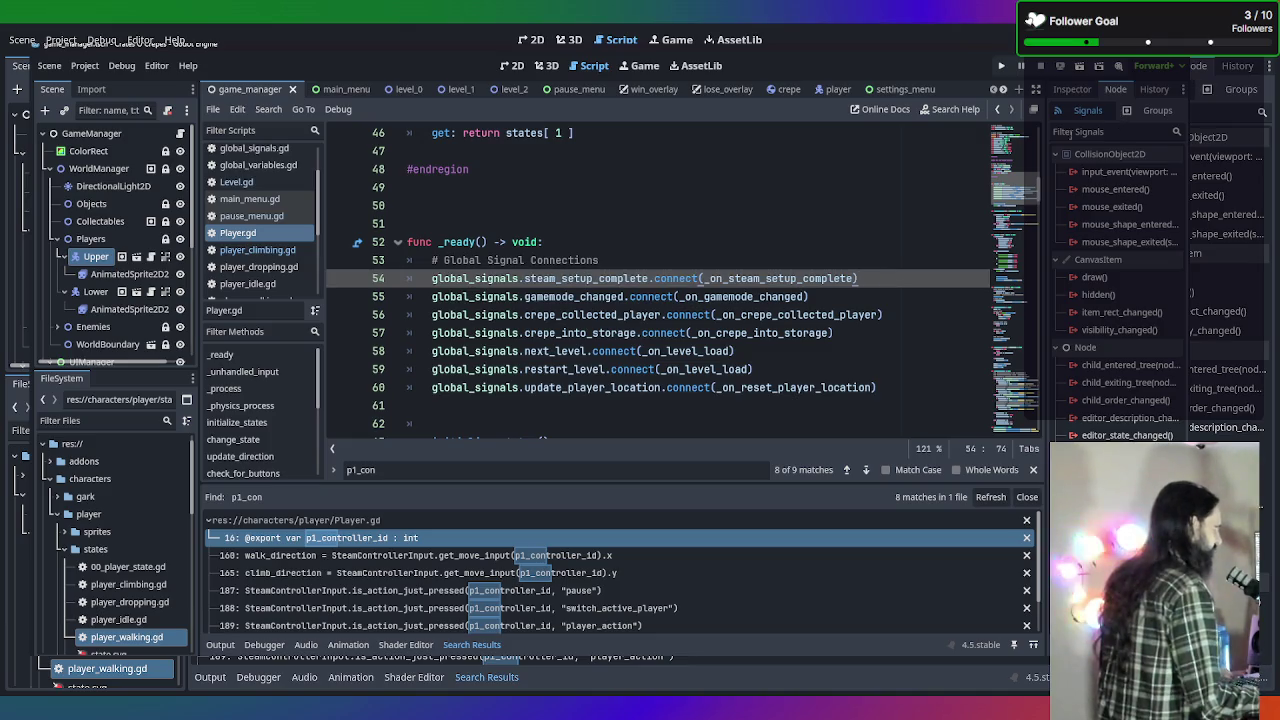
click(862, 302)
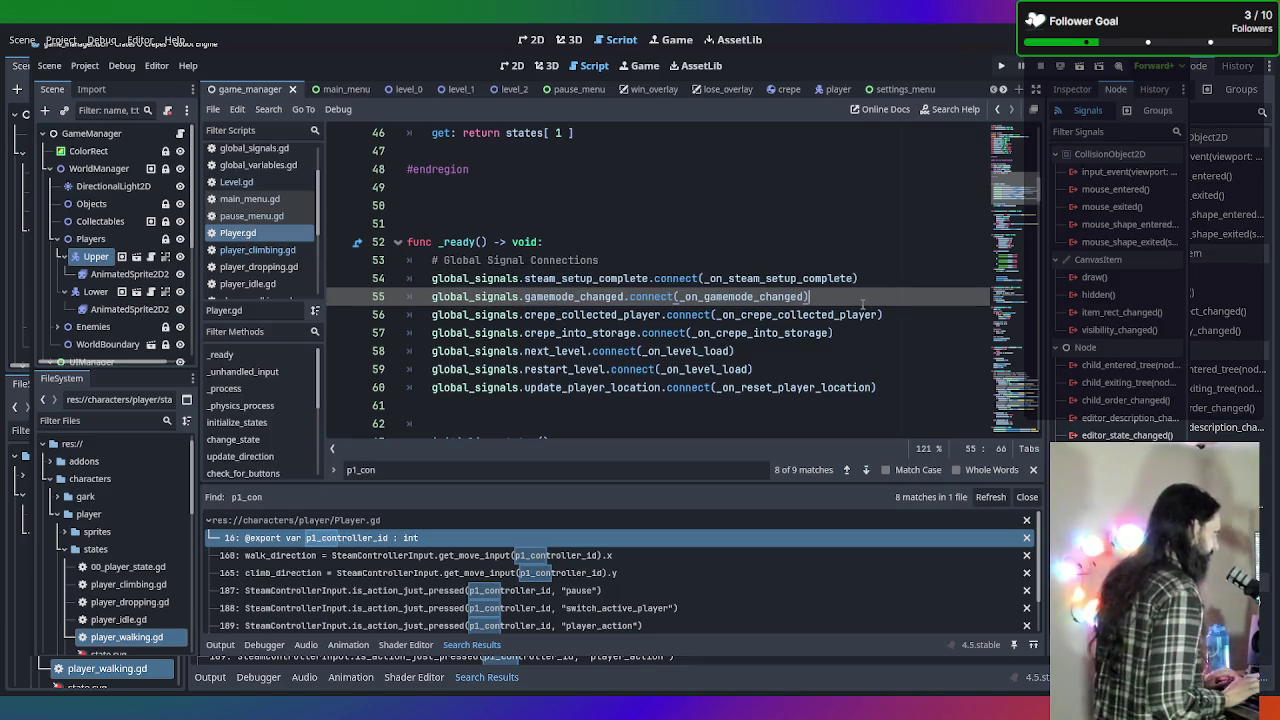
key(Return)
text(global_signals.)
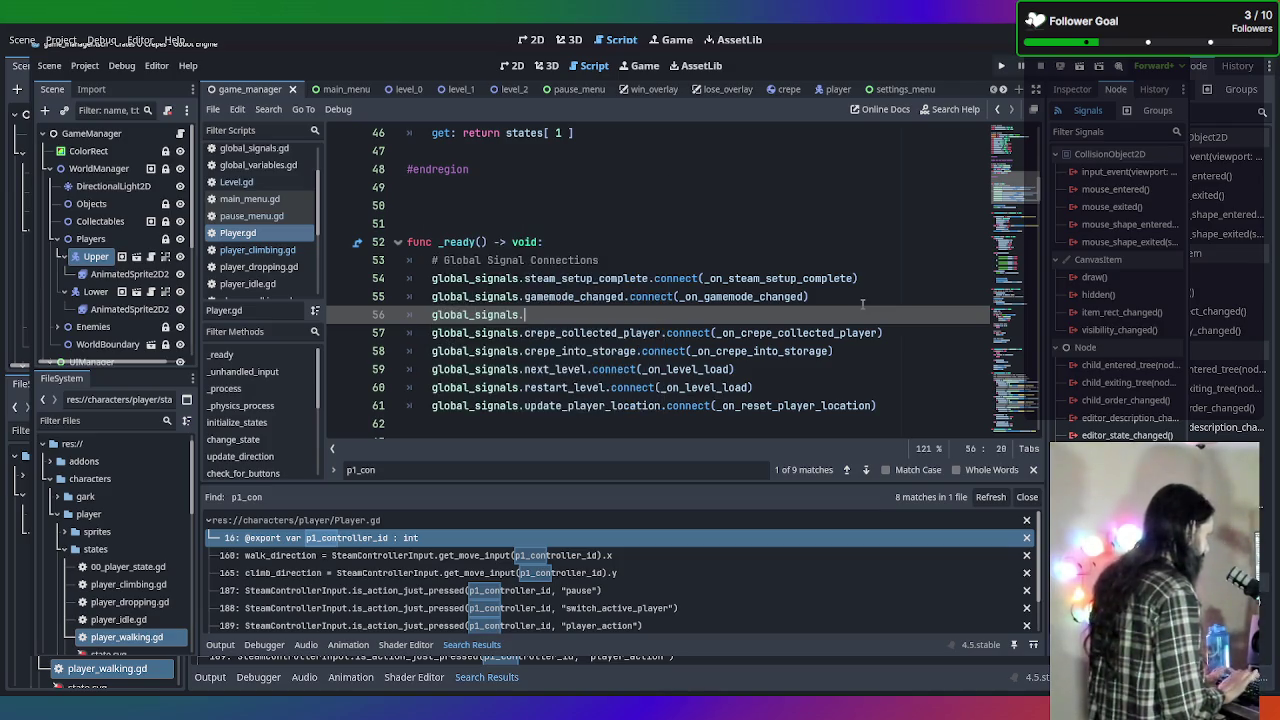
text(game)
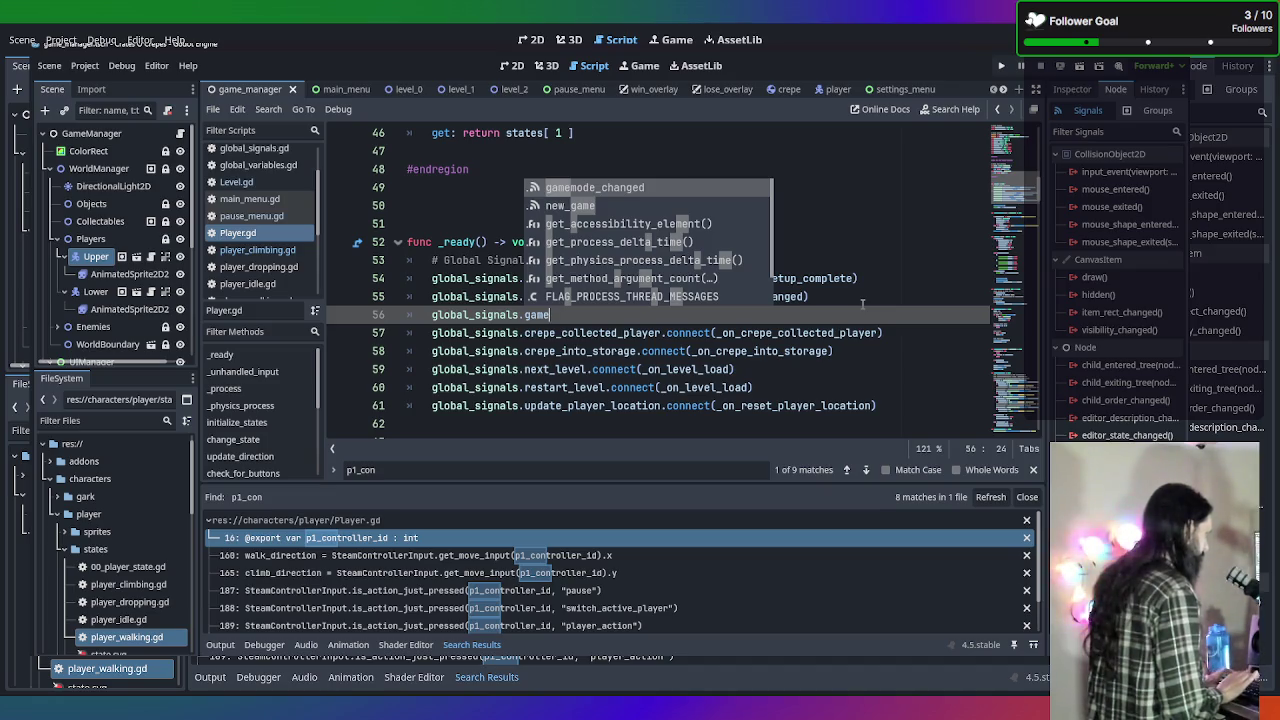
key(Return)
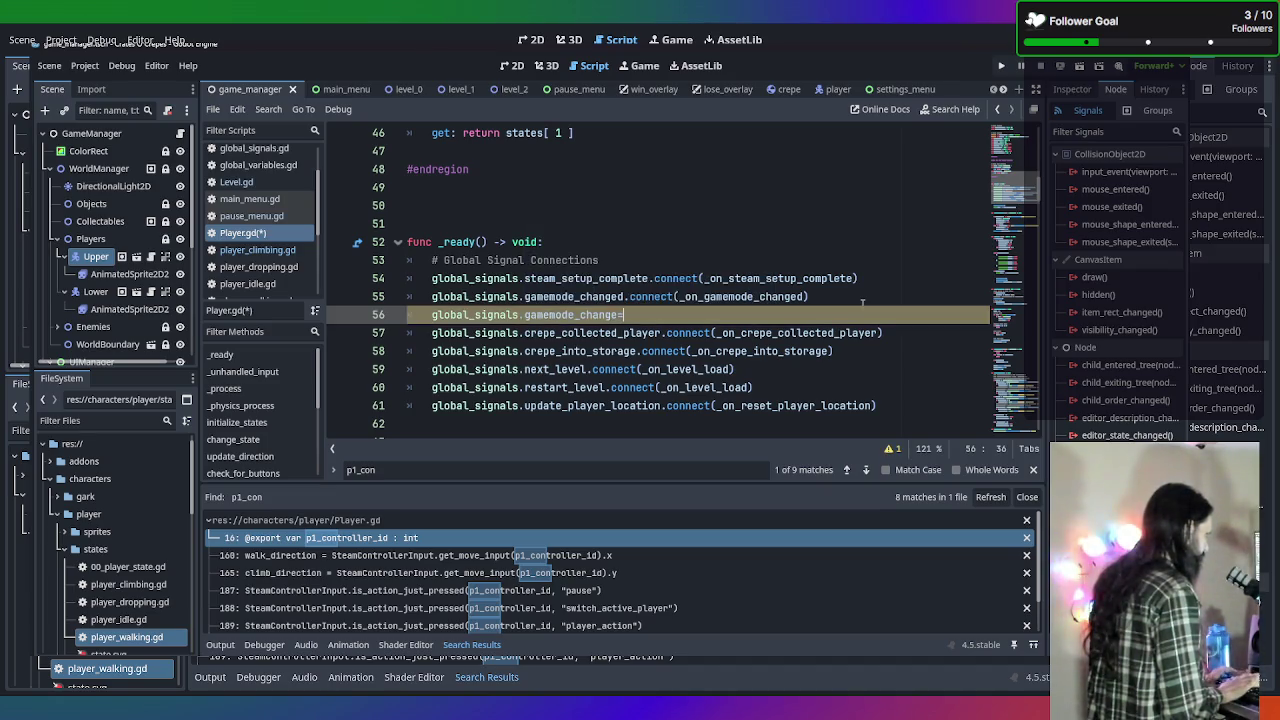
key(ctrl+z)
key(BackSpace)
key(BackSpace)
key(BackSpace)
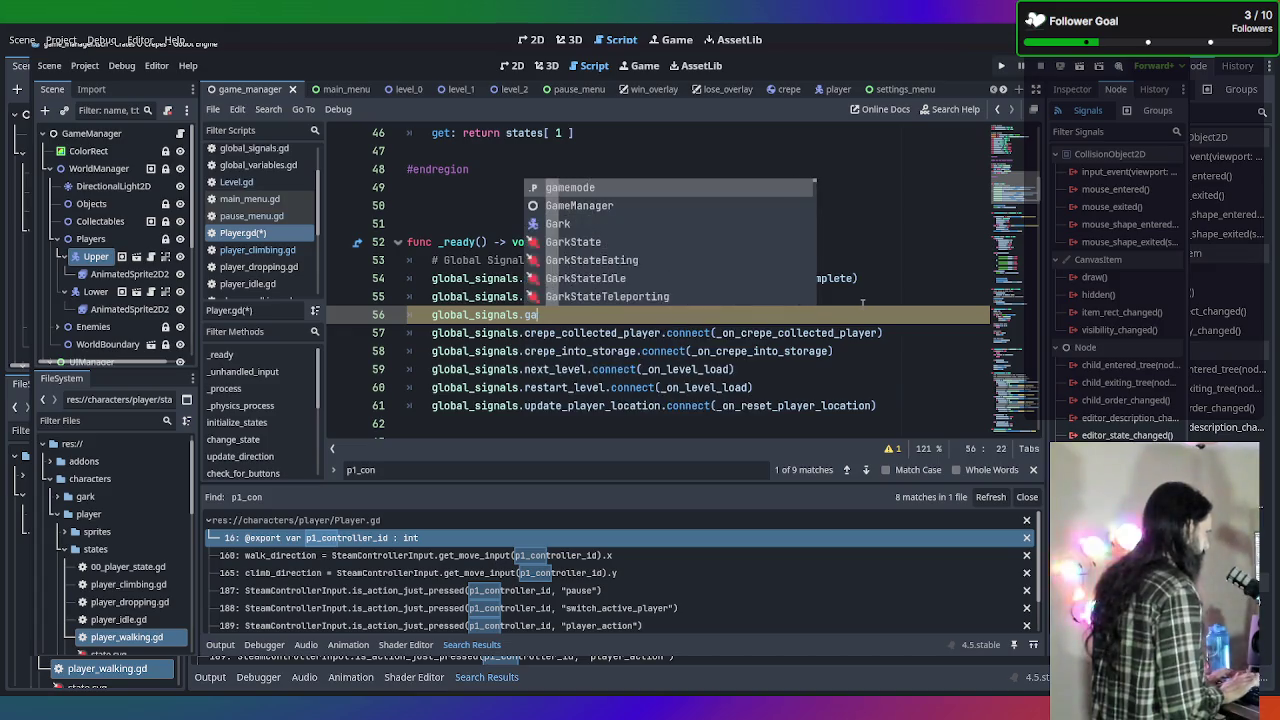
text(dec)
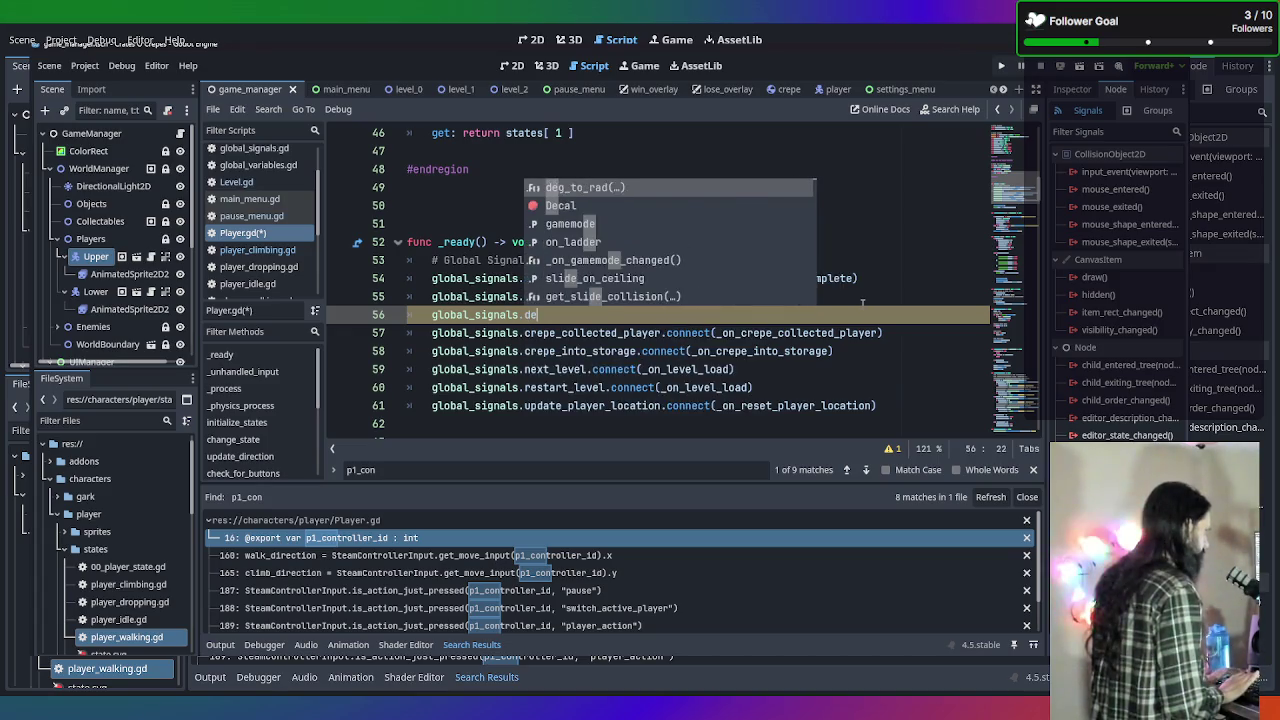
key(BackSpace)
key(BackSpace)
key(BackSpace)
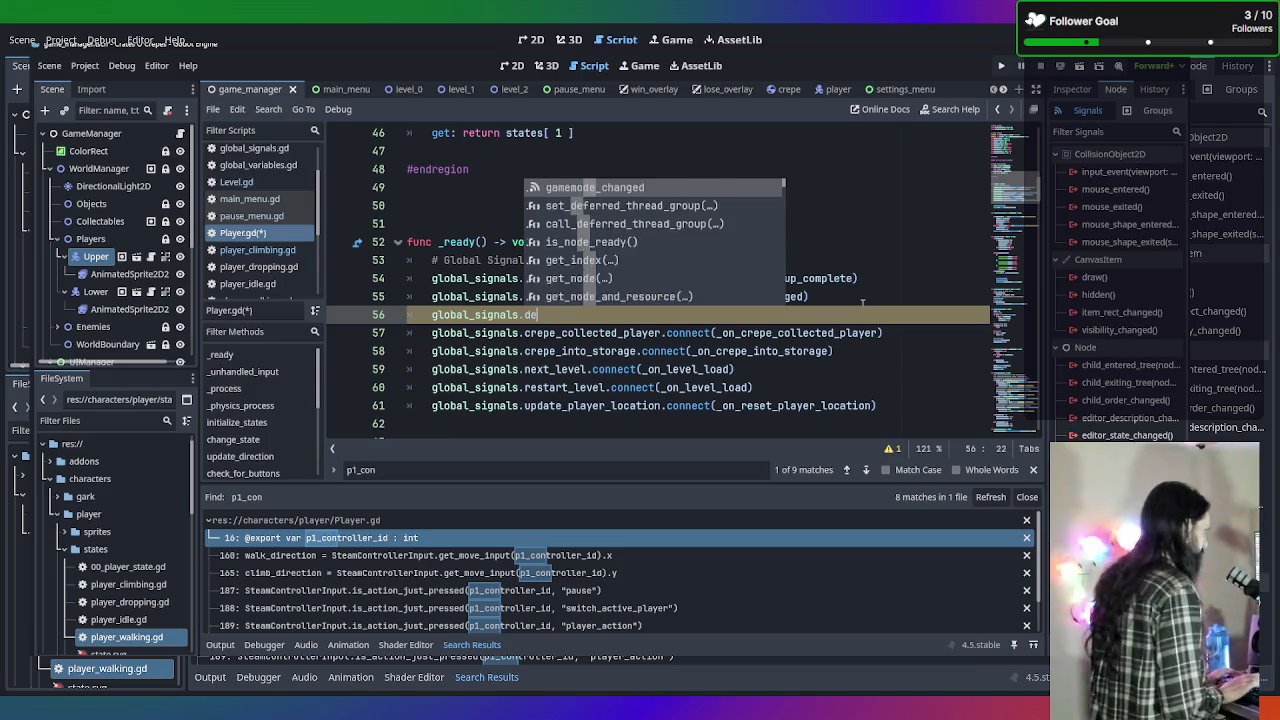
text(co)
key(BackSpace)
key(BackSpace)
text(s)
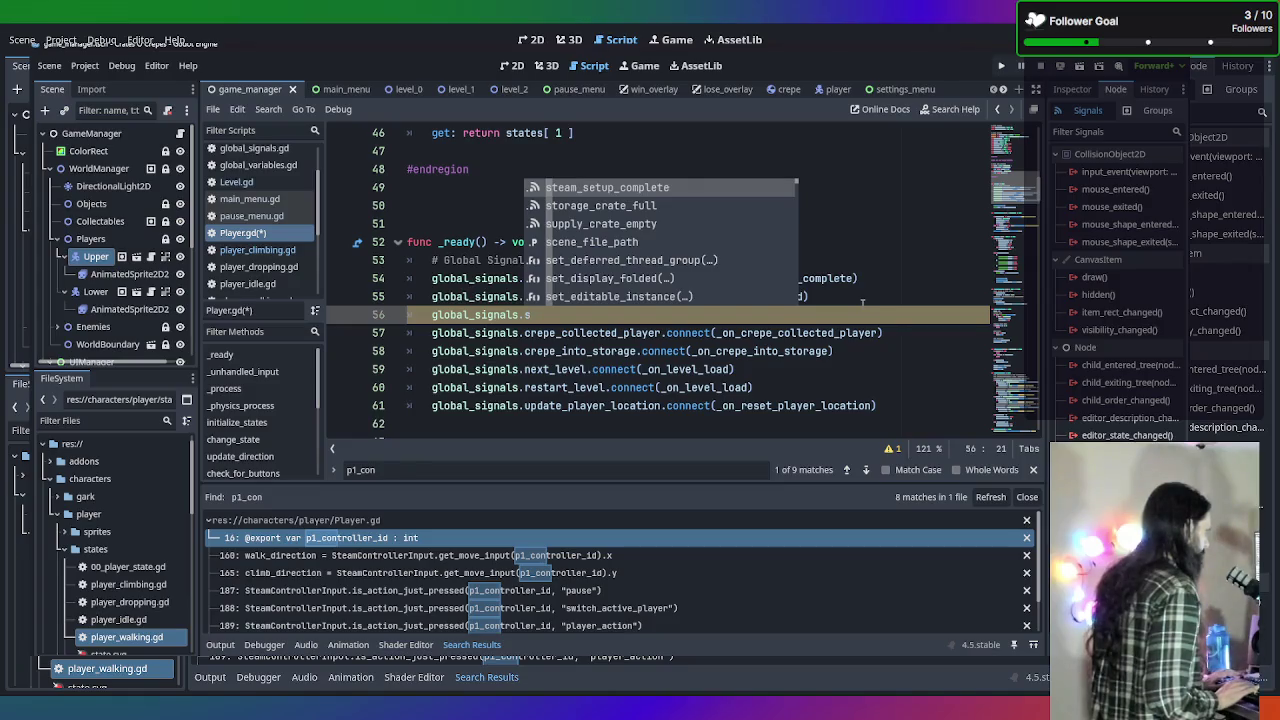
scroll(674, 200, down, 3)
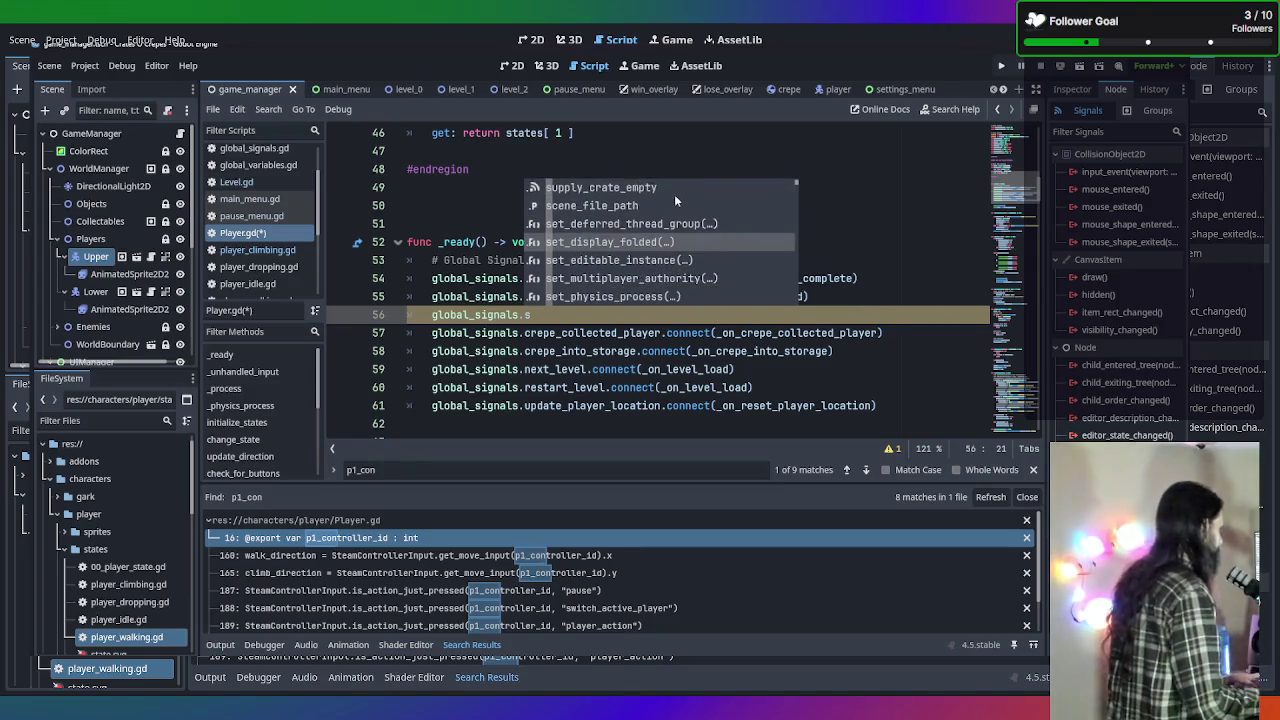
key(Escape)
key(BackSpace)
key(BackSpace)
key(BackSpace)
scroll(274, 245, up, 3)
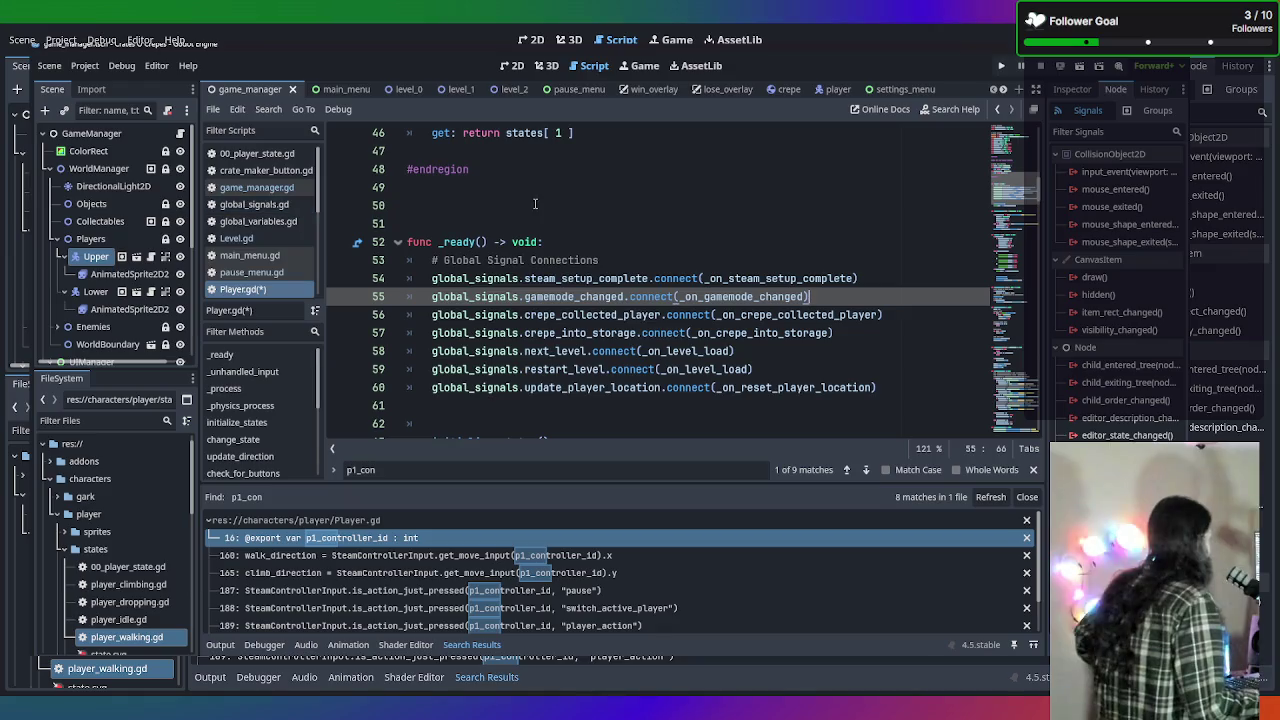
Select the two Steam input-device connection lines (25–26) in game_manager.gd.
scroll(710, 265, up, 5)
scroll(707, 276, up, 10)
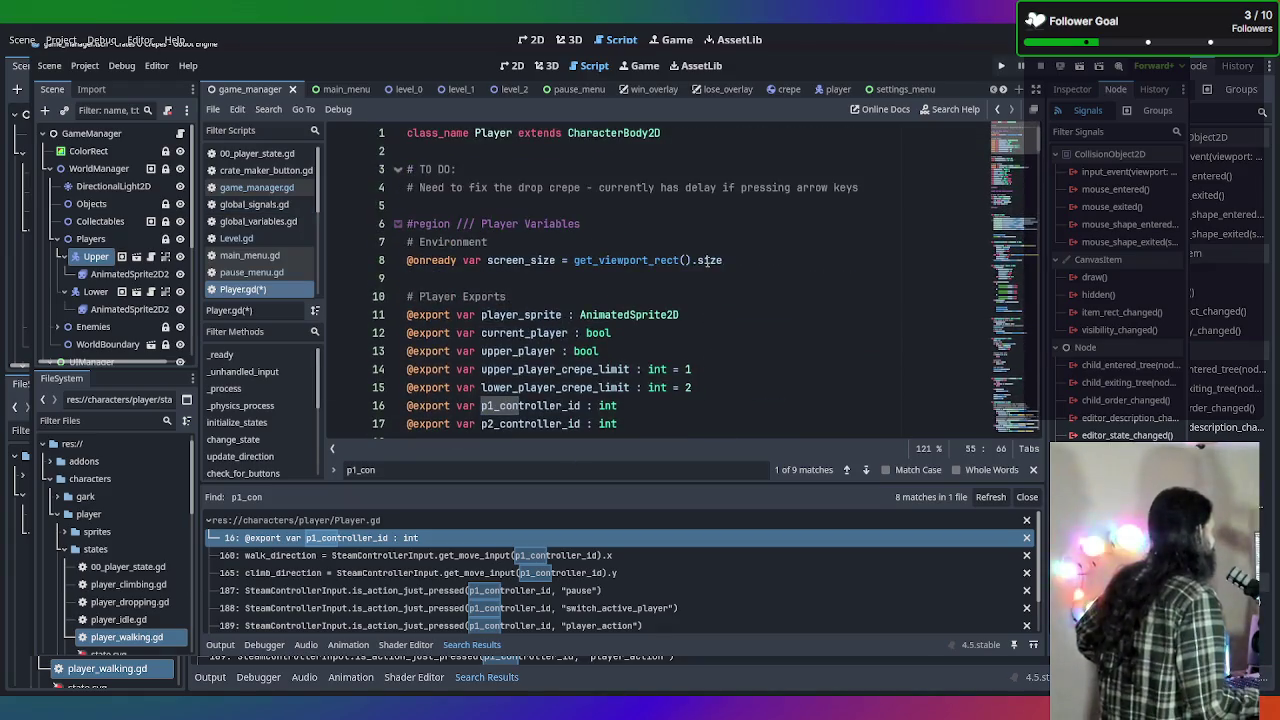
click(245, 189)
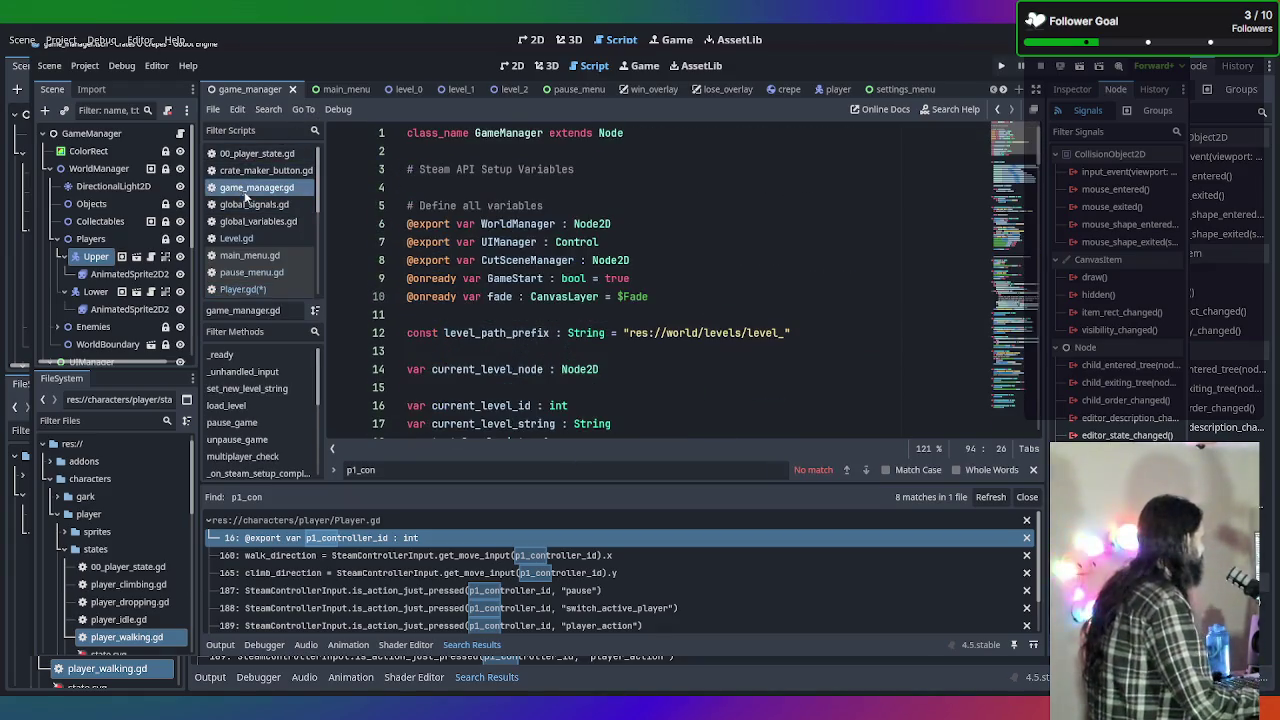
scroll(893, 222, down, 5)
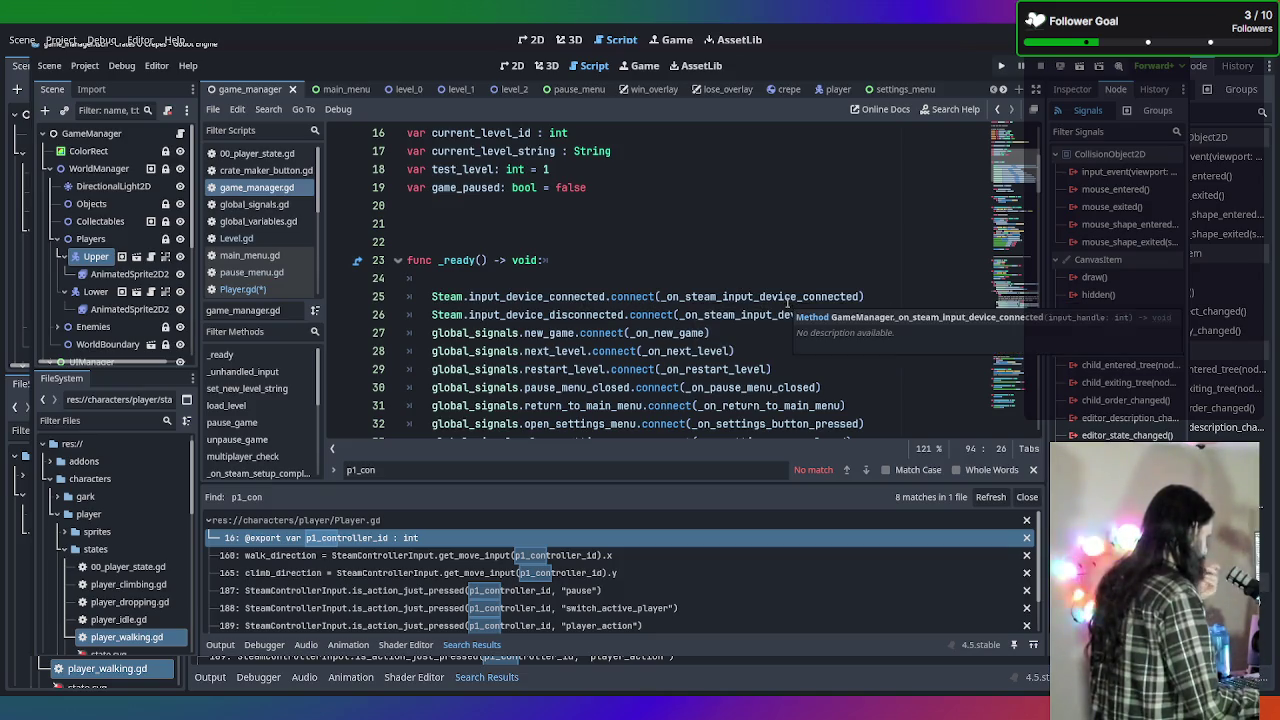
drag(910, 315, 361, 300)
key(ctrl+c)
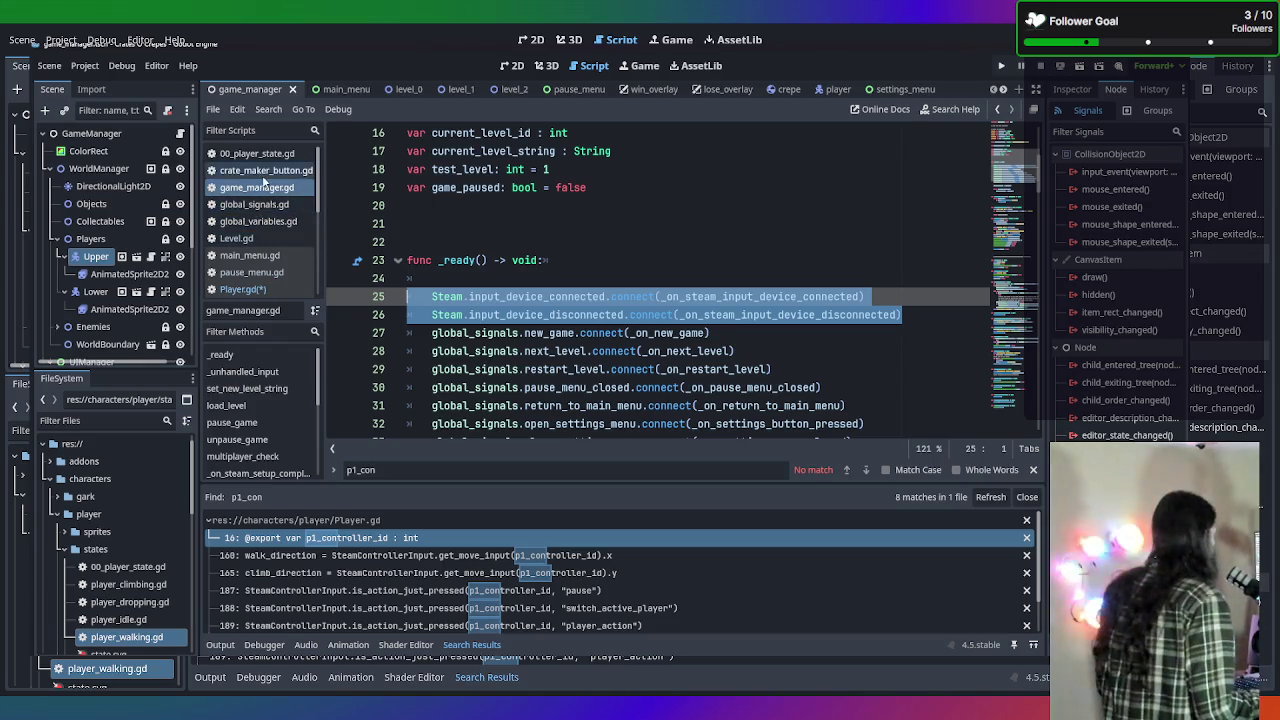
Return to Player.gd and scroll to the _ready() function.
click(254, 238)
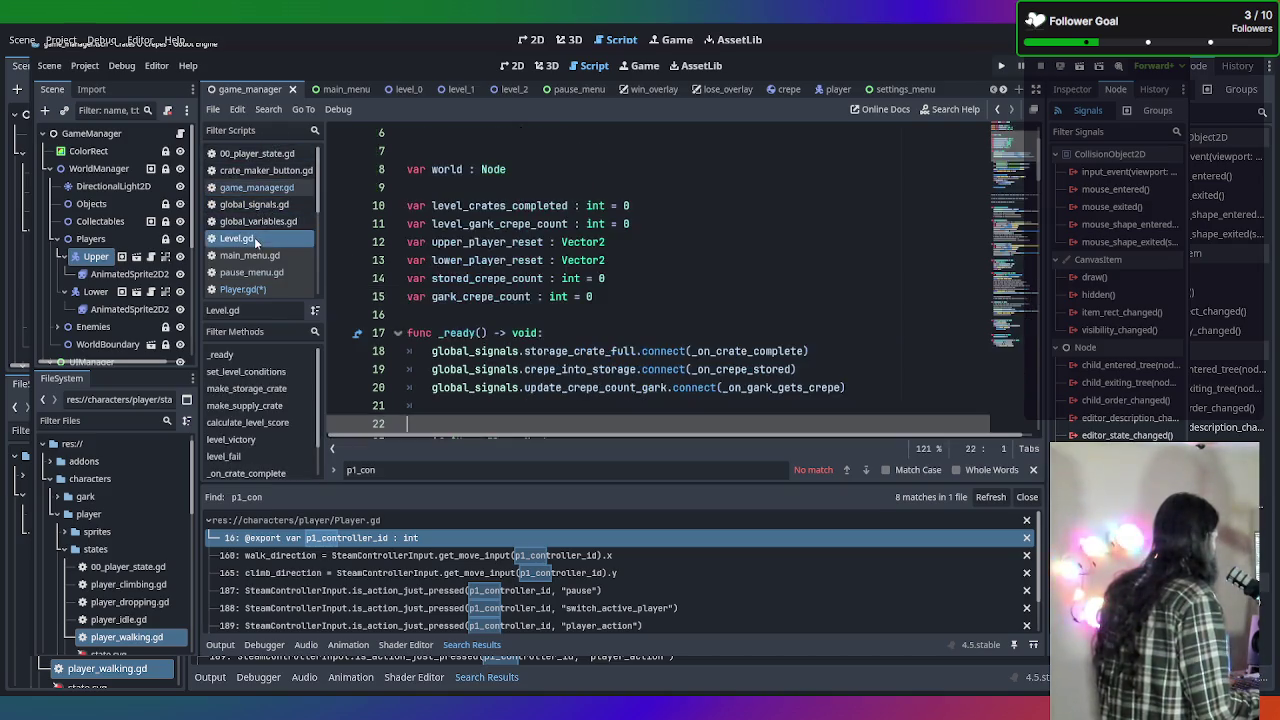
click(242, 289)
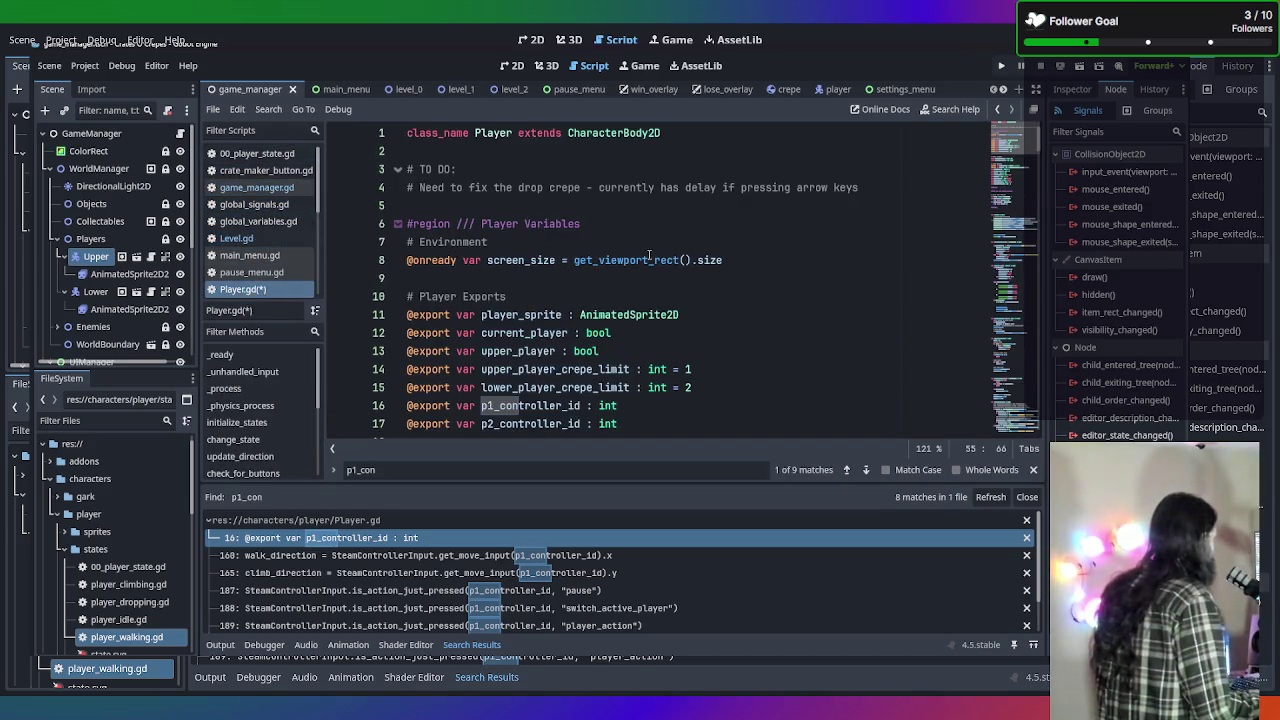
scroll(650, 258, down, 9)
scroll(673, 298, down, 6)
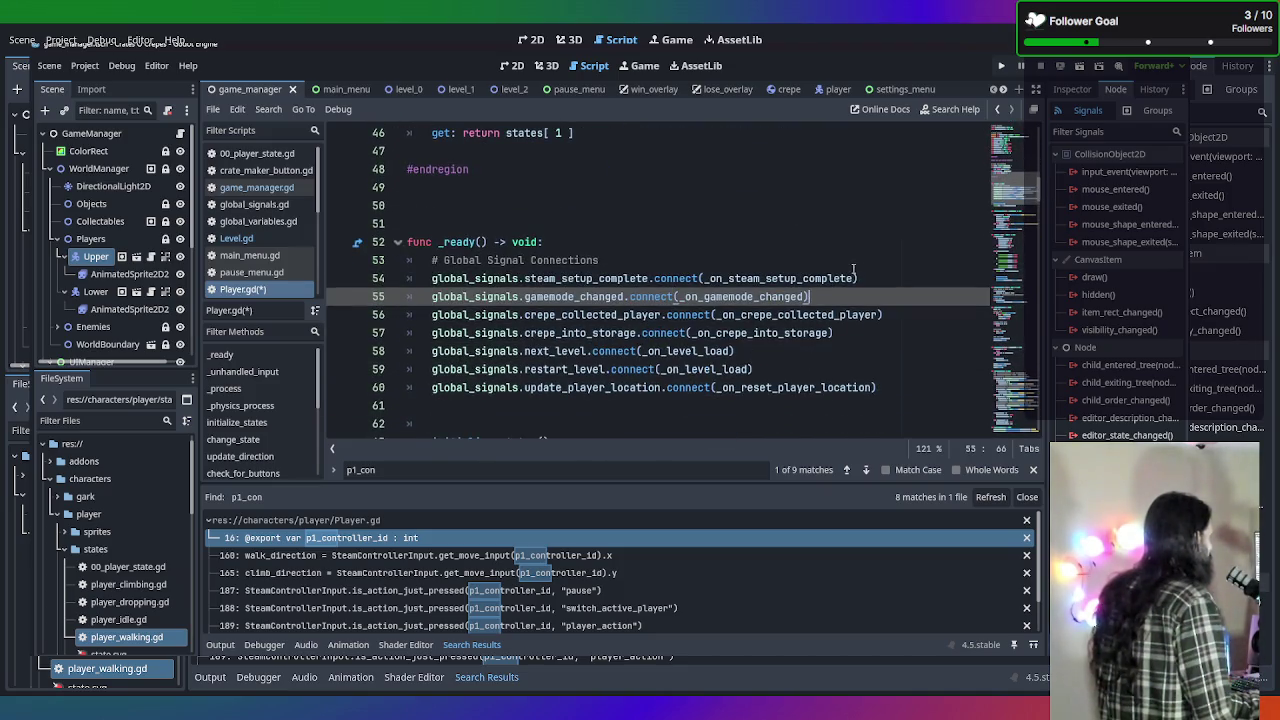
Paste the two Steam connection lines after line 55 and fix line 56's indentation.
click(853, 271)
click(919, 300)
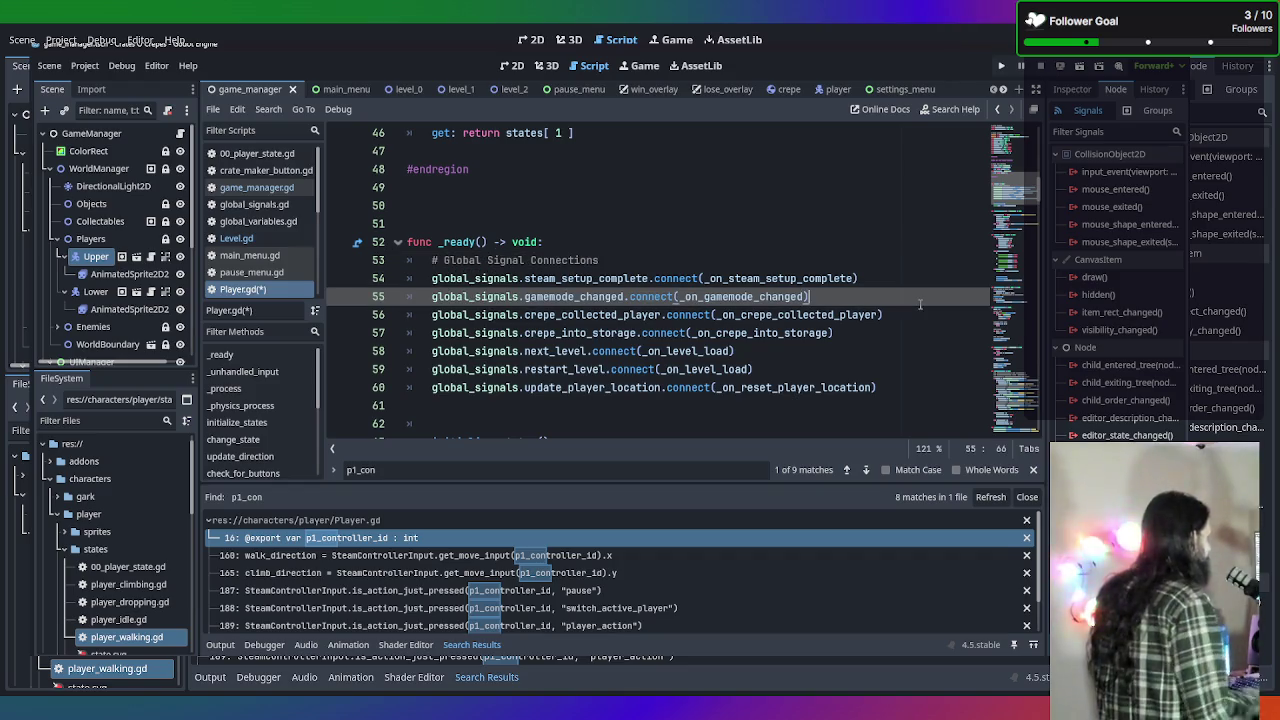
key(ctrl+v)
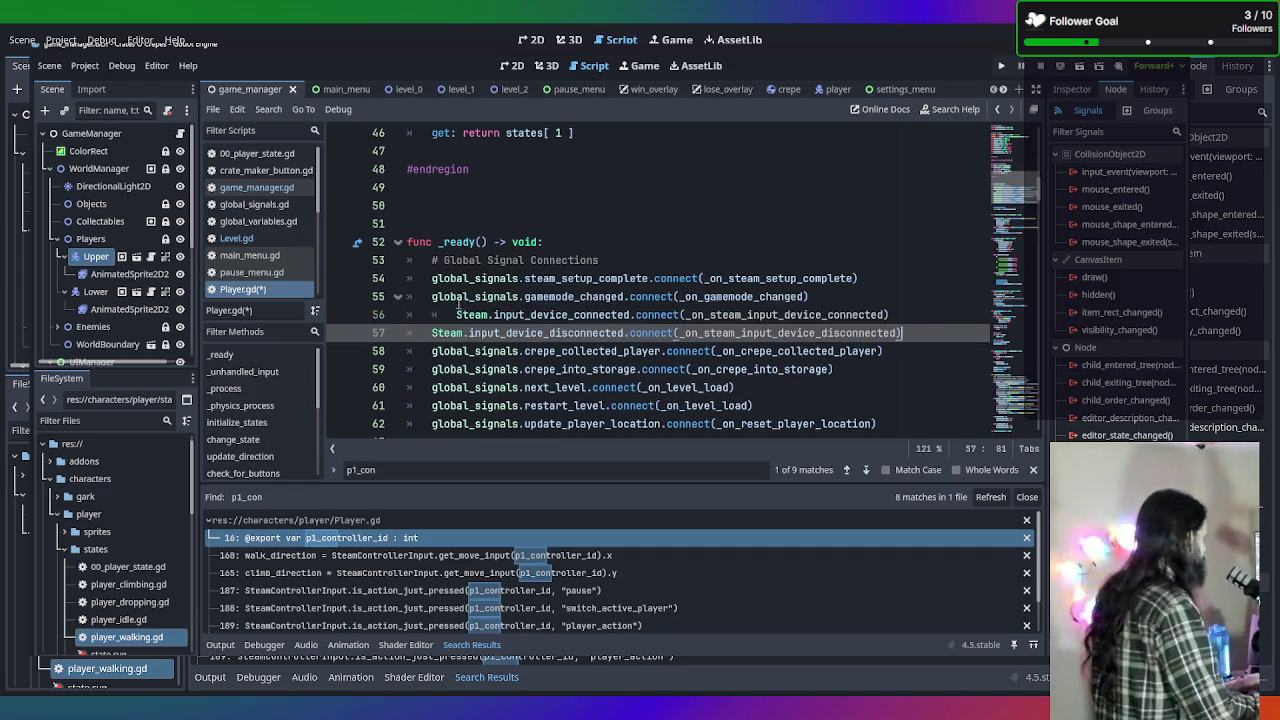
click(457, 314)
key(BackSpace)
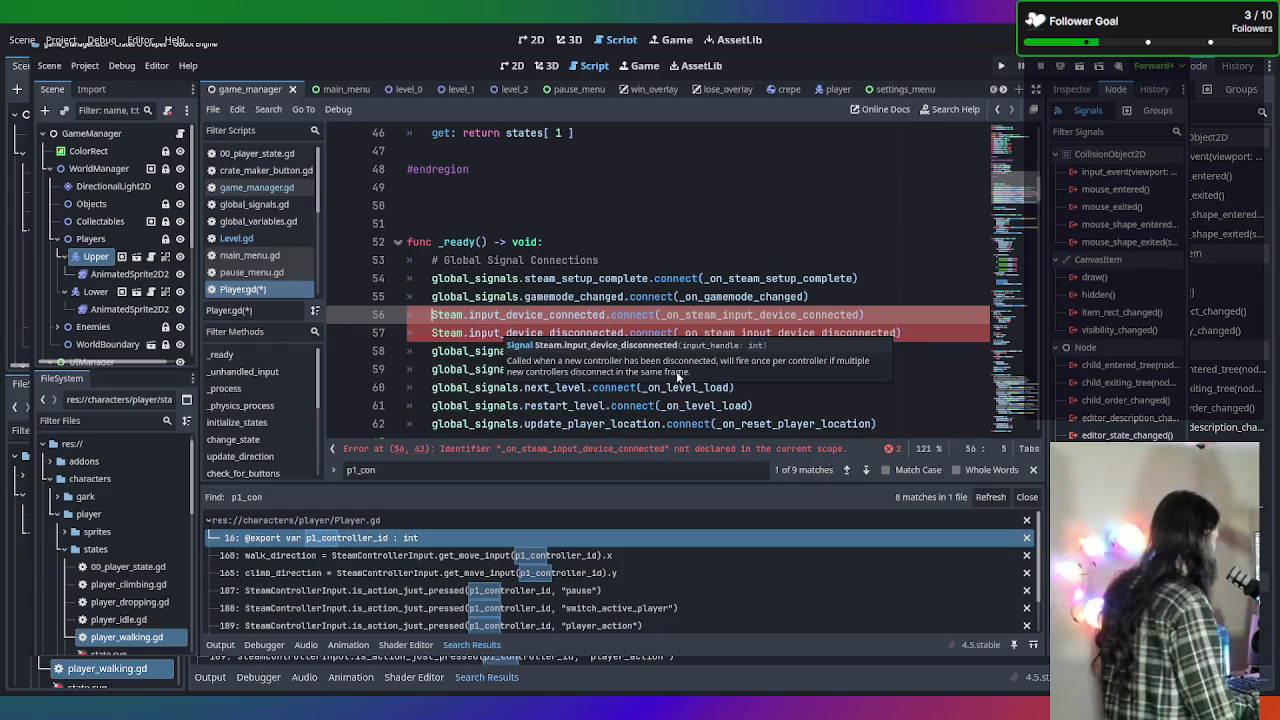
click(729, 296)
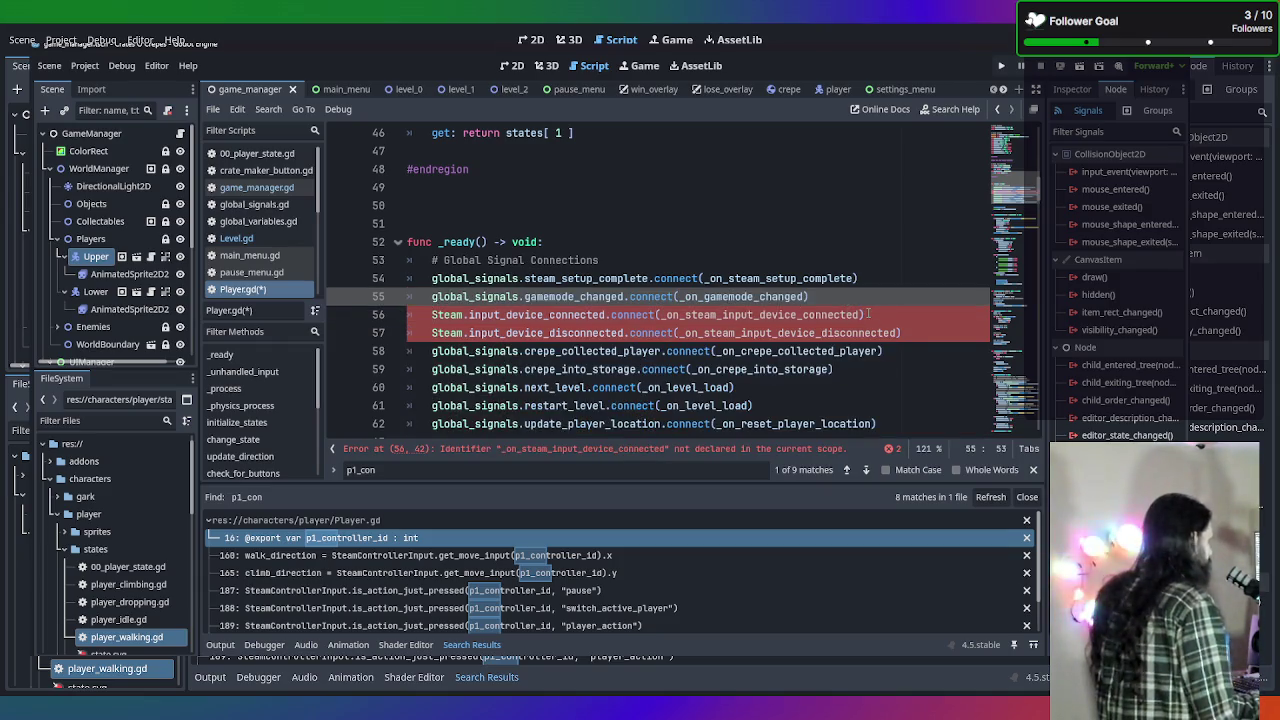
Rename the signal to input_devices_changed and delete the input_device_disconnected connection line.
drag(859, 314, 660, 314)
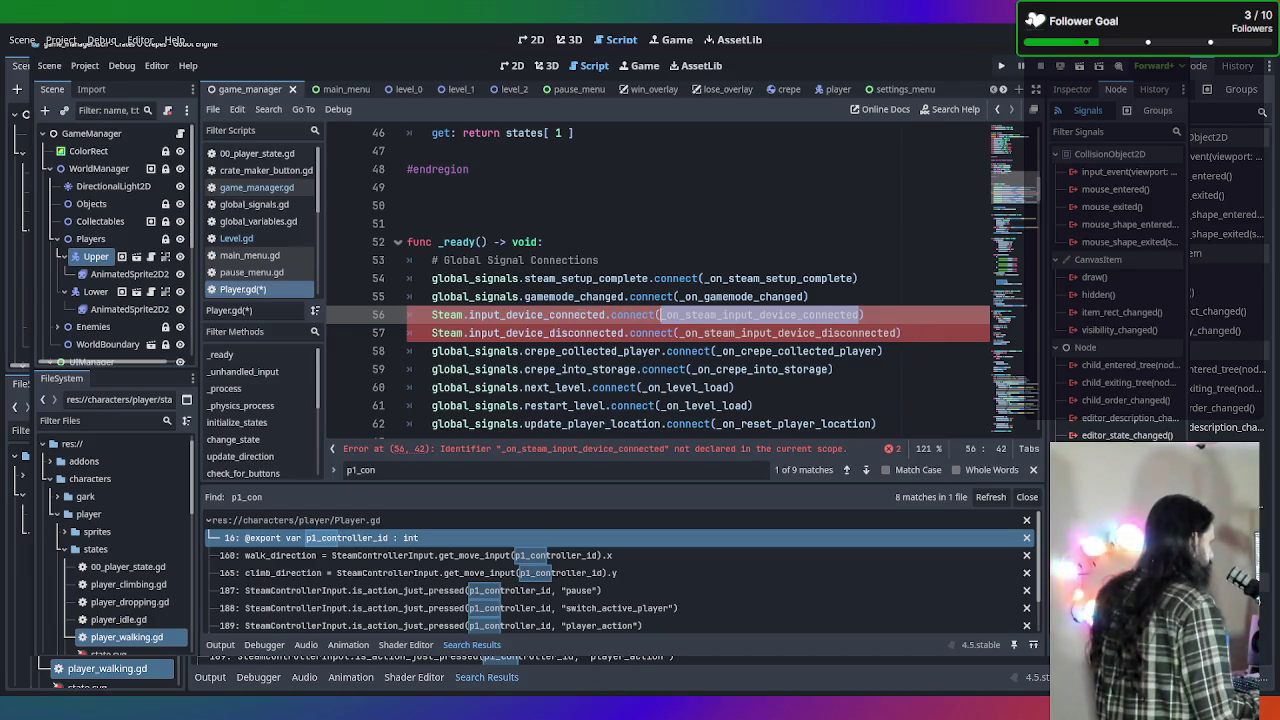
mouse_move(606, 314)
mouse_down()
mouse_move(530, 314)
mouse_move(544, 314)
mouse_up()
text(s_changed)
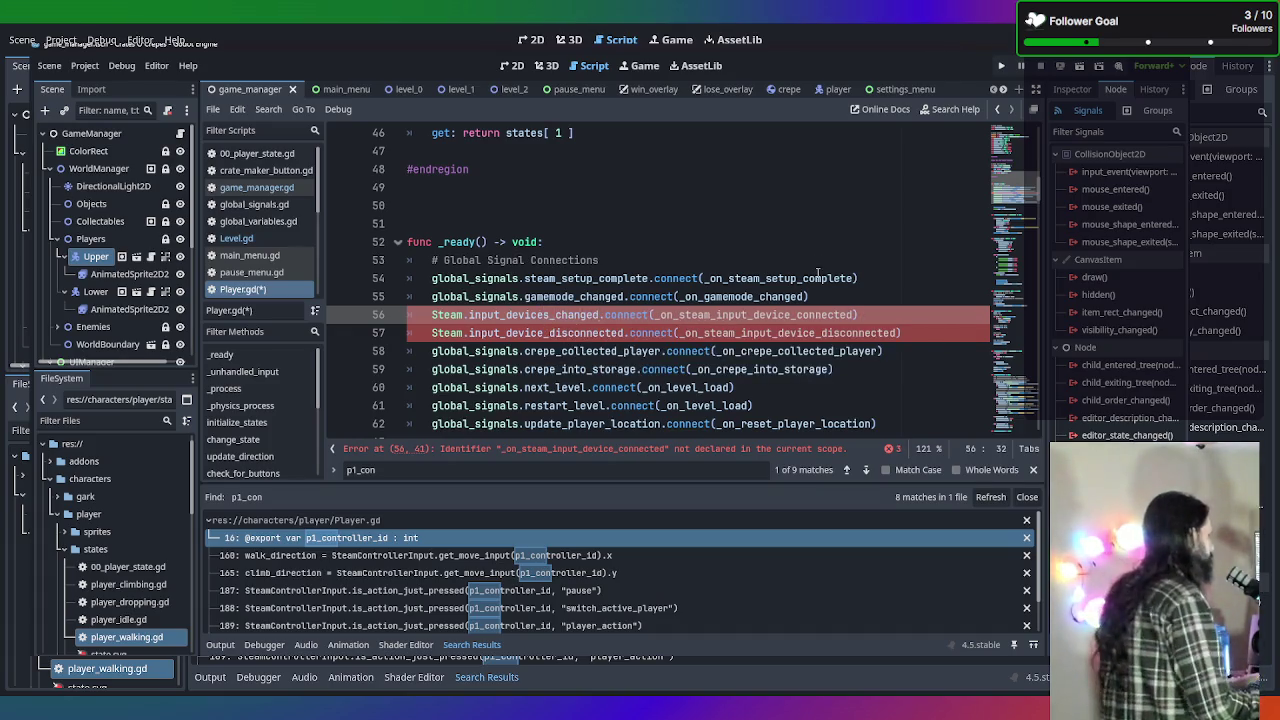
click(921, 334)
key(shift+Home)
key(shift+Home)
key(BackSpace)
key(BackSpace)
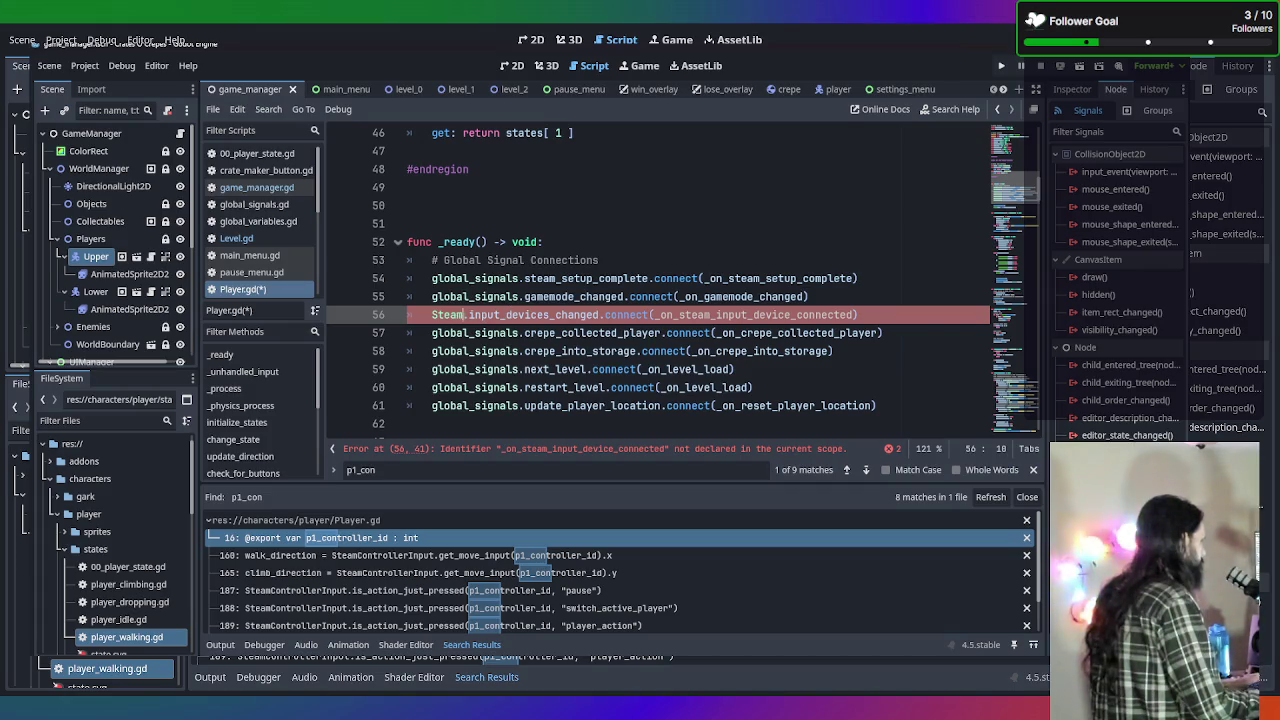
Change Steam to global_signals and the handler to _on_input_devices_changed, then select that name.
key(ctrl+shift+Left)
text(global_si)
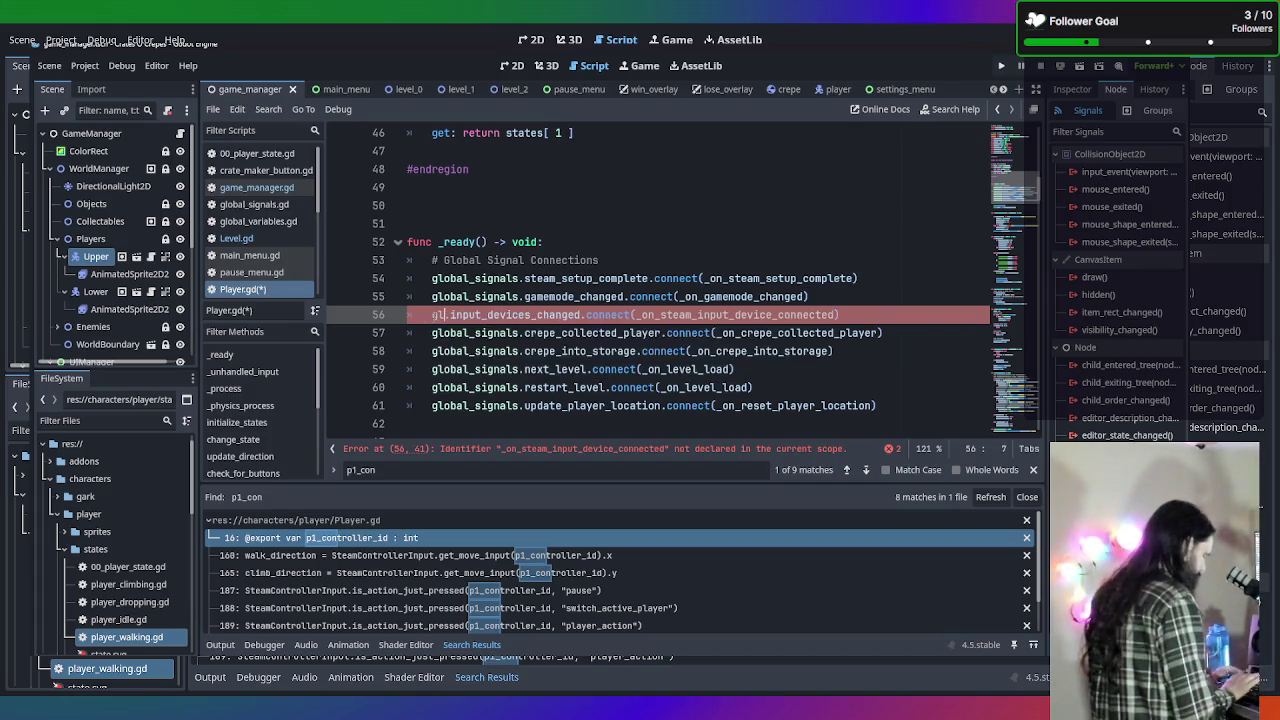
text(gnals)
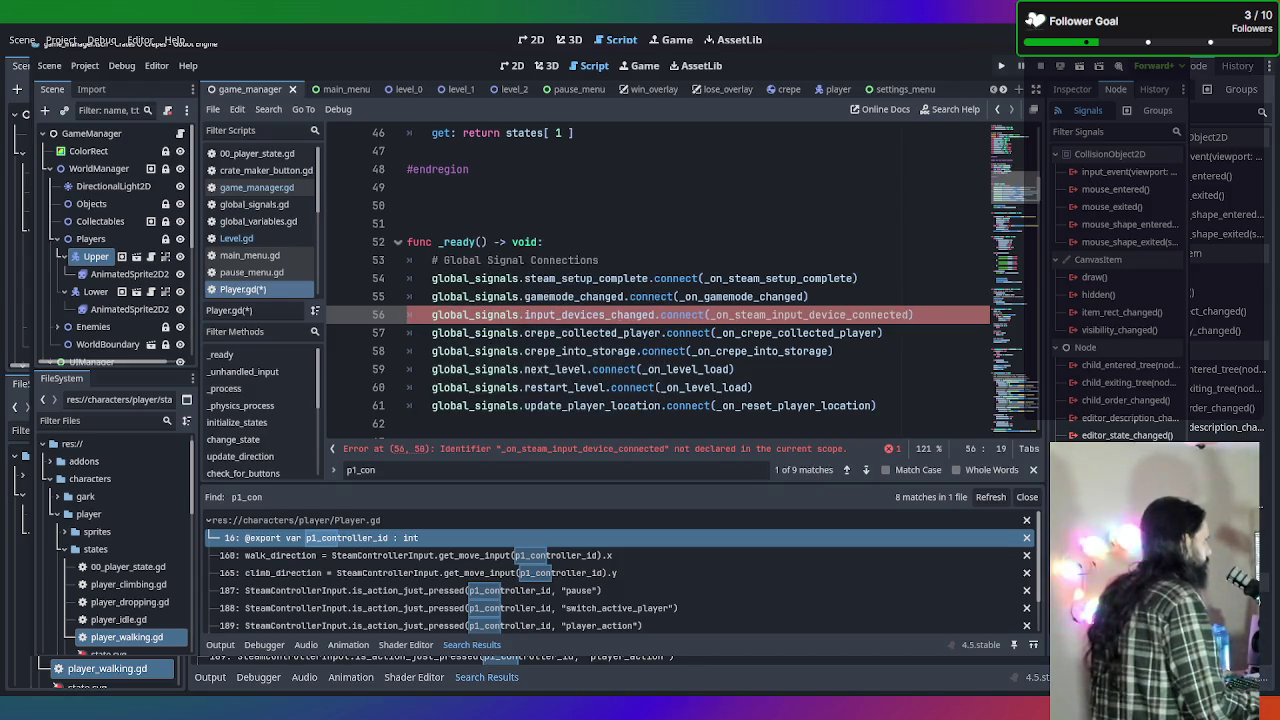
drag(911, 314, 736, 314)
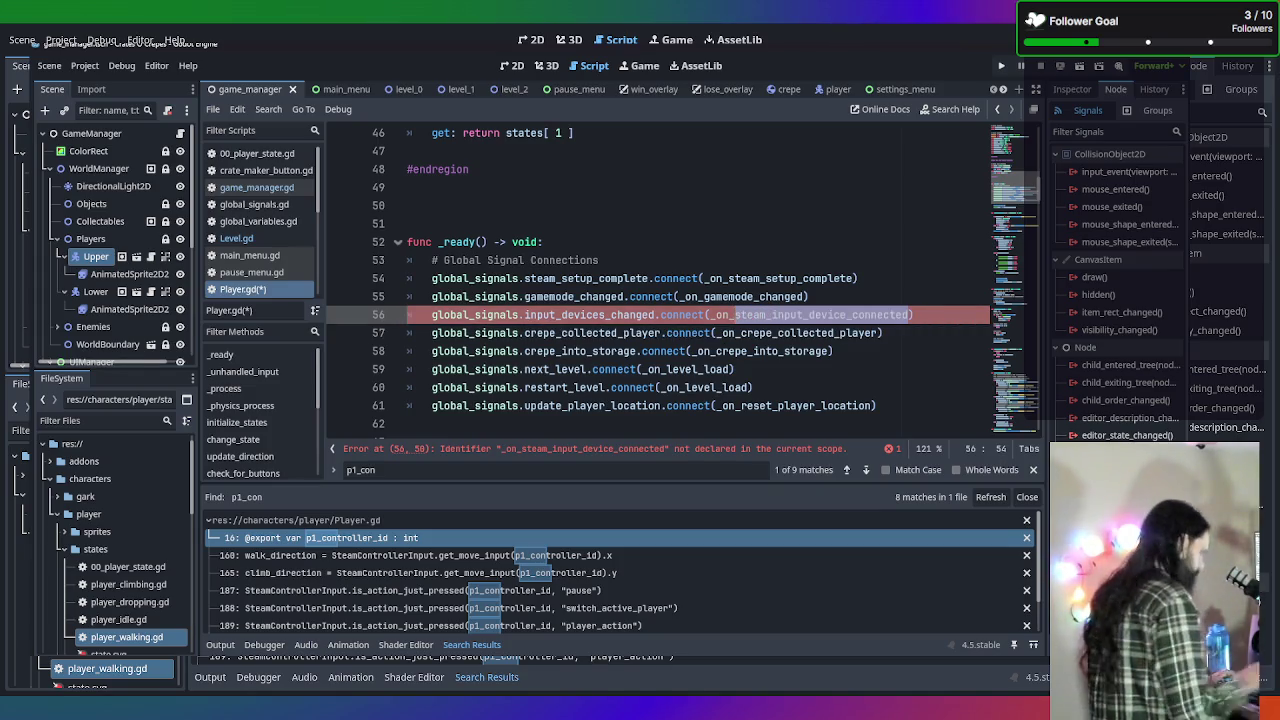
text(input_deci)
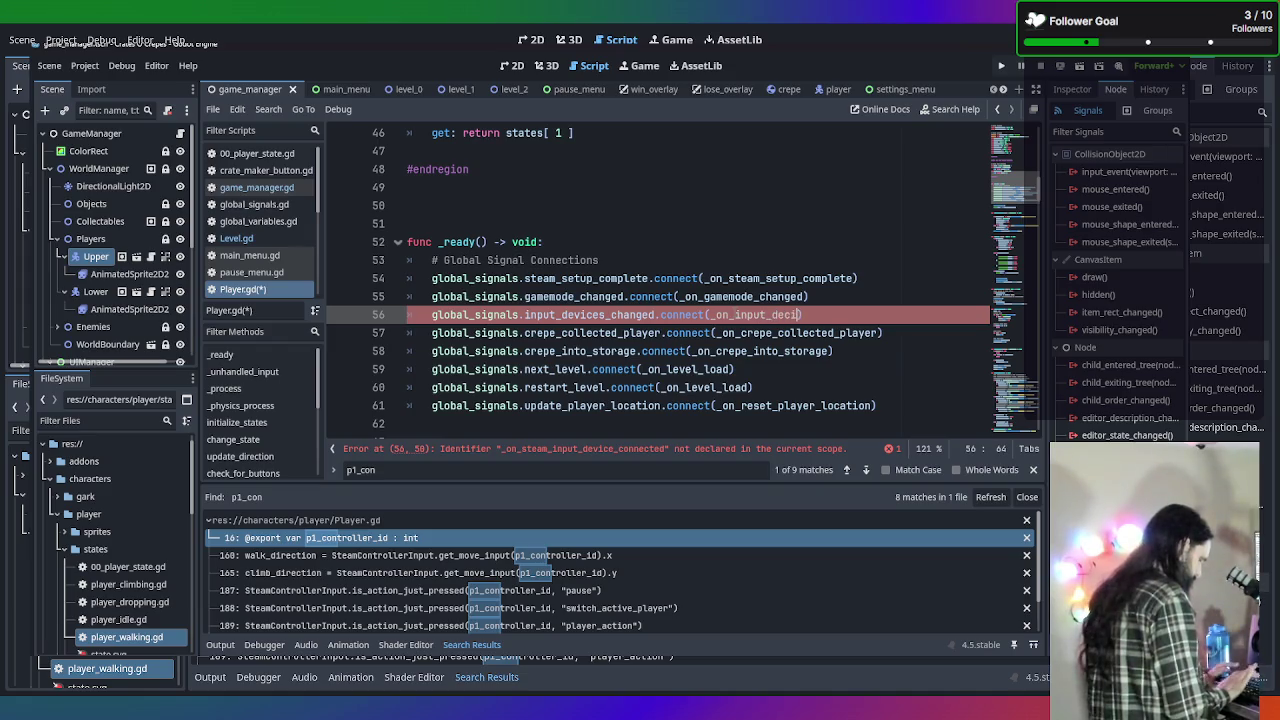
key(BackSpace)
key(BackSpace)
text(vices_changed))
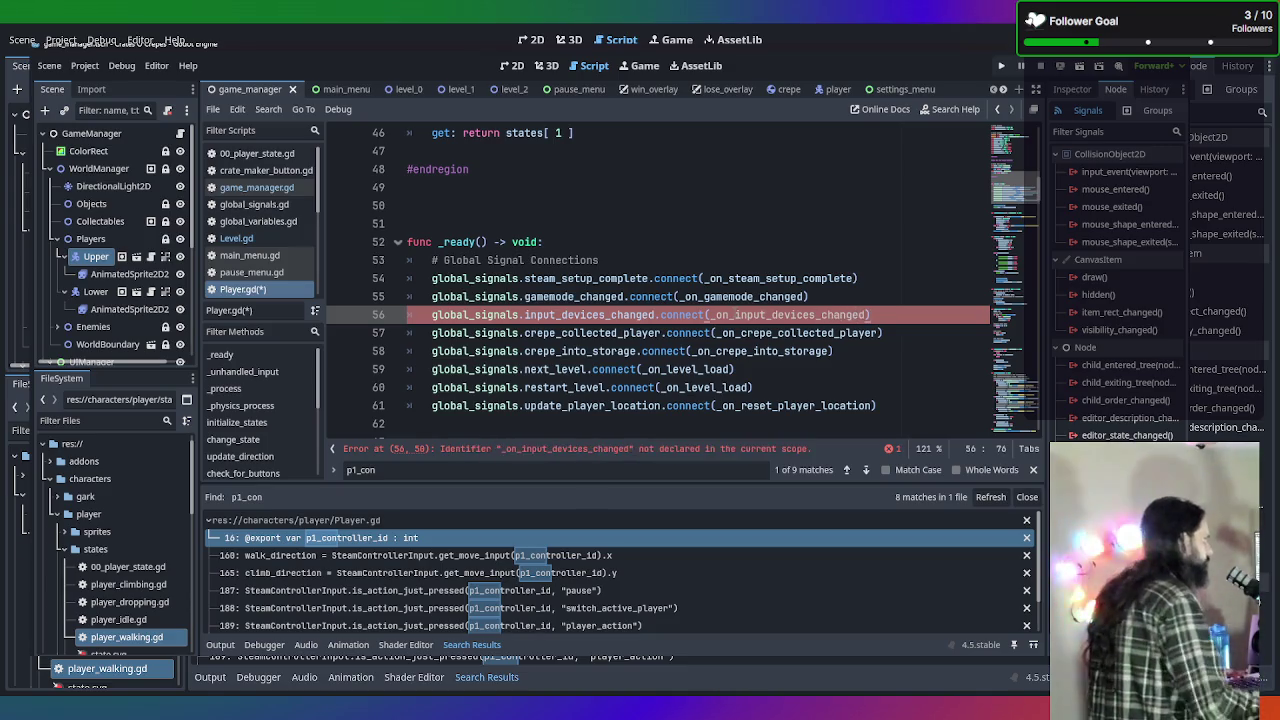
key(ctrl+Right)
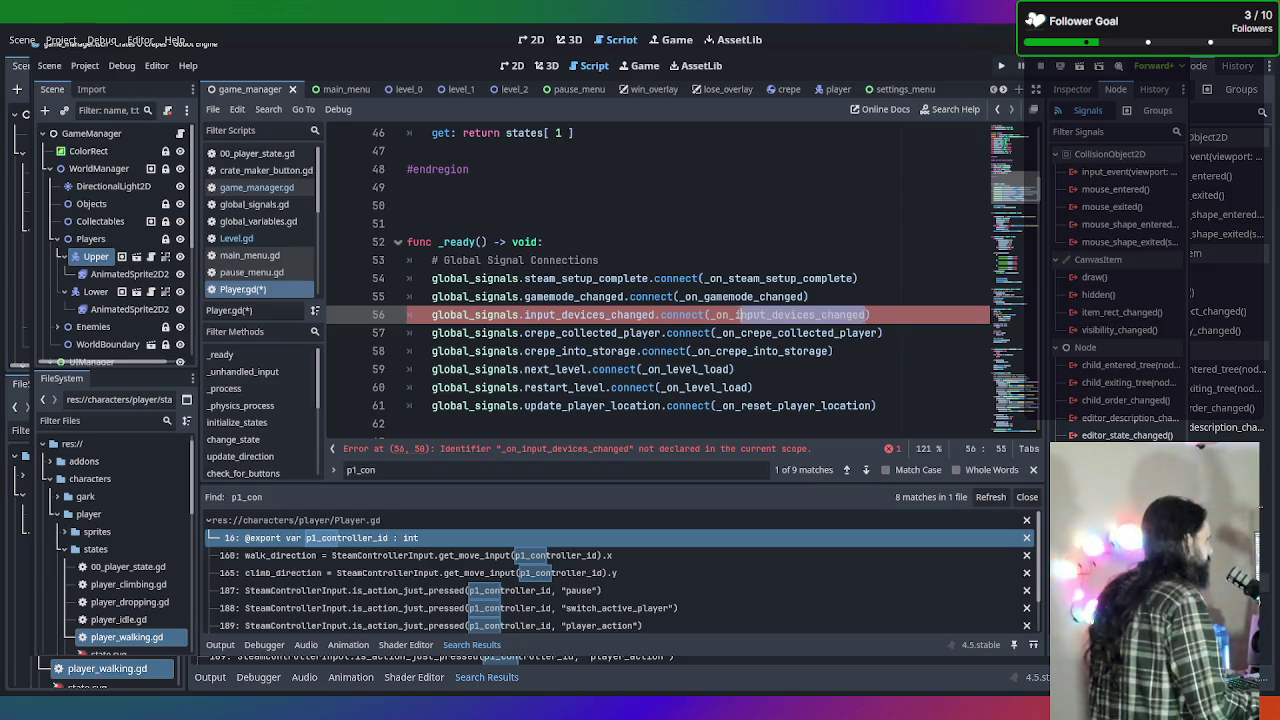
key(ctrl+shift+Left)
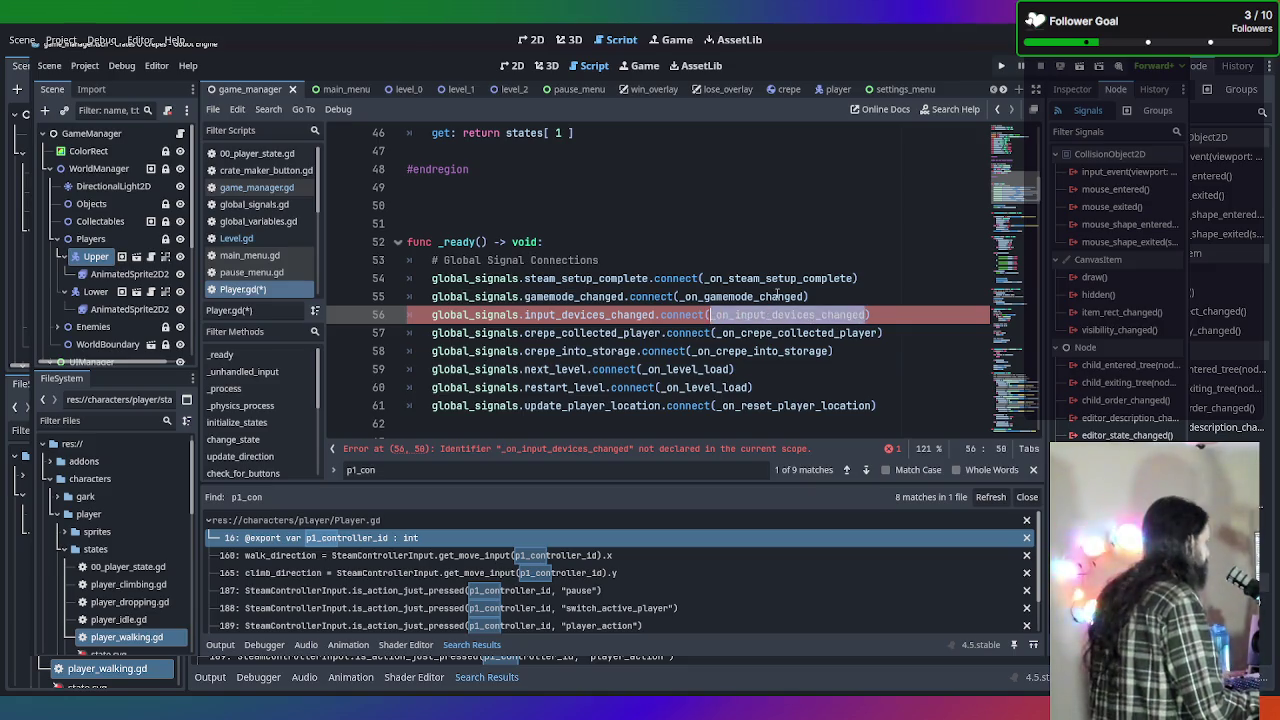
scroll(585, 342, down, 20)
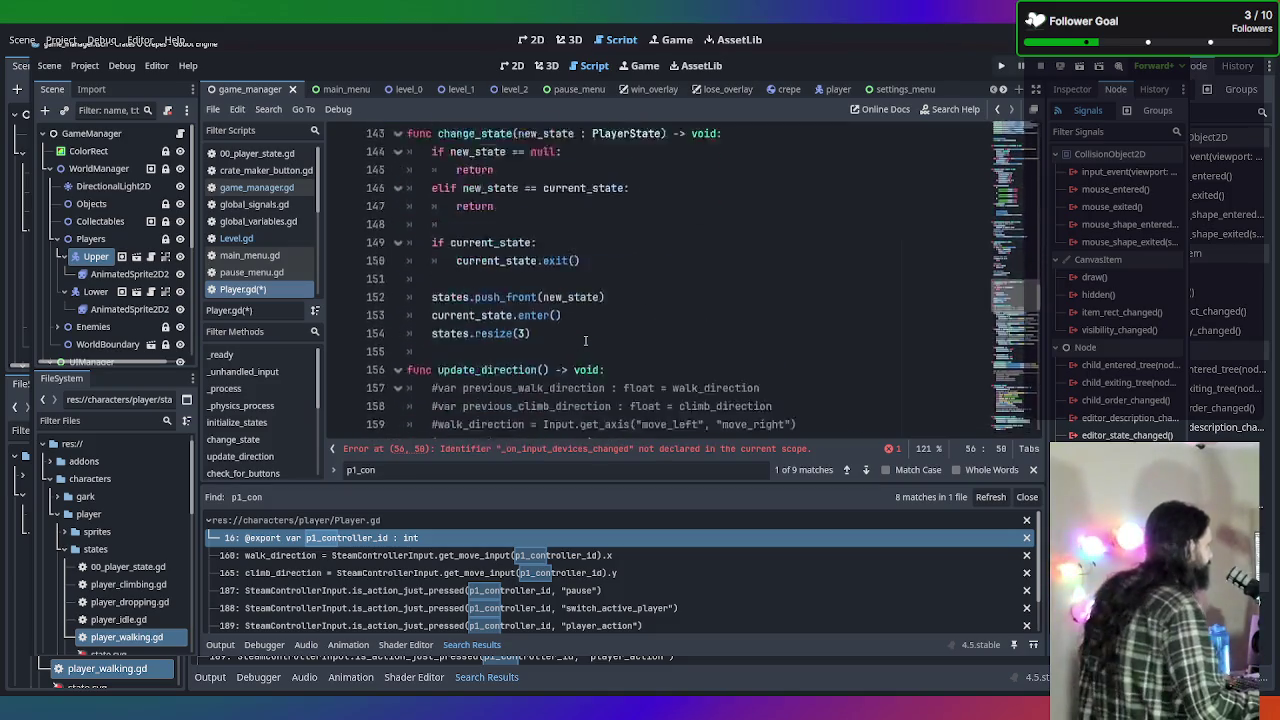
Add a 'func _on_input_devices_changed():' header below _on_gamemode_changed.
scroll(586, 340, down, 20)
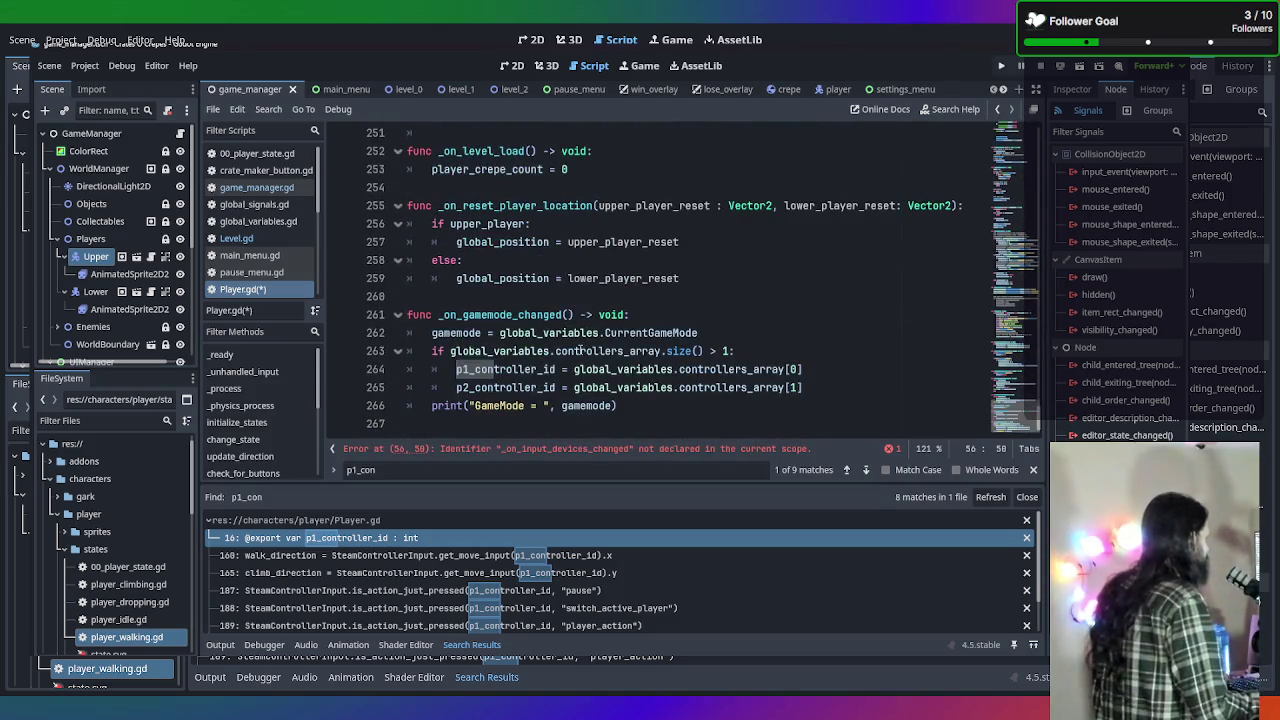
drag(760, 278, 779, 290)
key(Return)
key(Return)
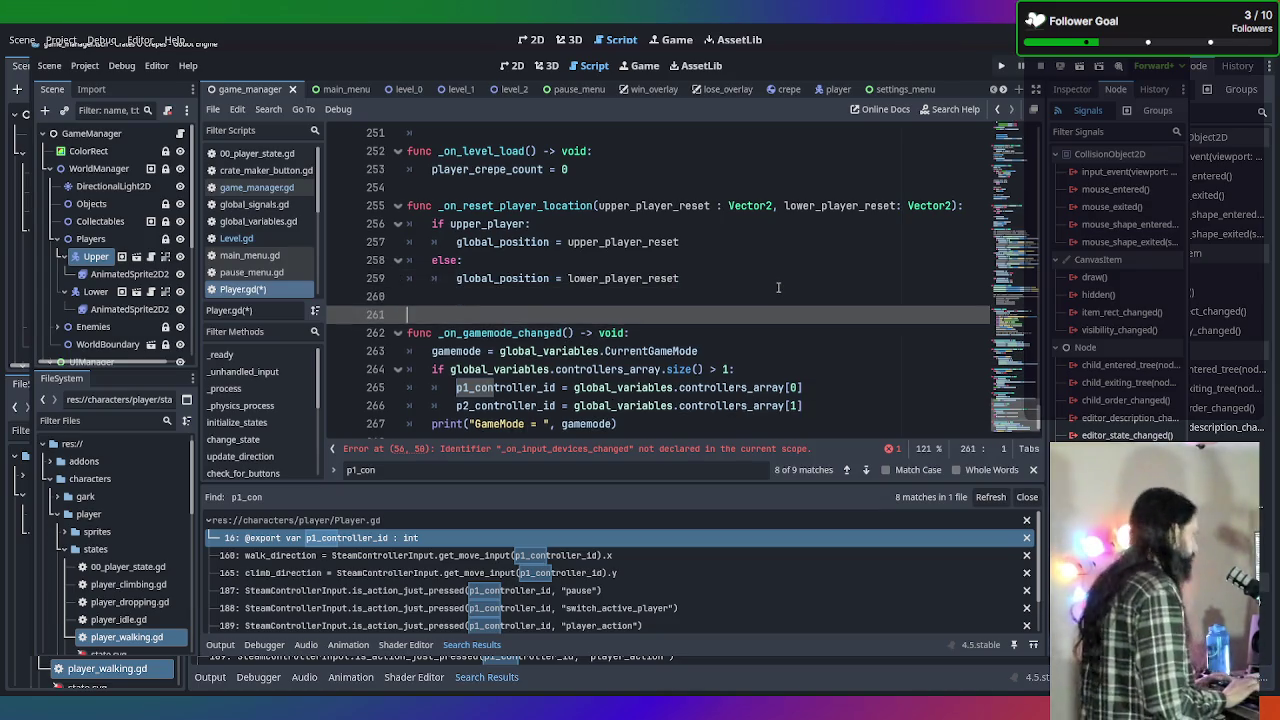
key(Up)
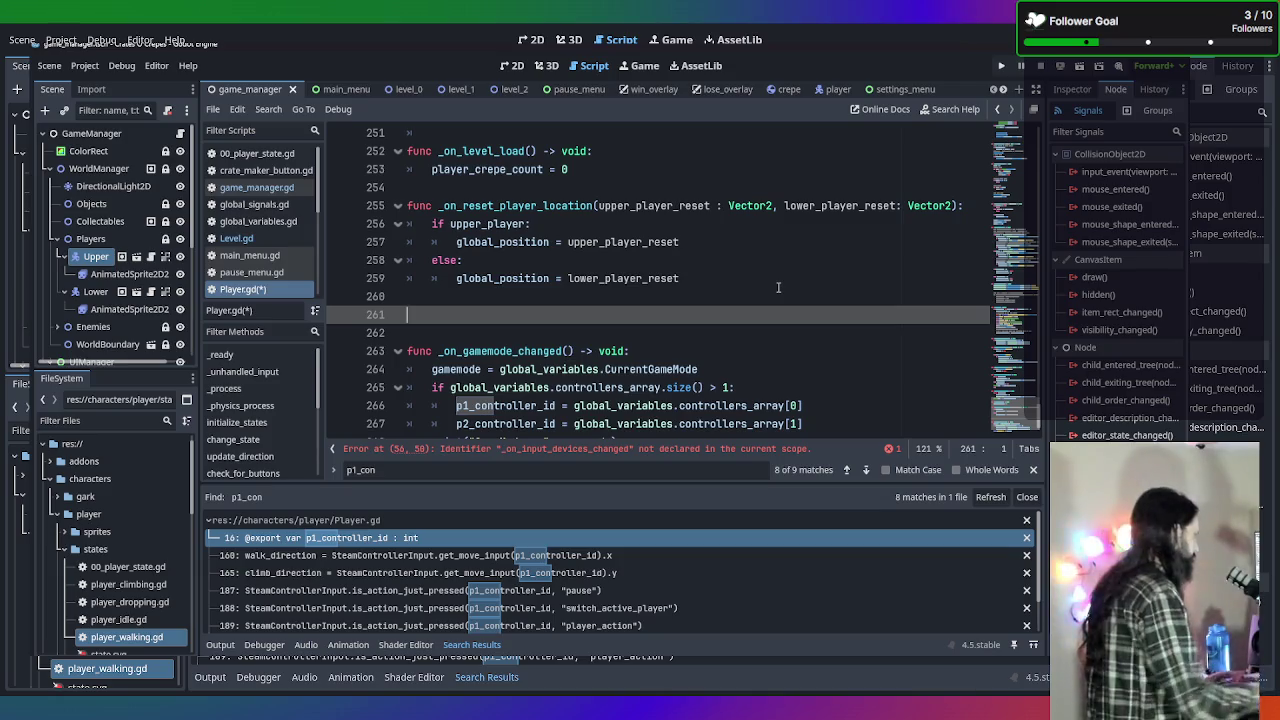
key(BackSpace)
key(BackSpace)
click(740, 410)
key(Return)
key(Return)
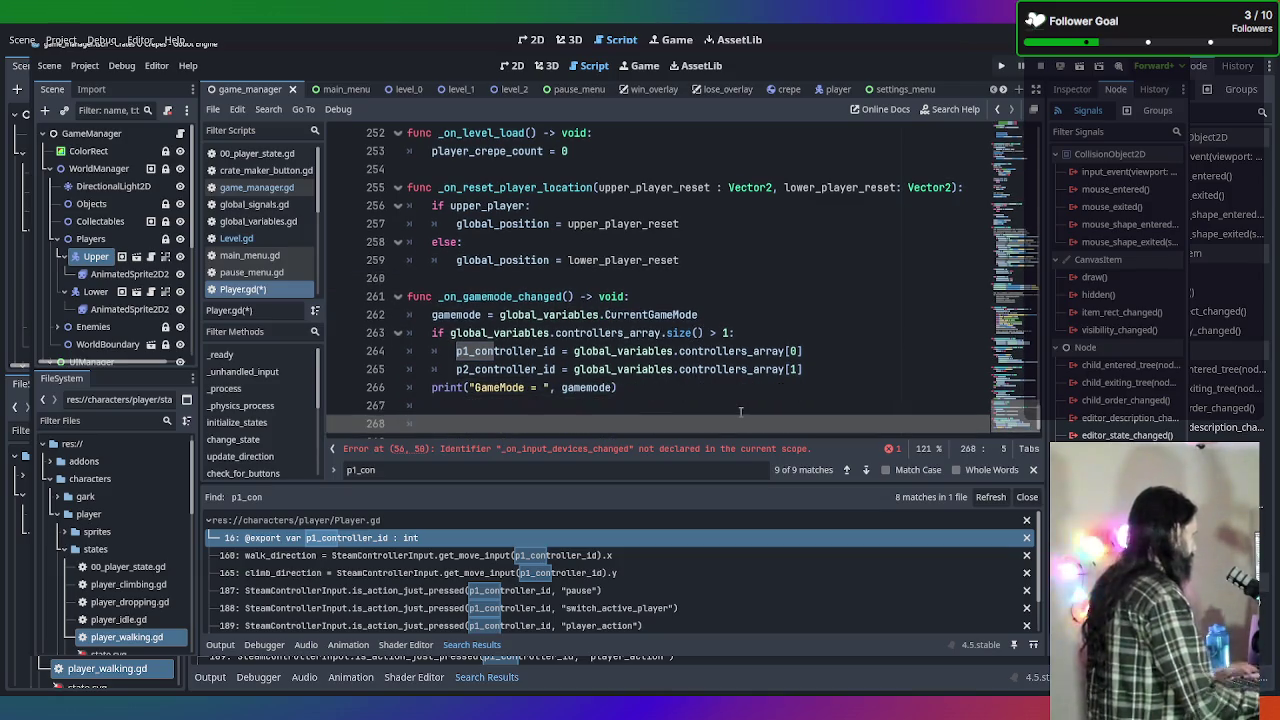
key(BackSpace)
key(BackSpace)
text(fun)
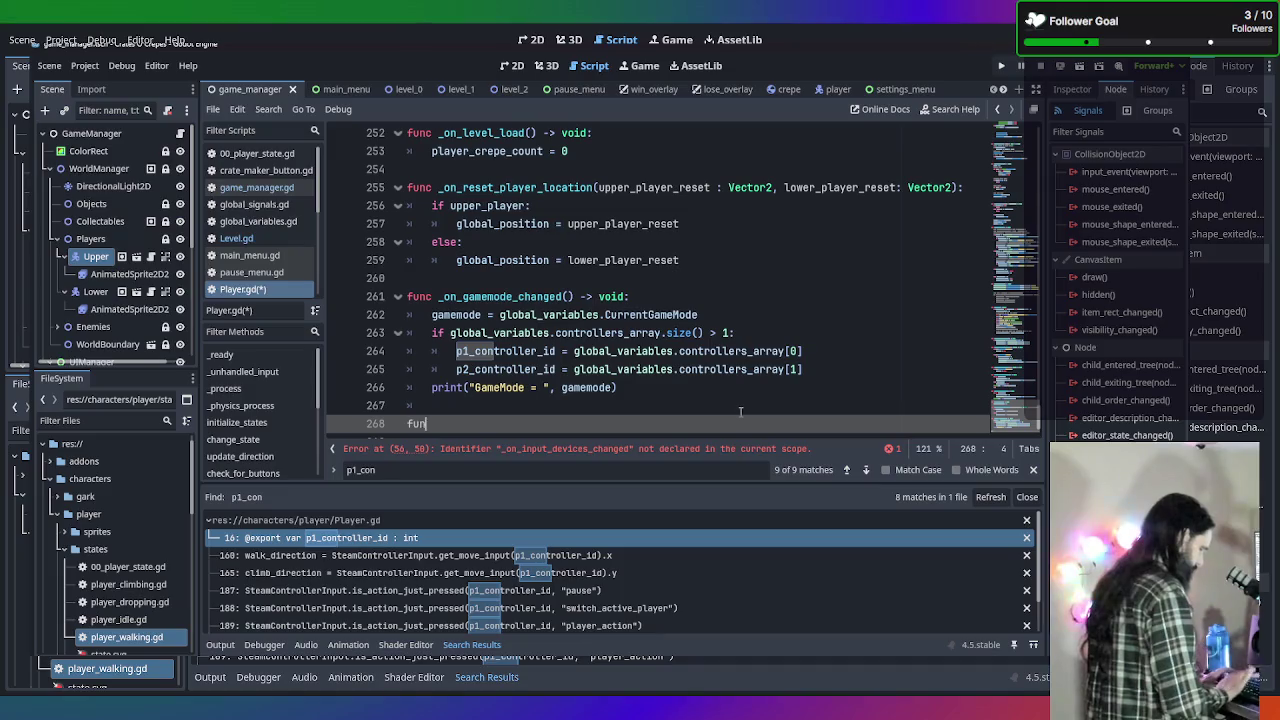
text(c _on_)
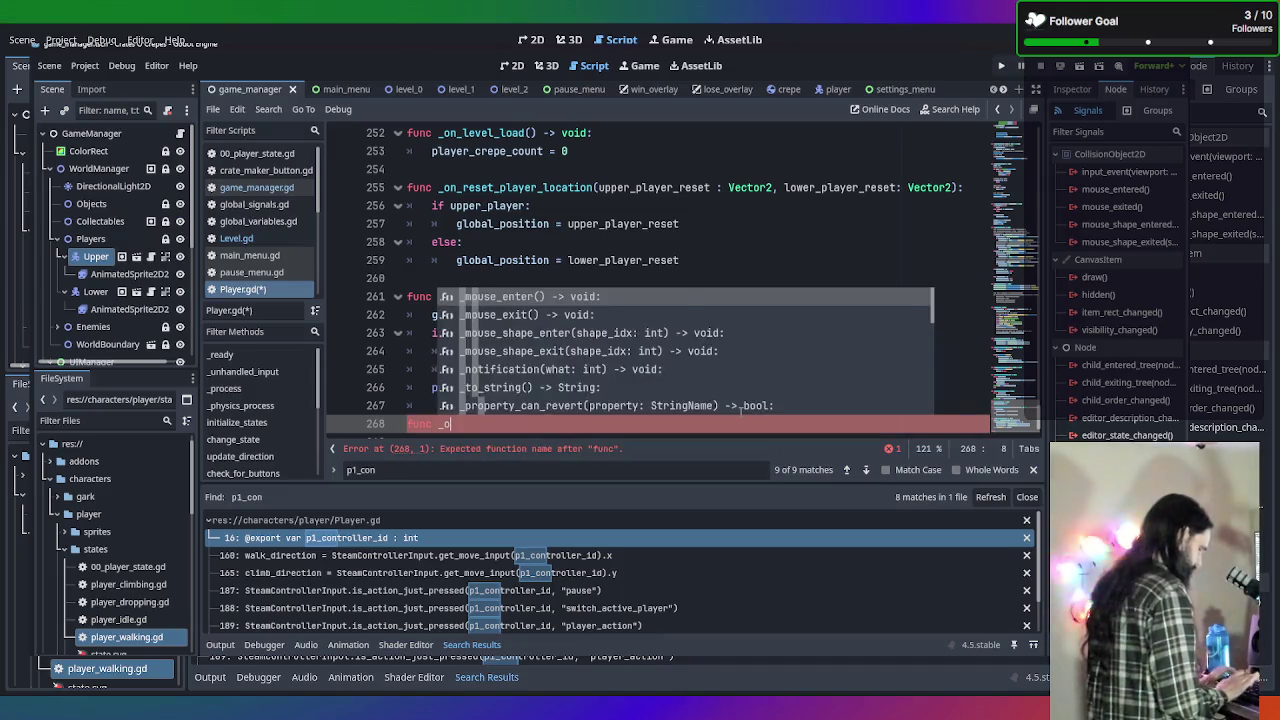
key(BackSpace)
key(BackSpace)
key(BackSpace)
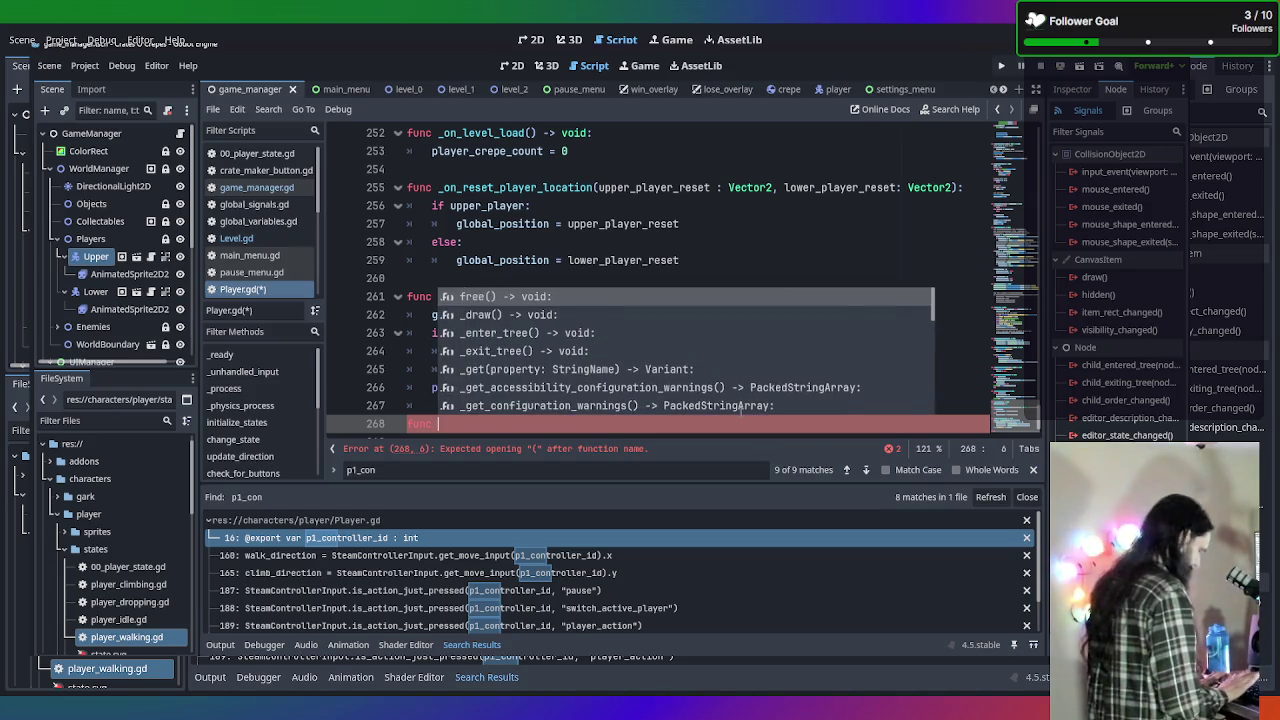
text(_on_input_devices_changed)
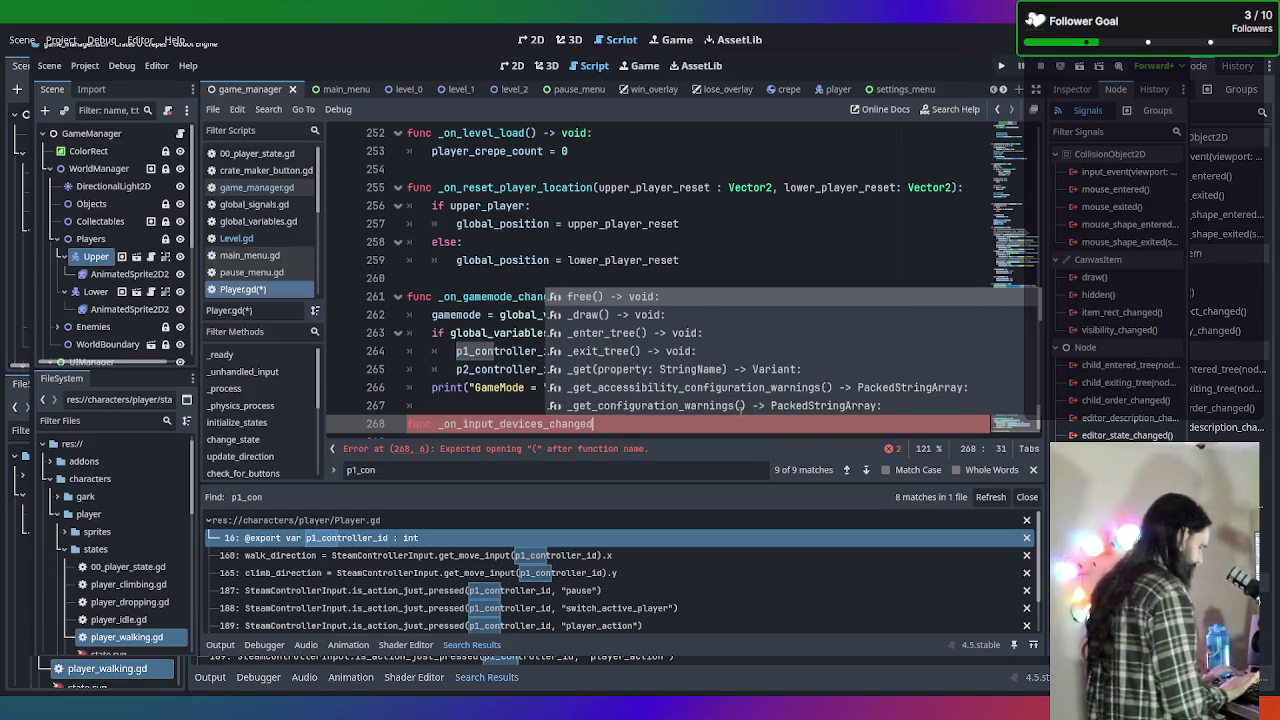
text(():)
key(Return)
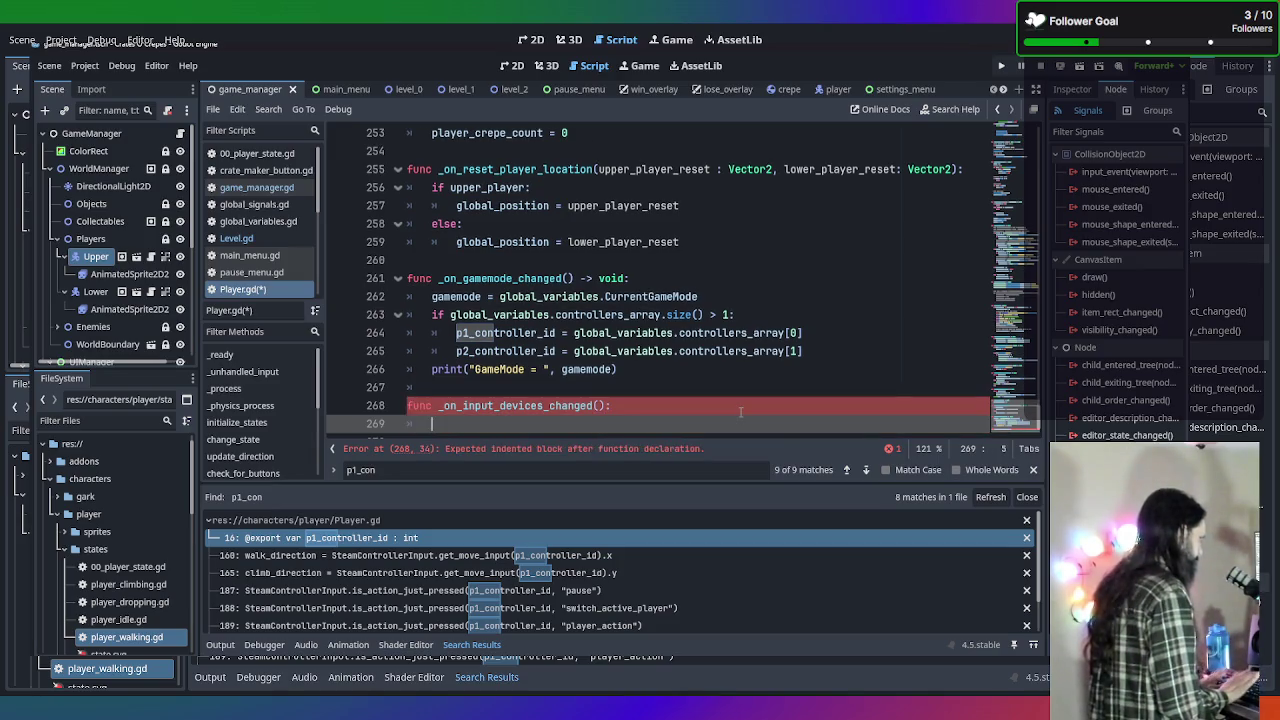
Copy the controller-count if block into _on_input_devices_changed, fix its indent, and save Player.gd.
mouse_move(800, 351)
mouse_down()
mouse_move(455, 333)
mouse_move(430, 297)
mouse_move(390, 314)
mouse_up()
key(ctrl+c)
click(490, 423)
key(ctrl+v)
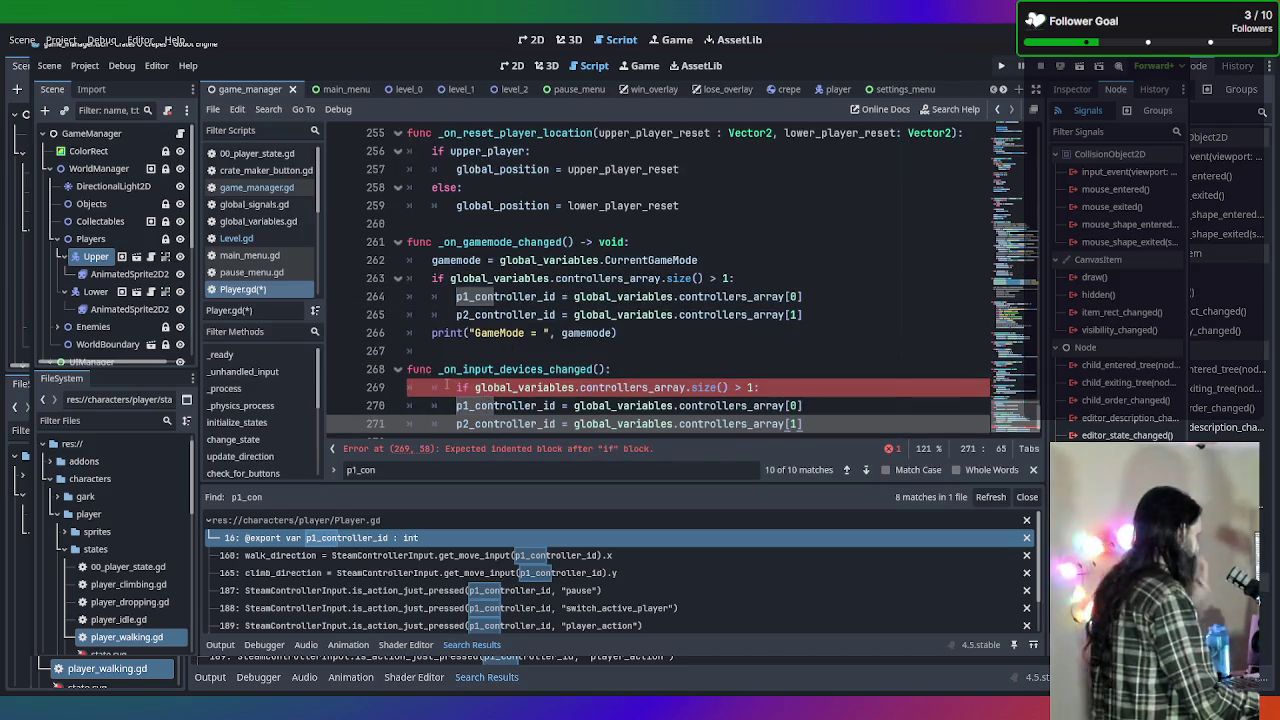
click(447, 387)
key(BackSpace)
click(733, 369)
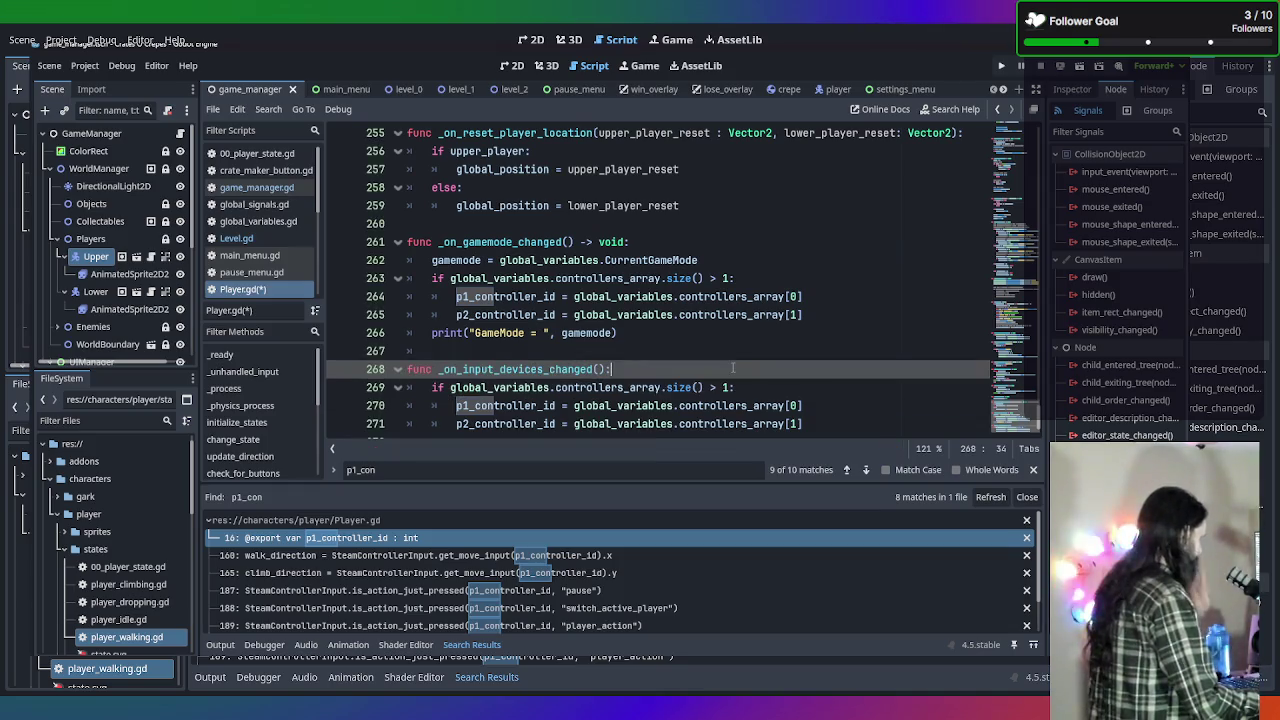
key(ctrl+s)
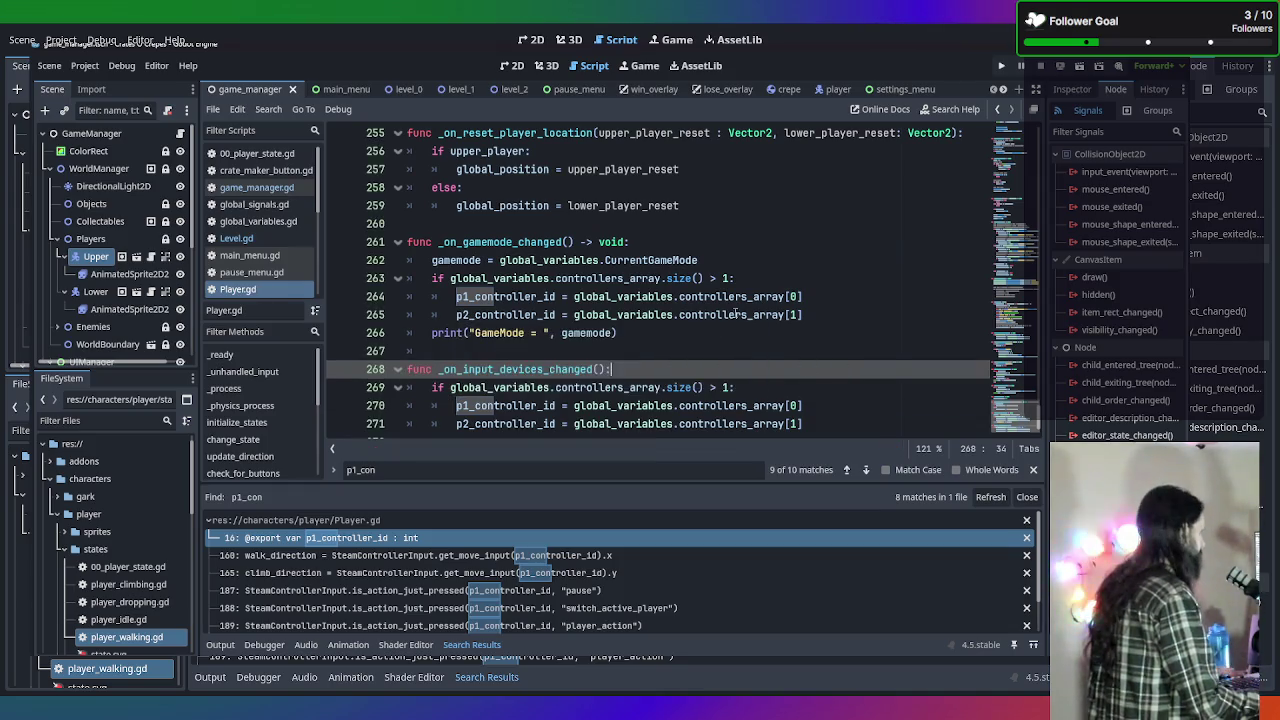
Begin an 'elif' line after the p2 controller assignment in _on_gamemode_changed.
click(822, 314)
key(Return)
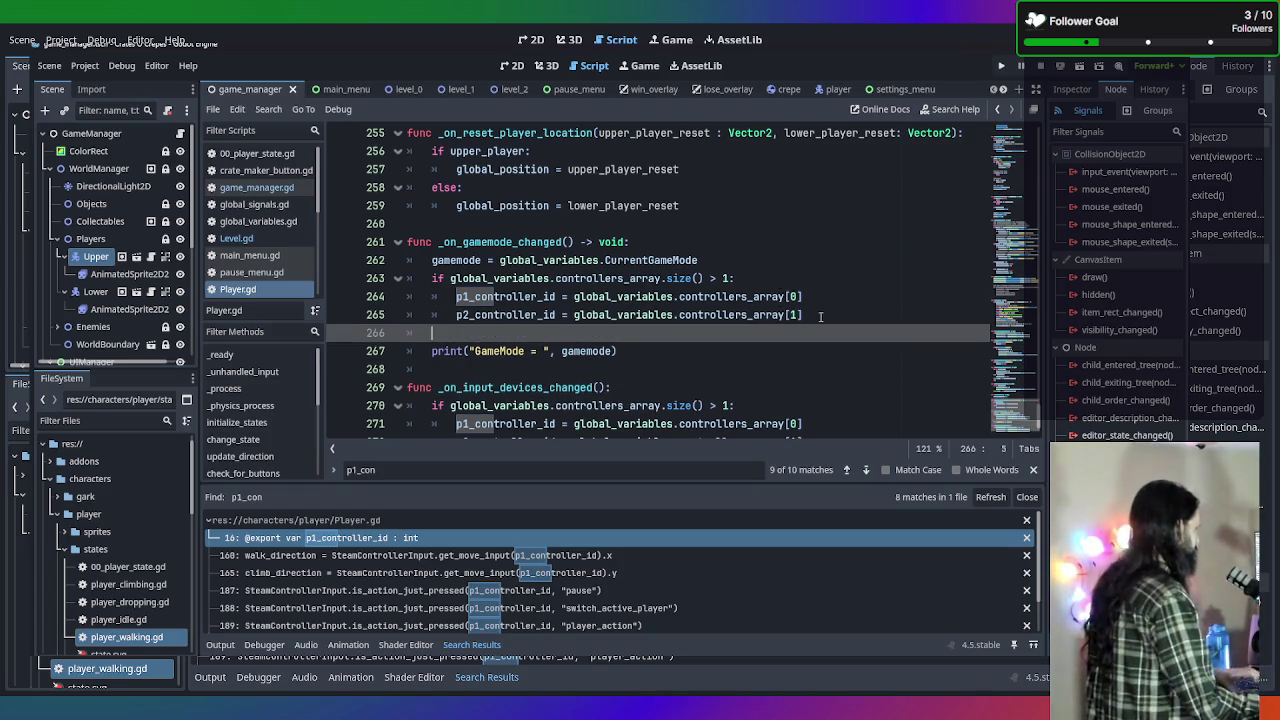
text(els)
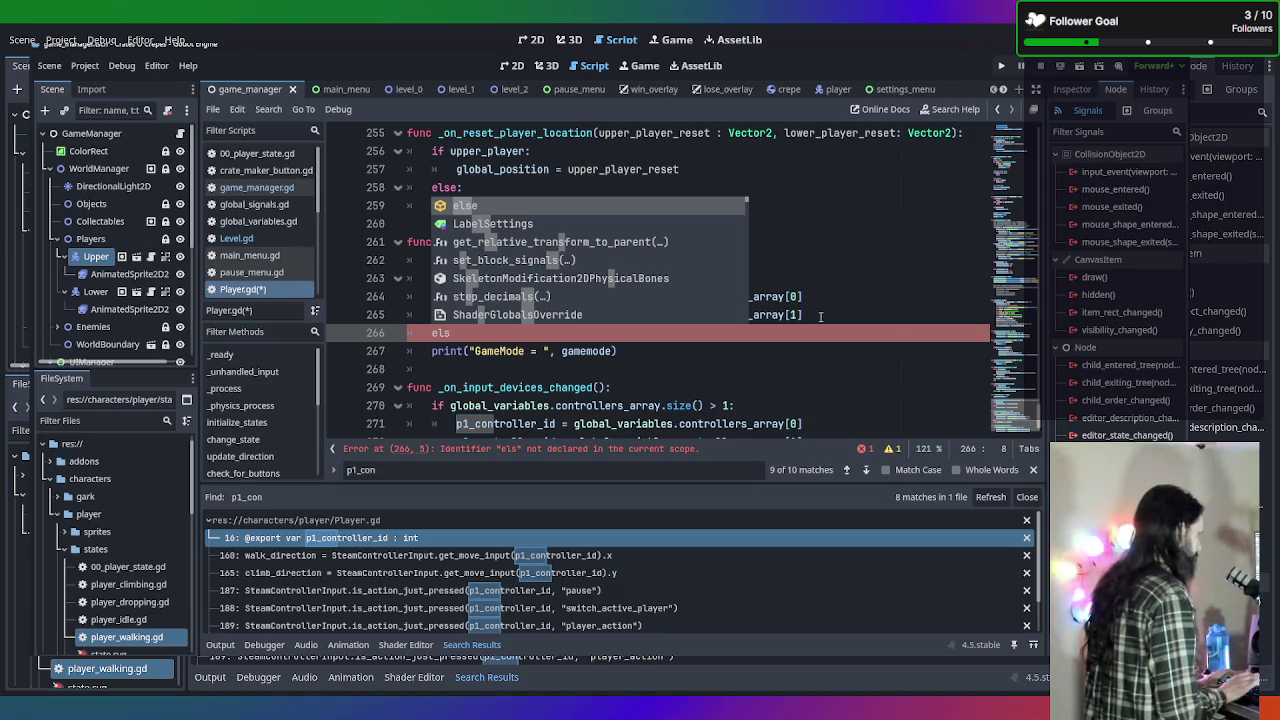
key(BackSpace)
text(if)
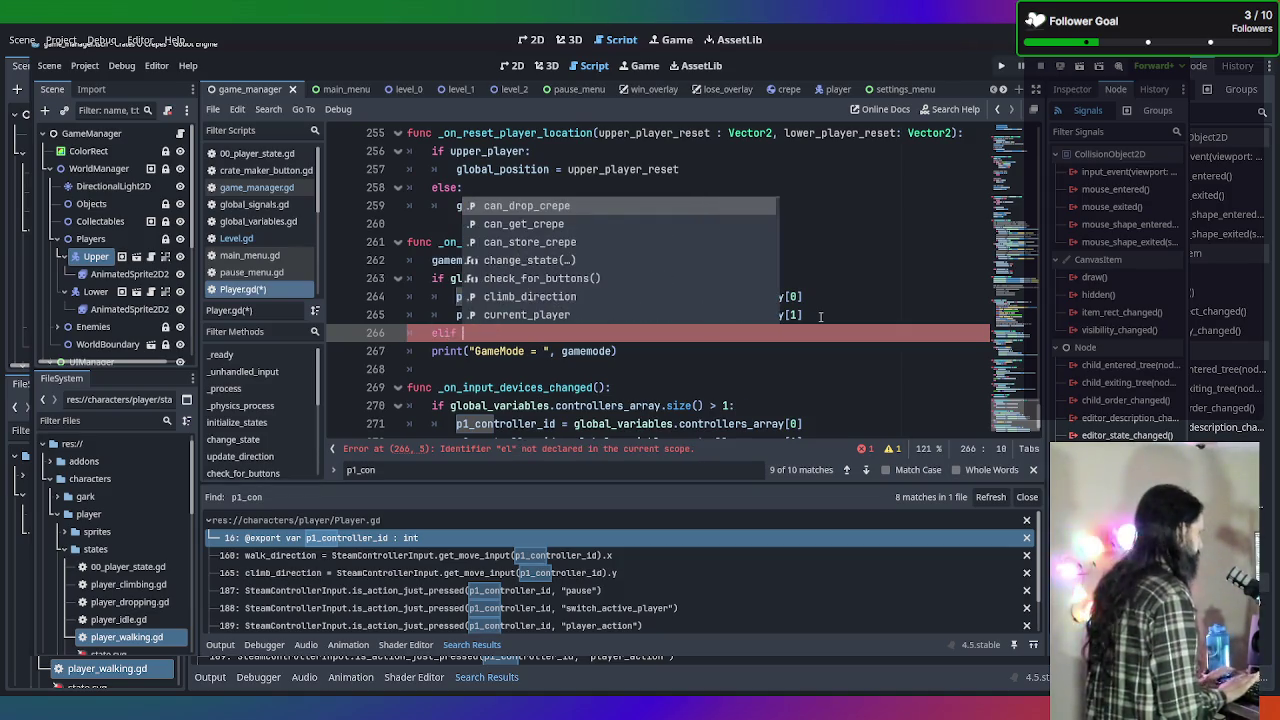
key(Escape)
key(Down)
key(Down)
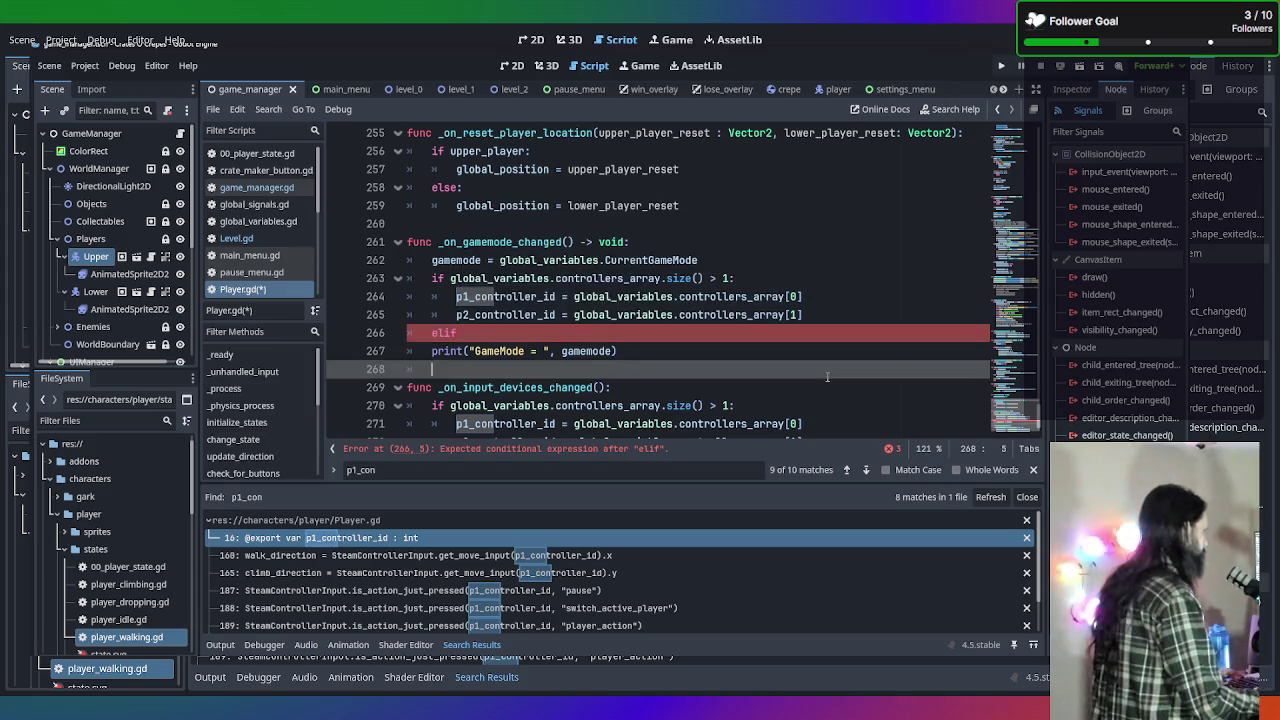
click(466, 332)
Write a top-level 'func set_controller_ids() -> void:' header after the crepe positioning code.
scroll(520, 204, up, 9)
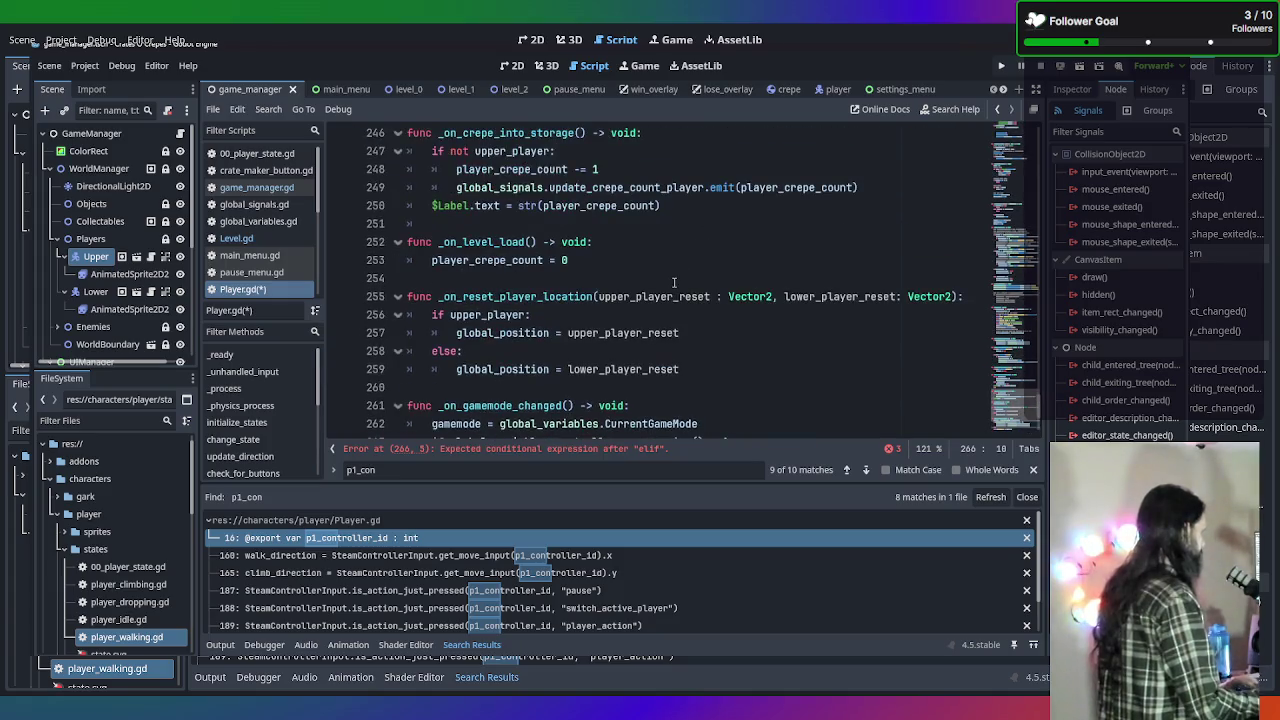
scroll(670, 281, up, 13)
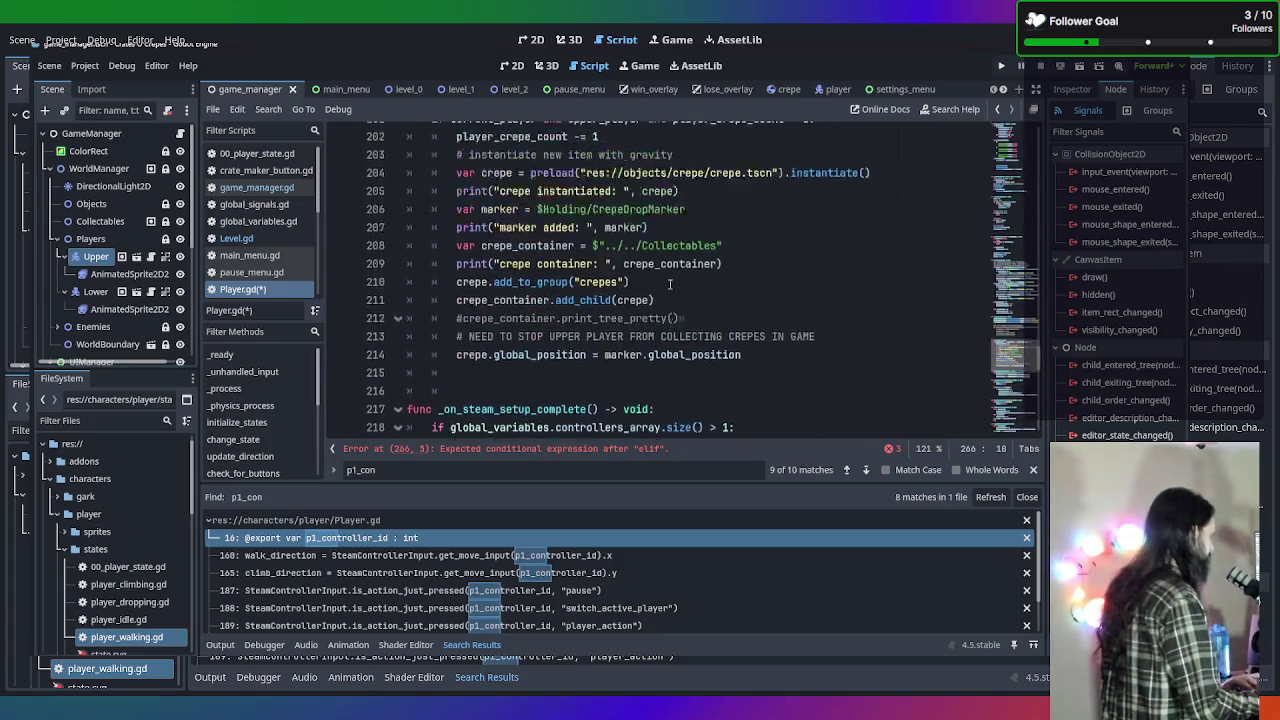
scroll(668, 303, down, 7)
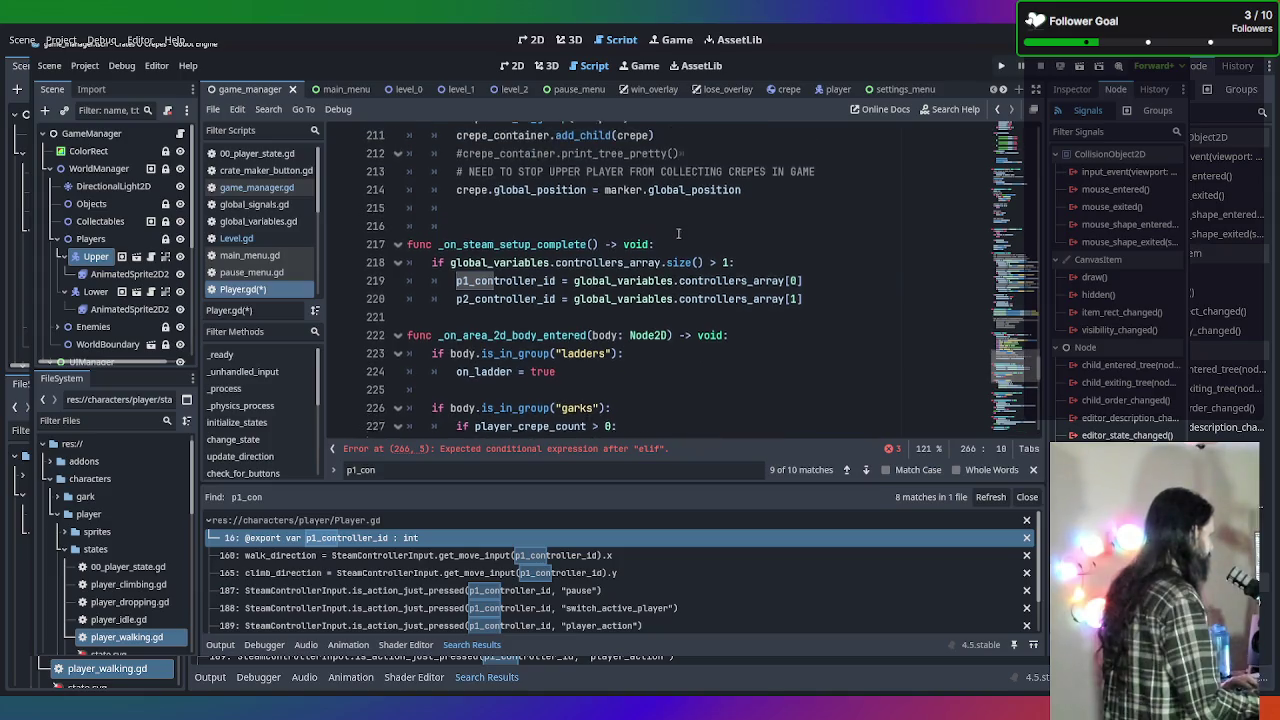
click(770, 207)
key(Return)
key(Return)
key(BackSpace)
key(BackSpace)
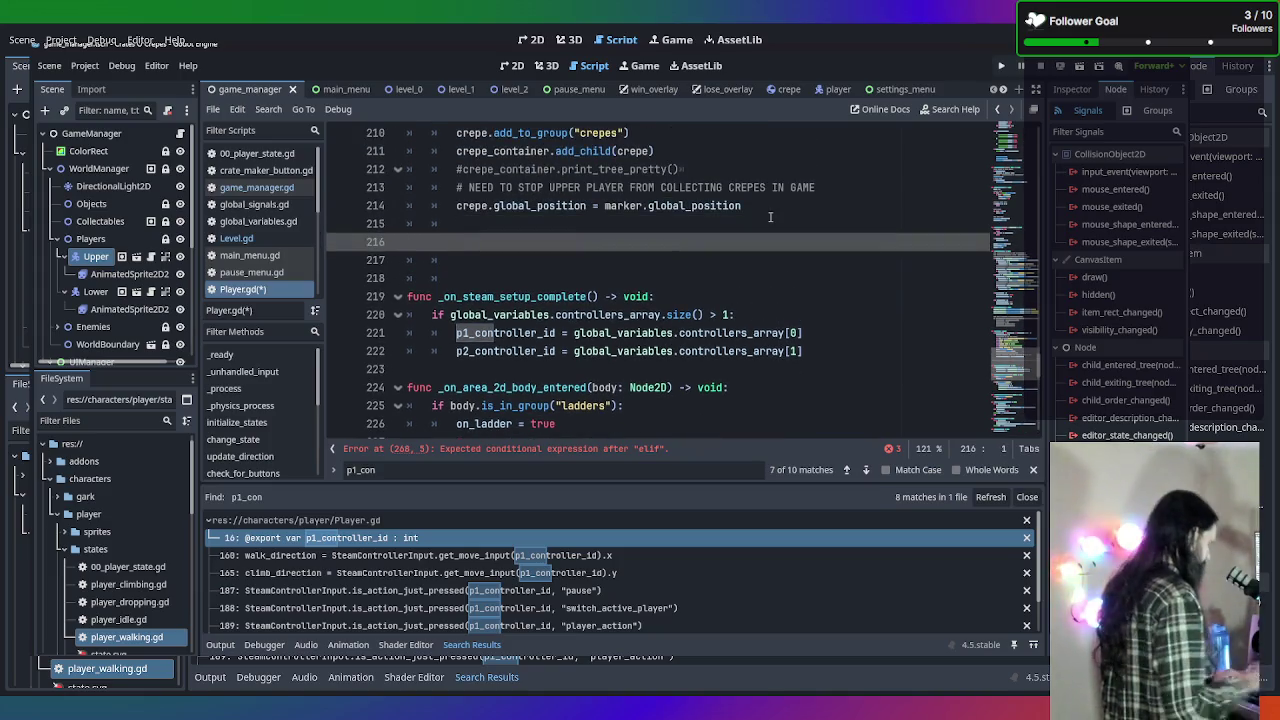
text(func )
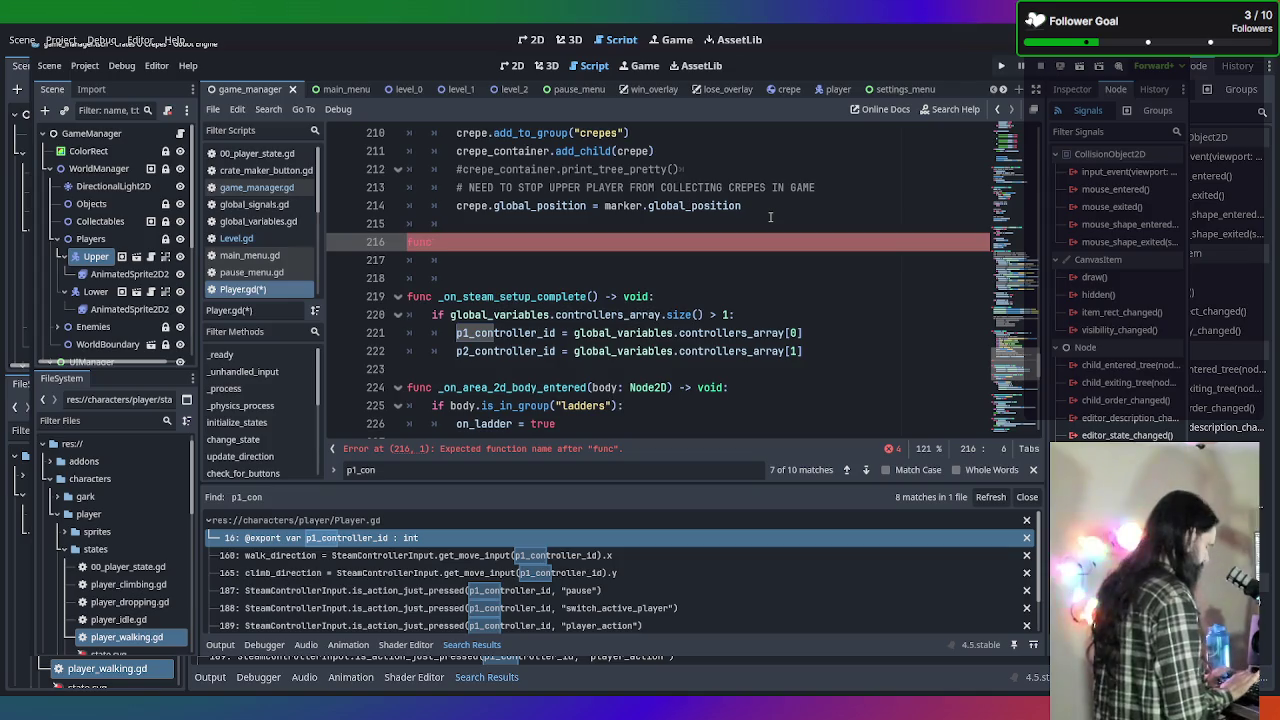
text(set_)
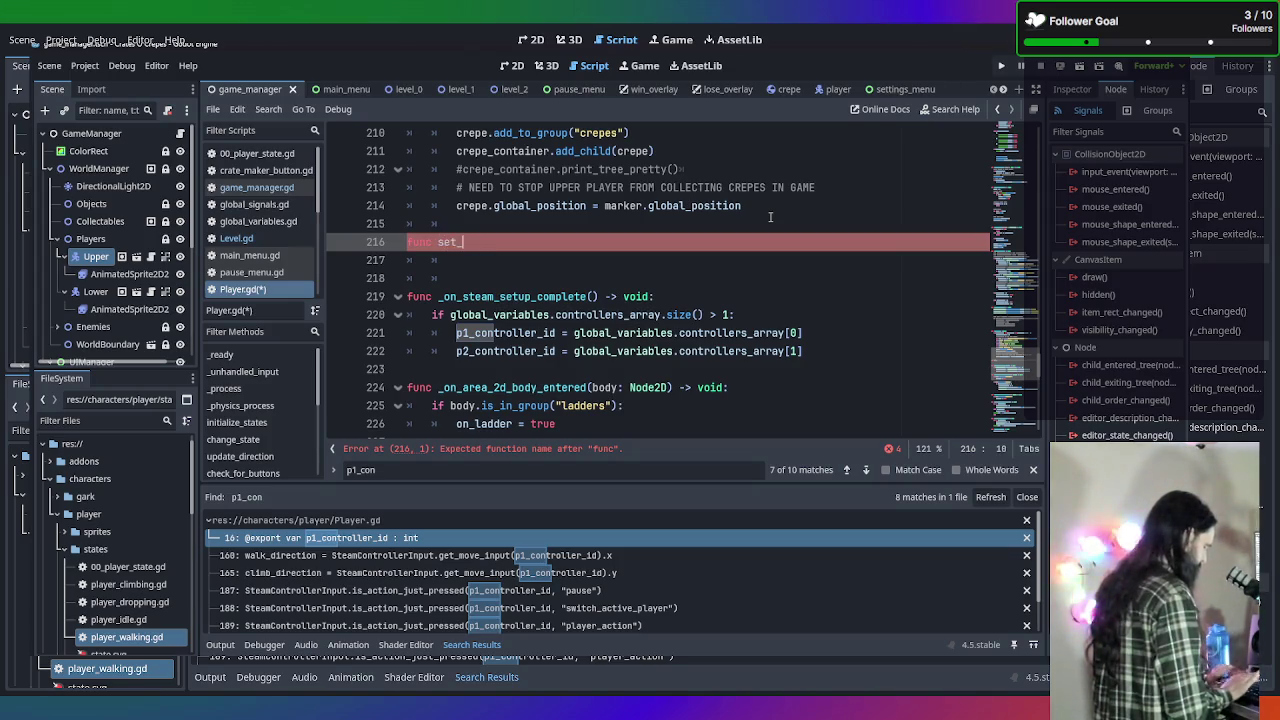
text(control)
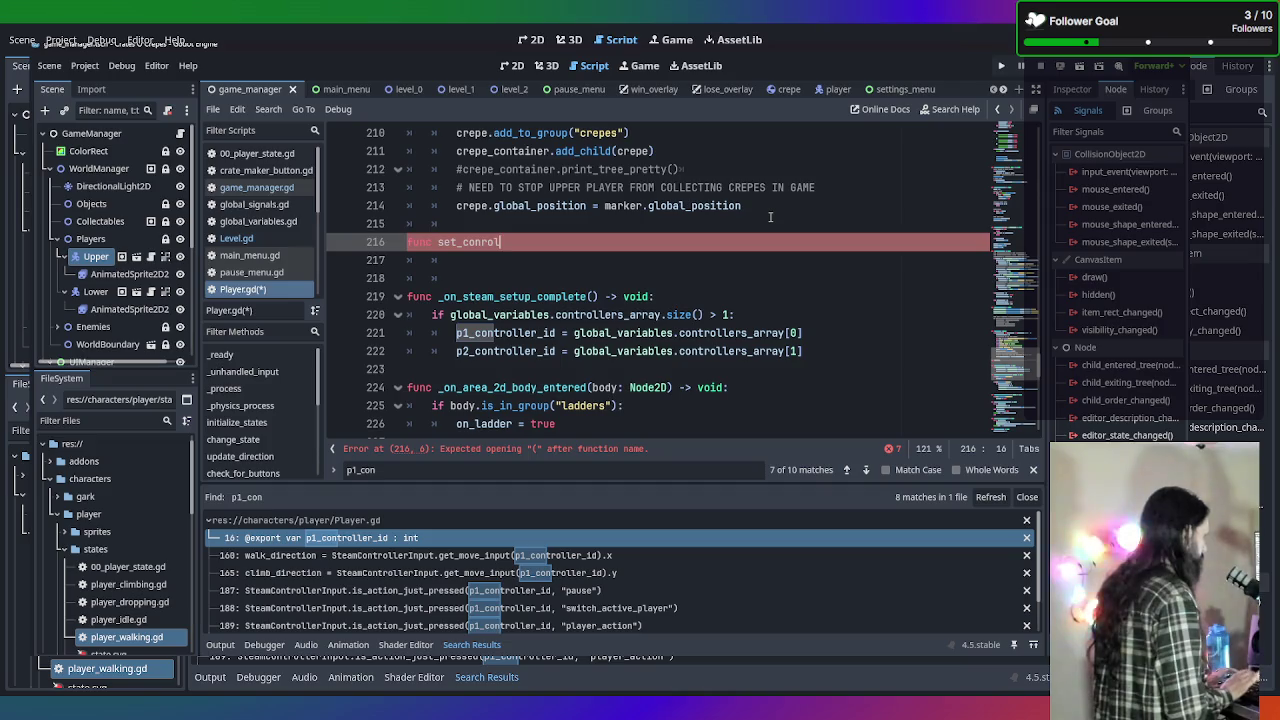
text(roll)
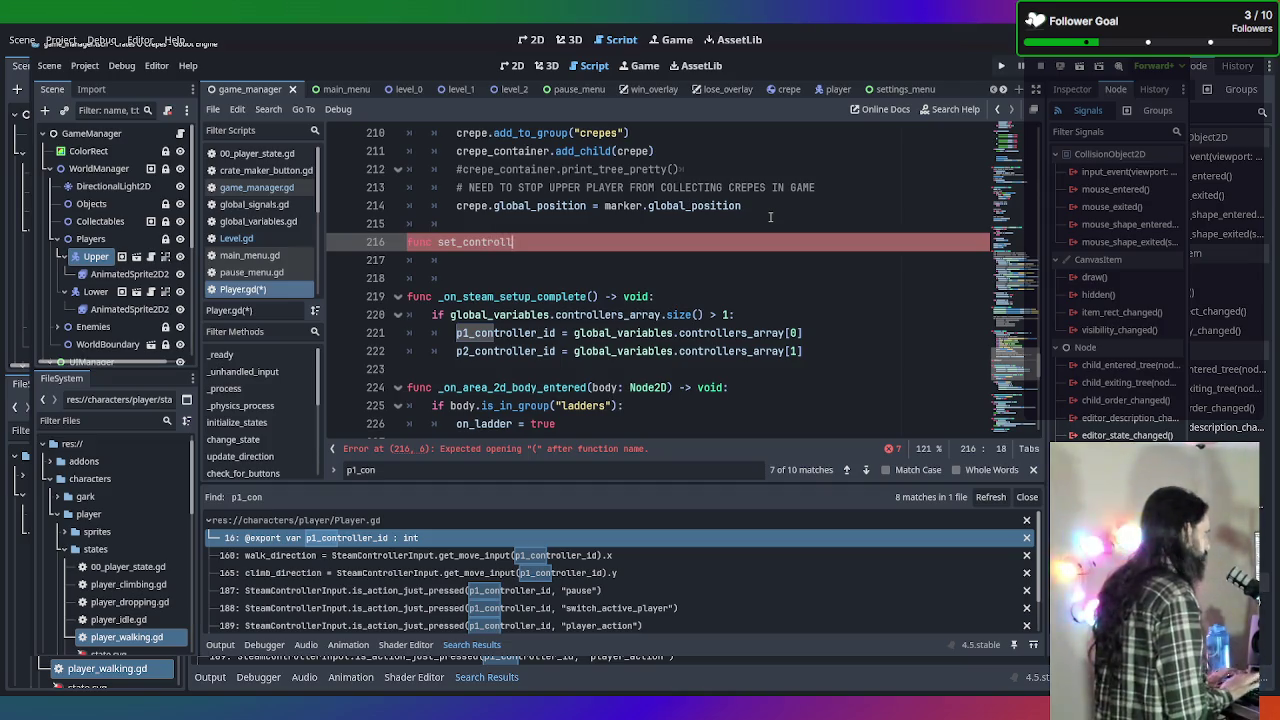
text(er_ds())
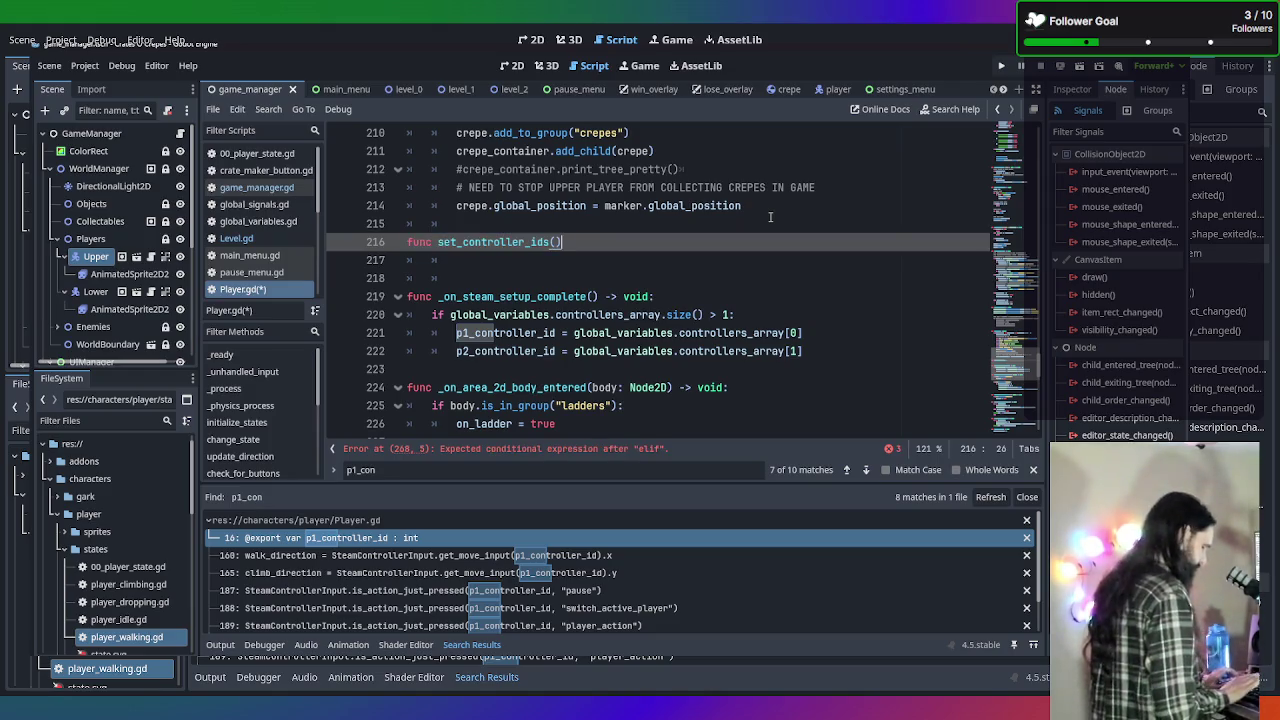
text( -> void:)
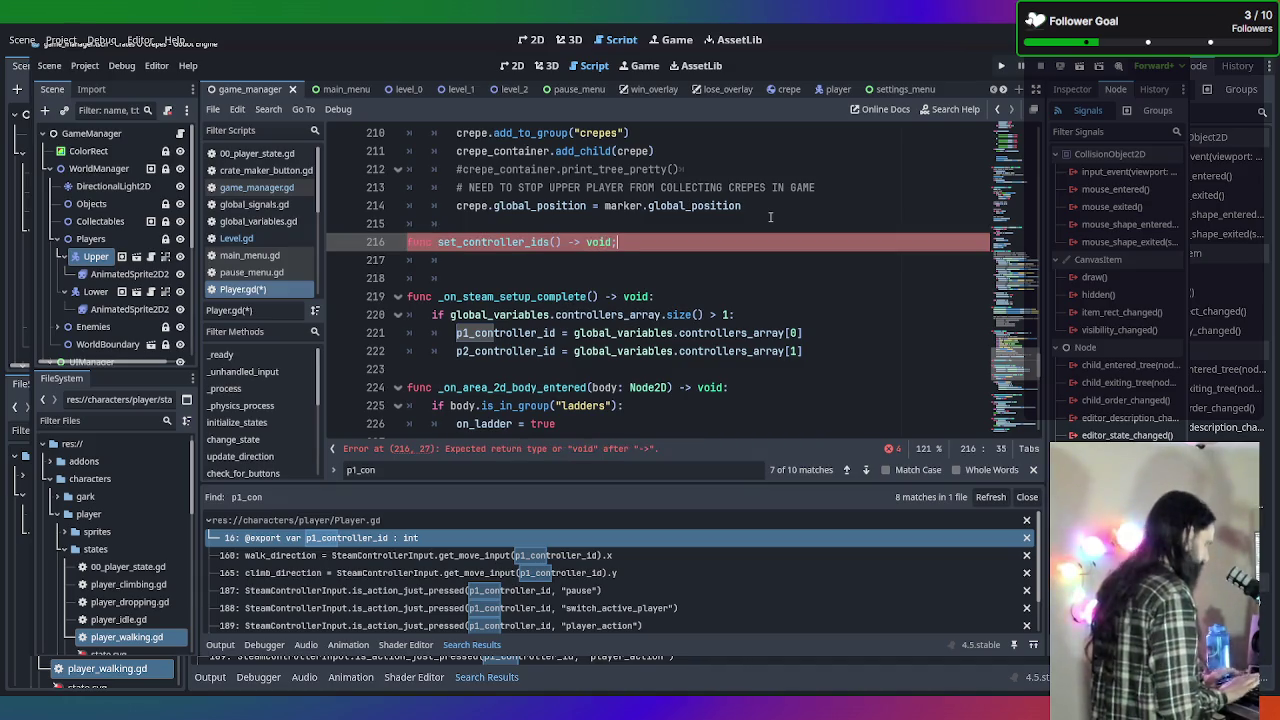
key(Return)
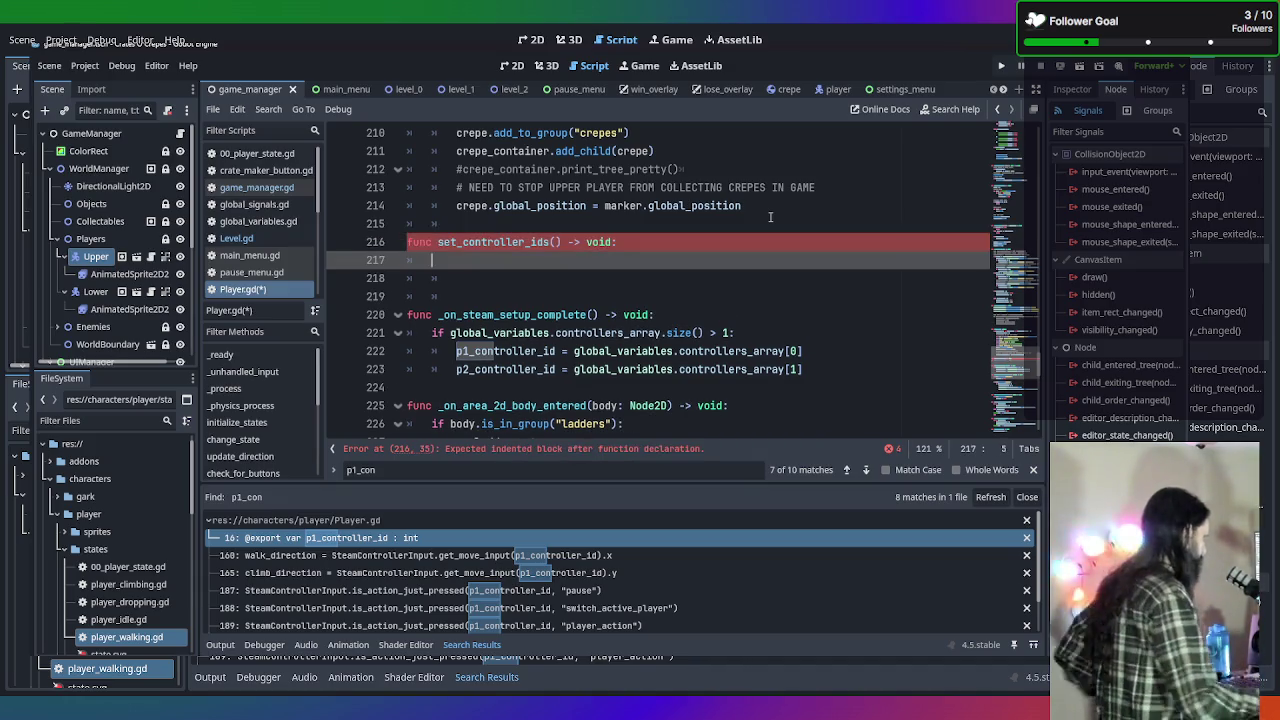
Replace the controller if block in _on_gamemode_changed with a set_controller_ids() call.
scroll(770, 217, down, 15)
mouse_move(547, 298)
mouse_down()
mouse_move(440, 296)
mouse_move(310, 240)
mouse_up()
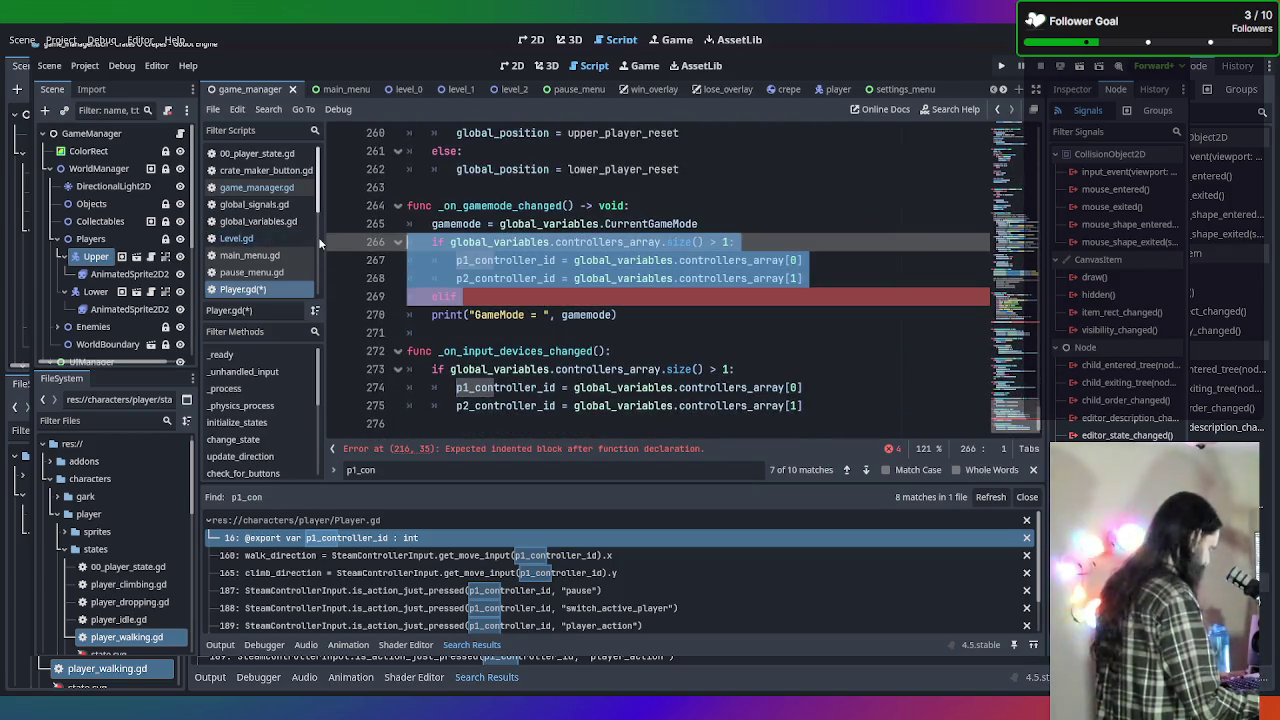
key(BackSpace)
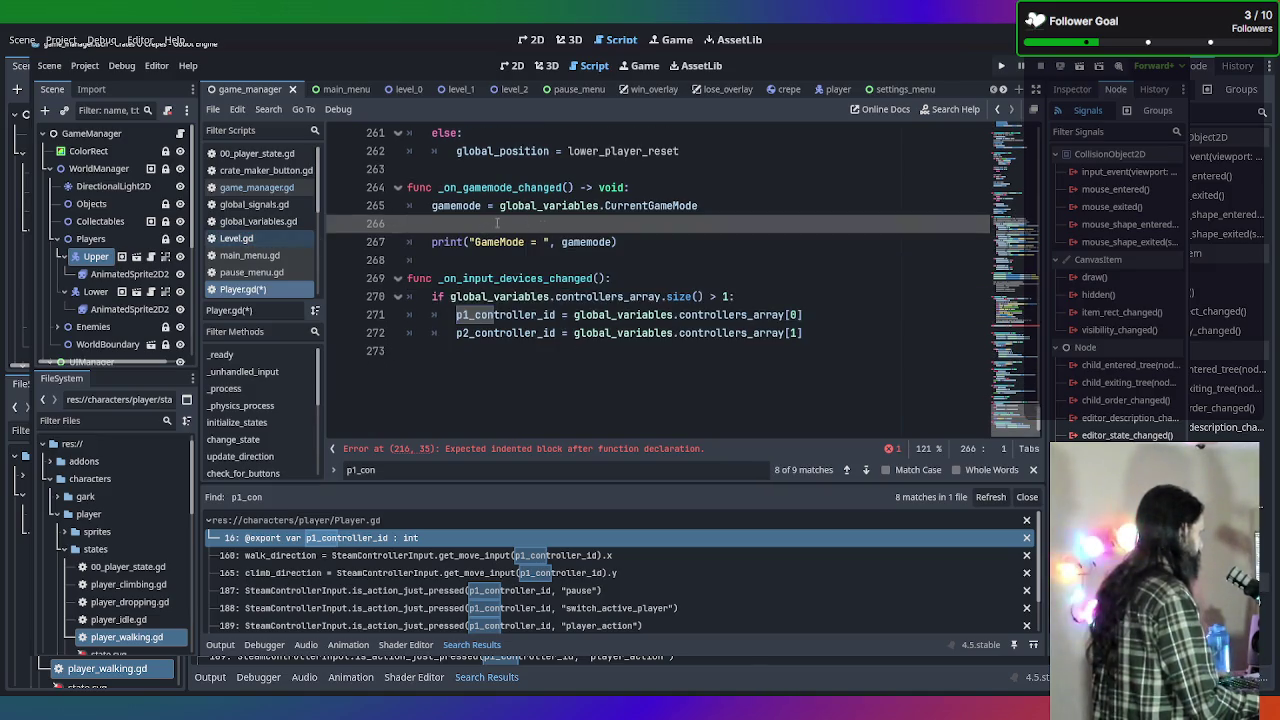
text(set_co)
key(Return)
Replace the controller assignments in _on_input_devices_changed with a set_controller_ids() call.
drag(802, 333, 431, 297)
key(ctrl+c)
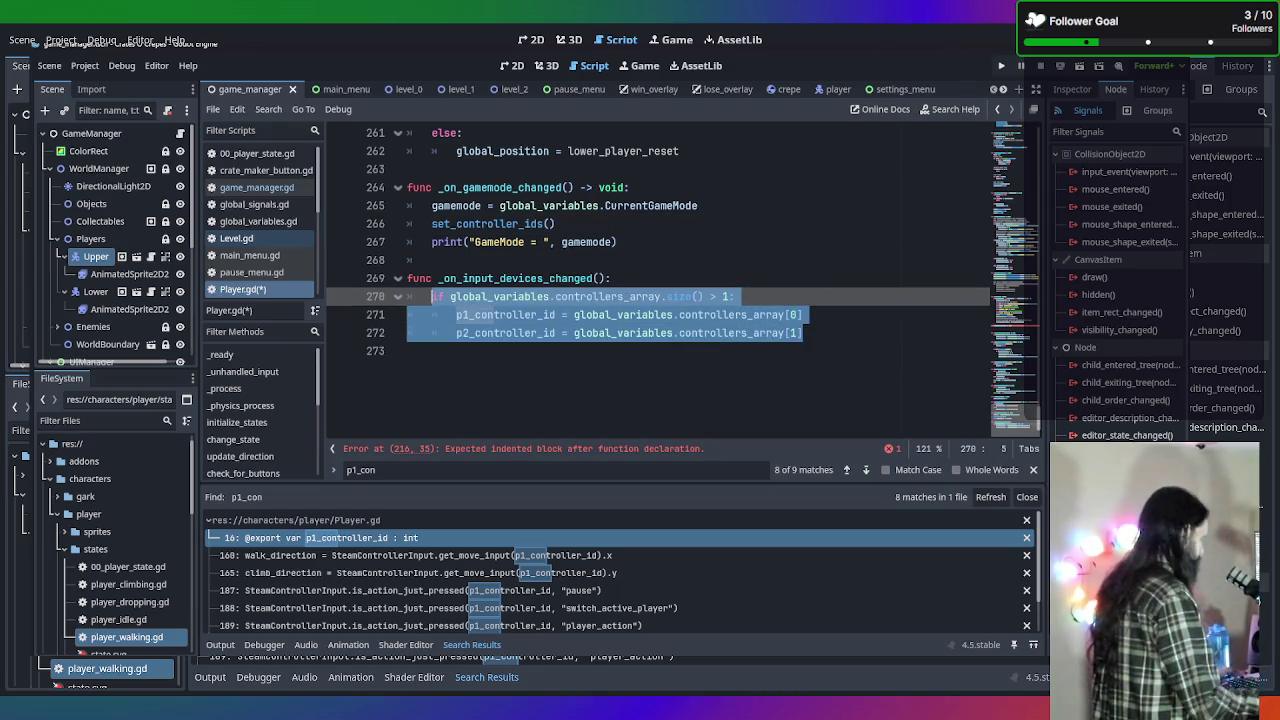
text(set)
key(Return)
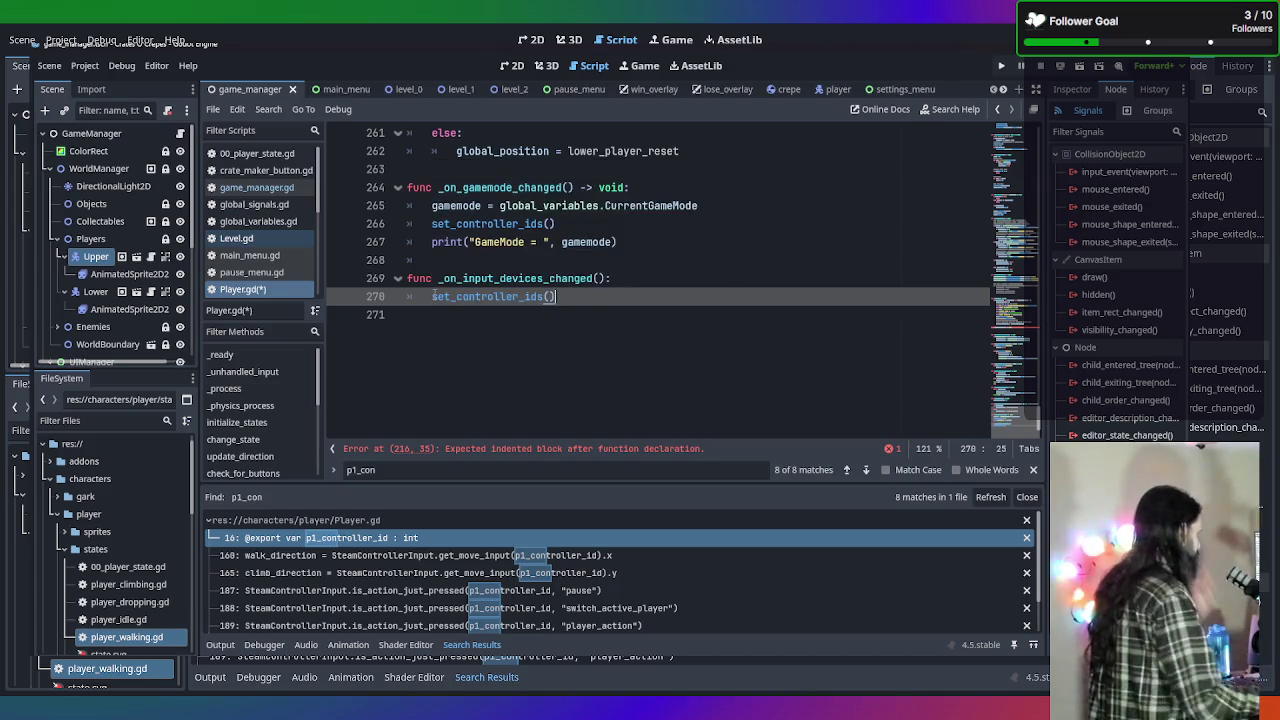
scroll(483, 278, up, 3)
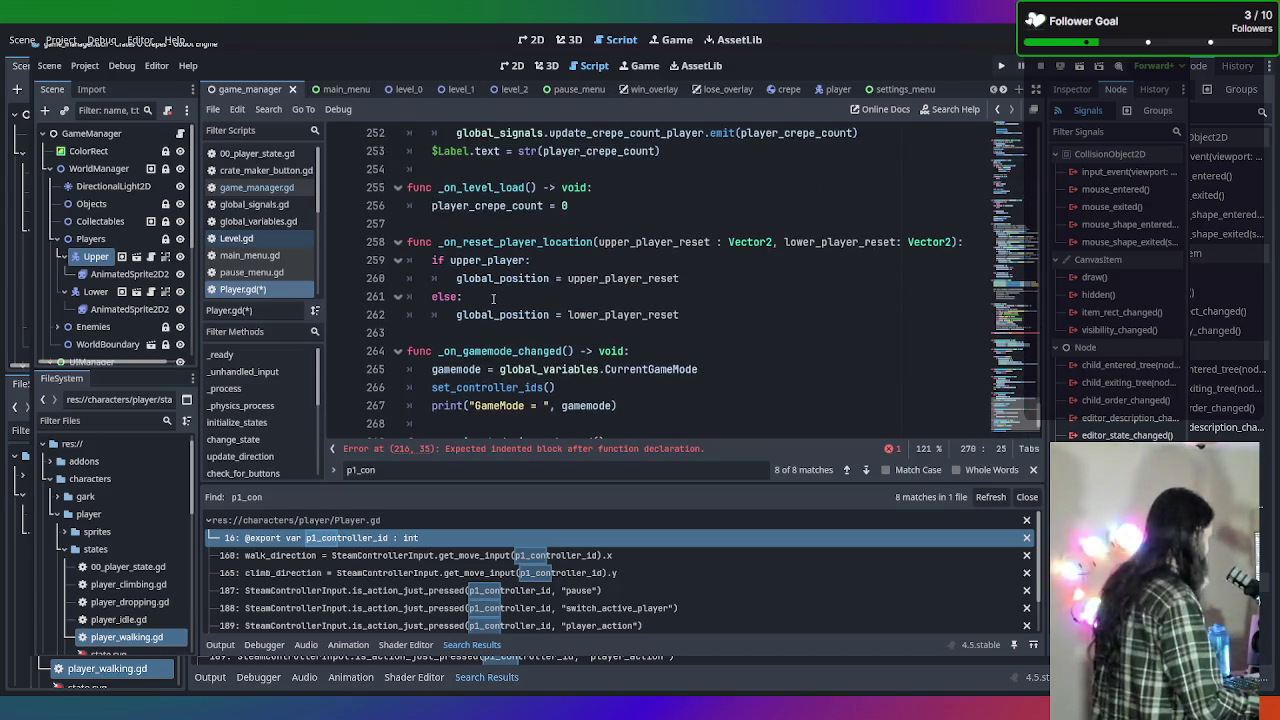
scroll(493, 298, up, 10)
click(638, 222)
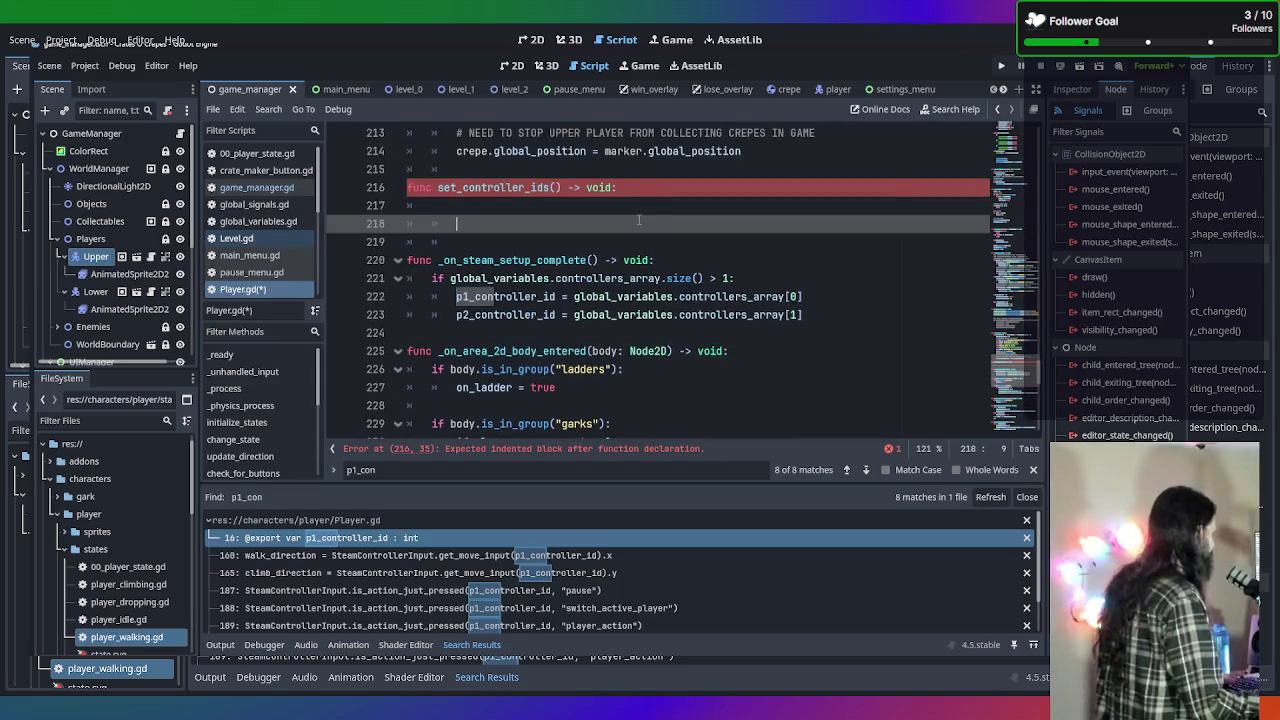
Paste the two-controller if block into set_controller_ids() and fix its indentation.
click(638, 190)
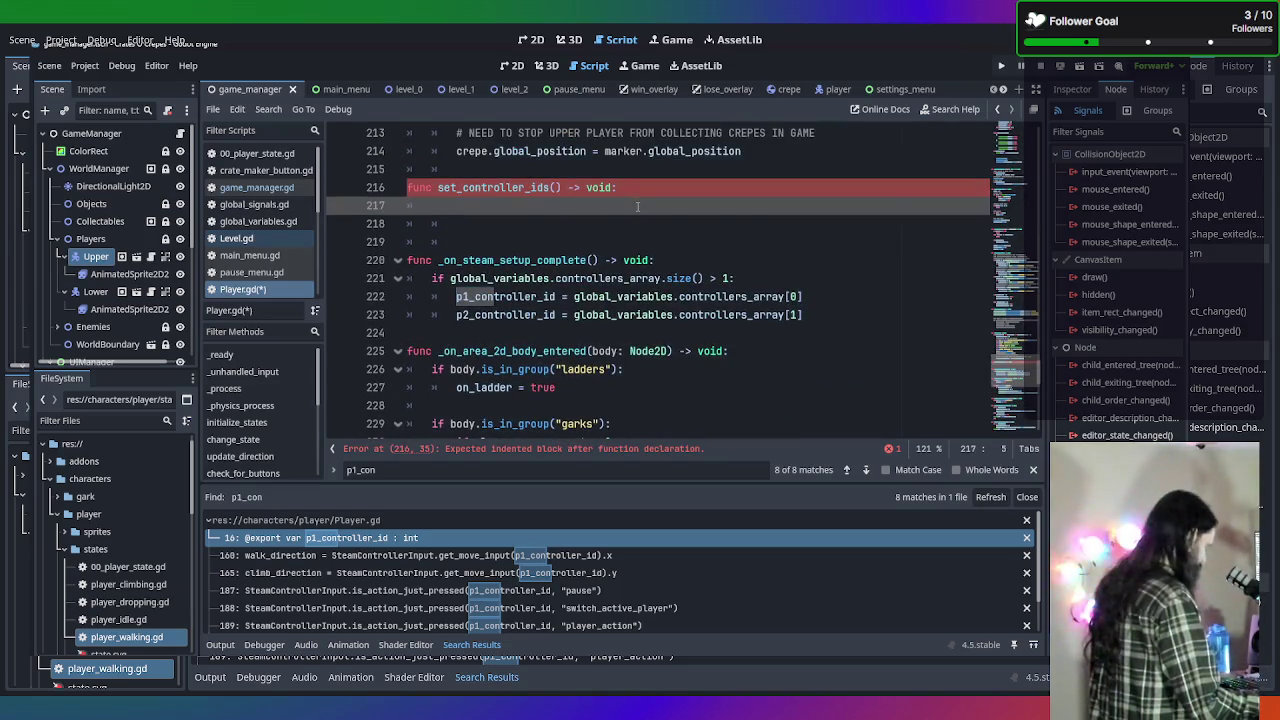
key(ctrl+v)
text(elif)
key(Up)
key(Up)
key(Up)
key(shift+Tab)
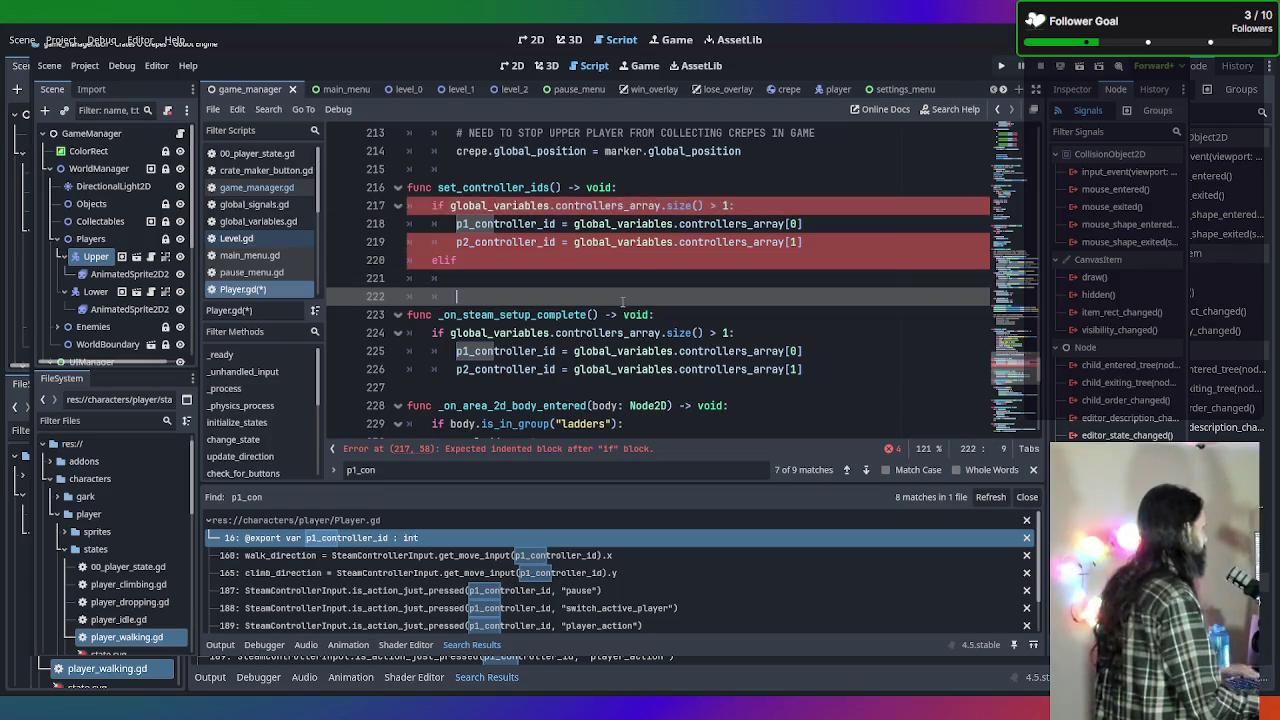
Start an elif line and paste the controllers_array size condition after it.
click(629, 250)
click(627, 260)
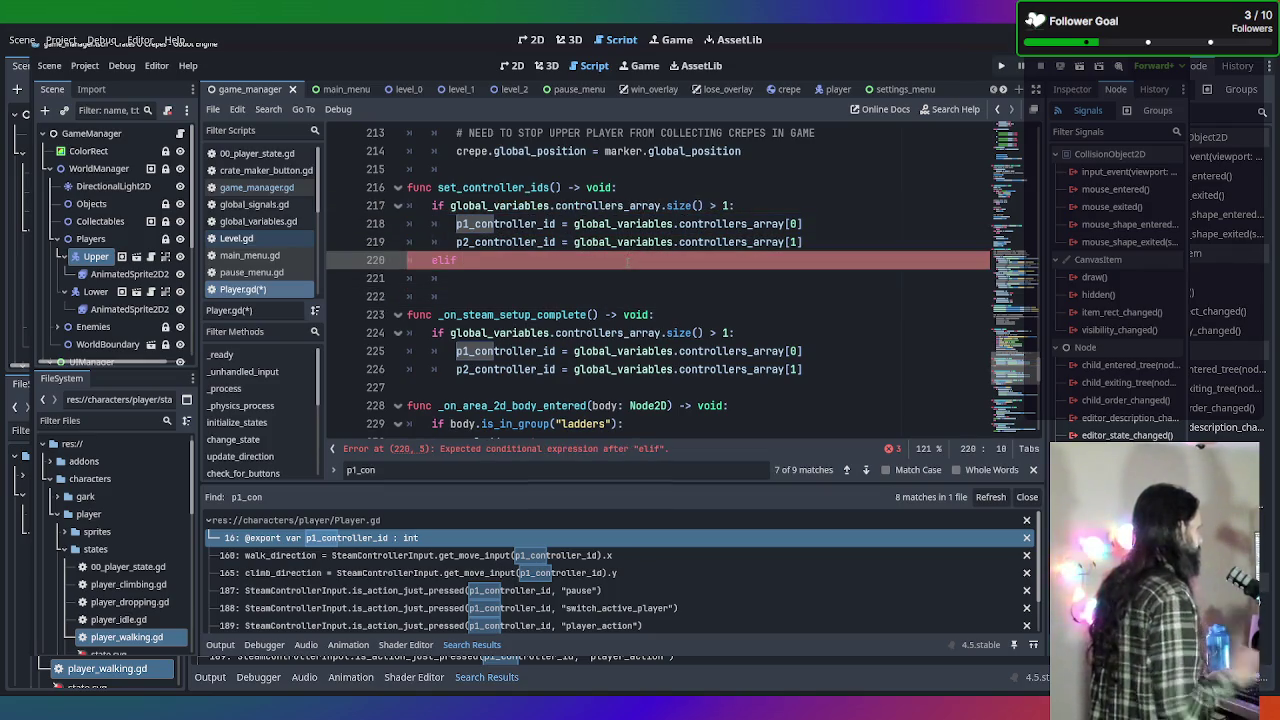
text(global)
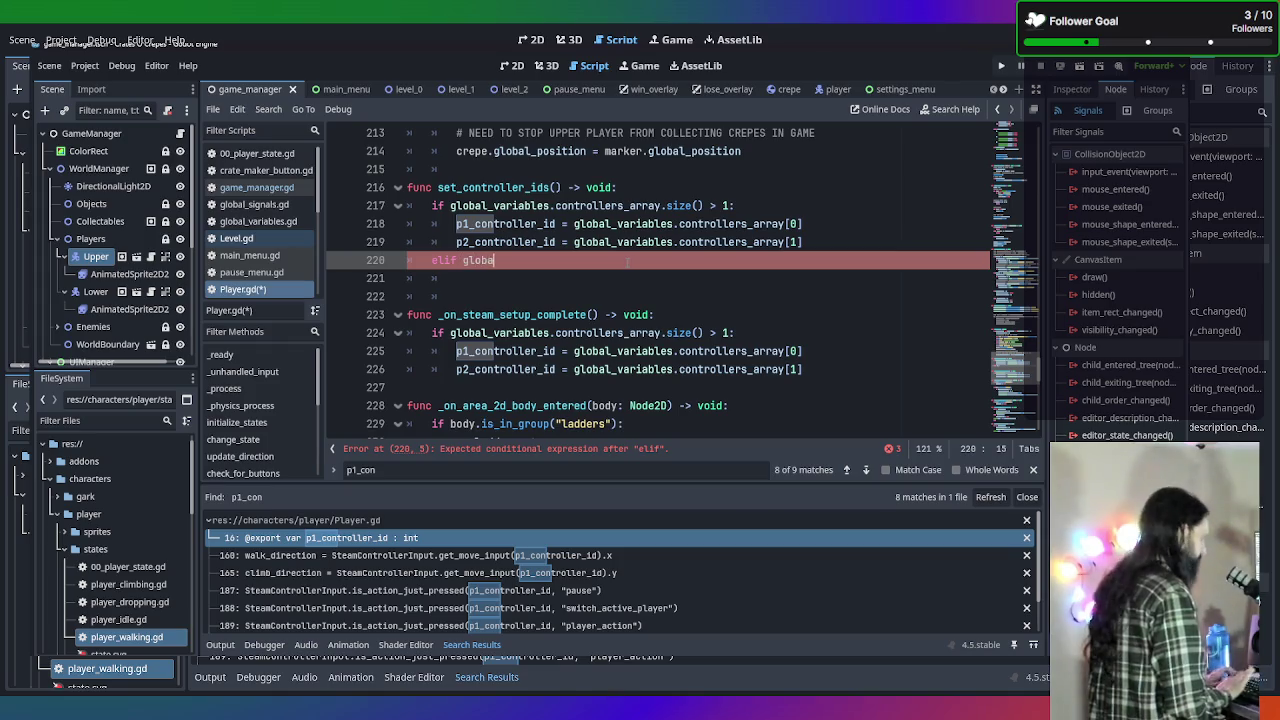
click(743, 206)
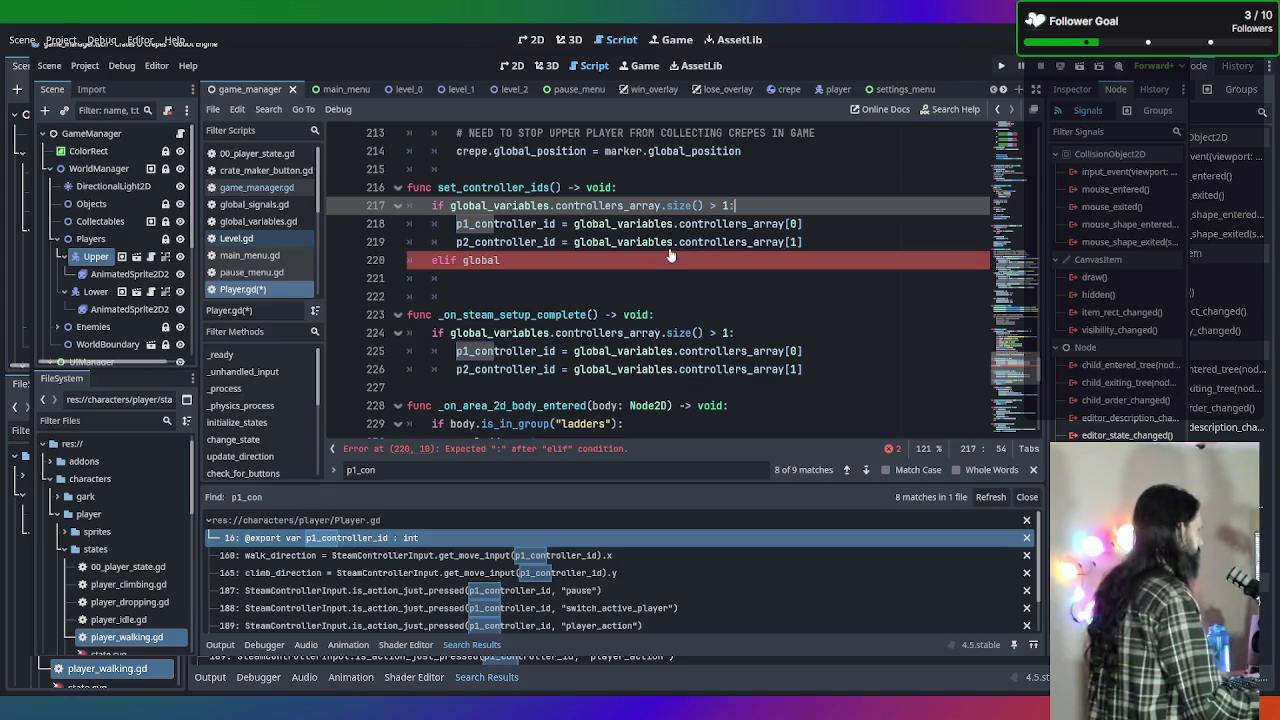
click(637, 261)
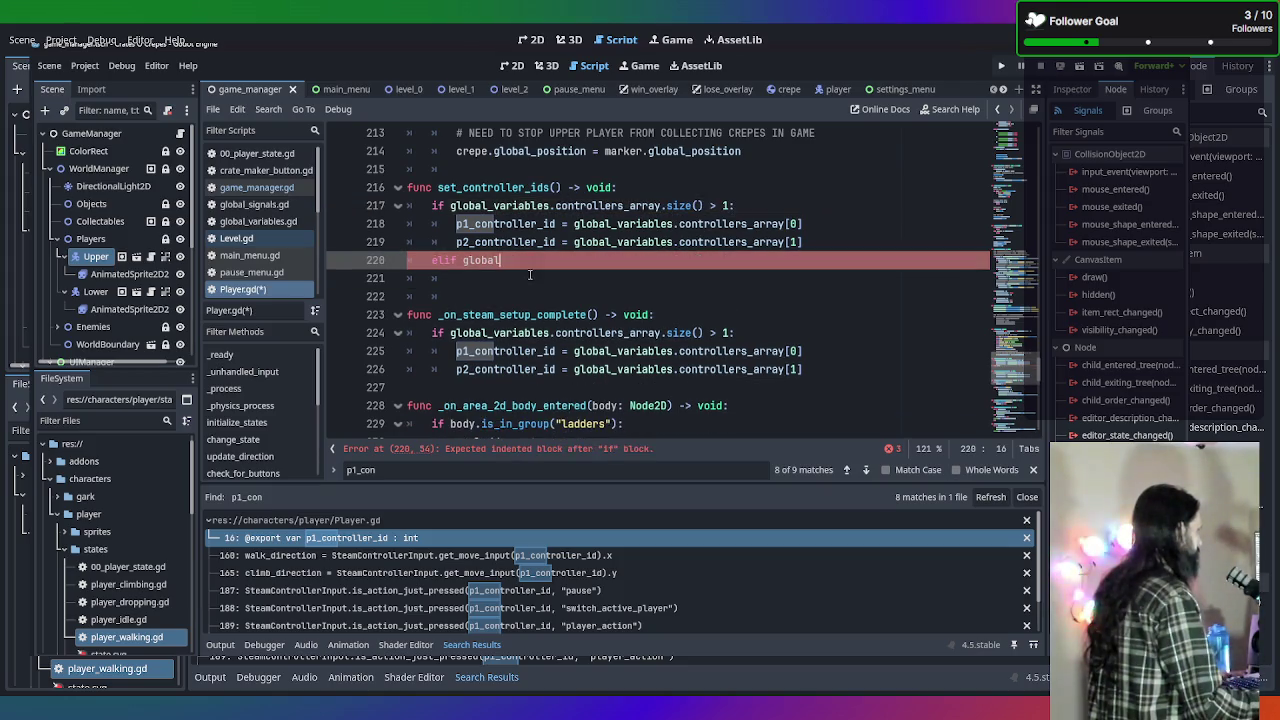
drag(450, 206, 828, 201)
key(ctrl+c)
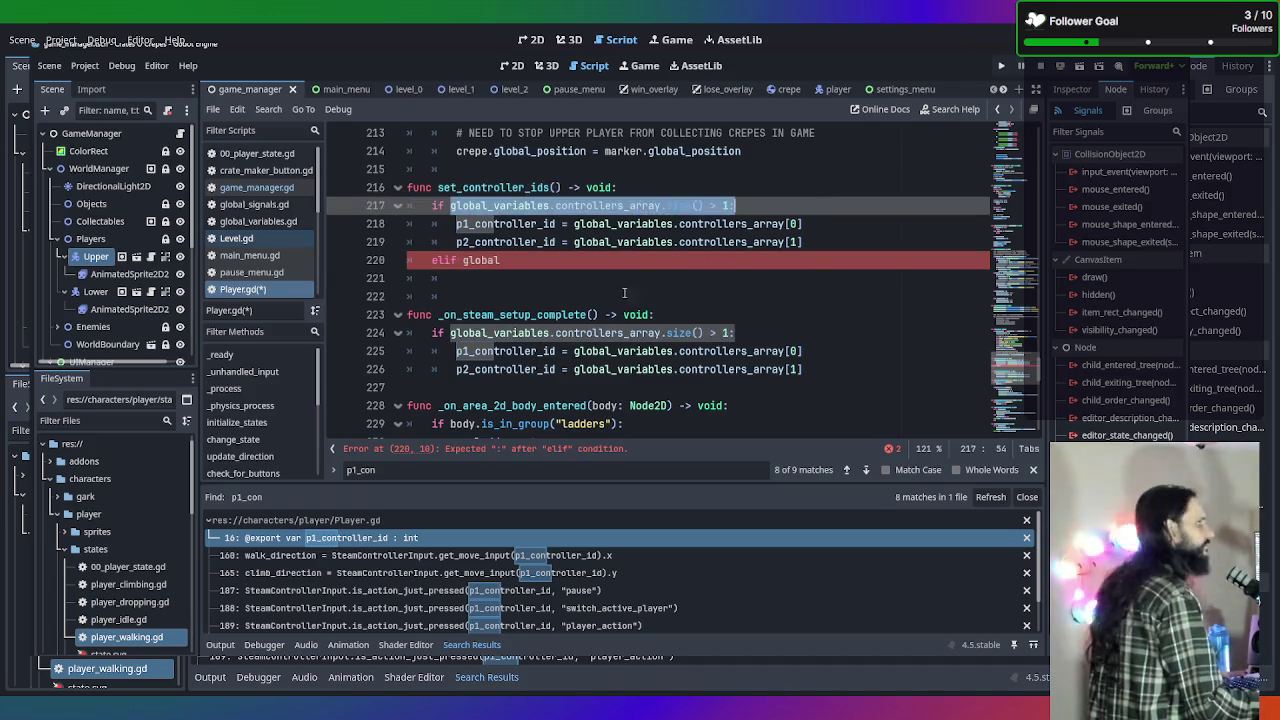
drag(560, 262, 457, 261)
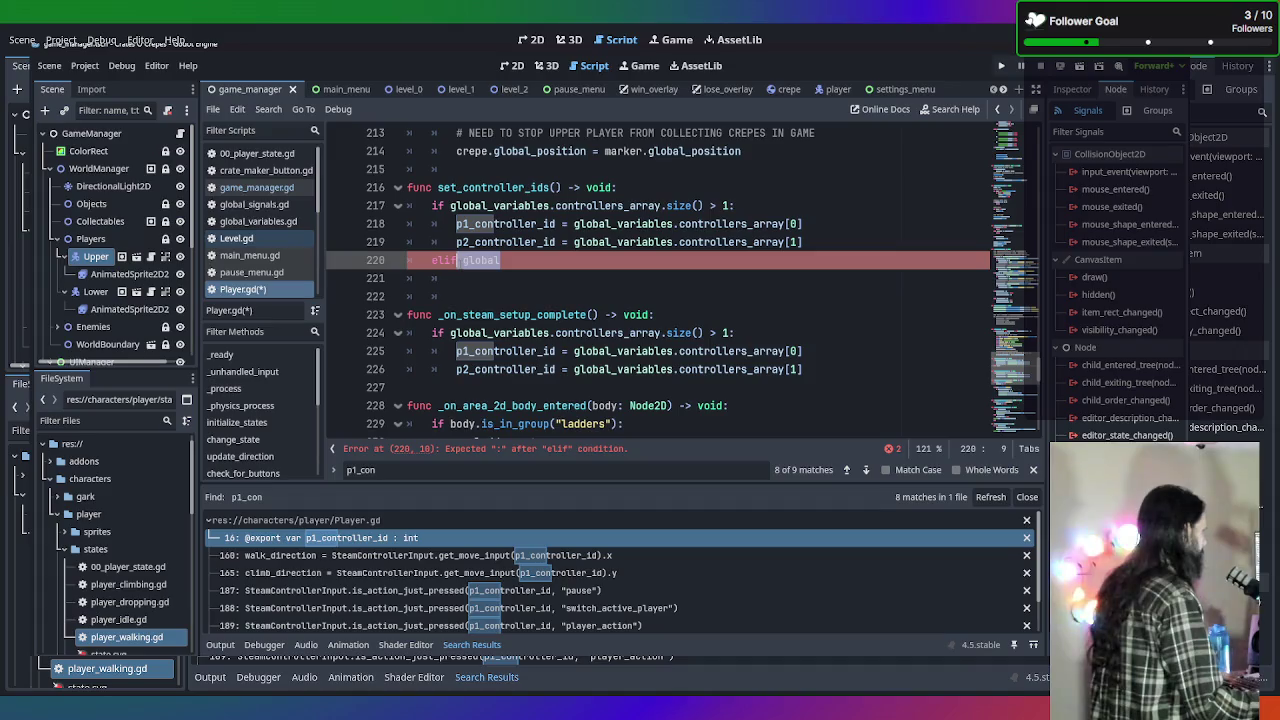
click(476, 260)
key(shift+End)
key(ctrl+v)
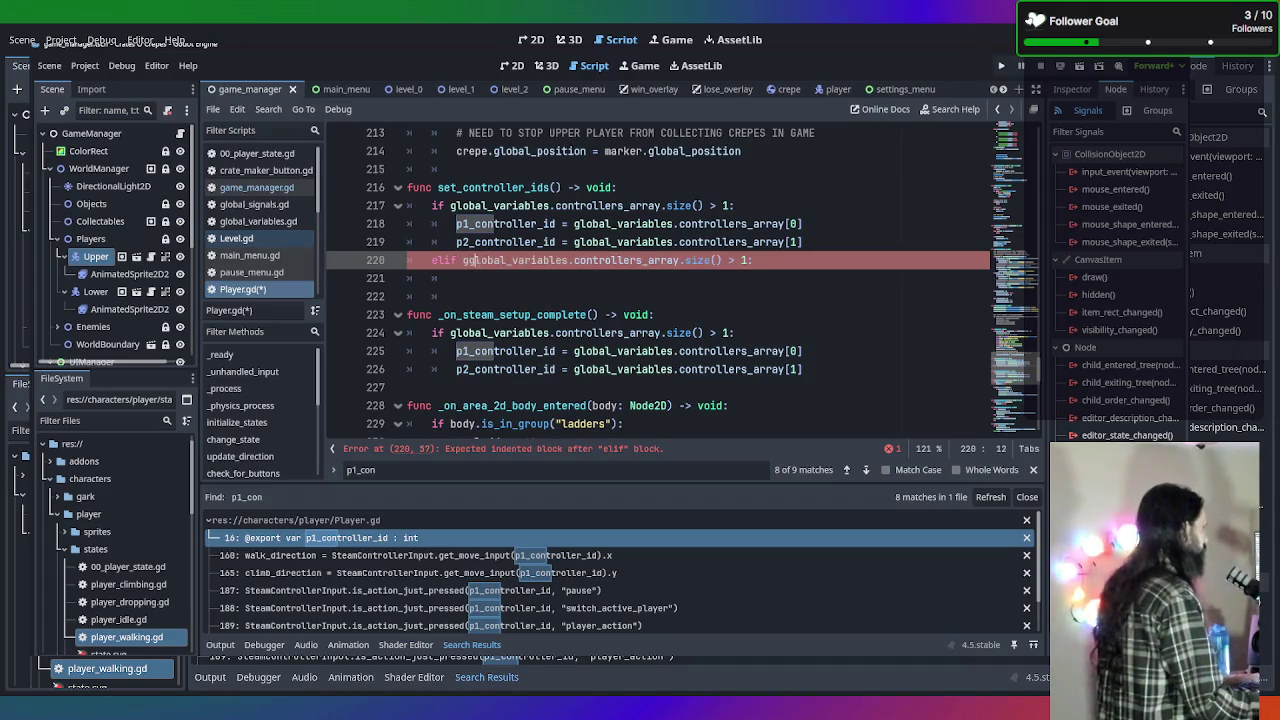
Correct the elif condition to 'global_variables.controllers_array.size() == 1:'.
click(463, 260)
key(BackSpace)
click(802, 242)
click(726, 260)
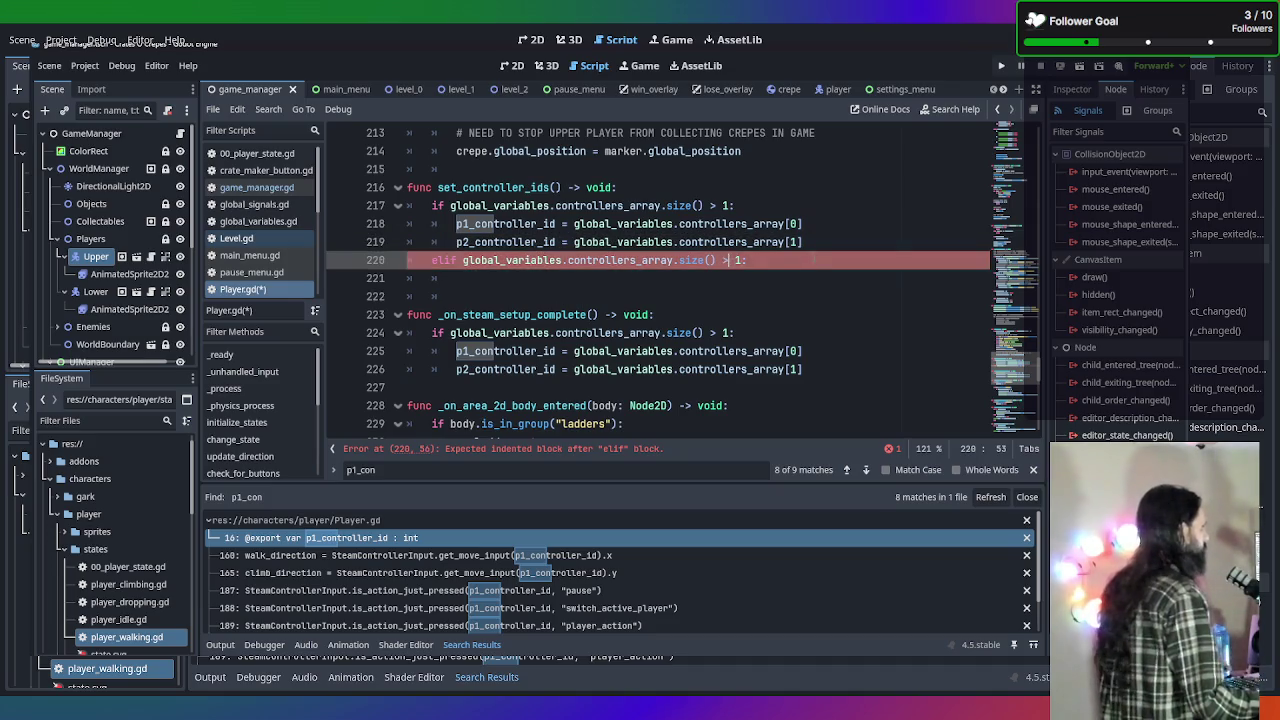
key(BackSpace)
text(==)
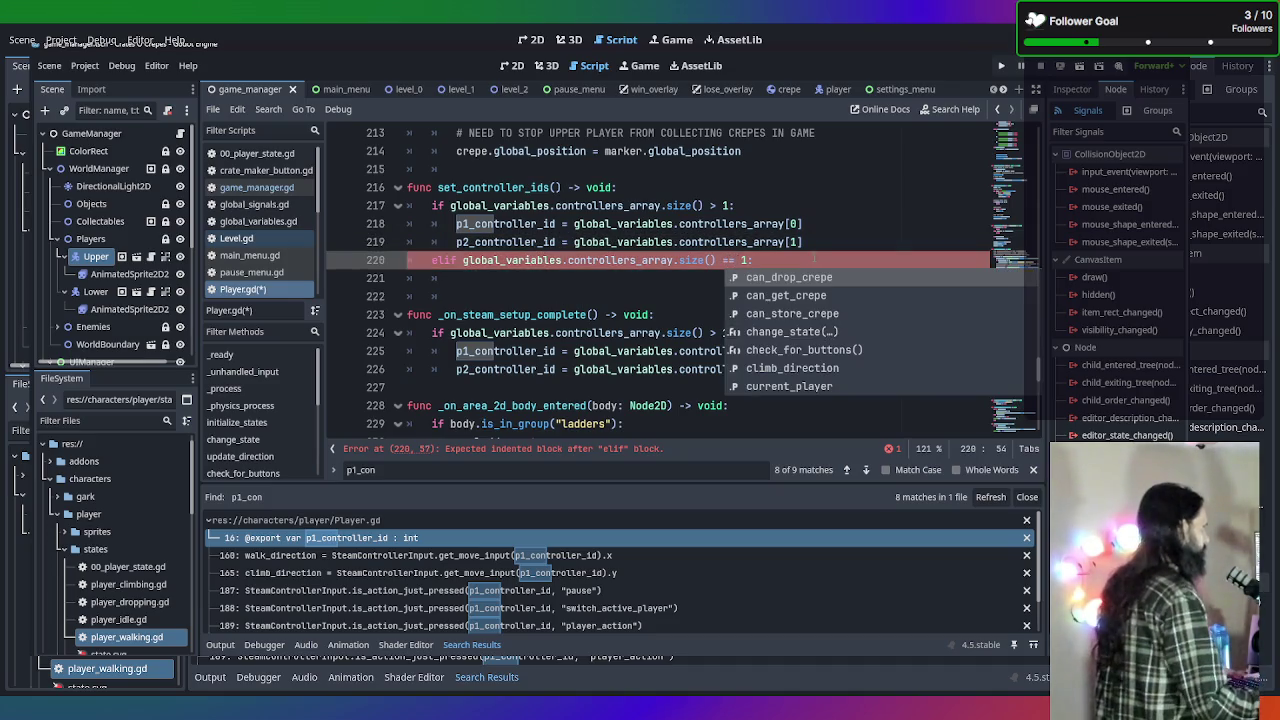
click(823, 259)
key(Return)
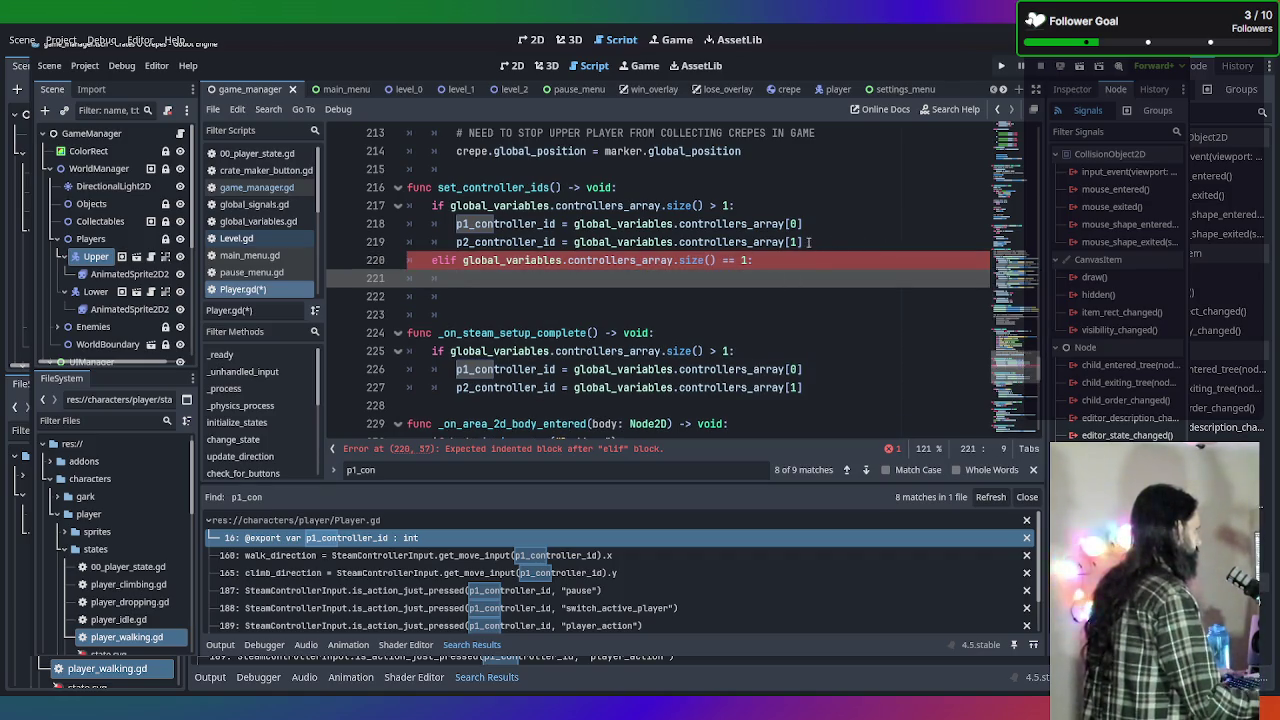
Copy the p1_controller_id assignment into the elif branch.
click(812, 224)
key(ctrl+c)
click(629, 278)
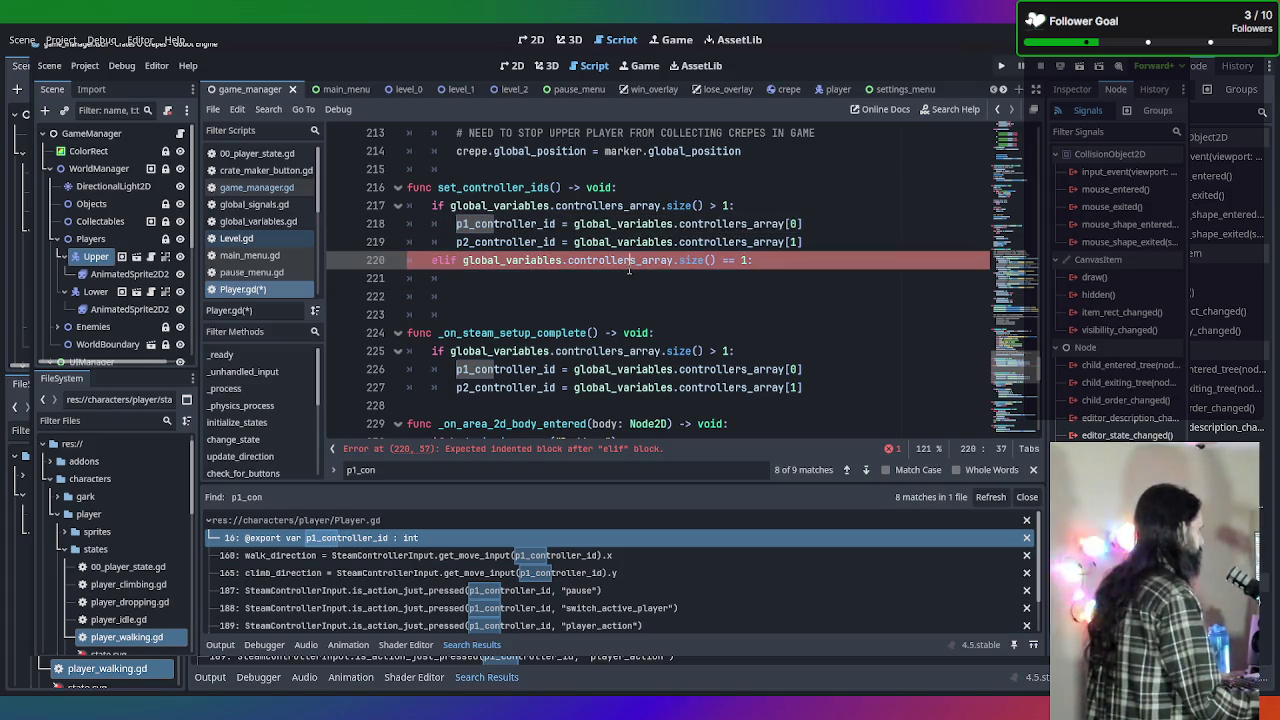
key(ctrl+v)
key(Return)
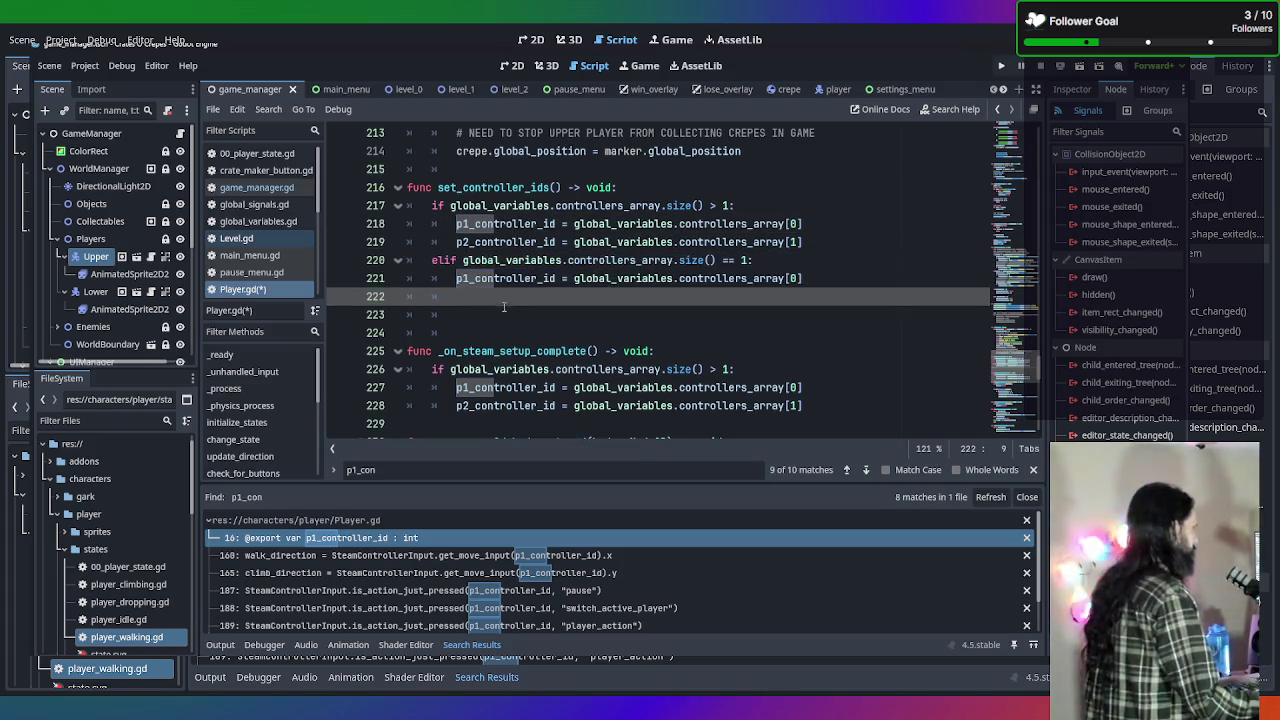
drag(472, 333, 330, 296)
click(478, 292)
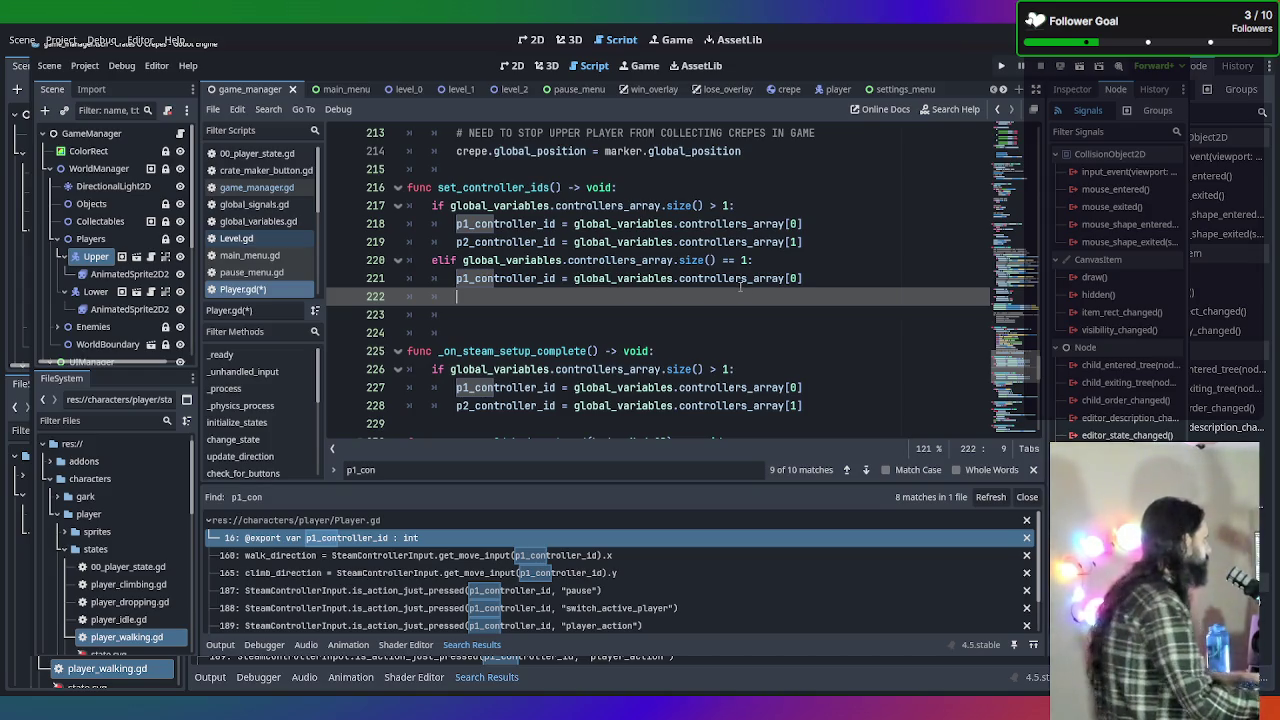
mouse_move(741, 287)
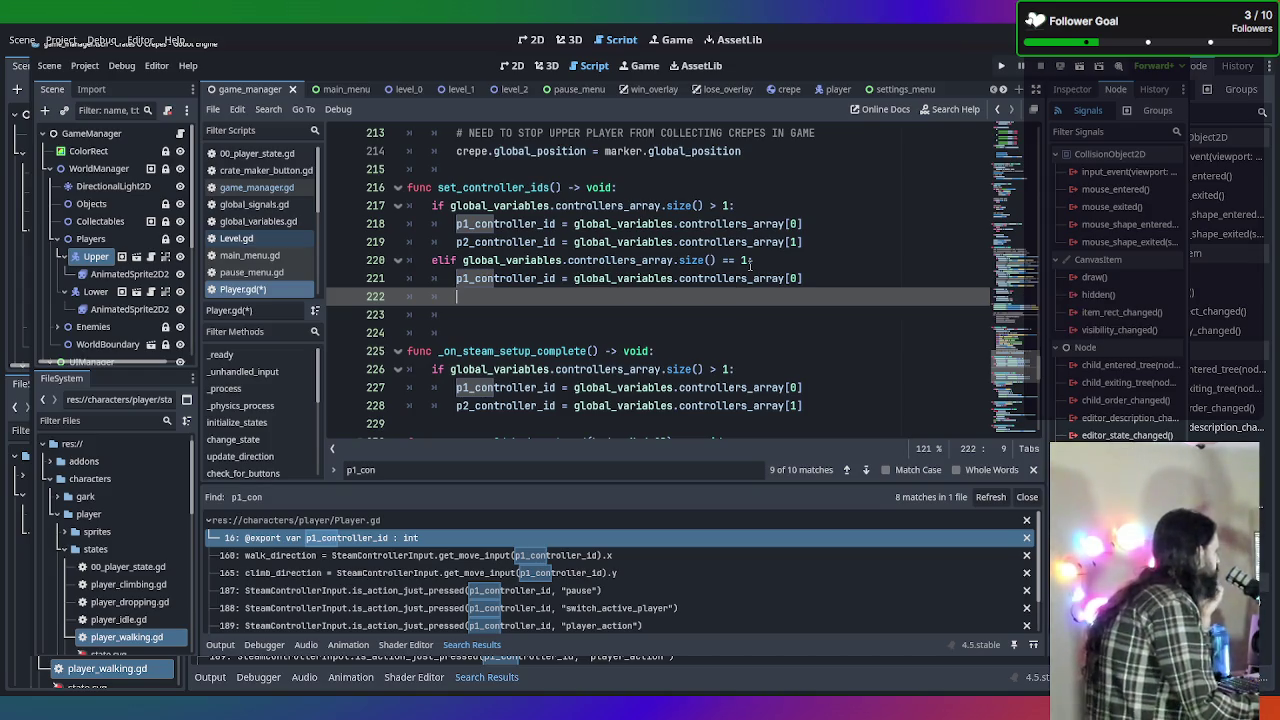
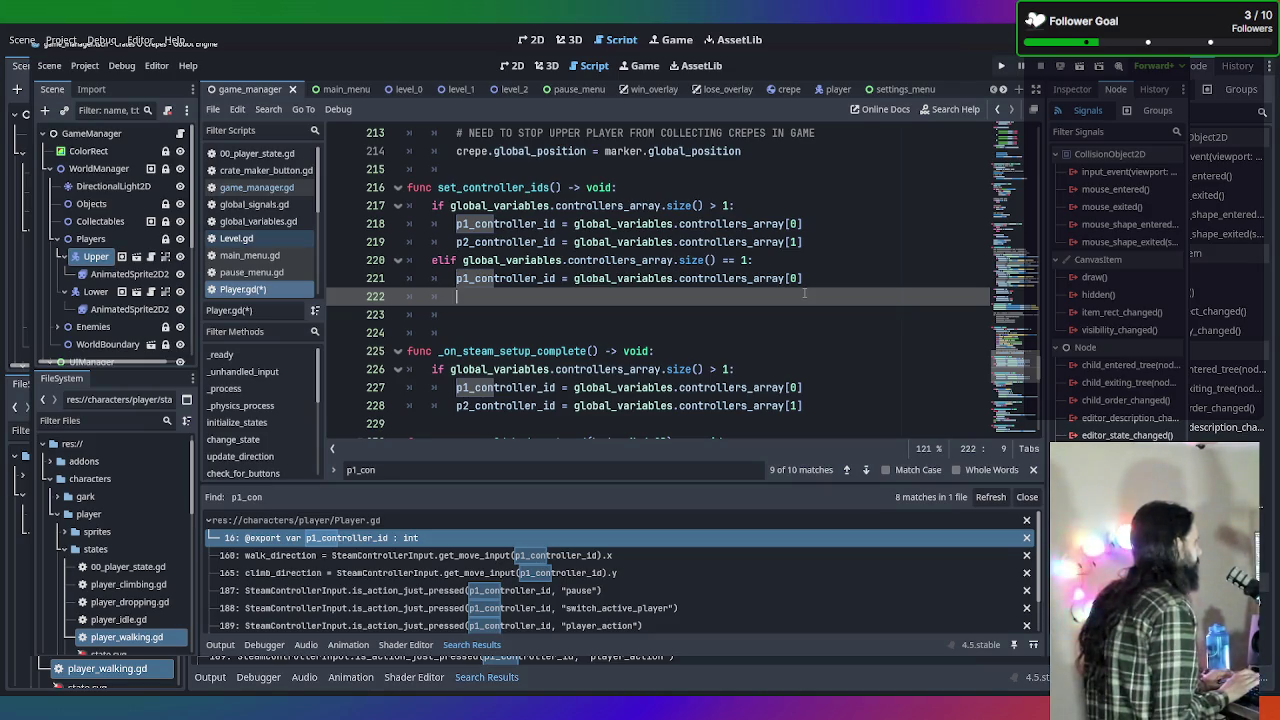
Add p2_controller_id = 0 under the elif branch of set_controller_ids.
text(p2)
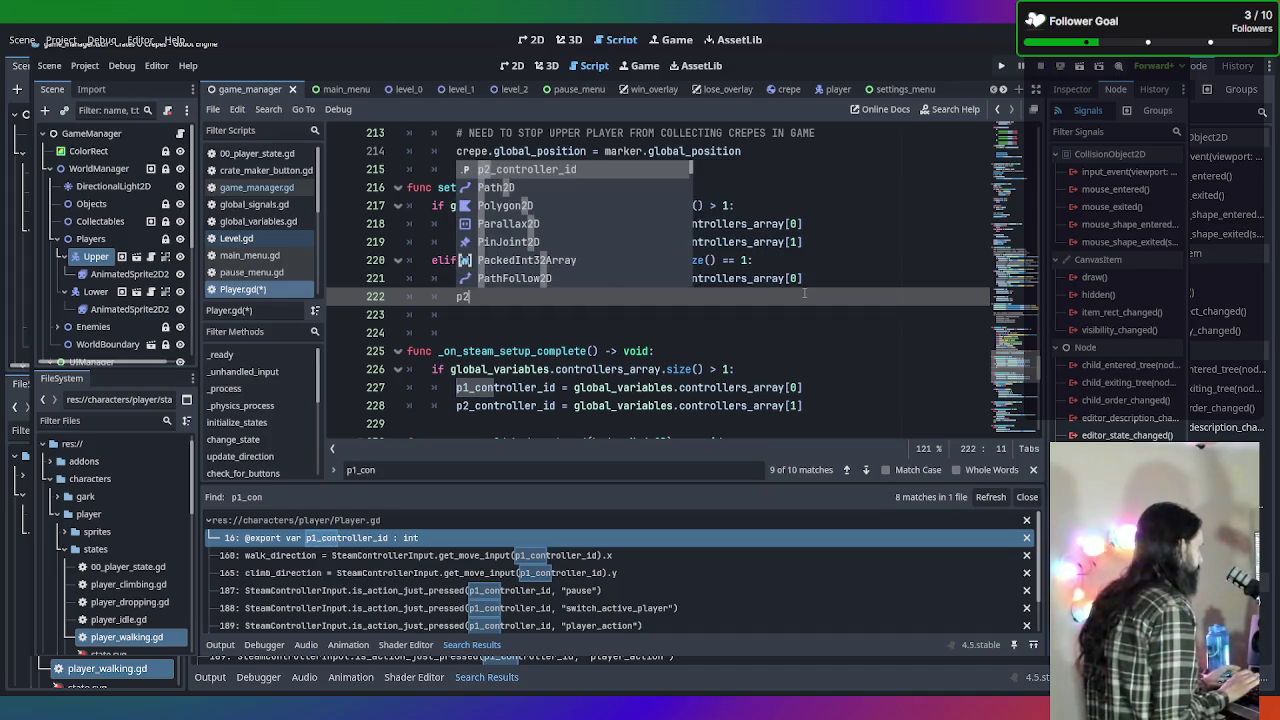
key(Return)
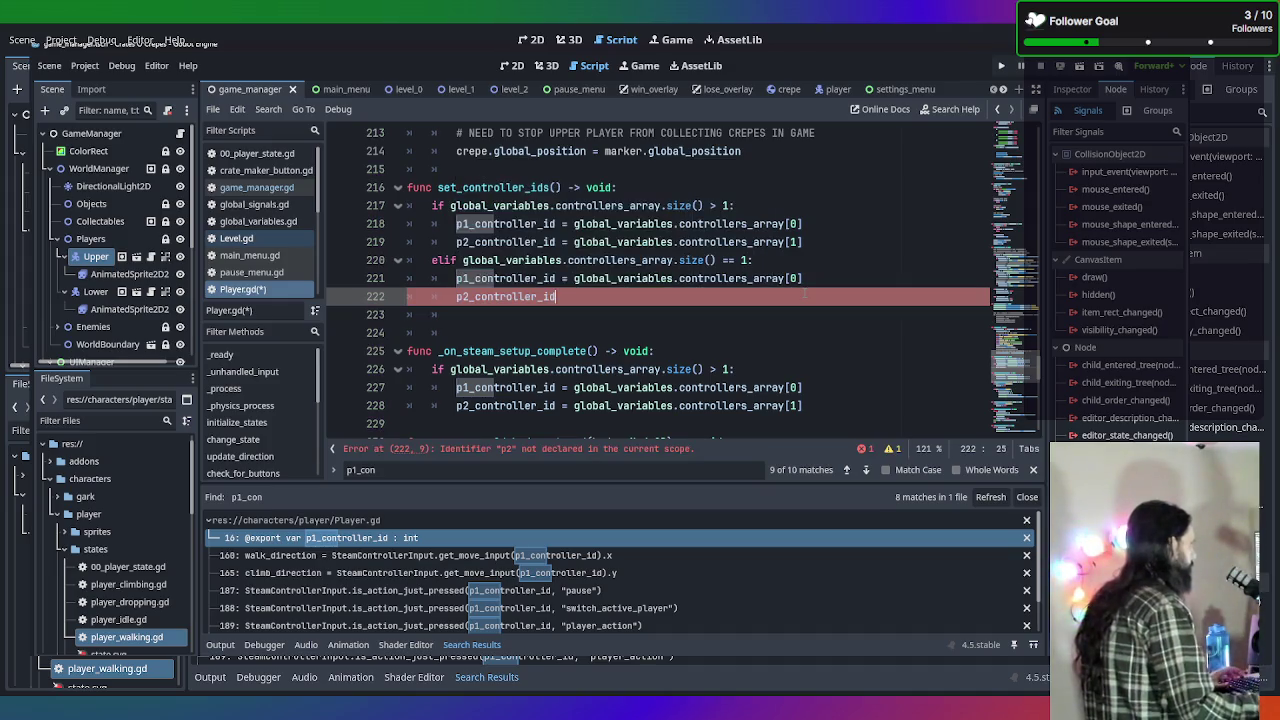
text( = )
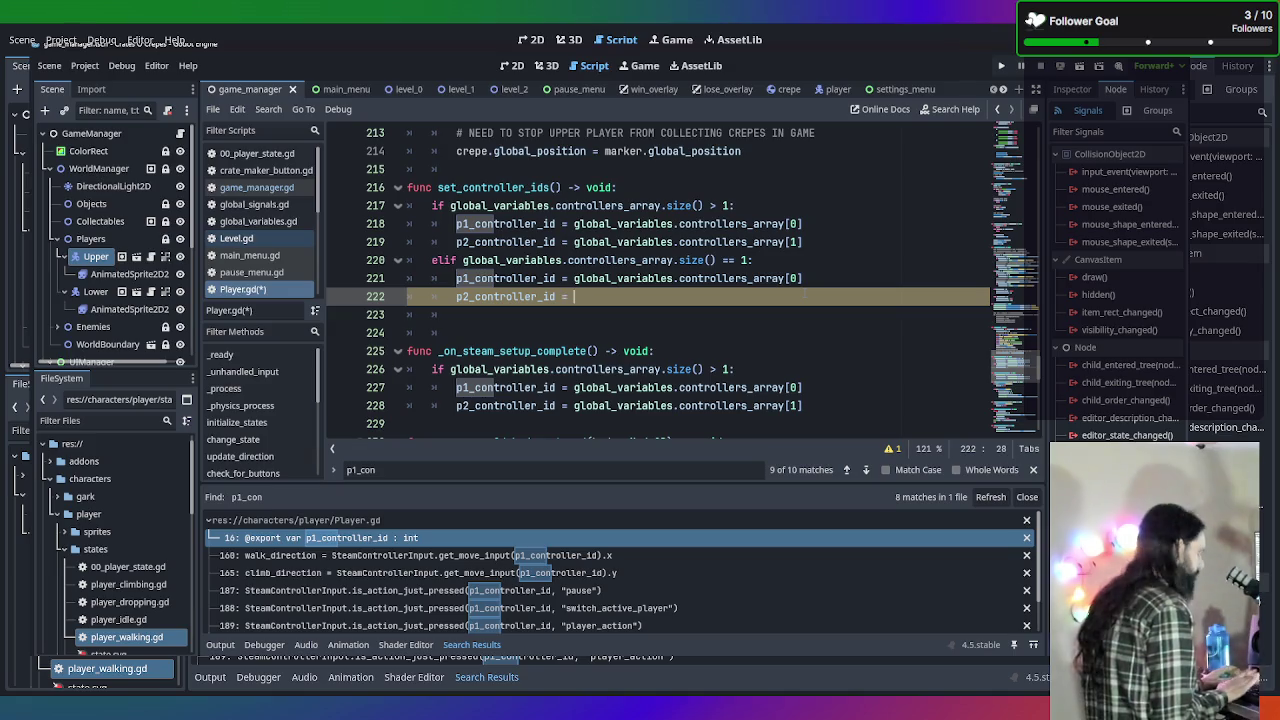
text(0)
key(Return)
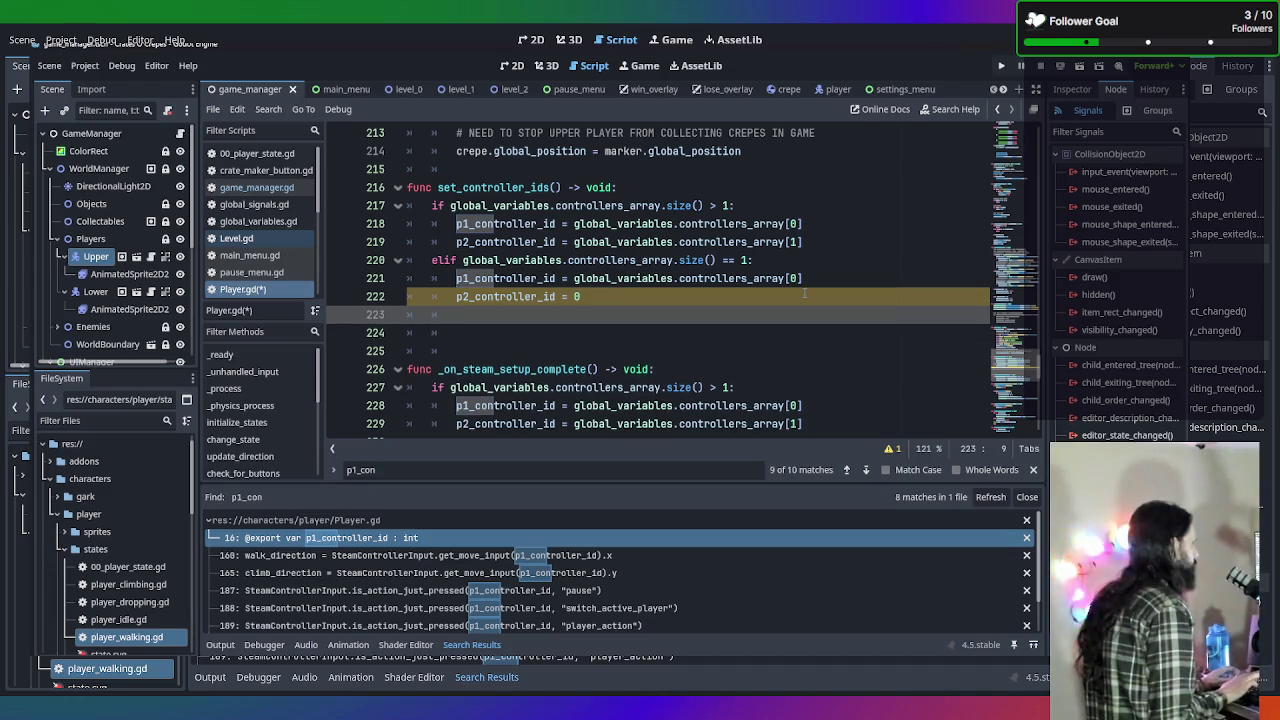
Add an else: branch at the if level below the elif.
key(Return)
key(BackSpace)
key(BackSpace)
key(BackSpace)
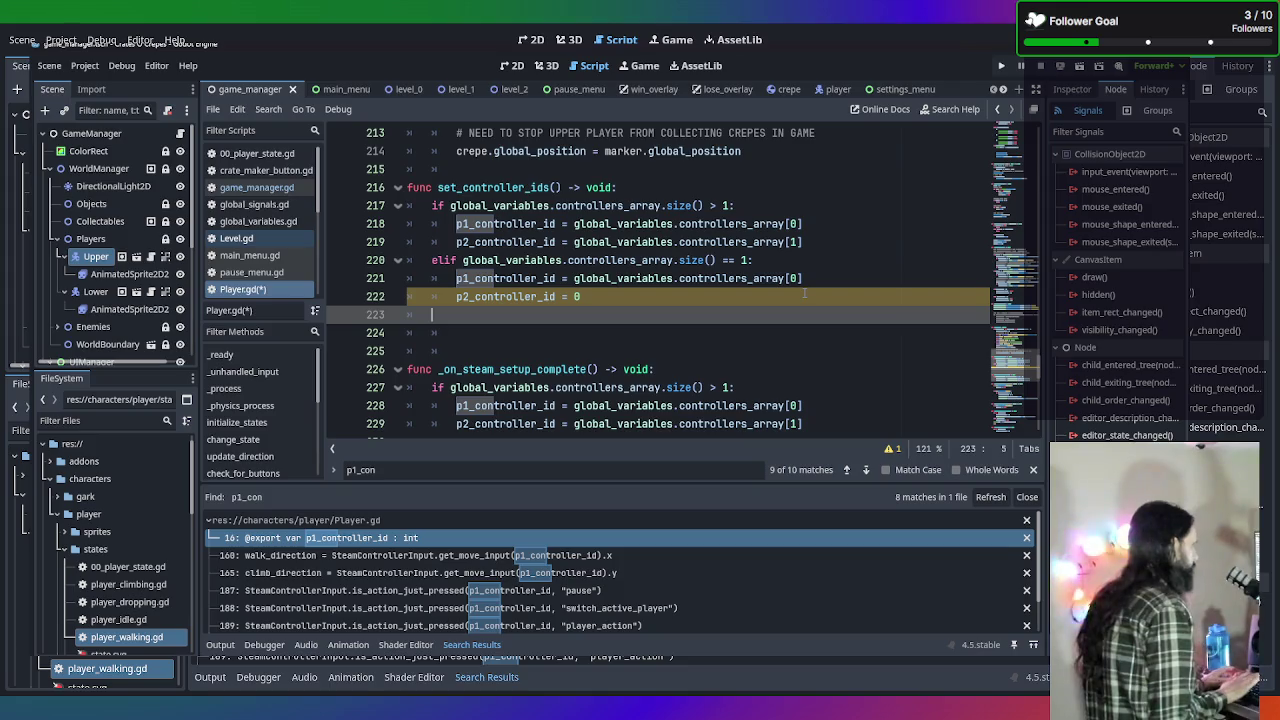
text(else )
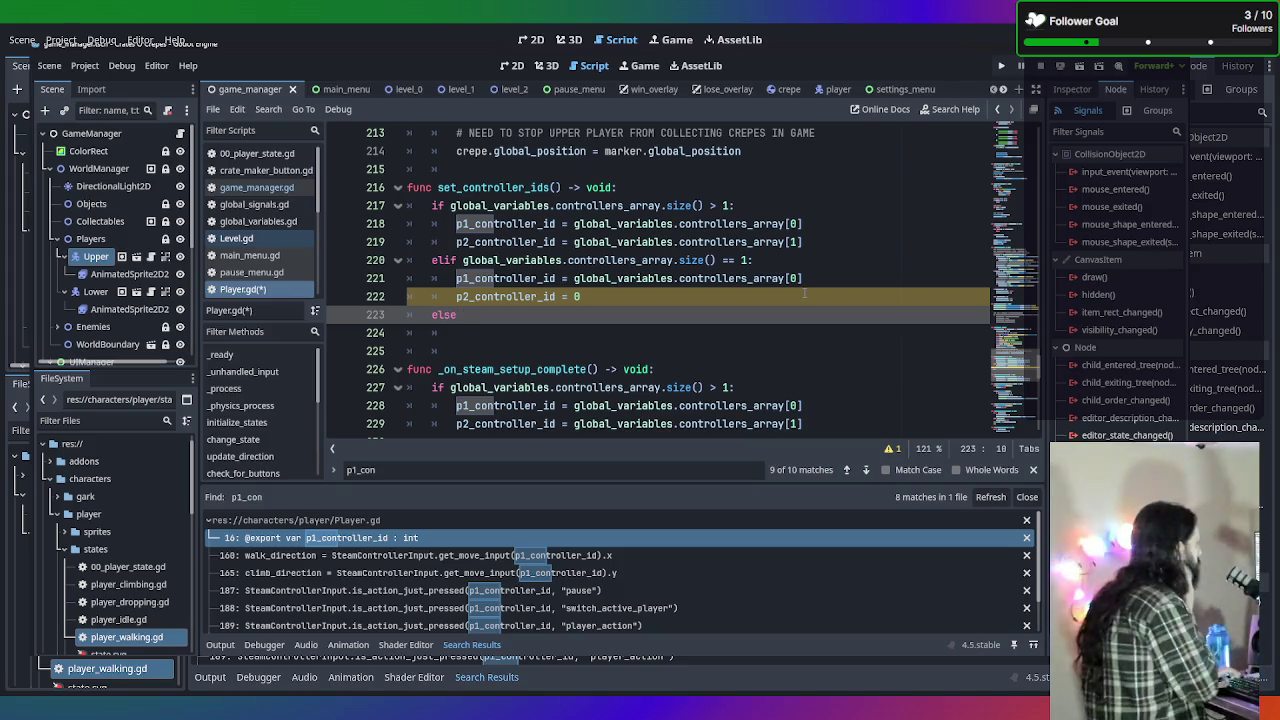
text(globa)
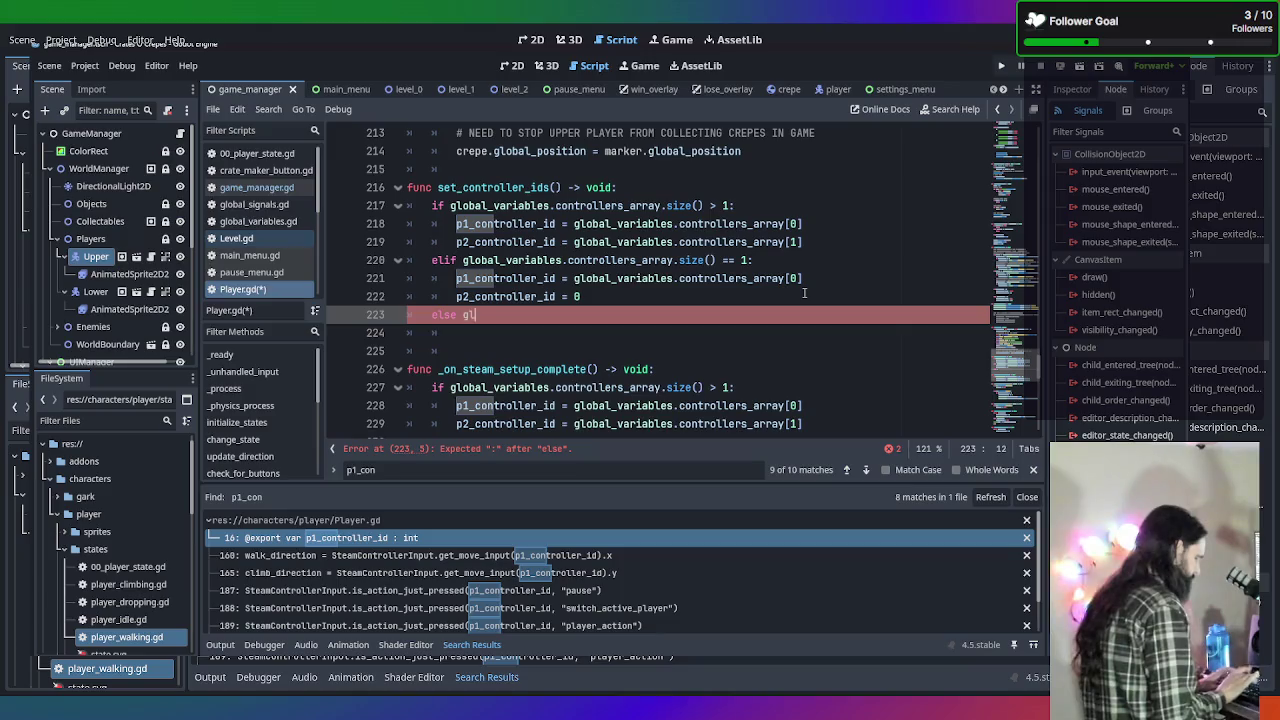
key(BackSpace)
key(BackSpace)
key(BackSpace)
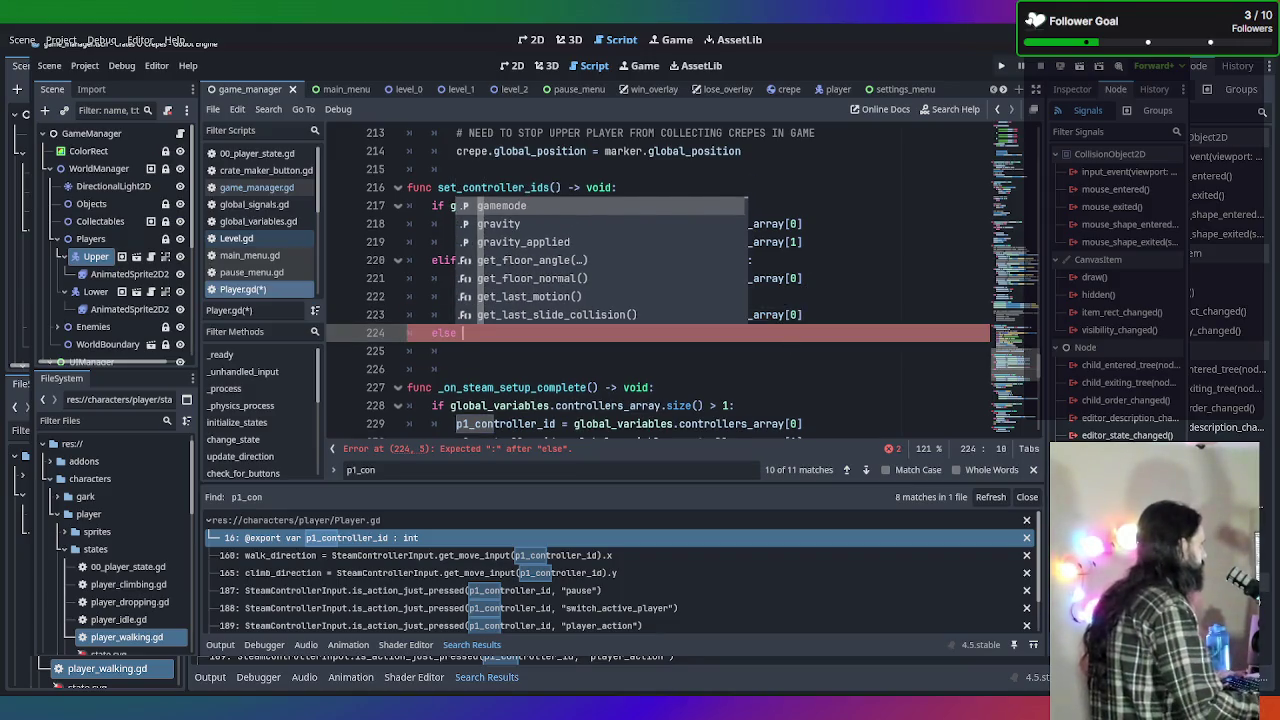
key(Escape)
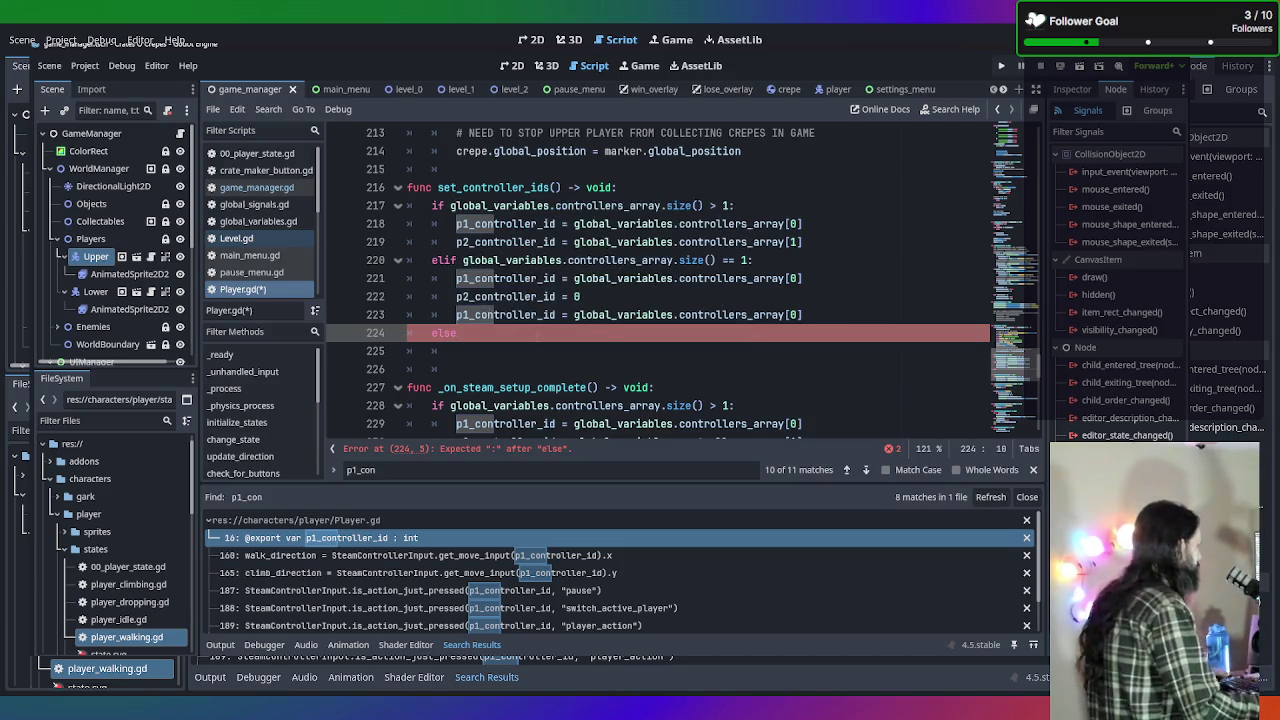
key(ctrl+z)
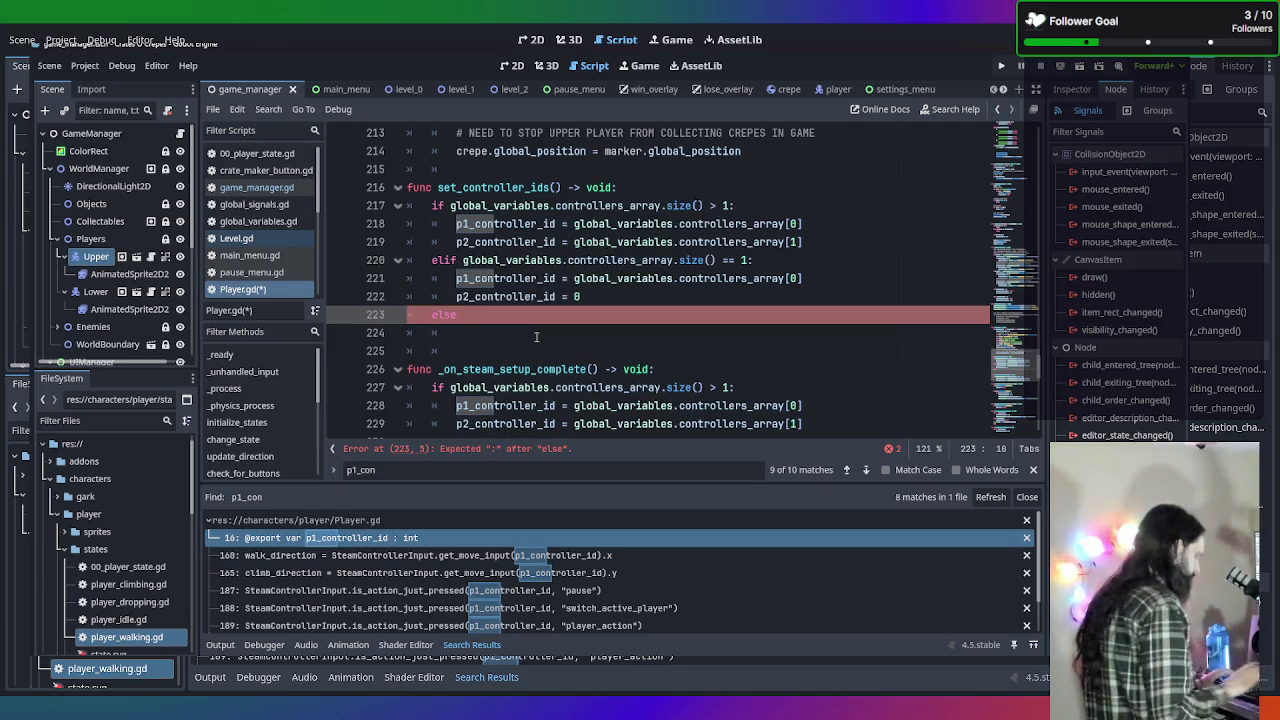
text(:)
key(Return)
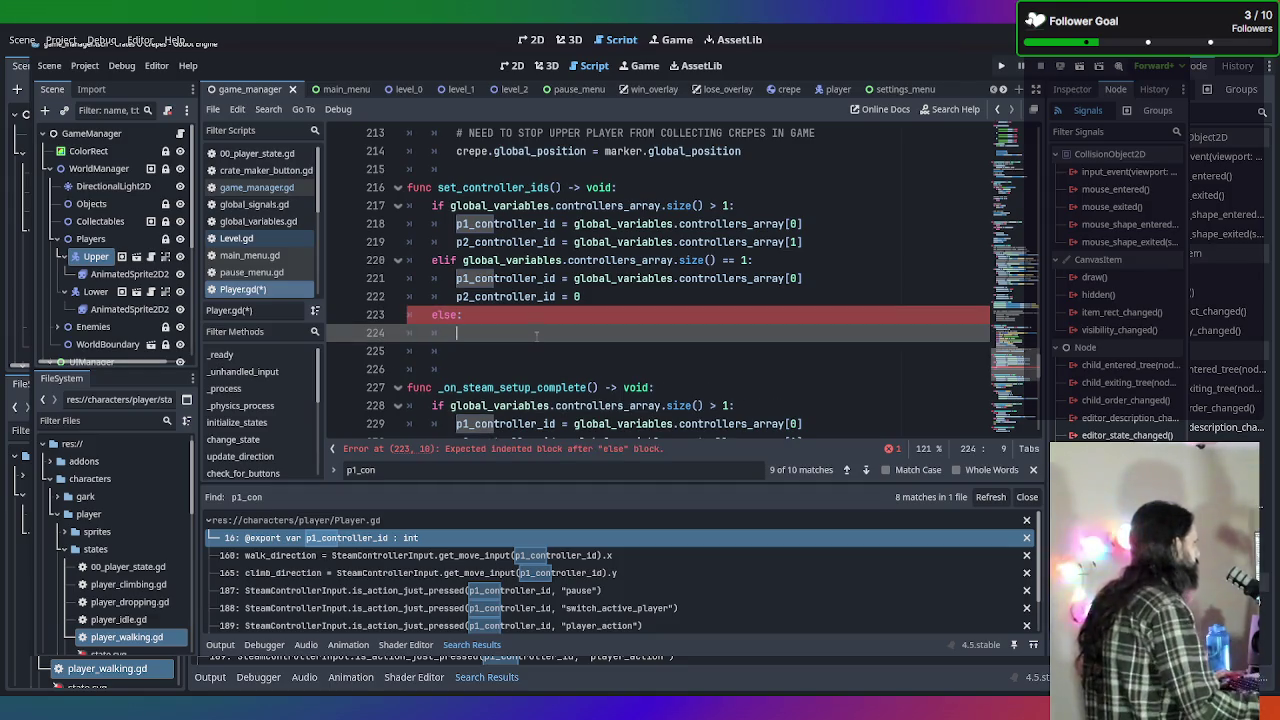
Fill the else body with p1_controller_id = 0 and p2_controller_id = 0.
drag(556, 278, 457, 278)
key(ctrl+c)
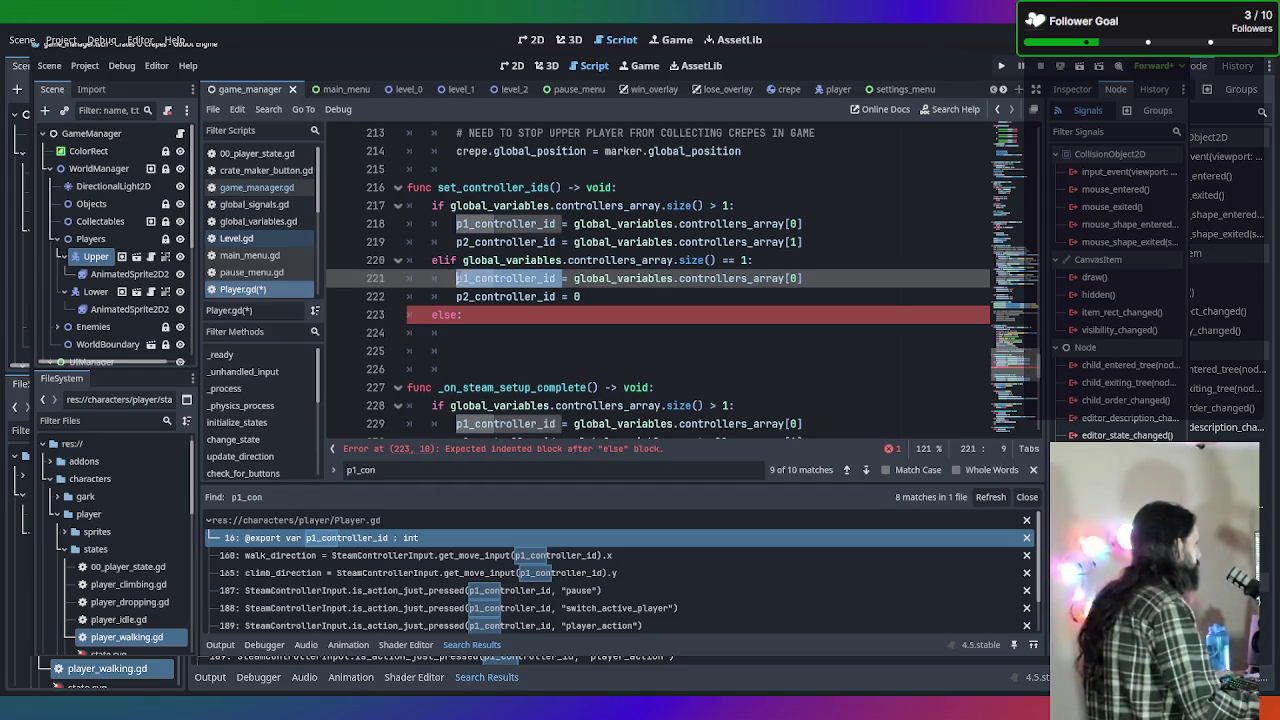
click(514, 316)
click(514, 332)
key(ctrl+v)
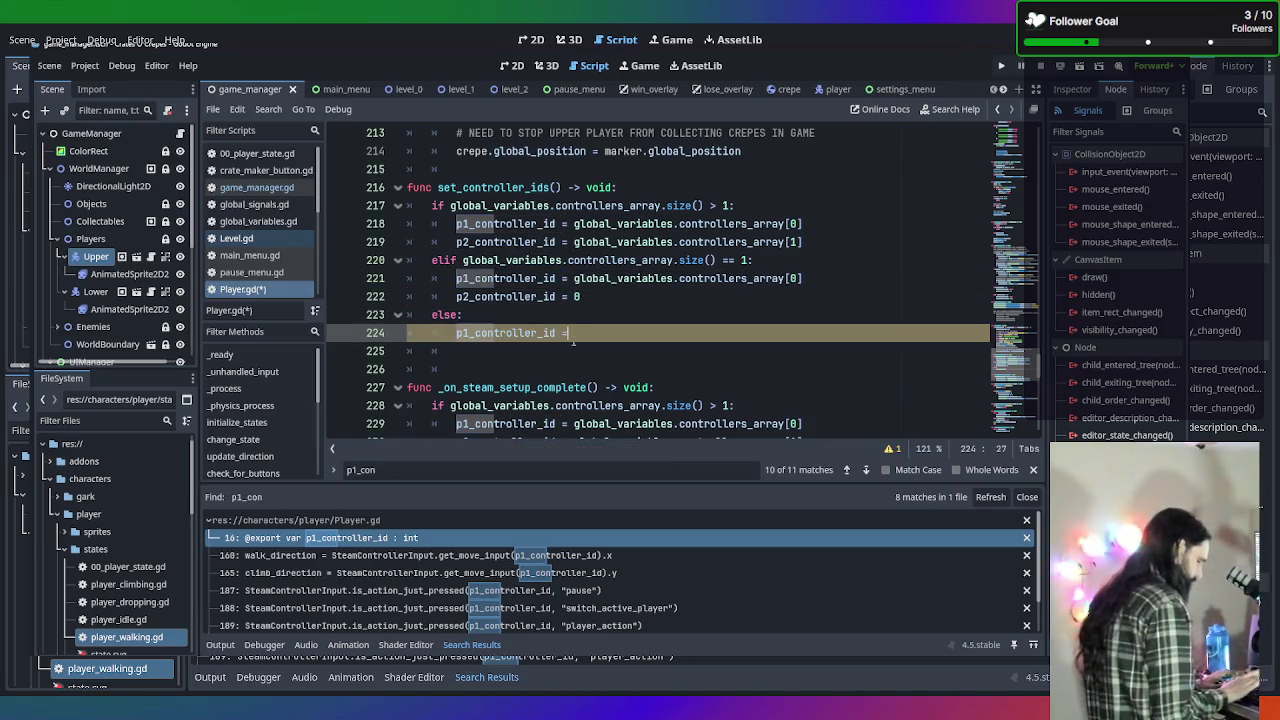
text( 0)
key(Return)
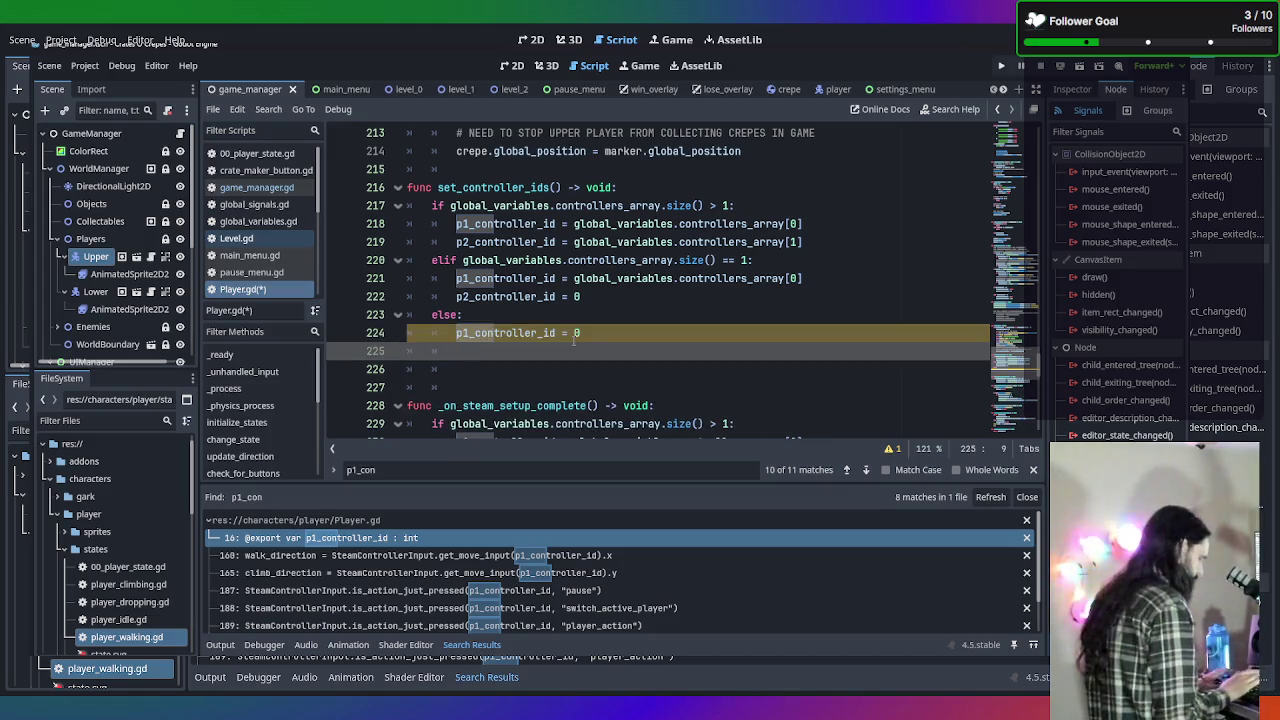
text(p2_c)
key(Return)
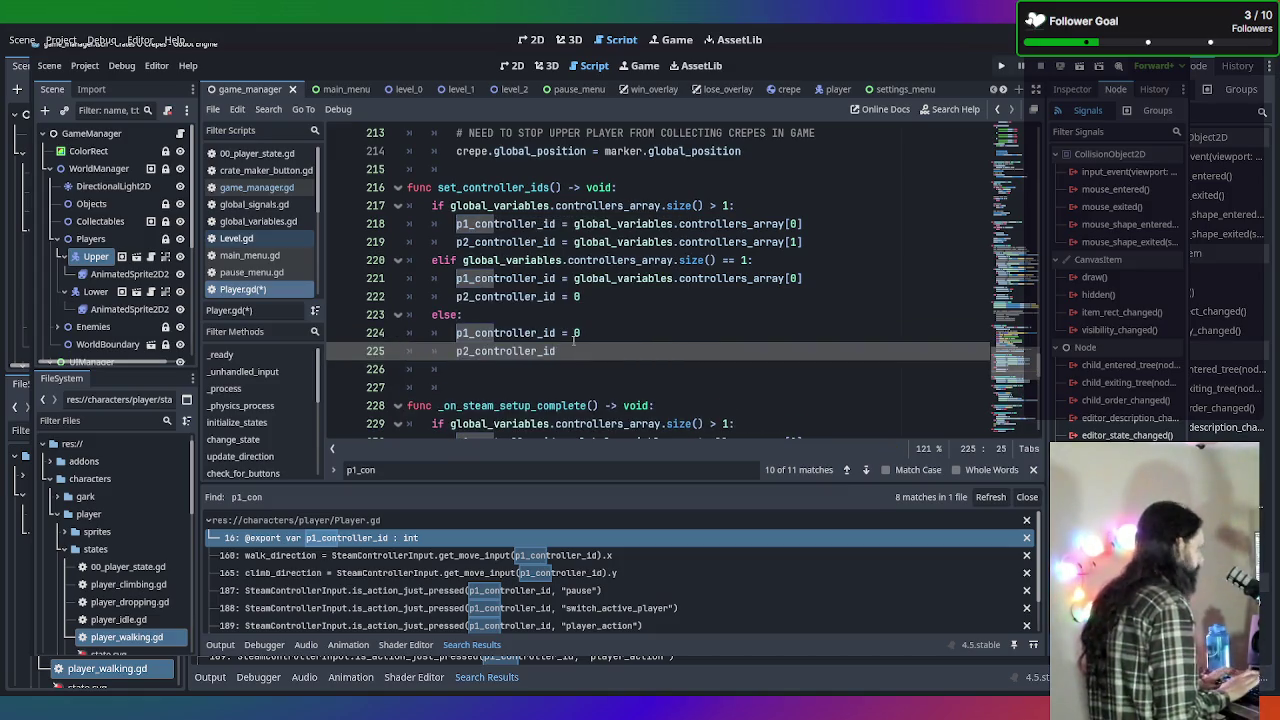
text( = )
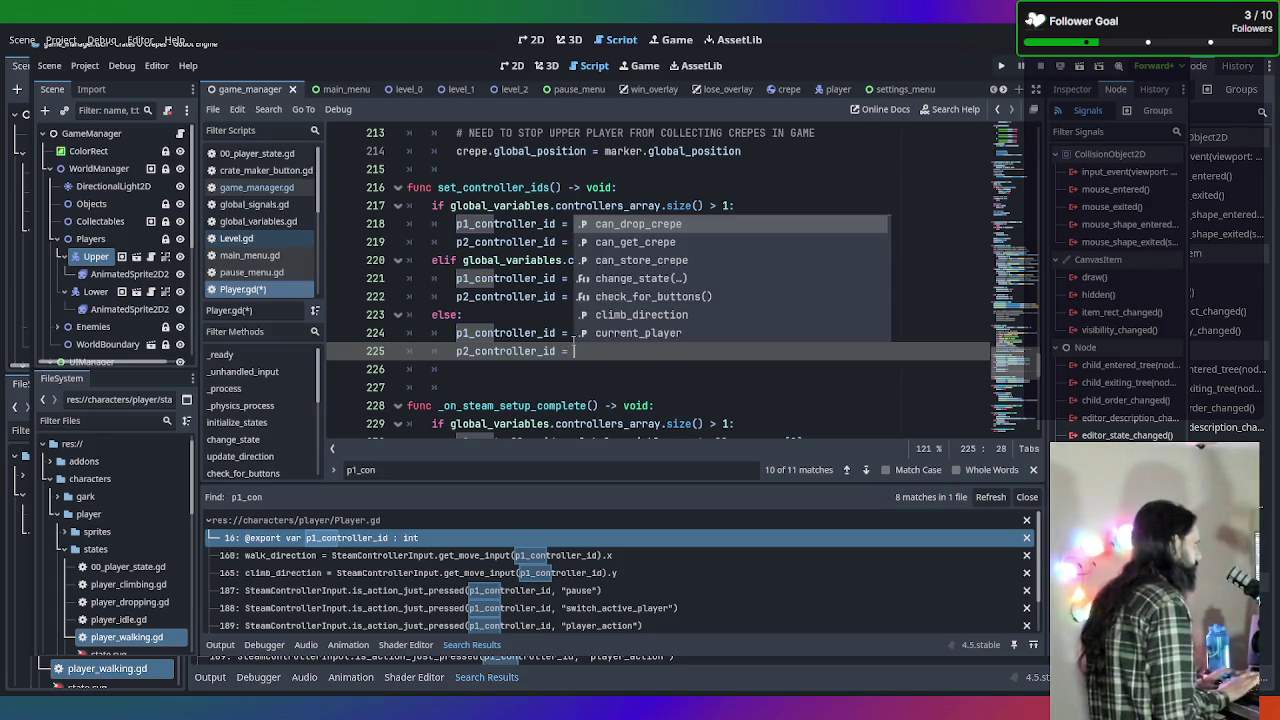
text(0)
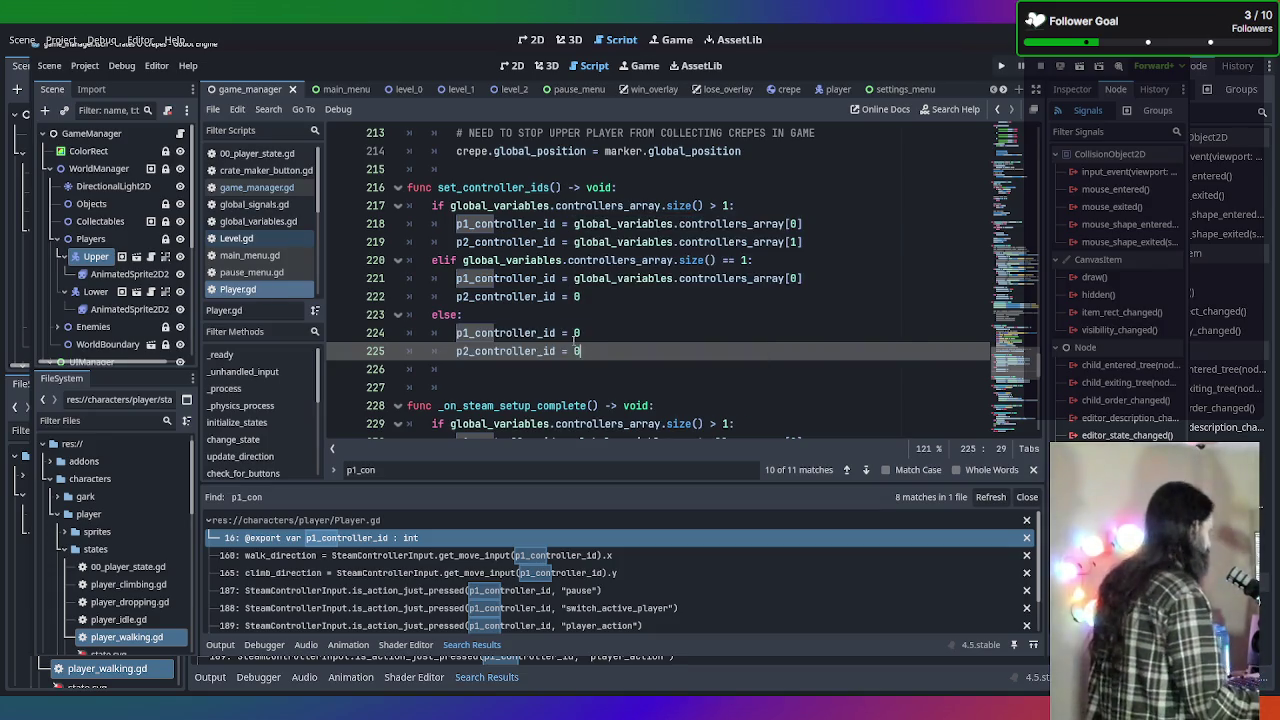
scroll(884, 283, down, 10)
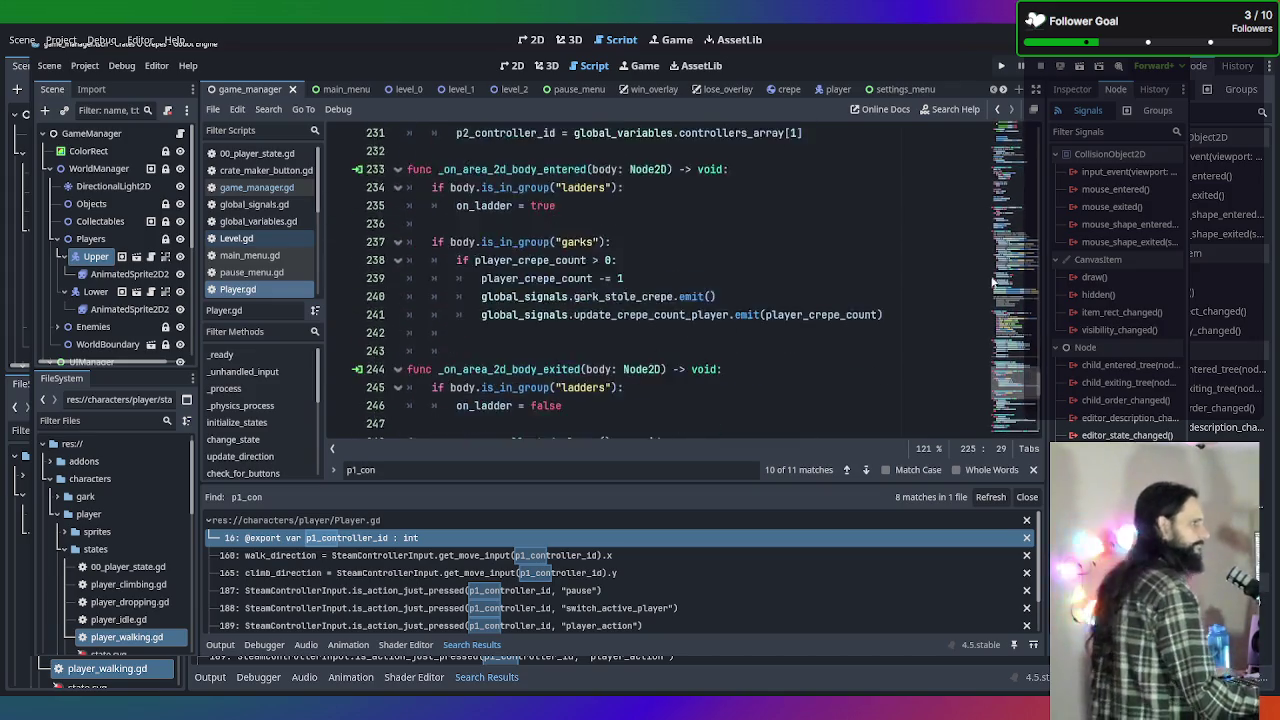
Check the set_controller_ids calls in _on_input_devices_changed and _on_gamemode_changed.
scroll(946, 294, up, 9)
scroll(814, 296, down, 2)
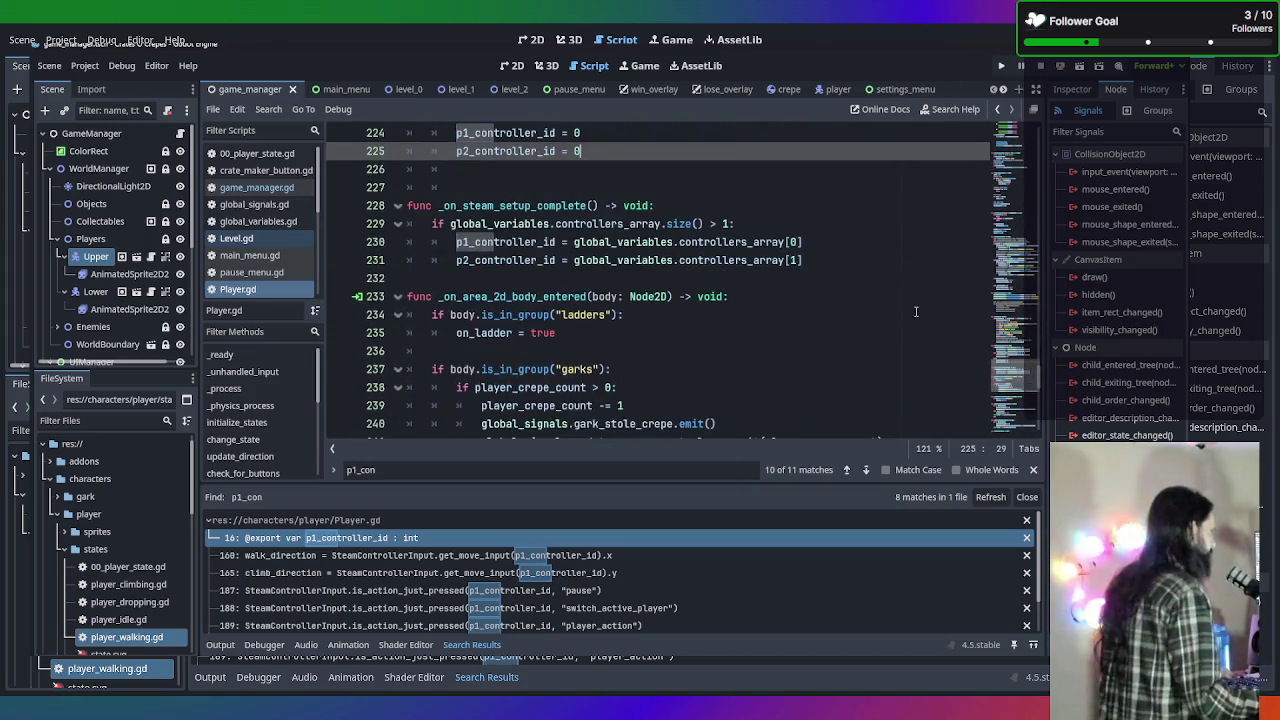
scroll(814, 296, up, 3)
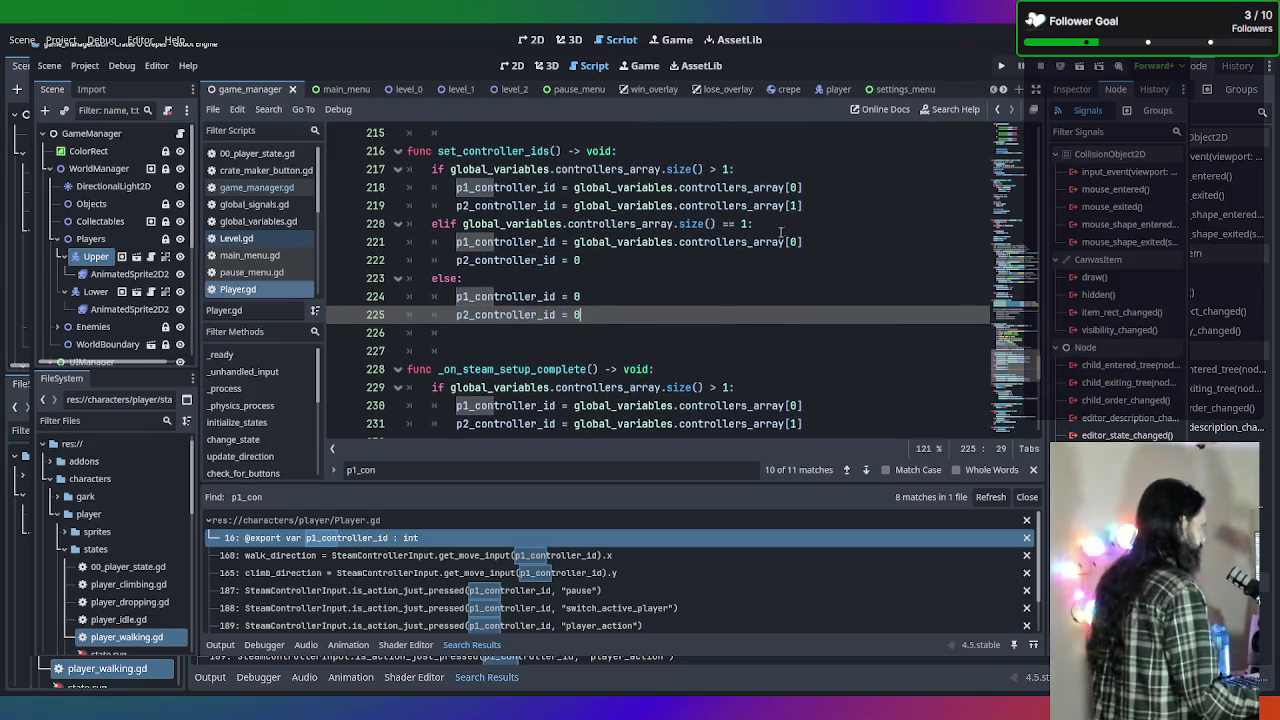
scroll(762, 261, down, 3)
scroll(762, 261, down, 12)
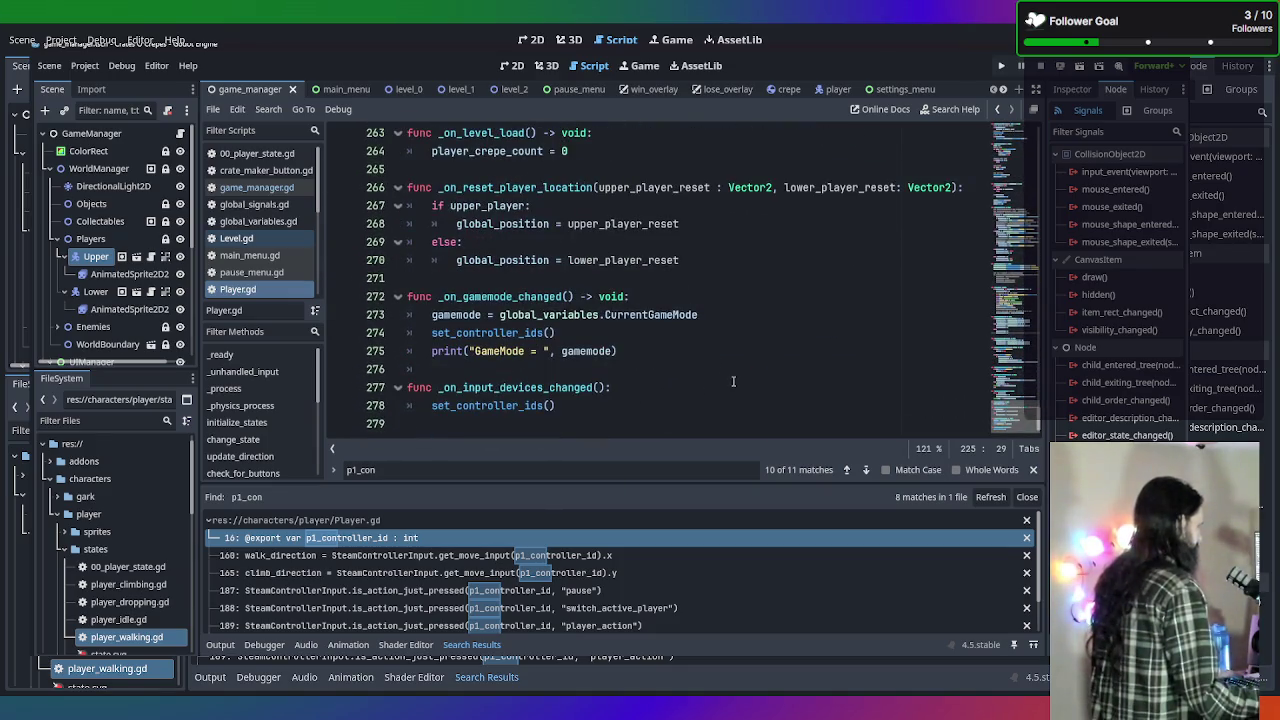
scroll(732, 382, up, 5)
scroll(724, 383, down, 5)
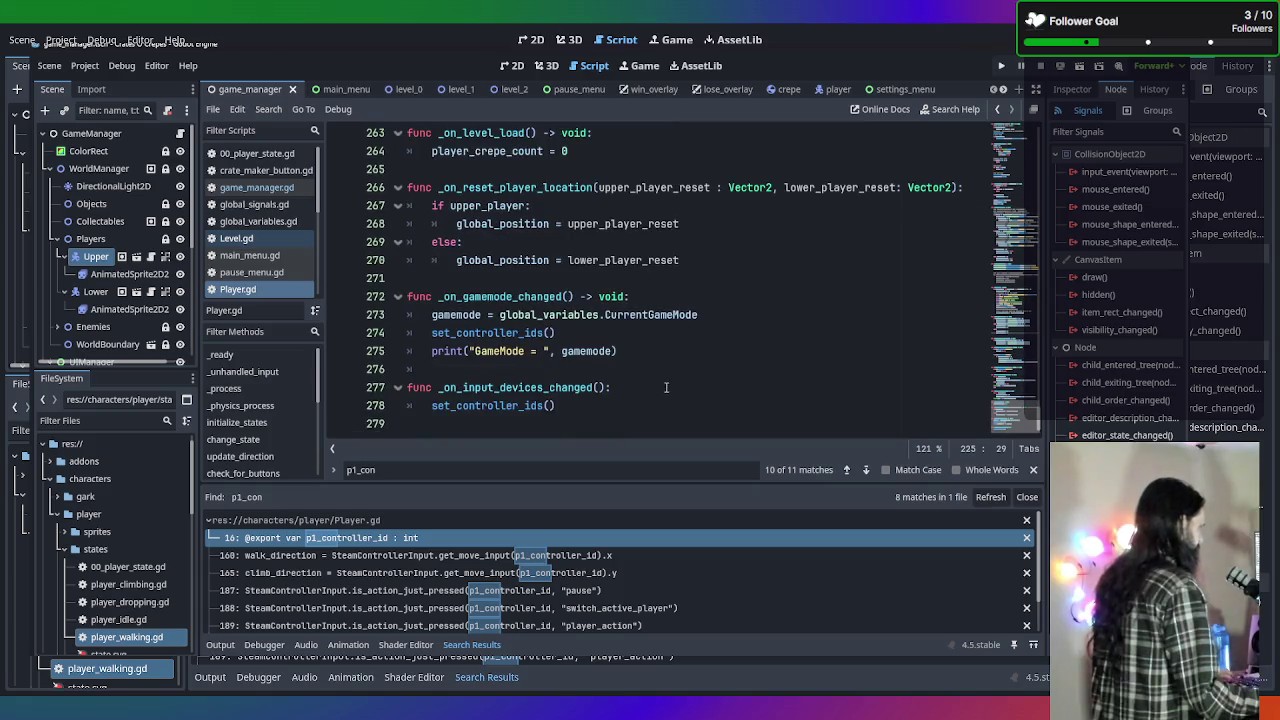
click(624, 400)
click(638, 327)
Scroll back up through Player.gd and bring up the find bar.
scroll(640, 330, up, 8)
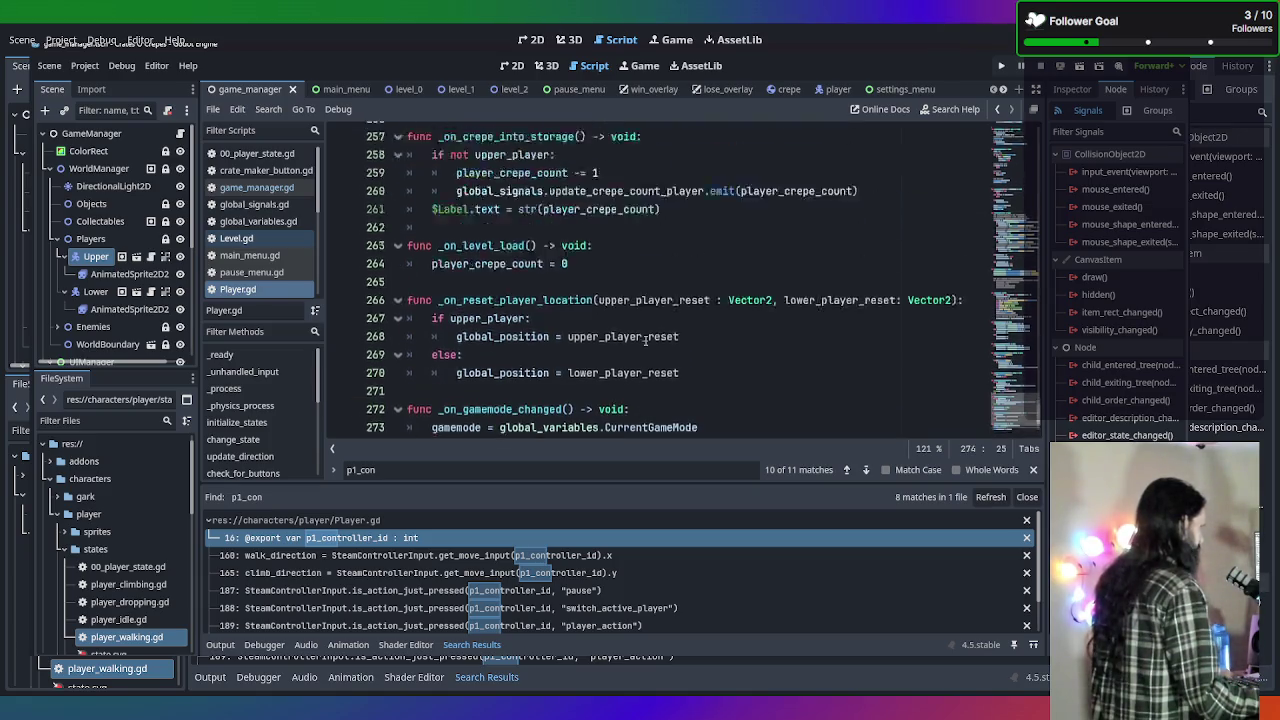
scroll(643, 337, up, 6)
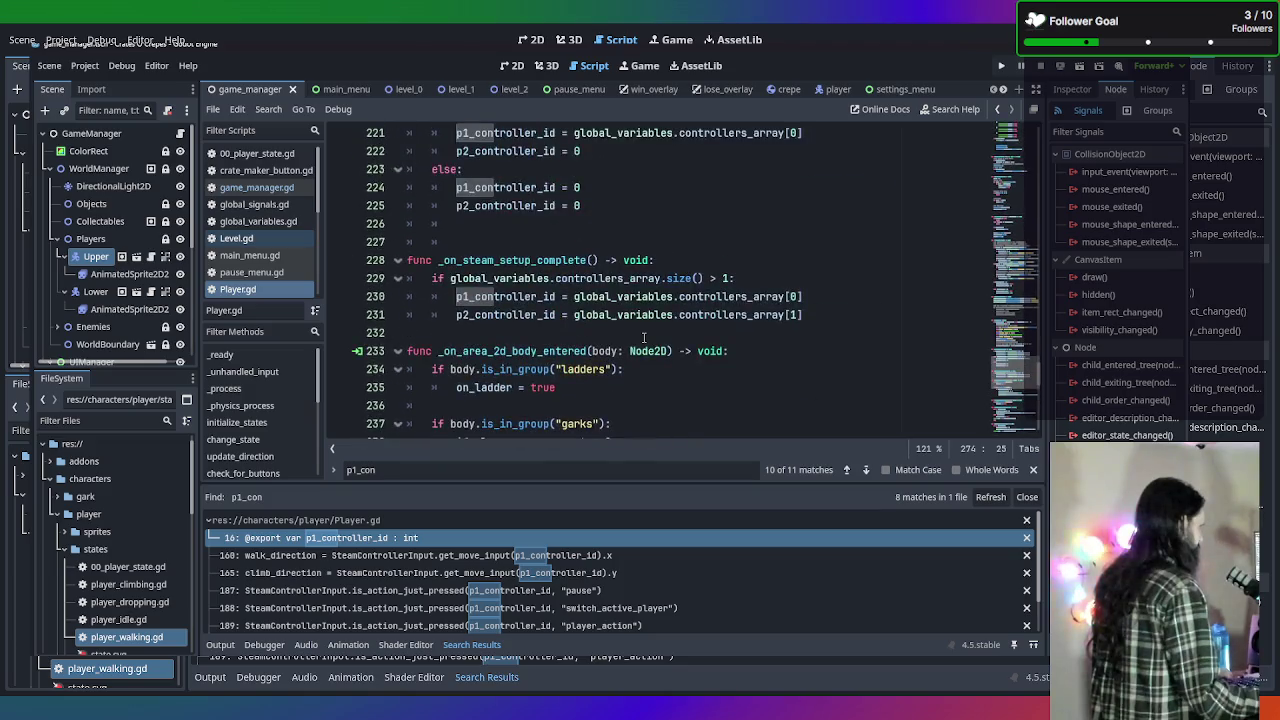
scroll(643, 337, up, 5)
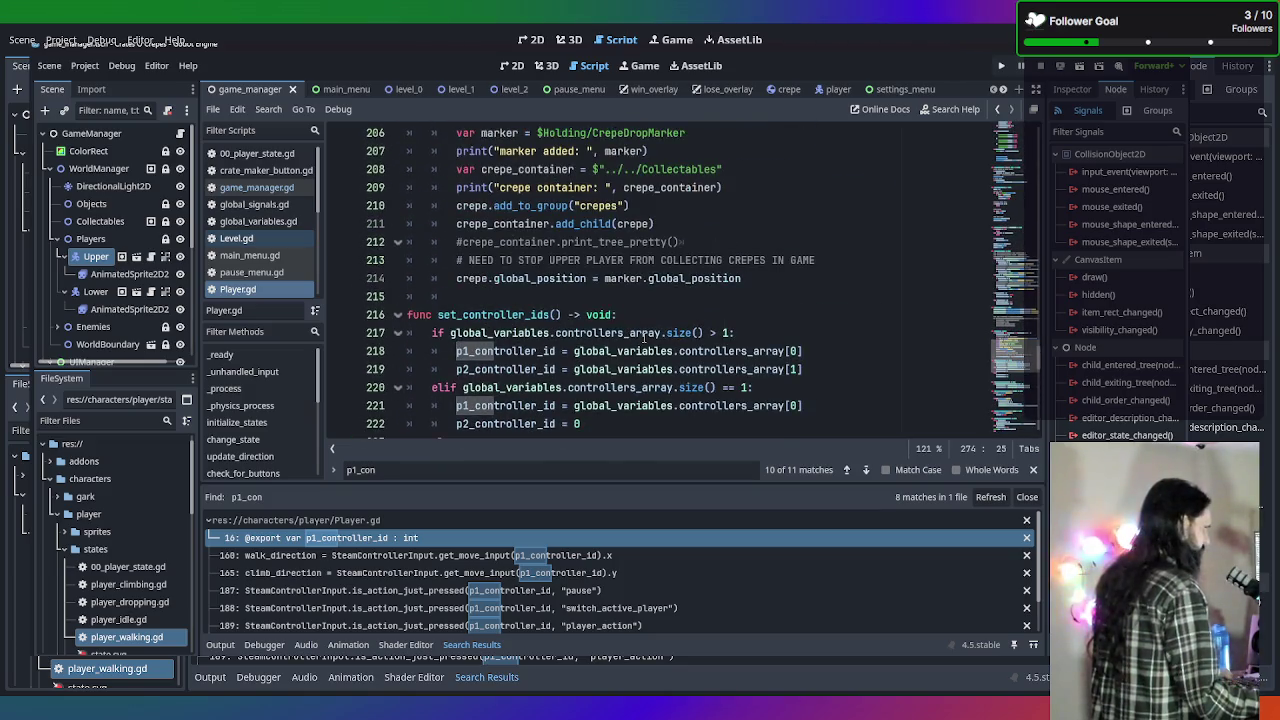
scroll(643, 337, up, 6)
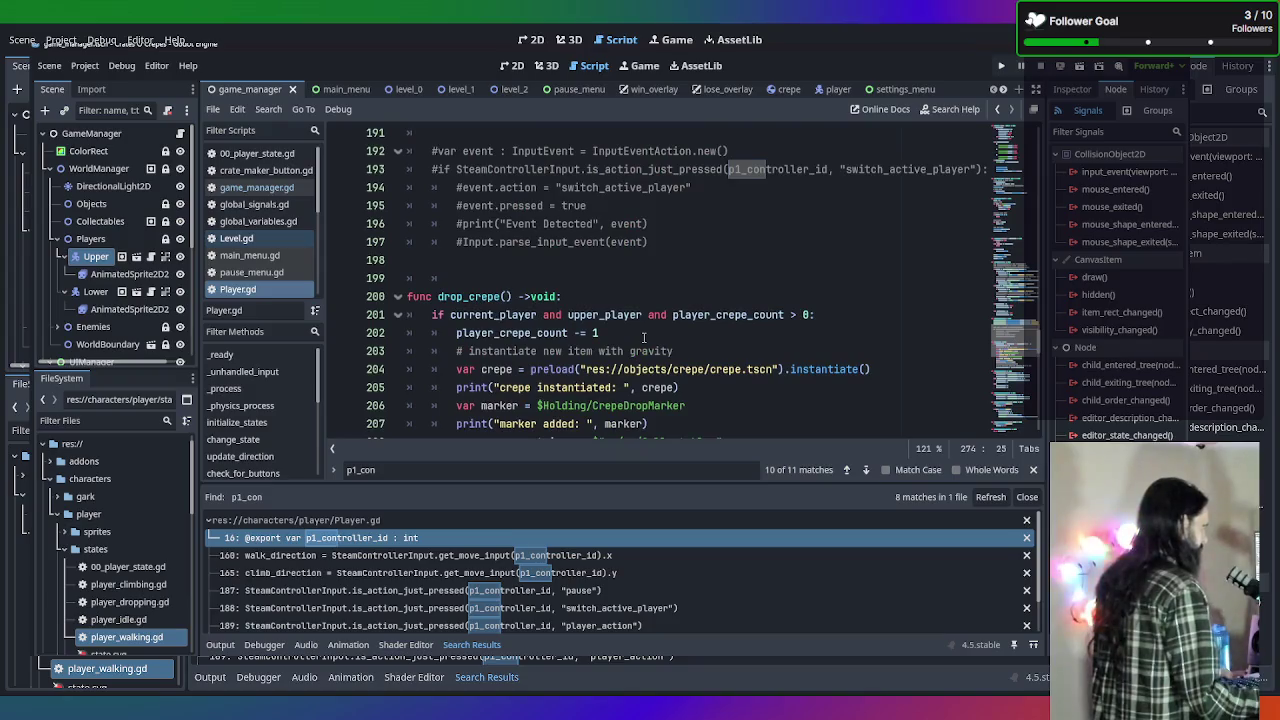
scroll(643, 337, up, 4)
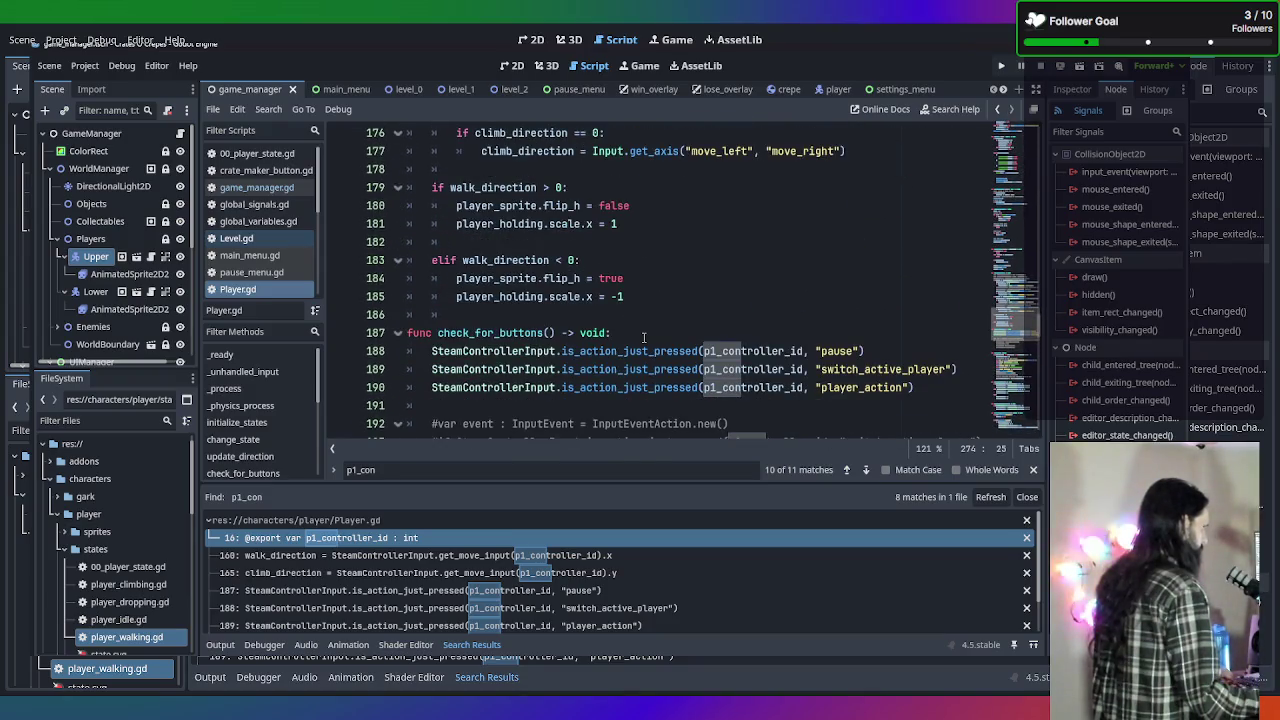
scroll(643, 337, up, 7)
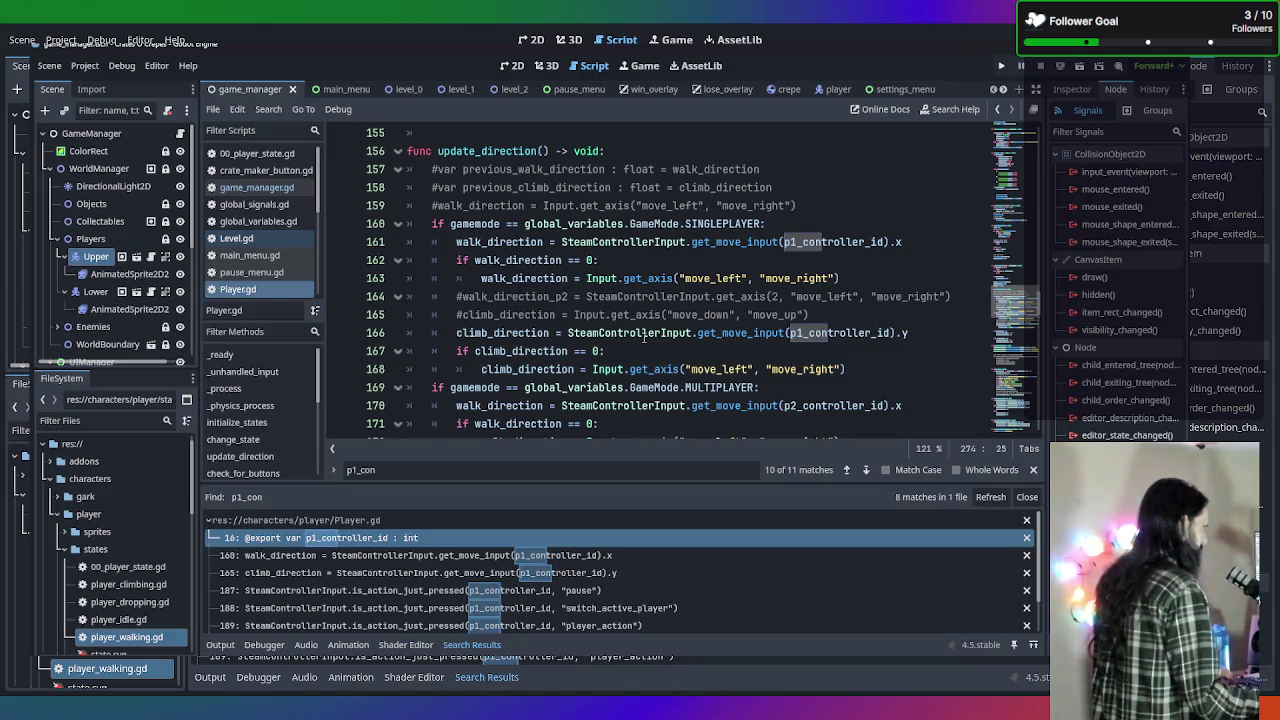
scroll(643, 337, up, 9)
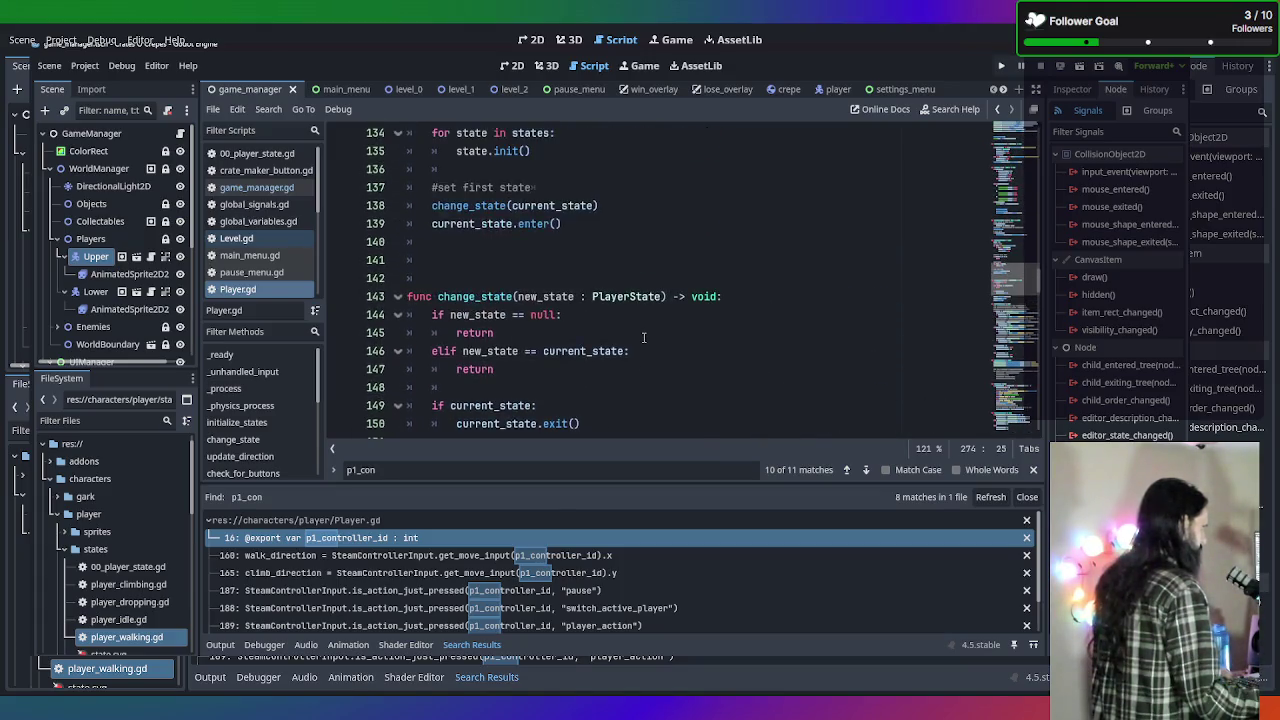
scroll(643, 337, up, 6)
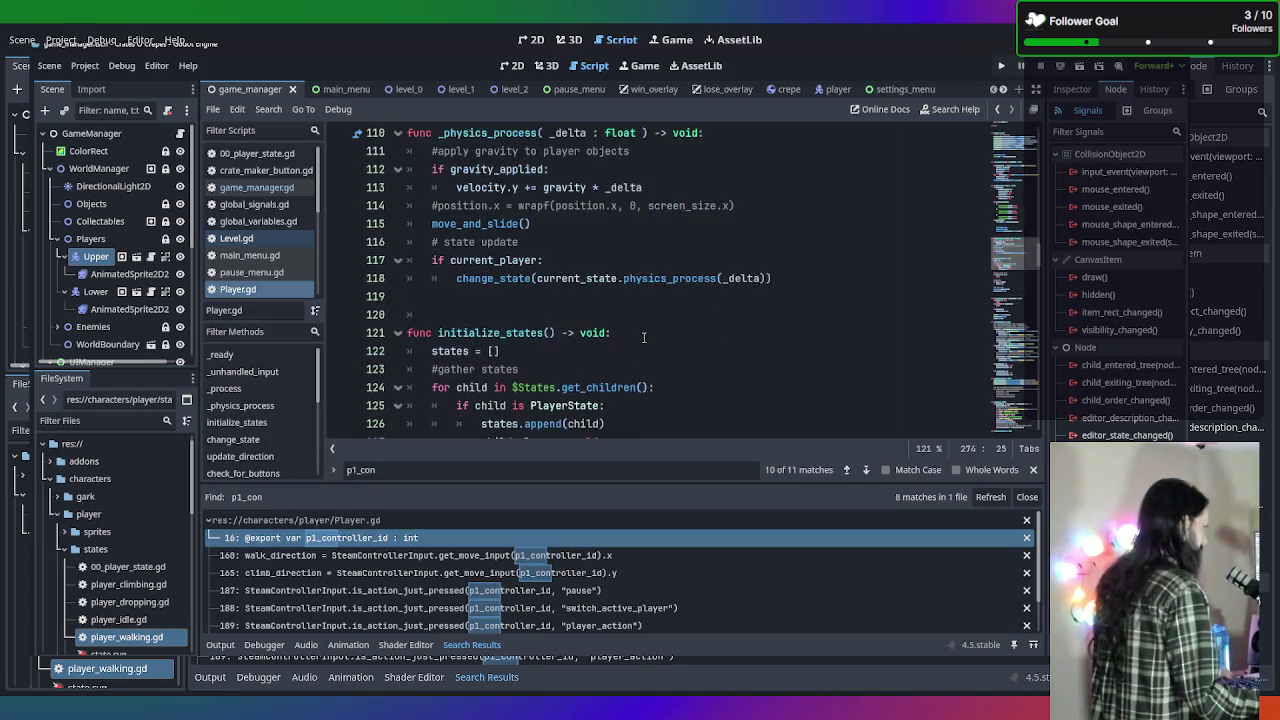
scroll(644, 337, up, 3)
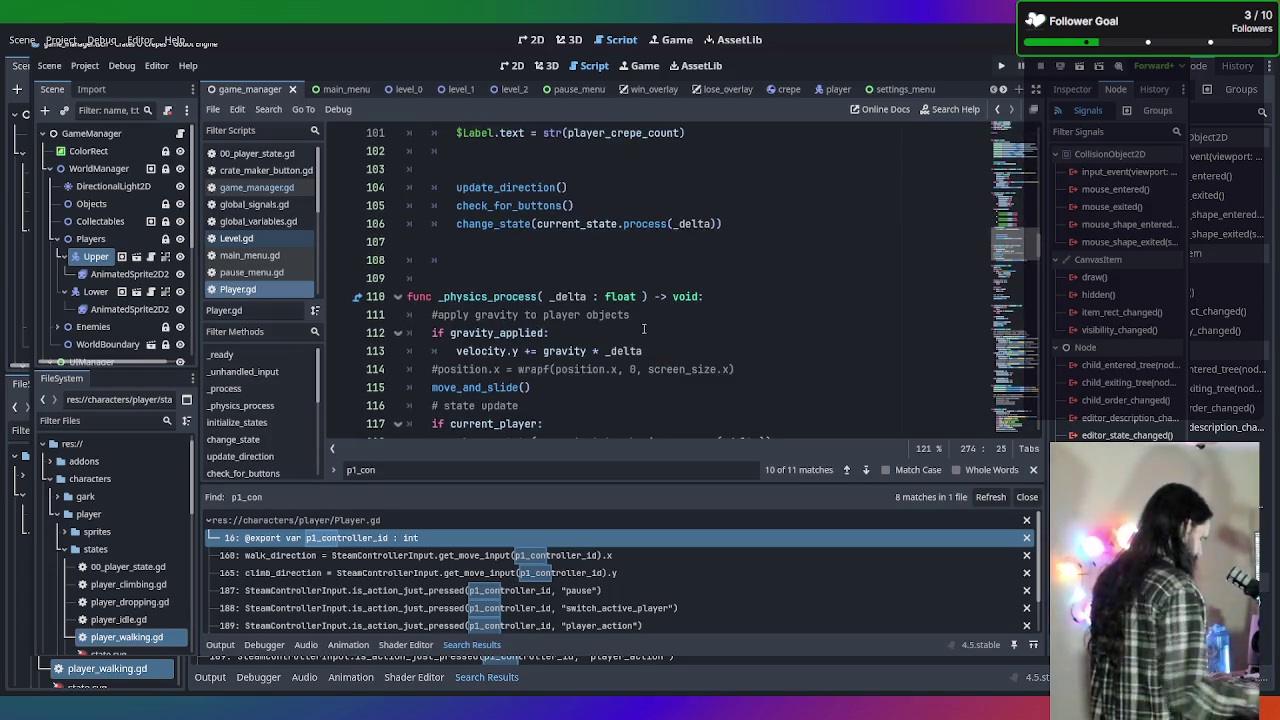
key(ctrl+f)
Search Player.gd for 'p1_con' and step through its matches up to line 230.
text(se)
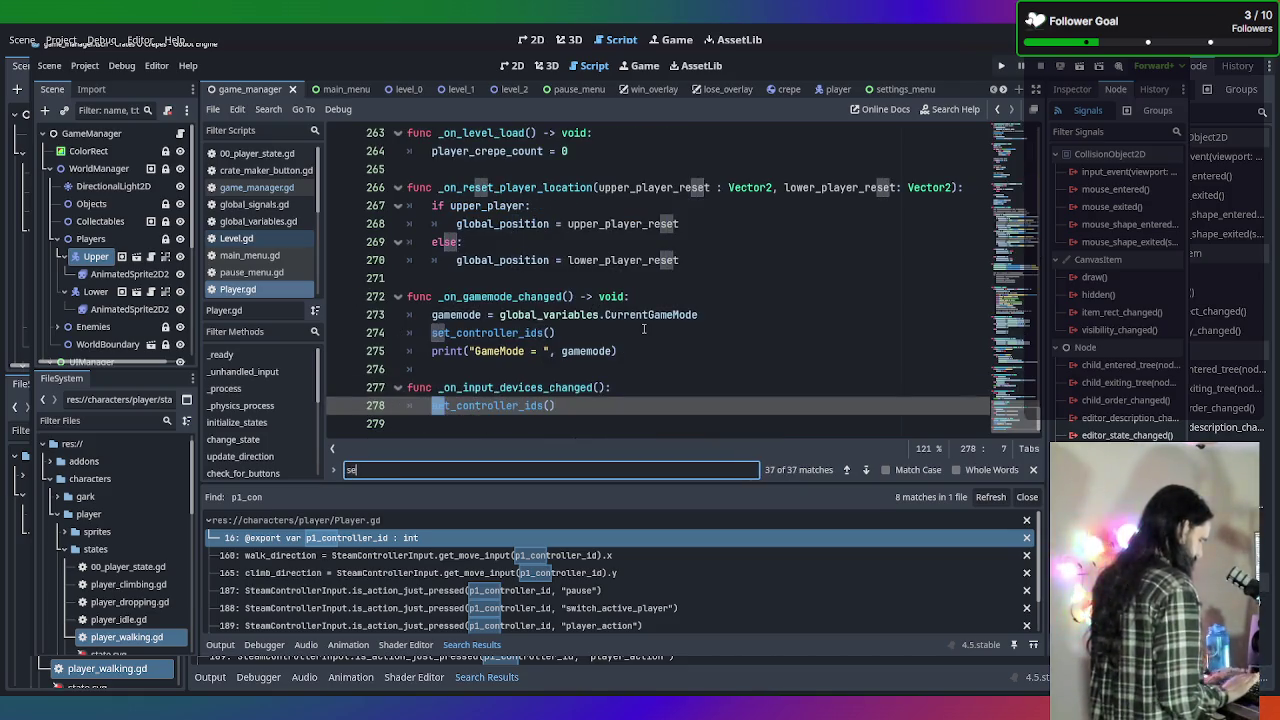
key(BackSpace)
key(BackSpace)
text(player_)
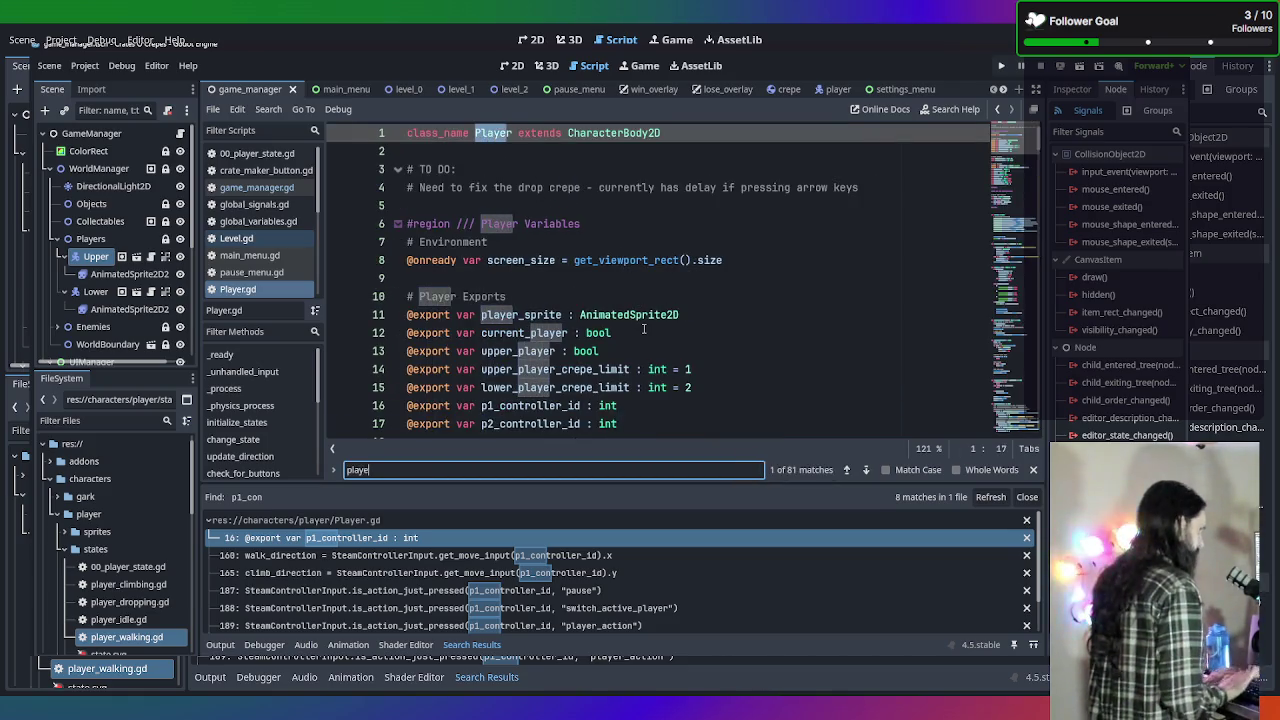
key(BackSpace)
key(BackSpace)
key(BackSpace)
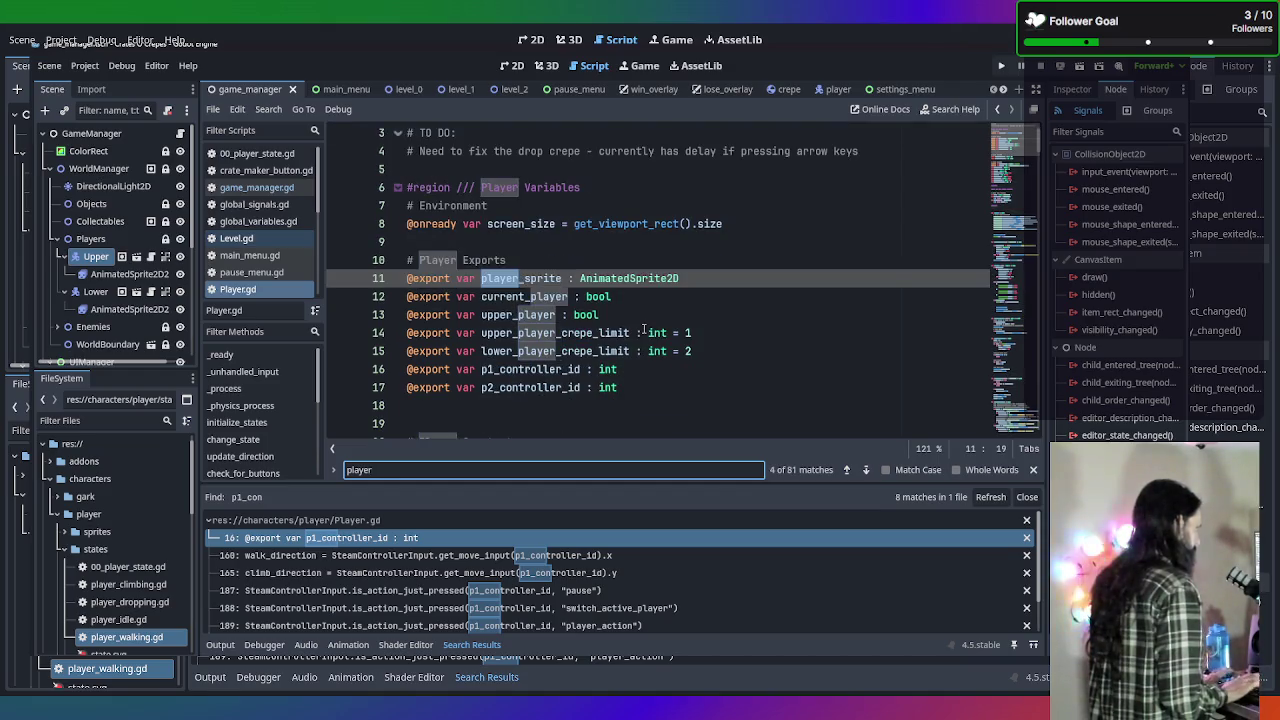
text(1_con)
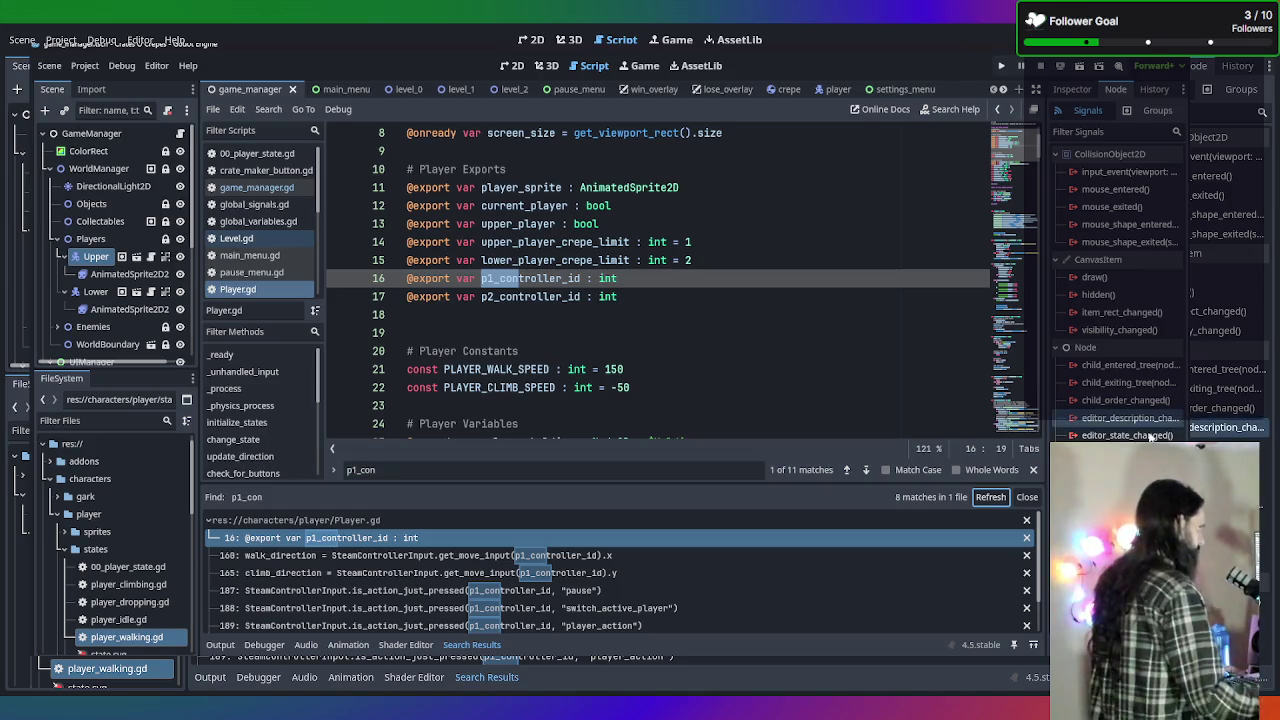
click(867, 470)
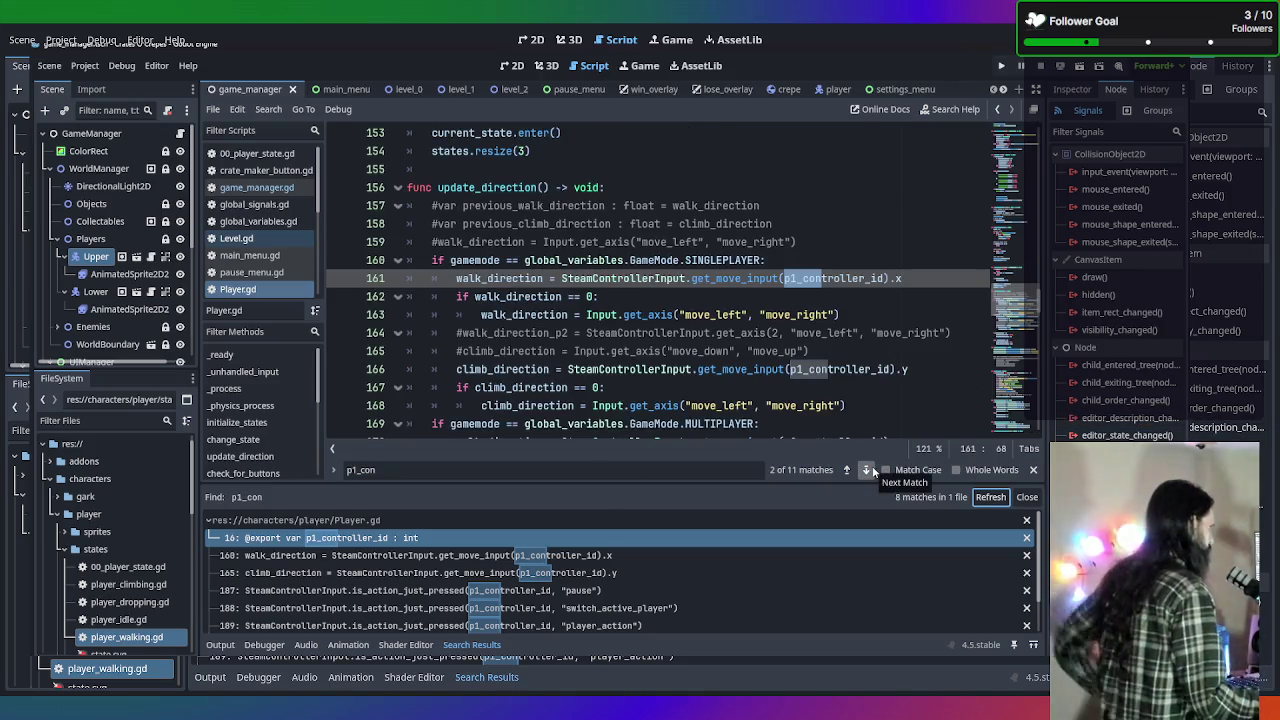
click(867, 470)
click(867, 470)
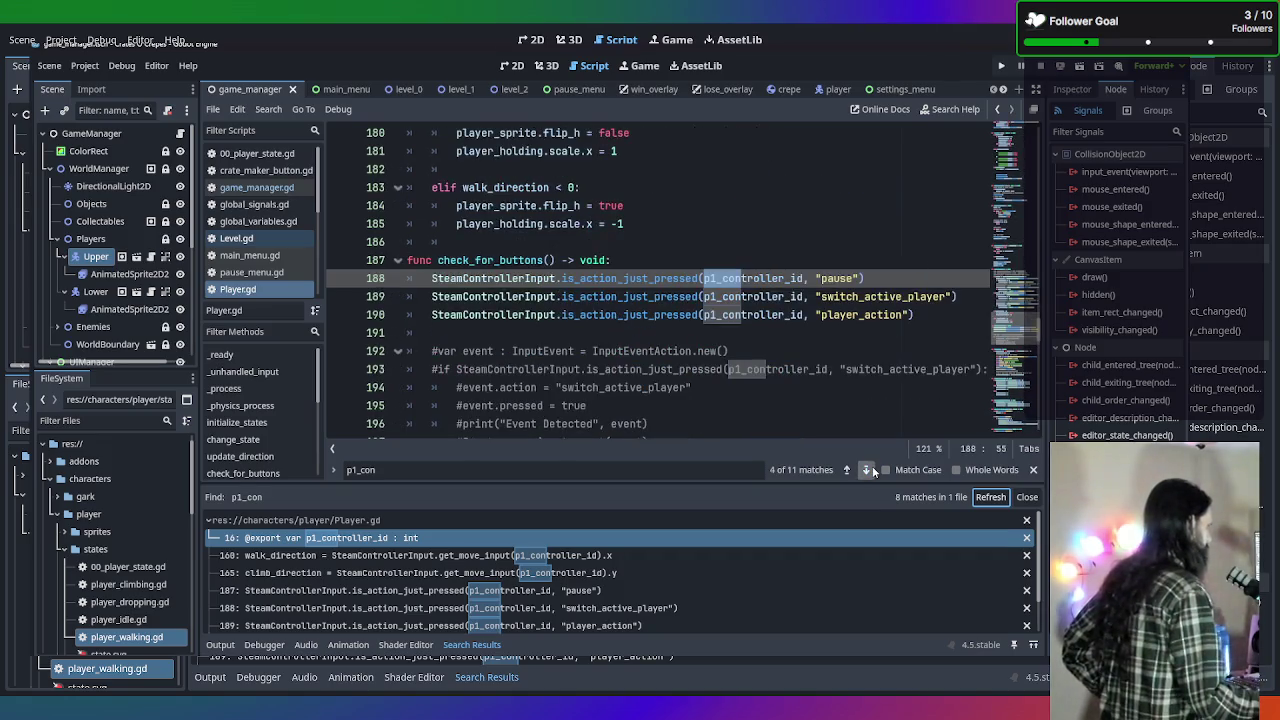
click(867, 470)
click(867, 470)
click(869, 470)
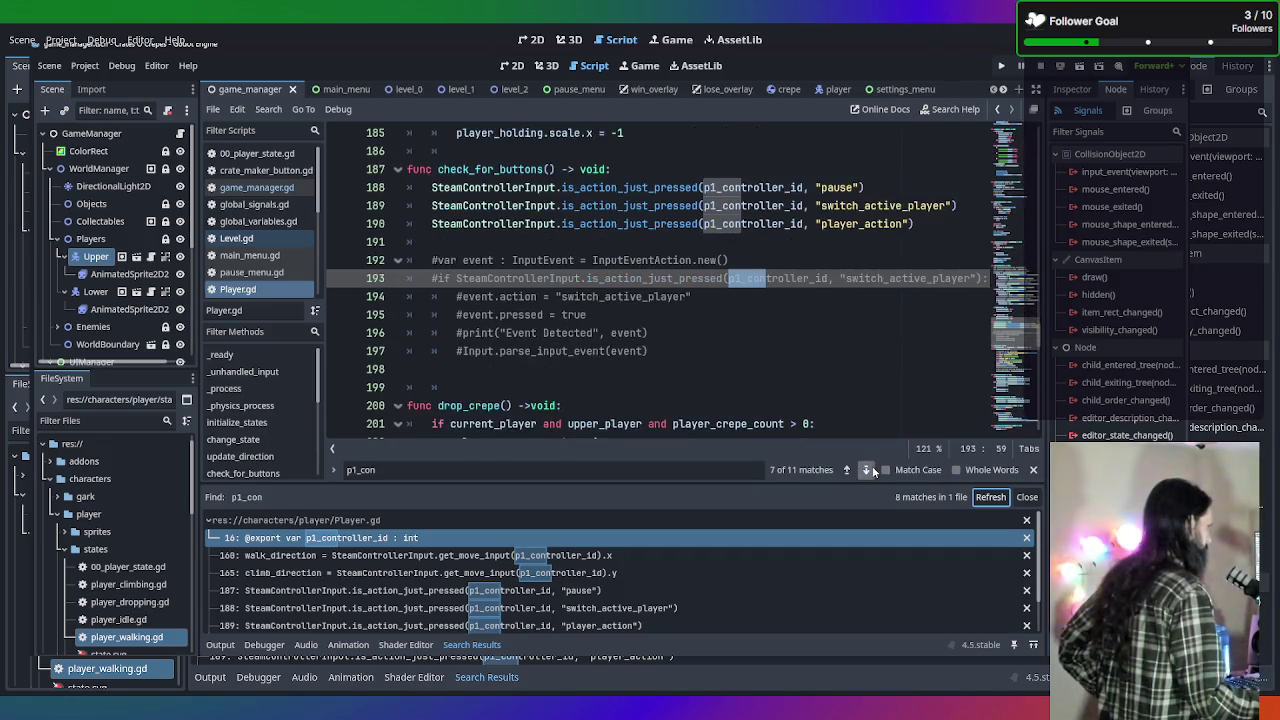
click(867, 470)
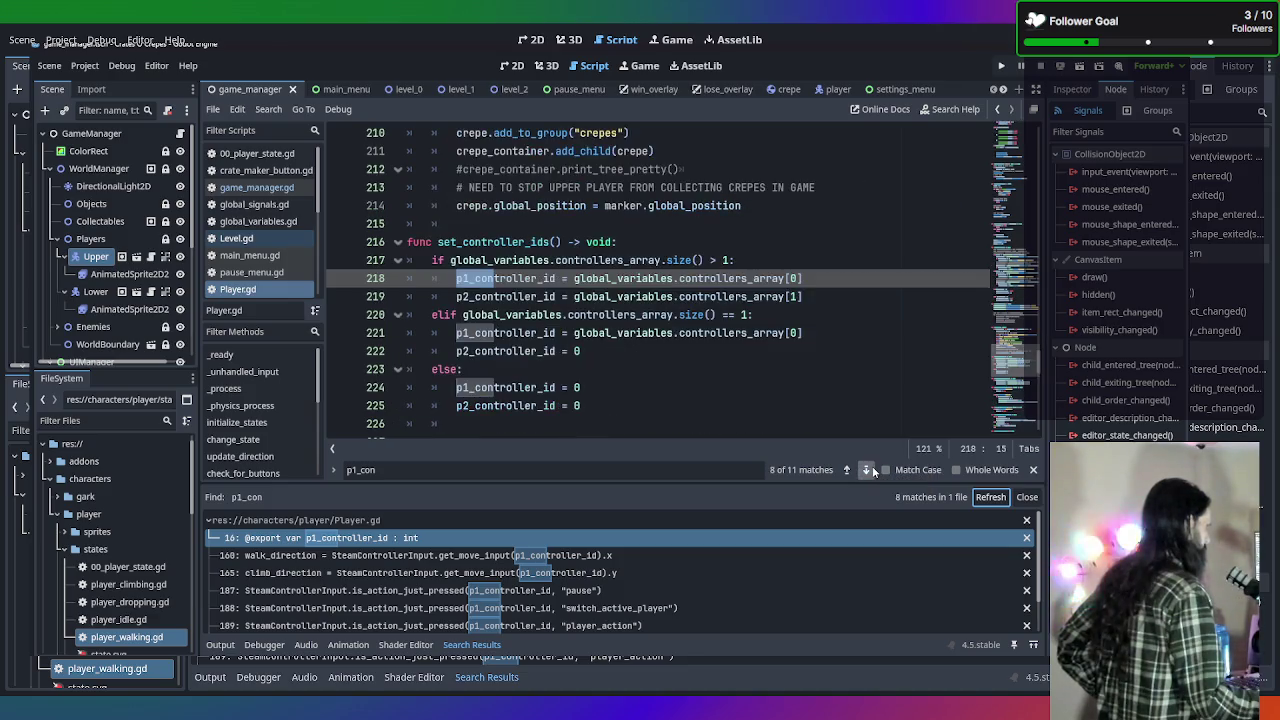
click(867, 470)
click(867, 470)
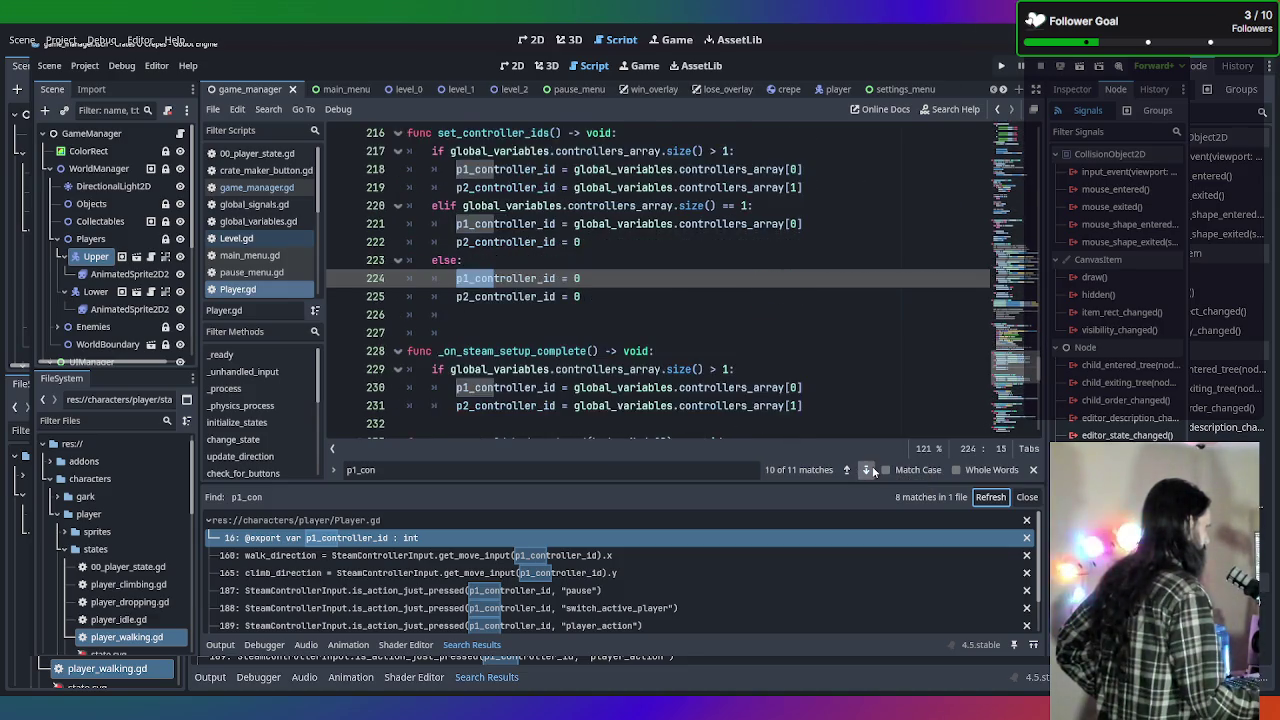
click(867, 470)
Cycle the matches again and select the if block on lines 229–231 in _on_steam_setup_complete.
click(867, 470)
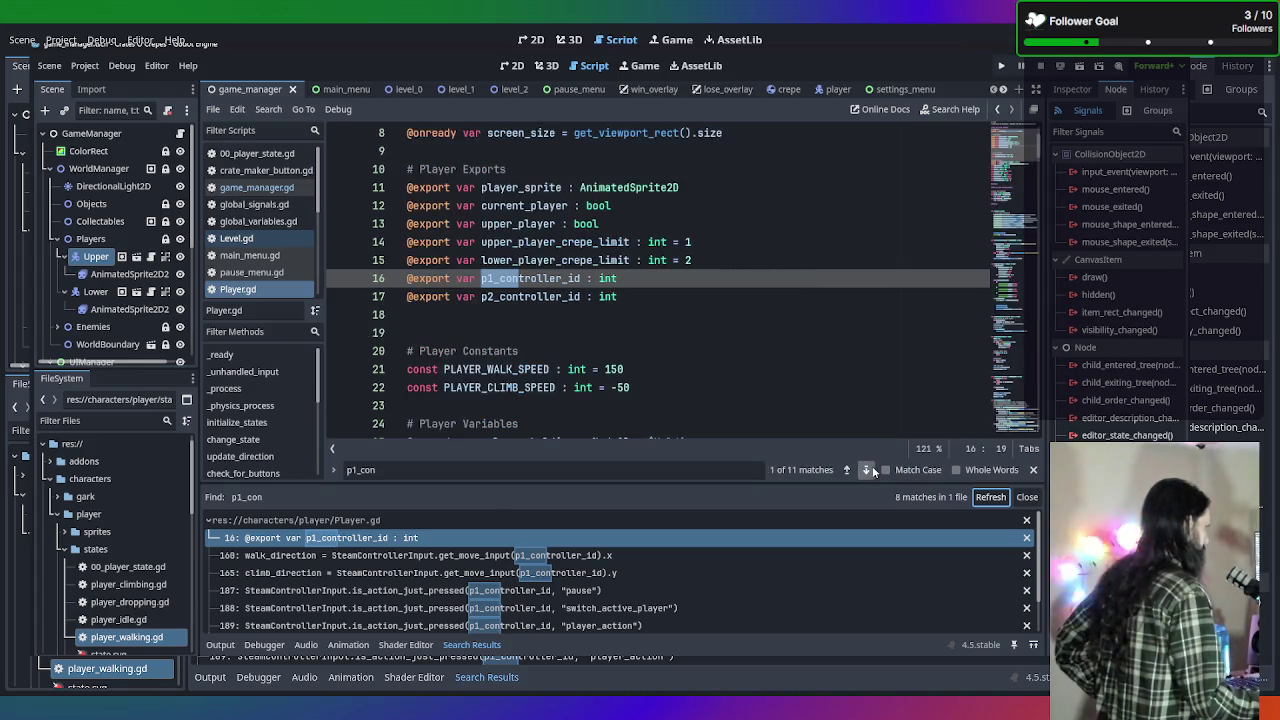
click(867, 470)
click(867, 470)
click(867, 470)
click(867, 470)
click(867, 470)
click(867, 470)
click(867, 470)
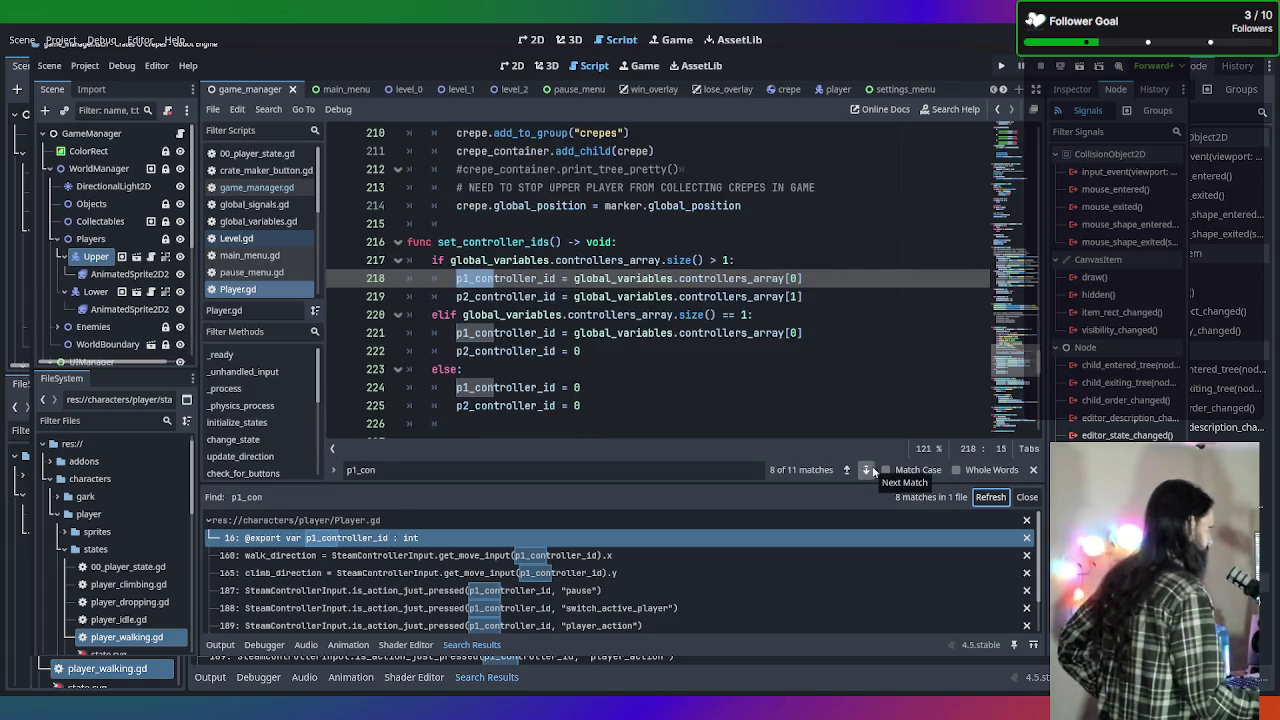
click(867, 470)
click(867, 470)
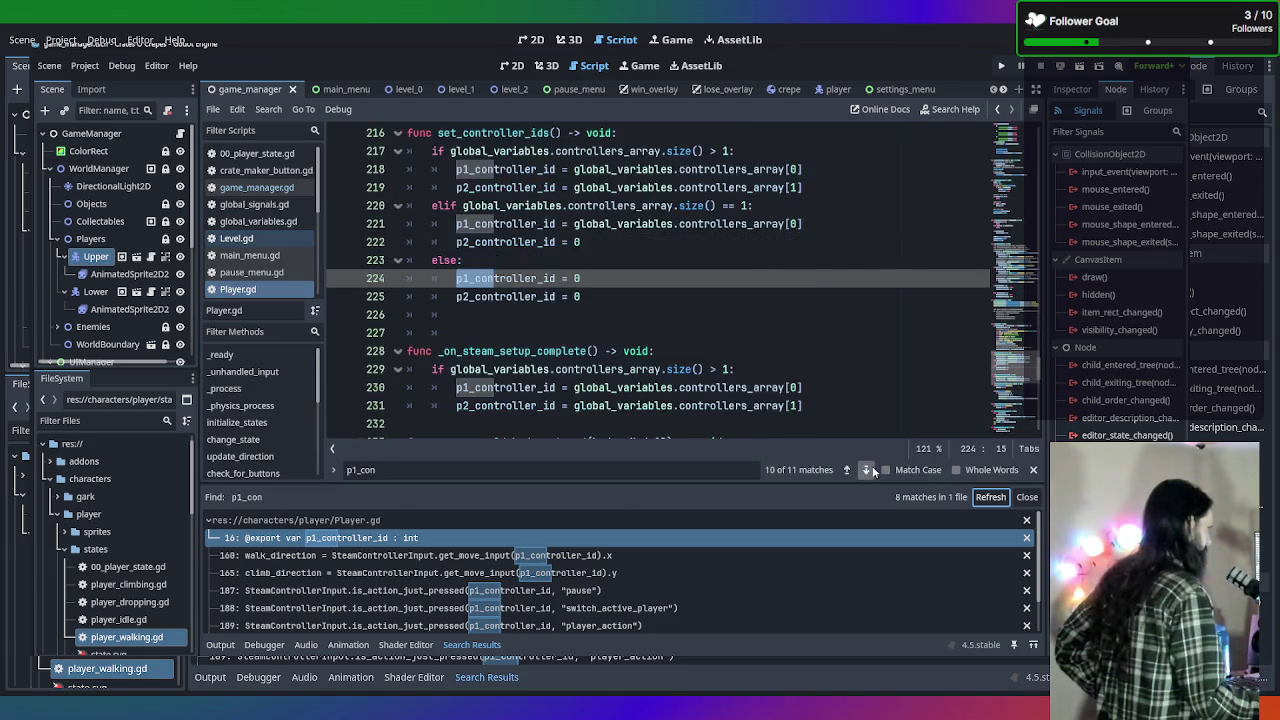
click(867, 470)
click(867, 470)
click(846, 469)
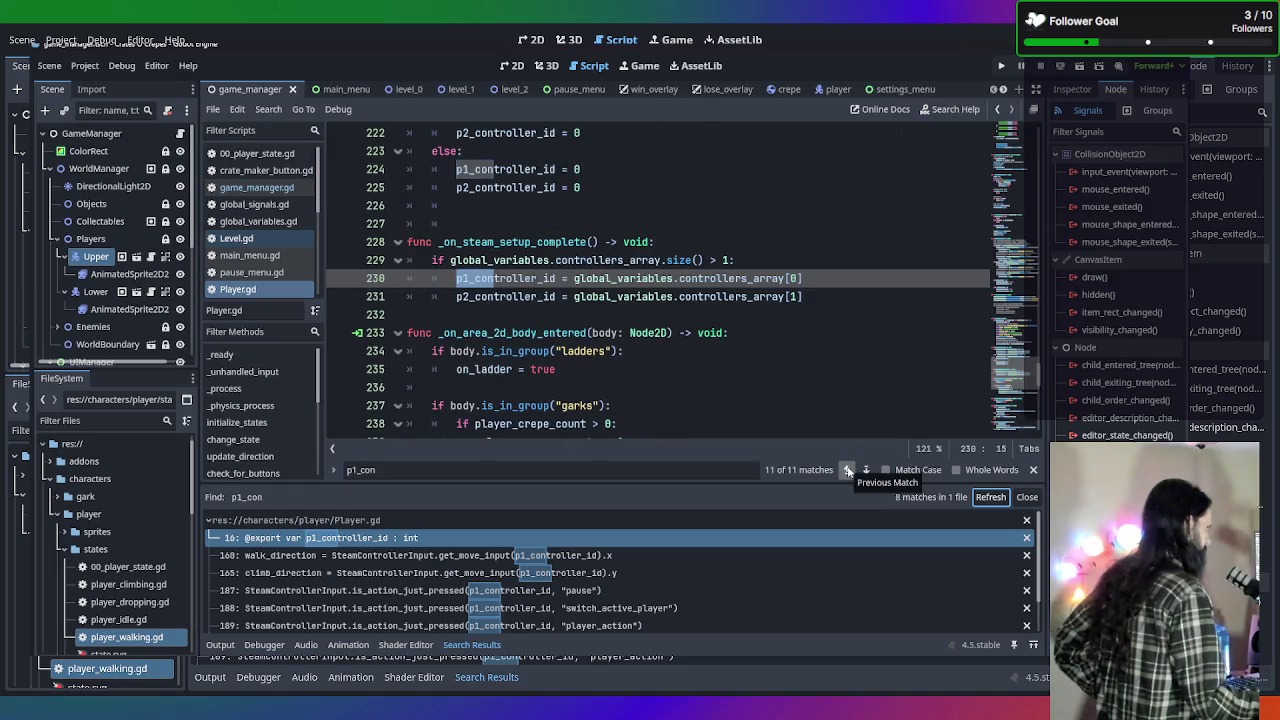
mouse_move(803, 297)
mouse_down()
mouse_move(370, 245)
mouse_move(354, 258)
mouse_up()
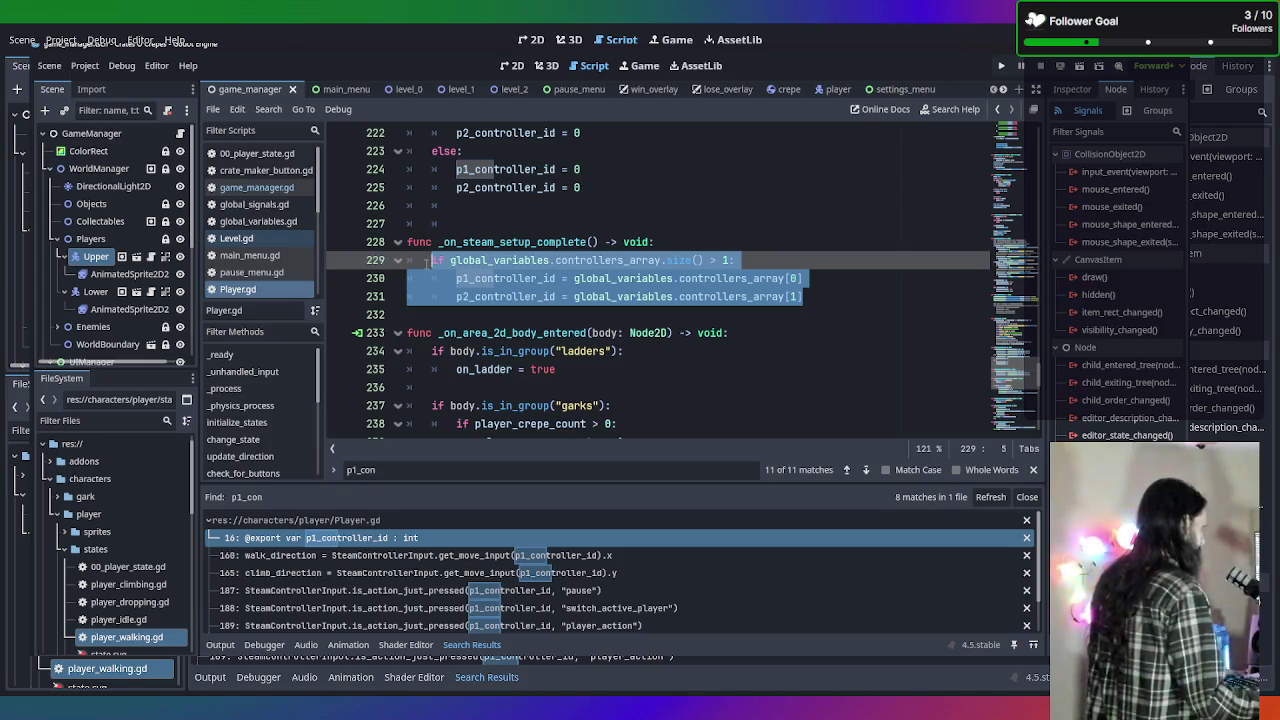
Replace line 229 with set_controller_ids() and run the game with F5.
text(che)
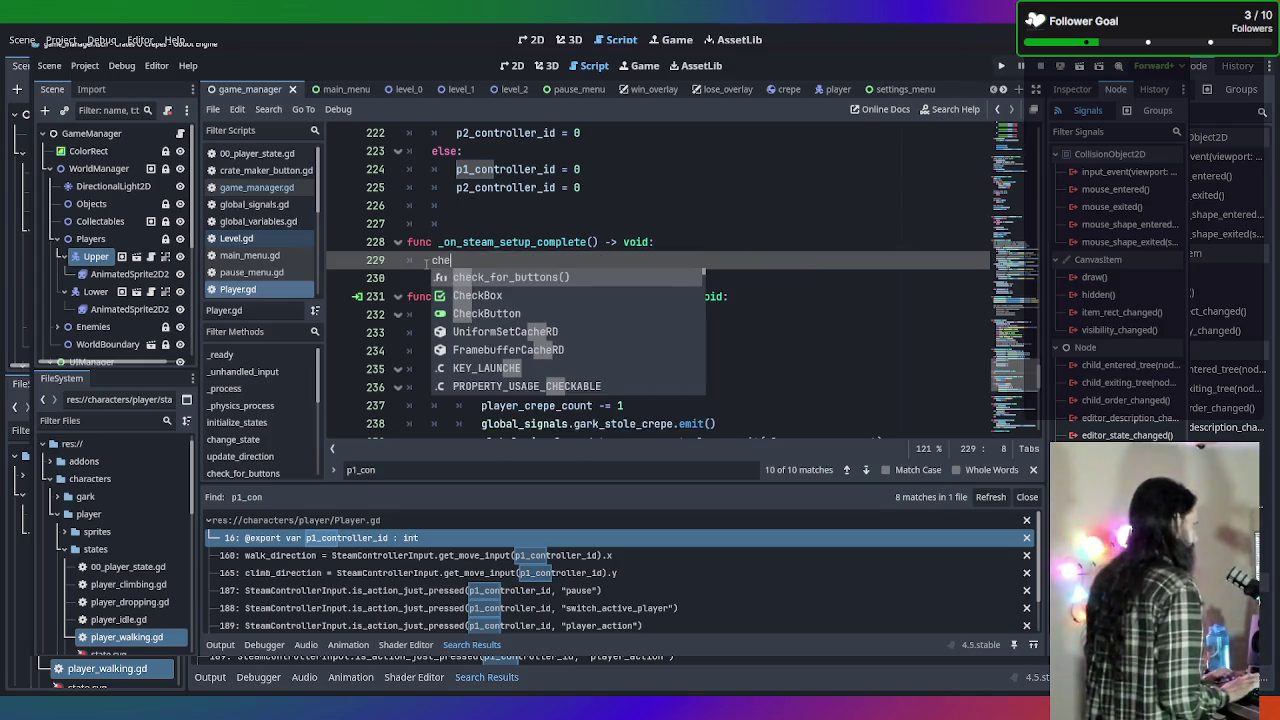
key(BackSpace)
key(BackSpace)
key(BackSpace)
text(set)
key(Return)
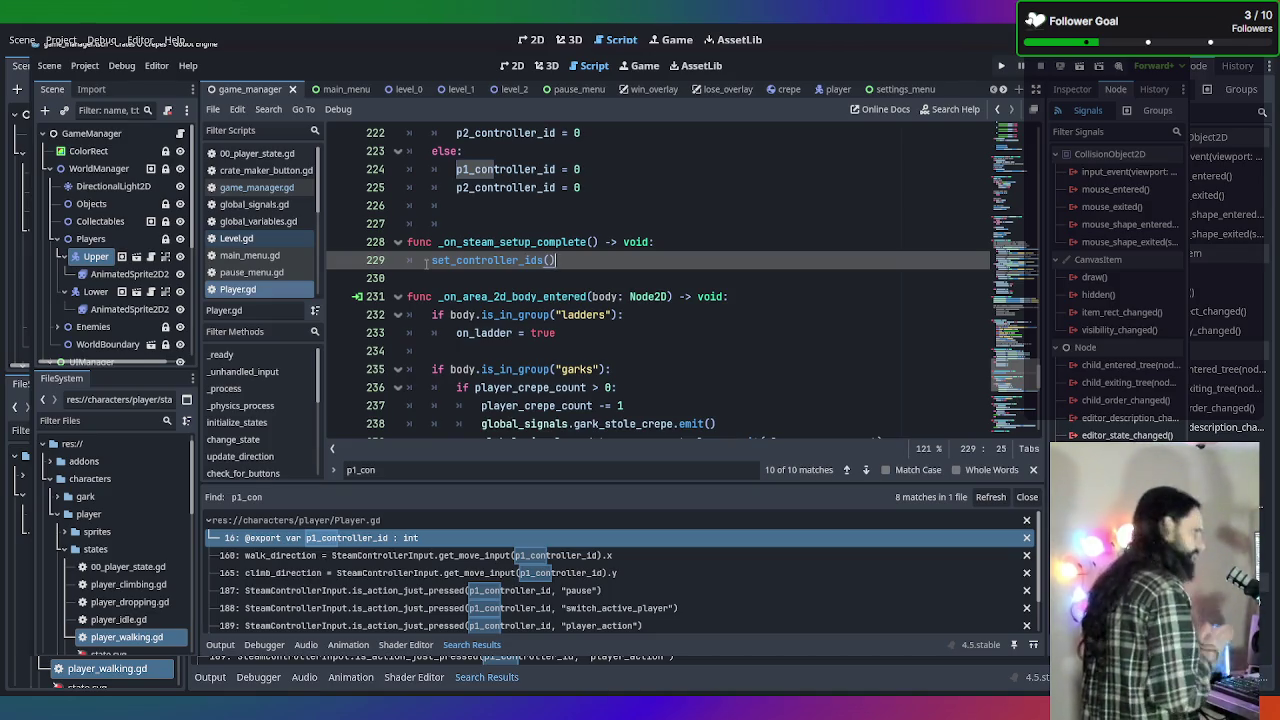
key(F5)
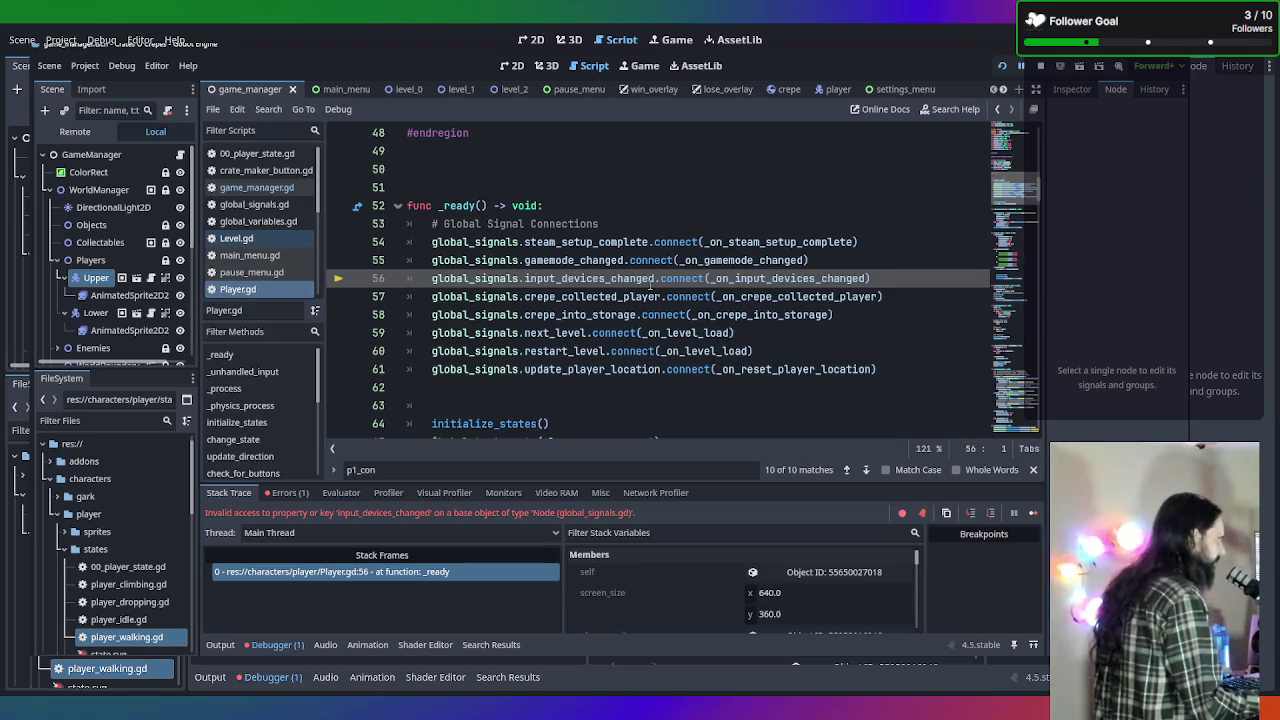
In global_signals.gd, start a new signal line after gamemode_changed on line 26.
click(268, 204)
scroll(611, 296, down, 1)
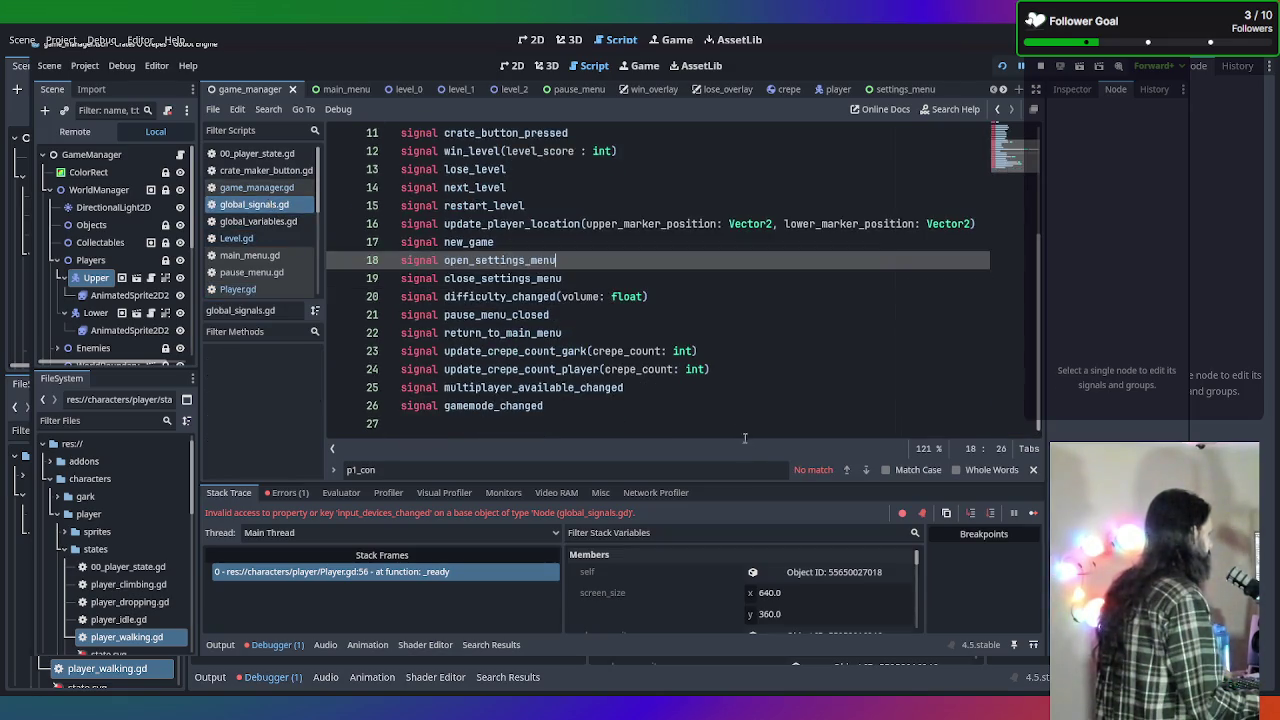
click(690, 392)
click(682, 402)
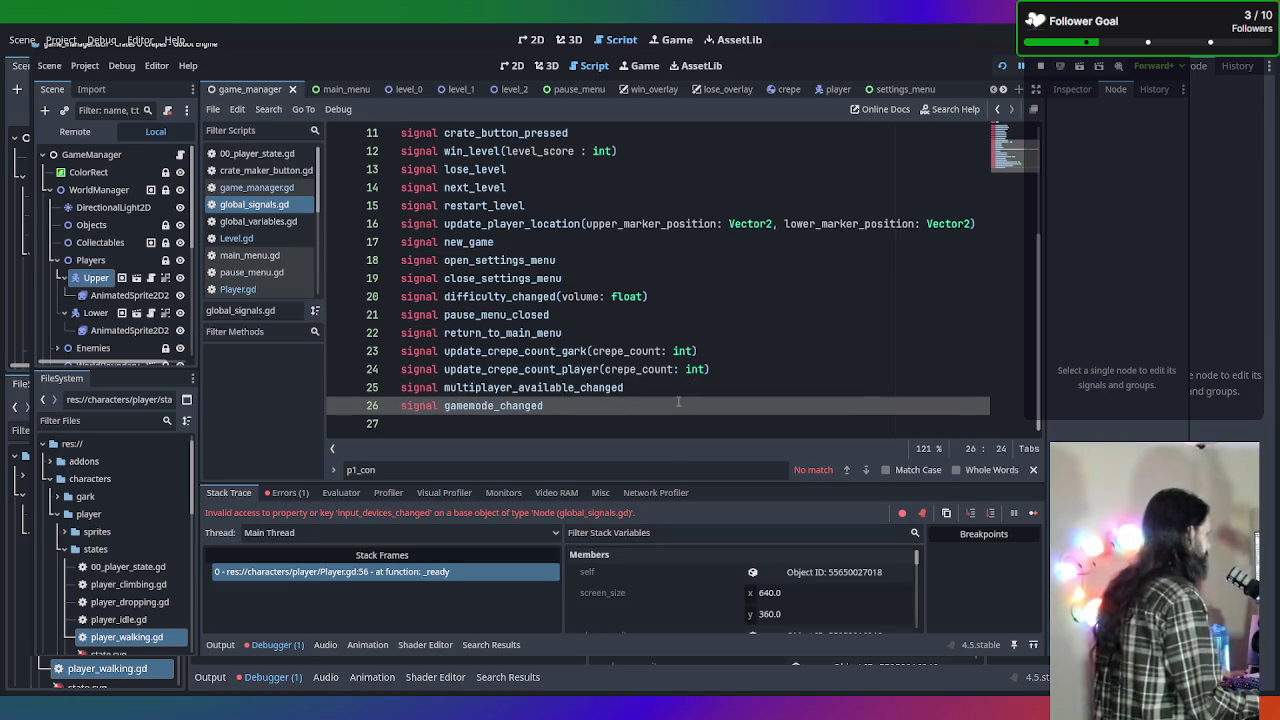
key(Return)
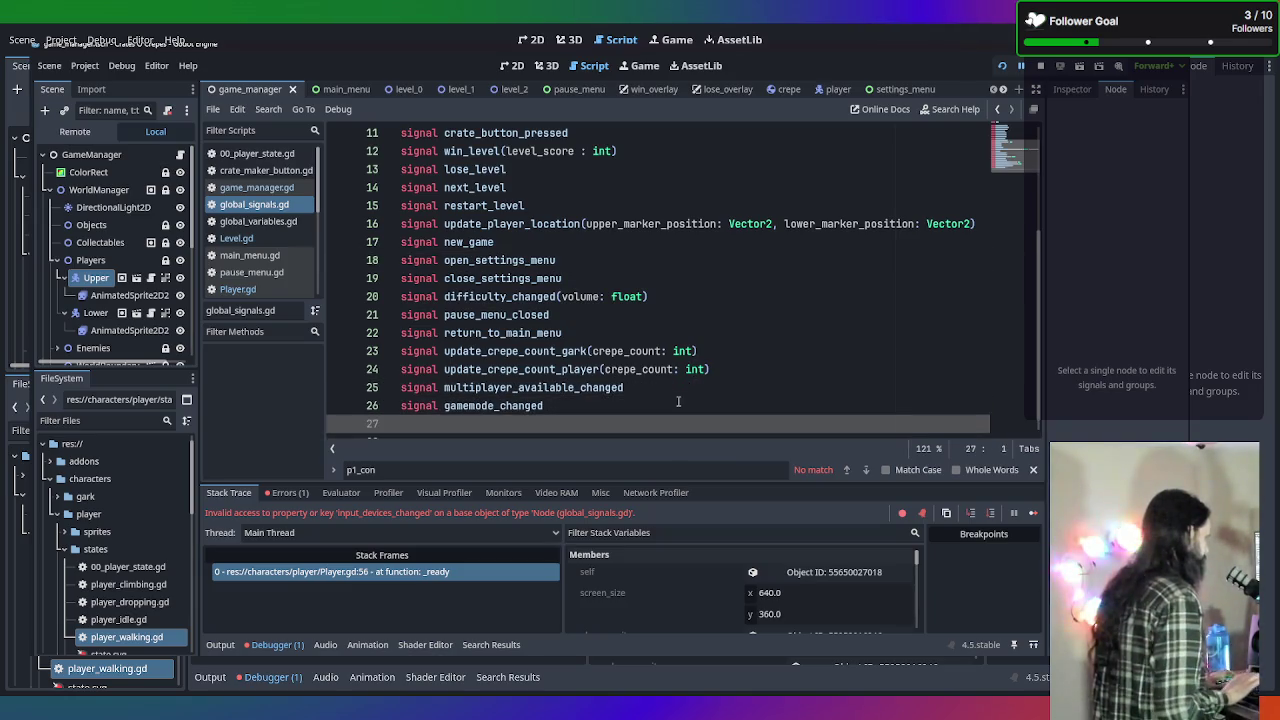
text(signal)
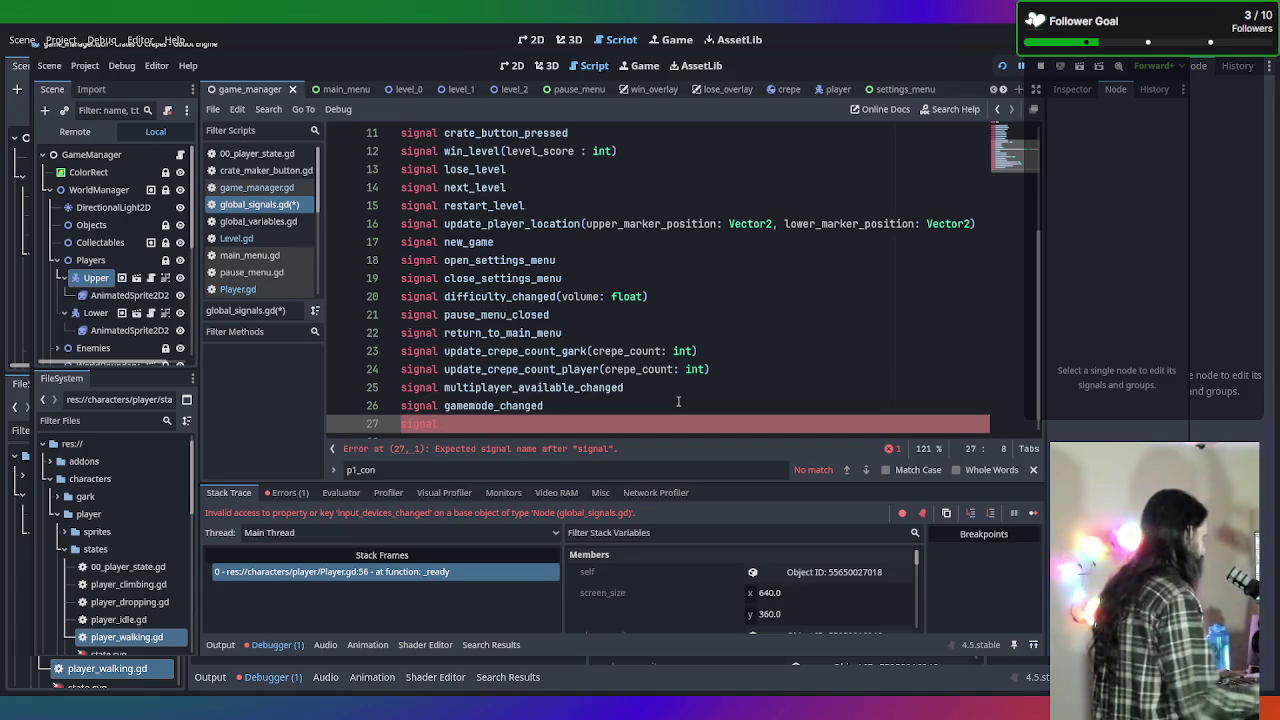
Consult game_manager.gd and Player.gd, then finish signal input_devices_changed and save.
click(256, 205)
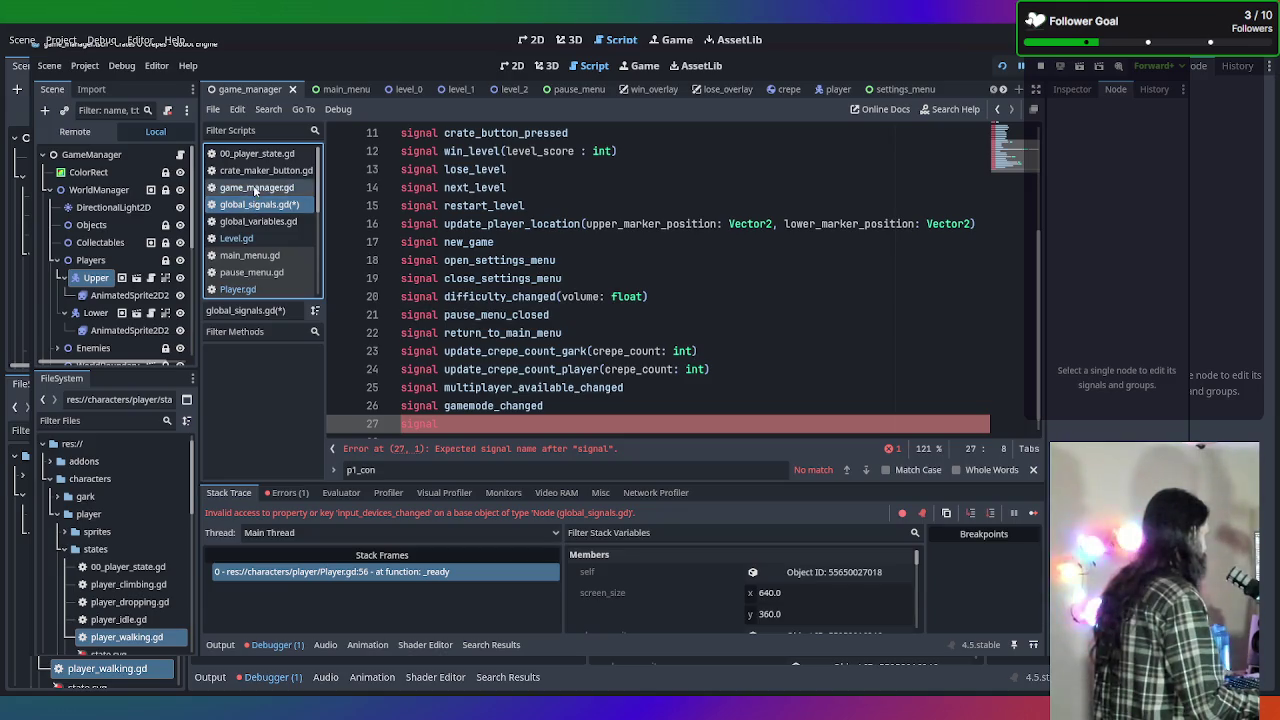
click(256, 188)
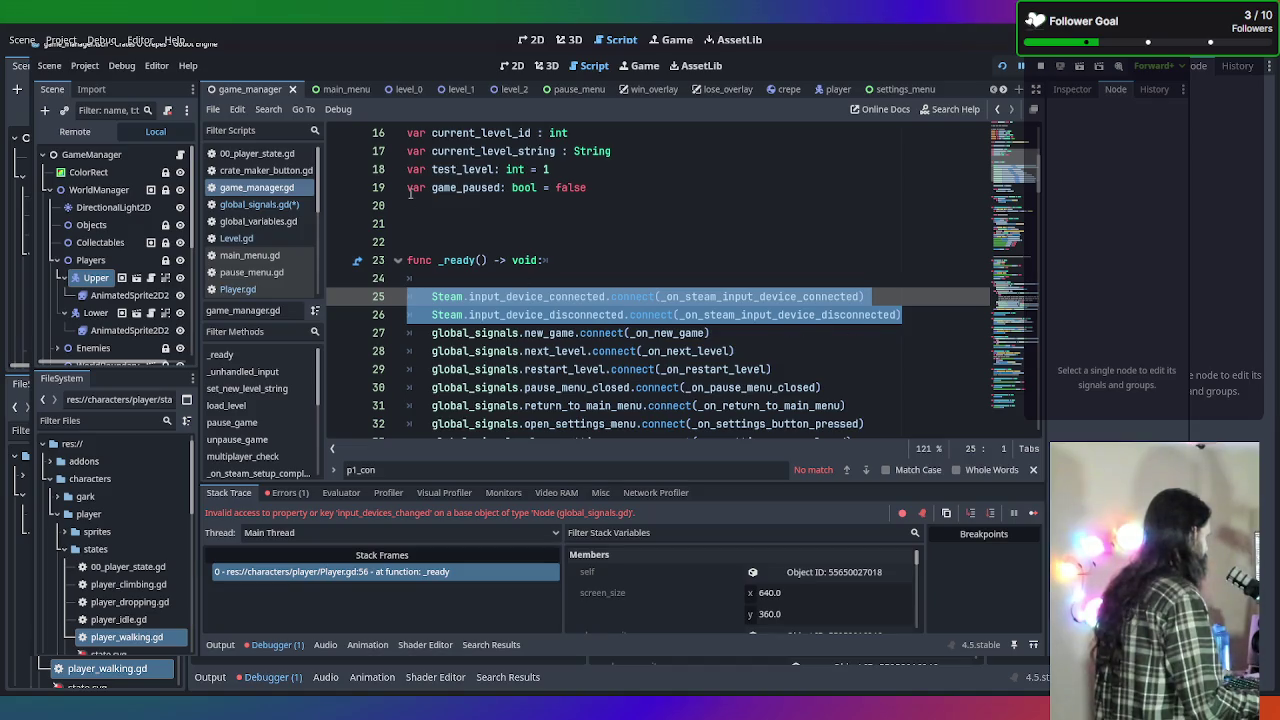
click(266, 290)
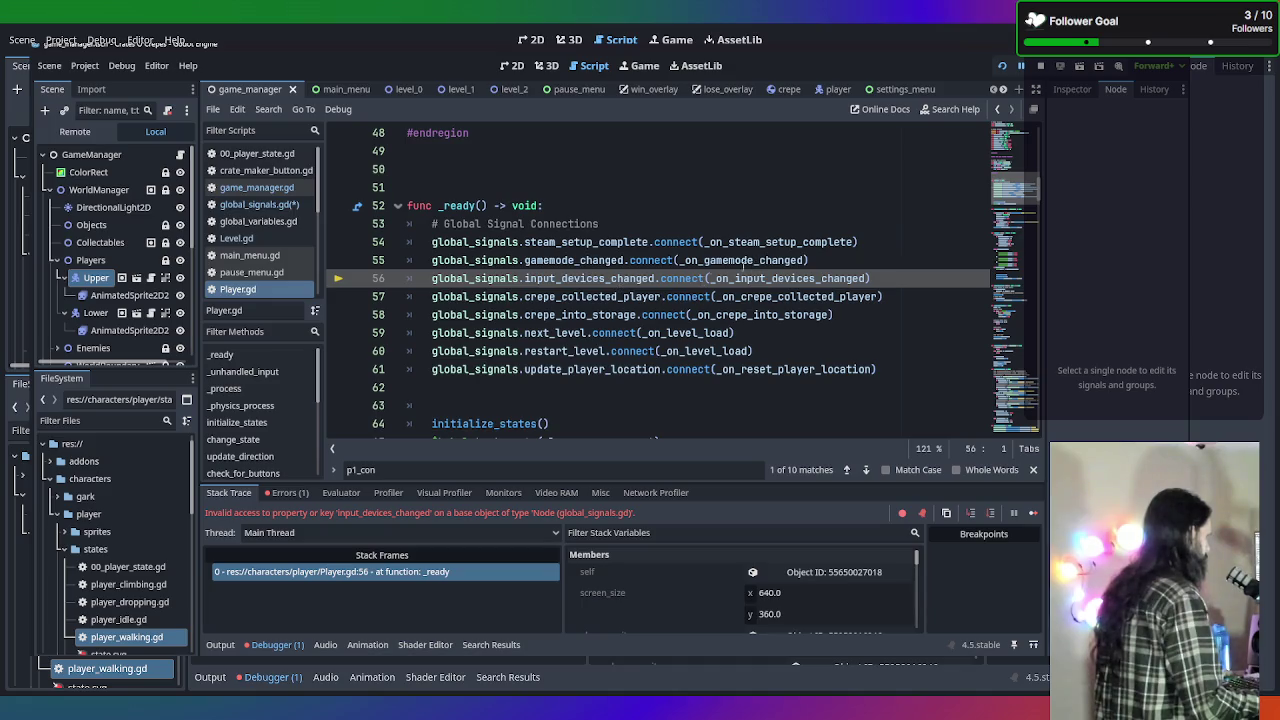
click(260, 204)
text(signal input_deci)
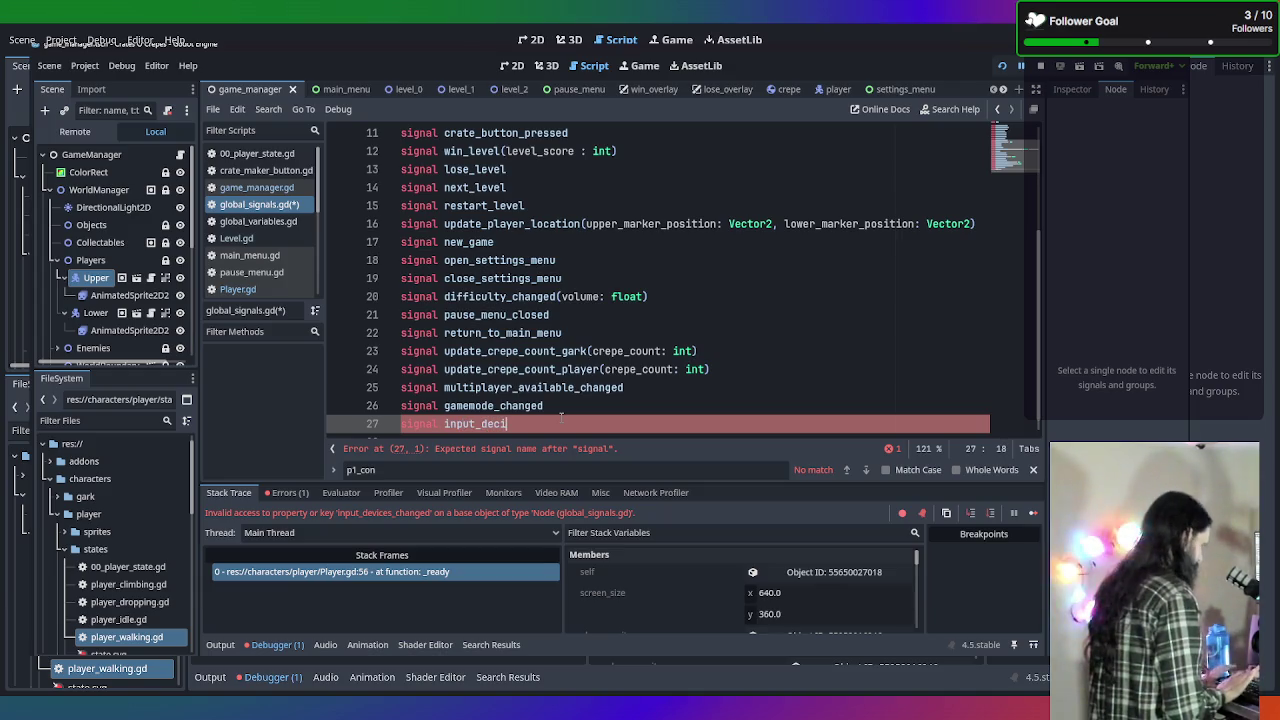
key(BackSpace)
key(BackSpace)
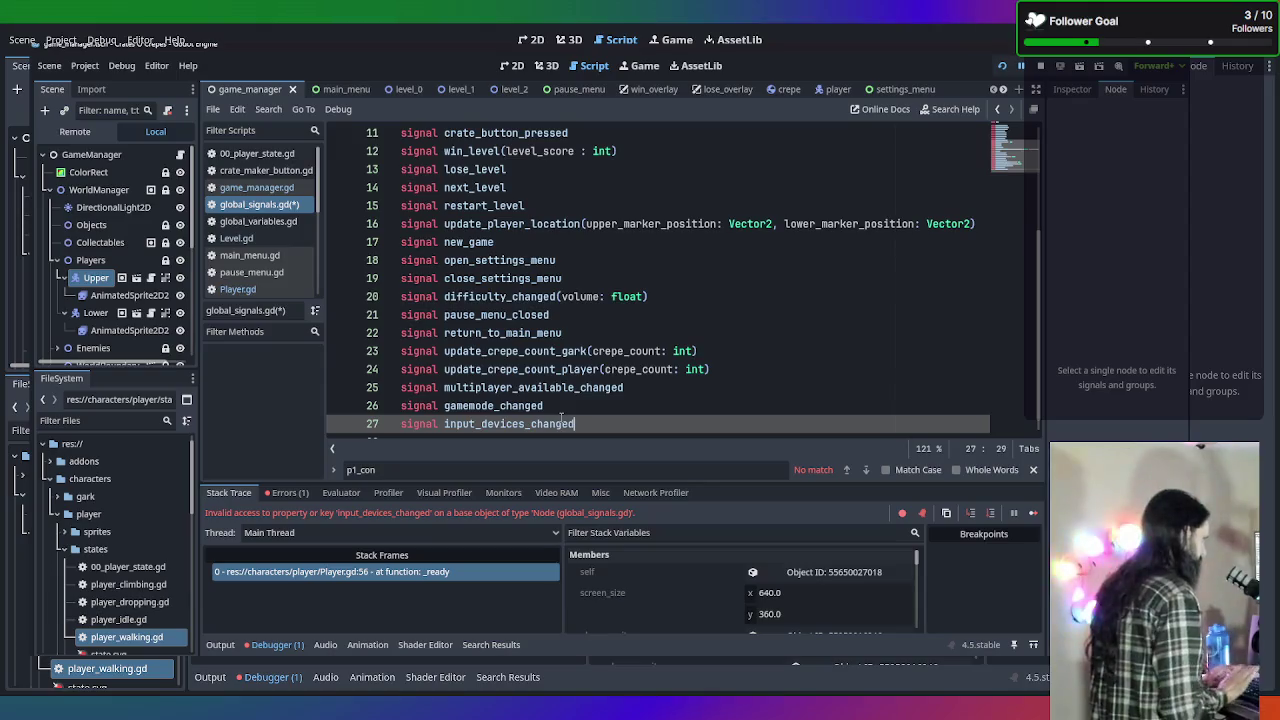
key(ctrl+s)
mouse_move(620, 434)
mouse_down()
mouse_move(455, 418)
mouse_move(444, 405)
mouse_up()
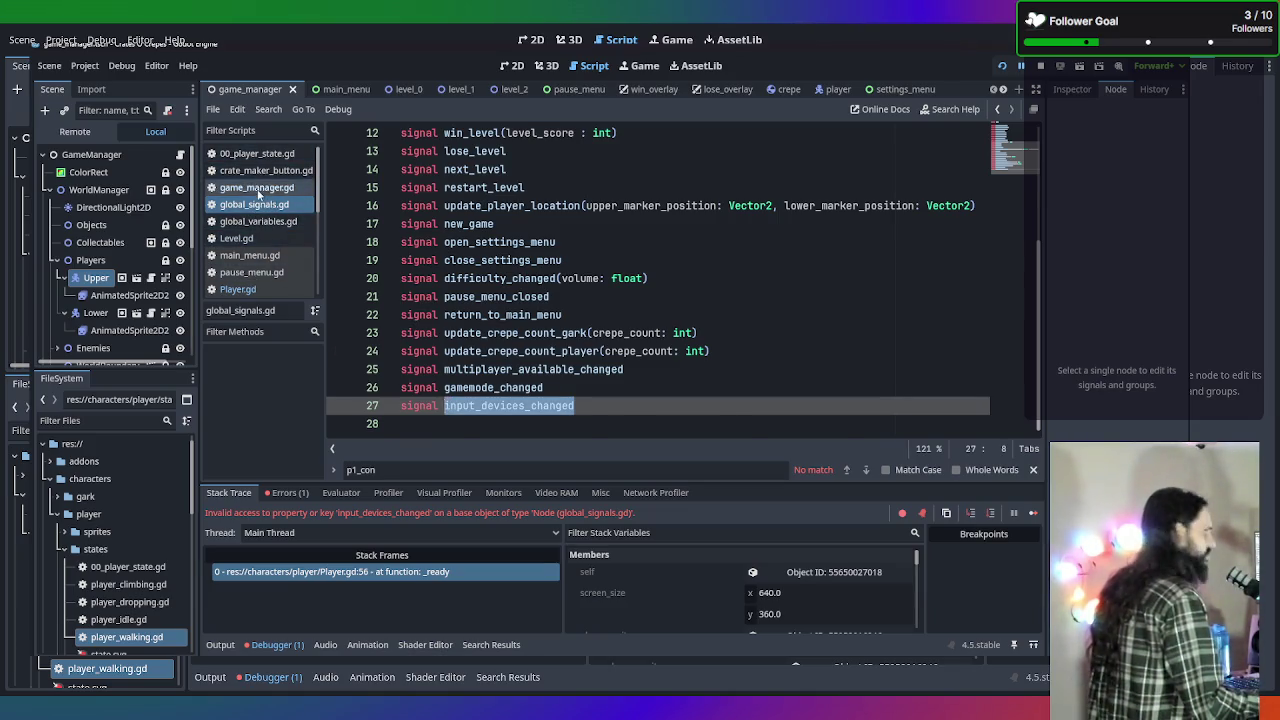
Locate the Steam input-device connect and disconnect handlers in game_manager.gd.
click(257, 190)
scroll(700, 330, down, 2)
click(731, 416)
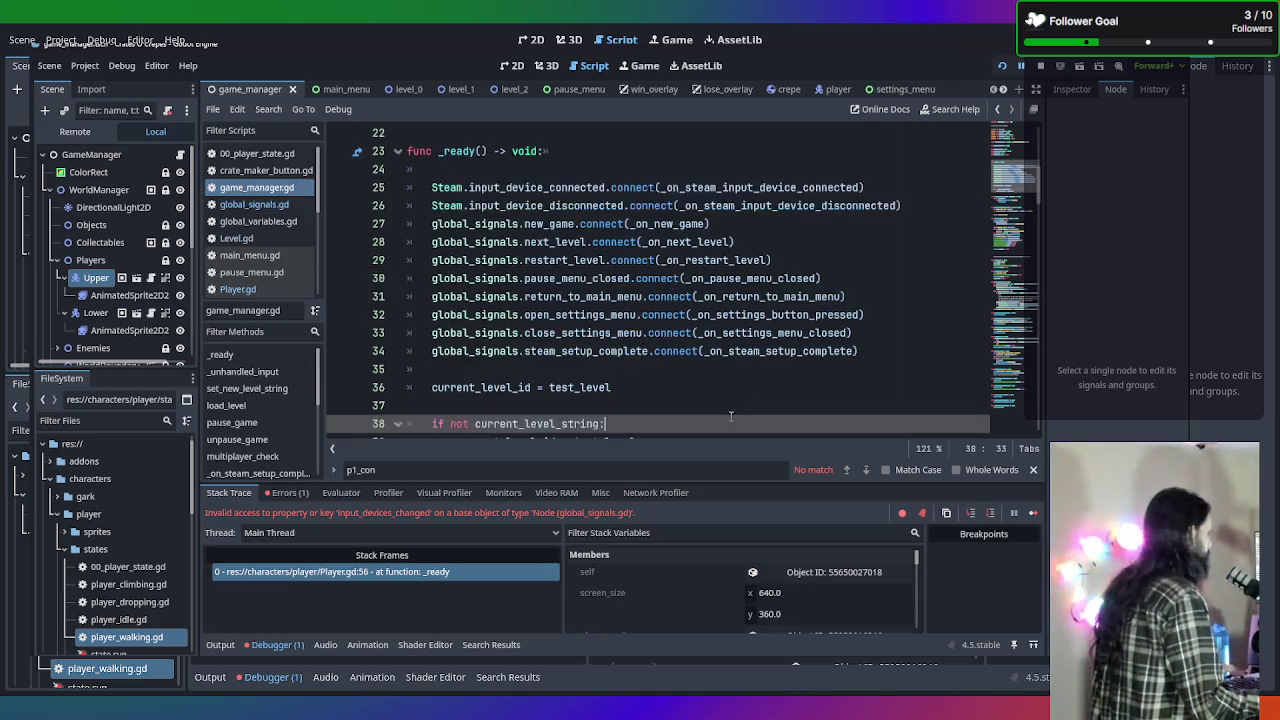
scroll(720, 400, down, 3)
scroll(684, 325, down, 20)
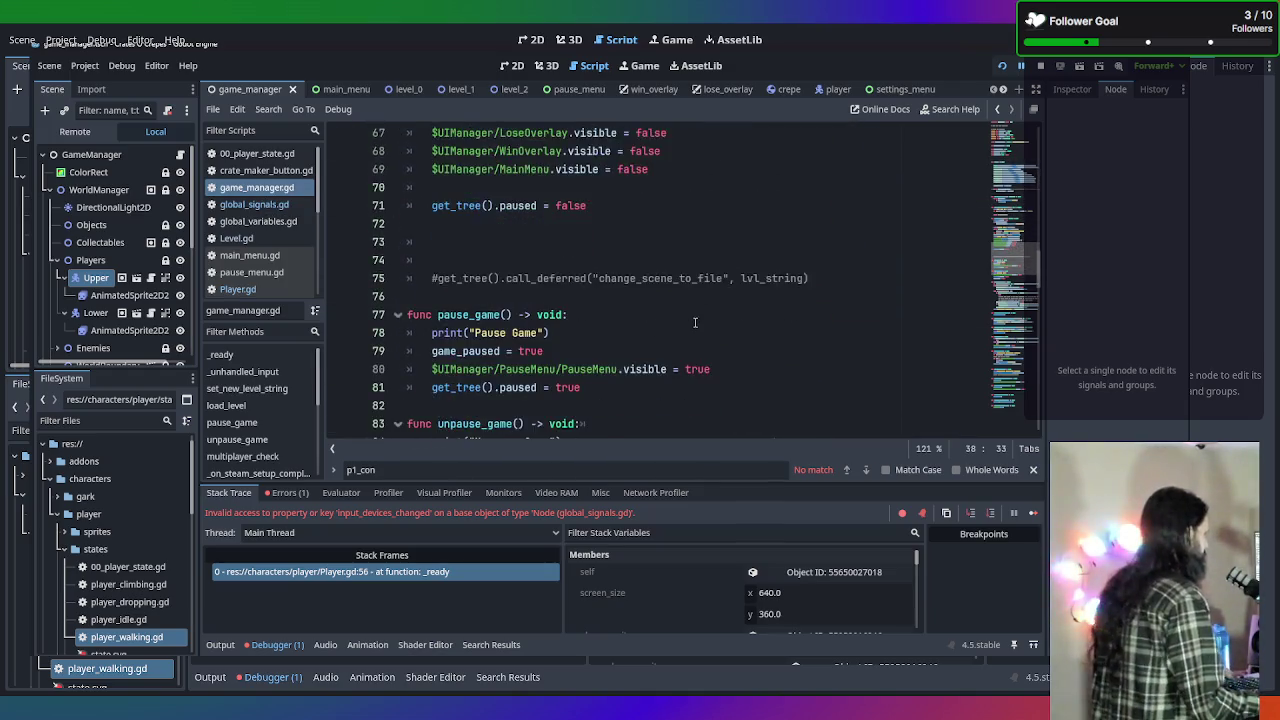
scroll(695, 322, down, 7)
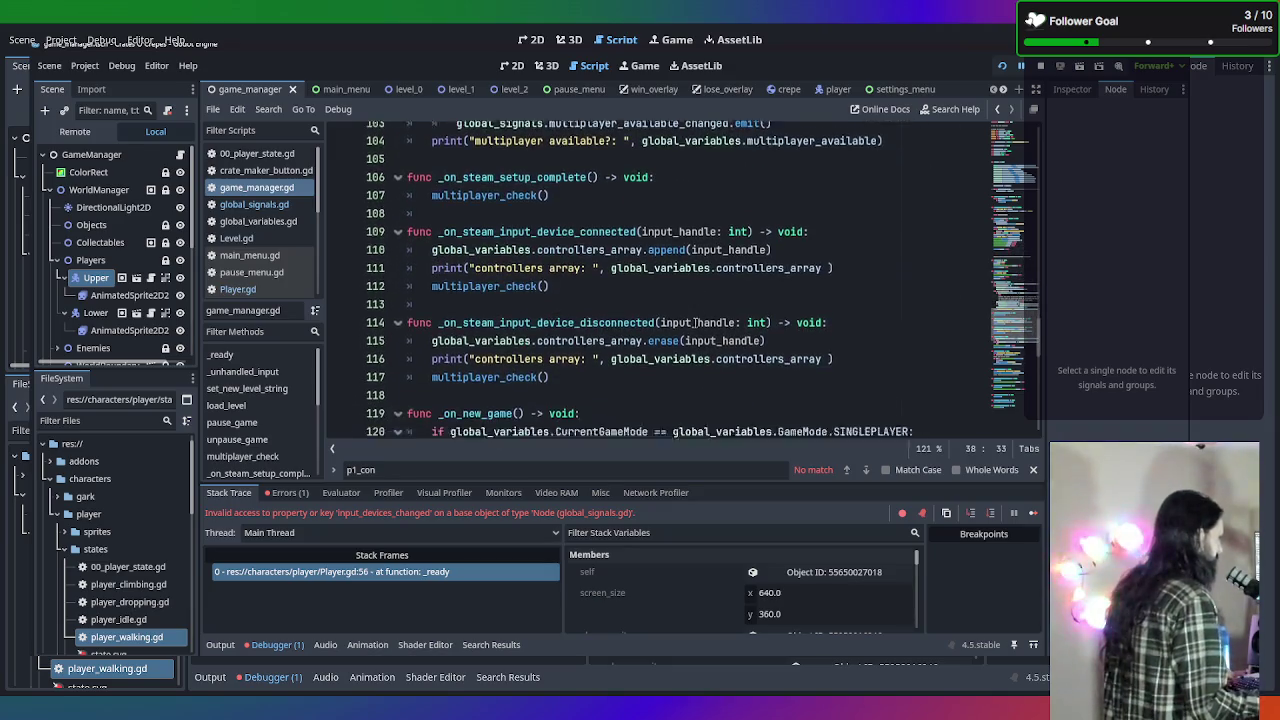
scroll(695, 322, down, 9)
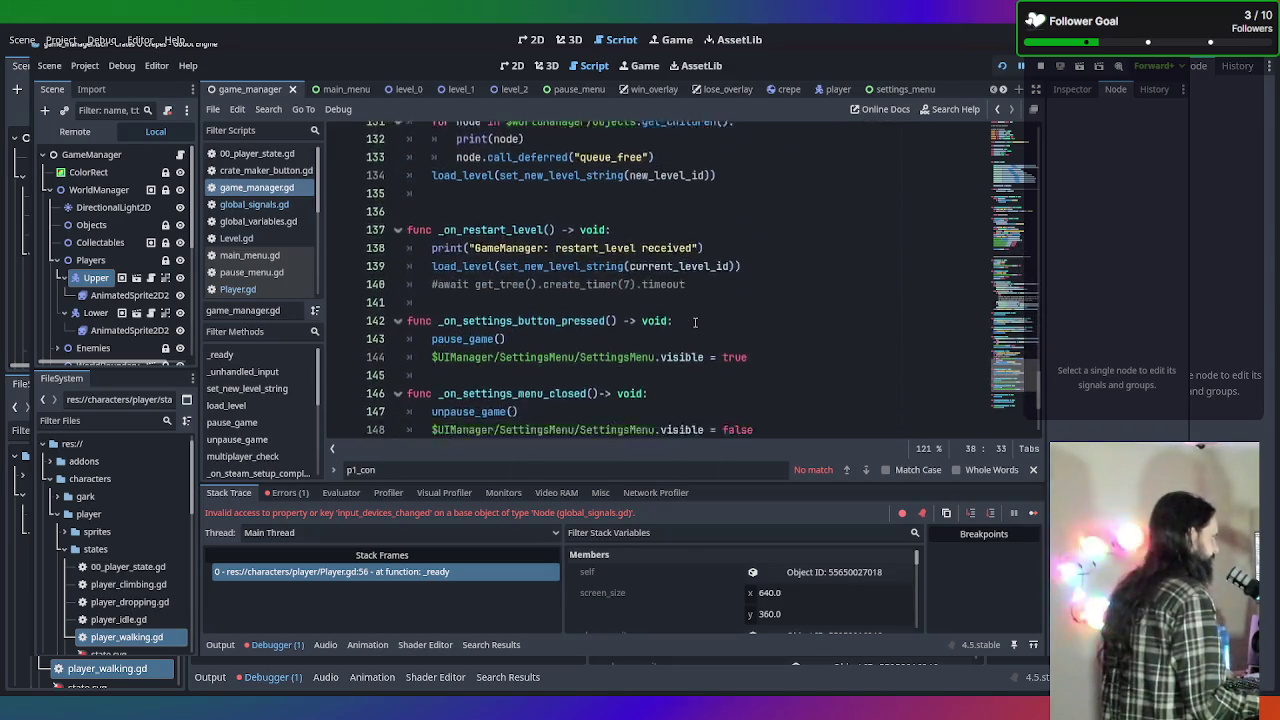
scroll(695, 322, up, 7)
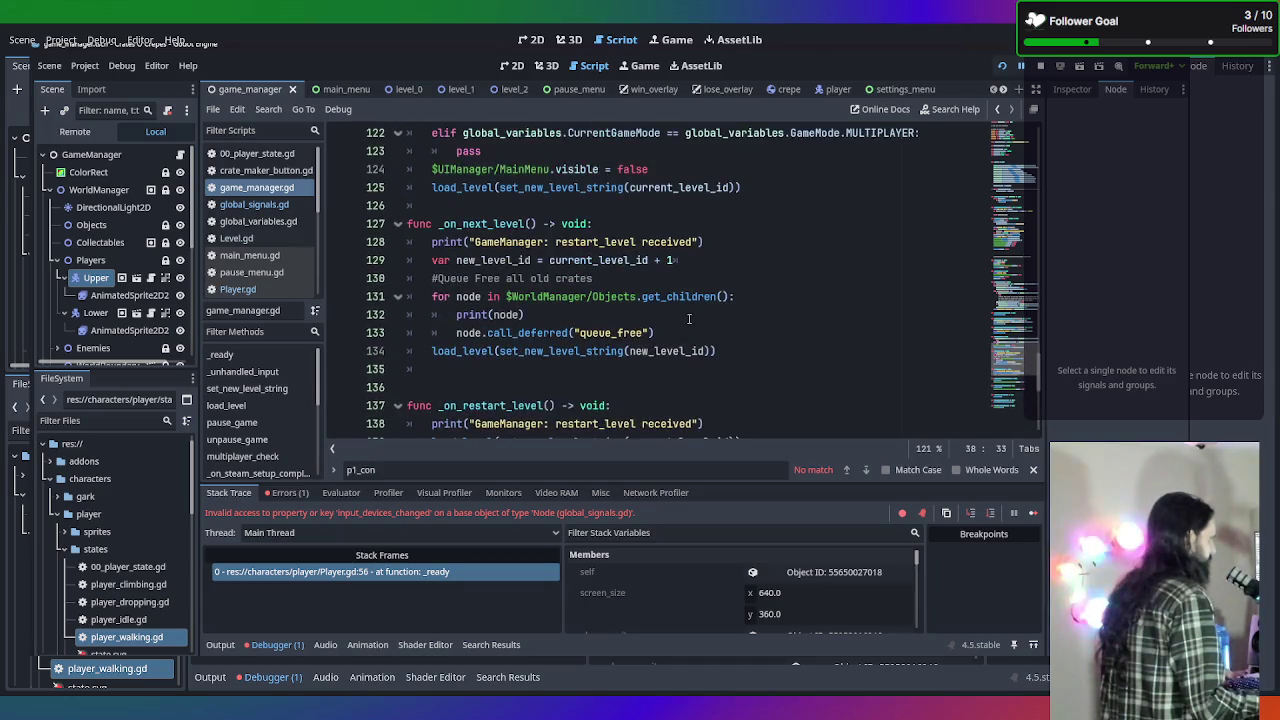
scroll(689, 318, up, 7)
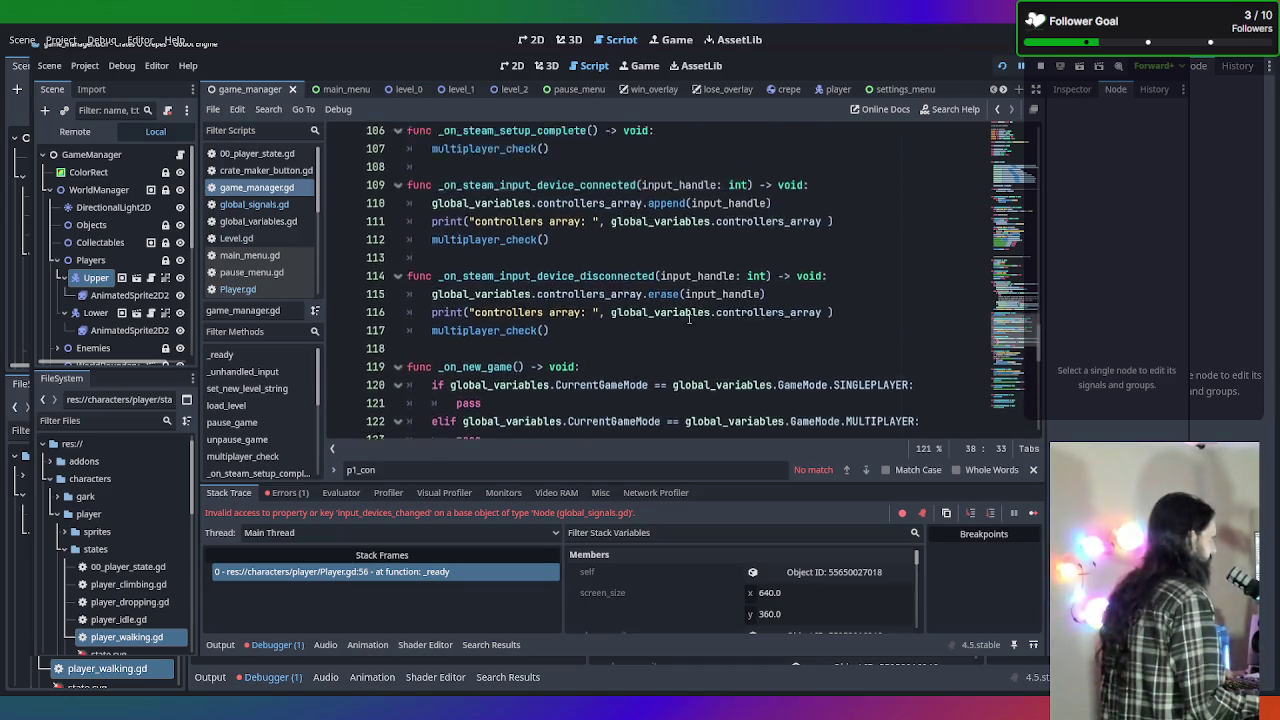
scroll(683, 316, down, 2)
scroll(671, 290, up, 1)
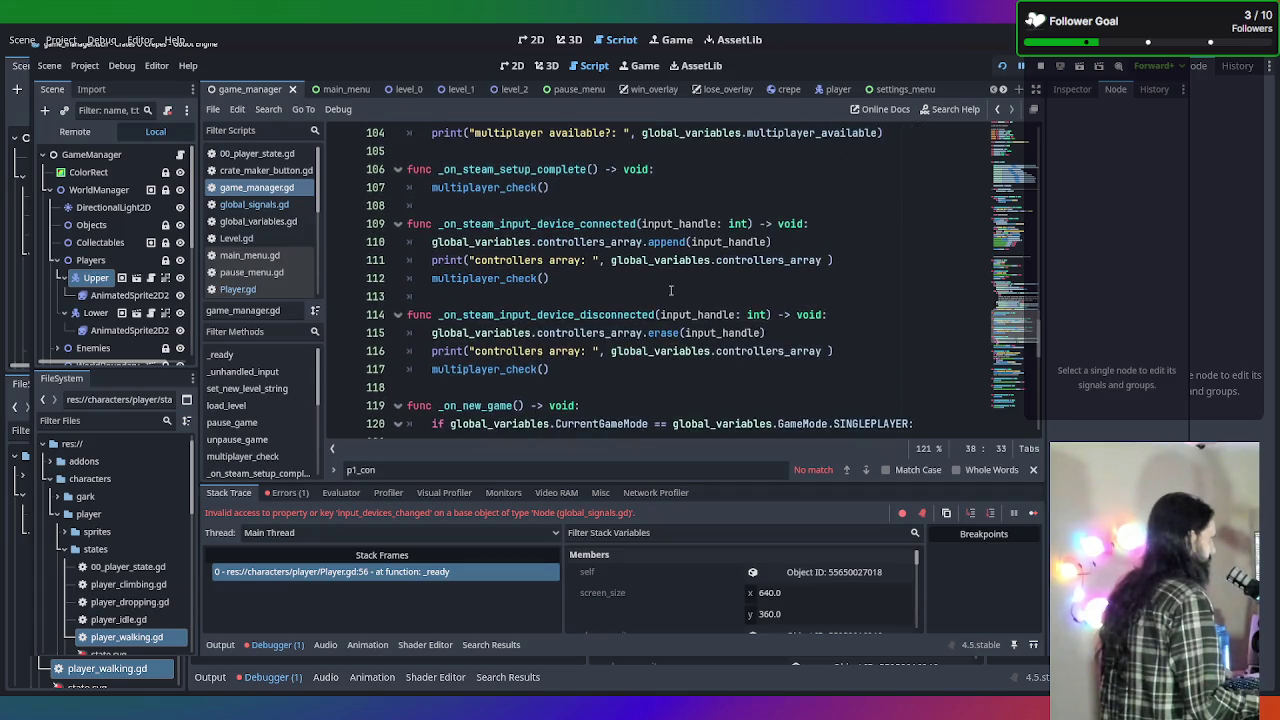
Add global_signals.input_devices_changed.emit() after multiplayer_check() in the connect handler.
click(873, 279)
key(Return)
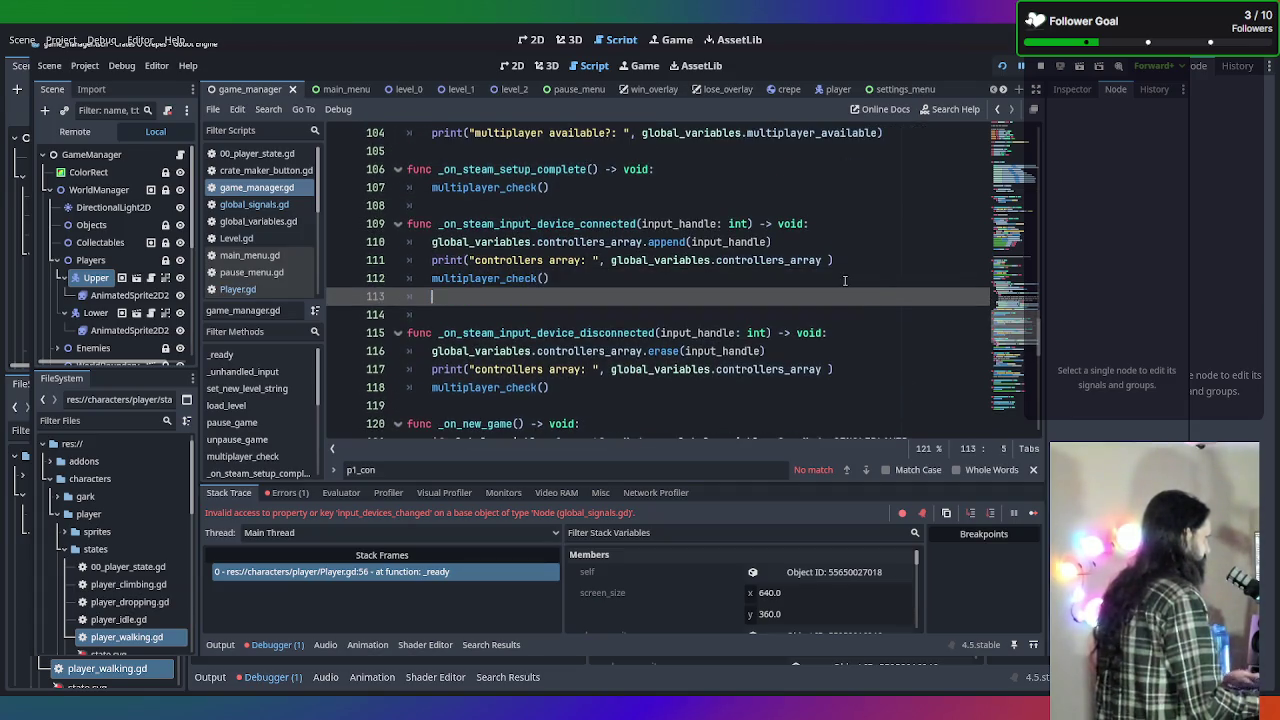
text(in)
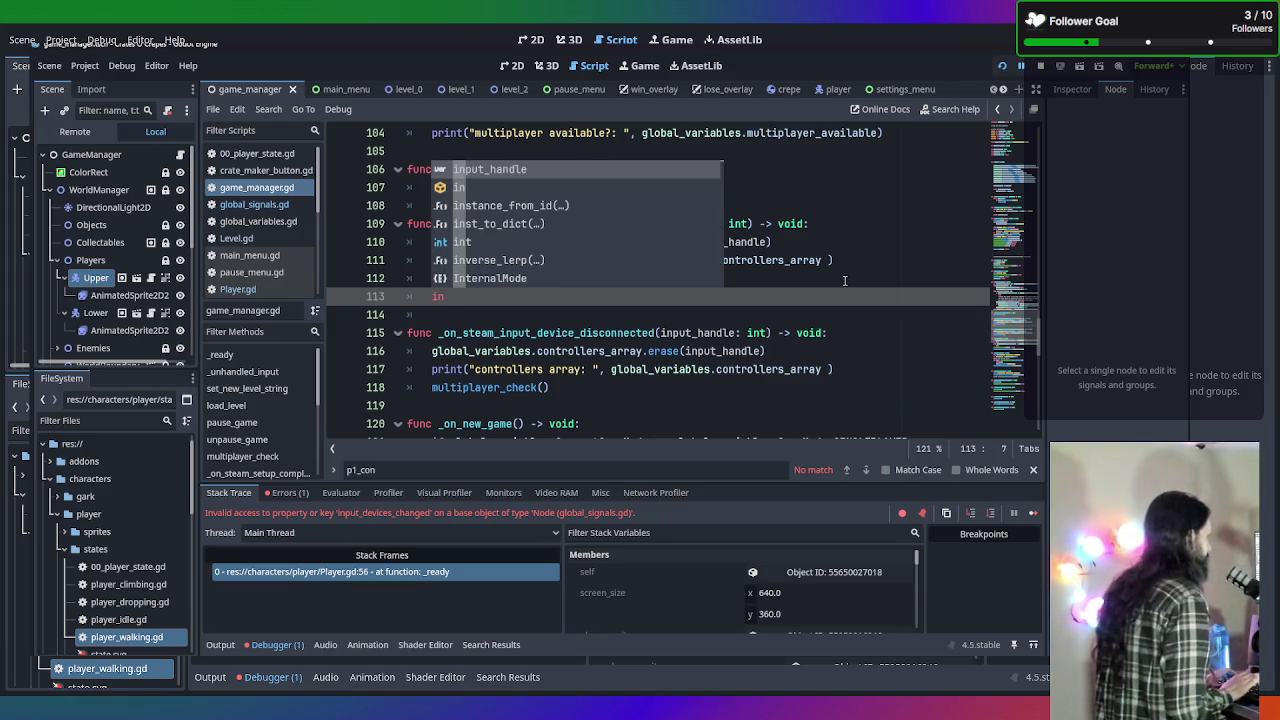
key(BackSpace)
key(BackSpace)
text(global)
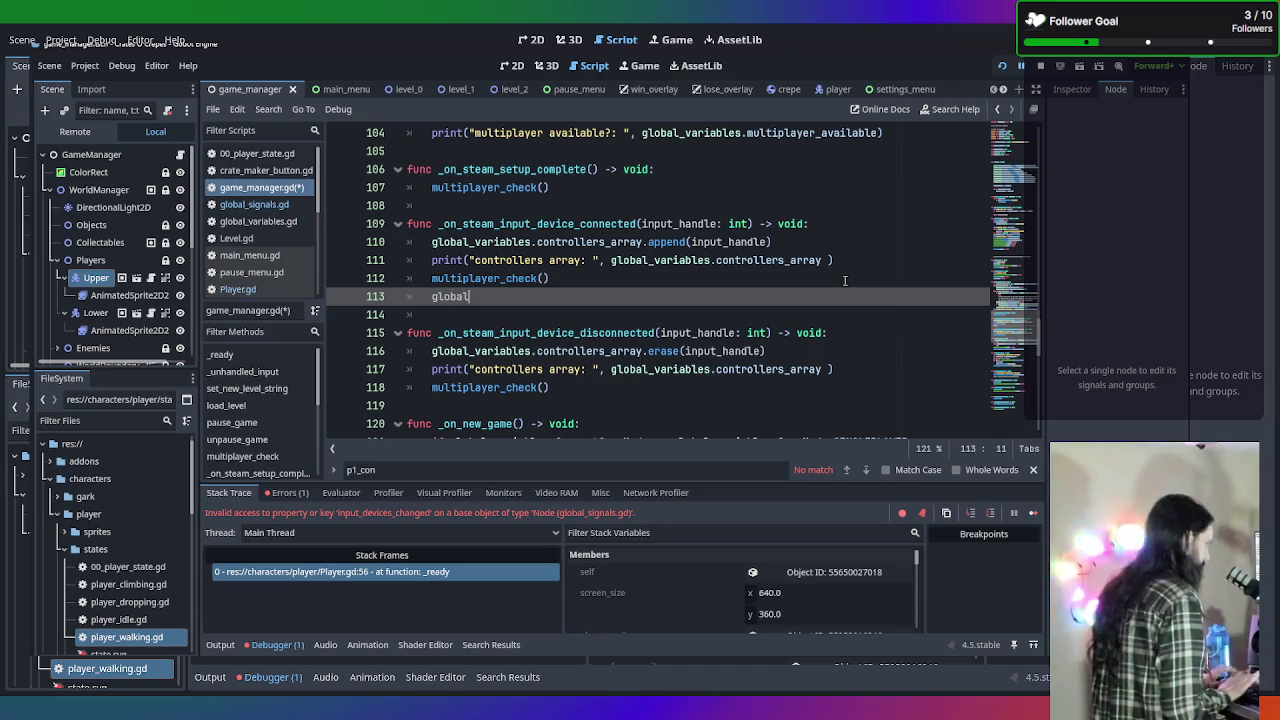
key(Return)
text(.)
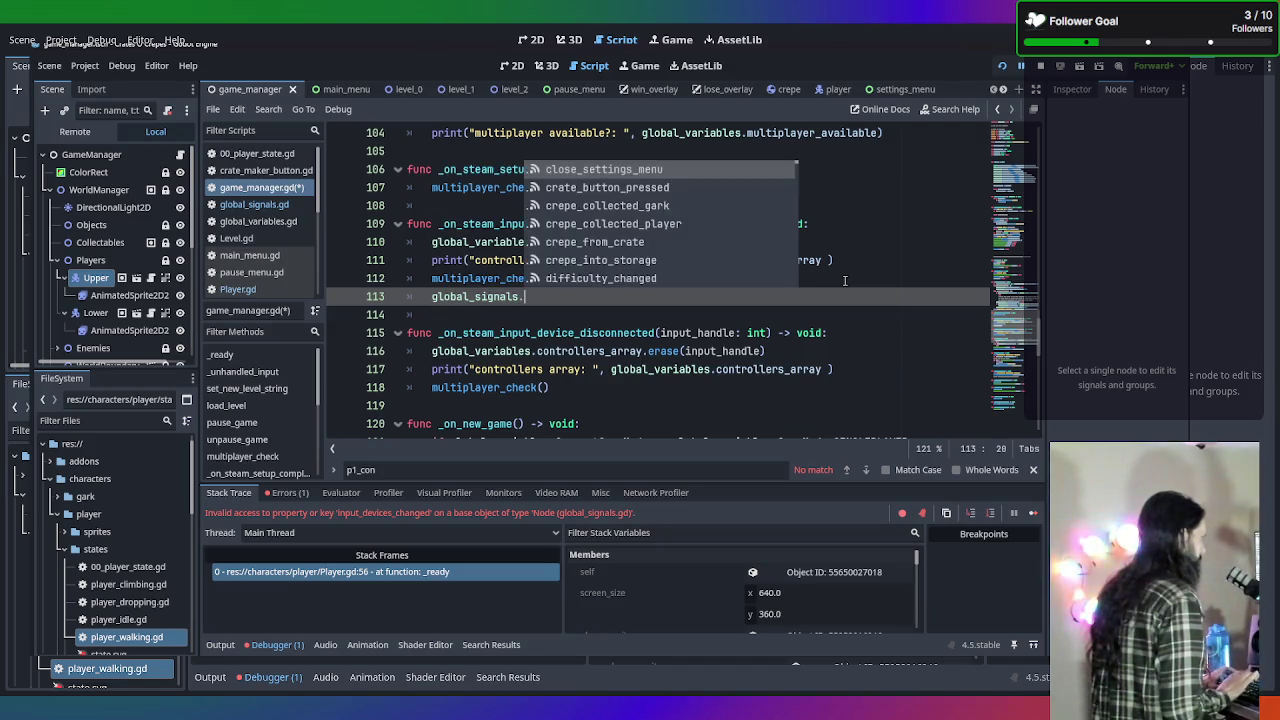
text(in)
key(Return)
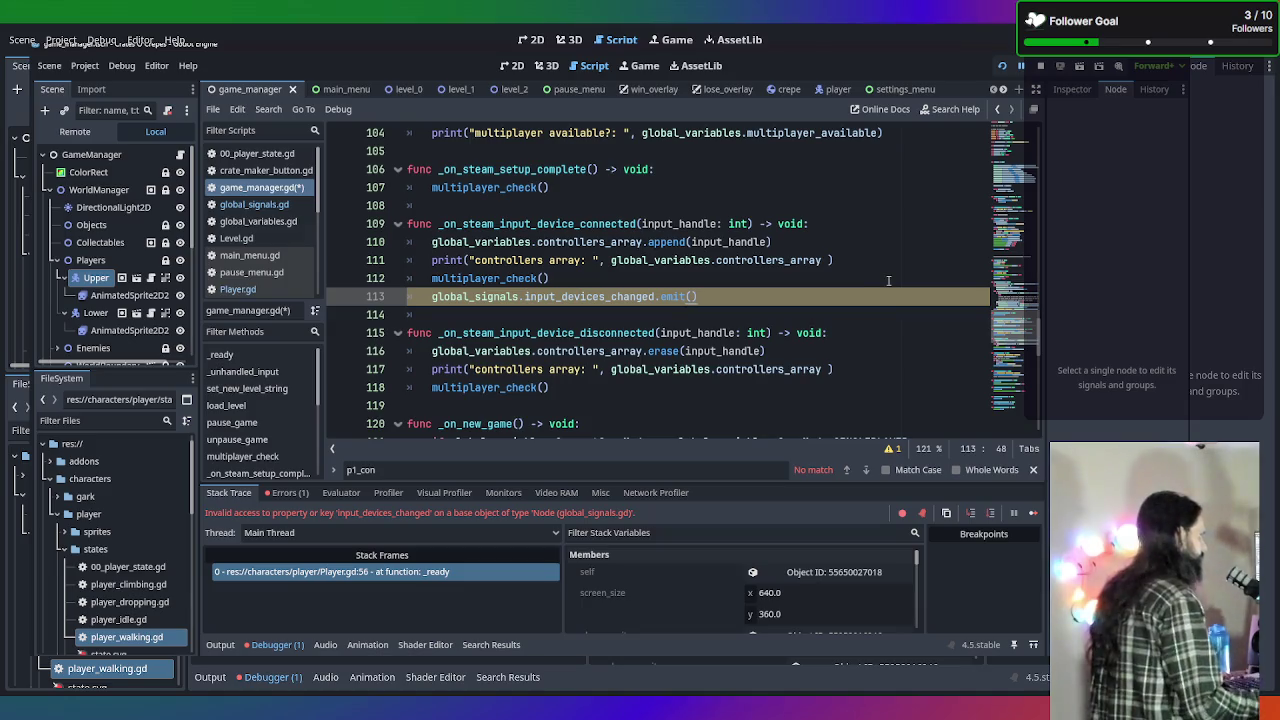
Paste the same emit line into the disconnect handler and run the game.
click(671, 404)
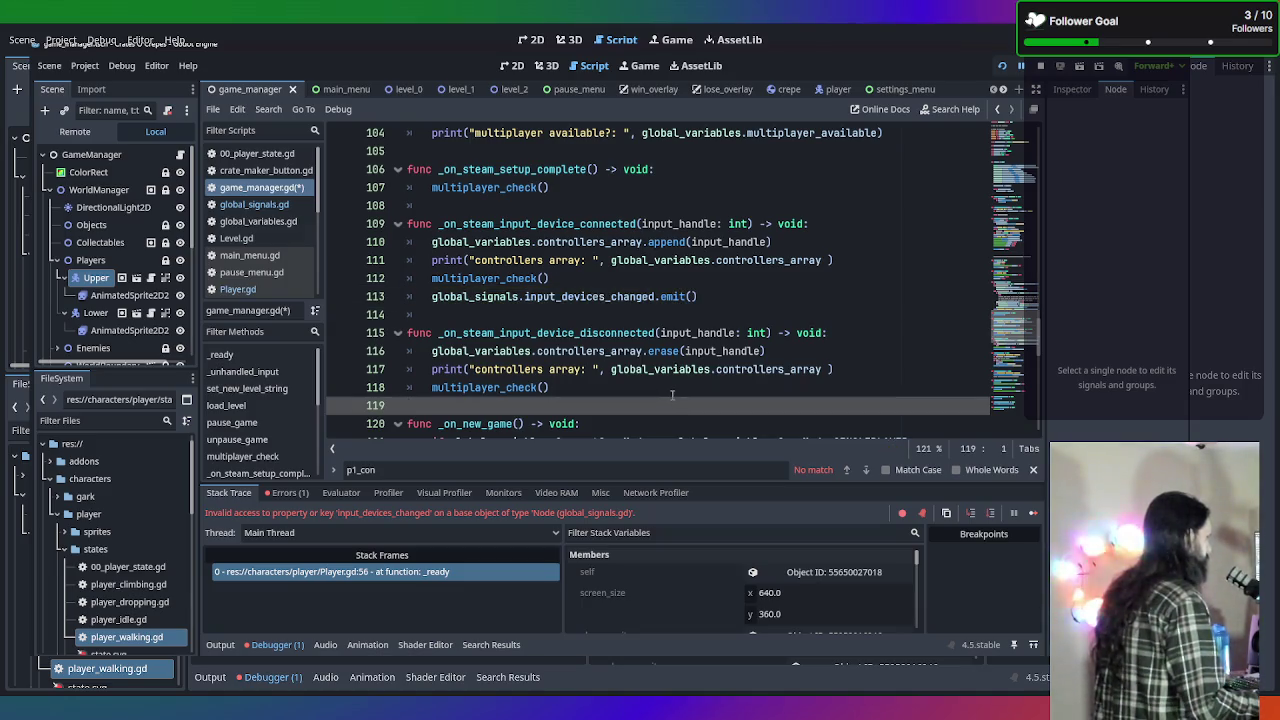
text(global_signals.input_devices_changed.emit())
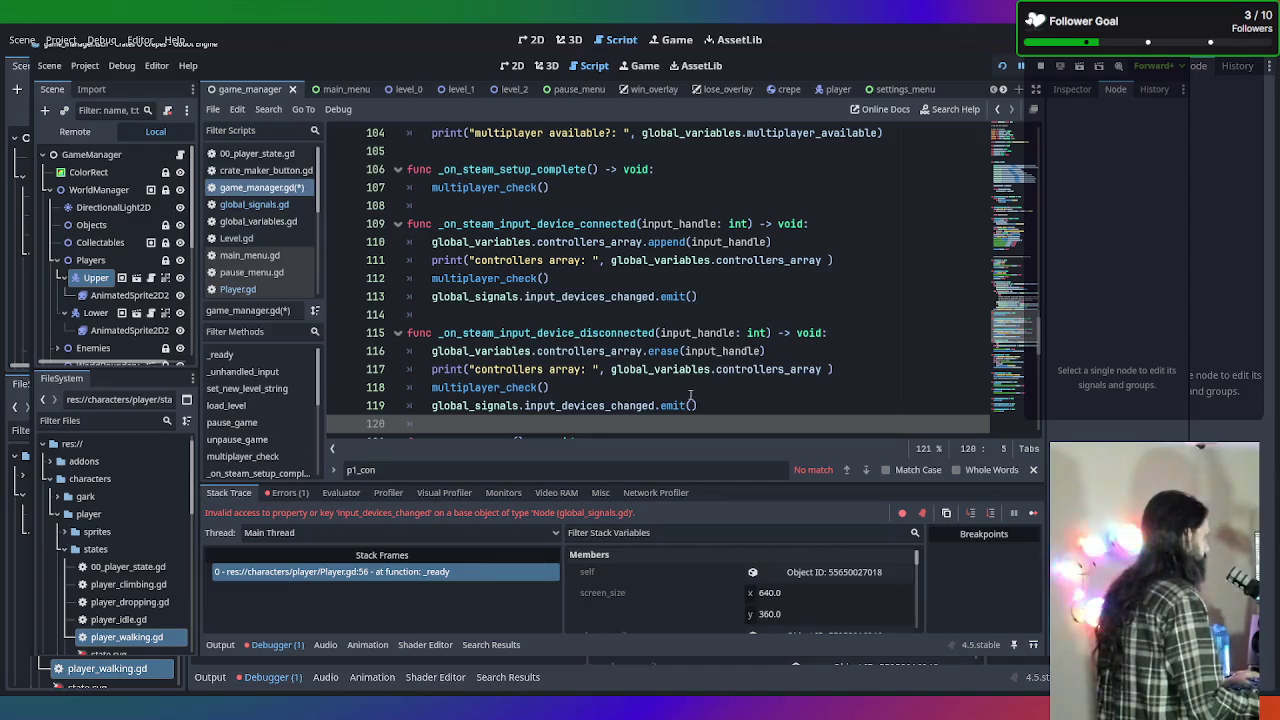
click(836, 351)
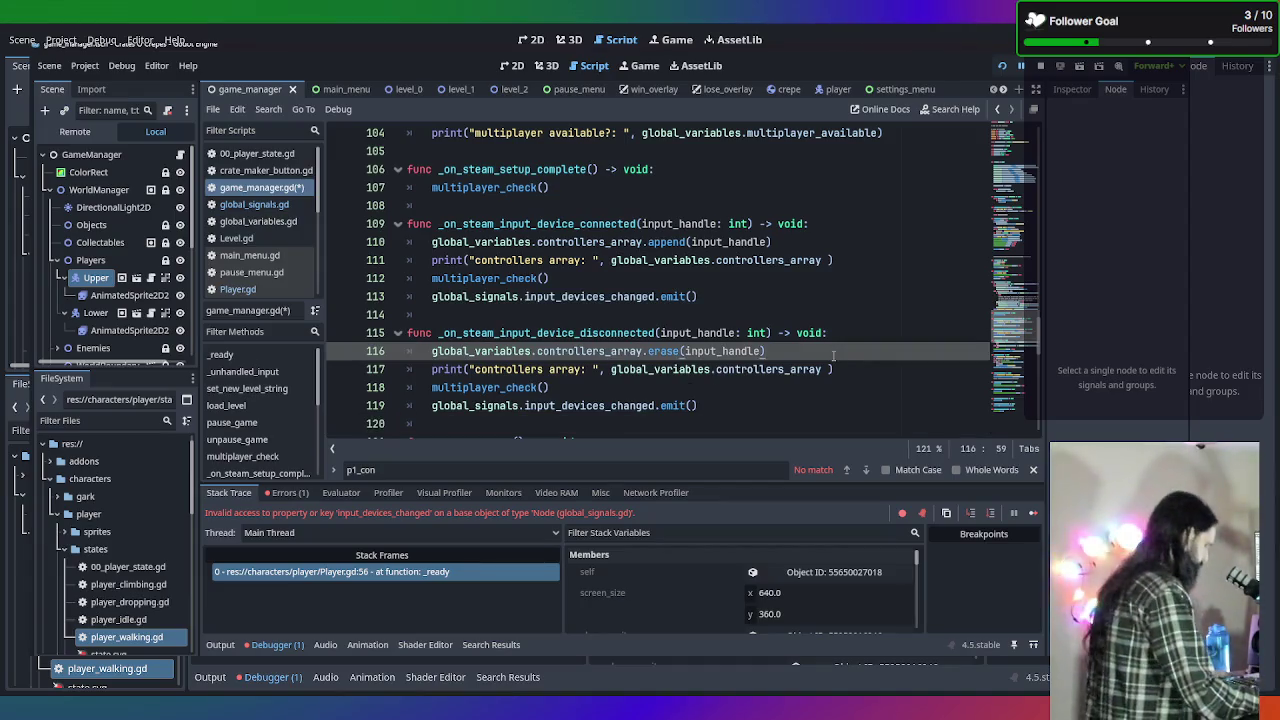
click(887, 317)
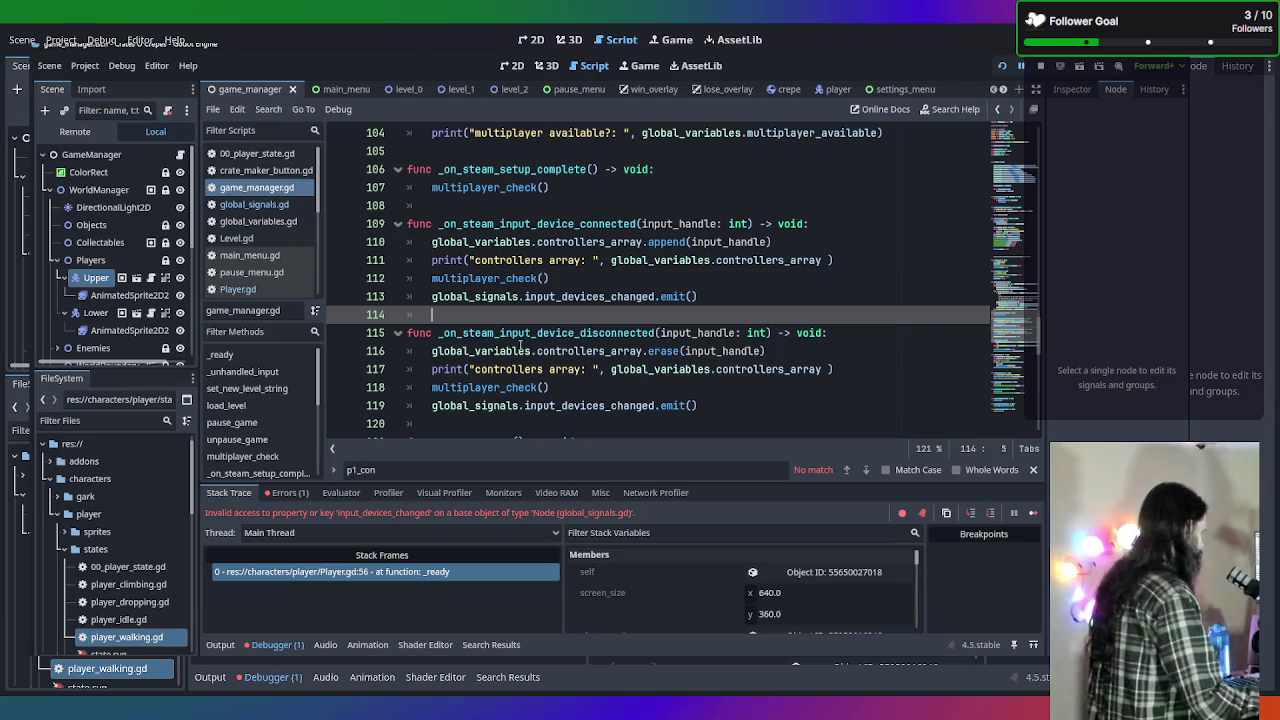
key(F5)
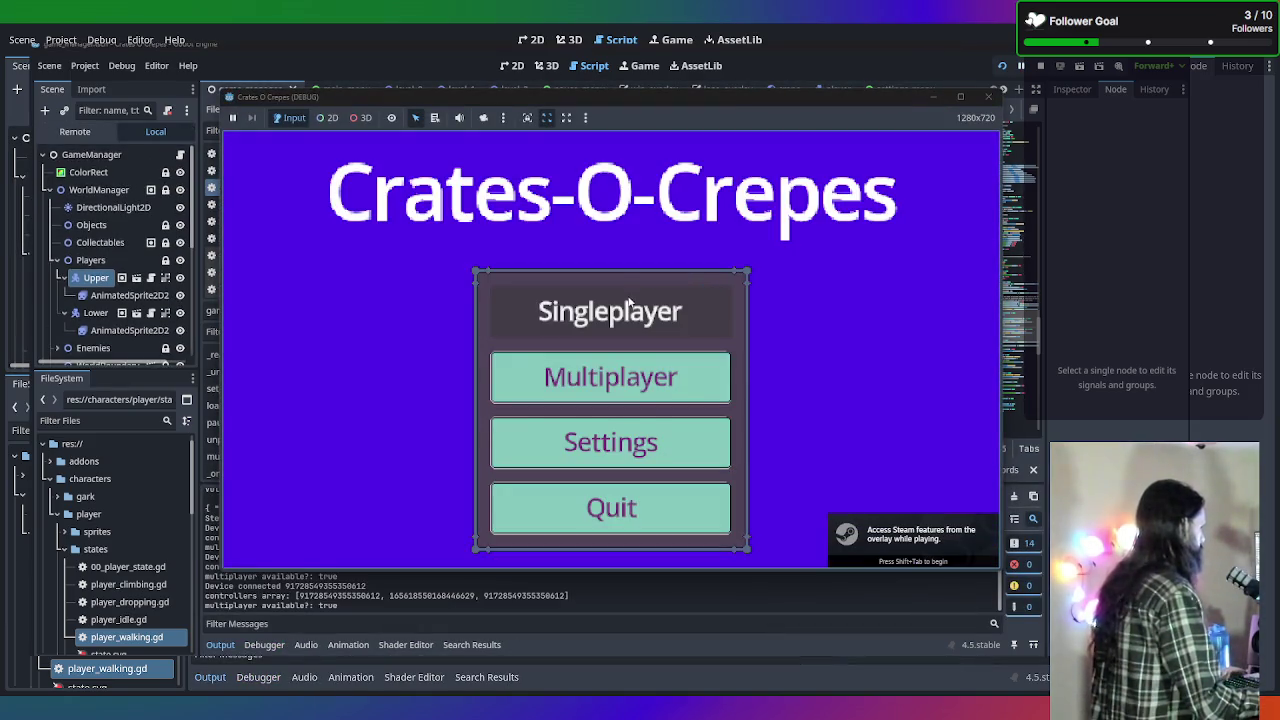
Play Singleplayer, walking right and swapping active players with Tab repeatedly, then stop.
click(637, 325)
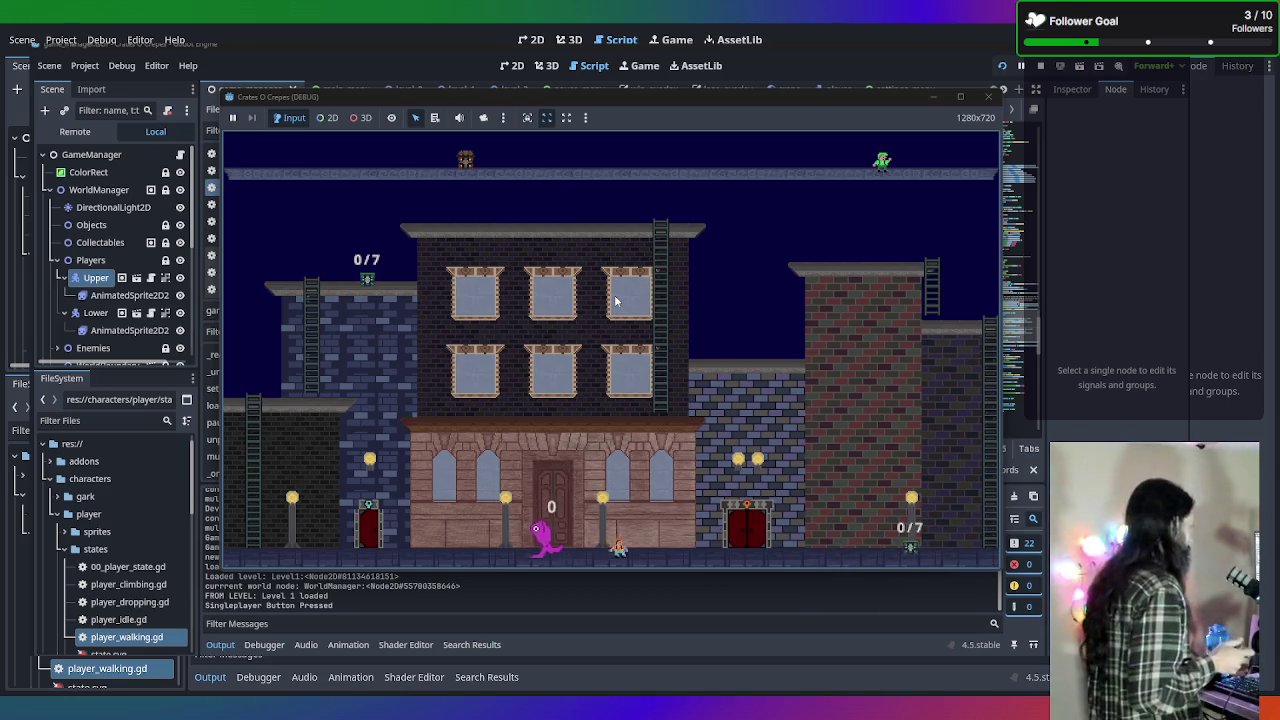
key(Right)
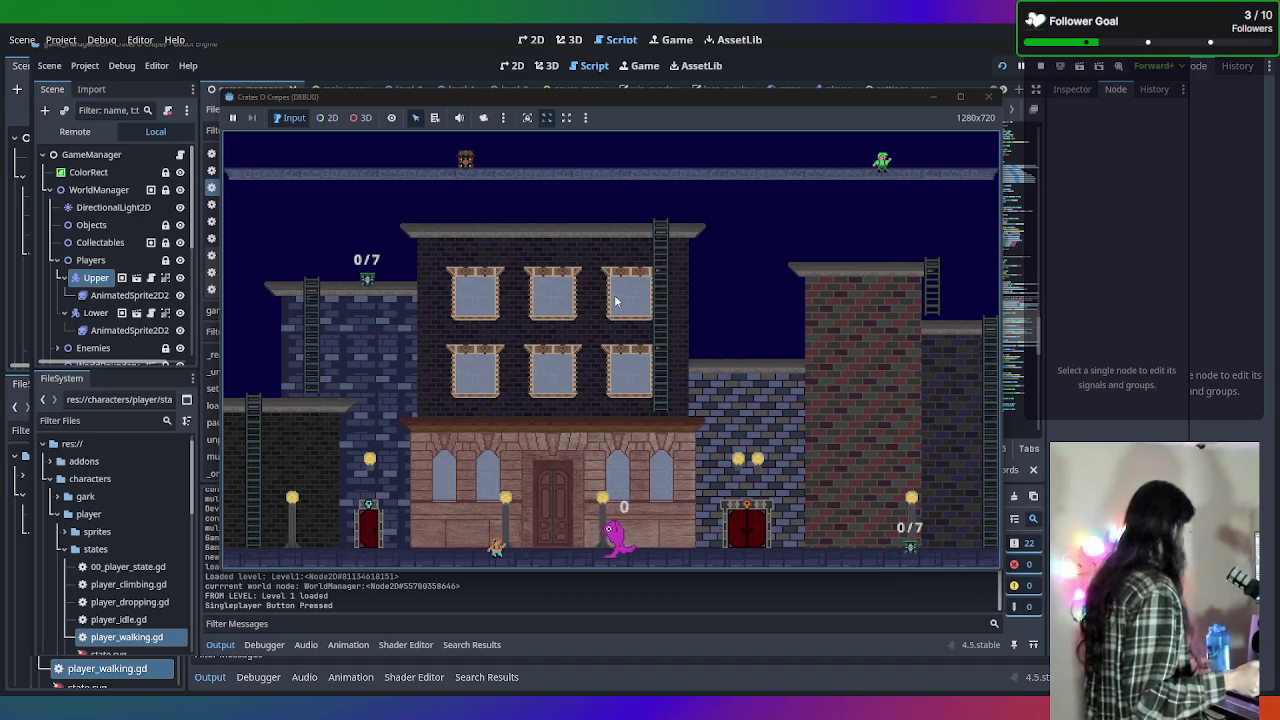
key(Tab)
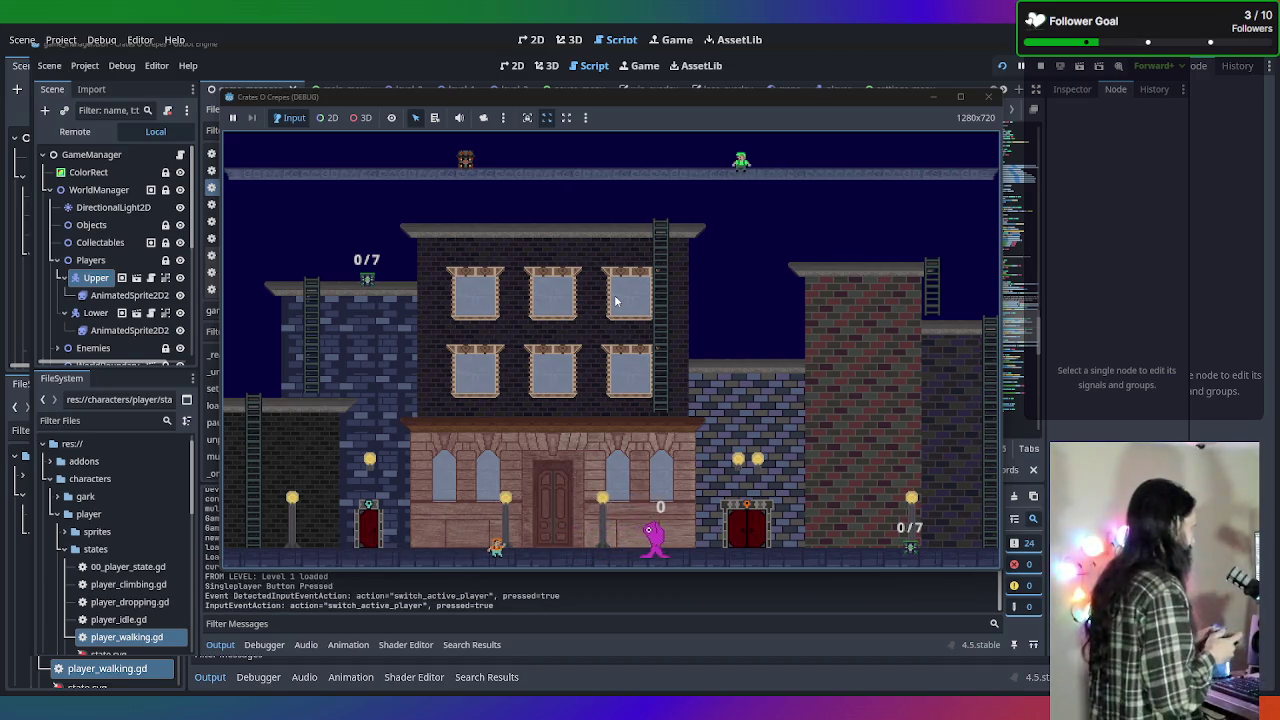
key(Tab)
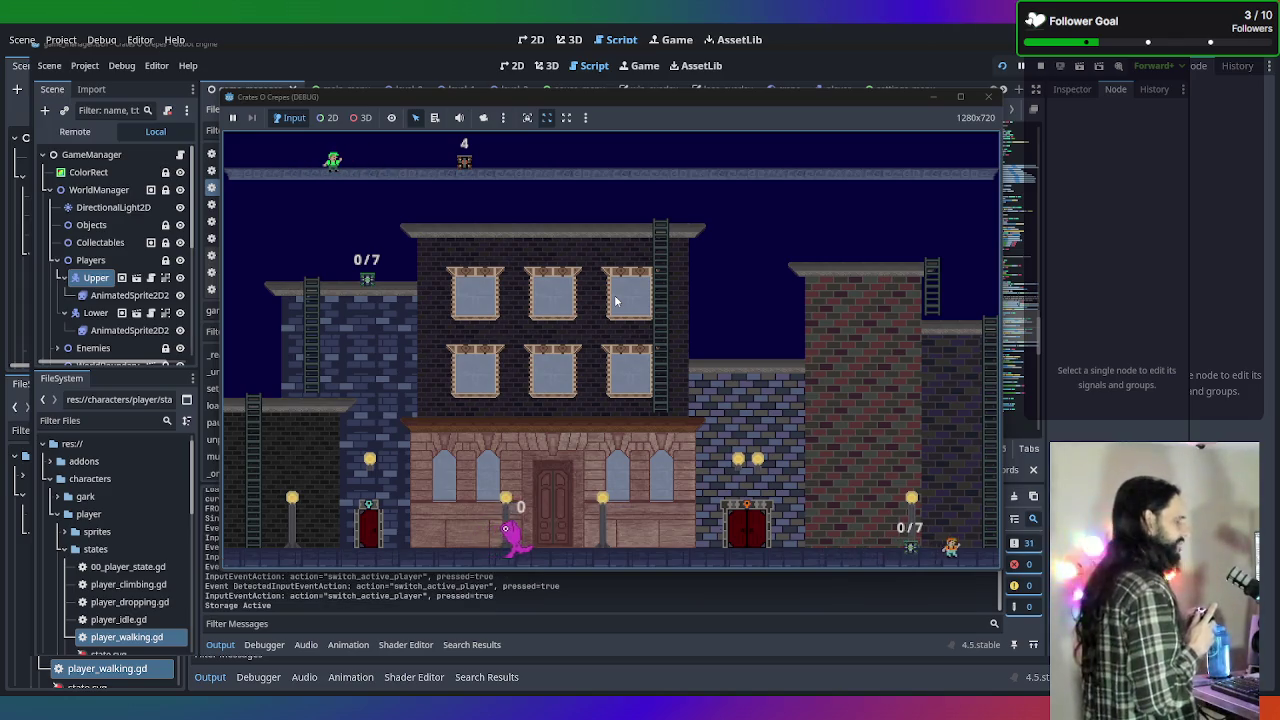
key(Tab)
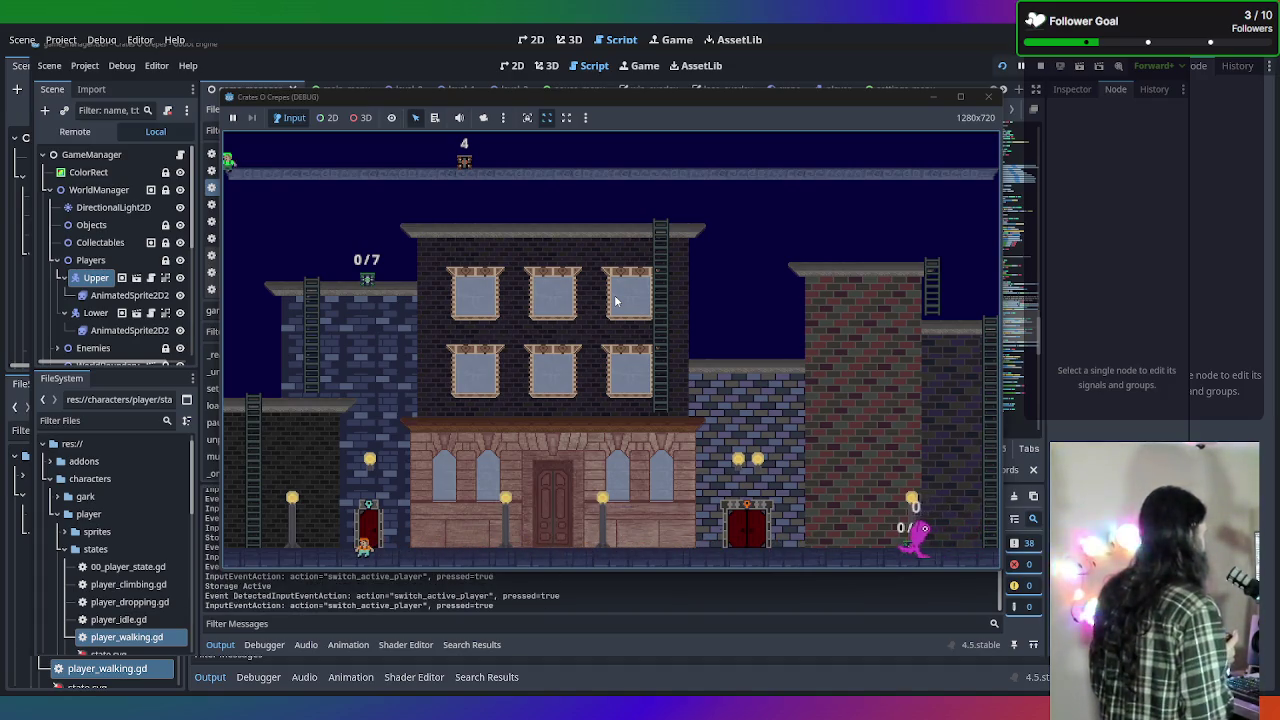
key(Tab)
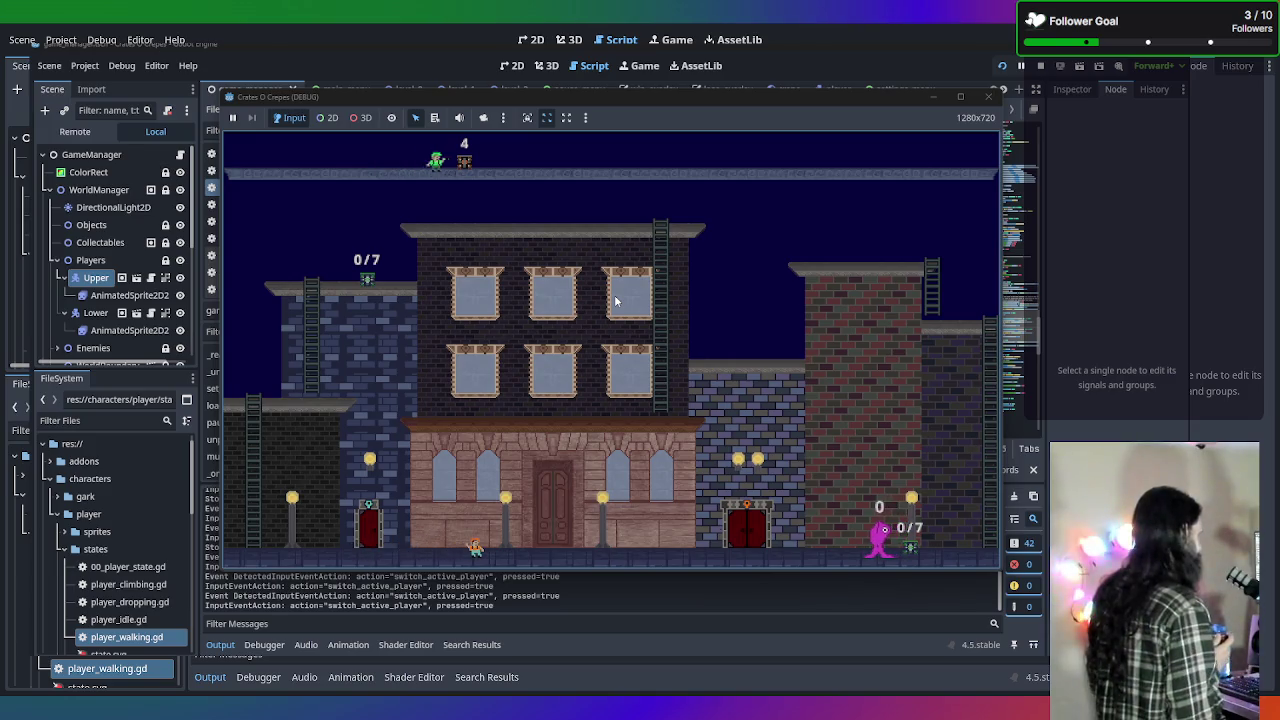
key(Tab)
key(Tab)
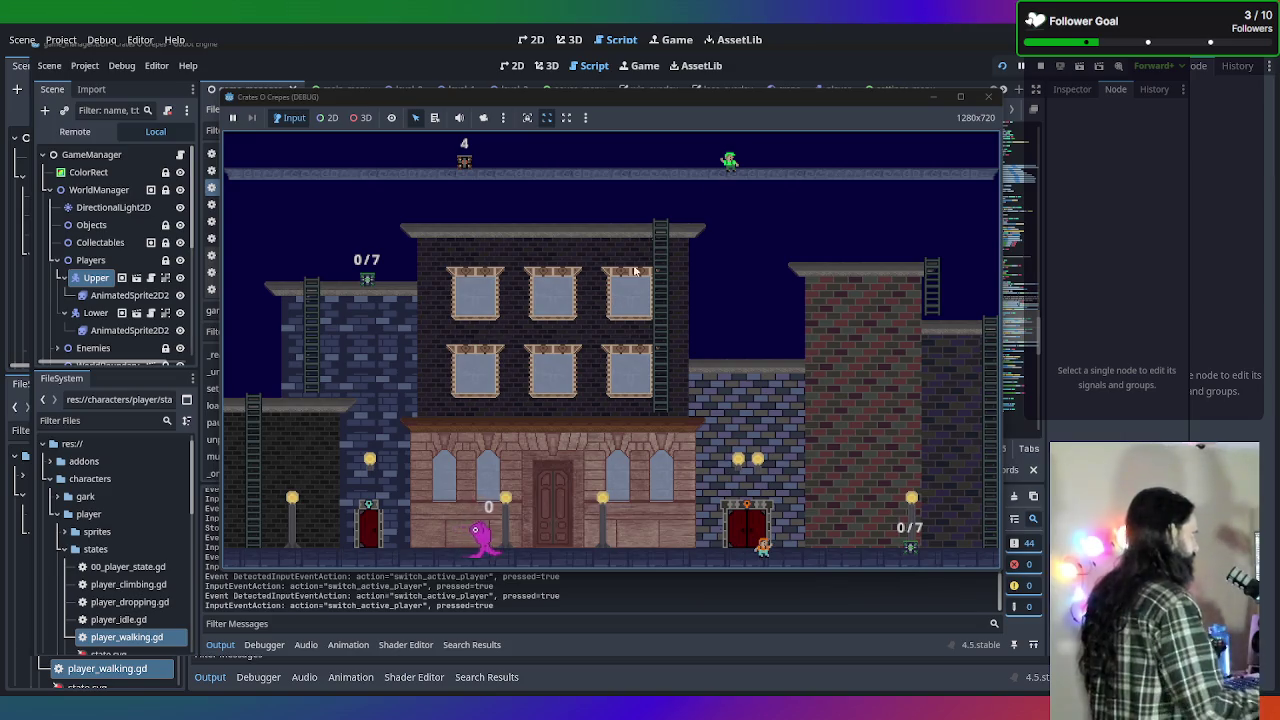
click(989, 97)
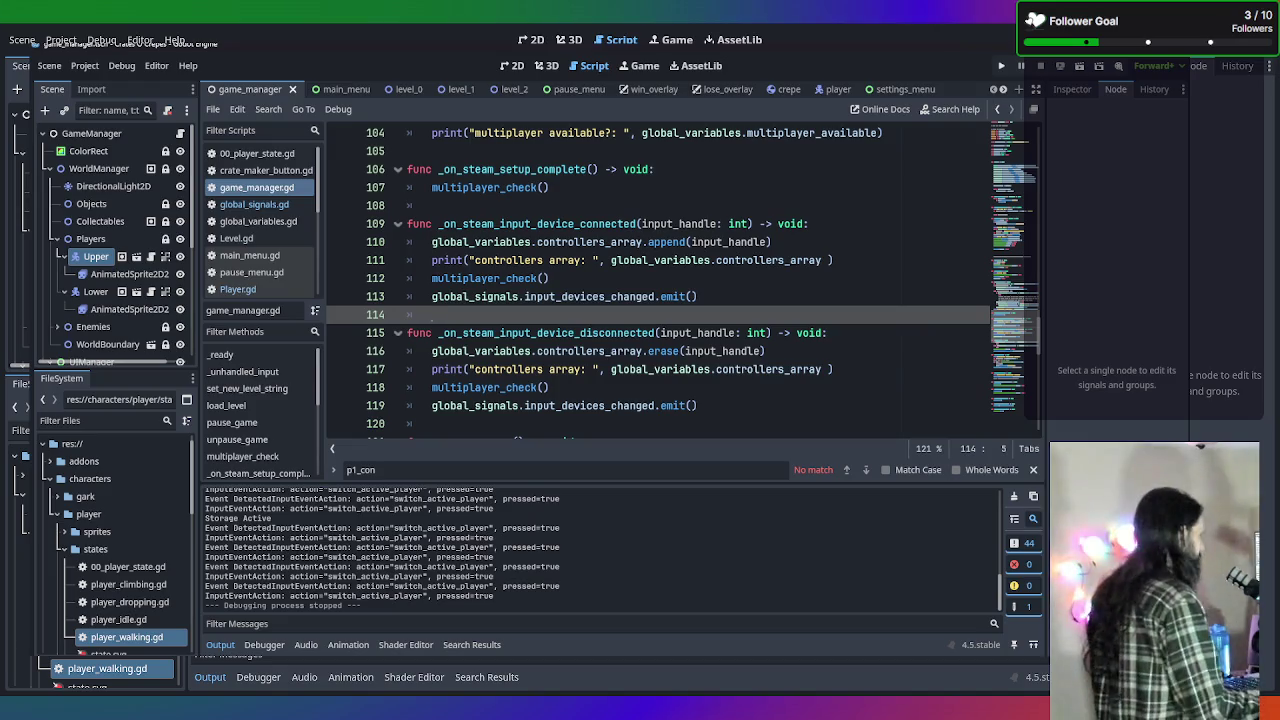
Run a singleplayer game, switch to the upper player and walk both characters, then stop.
key(F5)
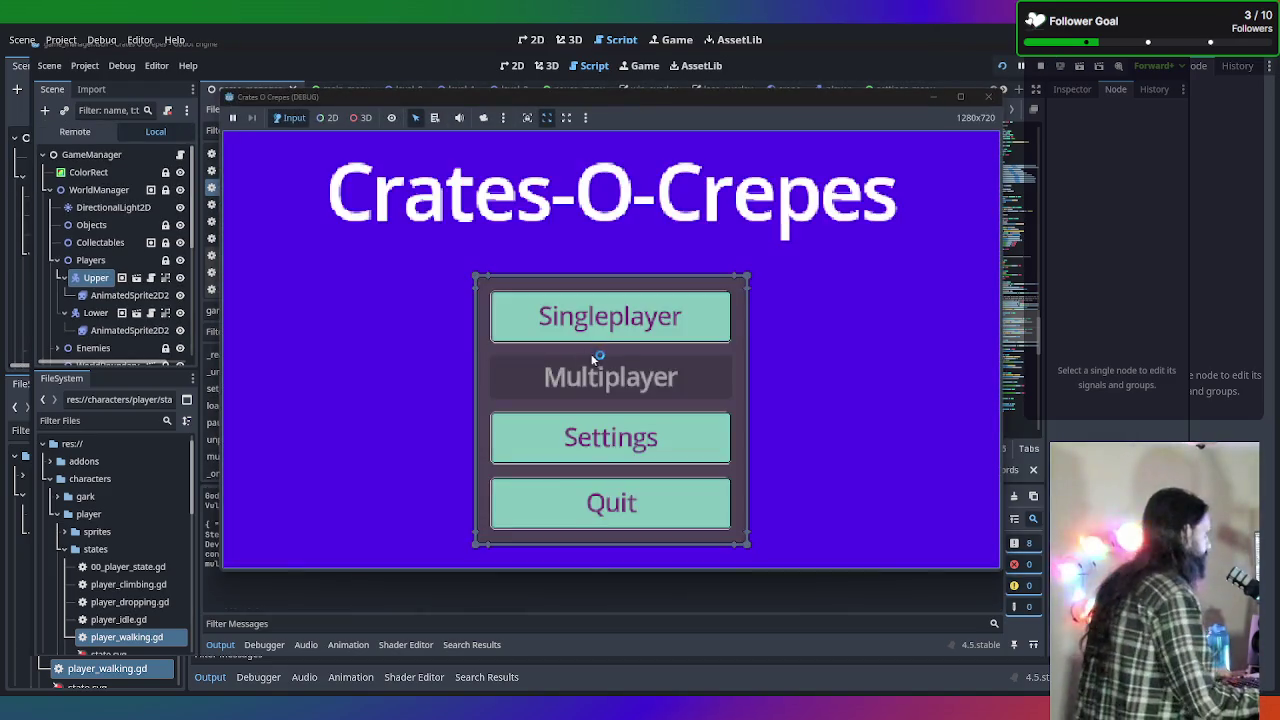
click(603, 317)
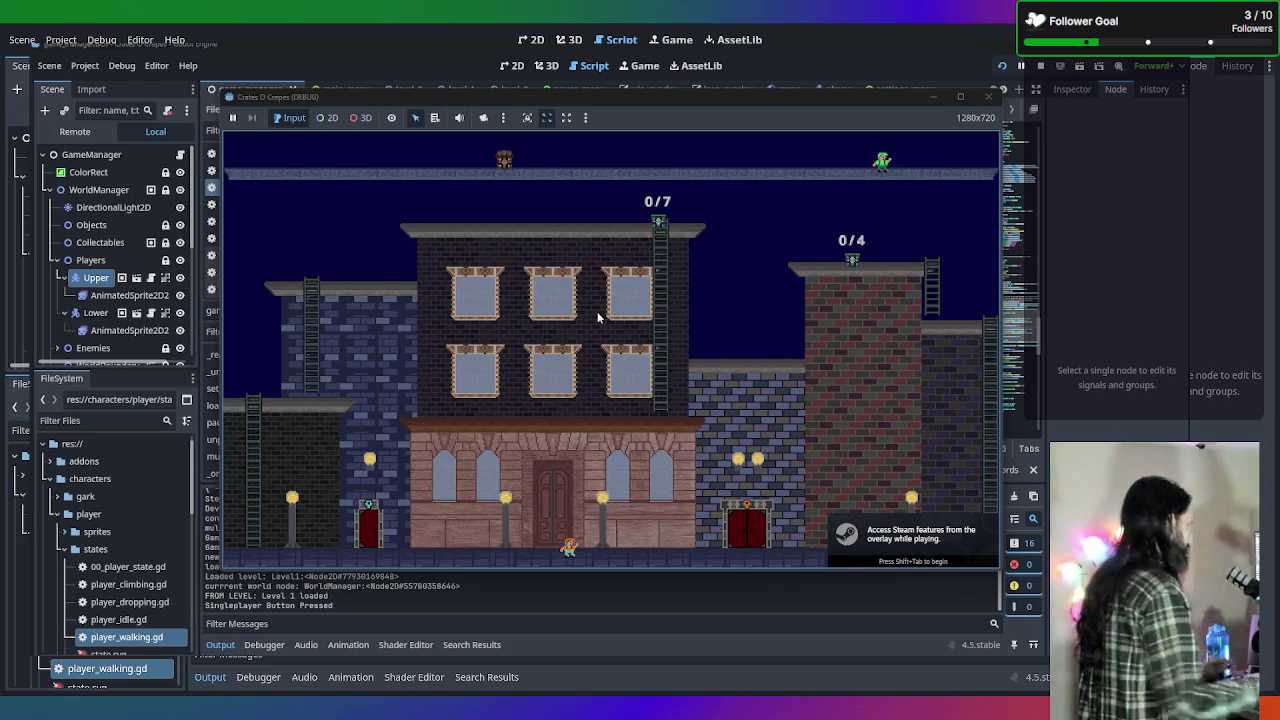
key(Tab)
key(Left)
key(Left)
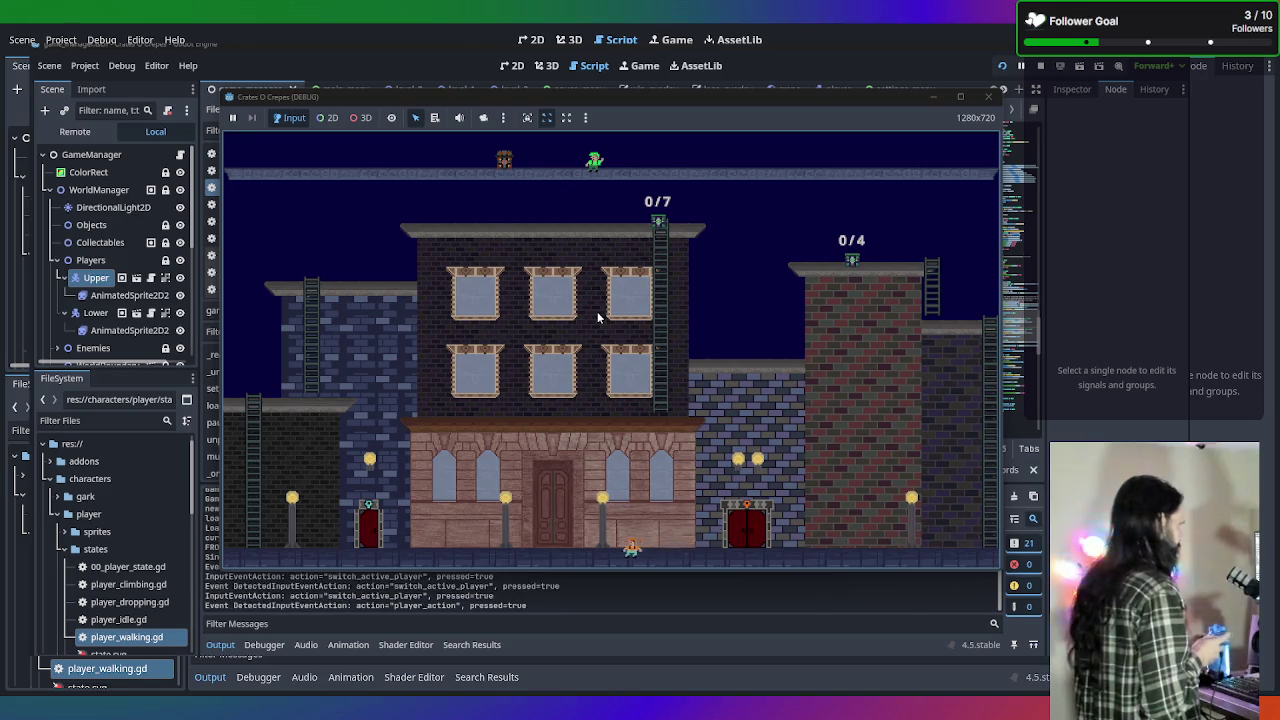
key(Left)
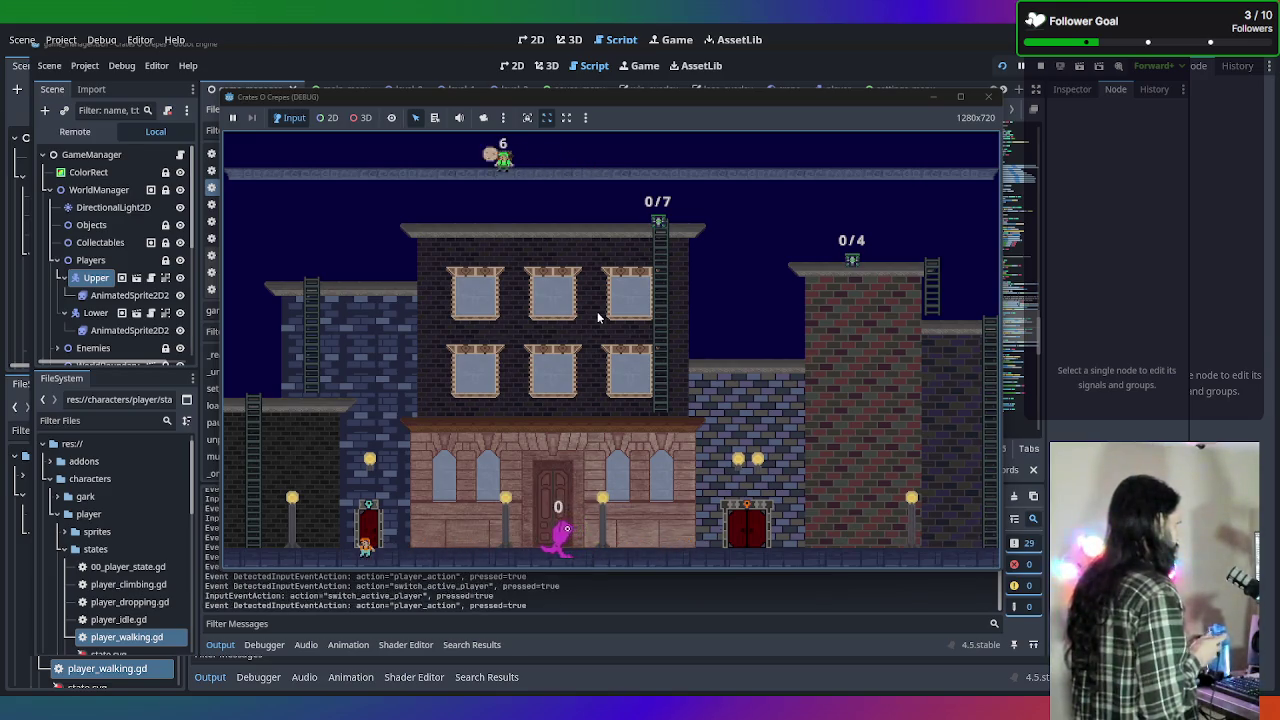
key(Left)
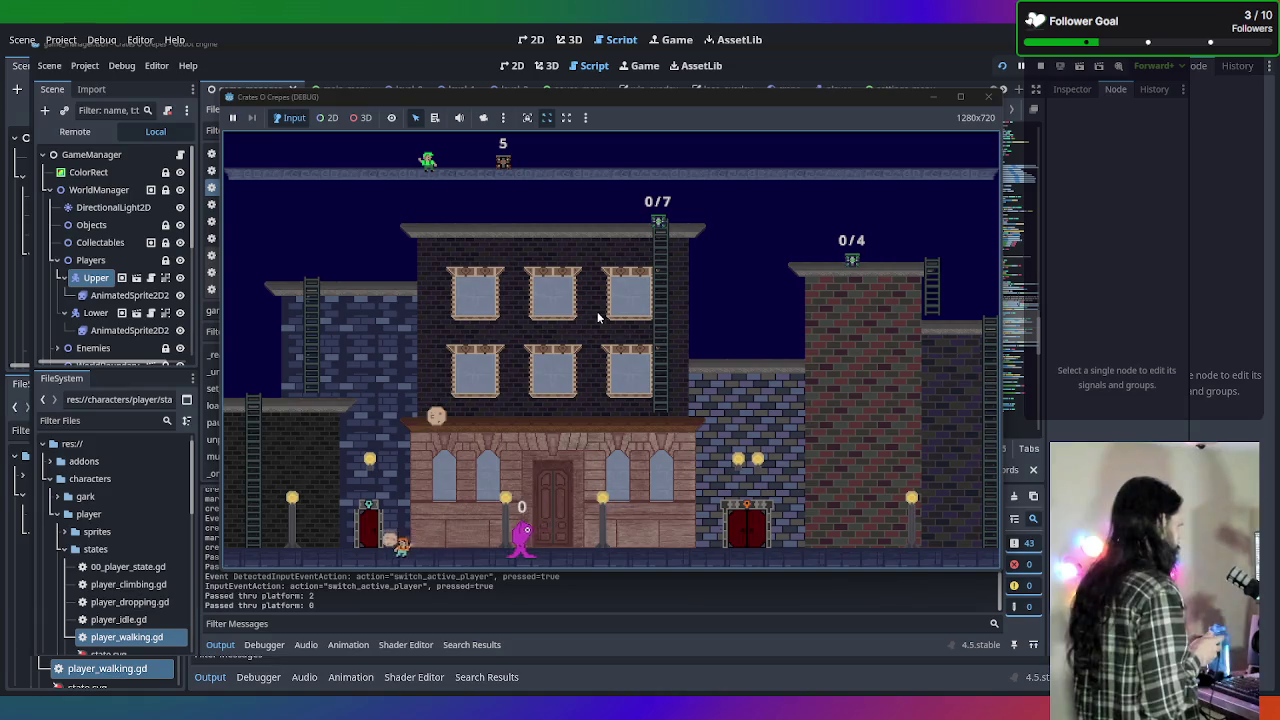
key(Right)
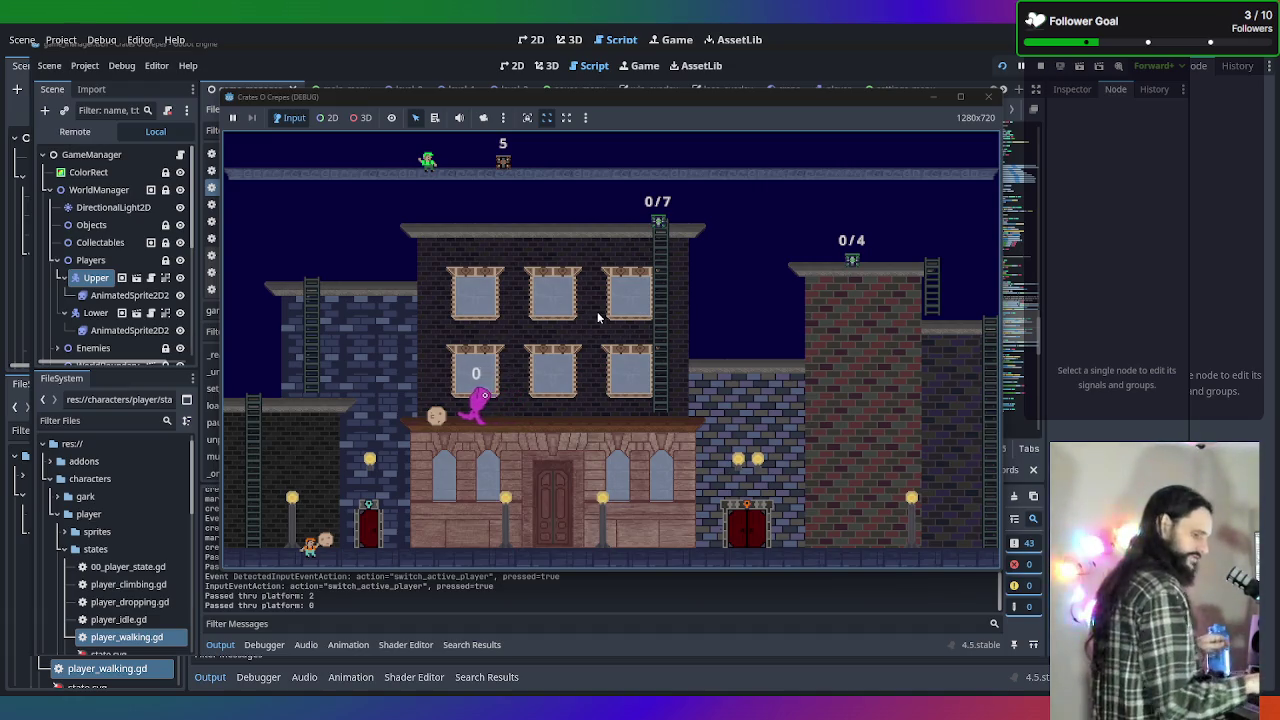
click(988, 99)
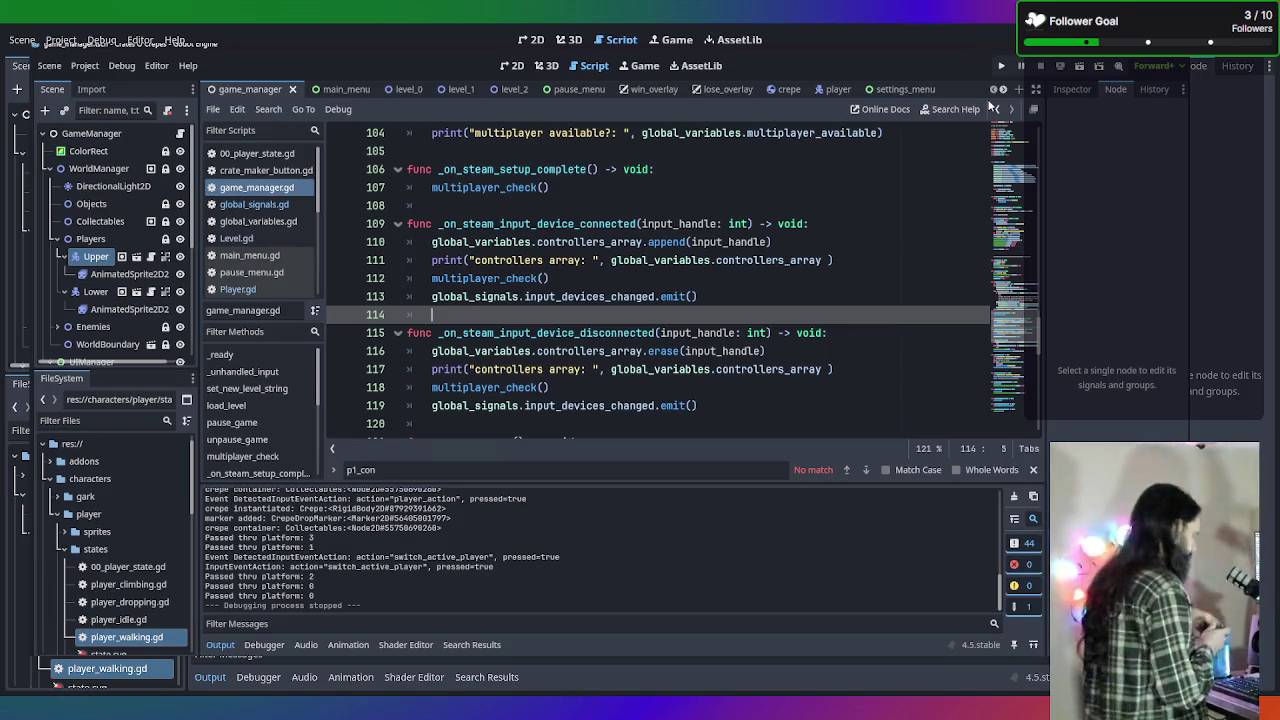
Relaunch singleplayer, climb the left ladder, then pause and choose Main Menu.
key(F5)
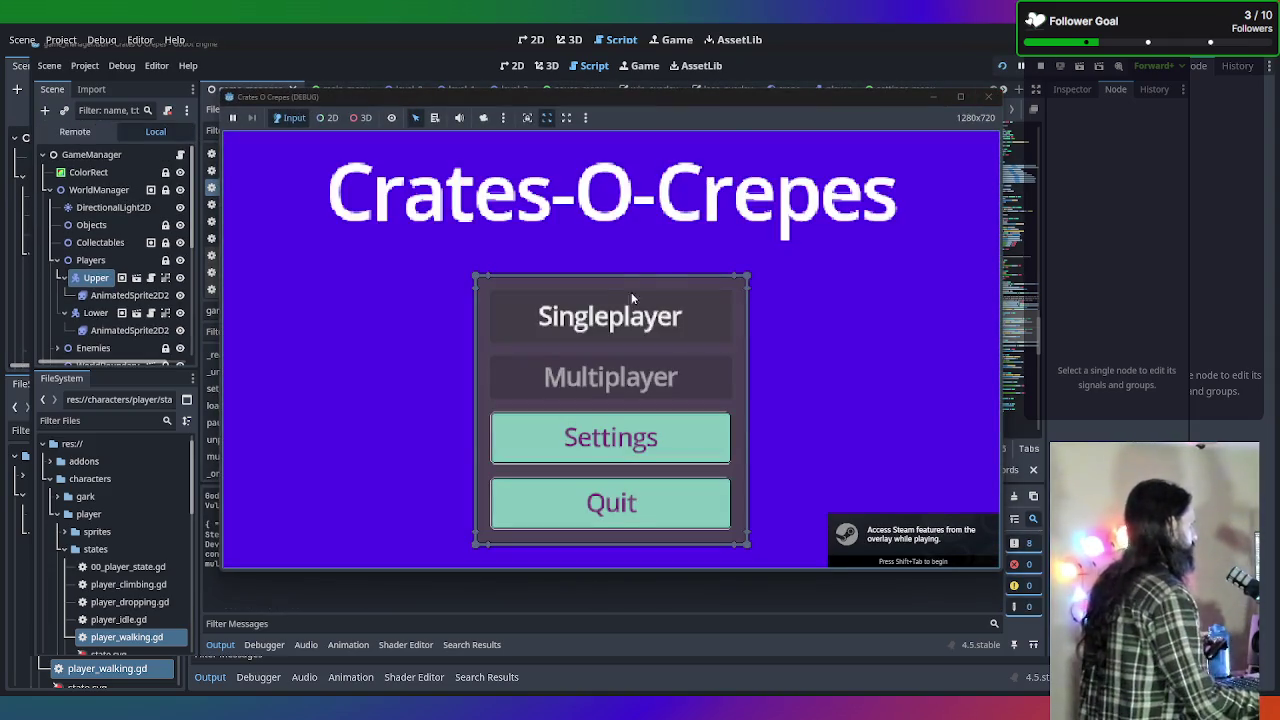
click(640, 310)
key(Left)
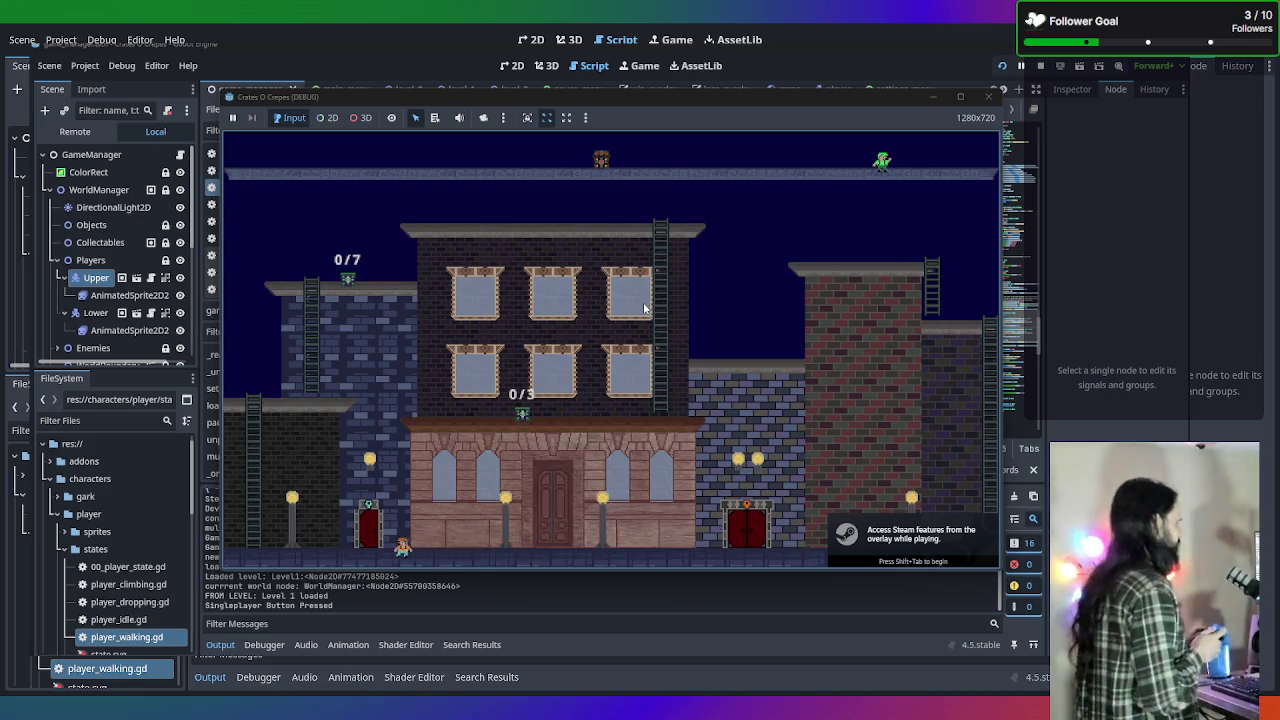
key(Left)
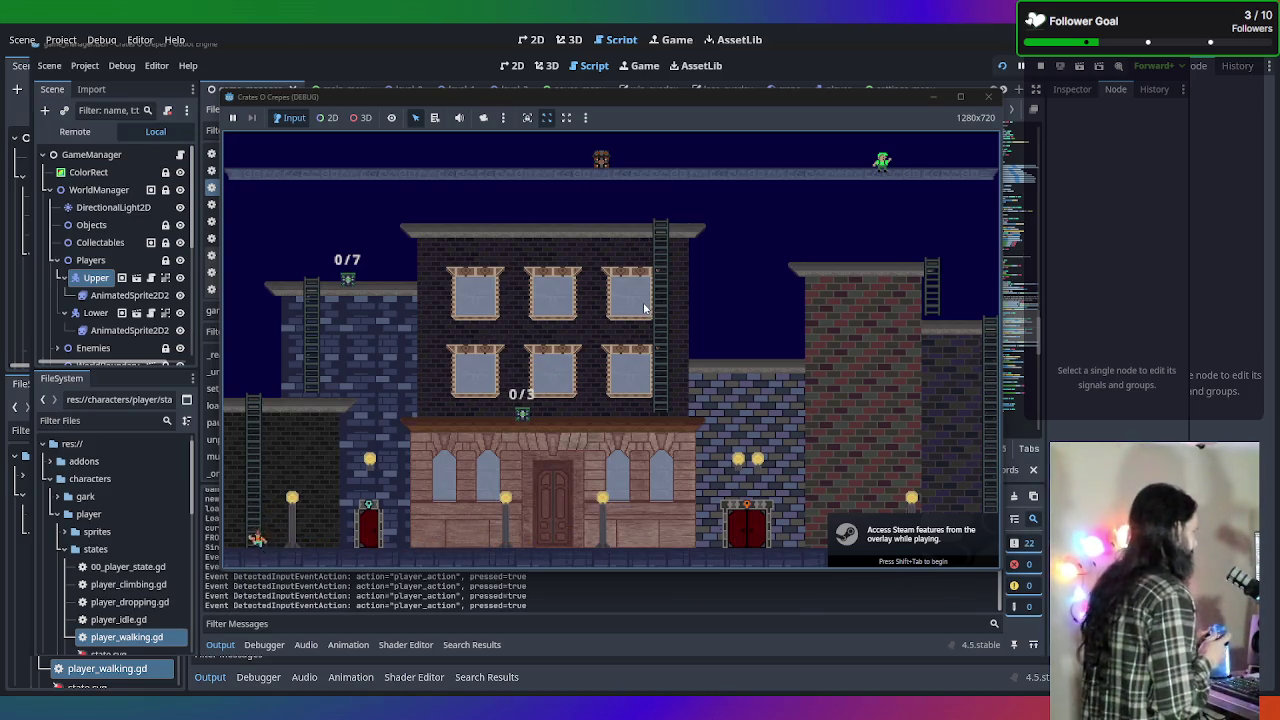
key(Up)
key(Up)
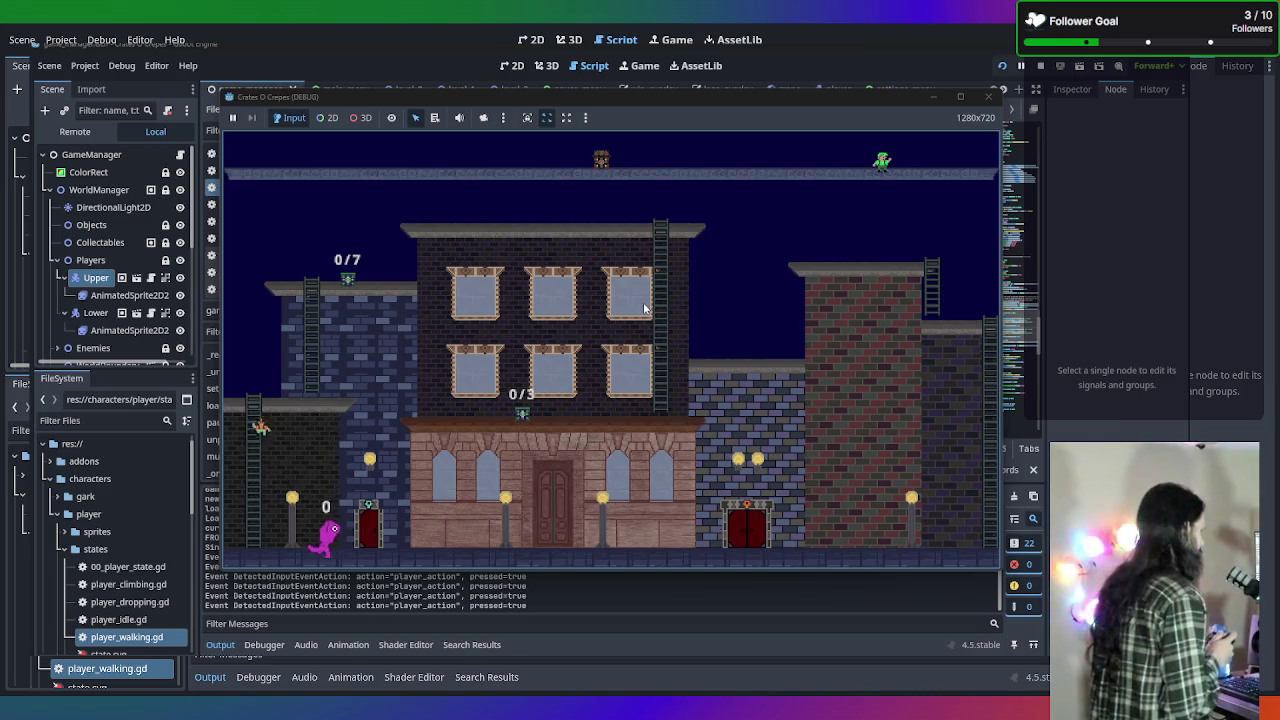
key(Right)
key(Left)
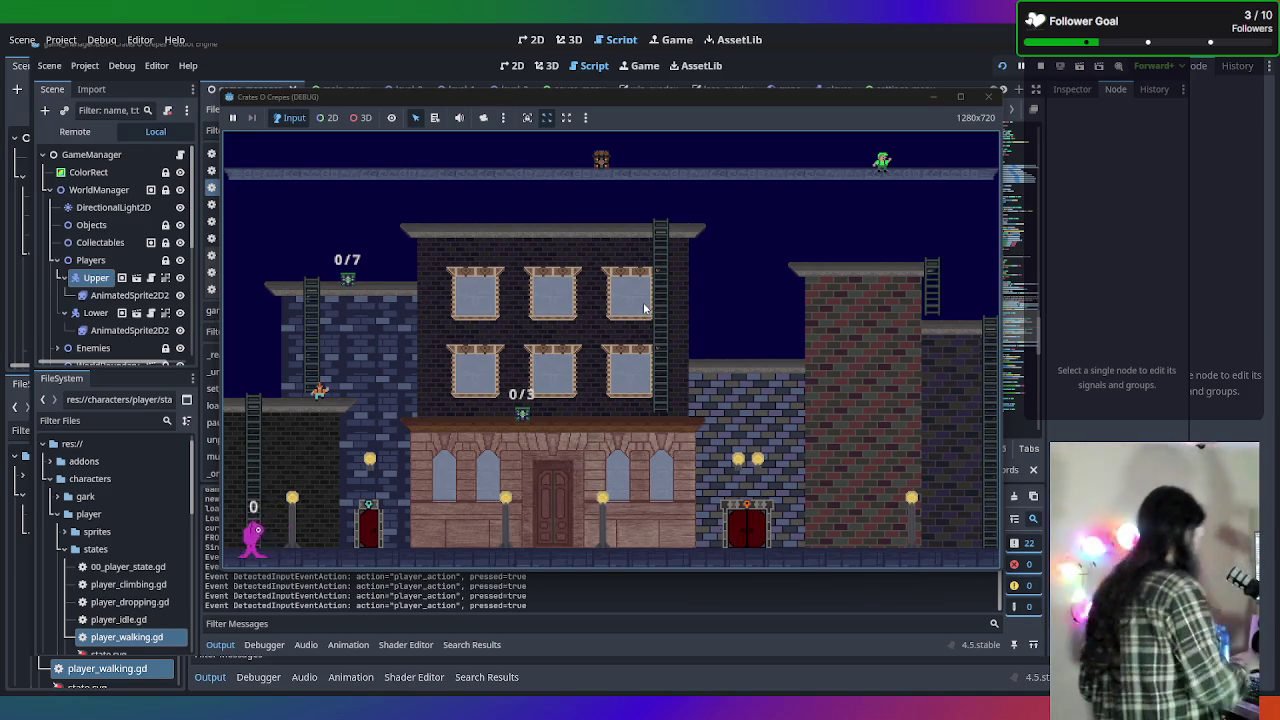
key(Escape)
click(576, 416)
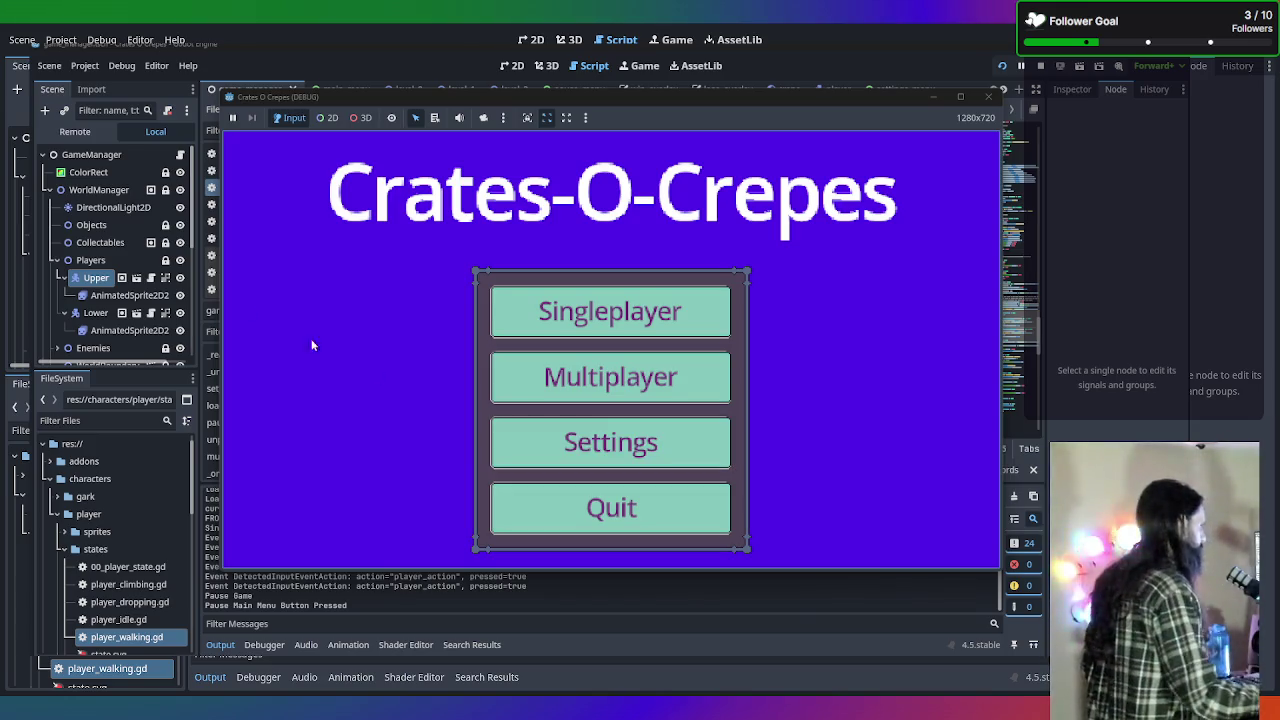
Launch a multiplayer test, walk the orange player left and right, then stop the game.
click(638, 386)
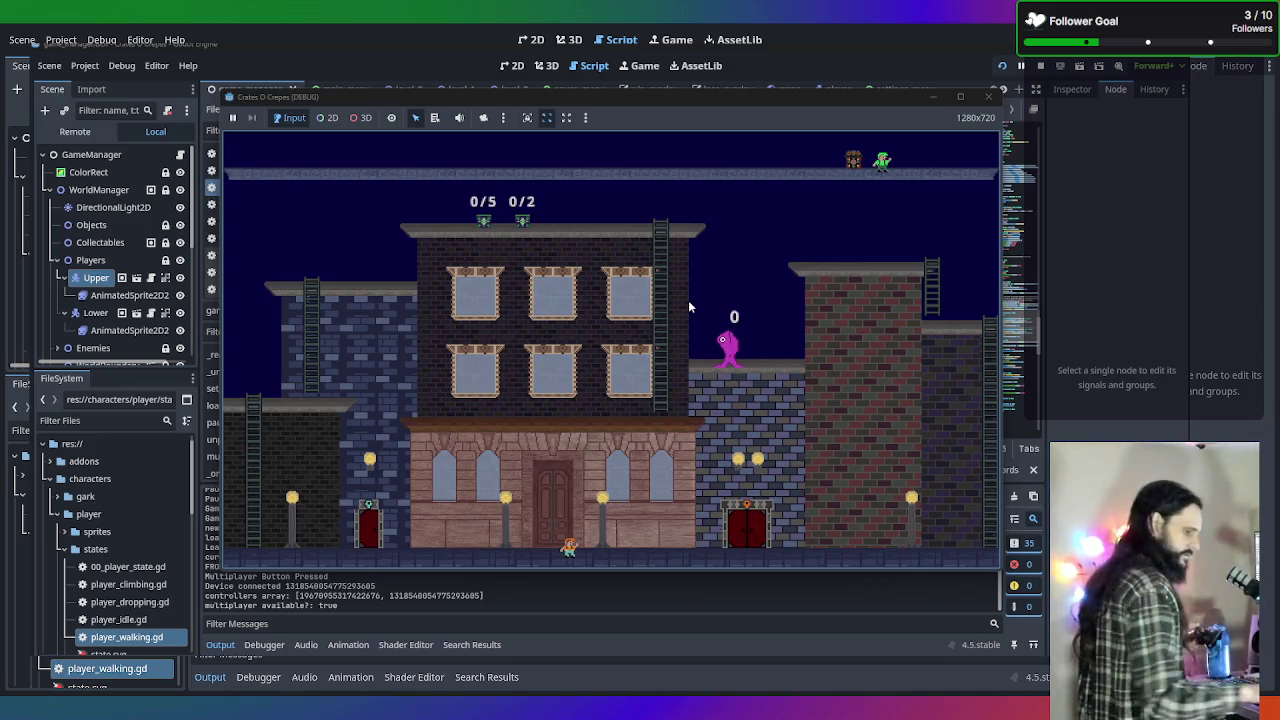
key(Left)
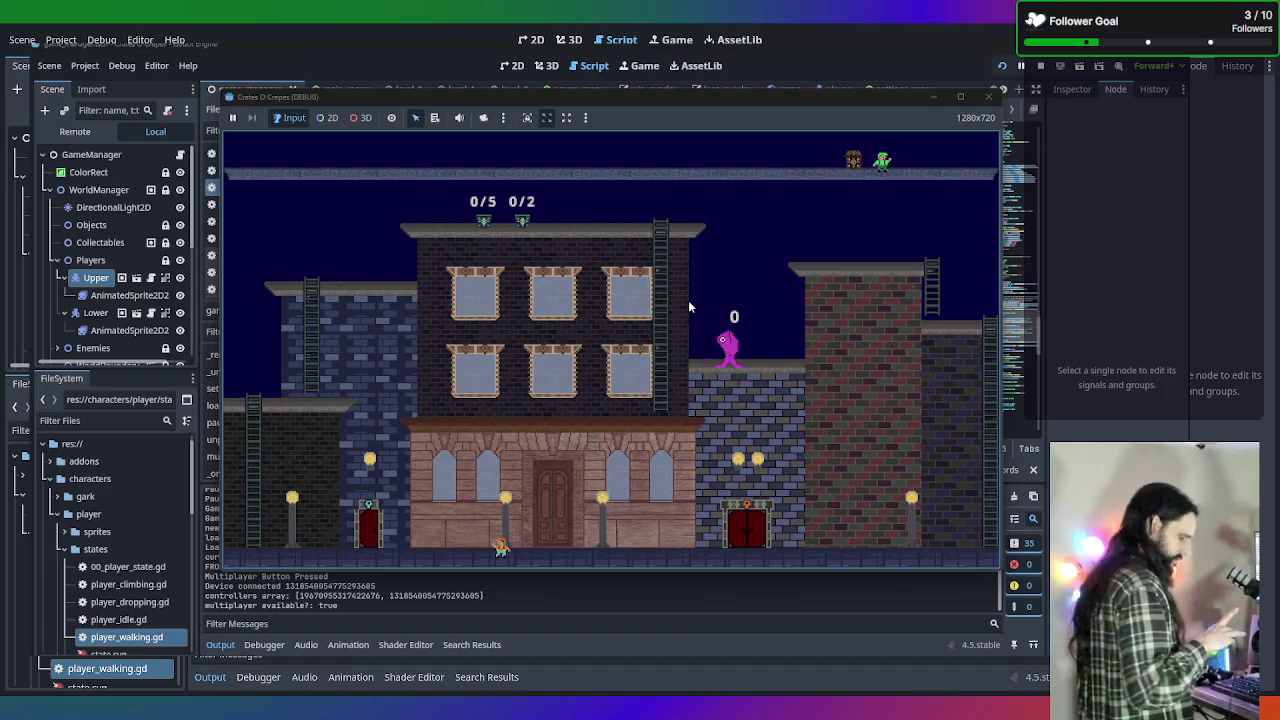
key(Right)
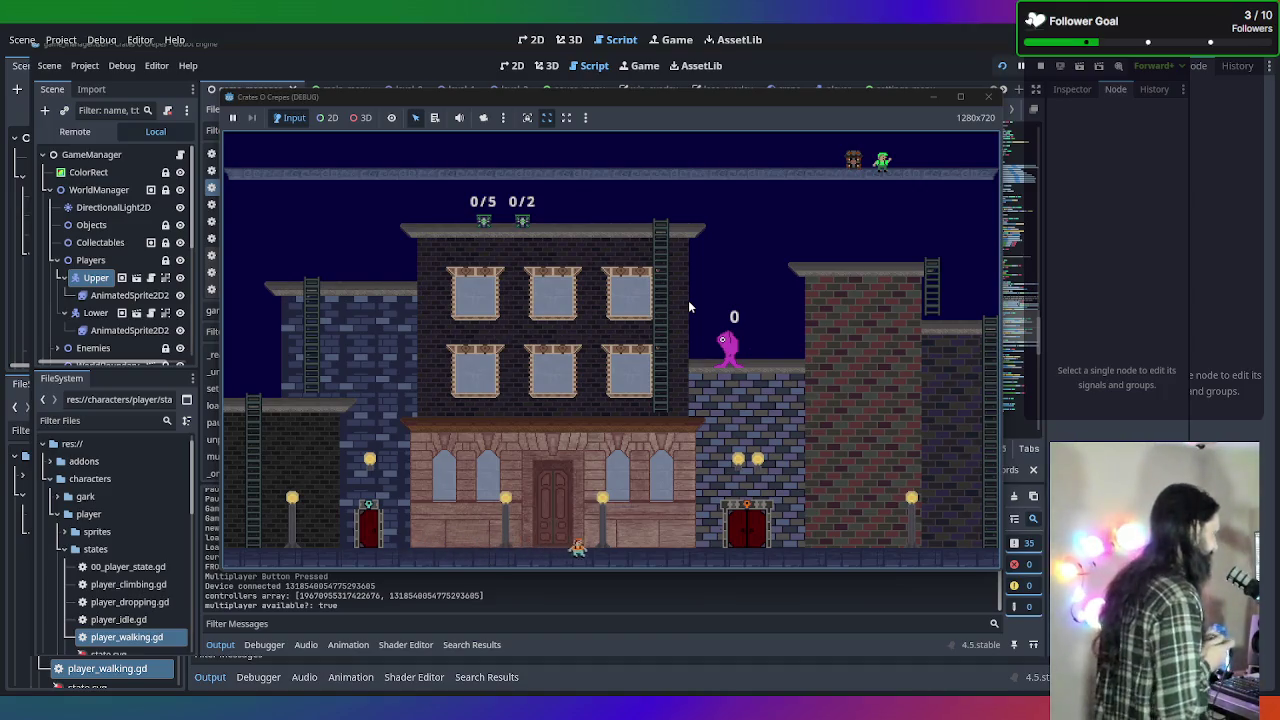
key(Left)
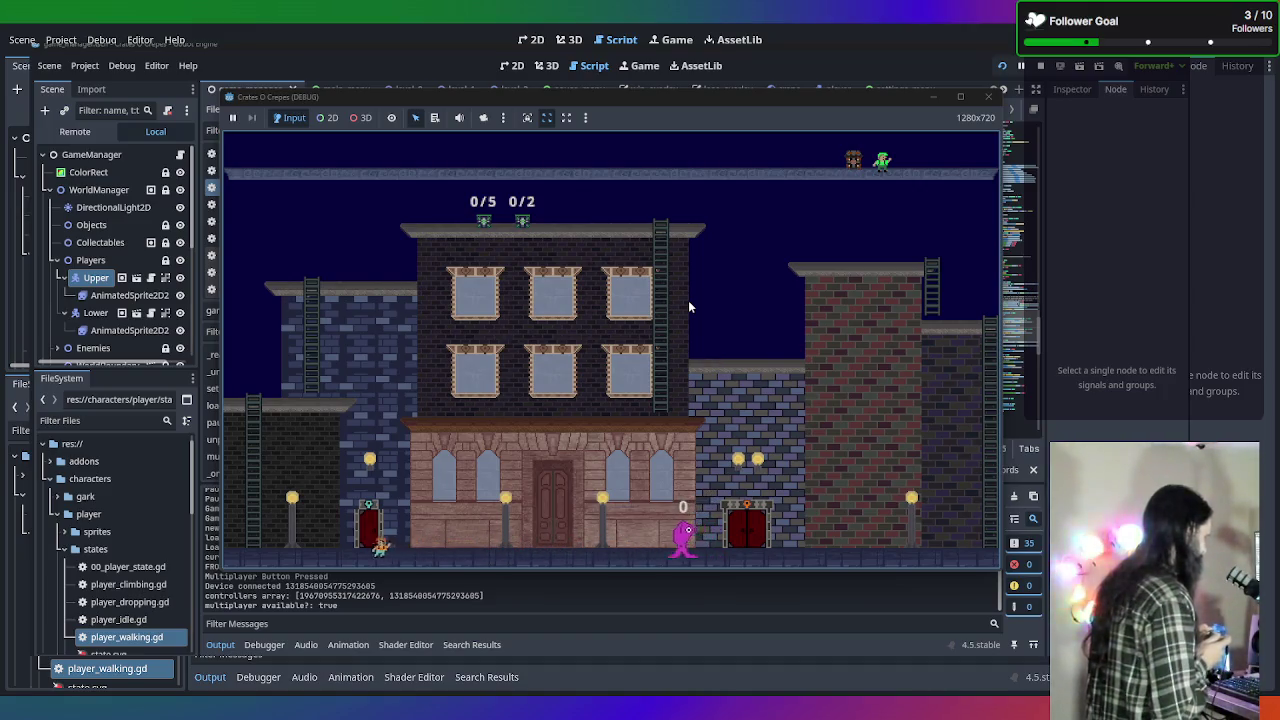
key(Right)
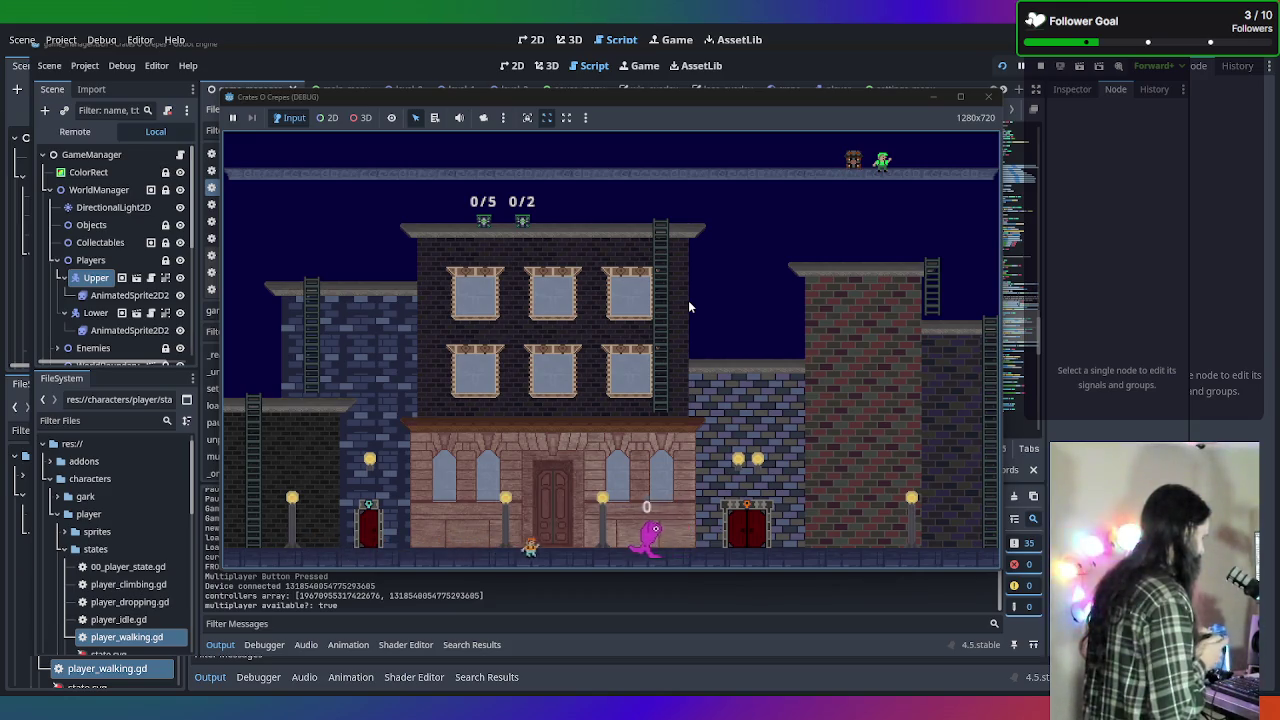
key(Right)
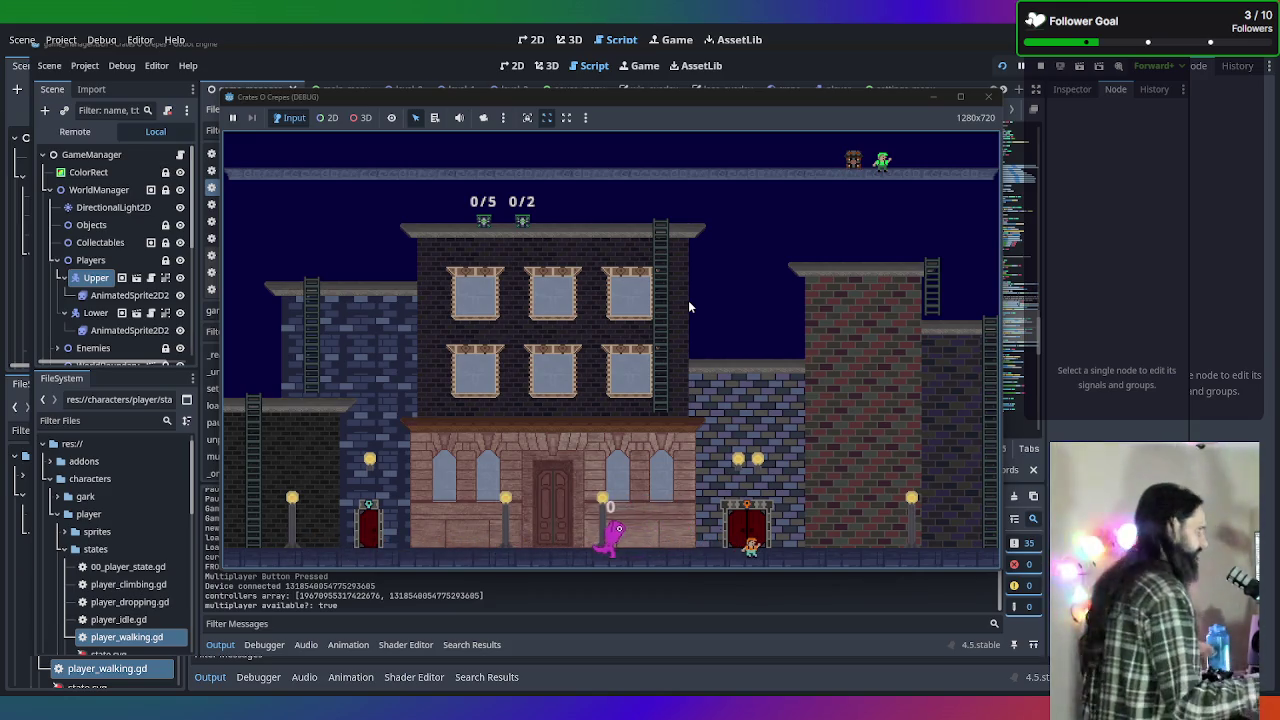
click(988, 96)
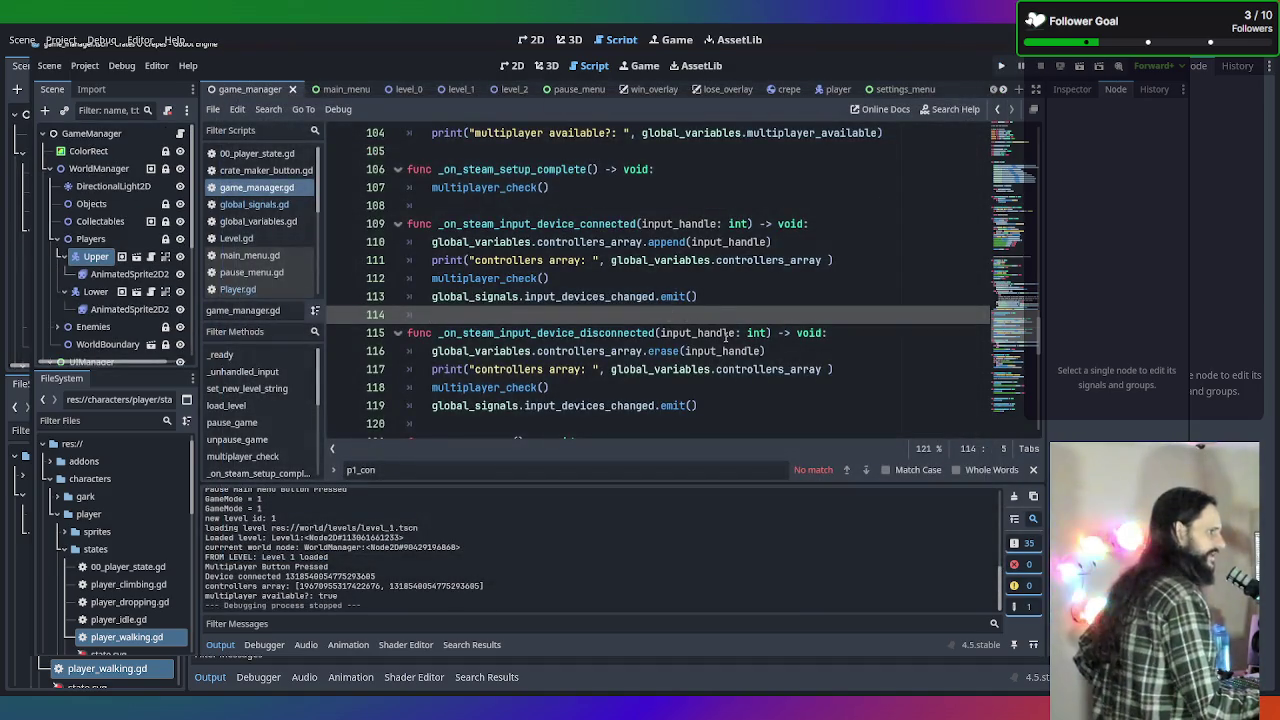
Open Player.gd and scroll to its update_direction function.
click(254, 290)
scroll(515, 320, down, 15)
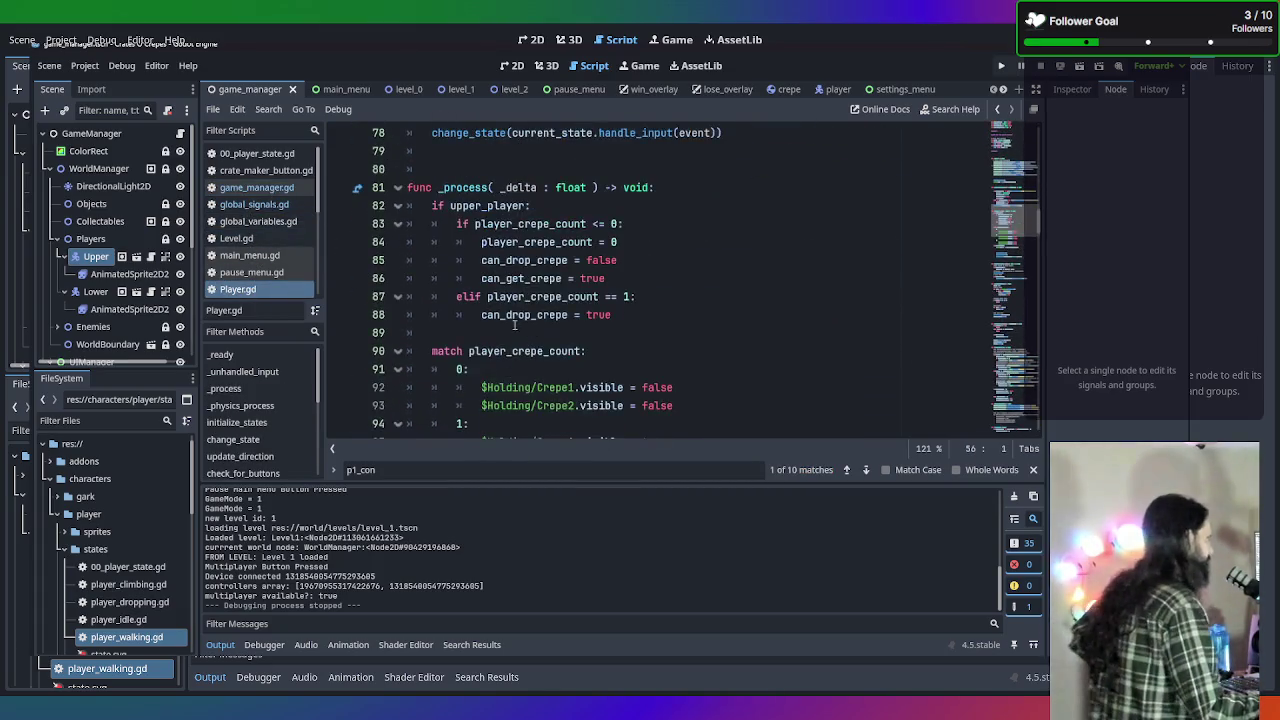
scroll(515, 330, down, 12)
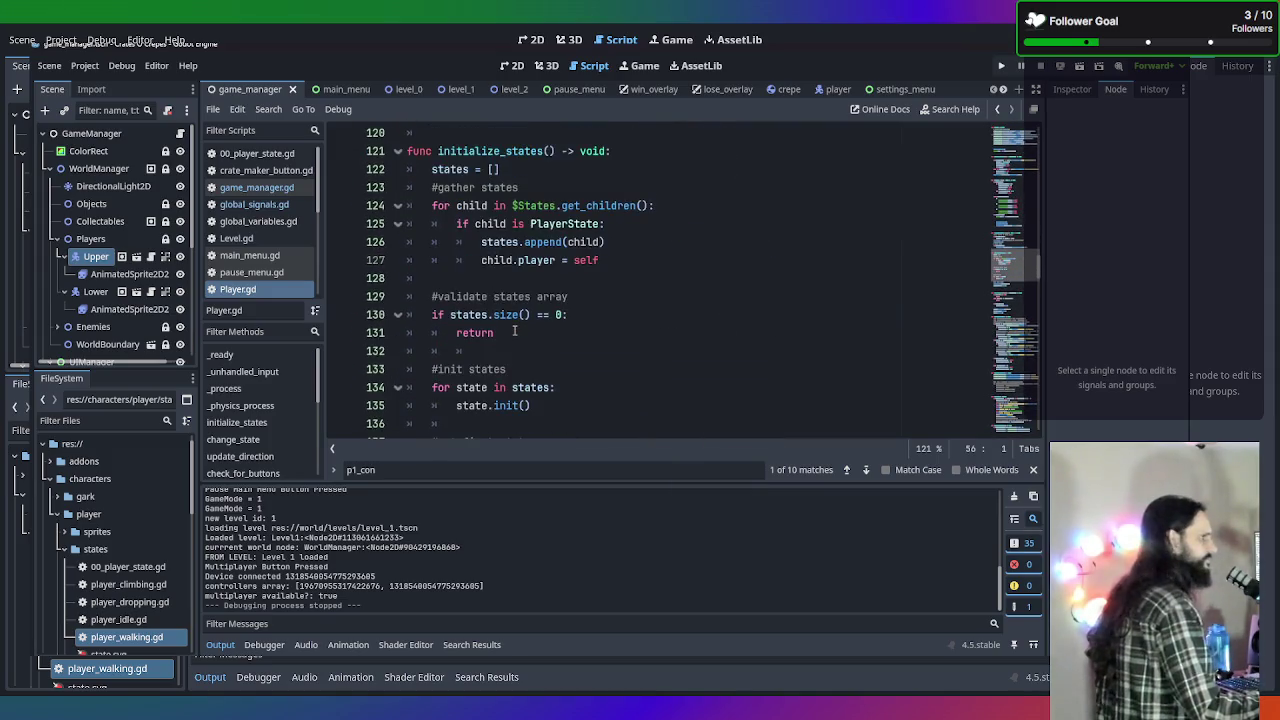
scroll(515, 332, down, 6)
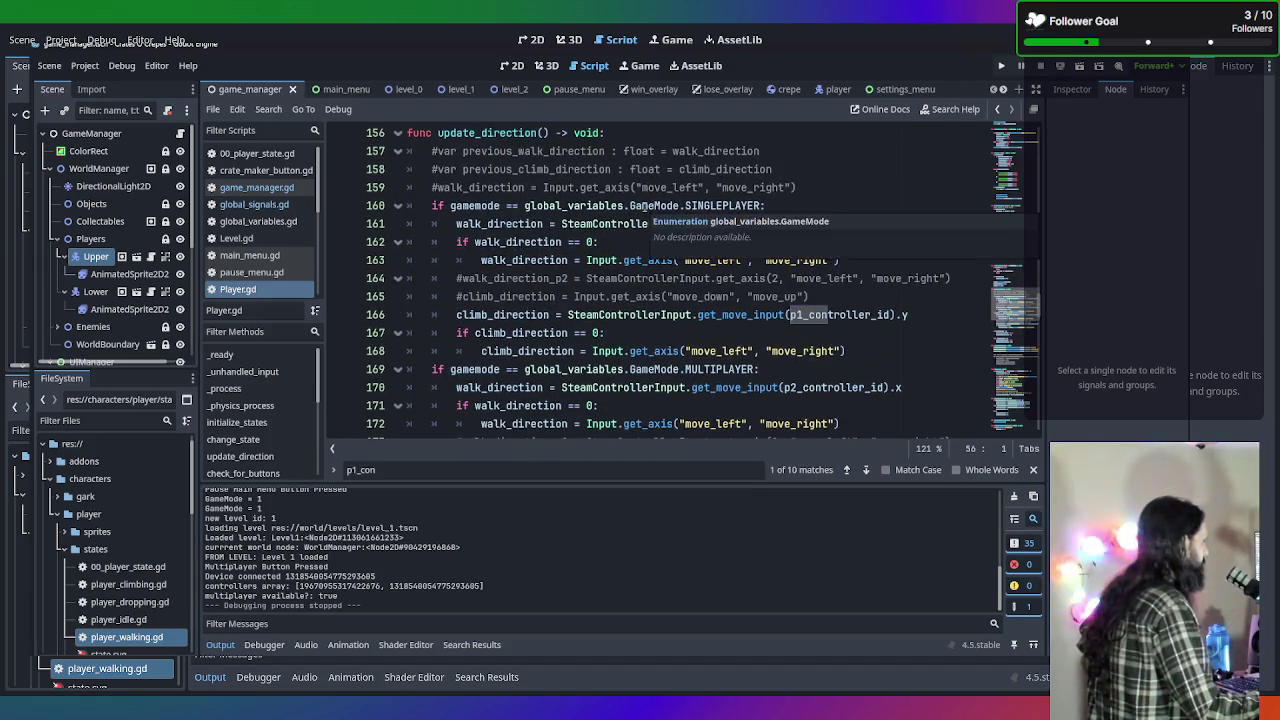
scroll(594, 245, down, 2)
scroll(700, 290, up, 1)
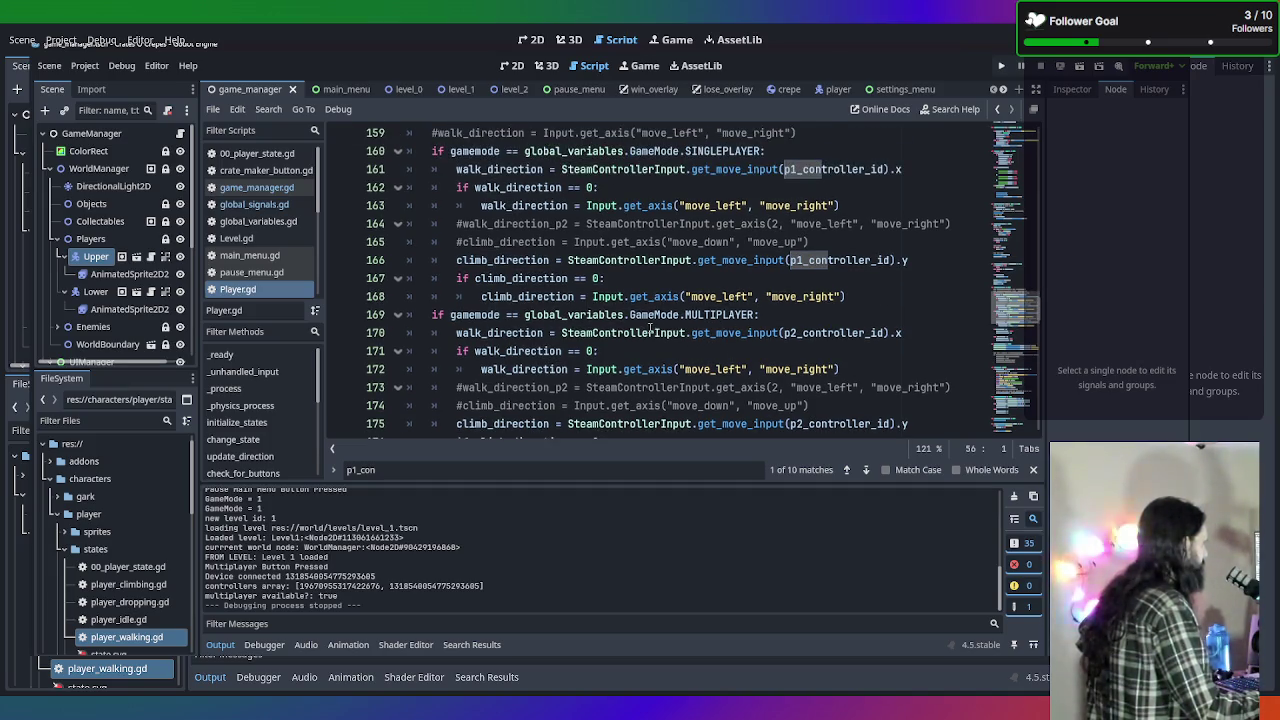
scroll(652, 330, up, 1)
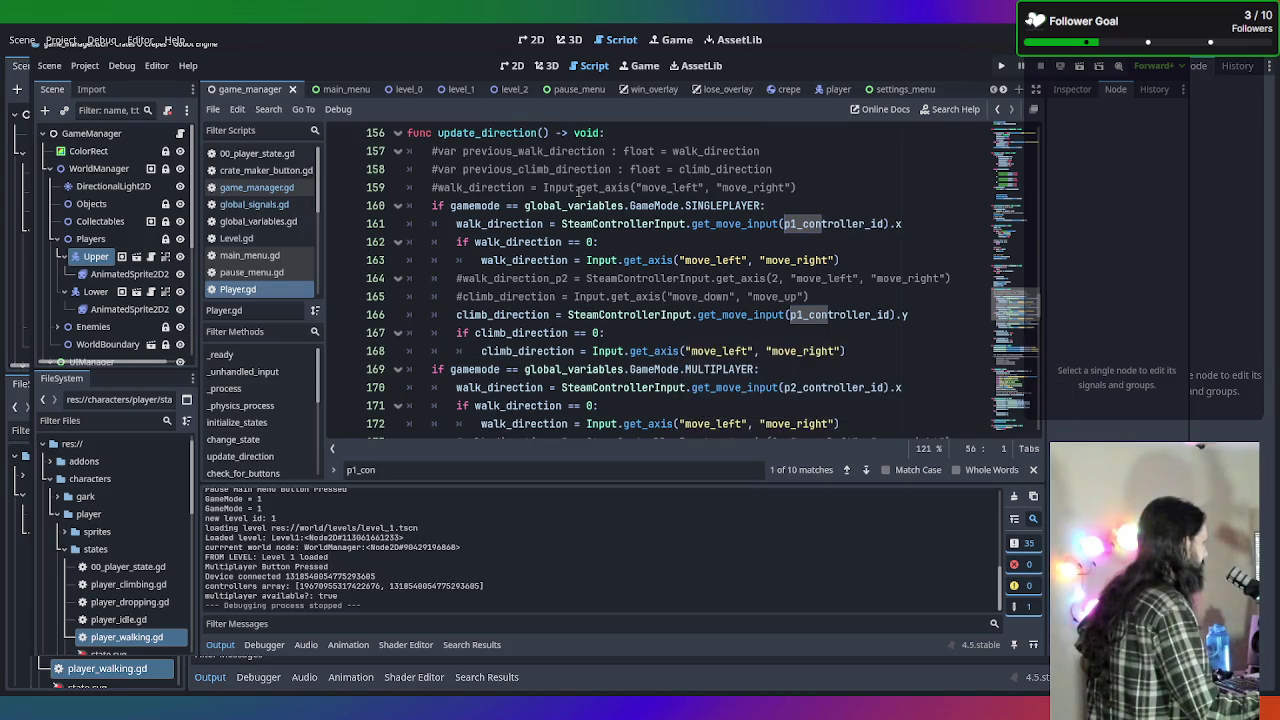
Select the SINGLEPLAYER gamemode check on lines 159–160.
click(775, 205)
scroll(776, 204, down, 1)
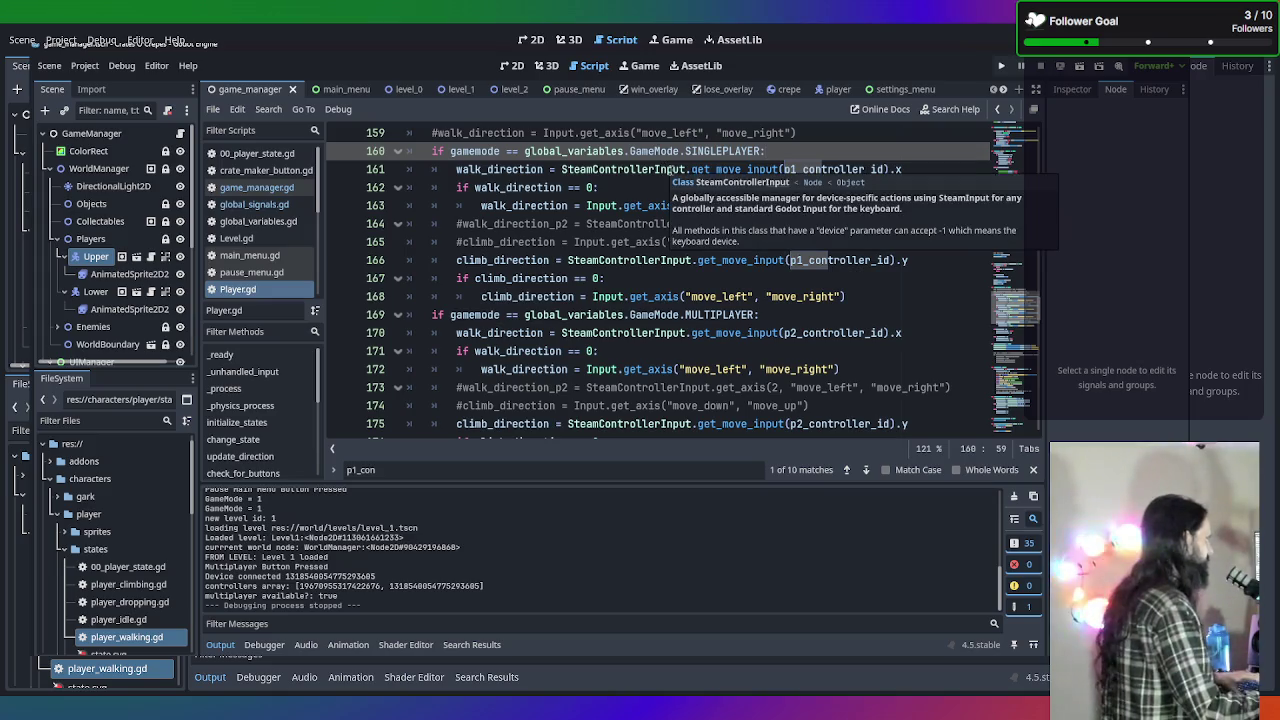
scroll(779, 264, up, 1)
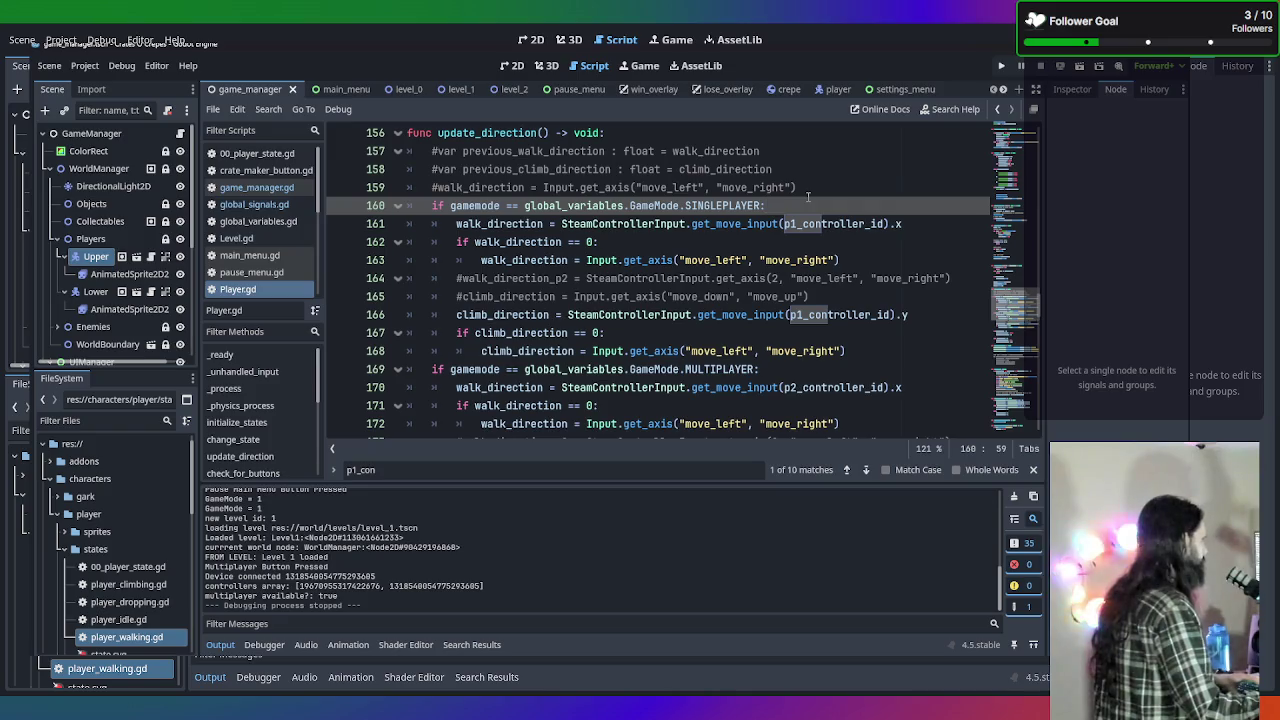
key(shift+Up)
key(shift+Home)
key(shift+Home)
Comment out the SINGLEPLAYER gamemode check line with Ctrl+K.
key(Delete)
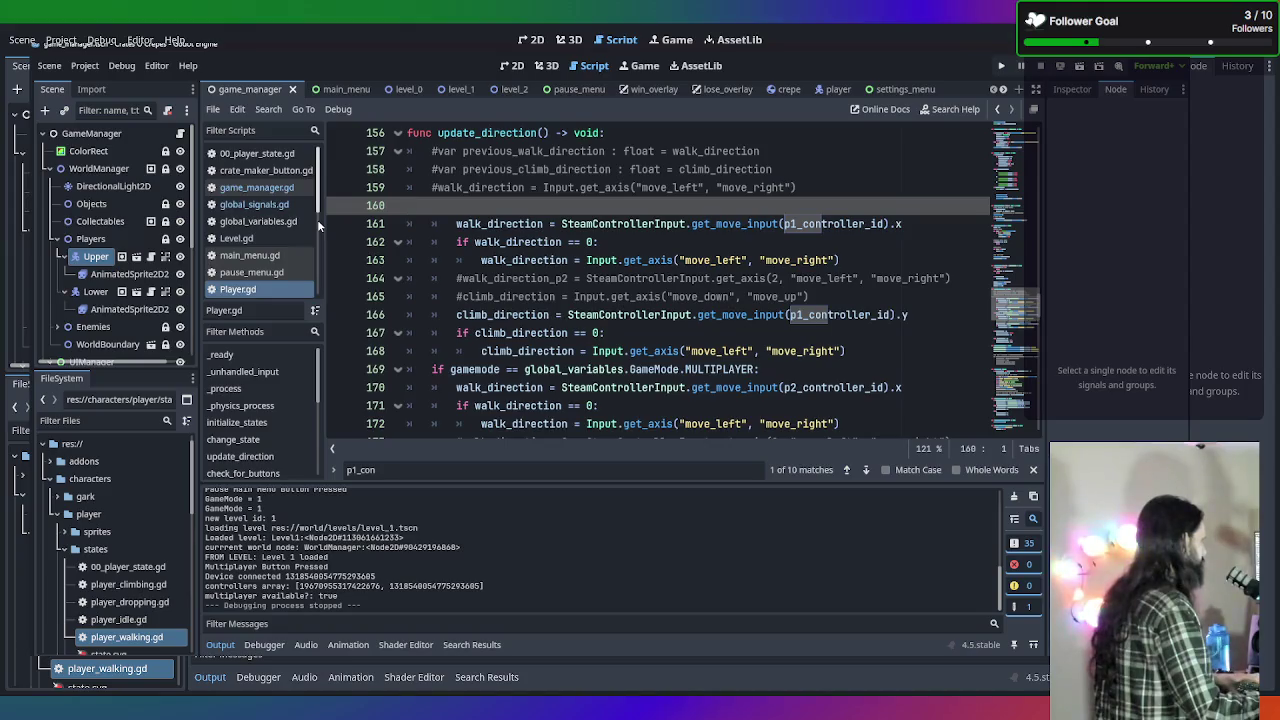
key(ctrl+v)
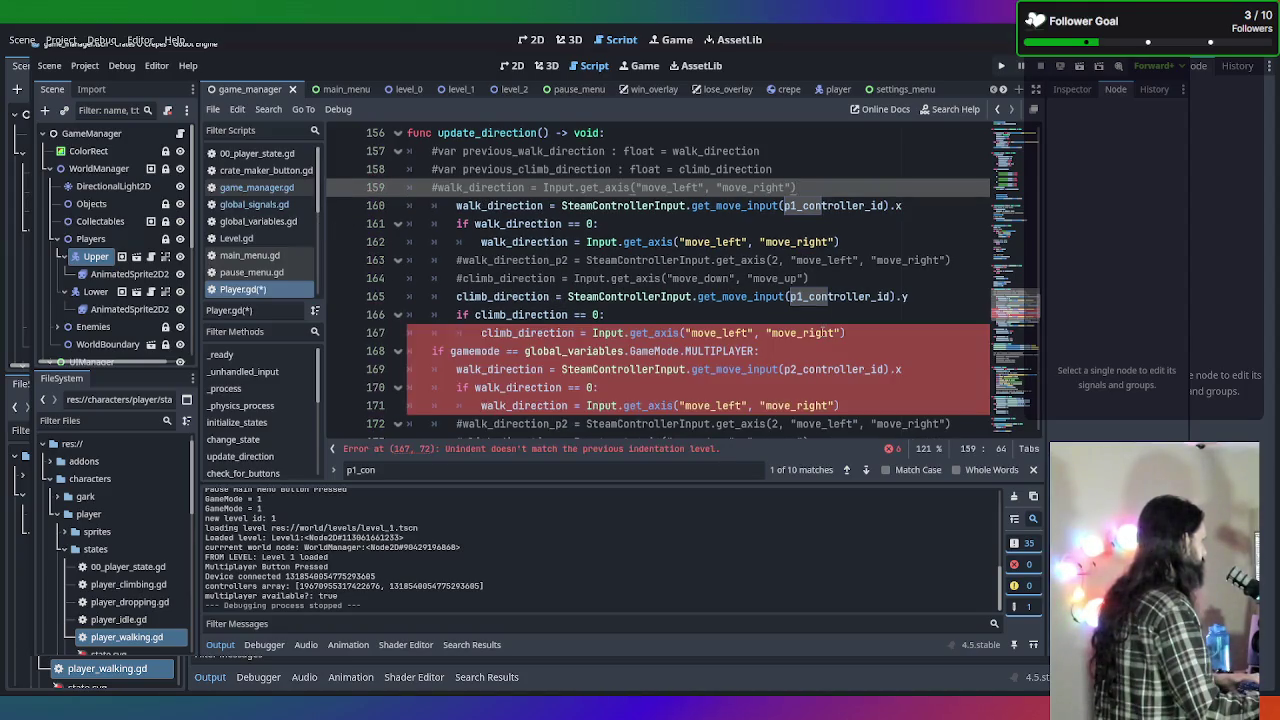
key(ctrl+z)
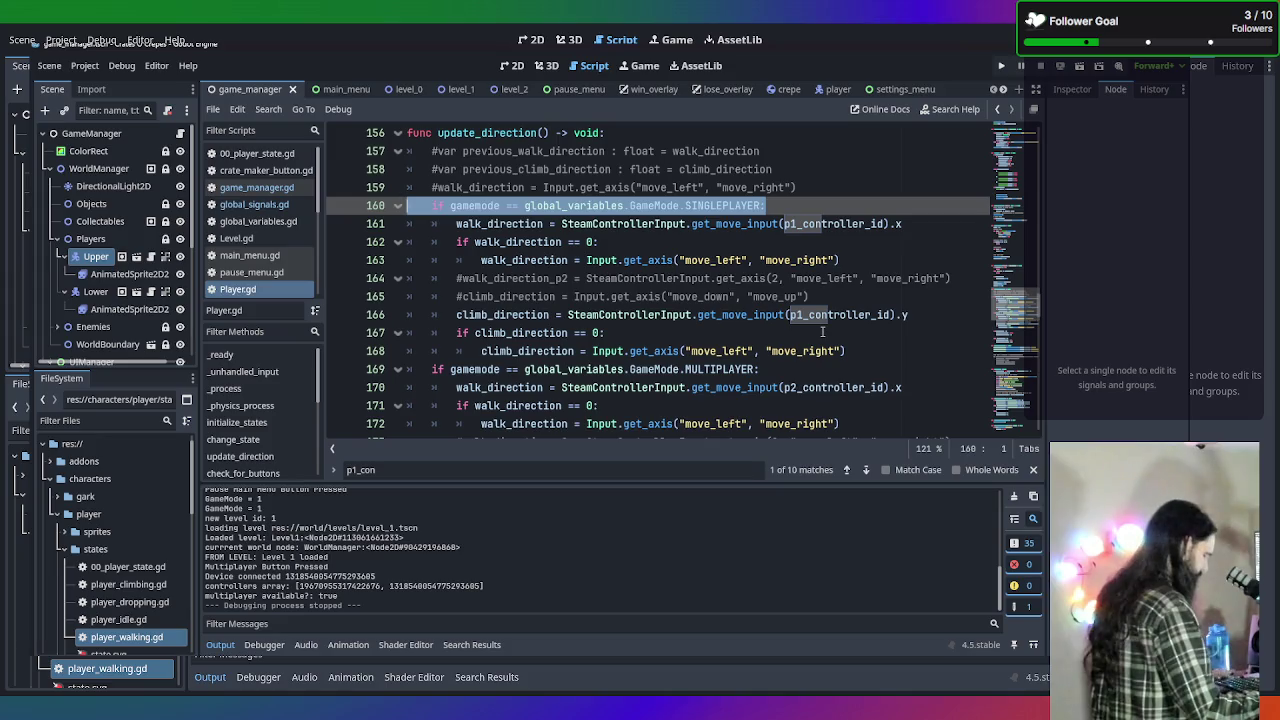
key(ctrl+k)
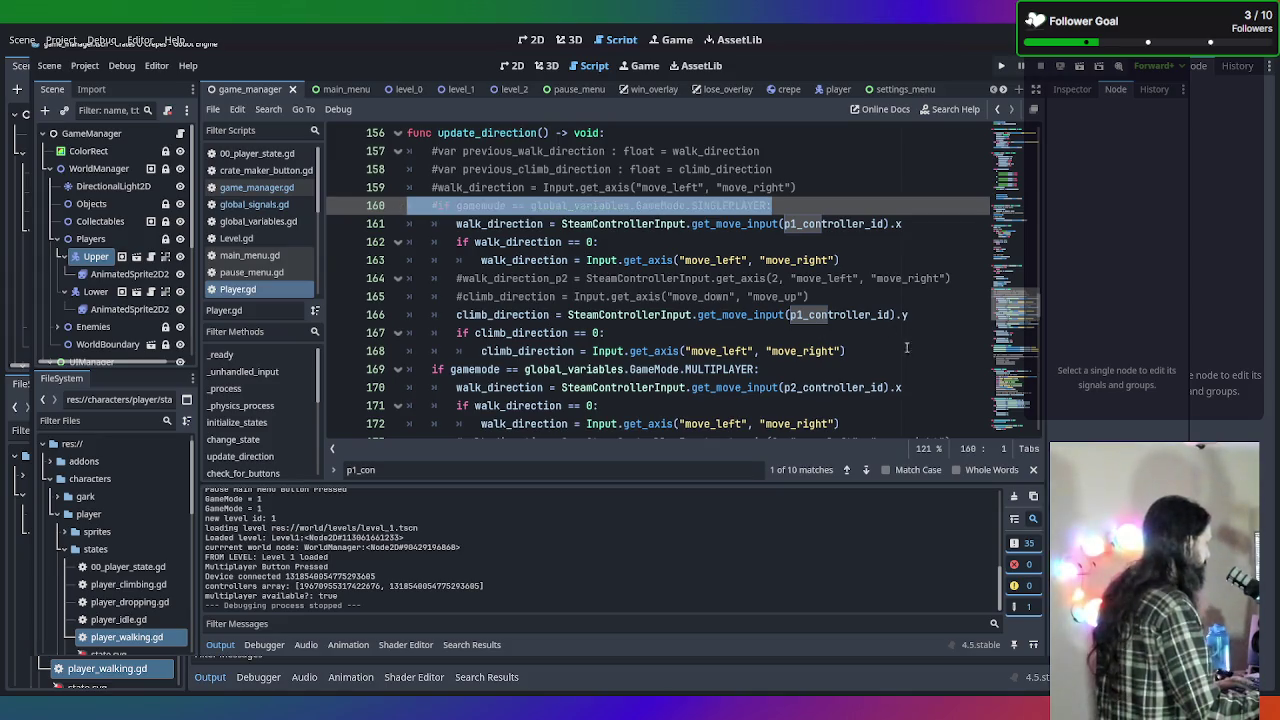
Unindent lines 160–168 one level and run the game with F5.
drag(872, 356, 450, 246)
click(435, 242)
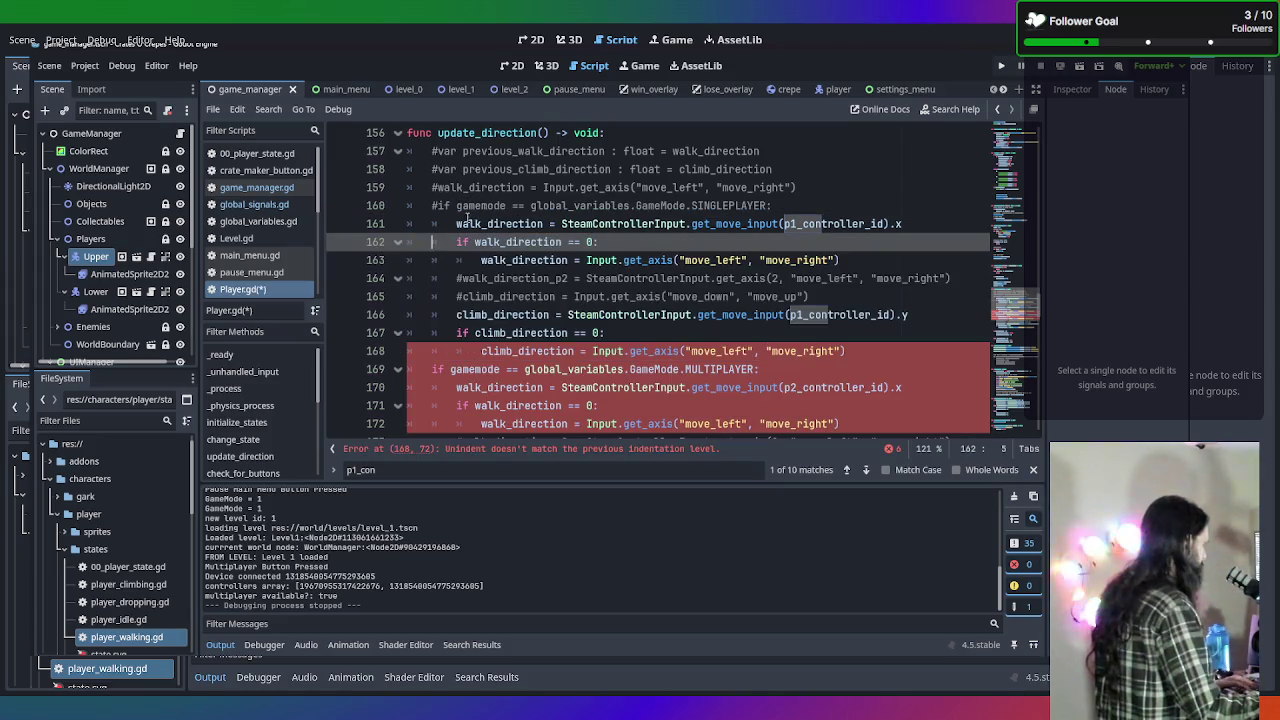
click(858, 333)
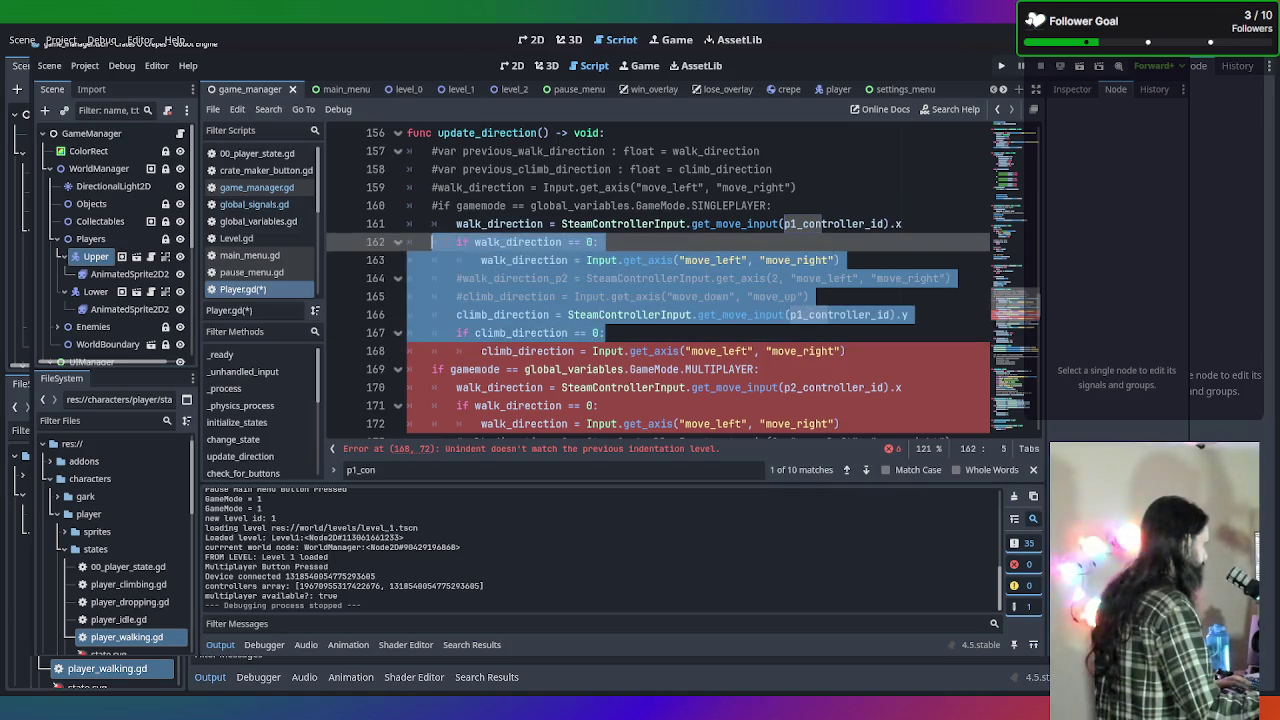
click(777, 362)
mouse_move(866, 345)
mouse_down()
mouse_move(341, 195)
mouse_move(341, 210)
mouse_up()
key(shift+Tab)
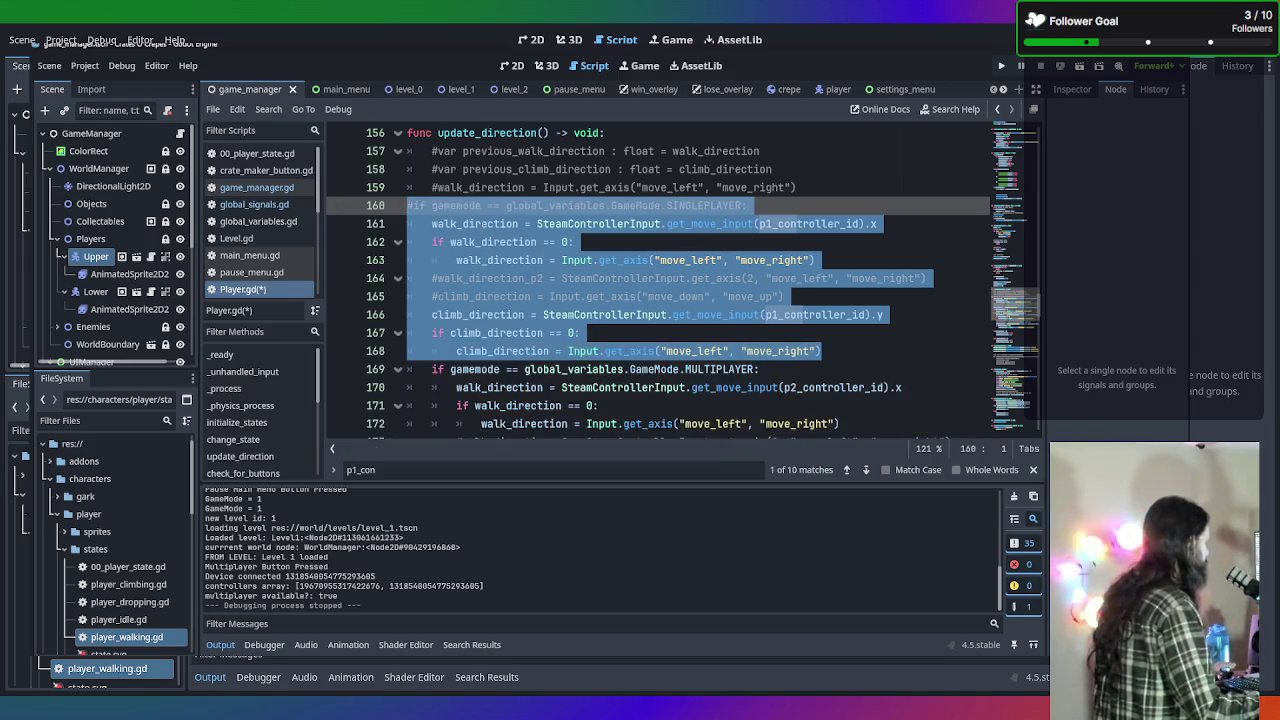
key(F5)
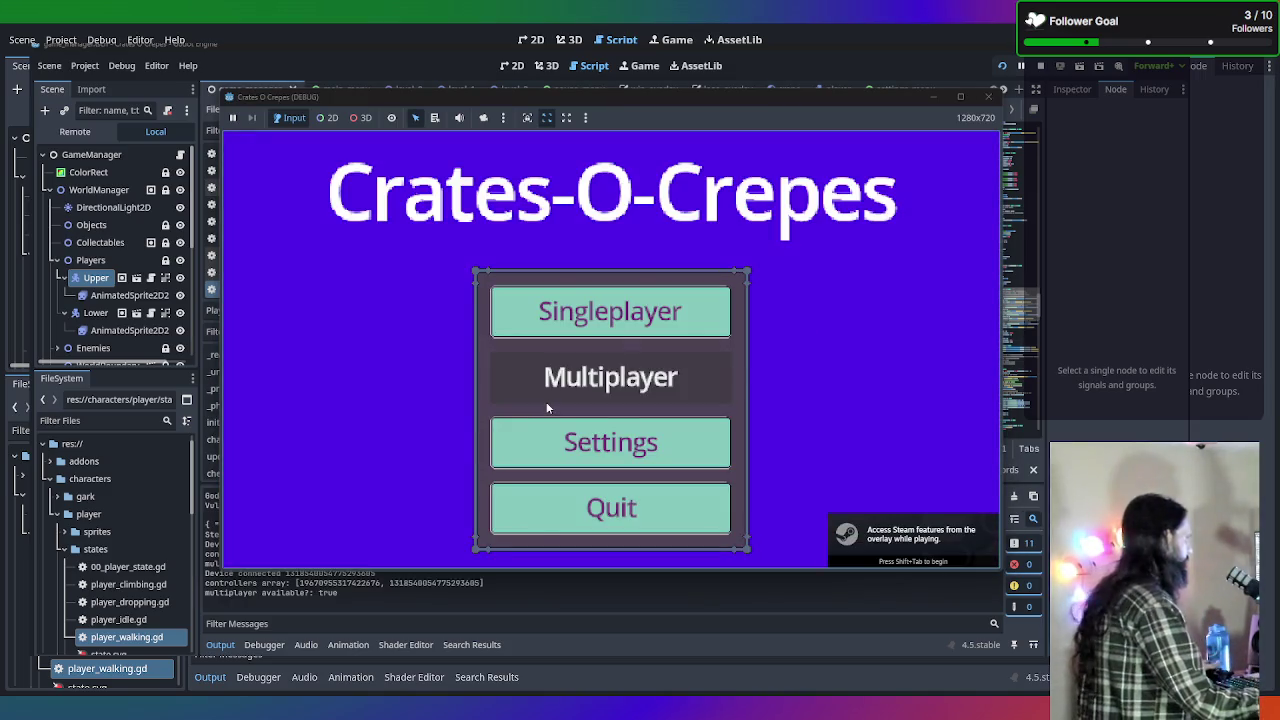
Start a multiplayer game and walk the orange and pink players to the right.
click(546, 405)
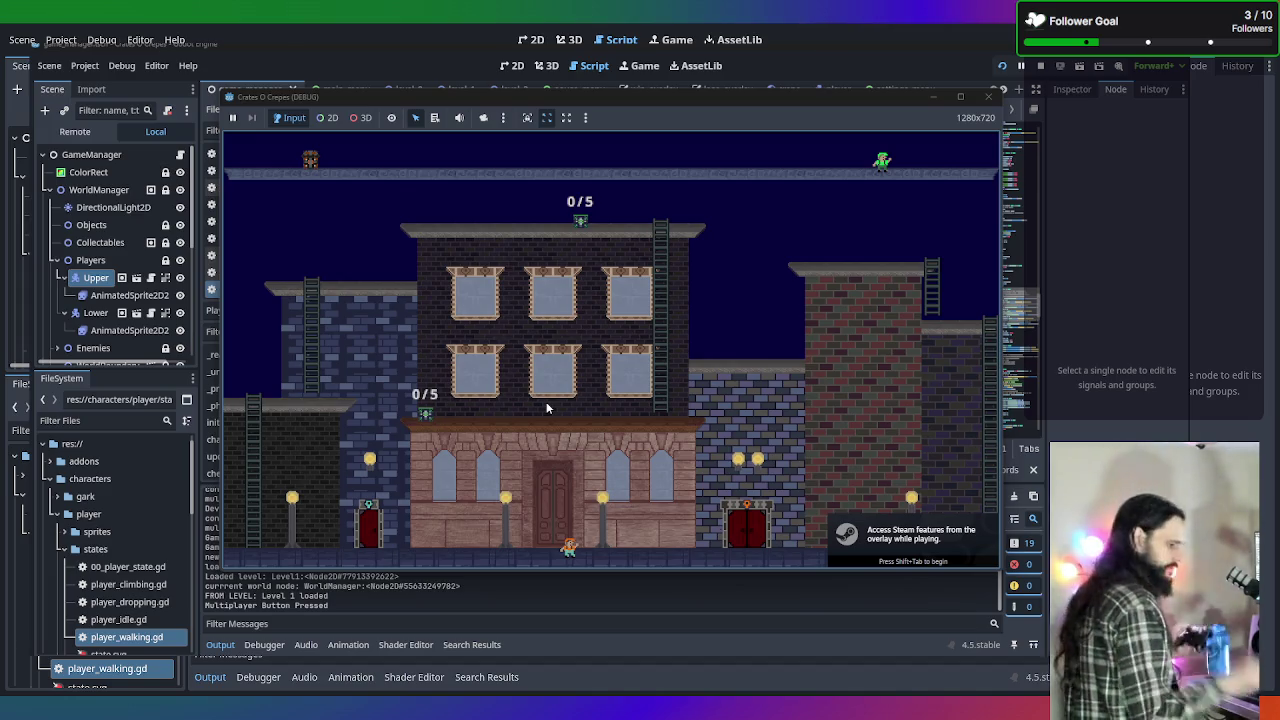
key(Right)
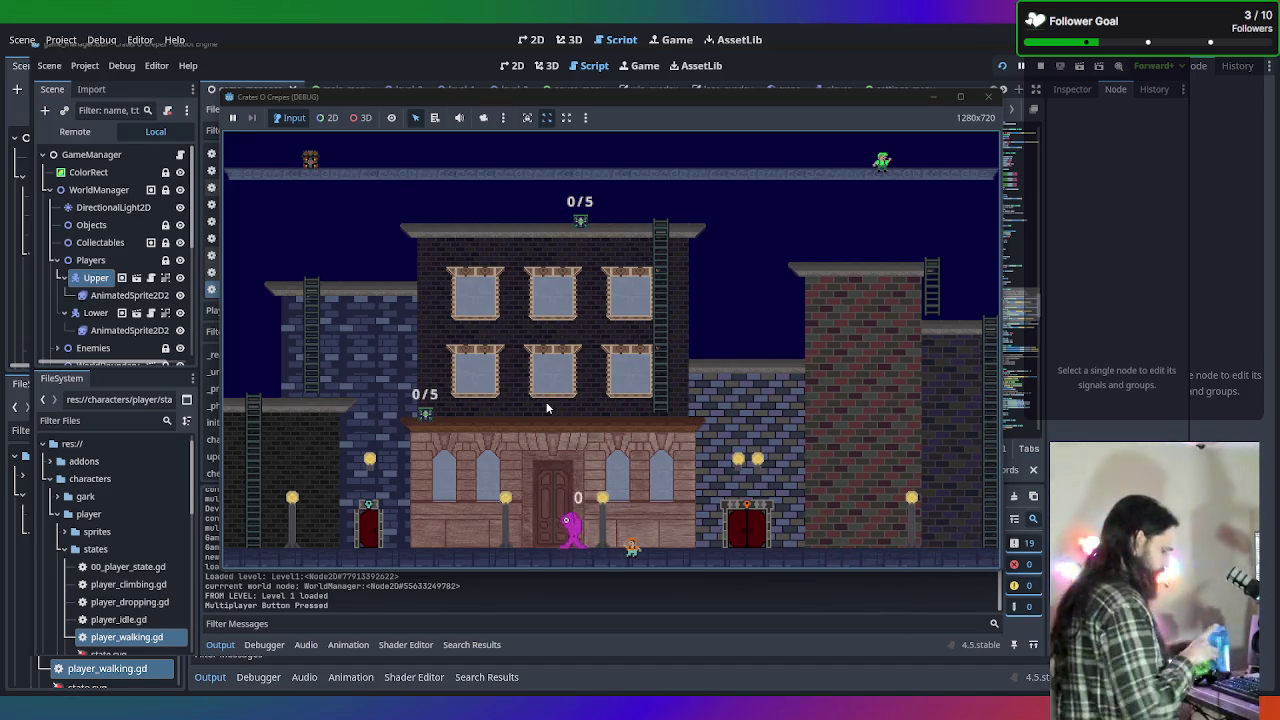
key(Right)
key(Right)
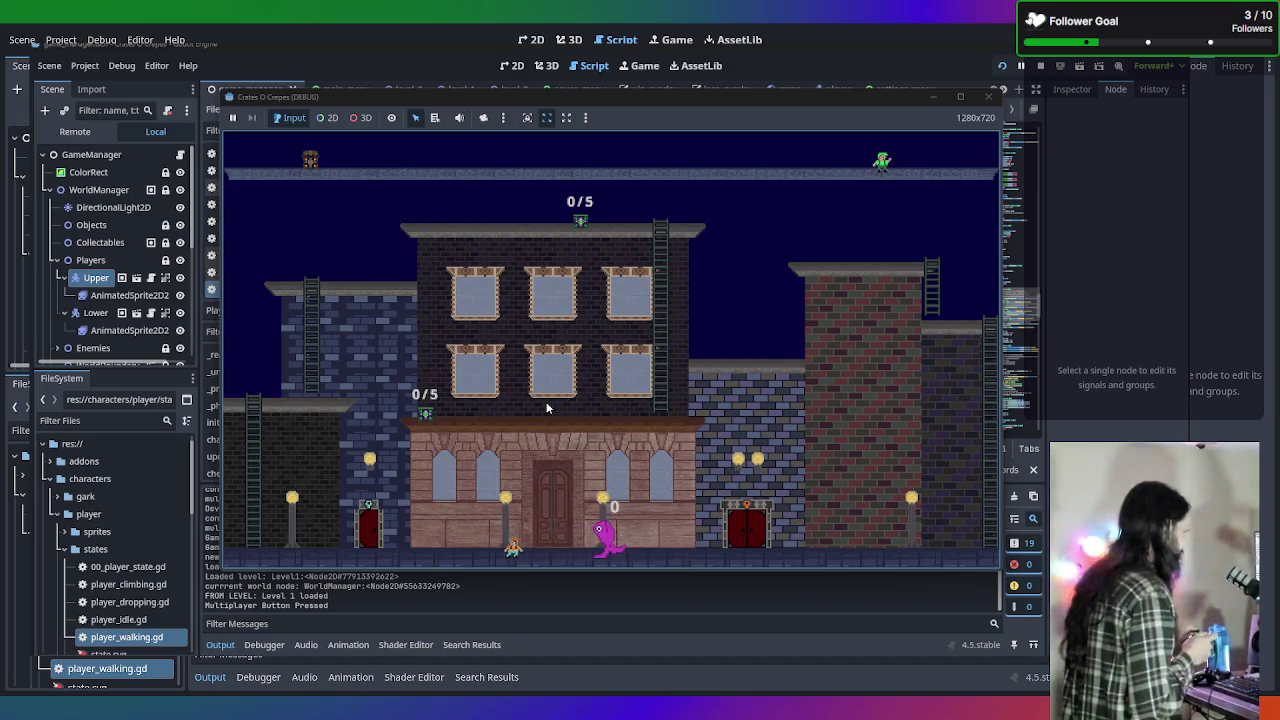
key(Right)
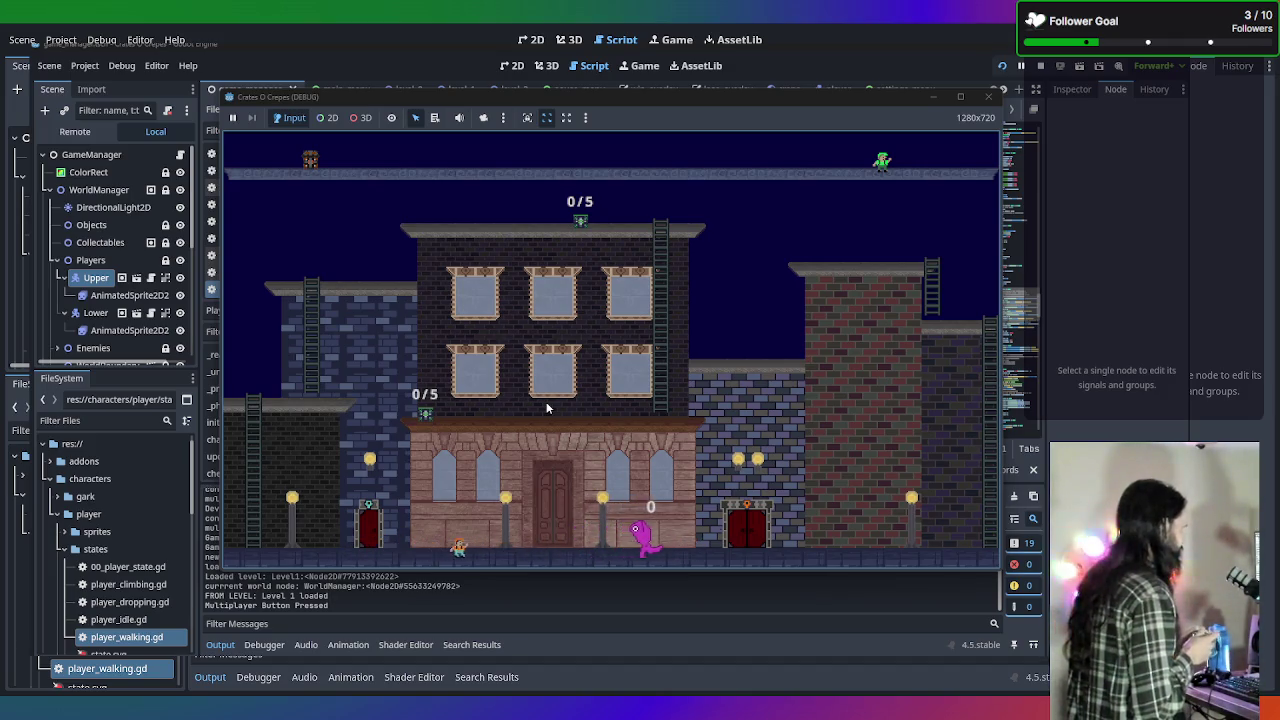
key(Right)
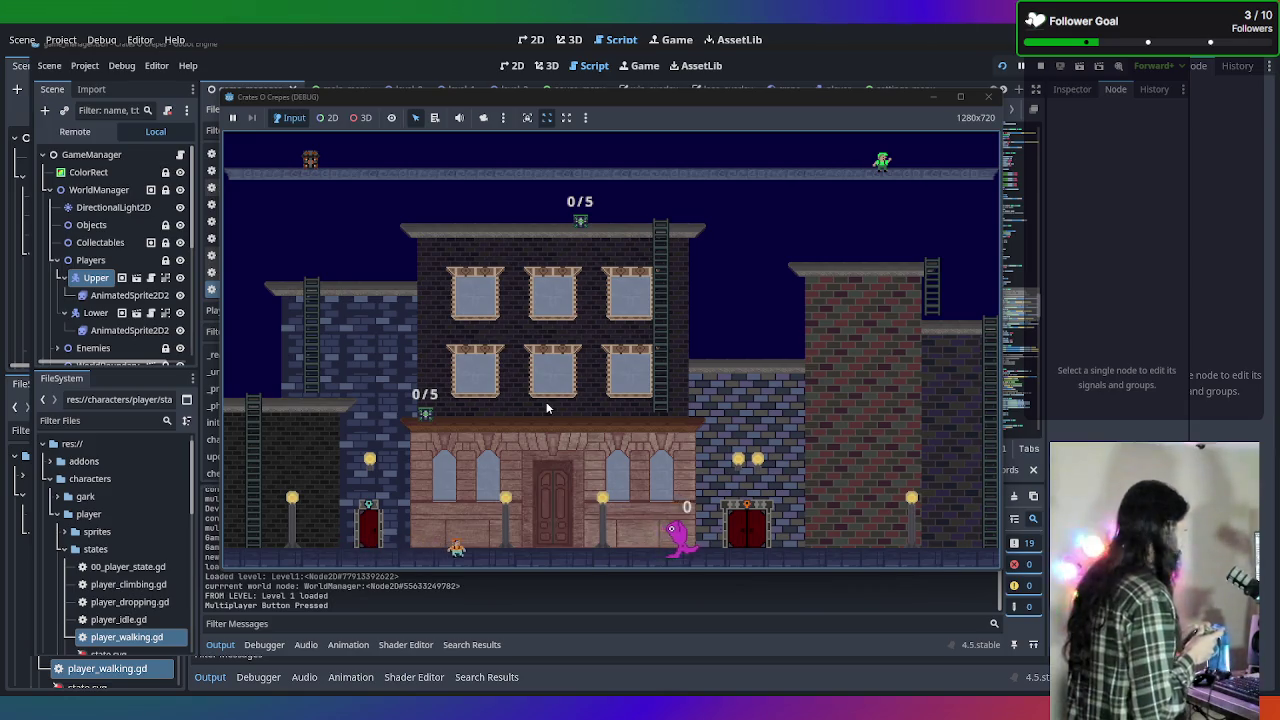
Switch between players with Tab, walking pink and orange left and right, then stop the game.
key(Left)
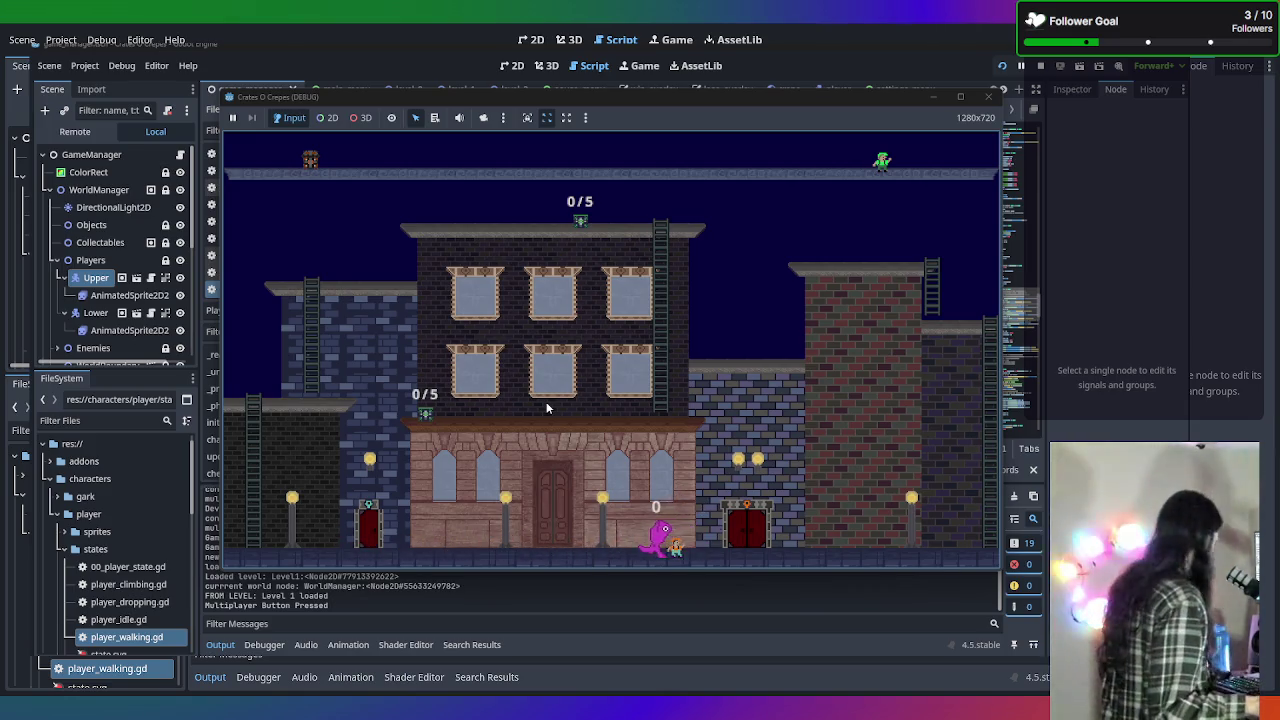
key(Tab)
key(Left)
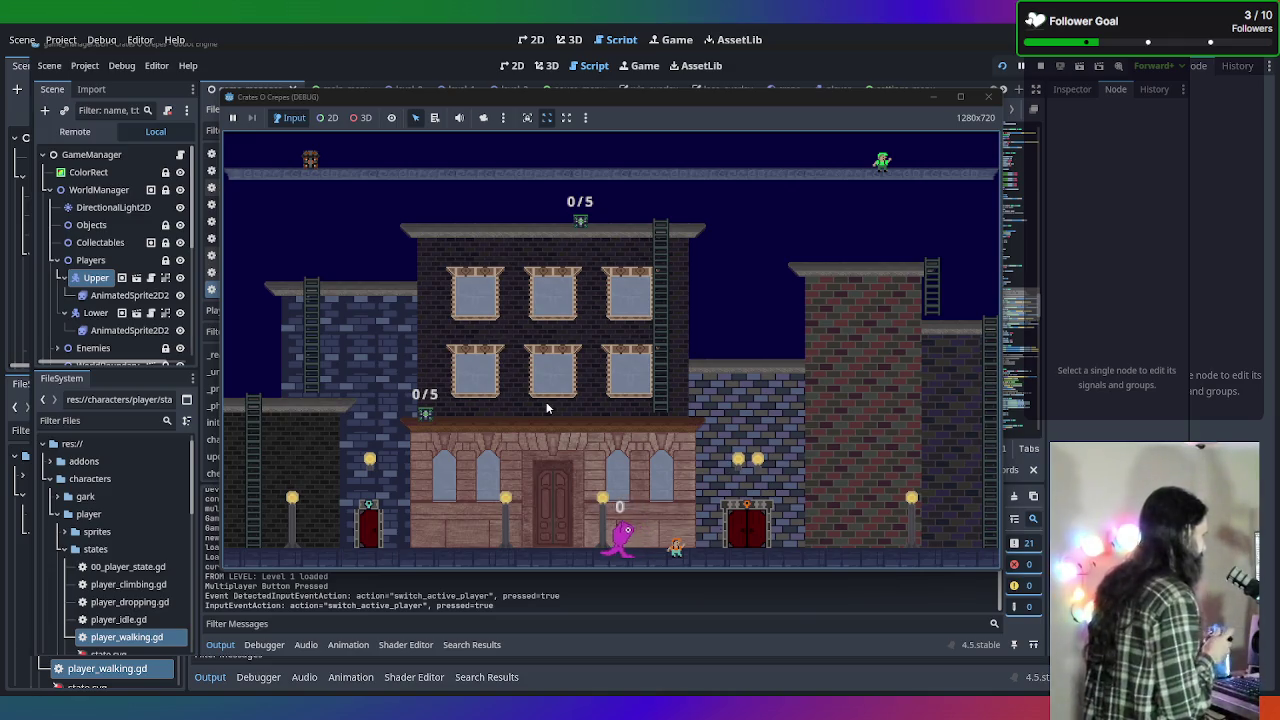
key(Left)
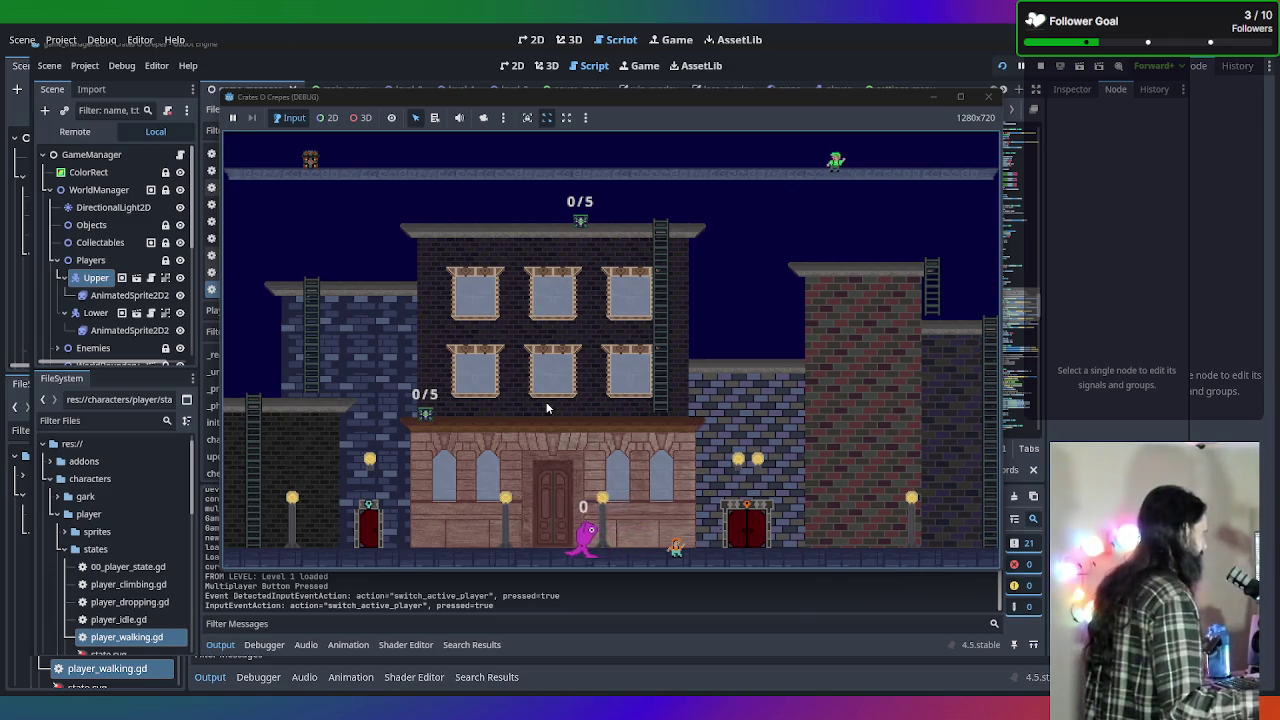
key(Tab)
key(Right)
key(Right)
key(Tab)
key(Left)
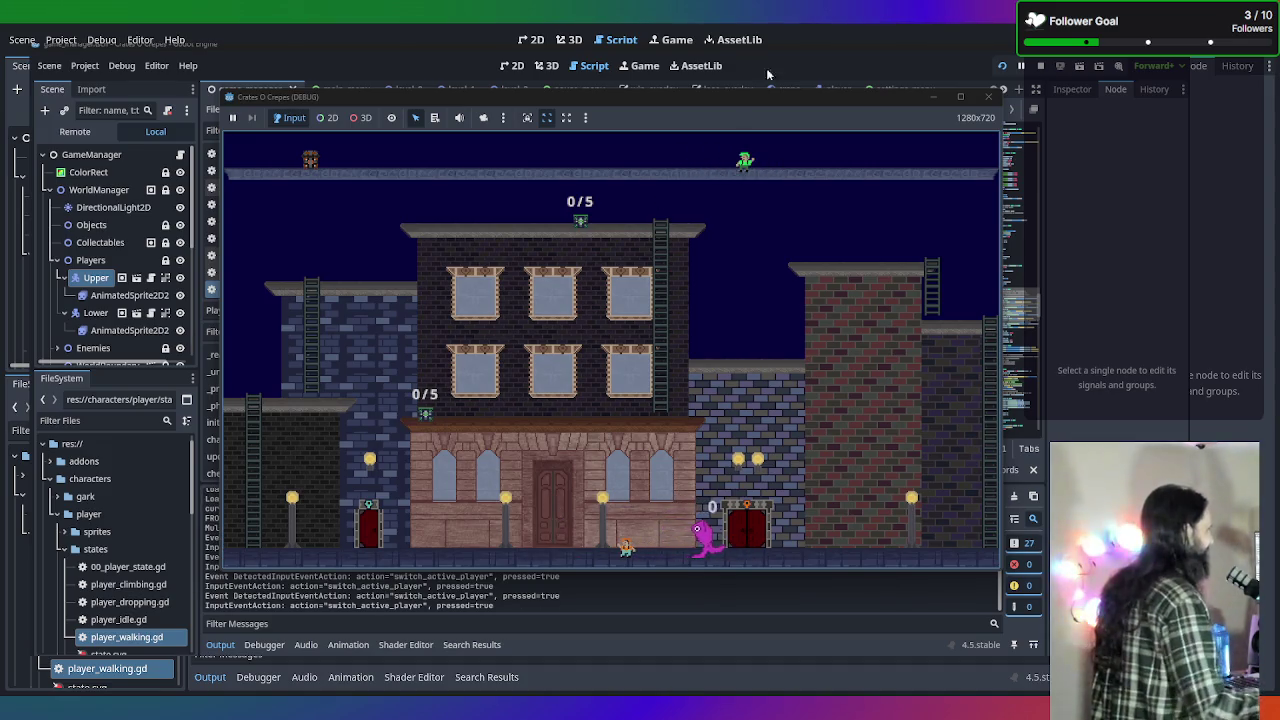
click(986, 95)
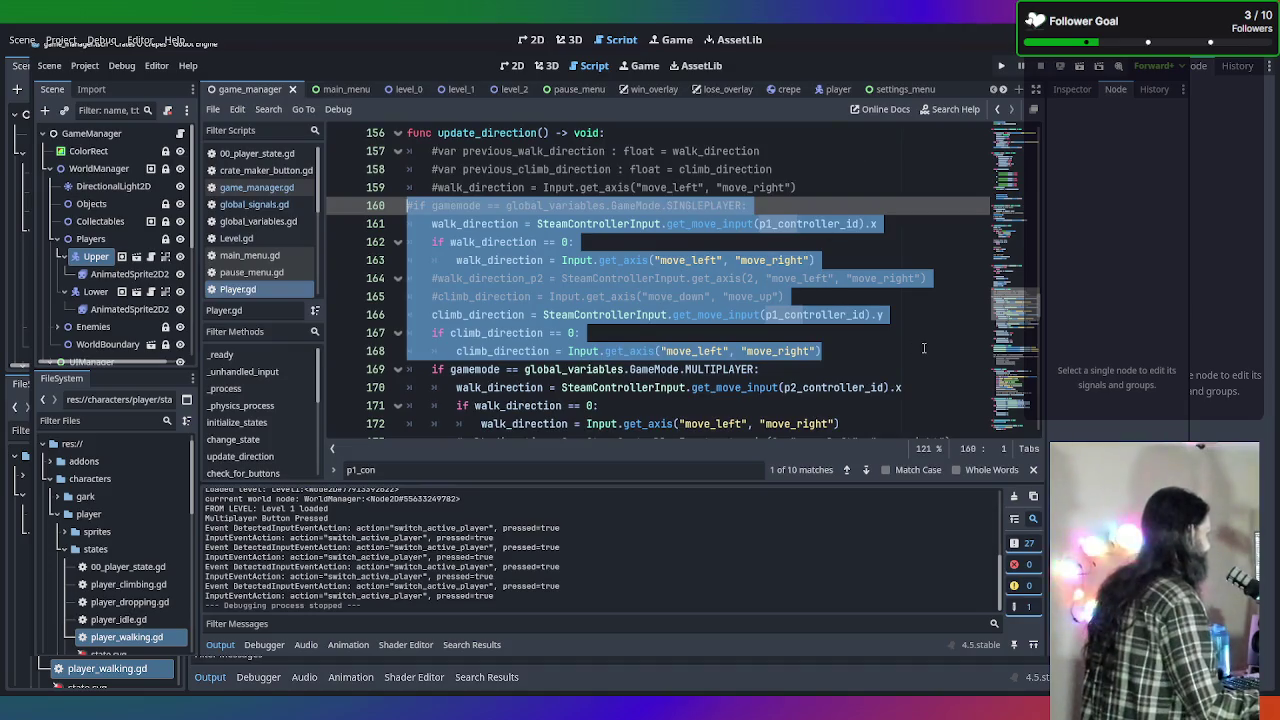
Restore the SINGLEPLAYER direction block and review its p1_controller_id and walk_direction lines.
scroll(830, 325, down, 3)
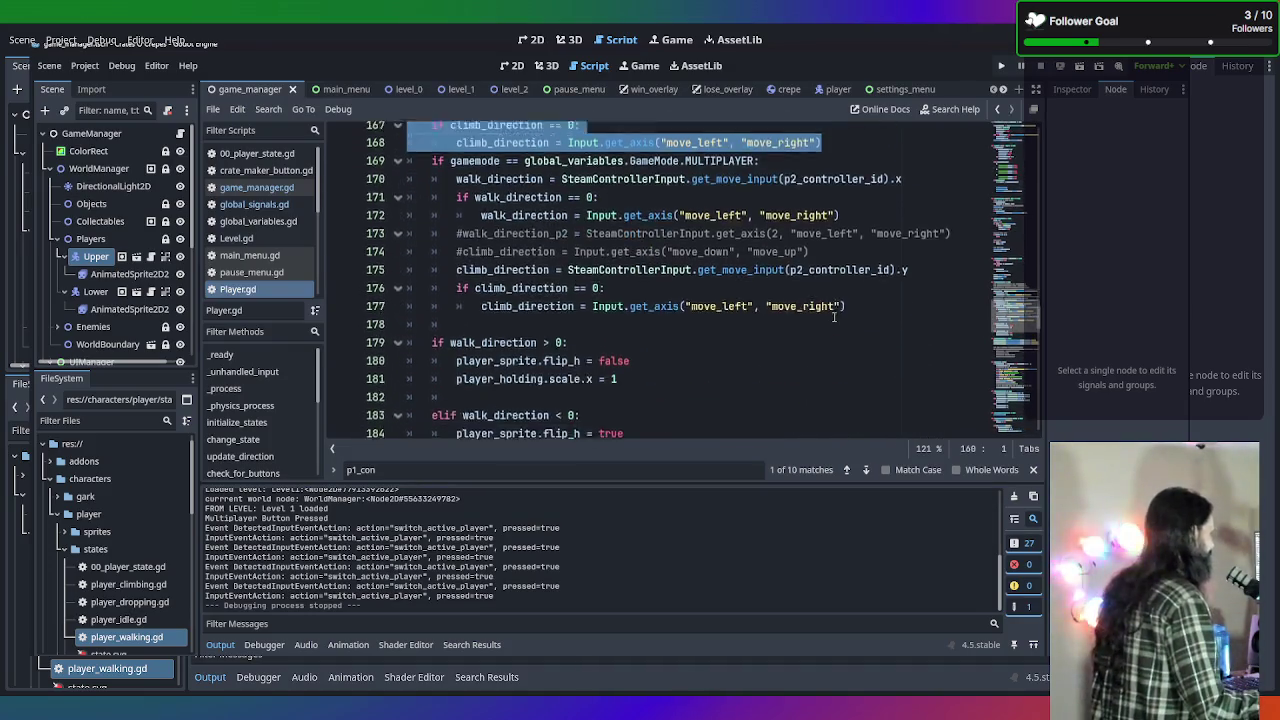
scroll(830, 325, up, 5)
scroll(761, 297, down, 1)
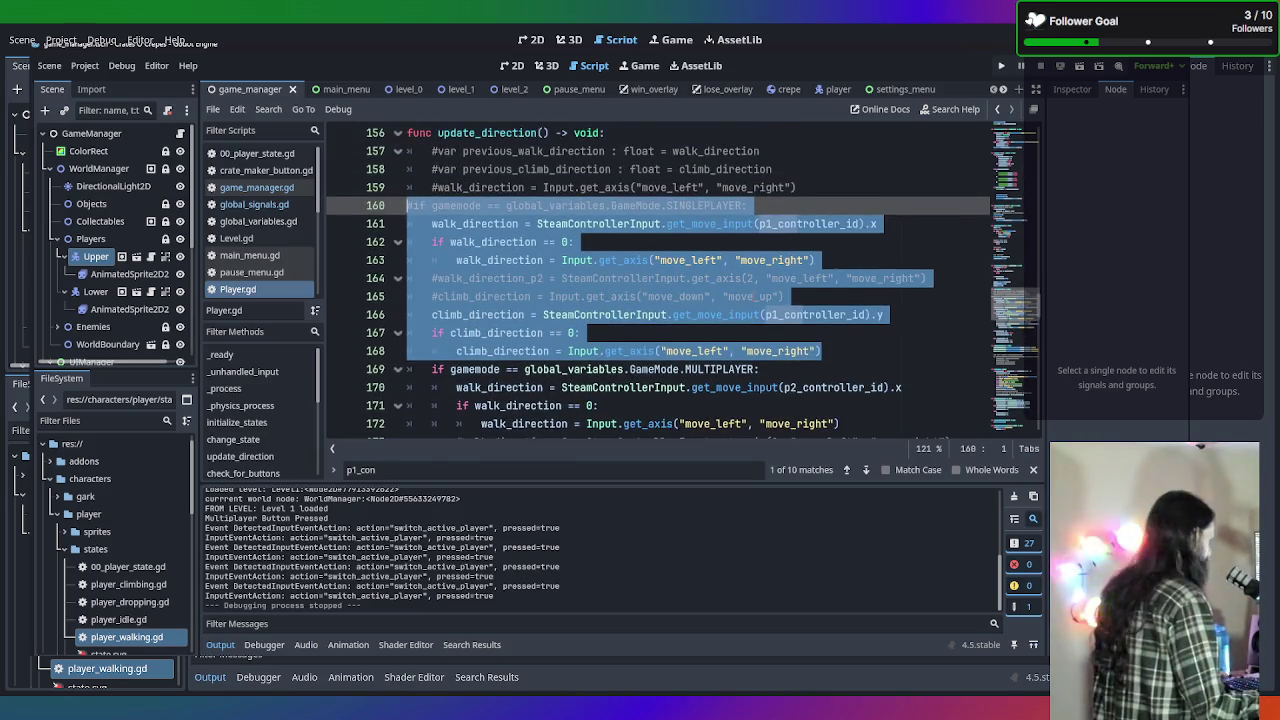
key(ctrl+z)
click(807, 256)
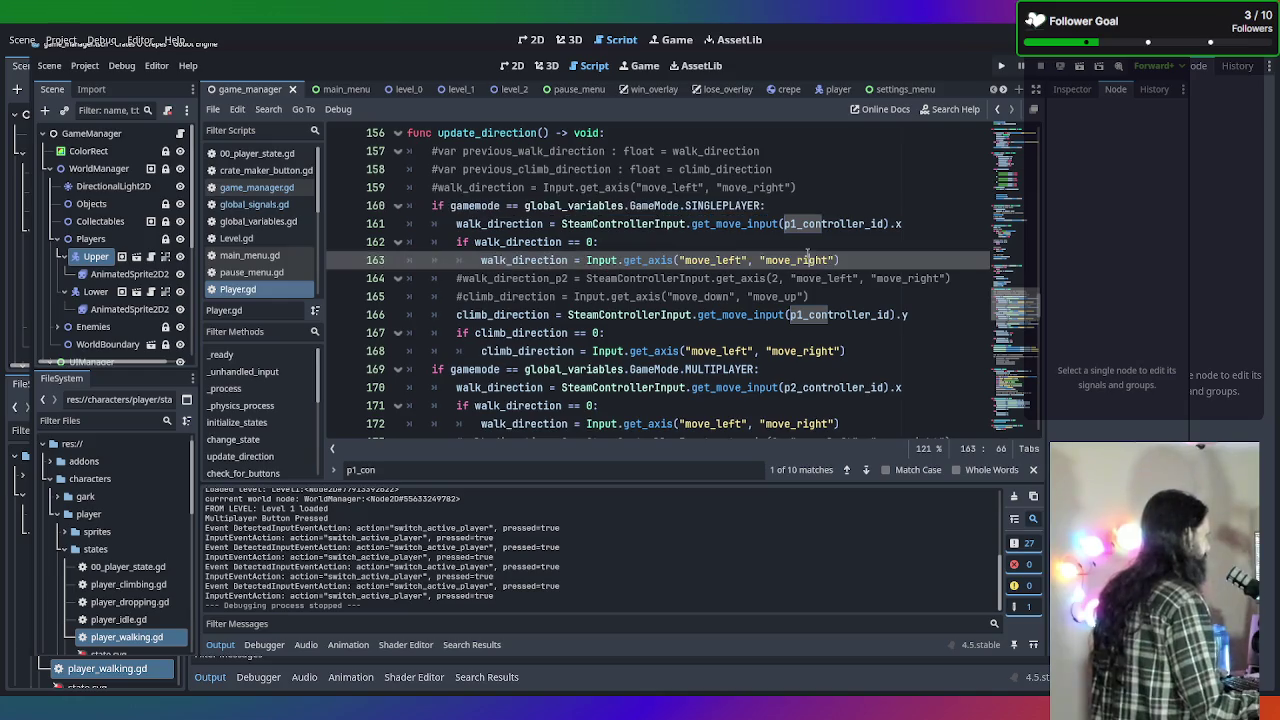
key(Up)
key(Up)
key(Up)
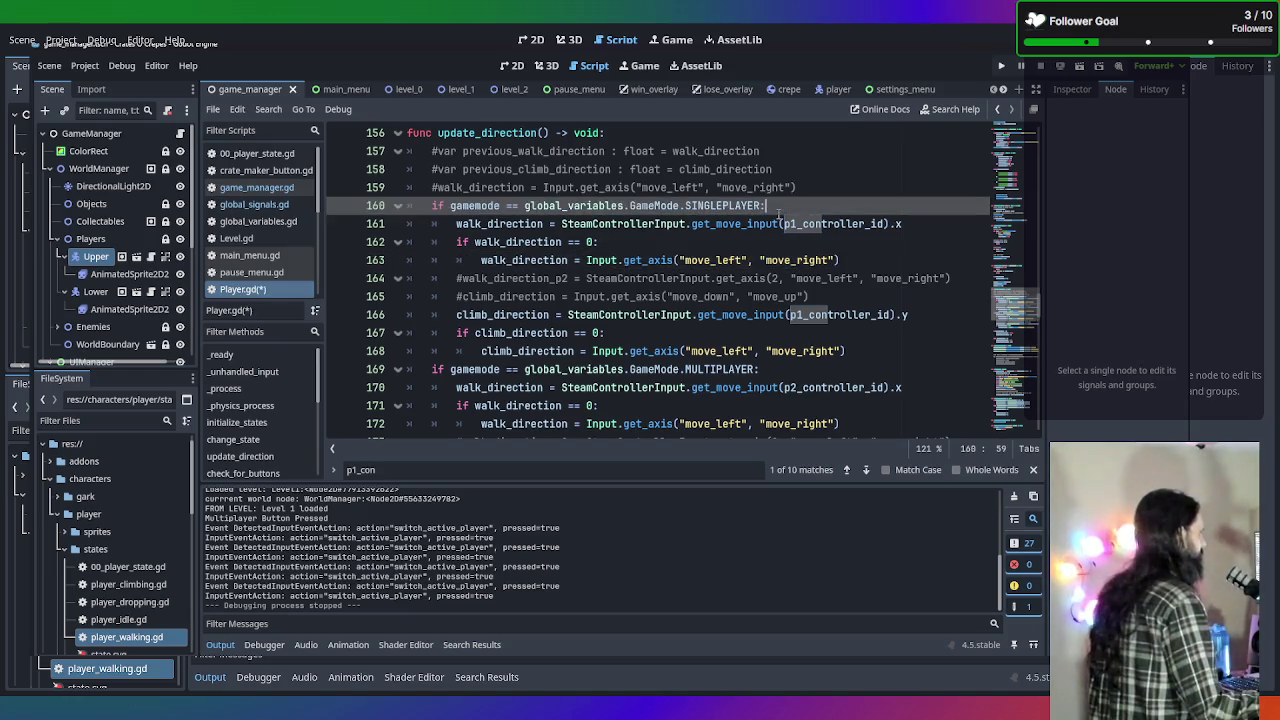
click(855, 224)
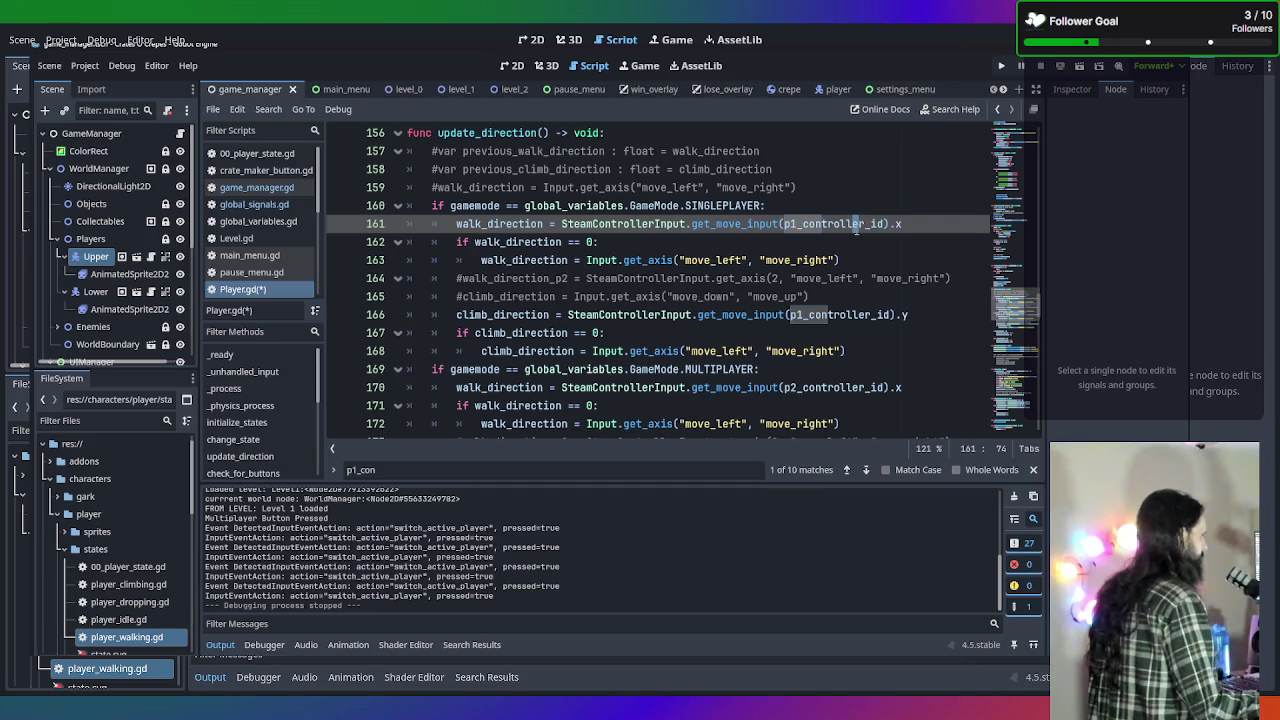
click(810, 369)
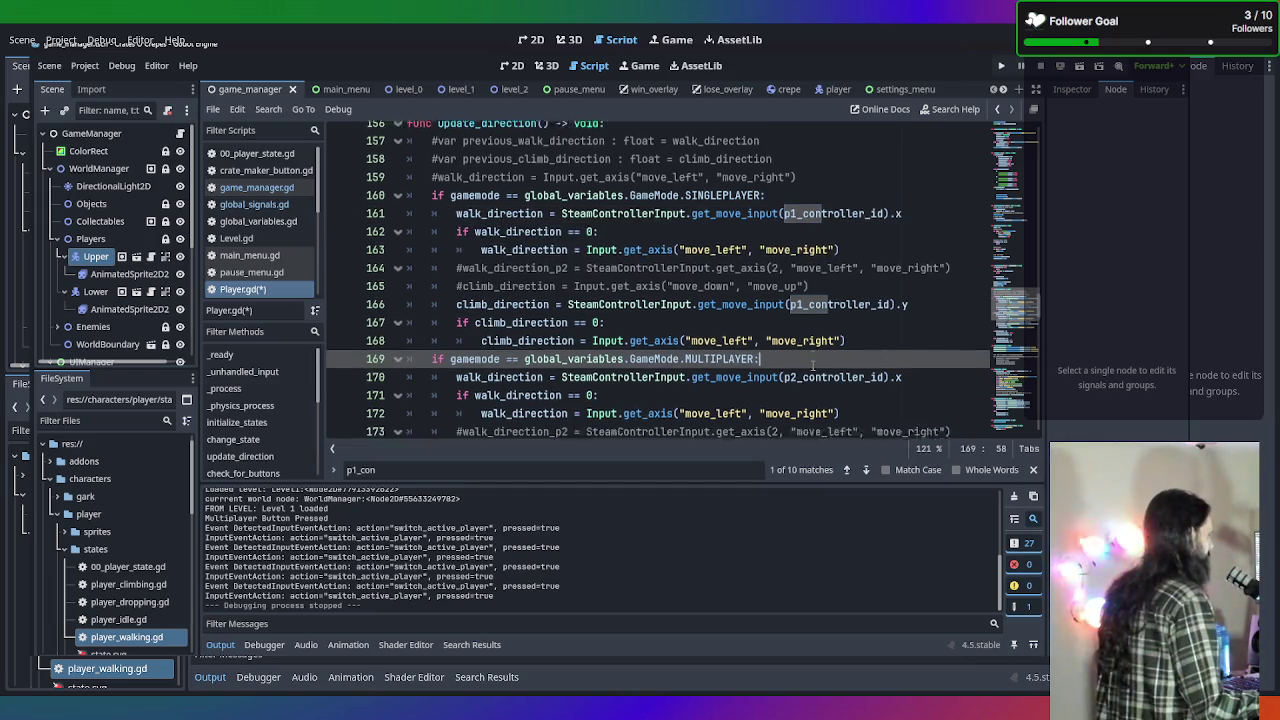
Scroll up to the controller exports and review the p2_controller_id declaration.
scroll(805, 355, down, 2)
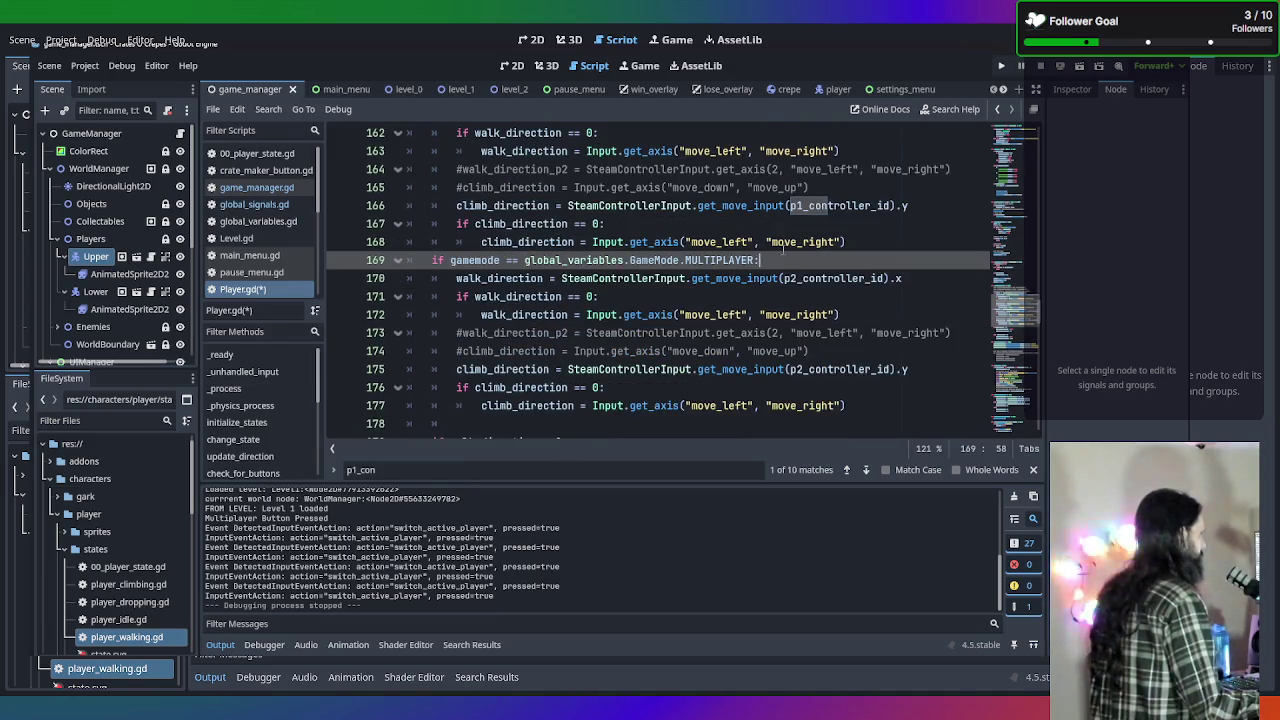
scroll(856, 316, up, 2)
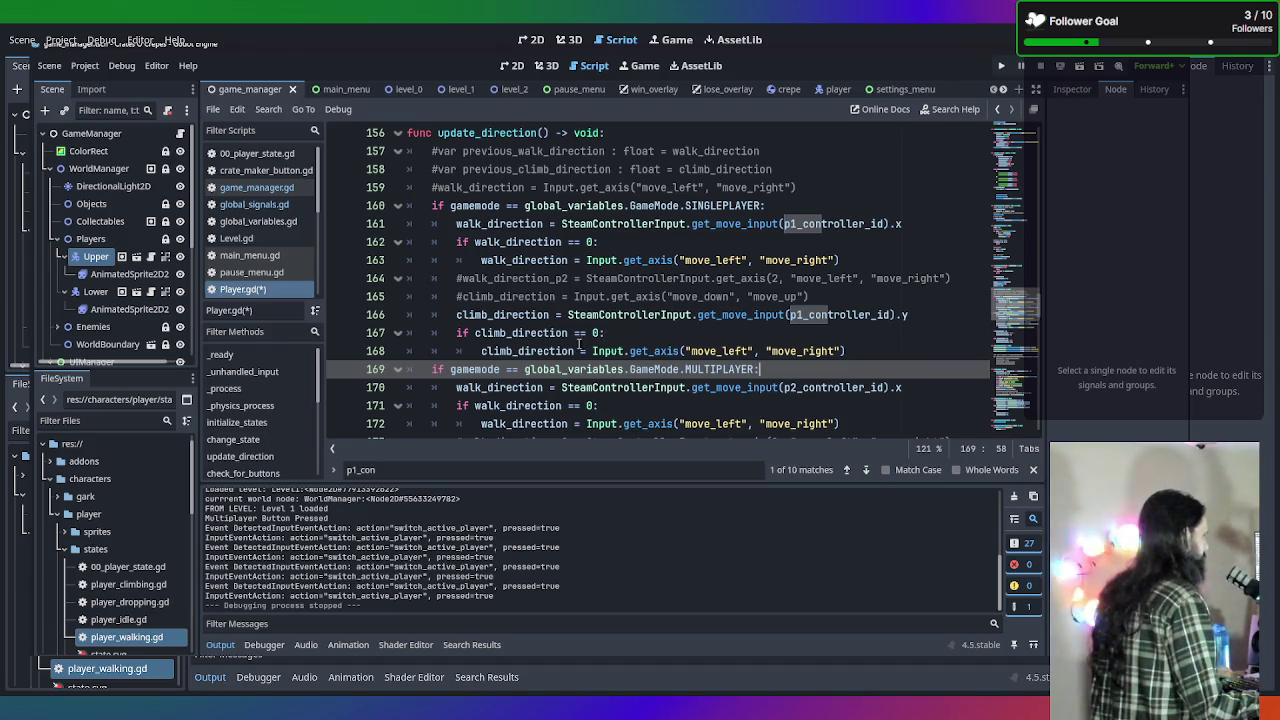
scroll(579, 344, up, 20)
scroll(541, 343, up, 18)
scroll(541, 343, down, 5)
scroll(541, 343, up, 3)
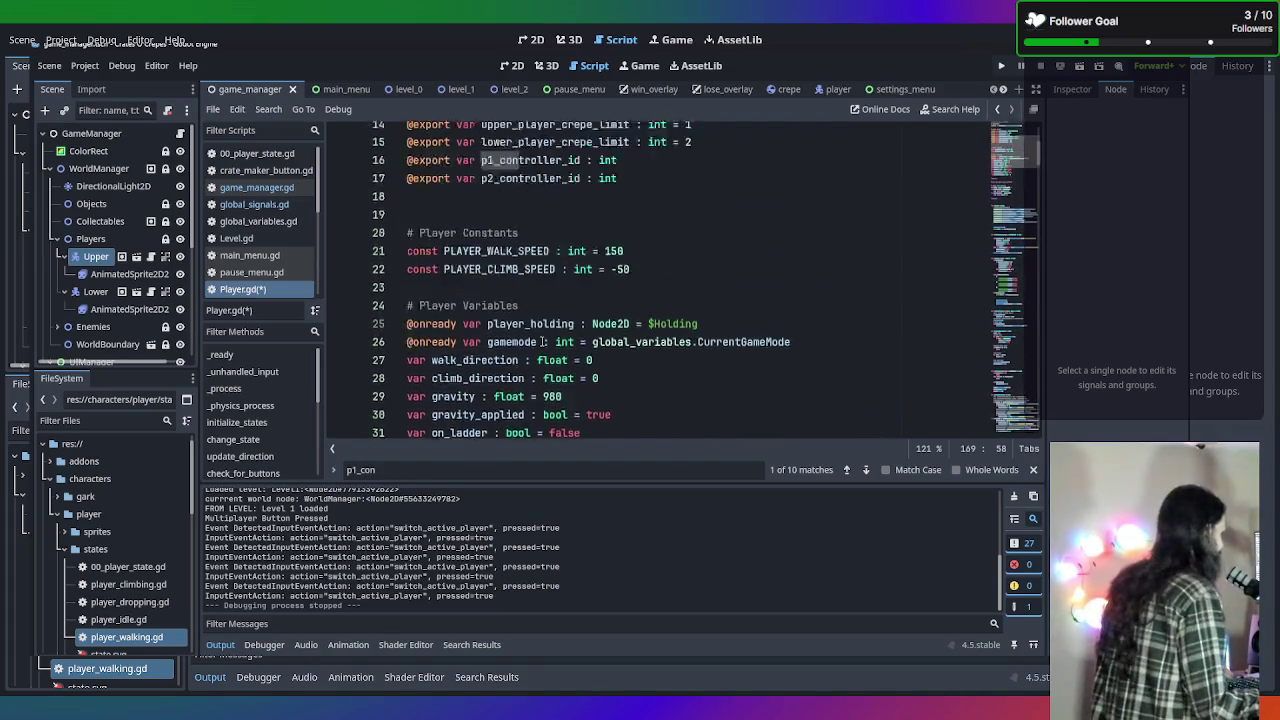
scroll(543, 342, up, 3)
scroll(541, 341, up, 1)
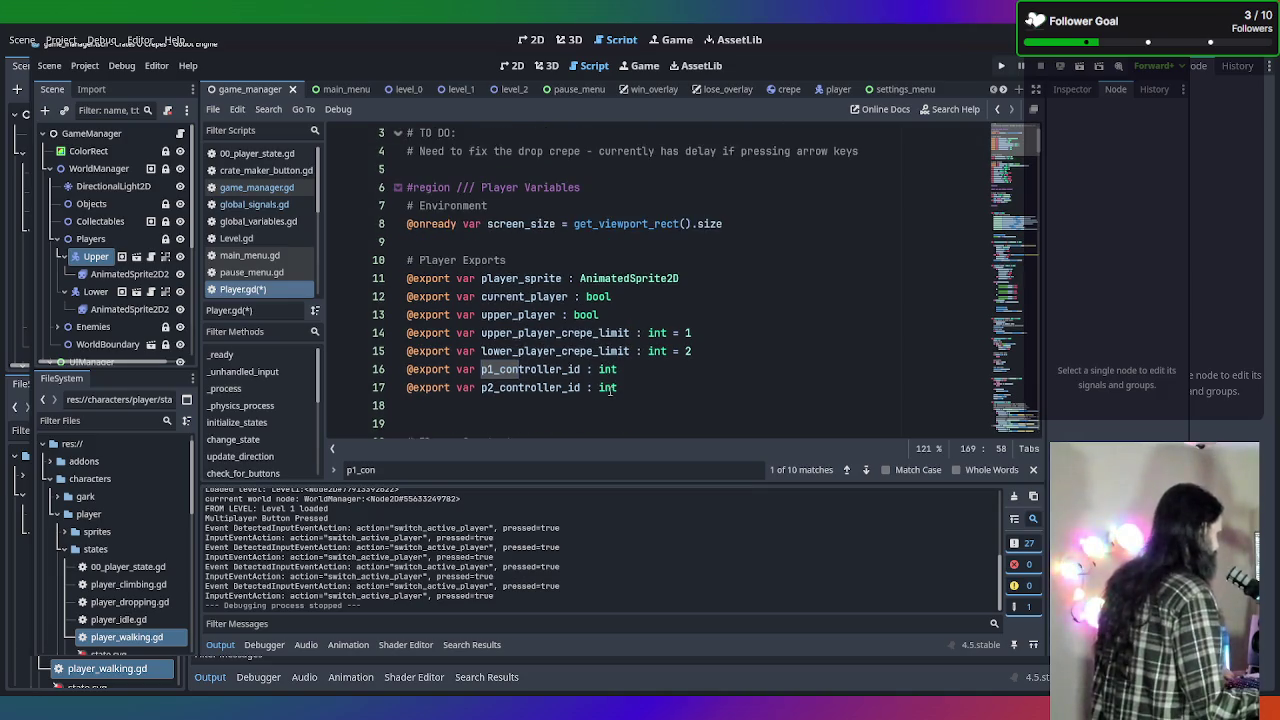
scroll(610, 388, down, 3)
scroll(558, 286, down, 5)
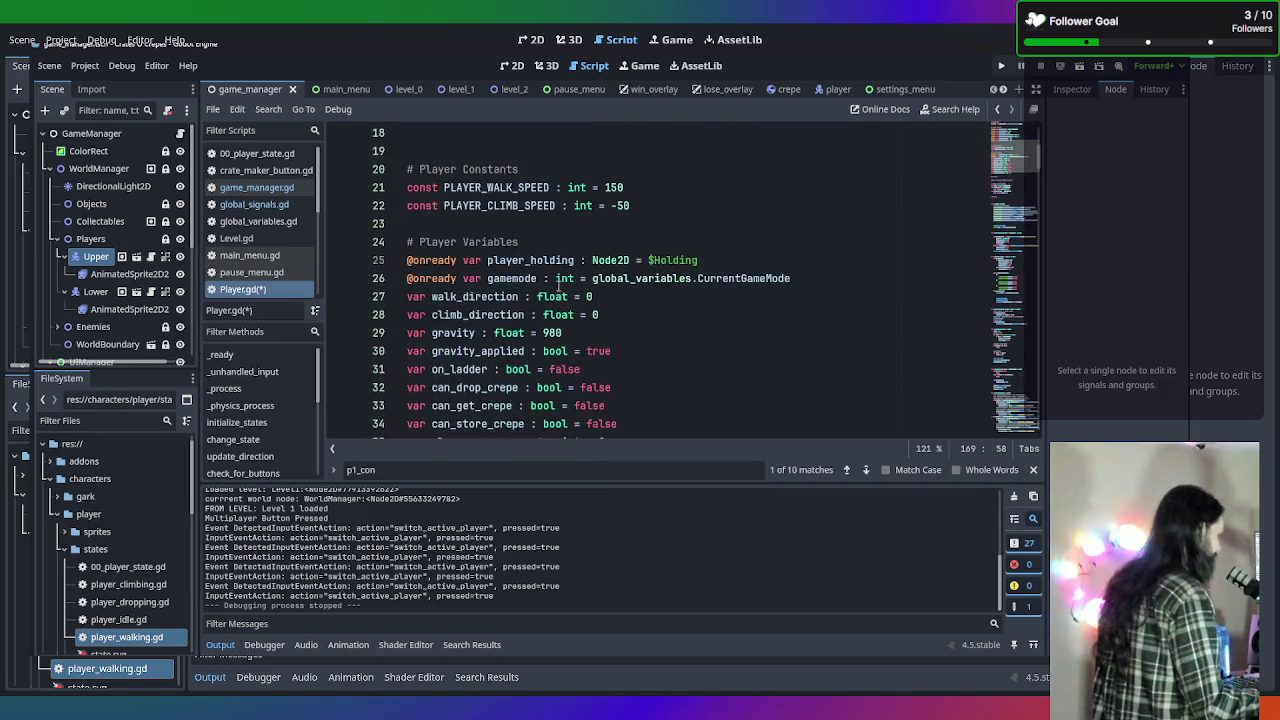
scroll(731, 300, down, 3)
scroll(730, 304, up, 4)
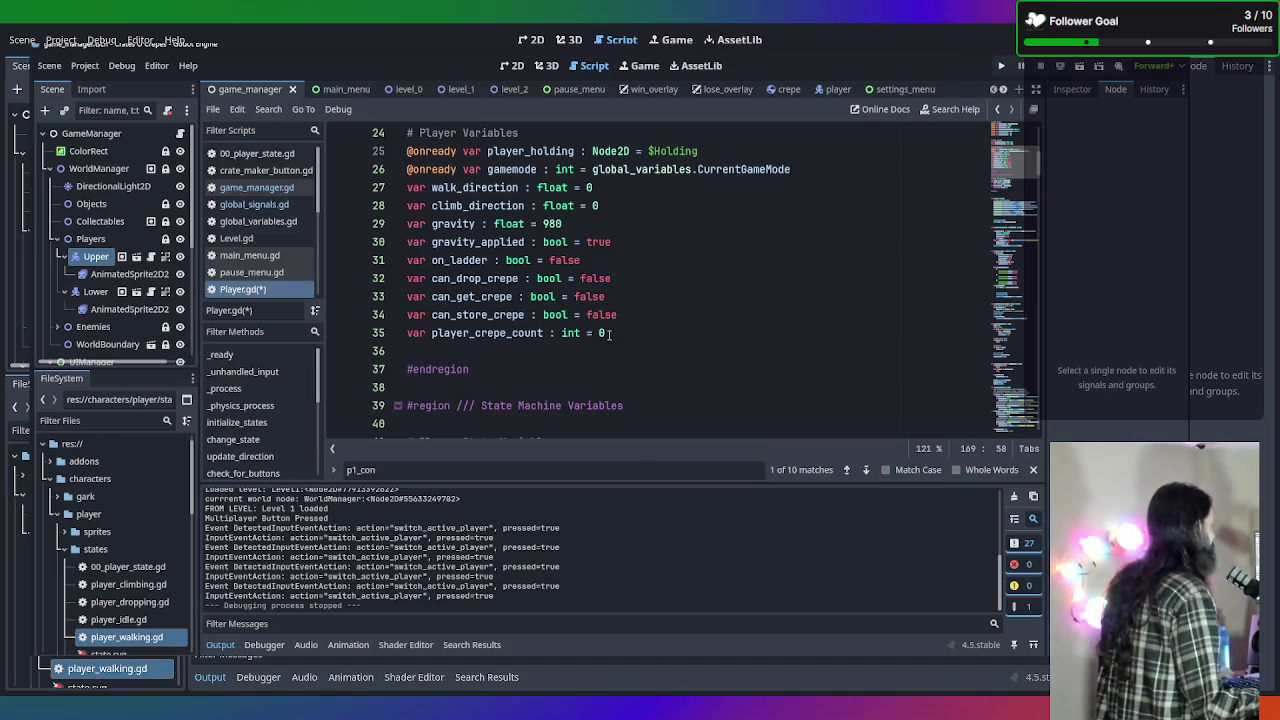
scroll(652, 344, up, 2)
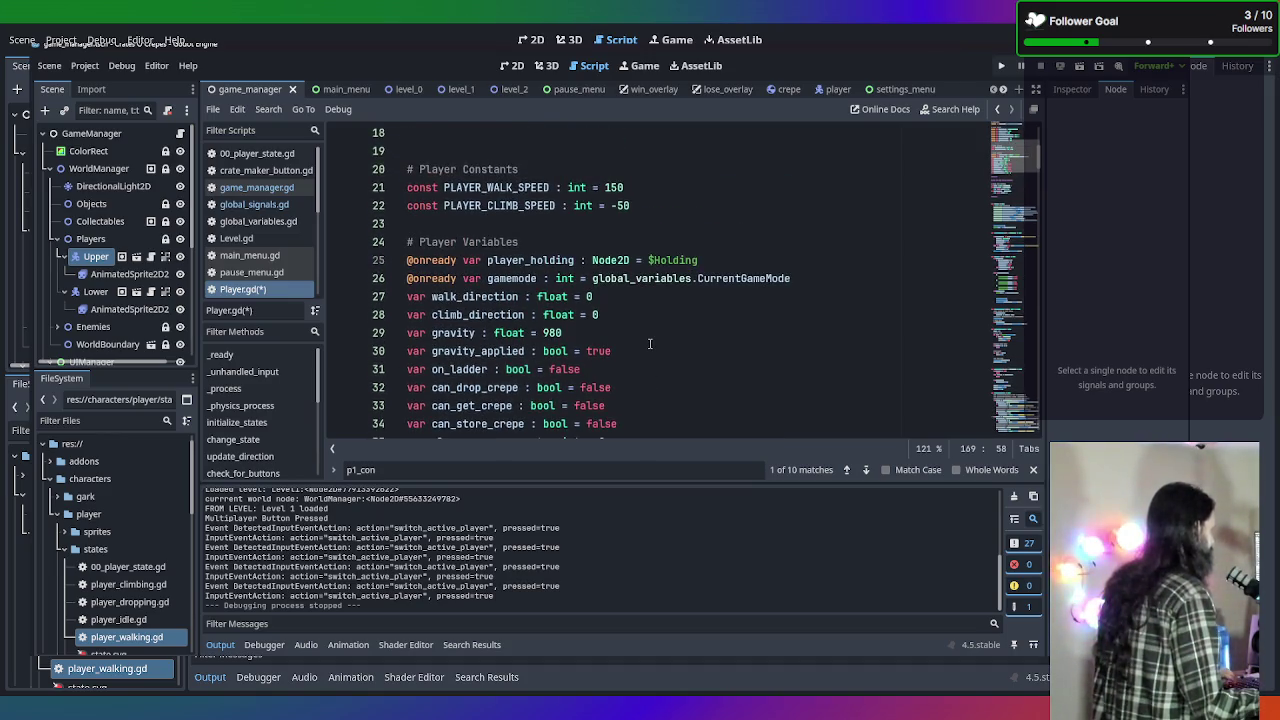
scroll(650, 344, down, 1)
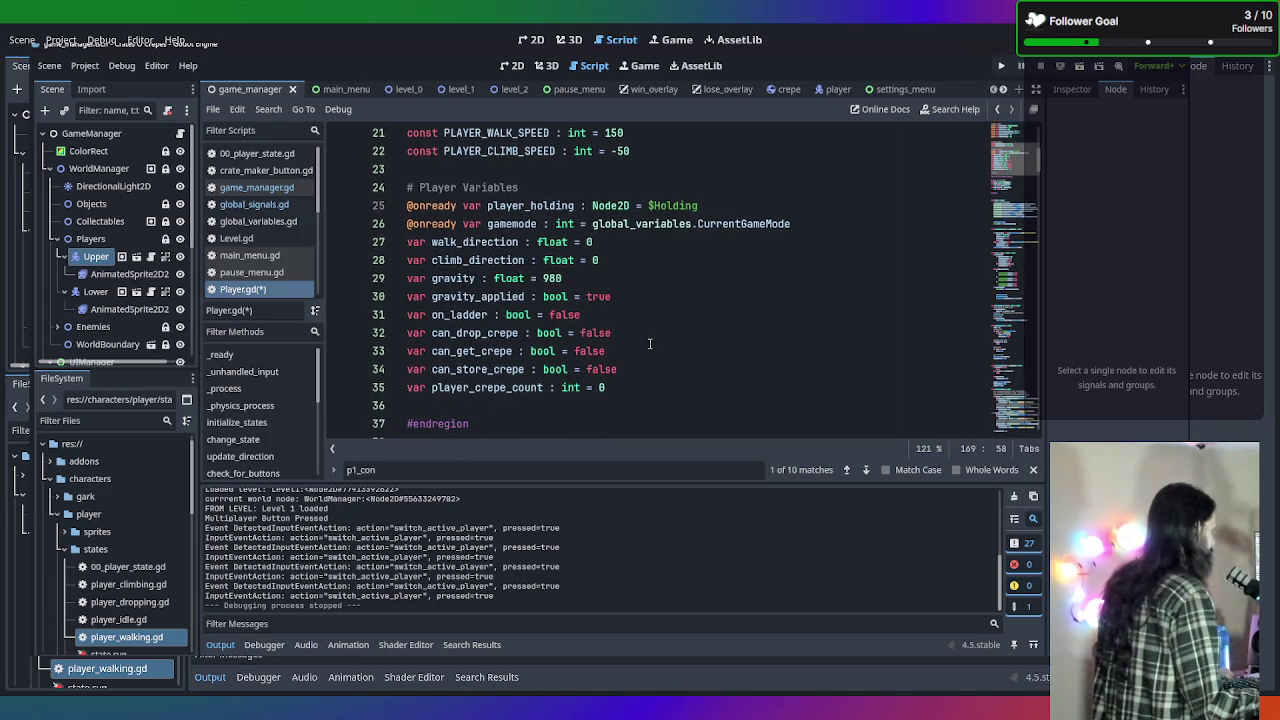
scroll(640, 335, up, 3)
scroll(634, 328, up, 2)
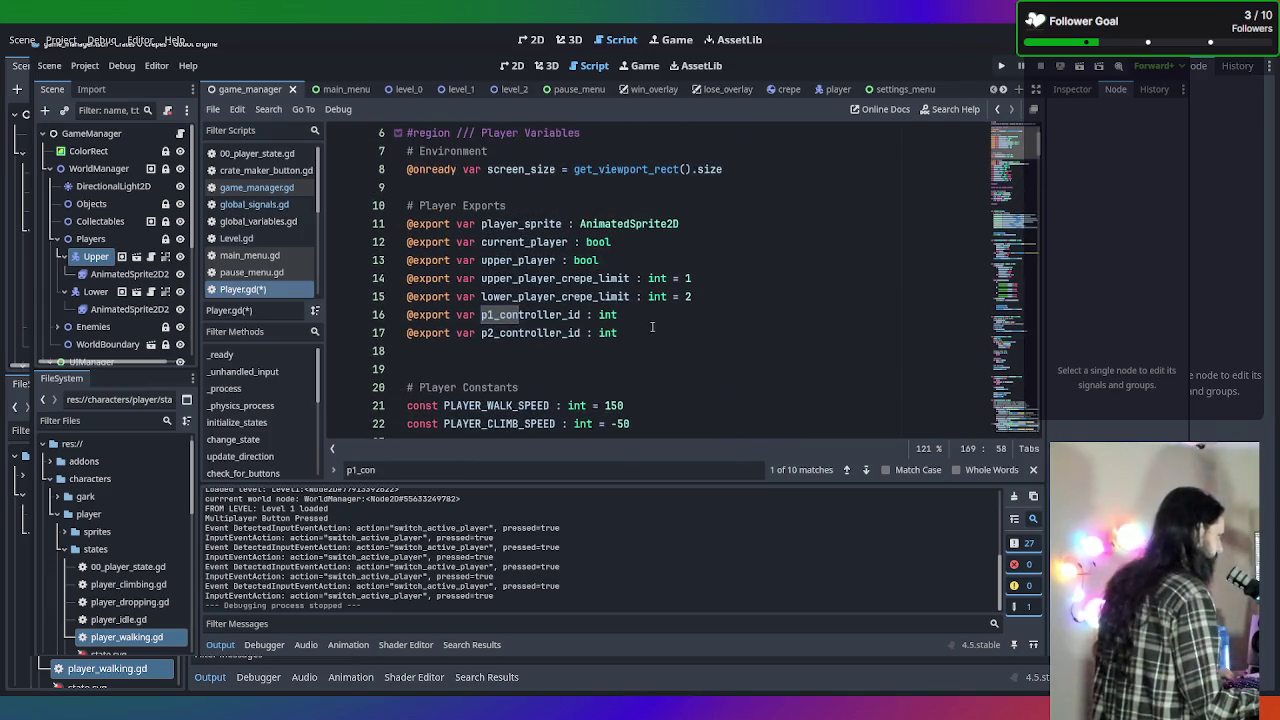
click(652, 330)
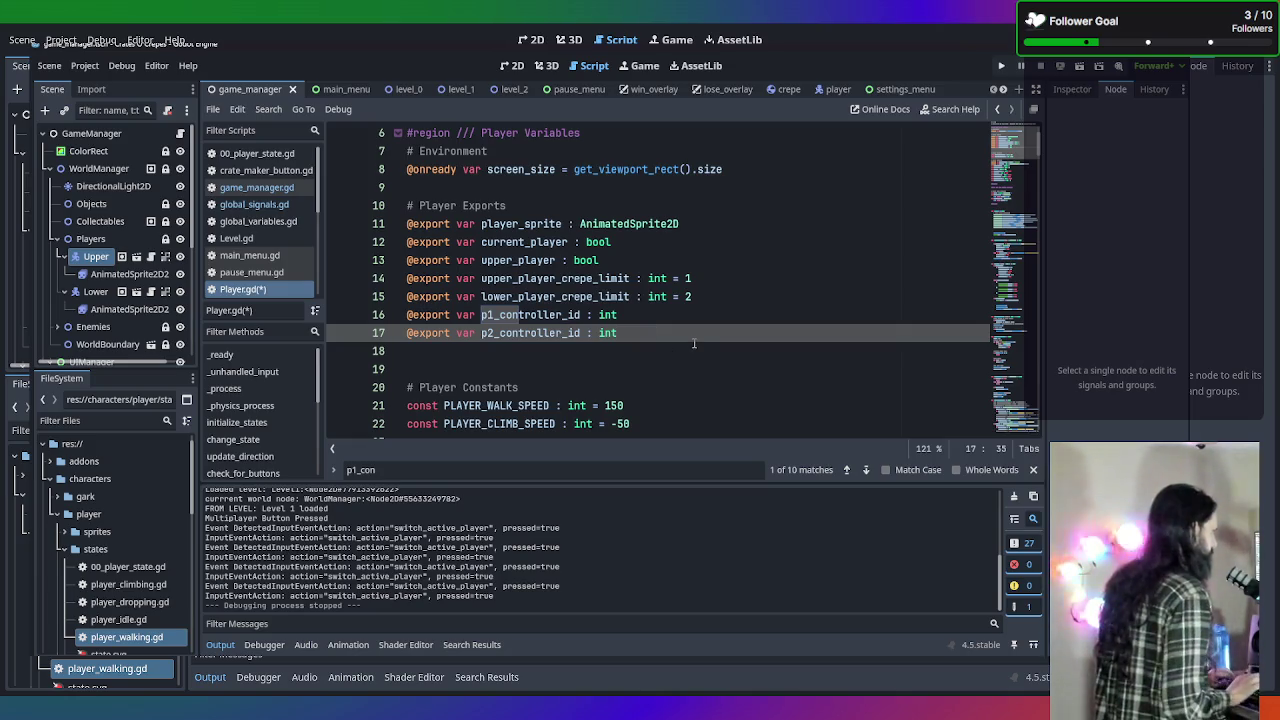
key(Return)
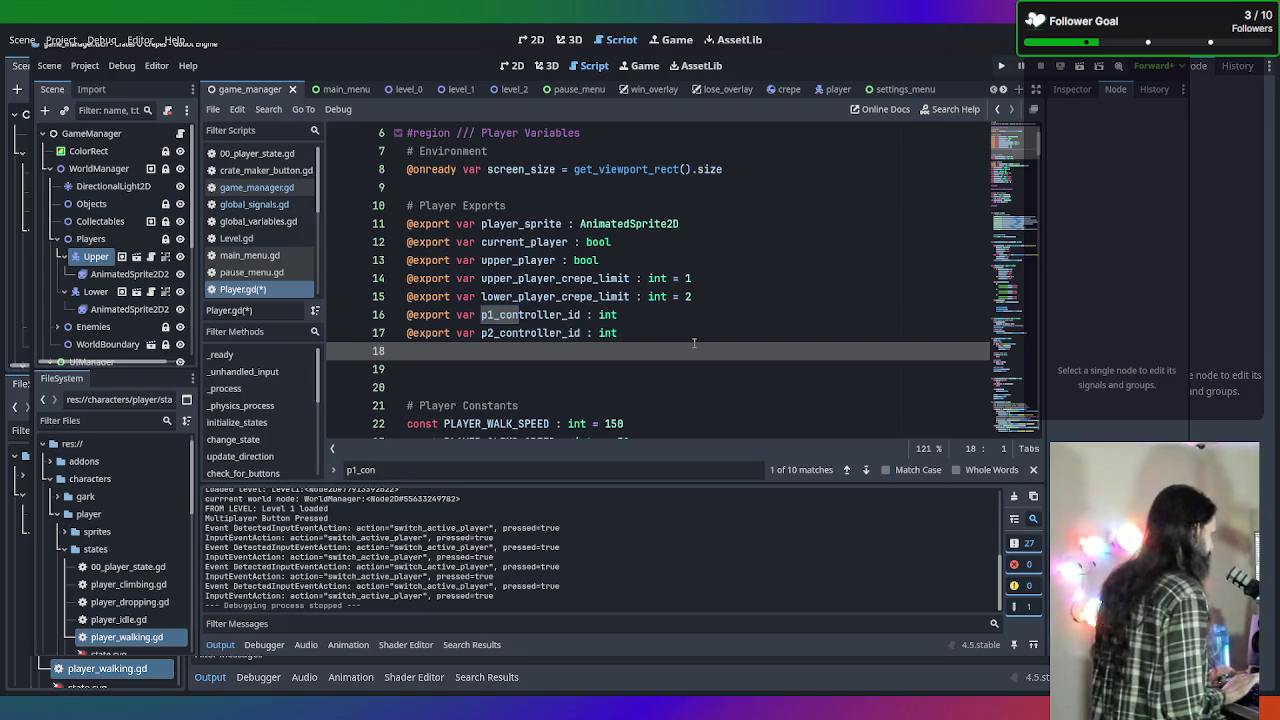
key(BackSpace)
key(BackSpace)
text(t)
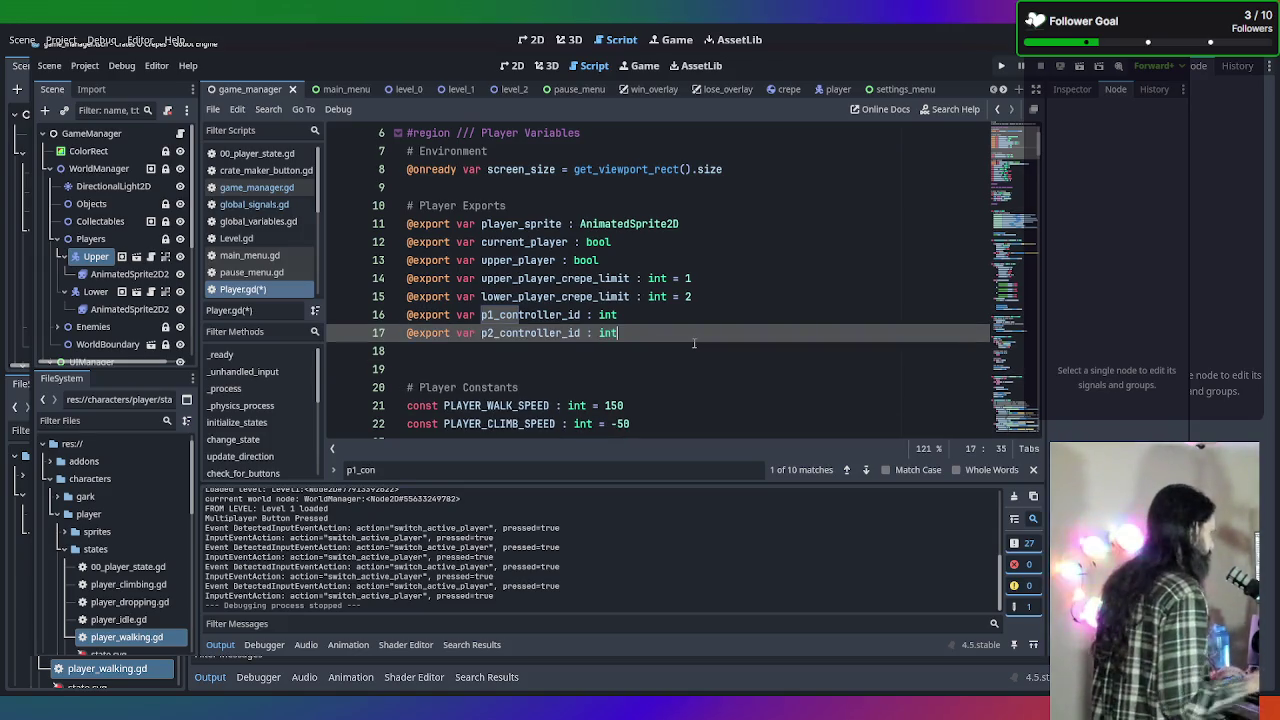
Place the caret at the end of the gamemode variable declaration.
click(783, 388)
scroll(780, 385, down, 5)
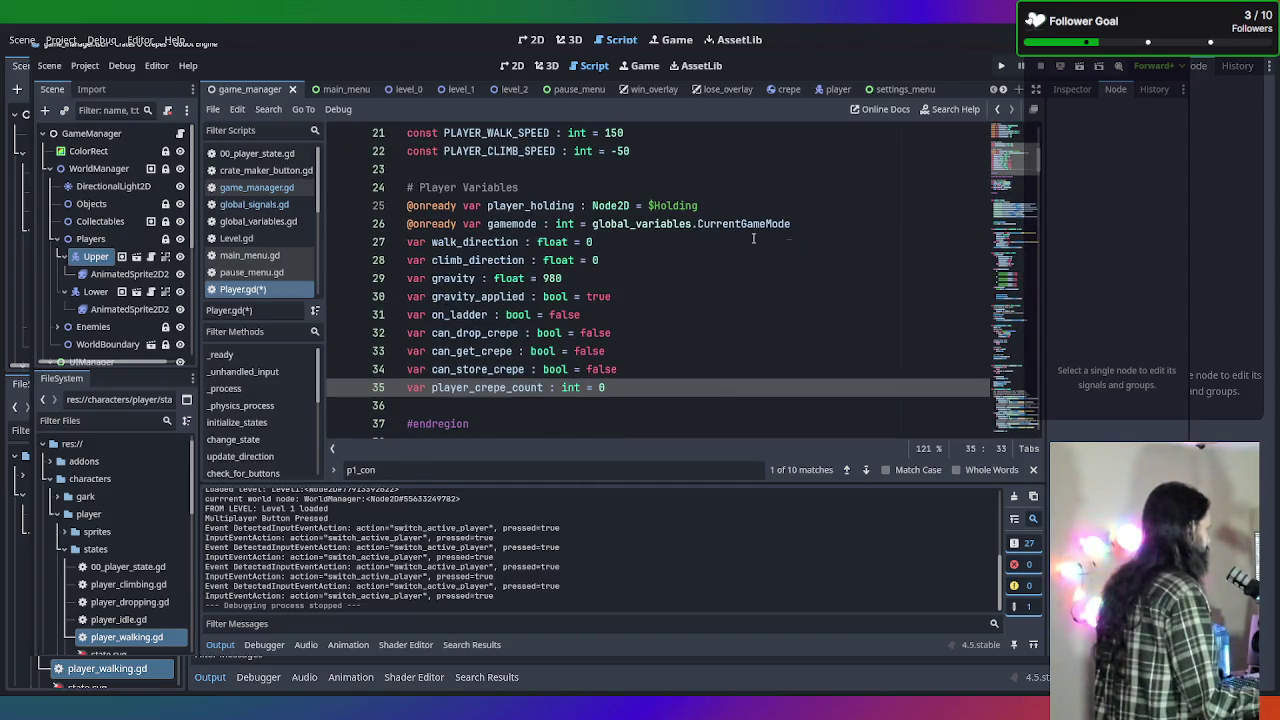
click(883, 238)
click(795, 224)
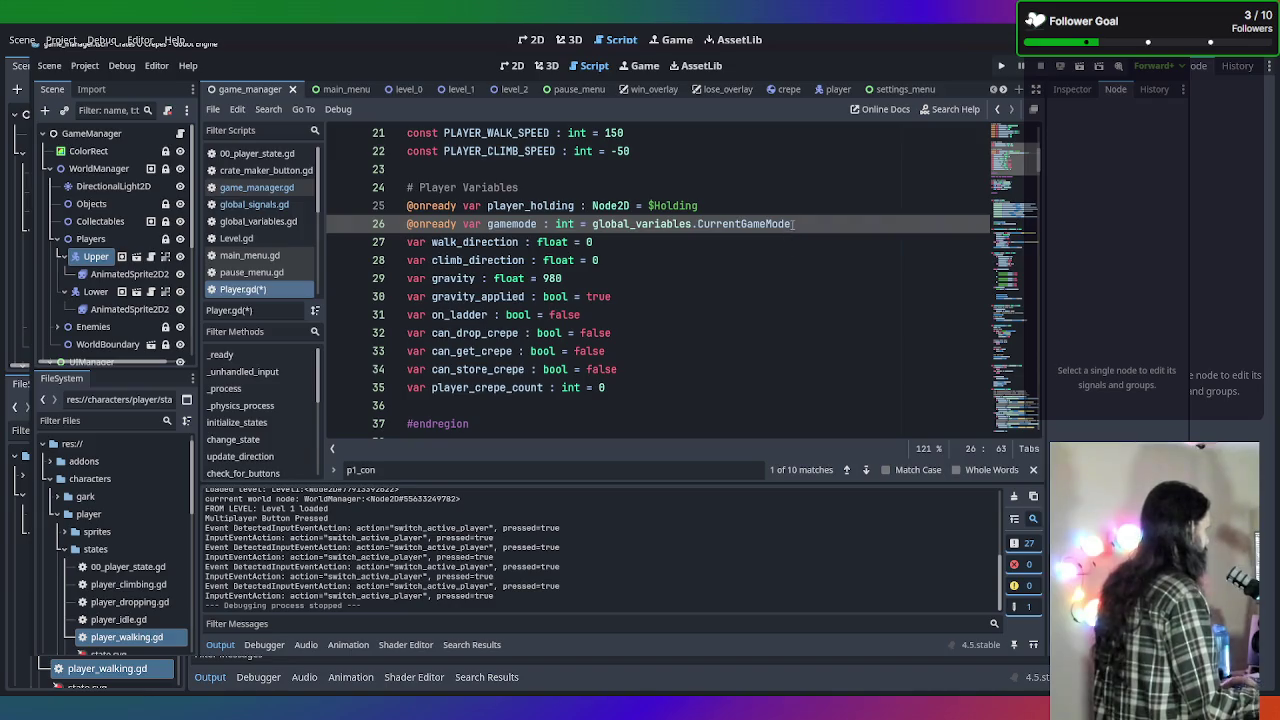
Add 'var is_p2 : bool = false' on a new line below the gamemode declaration.
key(Return)
text(var )
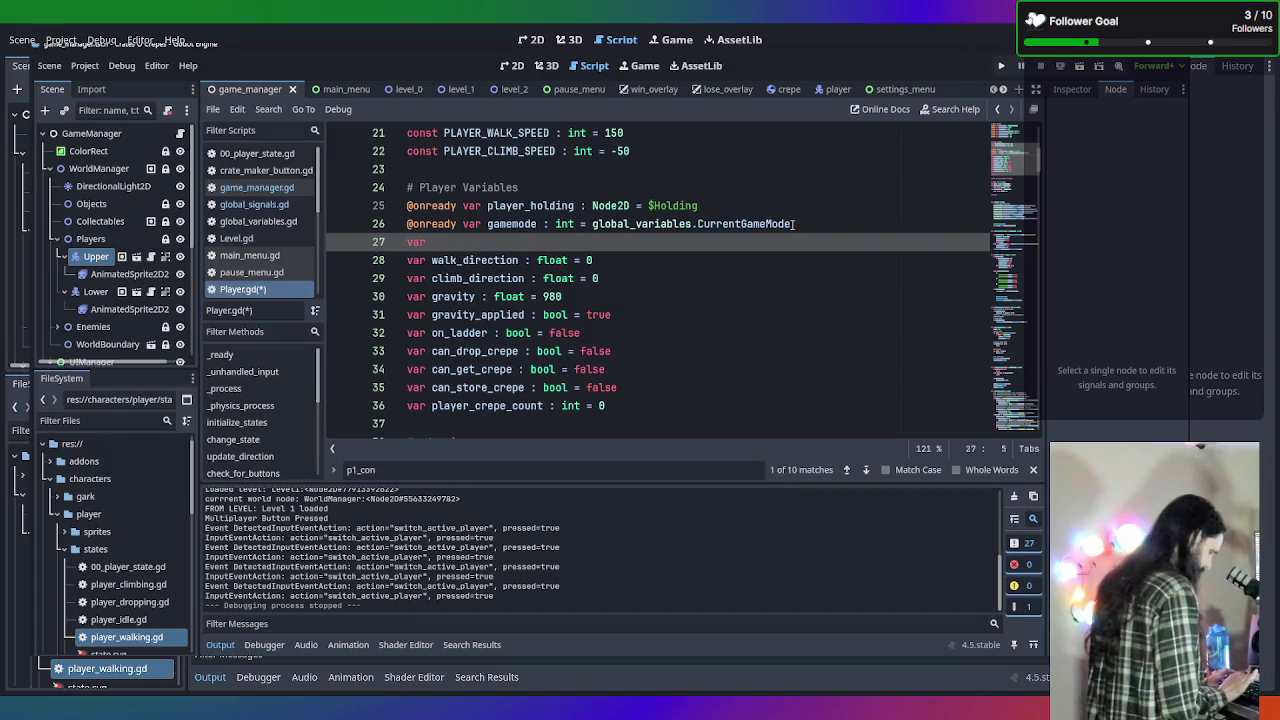
text(is)
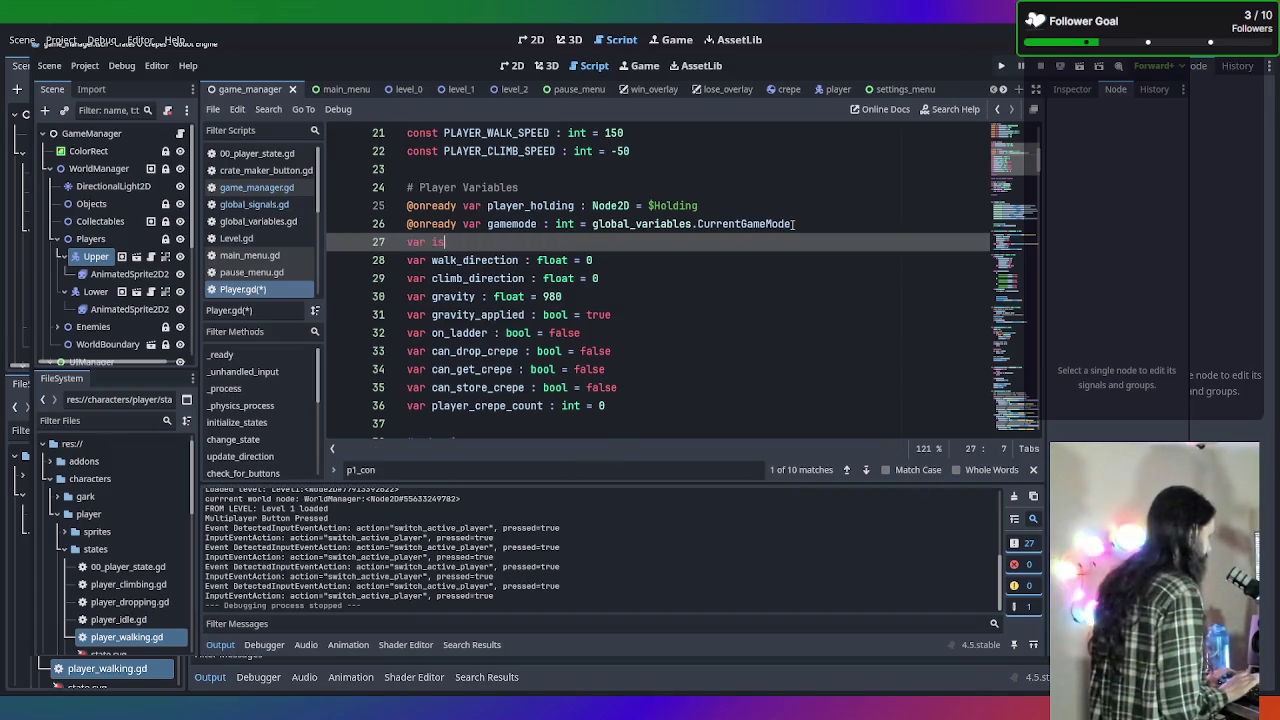
key(BackSpace)
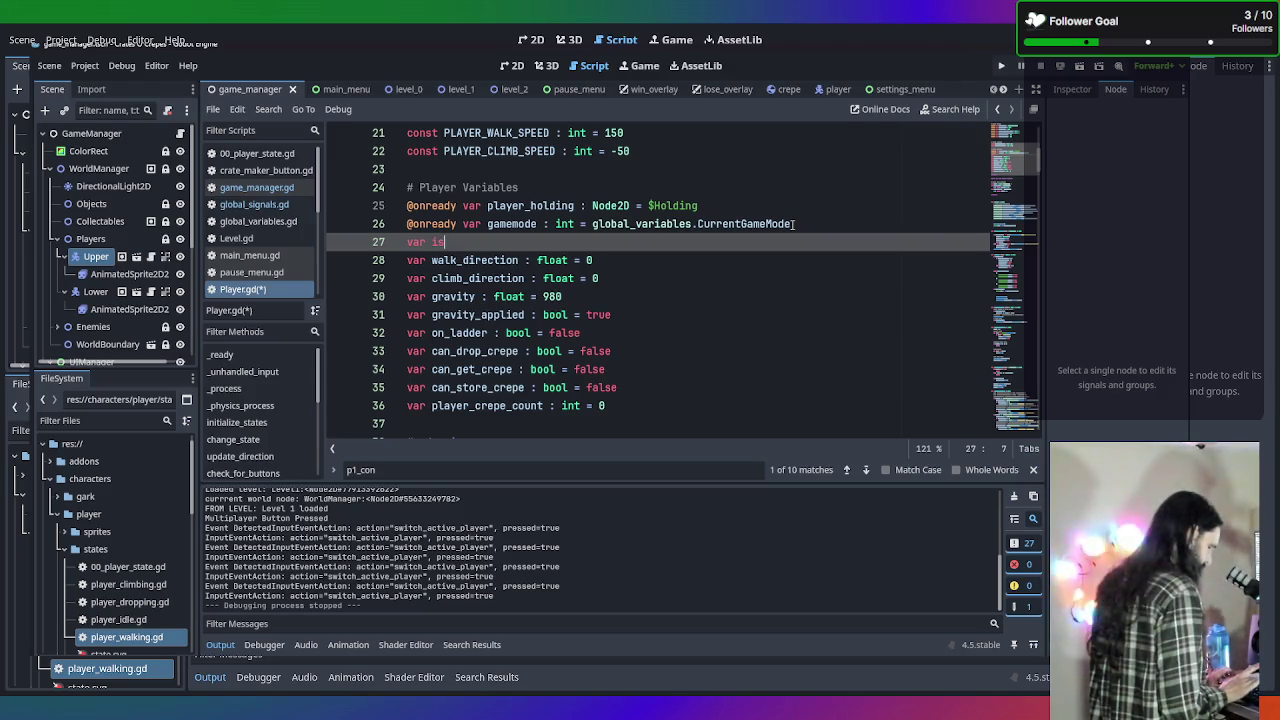
text(_p1)
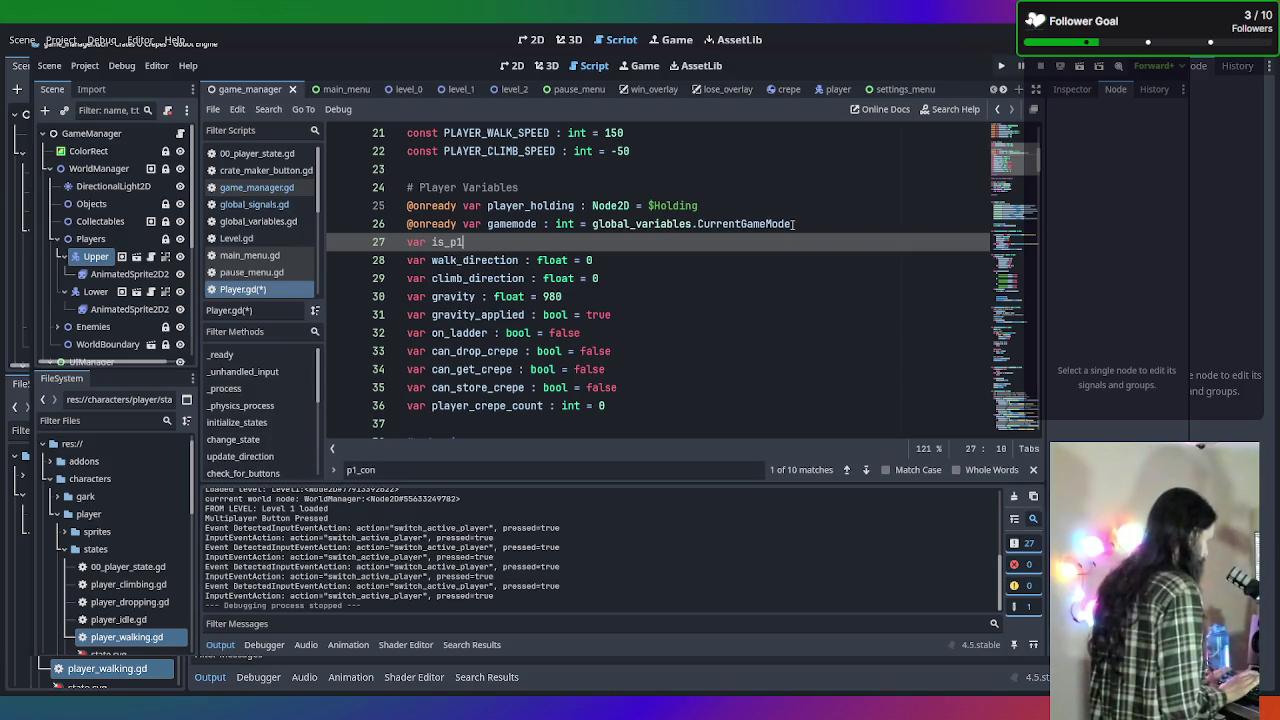
text(:)
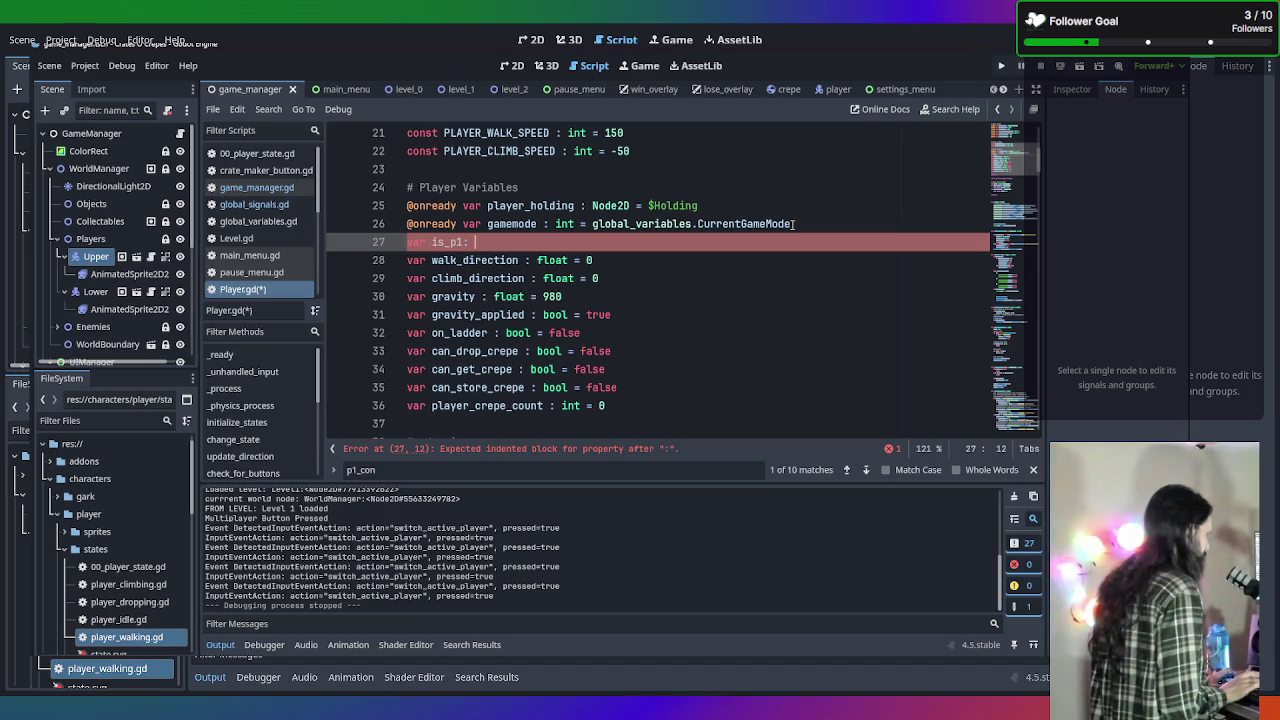
key(BackSpace)
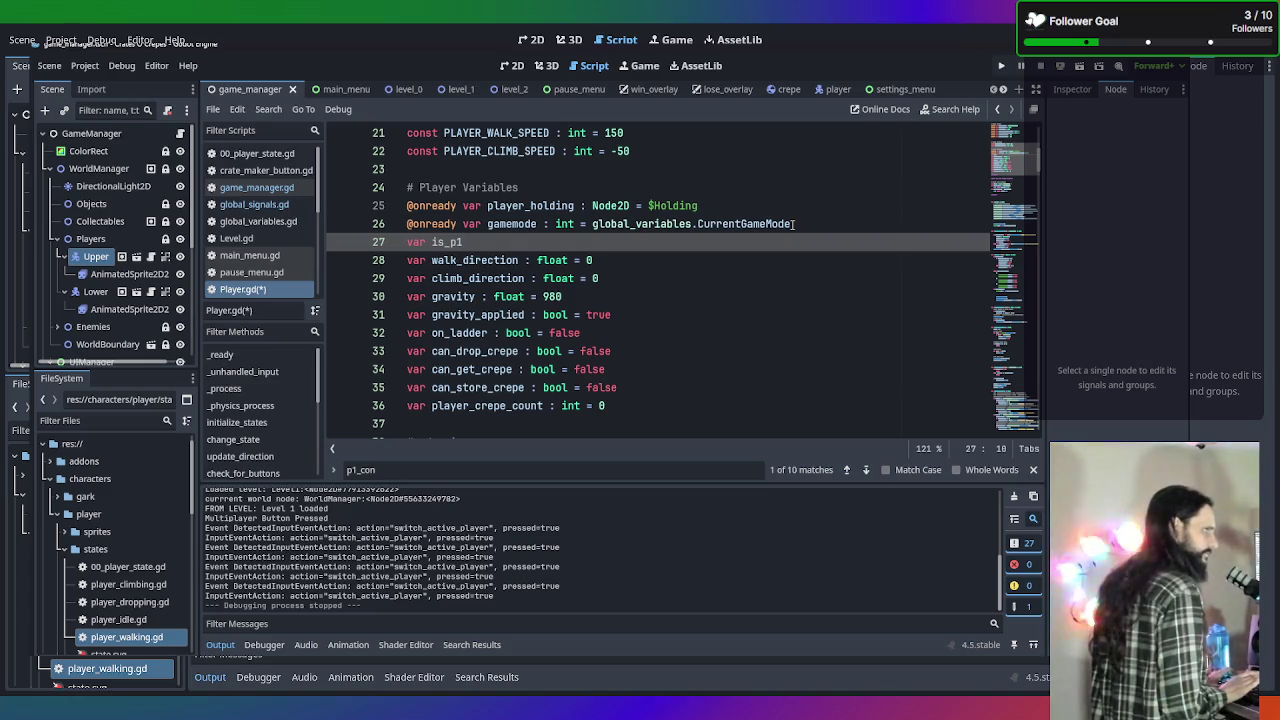
key(BackSpace)
text(2)
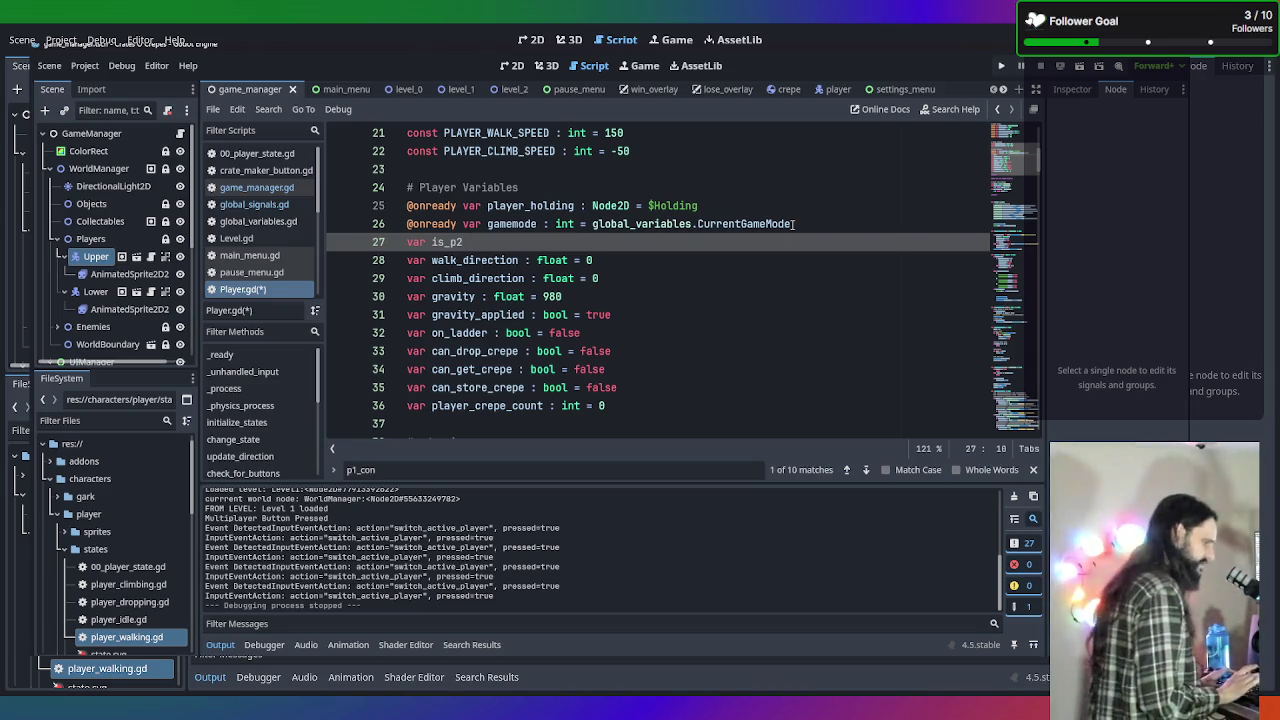
text(: false)
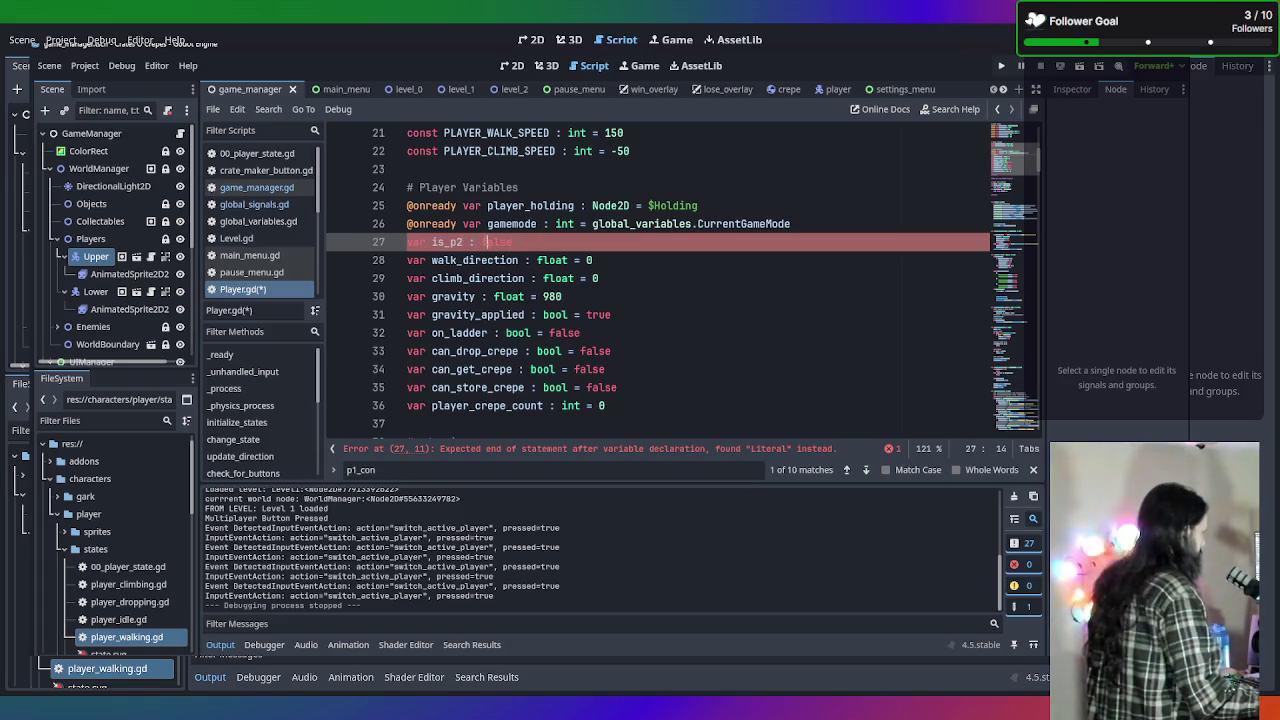
text(bool =)
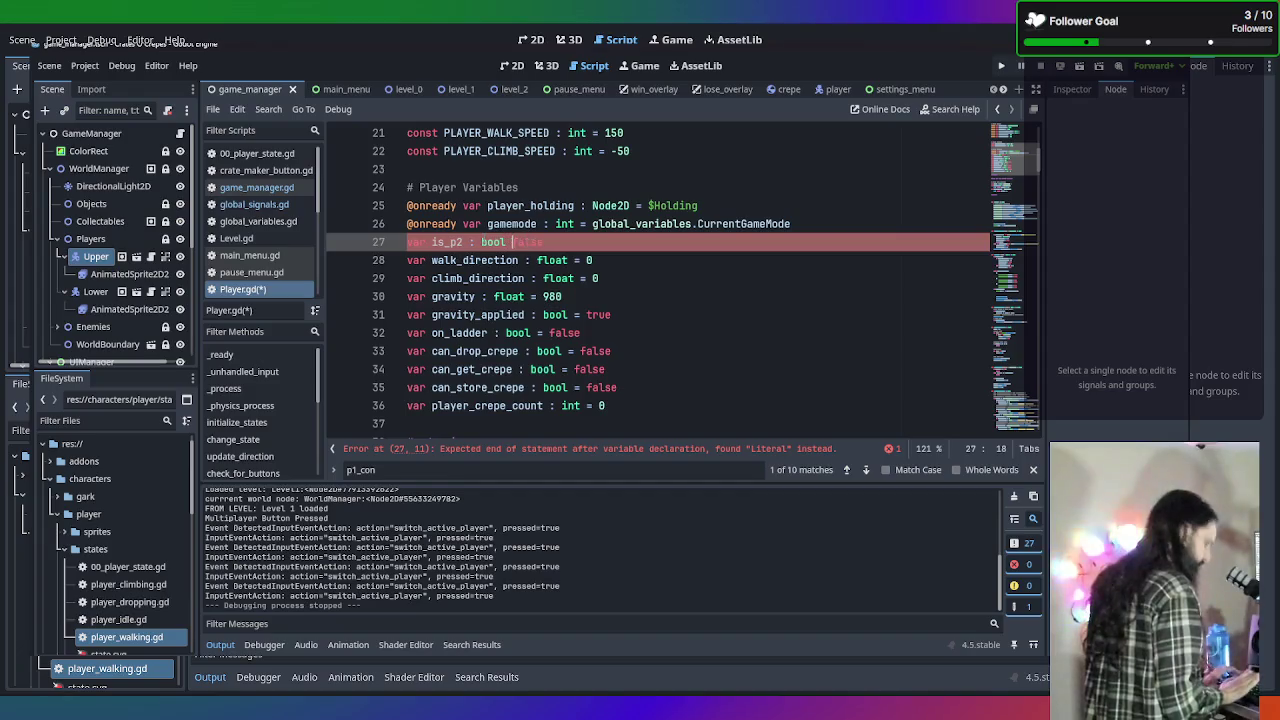
click(715, 206)
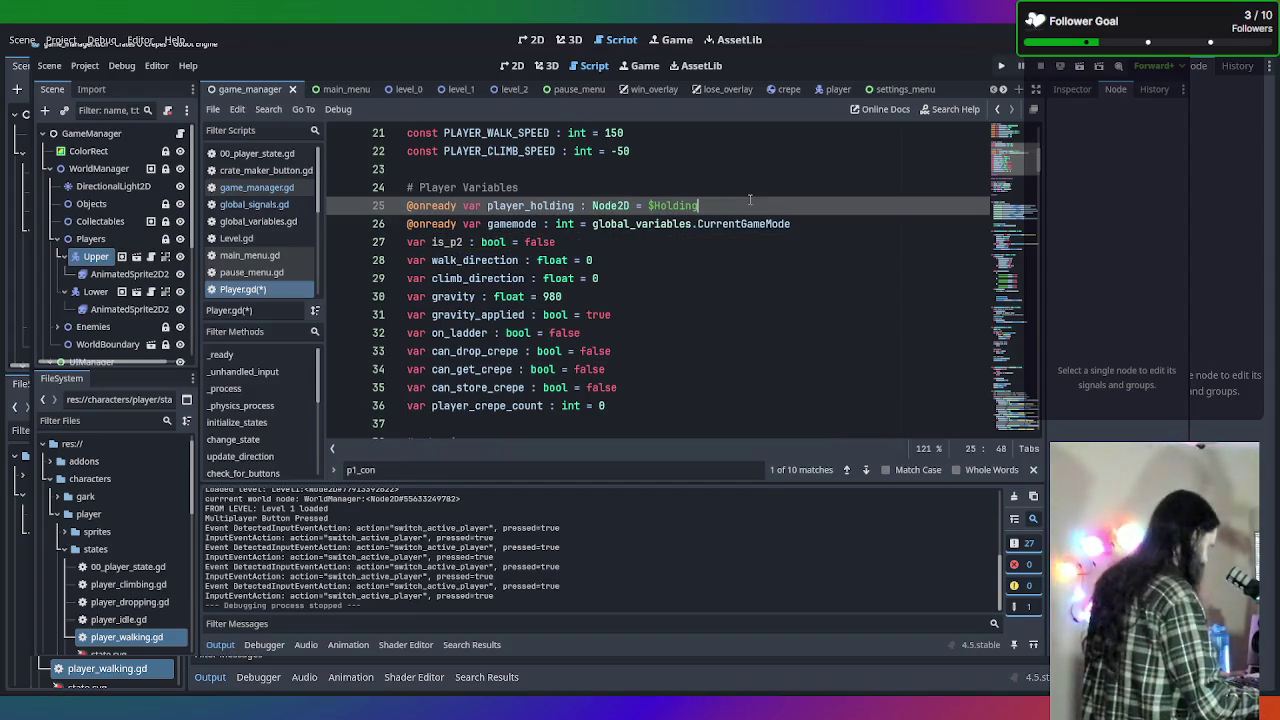
scroll(672, 244, down, 13)
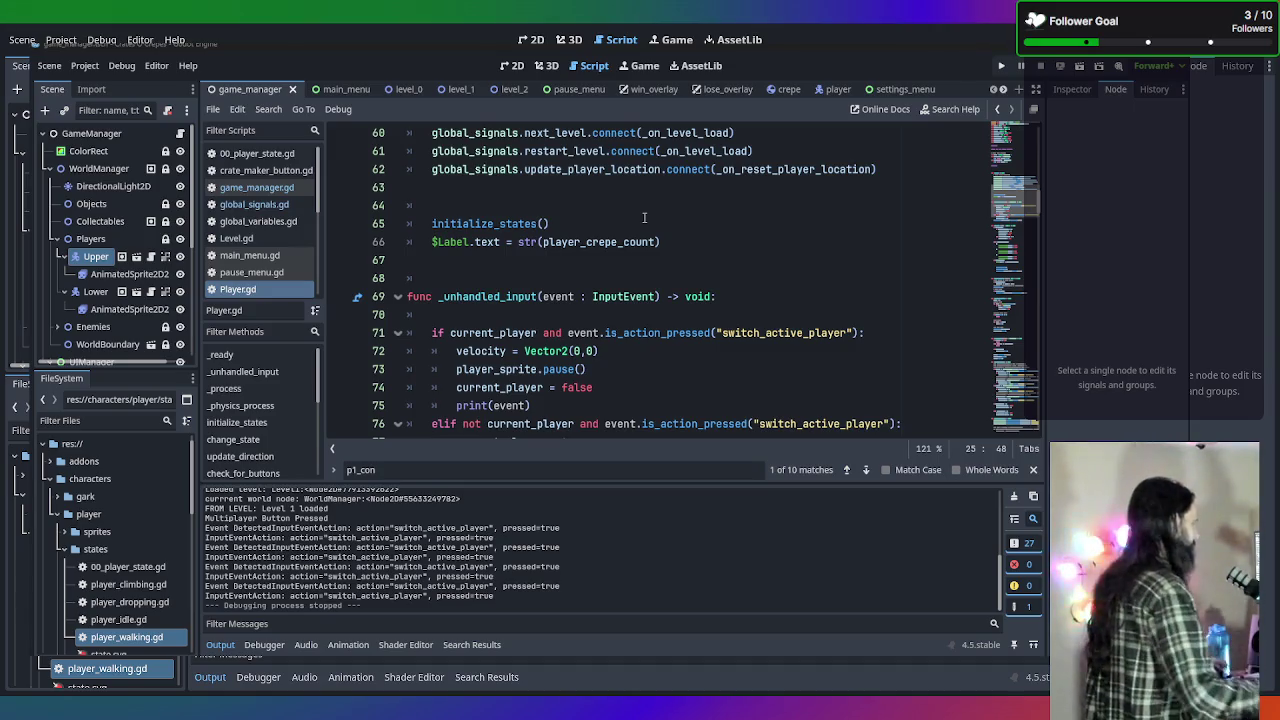
Review the is_p2 declaration on line 27, then scroll down to update_direction near line 157.
scroll(644, 217, up, 15)
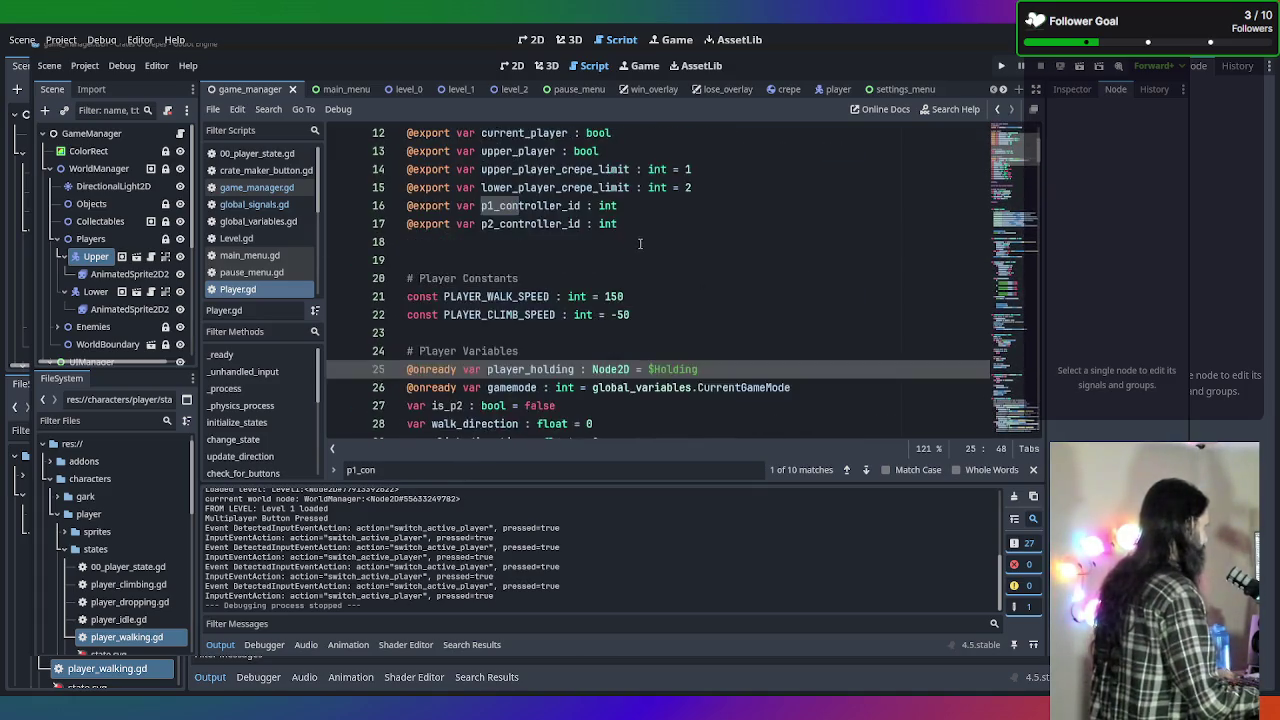
scroll(640, 247, down, 2)
scroll(634, 271, up, 2)
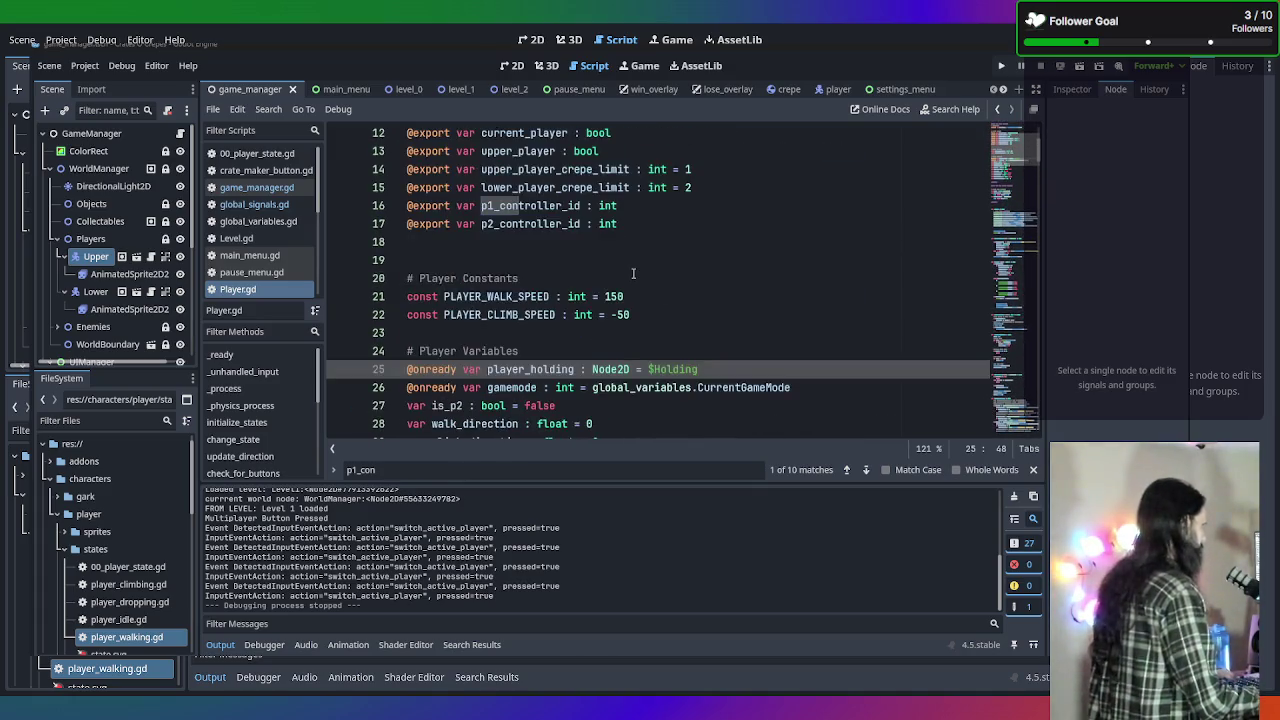
scroll(574, 314, down, 1)
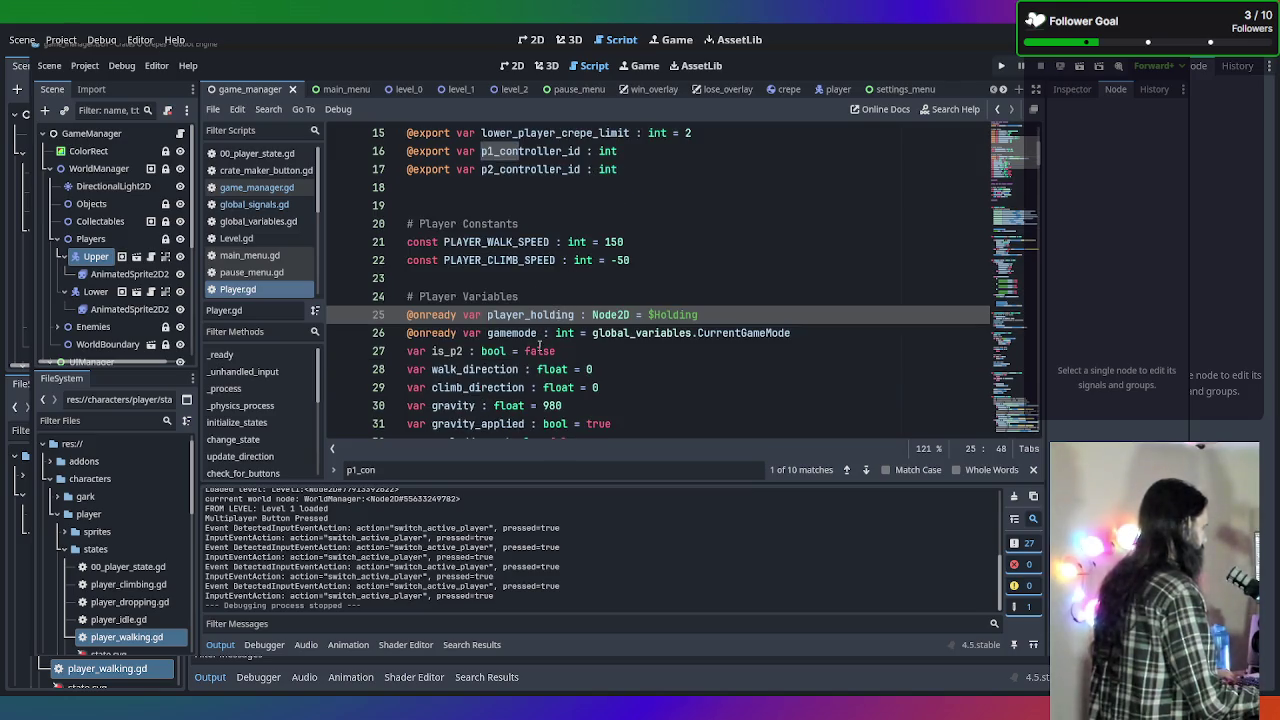
scroll(539, 344, up, 1)
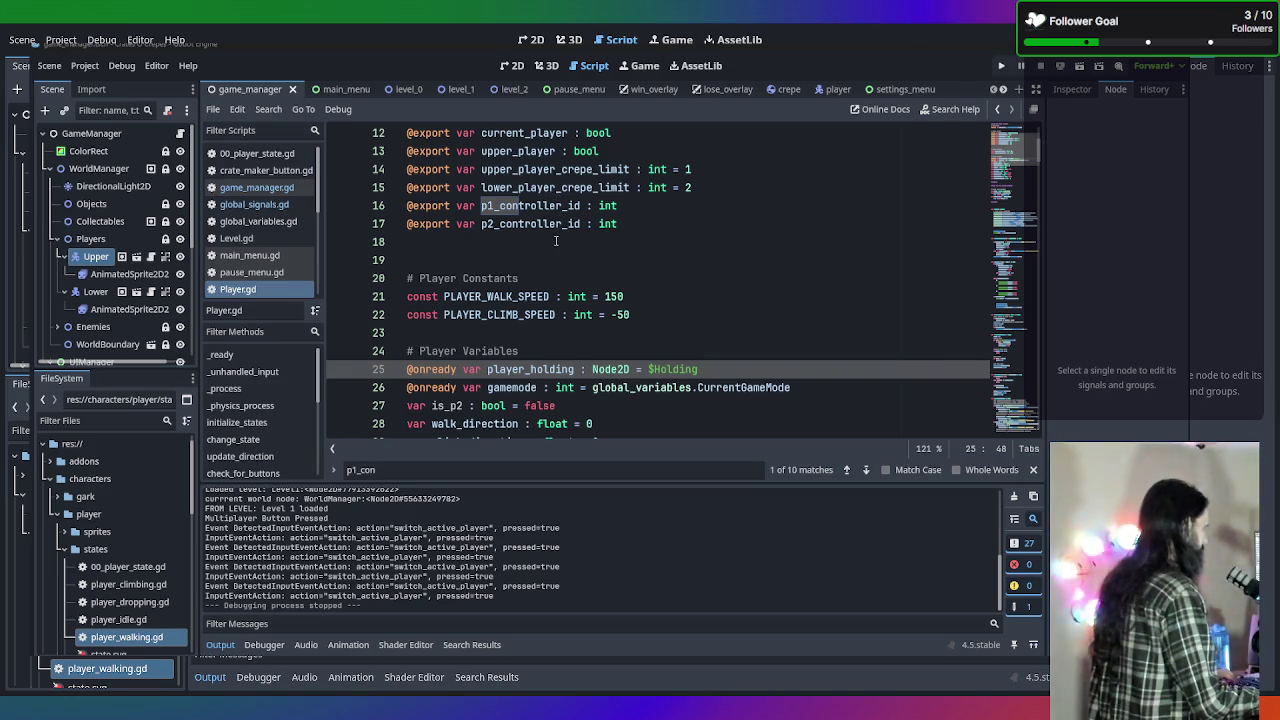
scroll(502, 241, down, 2)
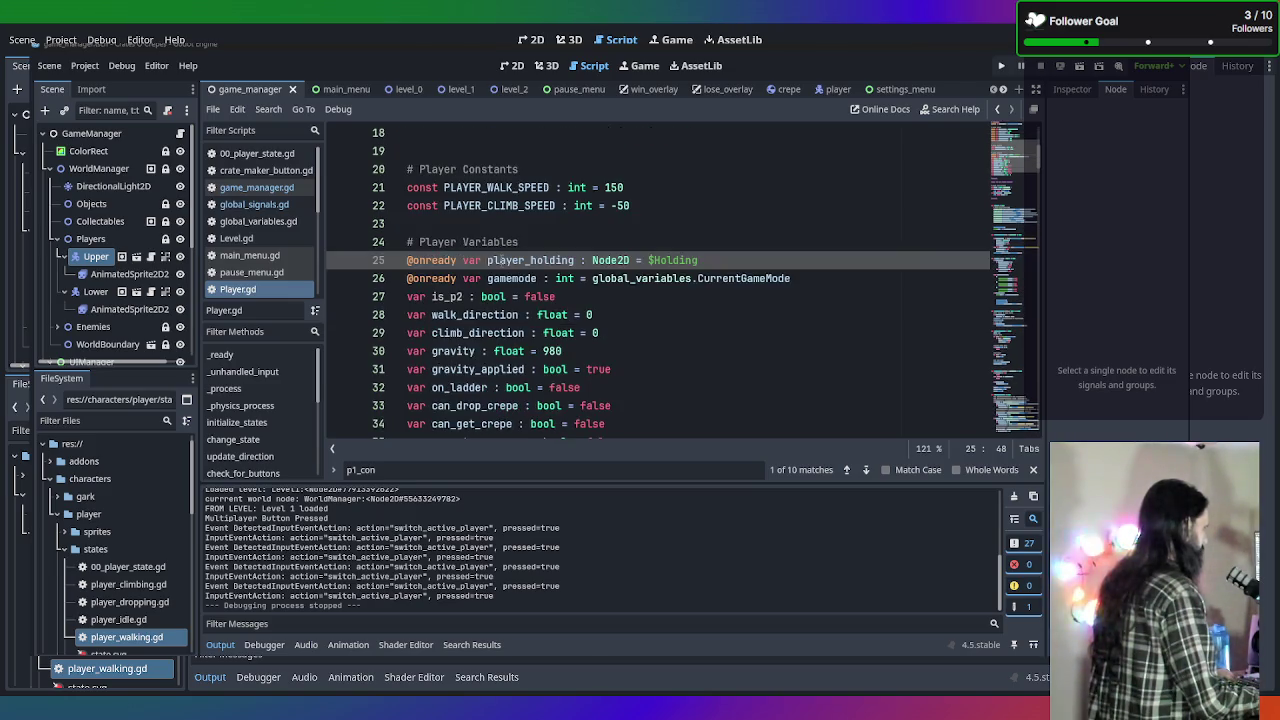
click(572, 297)
scroll(551, 287, down, 20)
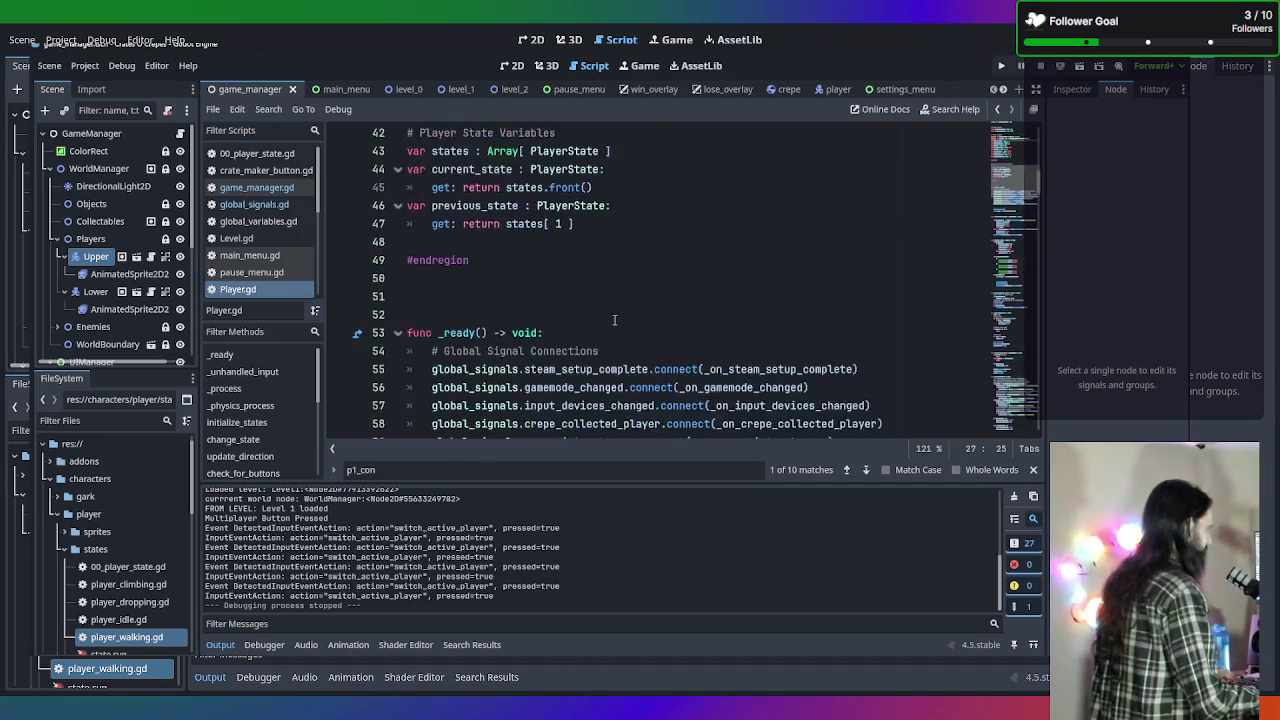
scroll(617, 318, down, 18)
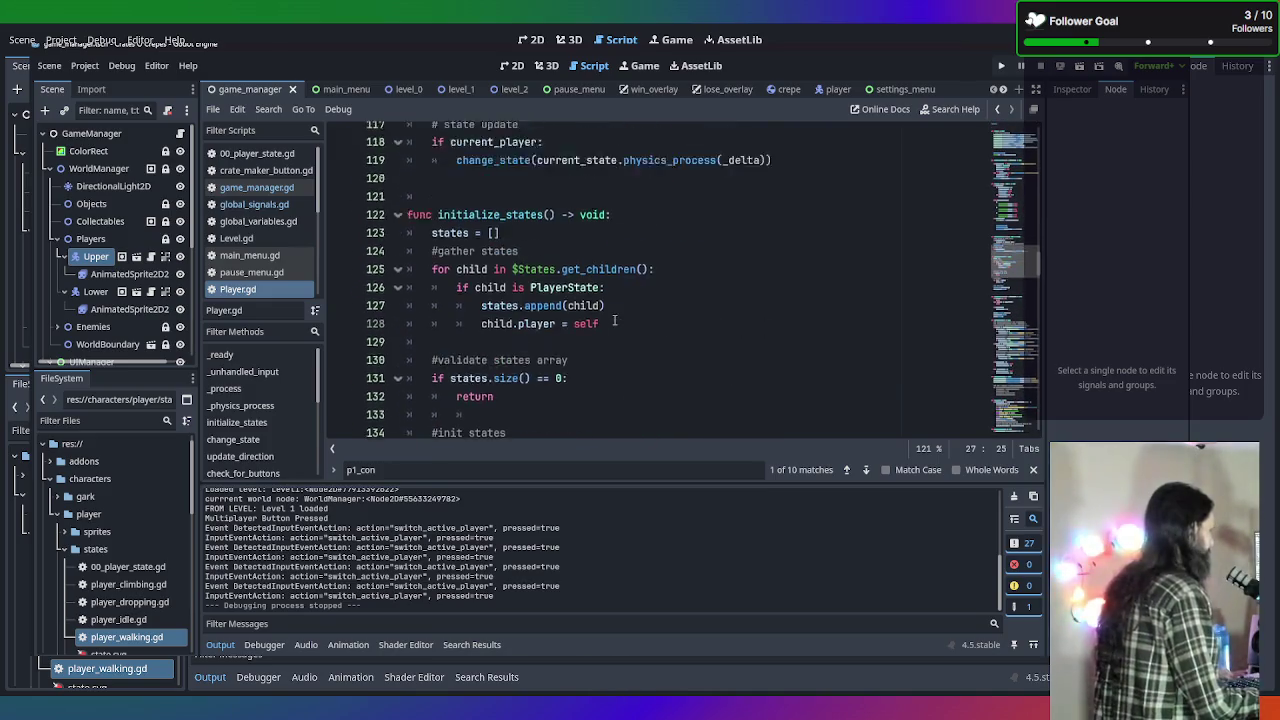
scroll(614, 320, down, 1)
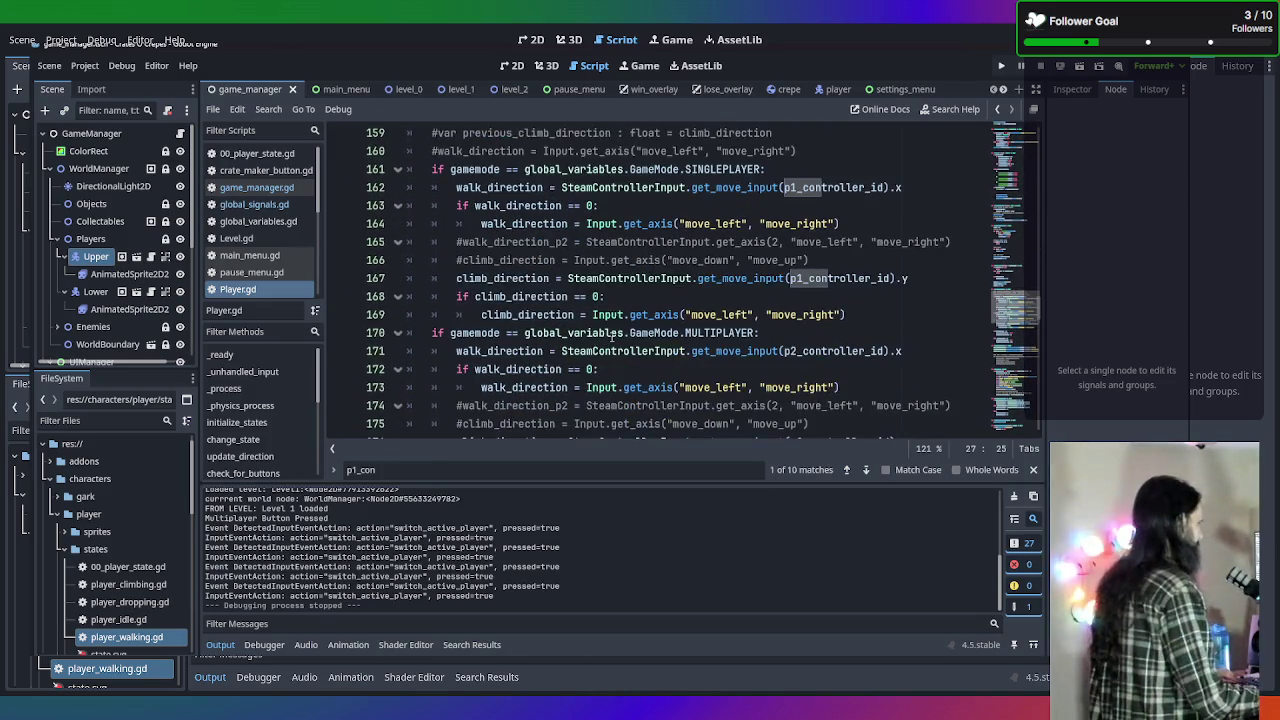
scroll(641, 322, down, 1)
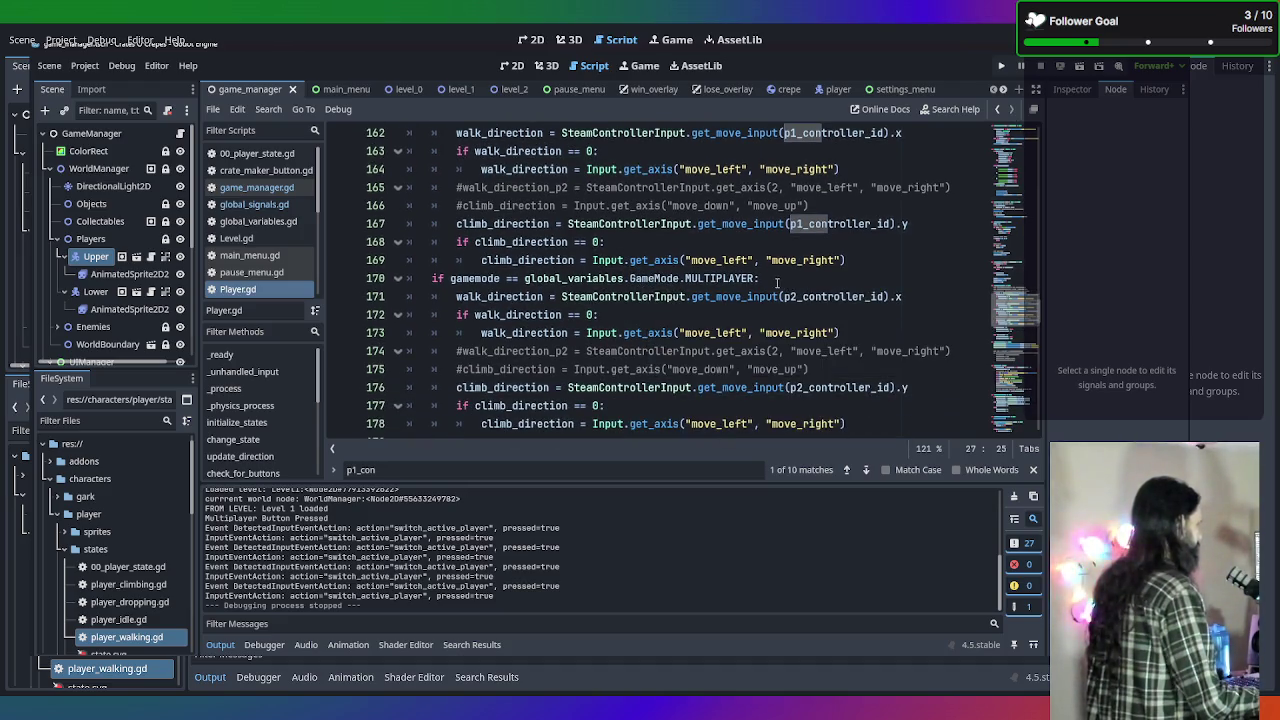
scroll(779, 283, up, 1)
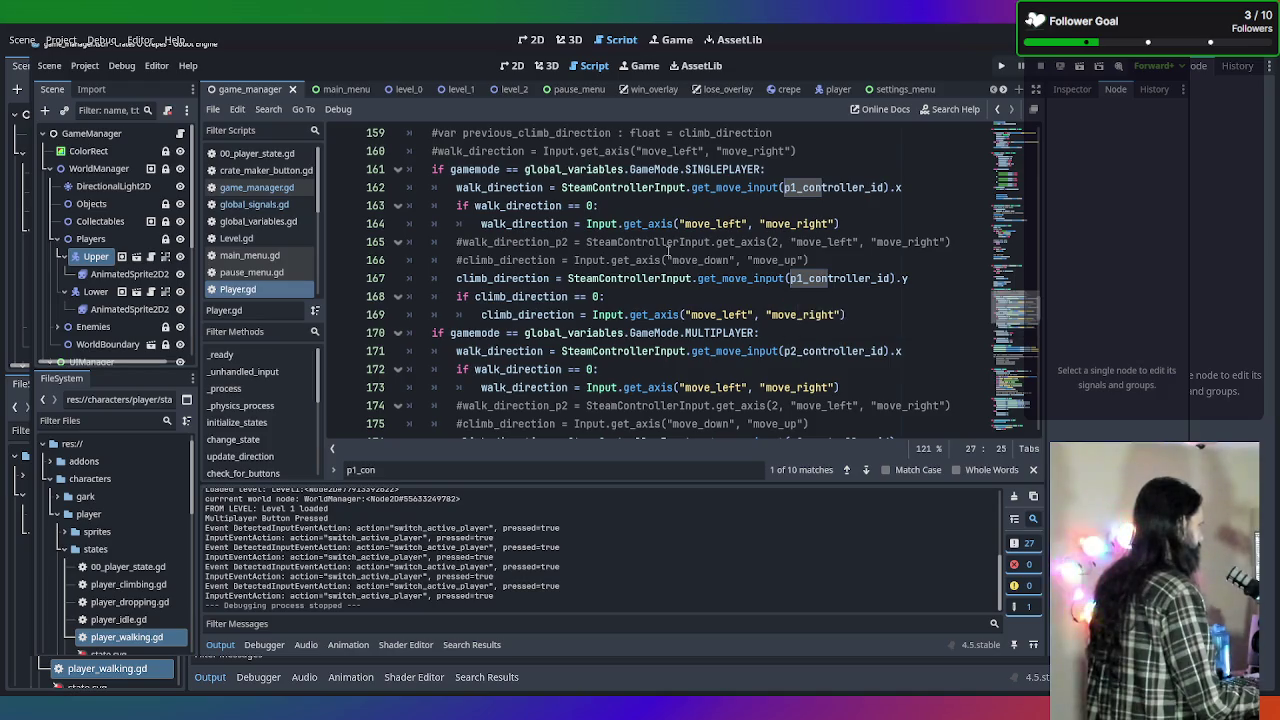
scroll(590, 240, up, 1)
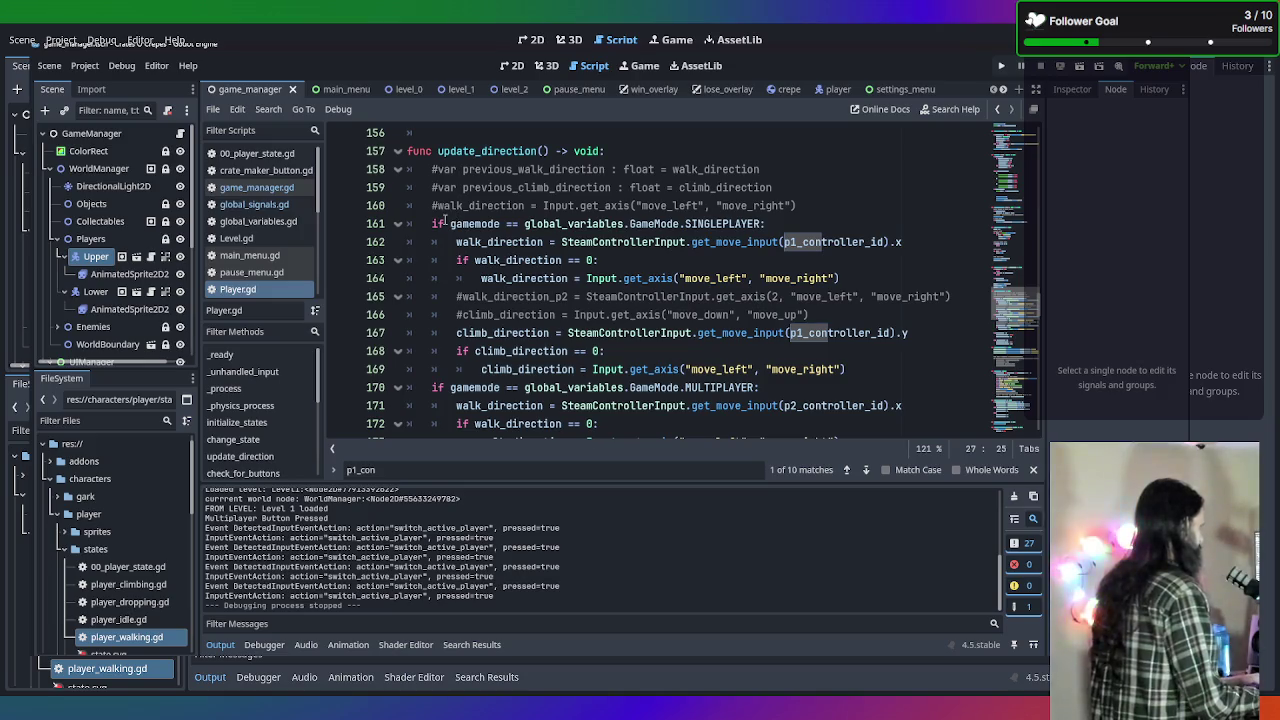
Delete the SINGLEPLAYER check and unindent its block, then undo both changes.
drag(771, 222, 400, 226)
key(BackSpace)
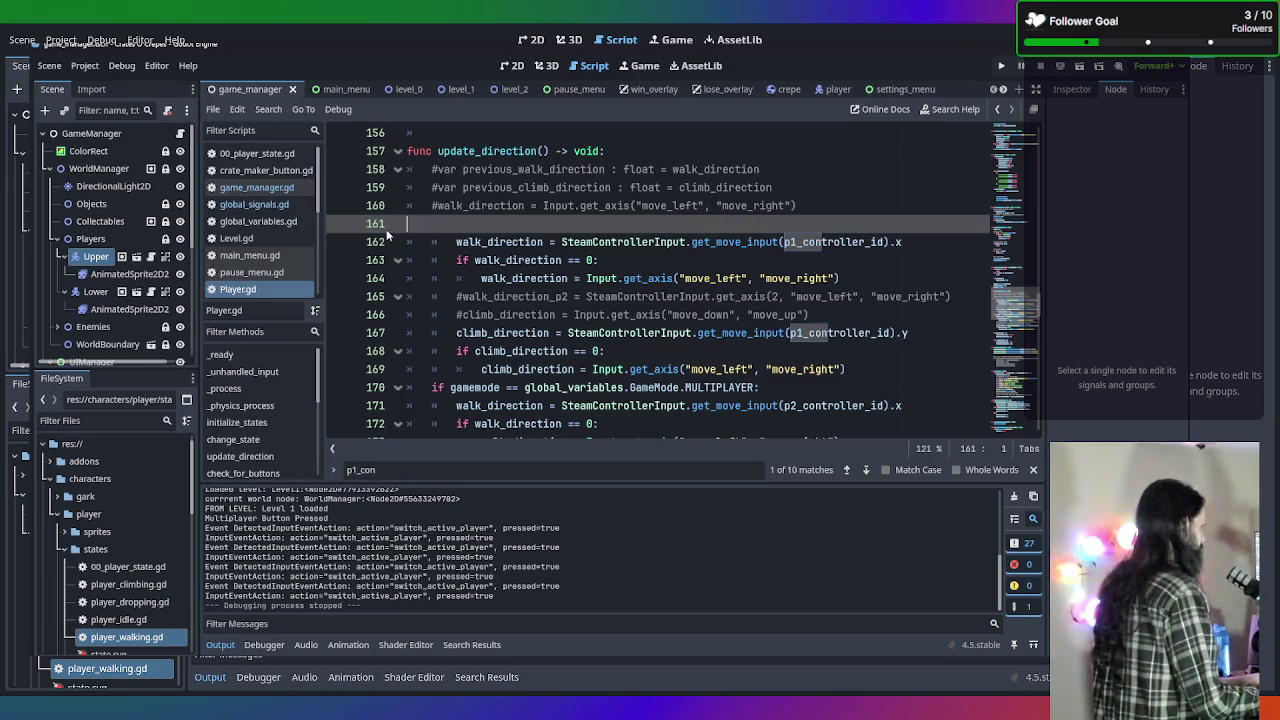
key(Delete)
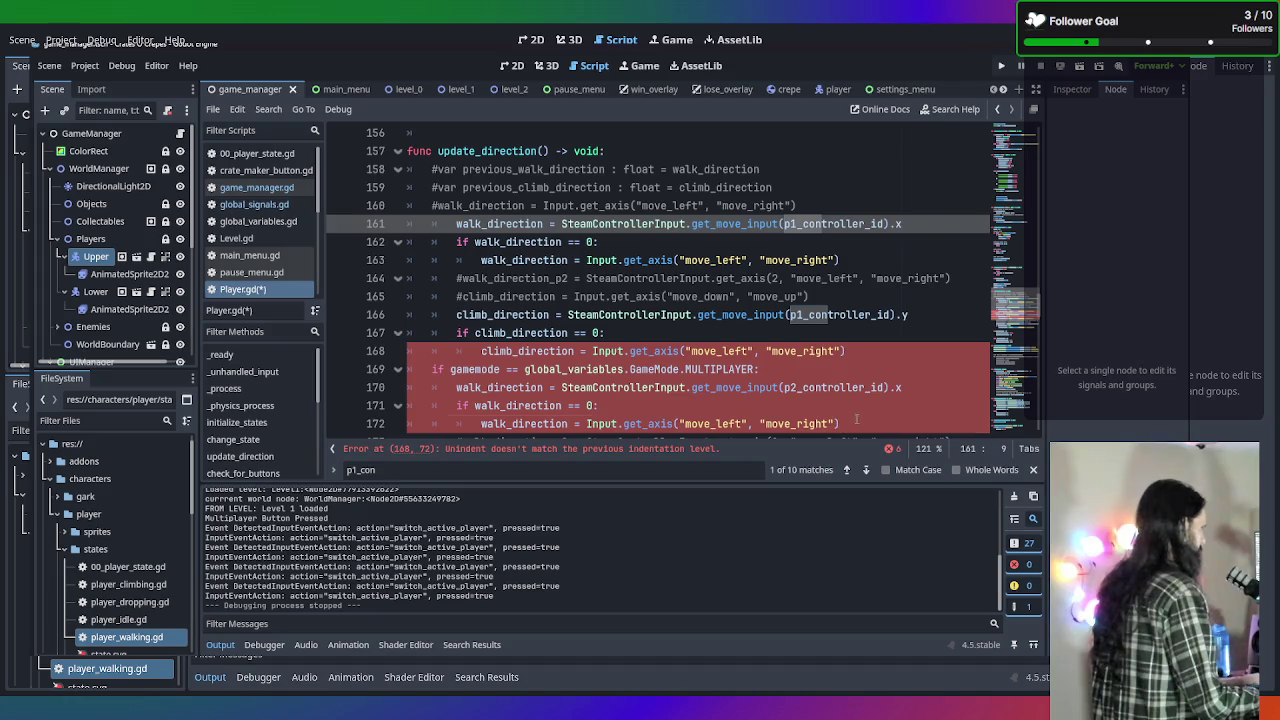
drag(856, 418, 343, 224)
key(shift+Tab)
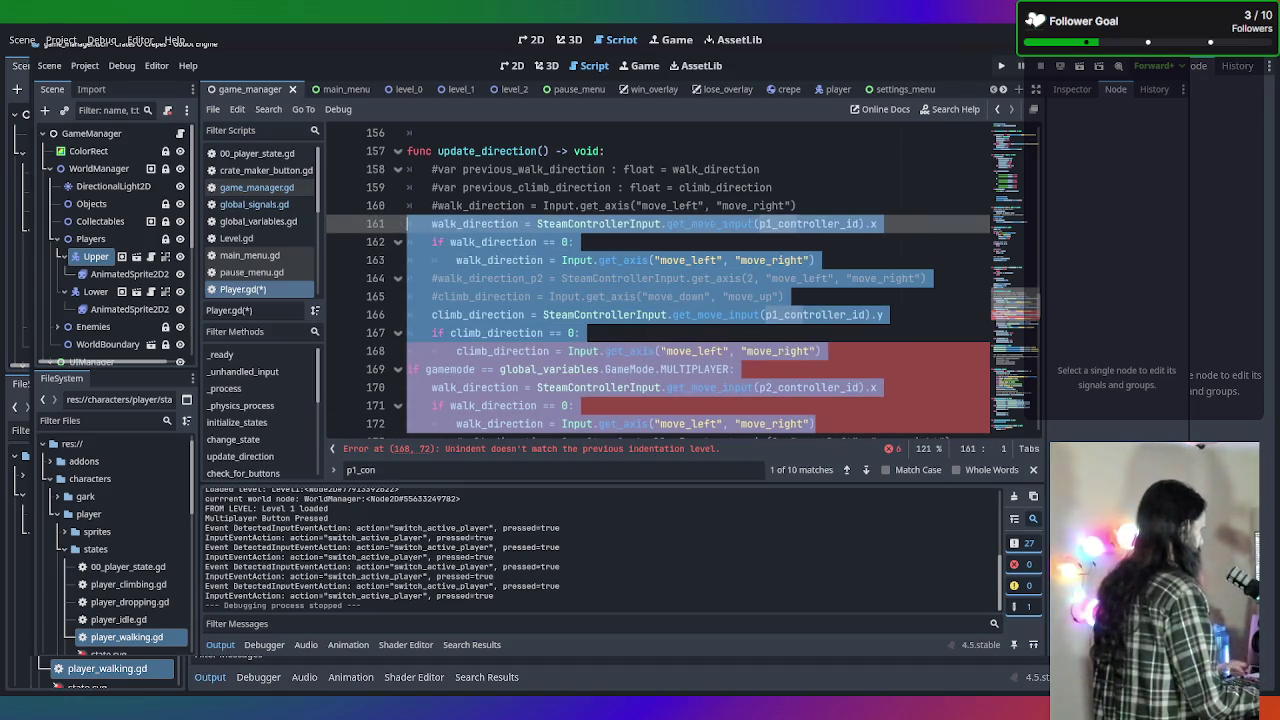
click(810, 205)
scroll(692, 278, down, 3)
click(568, 278)
scroll(446, 262, up, 4)
key(ctrl+z)
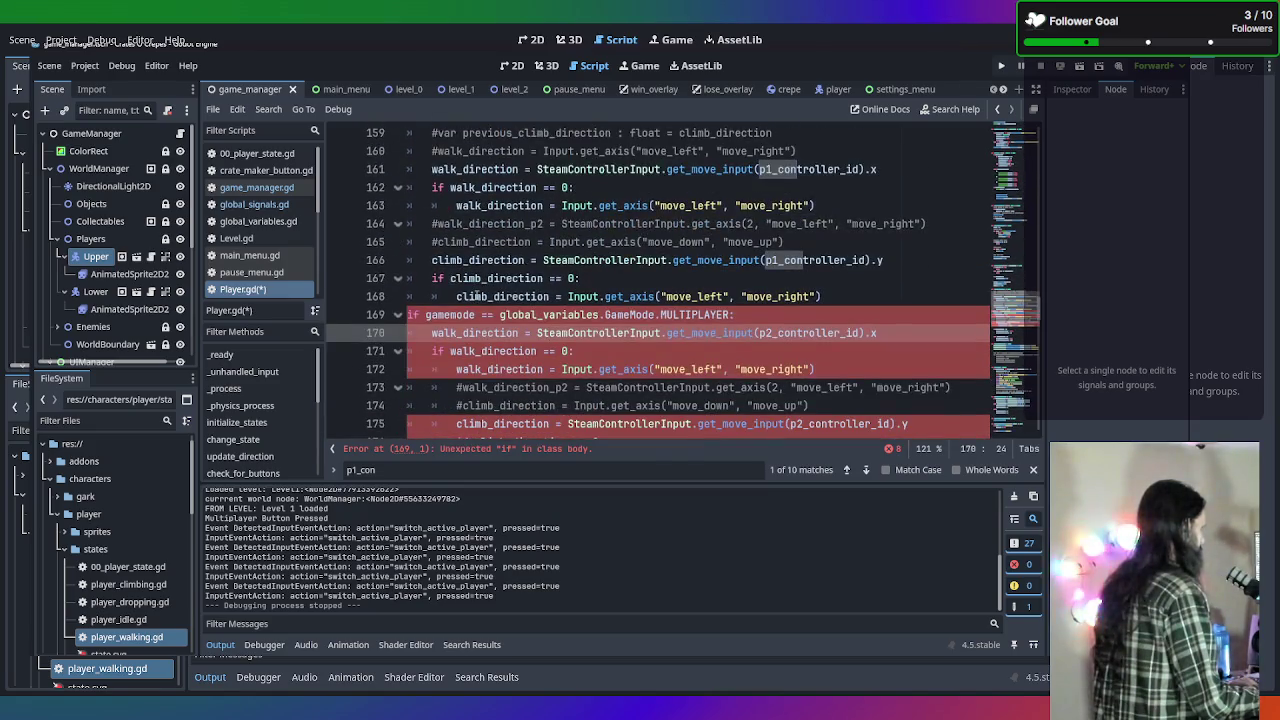
key(ctrl+z)
key(ctrl+z)
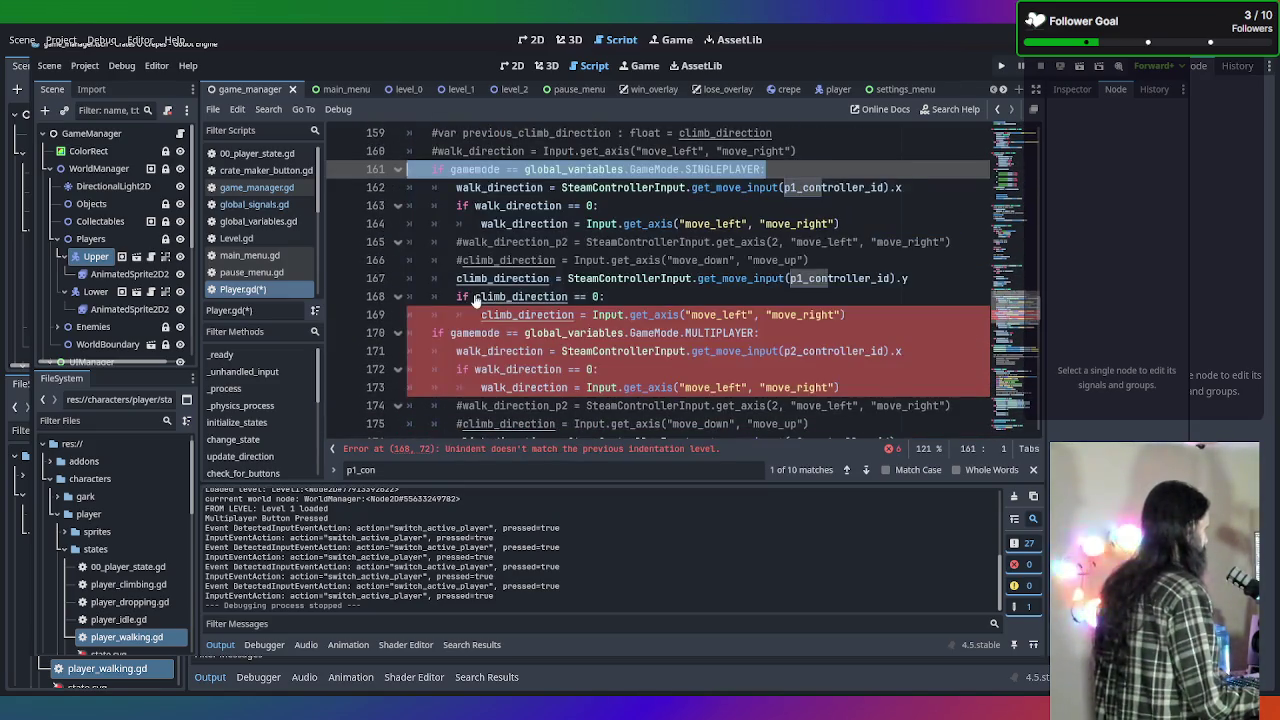
Unindent the single-player body lines 162–169 and erase the SINGLEPLAYER check line.
click(866, 321)
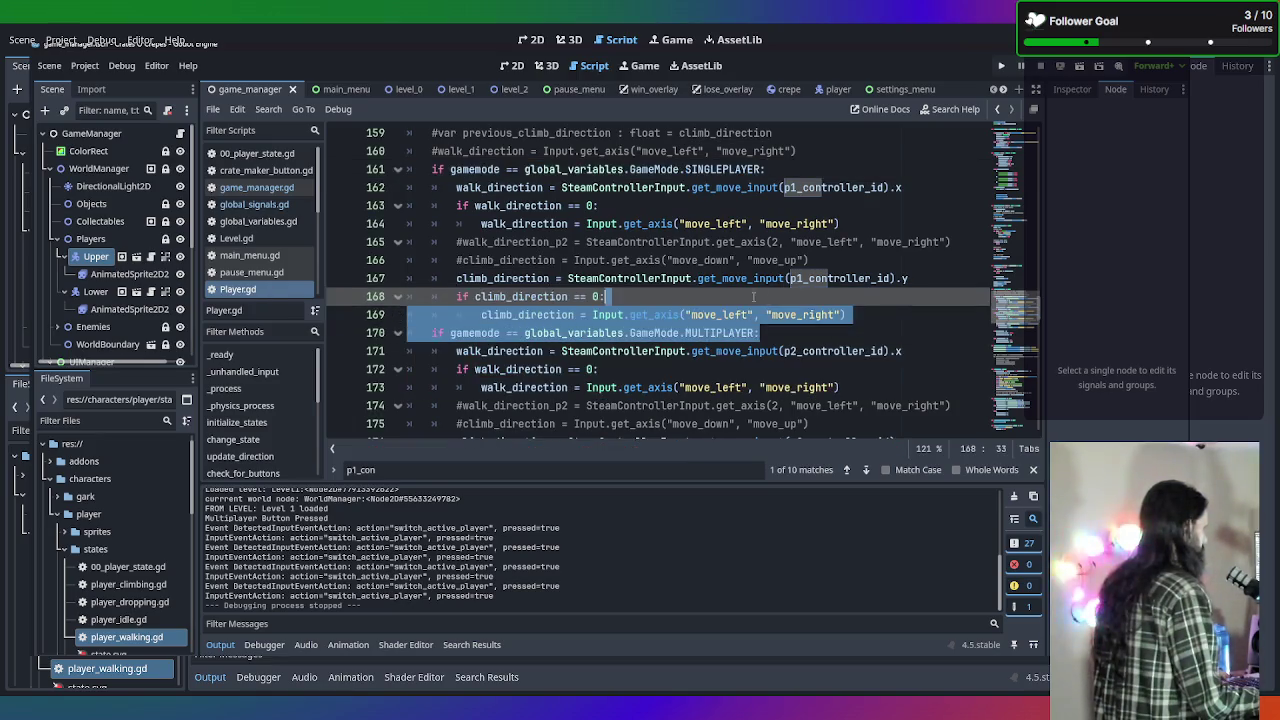
mouse_move(866, 321)
mouse_down()
mouse_move(350, 242)
mouse_move(298, 185)
mouse_up()
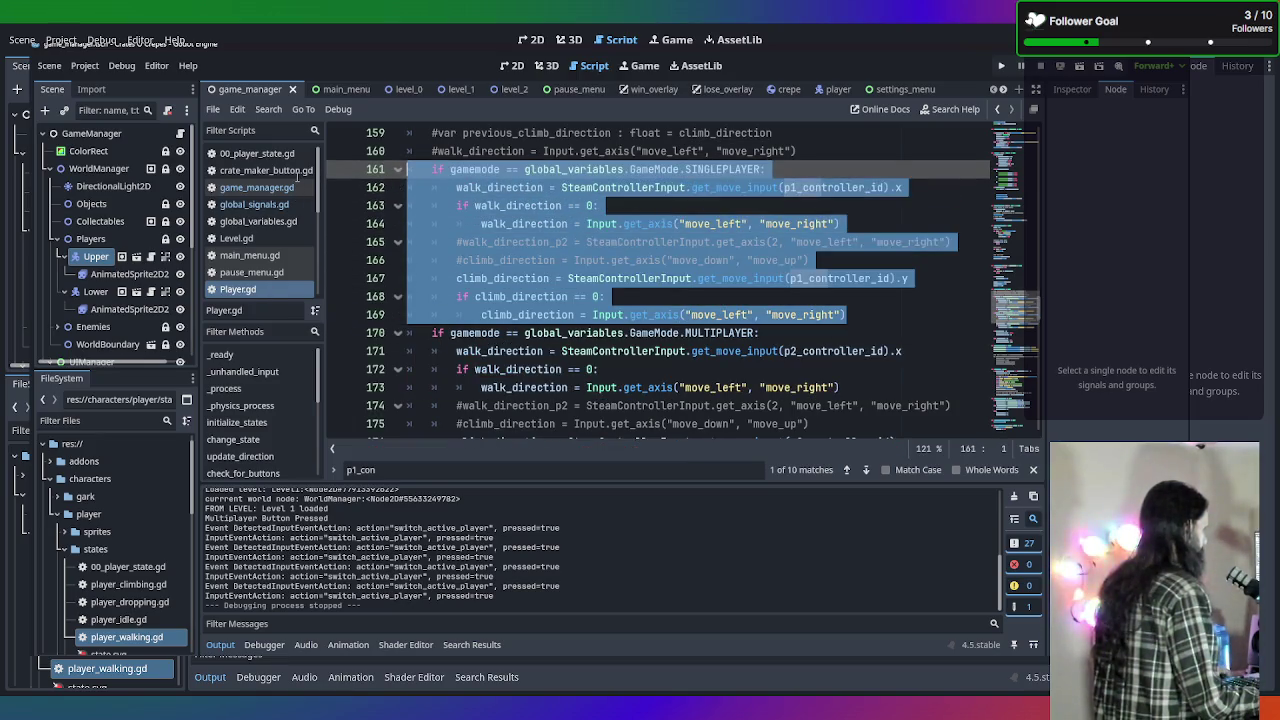
key(shift+Tab)
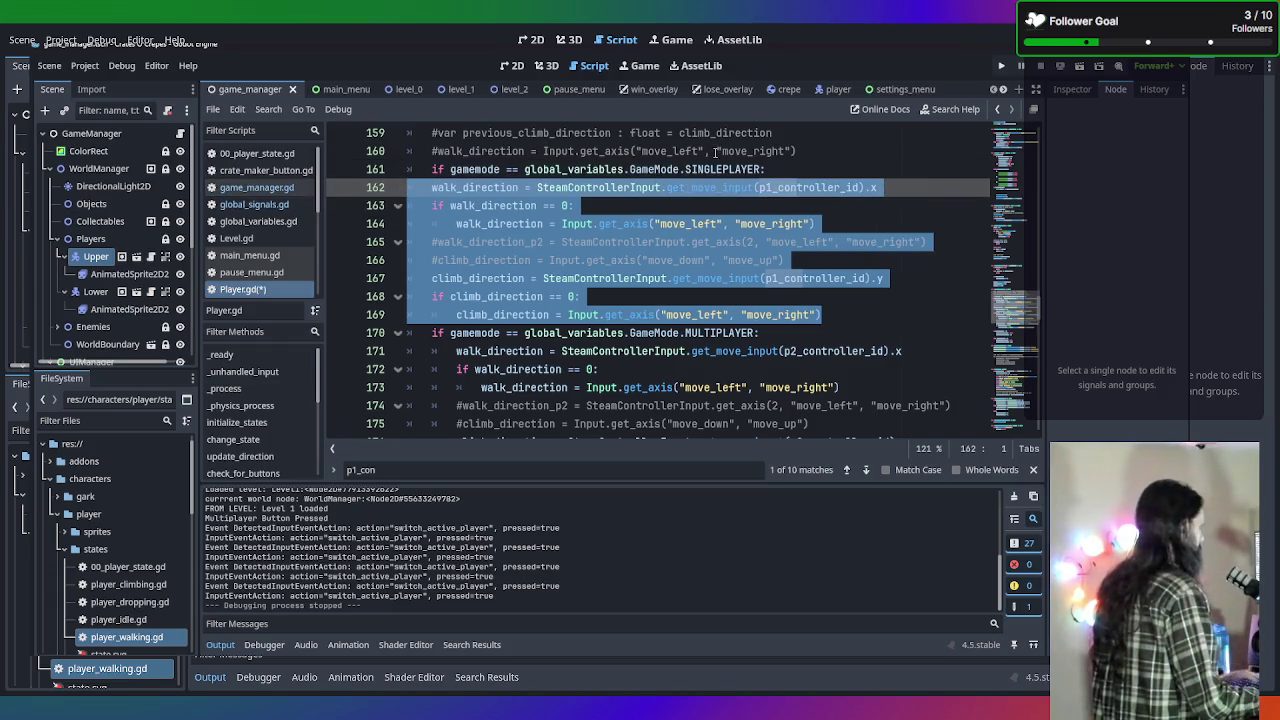
click(786, 152)
key(Down)
key(Home)
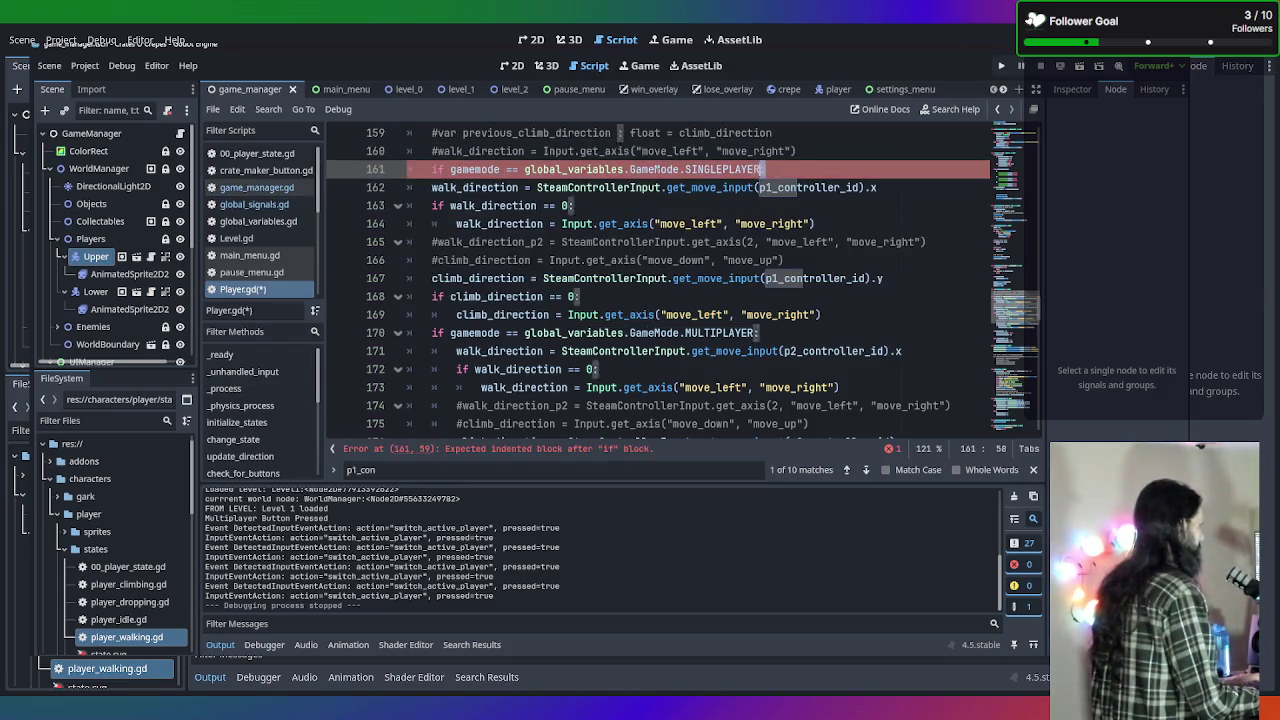
key(shift+End)
key(Delete)
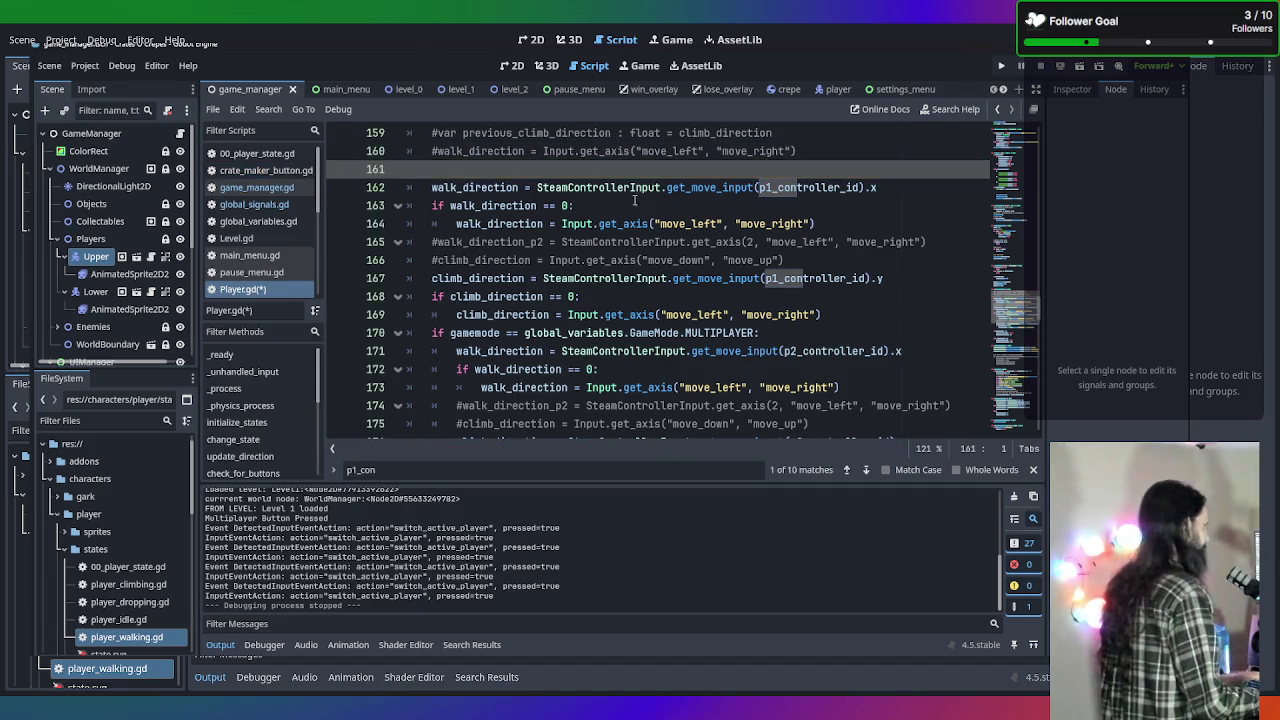
key(BackSpace)
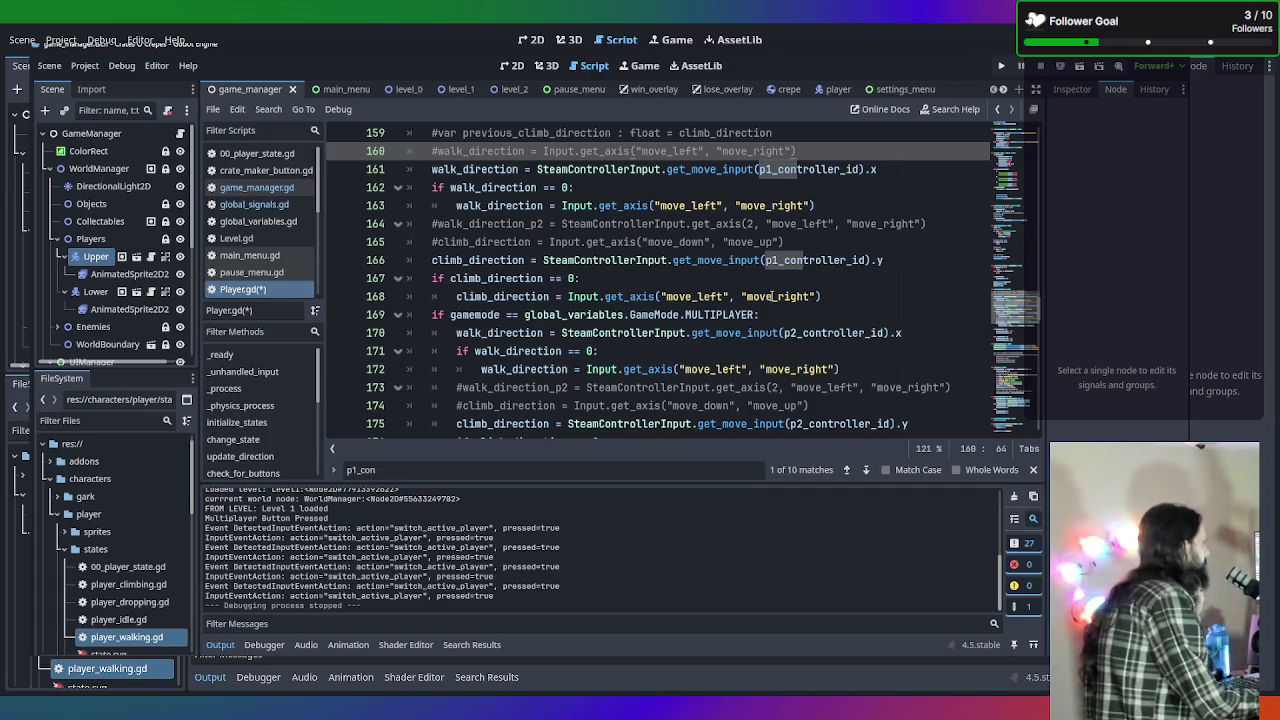
Review the MULTIPLAYER branch and the climb_direction input fallback line.
scroll(769, 283, down, 2)
scroll(769, 283, down, 1)
scroll(769, 283, up, 3)
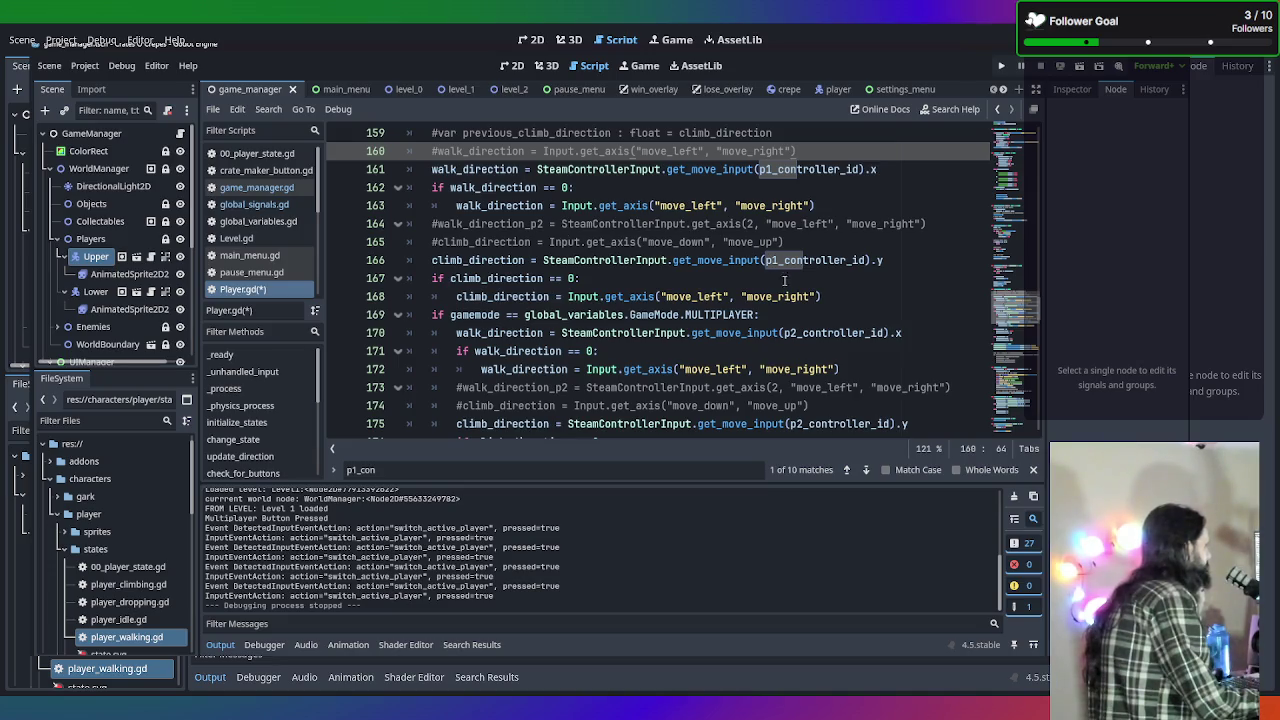
click(815, 310)
click(834, 304)
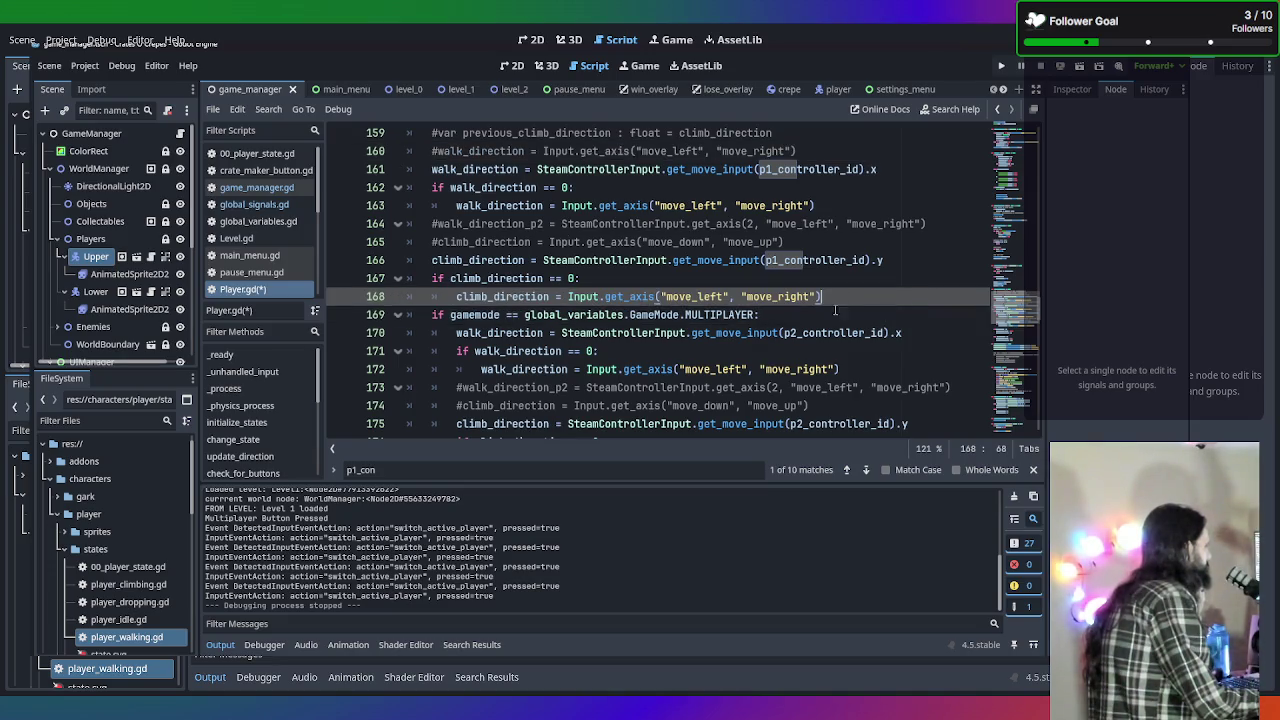
scroll(802, 310, down, 1)
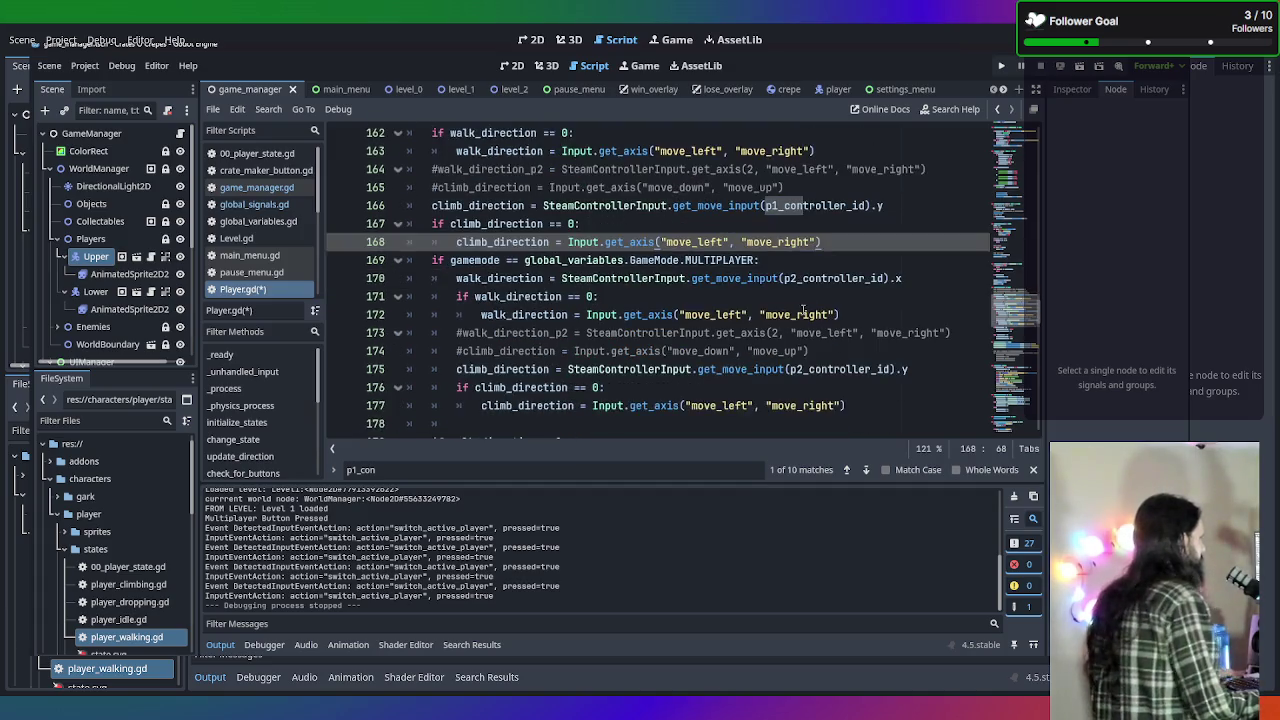
Scroll up to the Player Variables section and insert a new line after climb_direction.
click(774, 260)
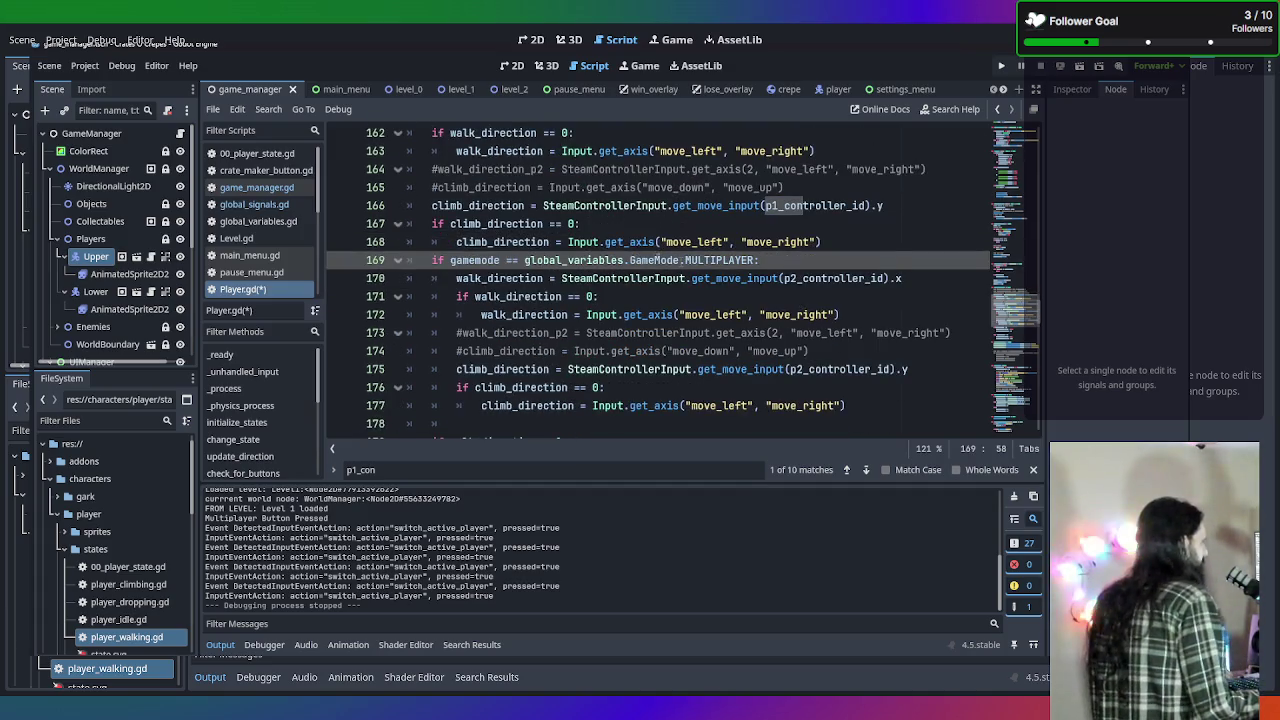
scroll(466, 287, up, 3)
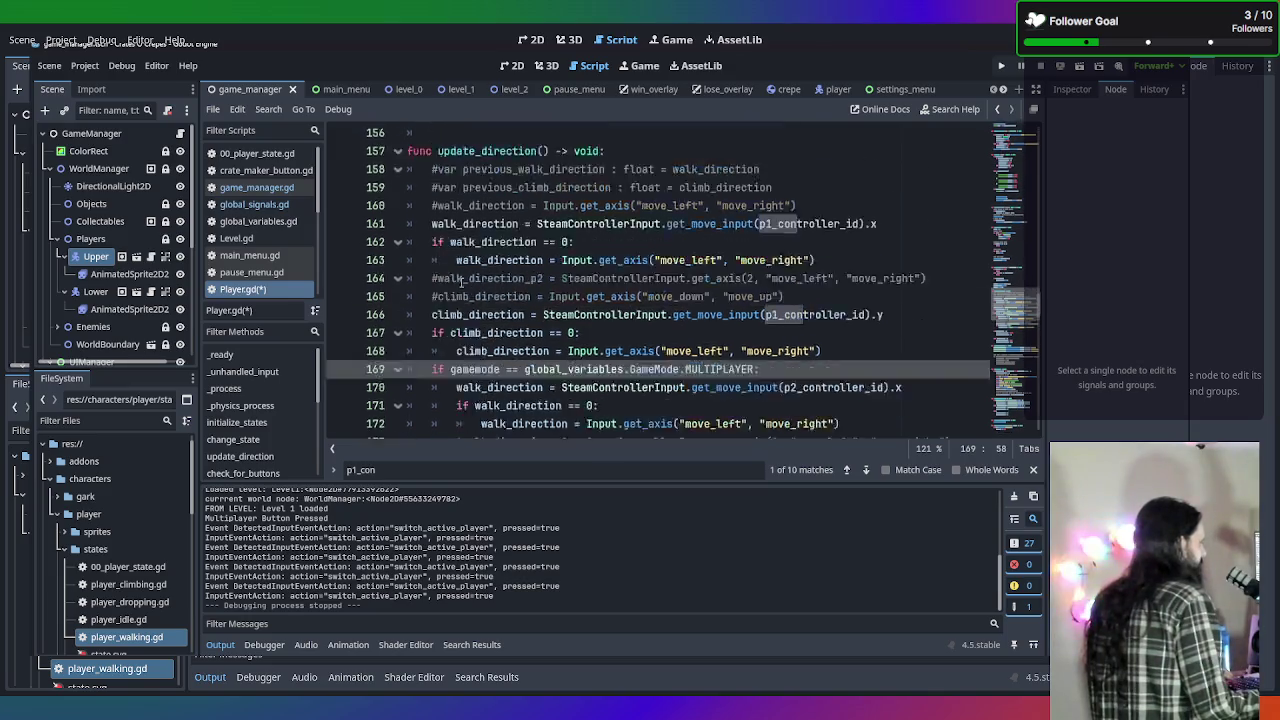
scroll(514, 308, down, 4)
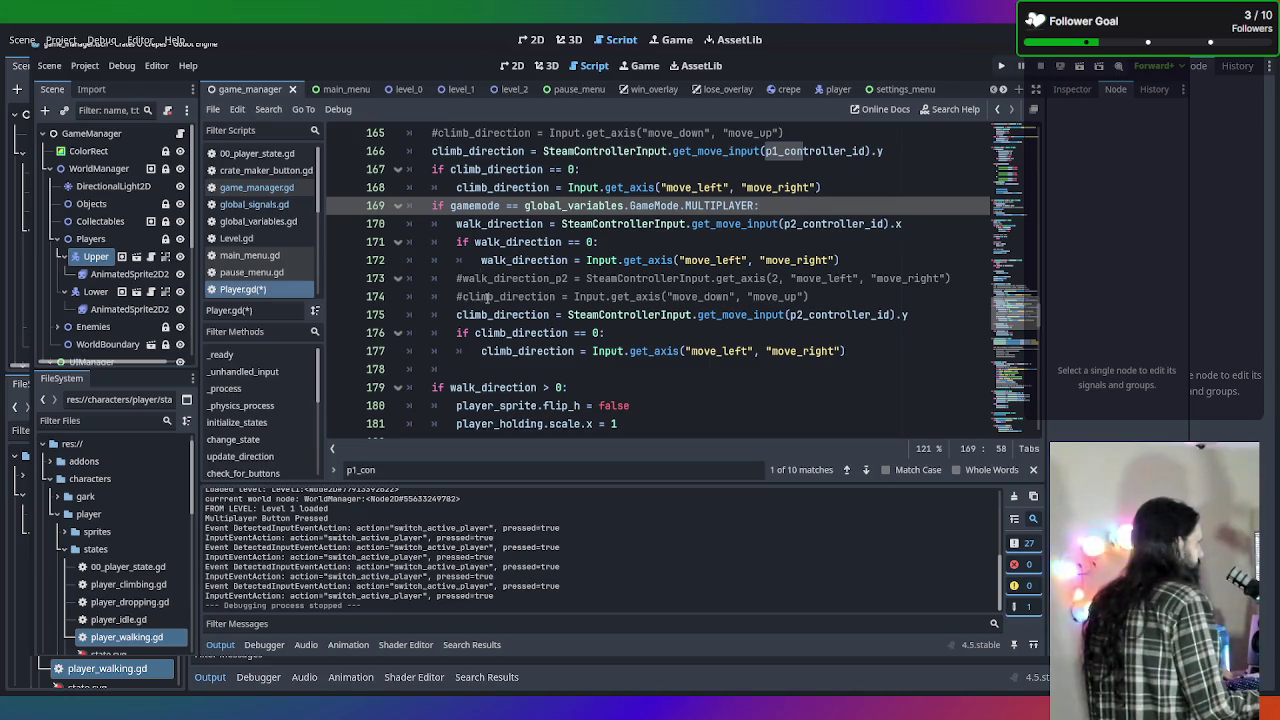
scroll(522, 322, up, 15)
scroll(520, 329, up, 20)
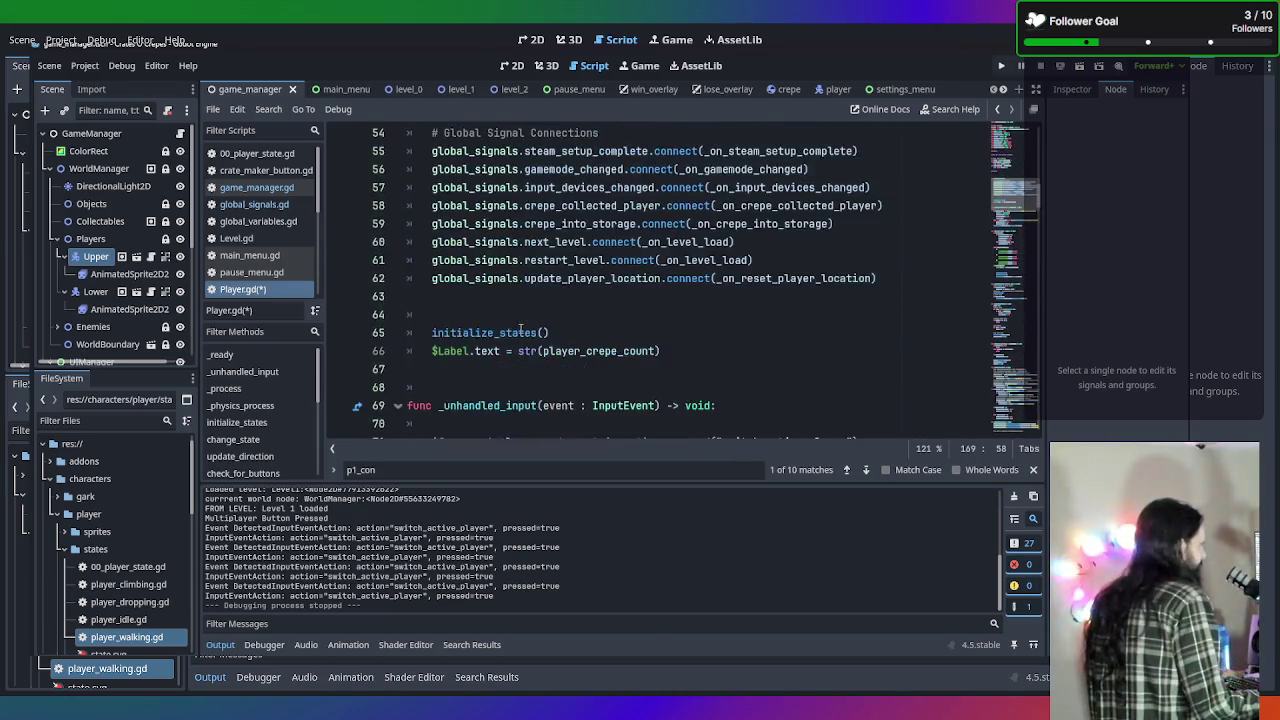
scroll(521, 330, up, 4)
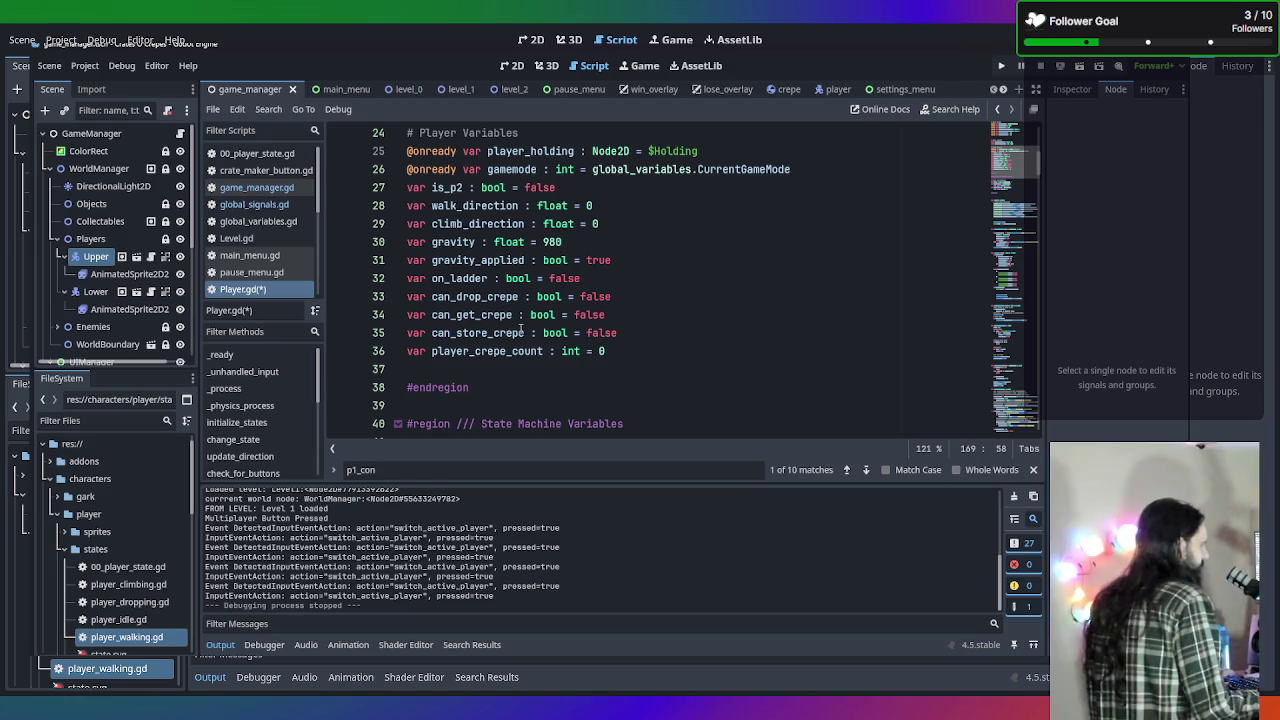
scroll(521, 330, up, 3)
scroll(521, 330, down, 2)
click(620, 278)
key(Return)
Add 'var p2_walk_direction : float = 0' and 'var p2_climb_direction : float =0' below climb_direction in Player.gd.
text(var p2_)
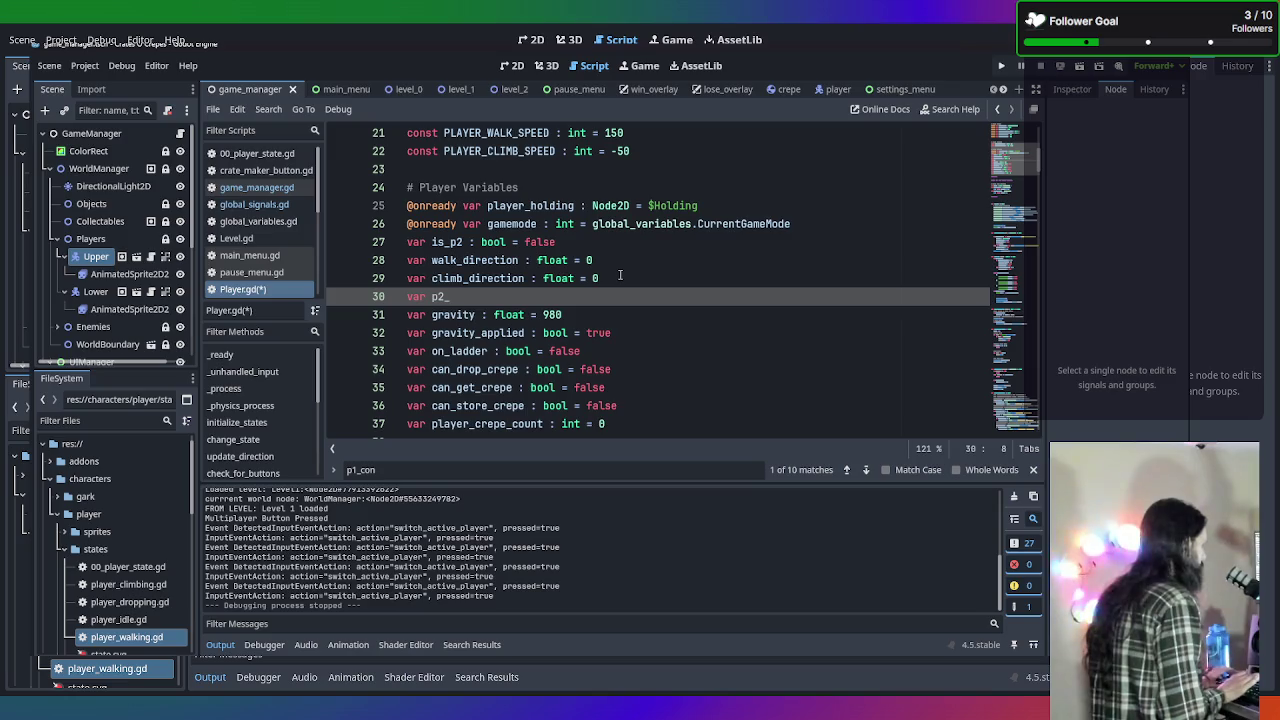
text(walk_)
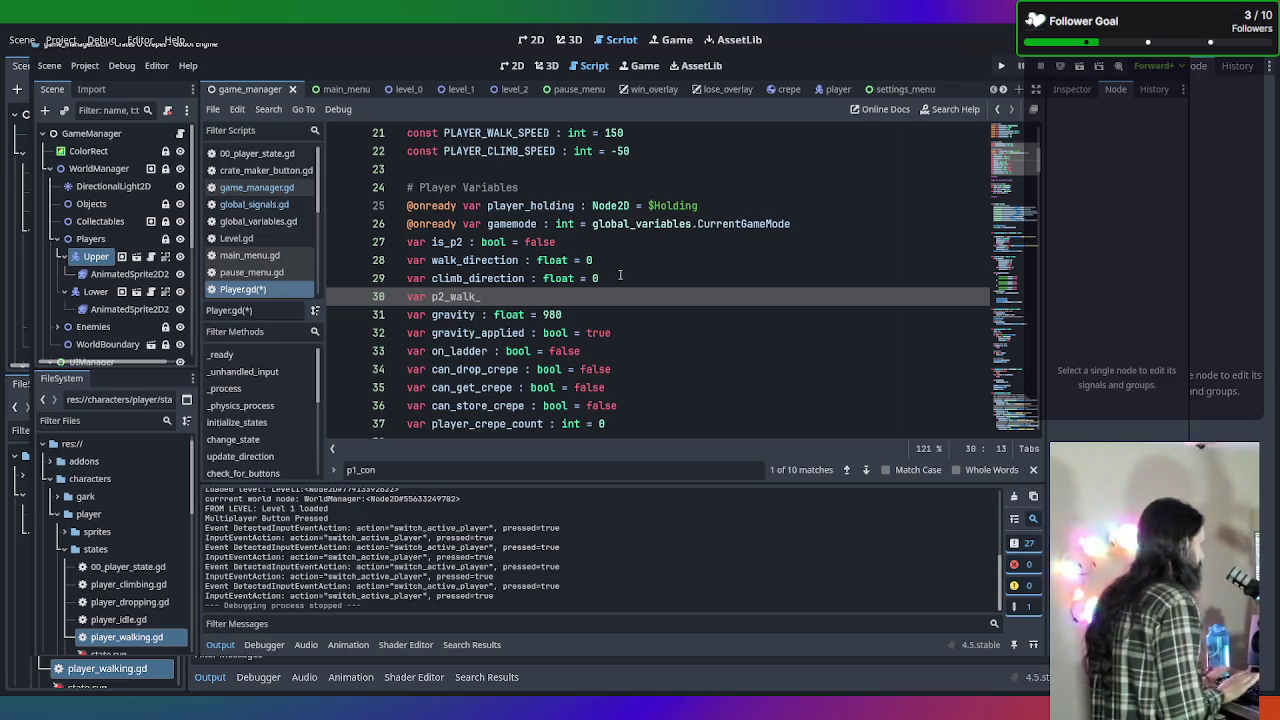
text(direction )
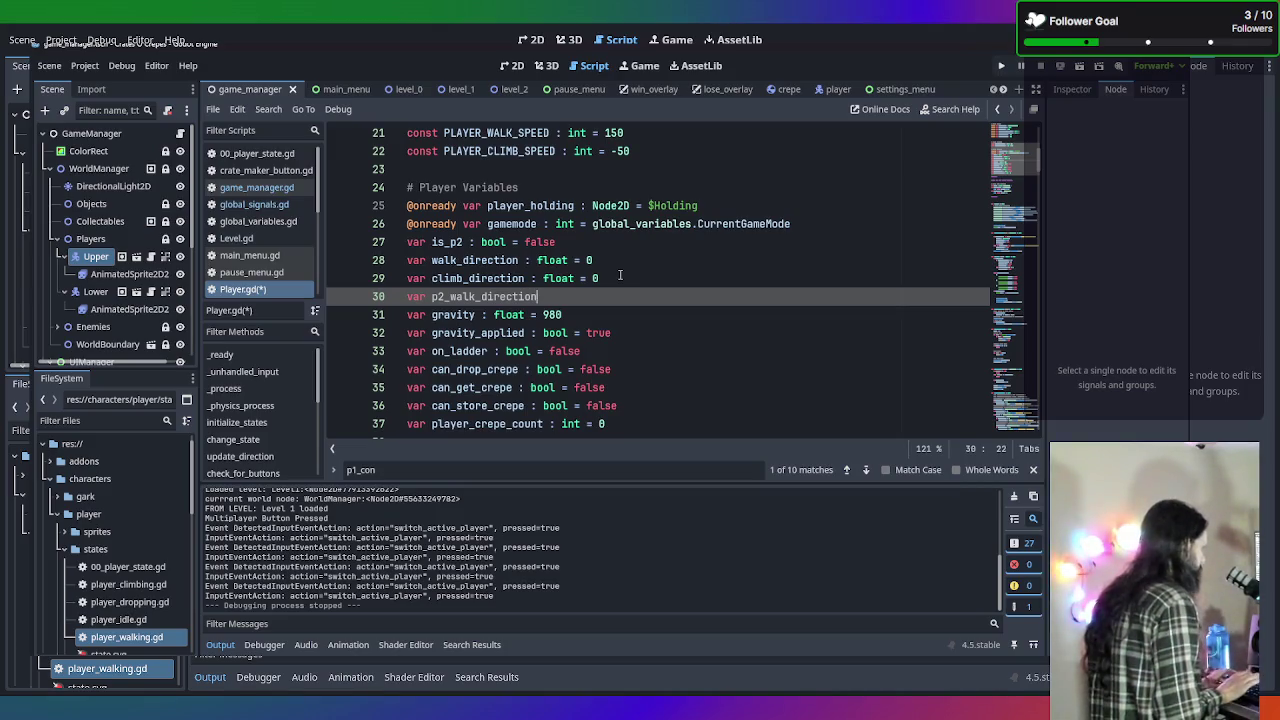
text(: )
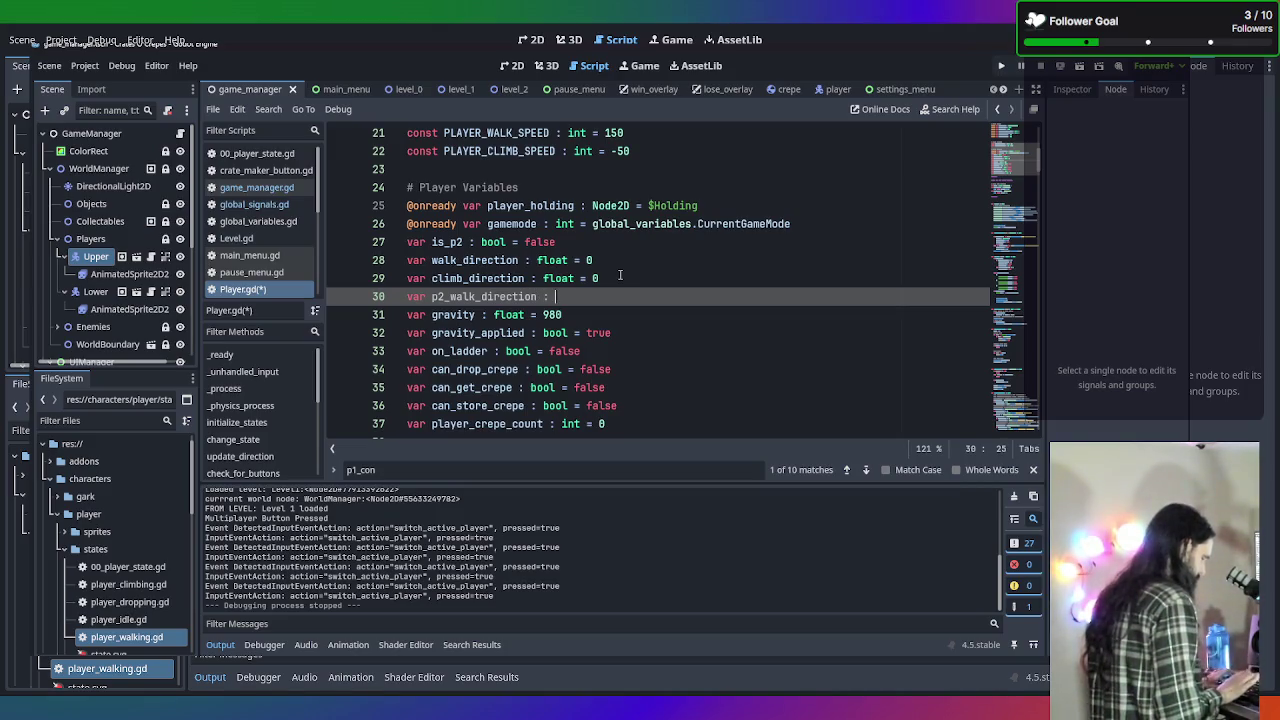
text(float = 0)
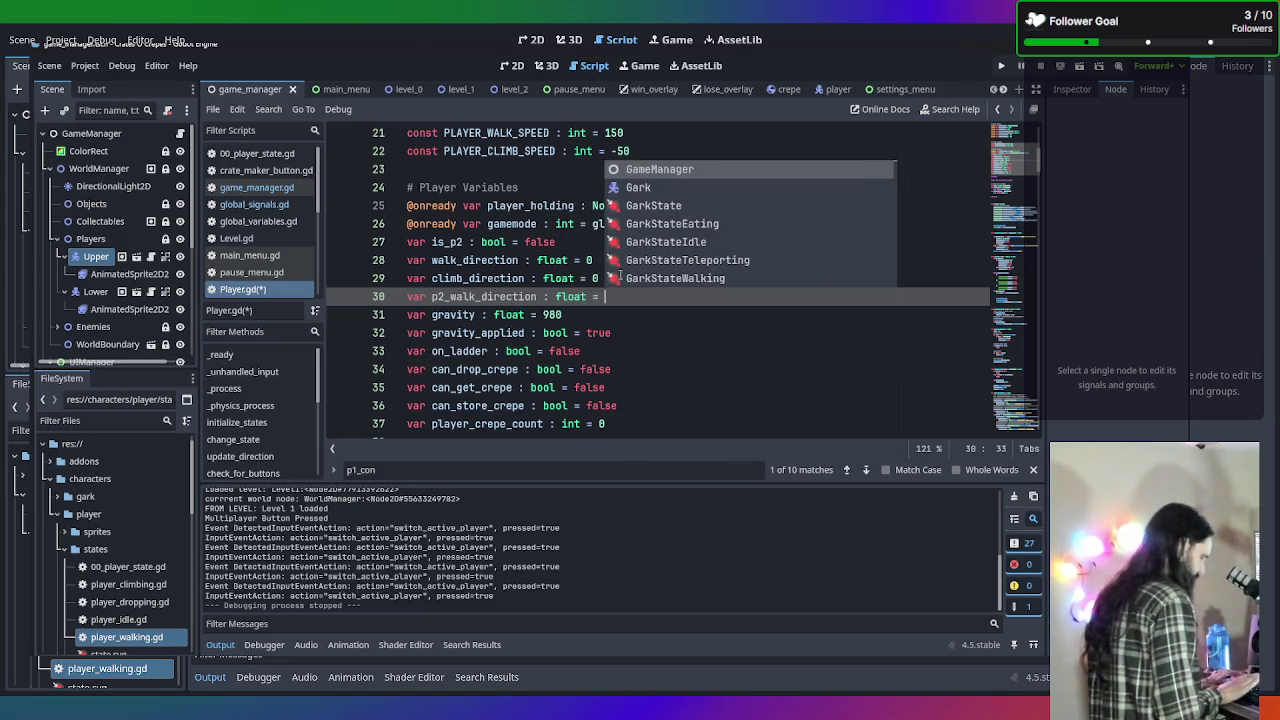
key(Return)
text(var p2_climb_)
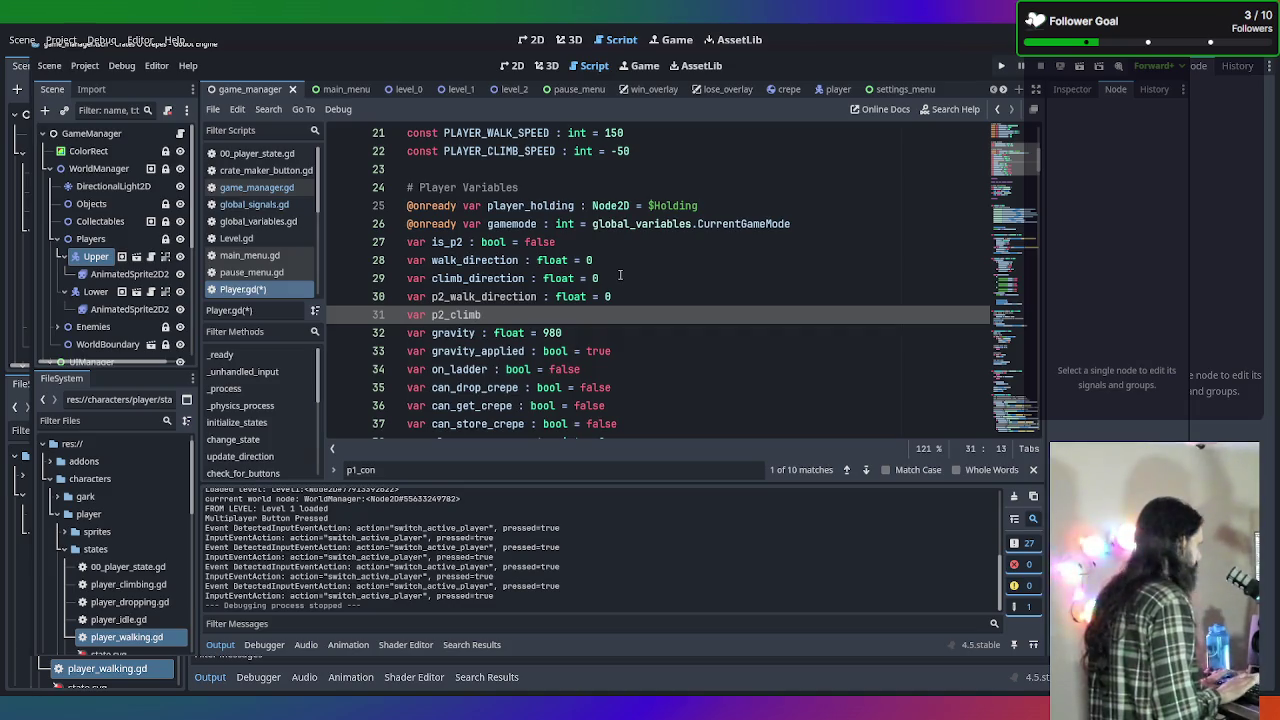
text(directi)
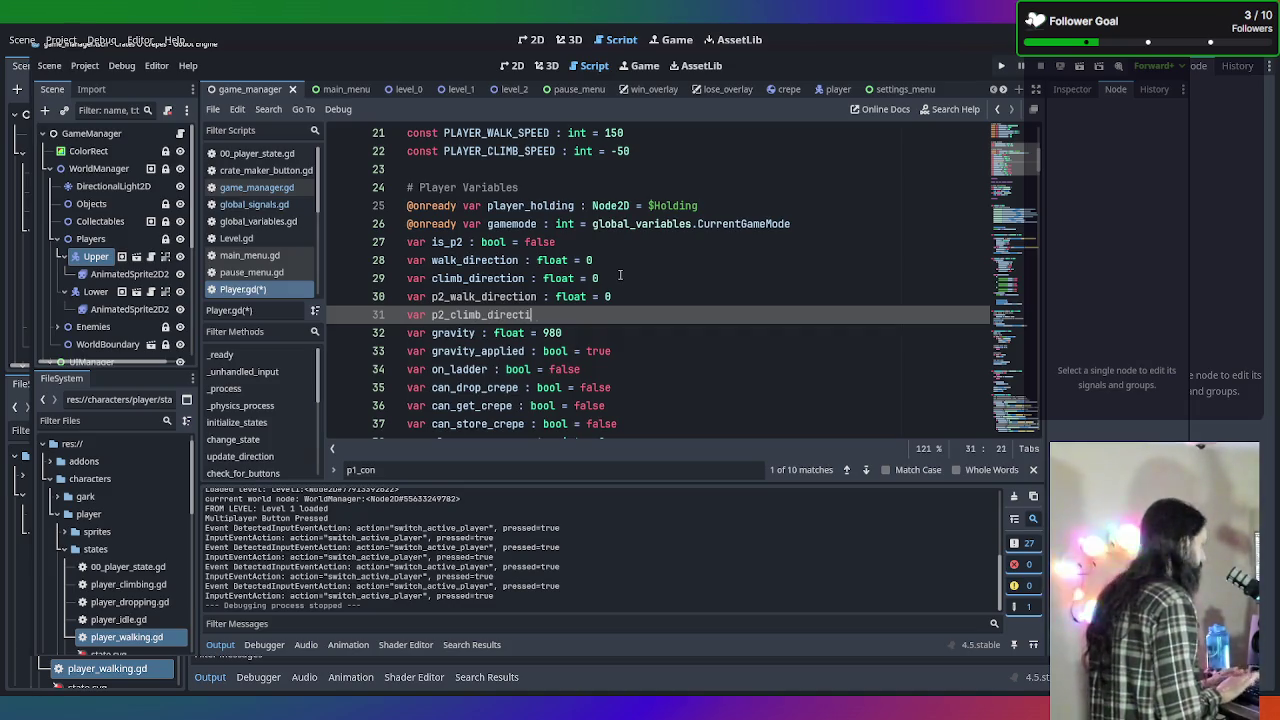
text(on : float )
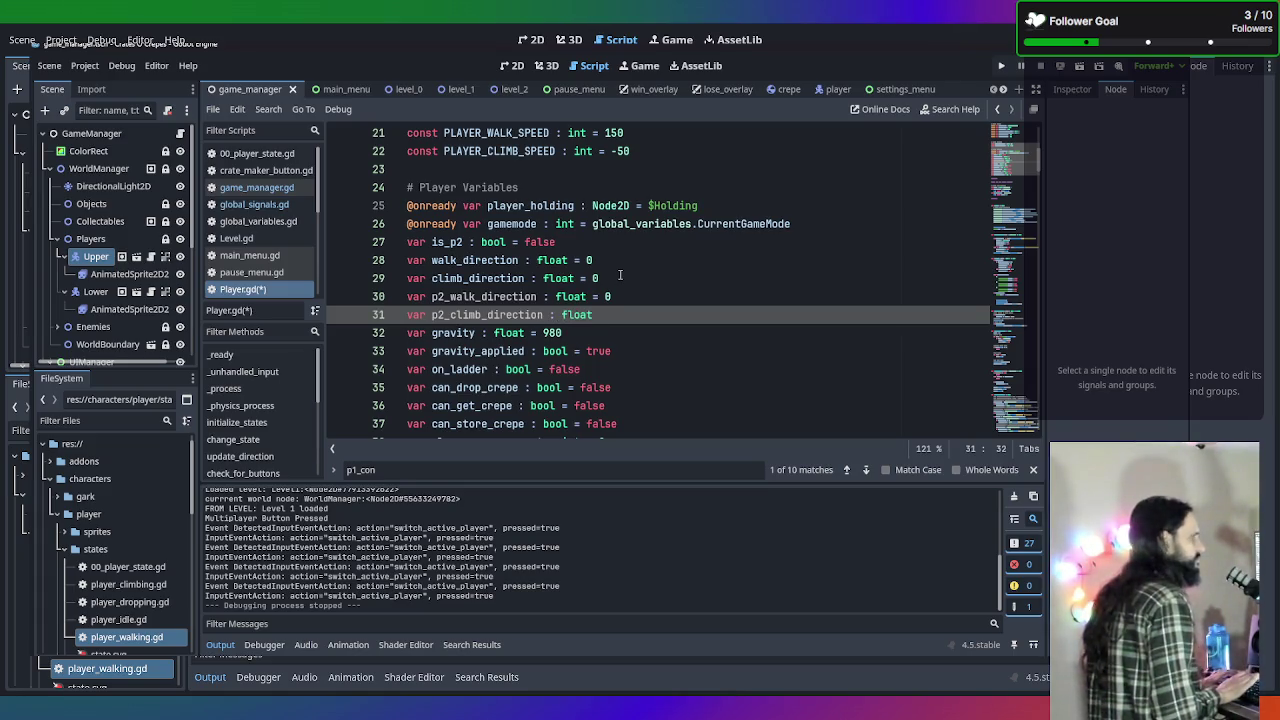
text(=0)
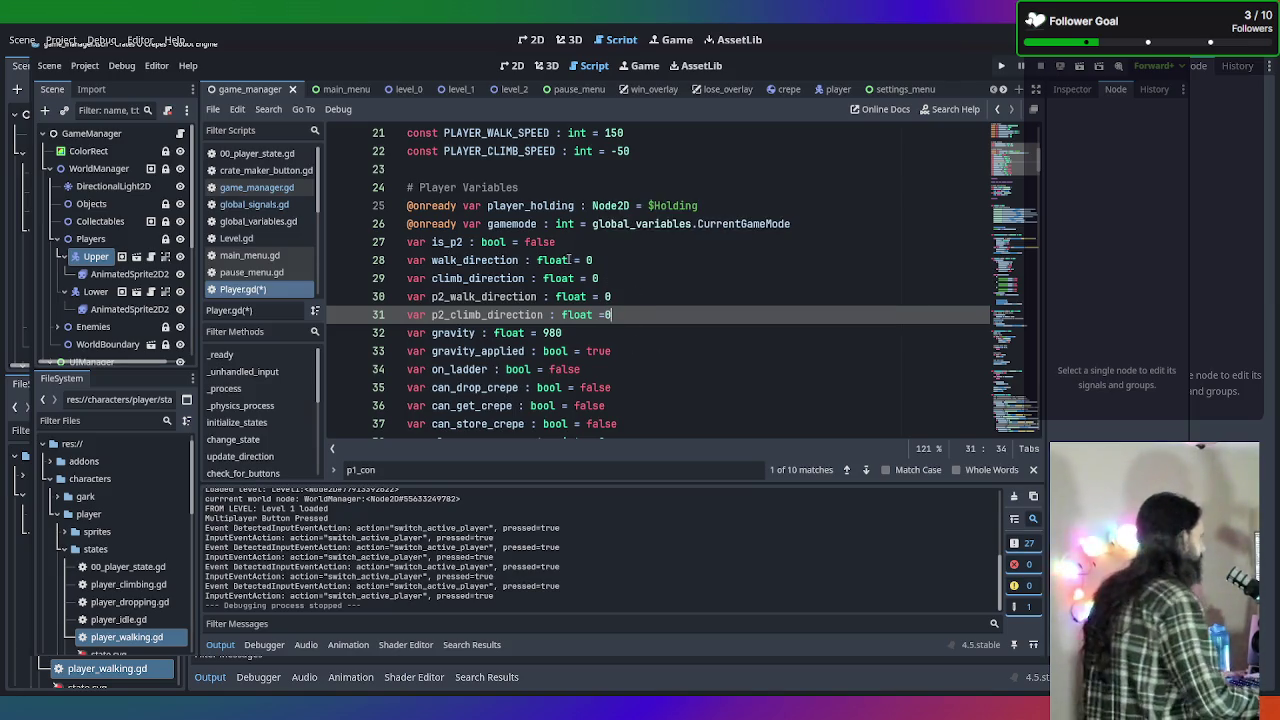
scroll(568, 259, down, 20)
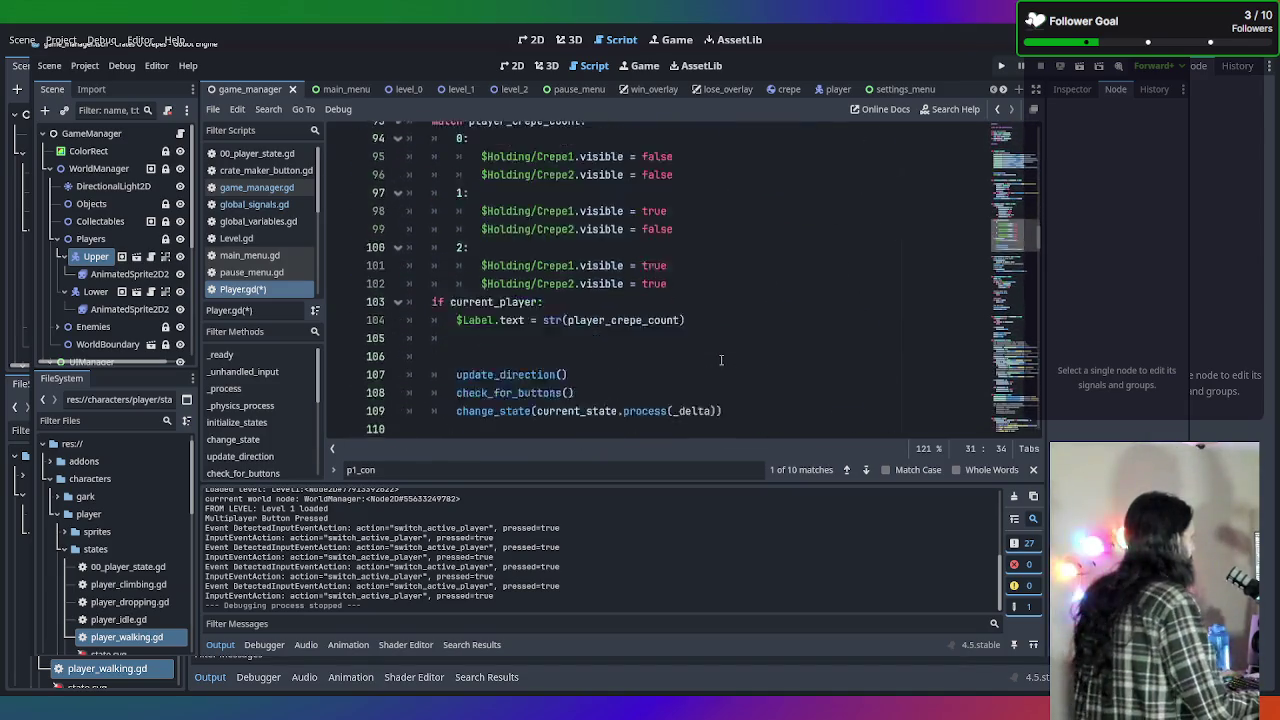
Close the p1_con find bar and put the caret before walk_direction on line 172 of the MULTIPLAYER branch.
scroll(720, 360, down, 20)
scroll(722, 361, down, 8)
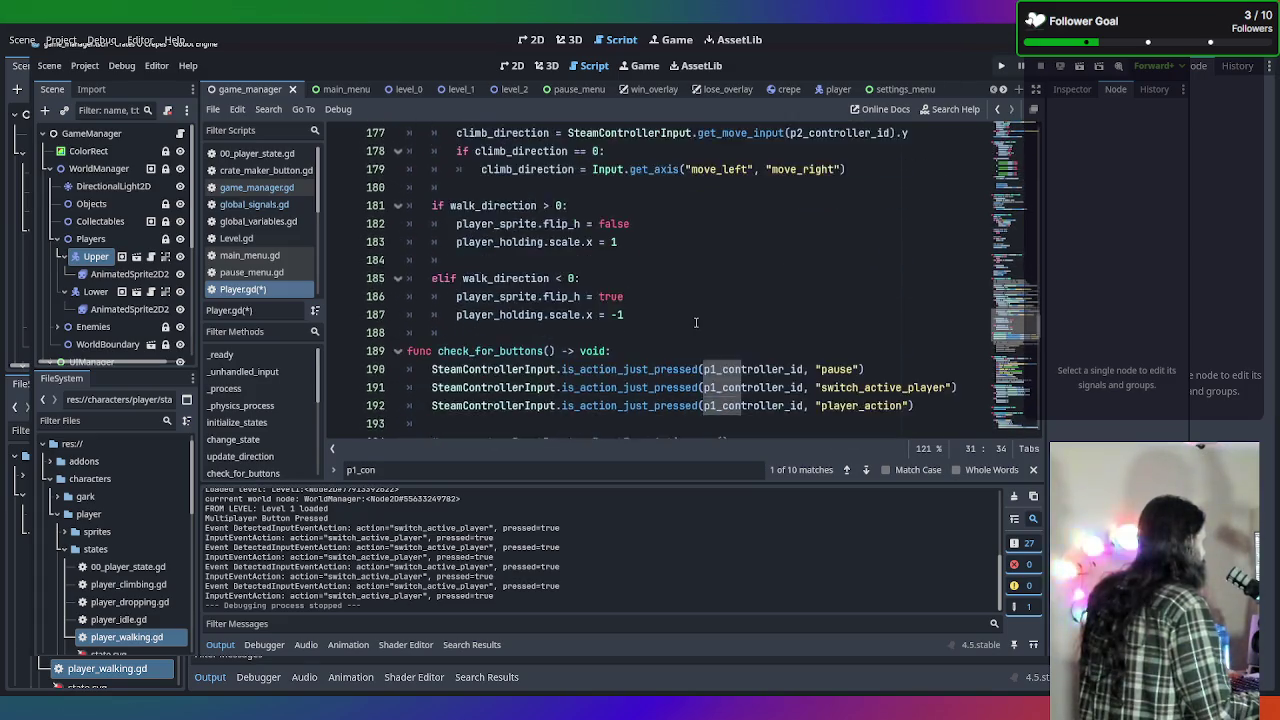
scroll(696, 322, up, 6)
scroll(696, 322, down, 2)
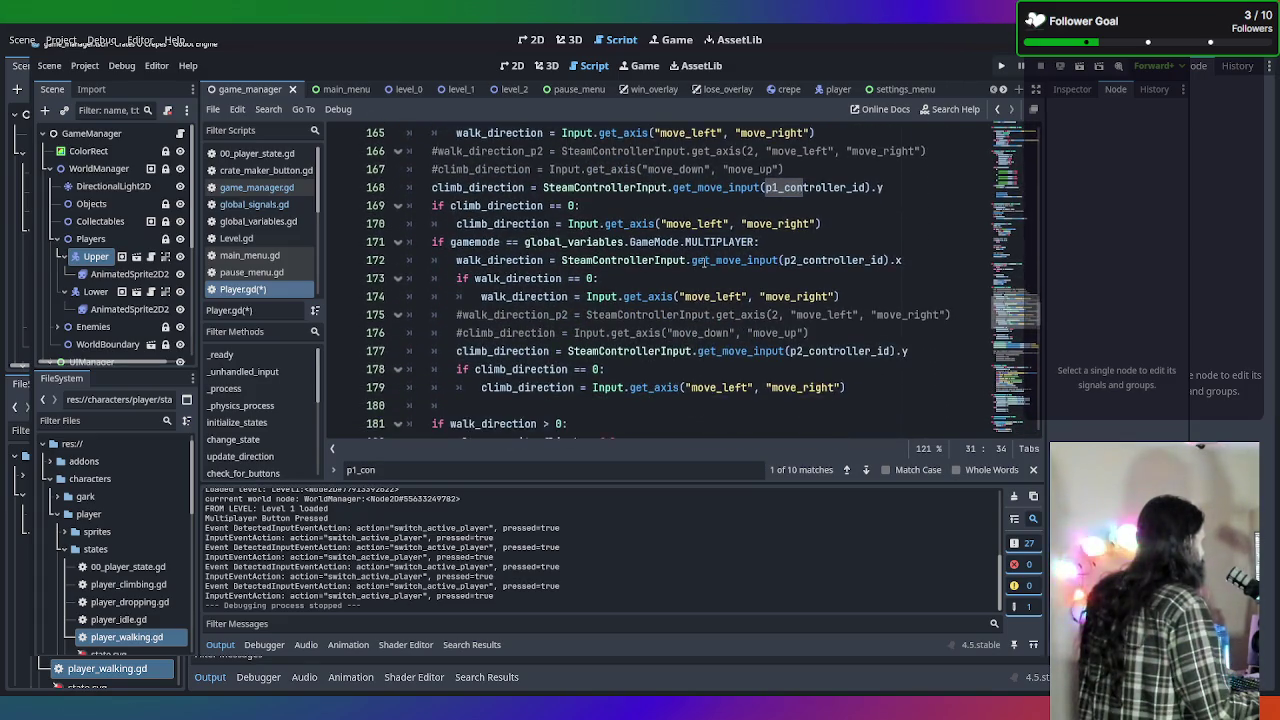
click(790, 242)
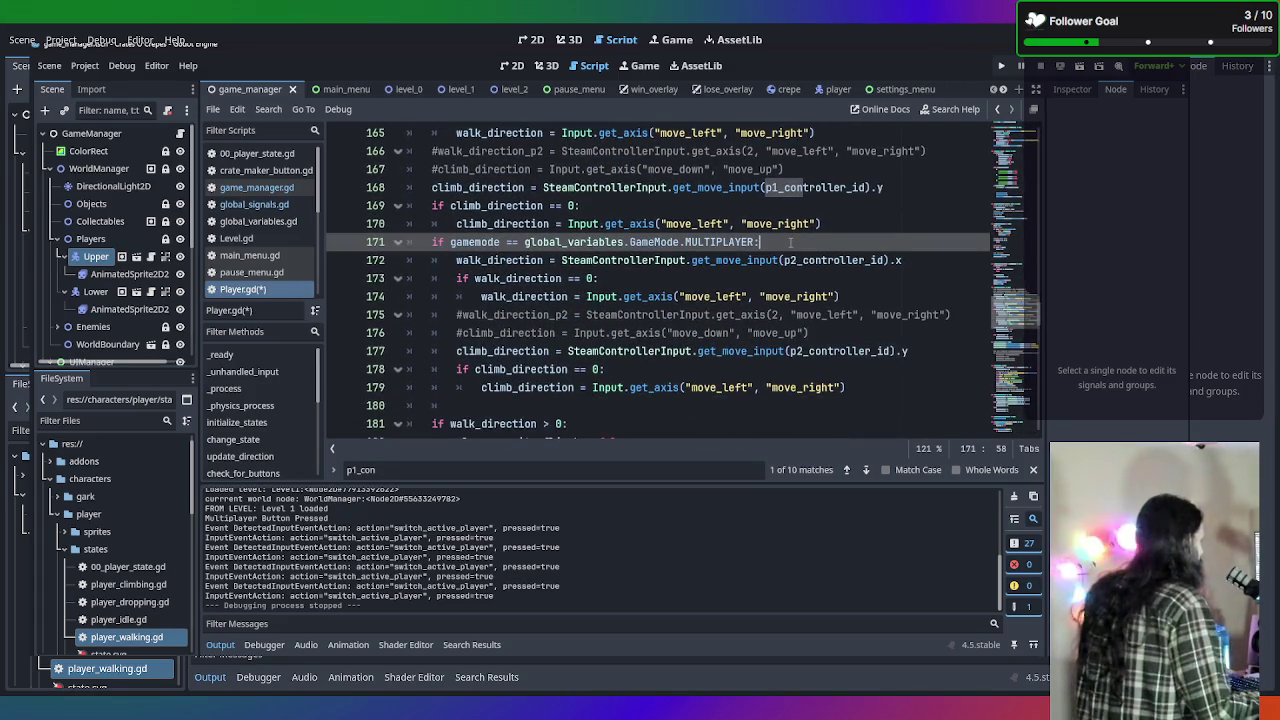
click(944, 262)
click(1031, 469)
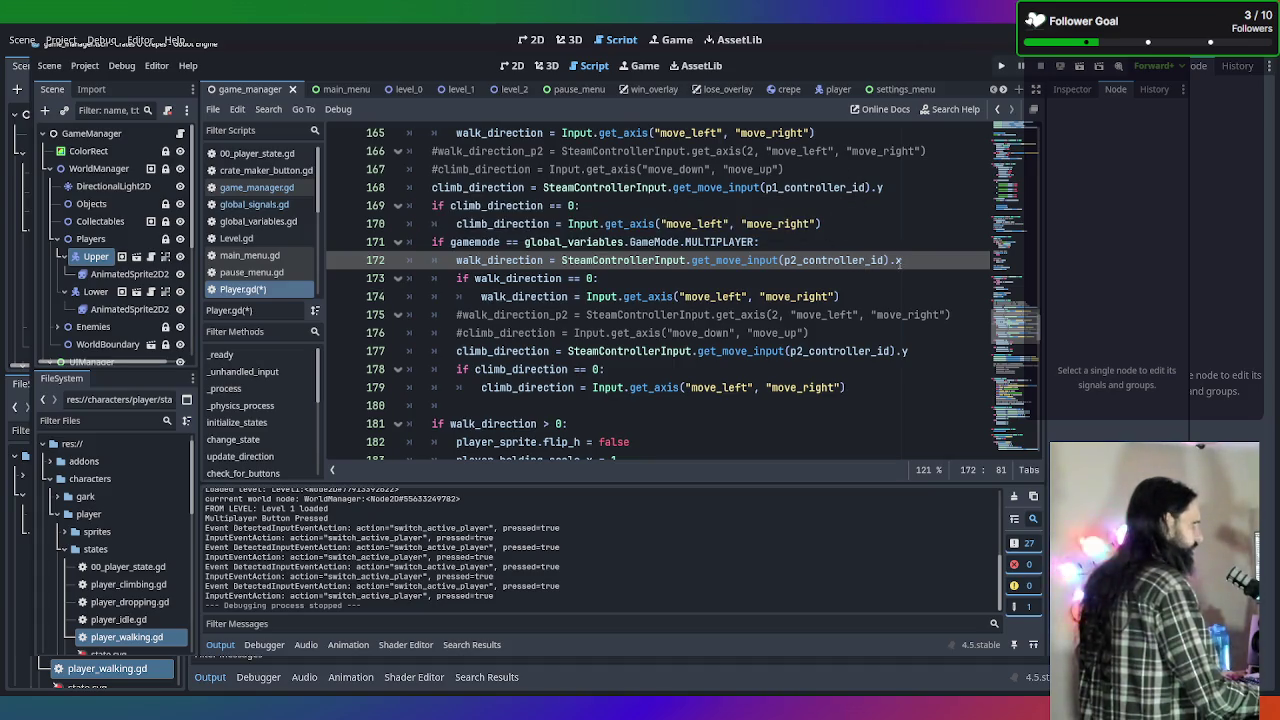
mouse_move(899, 260)
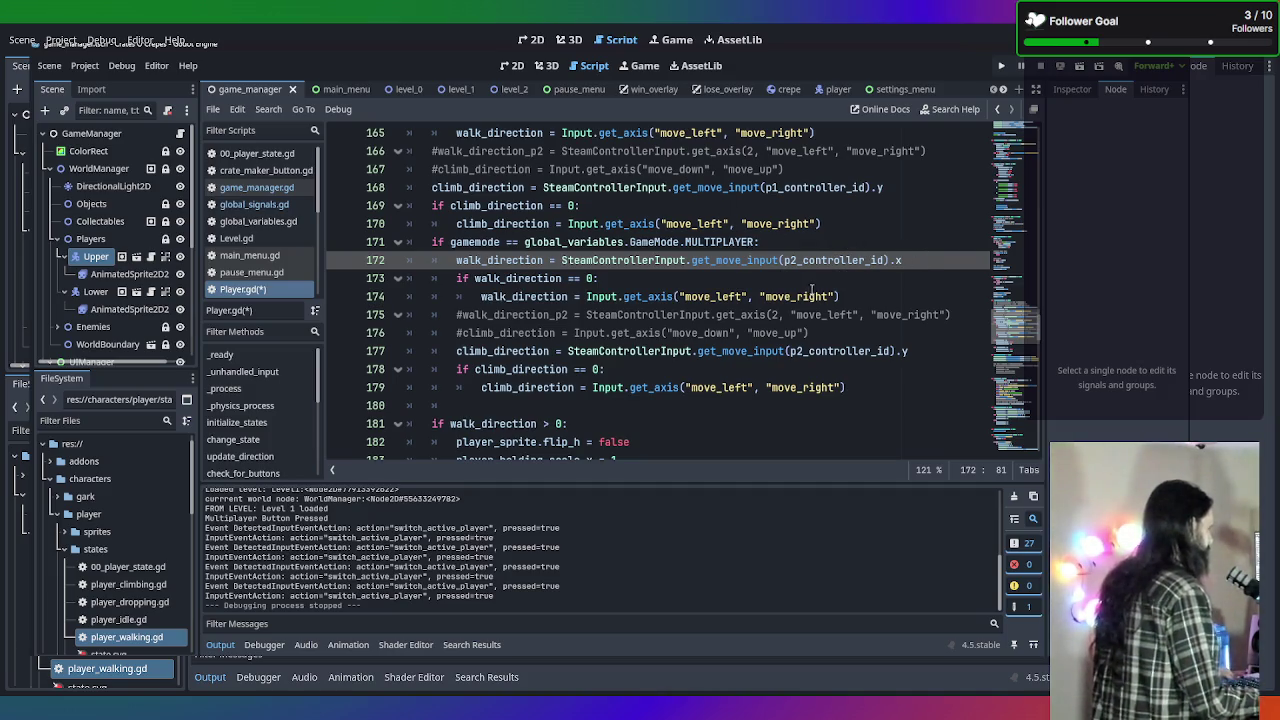
scroll(810, 290, up, 1)
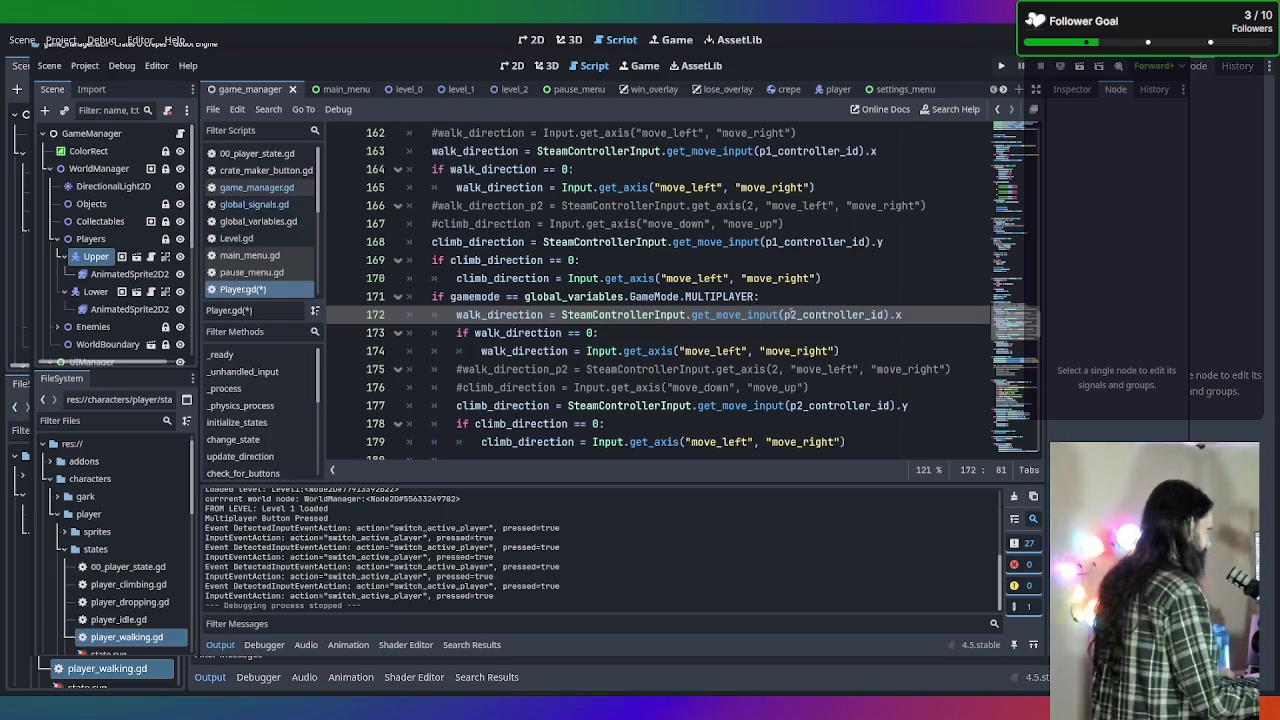
scroll(822, 263, down, 1)
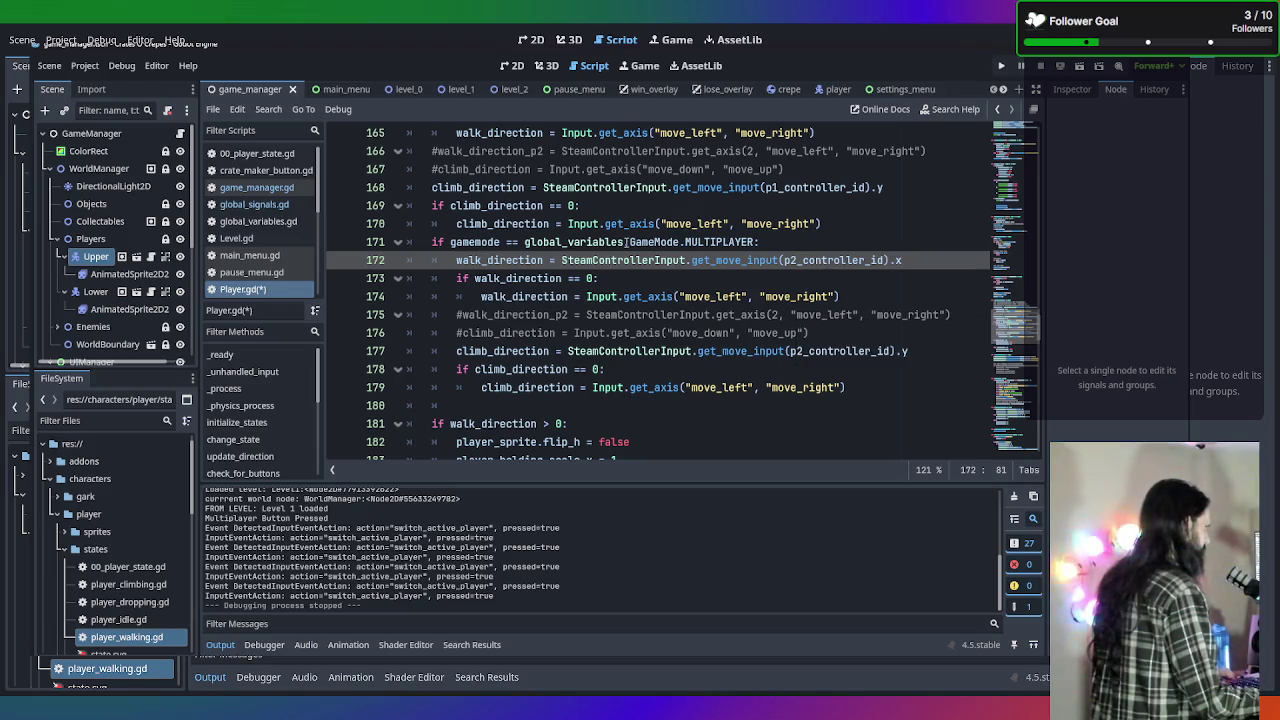
click(457, 260)
Rename walk_direction to p2_walk_direction on lines 172–174 of the MULTIPLAYER branch.
text(p)
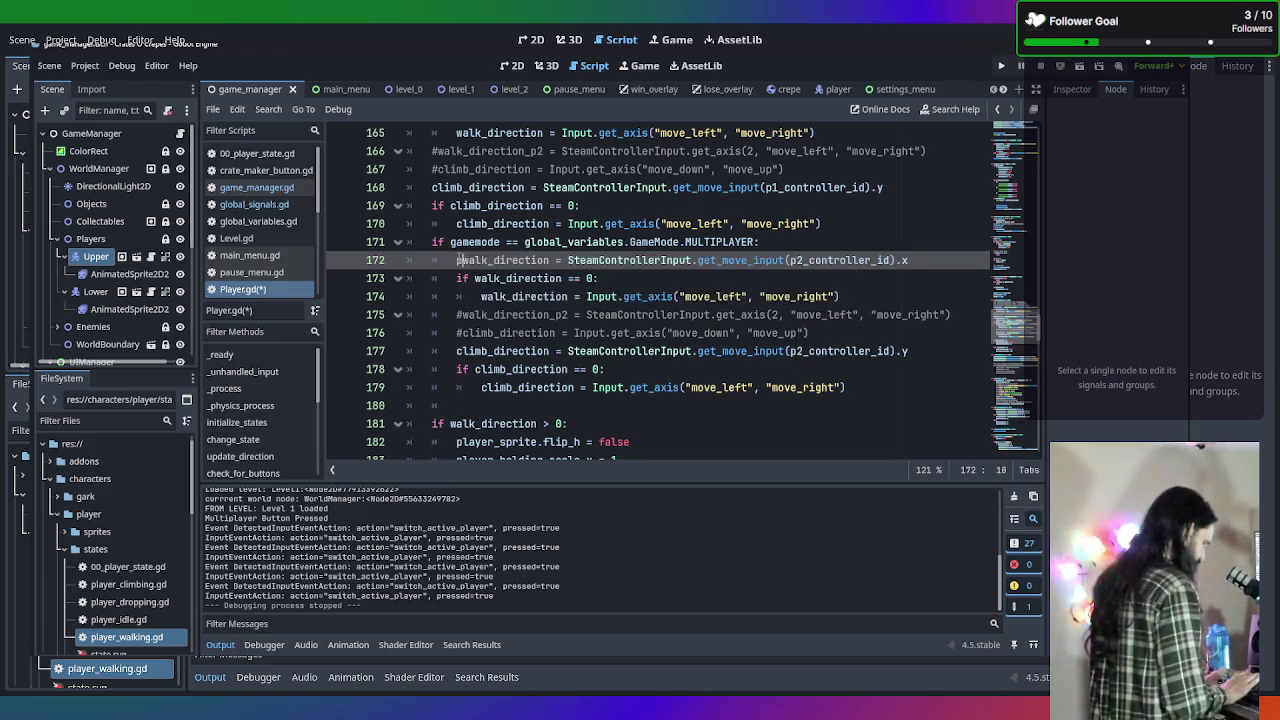
text(2_)
key(Escape)
key(Up)
key(Up)
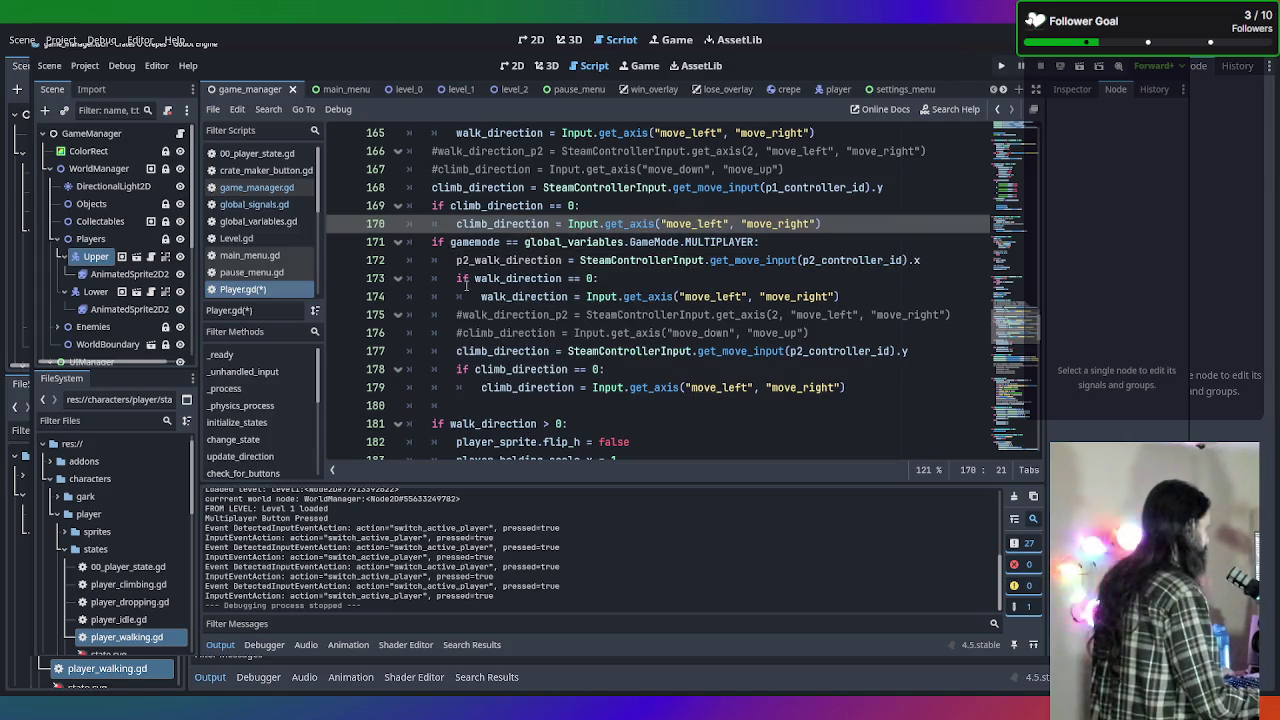
click(476, 278)
text(p2_)
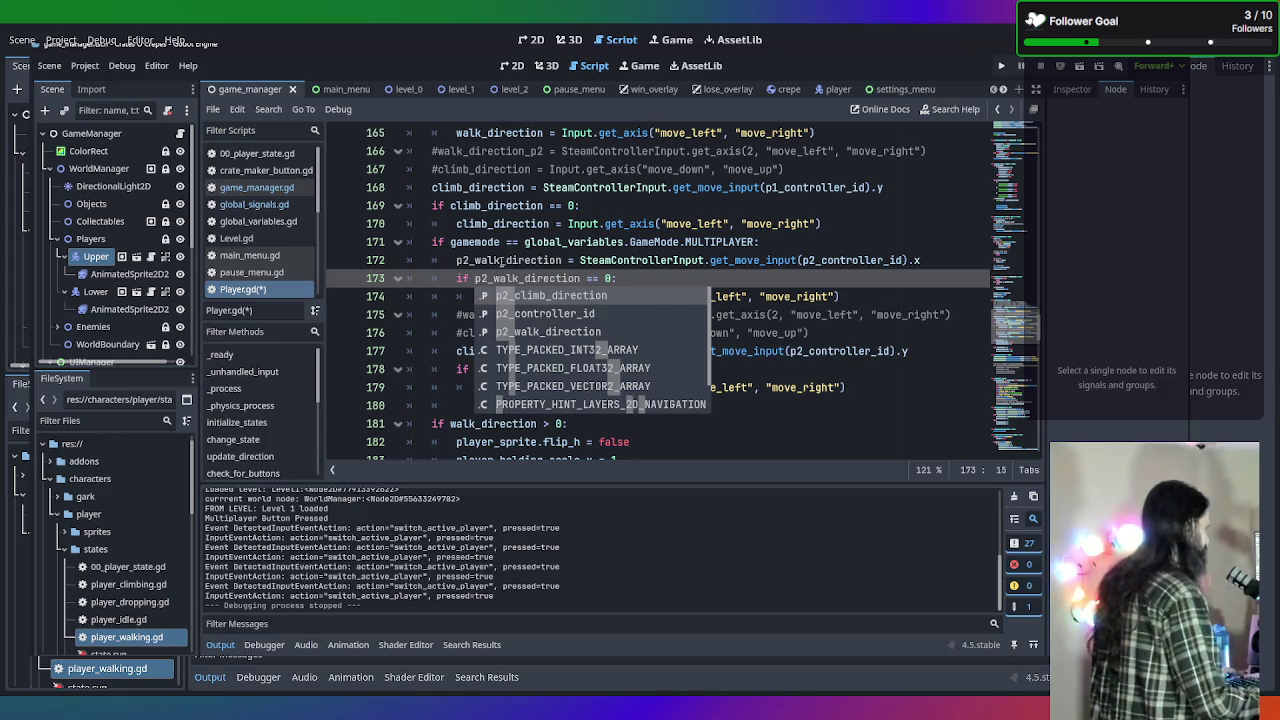
key(Escape)
drag(481, 296, 570, 297)
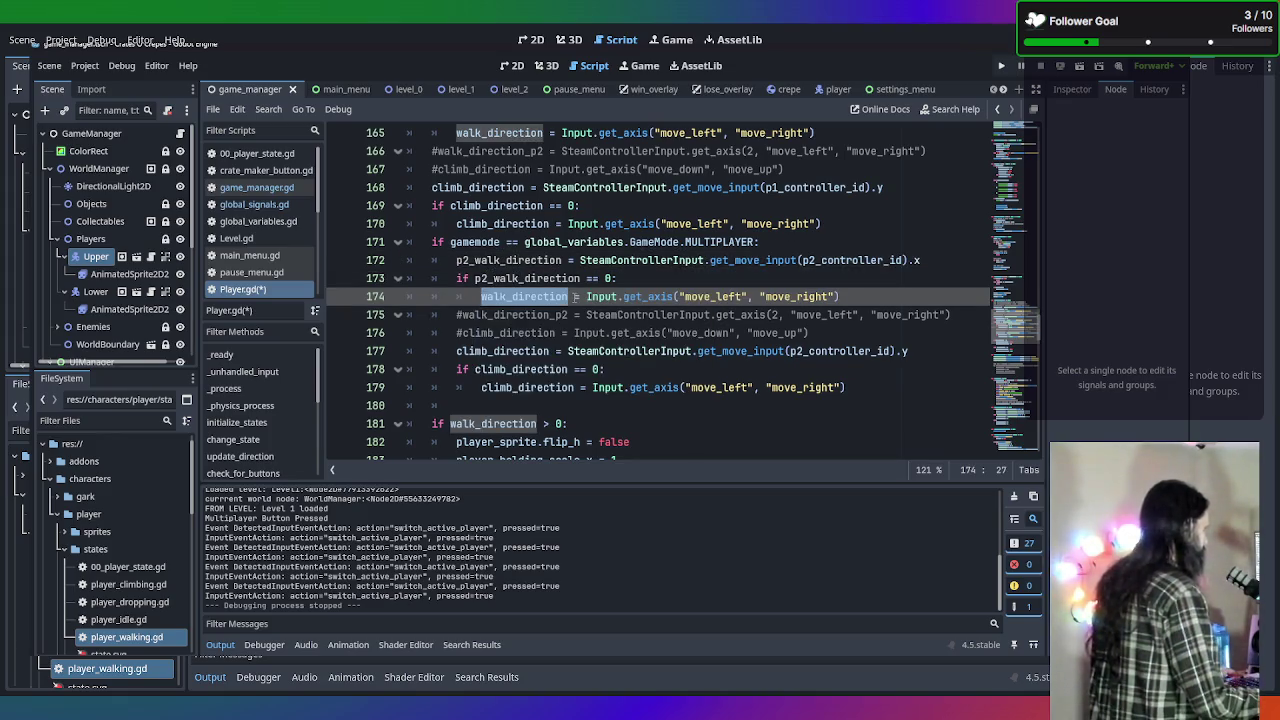
click(481, 296)
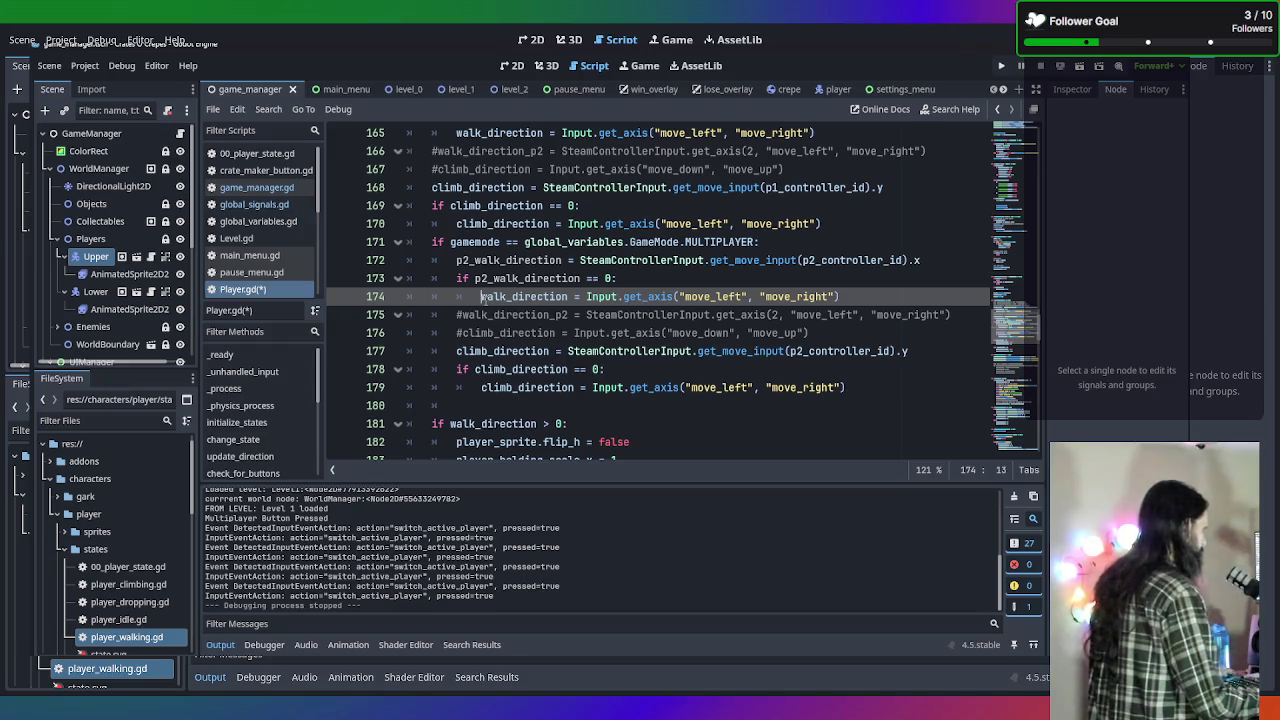
text(p2_)
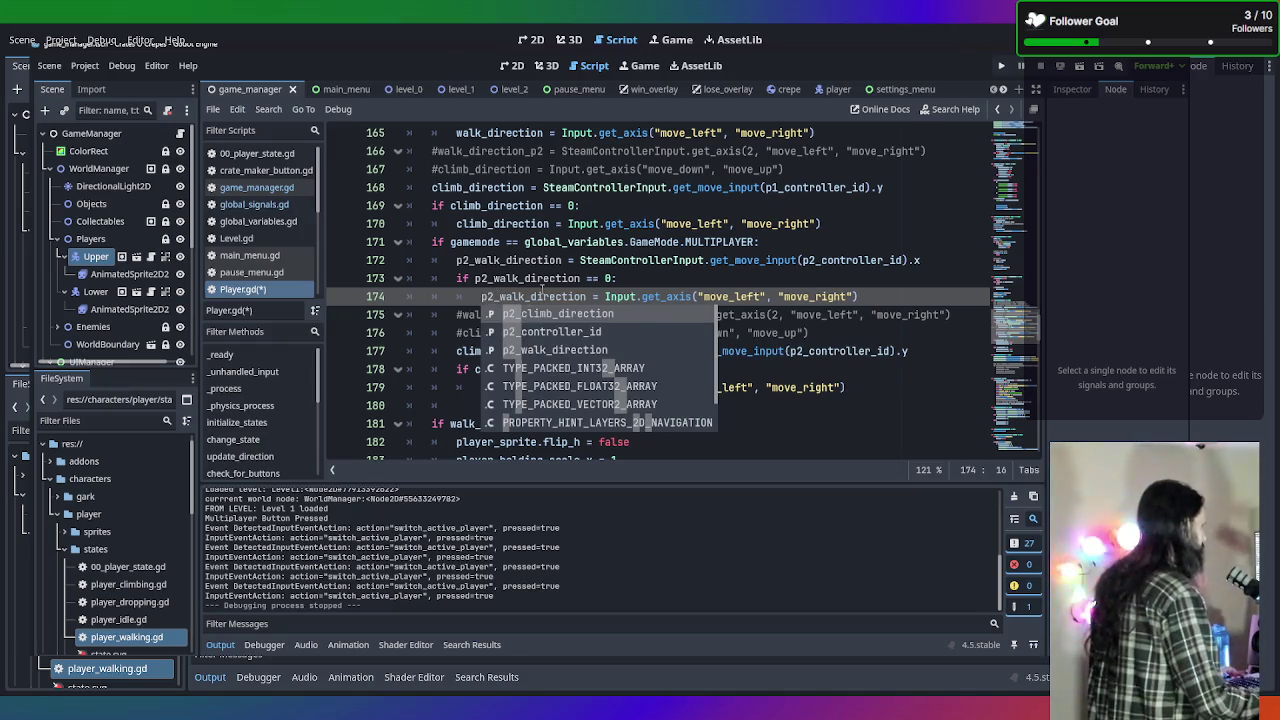
click(541, 292)
Rename climb_direction to p2_climb_direction on lines 177–179, including the Input.get_axis fallback.
click(458, 351)
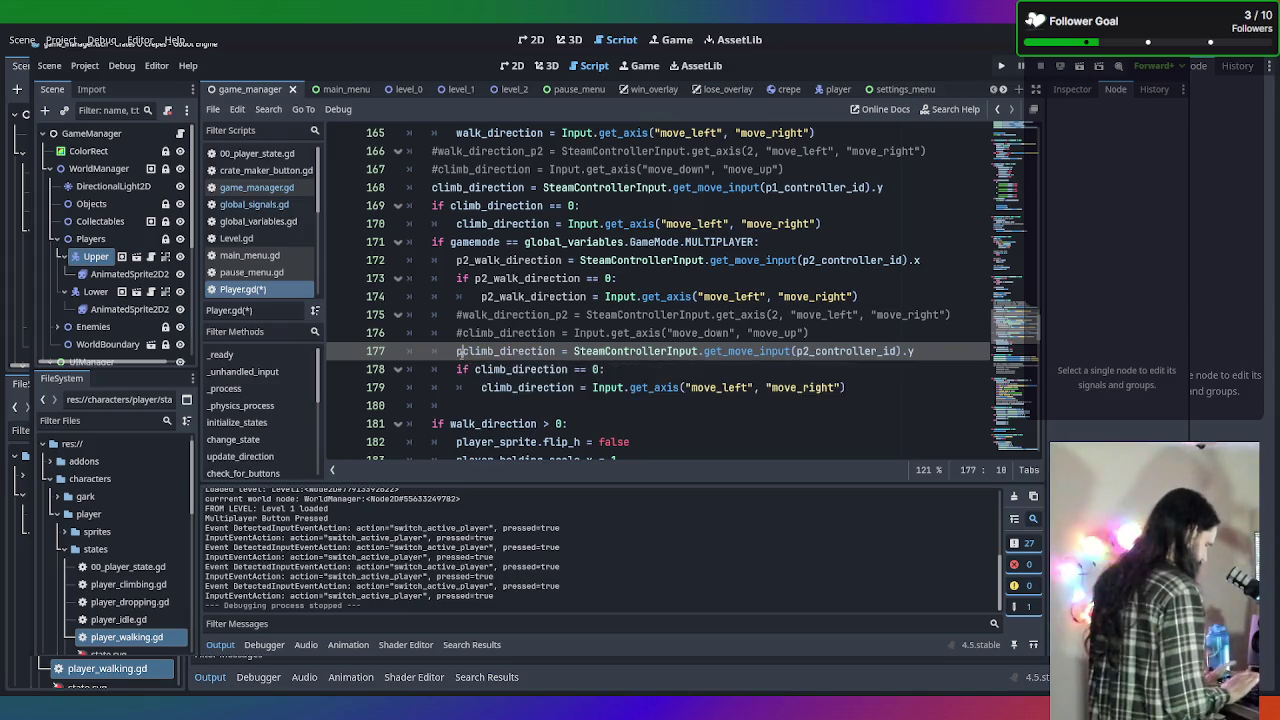
text(p2_)
key(Escape)
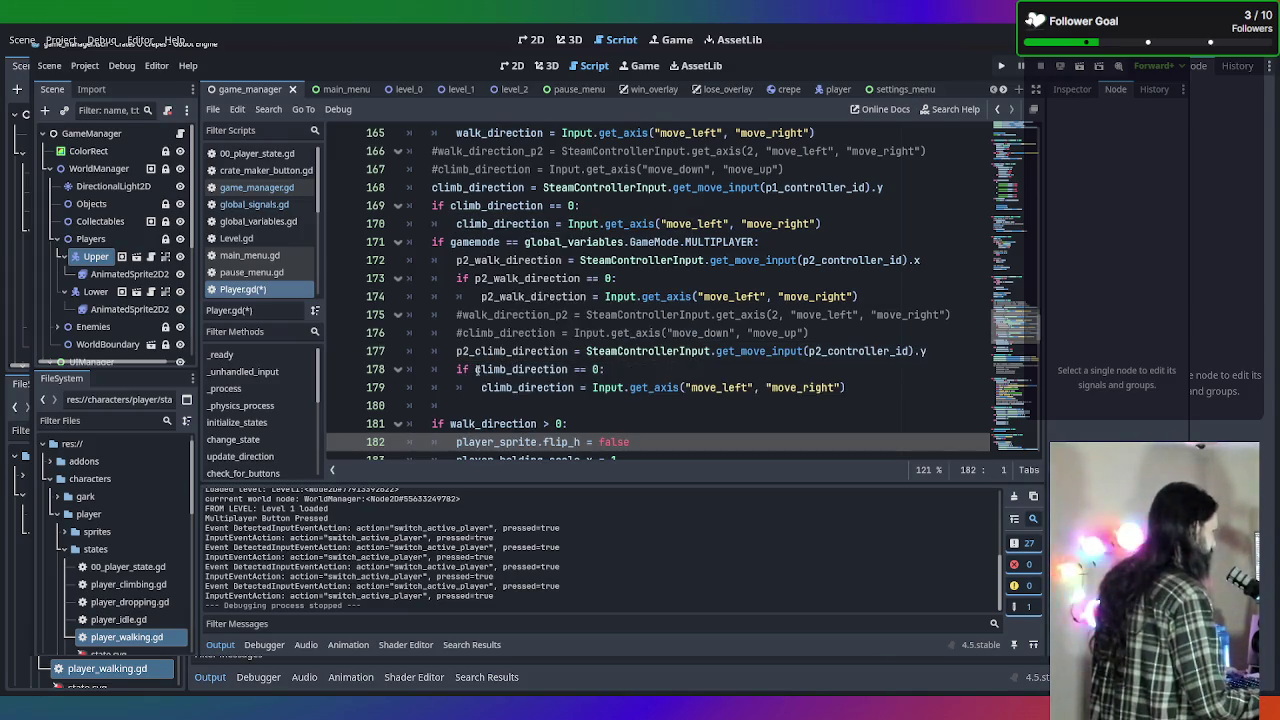
click(472, 369)
click(476, 369)
text(p2_)
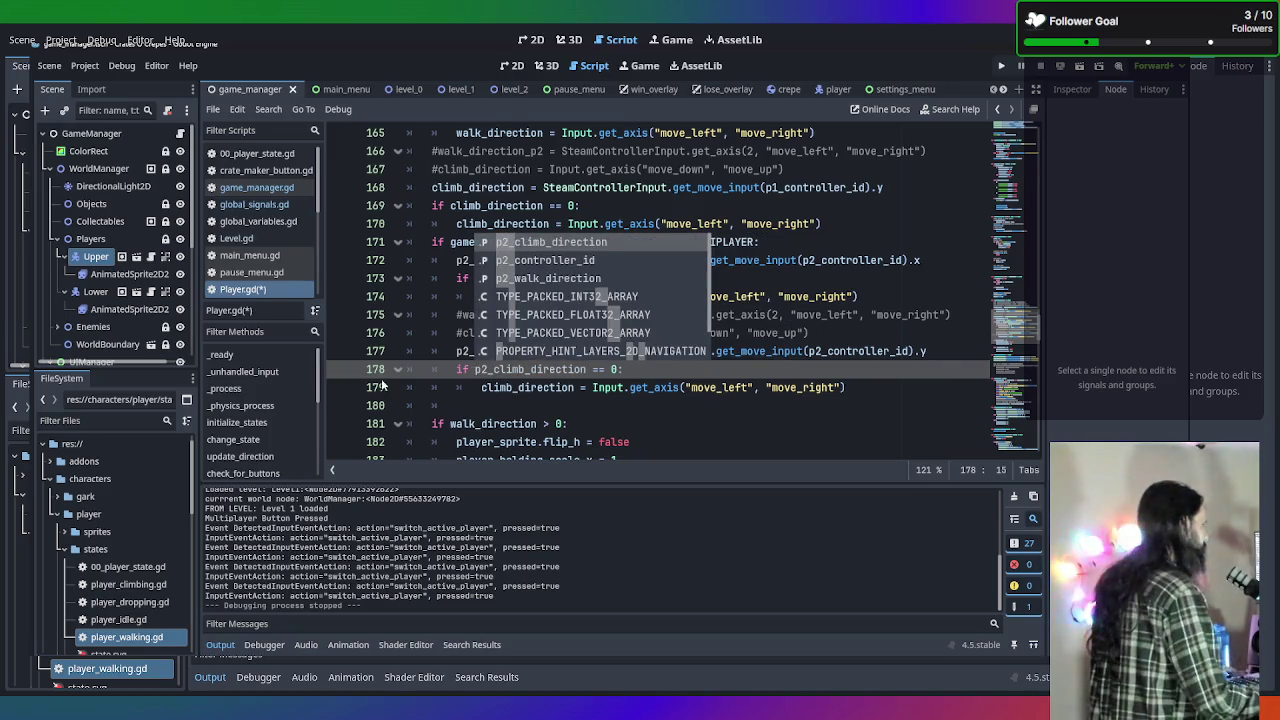
click(376, 370)
click(481, 387)
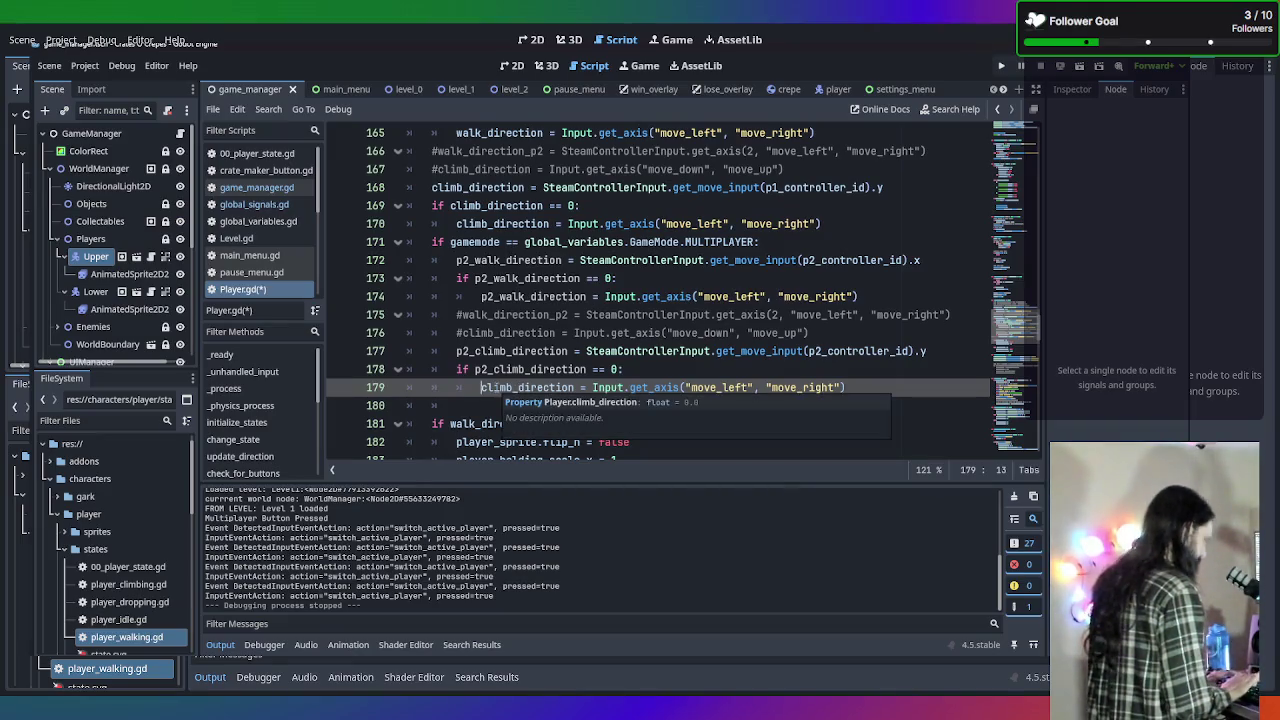
text(p2_)
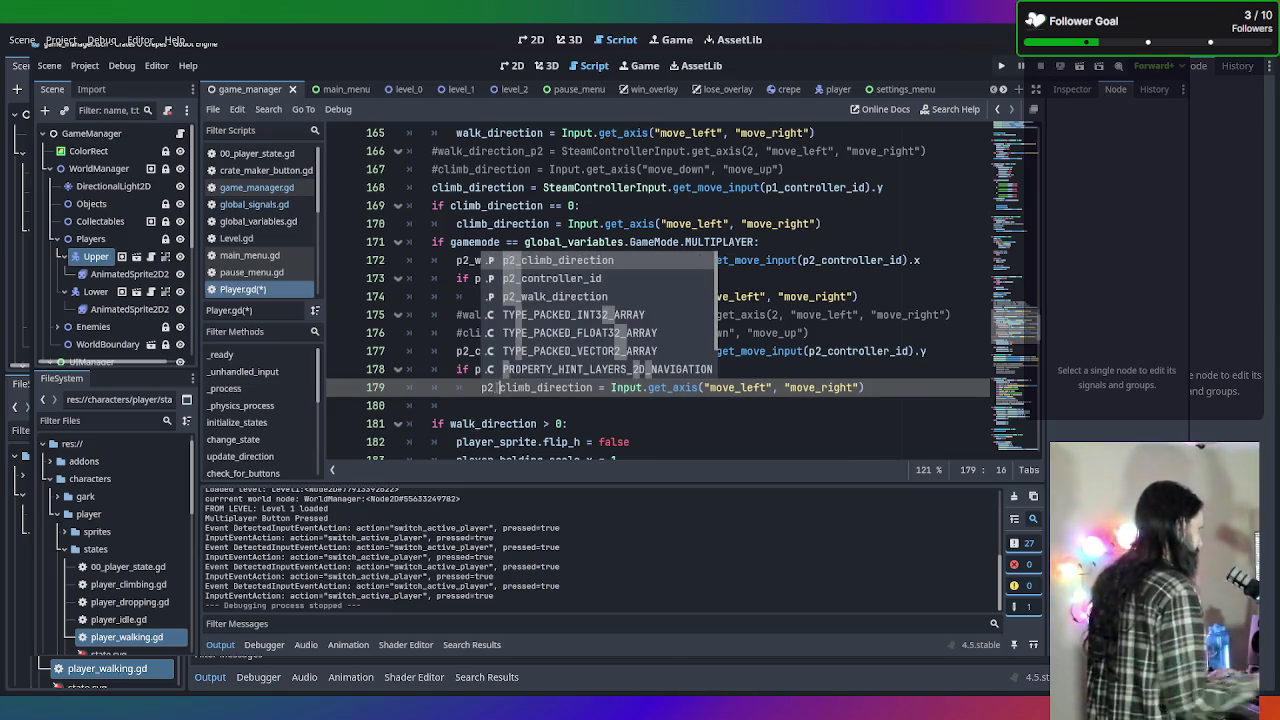
click(687, 387)
scroll(690, 380, down, 2)
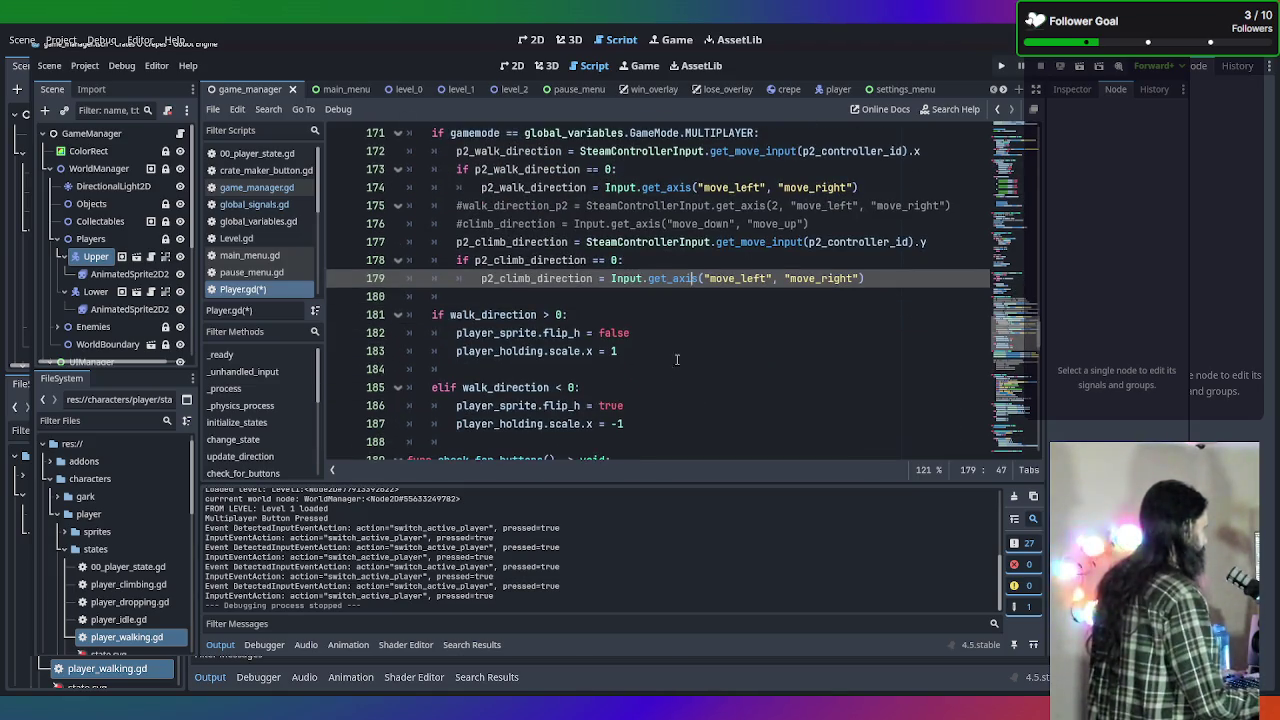
scroll(689, 344, down, 1)
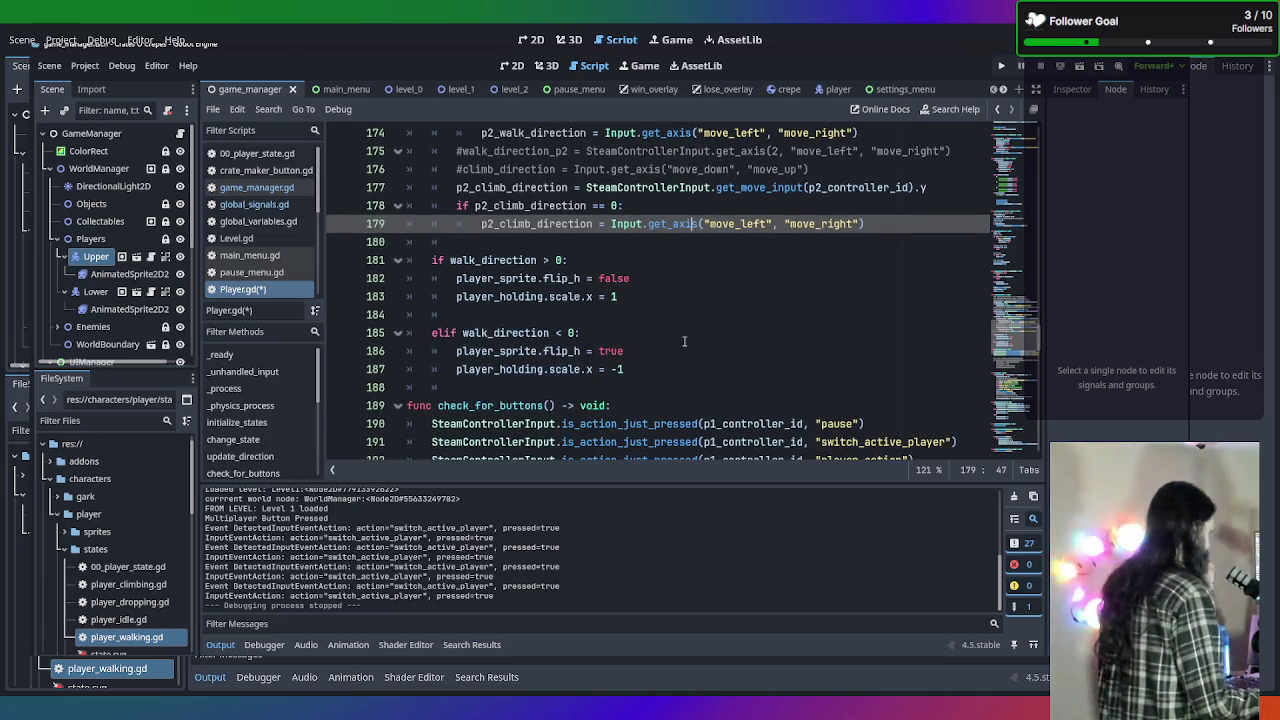
scroll(684, 341, up, 1)
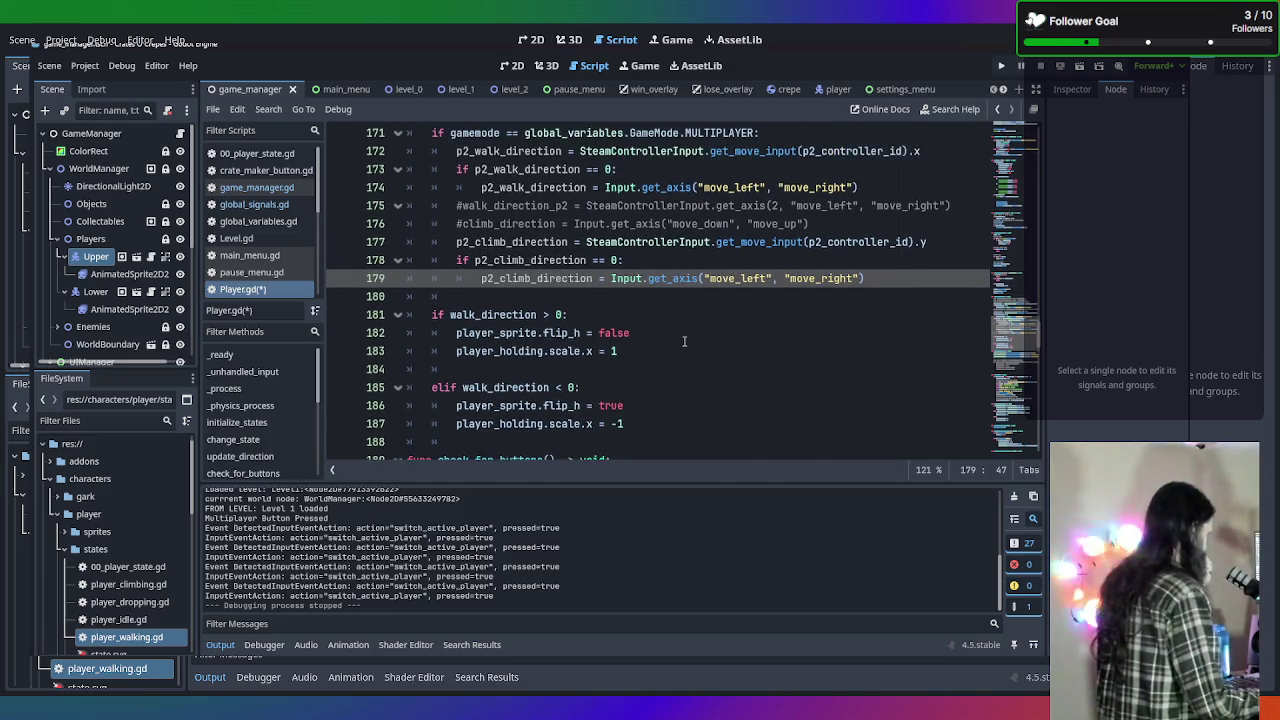
click(561, 314)
Append 'and not is_p2' to the walk_direction > 0 flip condition on line 181.
text(or )
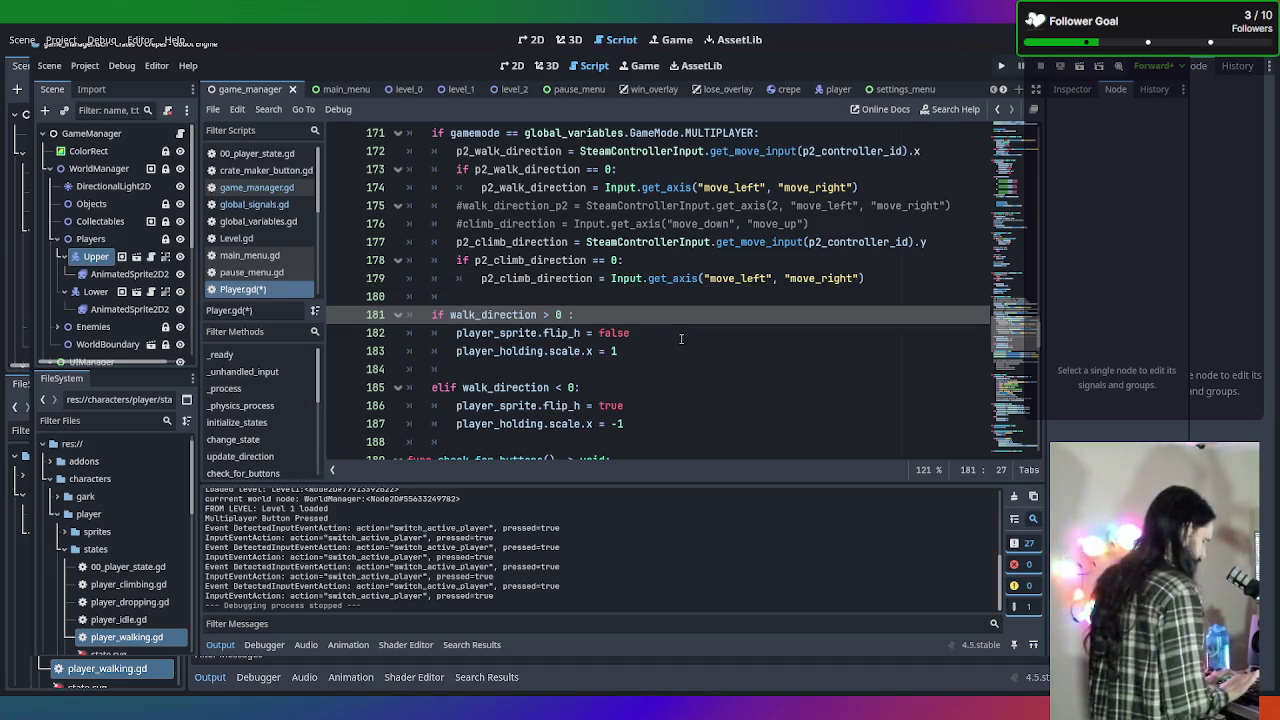
text(p2_)
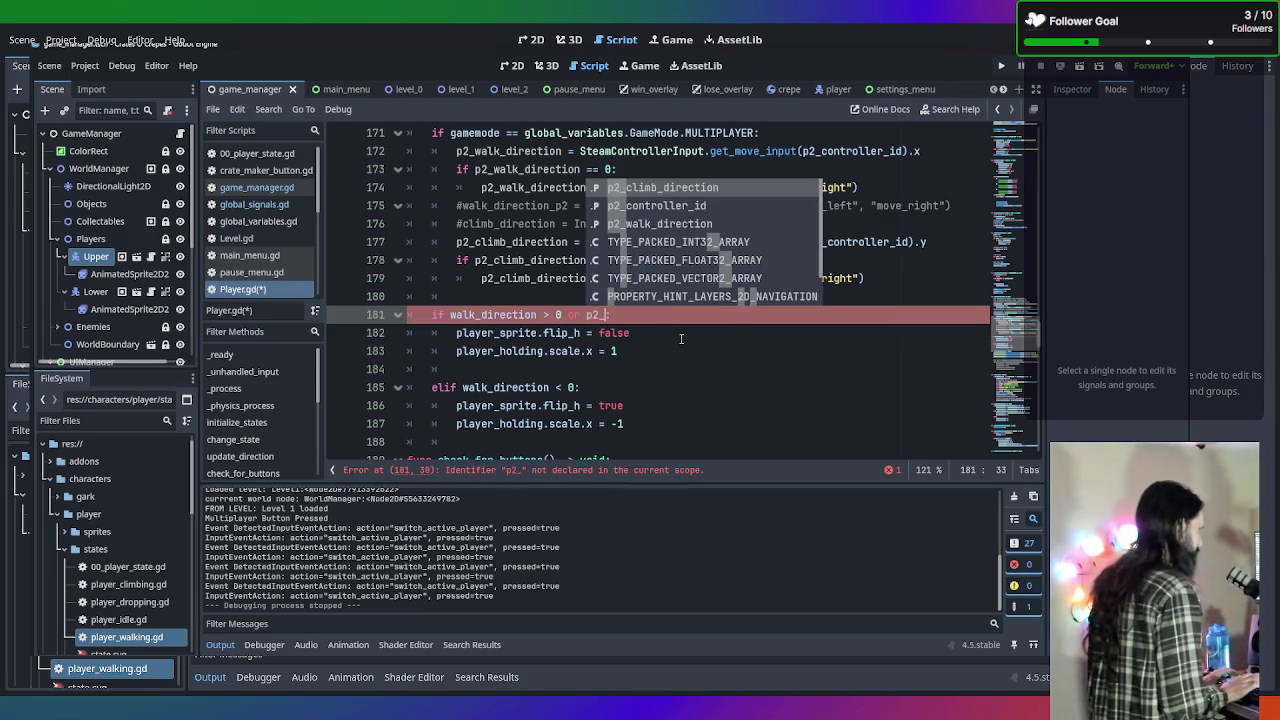
key(BackSpace)
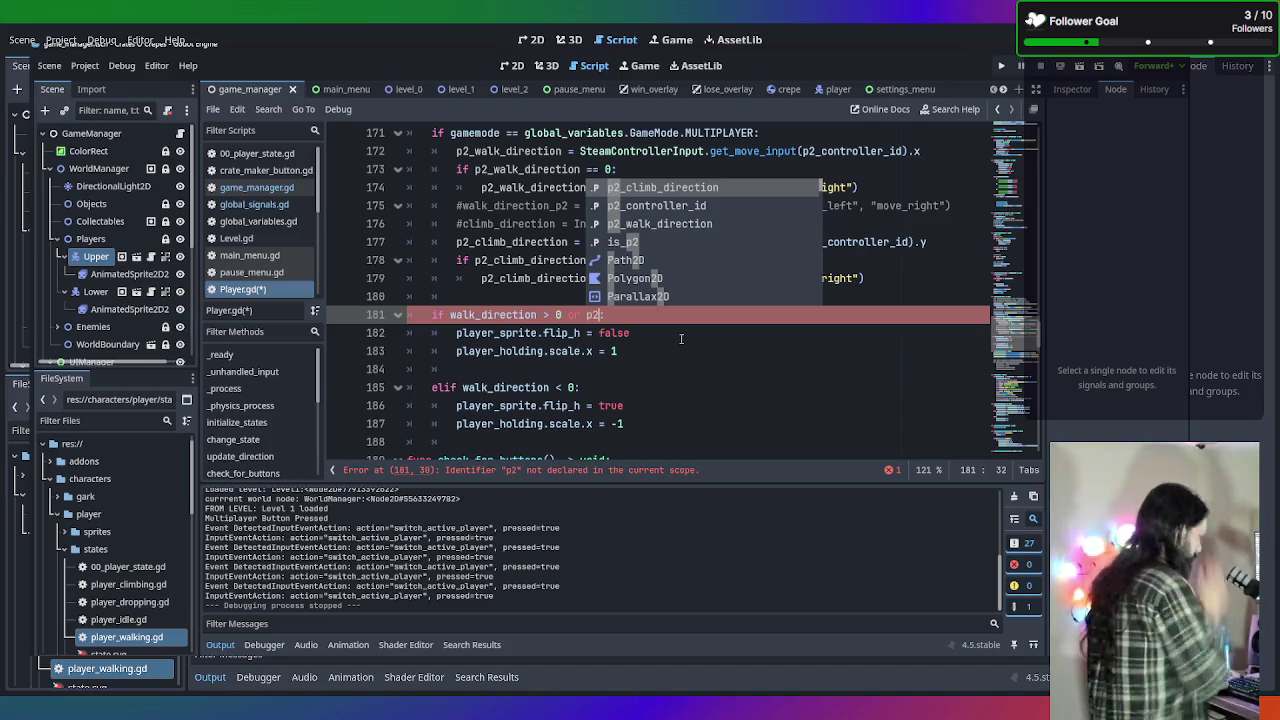
key(BackSpace)
key(BackSpace)
key(BackSpace)
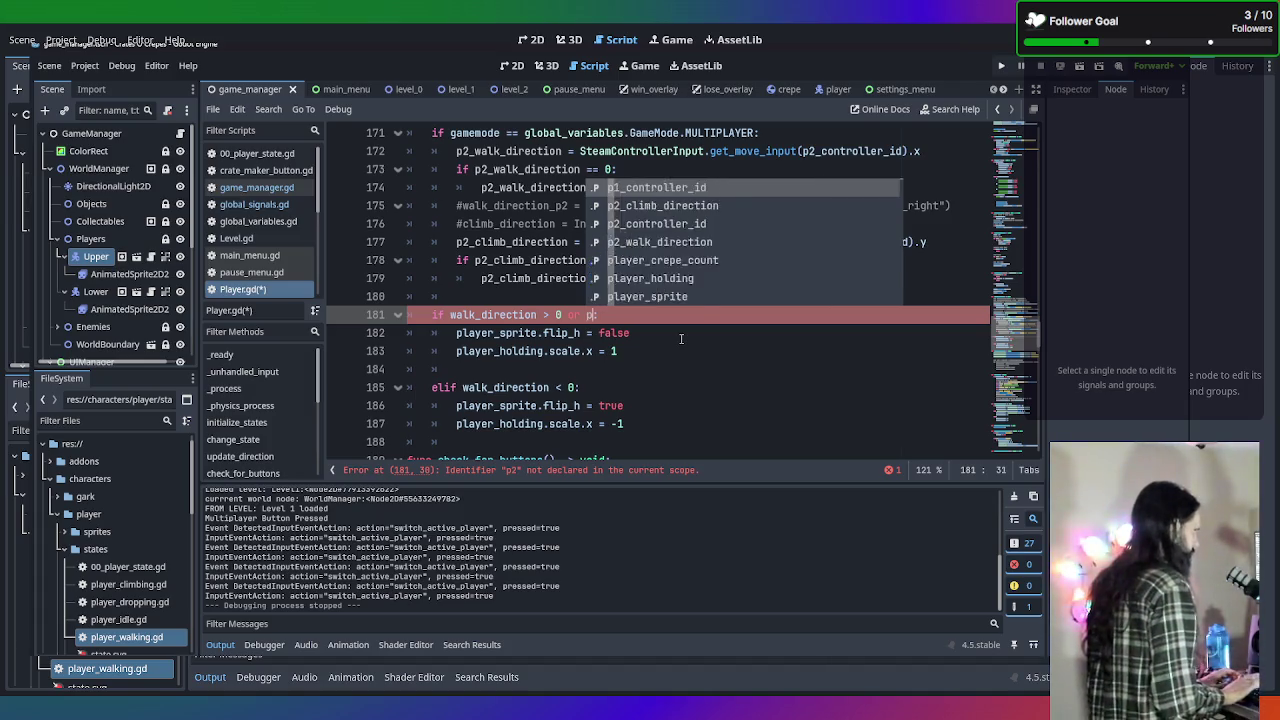
click(450, 314)
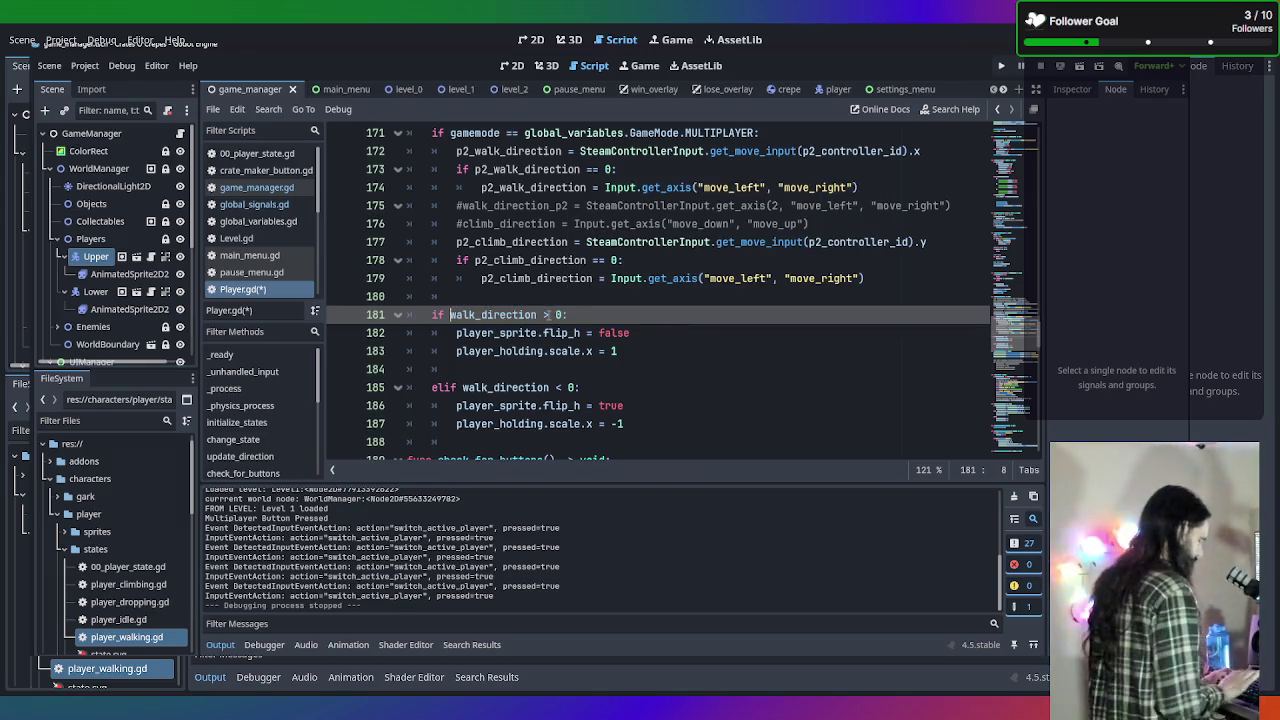
text(and not is_p2)
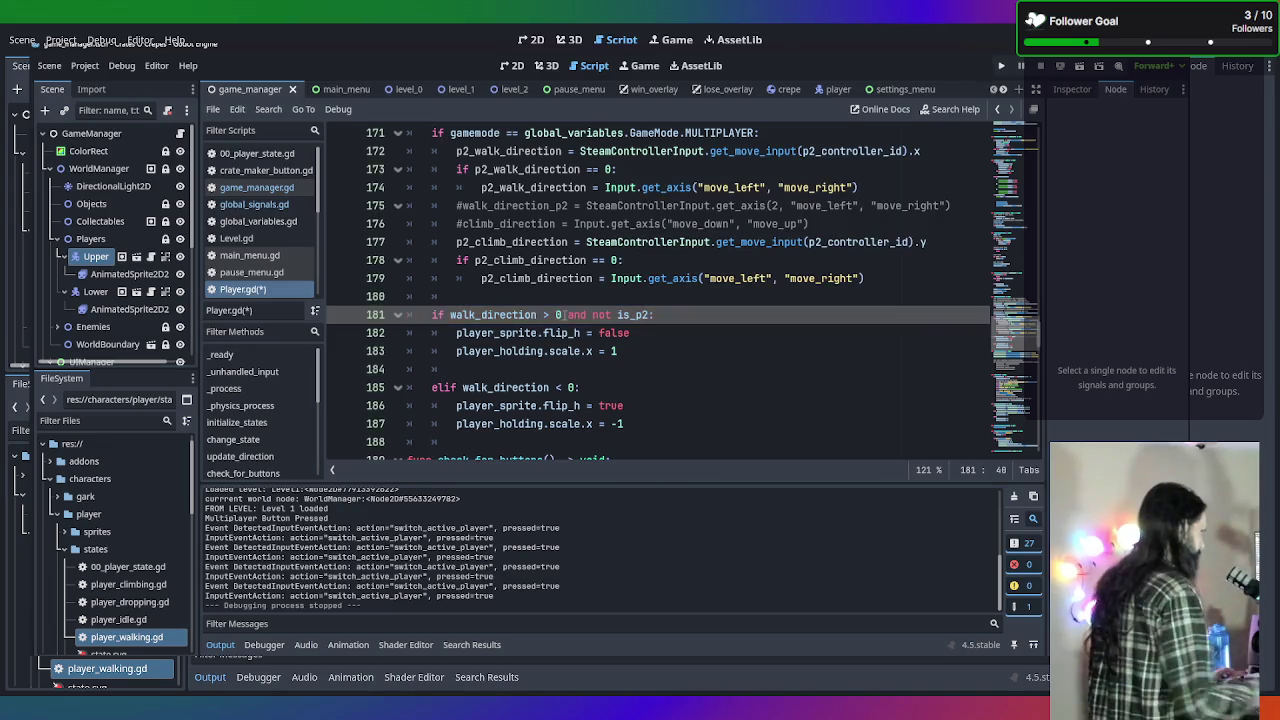
Append 'and not is_p2' to the walk_direction < 0 elif condition on line 185.
click(557, 387)
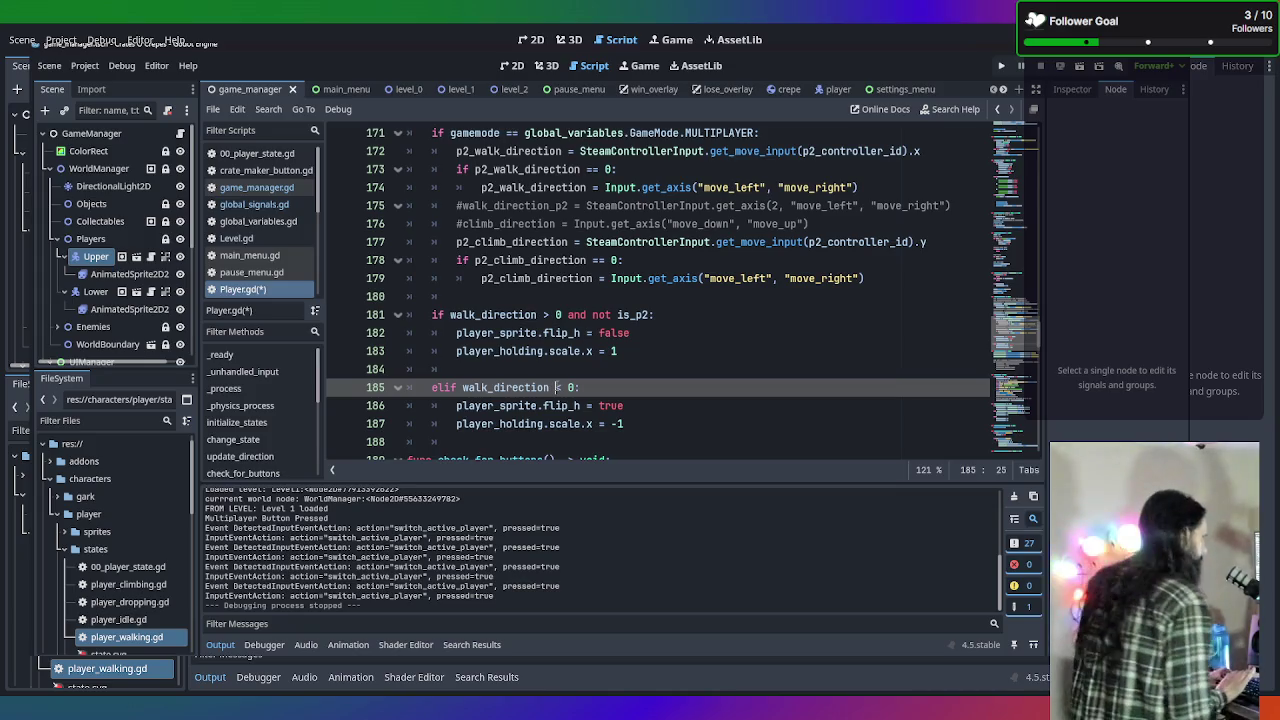
text(and not)
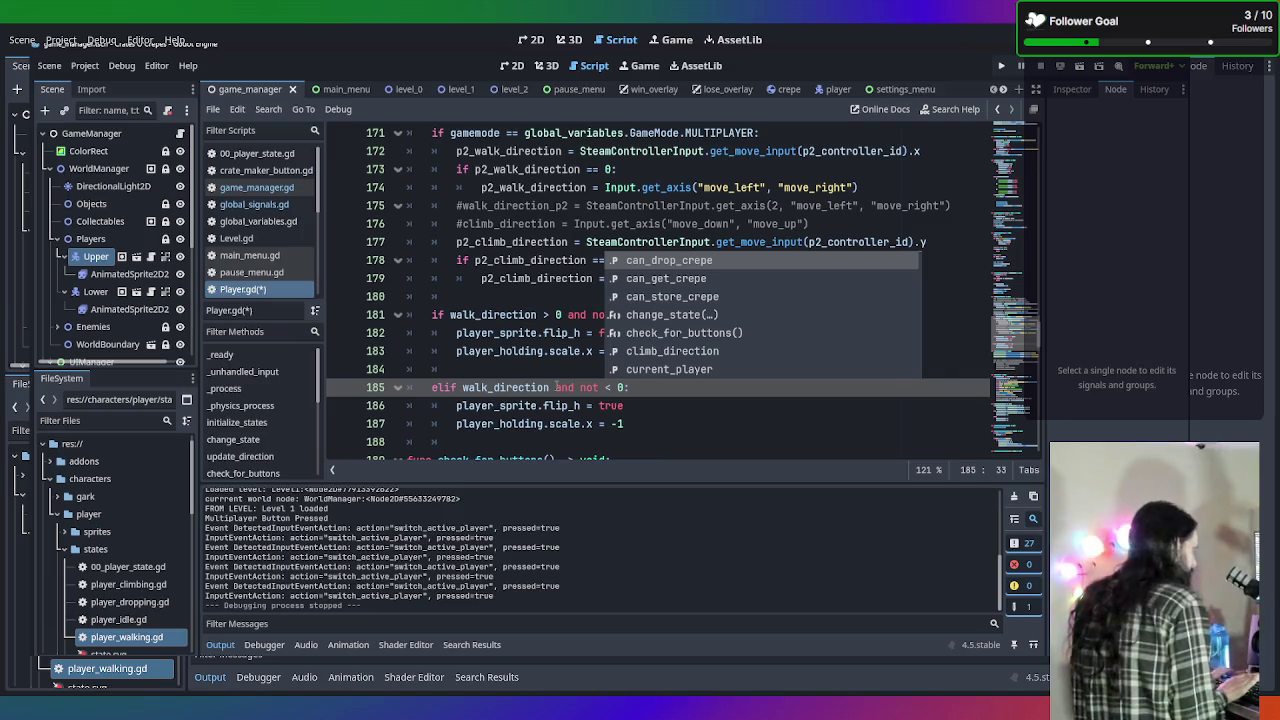
text( is_p2)
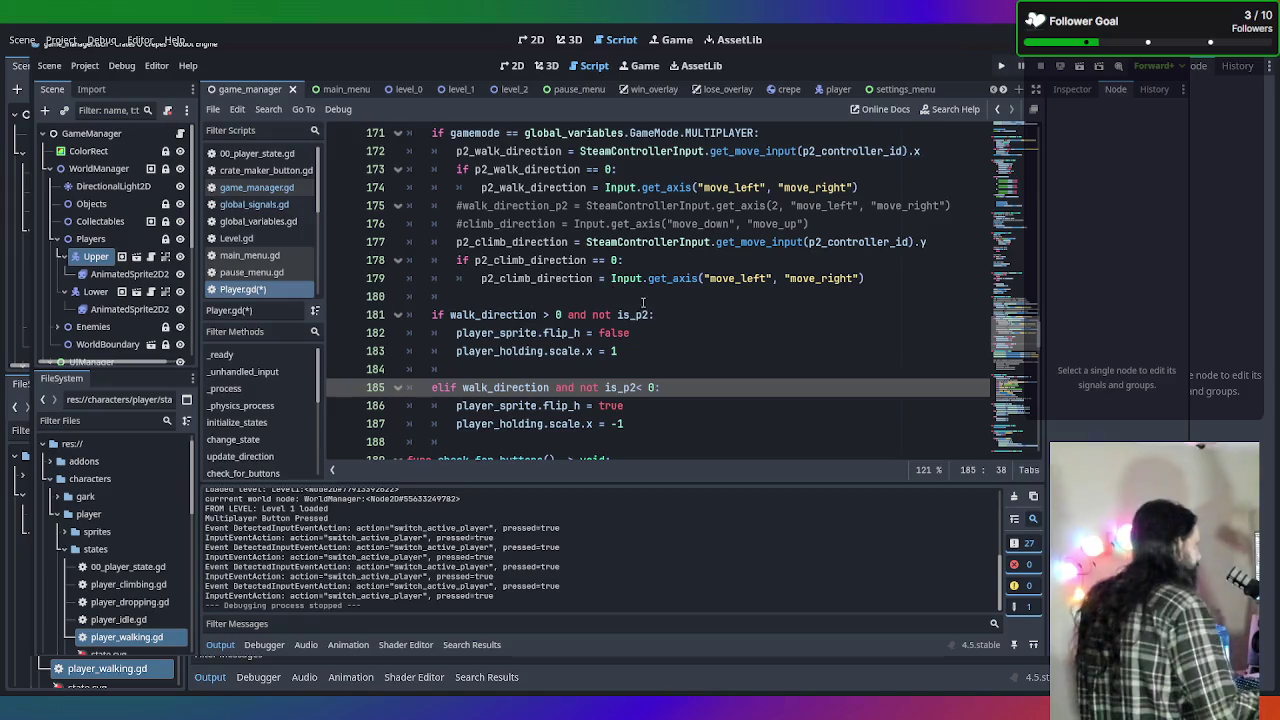
key(BackSpace)
click(711, 353)
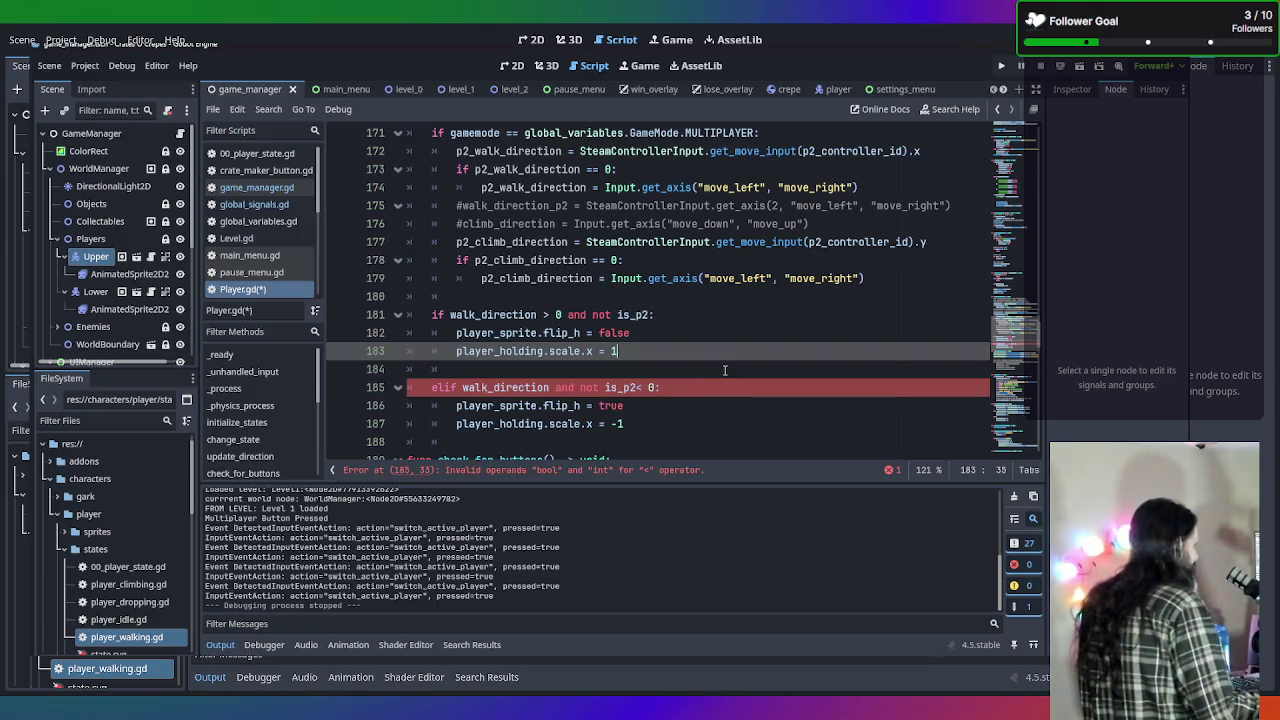
click(637, 387)
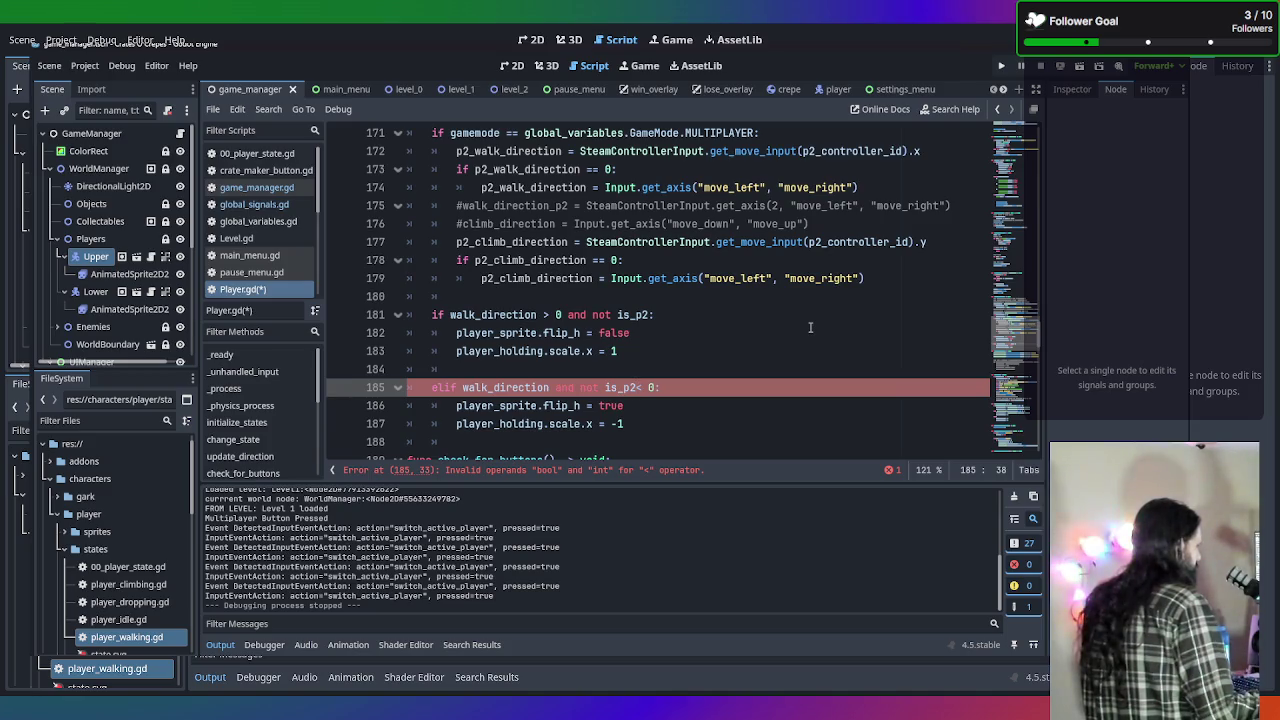
key(BackSpace)
key(BackSpace)
key(BackSpace)
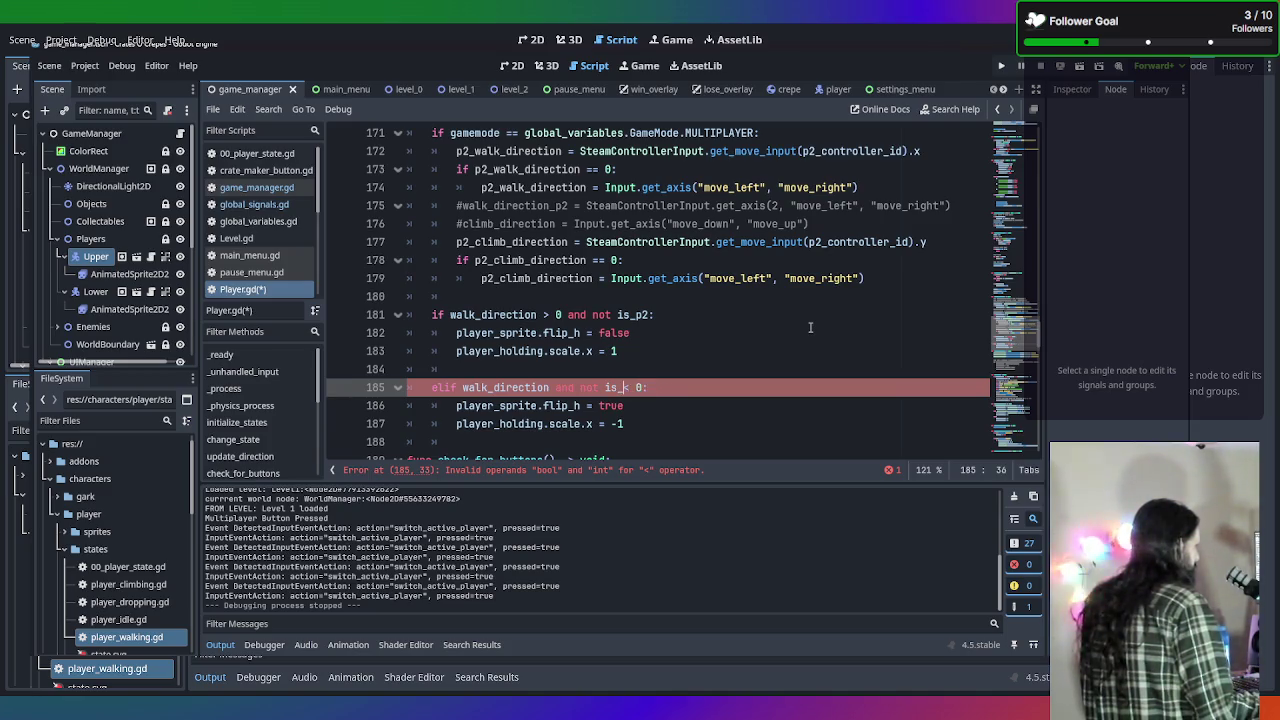
key(ctrl+z)
key(ctrl+z)
key(ctrl+z)
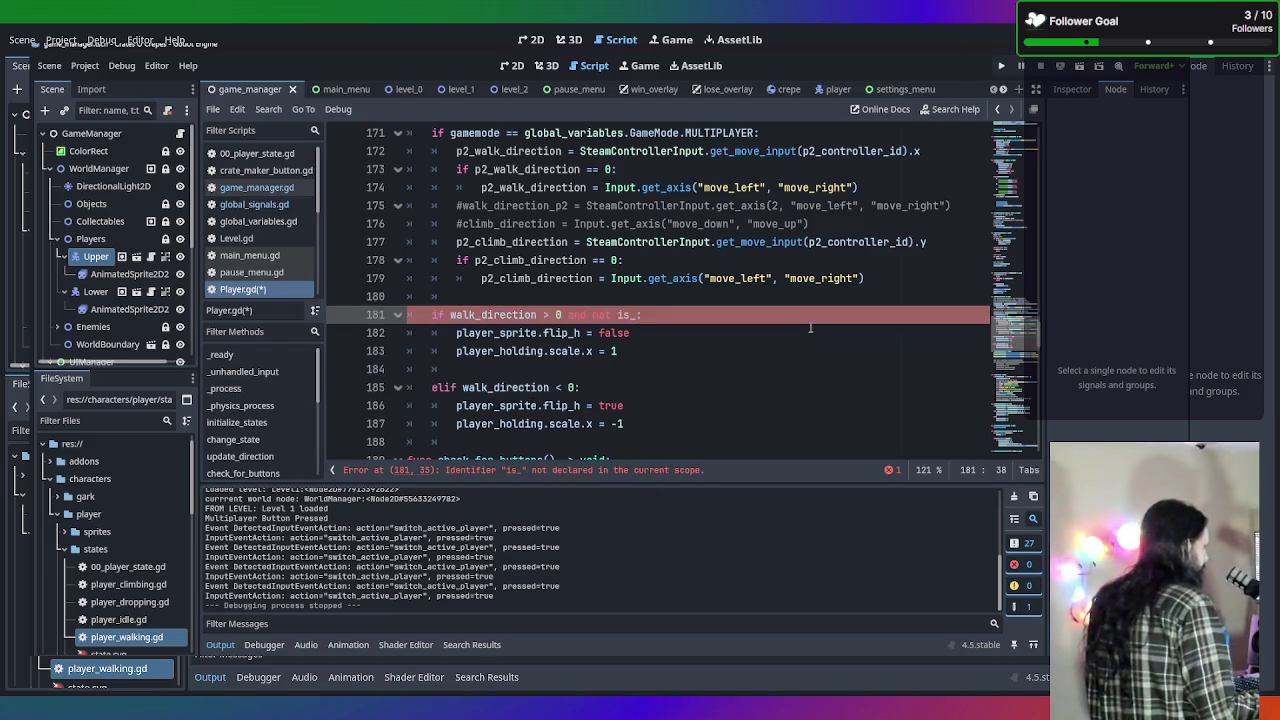
text(p2)
click(578, 387)
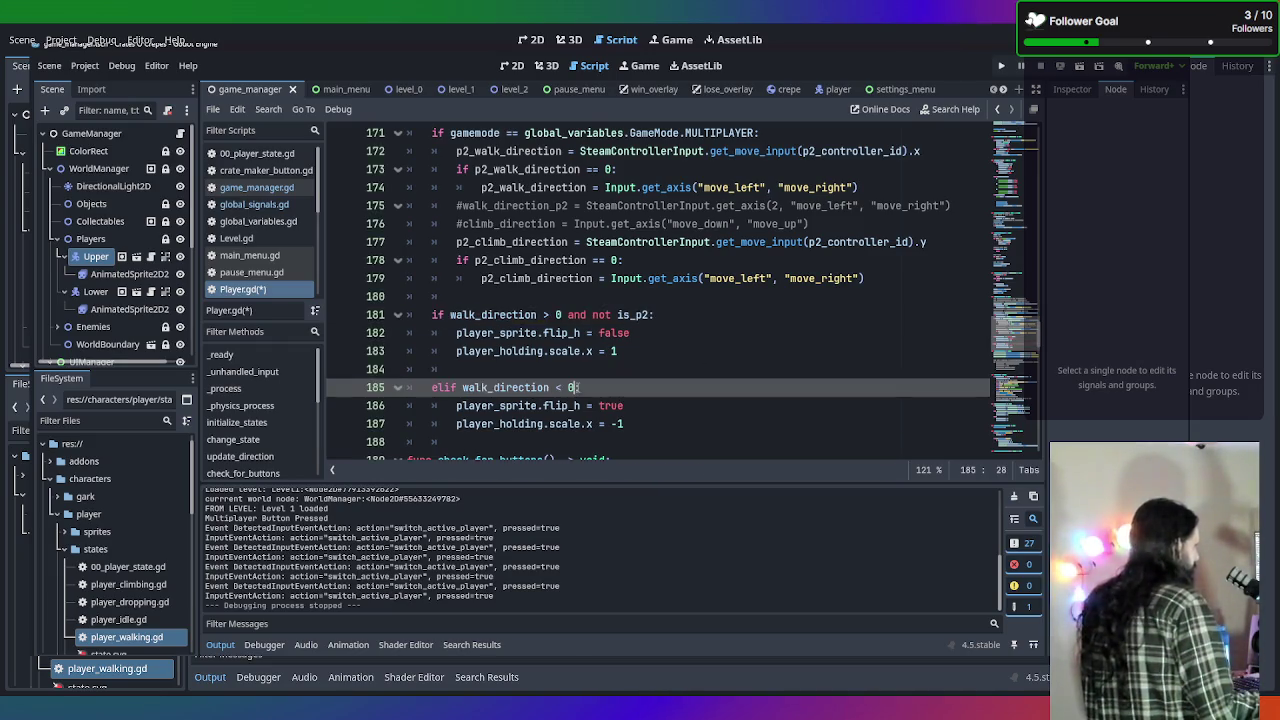
text(and not_is)
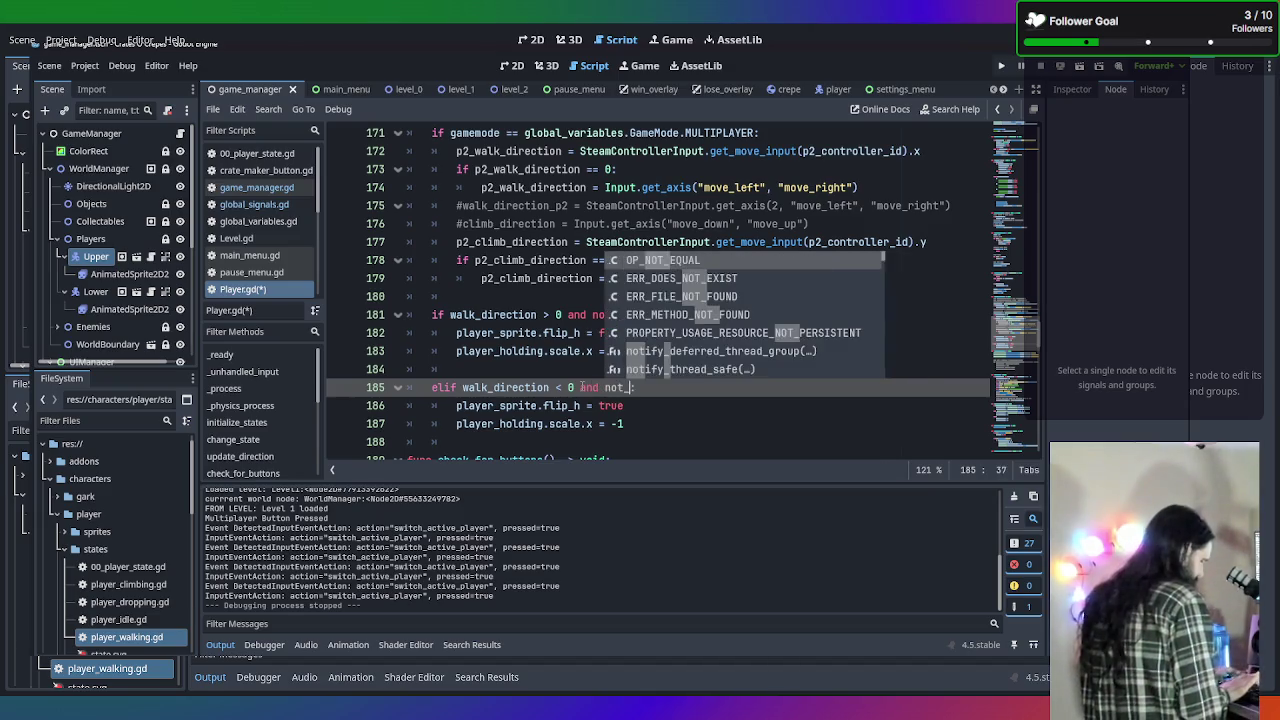
key(BackSpace)
key(BackSpace)
key(BackSpace)
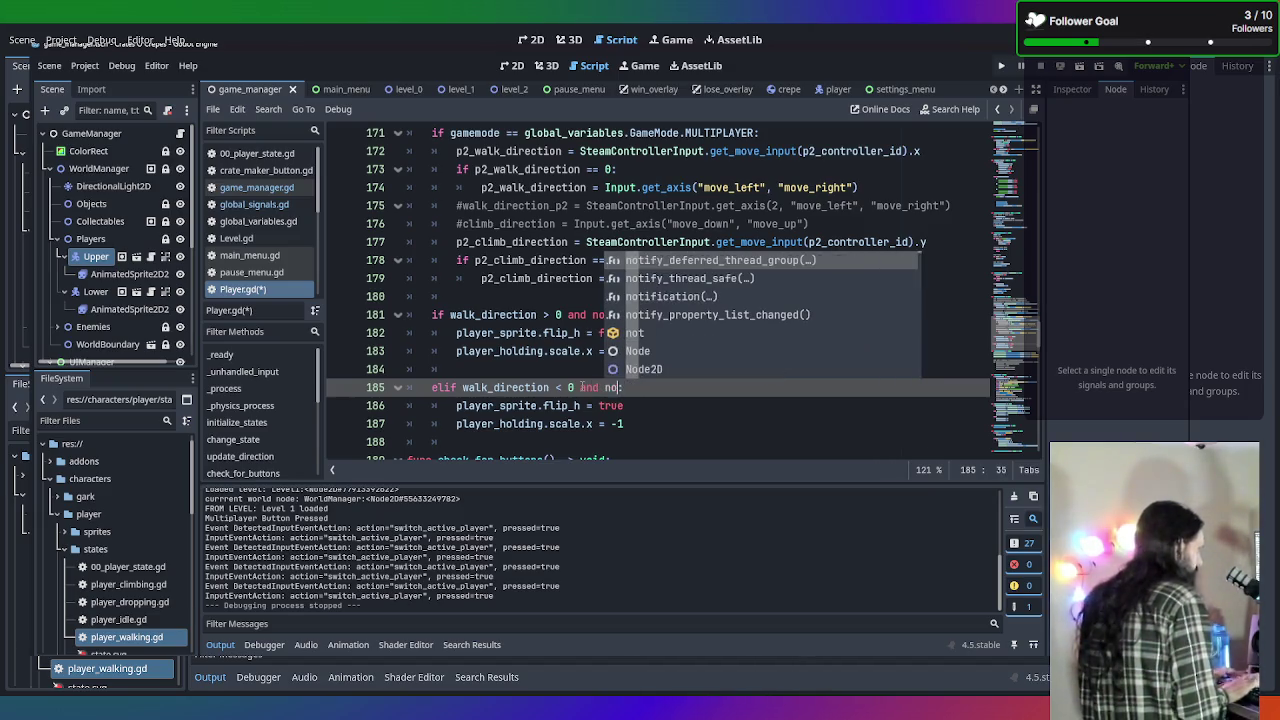
text(t is_p2)
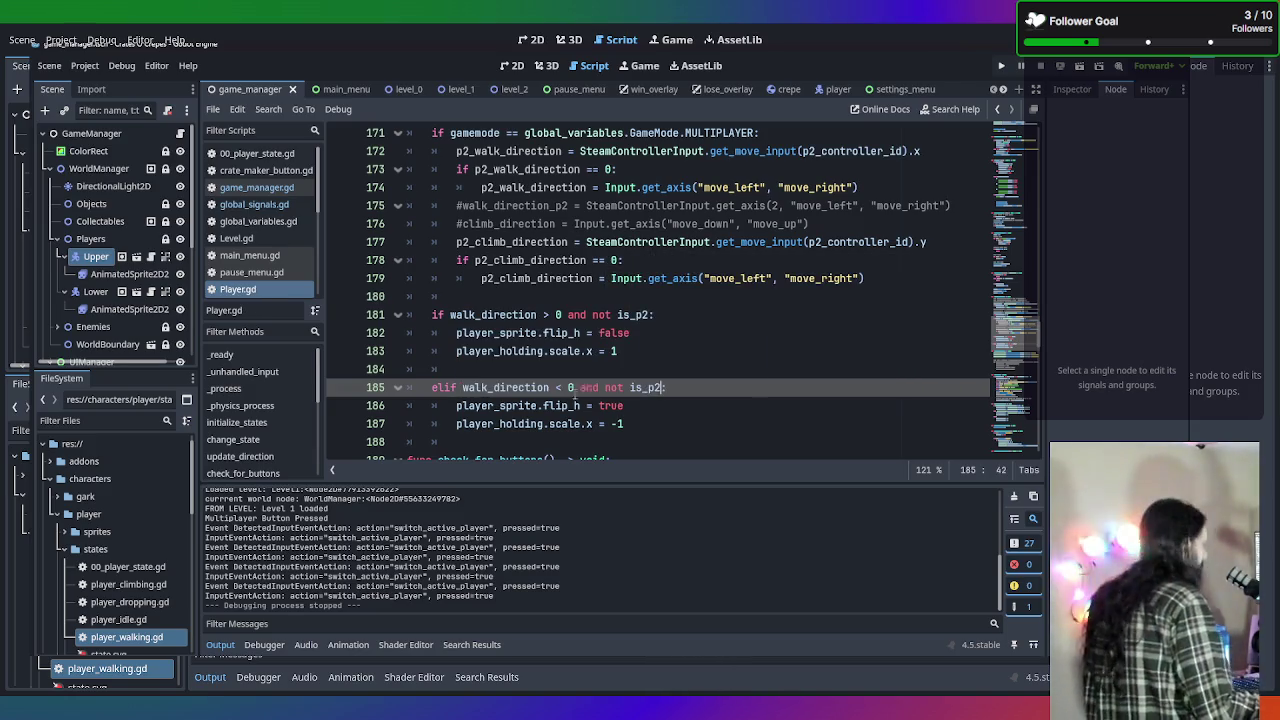
Save Player.gd and add a blank line after the sprite-flip block.
key(ctrl+s)
click(752, 410)
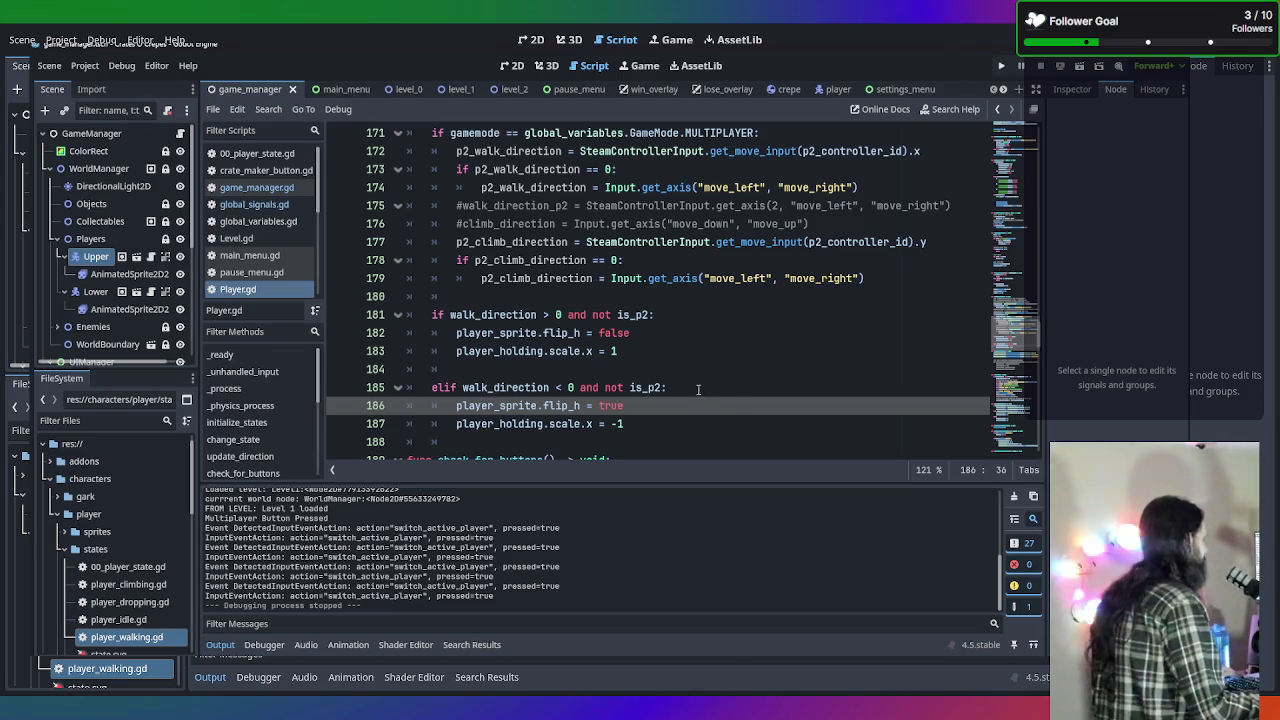
scroll(698, 389, down, 1)
click(668, 372)
key(Return)
key(Return)
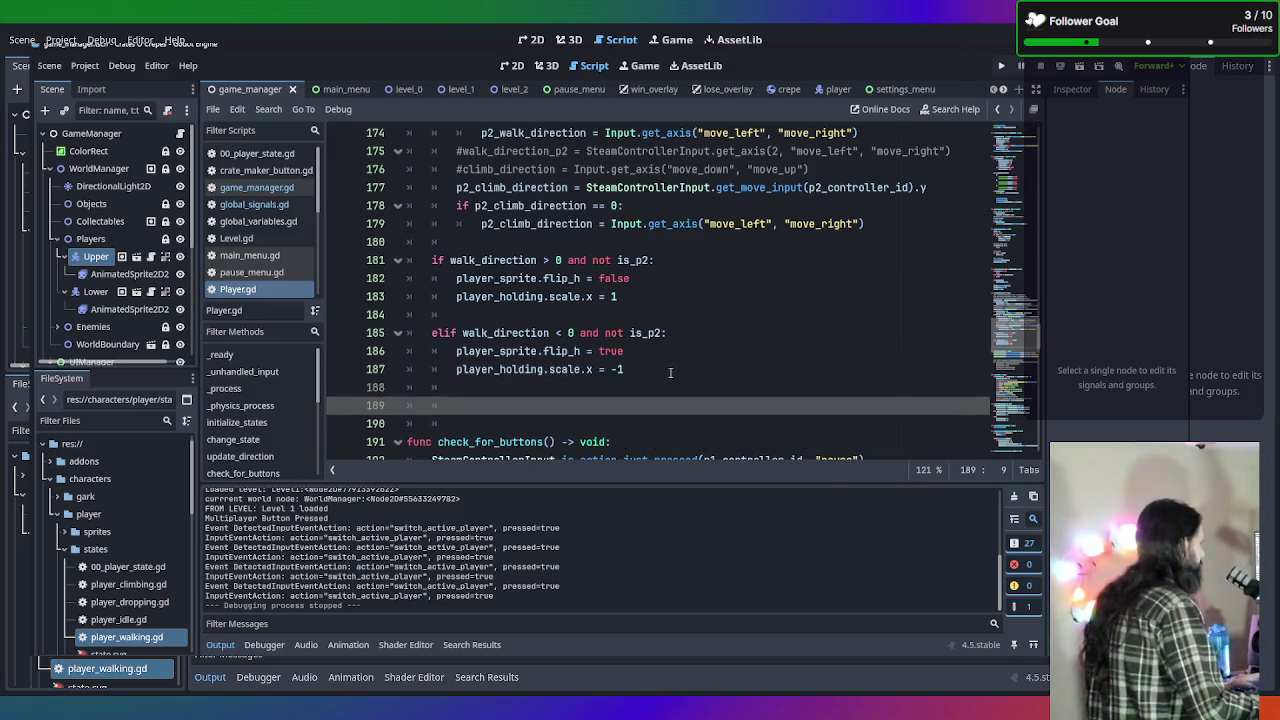
Paste a duplicate of the leftward flip elif block, then delete the copy again.
drag(660, 370, 433, 333)
key(ctrl+c)
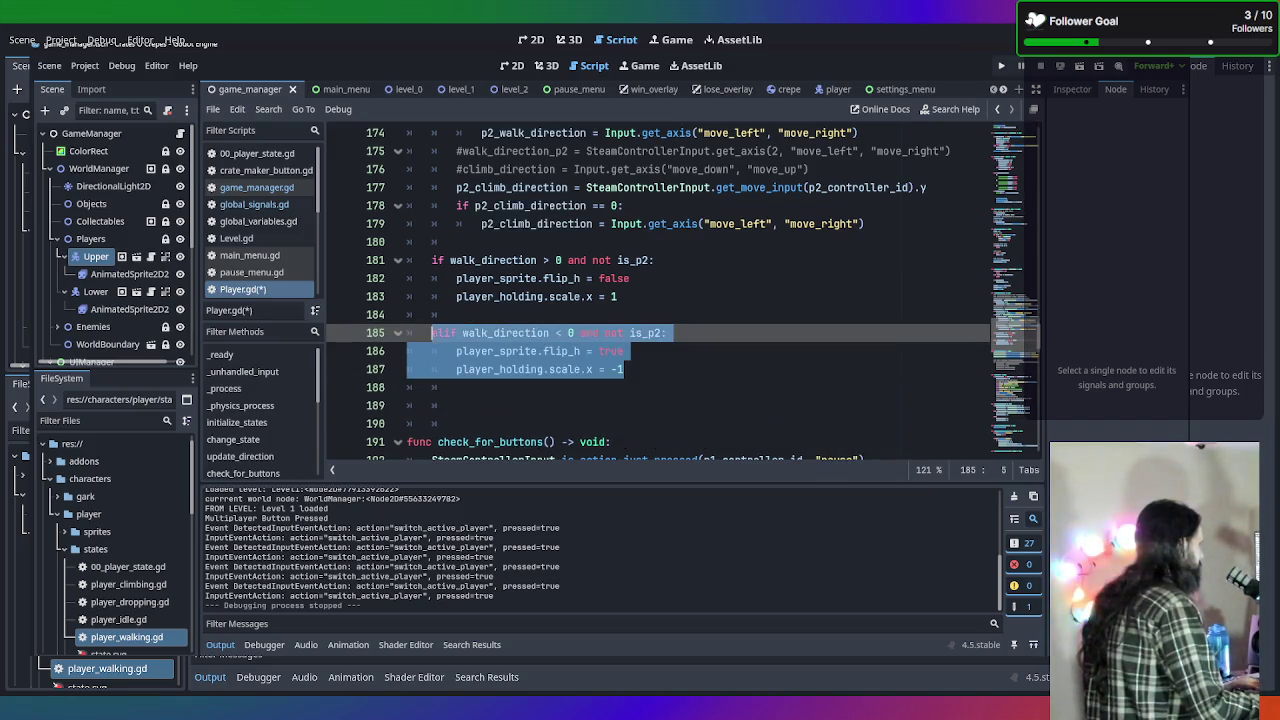
click(456, 404)
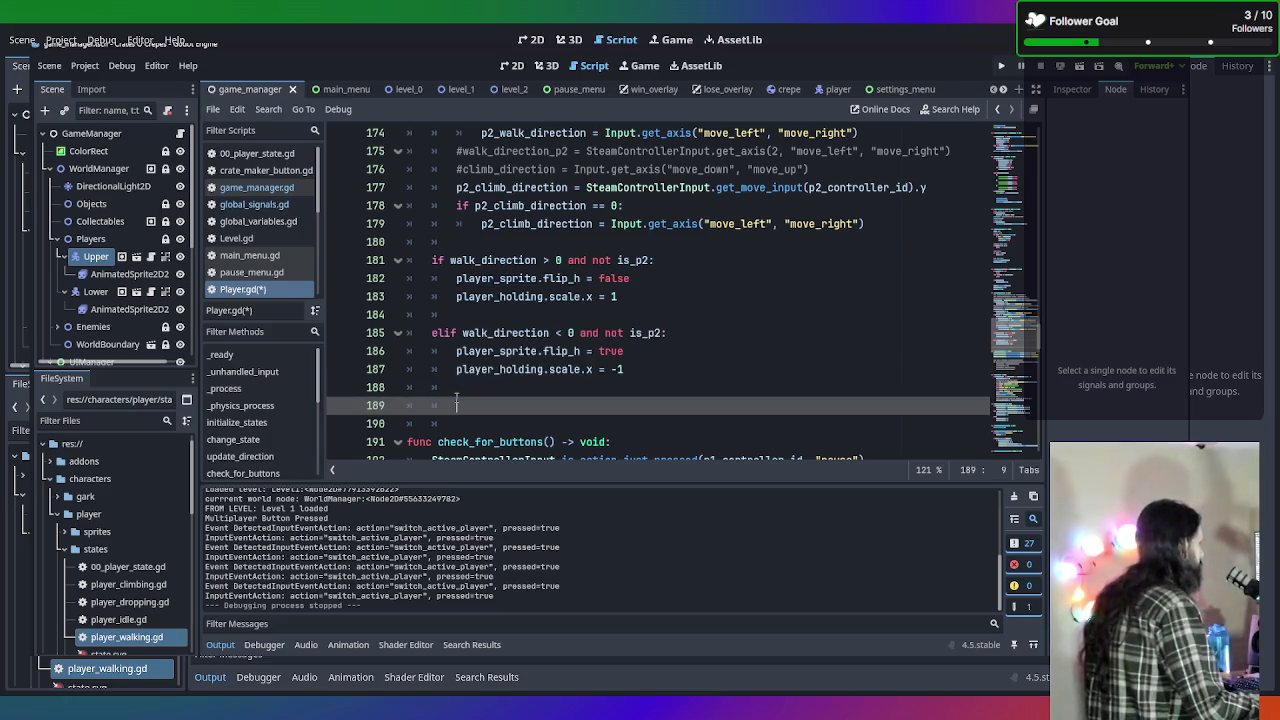
click(438, 402)
key(ctrl+v)
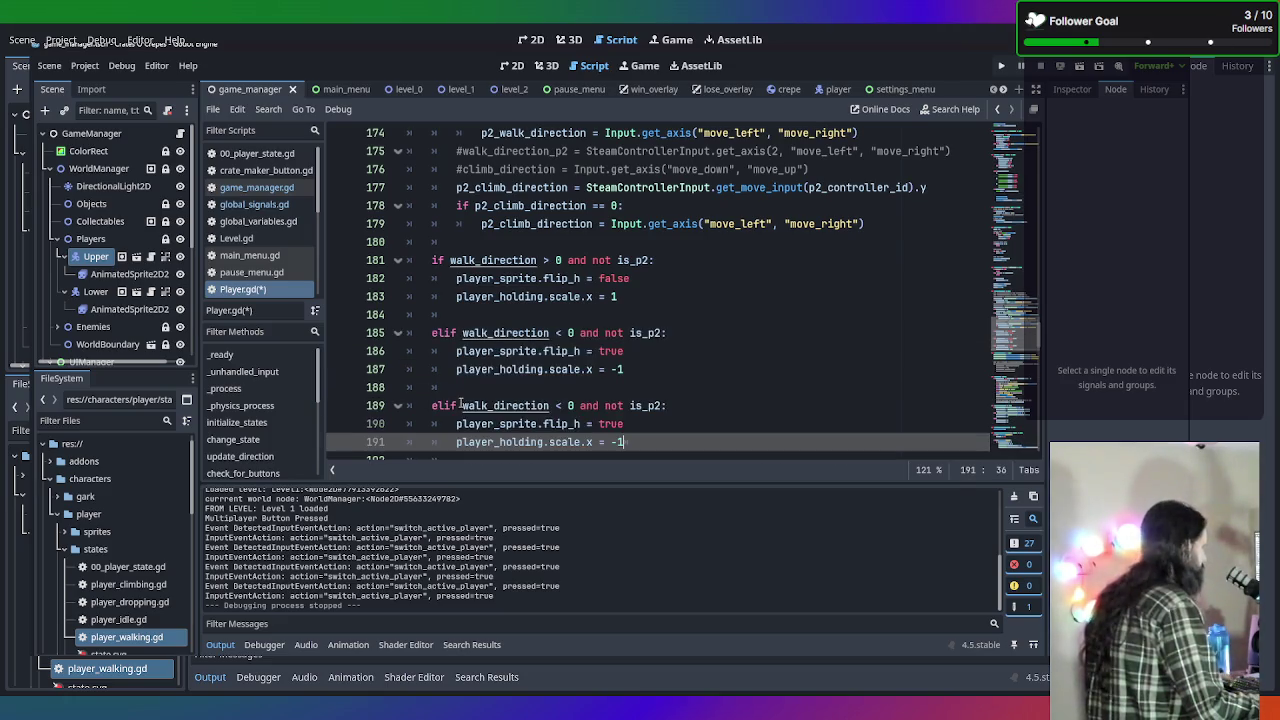
scroll(678, 370, down, 1)
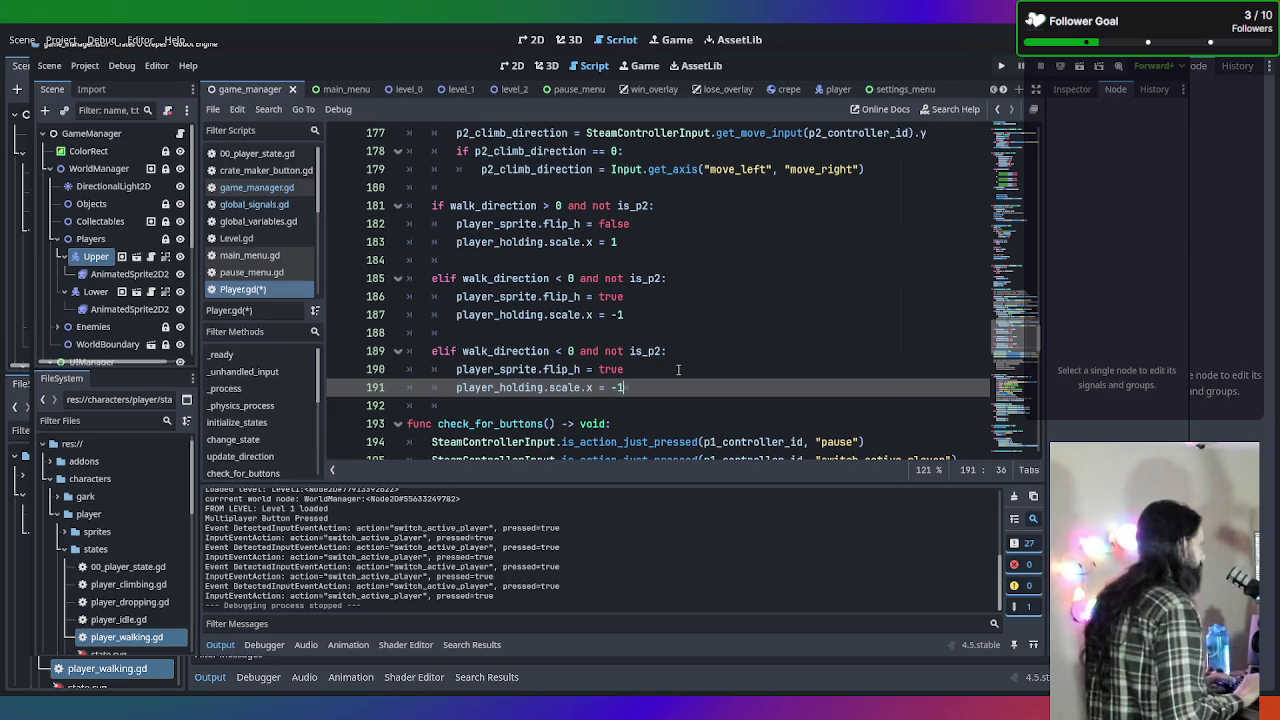
key(Return)
key(Tab)
key(BackSpace)
key(BackSpace)
key(BackSpace)
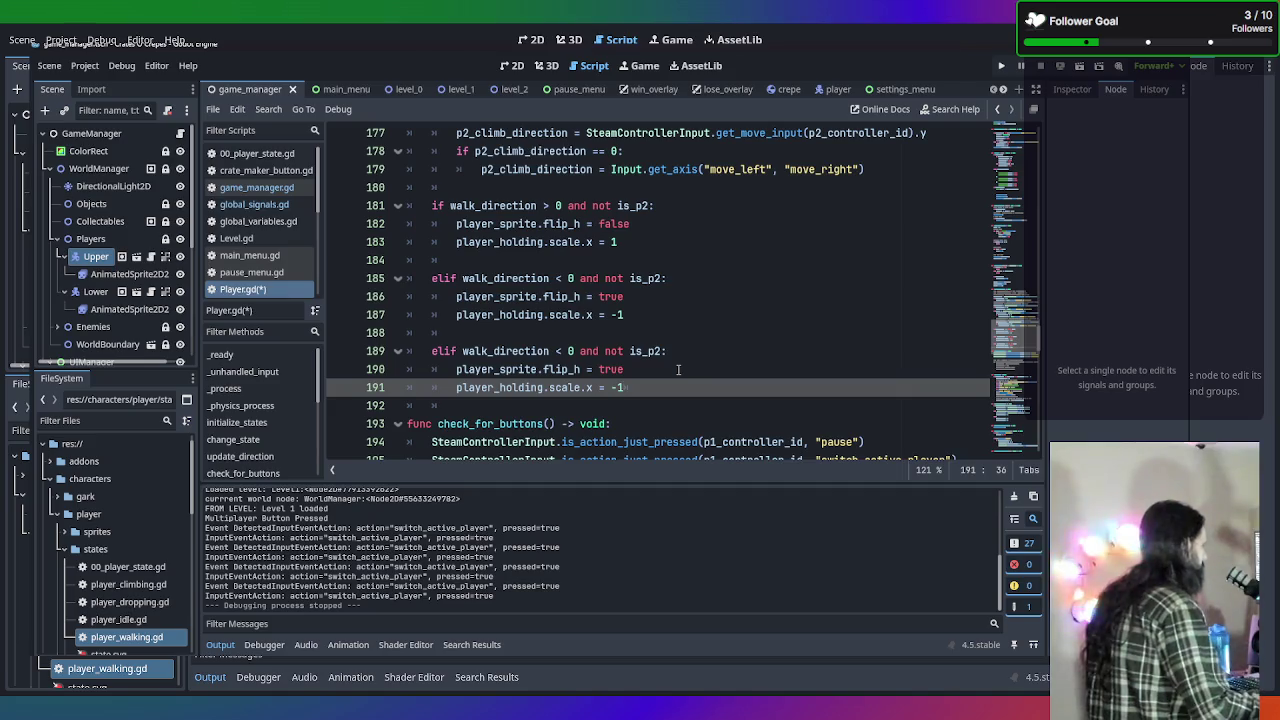
drag(662, 389, 457, 332)
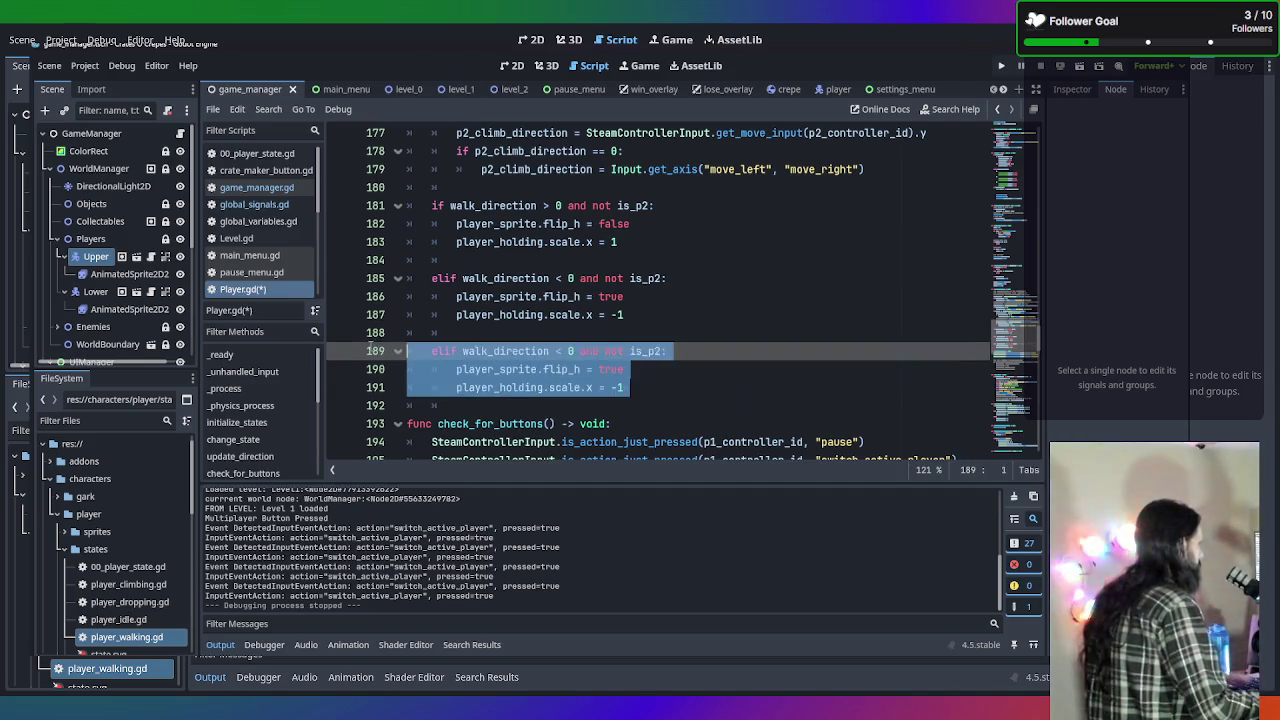
key(BackSpace)
key(BackSpace)
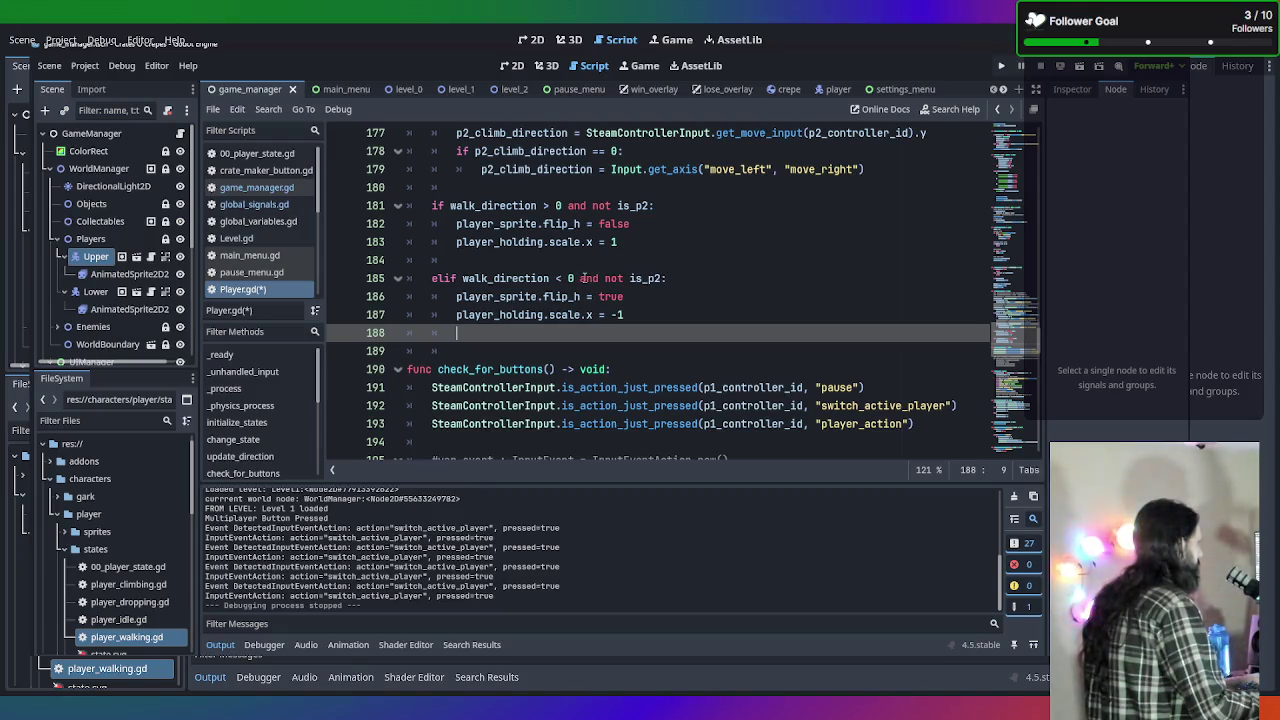
Replace 'and not is_p2' on line 185 with 'or p2_walk_direction < 0'.
drag(581, 278, 664, 278)
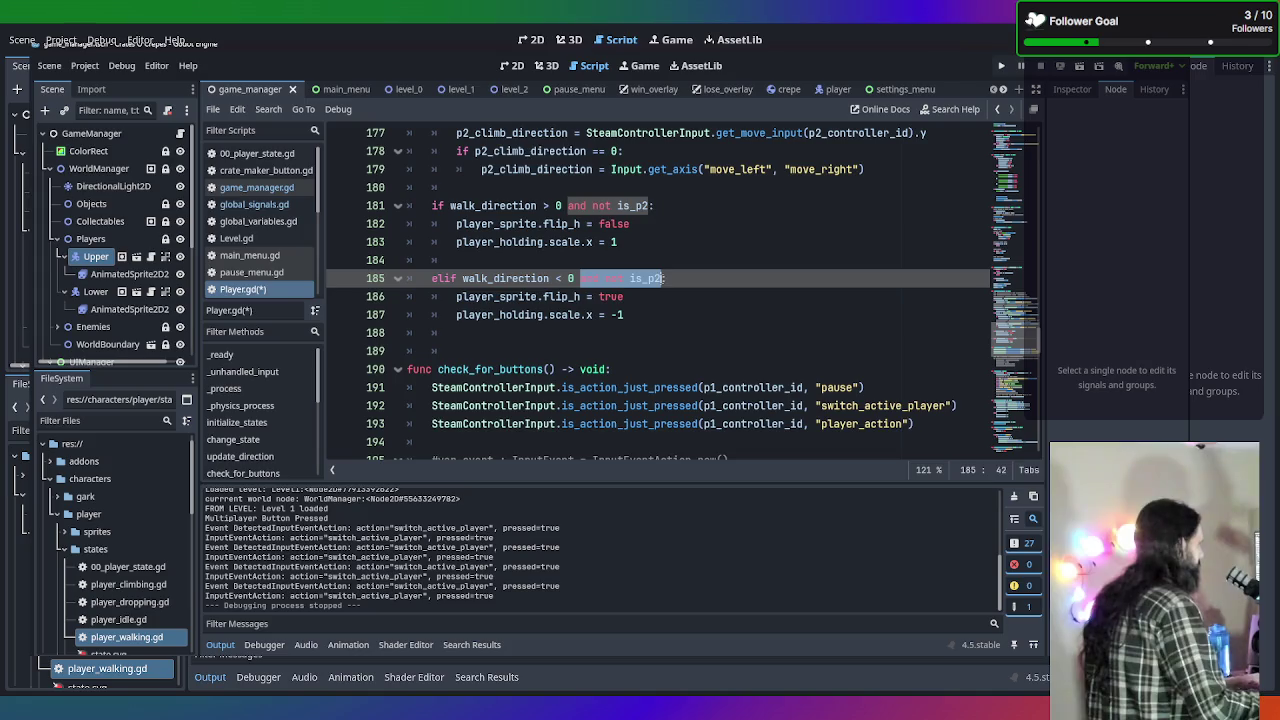
text(or)
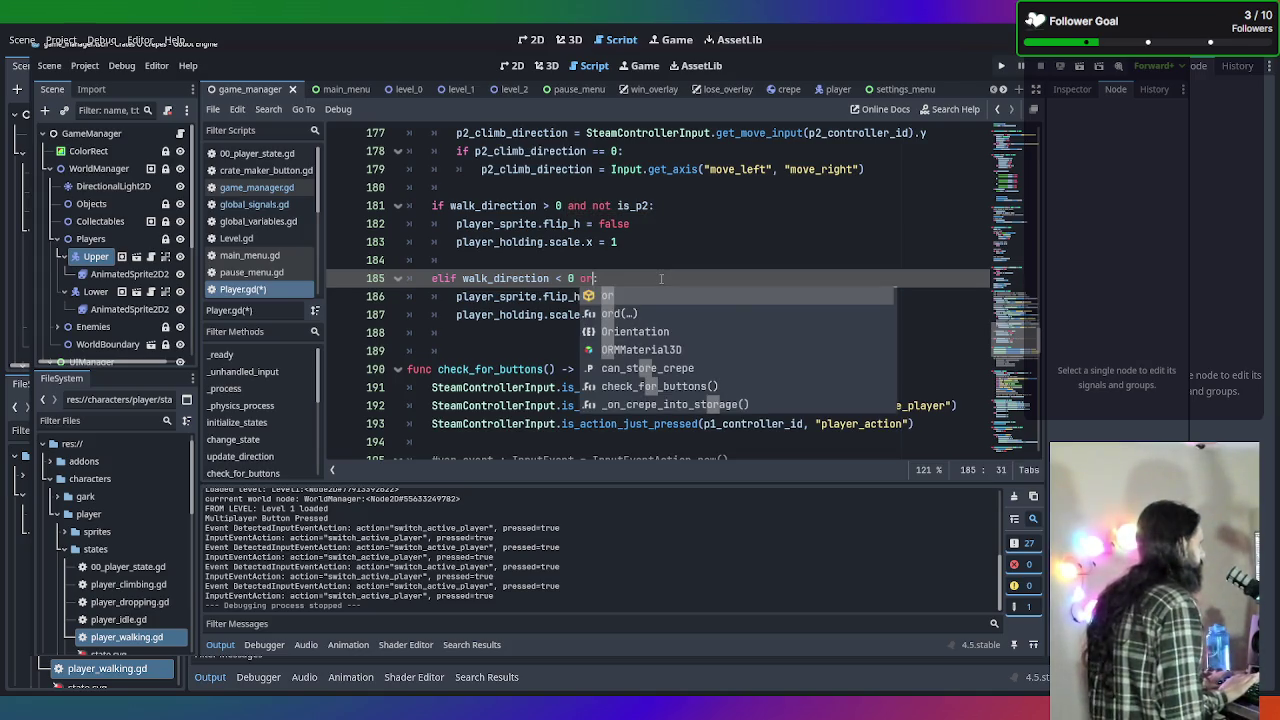
text( w)
key(BackSpace)
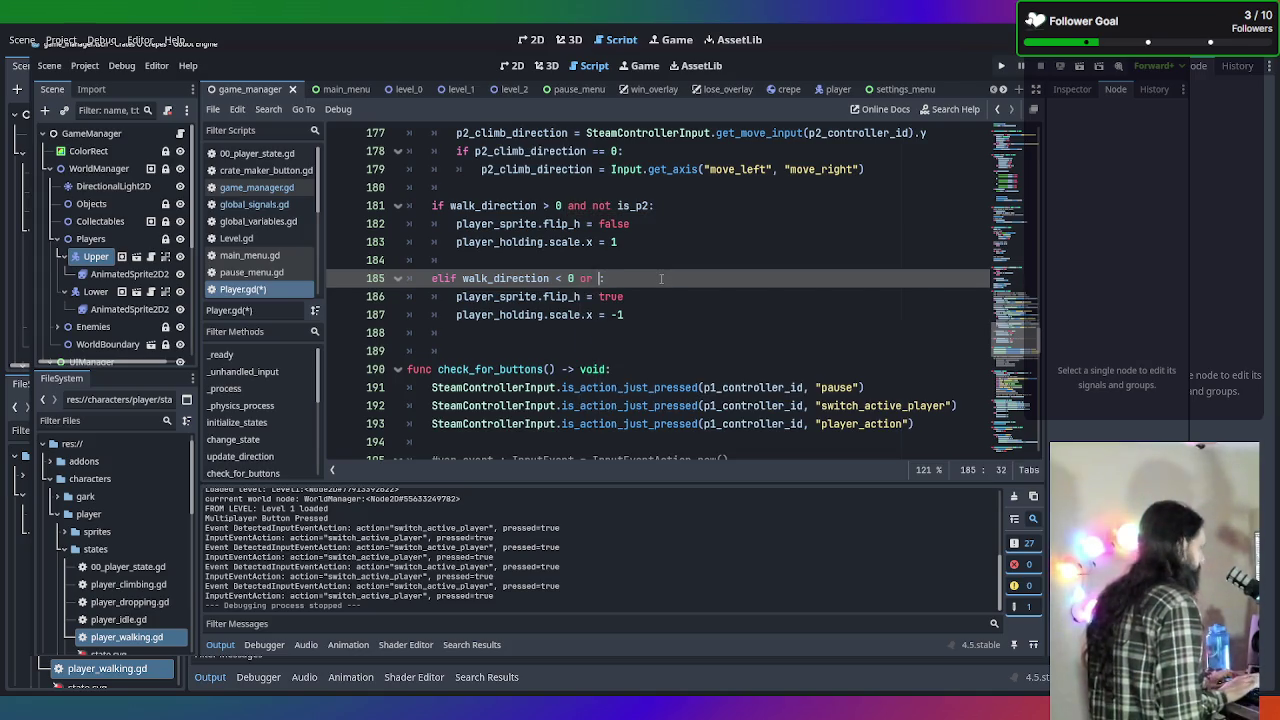
text(2)
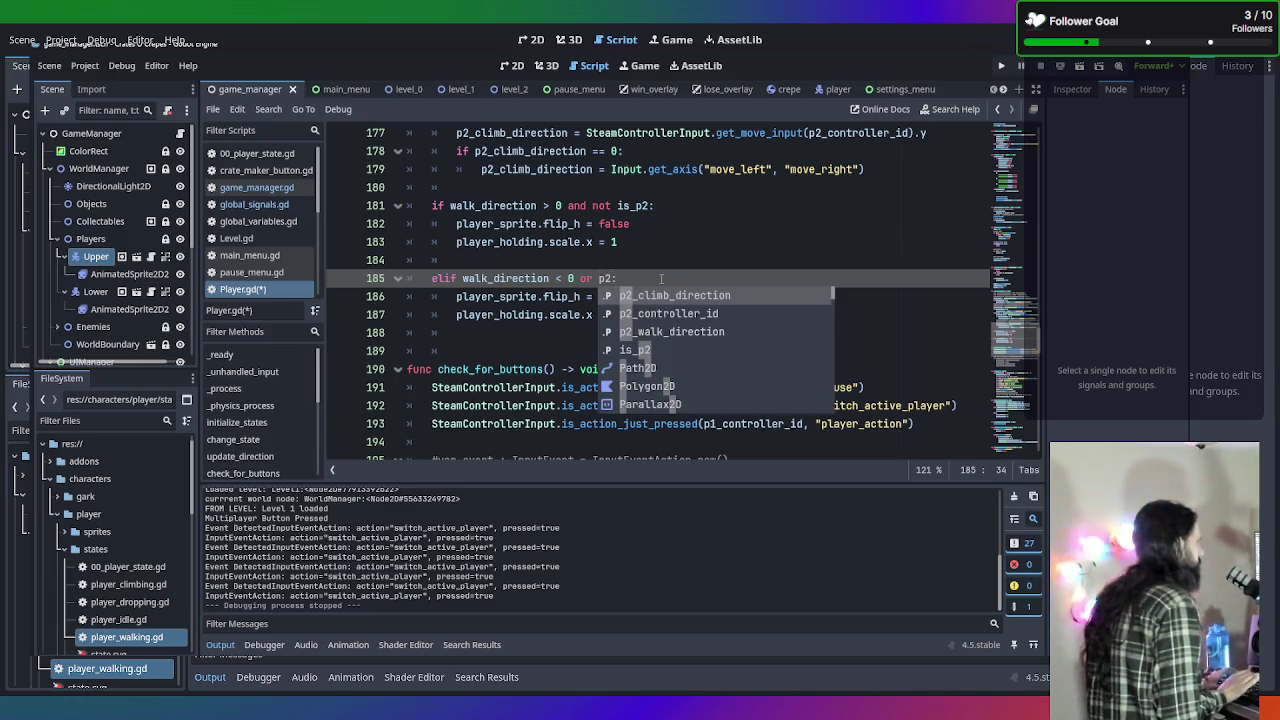
key(Down)
key(Down)
key(Return)
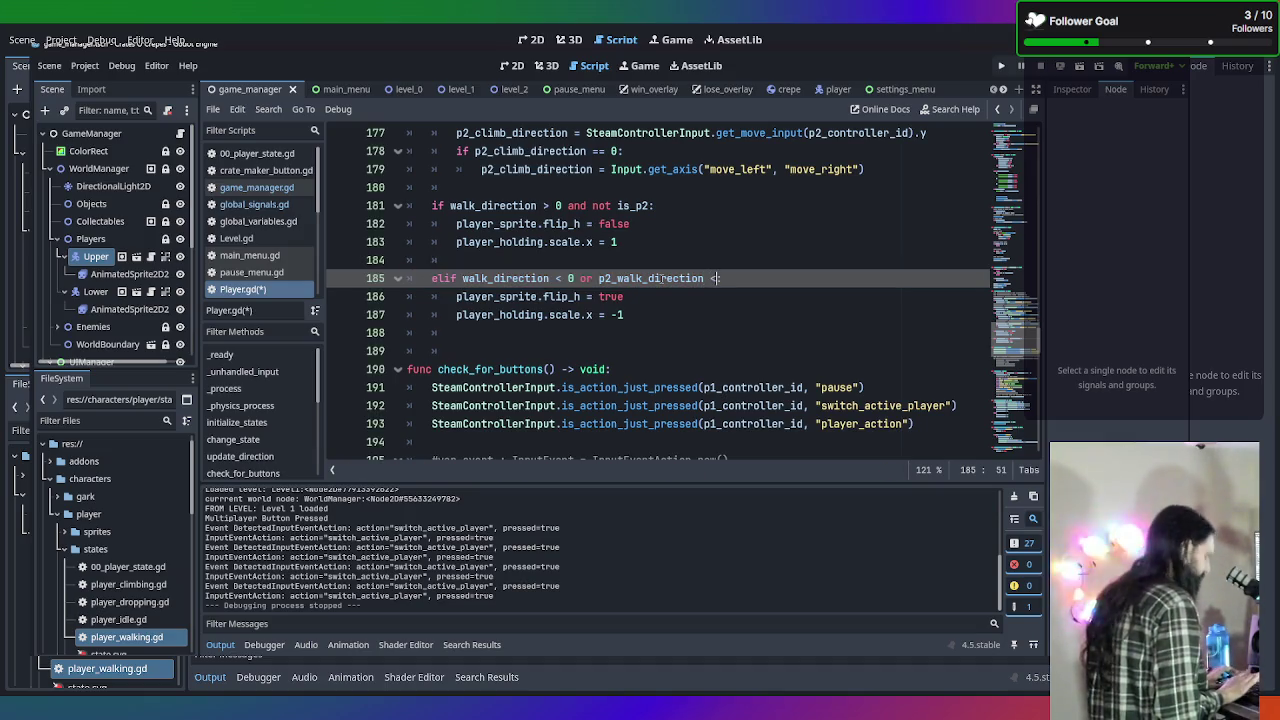
text(0)
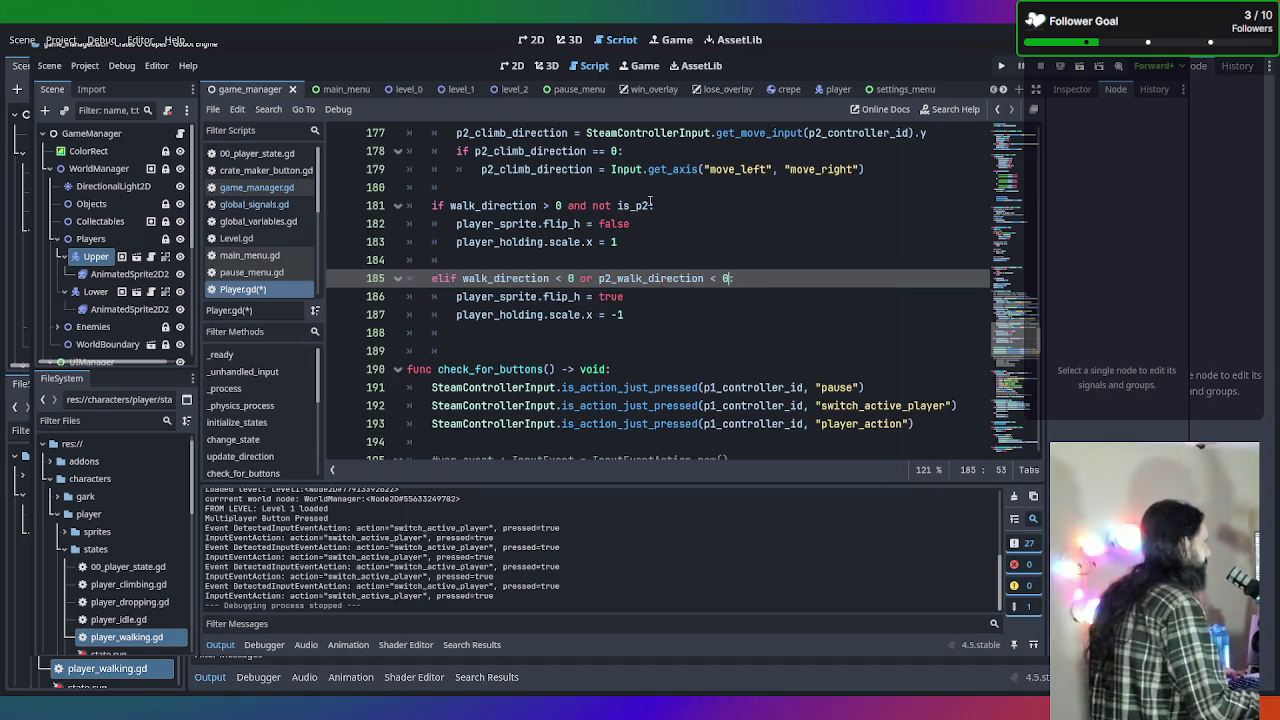
Replace 'and not is_p2' on line 181 with 'or p2_walk_direction > 0' and save Player.gd.
drag(616, 205, 567, 205)
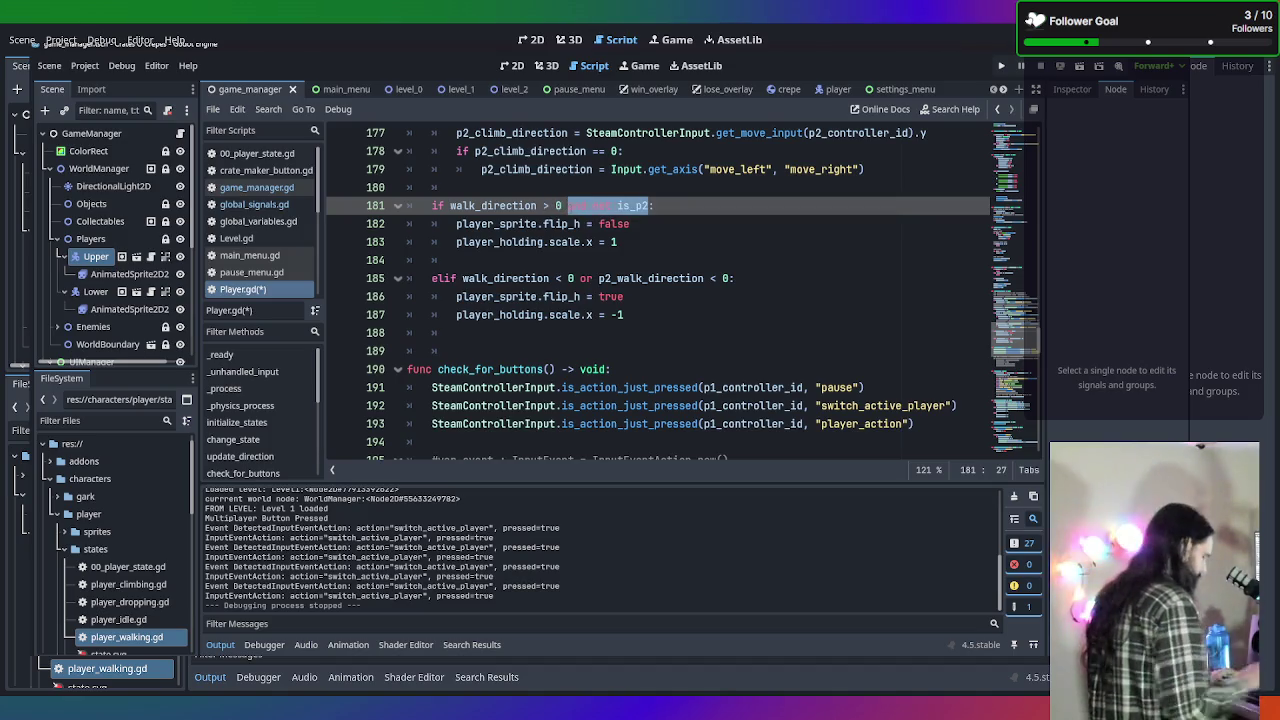
text(or p2_)
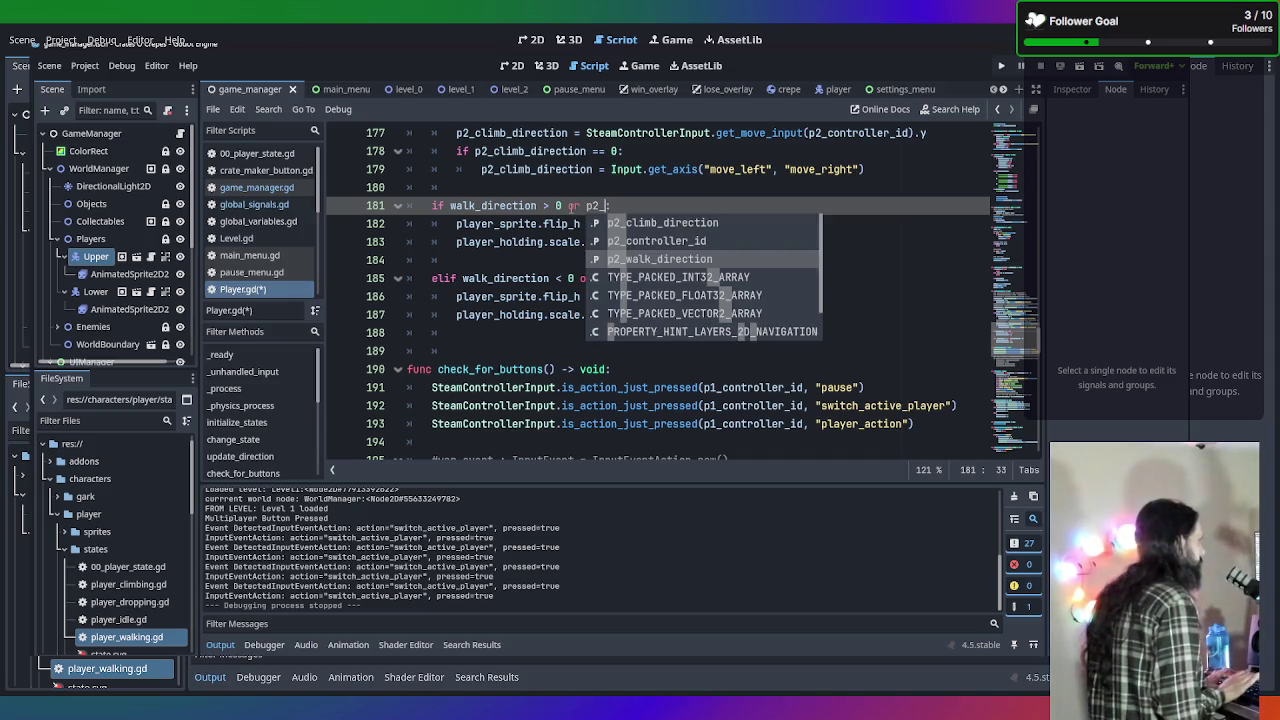
key(Return)
text(<0)
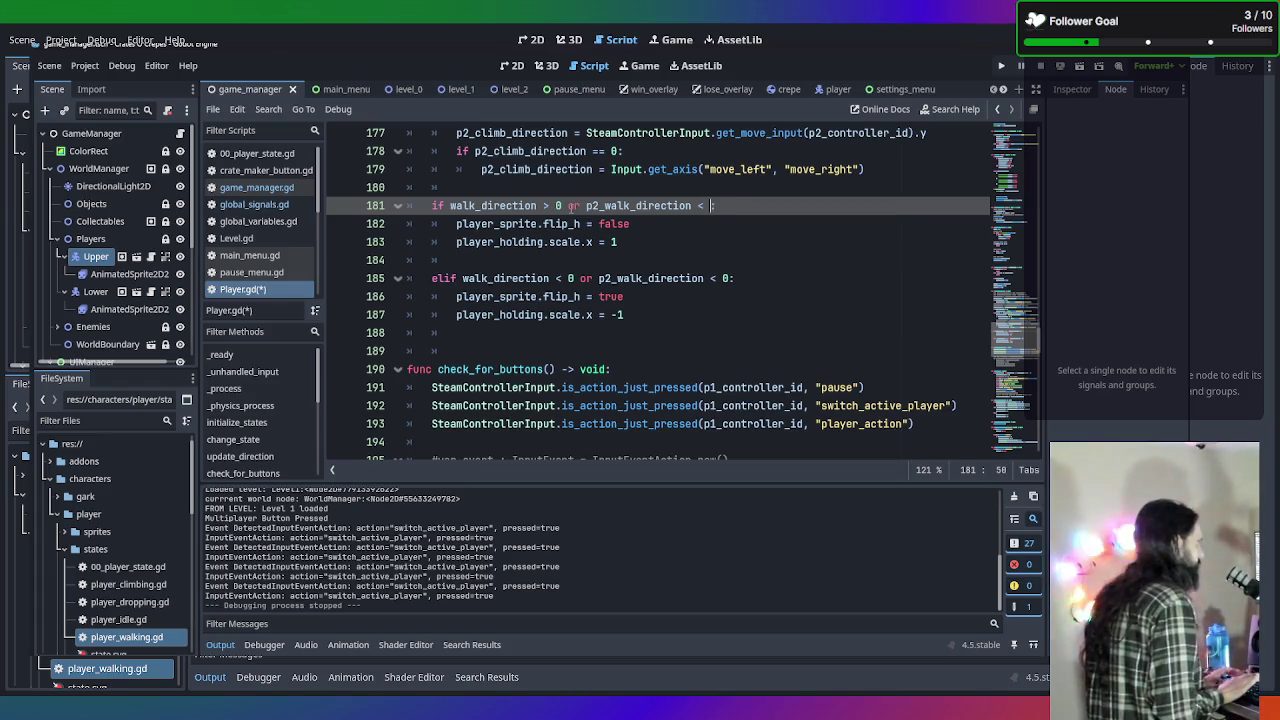
key(BackSpace)
key(BackSpace)
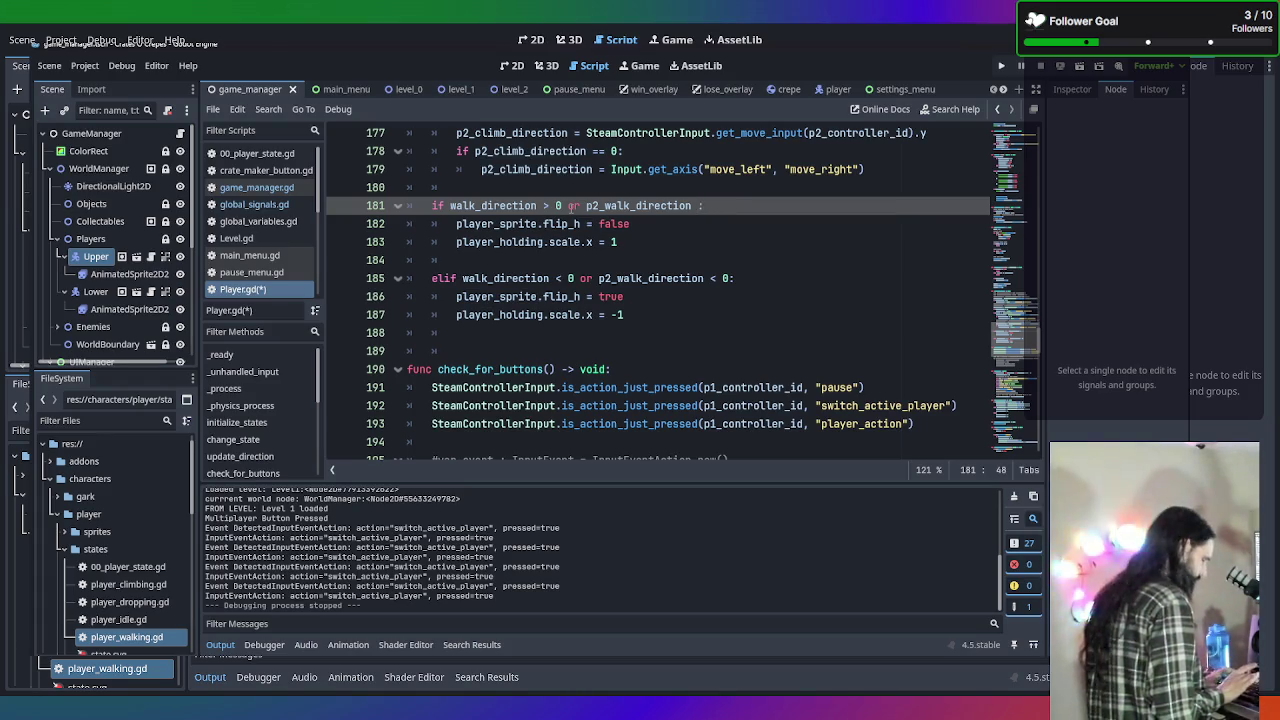
text(>0)
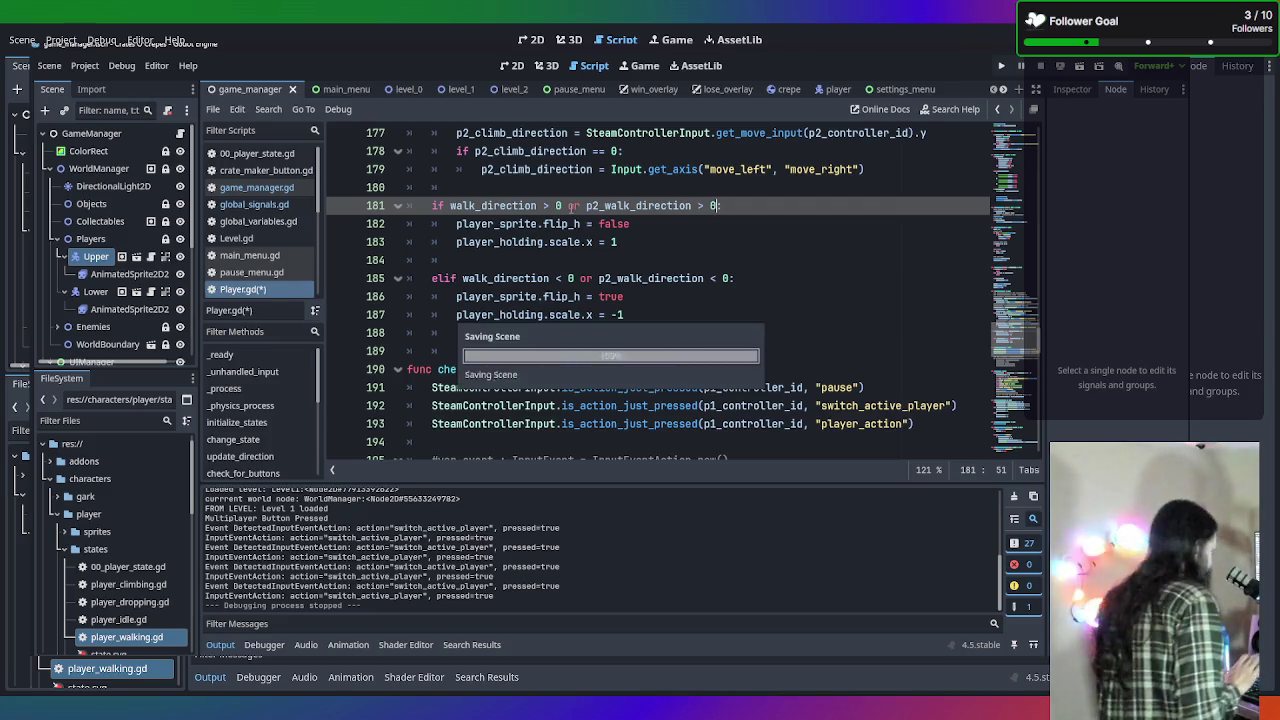
key(ctrl+s)
click(800, 278)
scroll(800, 288, up, 4)
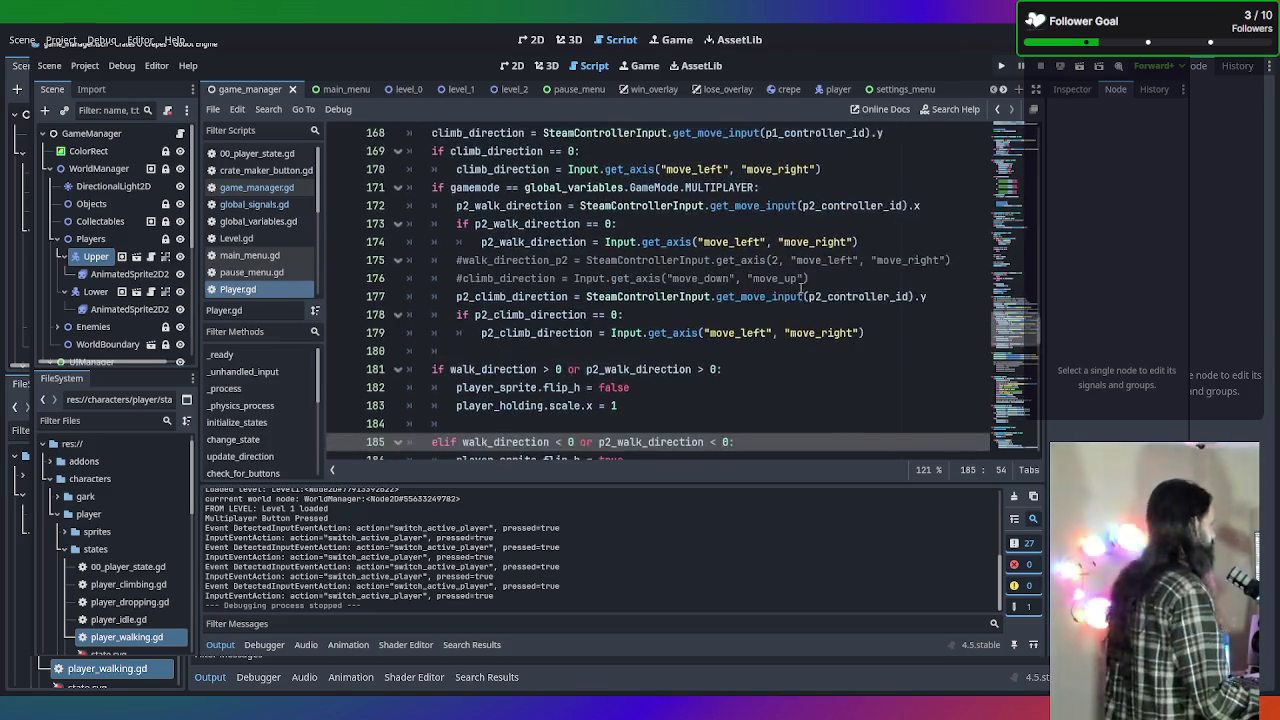
scroll(800, 290, down, 2)
scroll(790, 293, up, 2)
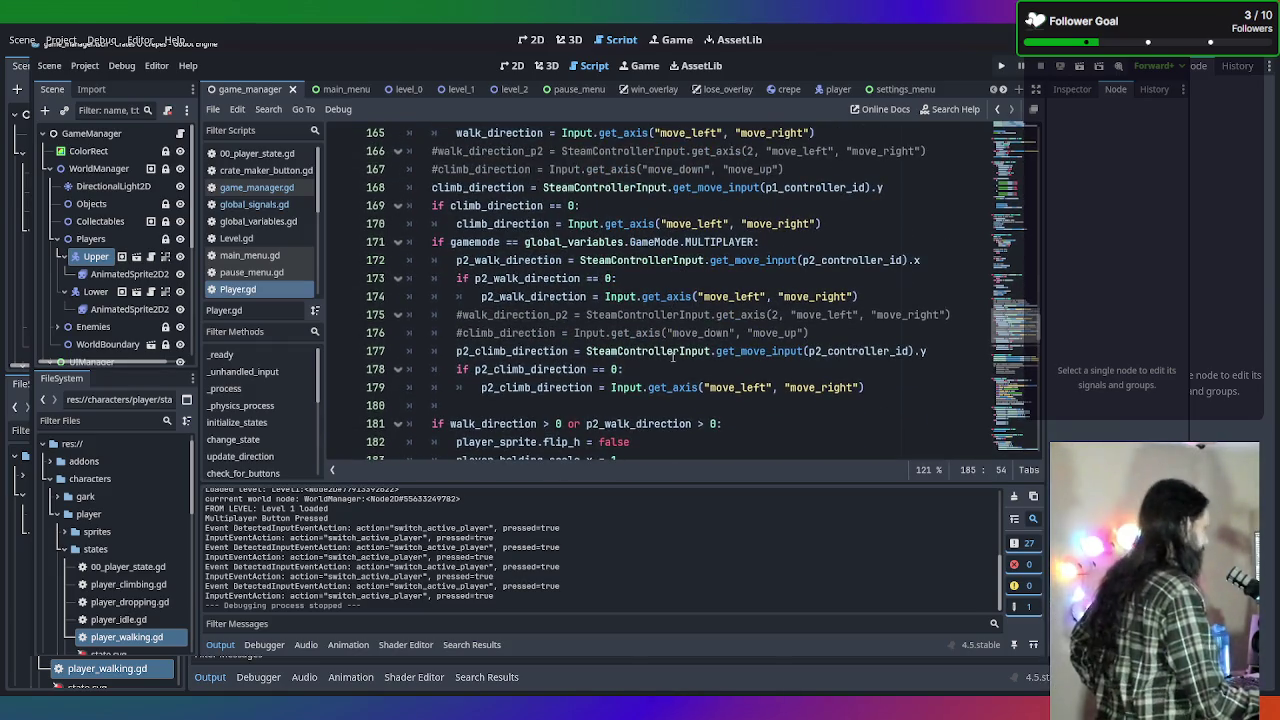
click(611, 369)
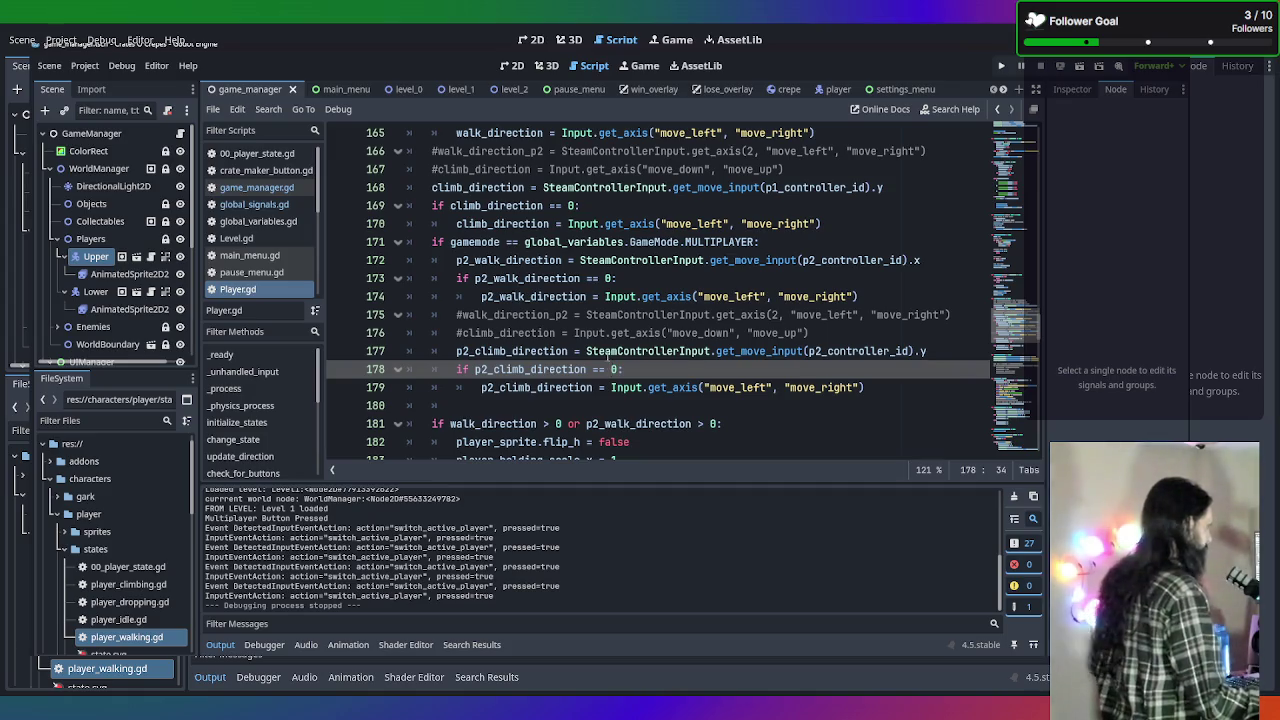
scroll(585, 355, up, 1)
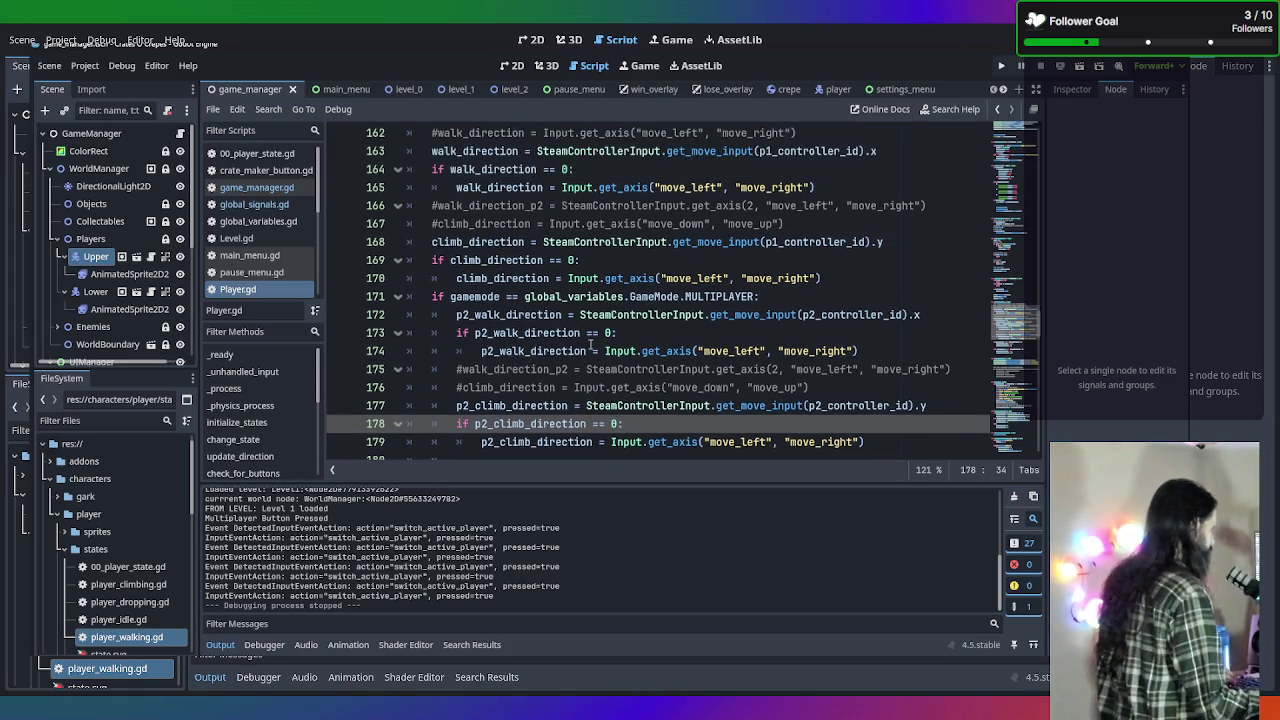
scroll(565, 331, up, 2)
scroll(550, 345, down, 1)
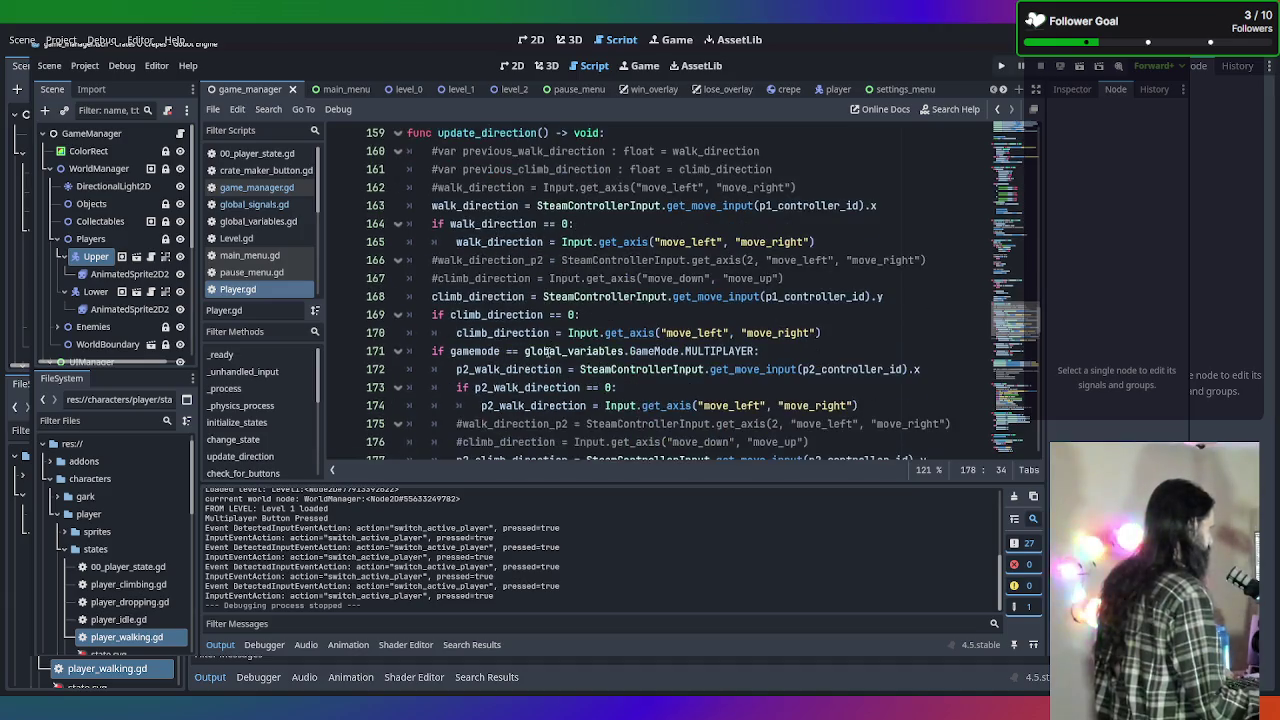
scroll(547, 352, down, 1)
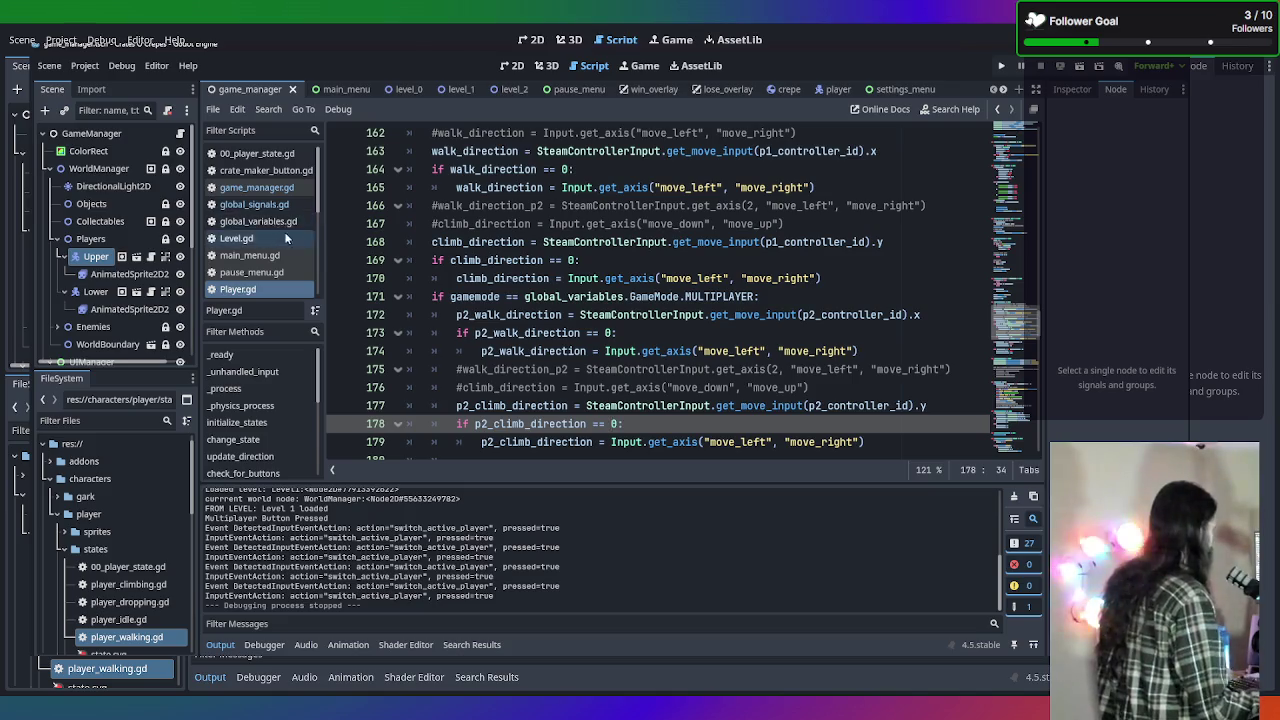
scroll(258, 238, down, 1)
scroll(263, 243, down, 2)
In player_climbing.gd, insert a blank line after 'return idle' on line 29, outdented one level.
click(265, 249)
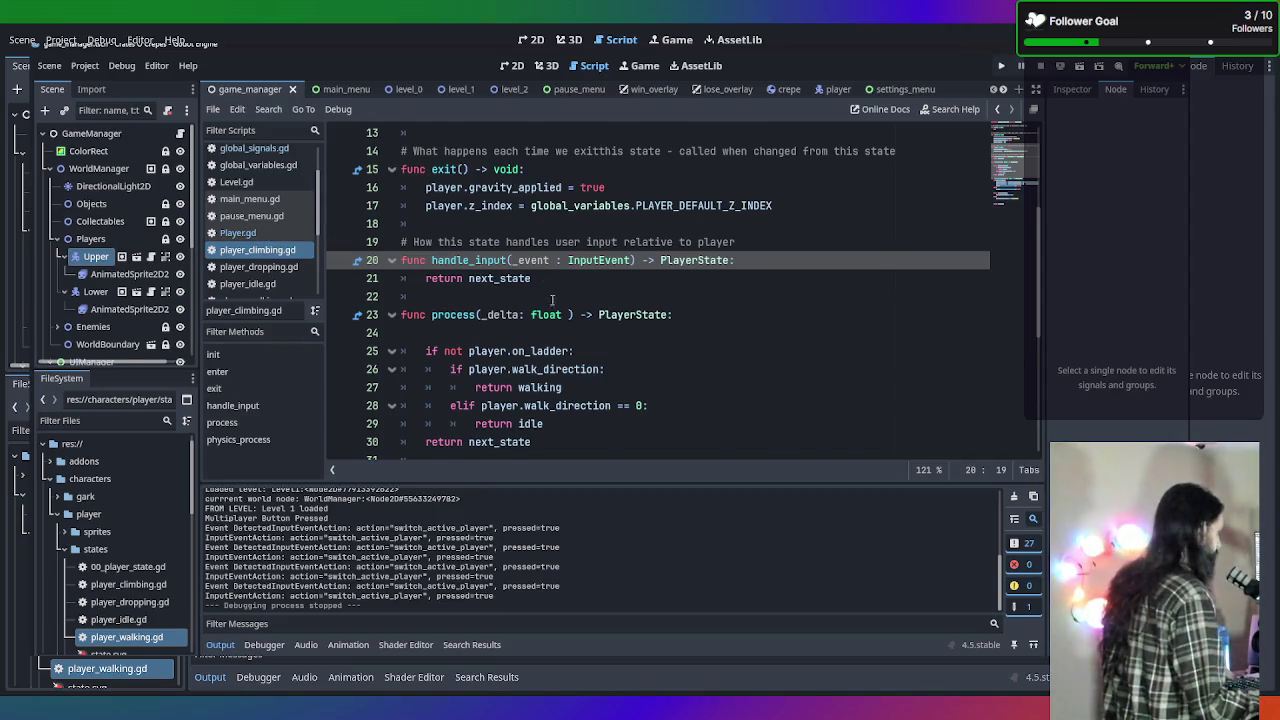
scroll(553, 300, up, 4)
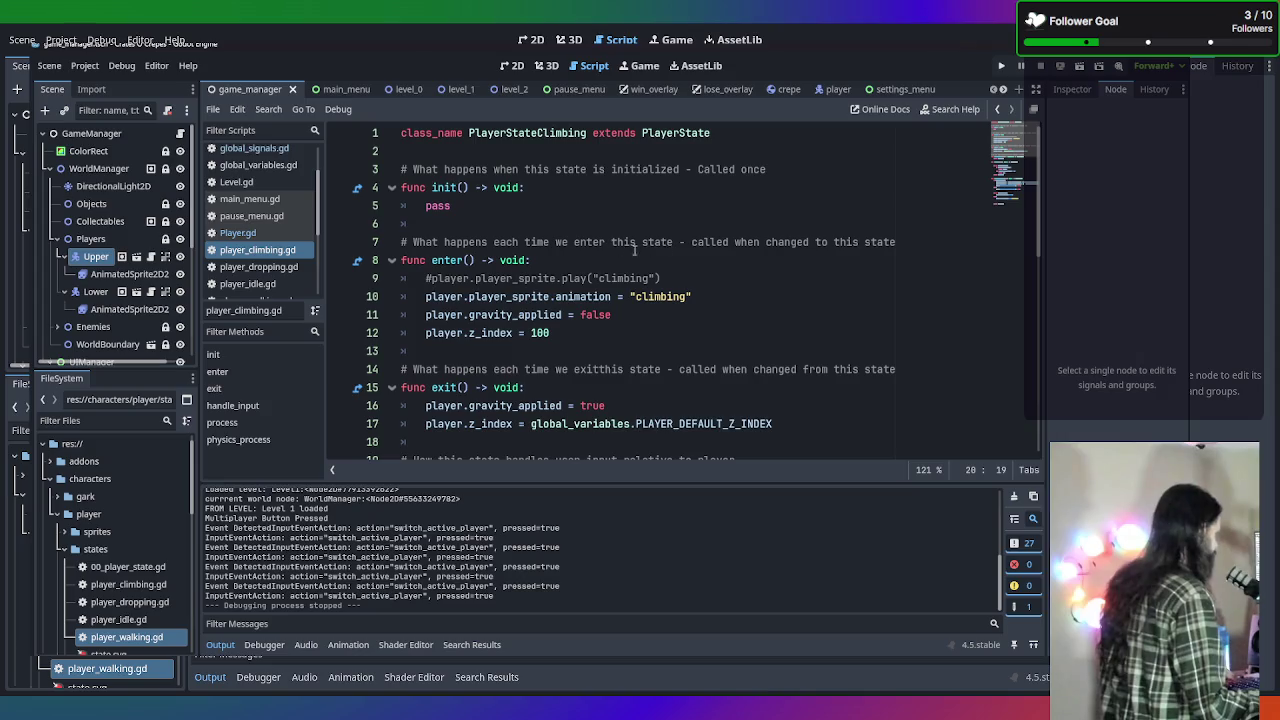
scroll(681, 260, down, 2)
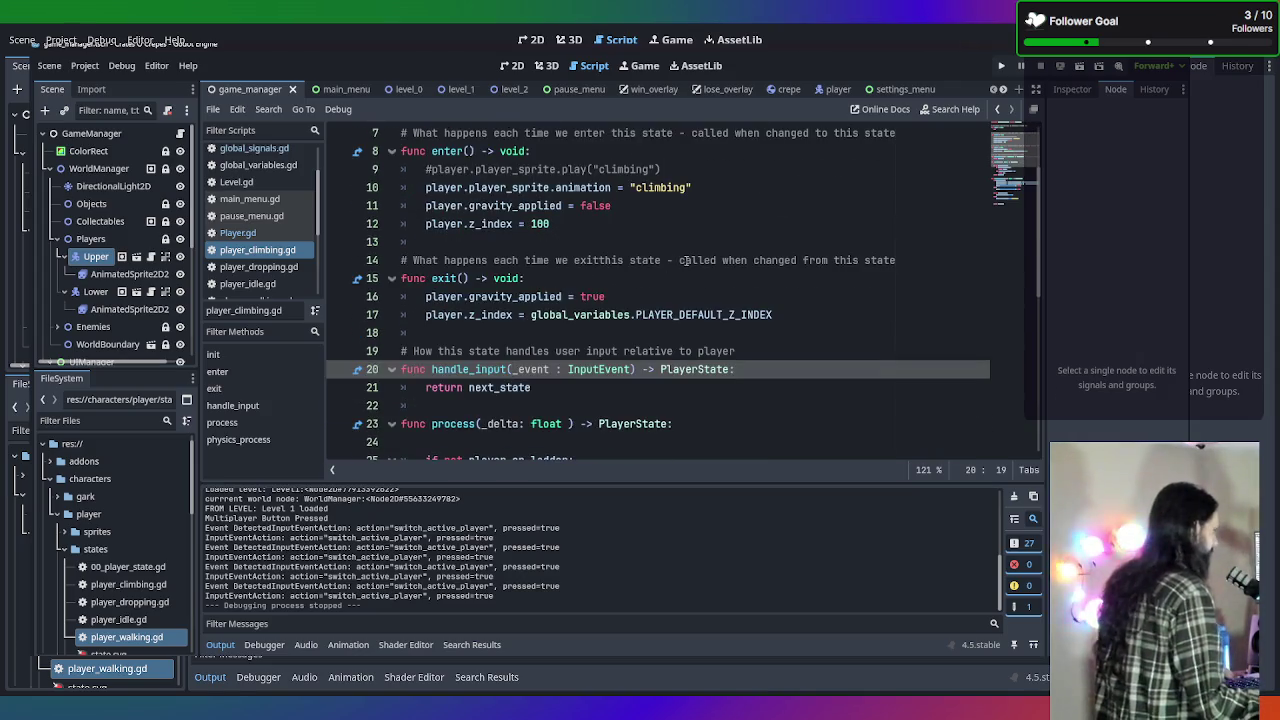
scroll(601, 267, down, 1)
scroll(601, 267, down, 2)
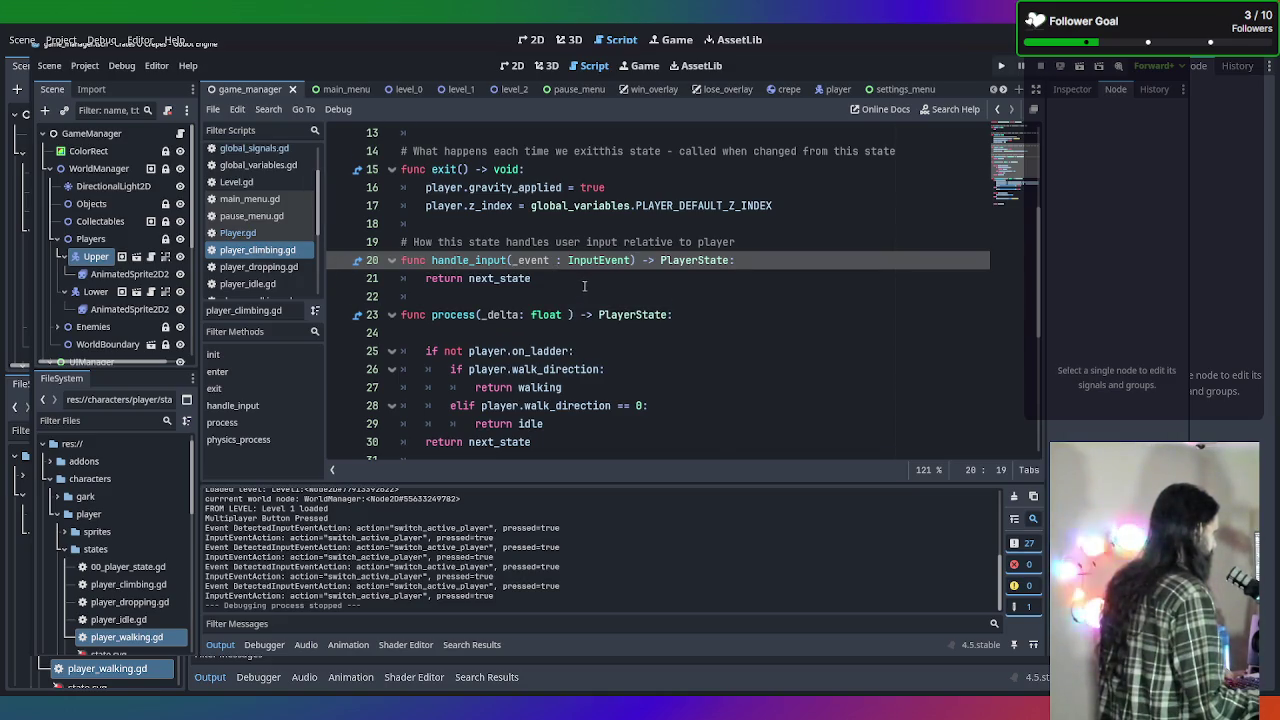
scroll(584, 286, down, 1)
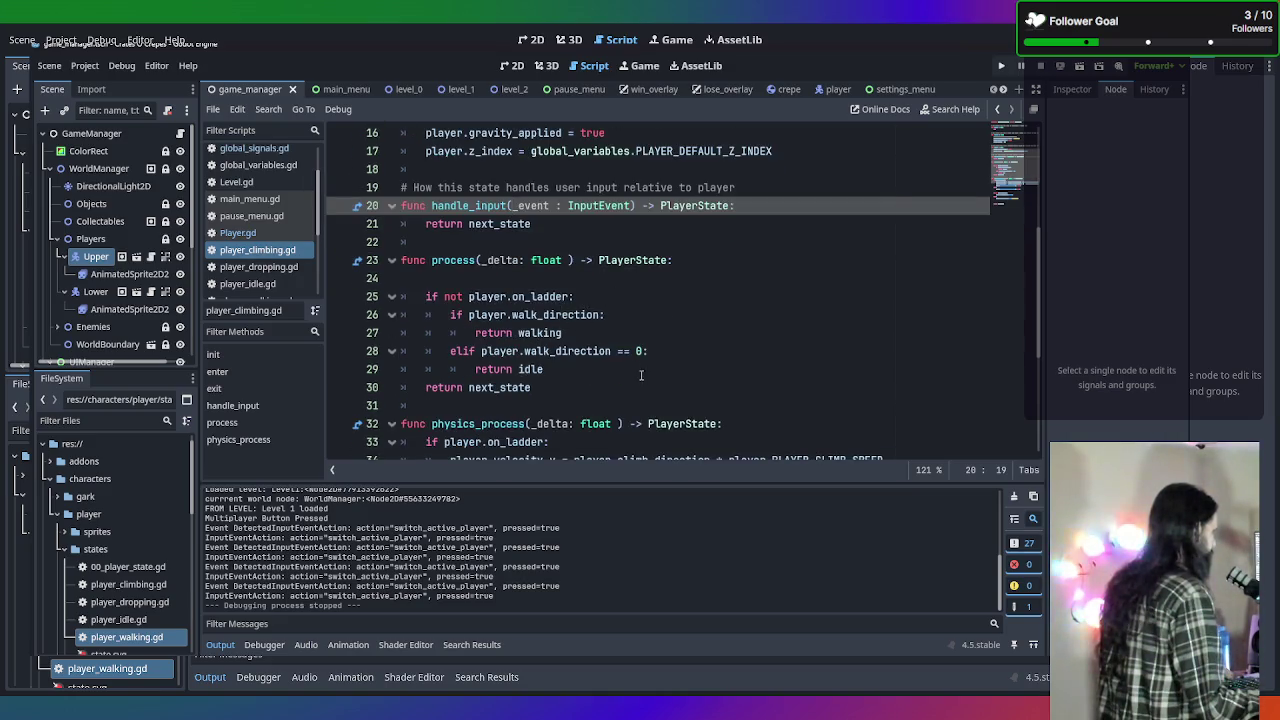
click(567, 370)
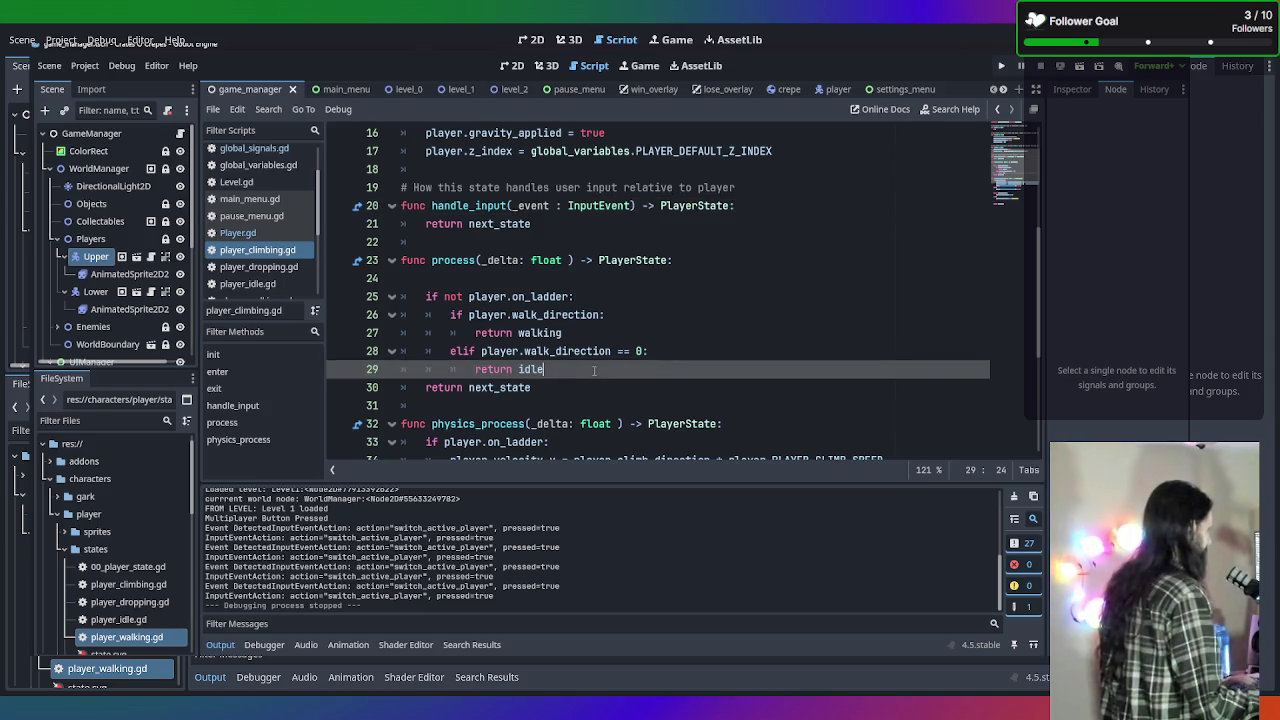
key(Return)
key(BackSpace)
key(BackSpace)
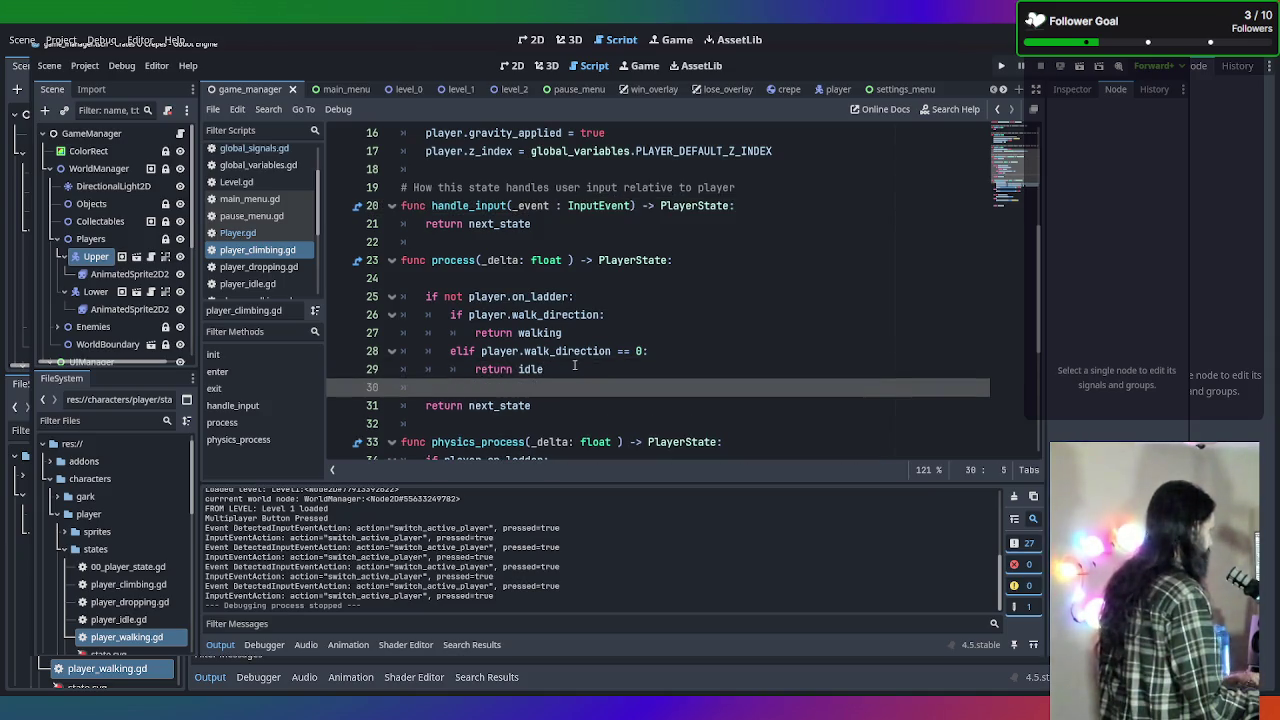
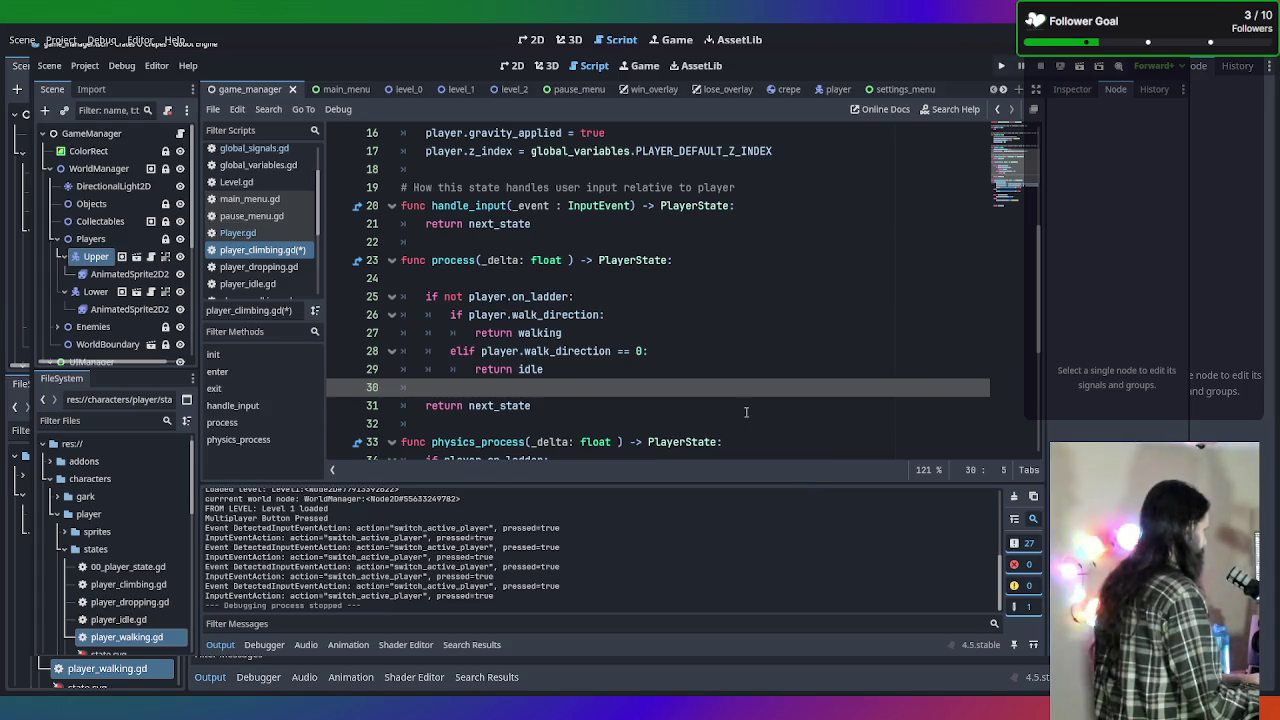
Delete empty line 30 after return idle and save player_climbing.gd.
key(BackSpace)
key(BackSpace)
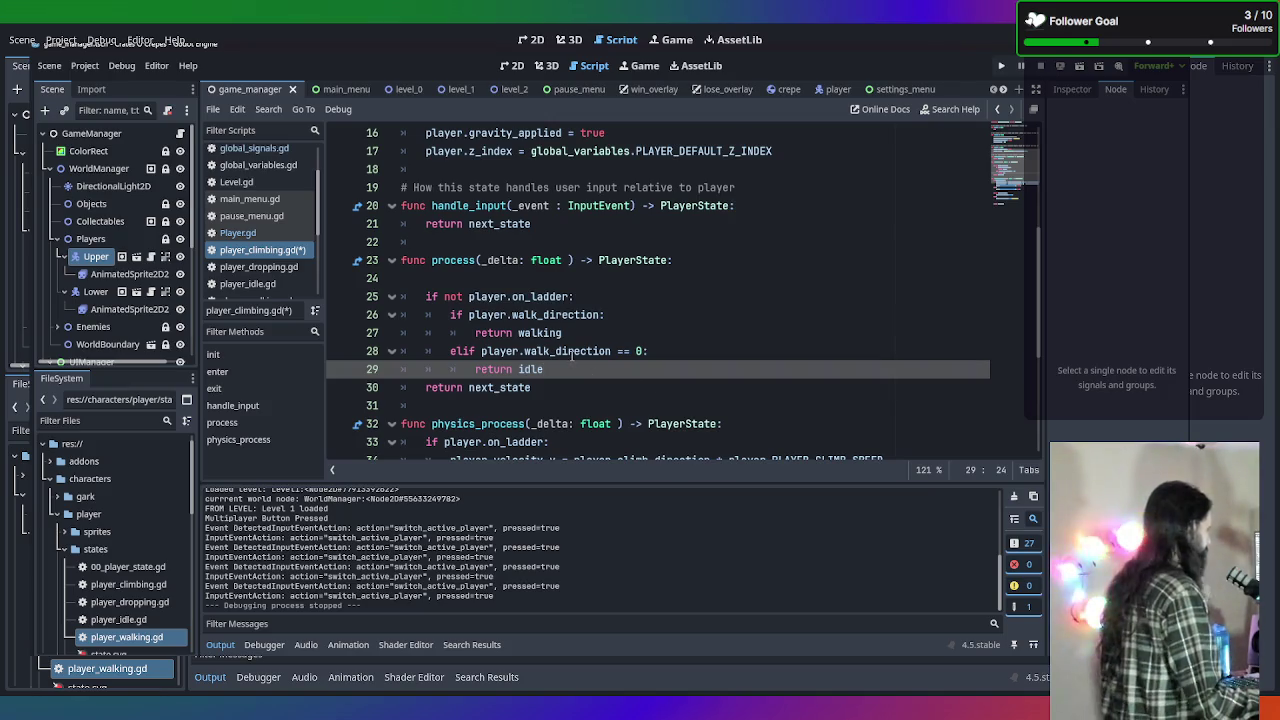
scroll(582, 364, down, 1)
scroll(582, 364, down, 1)
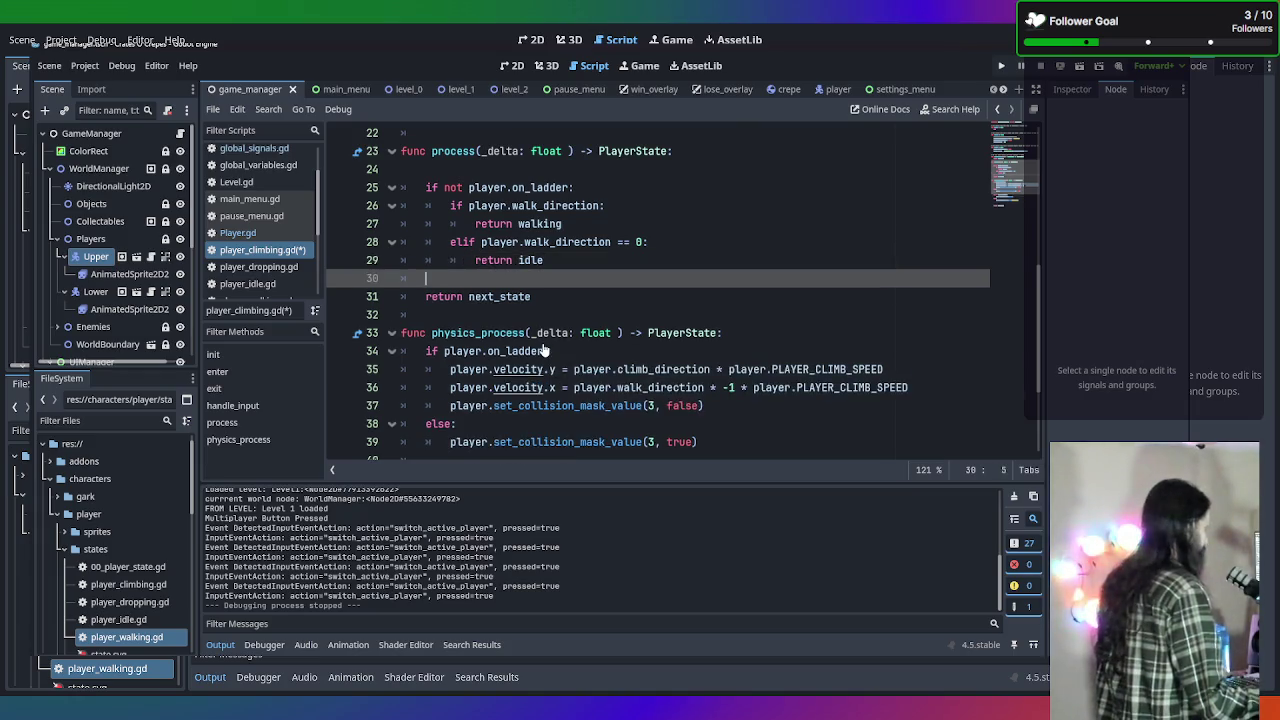
key(ctrl+s)
scroll(600, 330, up, 5)
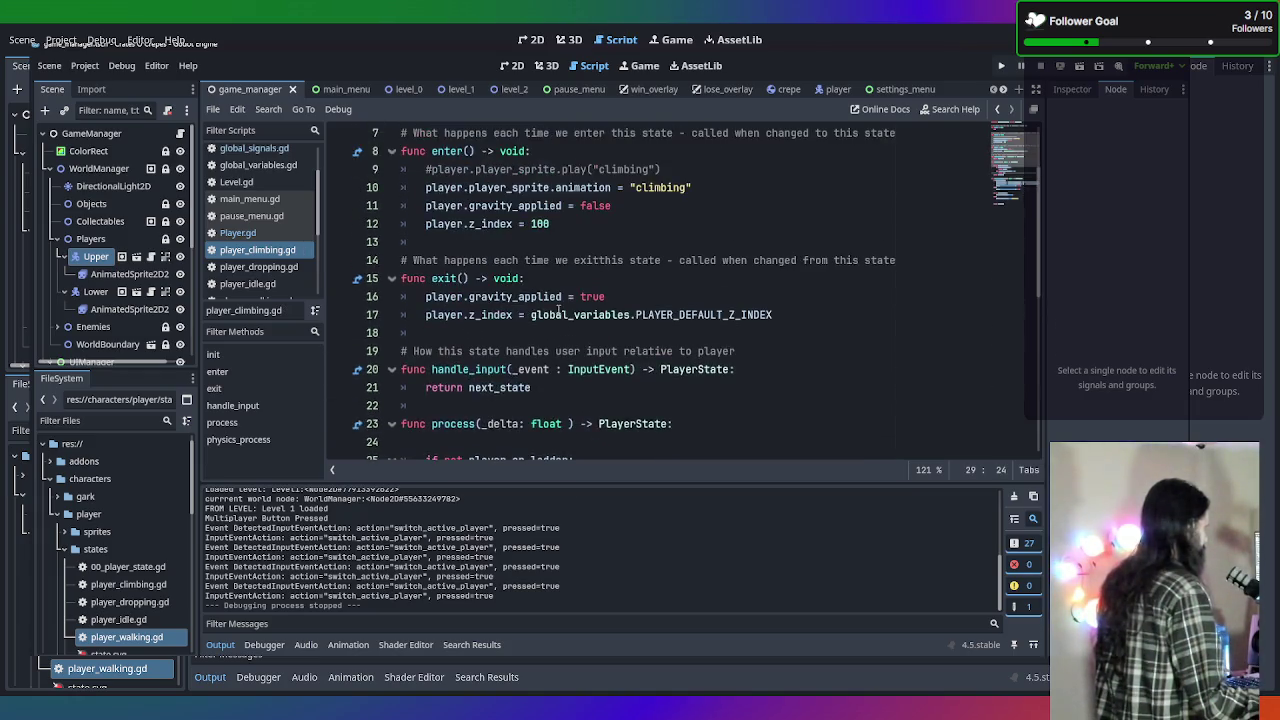
scroll(705, 327, down, 7)
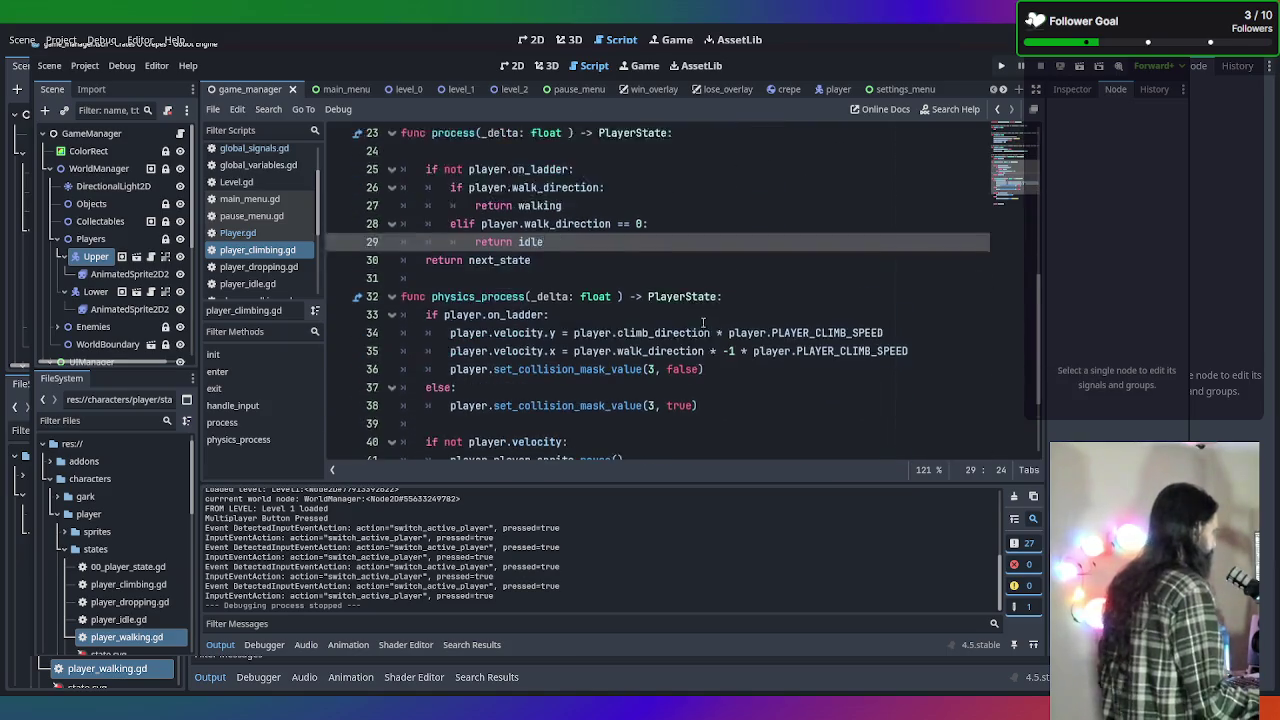
scroll(677, 322, up, 4)
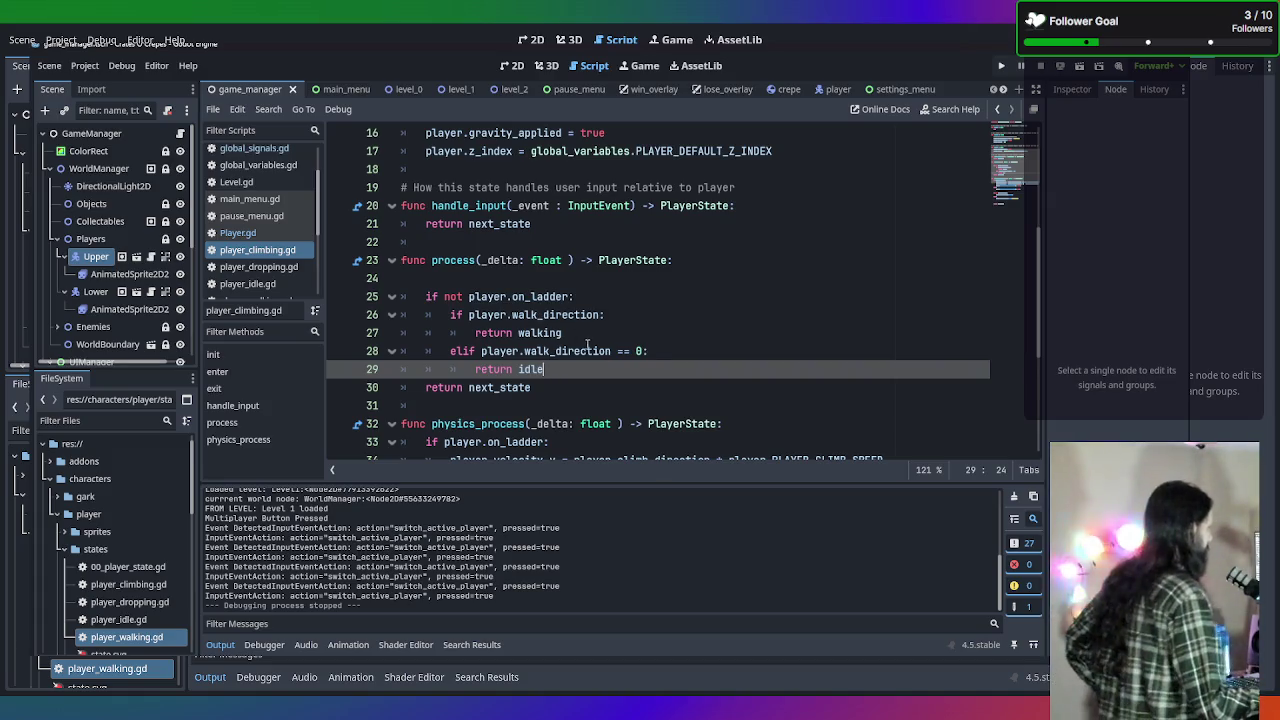
click(438, 284)
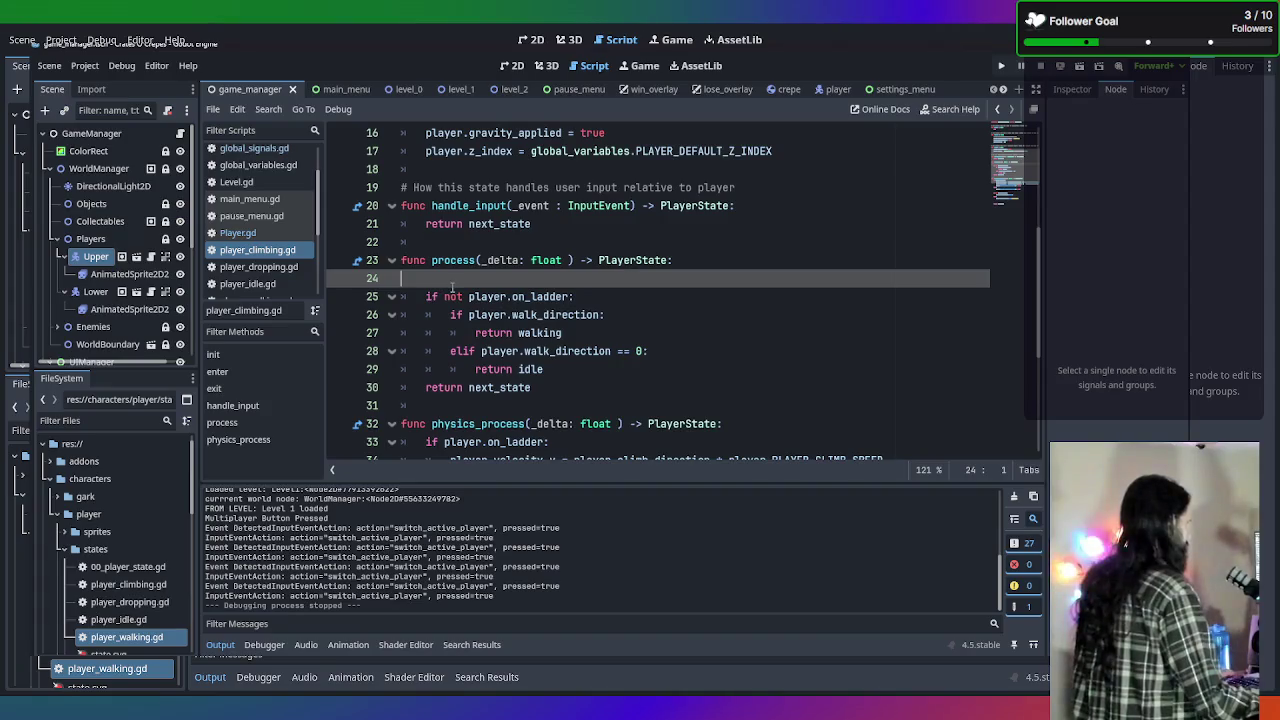
click(575, 297)
Append 'and not player.is_p2' to the off-ladder check and paste a dedented copy of the block below.
text(and n)
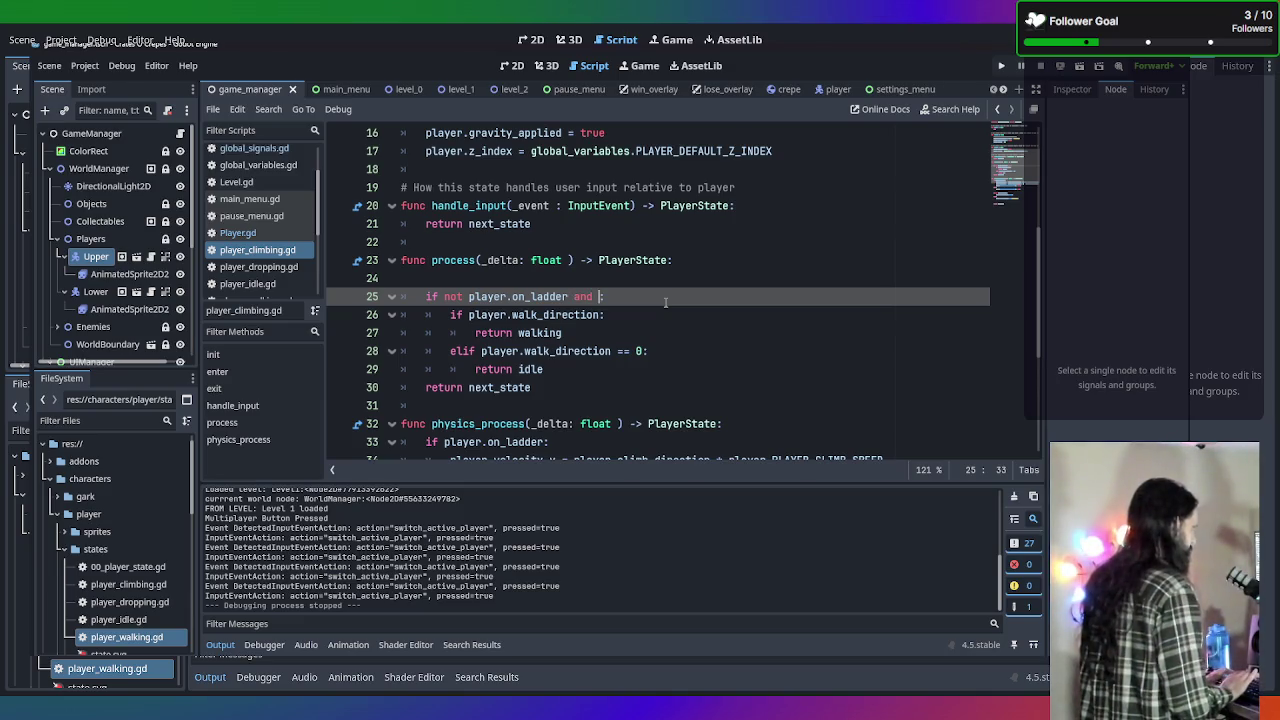
text(ot player)
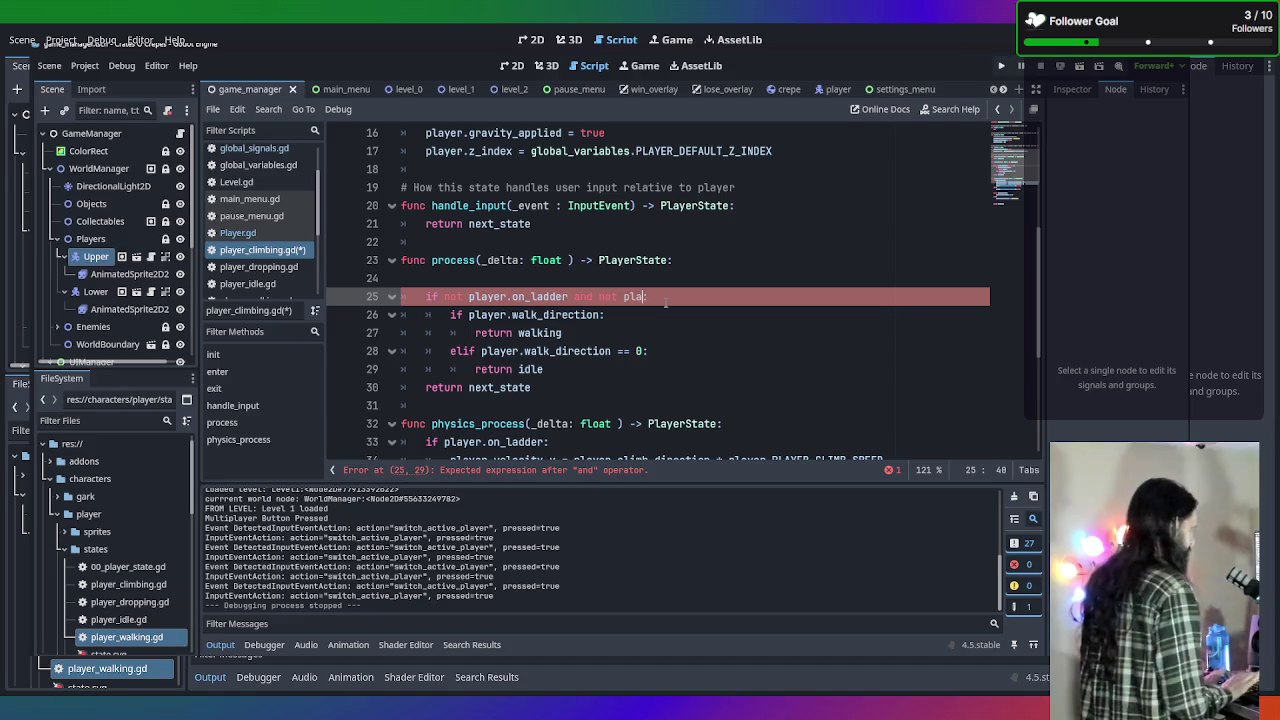
text(.is:)
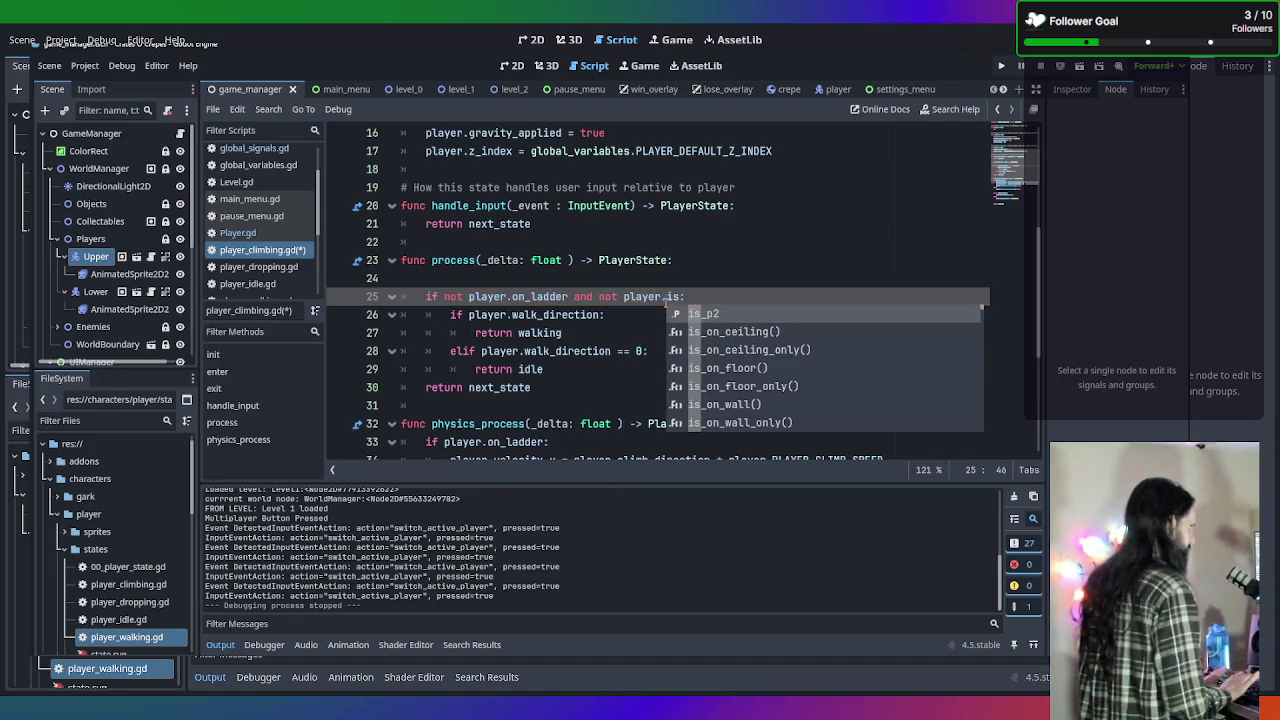
key(Return)
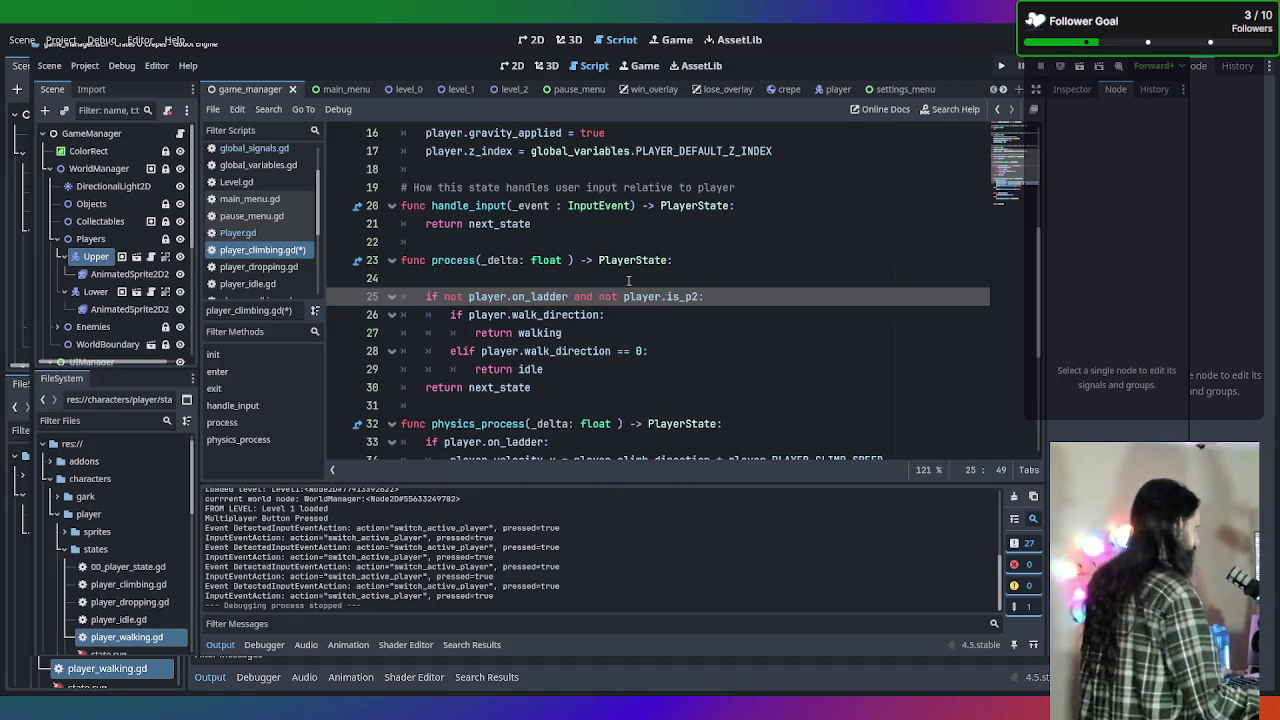
mouse_move(590, 369)
mouse_down()
mouse_move(380, 315)
mouse_move(357, 296)
mouse_up()
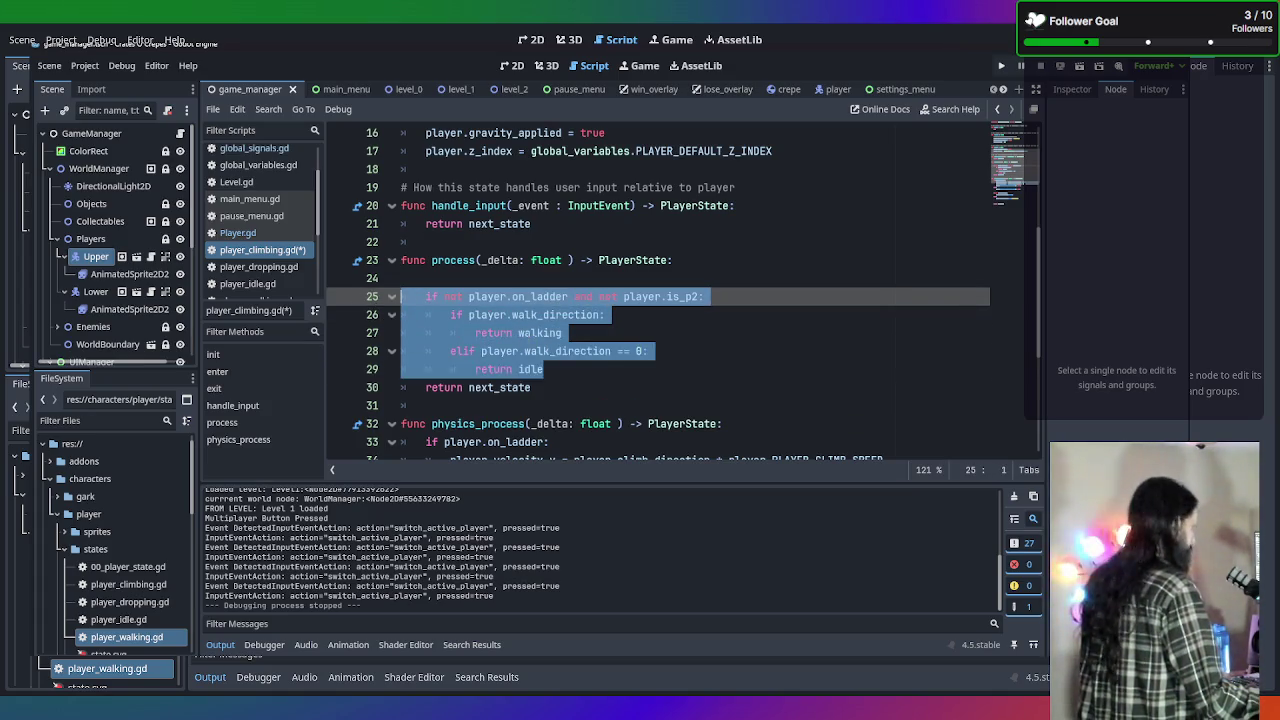
click(575, 365)
key(Return)
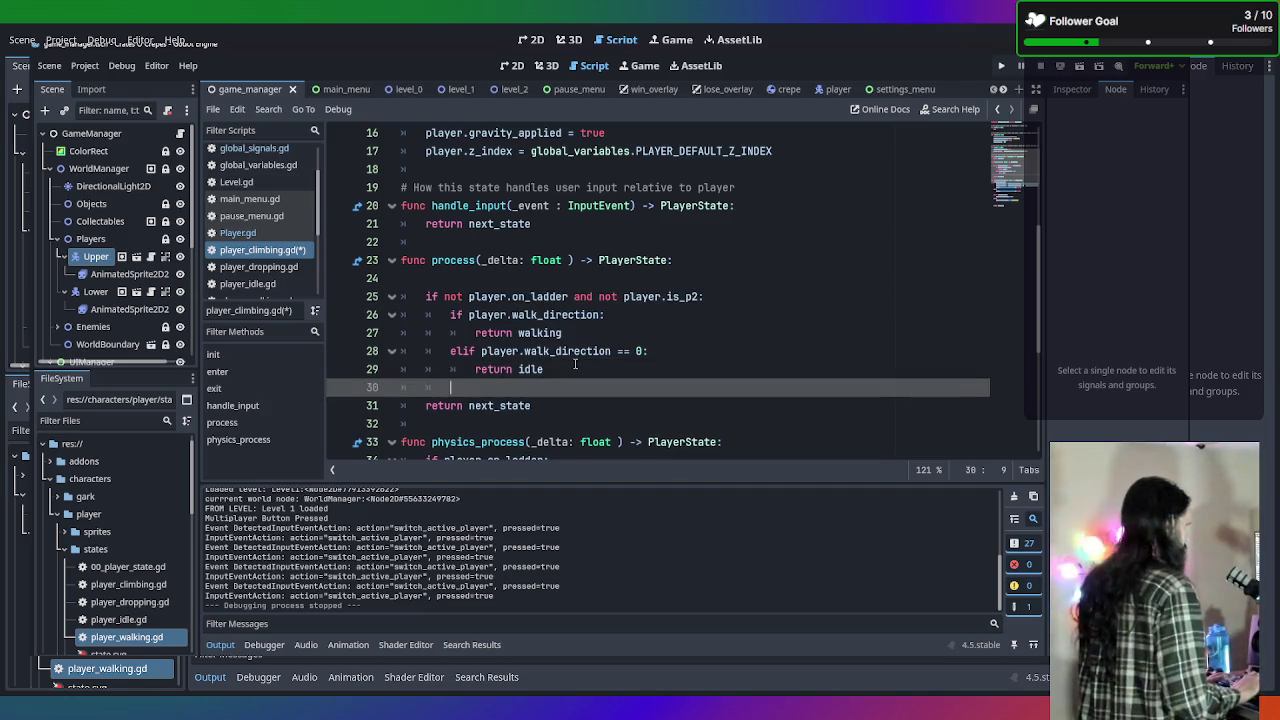
text(if not player.on_ladder and not player.is_p2: 		if player.walk_direction: 			return walking 		elif player.walk_direction == 0: 			return idle)
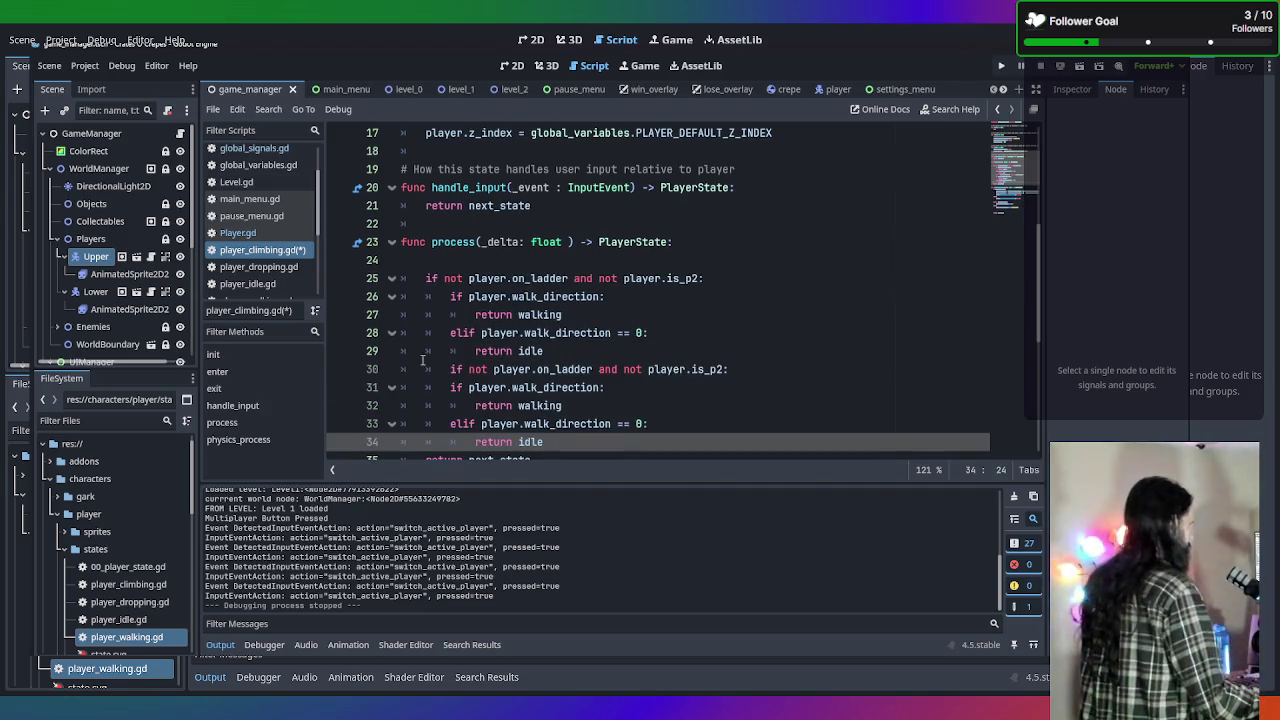
click(424, 366)
key(shift+Tab)
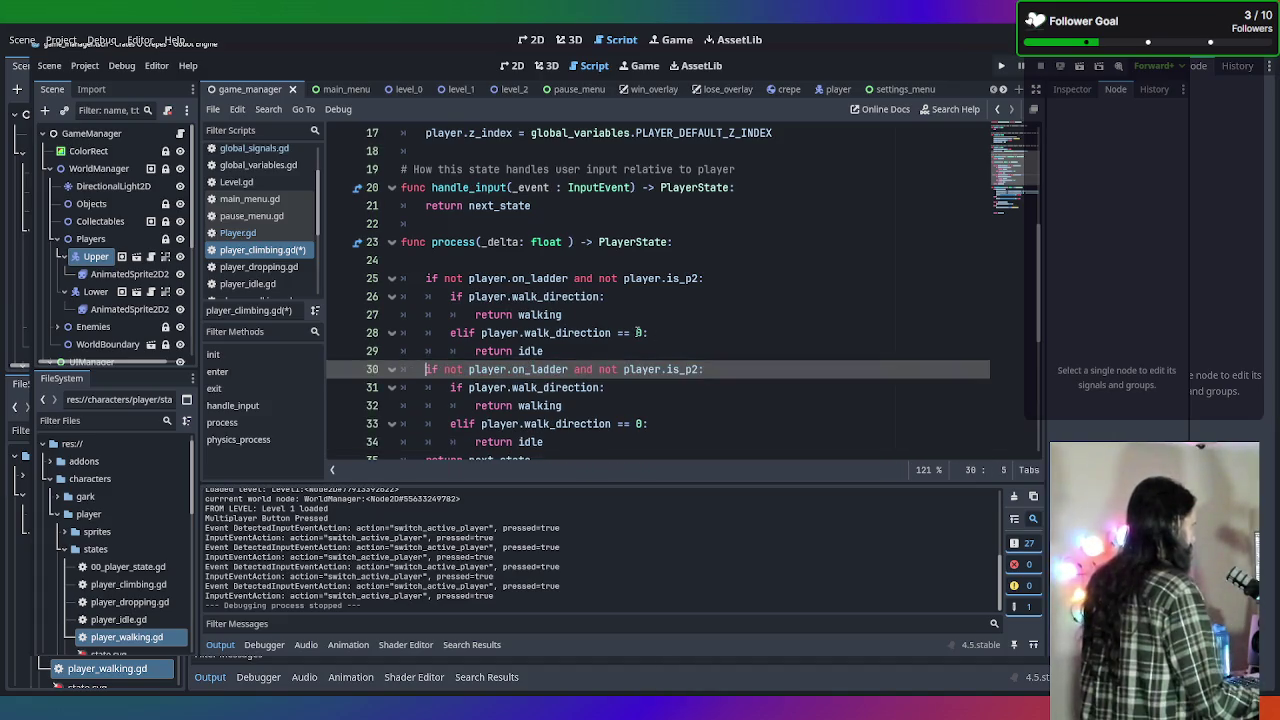
Turn the pasted copy into 'elif not player.on_ladder and player.is_p2'.
scroll(638, 332, down, 1)
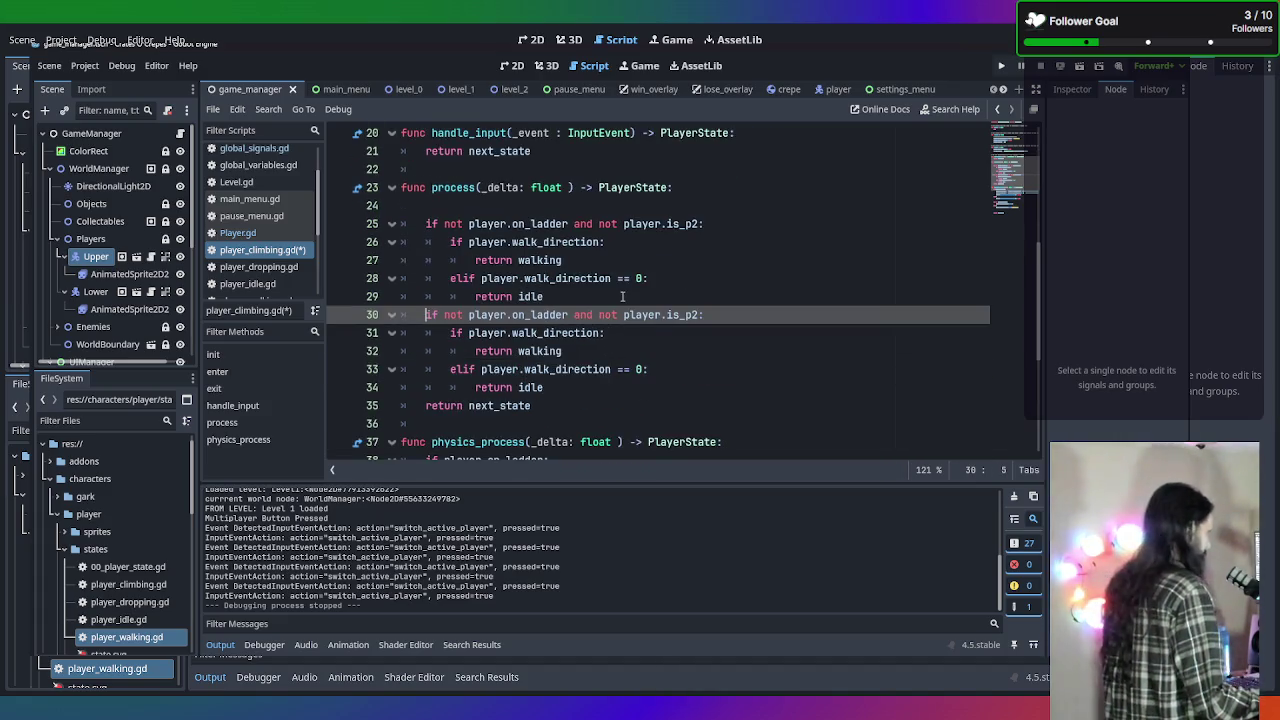
text(el)
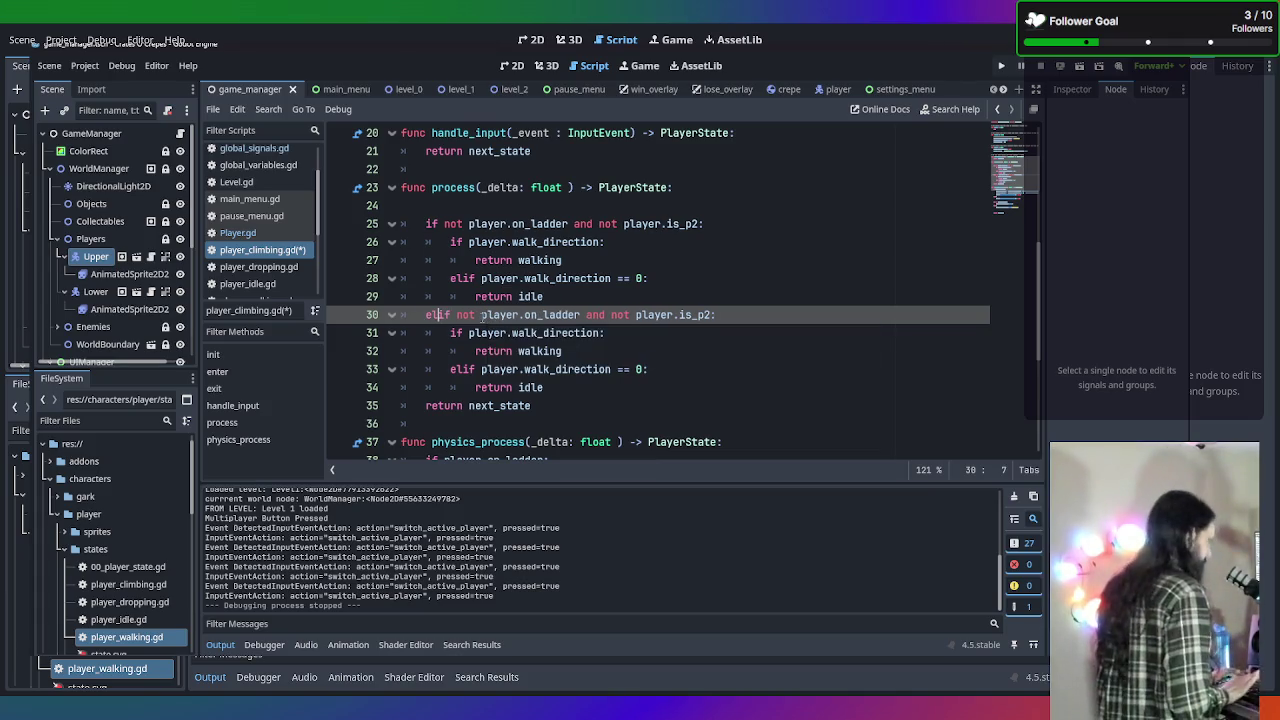
click(646, 396)
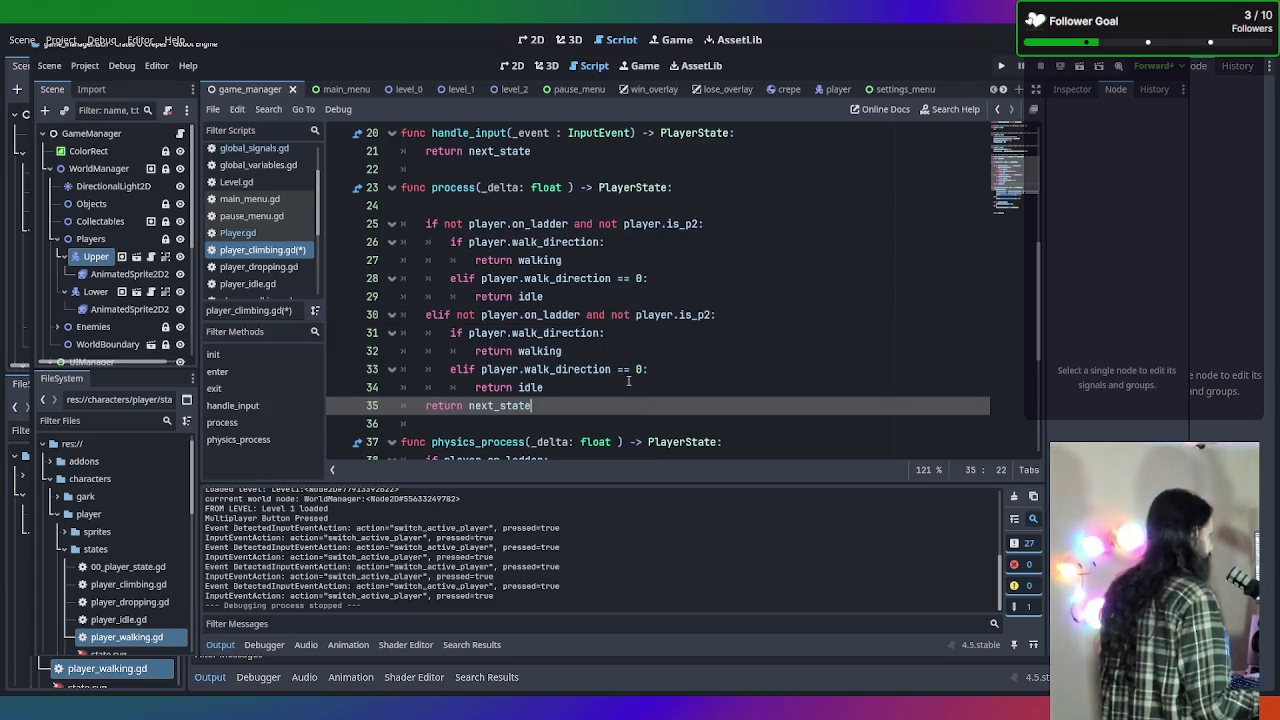
click(632, 314)
key(BackSpace)
key(BackSpace)
key(BackSpace)
Make the player 2 branch use player.p2_walk_direction instead of walk_direction.
click(711, 368)
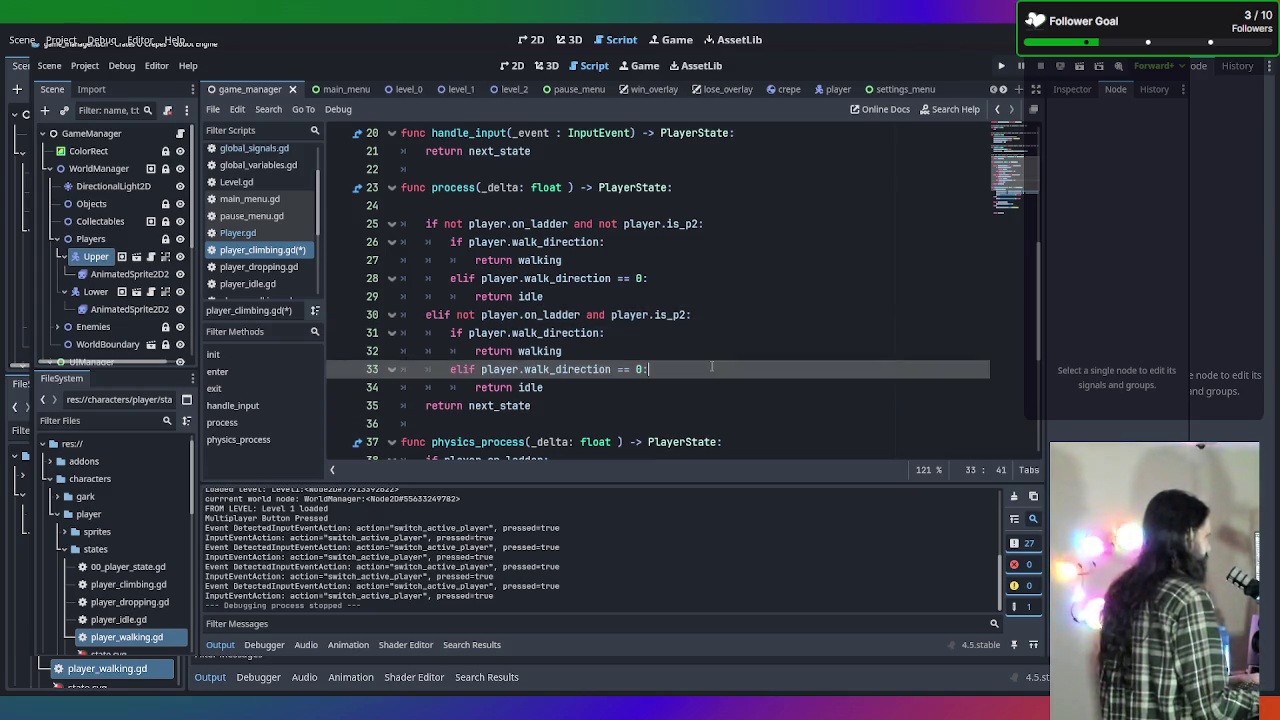
click(632, 351)
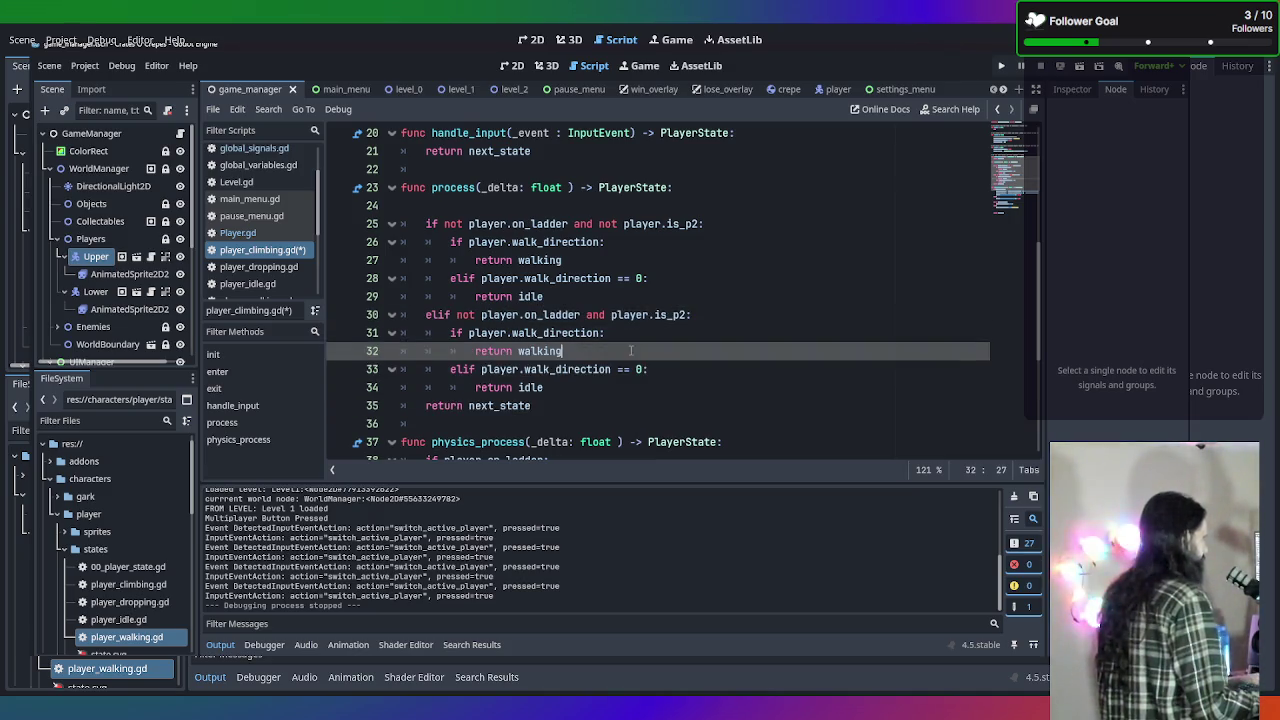
click(512, 334)
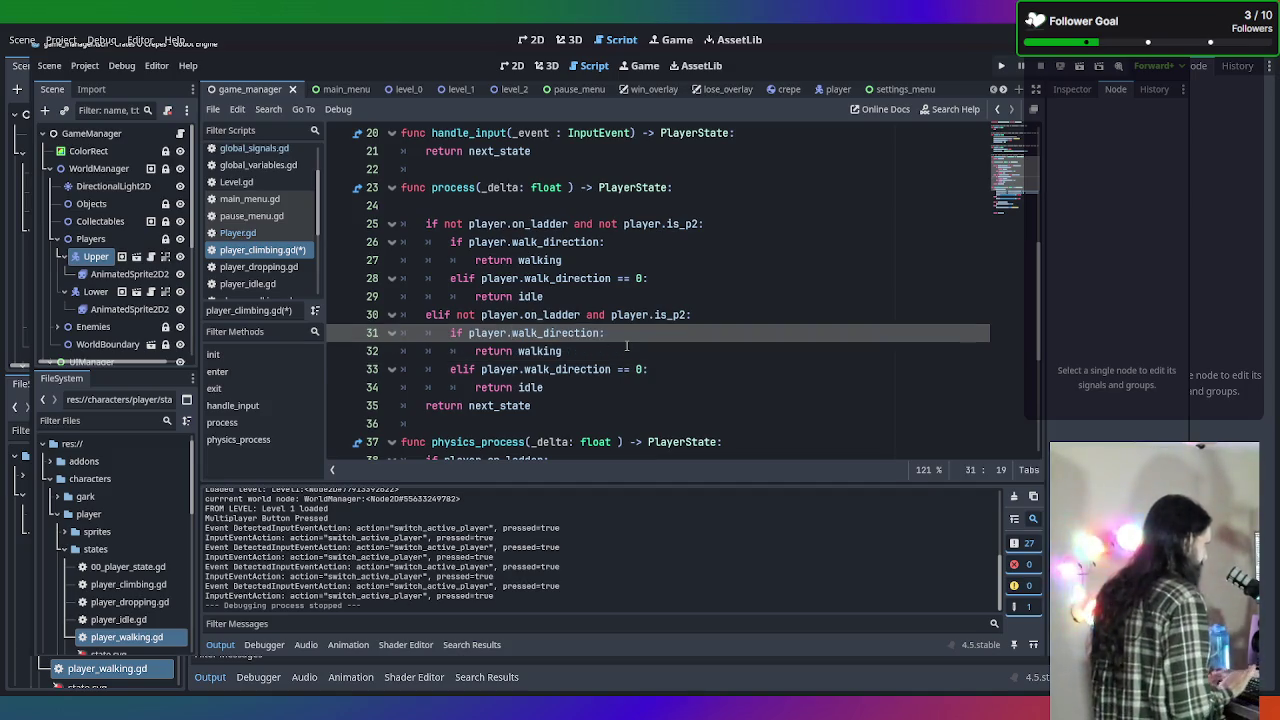
text(p2_)
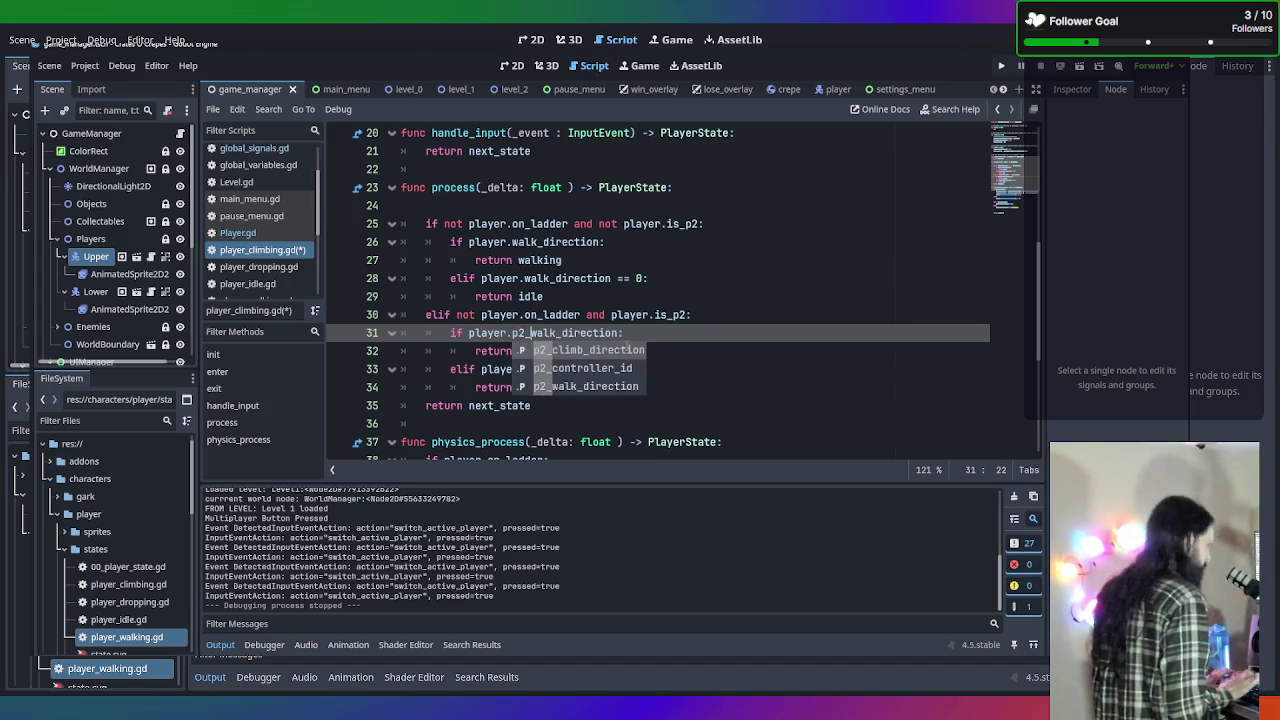
key(Escape)
key(Up)
key(End)
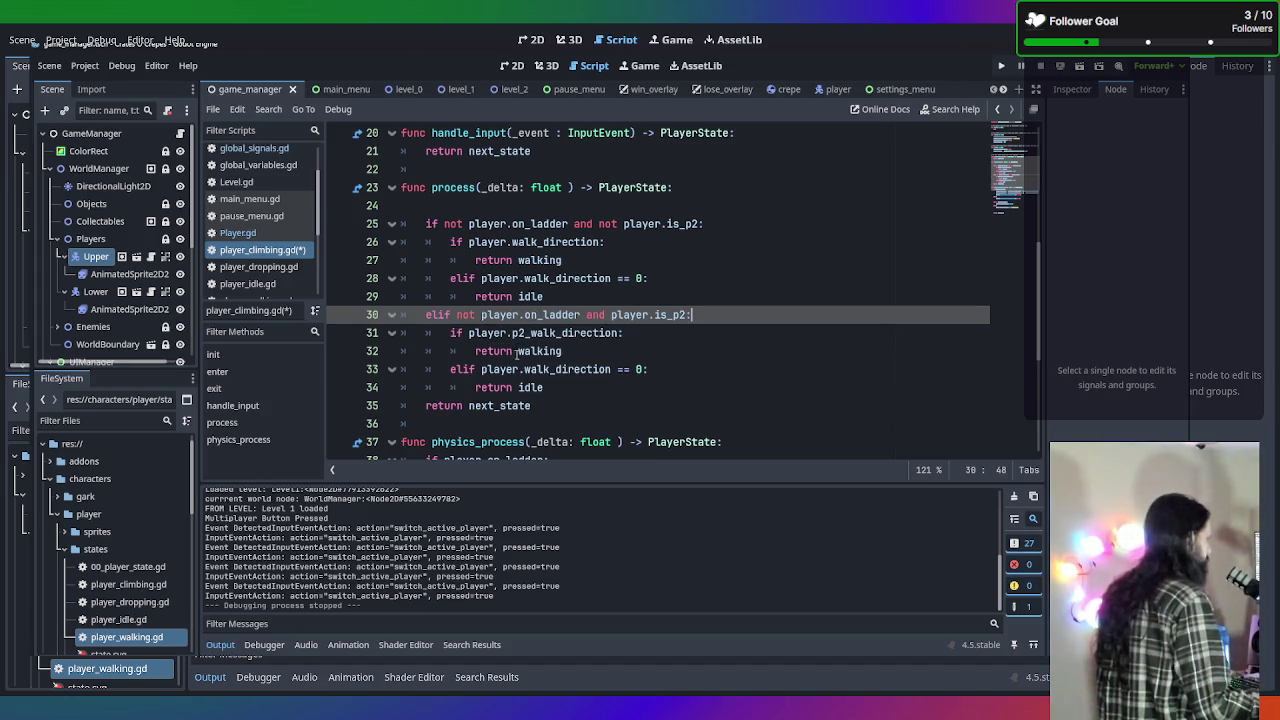
click(482, 369)
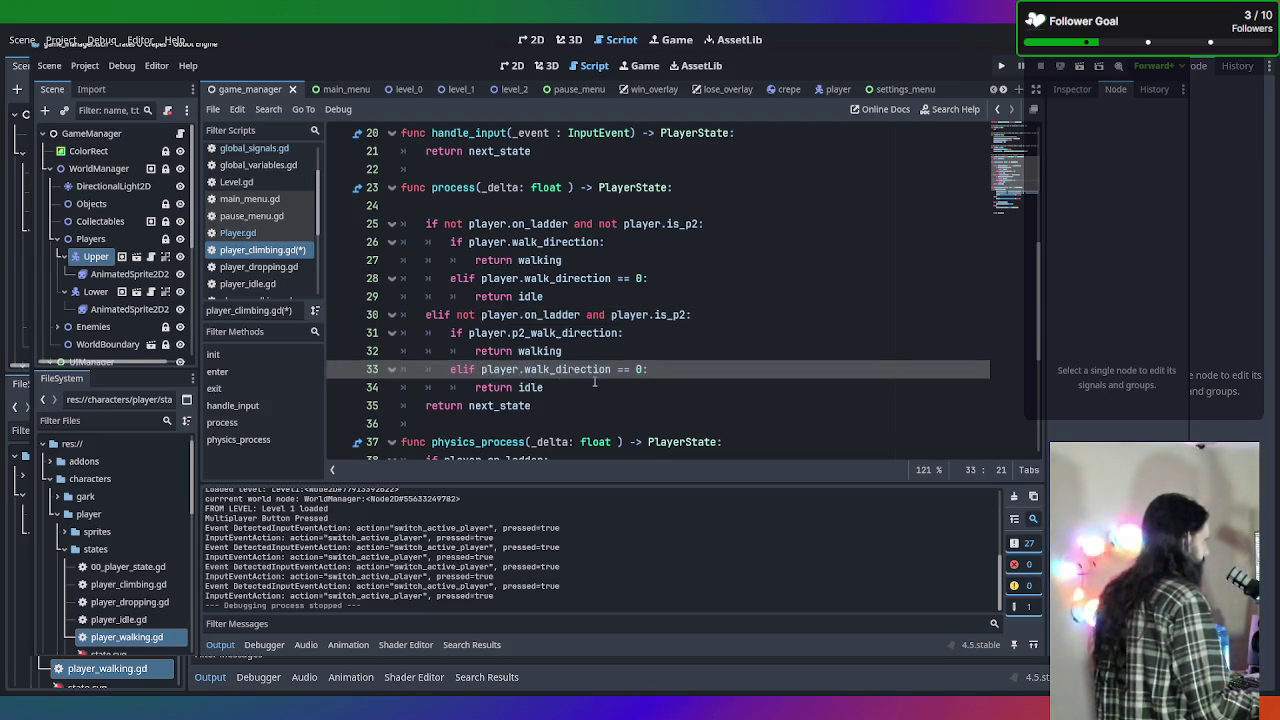
text(p2_)
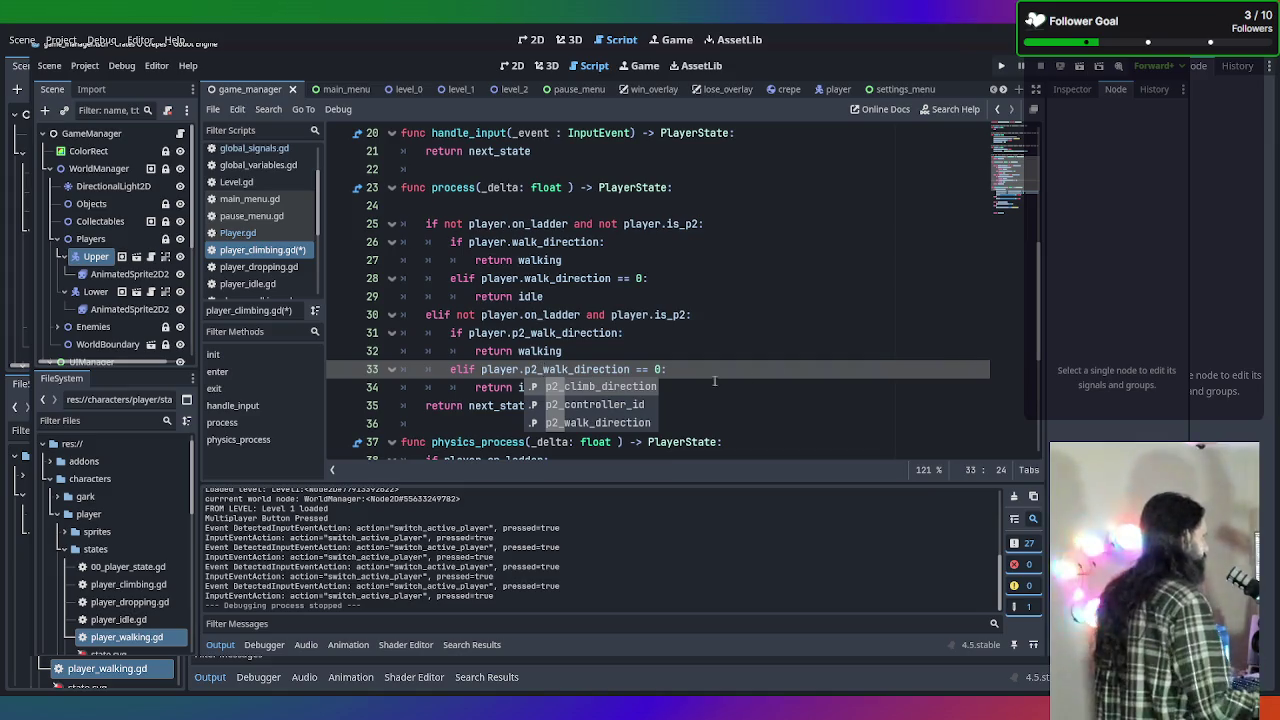
click(785, 368)
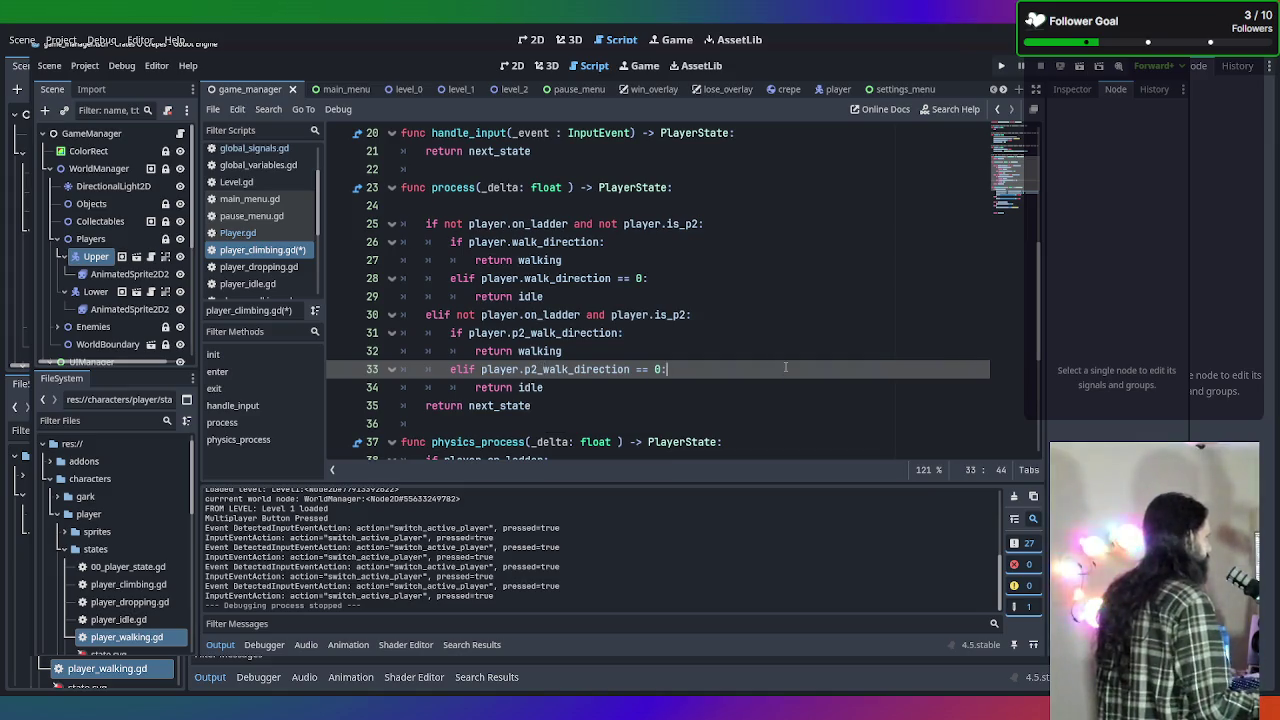
click(598, 394)
scroll(680, 290, down, 2)
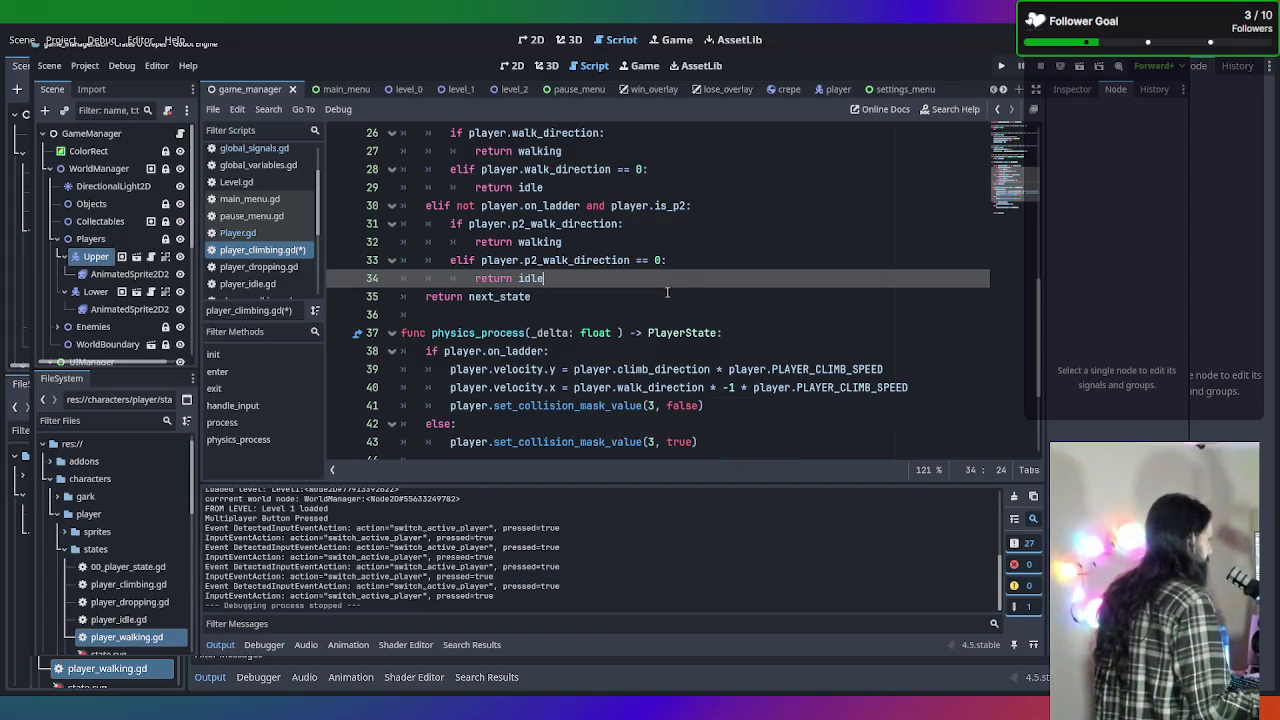
Add a blank line after the else branch and remove the colon ending line 38's on_ladder condition.
scroll(648, 261, up, 3)
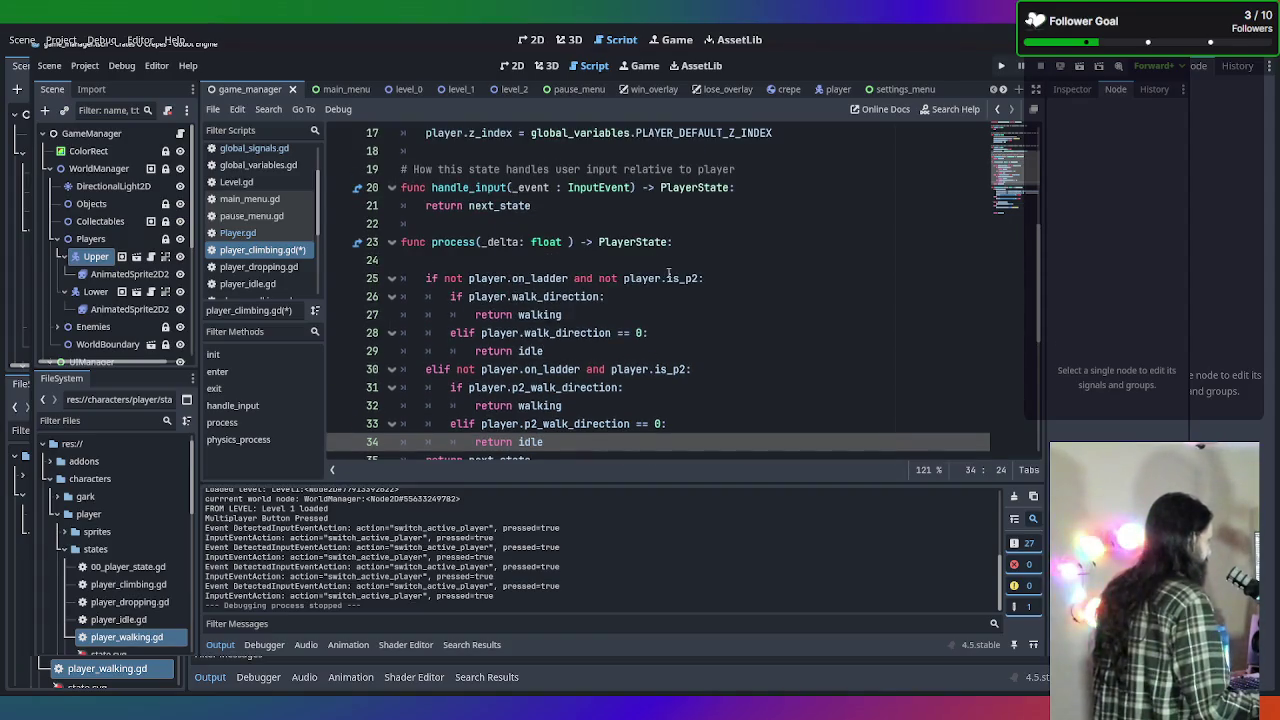
scroll(668, 277, down, 1)
scroll(668, 274, down, 1)
scroll(668, 274, down, 2)
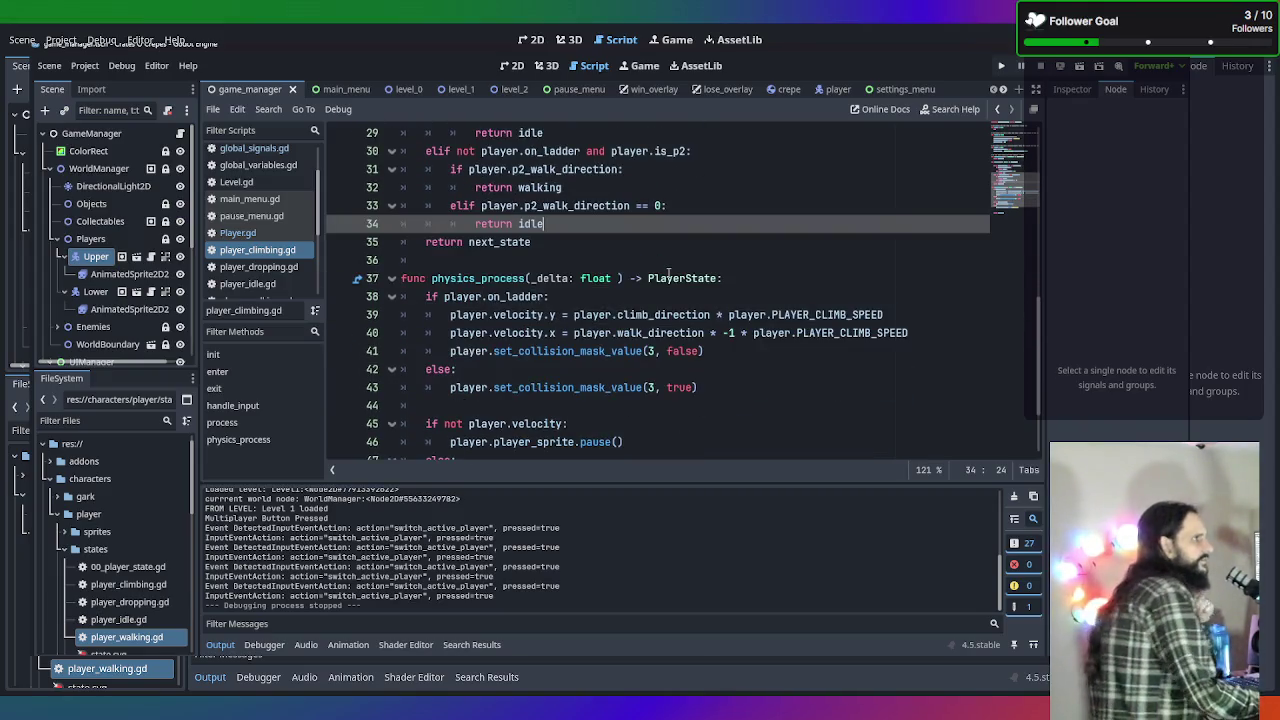
scroll(574, 285, down, 1)
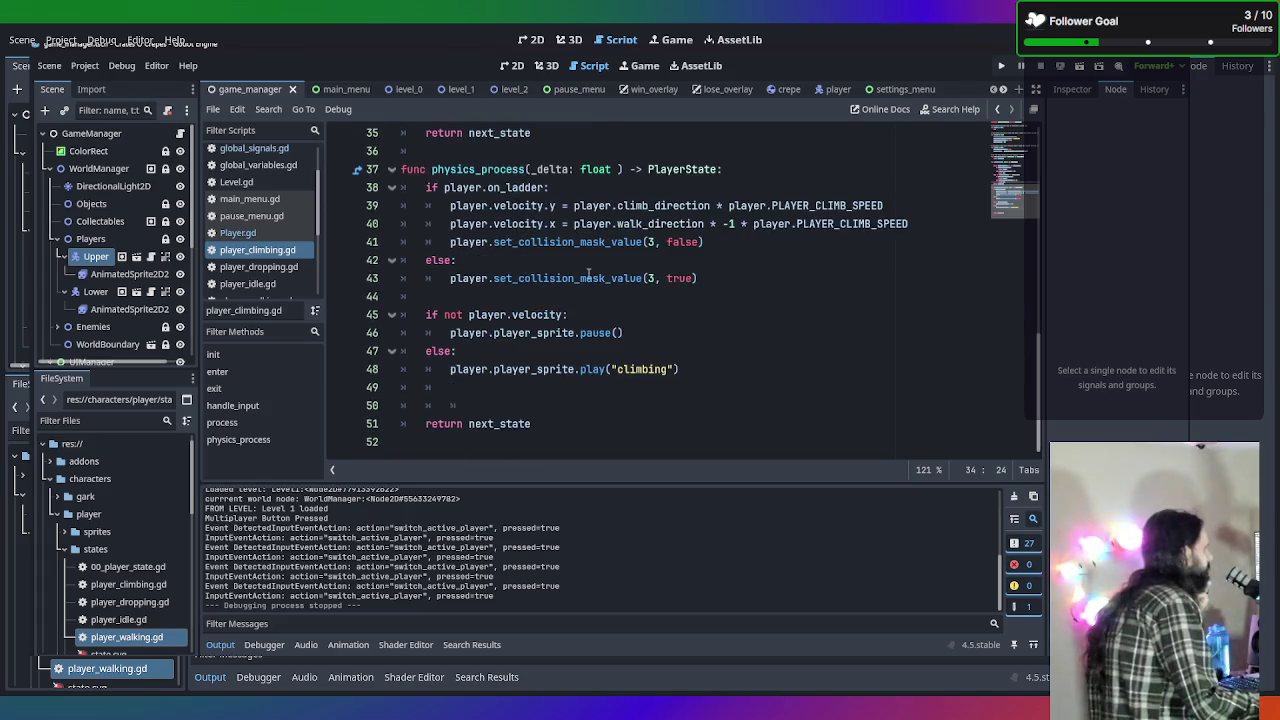
scroll(566, 276, down, 1)
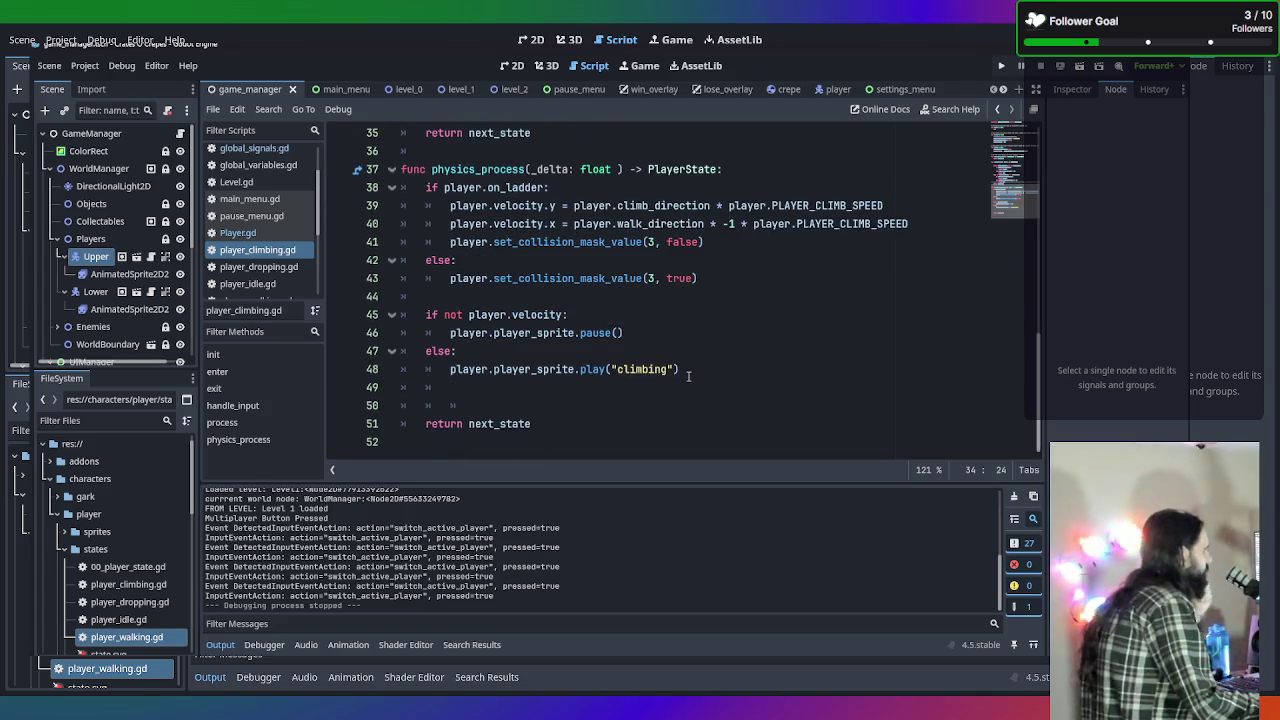
scroll(688, 376, up, 1)
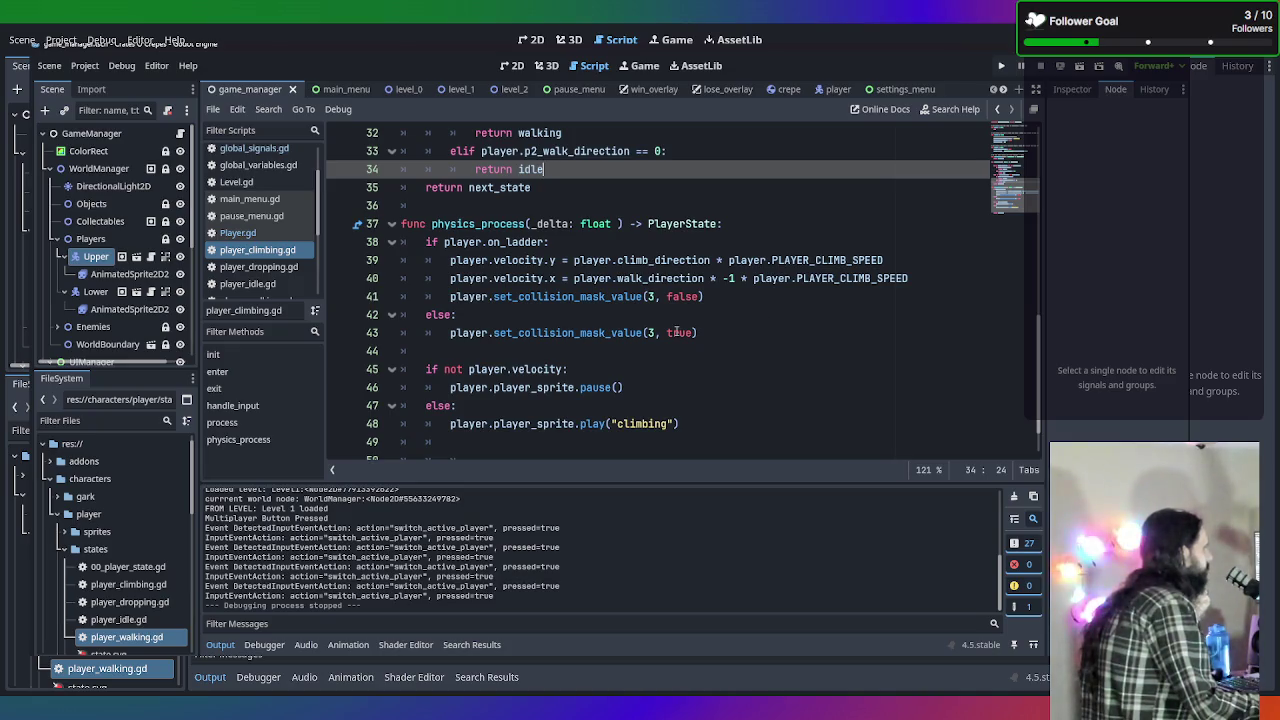
click(736, 334)
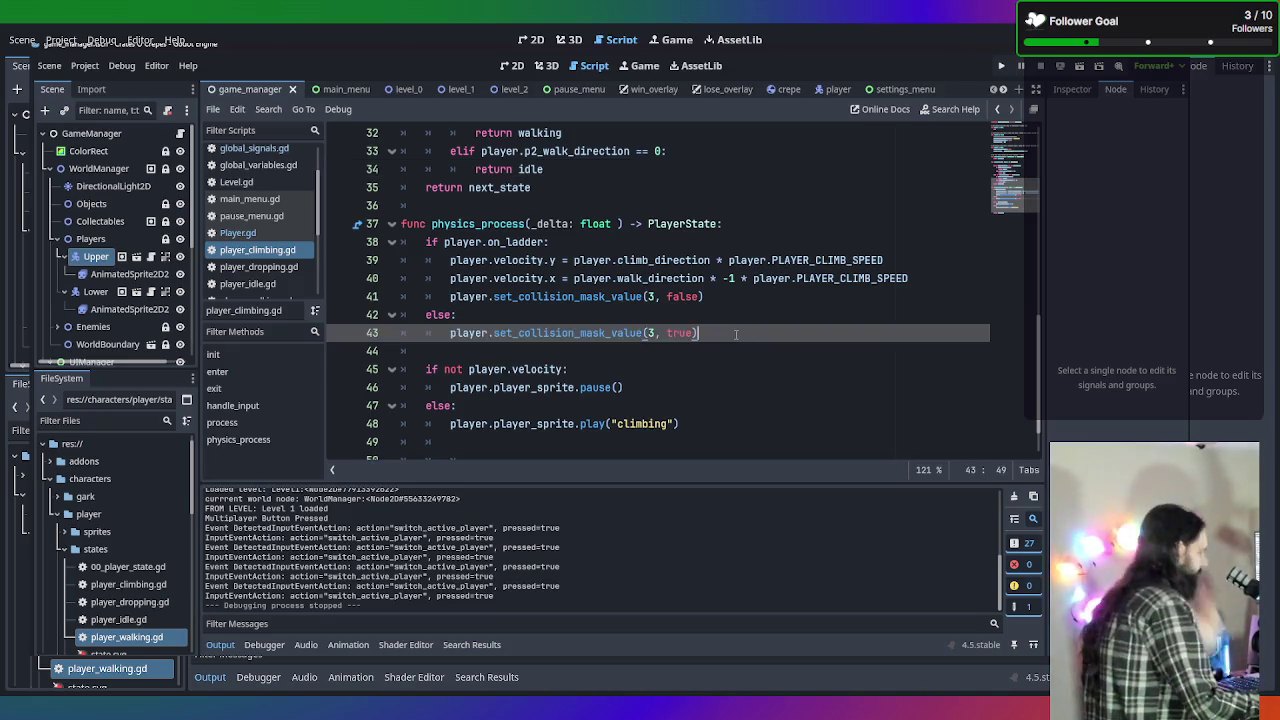
key(Return)
key(Return)
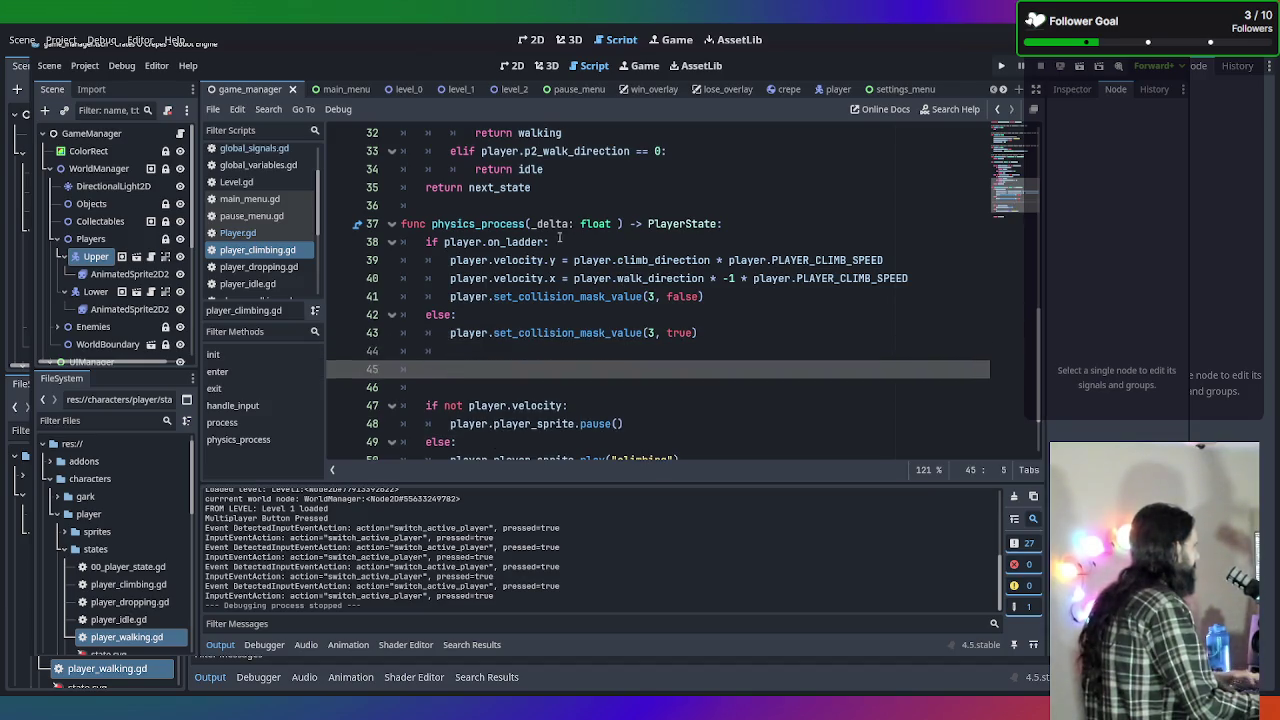
click(548, 242)
key(BackSpace)
text(a)
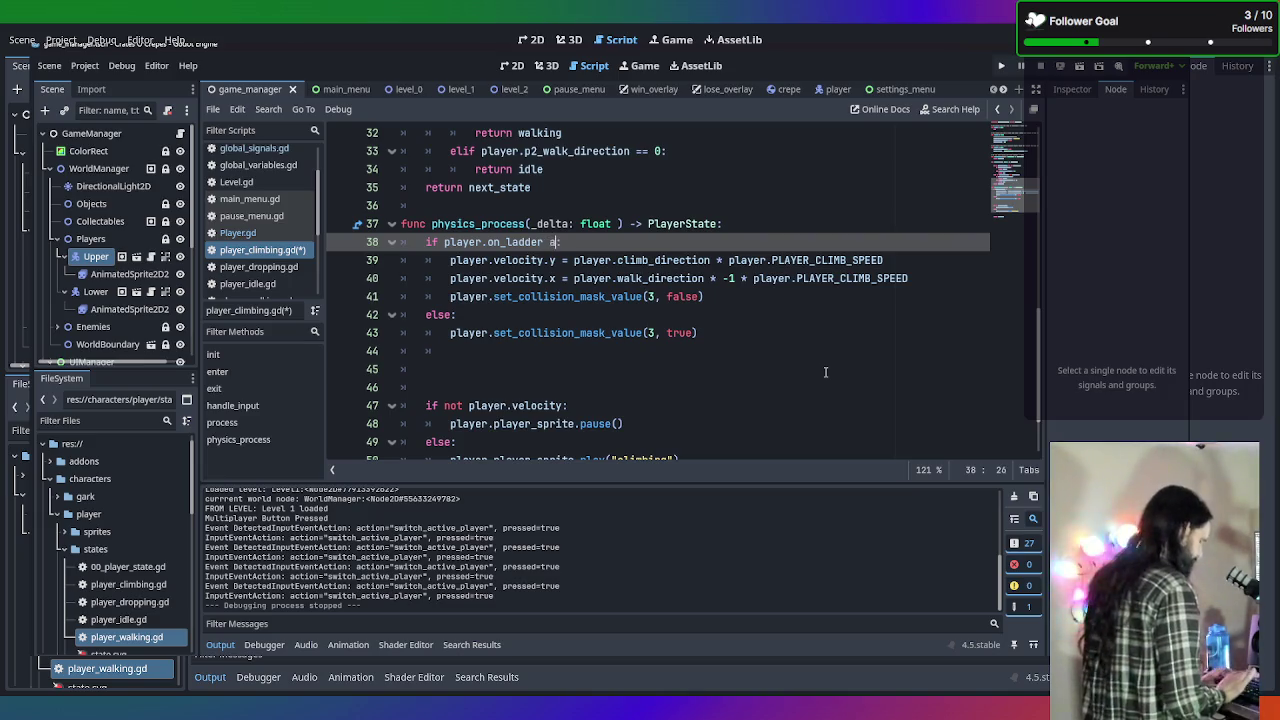
Complete line 38 as 'if player.on_ladder and not player.is_p2:' and open a new line after line 41.
text(nd )
text(not is)
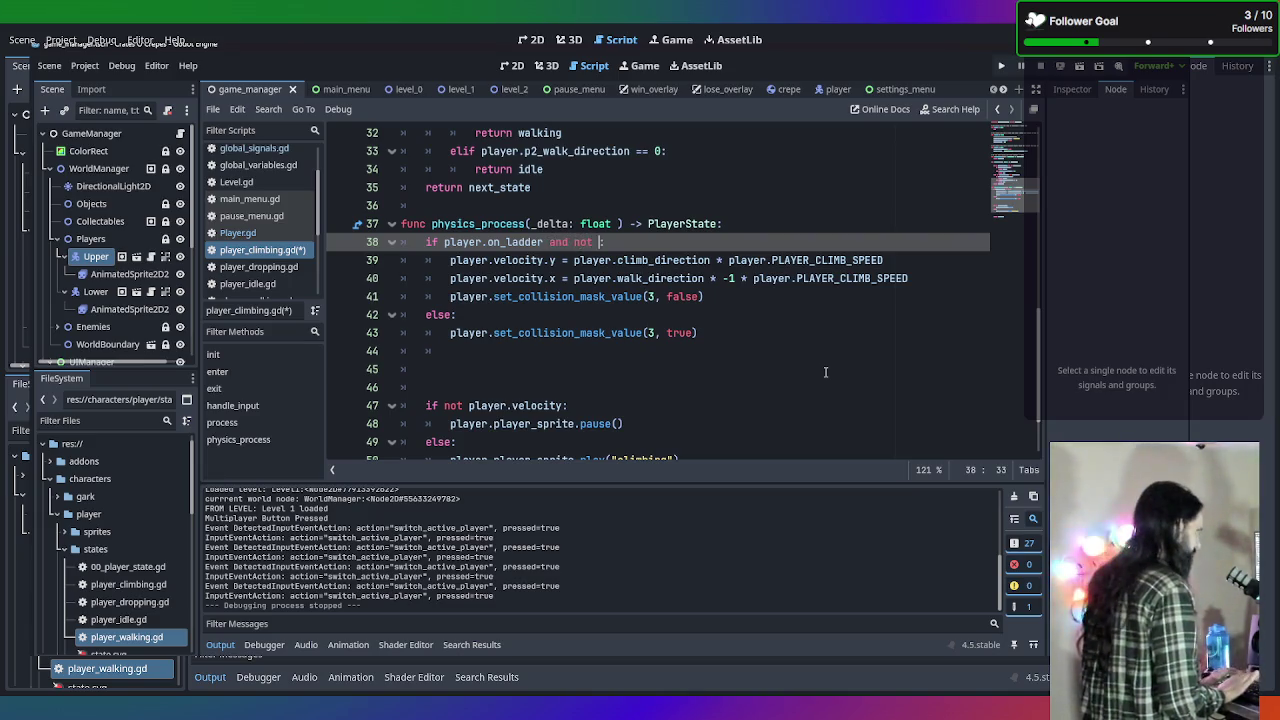
text(_)
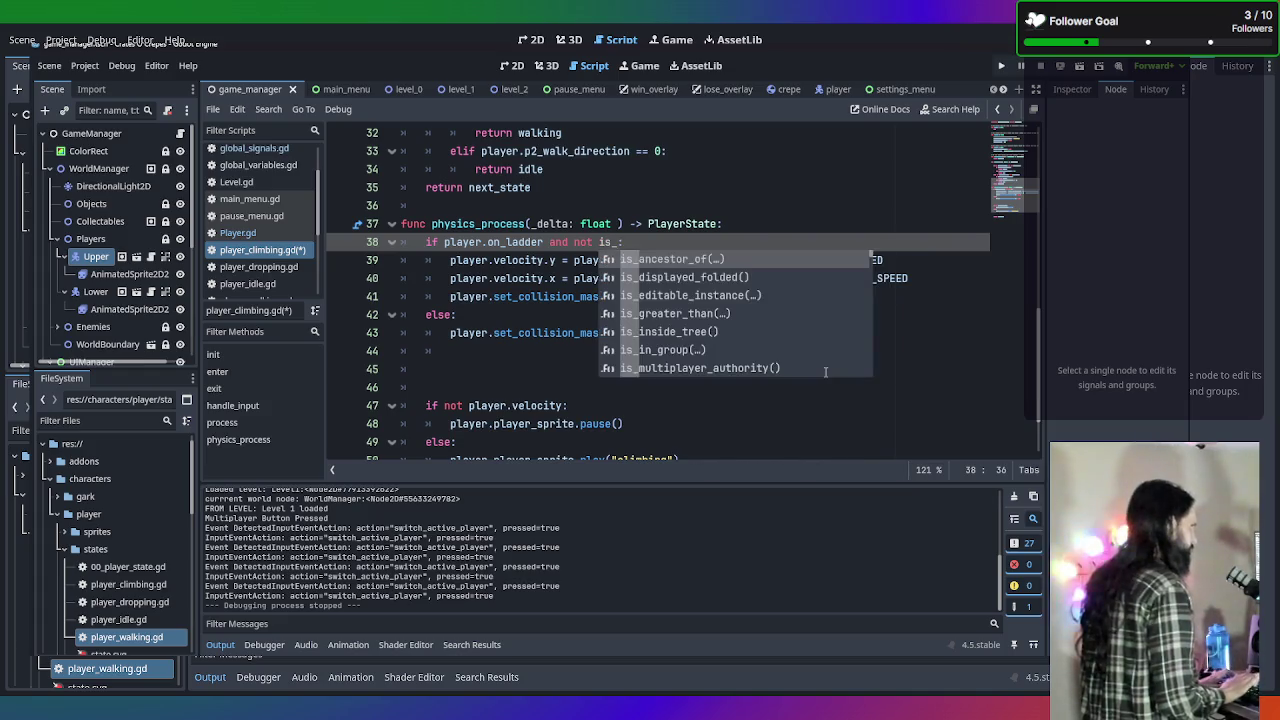
text(p2)
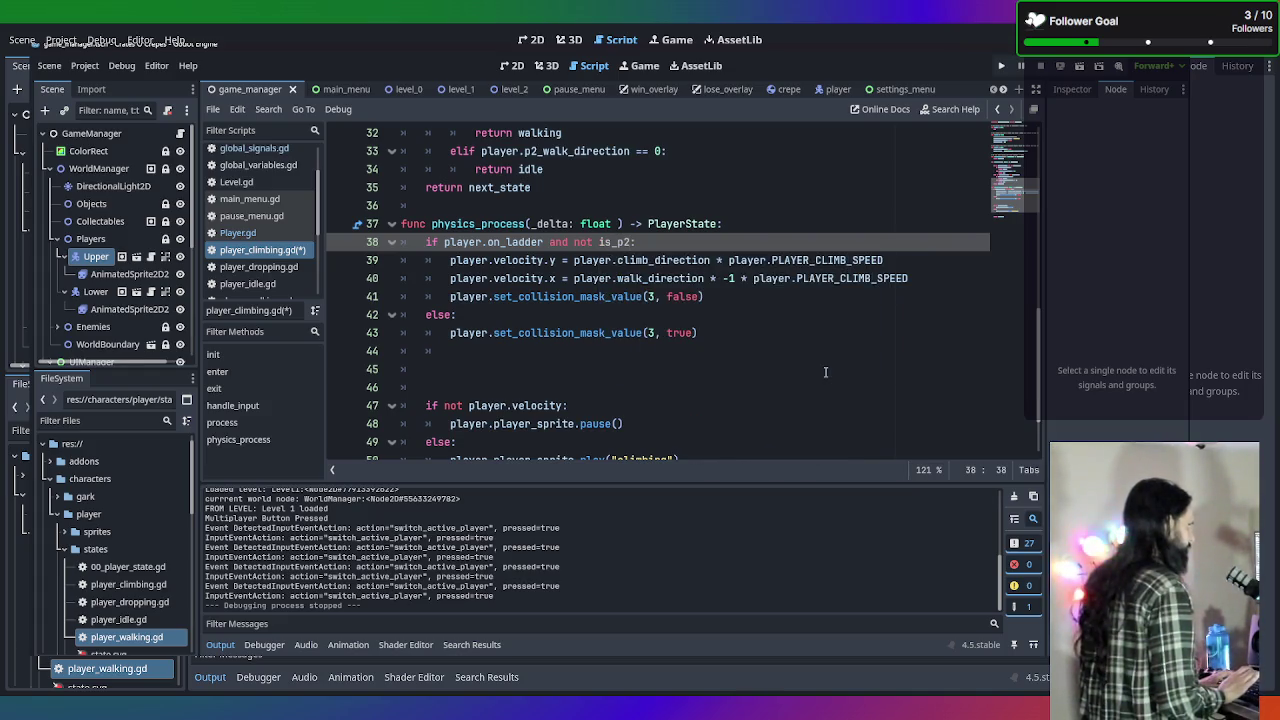
key(BackSpace)
key(BackSpace)
key(BackSpace)
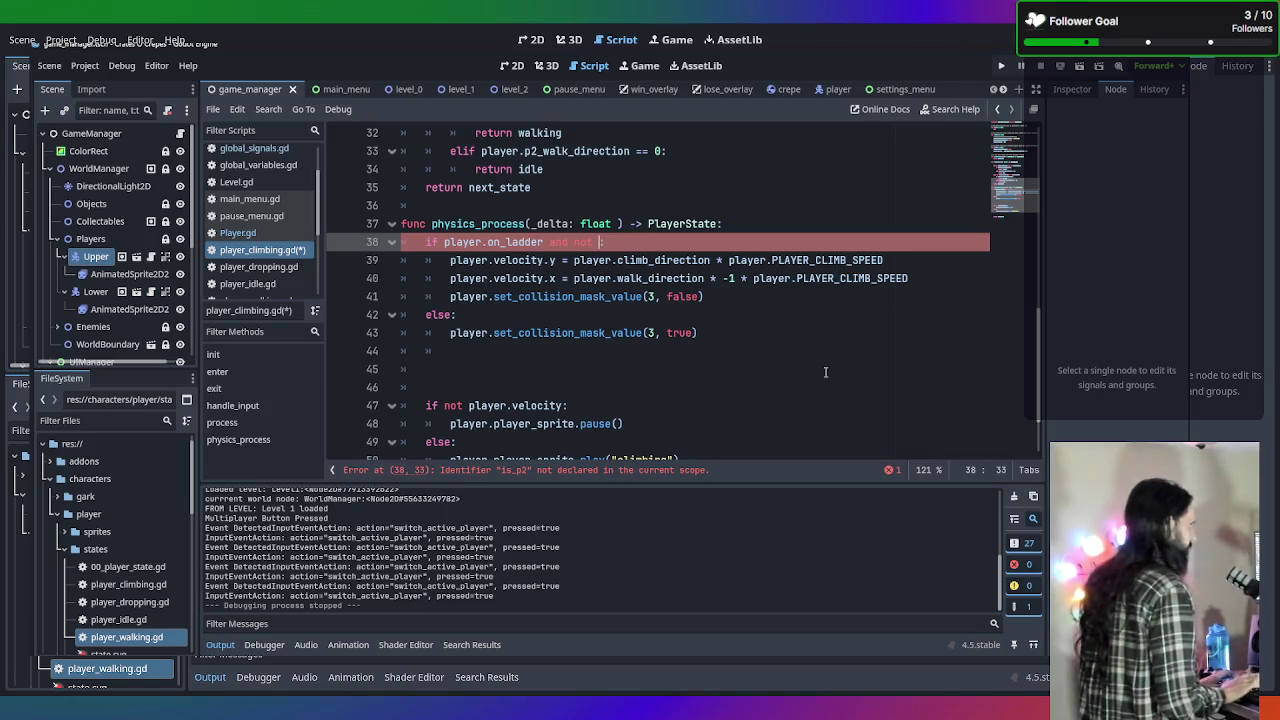
text(p[lay)
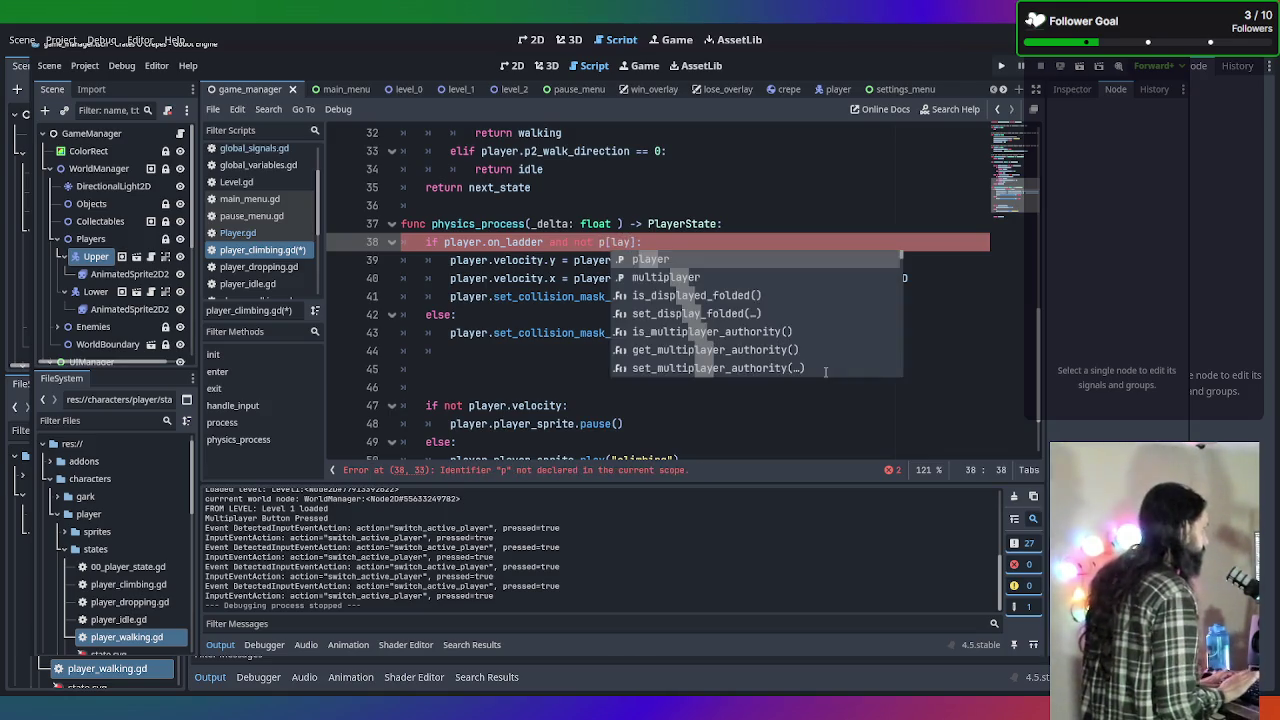
key(Return)
key(BackSpace)
key(BackSpace)
key(BackSpace)
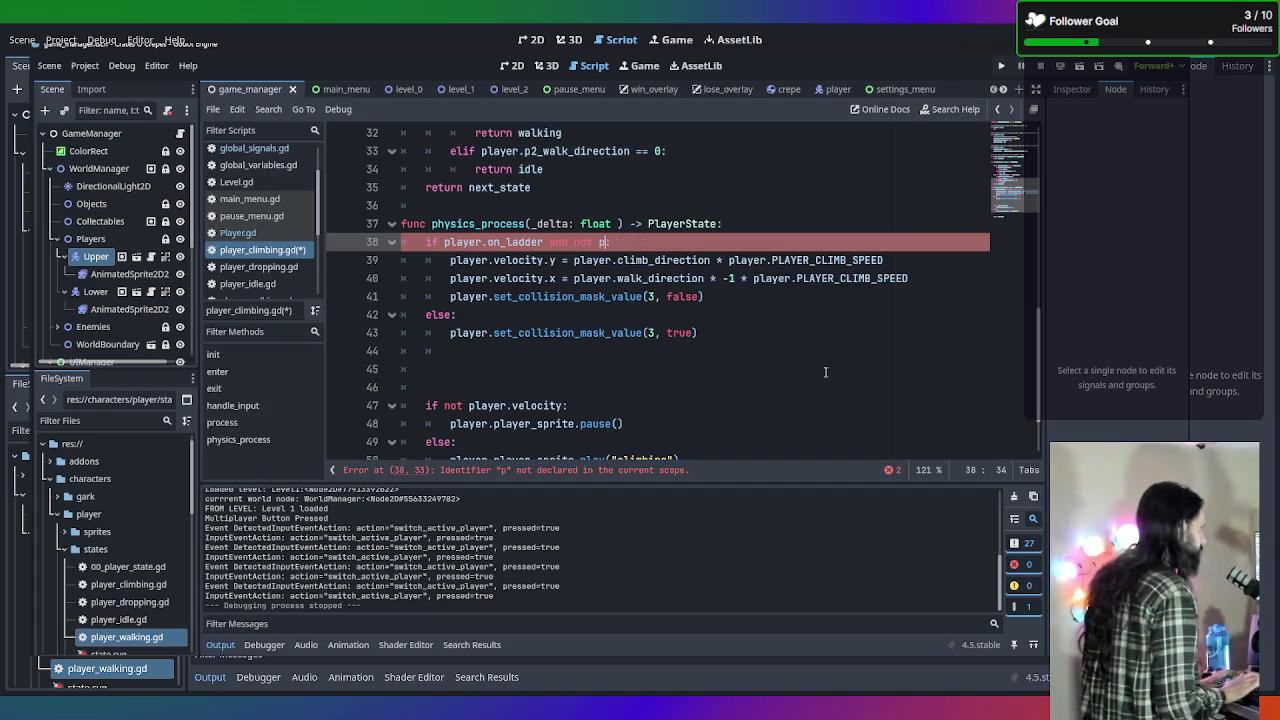
text(layer.)
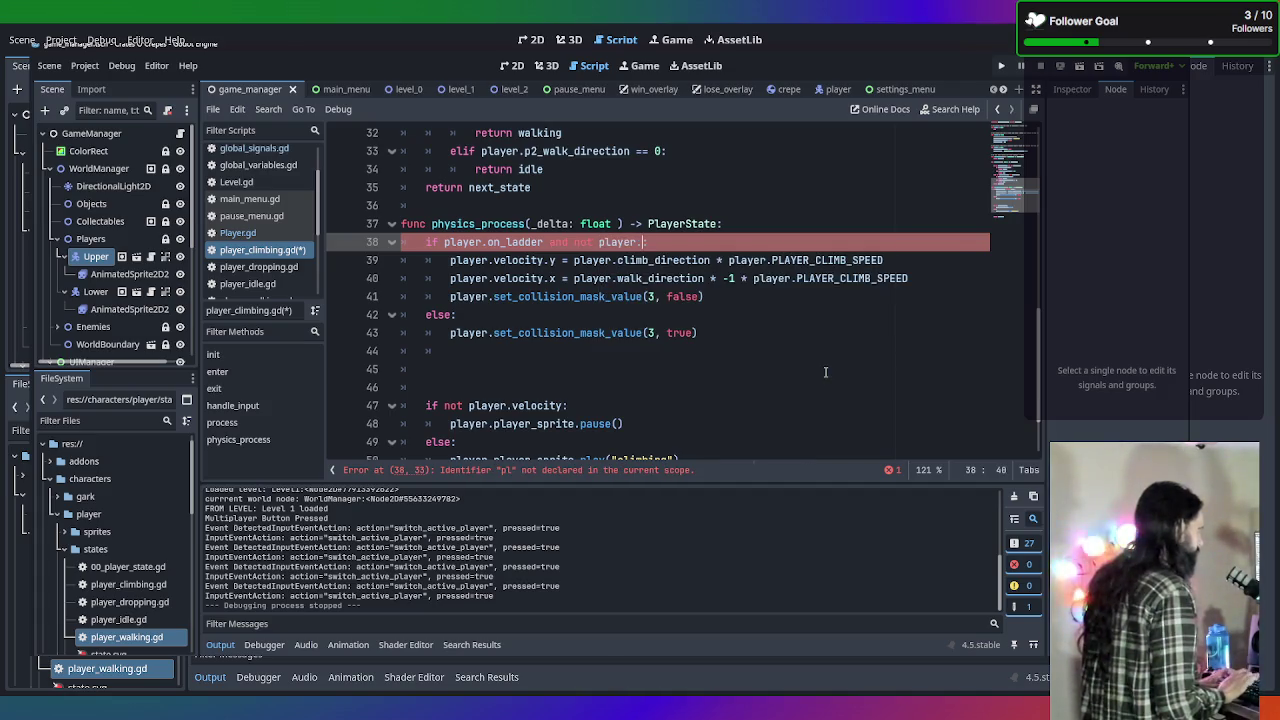
text(is)
key(Return)
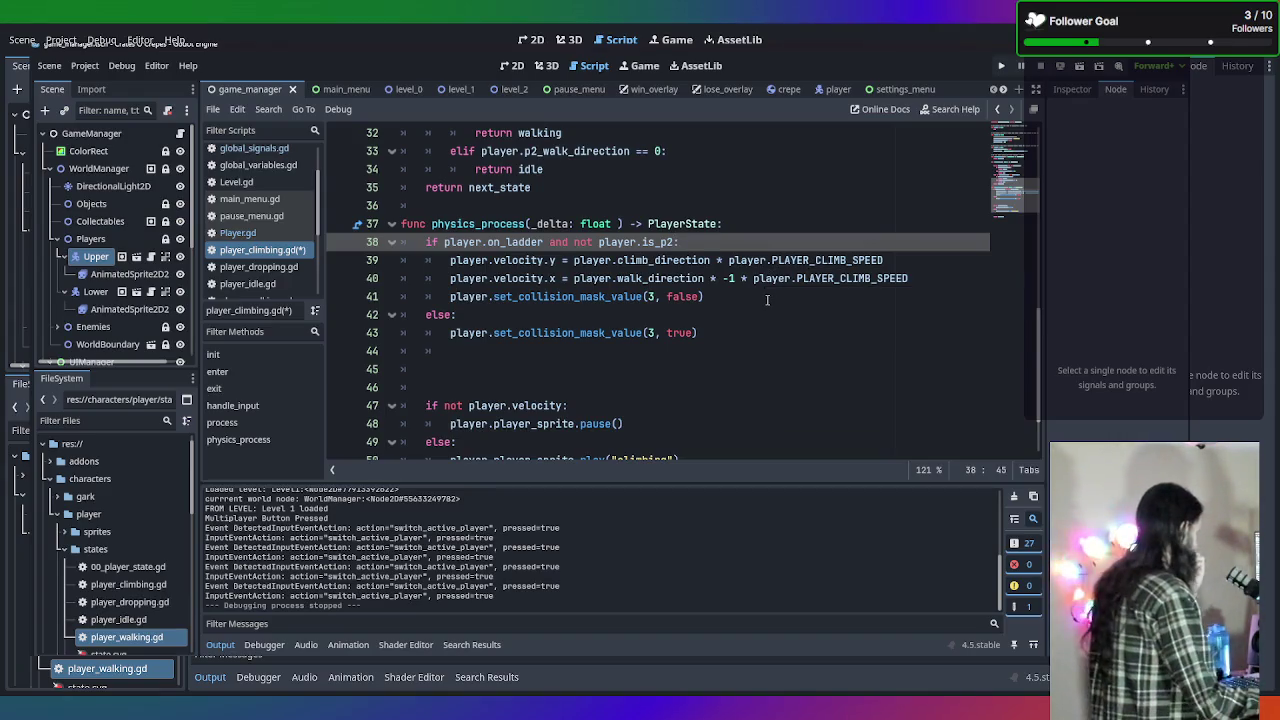
click(767, 298)
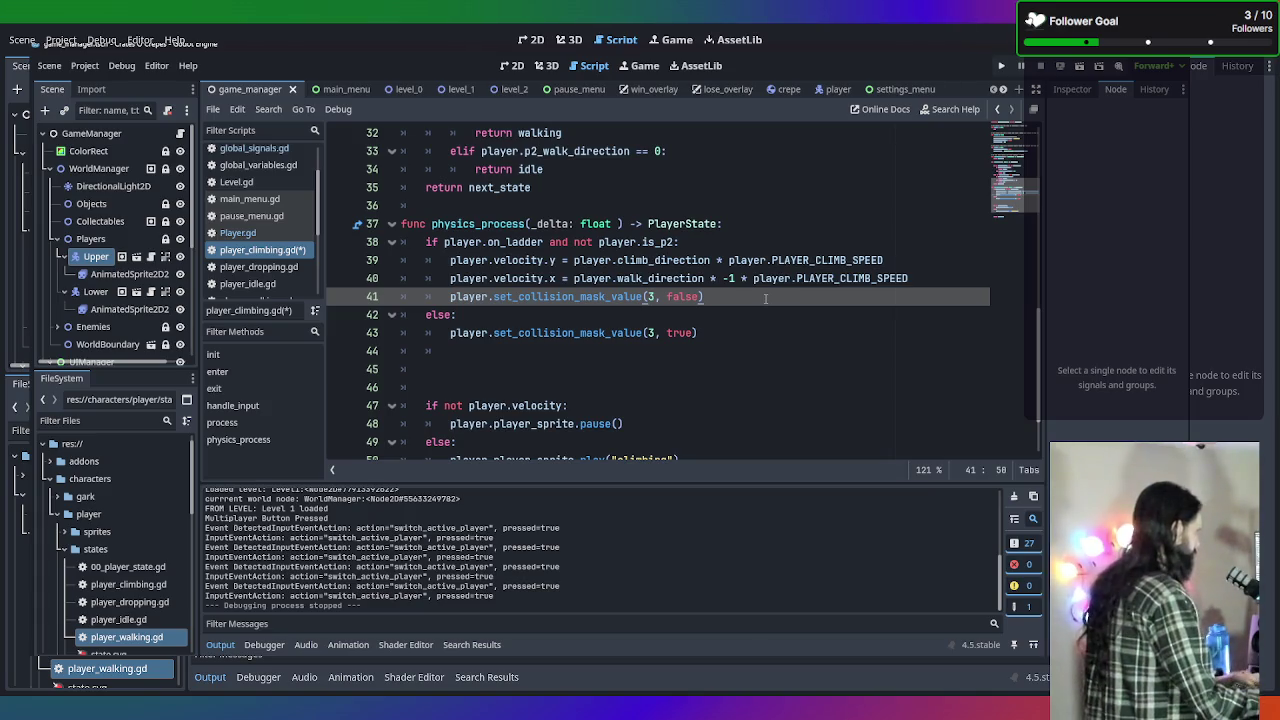
key(Return)
Write 'elif player.on_ladder and player.is_p2:' on line 42 and start its indented body.
text(elif playr)
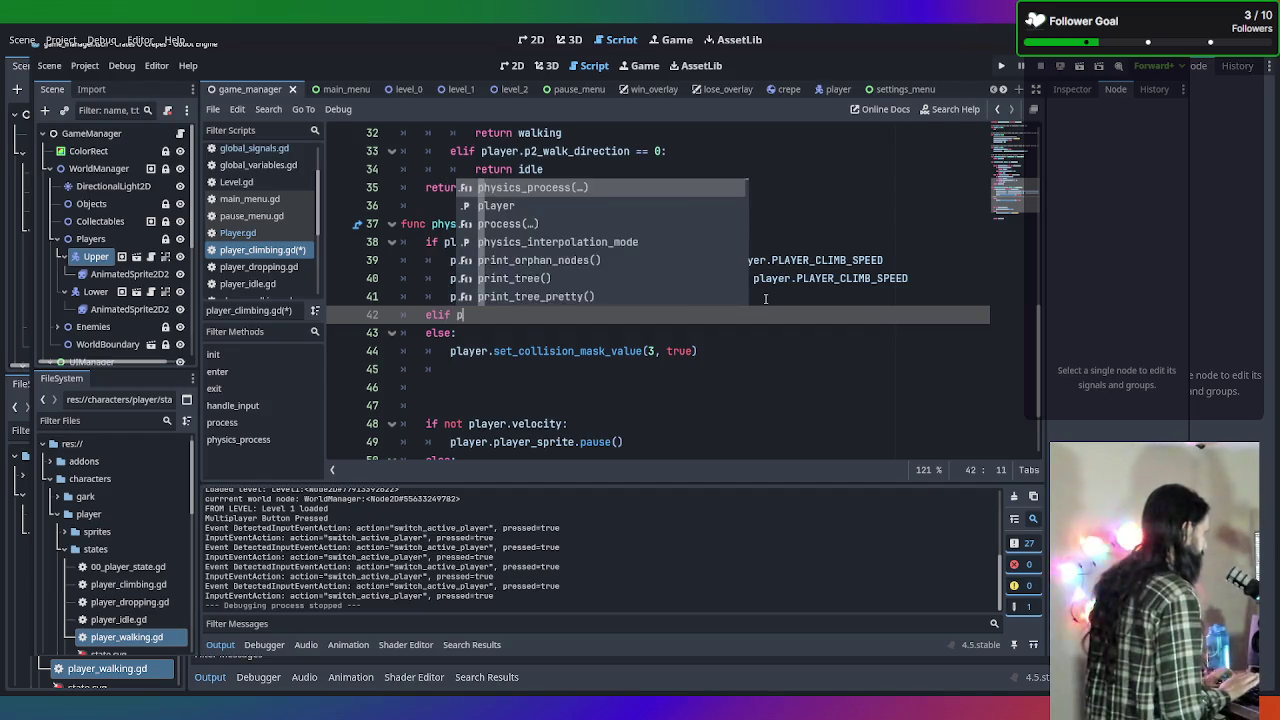
key(BackSpace)
text(er.is)
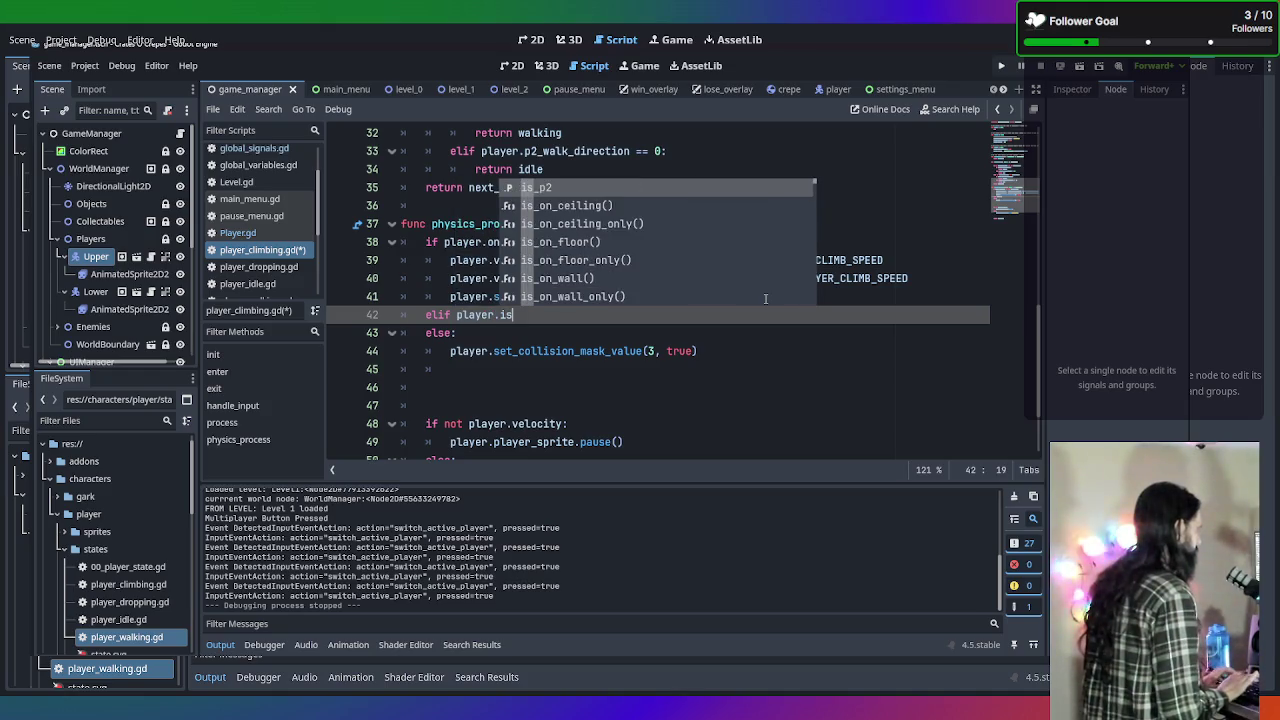
text(_on)
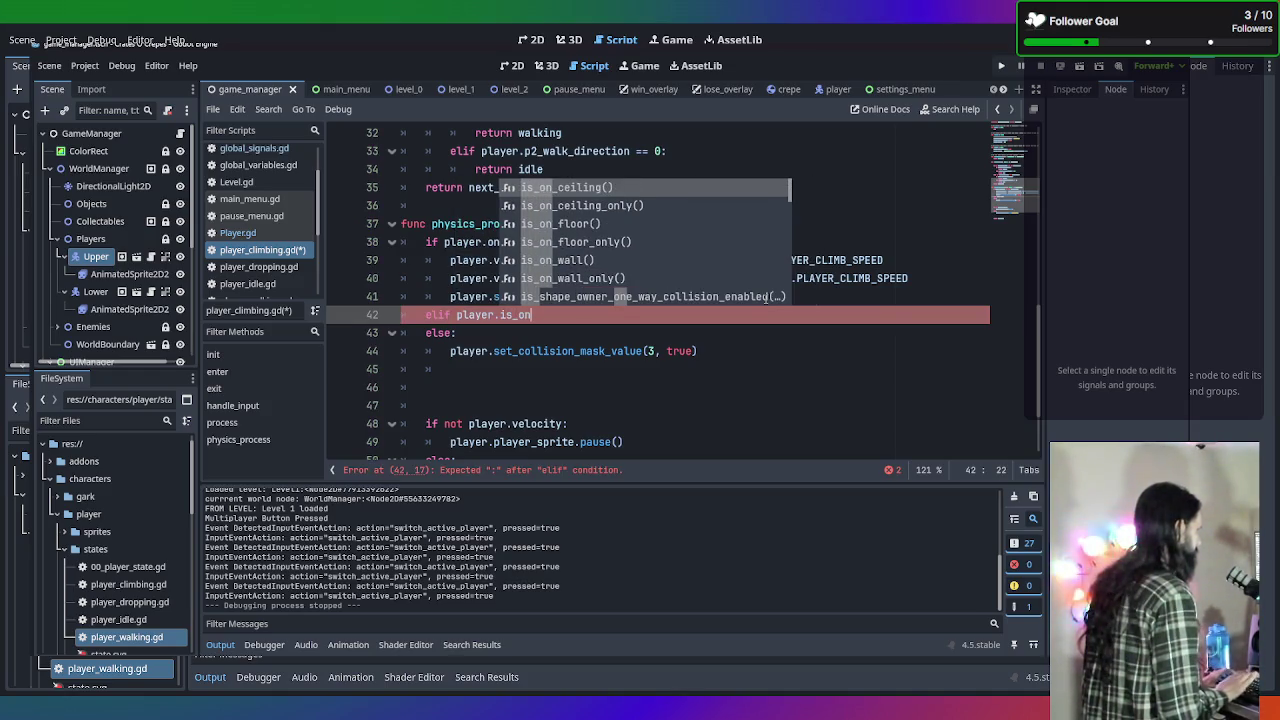
text(_la)
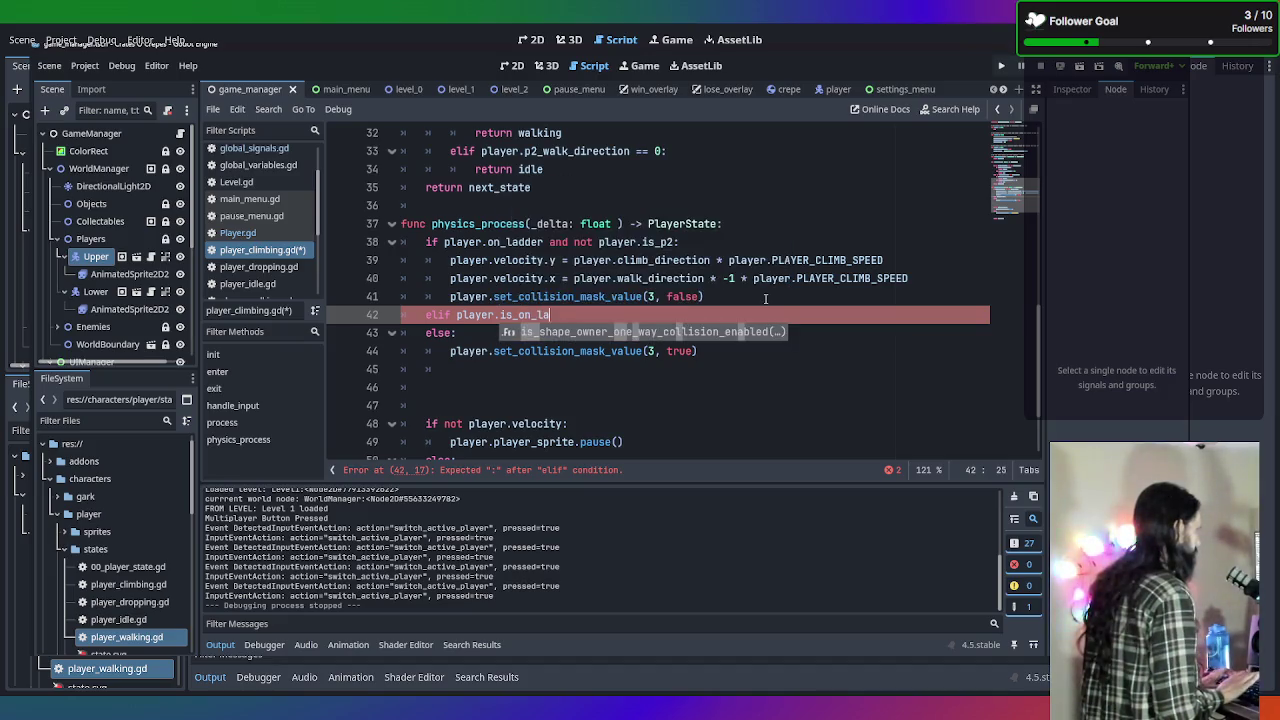
key(BackSpace)
key(BackSpace)
key(BackSpace)
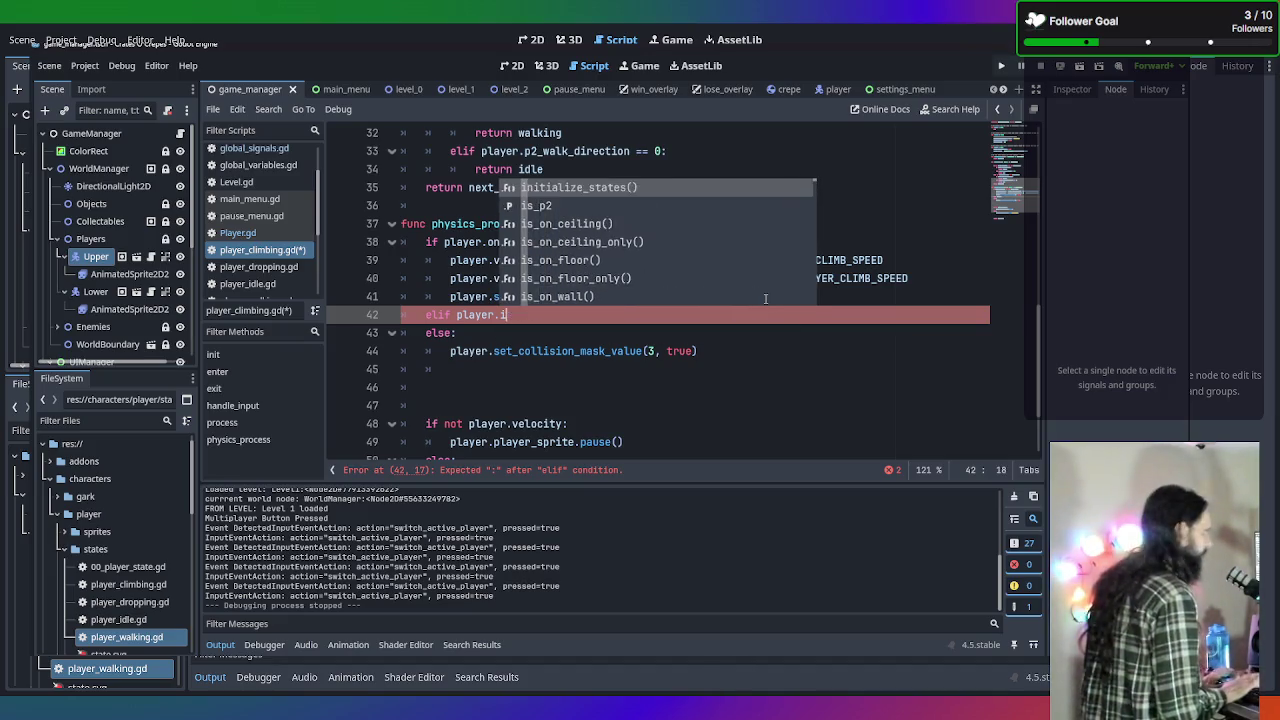
text(on_ladder)
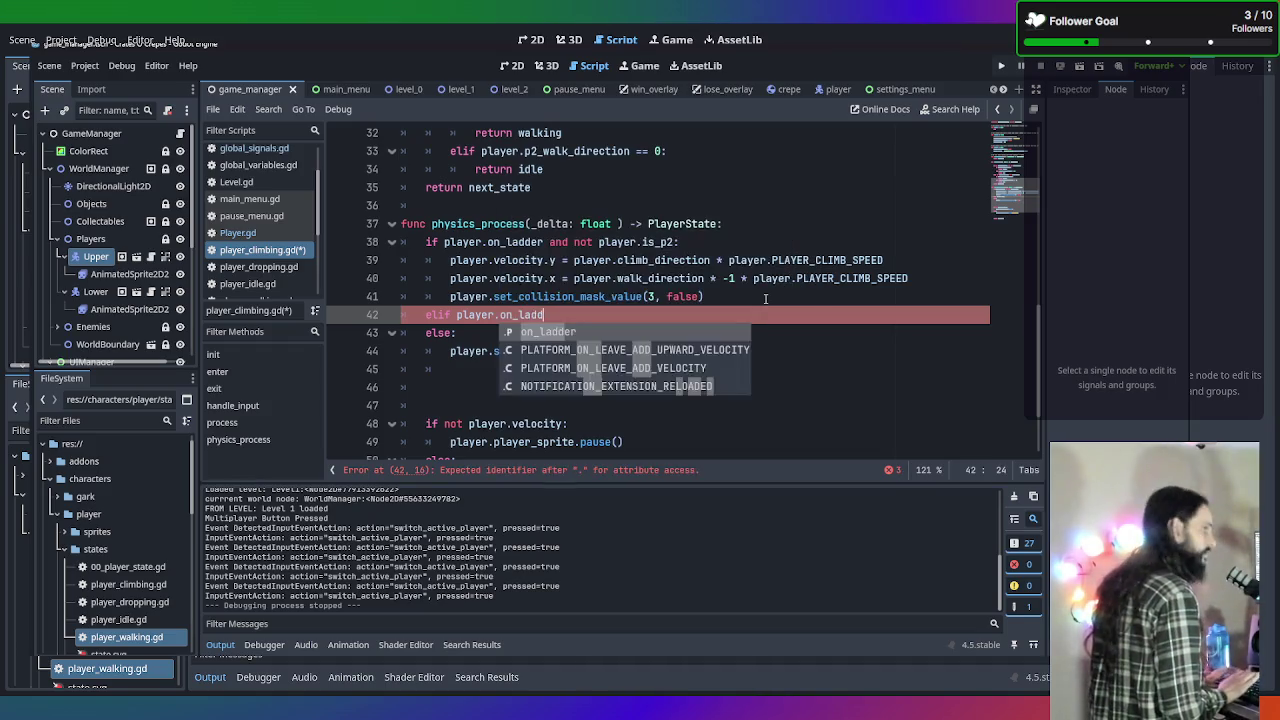
key(BackSpace)
key(BackSpace)
key(BackSpace)
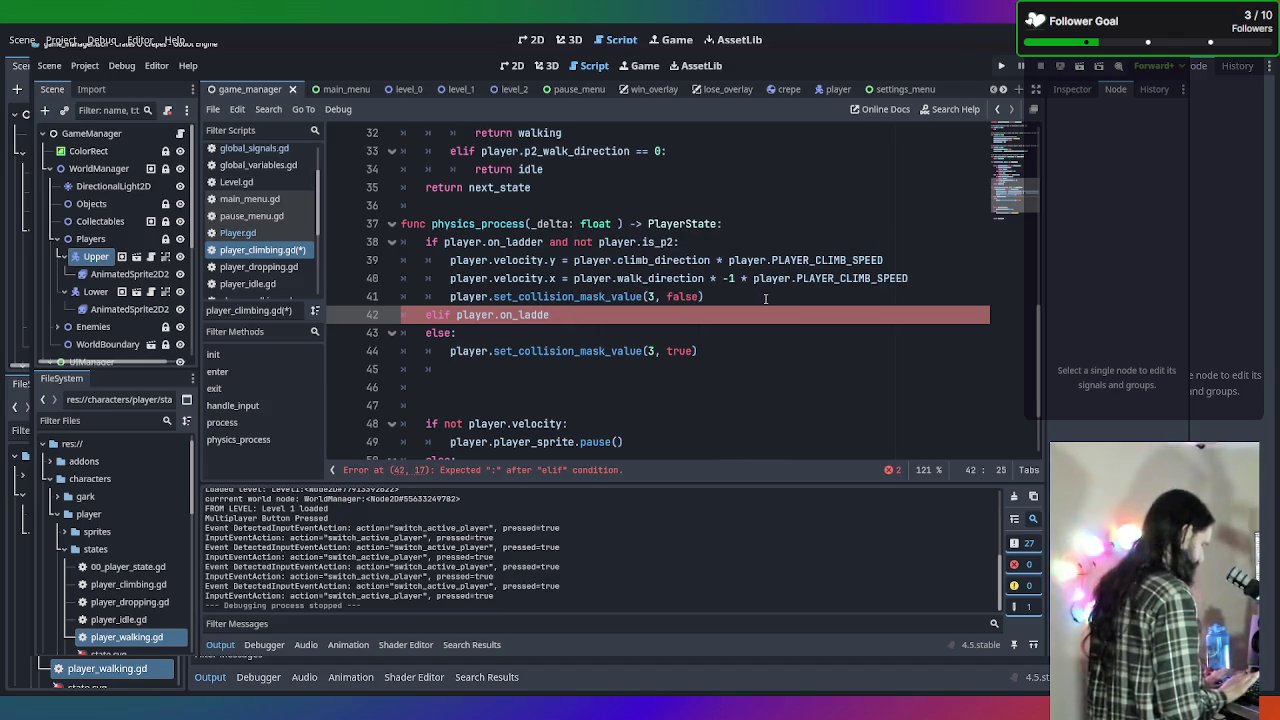
text(r an)
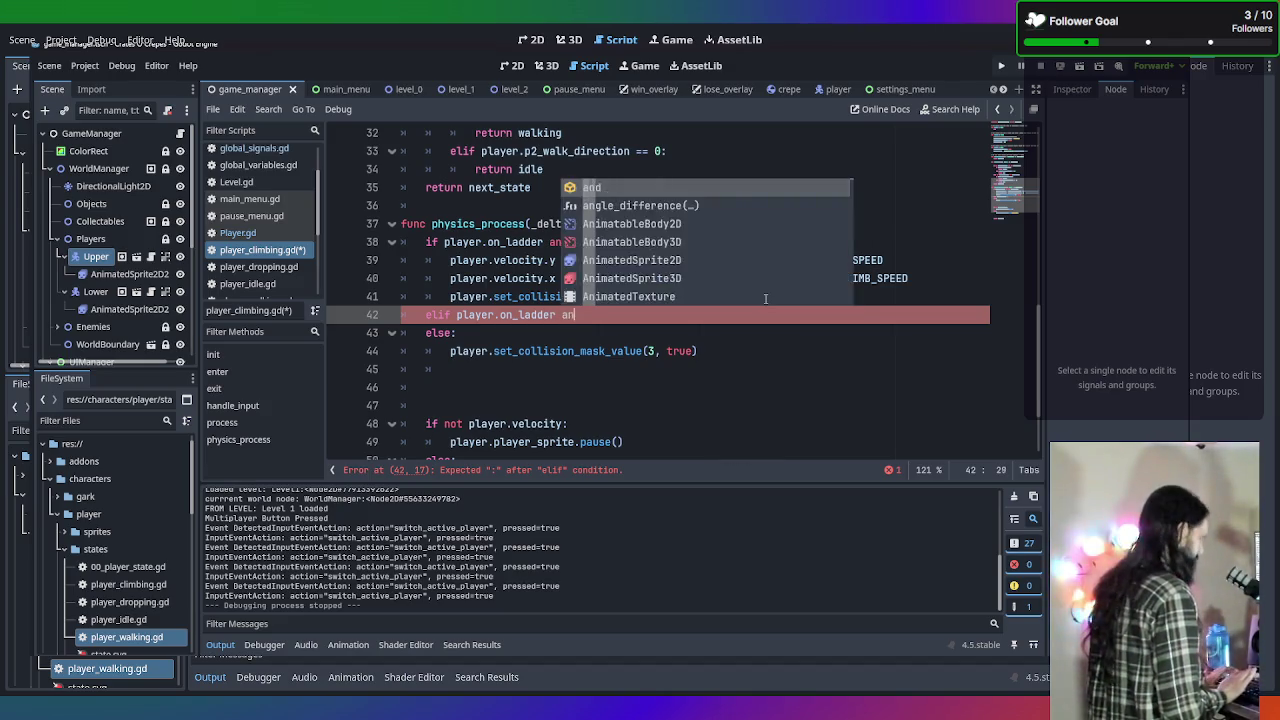
text(d not)
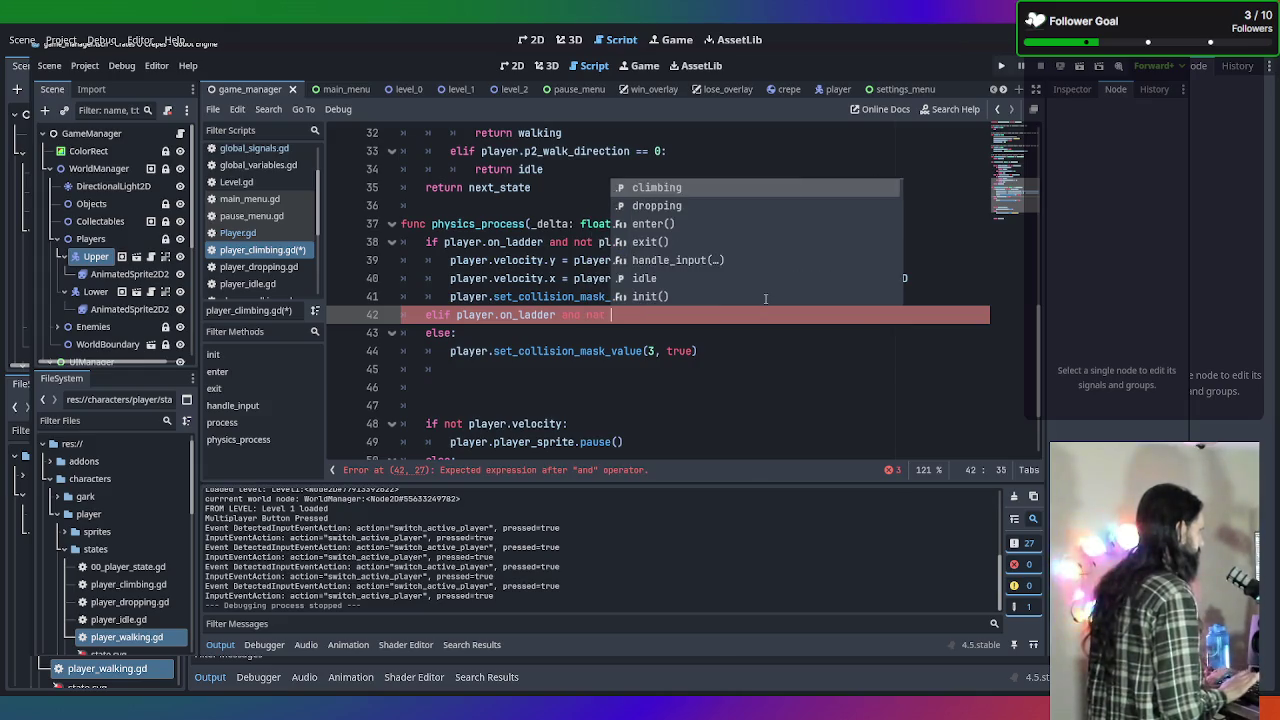
key(BackSpace)
key(BackSpace)
key(BackSpace)
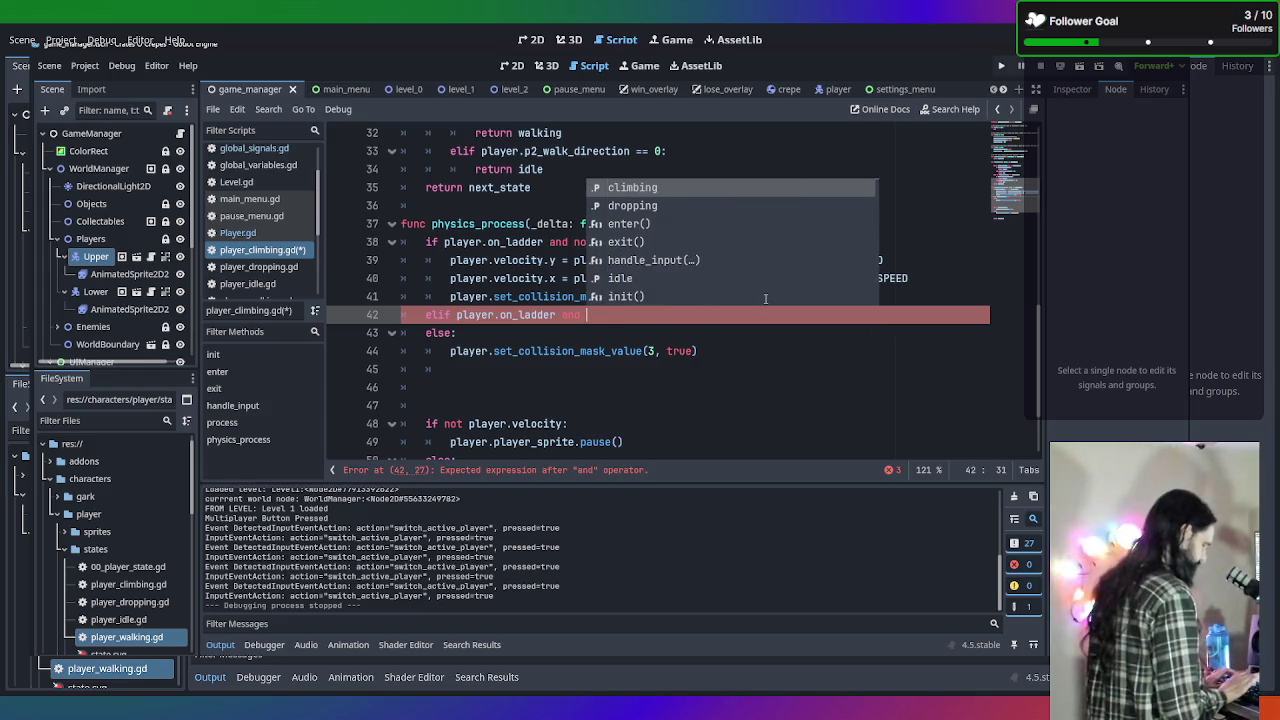
text(player.)
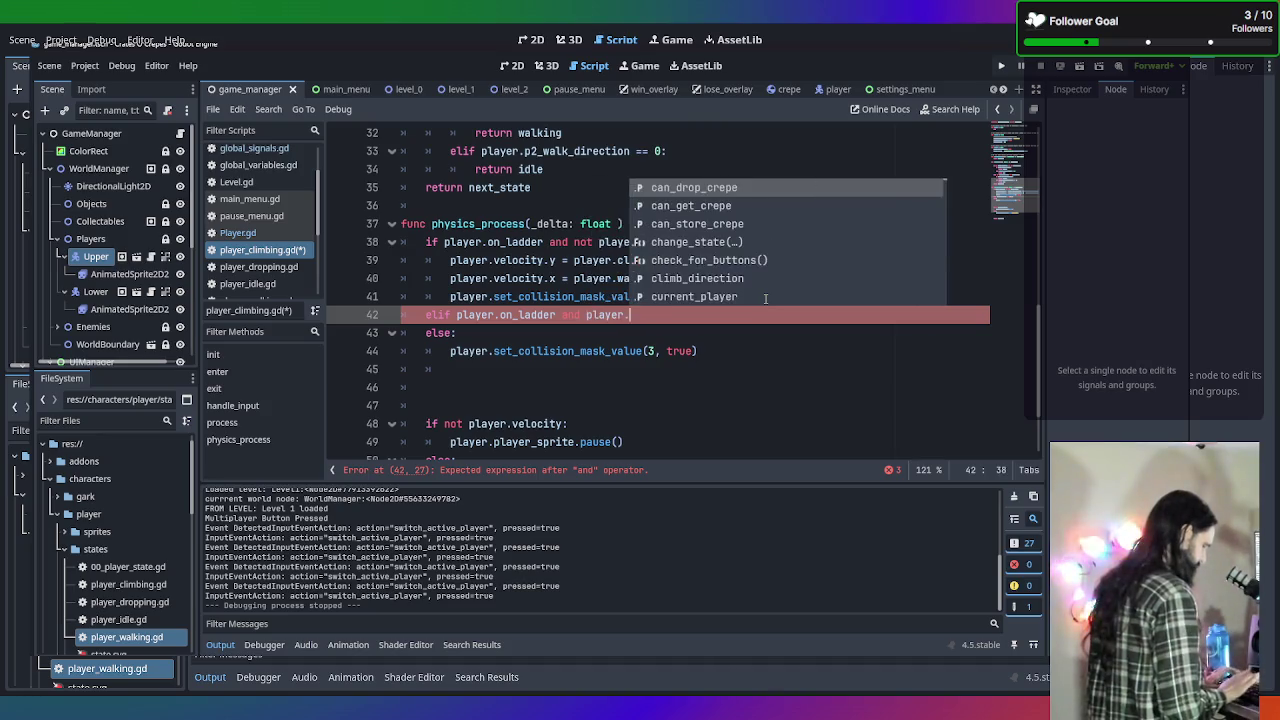
text(is_p2)
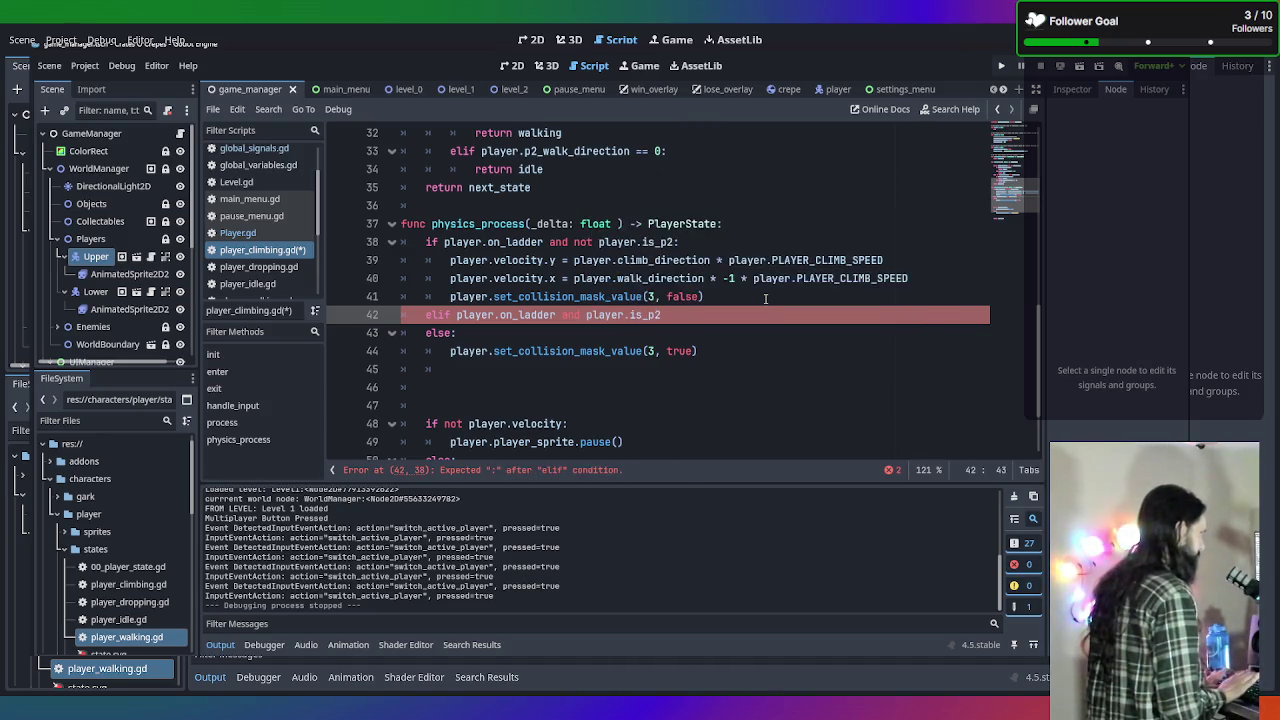
text(:)
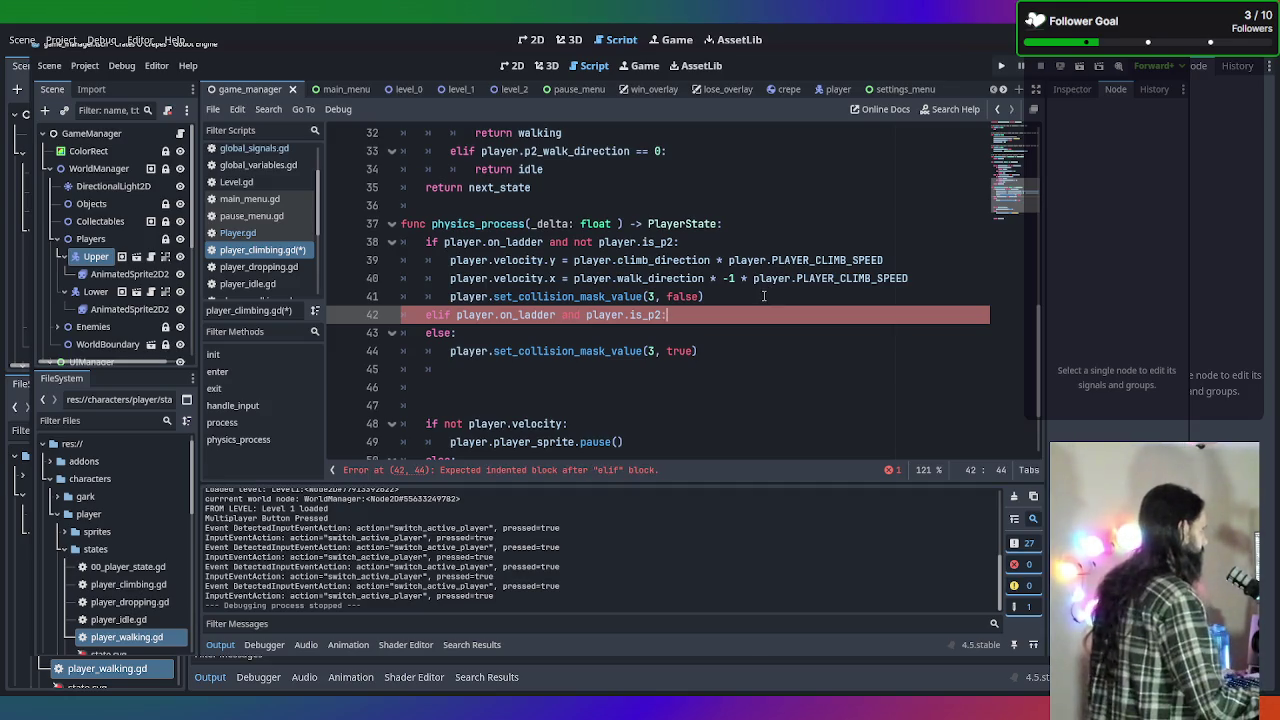
key(Return)
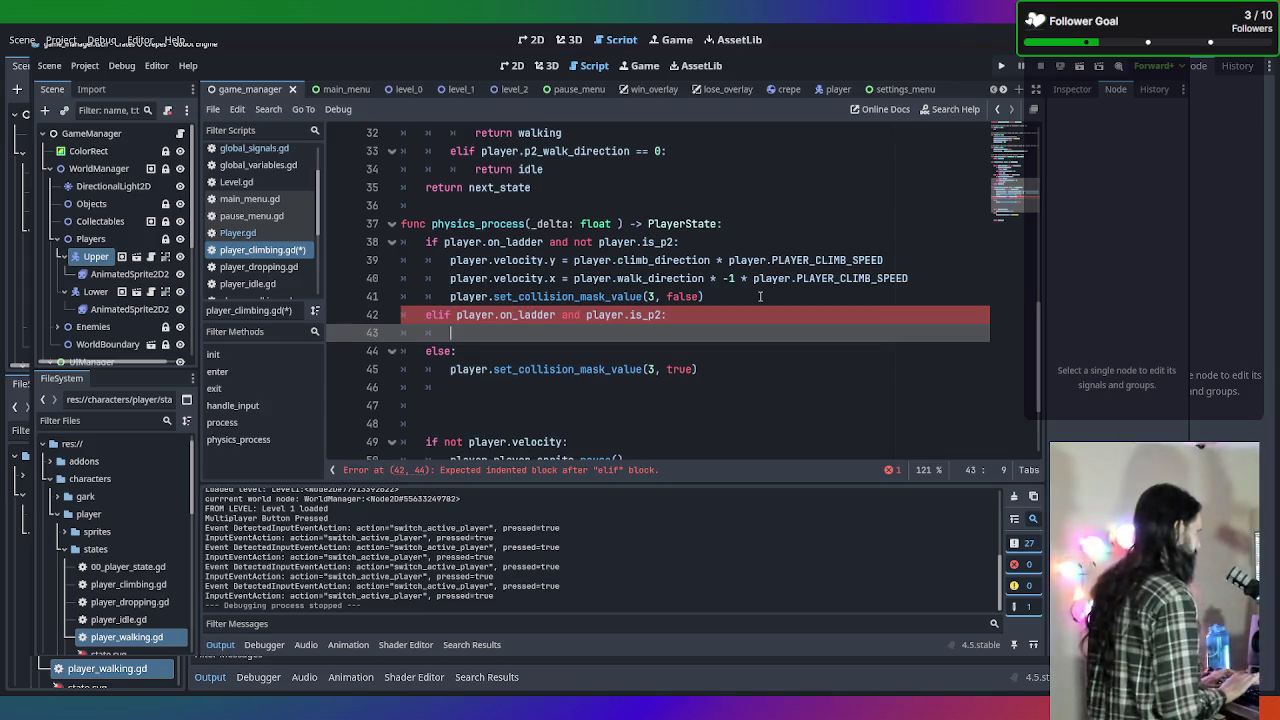
Write 'player.velocity.y = player.p2_climb_direction * player.PLAYER_CLIMB_SPEED' on line 43.
text(player.)
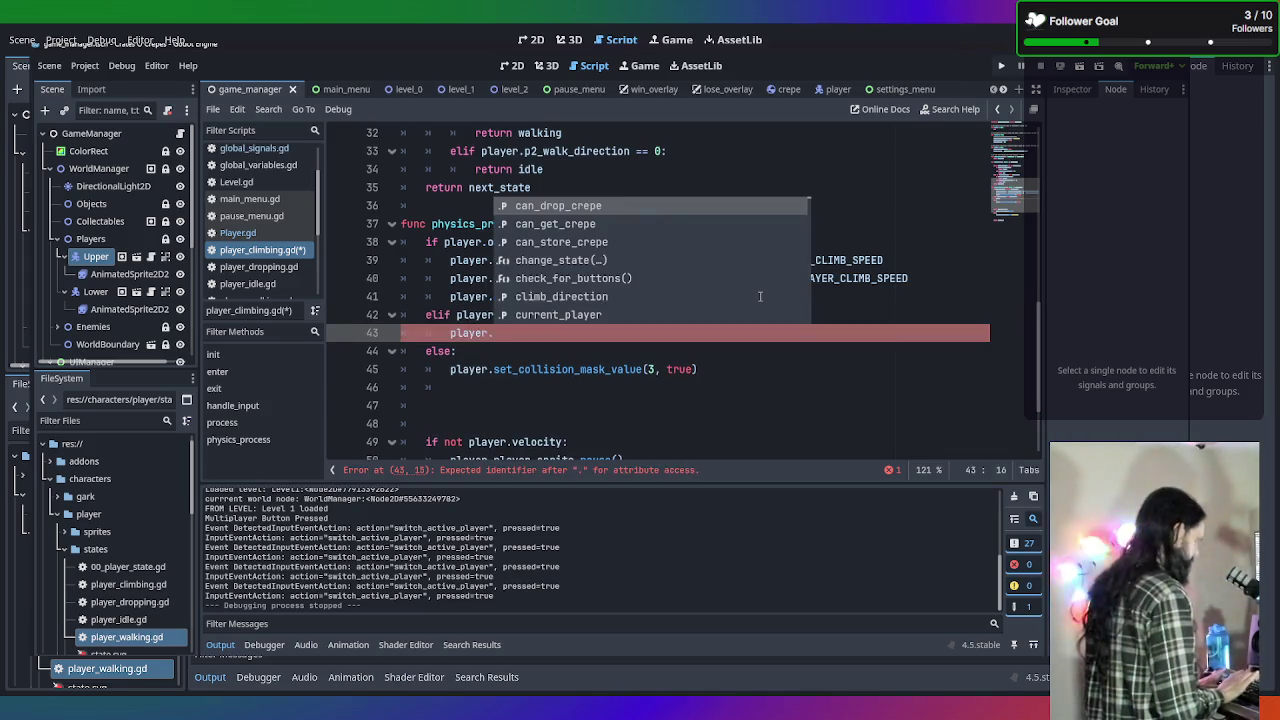
text(velo)
key(Return)
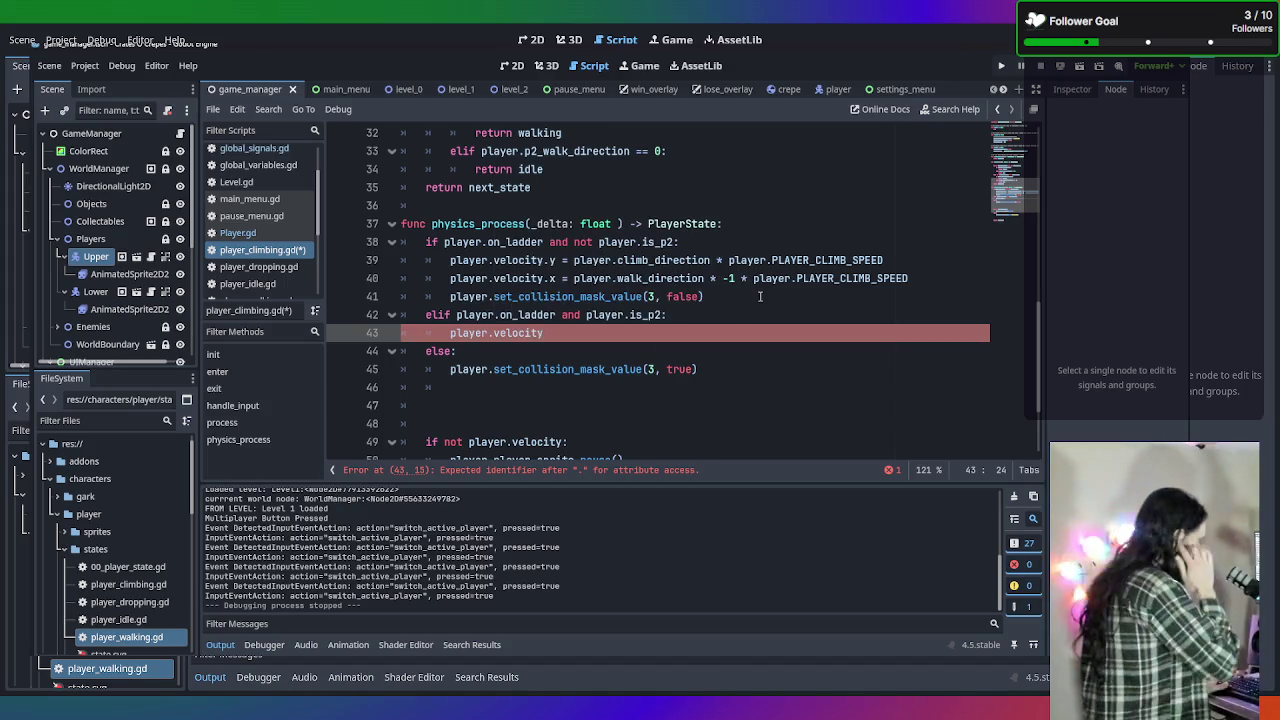
text(.y )
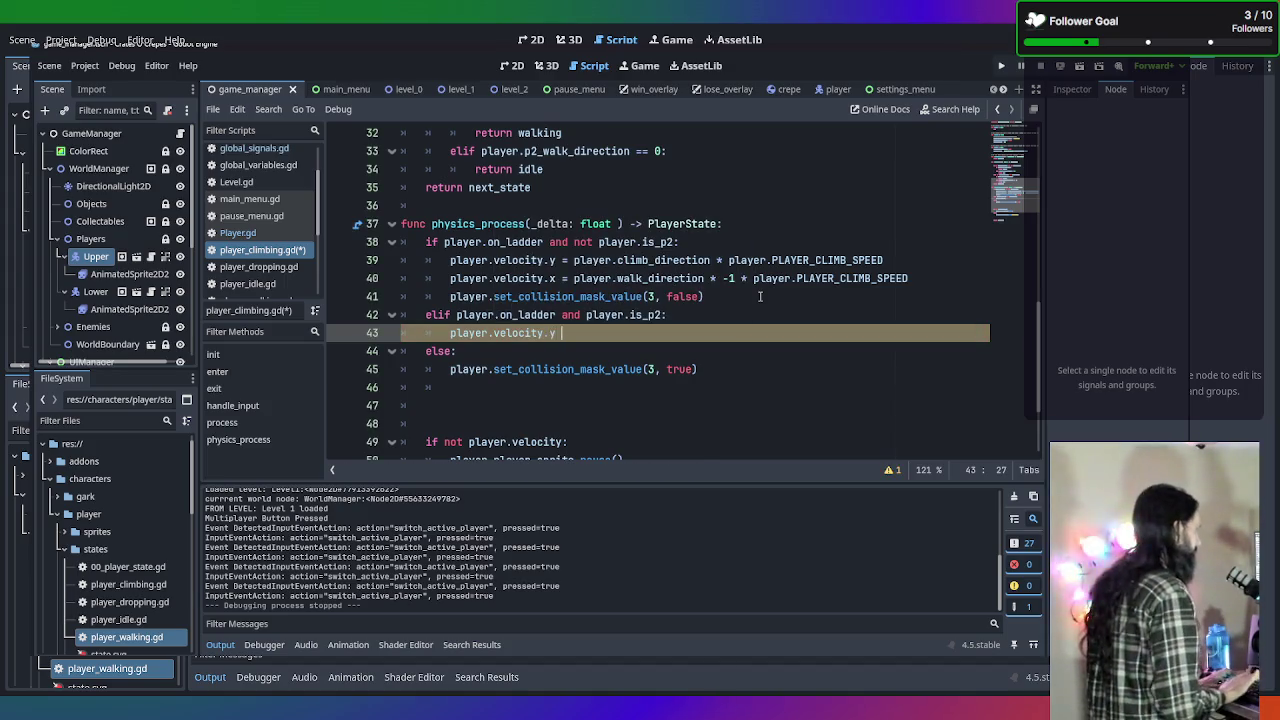
text(= )
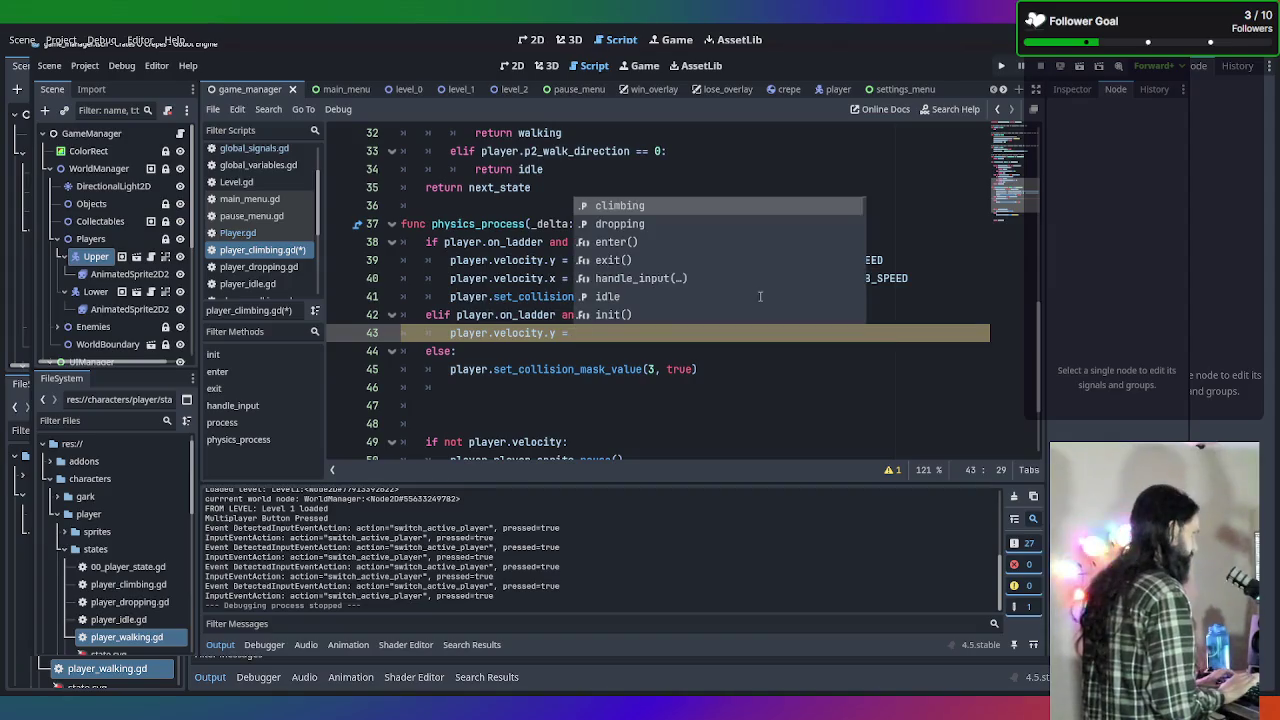
text(player.p2)
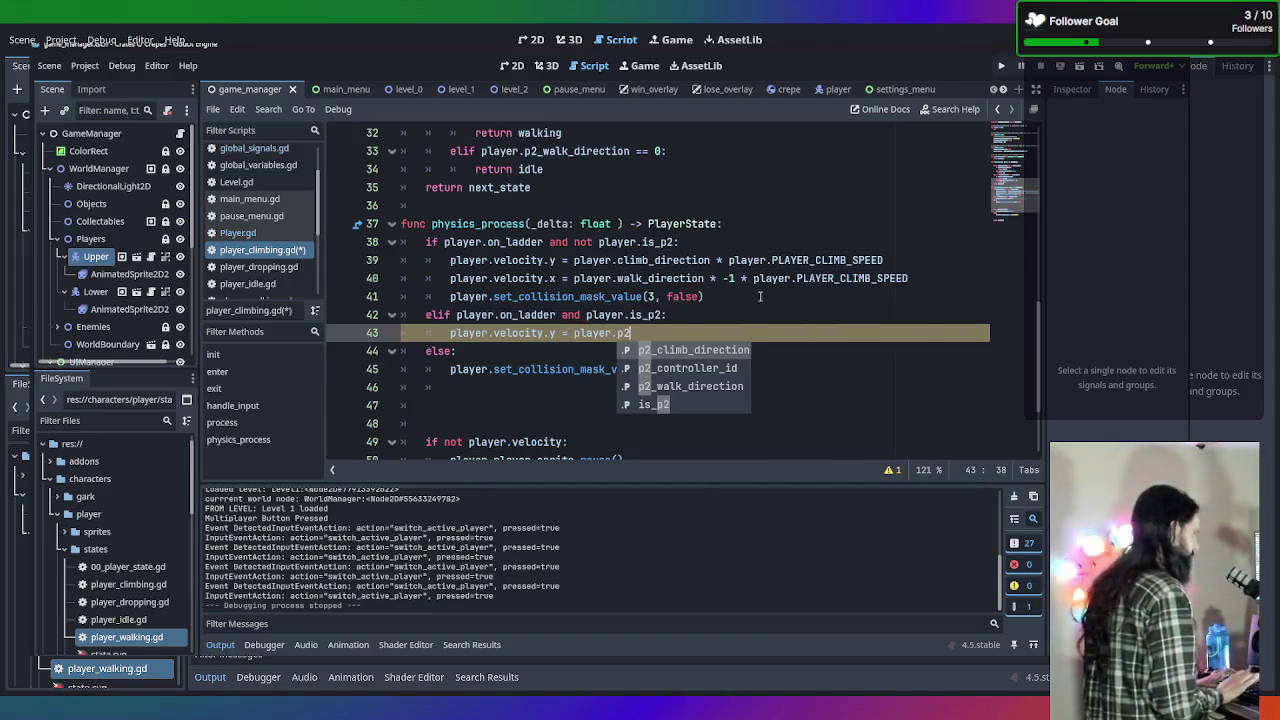
key(Return)
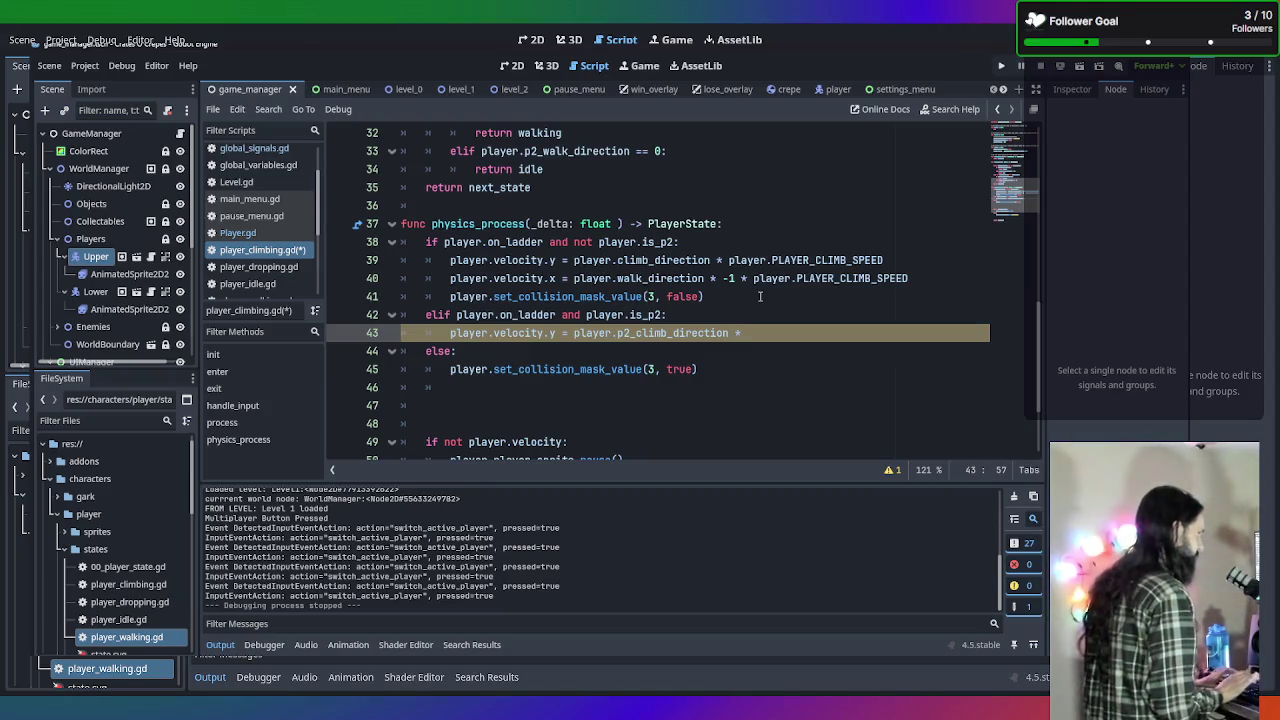
text(pl)
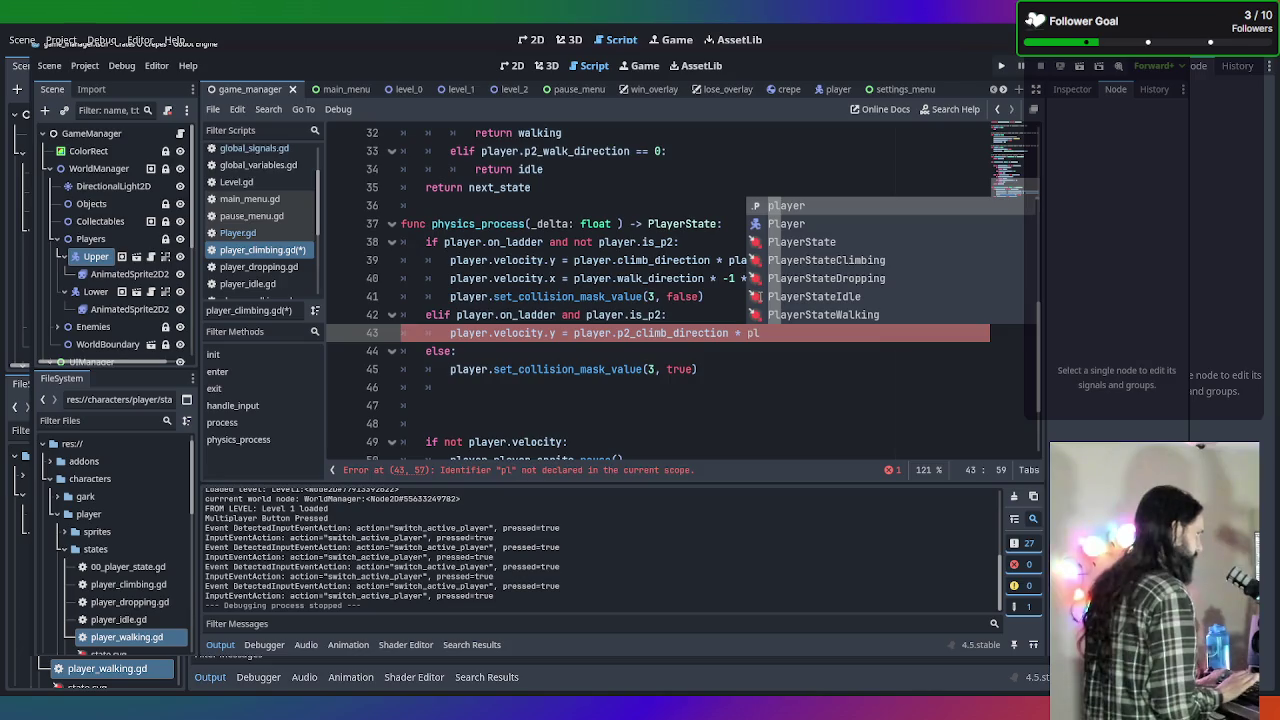
key(Return)
text(.PL)
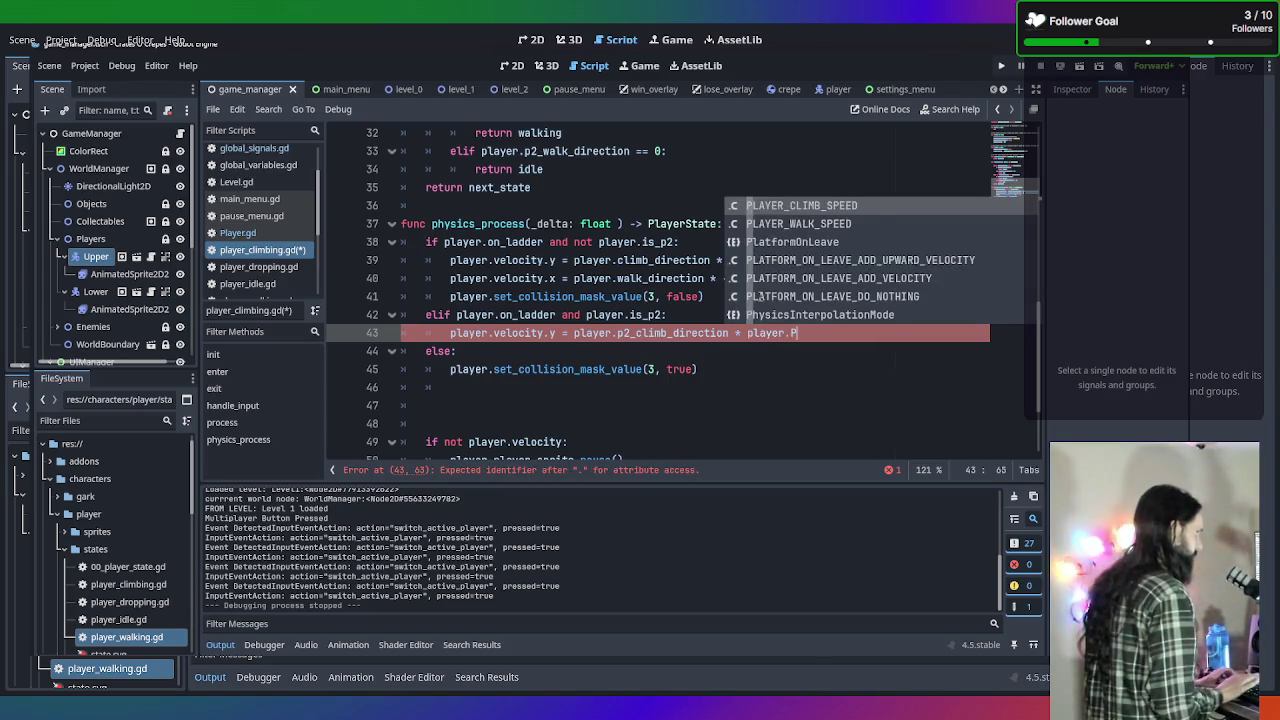
key(Return)
key(Return)
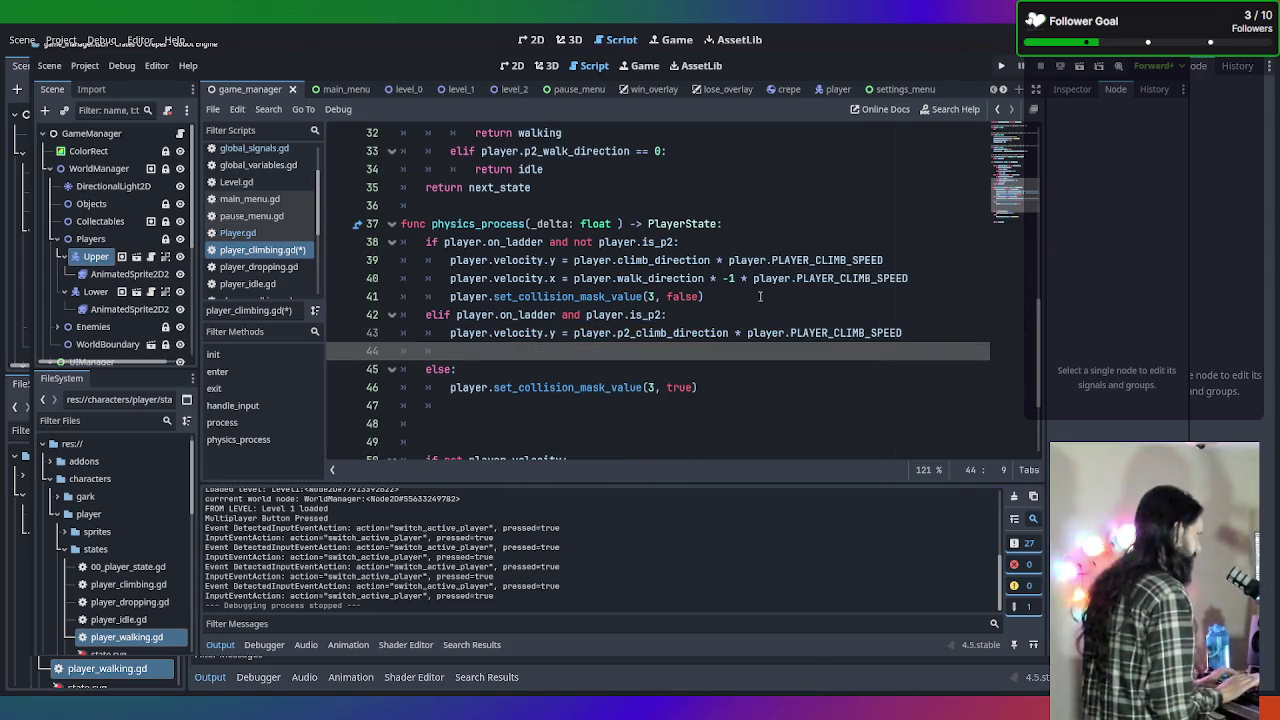
text(player)
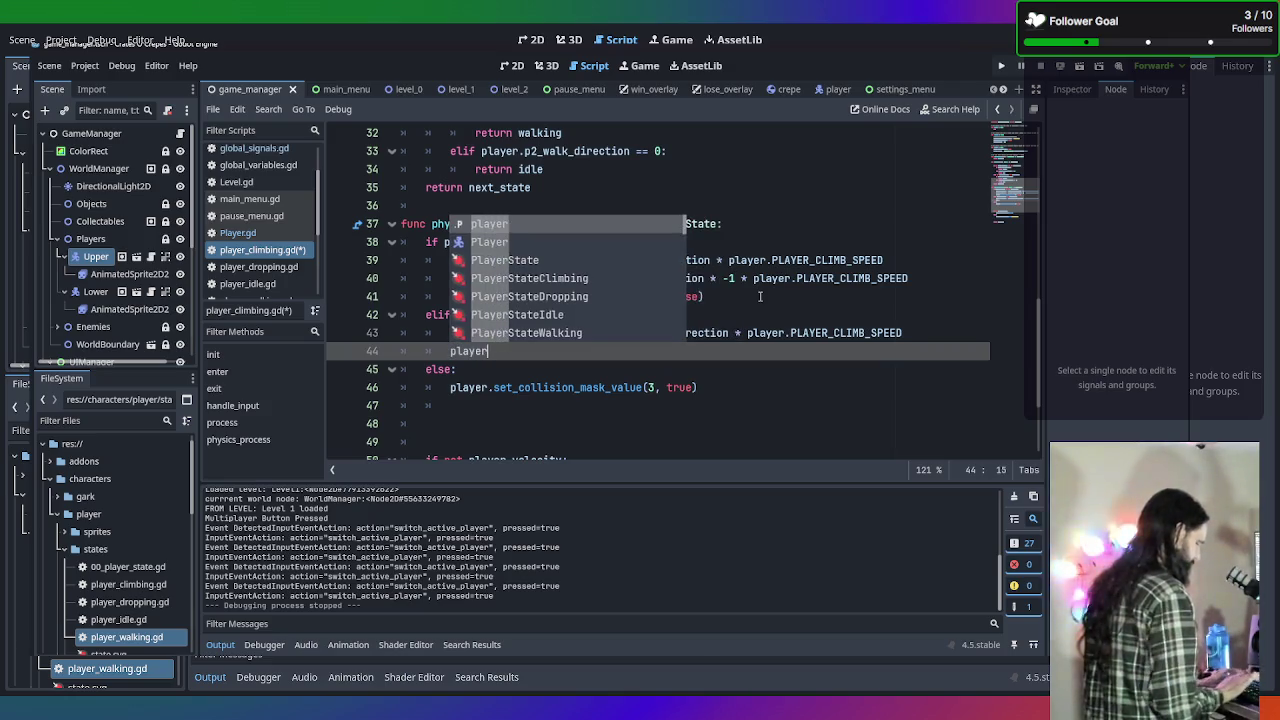
text(.c)
Begin line 44 setting player.velocity.x from player.p2_walk_direction.
key(BackSpace)
text(velo)
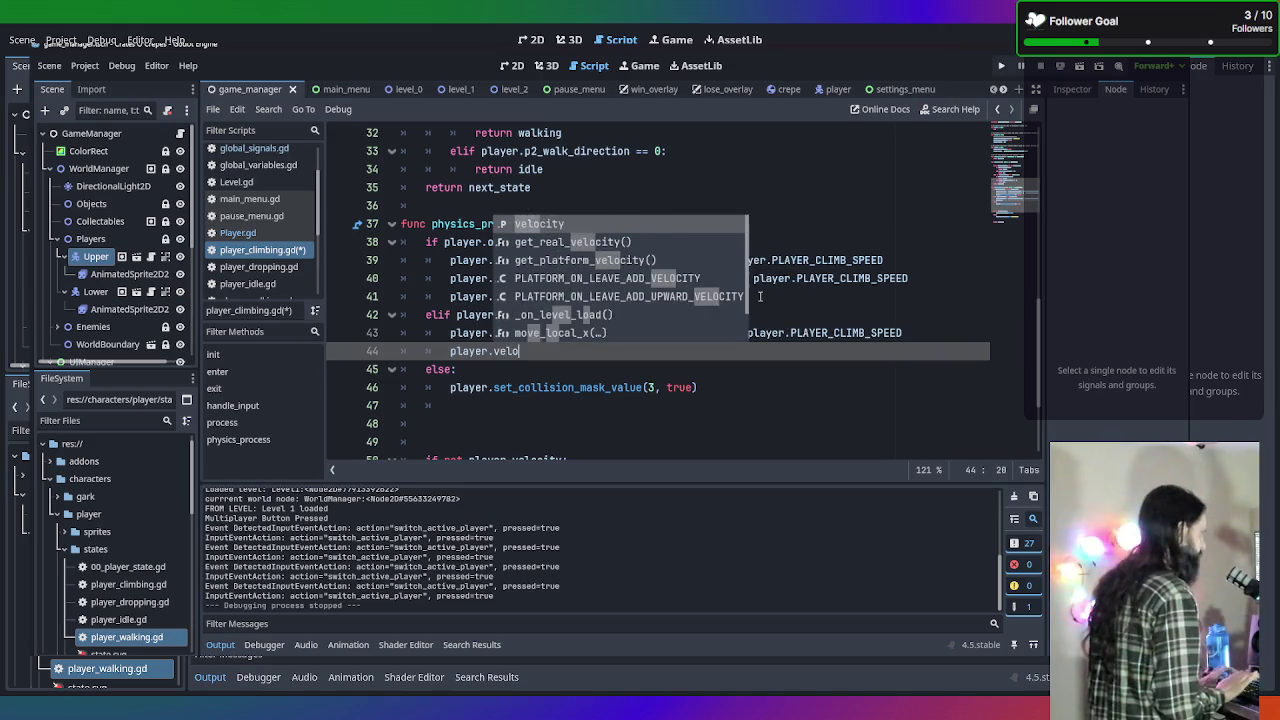
key(Return)
text(.)
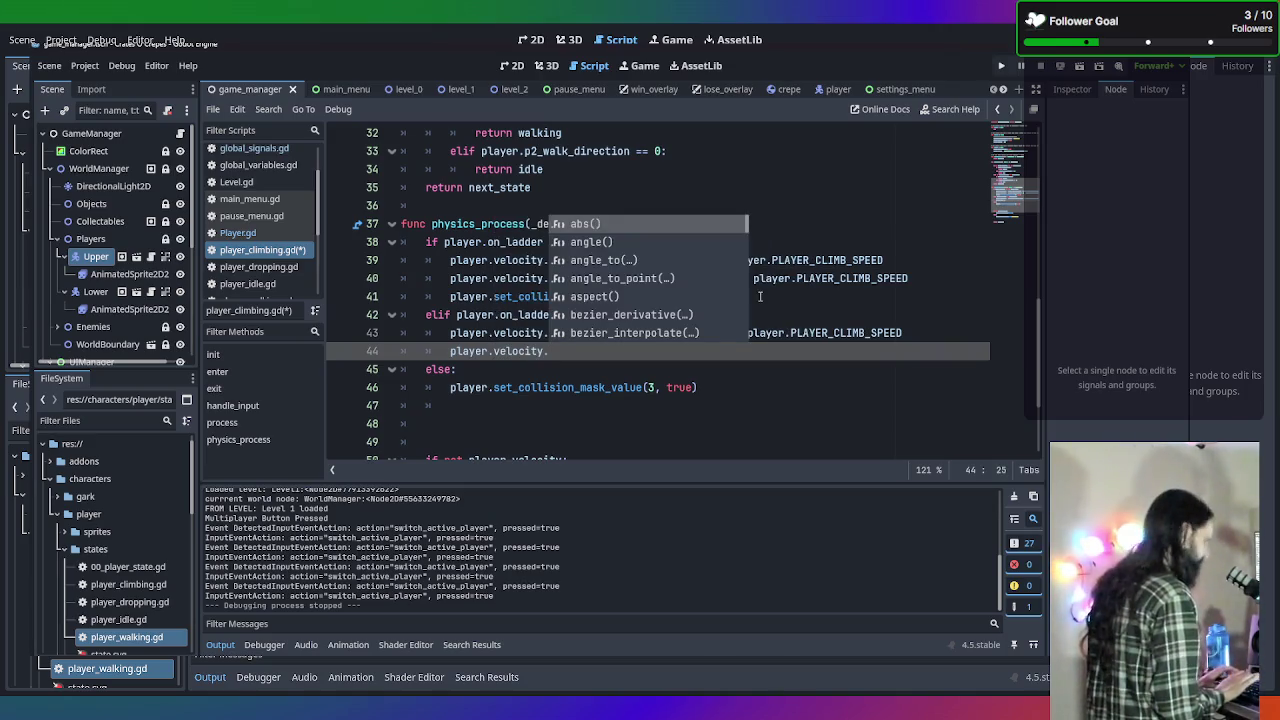
text(x)
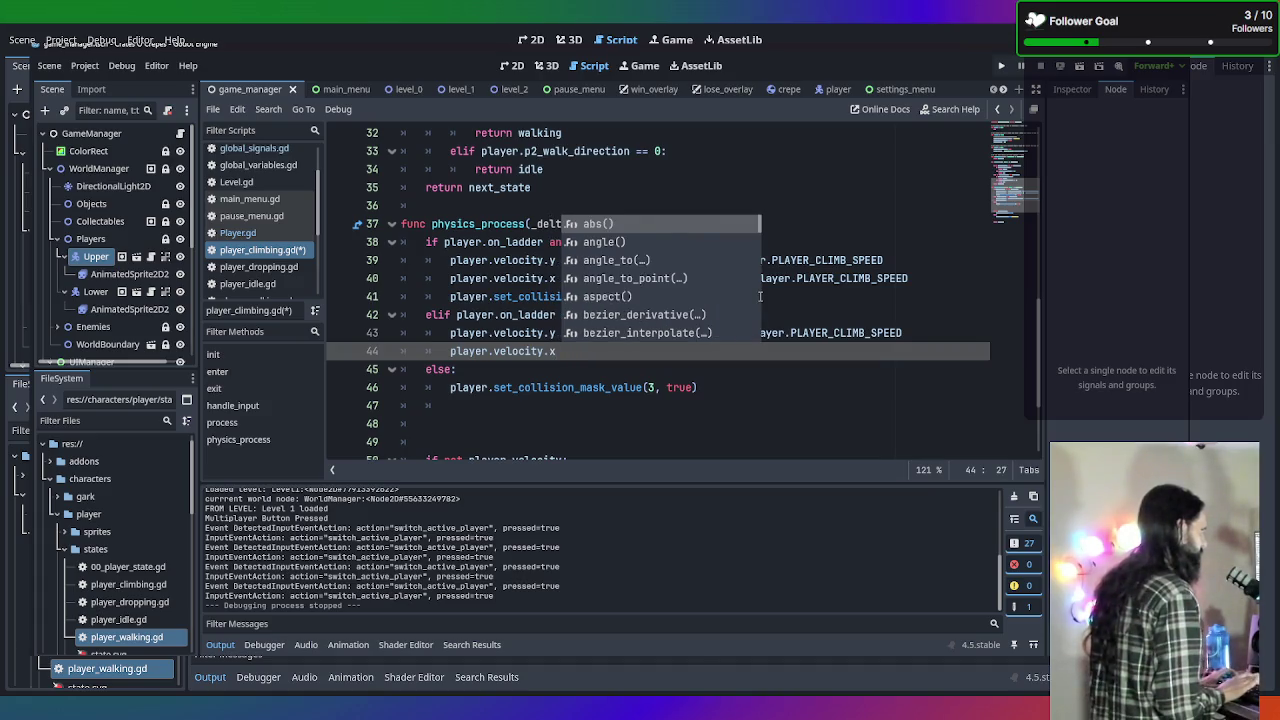
text( -= pla)
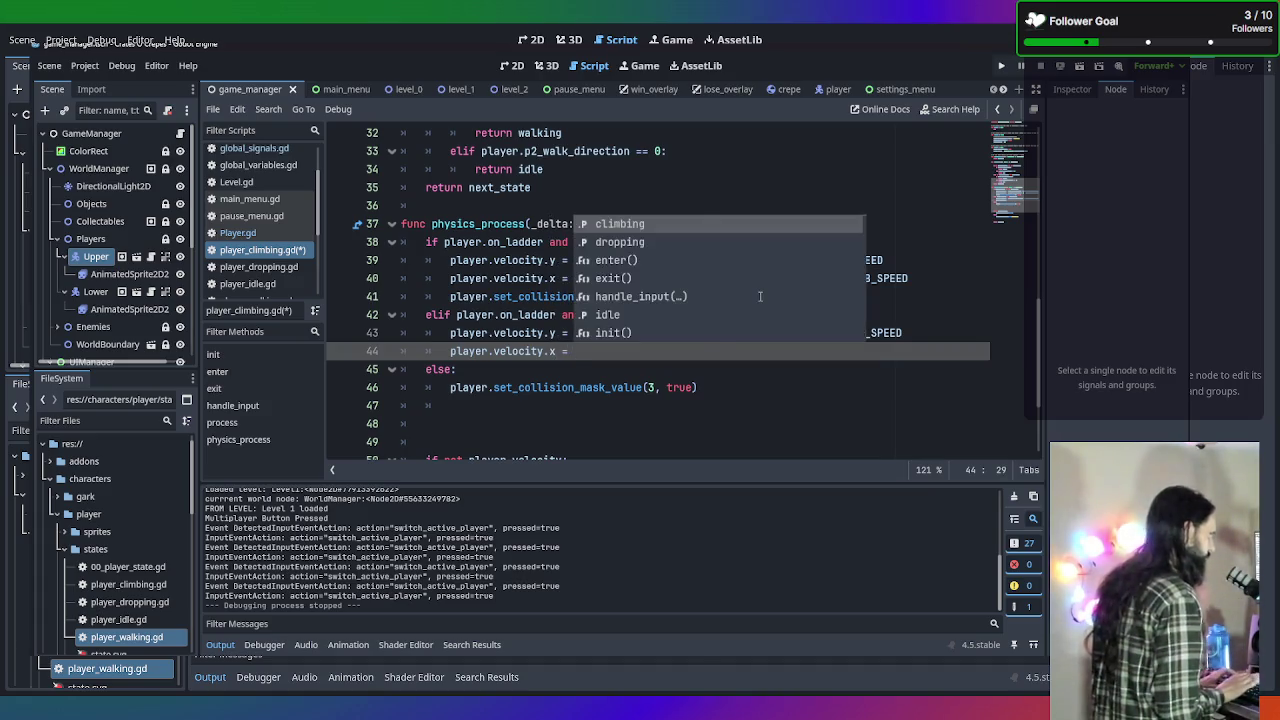
text(yer.p2)
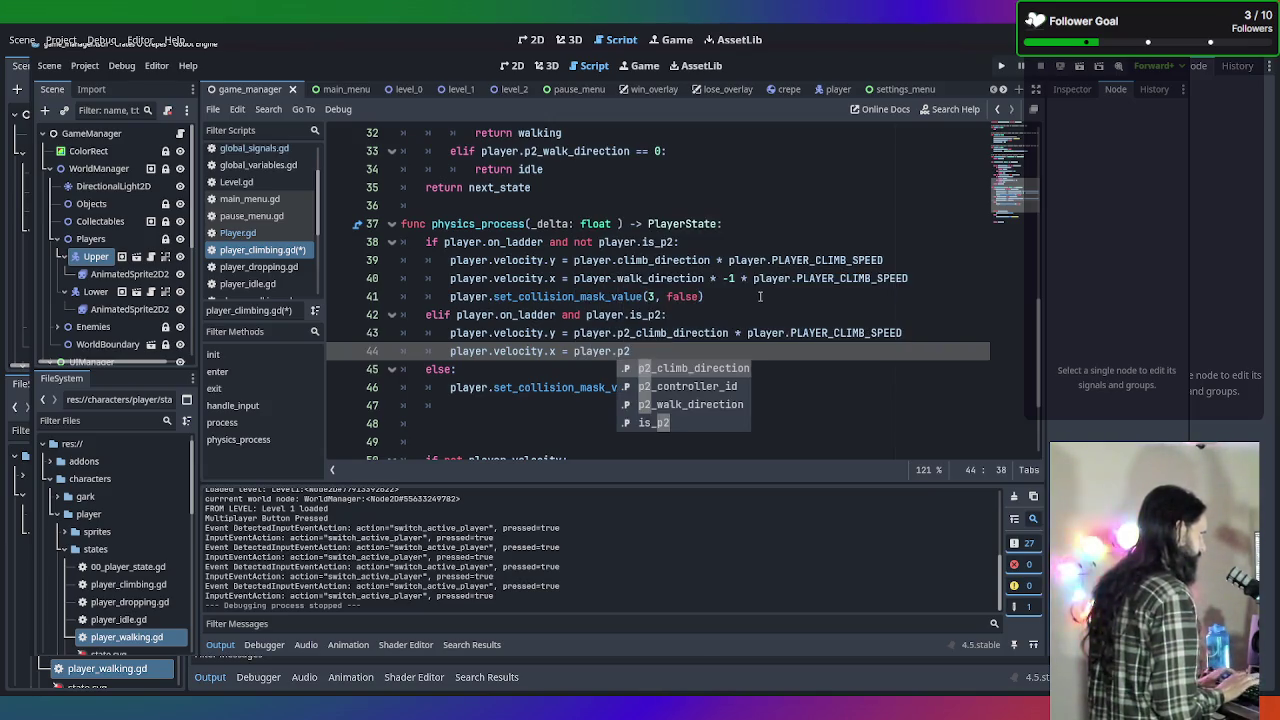
key(Down)
key(Down)
key(Return)
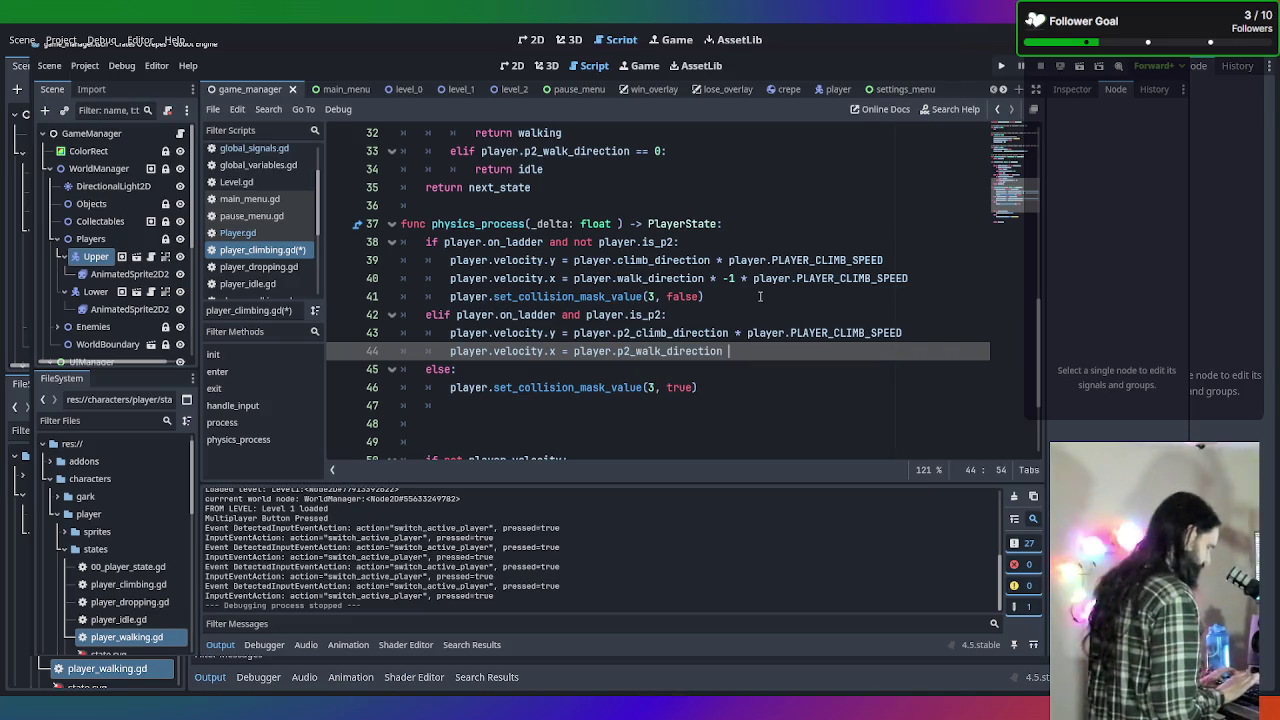
Multiply it by player.PLAYER_CLIMB_SPEED and save player_climbing.gd.
text(* )
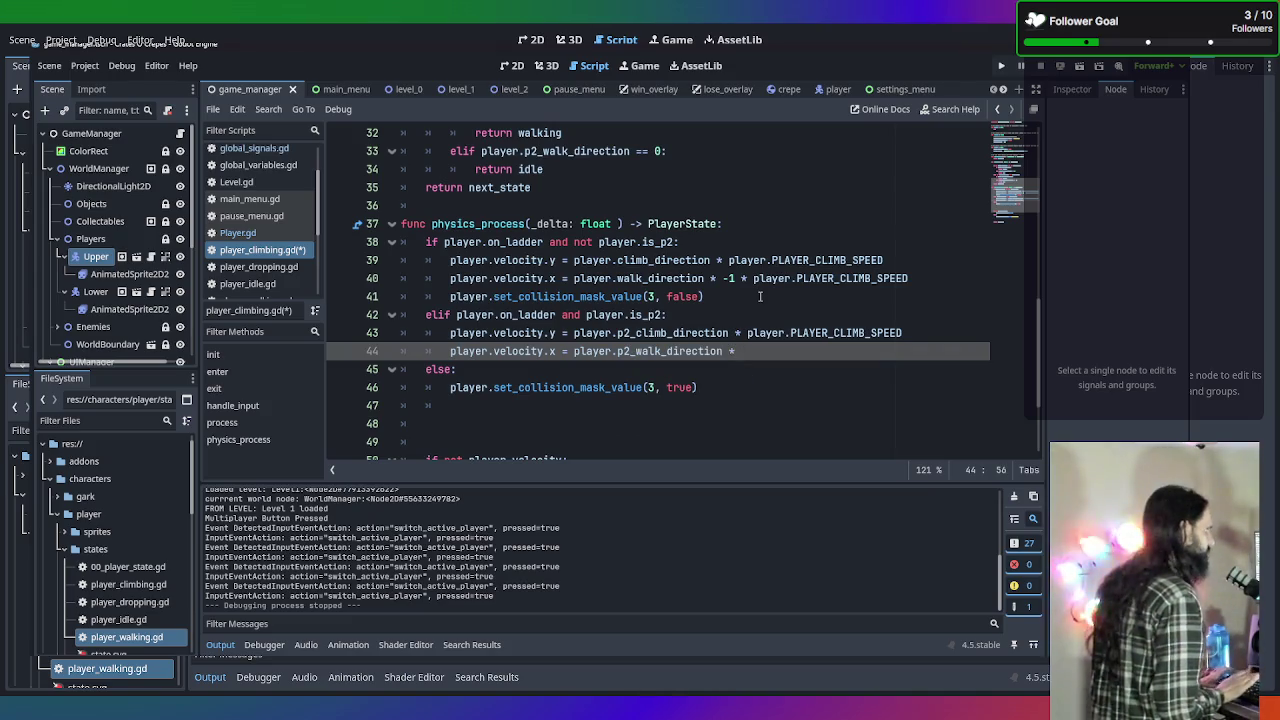
text(playe)
text(r.)
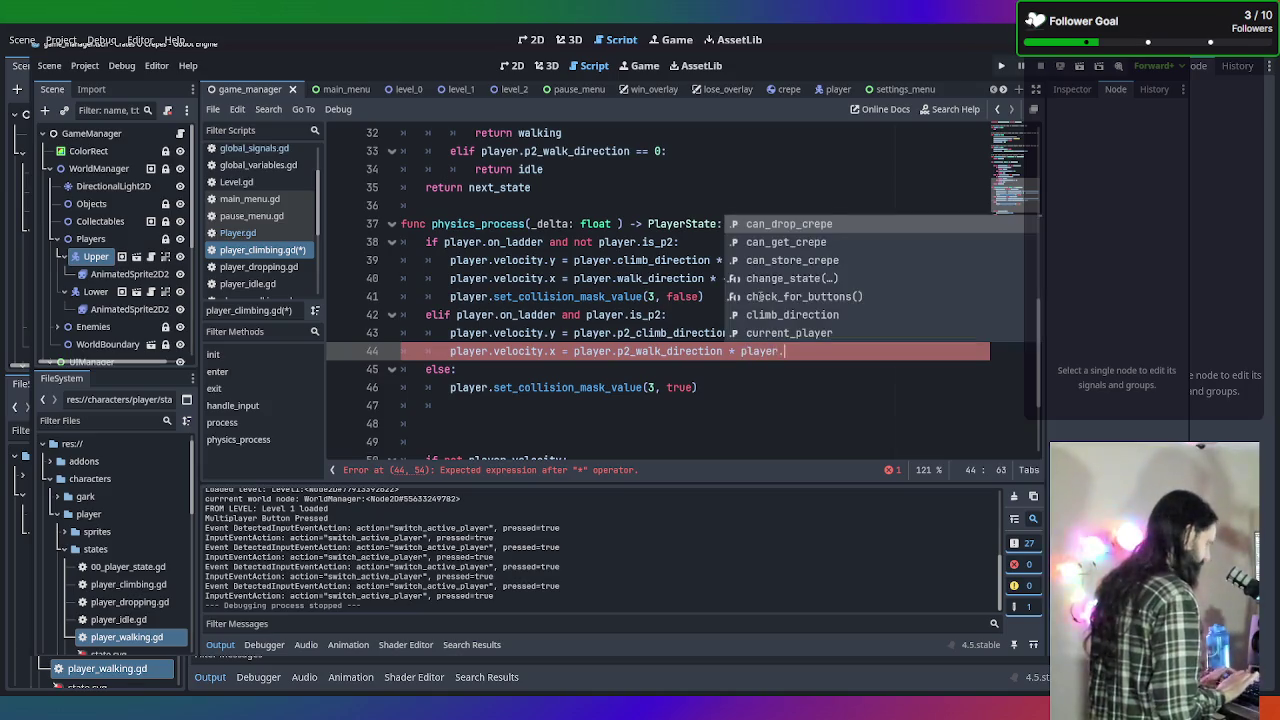
text(p)
key(BackSpace)
text(PL)
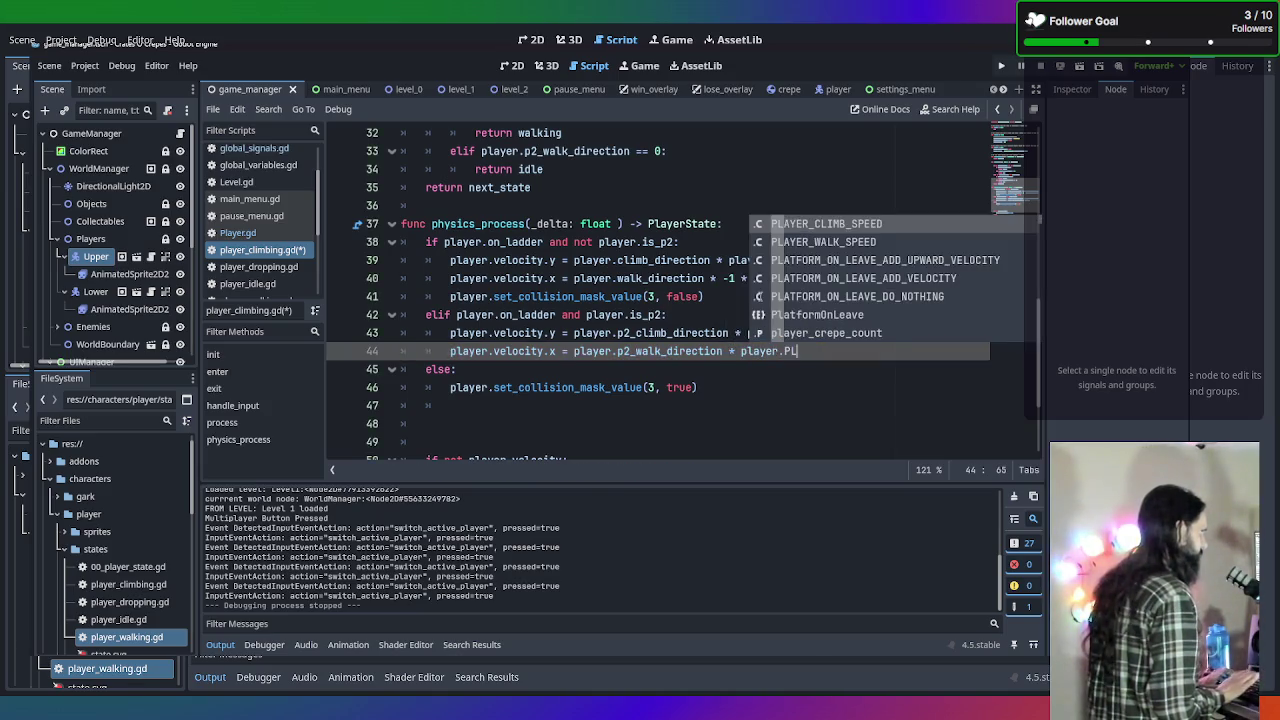
key(Down)
key(Return)
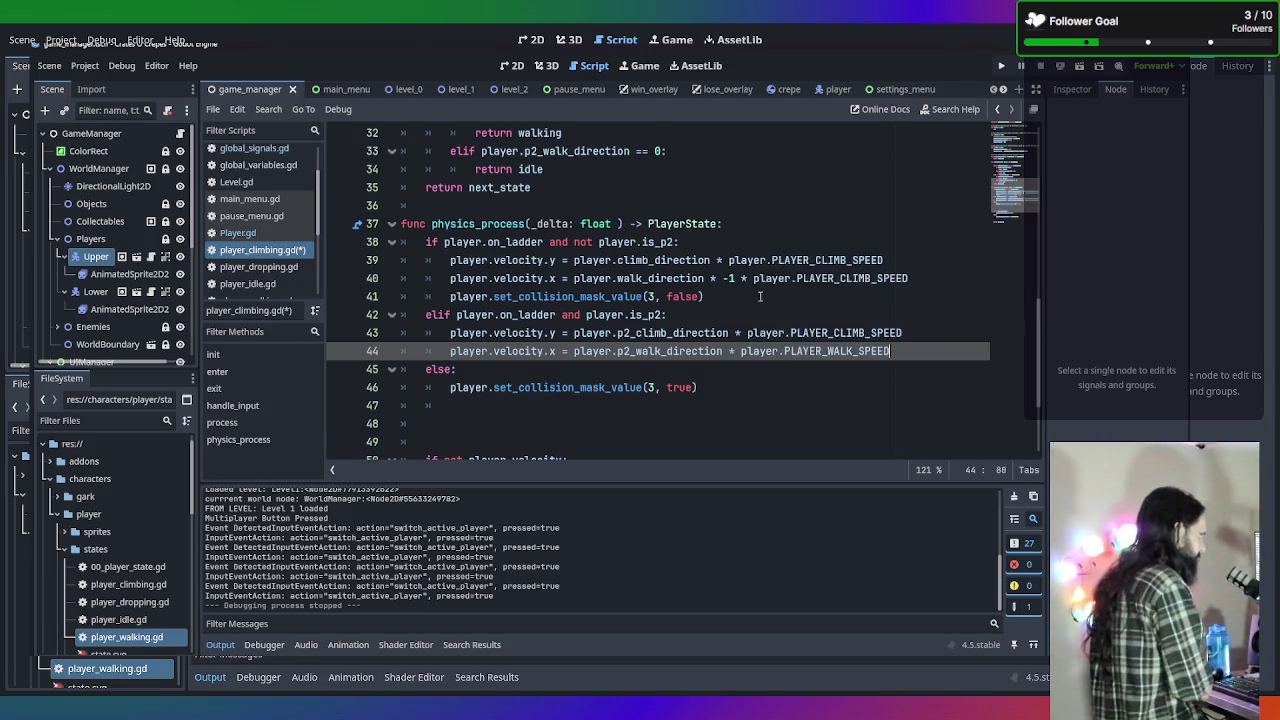
key(BackSpace)
key(BackSpace)
key(BackSpace)
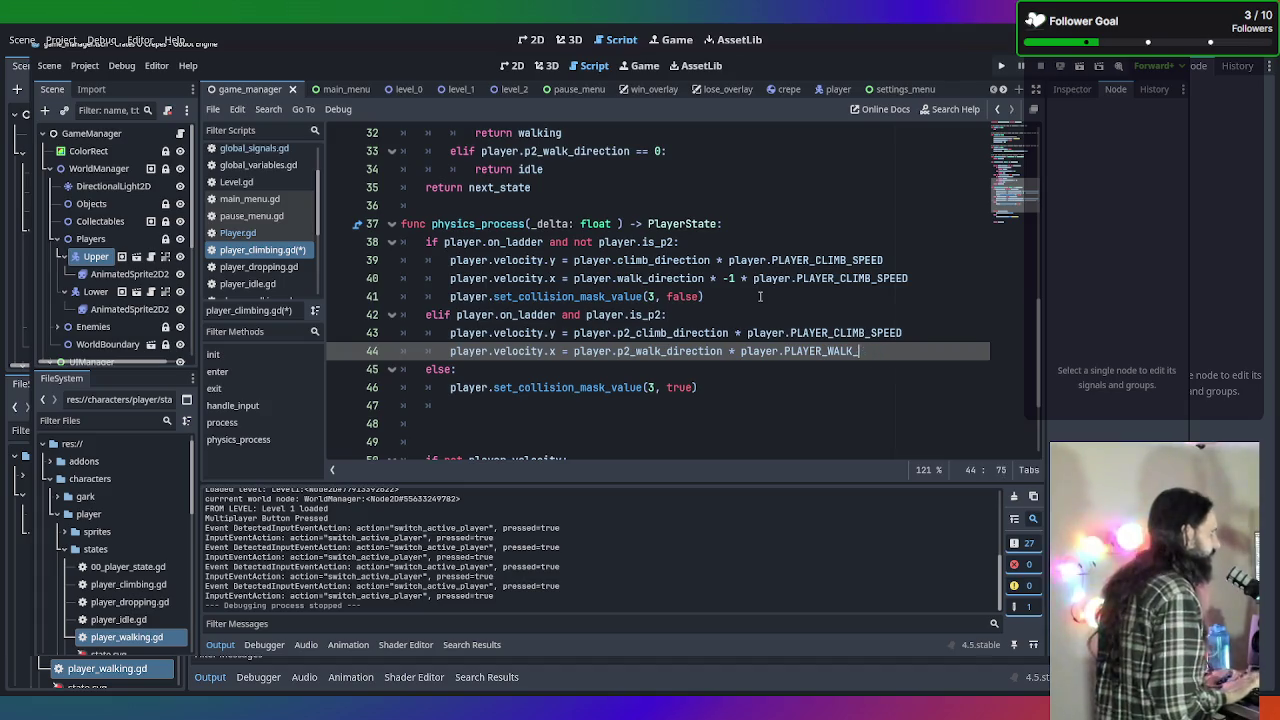
key(BackSpace)
text(CLIM)
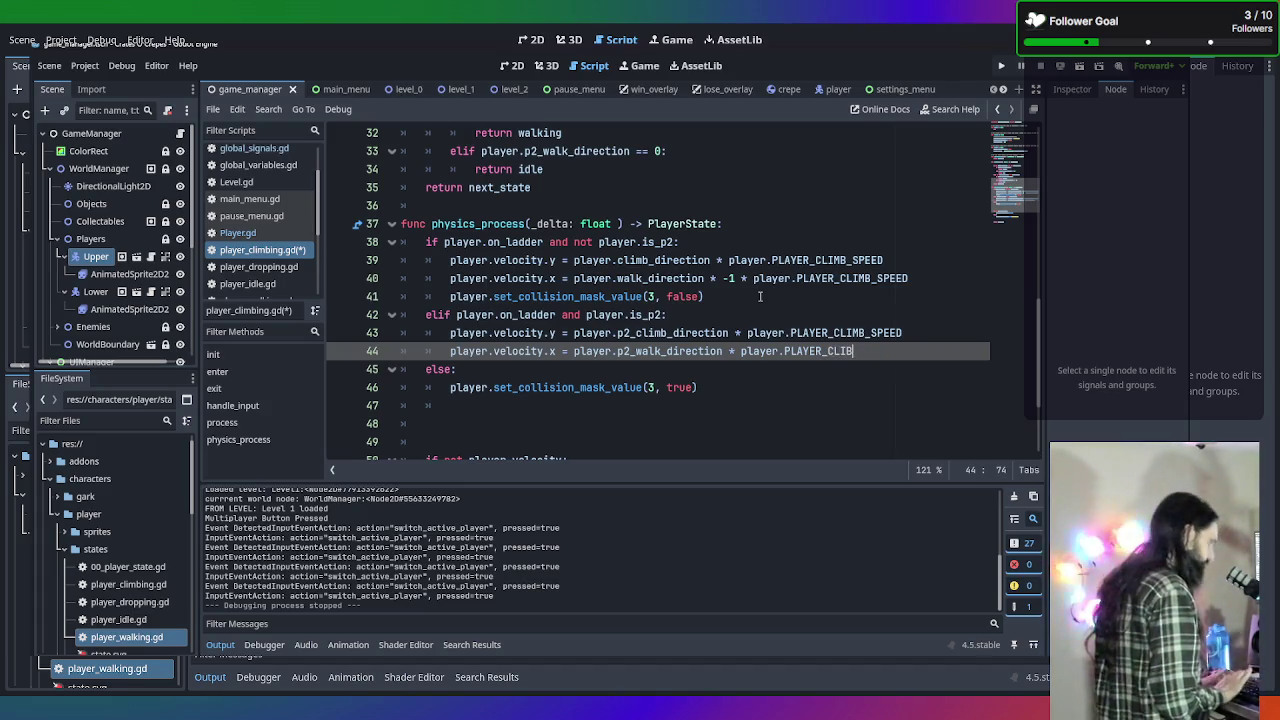
key(Return)
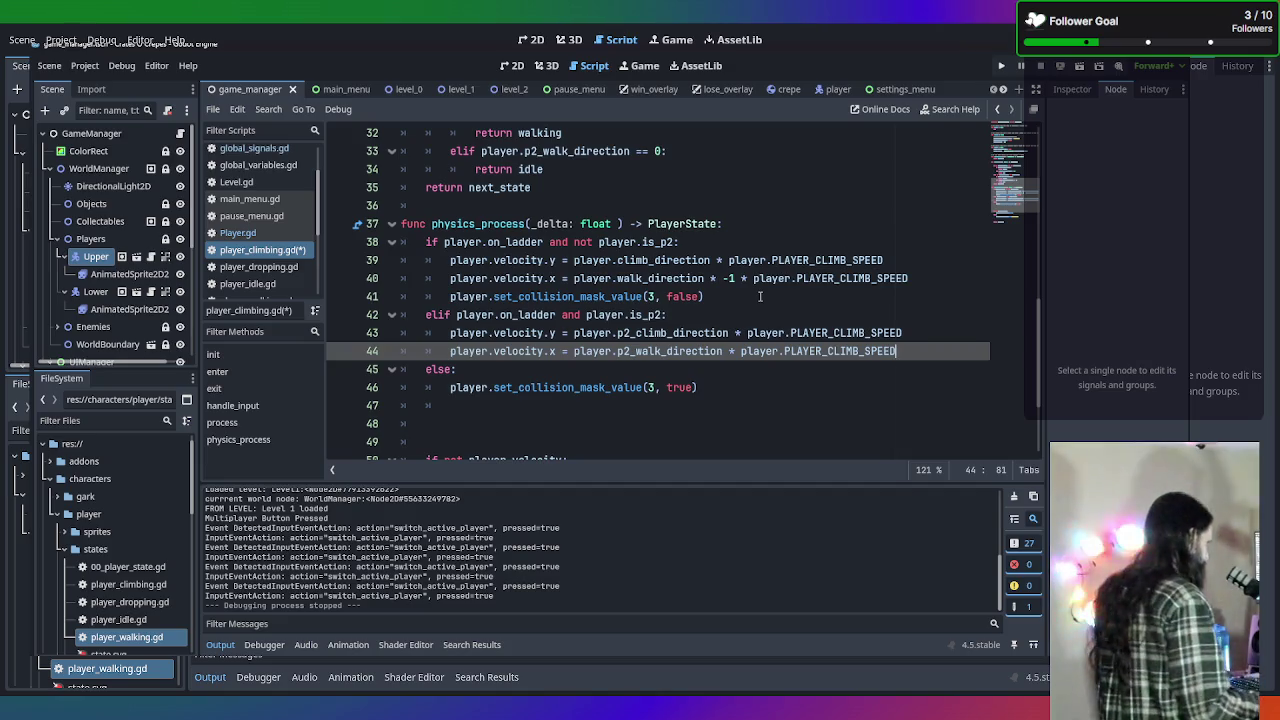
key(ctrl+s)
scroll(666, 278, down, 2)
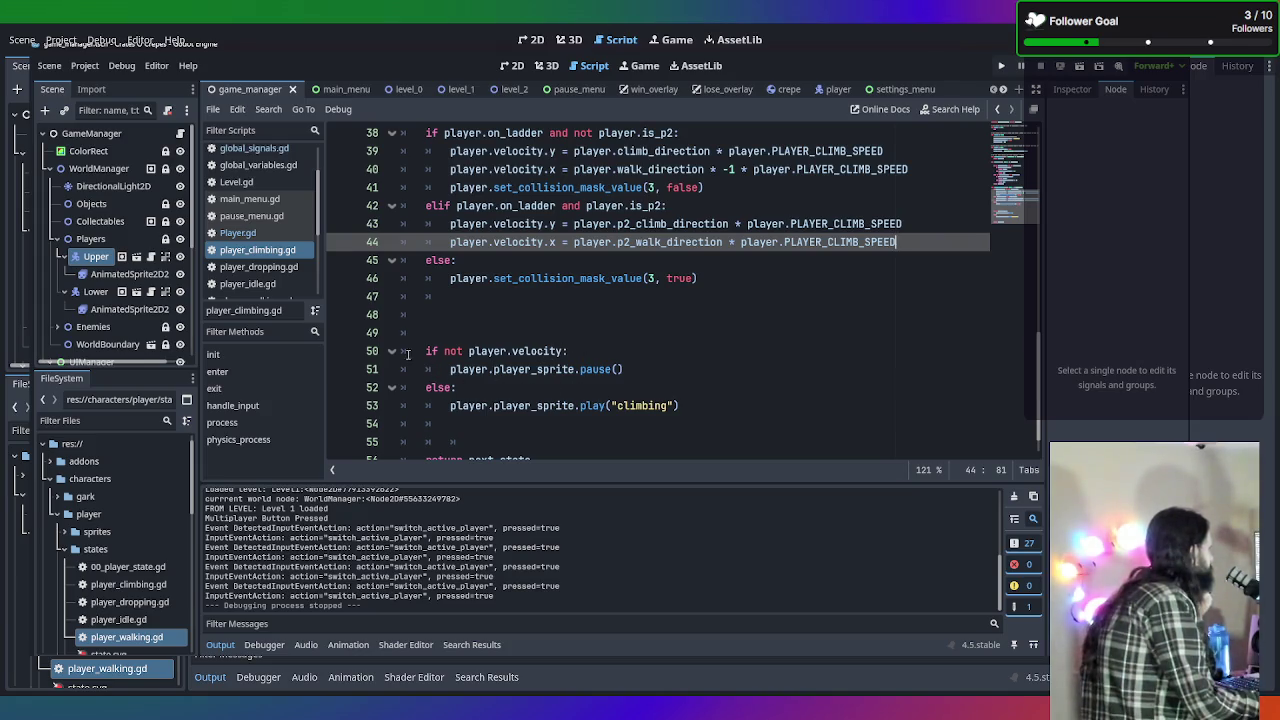
Delete empty line 48 below the else block, then switch to player_dropping.gd.
scroll(414, 319, down, 1)
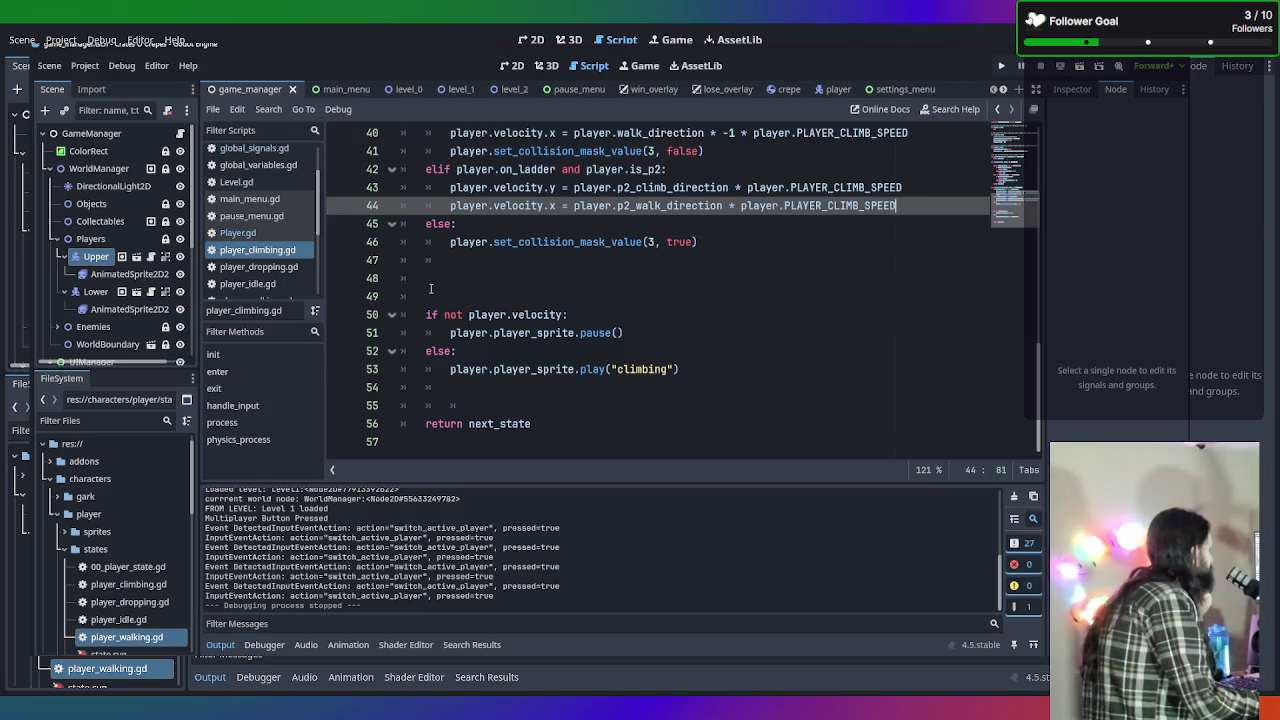
click(424, 285)
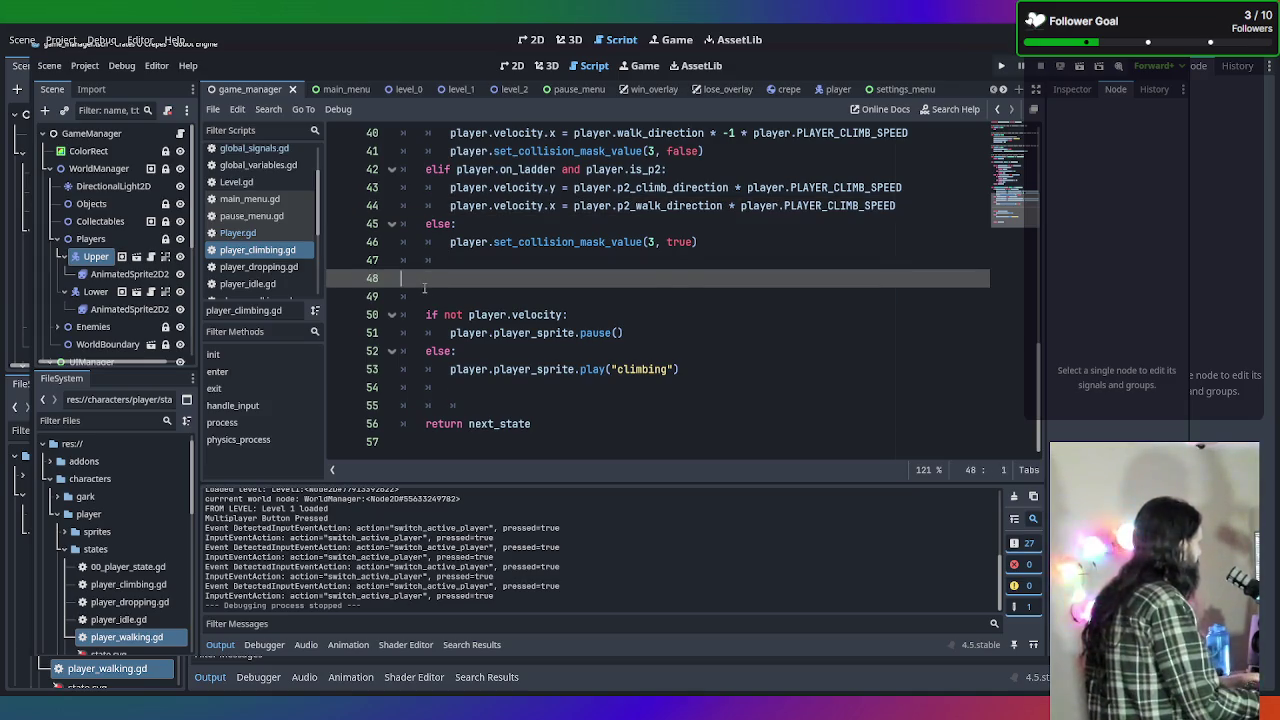
key(BackSpace)
click(288, 268)
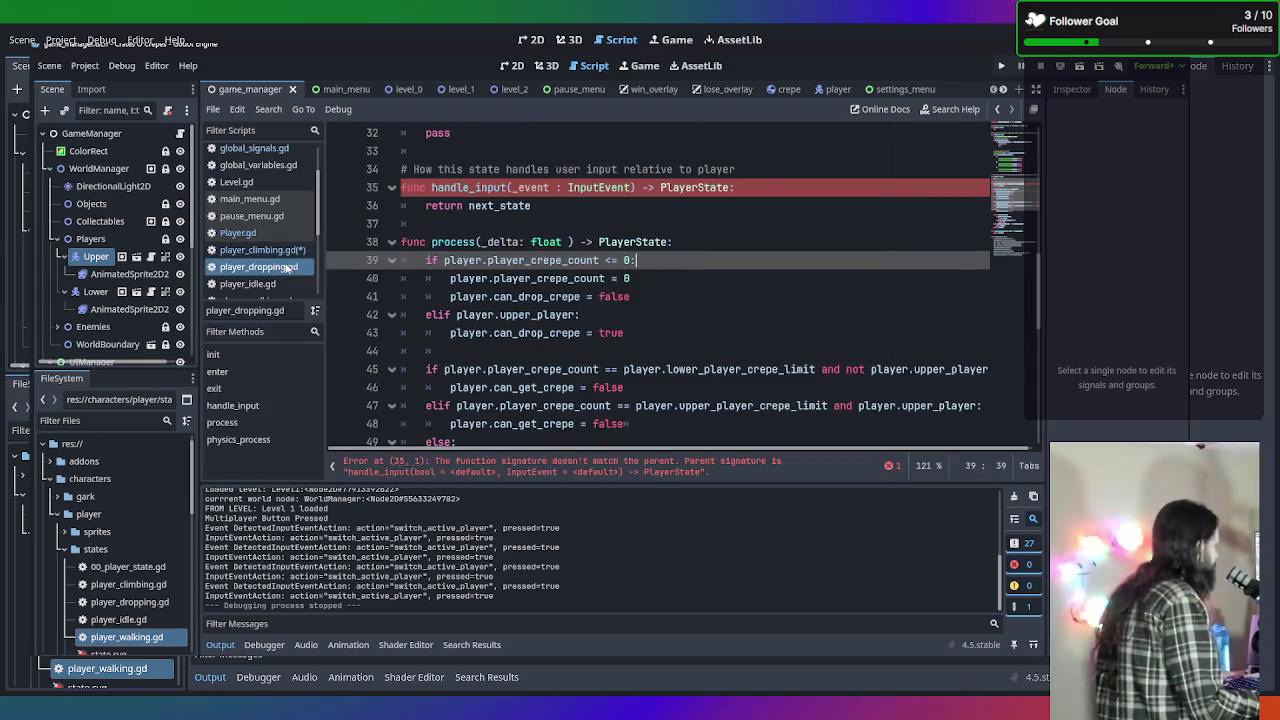
Return to player_climbing.gd and review the process function's player 1 and player 2 exit branches.
scroll(554, 274, up, 1)
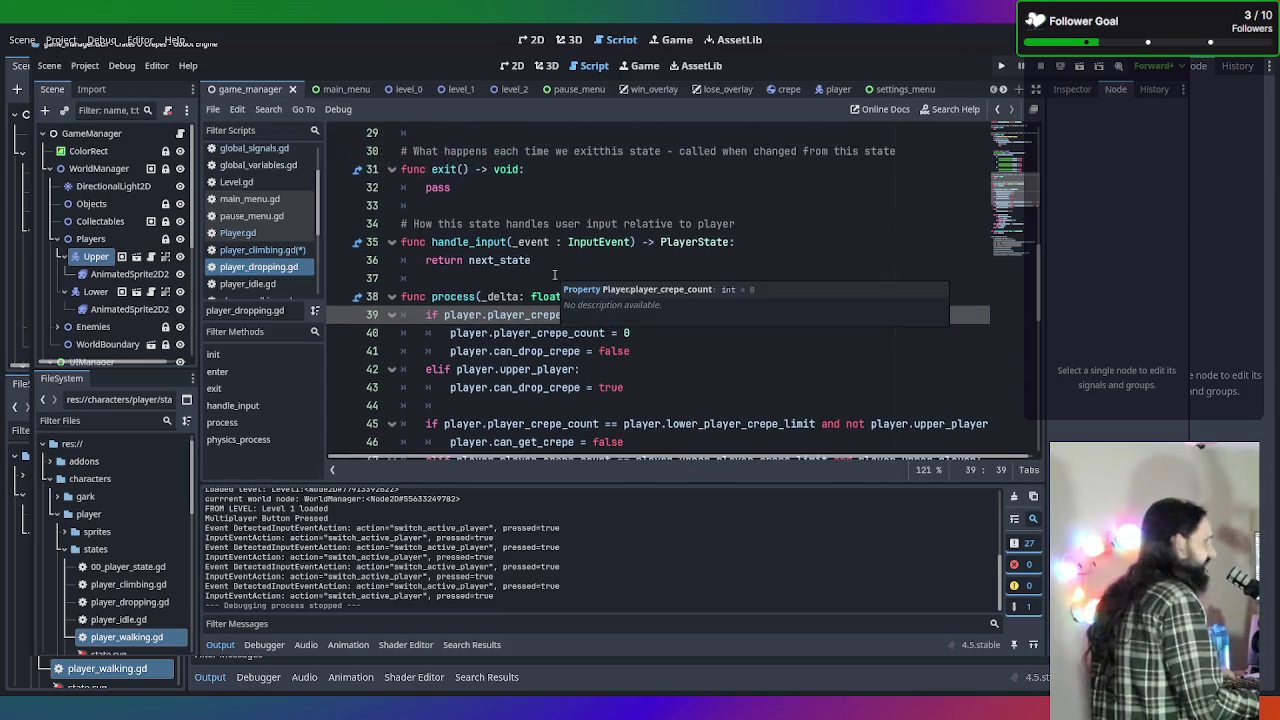
scroll(554, 274, up, 1)
scroll(554, 285, up, 8)
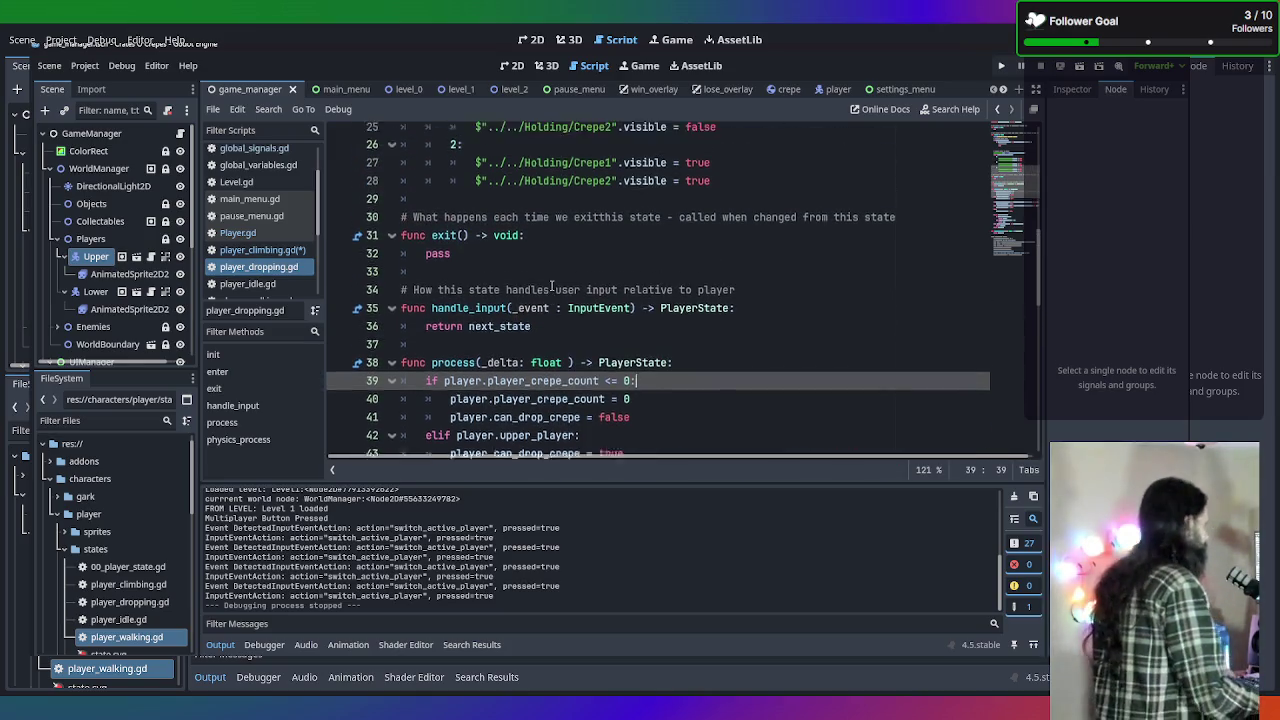
click(246, 268)
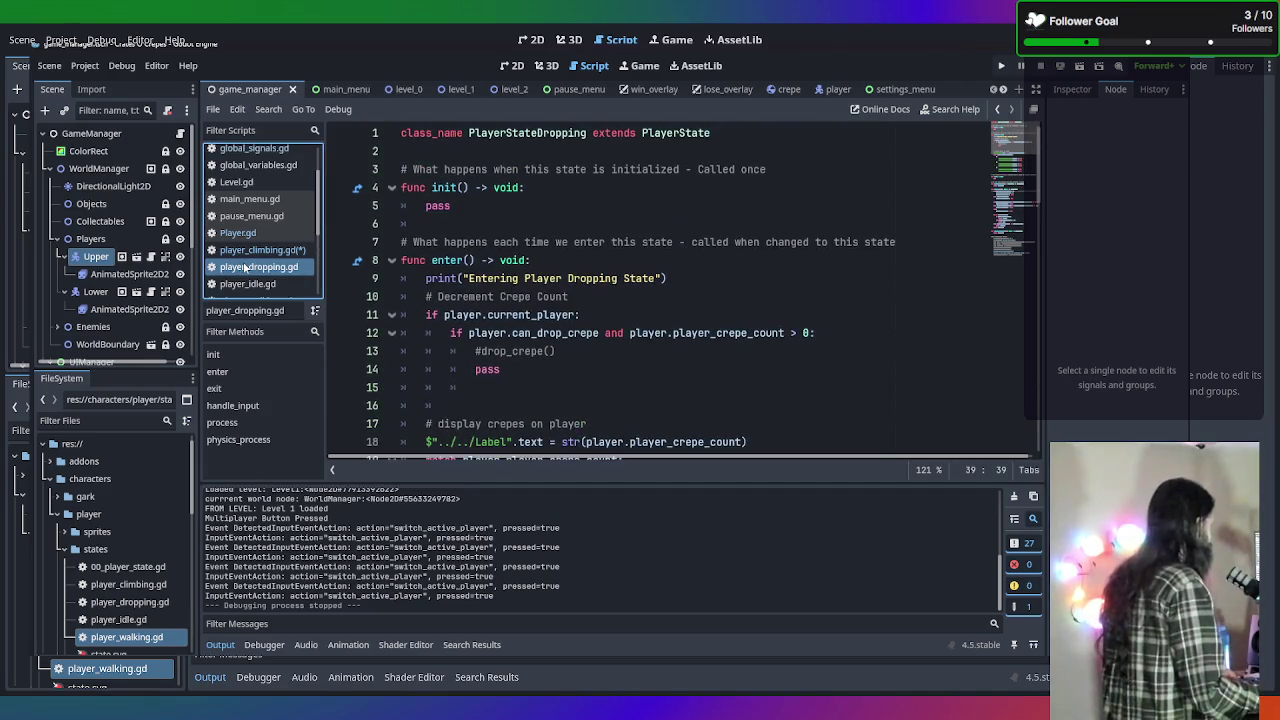
scroll(463, 292, down, 1)
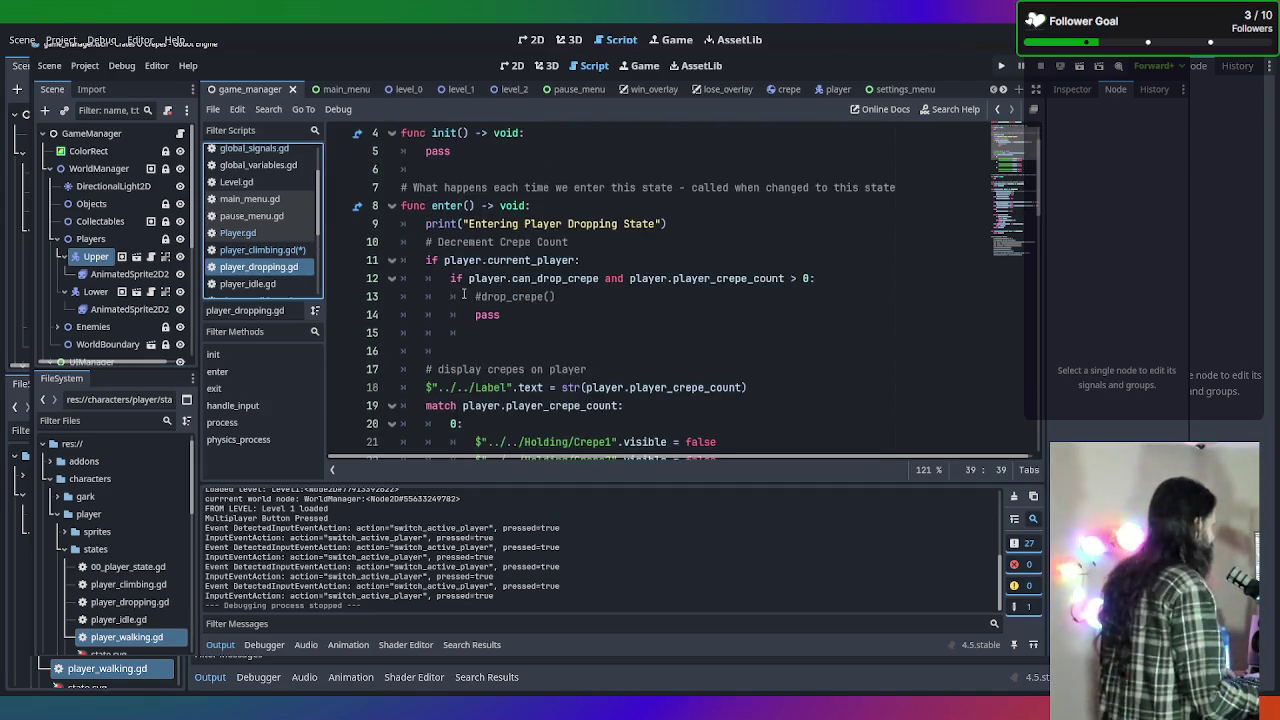
click(262, 250)
scroll(578, 330, up, 7)
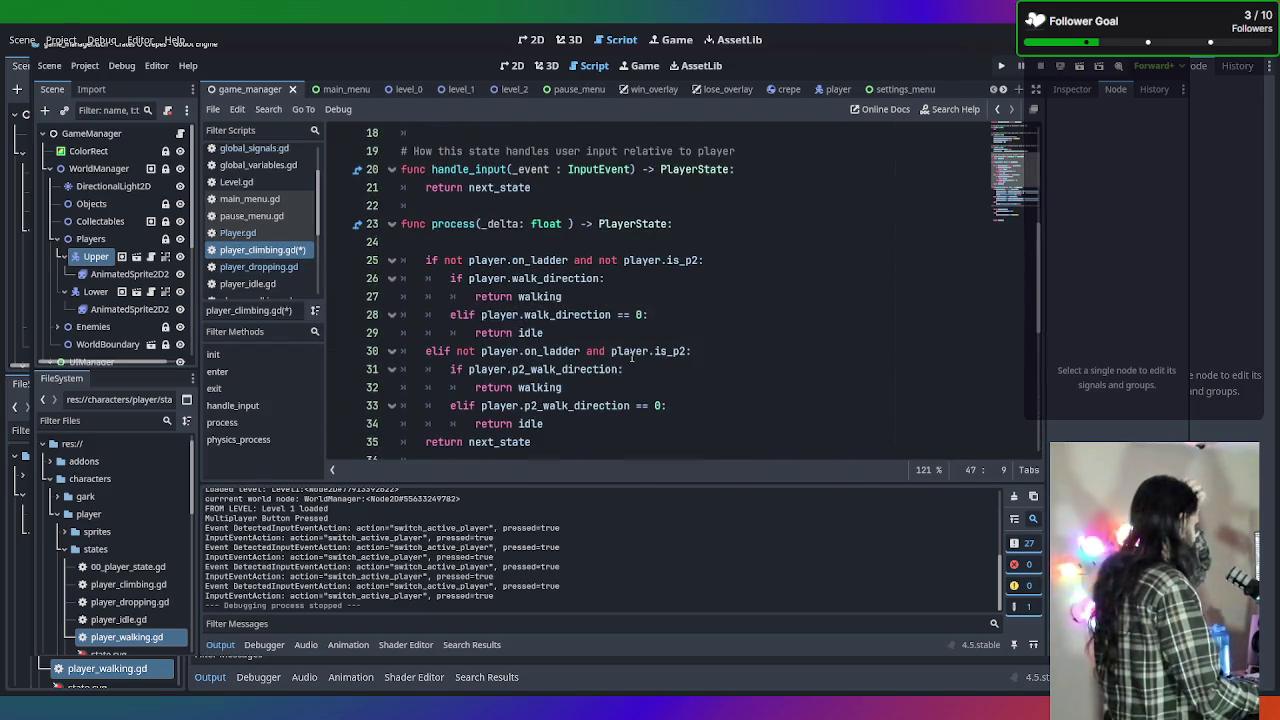
scroll(631, 357, down, 1)
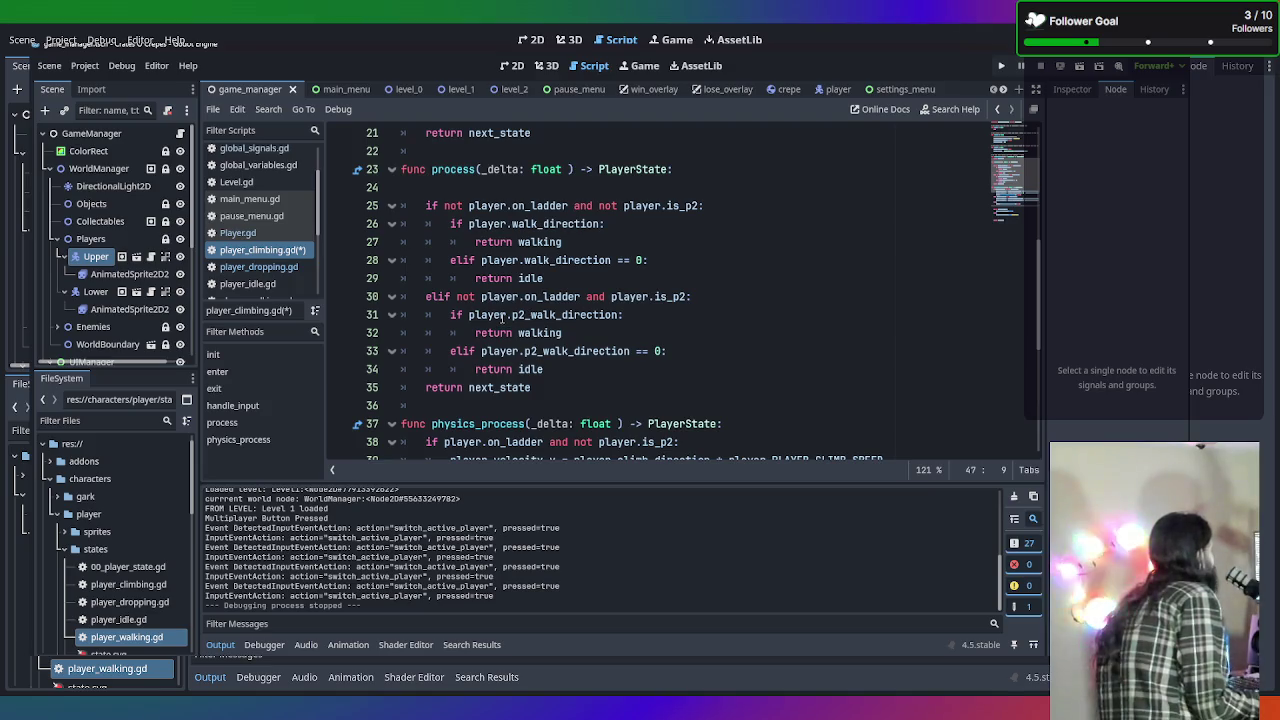
In player_dropping.gd, change line 11 to 'if player.current_player or player.is_p2:'.
click(260, 268)
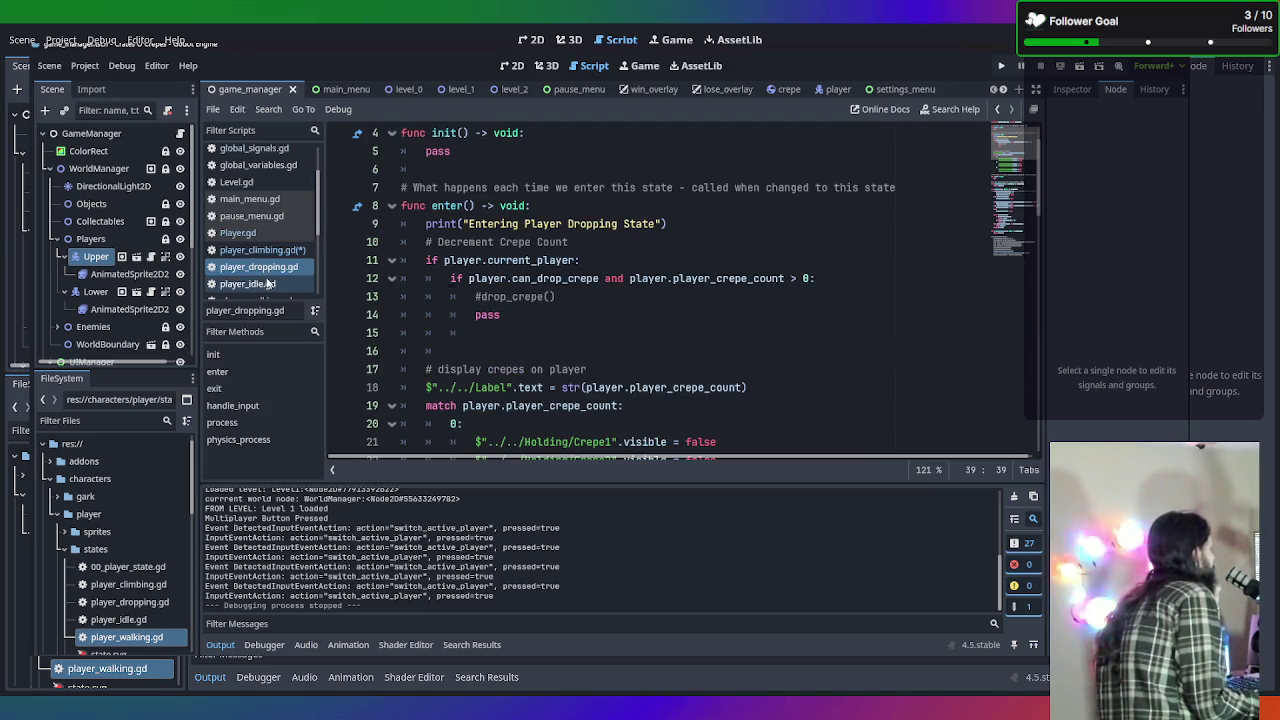
mouse_move(520, 284)
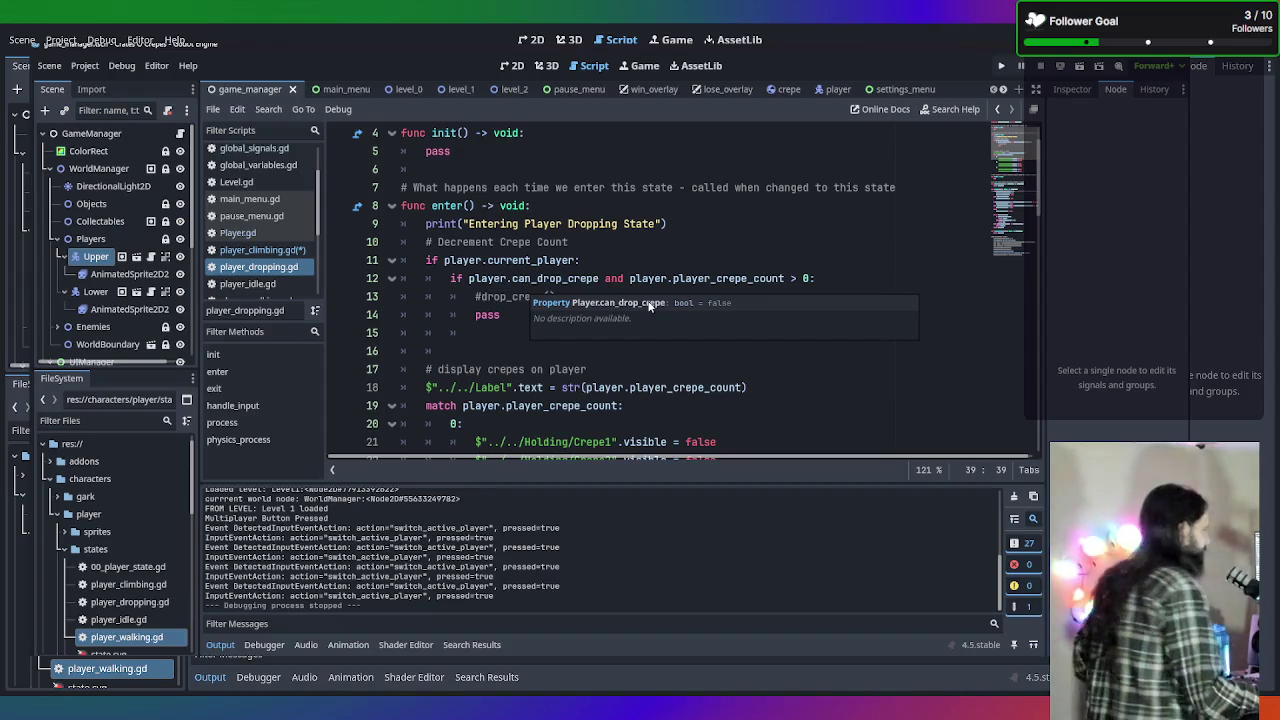
scroll(573, 256, down, 1)
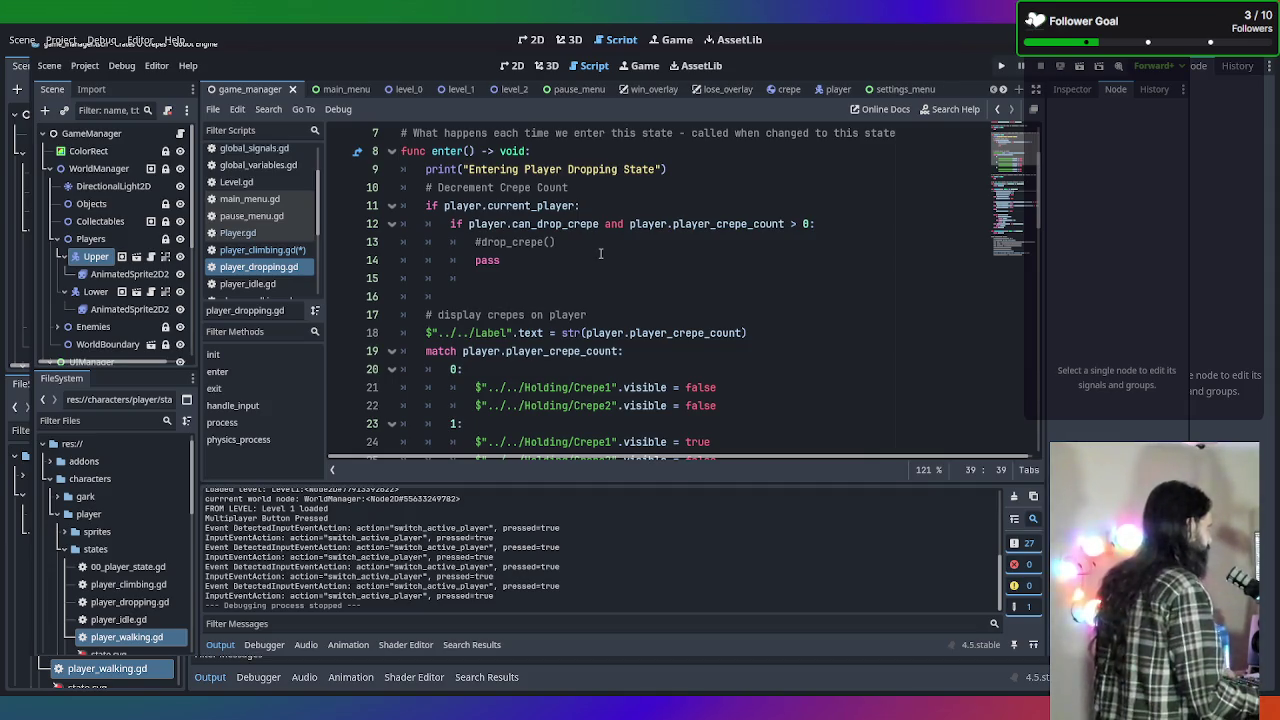
scroll(599, 256, up, 1)
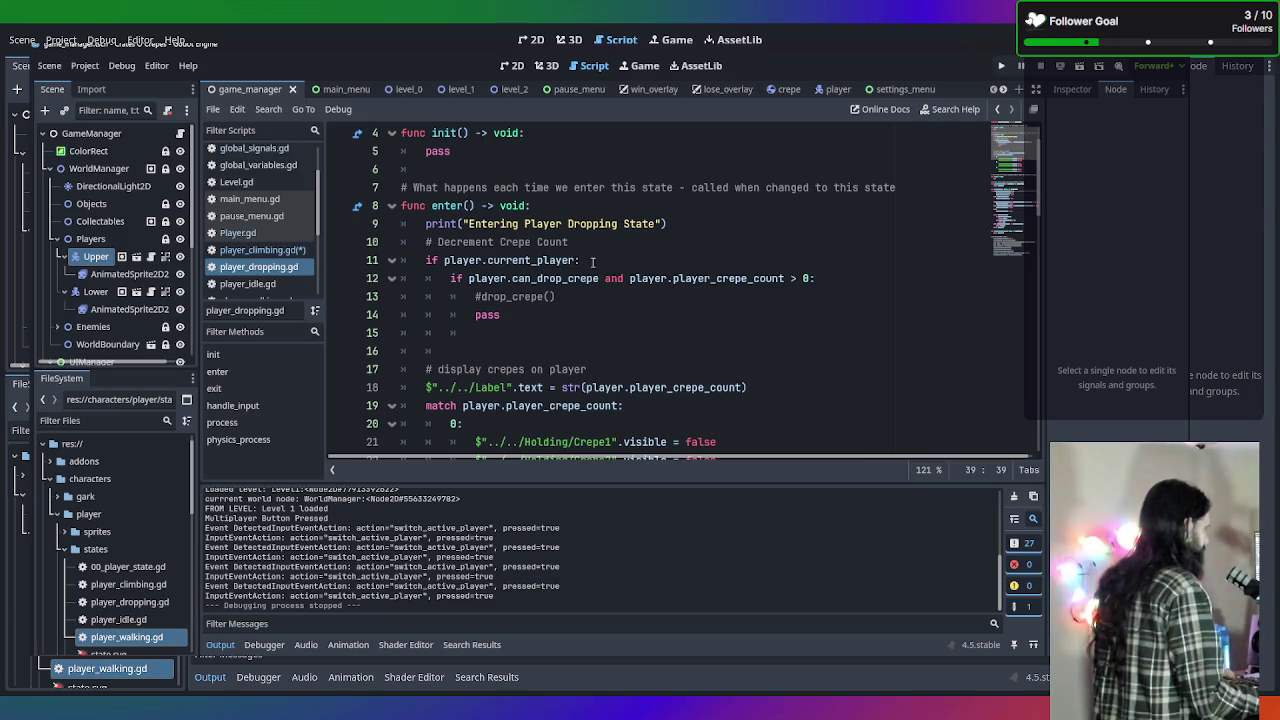
click(605, 245)
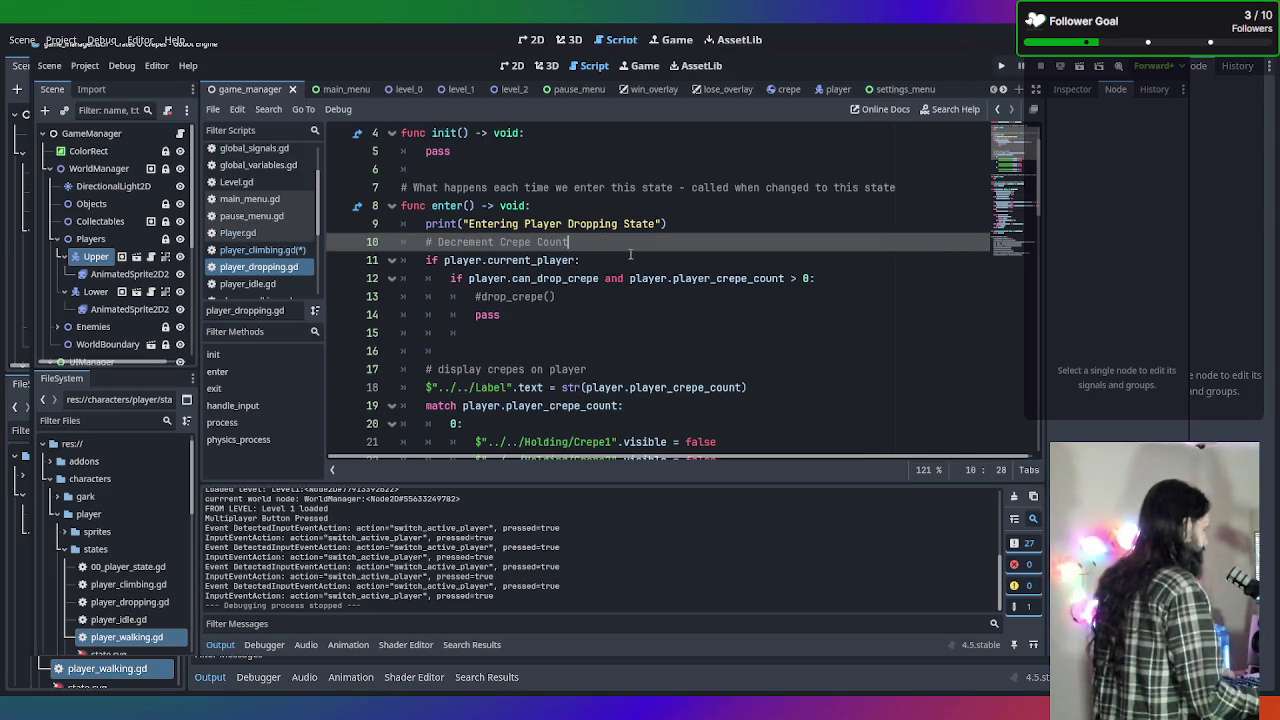
click(588, 258)
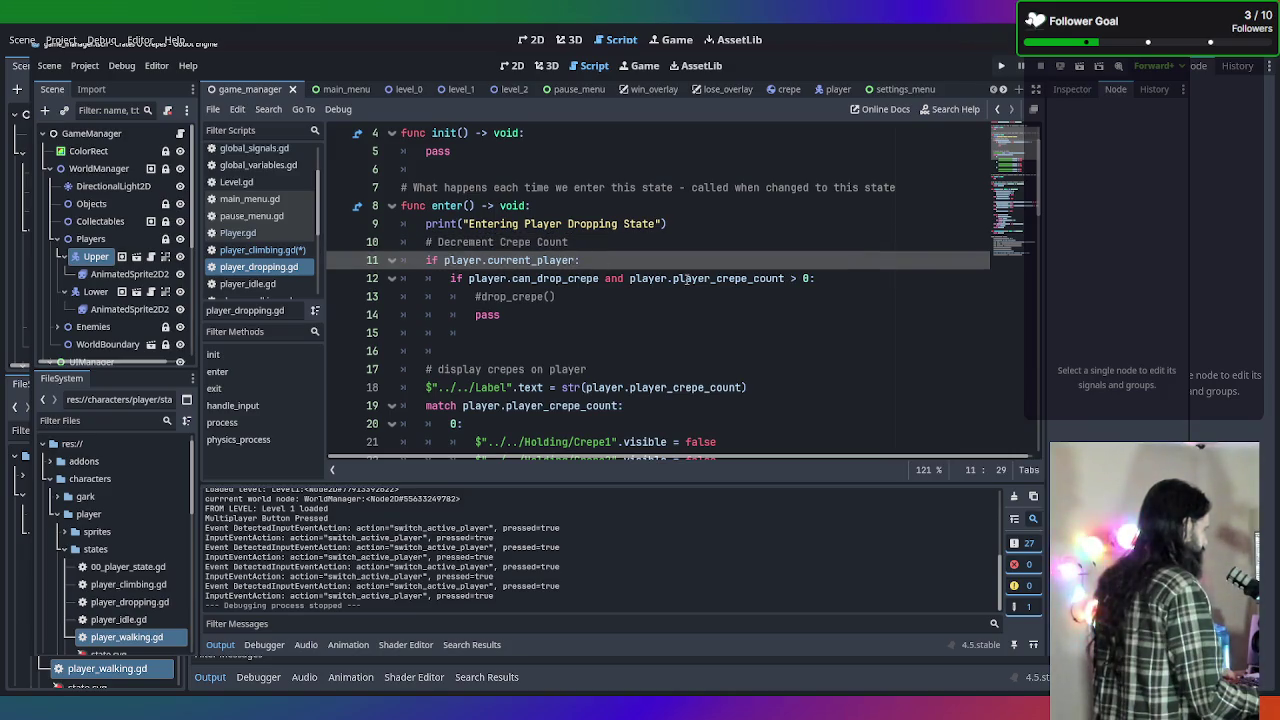
text(or)
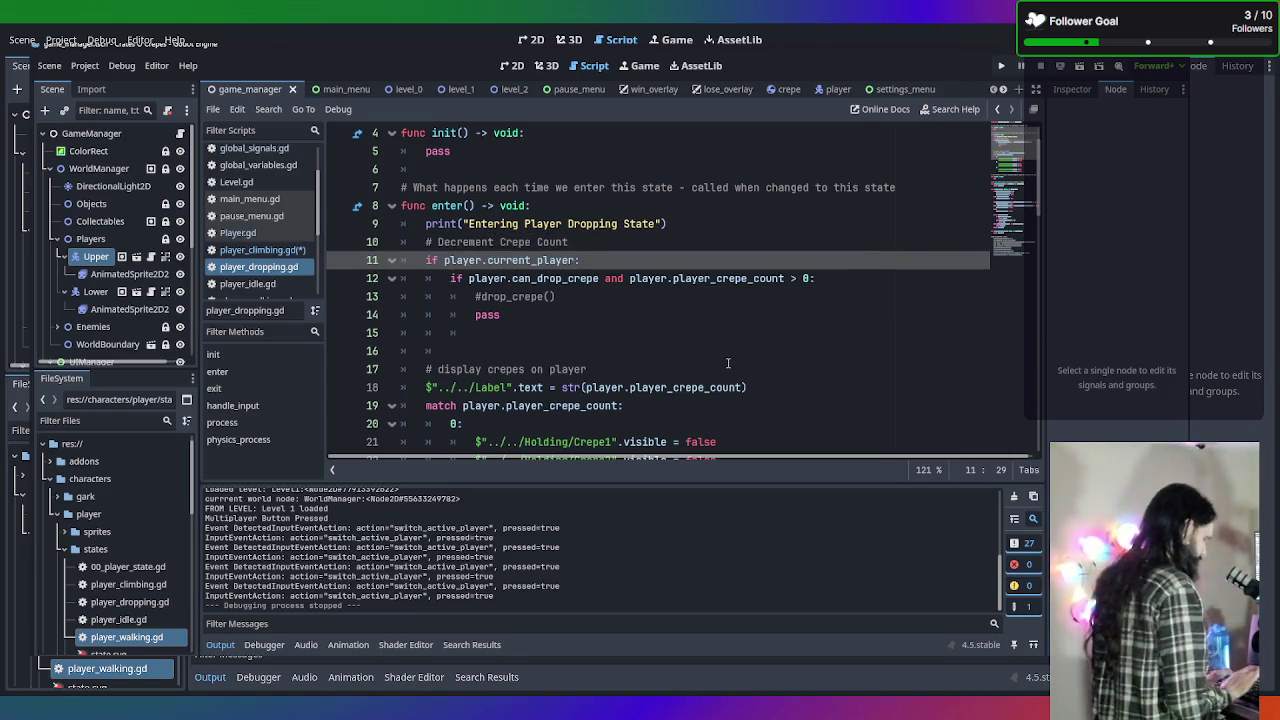
text( player)
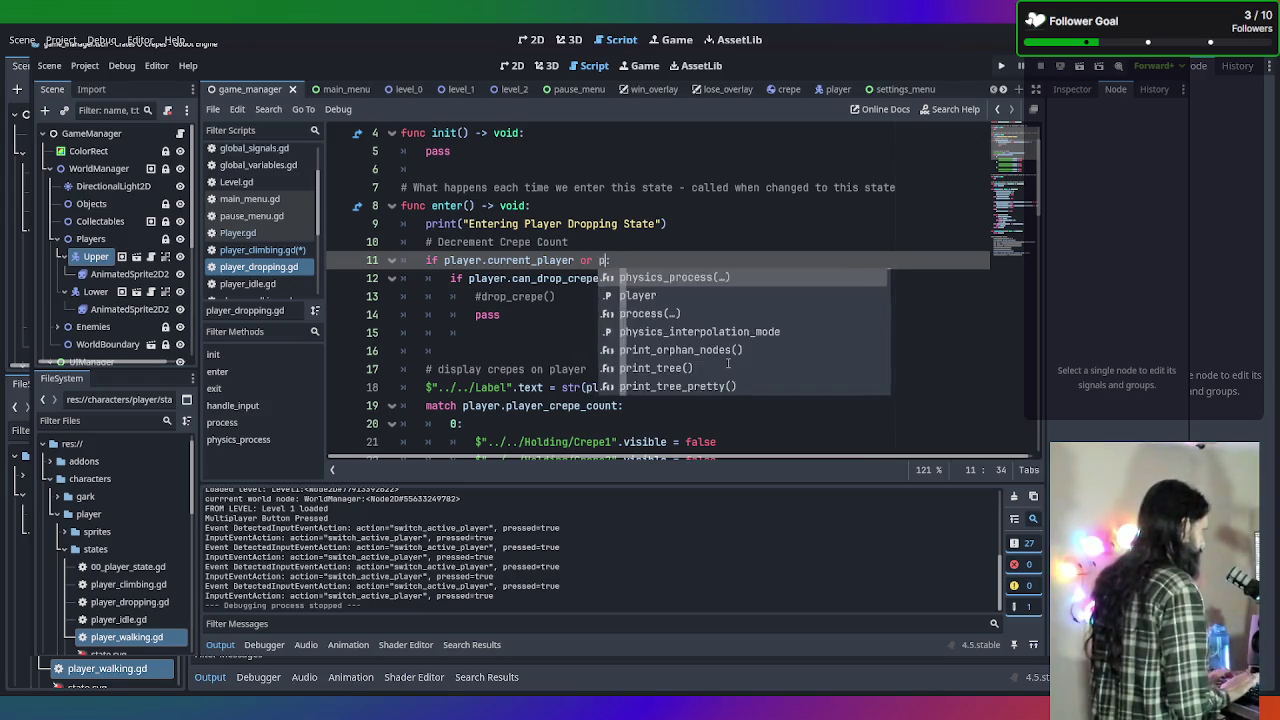
text(.is)
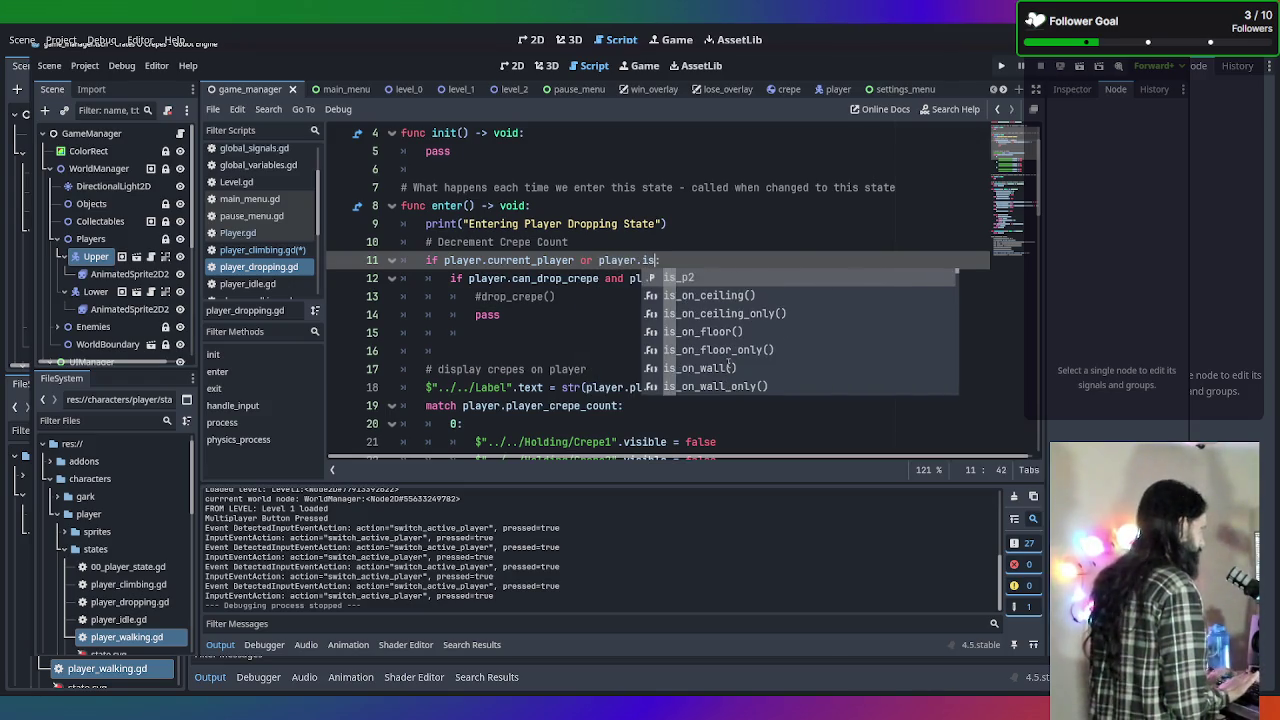
key(Return)
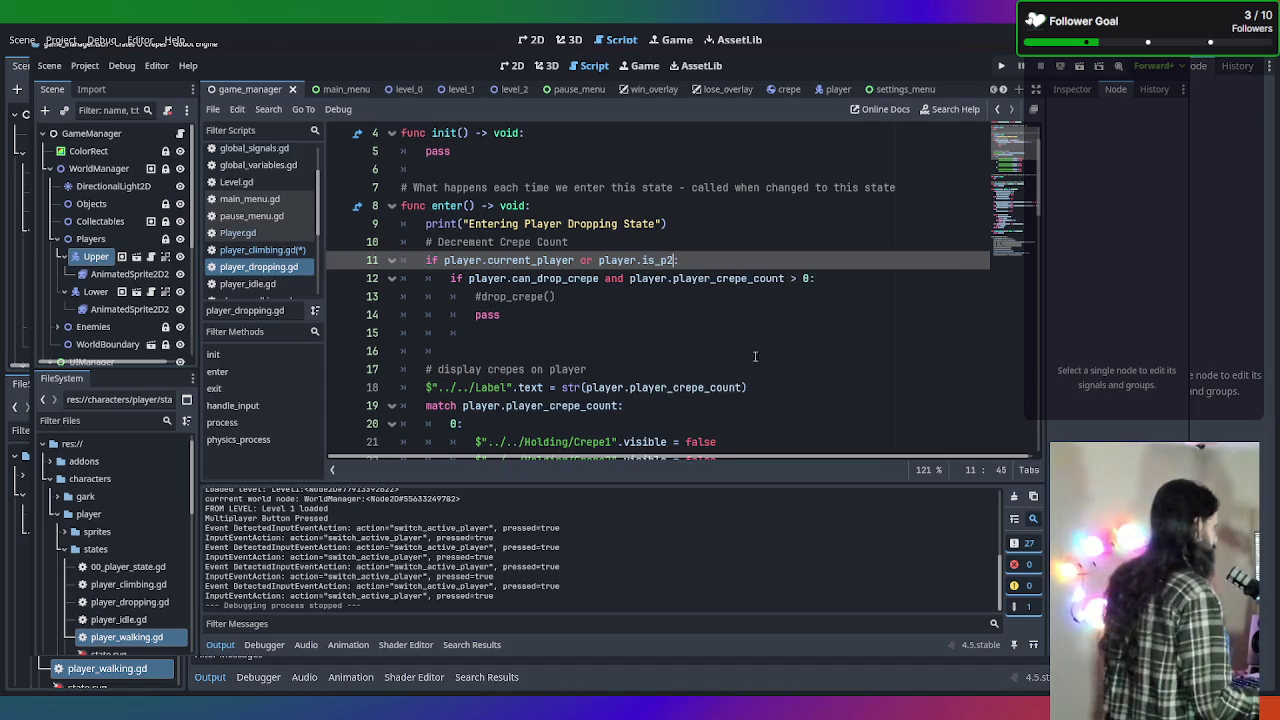
click(755, 352)
scroll(748, 330, down, 1)
scroll(748, 330, down, 1)
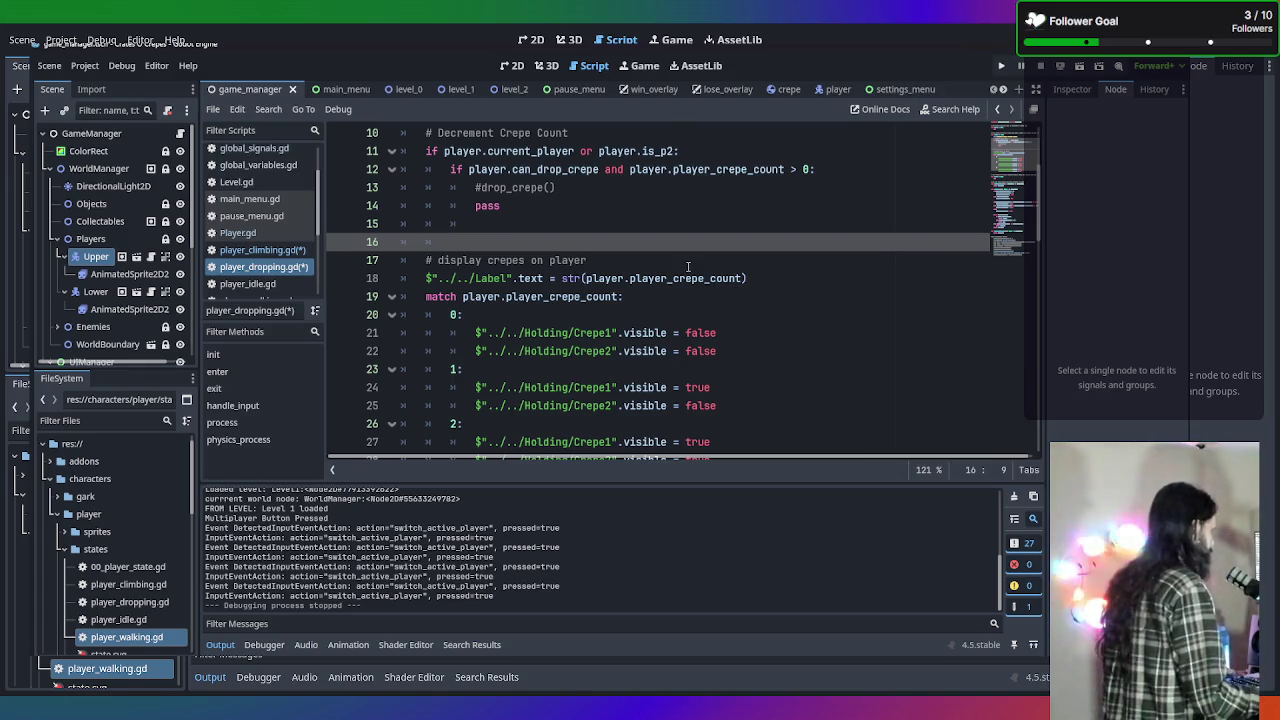
scroll(674, 240, down, 6)
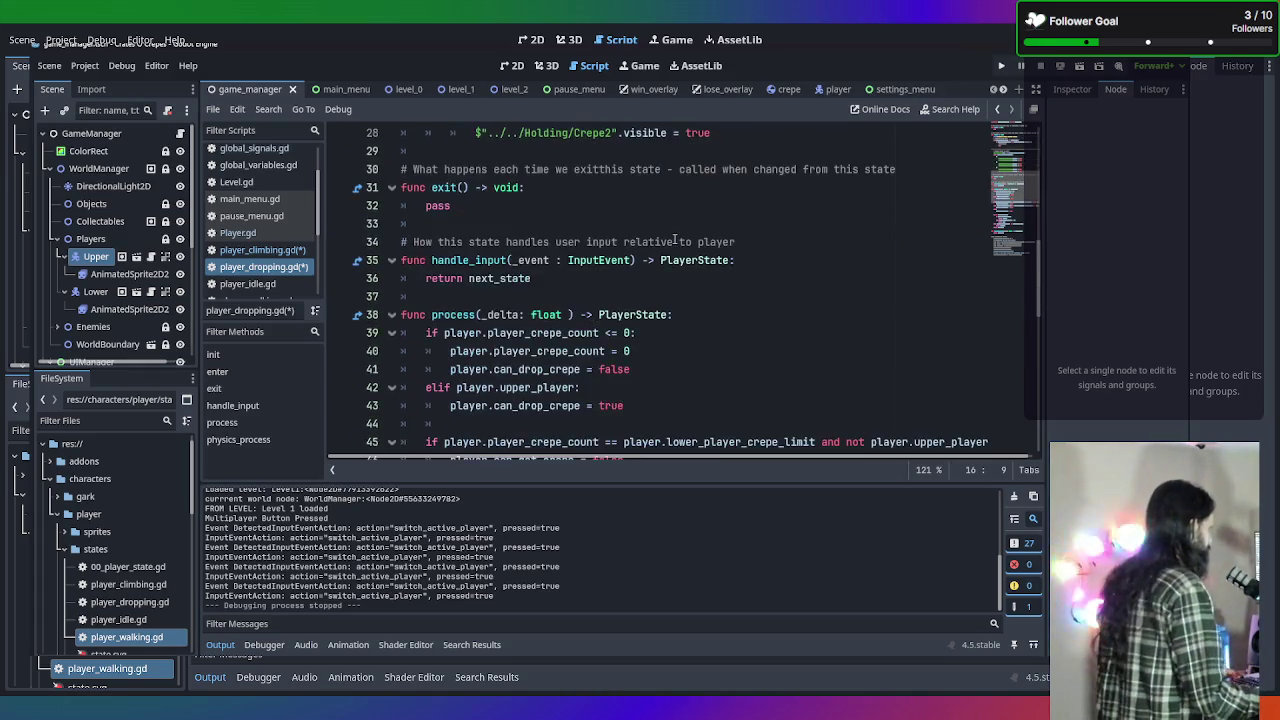
scroll(674, 240, up, 7)
scroll(674, 240, down, 6)
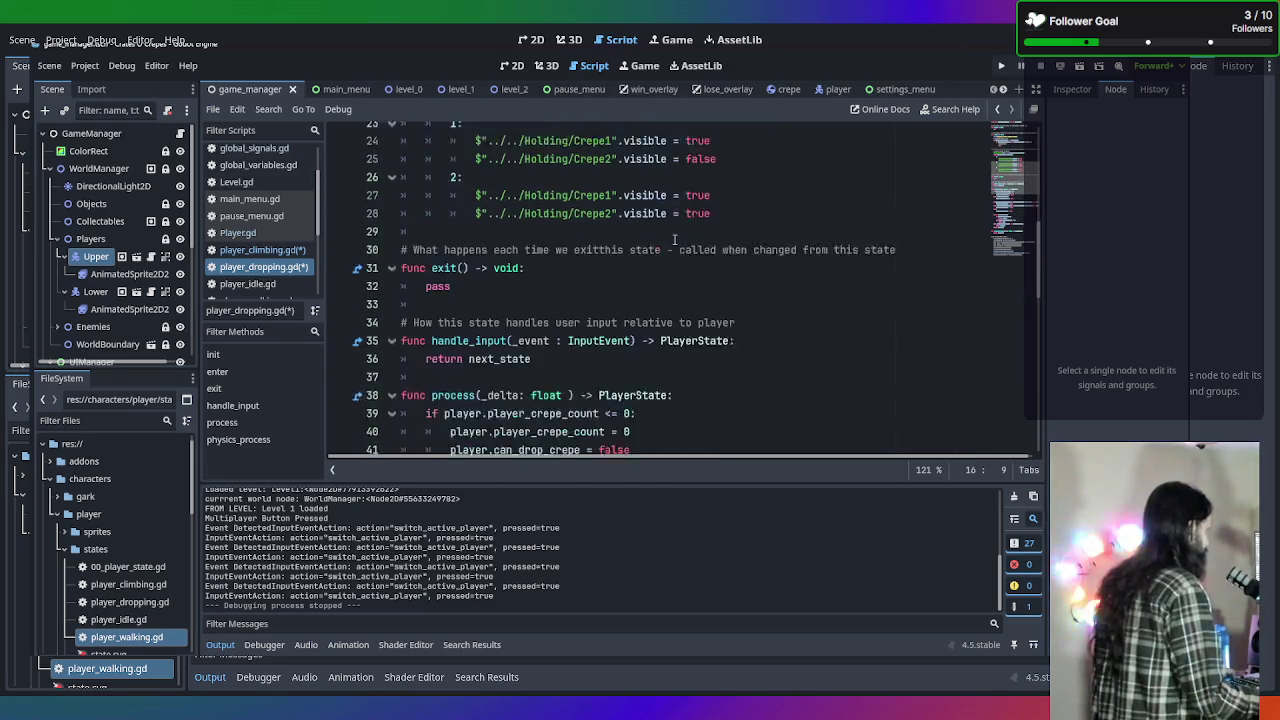
scroll(674, 241, down, 1)
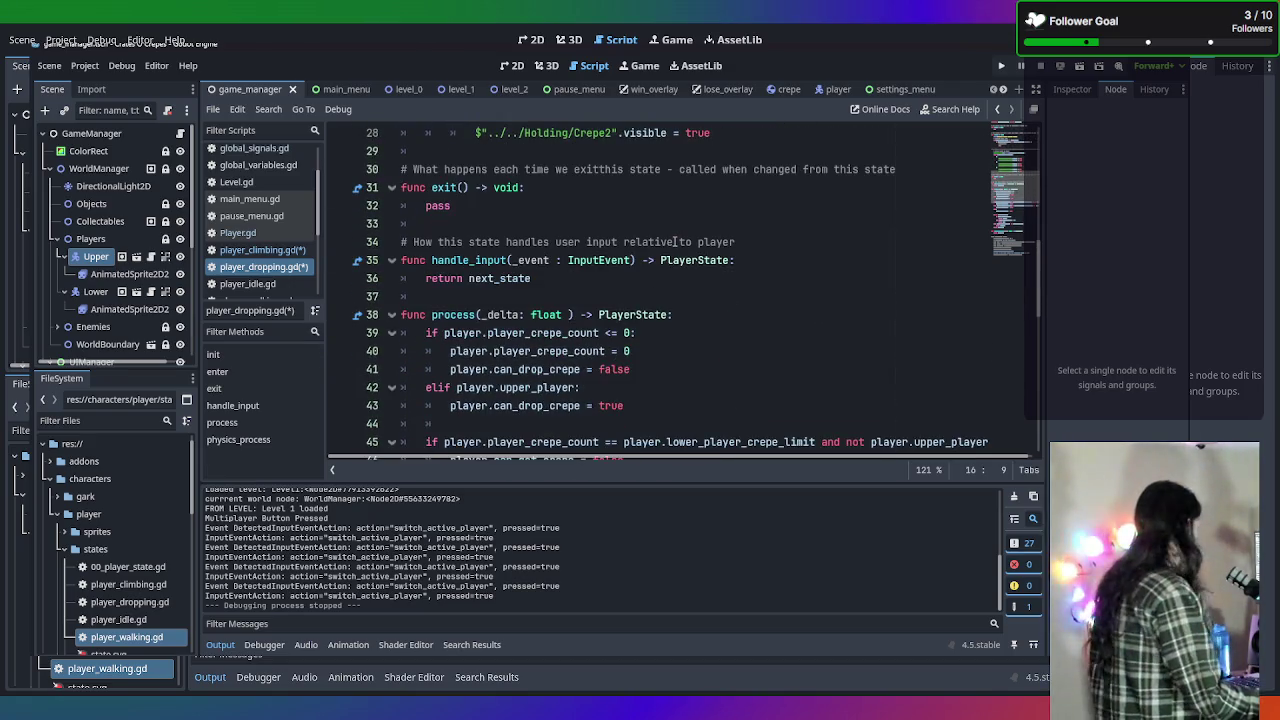
scroll(674, 241, down, 1)
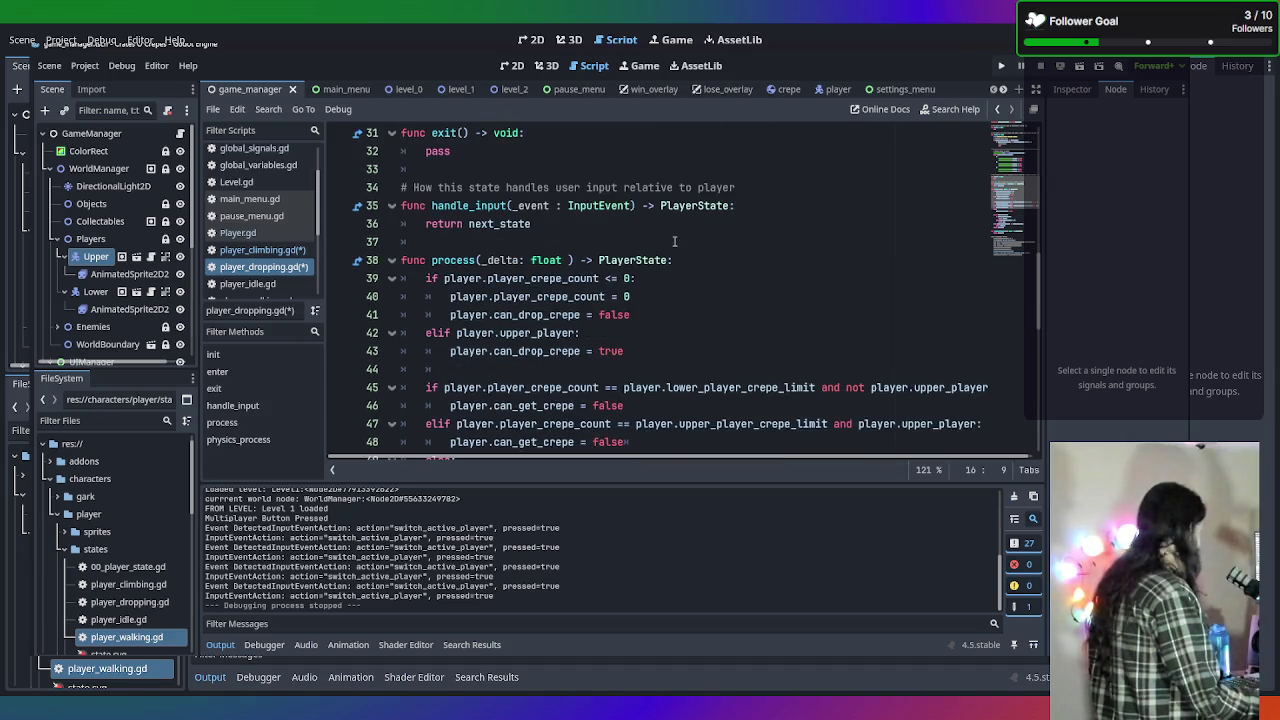
scroll(674, 241, down, 2)
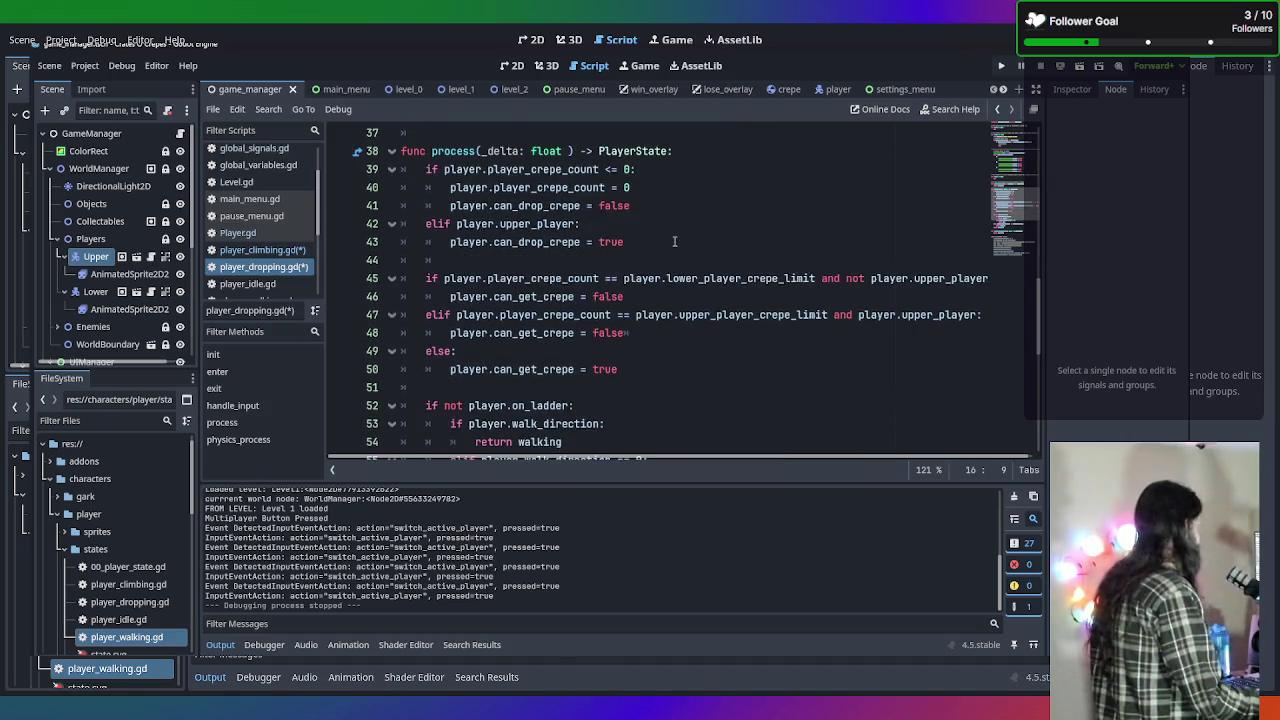
scroll(674, 241, up, 1)
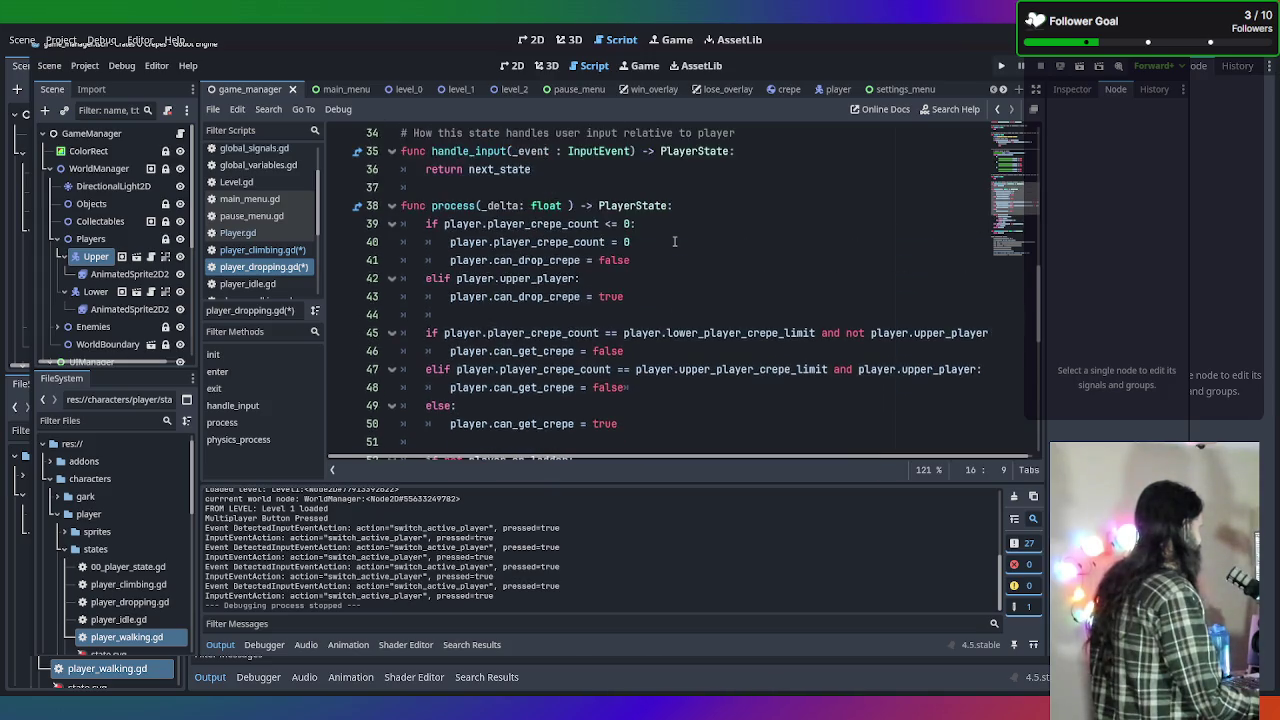
scroll(674, 241, down, 1)
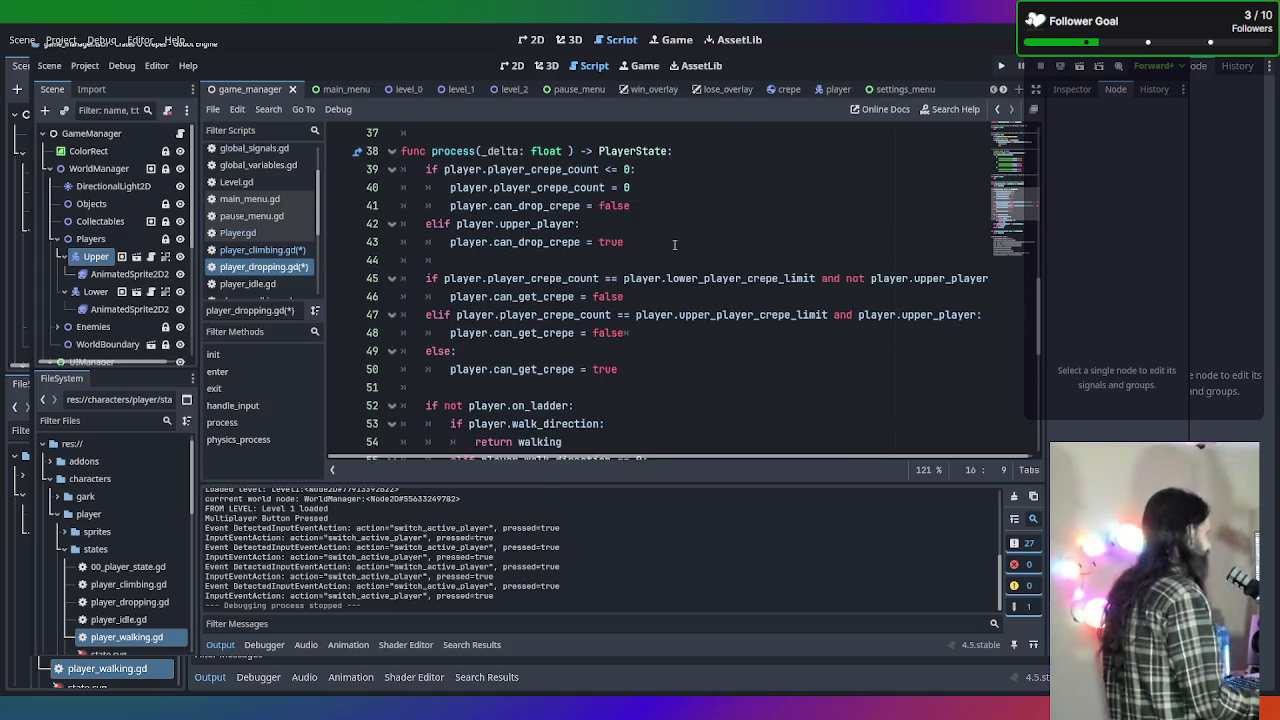
scroll(674, 245, down, 1)
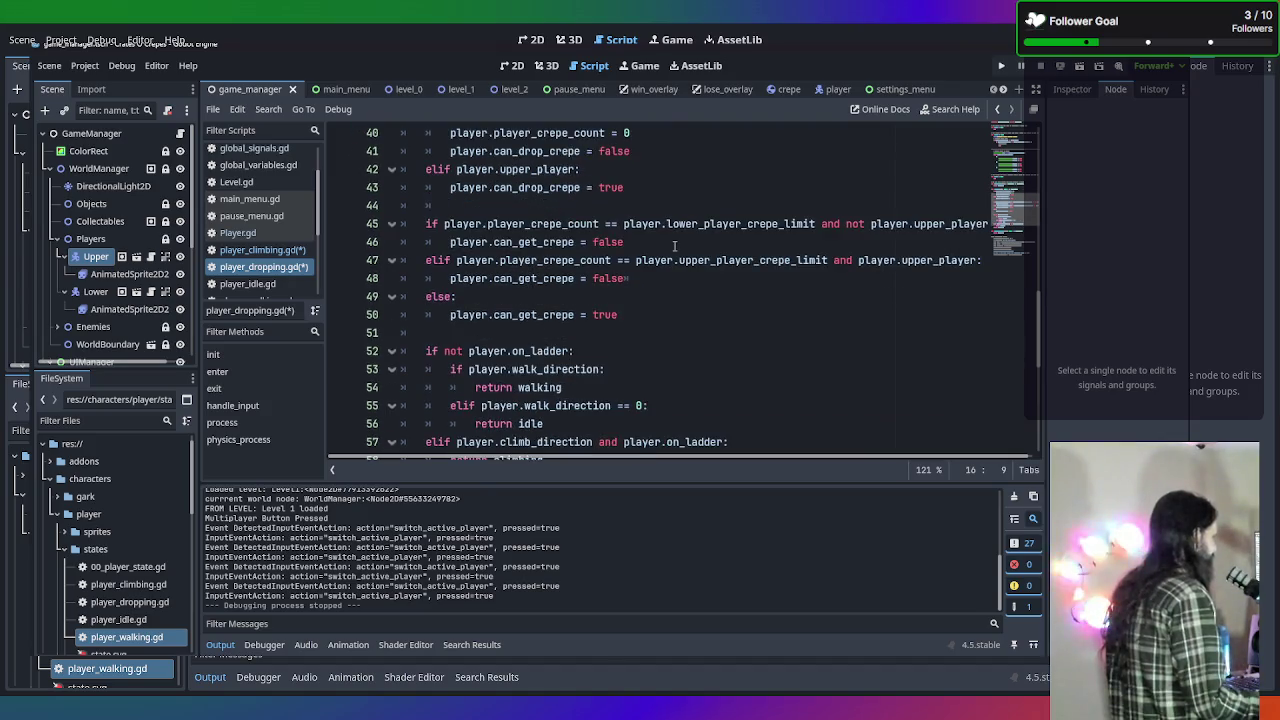
scroll(674, 245, down, 1)
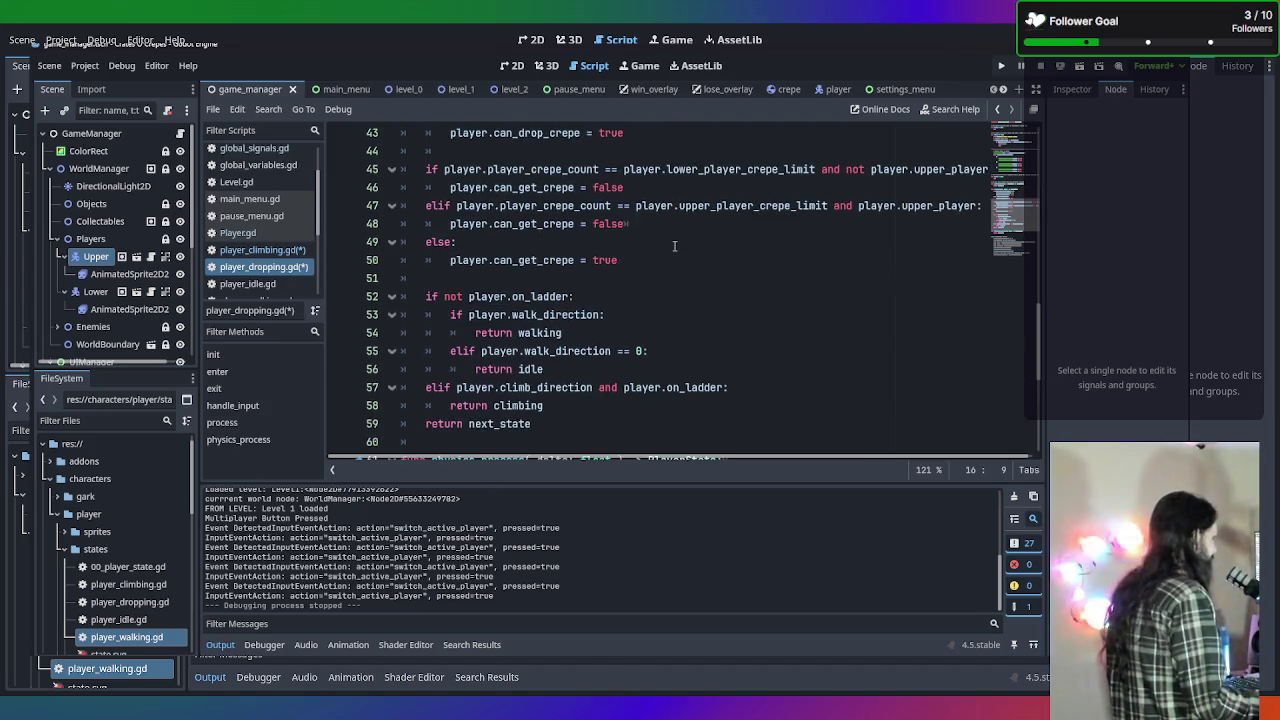
scroll(674, 245, down, 1)
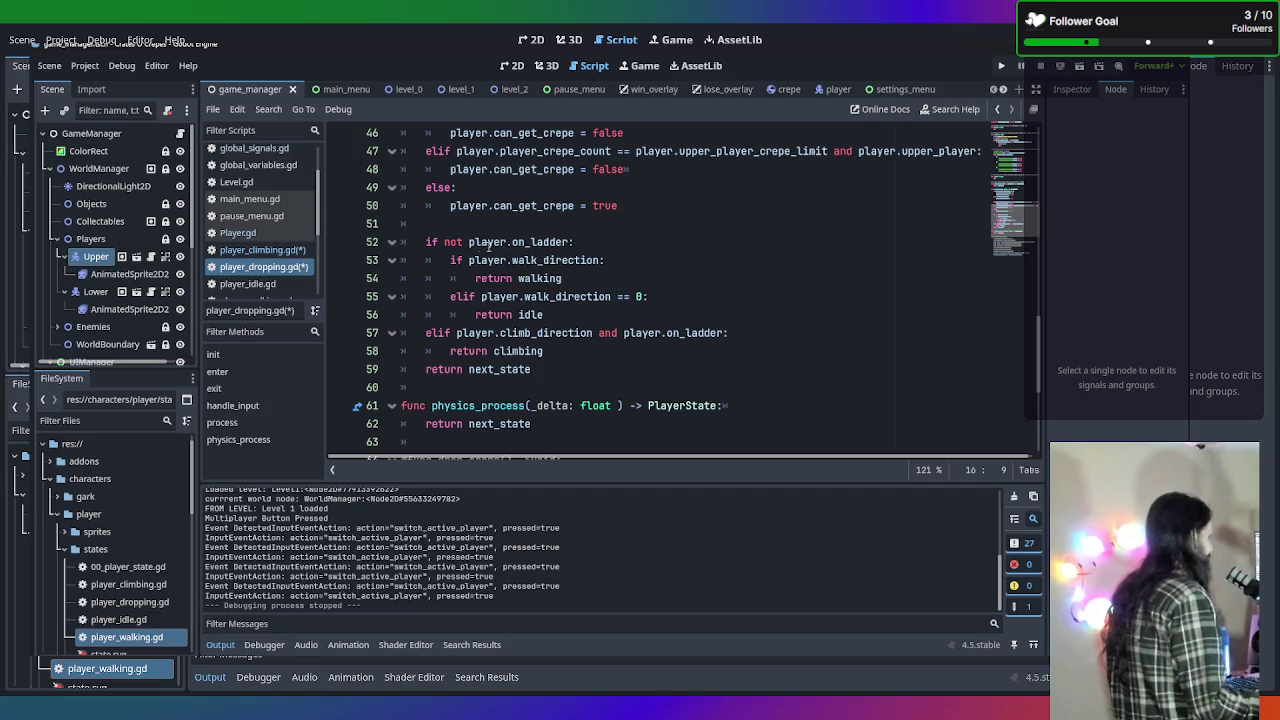
mouse_move(474, 245)
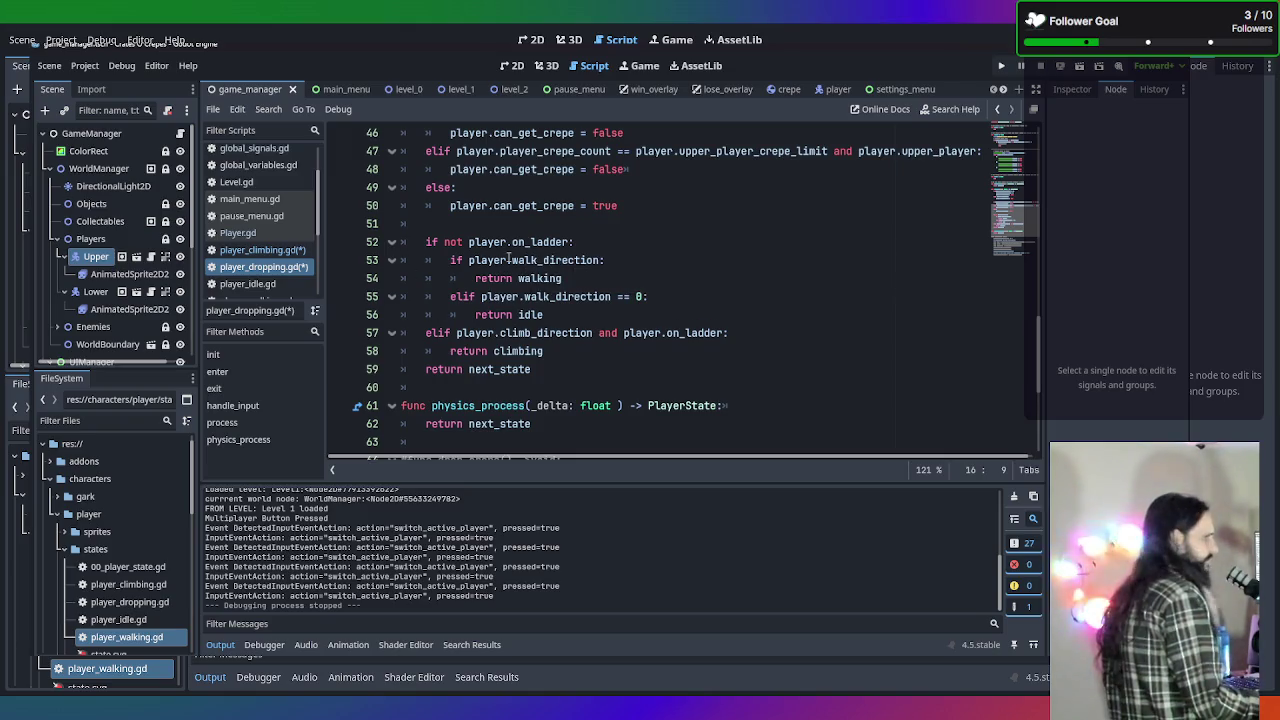
mouse_move(509, 258)
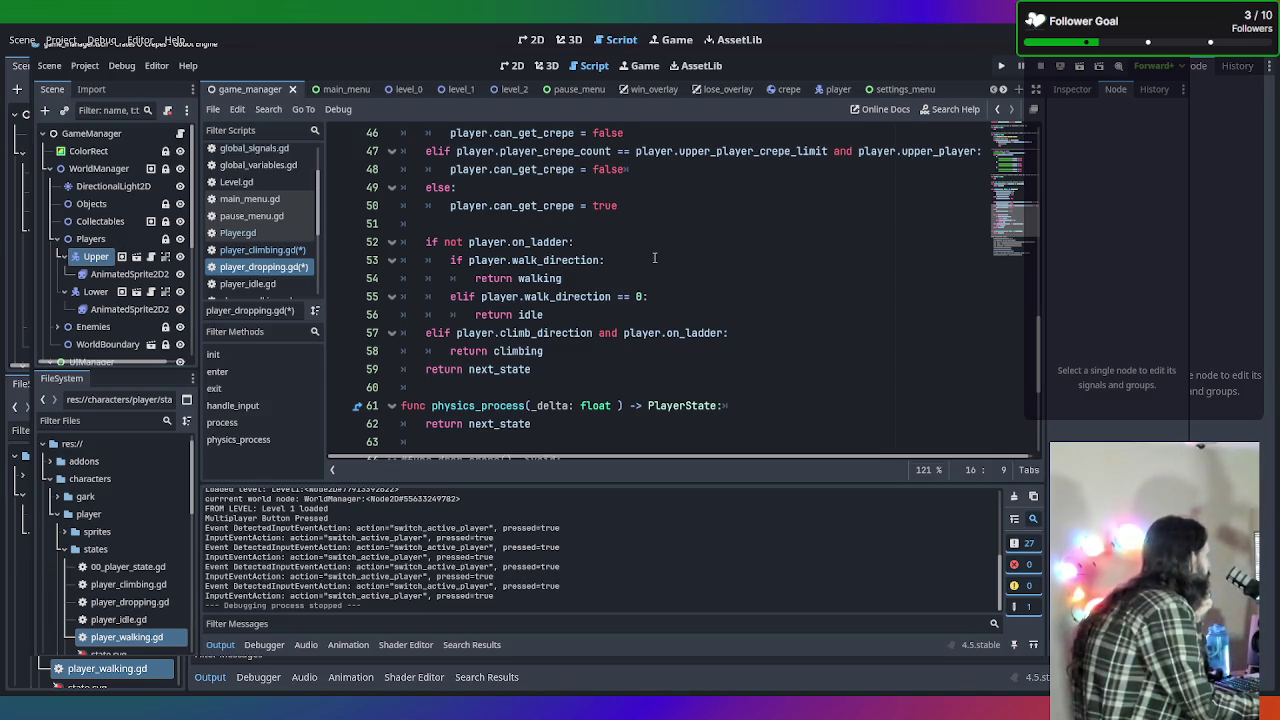
click(575, 279)
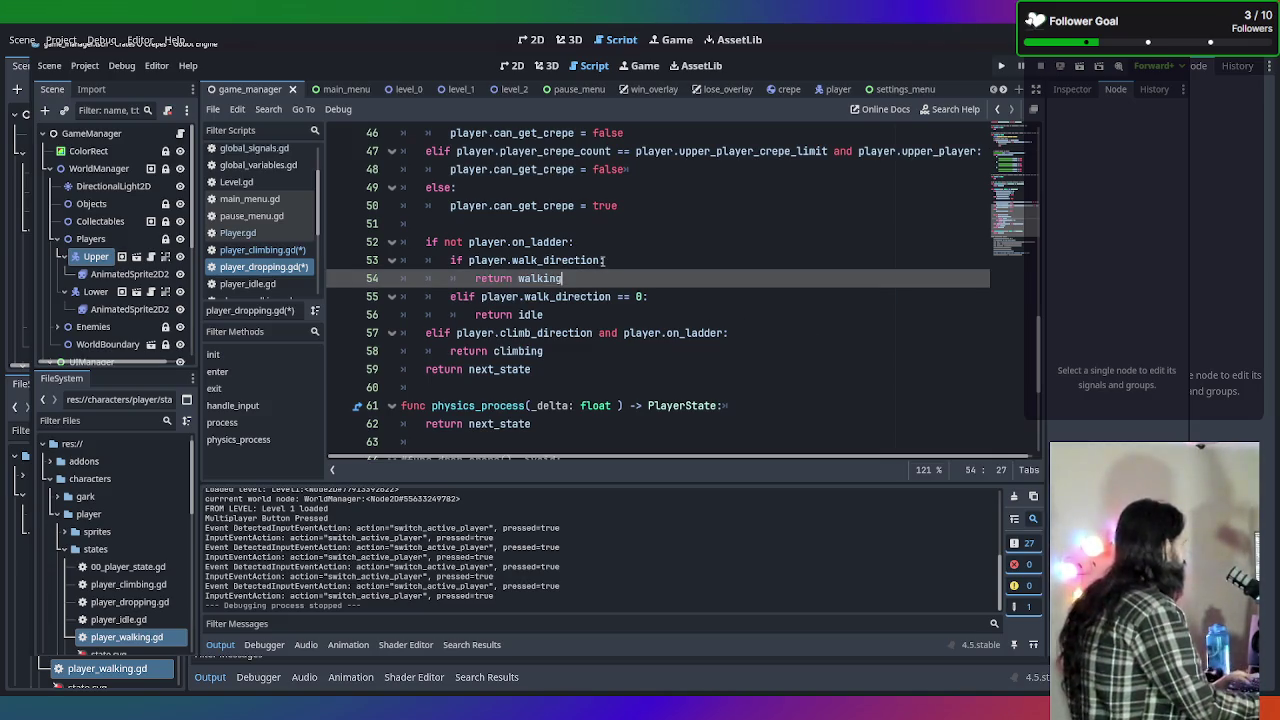
Strip the half-typed ' or p' so line 53 reads 'if player.walk_direction:', then switch to player_climbing.gd.
click(603, 260)
text(:)
text( or pl)
text(ayer.)
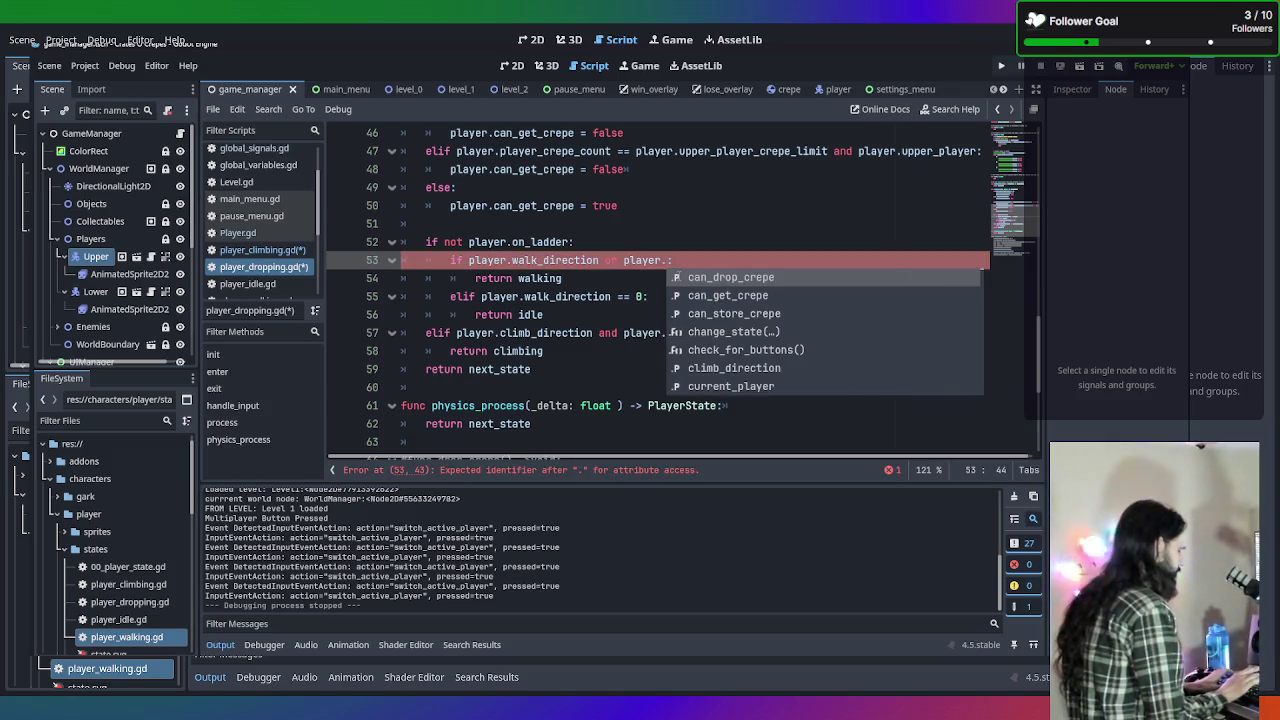
key(BackSpace)
key(BackSpace)
key(BackSpace)
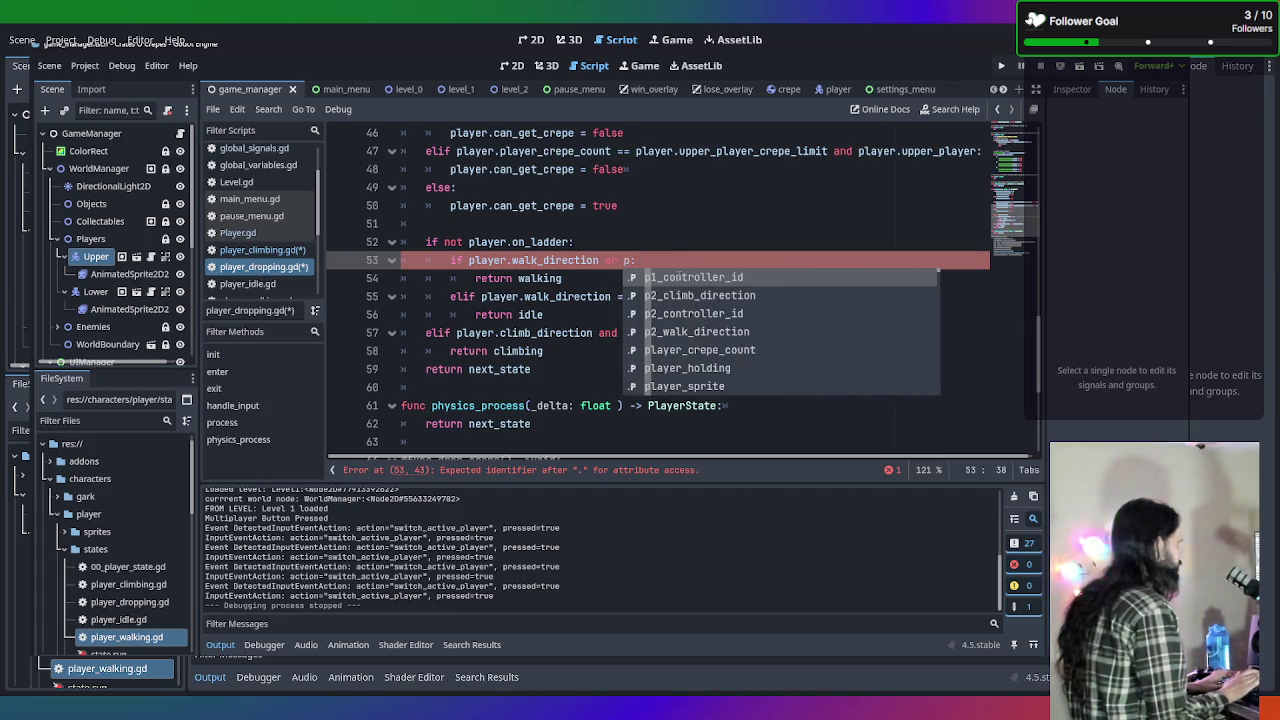
key(BackSpace)
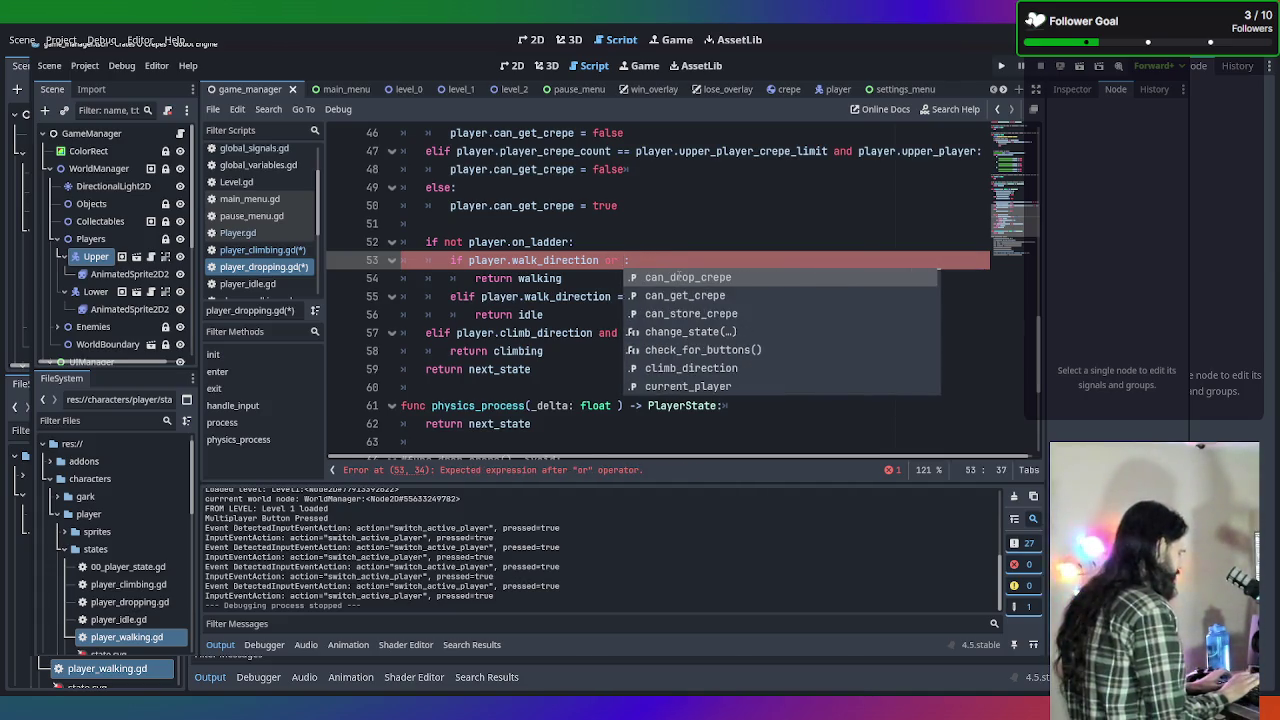
text(pla)
key(BackSpace)
key(BackSpace)
key(BackSpace)
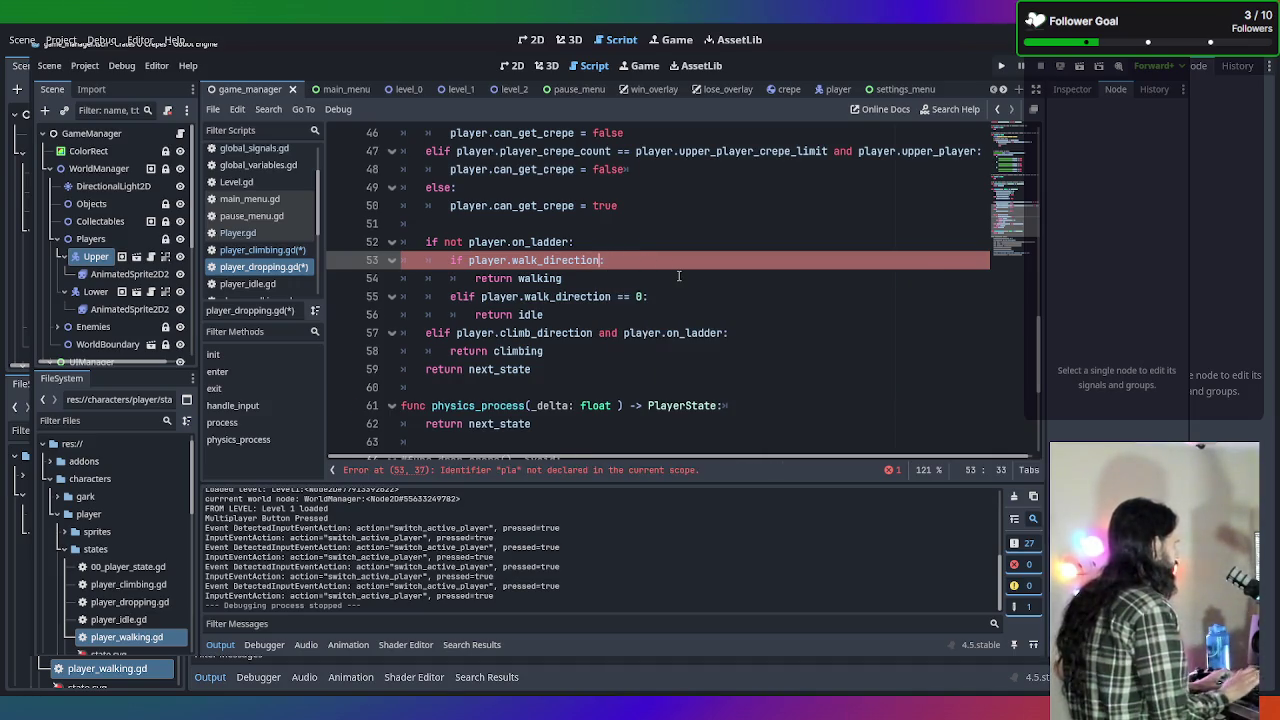
click(258, 250)
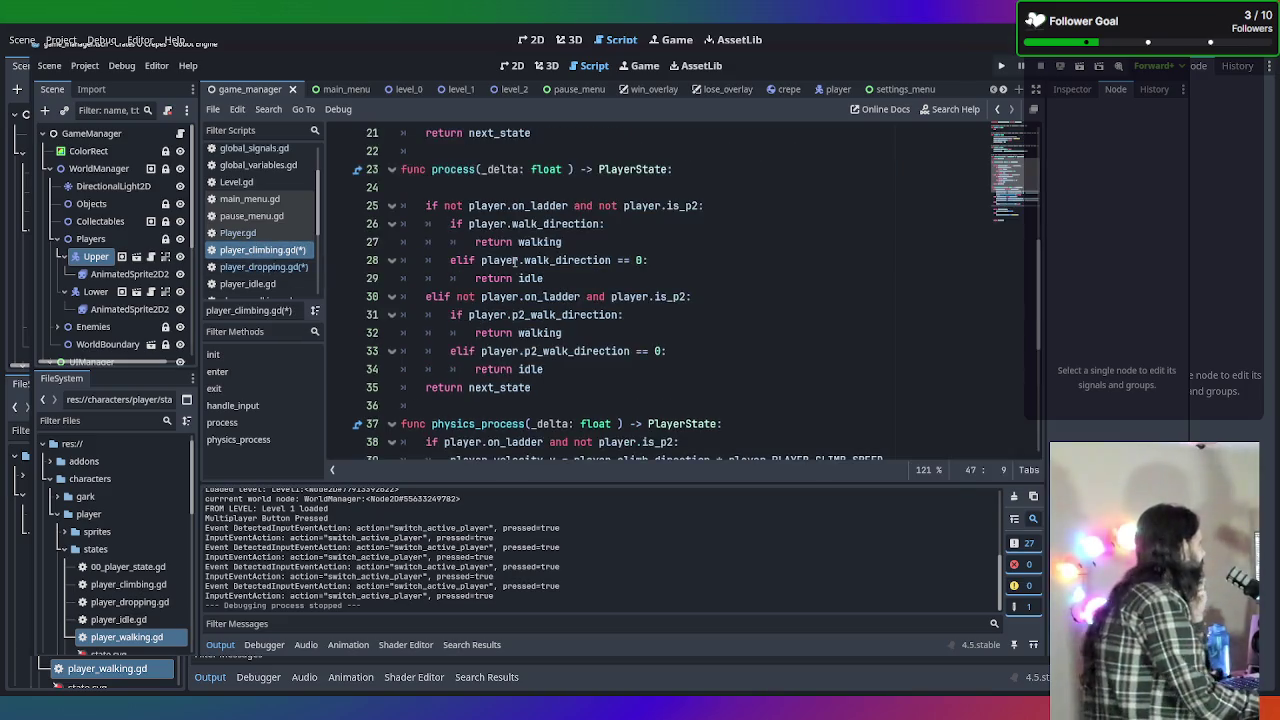
Remove 'and not player.is_p2' from the on_ladder check on line 25.
scroll(515, 261, up, 1)
scroll(567, 316, up, 4)
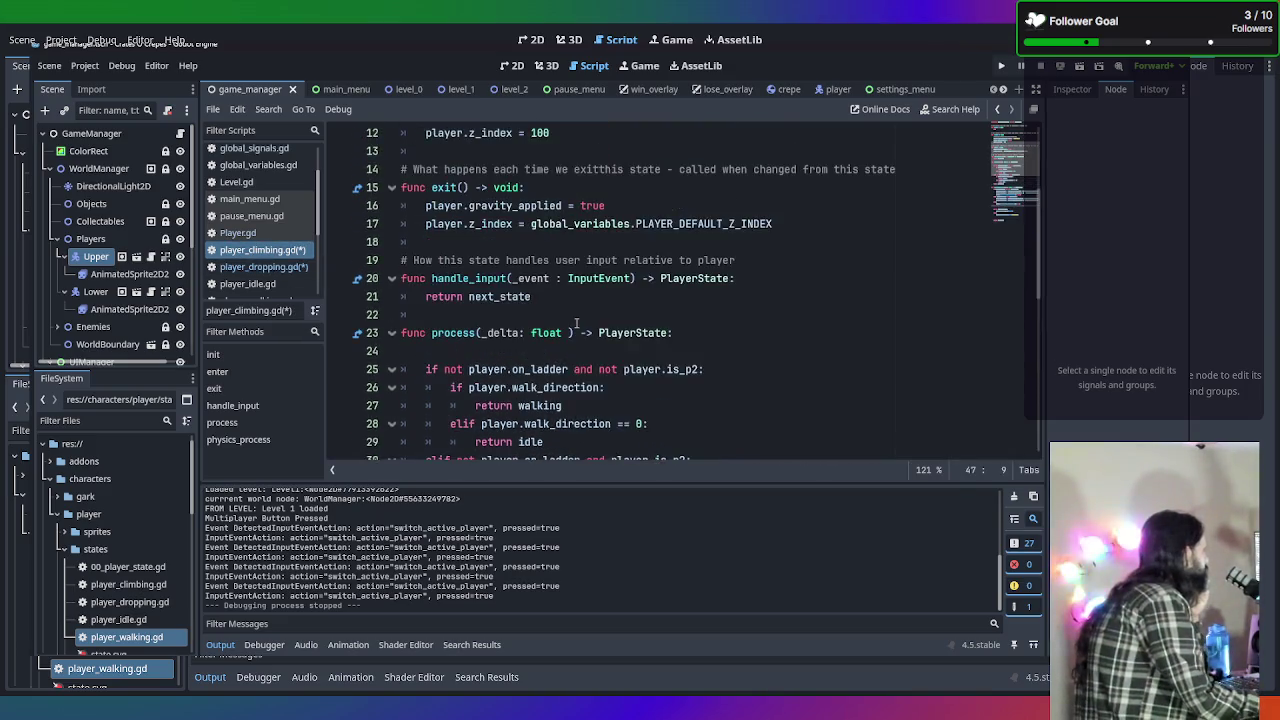
scroll(576, 323, down, 2)
scroll(576, 323, down, 5)
scroll(620, 340, up, 2)
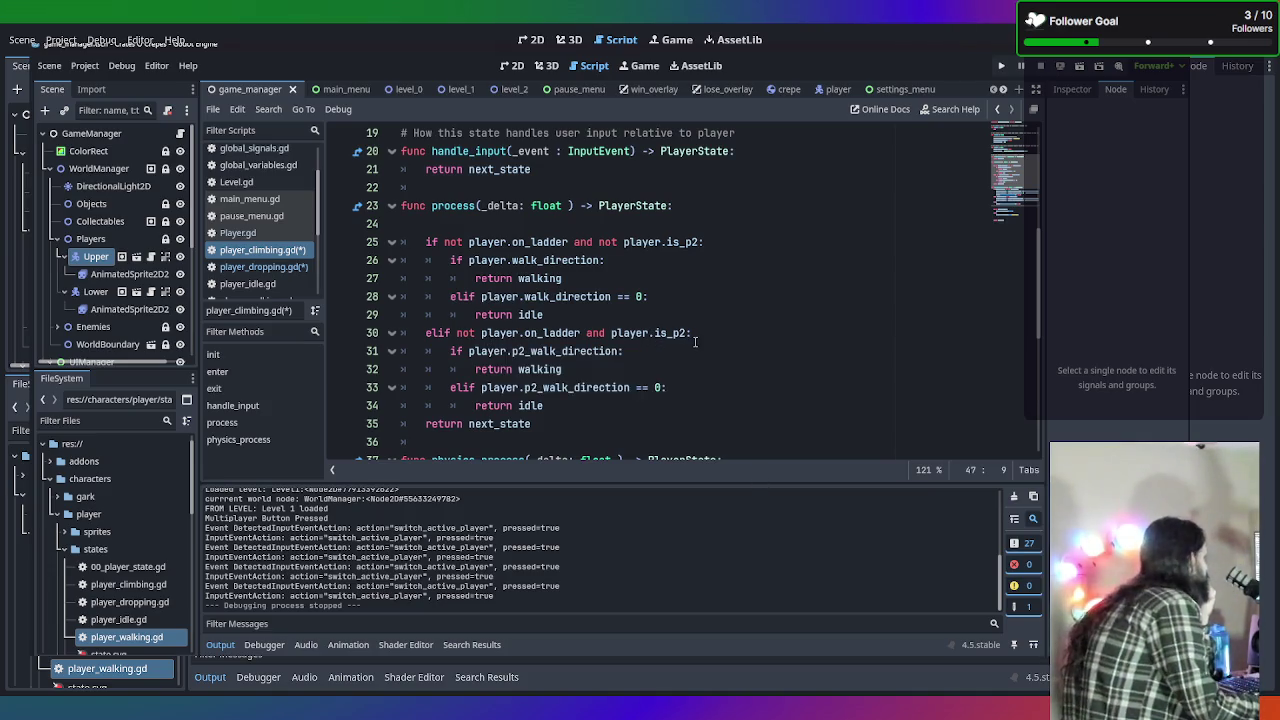
scroll(655, 362, down, 4)
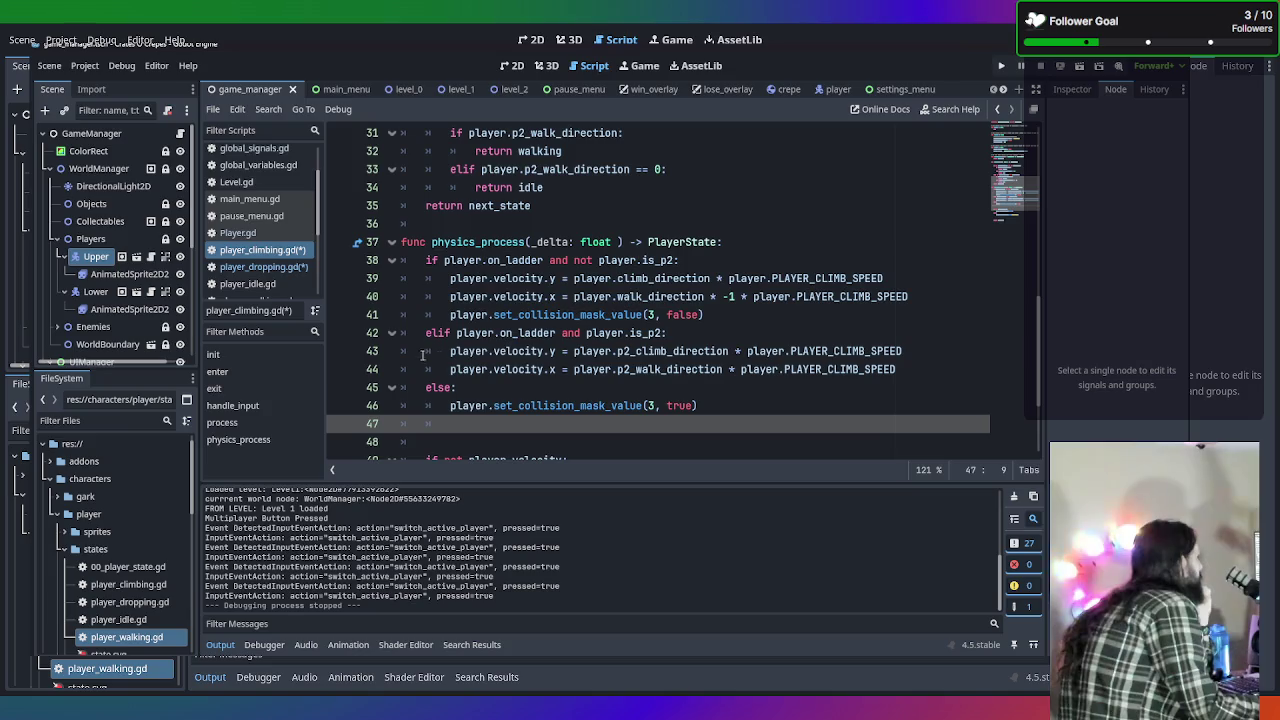
scroll(674, 368, up, 3)
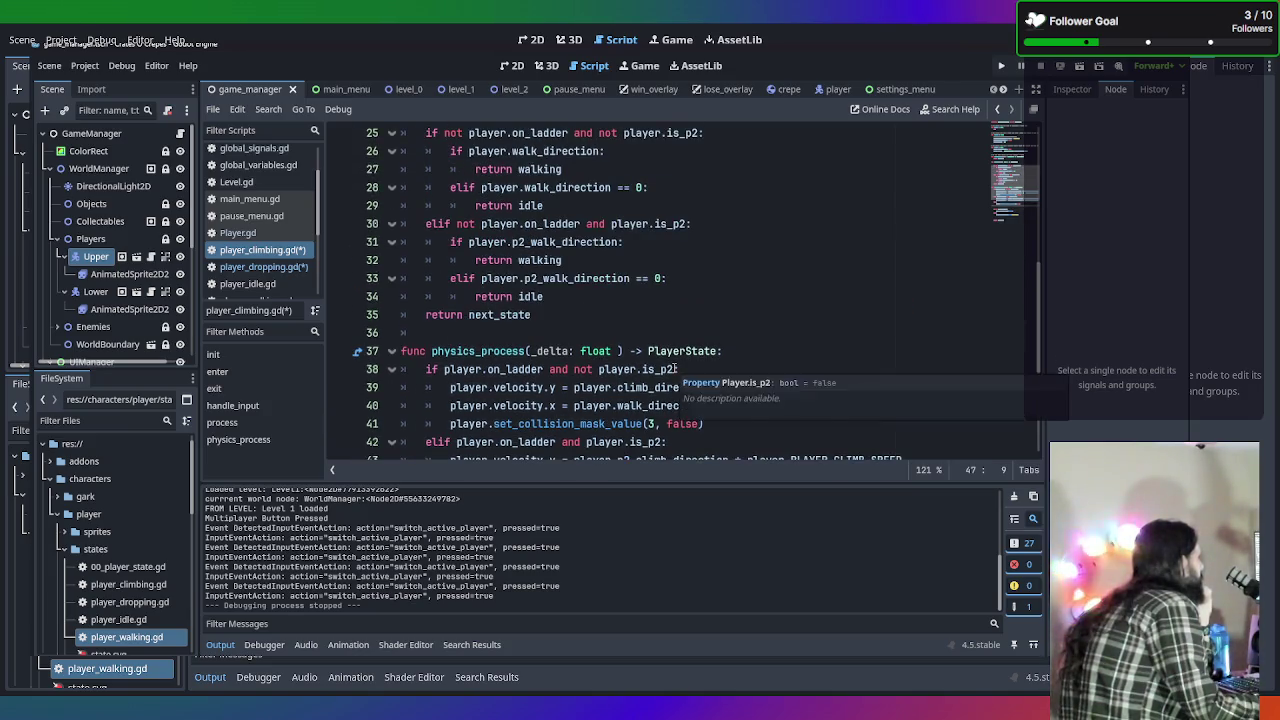
scroll(674, 368, up, 1)
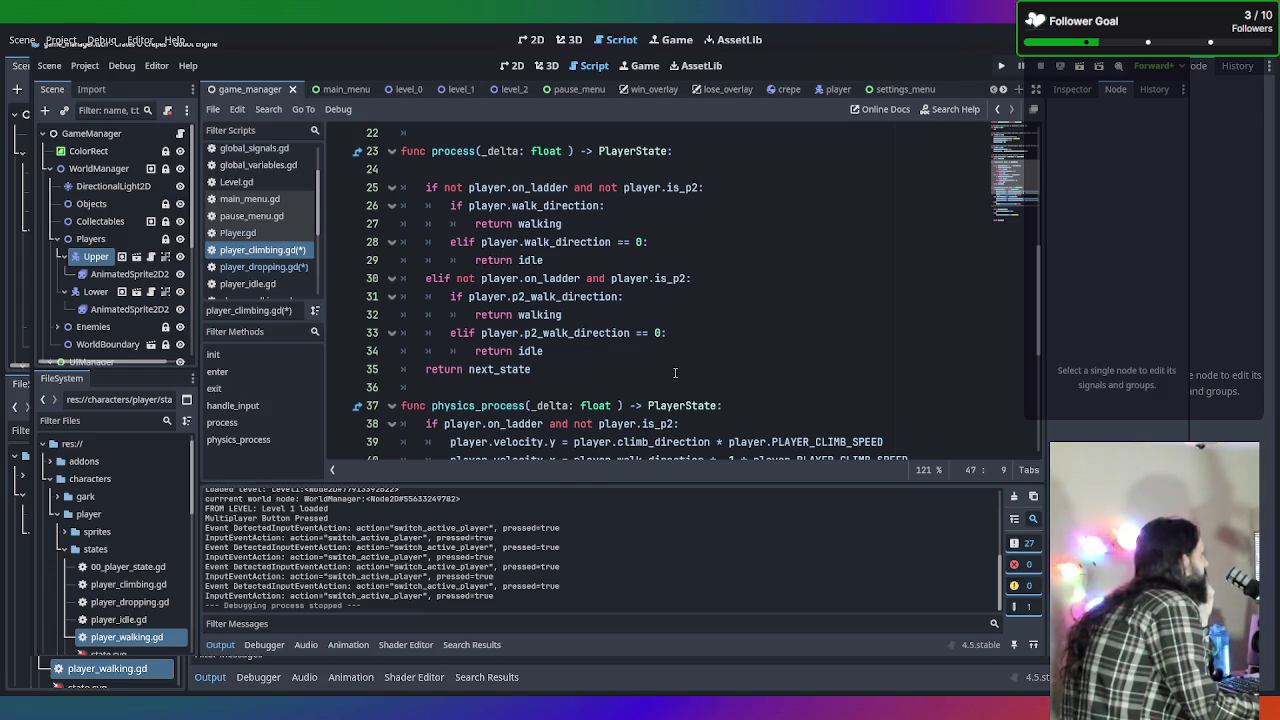
scroll(675, 373, up, 1)
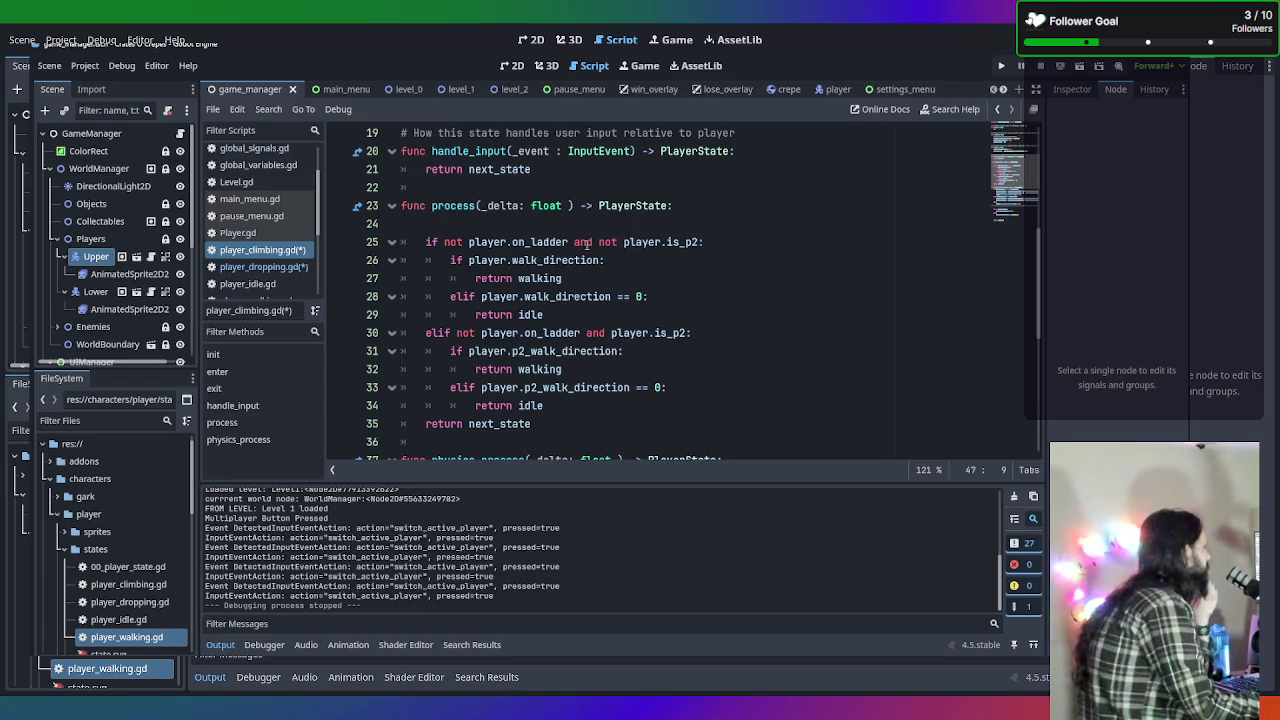
drag(570, 242, 704, 242)
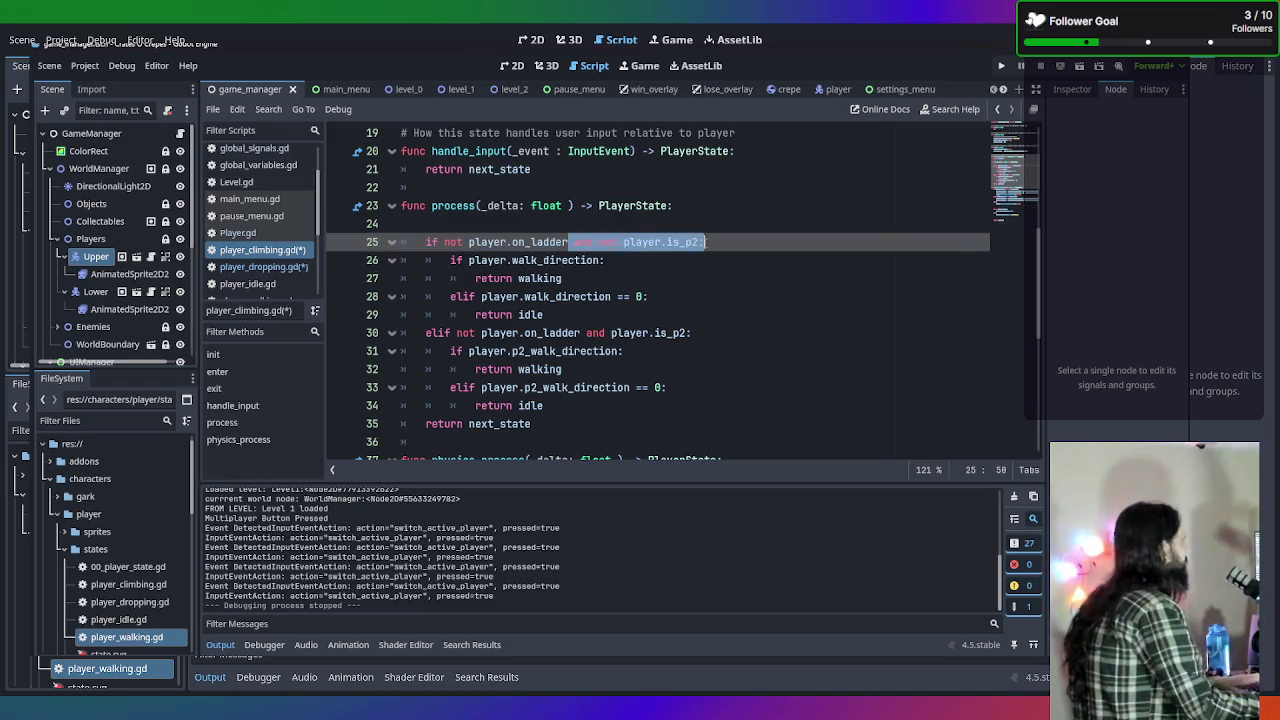
key(BackSpace)
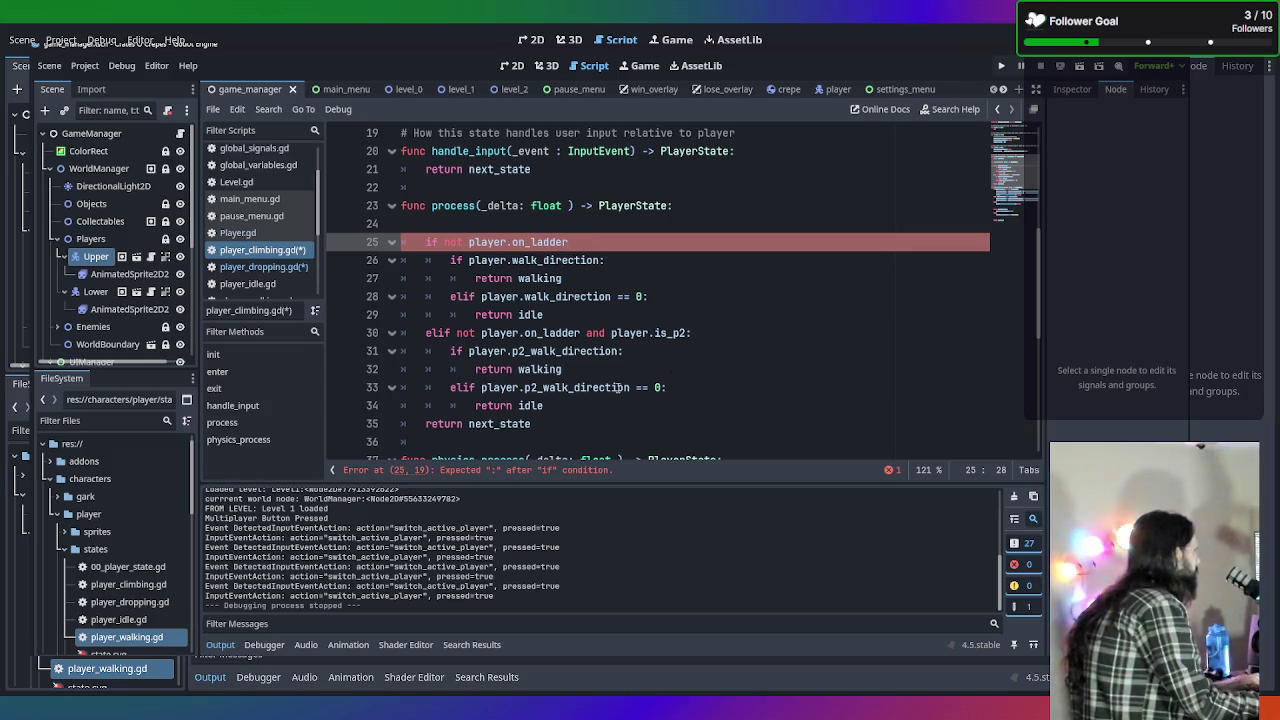
Delete the player-2 elif block (lines 30–34) and add a new line after return walking.
drag(583, 407, 402, 333)
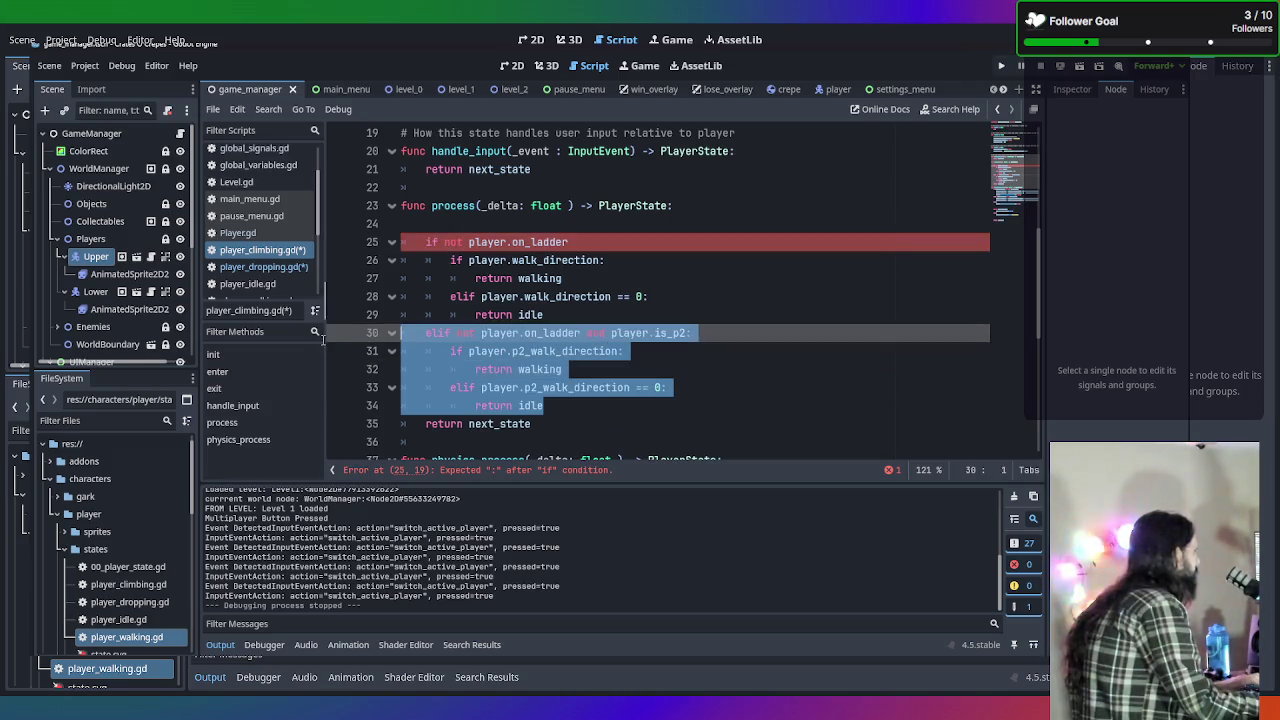
key(BackSpace)
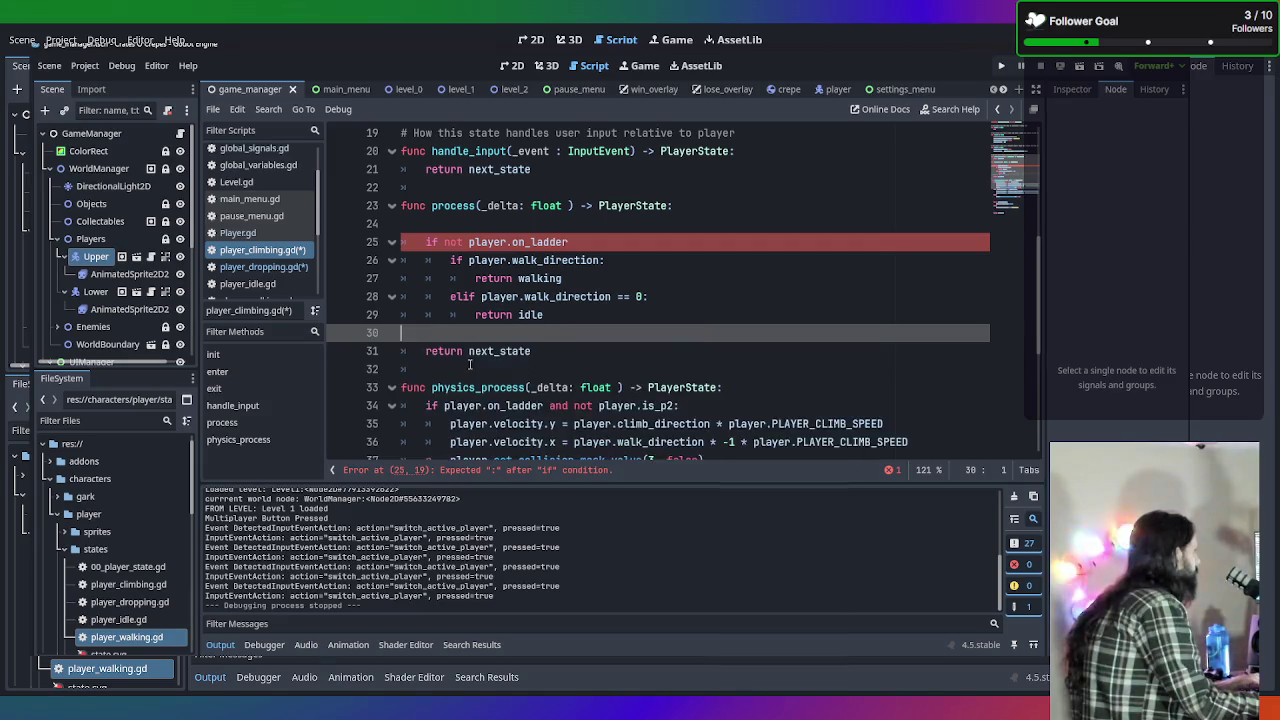
key(BackSpace)
key(Up)
key(End)
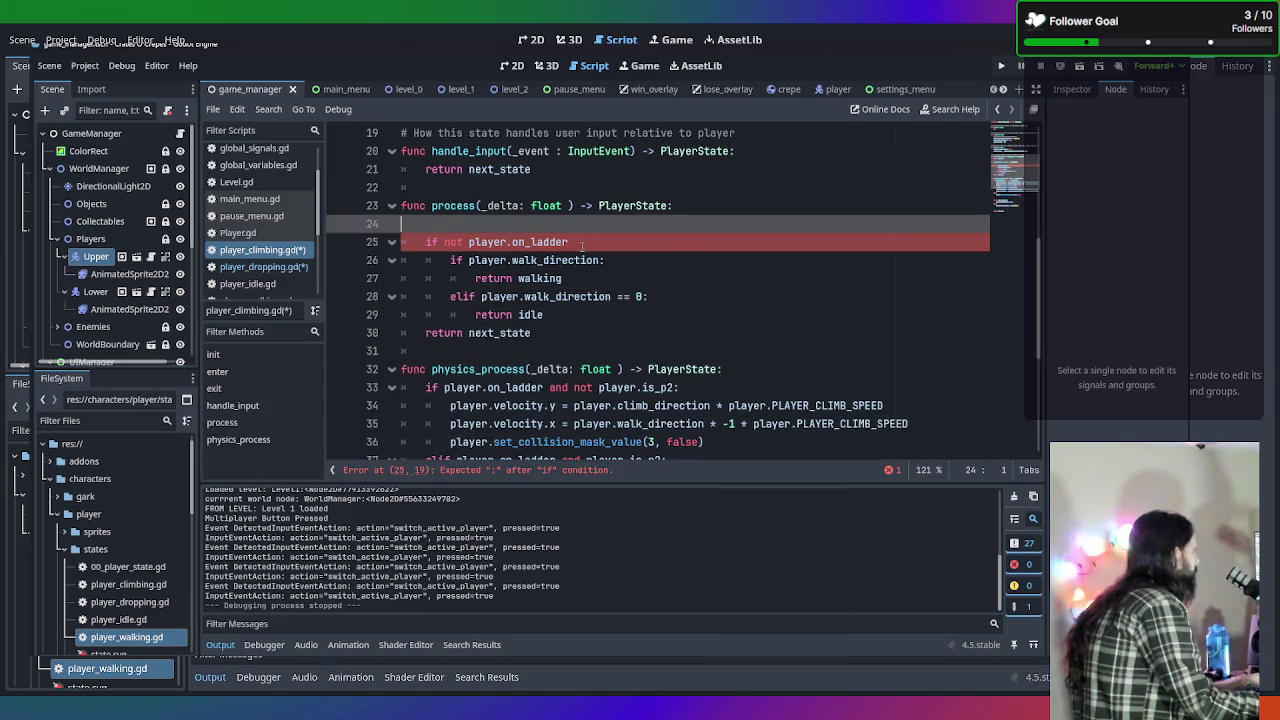
click(582, 244)
text(:)
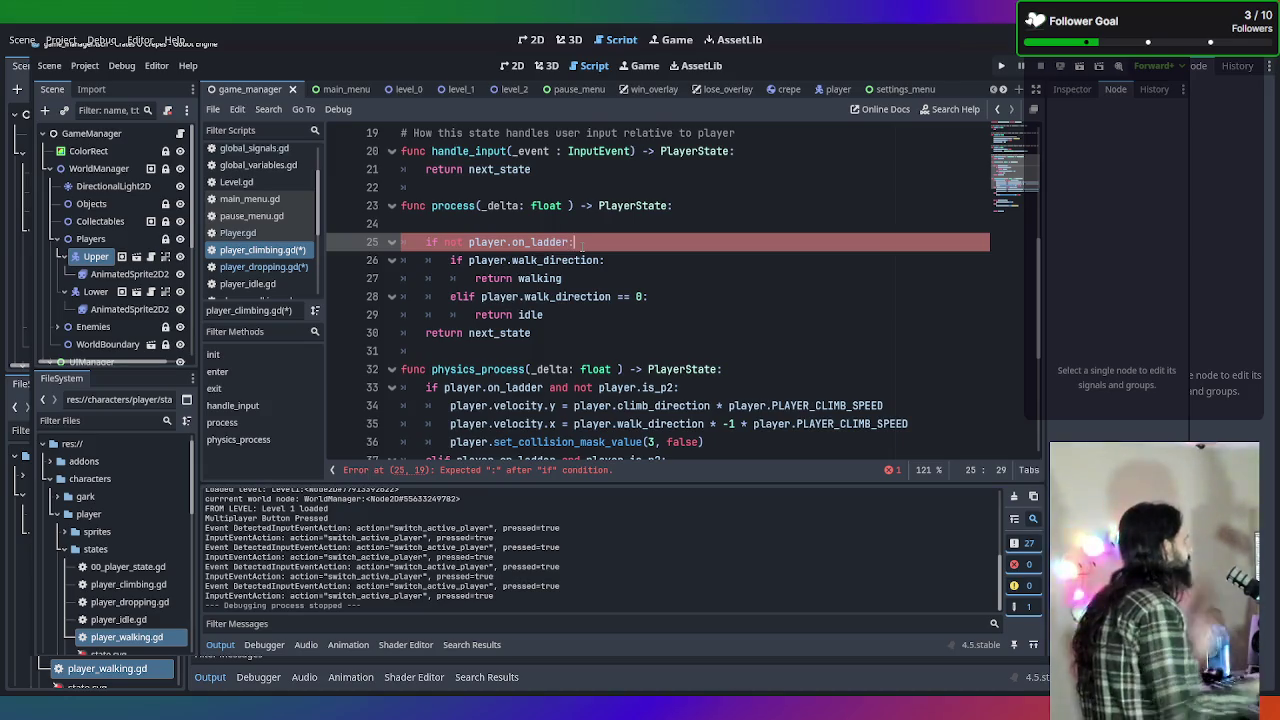
click(618, 260)
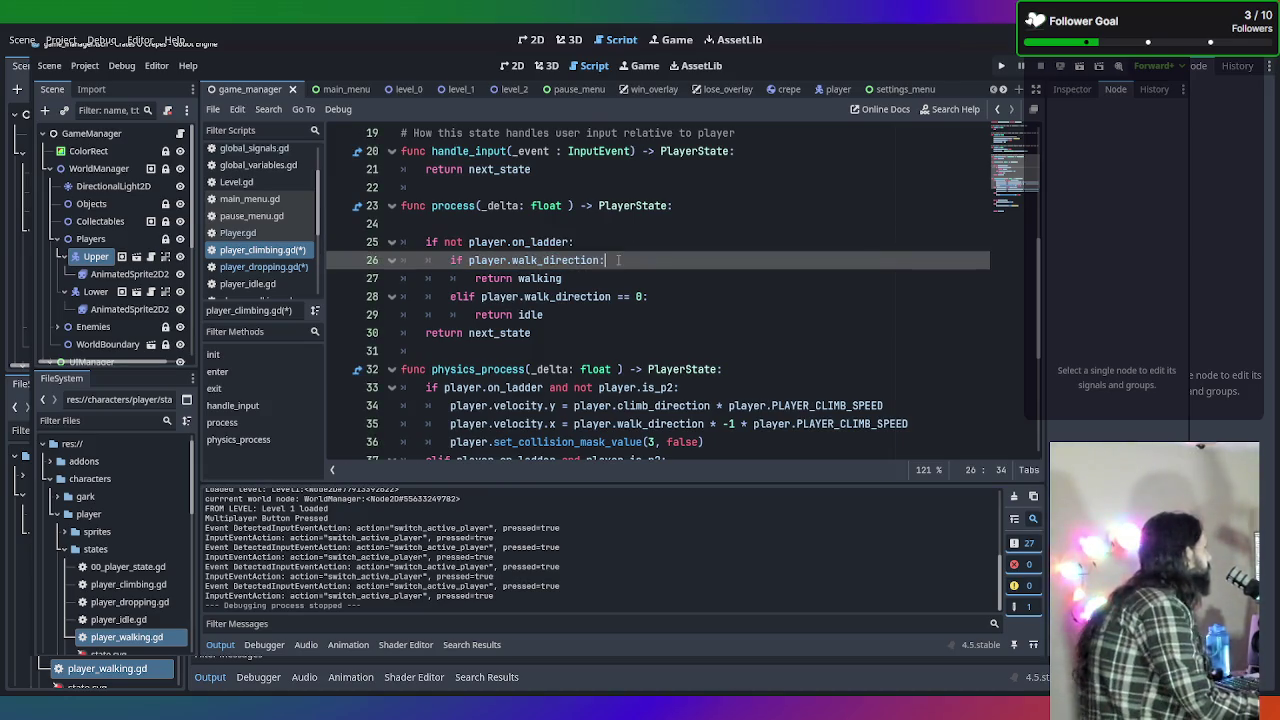
click(620, 279)
key(Return)
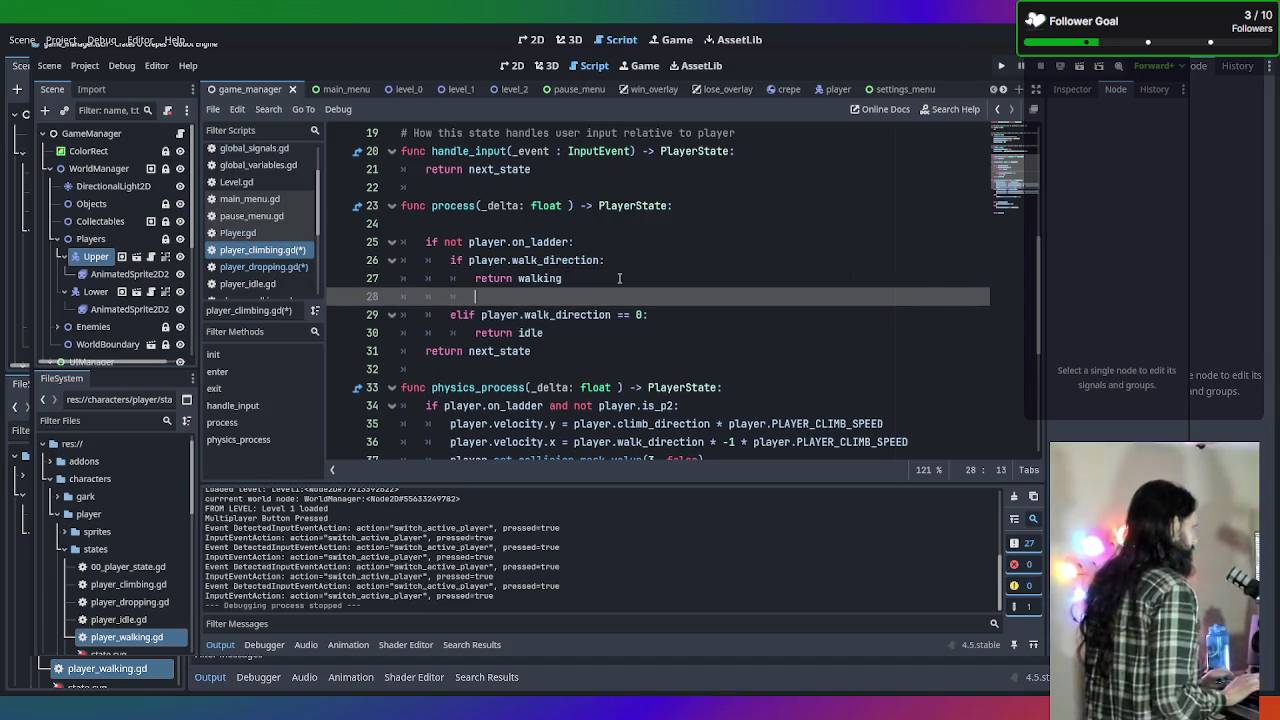
Begin line 28 with 'if player.is_p2', using autocomplete for player.
text(is pla)
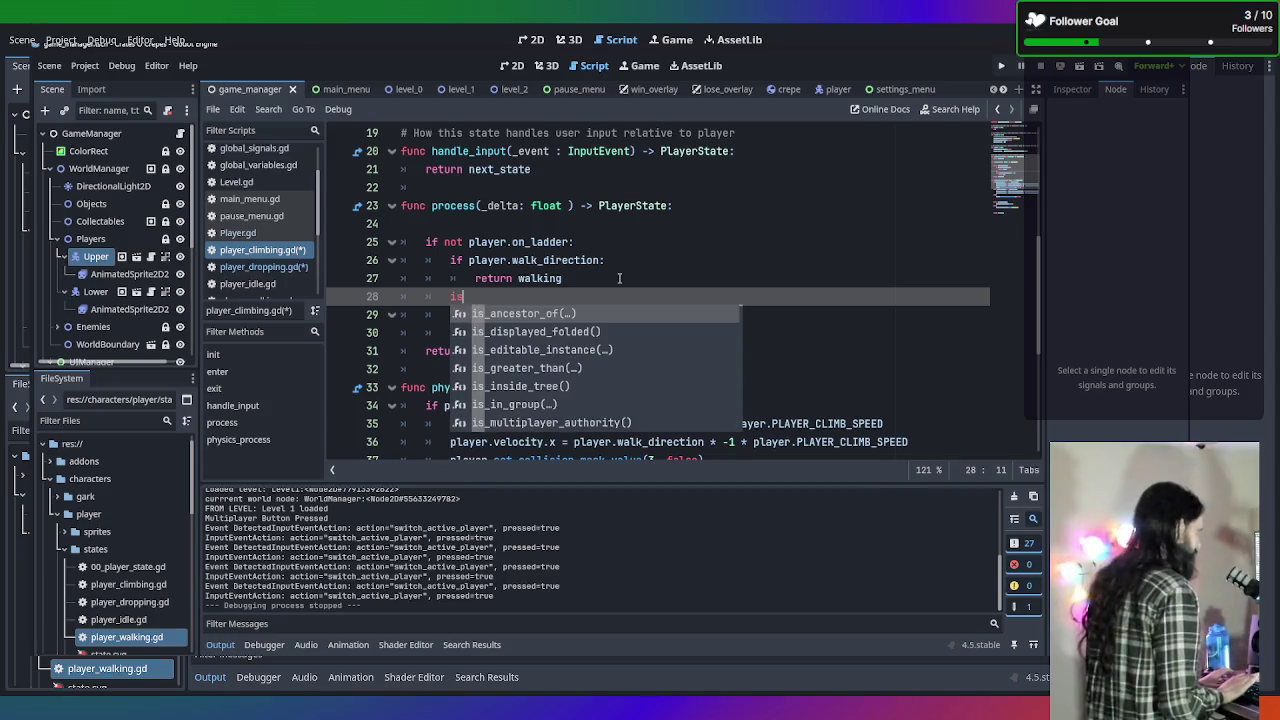
key(Return)
text(.)
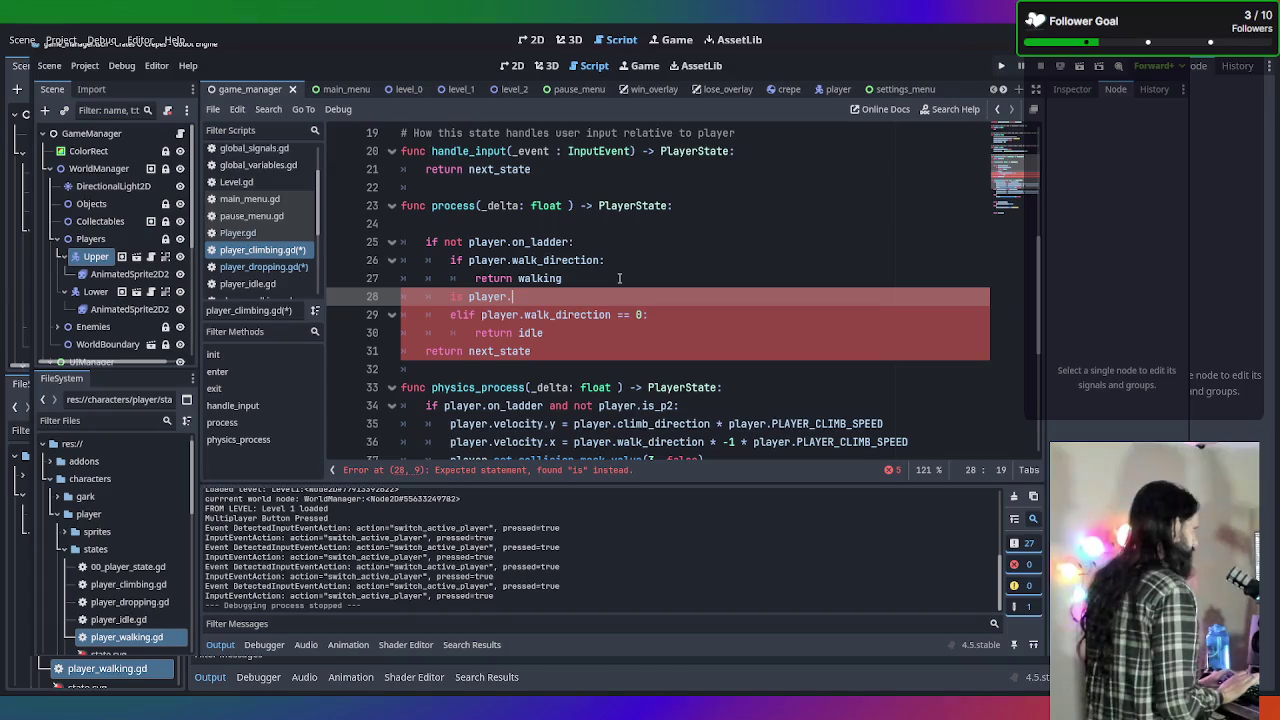
text(is)
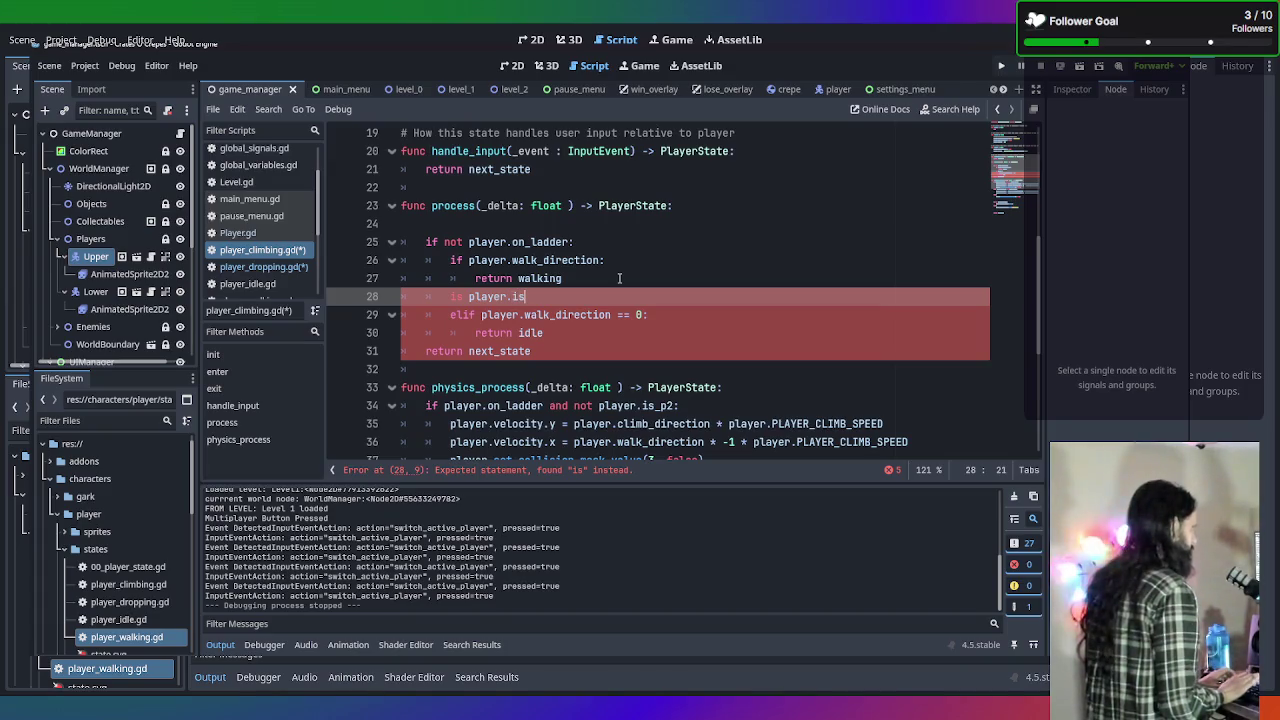
text(_p)
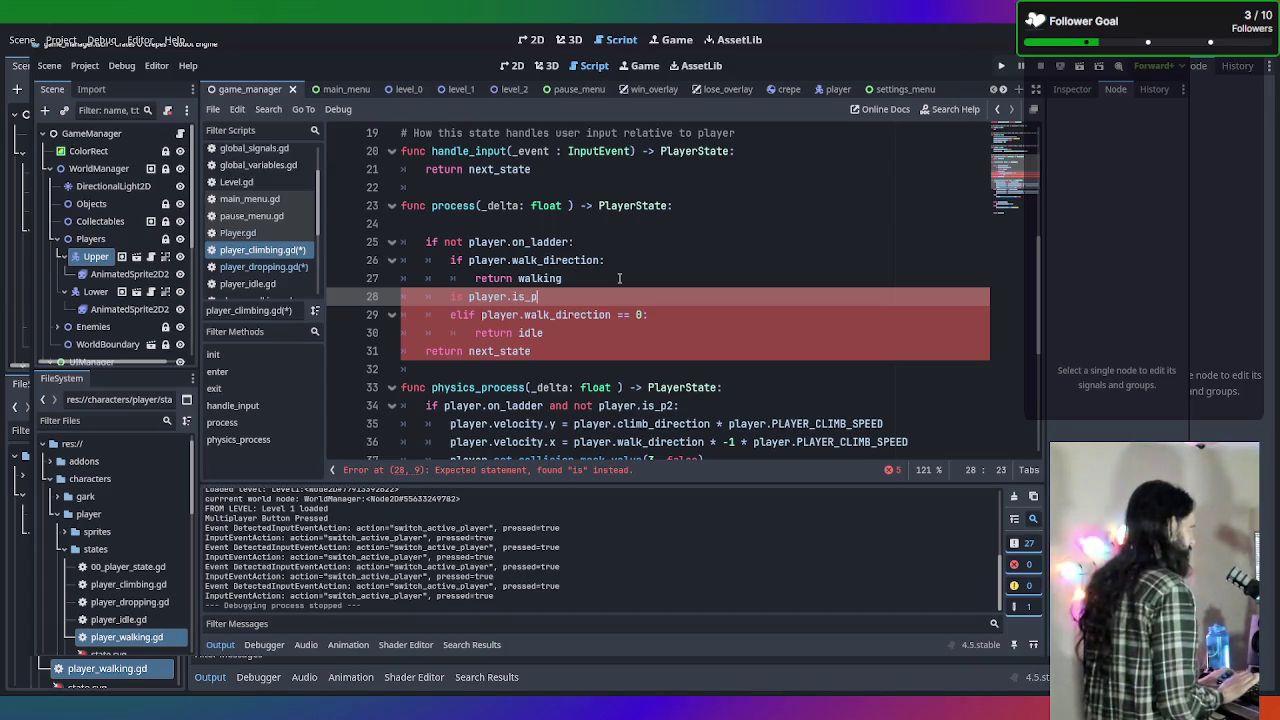
text(2)
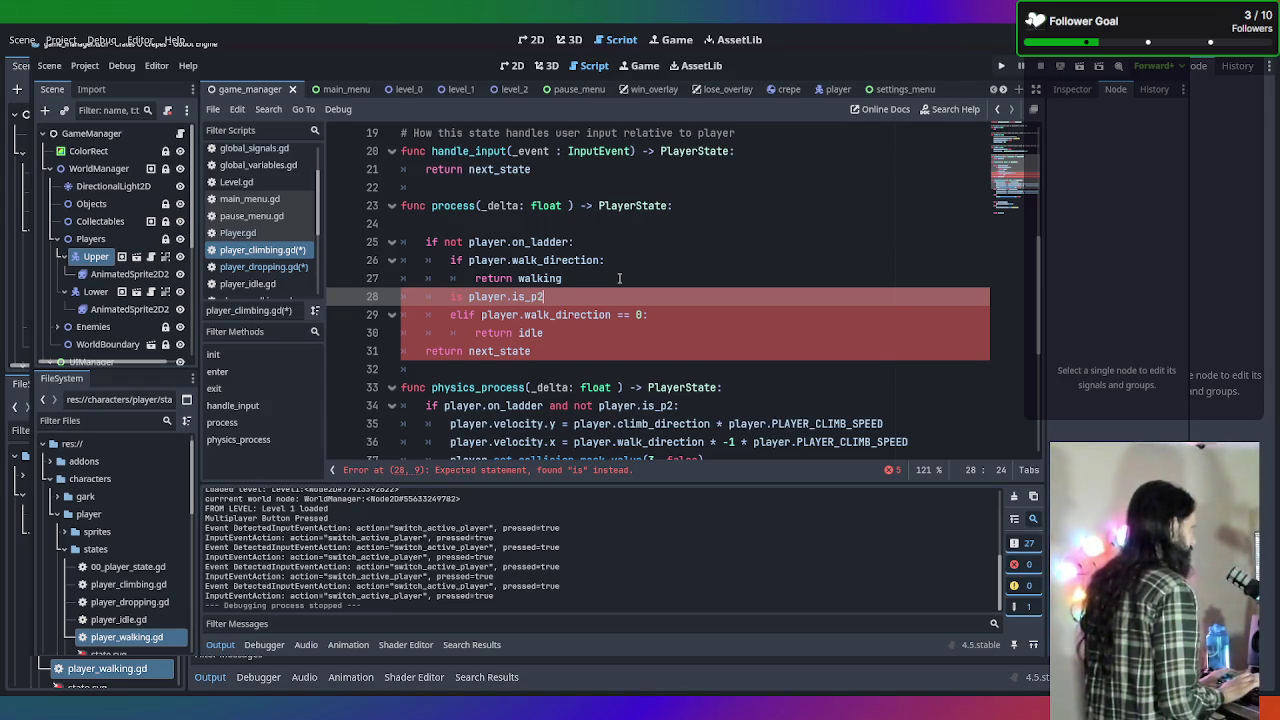
key(BackSpace)
key(BackSpace)
key(BackSpace)
text(_)
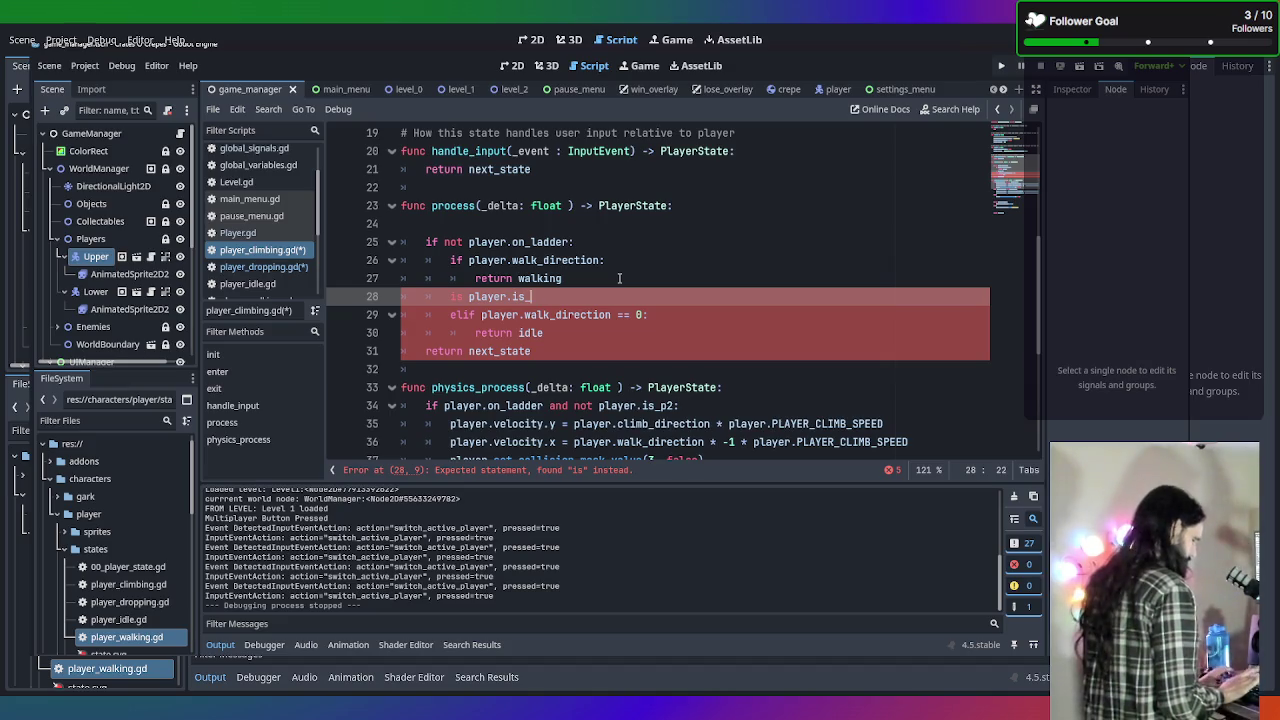
text(p2)
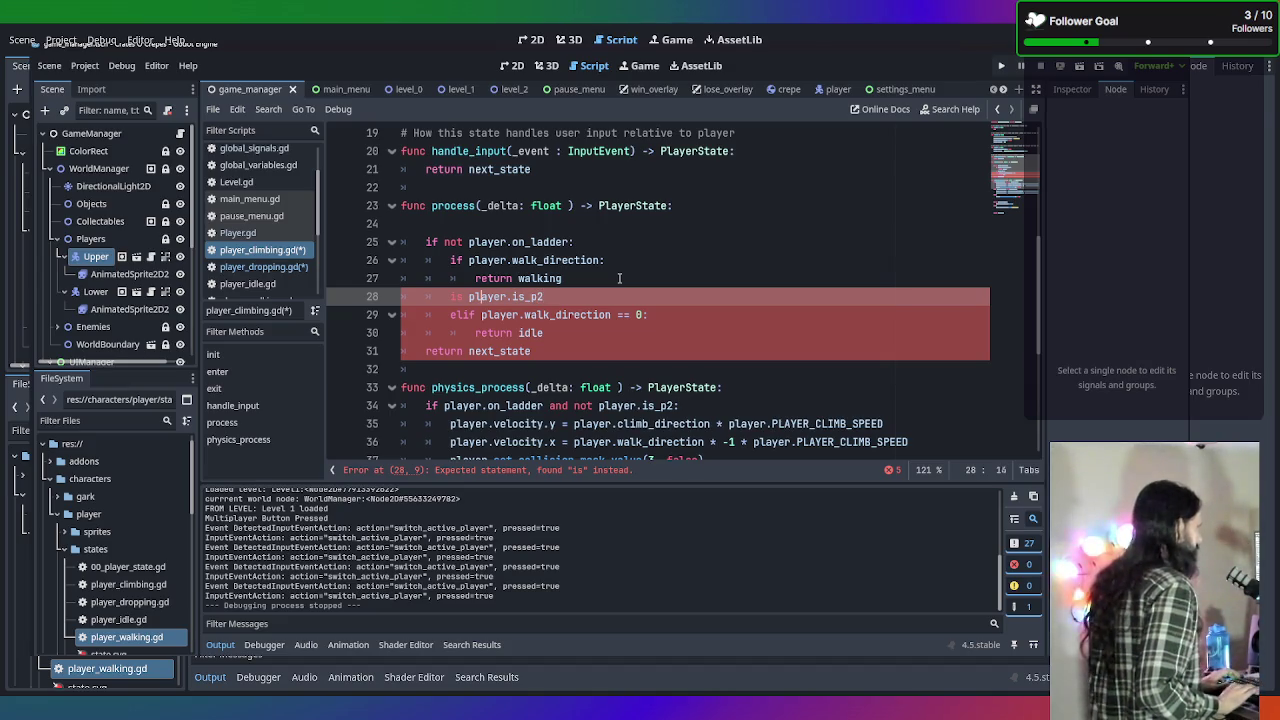
key(BackSpace)
text(f)
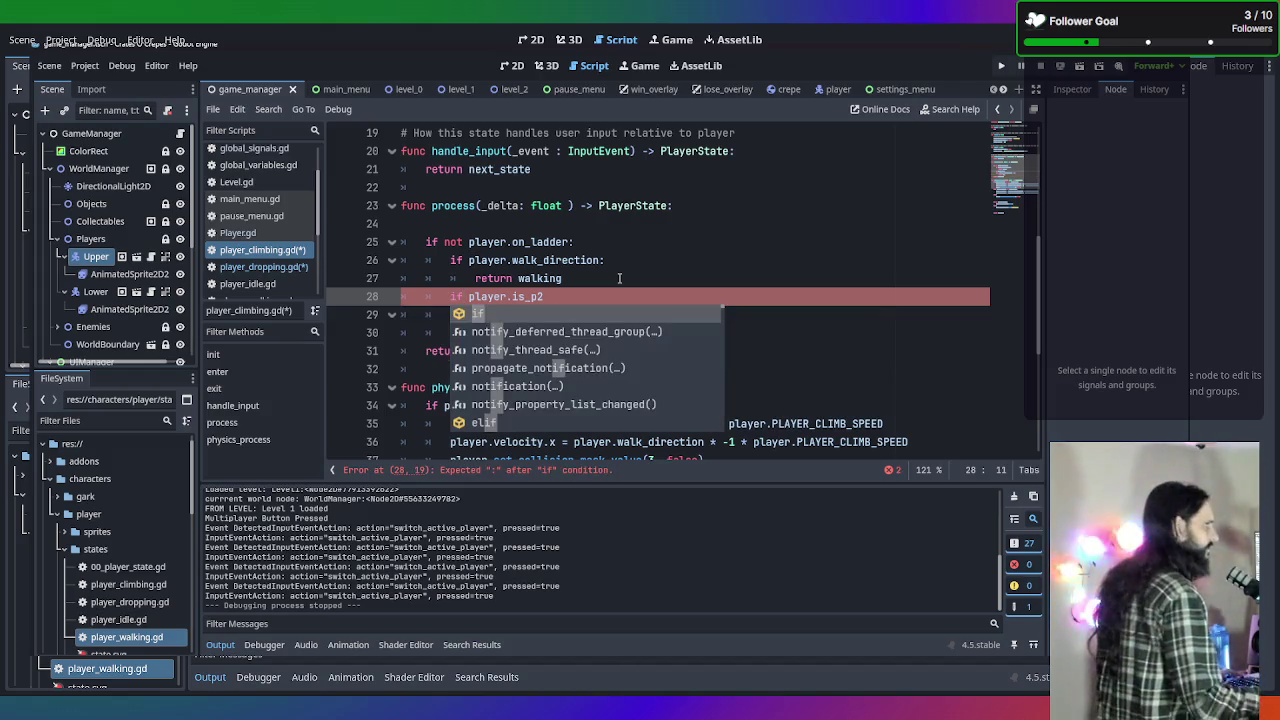
Complete the condition as 'if player.is_p2 and player.p2_walk_direction:'.
click(581, 296)
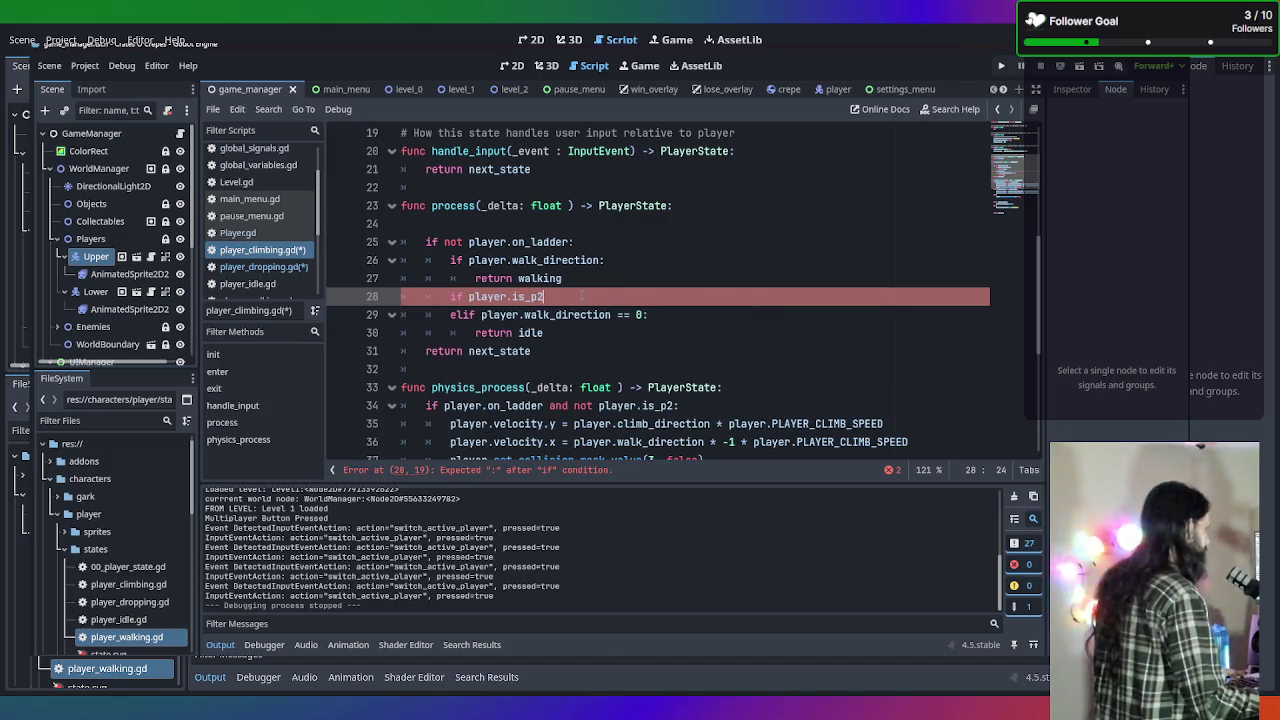
text(:)
key(Return)
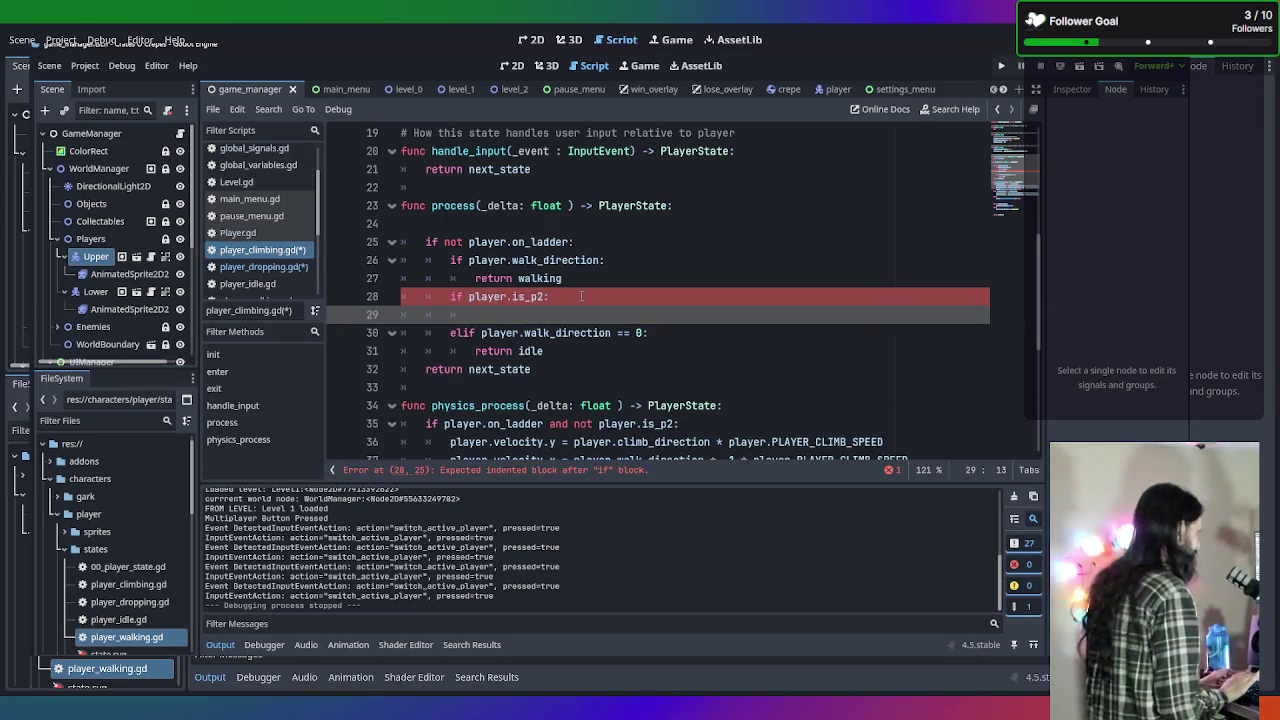
text(if )
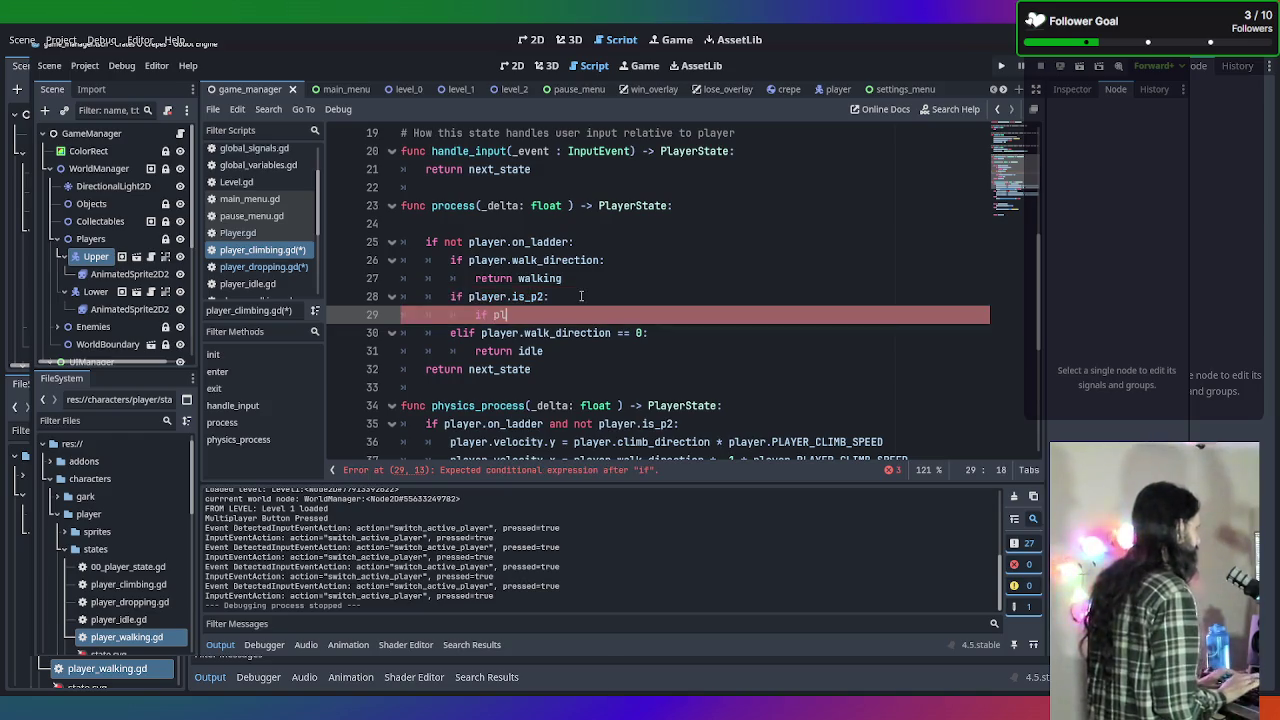
text(pl)
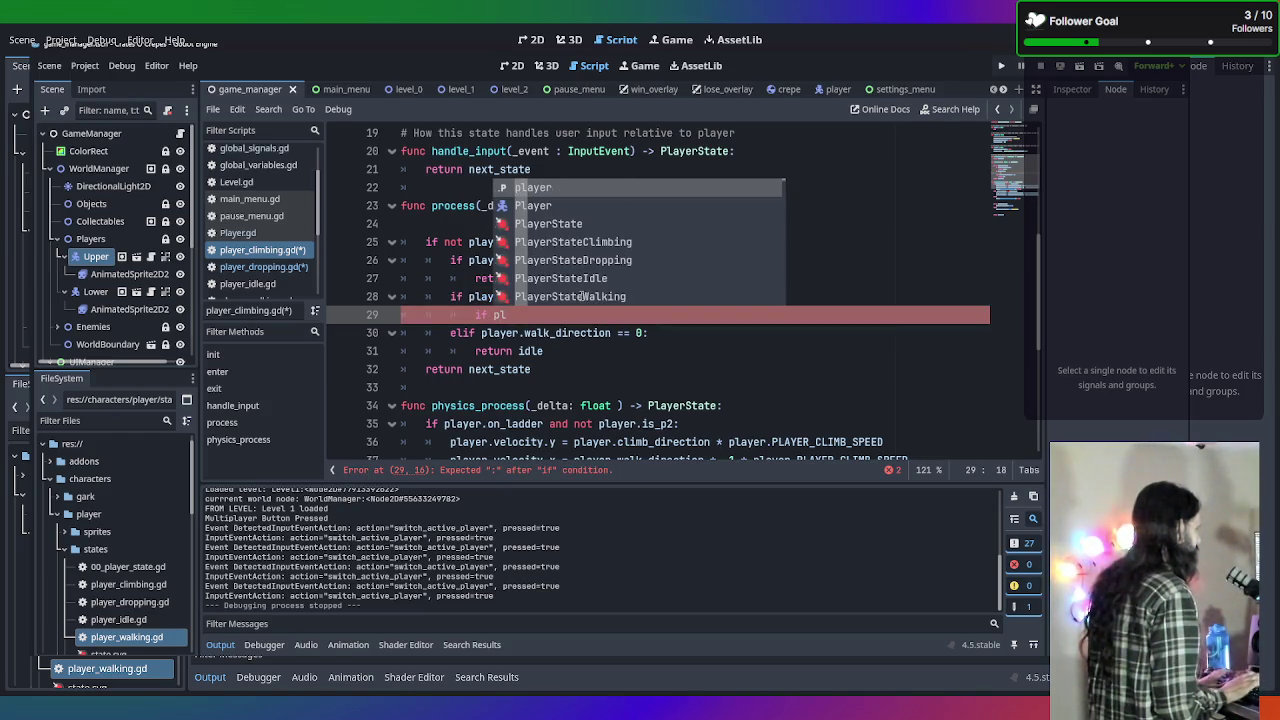
key(BackSpace)
key(BackSpace)
key(BackSpace)
key(BackSpace)
key(BackSpace)
key(BackSpace)
text(ayer.is_p2 )
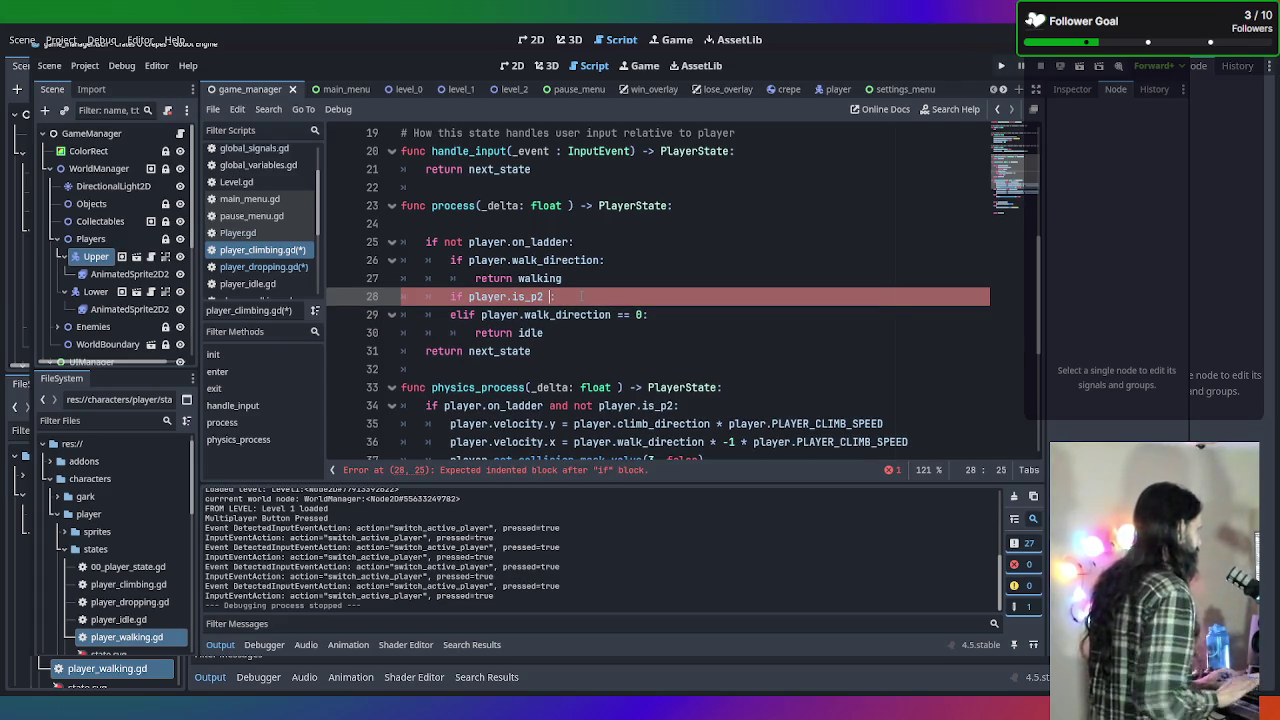
text(and pla)
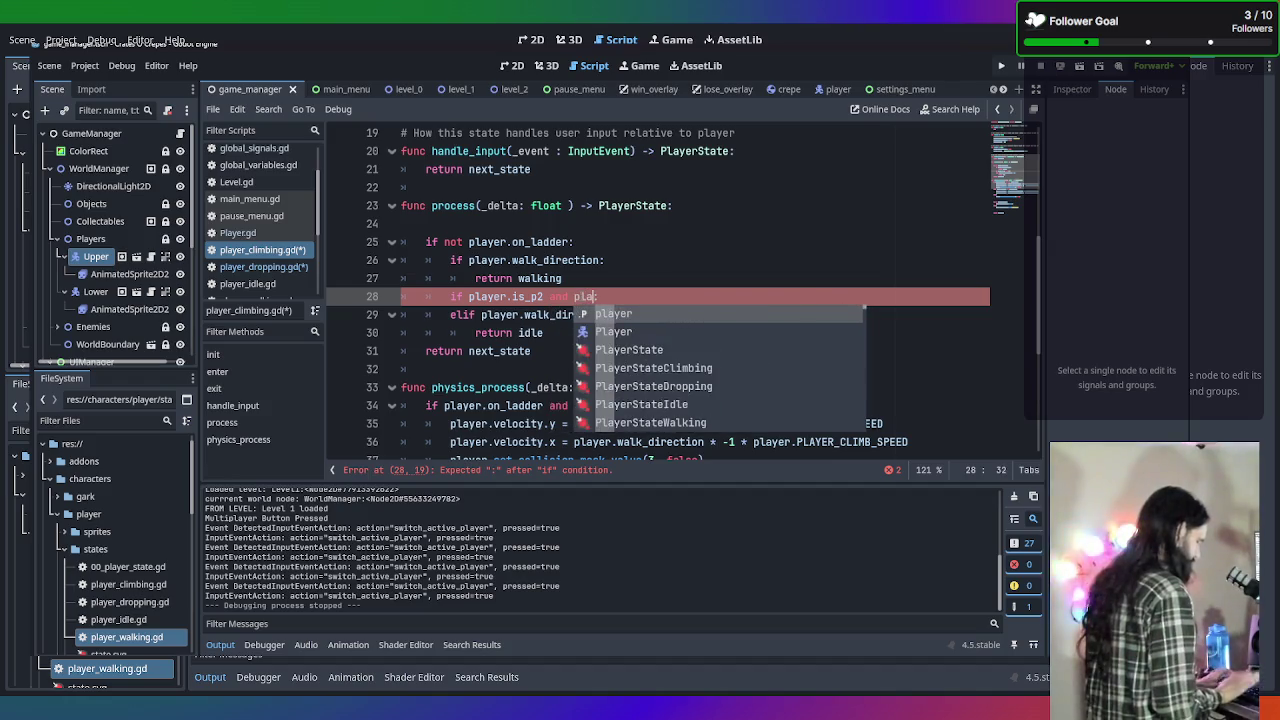
text(yer.walk:)
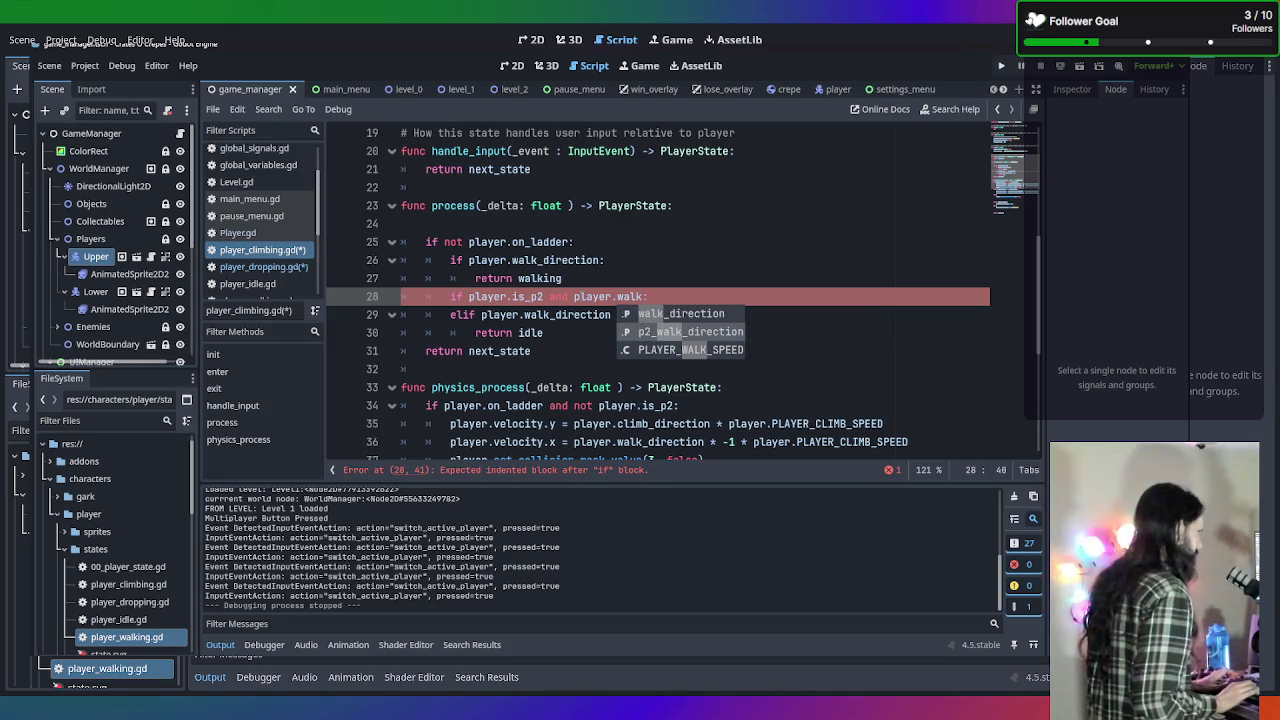
key(Down)
key(Return)
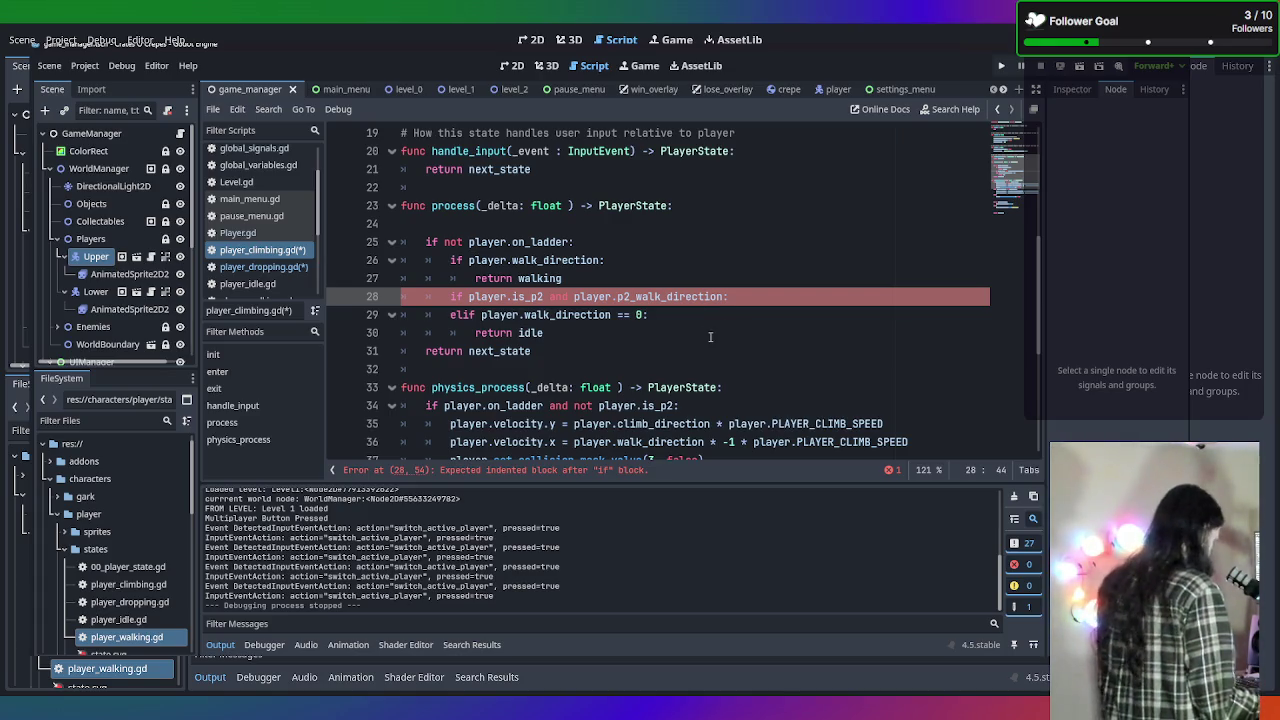
Save the script and add 'return walking' under the player-2 condition.
key(ctrl+s)
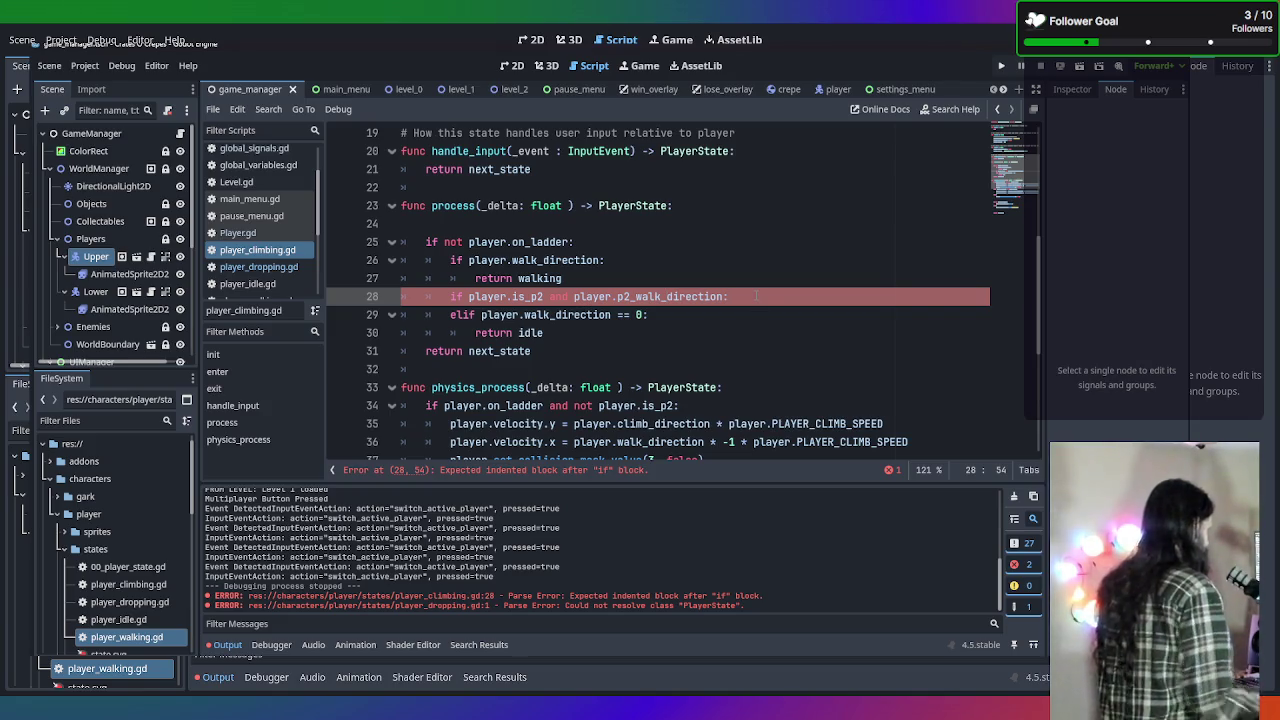
key(Return)
text(retur)
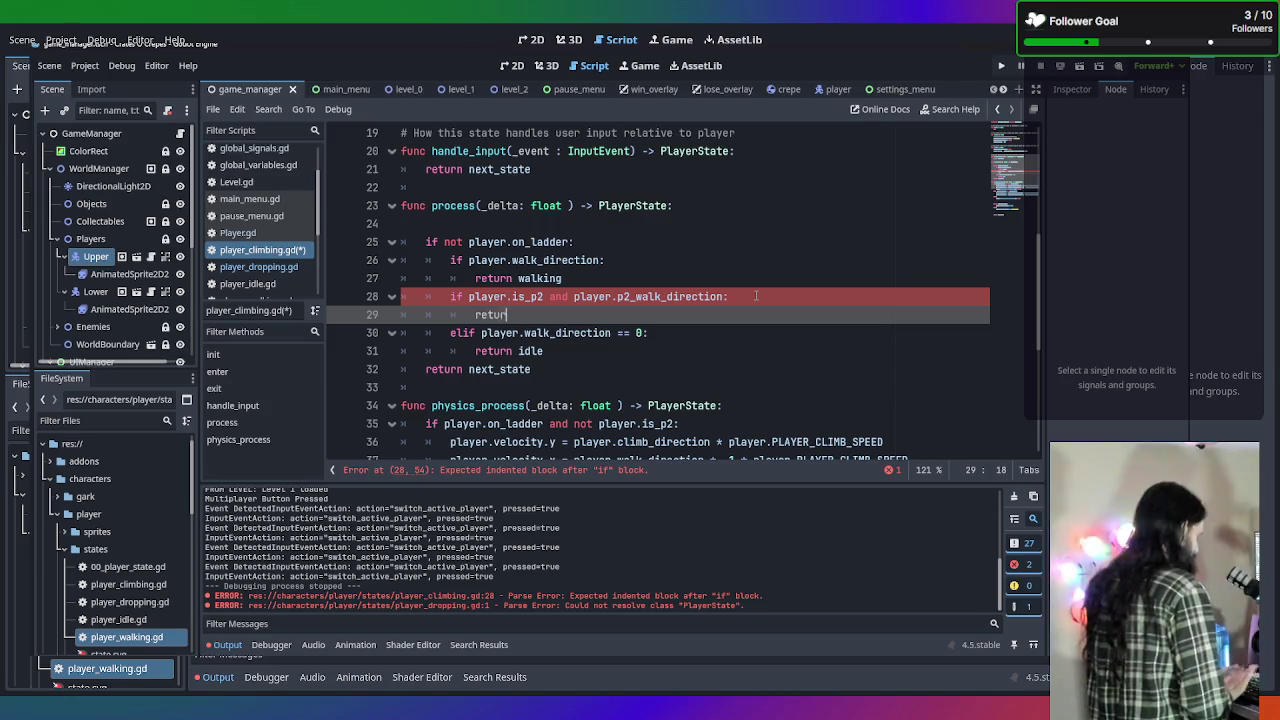
text(n walking)
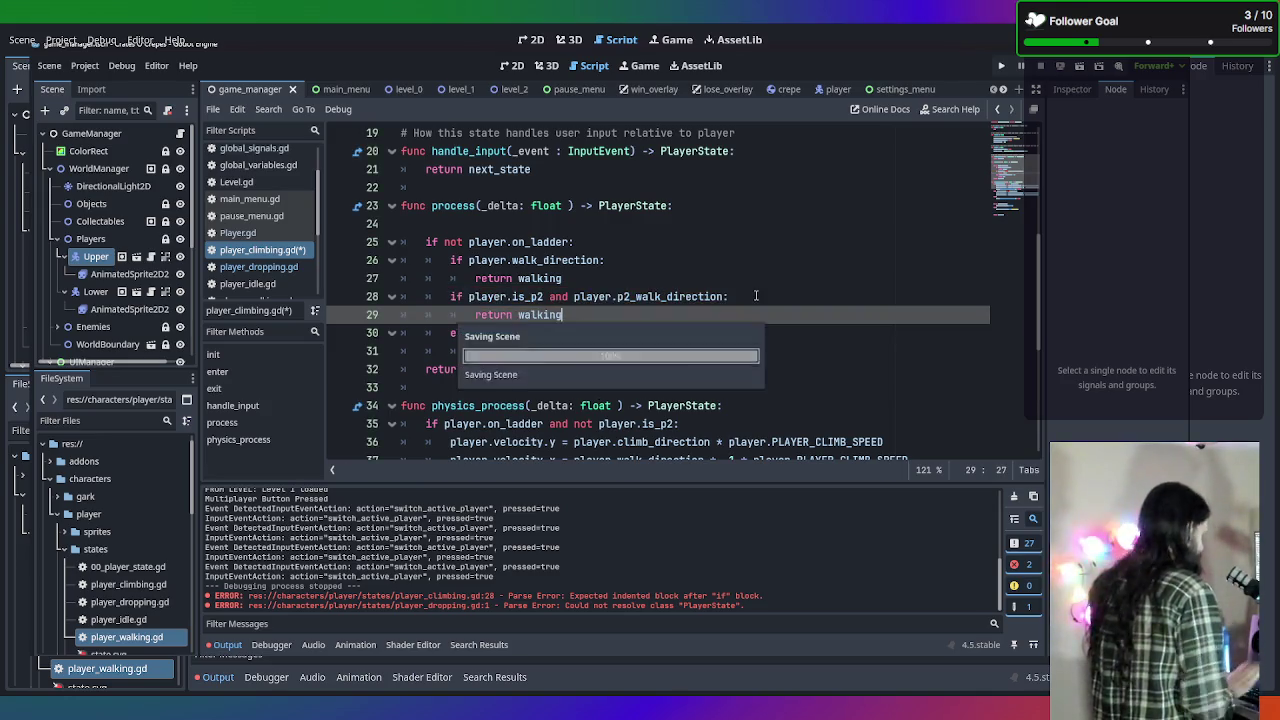
click(710, 297)
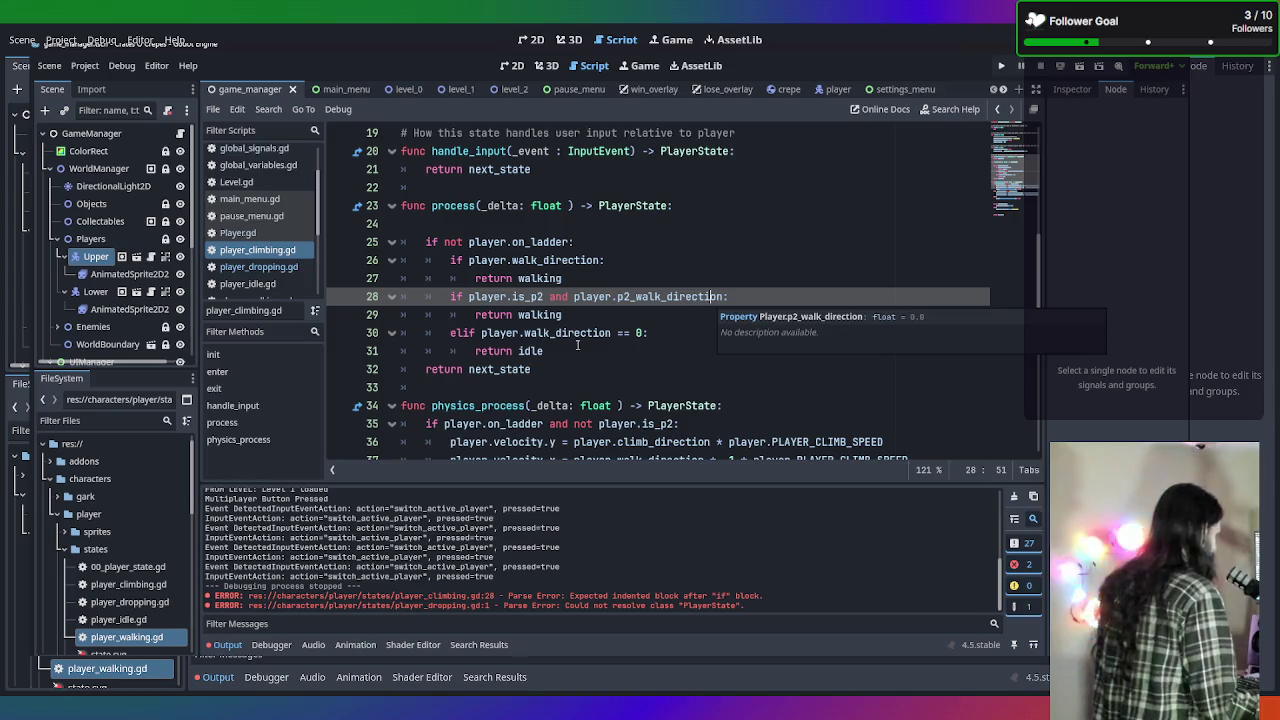
Scroll through player_climbing.gd's physics code, then switch back to player_dropping.gd.
scroll(497, 350, down, 1)
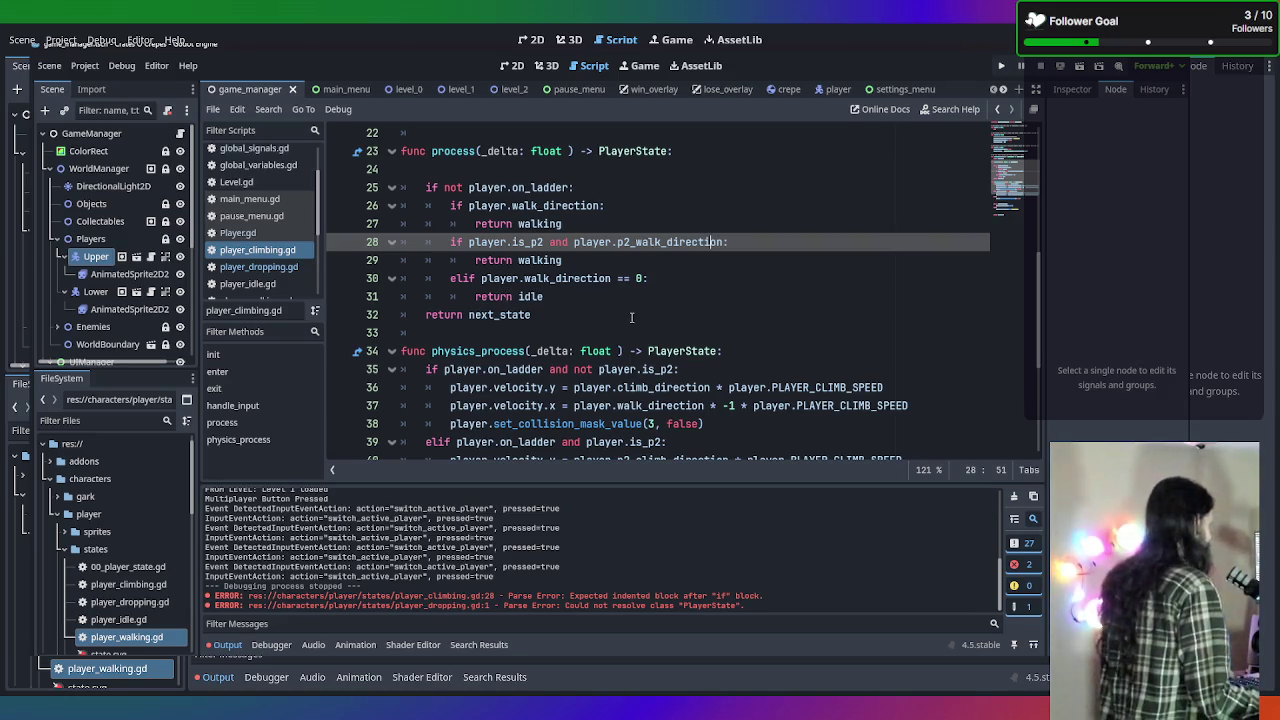
click(631, 316)
scroll(631, 316, down, 3)
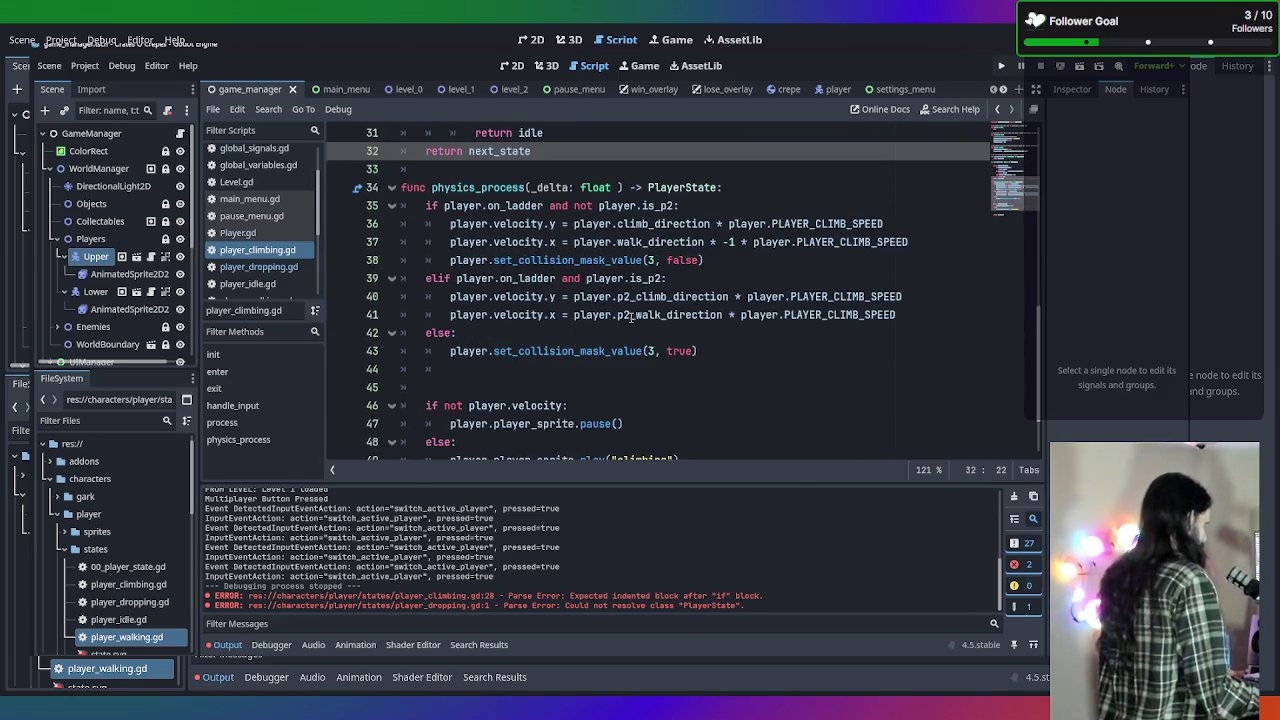
click(262, 268)
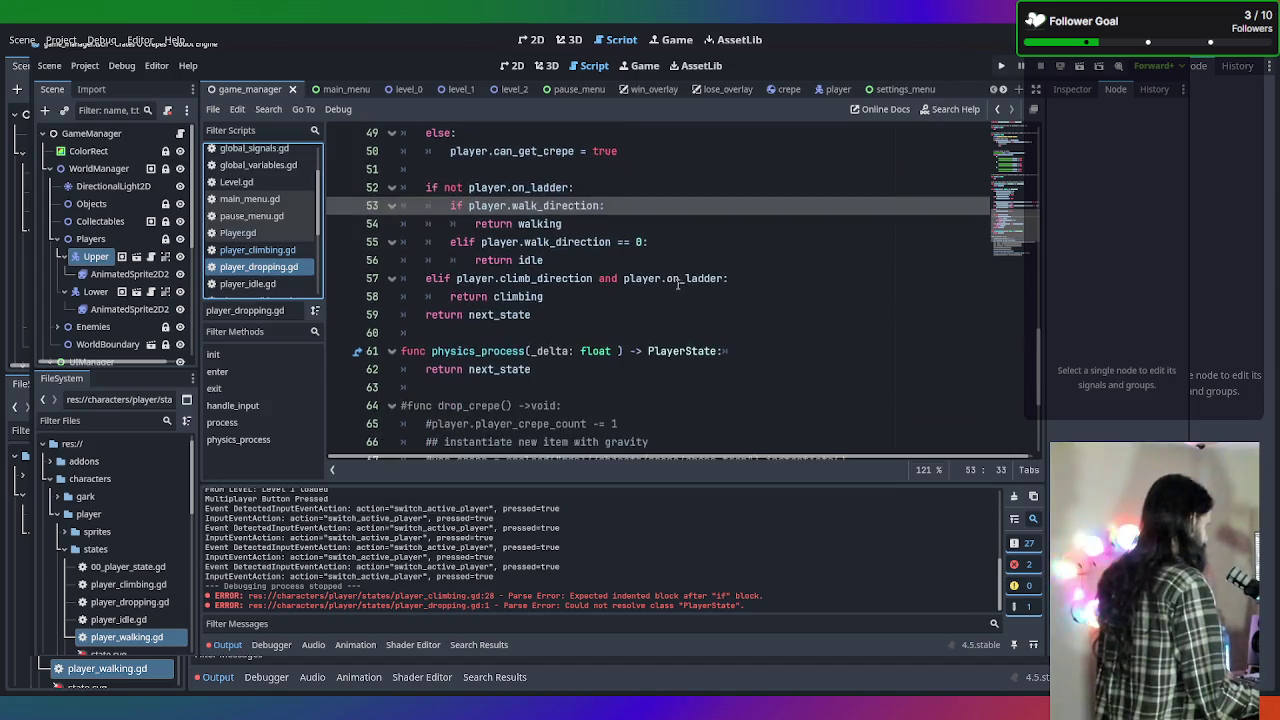
Extend line 53 to 'if player.walk_direction or player.p2_walk_direction:'.
click(600, 260)
click(602, 260)
text(or player)
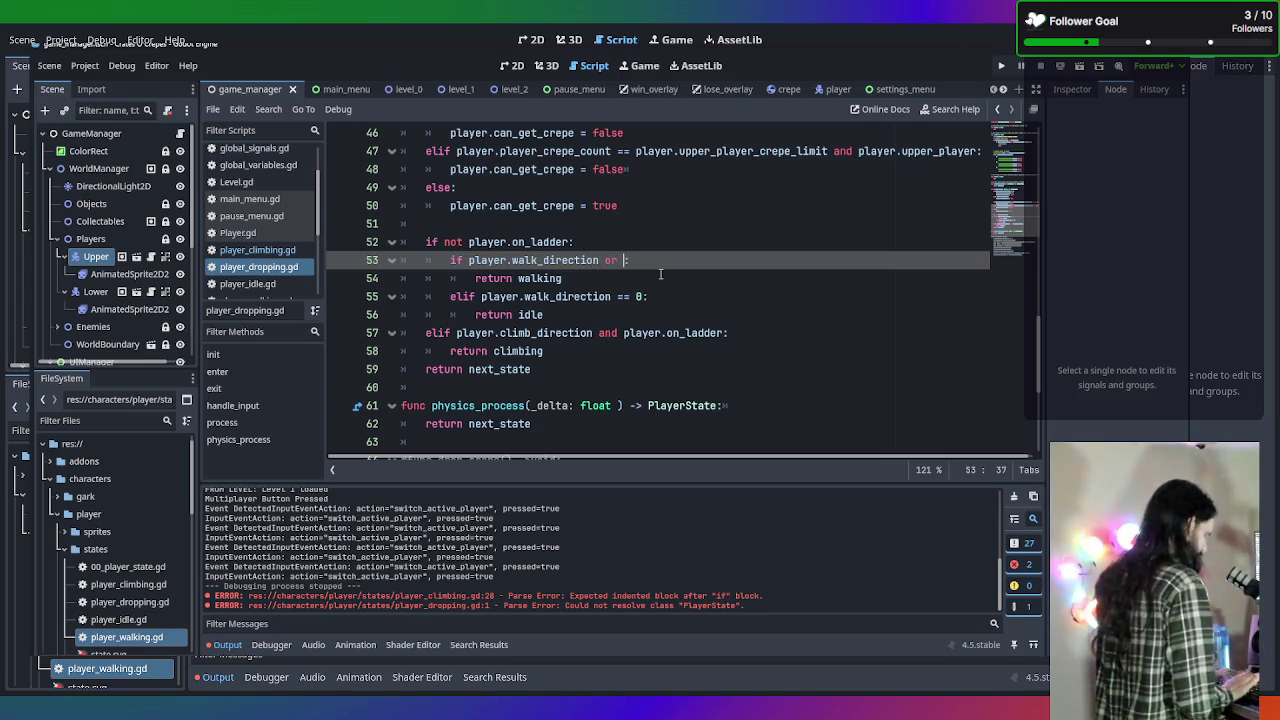
text(.p2)
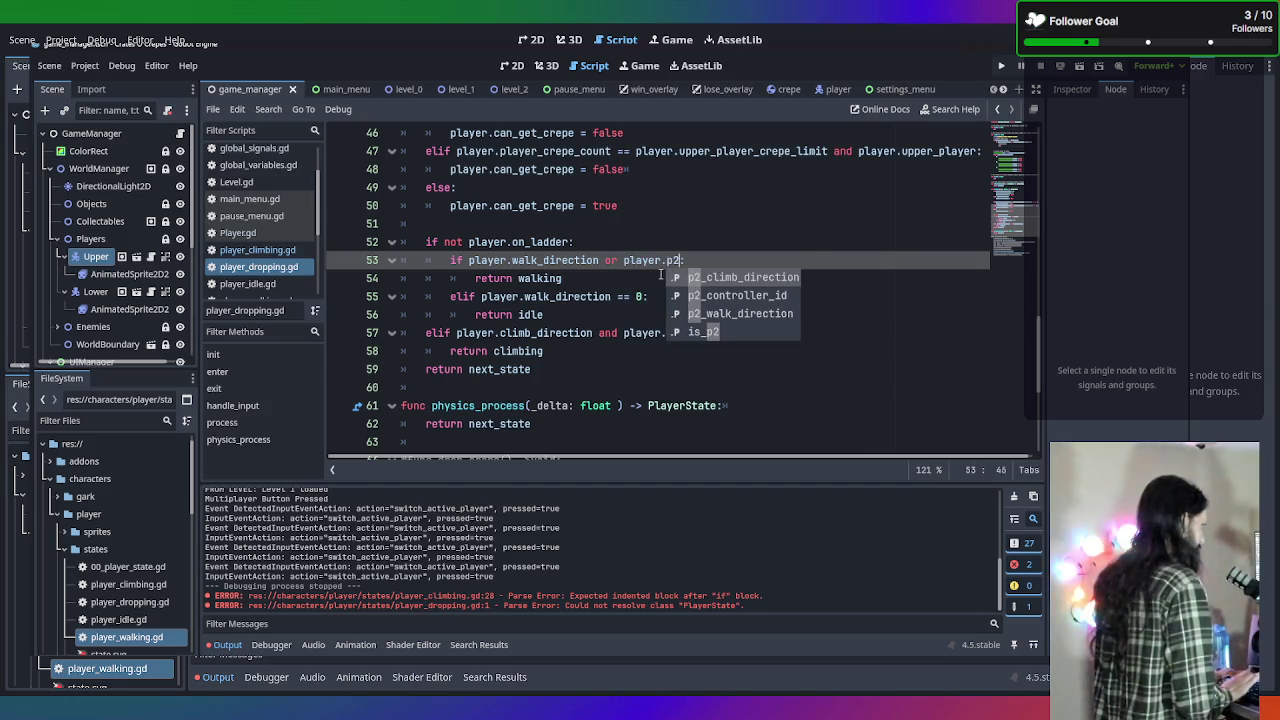
key(Down)
key(Down)
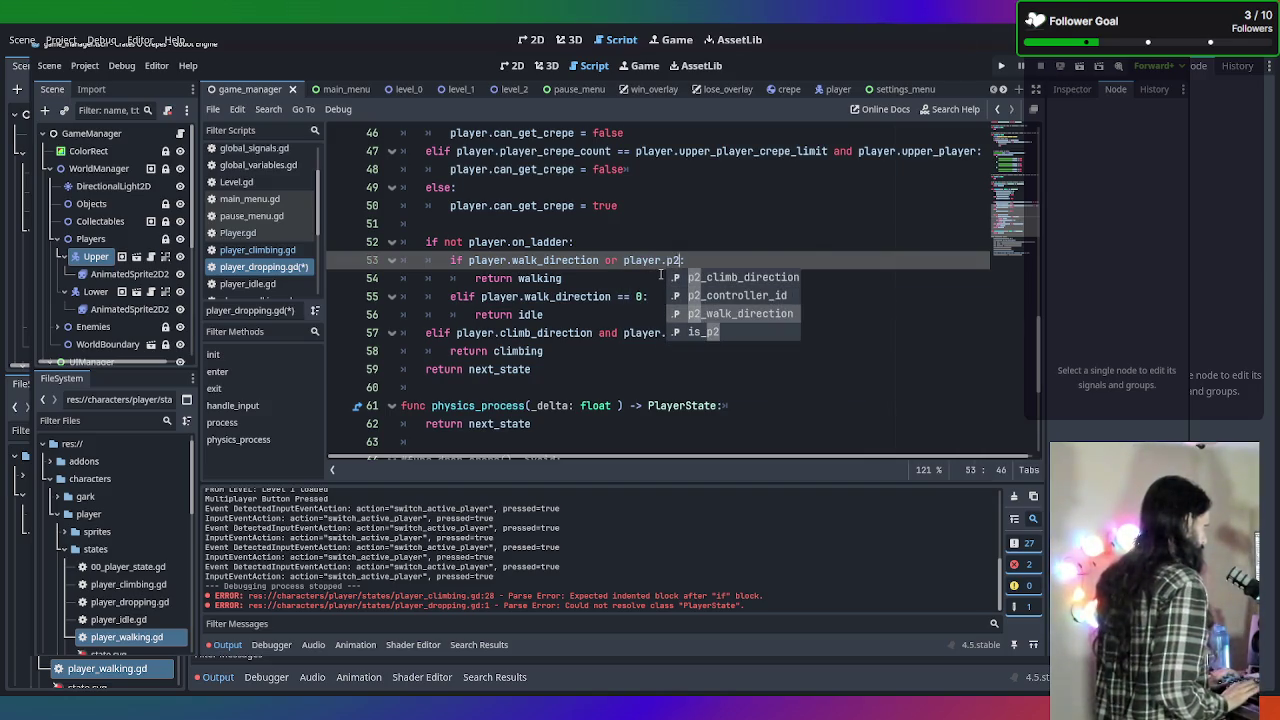
key(Return)
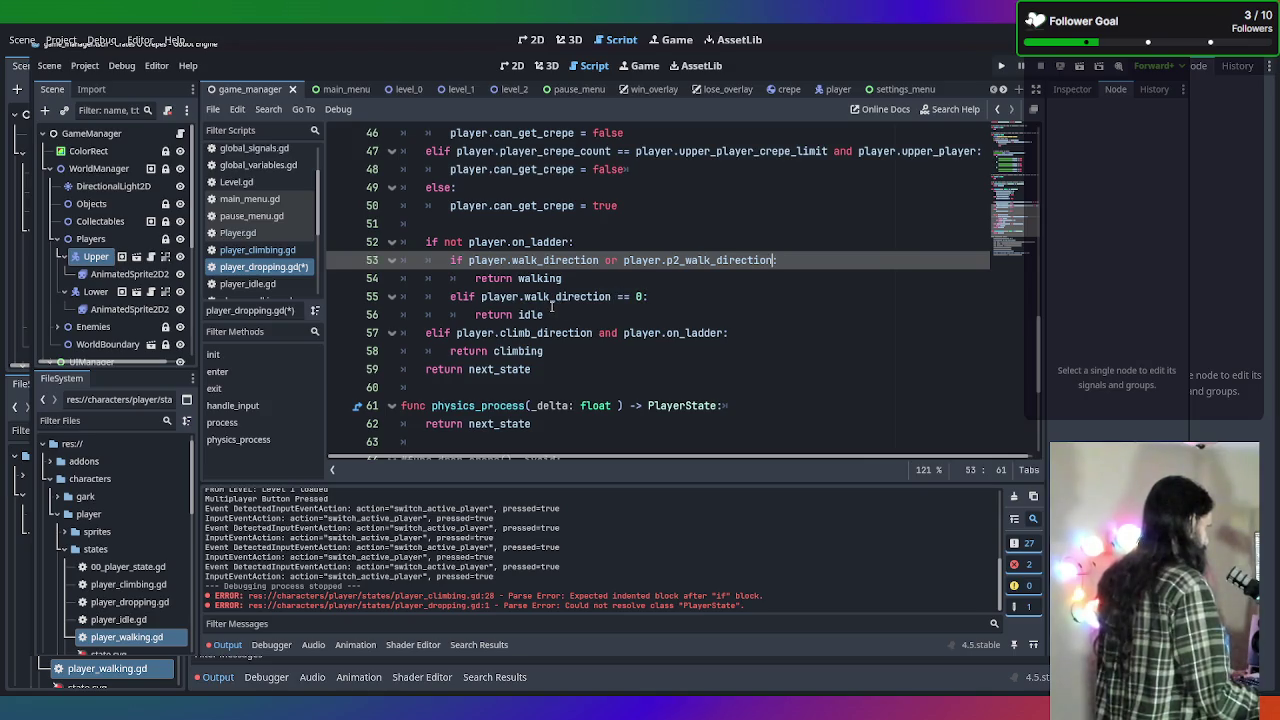
Add 'or player.p2_walk_direction == 0' to the idle condition on line 55.
click(643, 296)
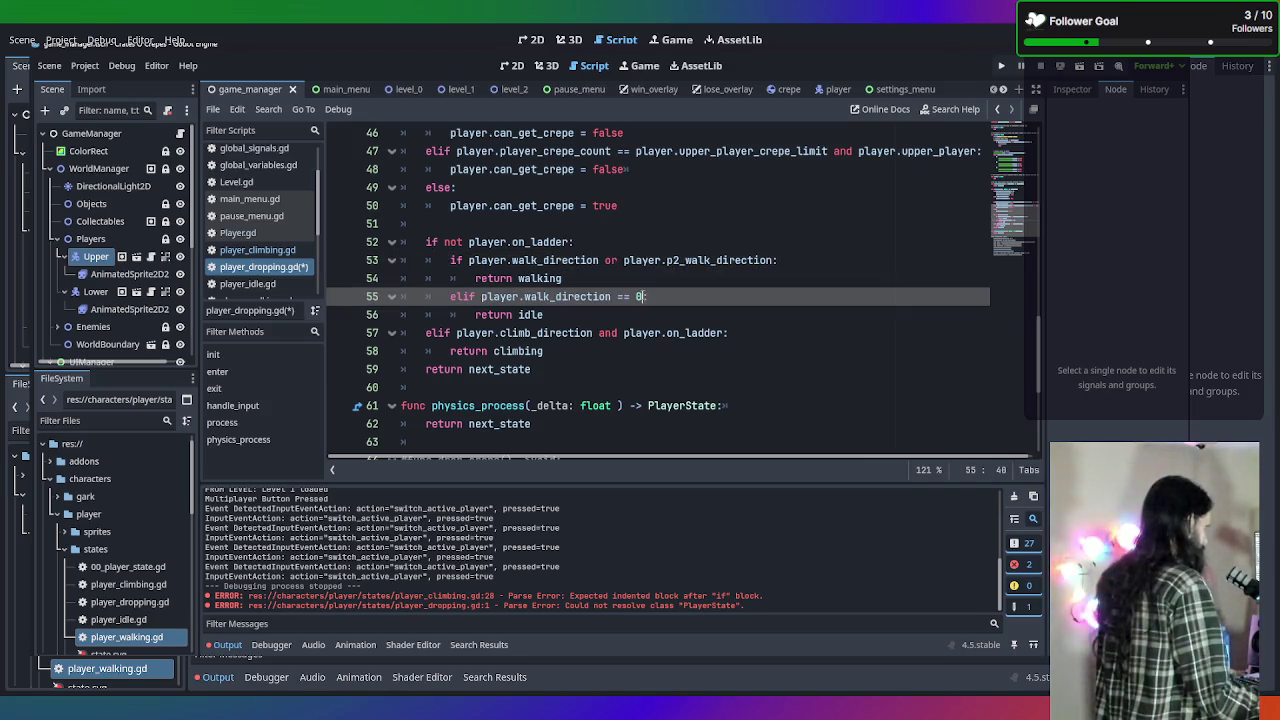
text(or player,.)
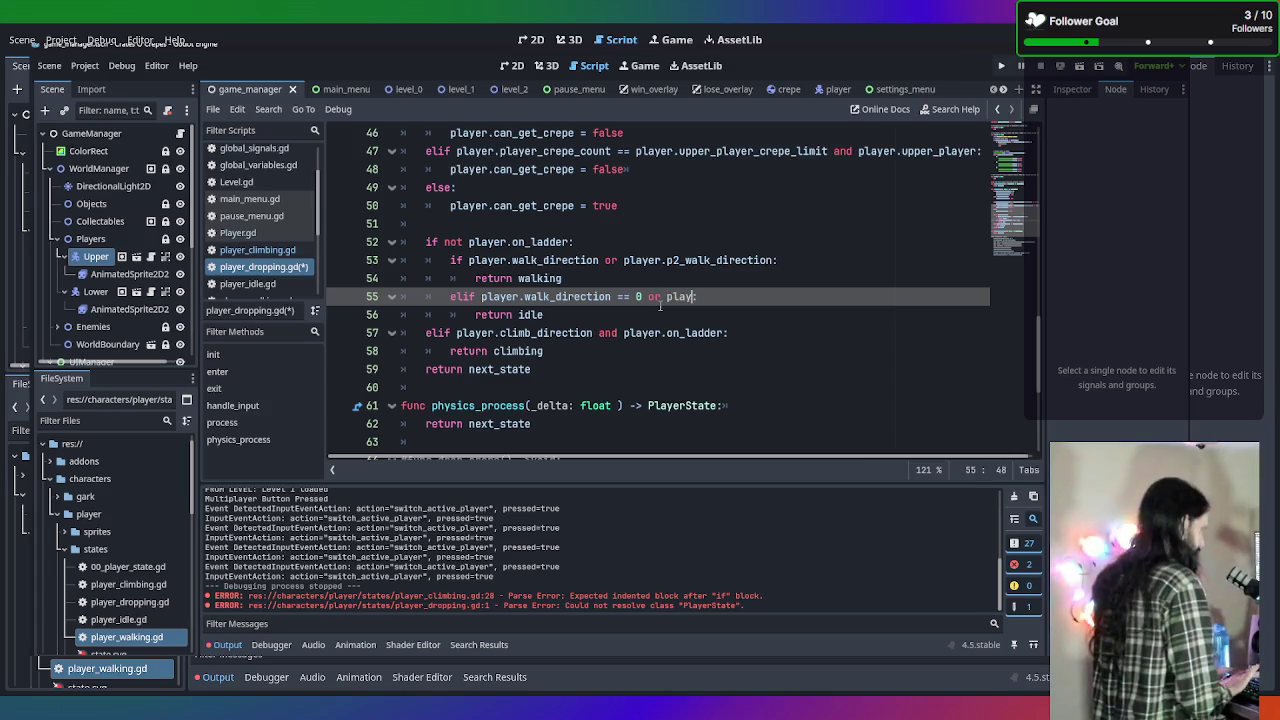
key(BackSpace)
key(BackSpace)
text(.w)
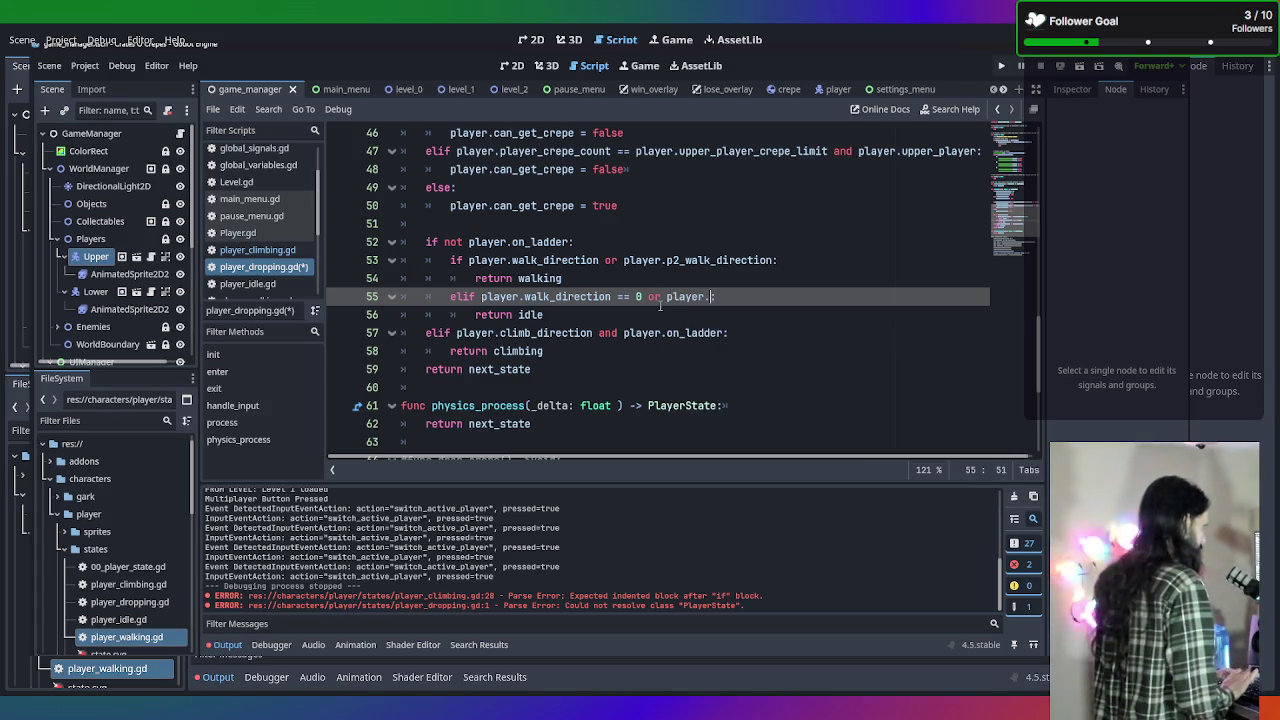
key(BackSpace)
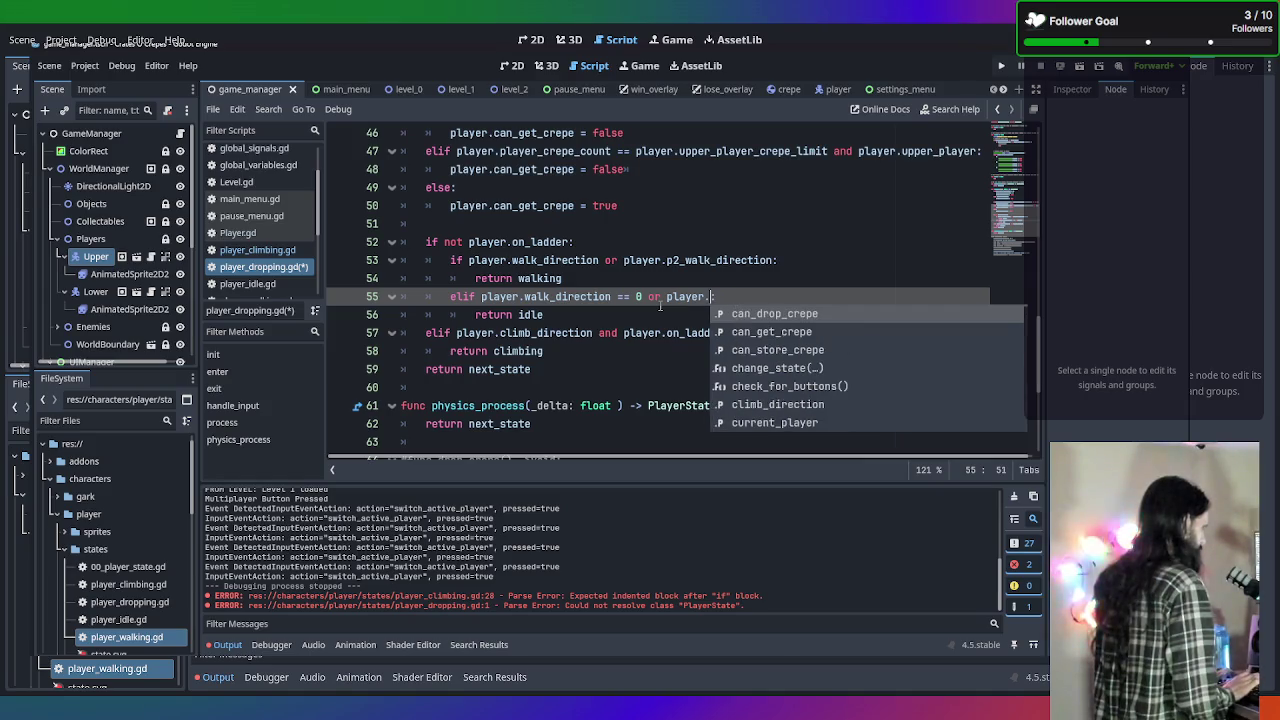
text(p)
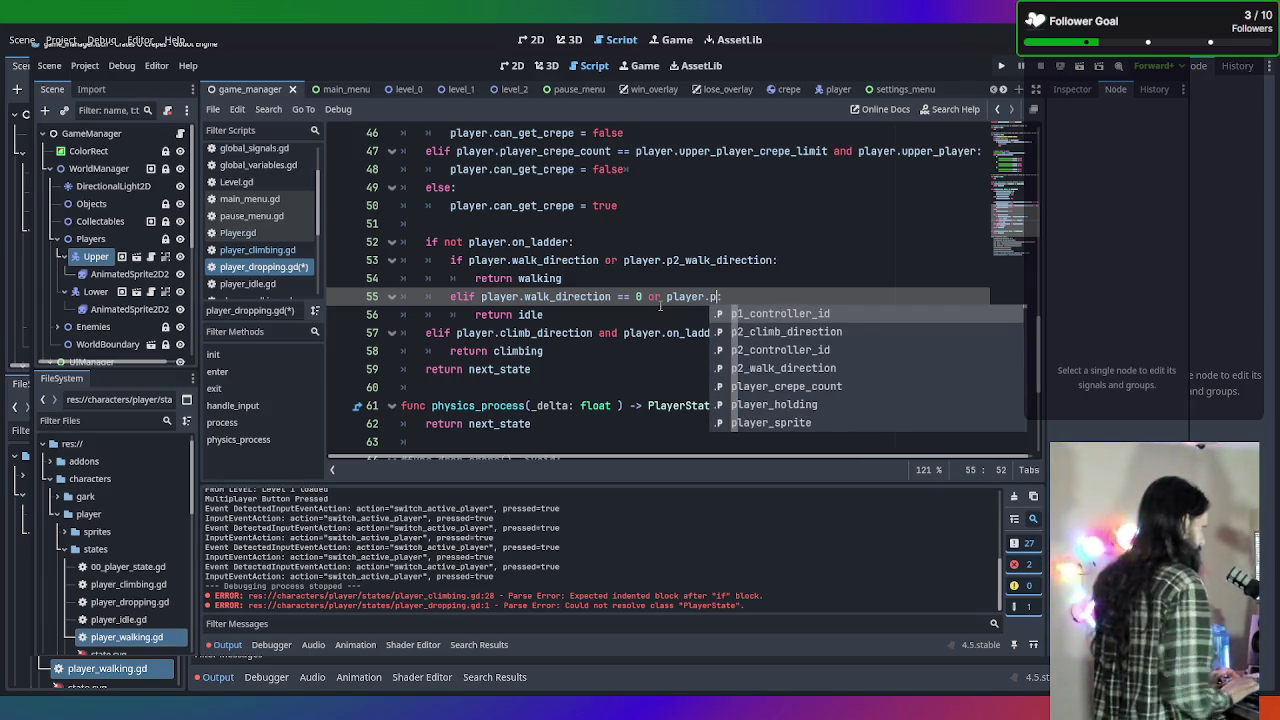
key(Down)
key(Down)
key(Down)
key(Return)
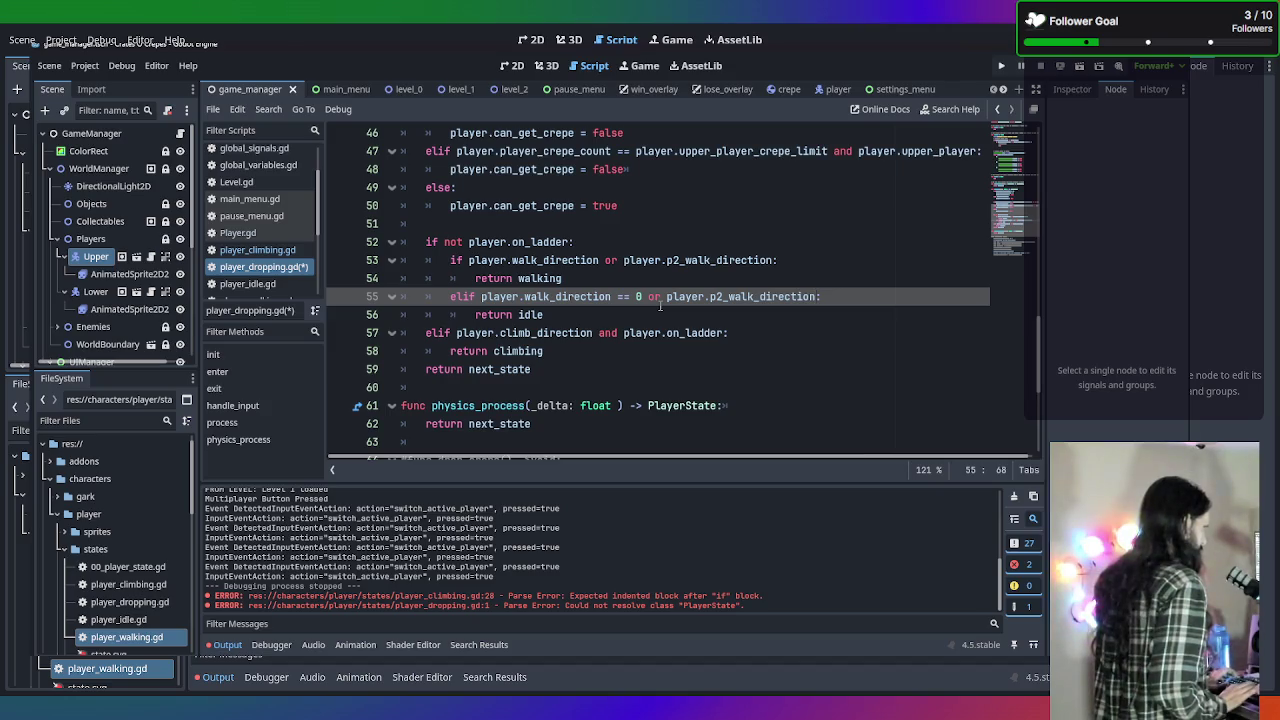
text(== 0)
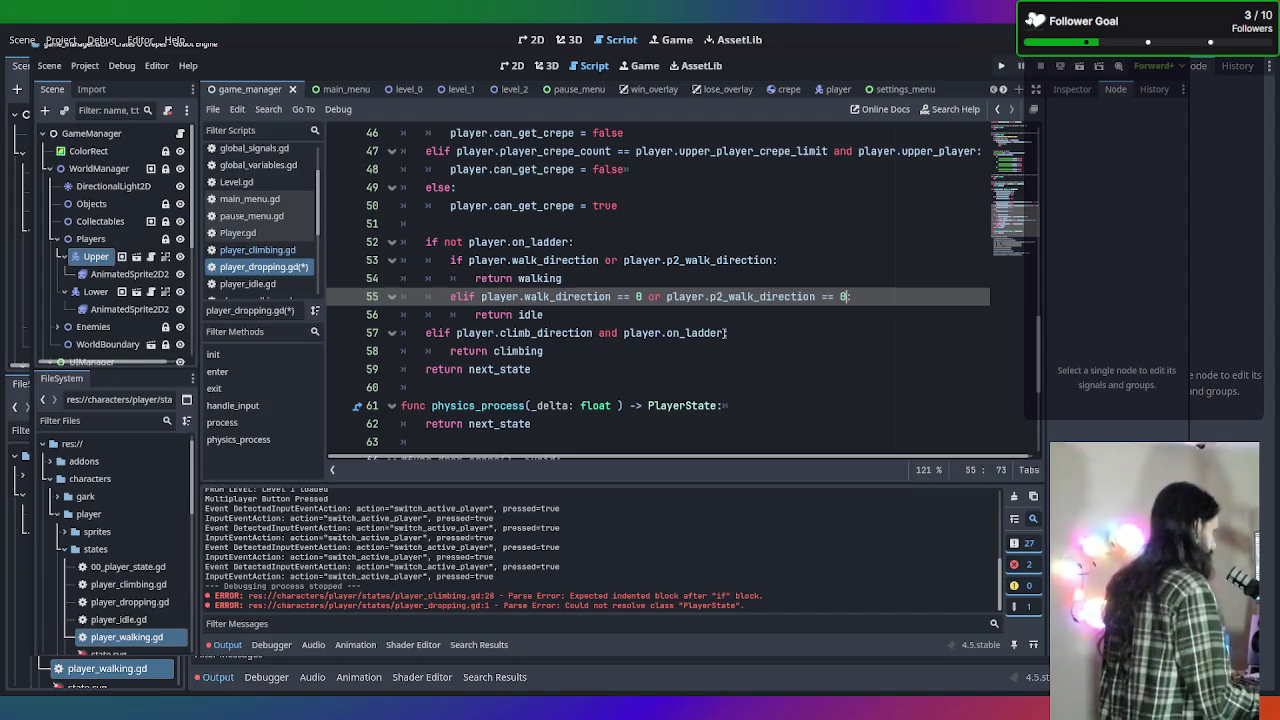
click(770, 332)
key(Down)
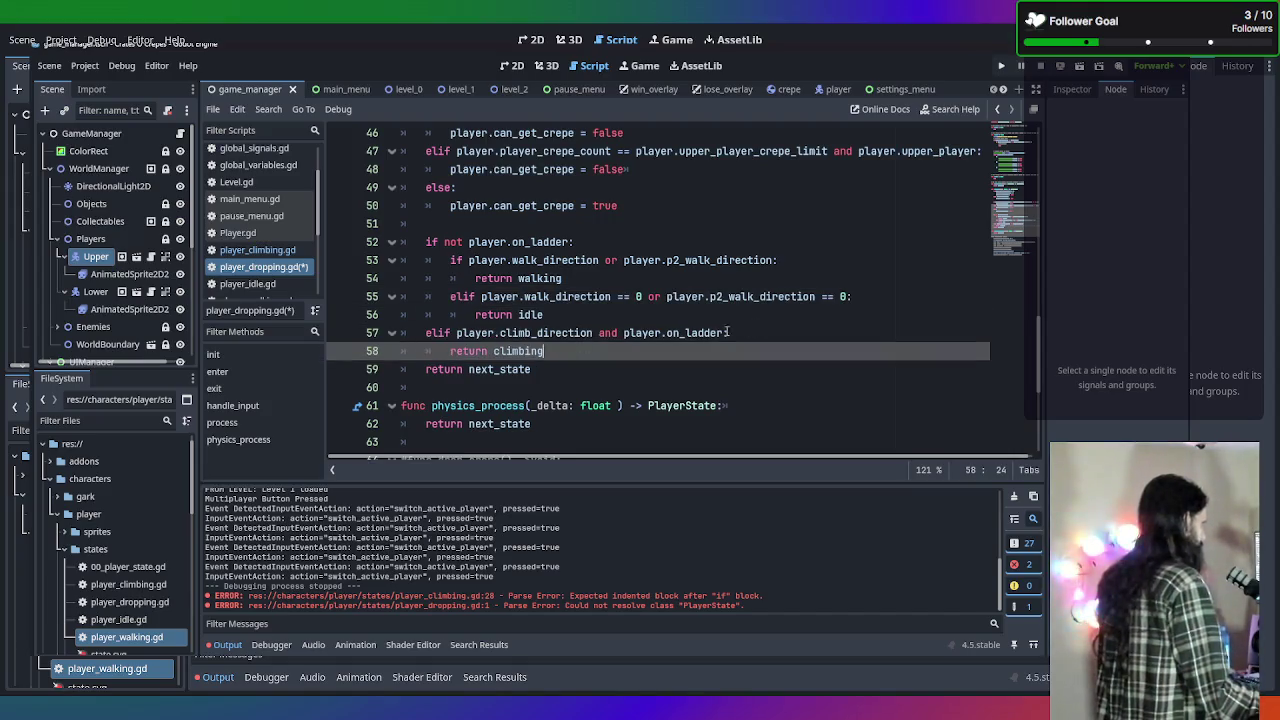
Type a new 'elif player.p2_climb_direction' line below return climbing, with an unfinished is check.
key(Return)
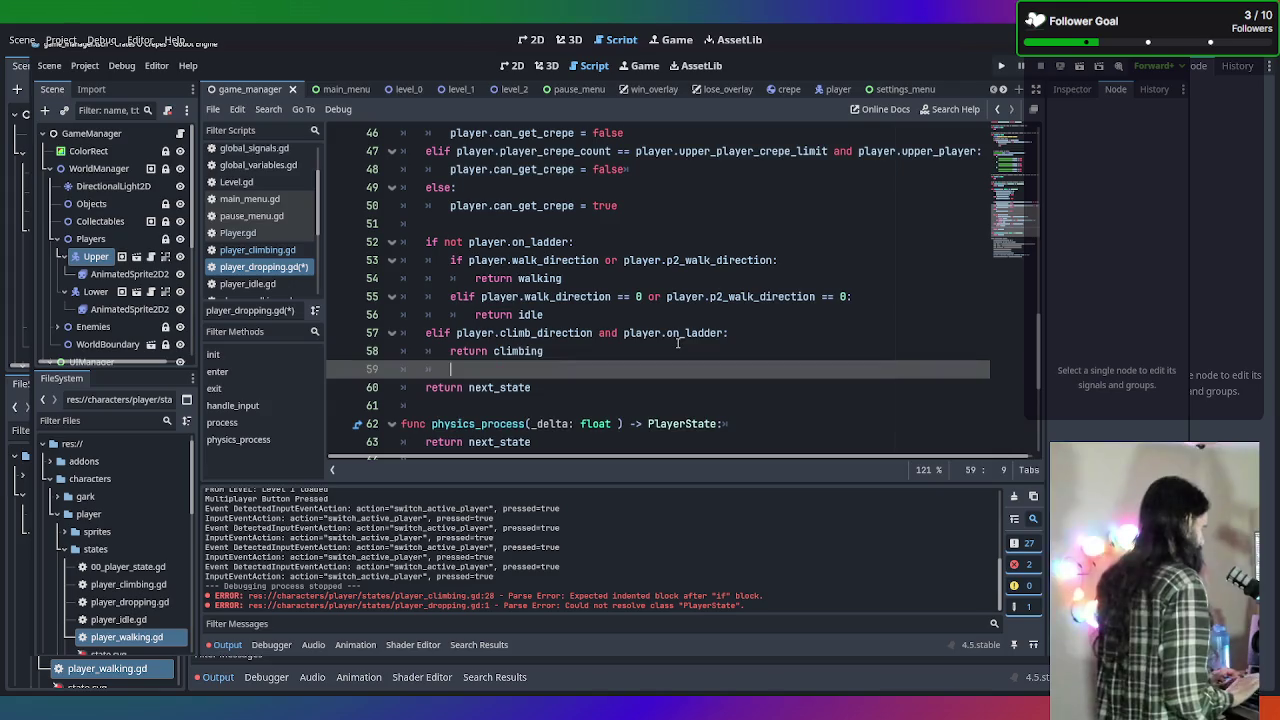
text(elif pla)
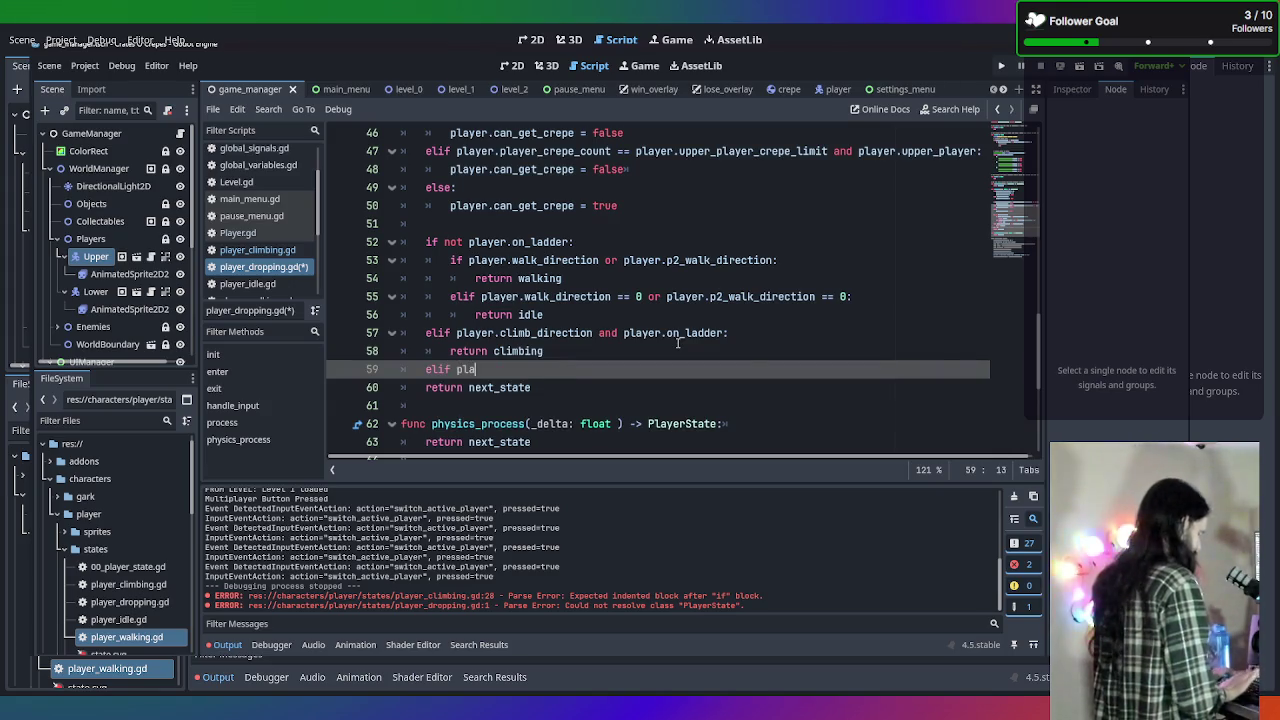
text(yer.cli)
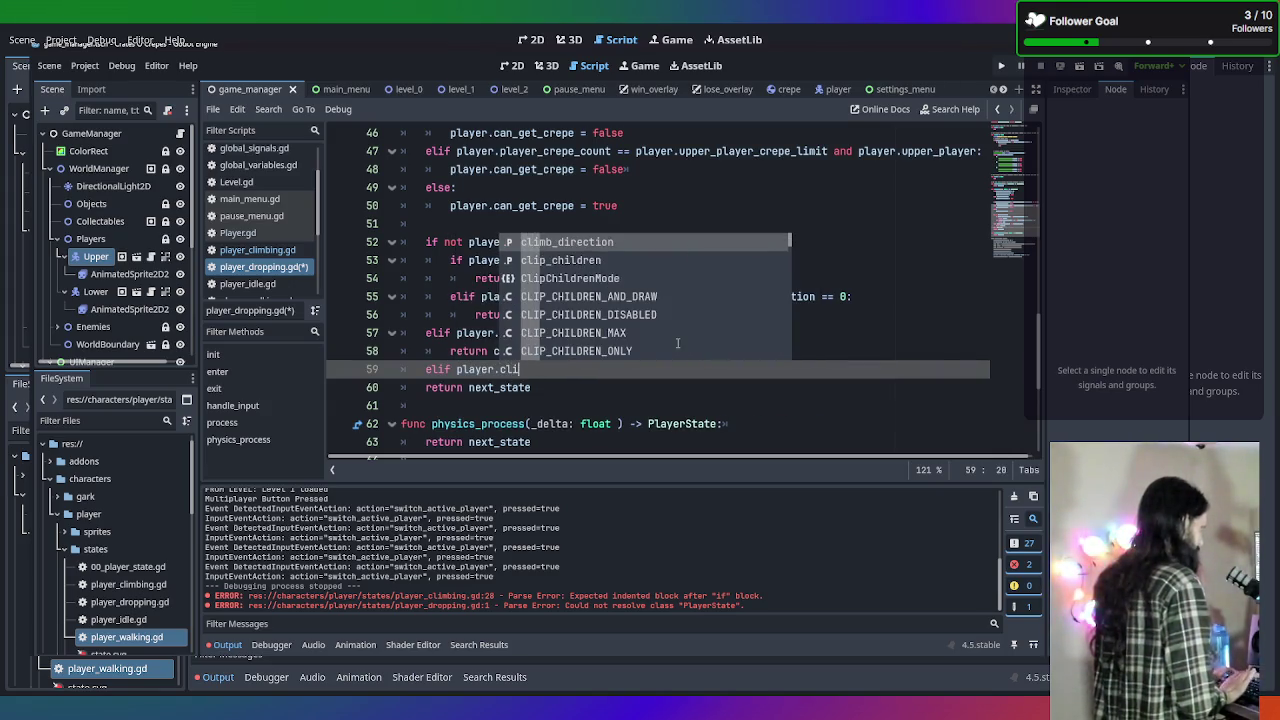
key(BackSpace)
key(BackSpace)
key(BackSpace)
text(p2)
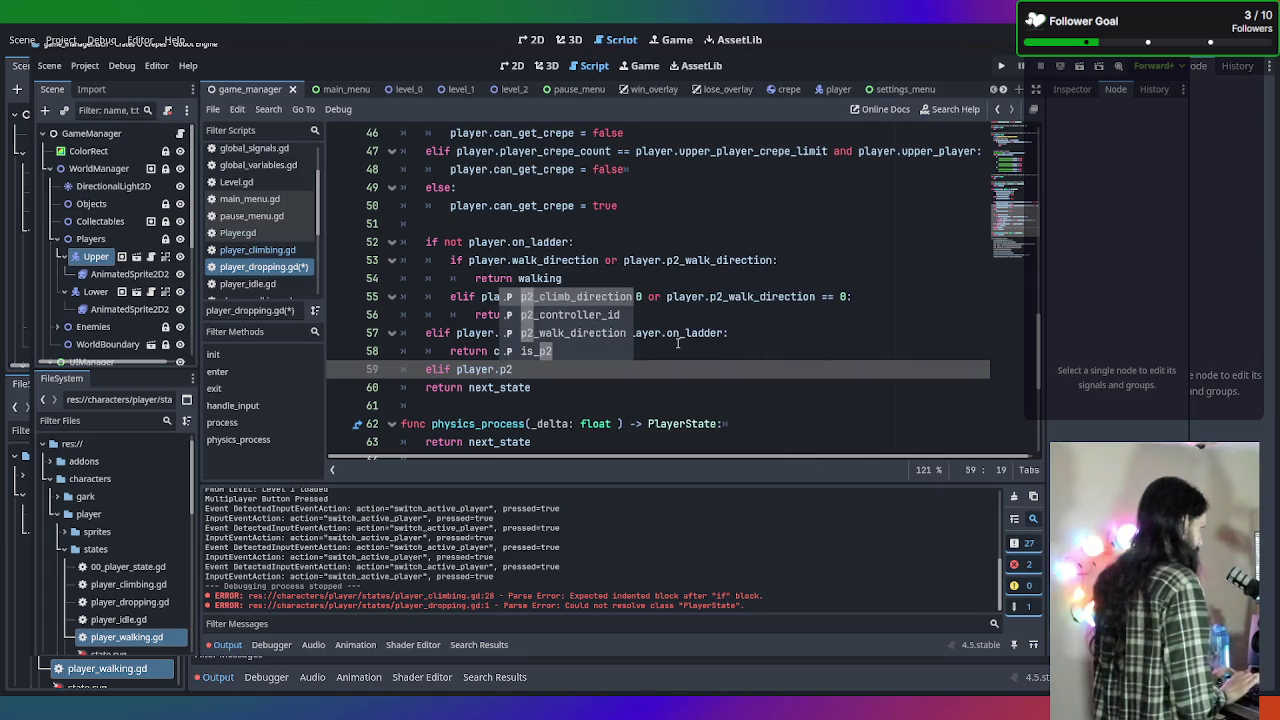
key(Return)
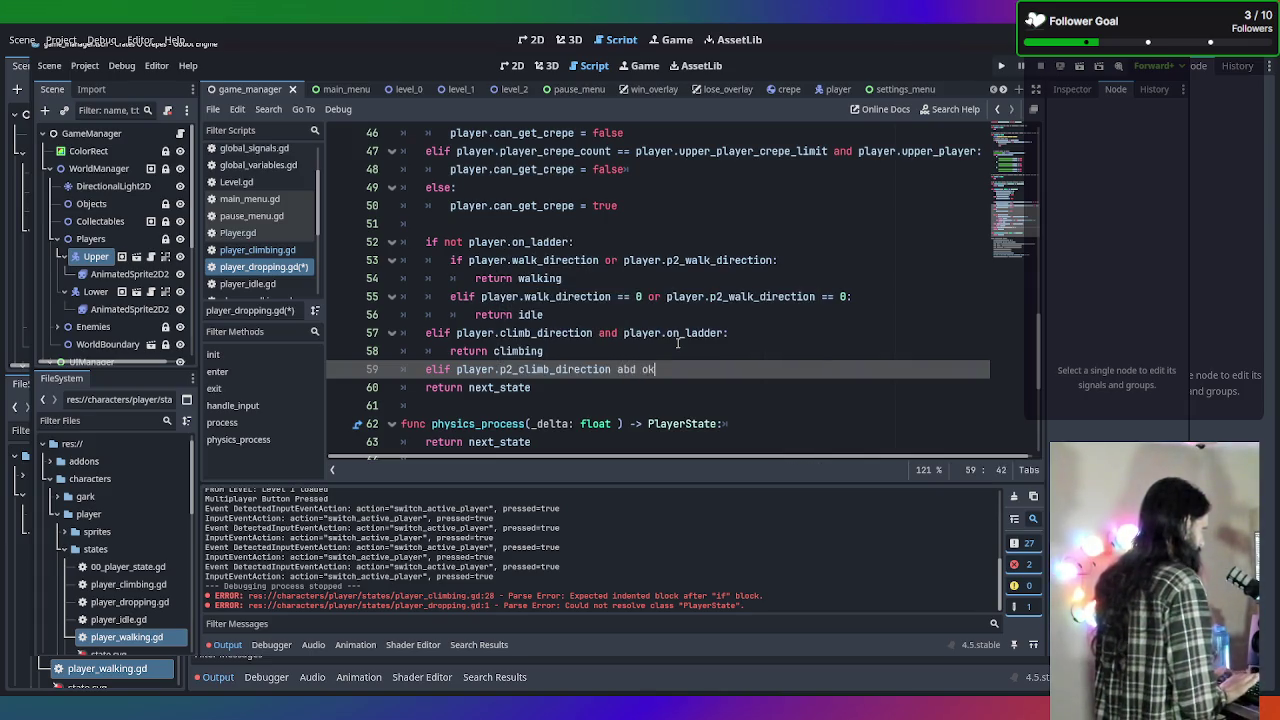
text(abd )
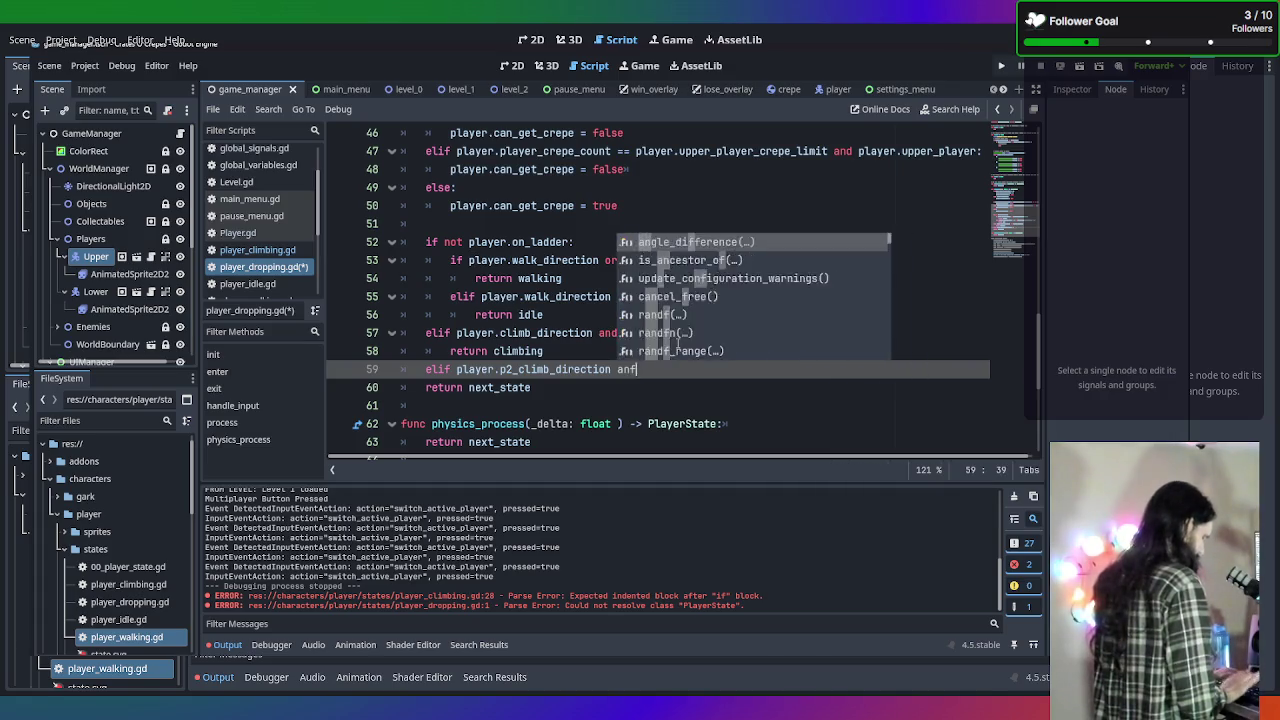
text(pla)
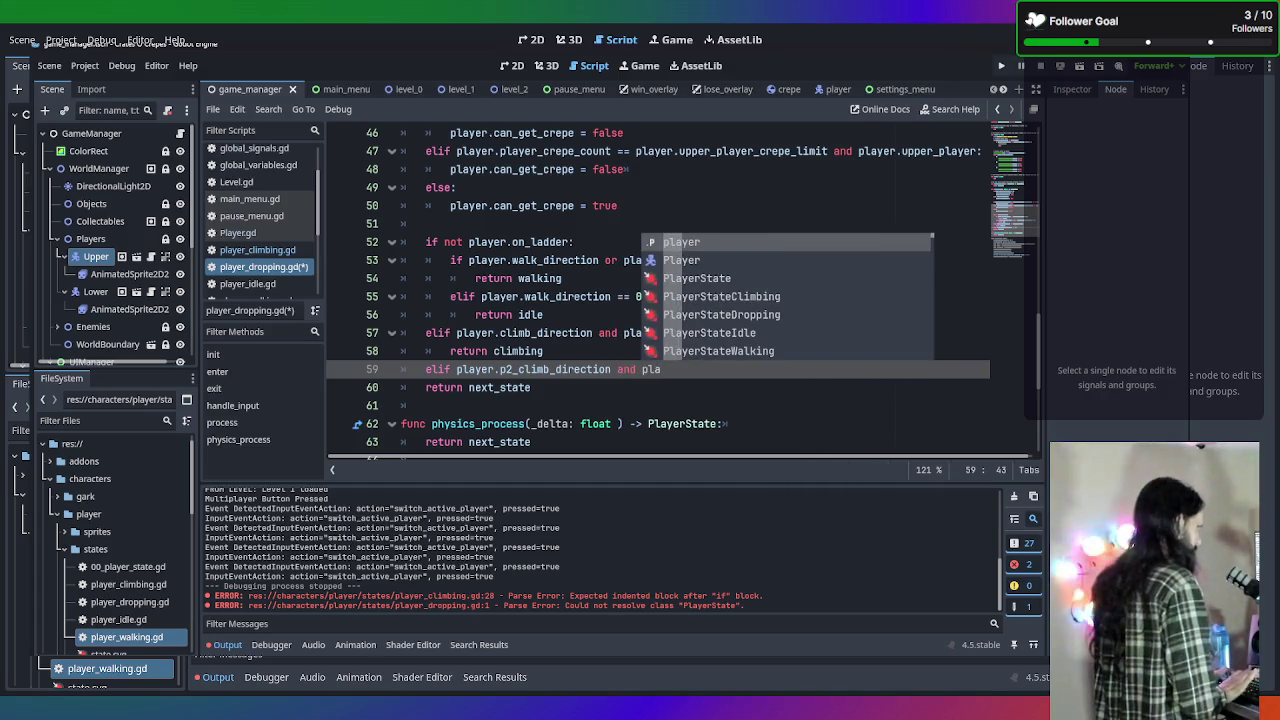
text(yer.)
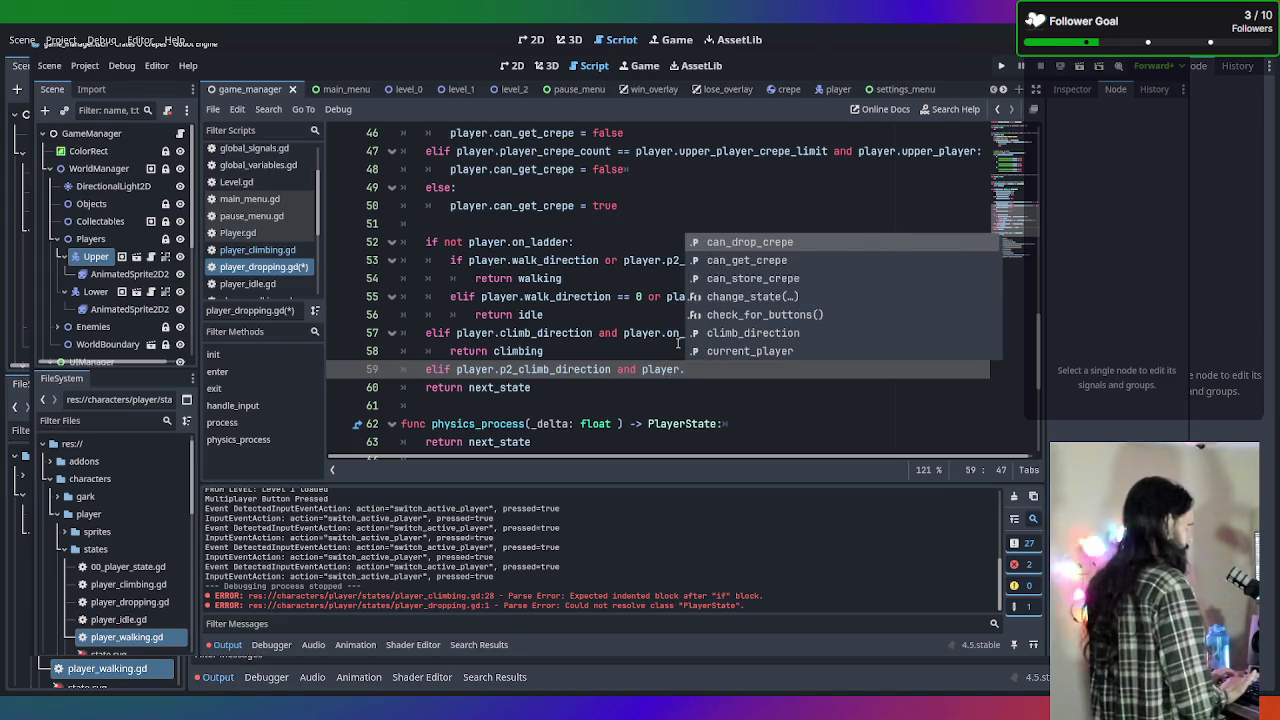
text(is)
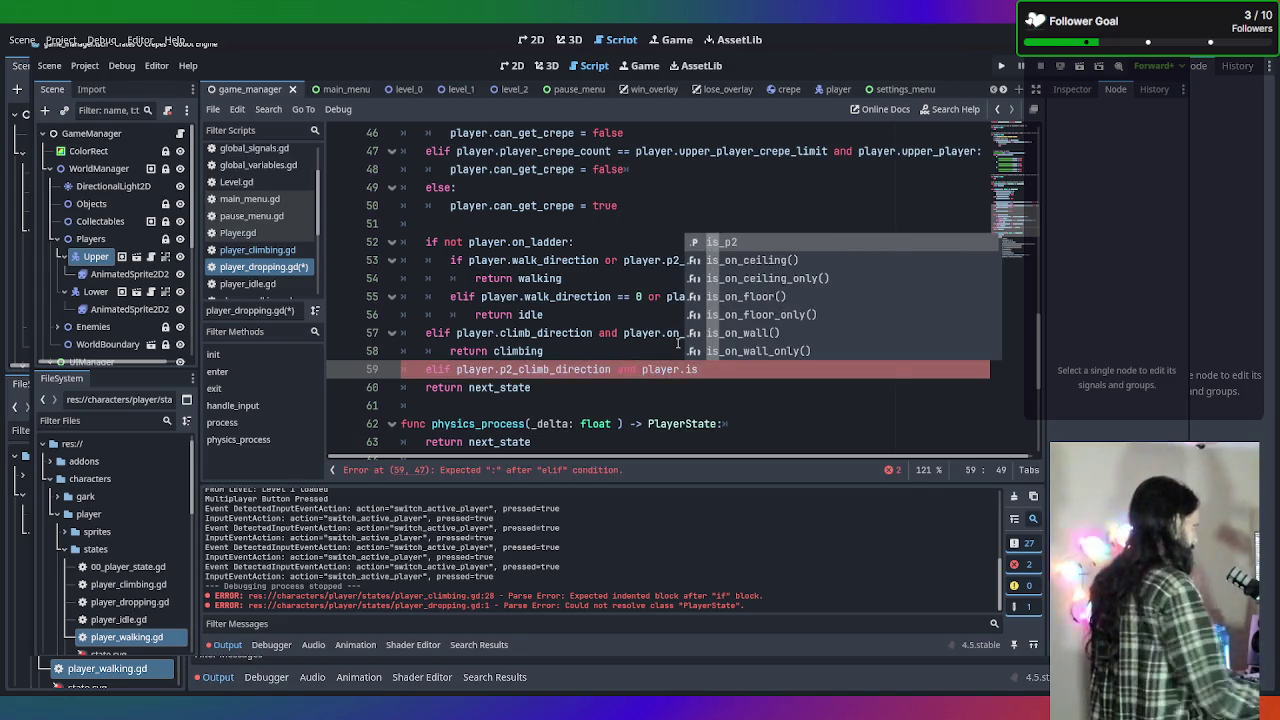
Select the climb_direction condition on line 57.
scroll(654, 352, down, 1)
scroll(665, 333, up, 1)
scroll(675, 335, down, 1)
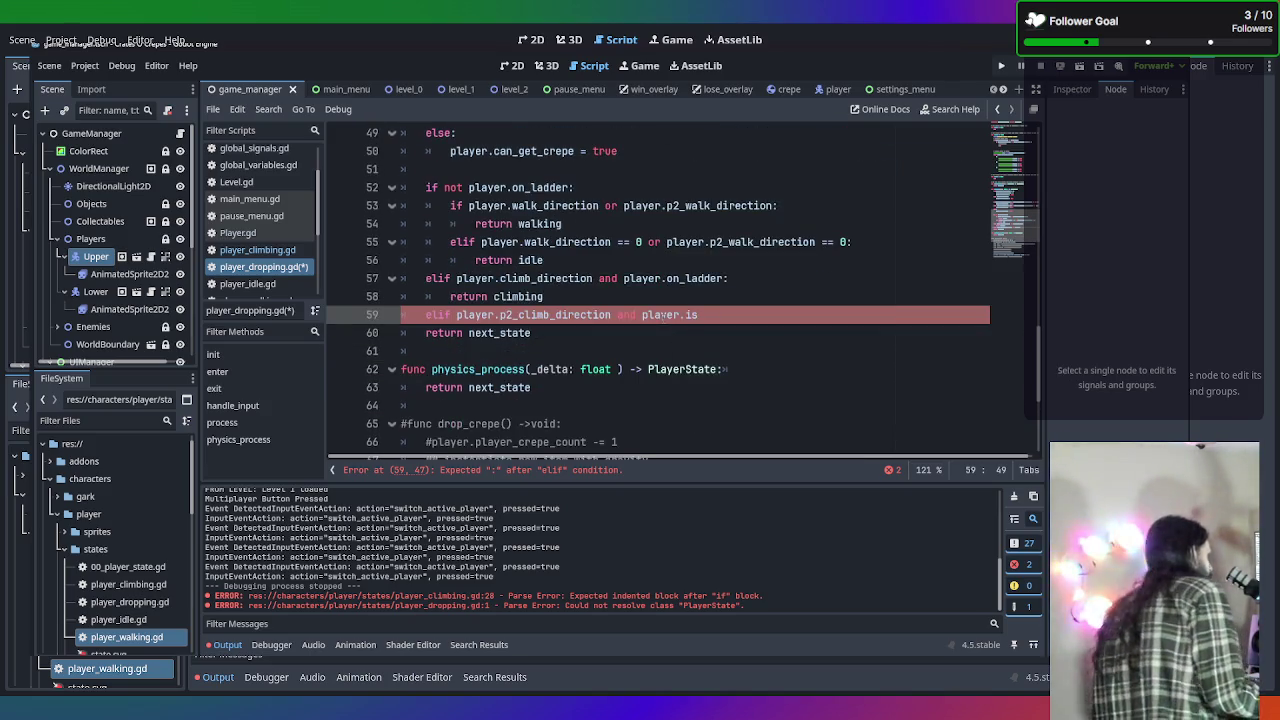
drag(624, 278, 456, 278)
Reduce line 57 to 'elif player.on_ladder:' and nest 'if player.climb_direction or player.p2_climb_direction' below.
key(BackSpace)
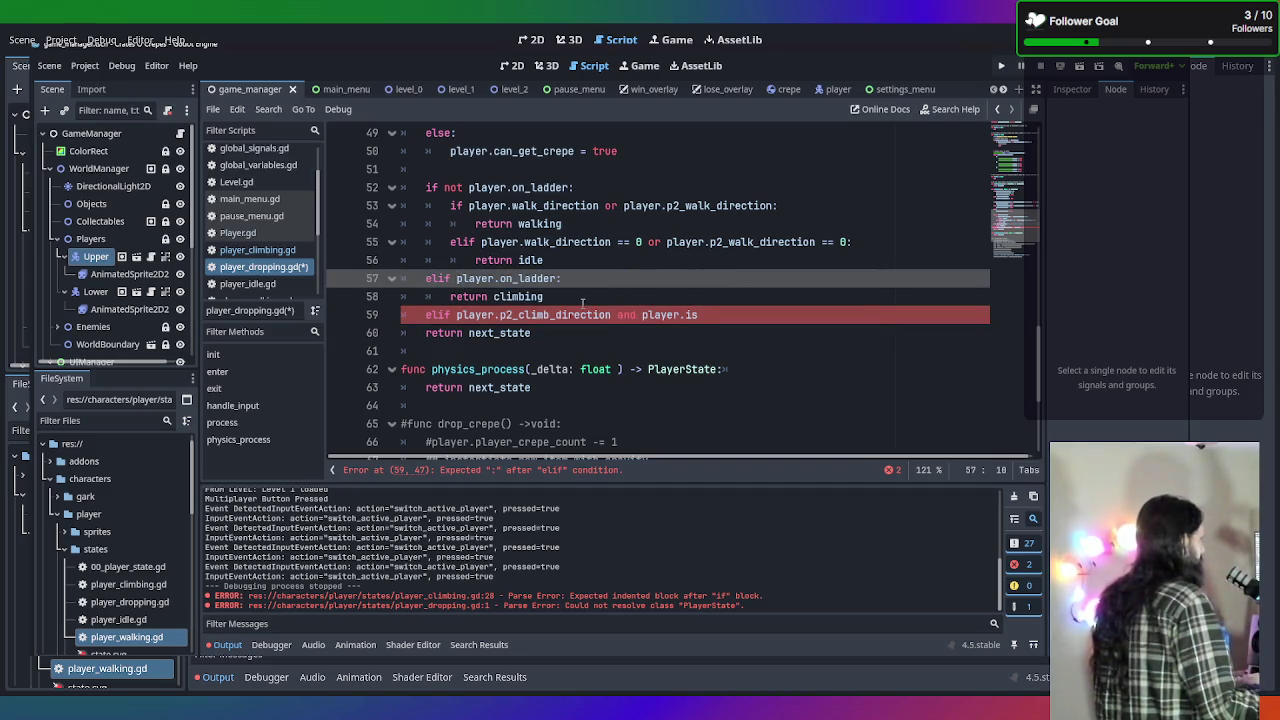
click(587, 279)
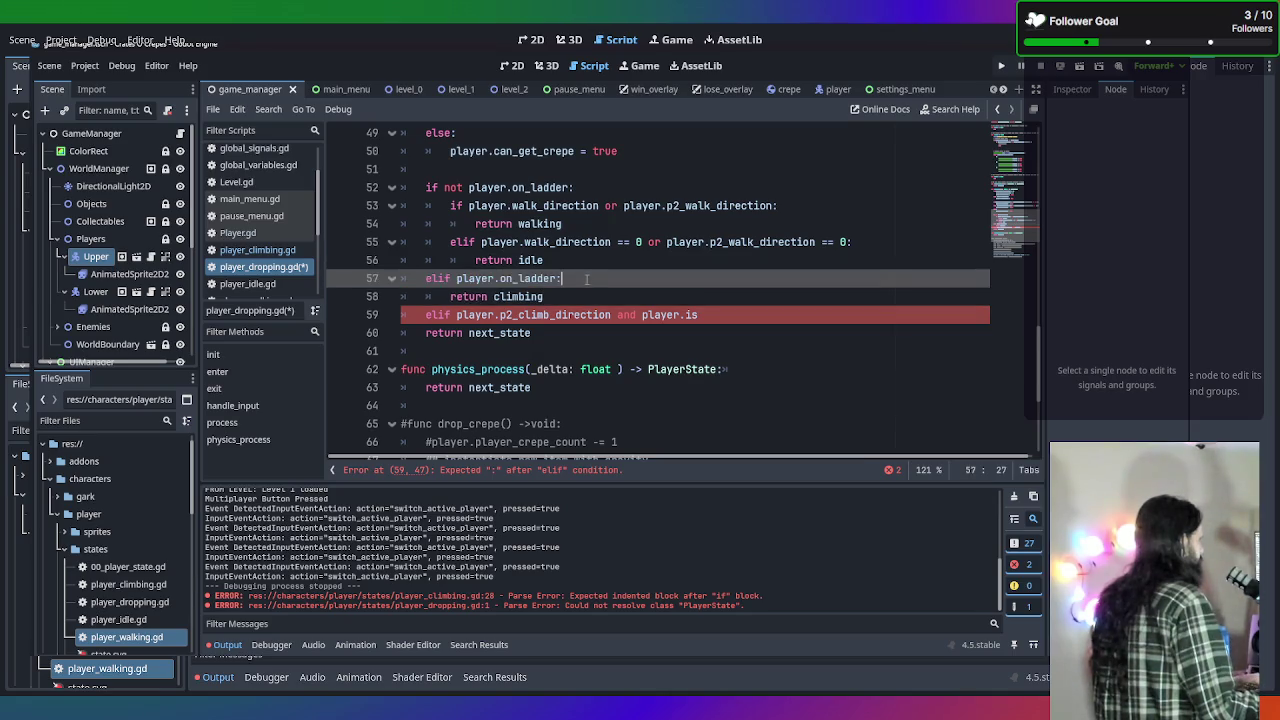
key(Return)
text(if )
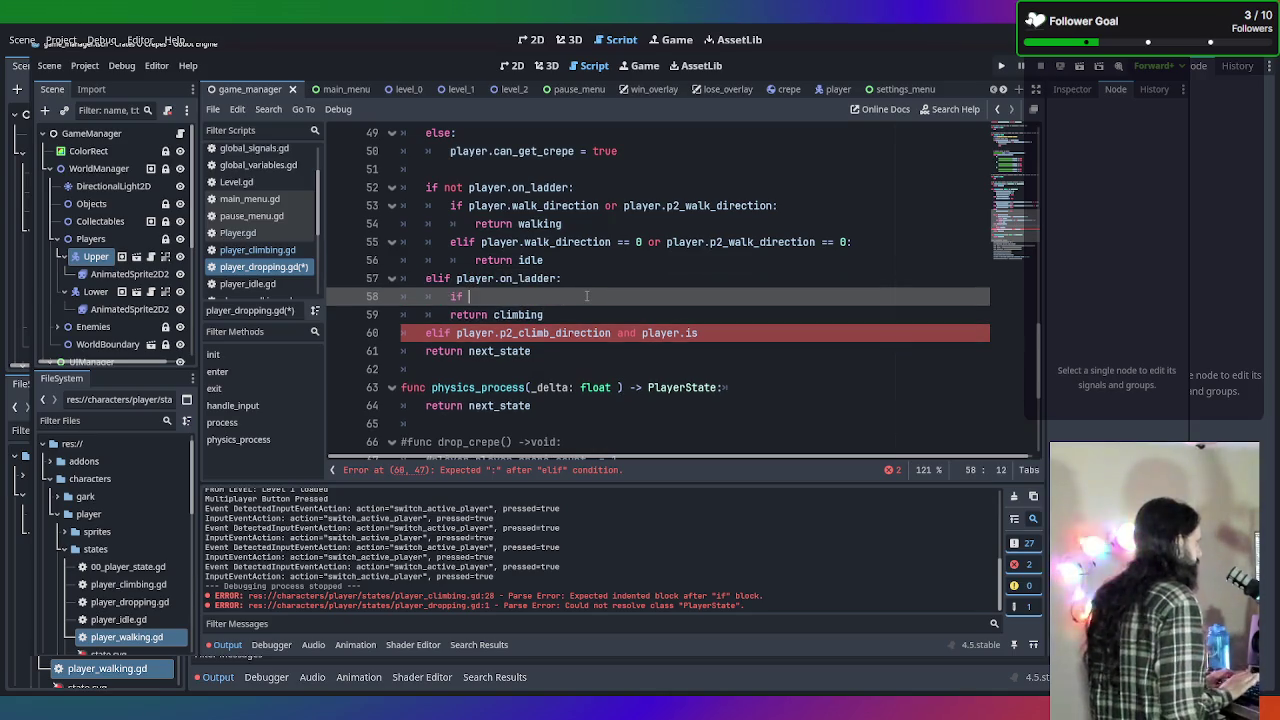
text(player.cli)
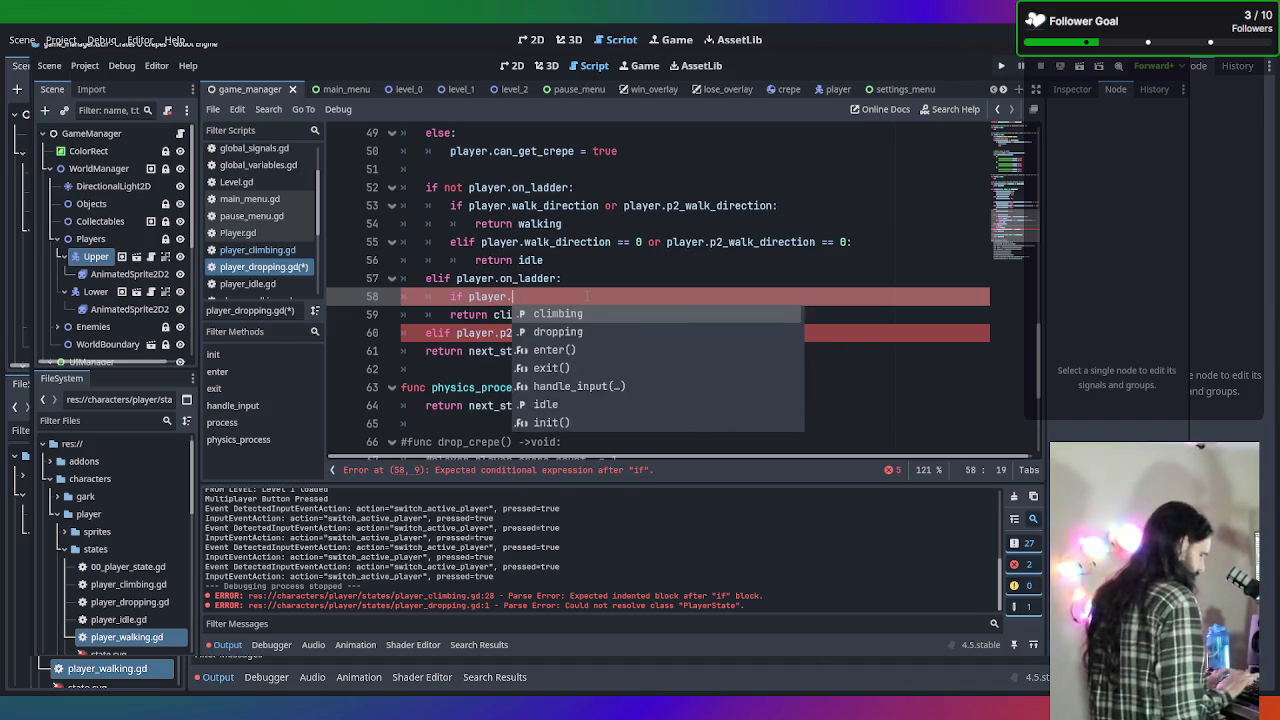
key(Return)
text(r player)
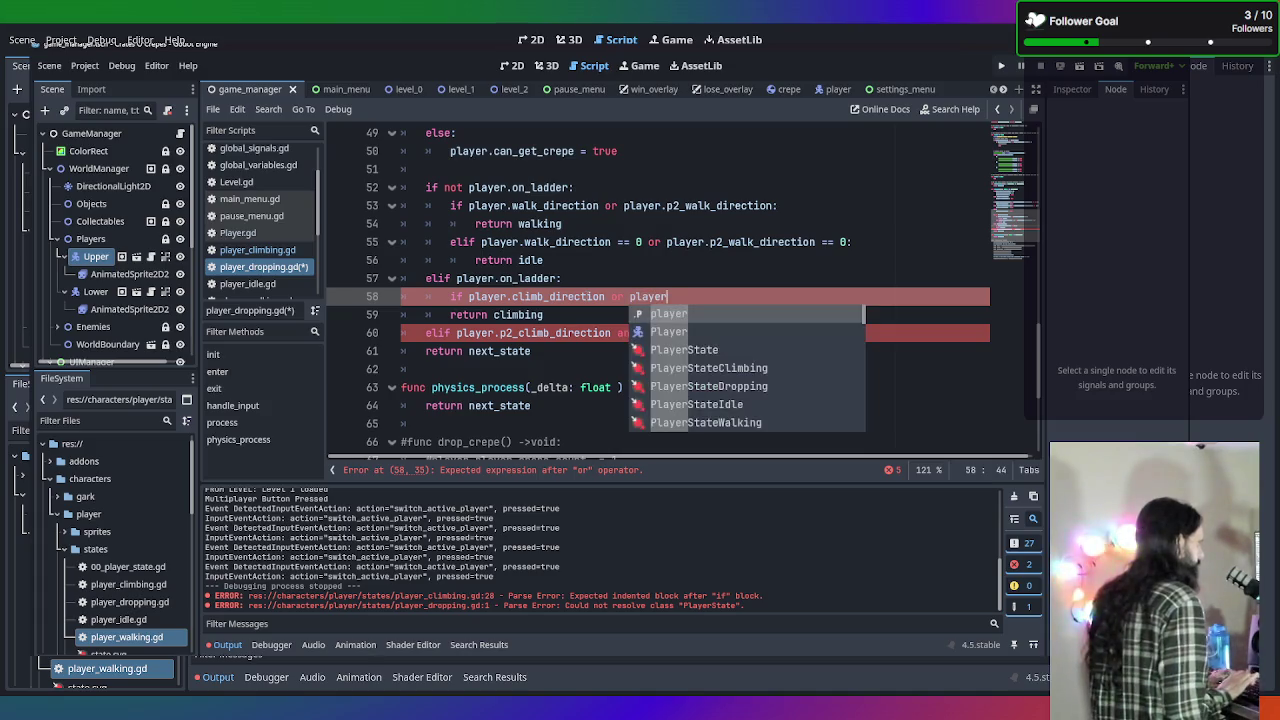
text(.p2_cl)
key(Return)
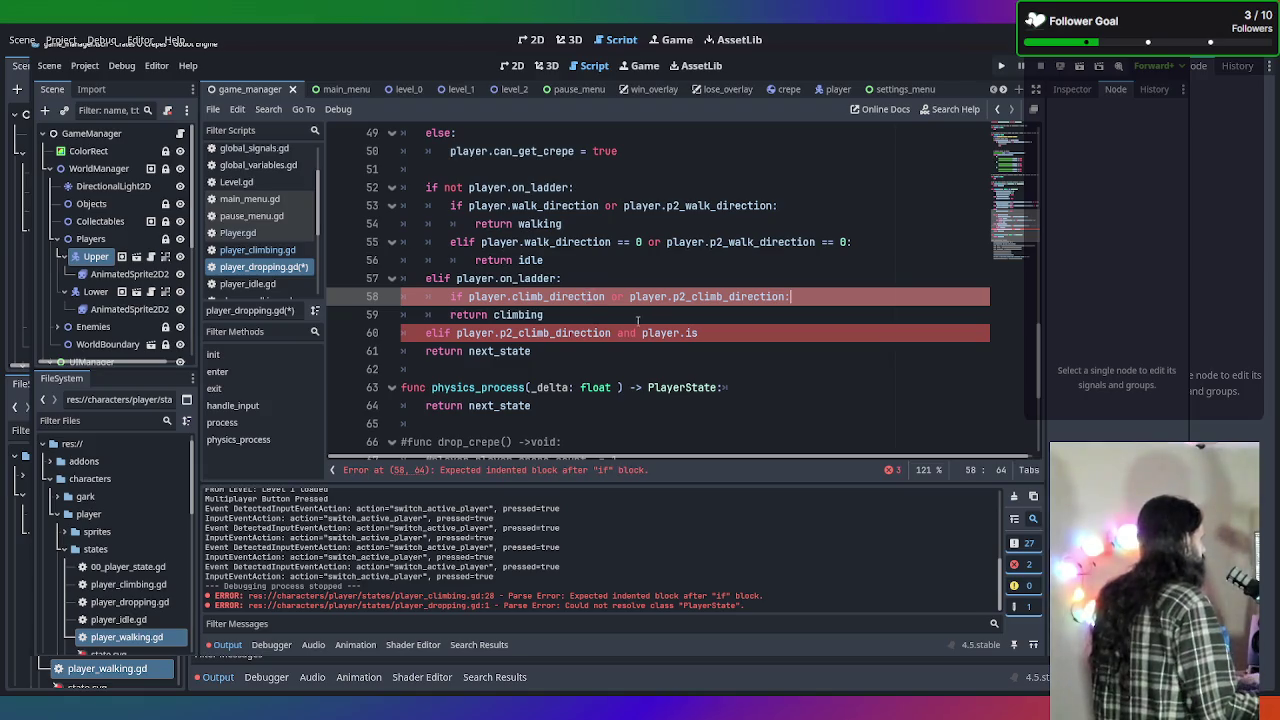
Indent return climbing under the new check, delete the broken p2 elif line, and save player_dropping.gd.
key(Down)
key(Tab)
drag(697, 333, 401, 333)
key(BackSpace)
key(BackSpace)
click(748, 297)
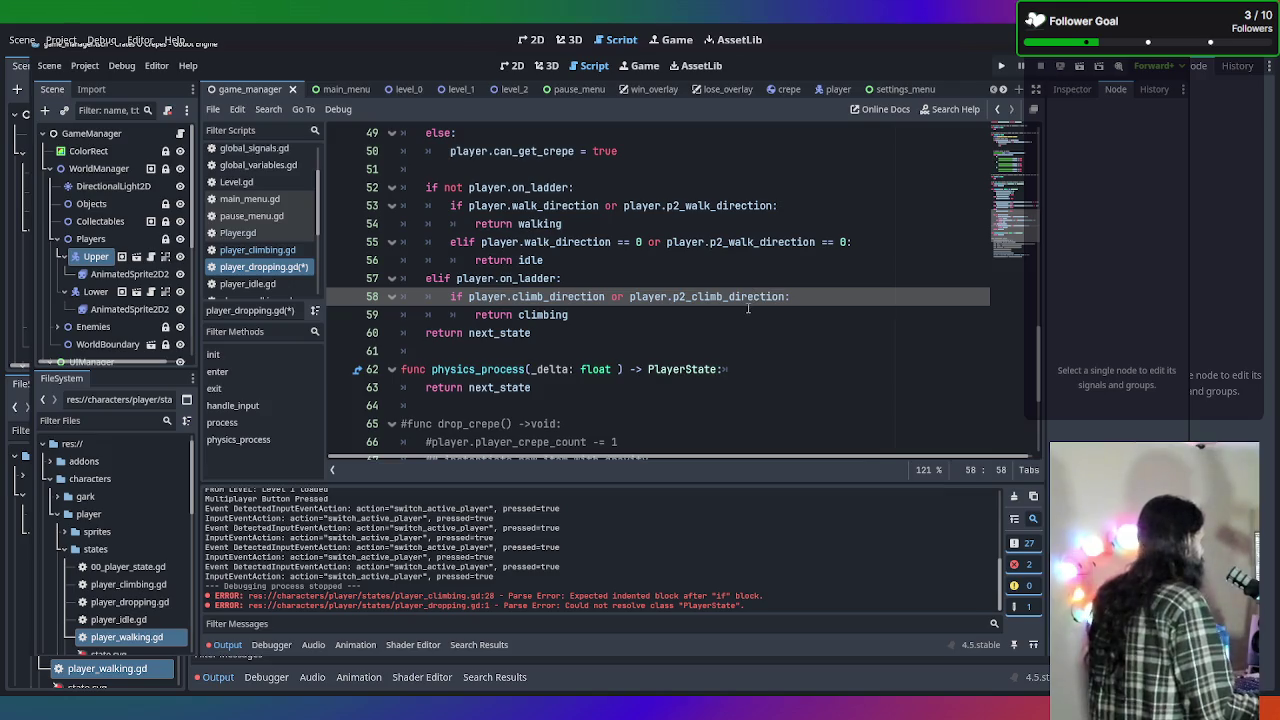
scroll(745, 310, down, 4)
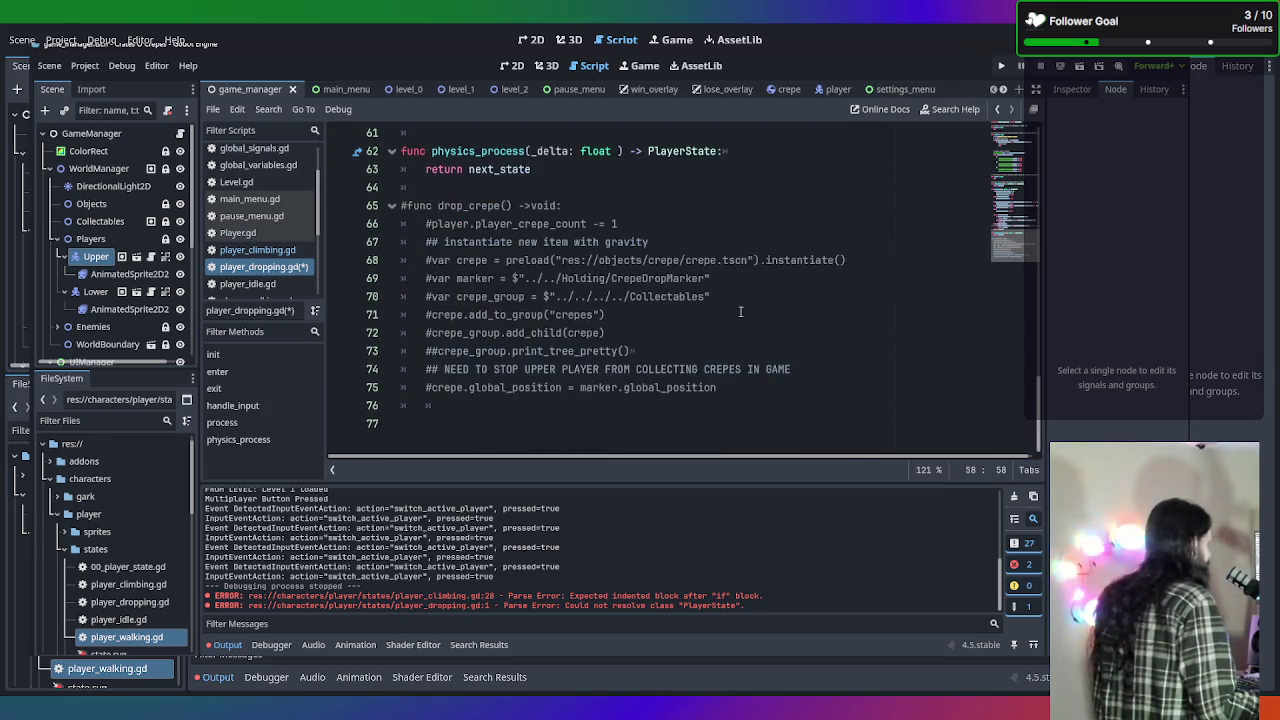
key(ctrl+s)
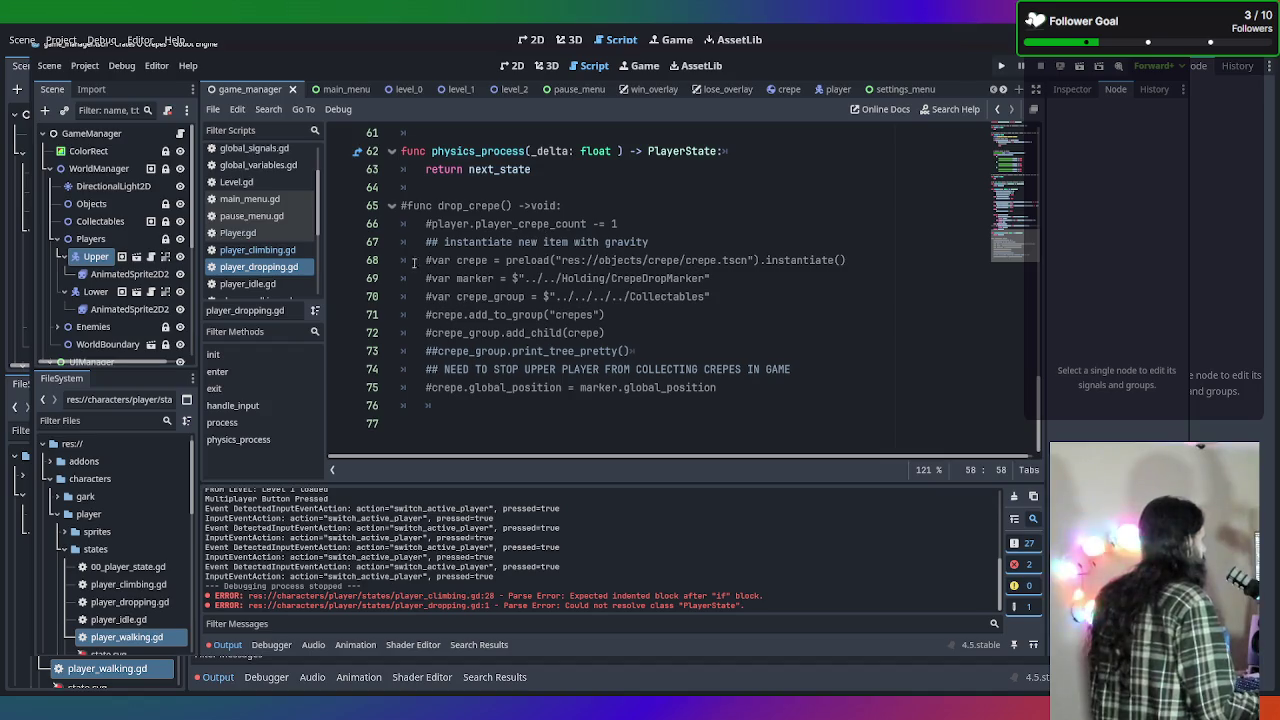
click(265, 285)
Scroll to player_idle.gd's process() and select 'player.climb_direction and' on line 24.
scroll(718, 333, up, 5)
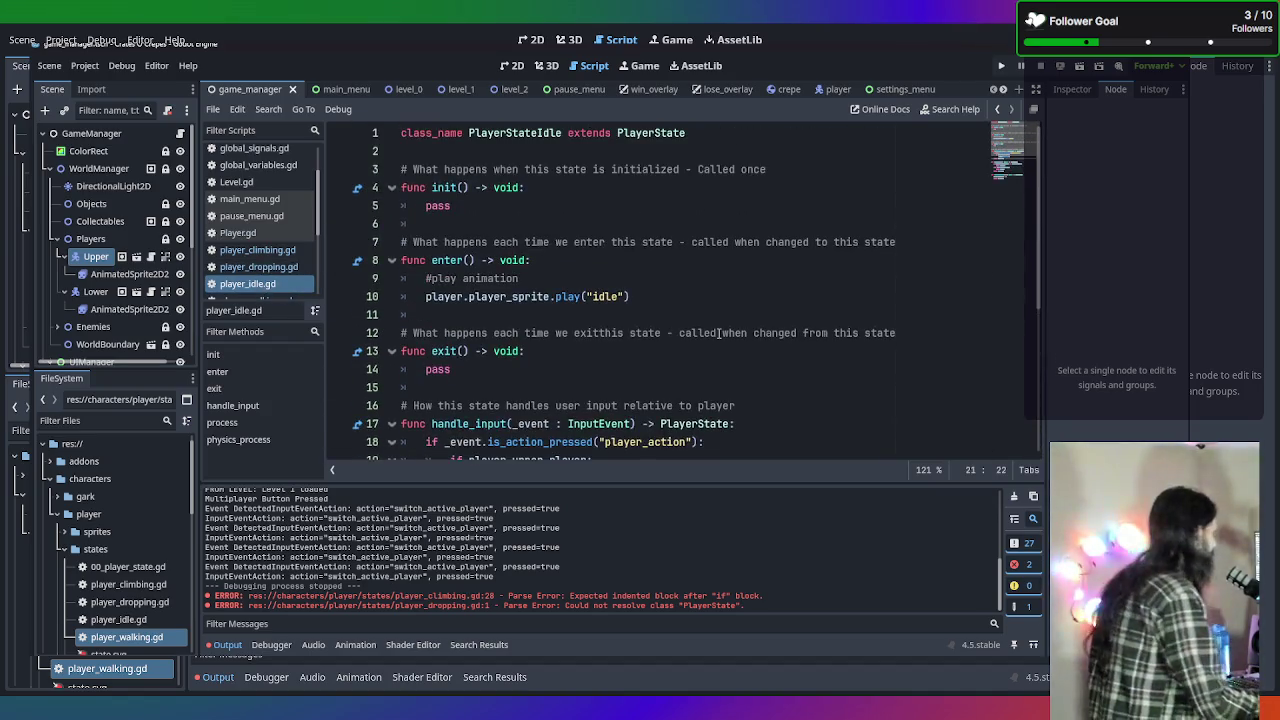
scroll(718, 333, down, 2)
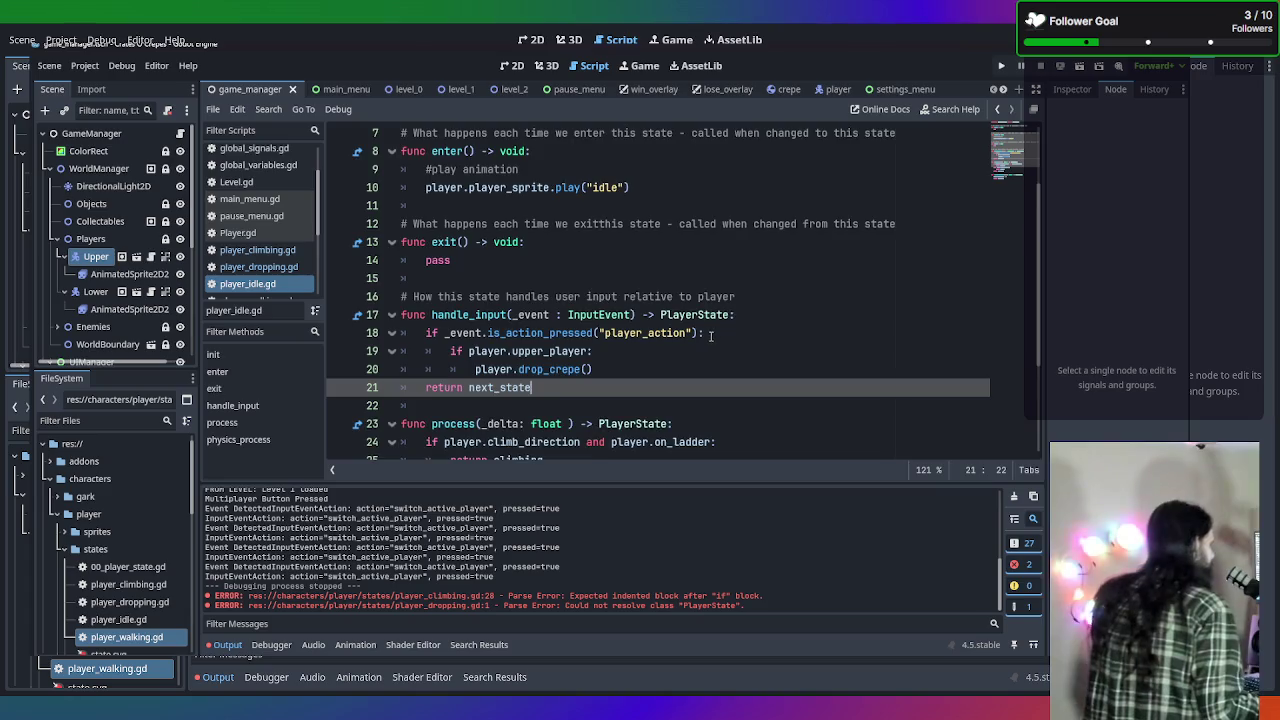
scroll(711, 336, down, 1)
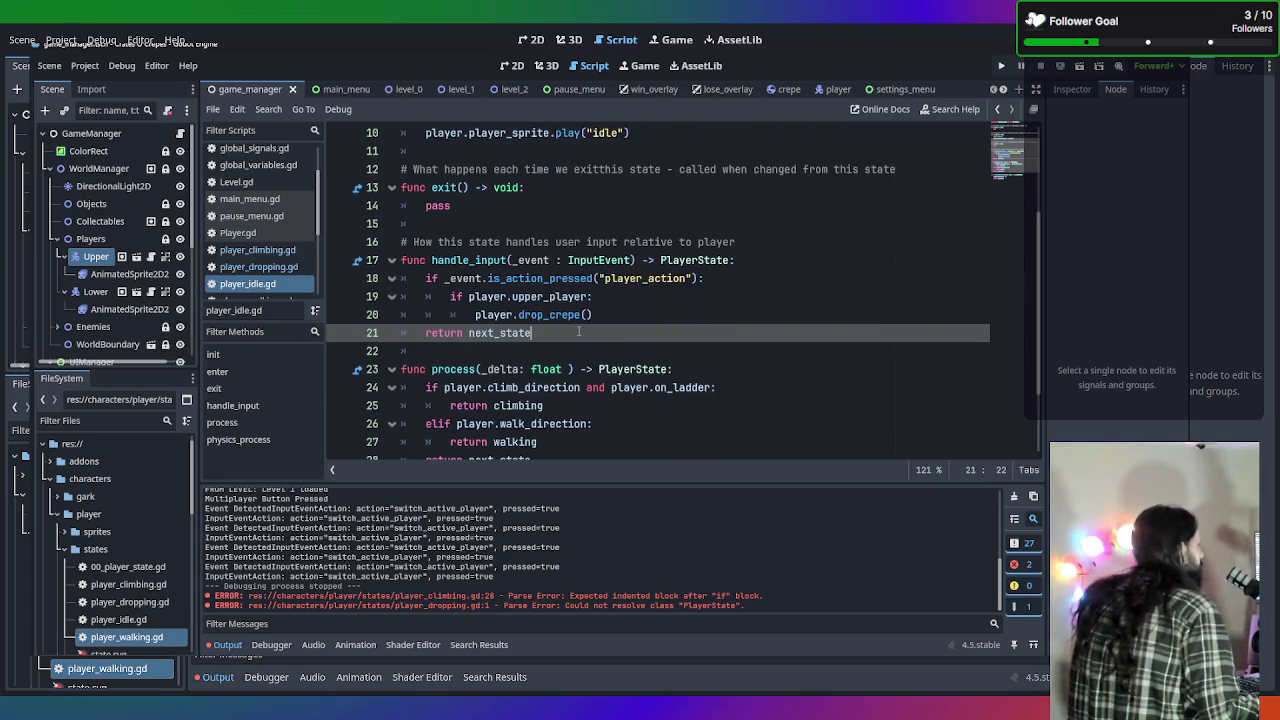
scroll(578, 331, down, 2)
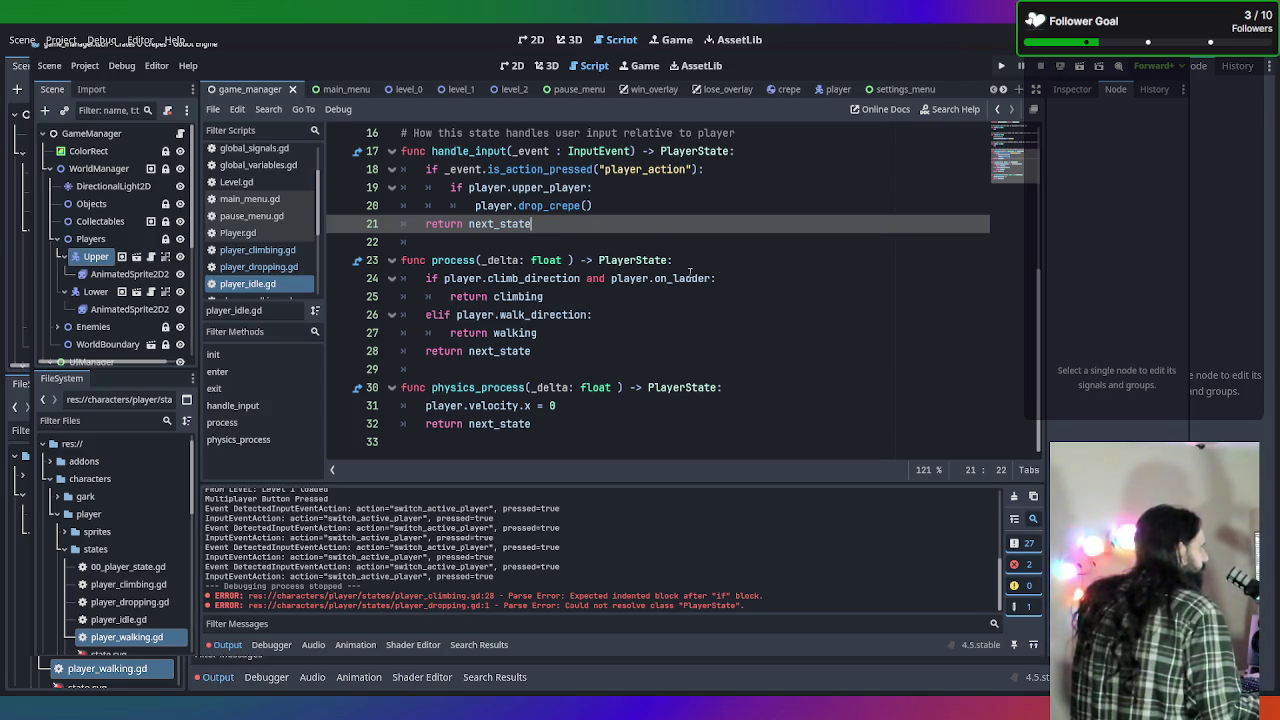
drag(444, 280, 612, 287)
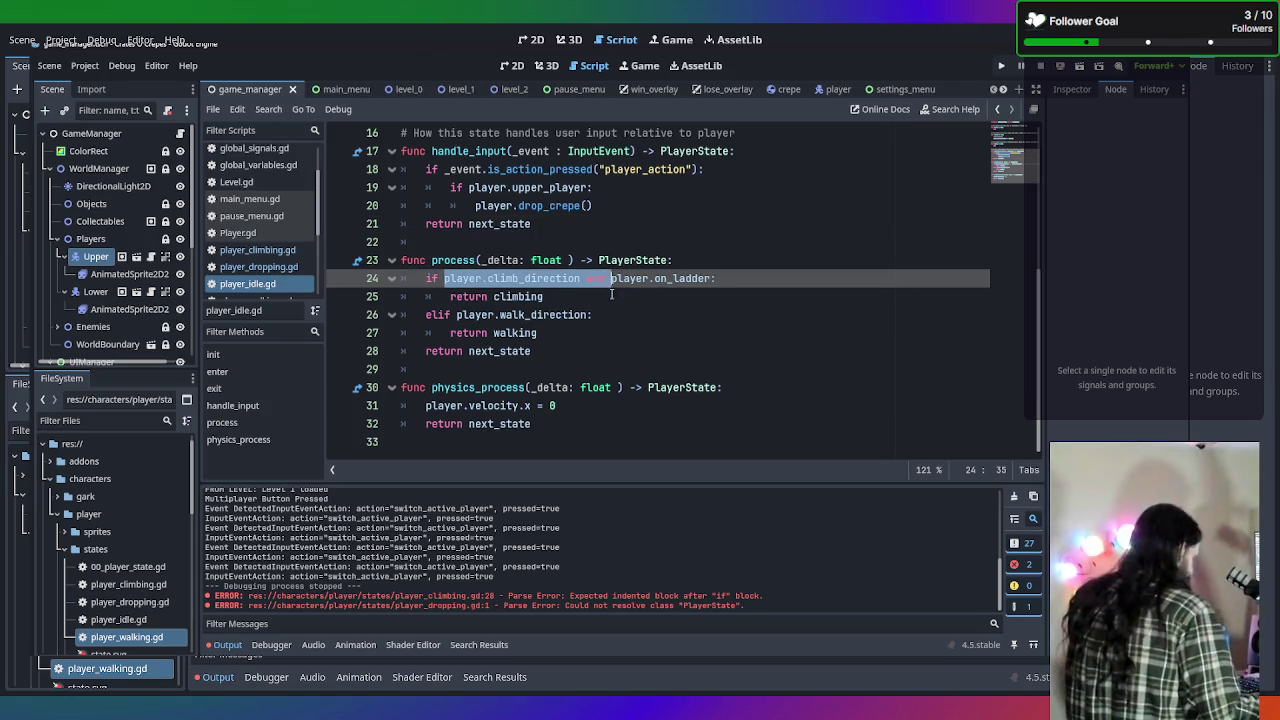
Nest 'if player.climb_direction or player.p2_climb_direction:' under the ladder check, with return climbing indented beneath.
key(BackSpace)
key(Return)
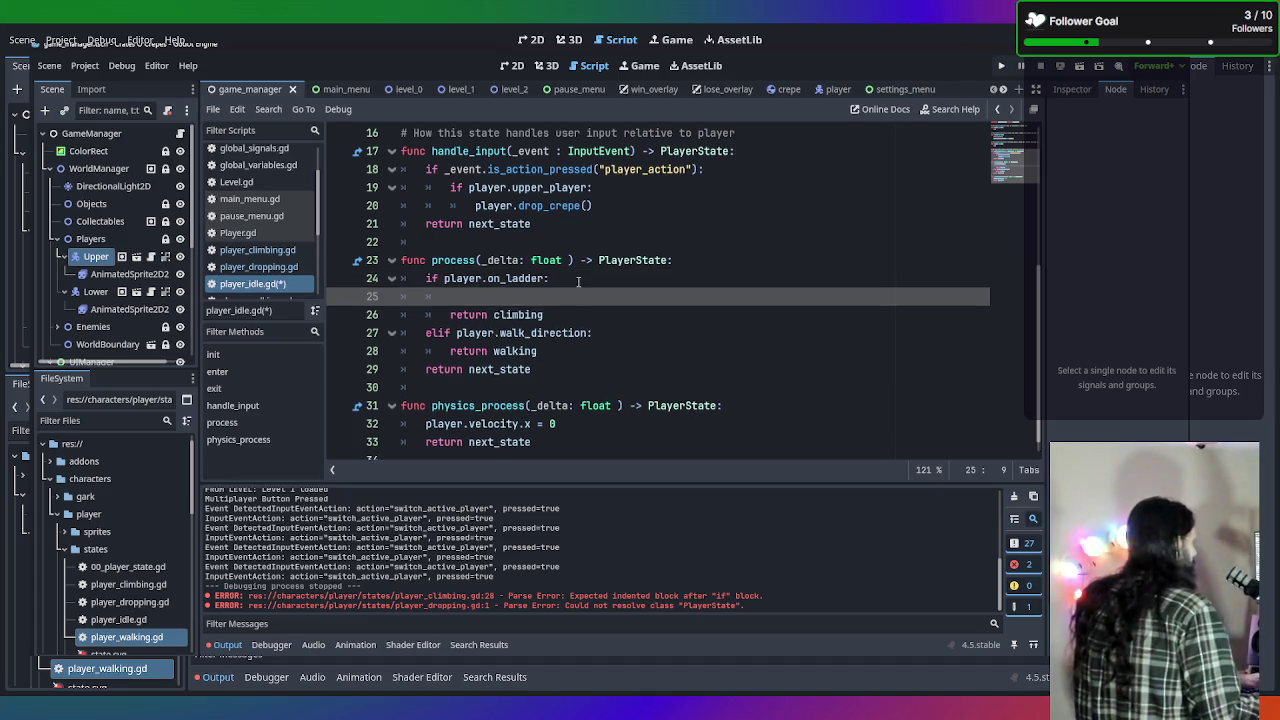
text(if player.climb_direction and)
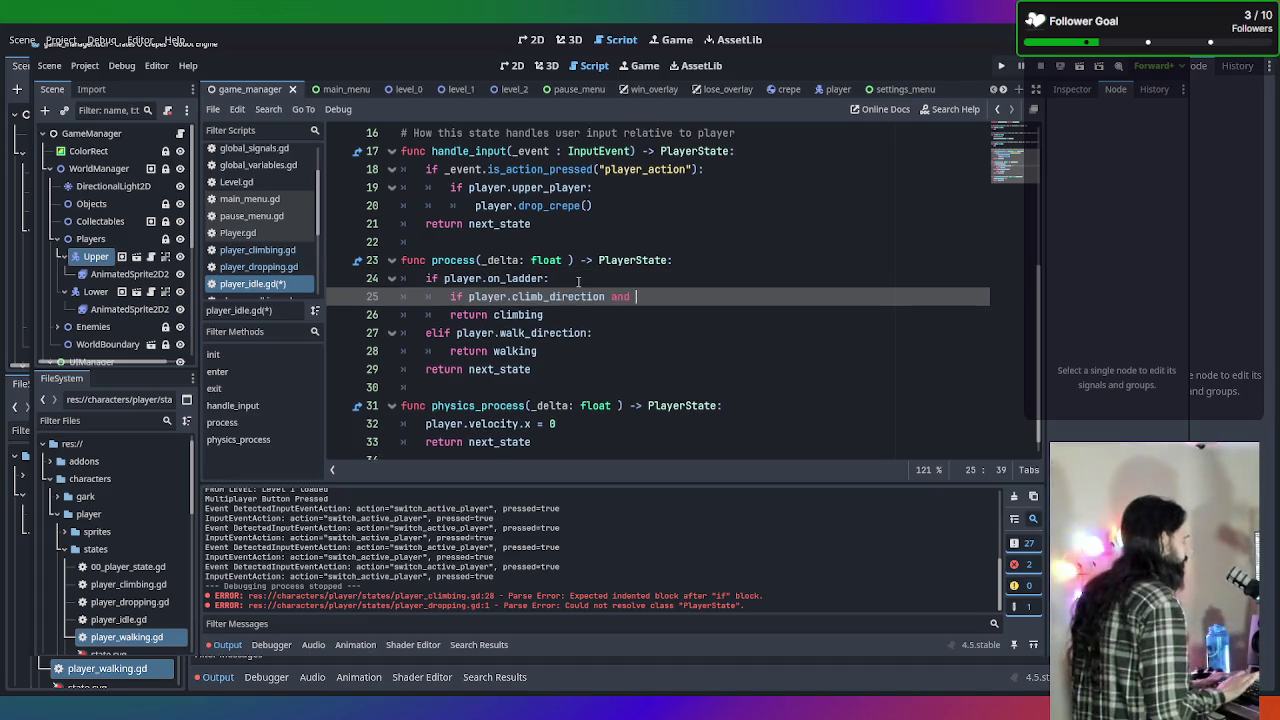
key(BackSpace)
key(BackSpace)
key(BackSpace)
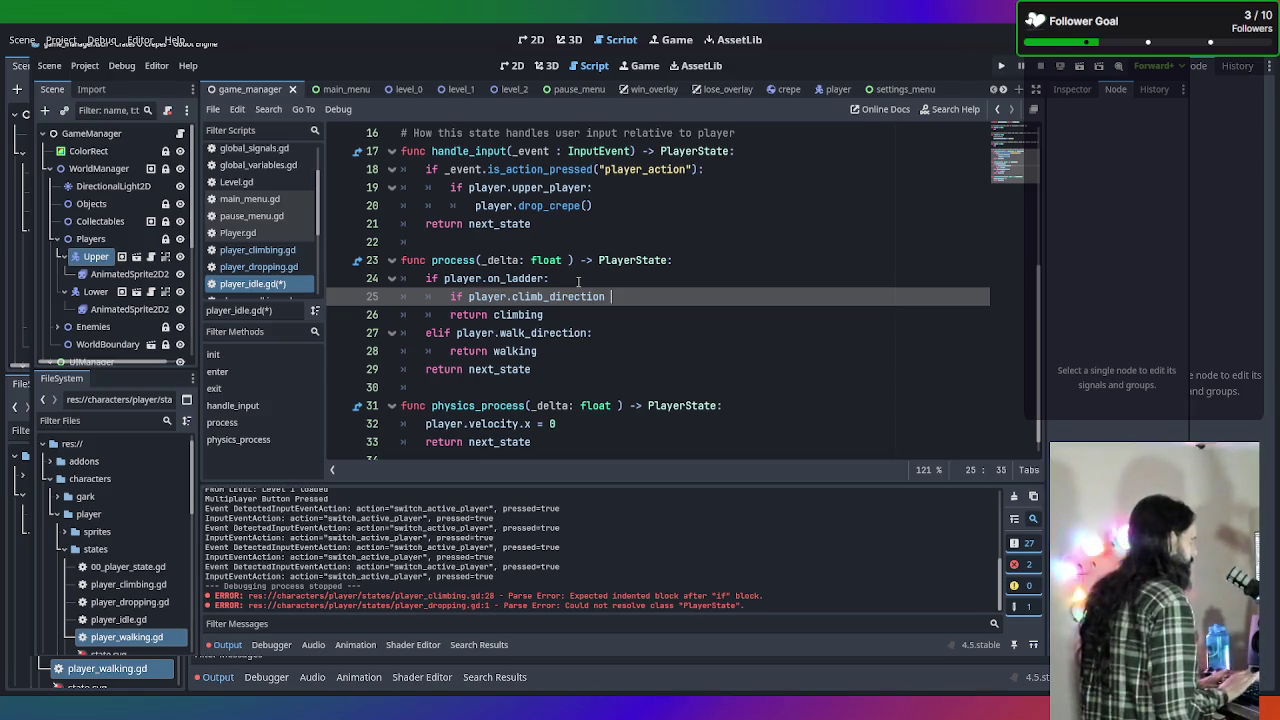
text(or pla)
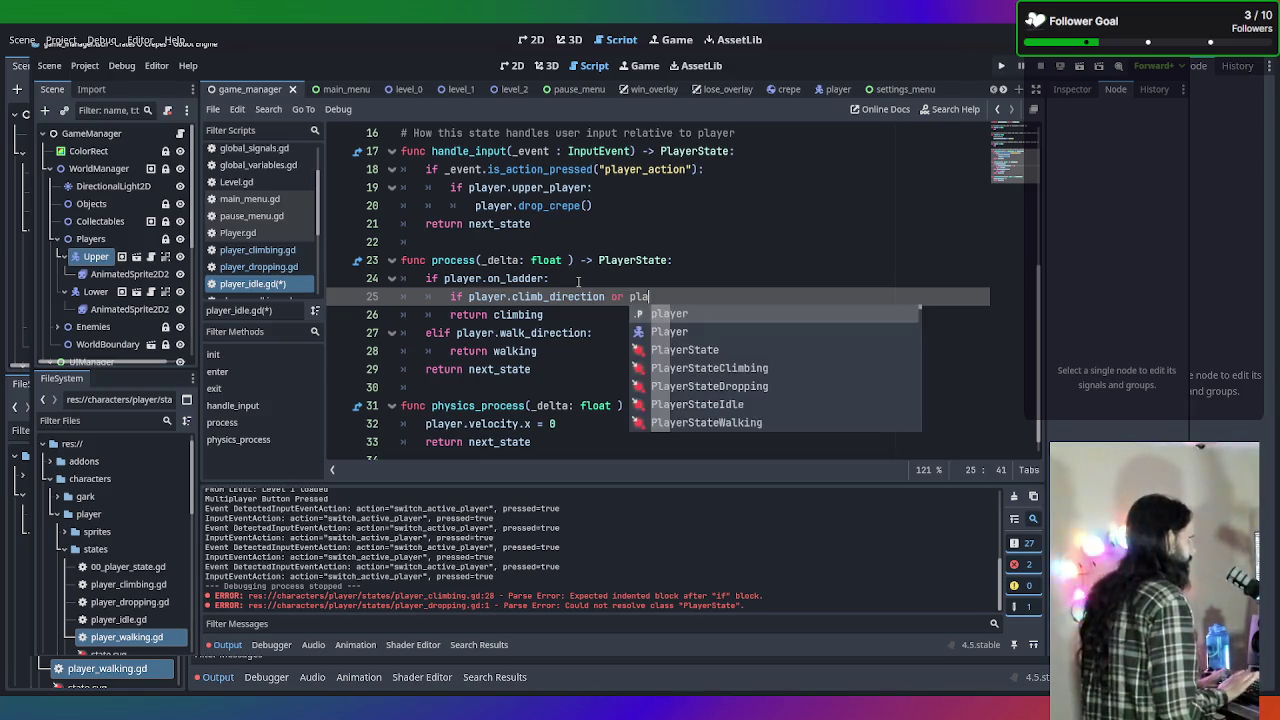
text(yer.p)
key(Down)
key(Return)
text(:)
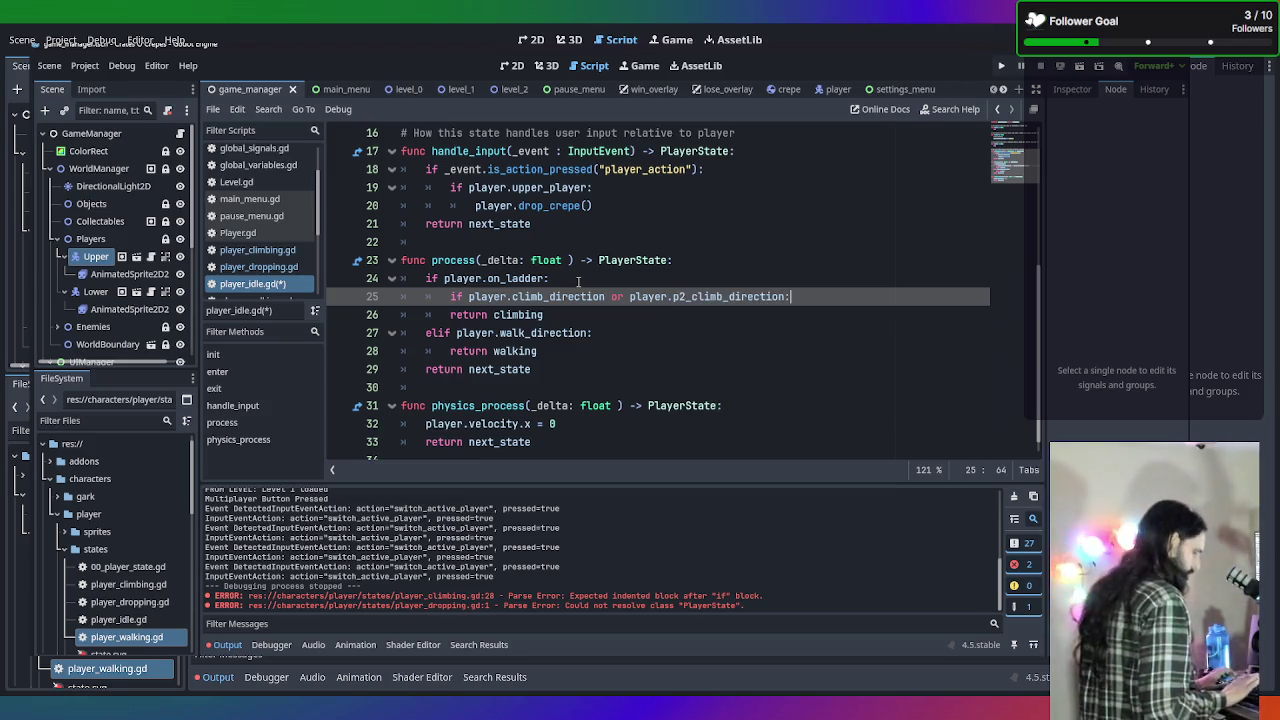
click(439, 315)
key(Tab)
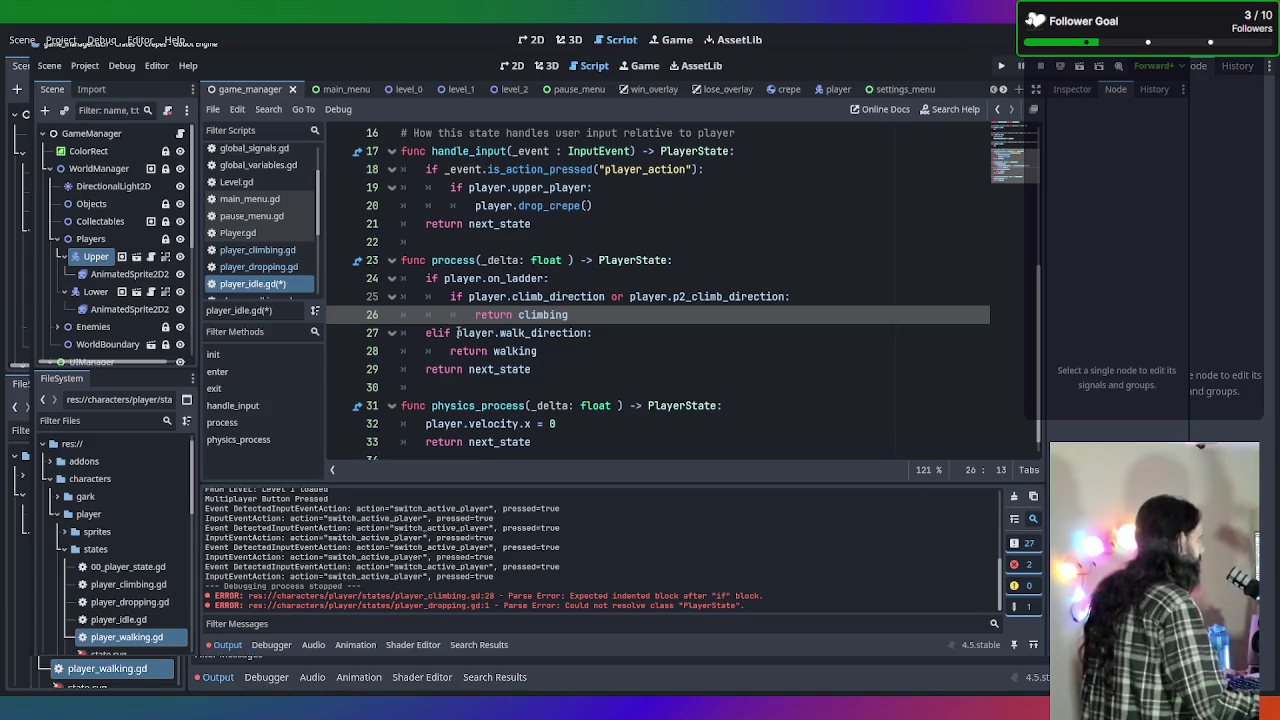
Add 'or player.p2_walk_direction' to the walk_direction condition and save player_idle.gd.
scroll(603, 314, down, 1)
click(591, 315)
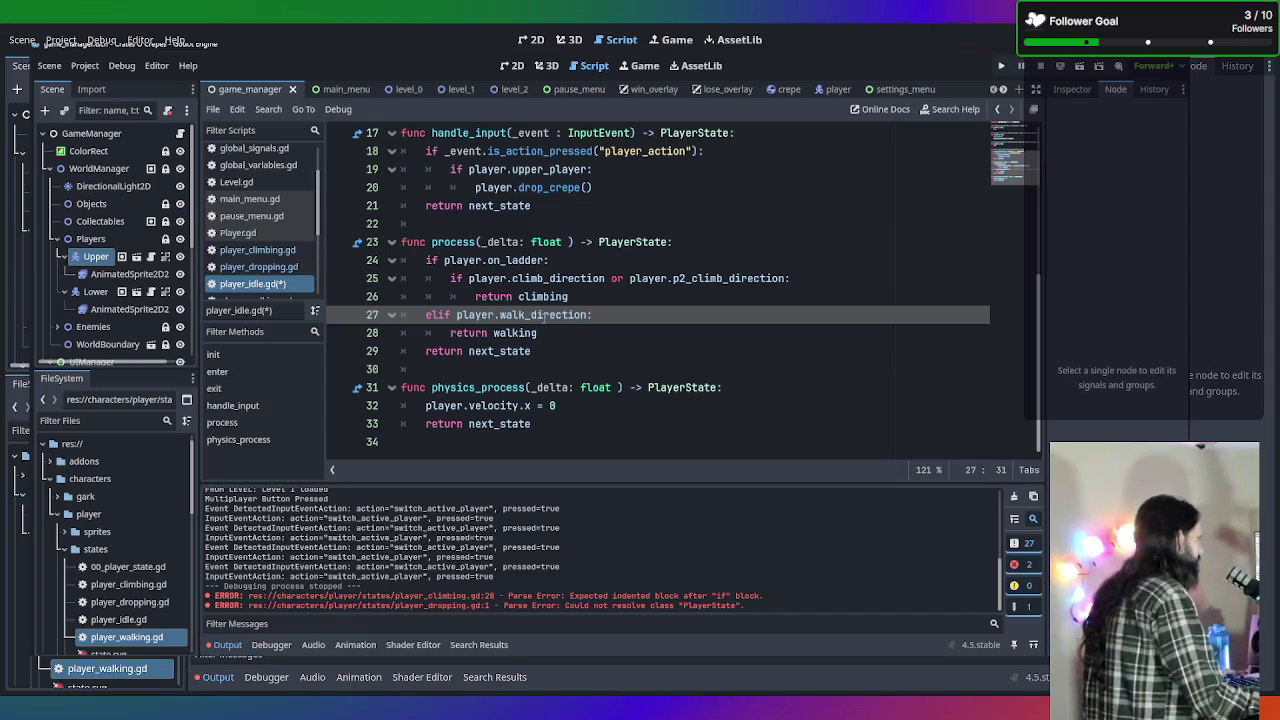
text(or pla)
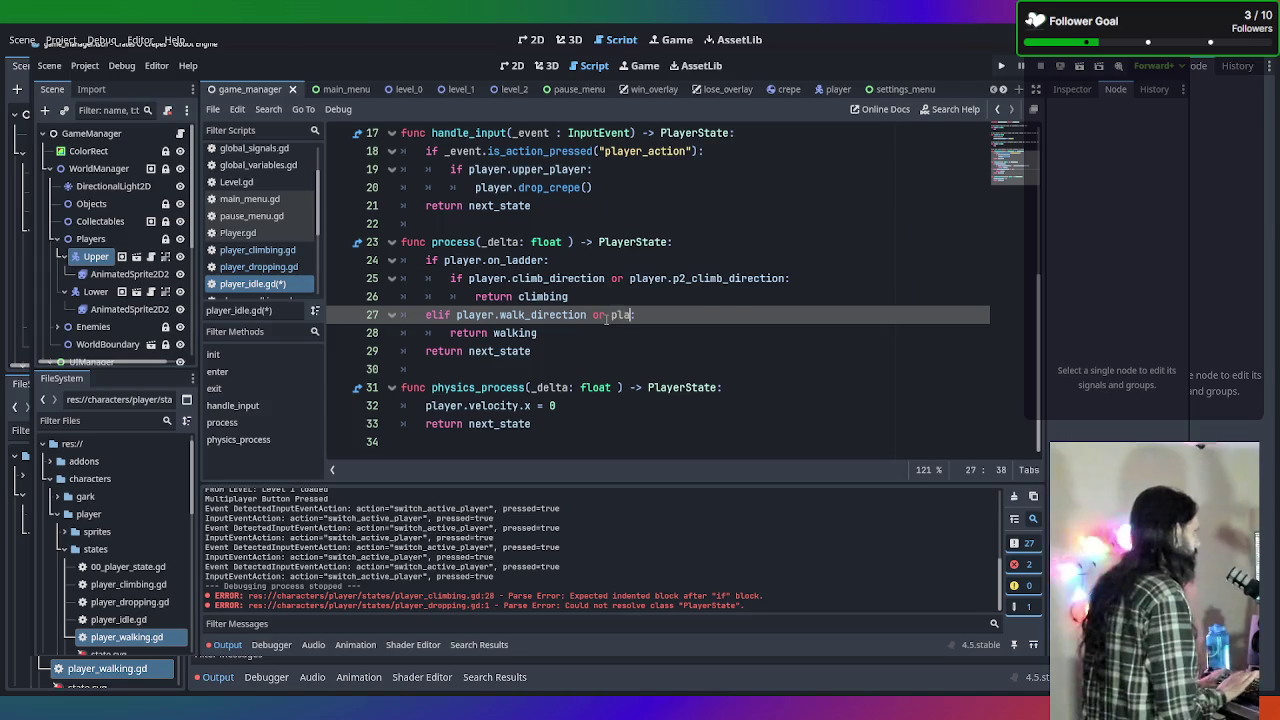
key(Return)
text(.p2_walk_direction:)
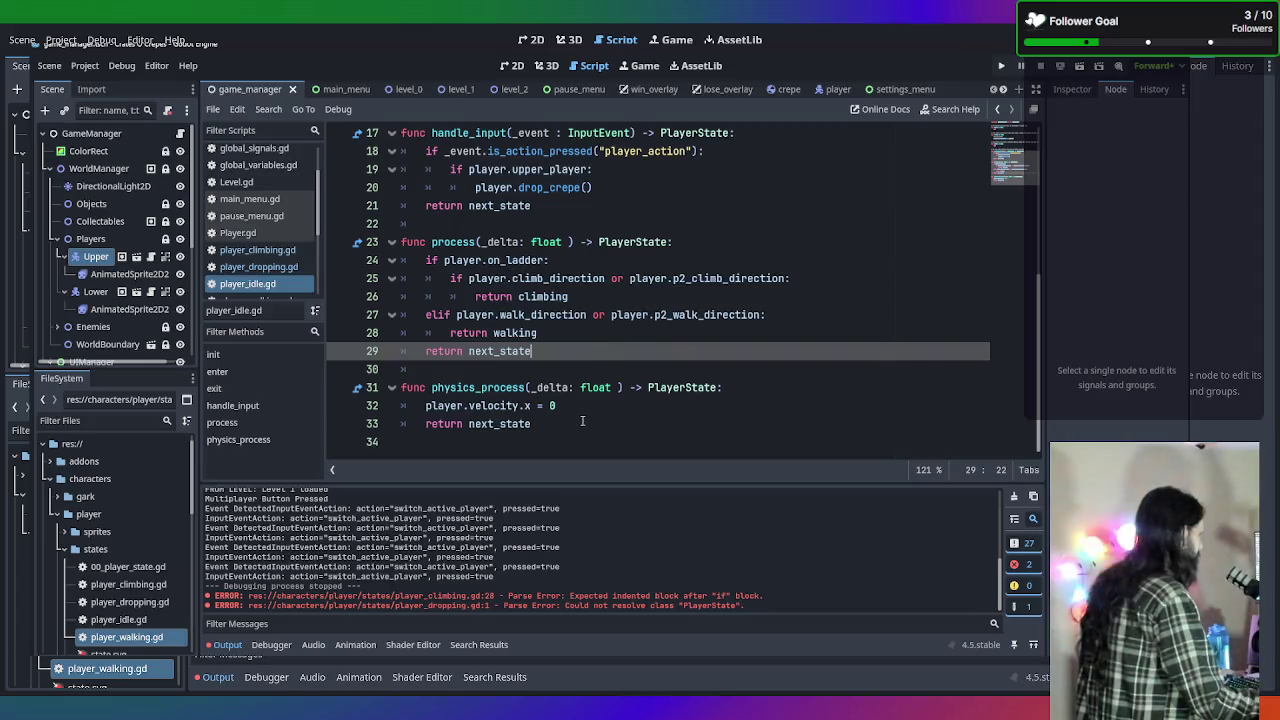
click(582, 422)
key(ctrl+s)
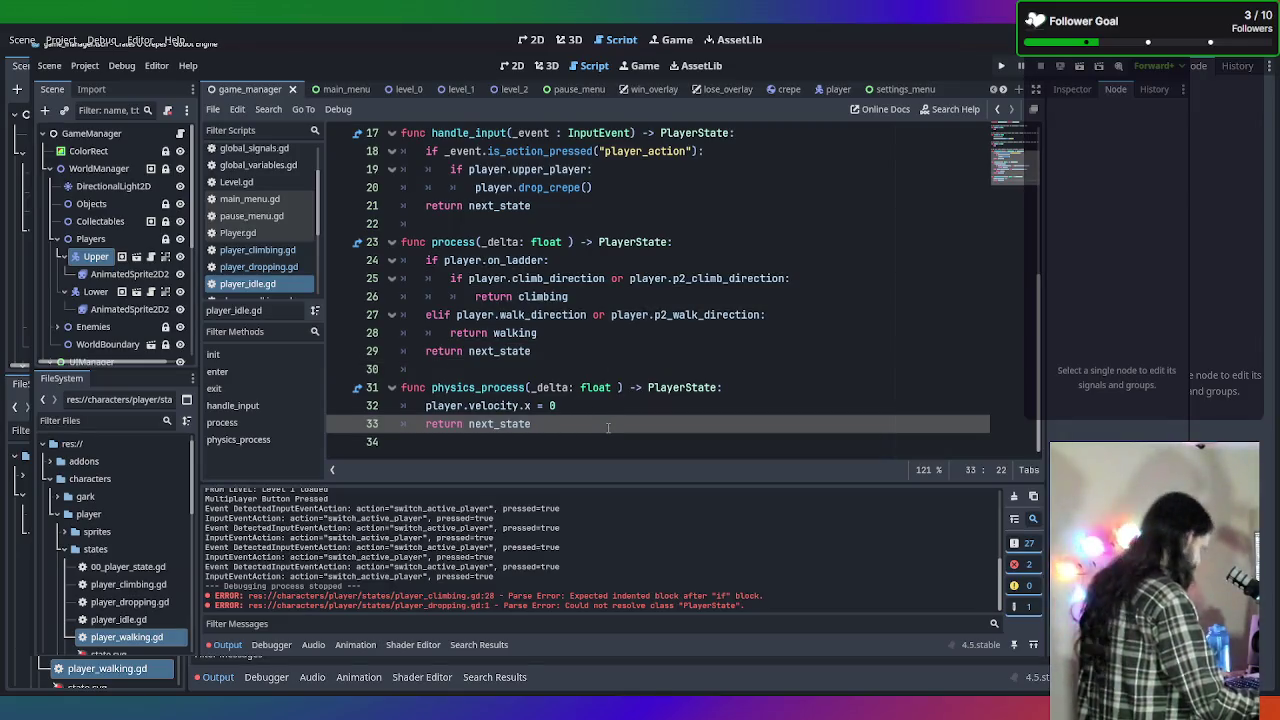
scroll(270, 250, down, 2)
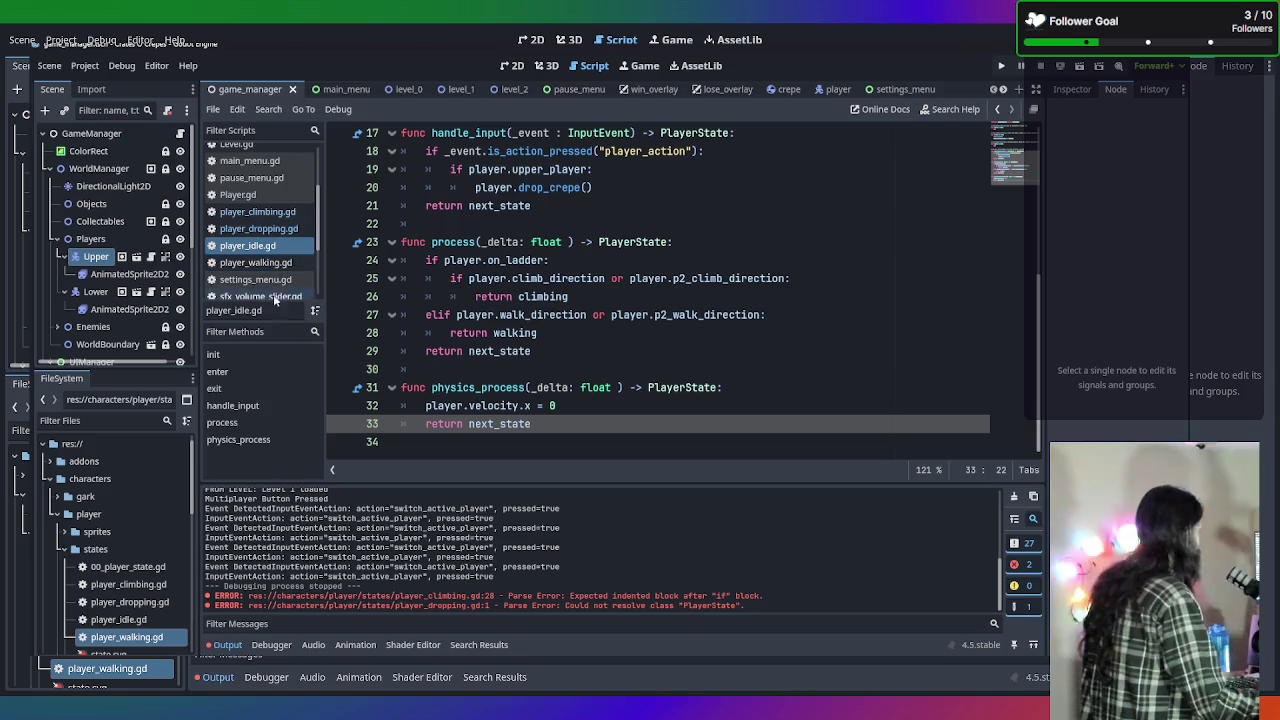
click(280, 263)
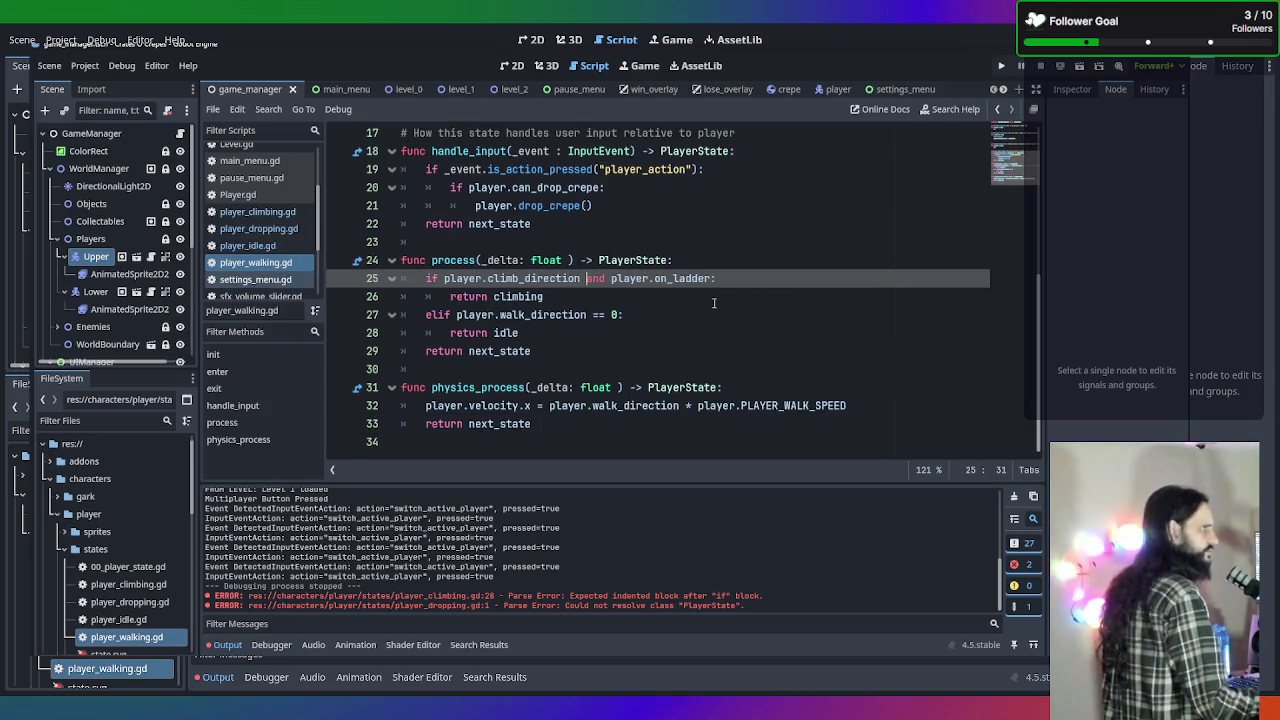
Scroll through player_walking.gd's enter, handle_input and process functions, placing the cursor before the ladder check.
scroll(679, 303, up, 5)
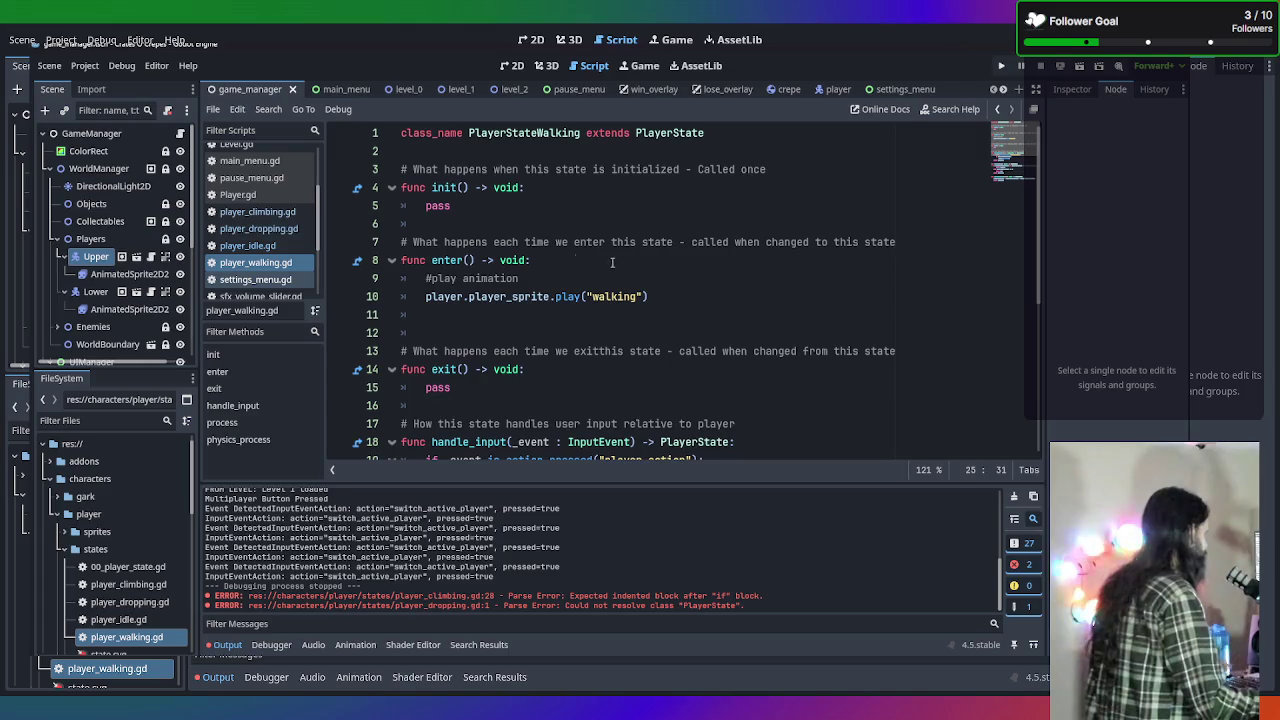
click(563, 259)
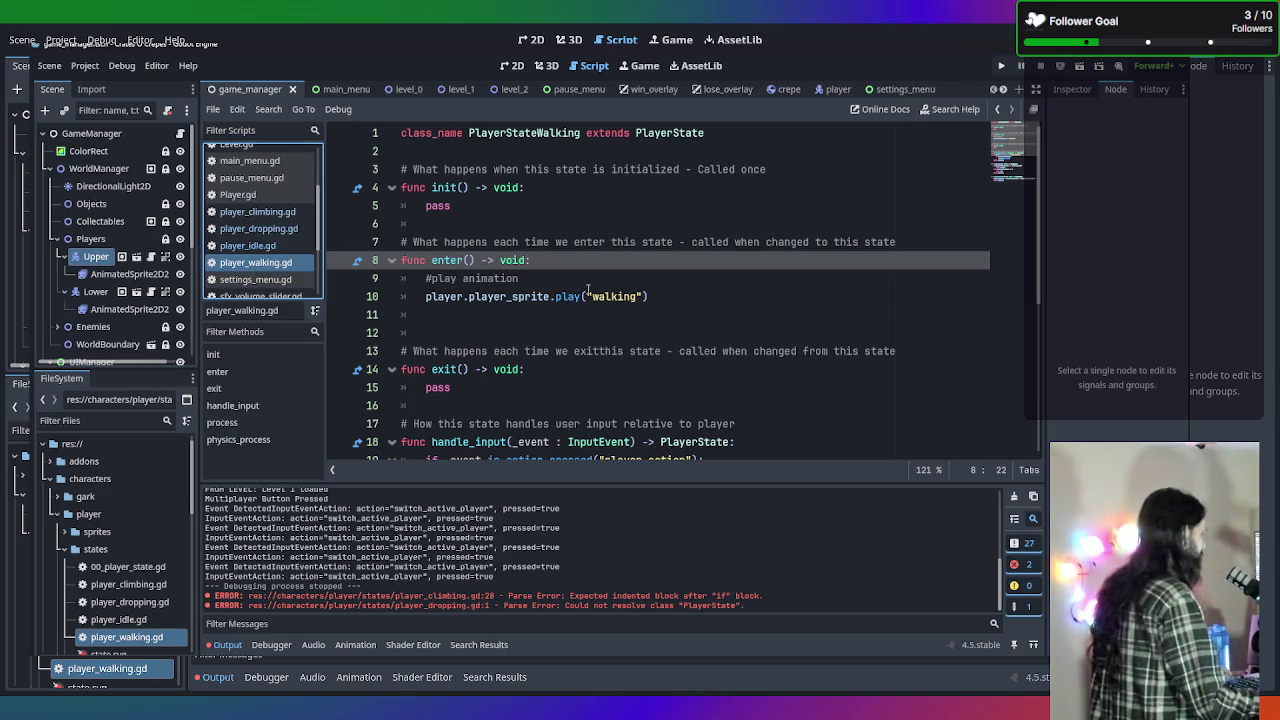
scroll(588, 290, down, 4)
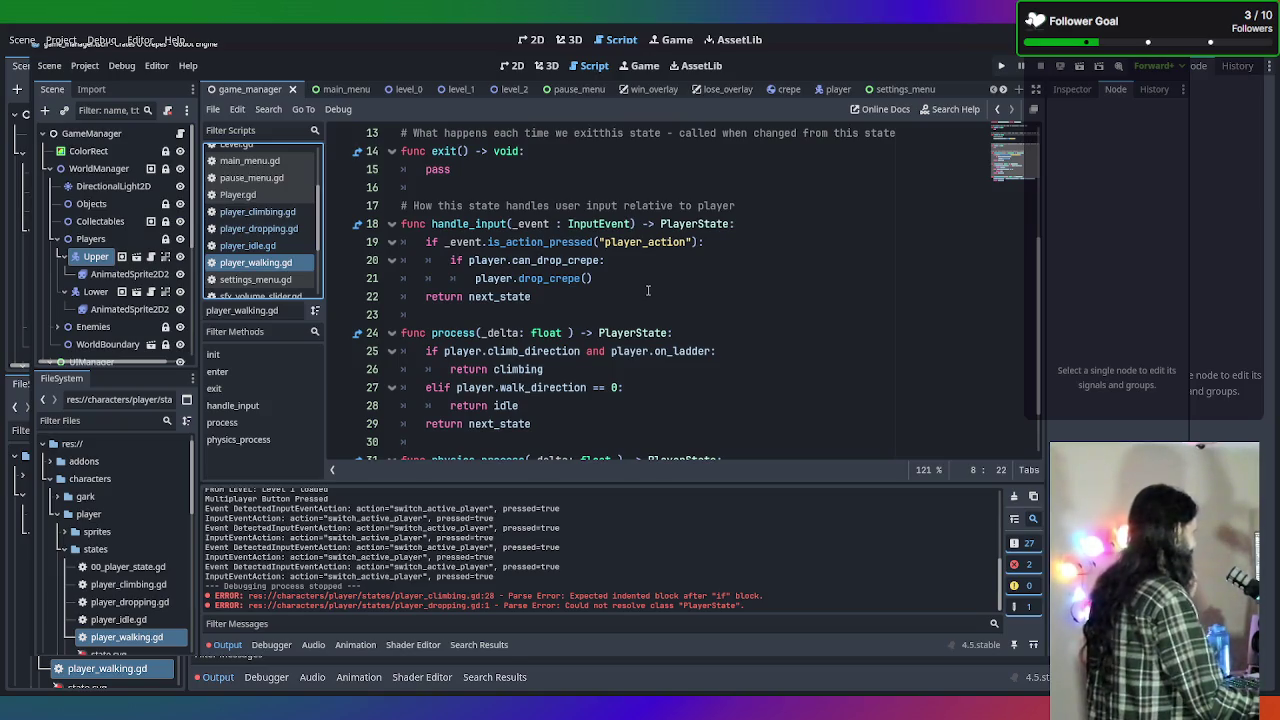
scroll(648, 290, down, 1)
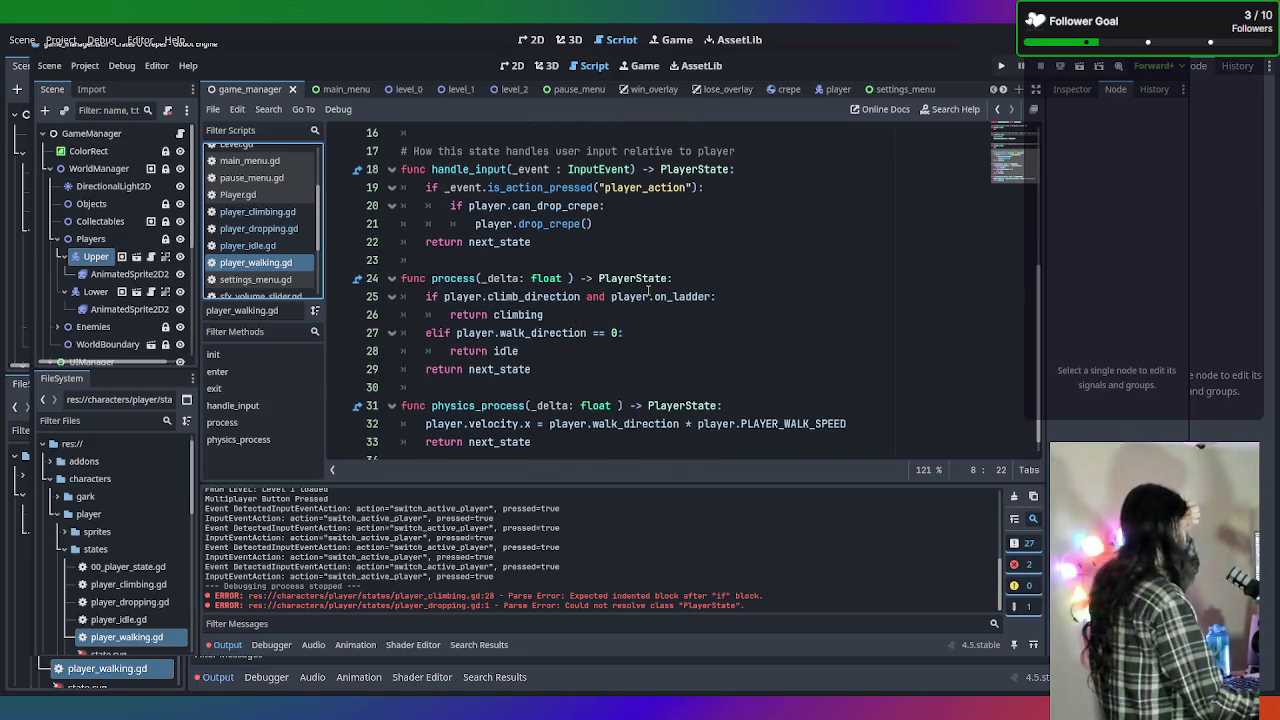
scroll(740, 344, down, 1)
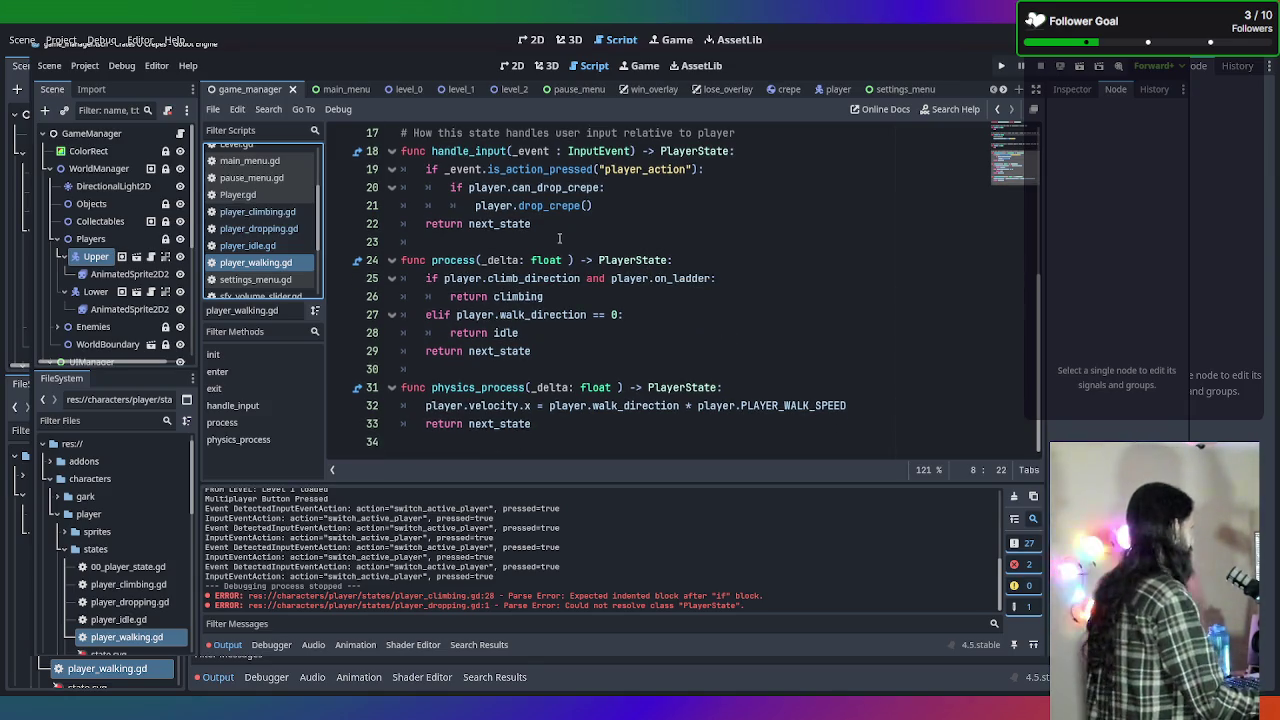
click(426, 278)
text(\)
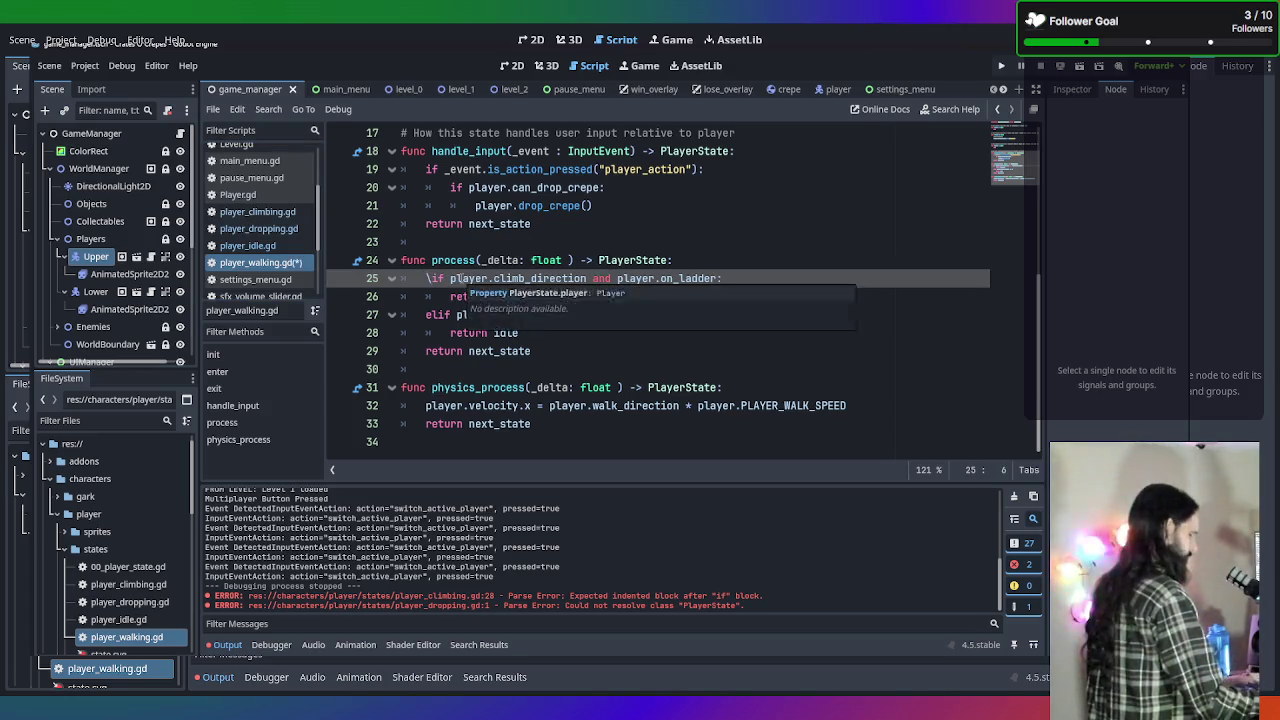
Cut the climb_direction part from line 26, leaving only 'if player.on_ladder:'.
key(Return)
click(436, 279)
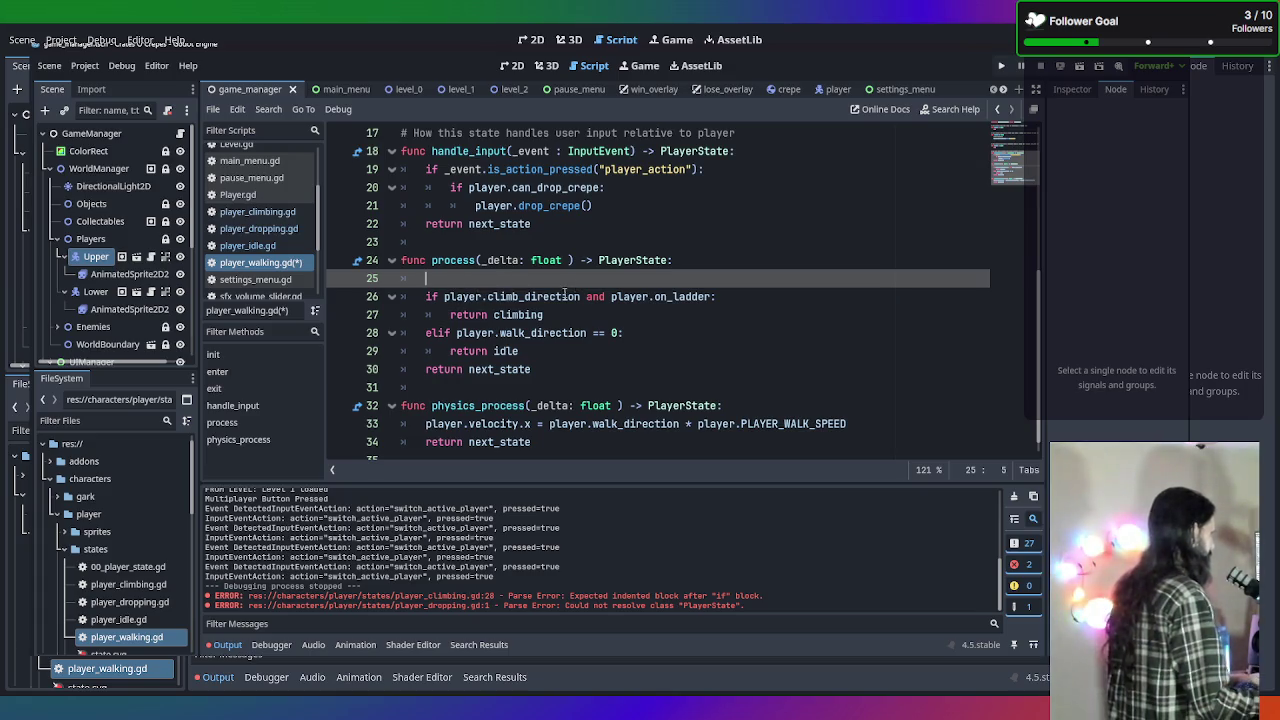
click(581, 296)
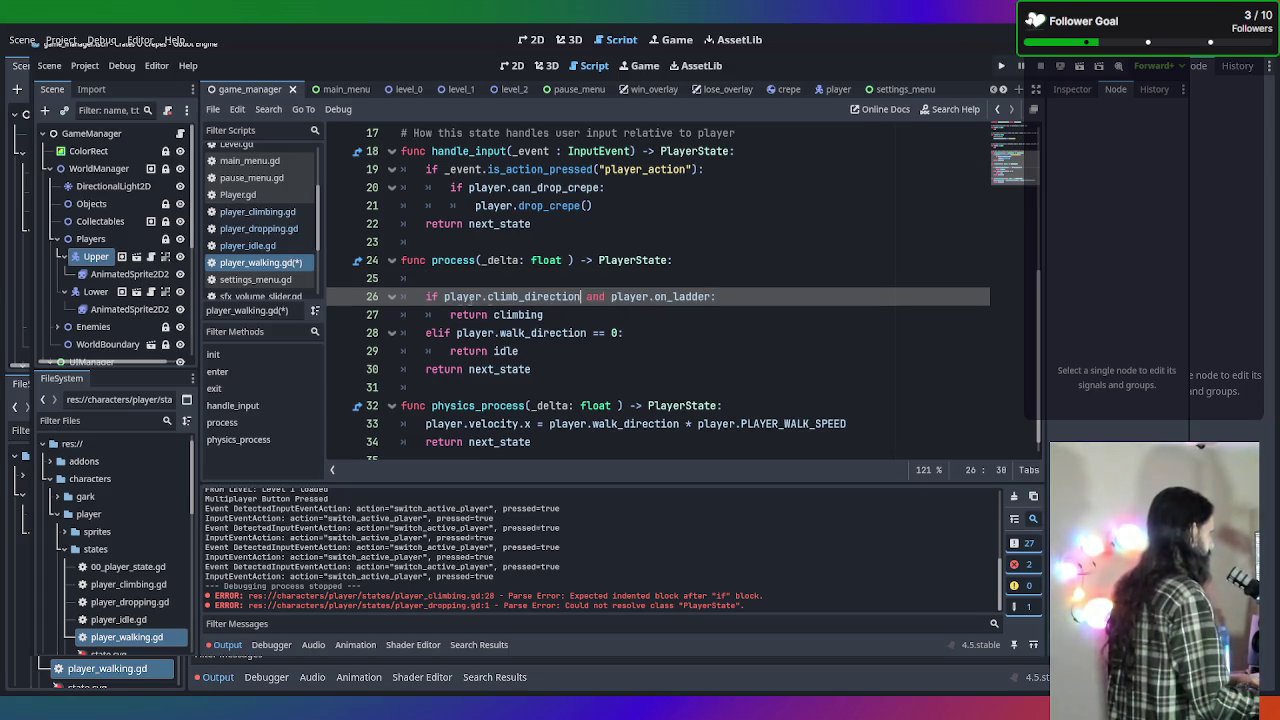
mouse_move(443, 296)
mouse_down()
mouse_move(634, 297)
mouse_move(594, 297)
mouse_move(580, 314)
mouse_move(609, 303)
mouse_up()
key(BackSpace)
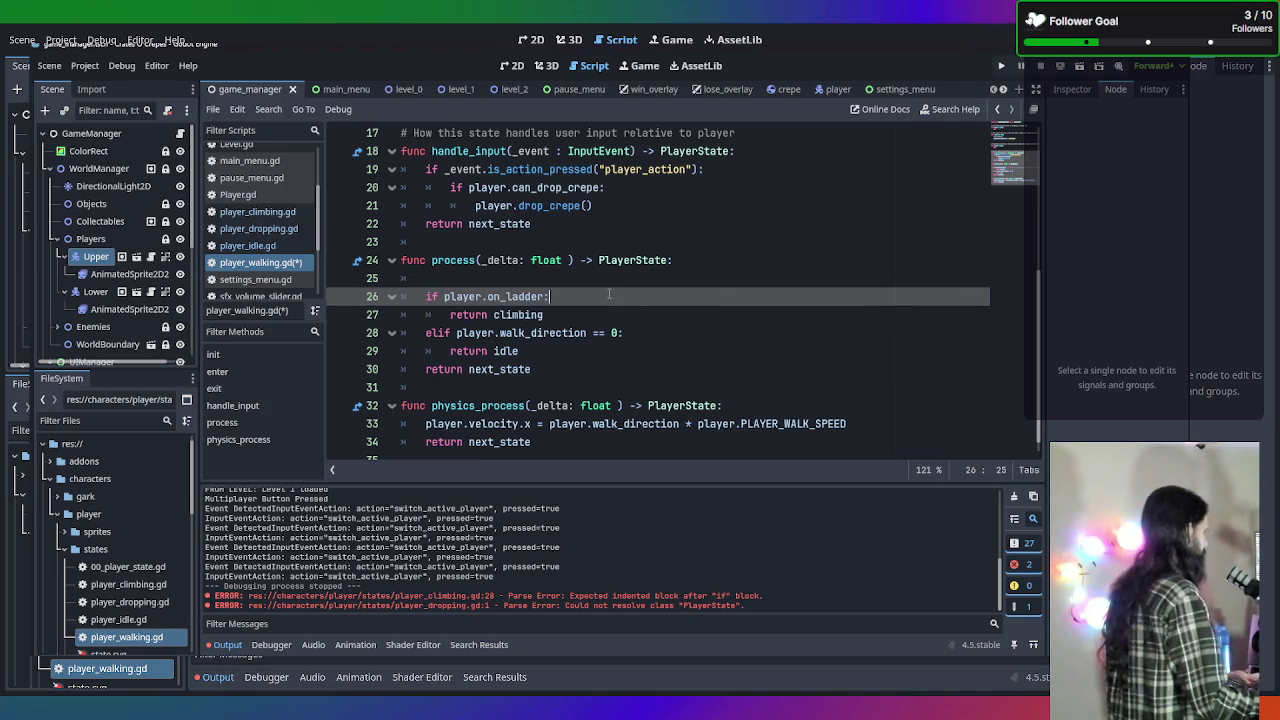
Nest 'if player.climb_direction or player.p2_climb_direction:' under the ladder check and indent return climbing beneath it.
key(Return)
text(if player.climb_direction and)
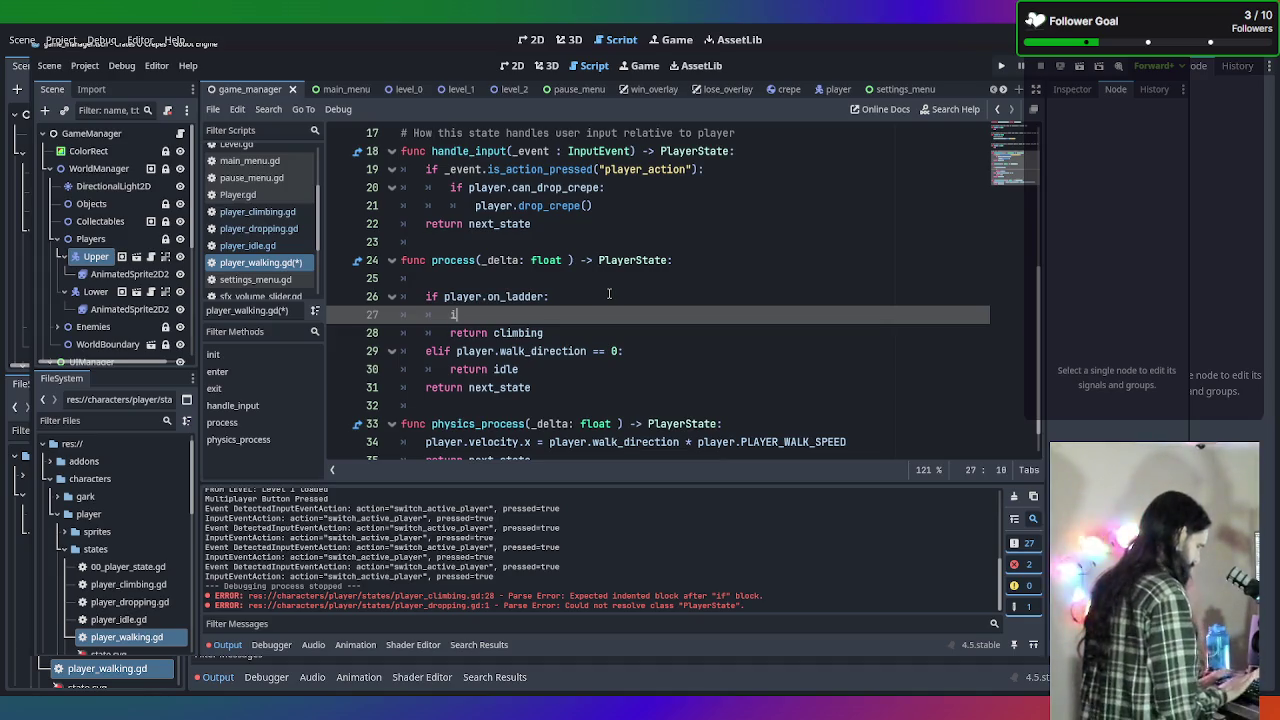
drag(648, 315, 611, 315)
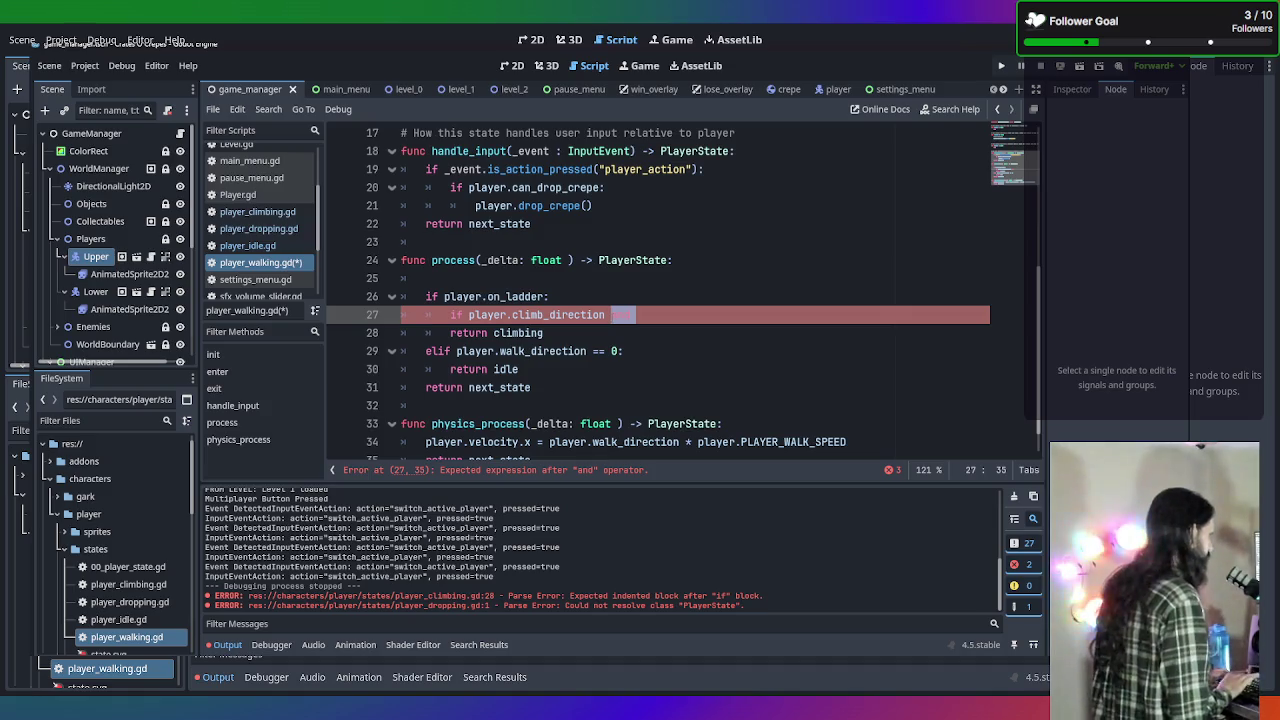
text(or player)
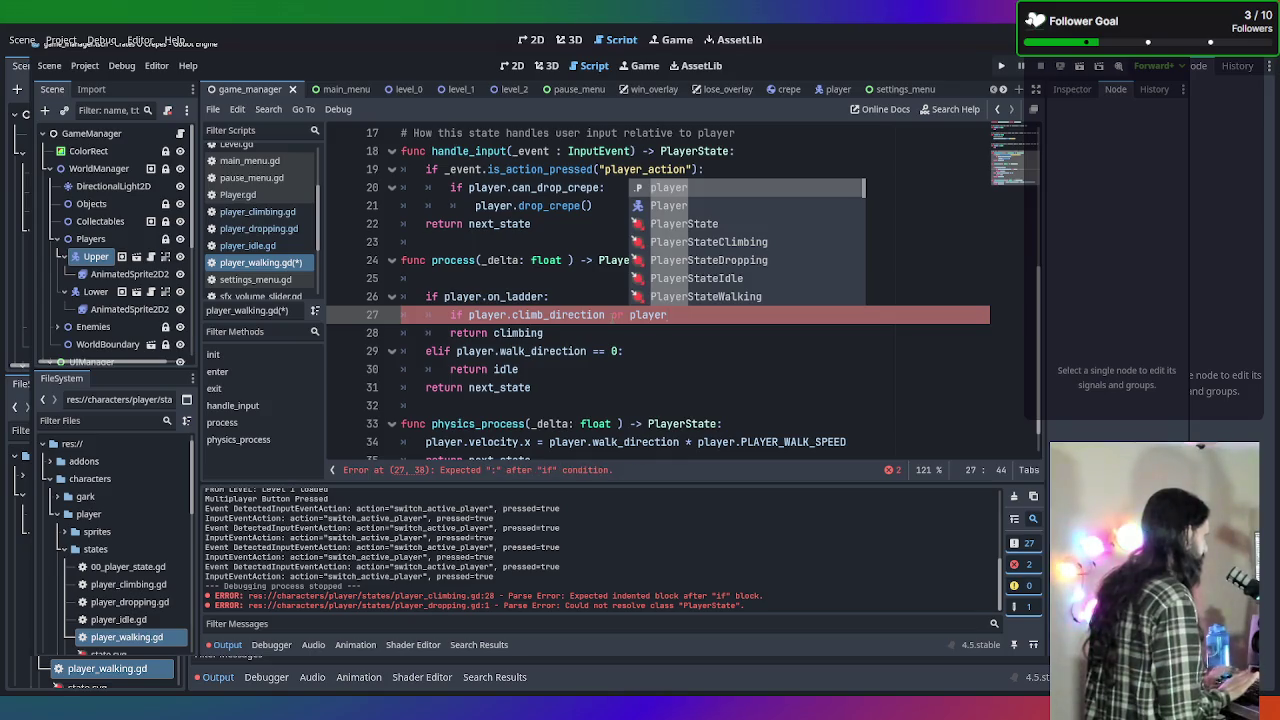
text(.p2)
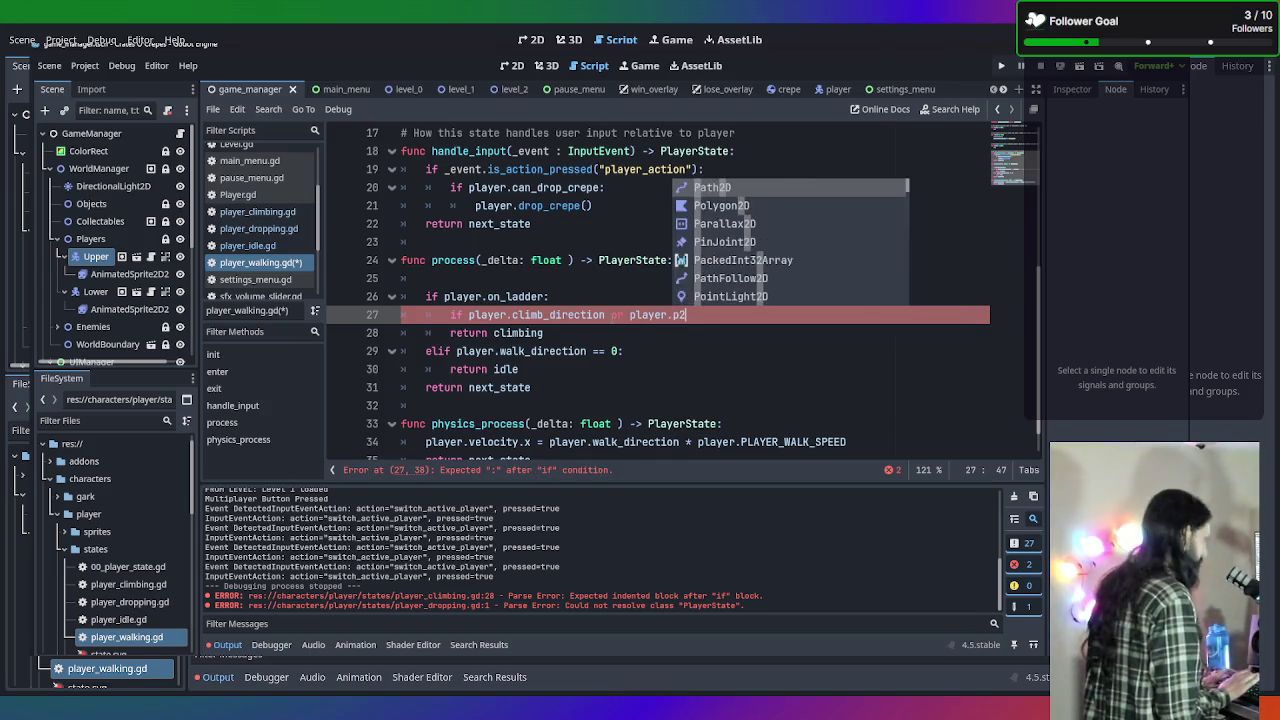
key(Return)
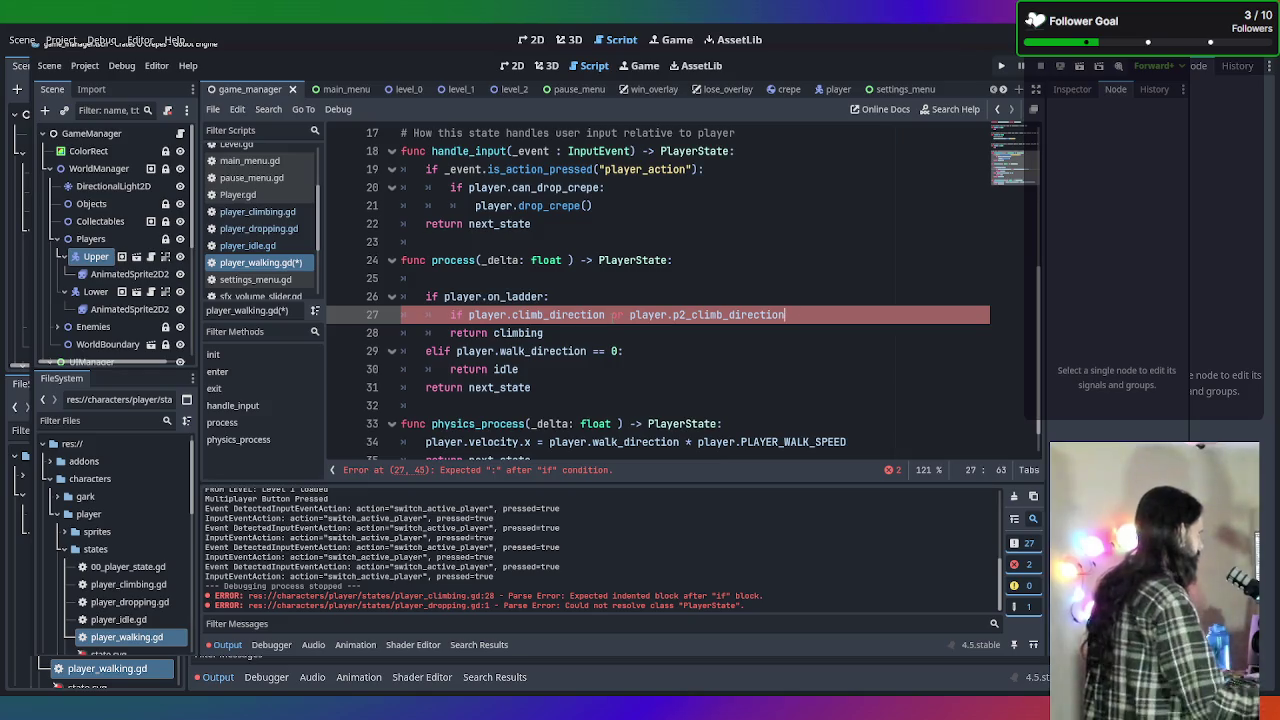
text(:)
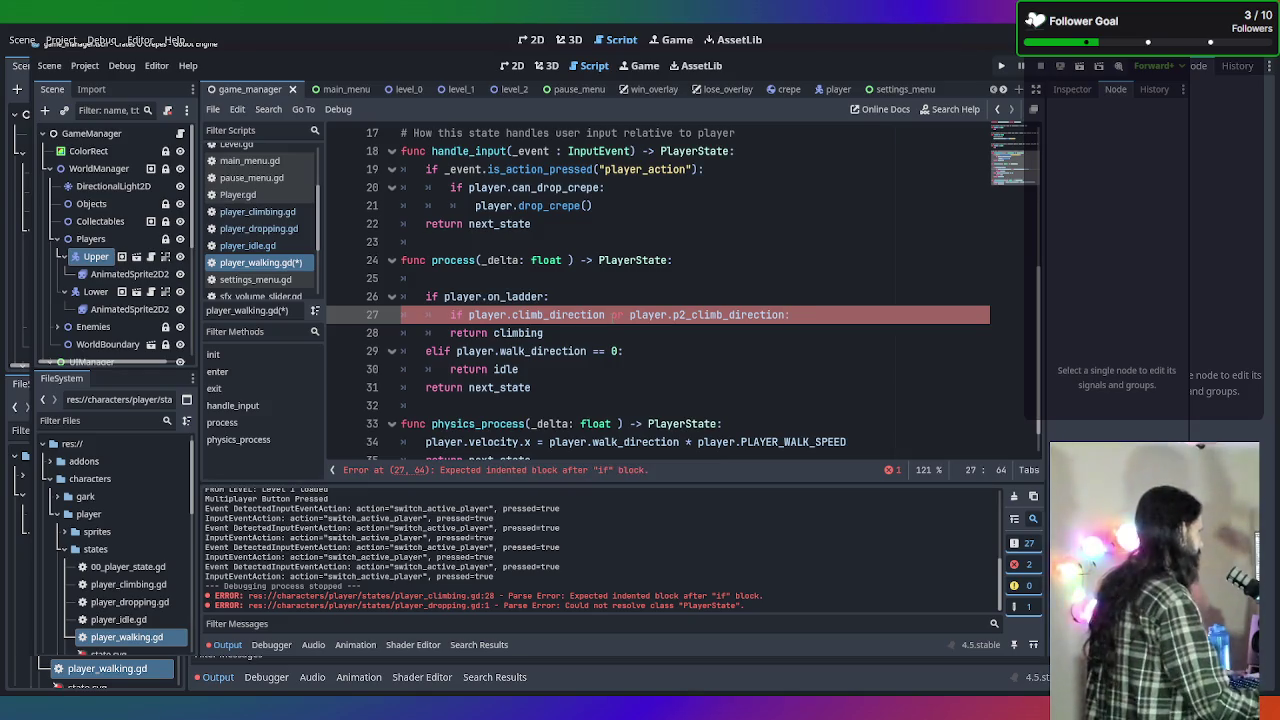
click(450, 333)
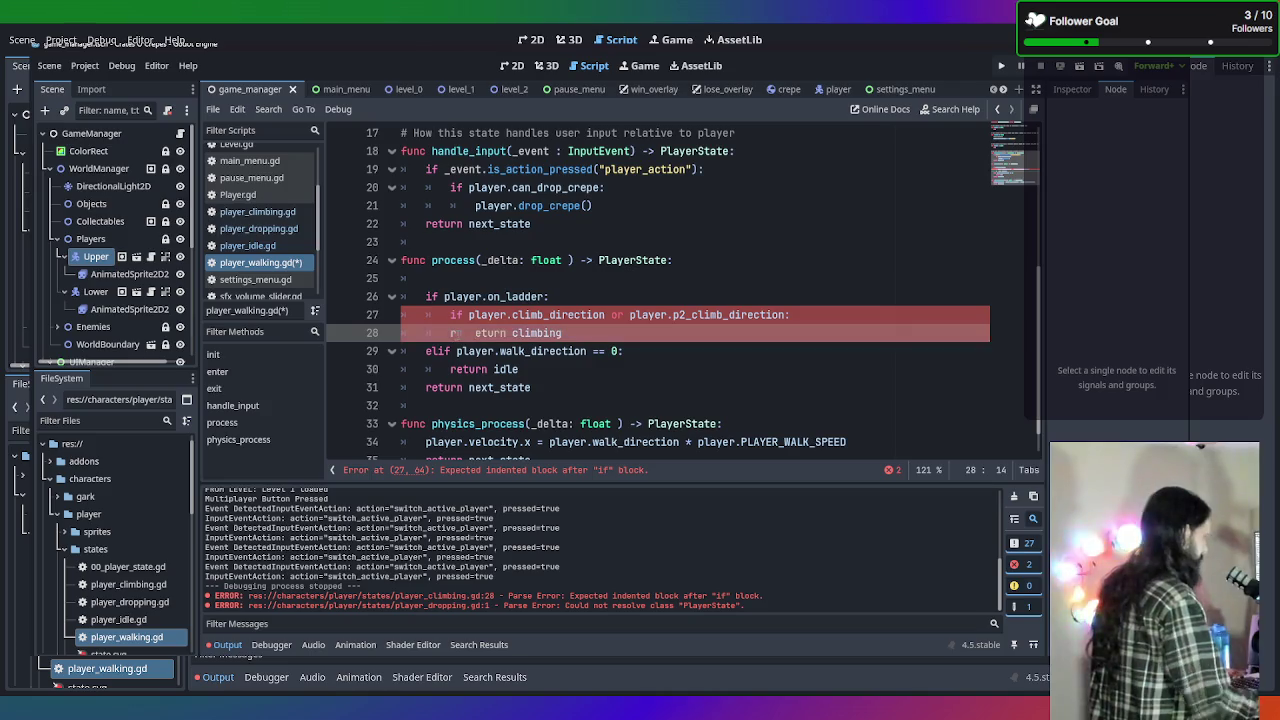
key(Tab)
click(506, 333)
scroll(589, 356, down, 1)
scroll(589, 356, up, 1)
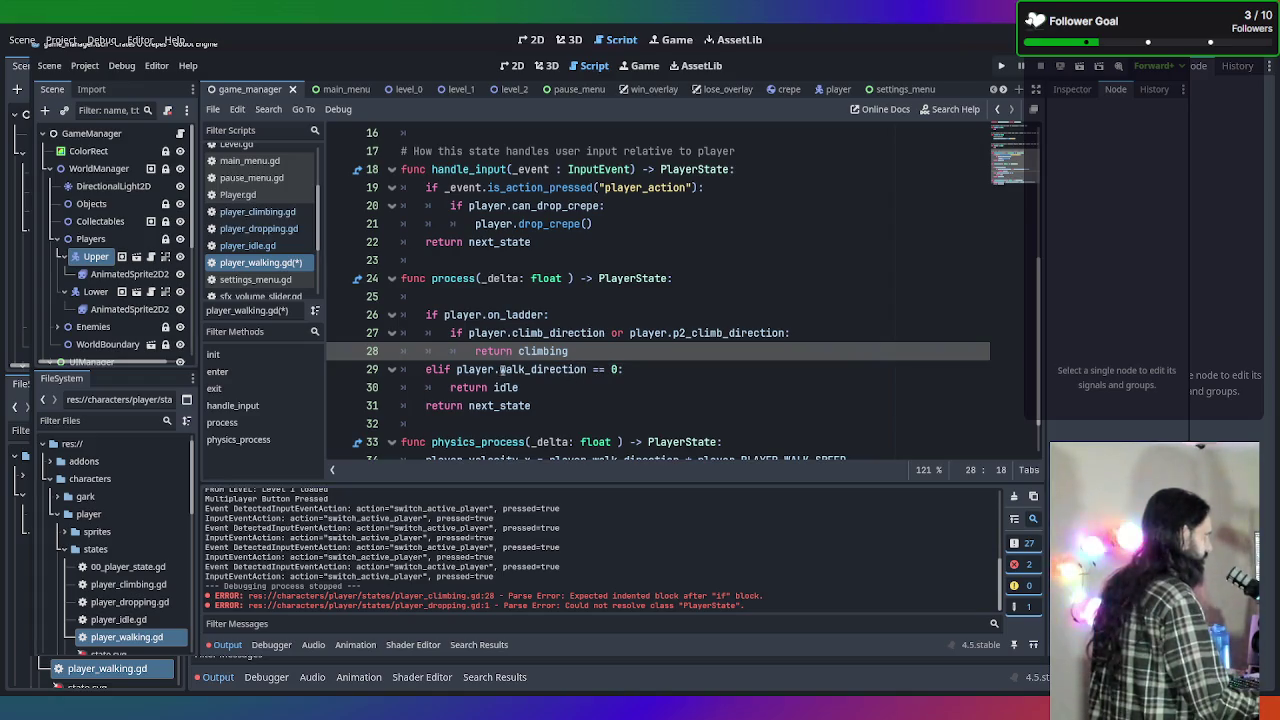
Extend the idle condition with 'or player.p2_walk_direction == 0' and save the script.
click(618, 369)
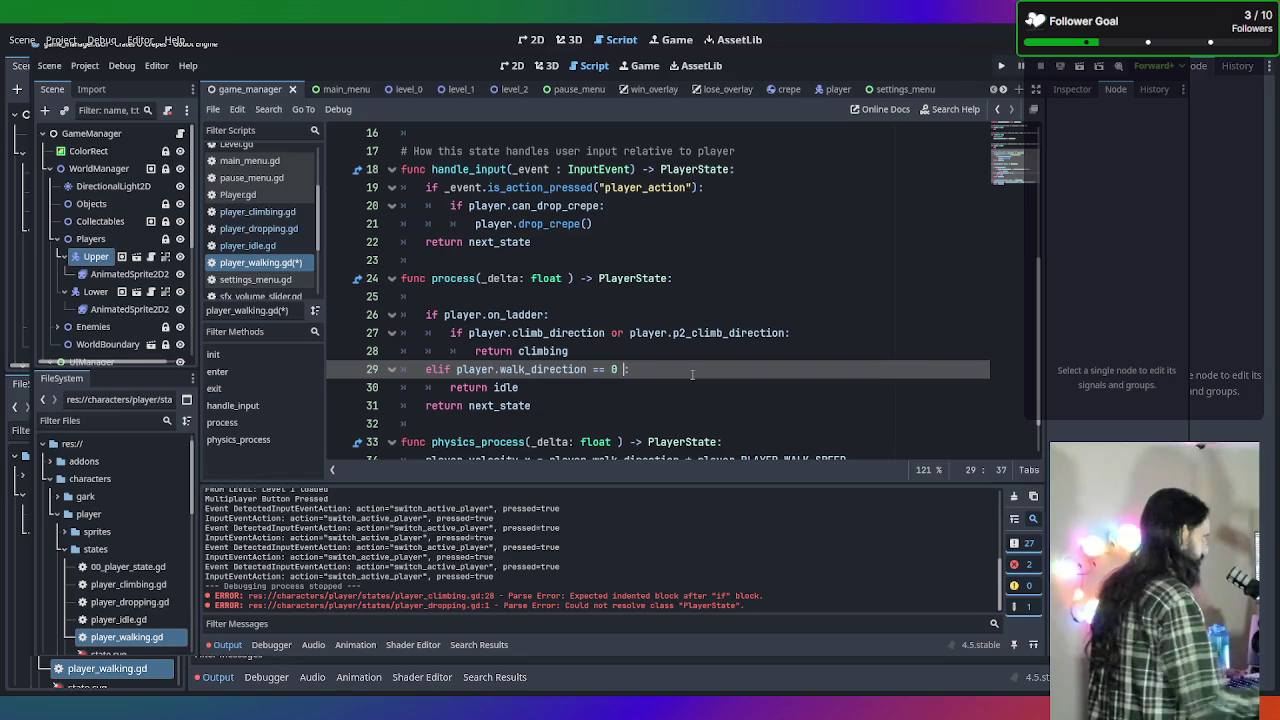
text(or playe)
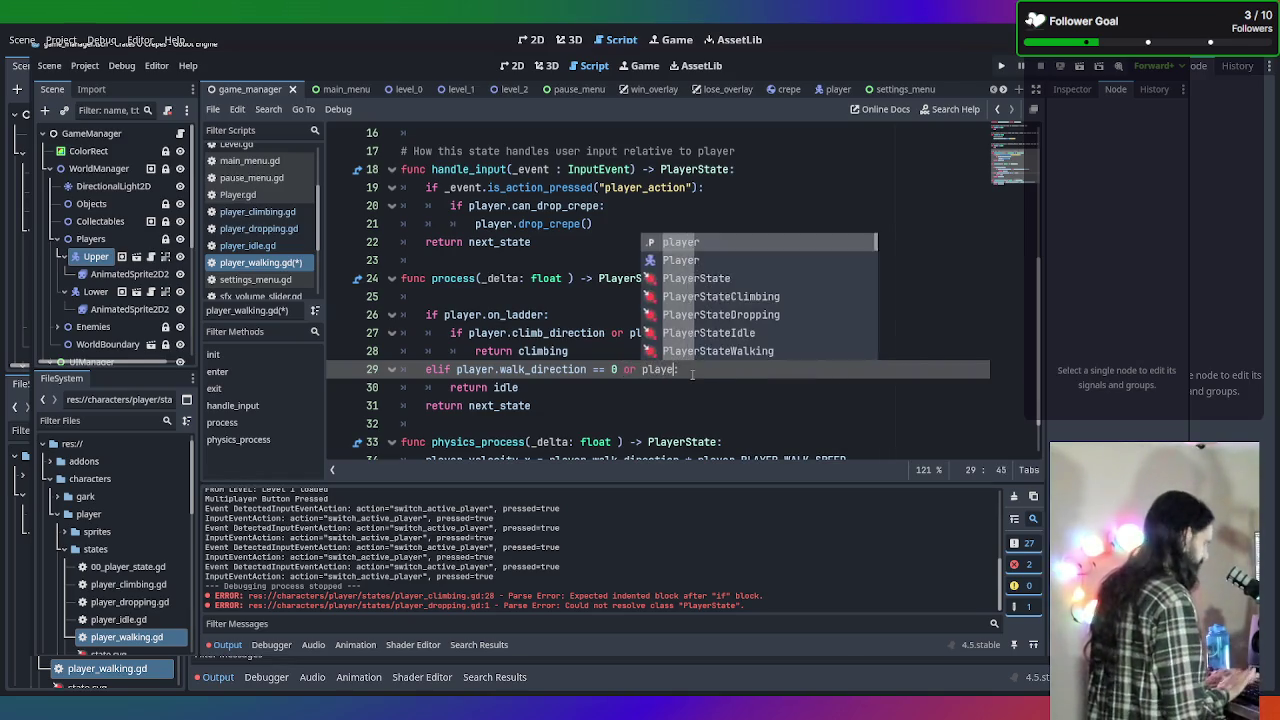
text(r.)
text(p2_wal)
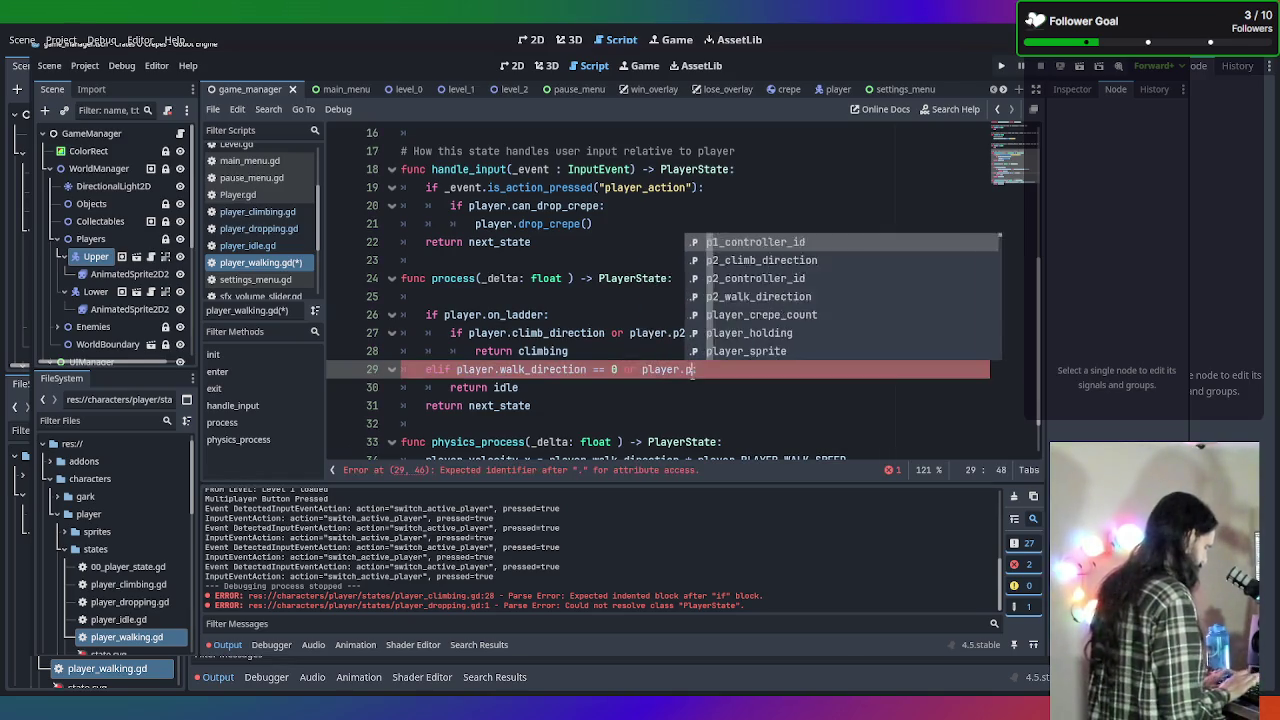
text(k:)
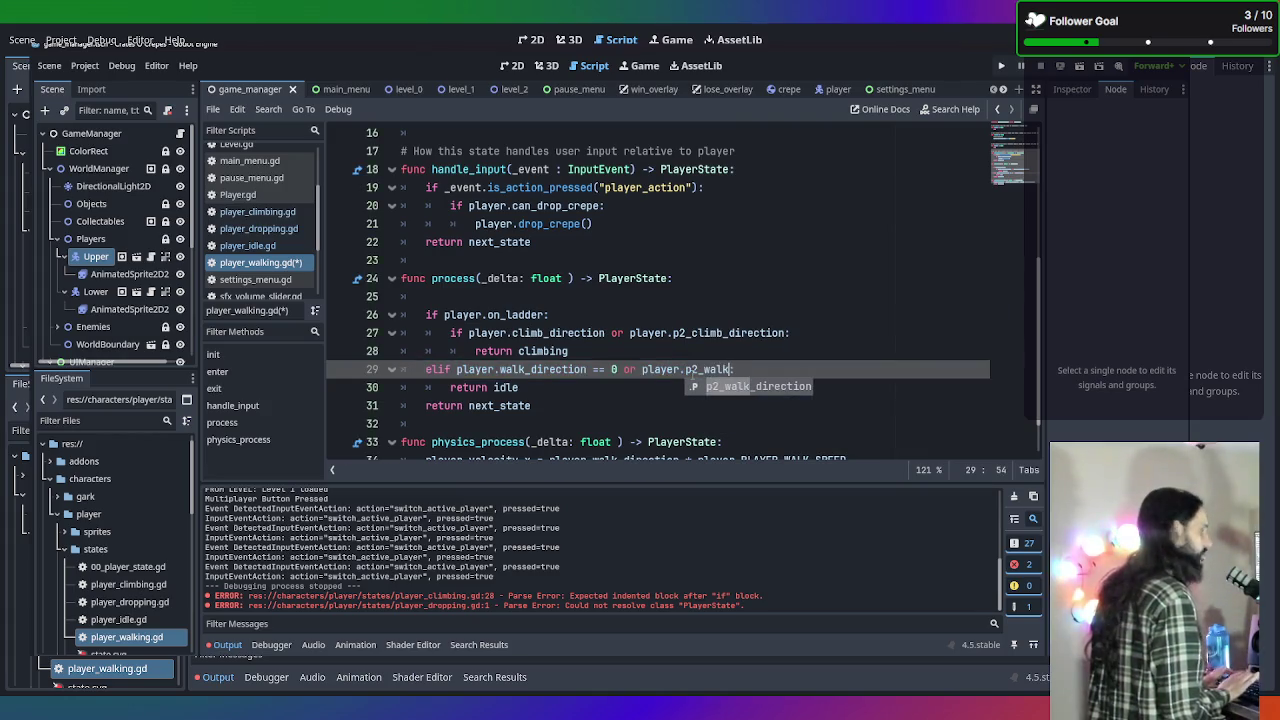
key(Return)
text(== 0)
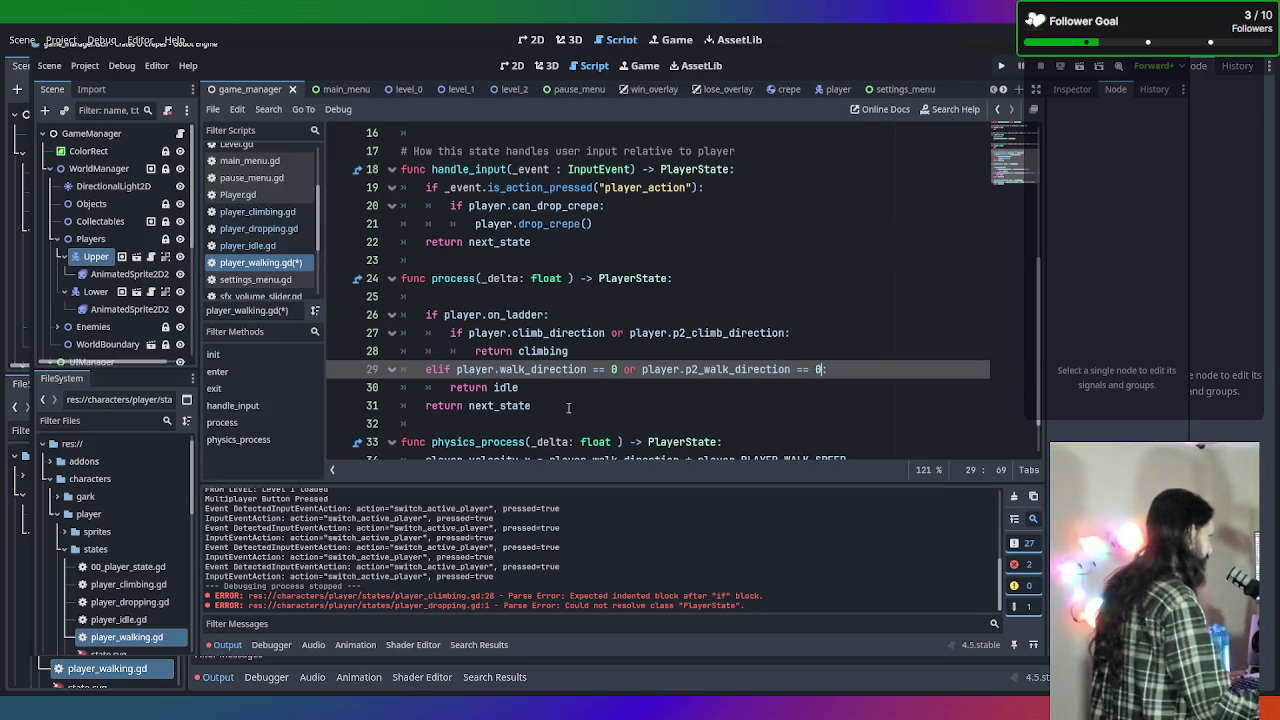
click(595, 392)
key(ctrl+s)
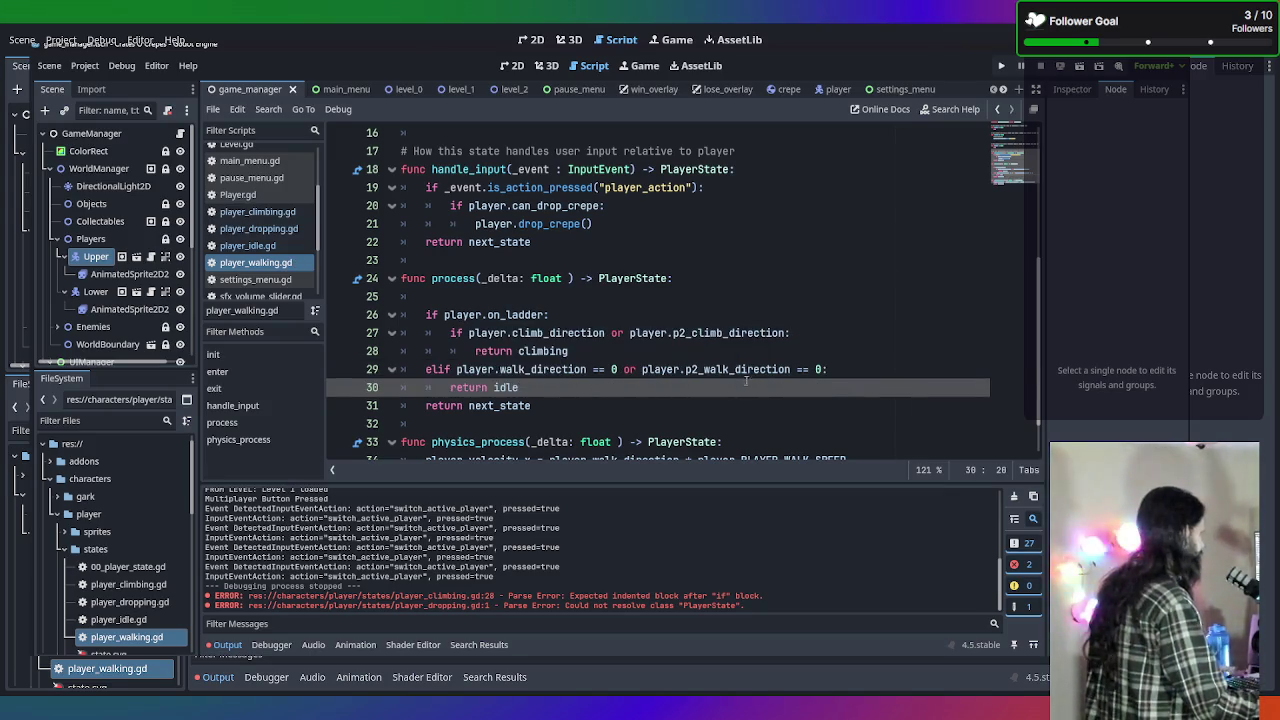
scroll(747, 385, down, 1)
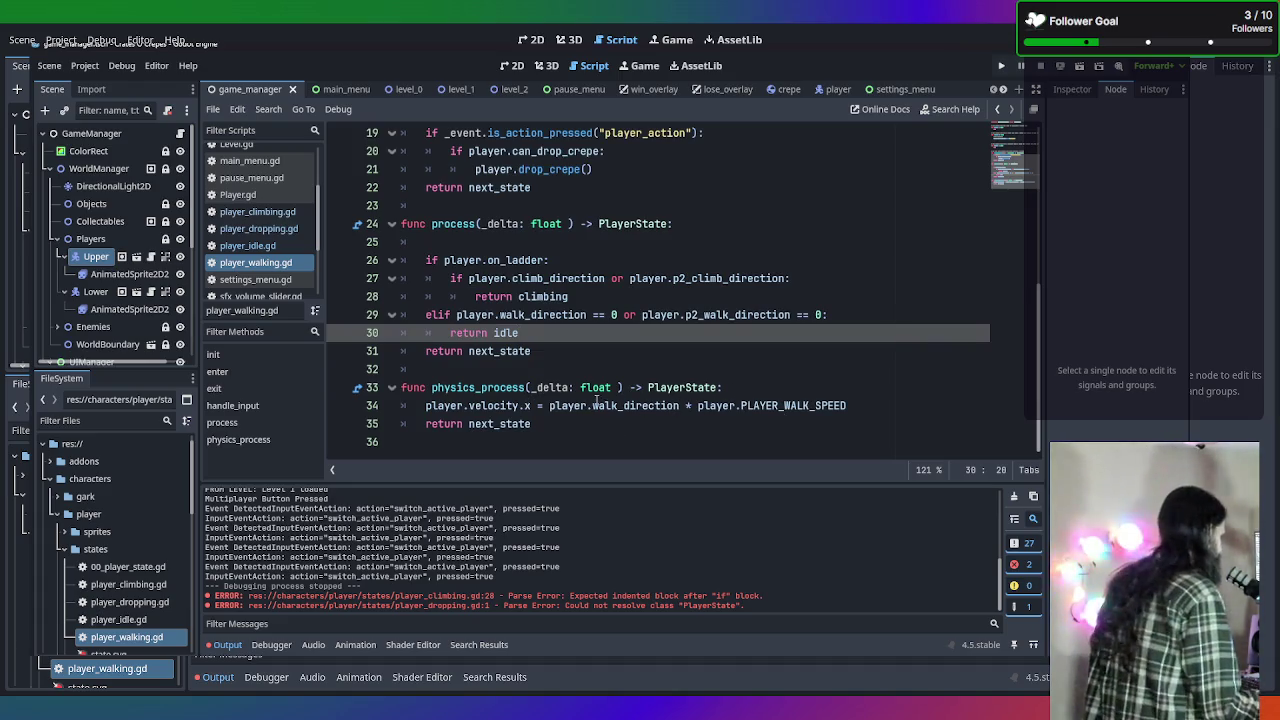
Put the velocity line in physics_process under a new 'if not player.is_p2:' check.
click(752, 389)
key(Return)
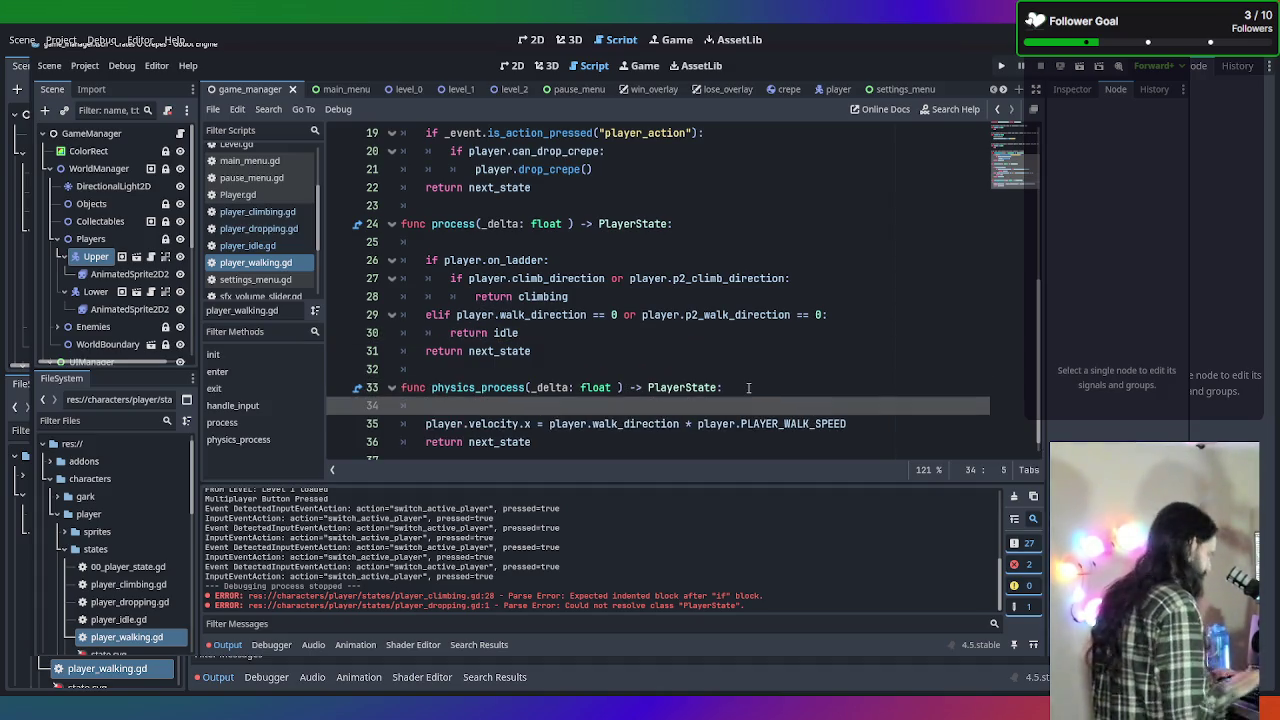
text(if not player.)
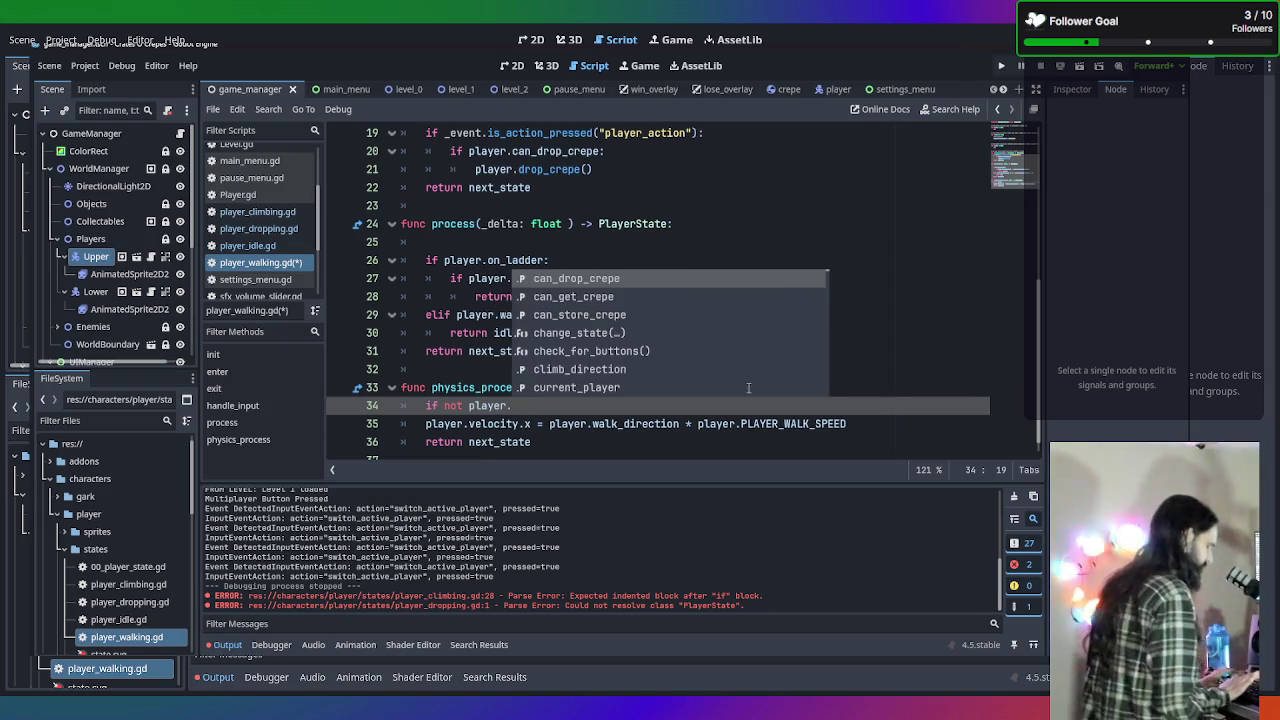
text(is_p2)
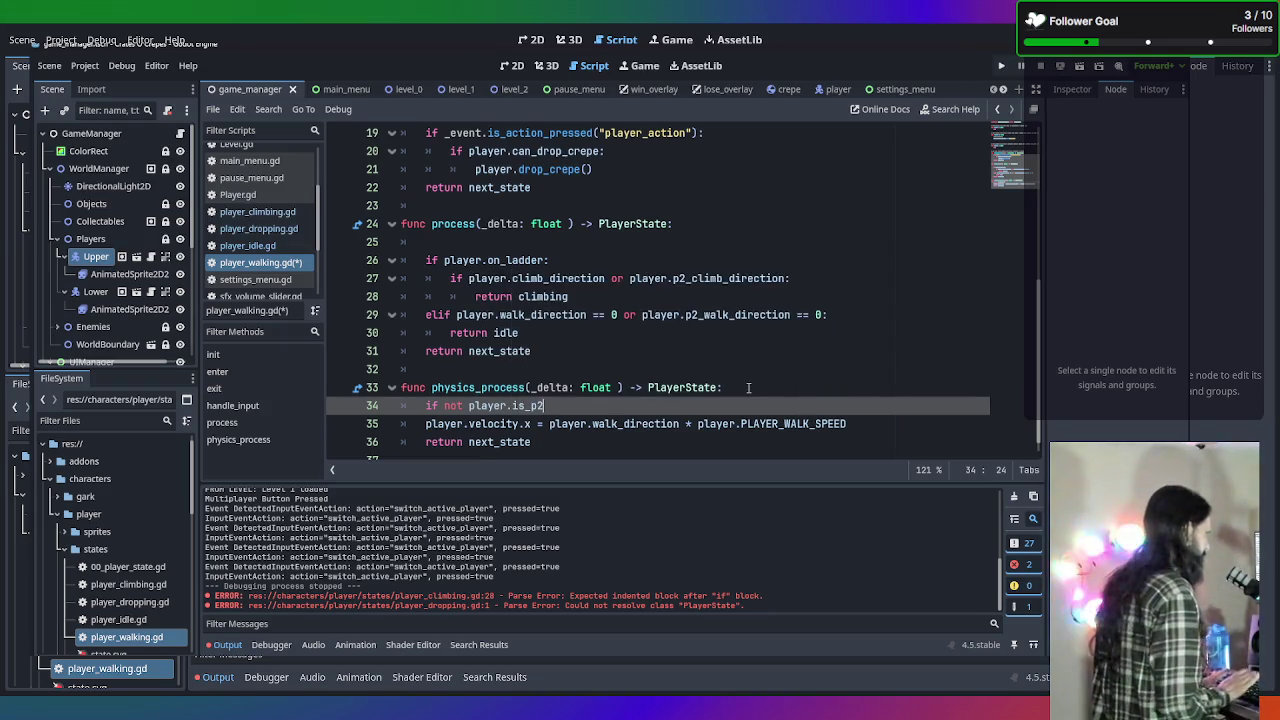
text(:)
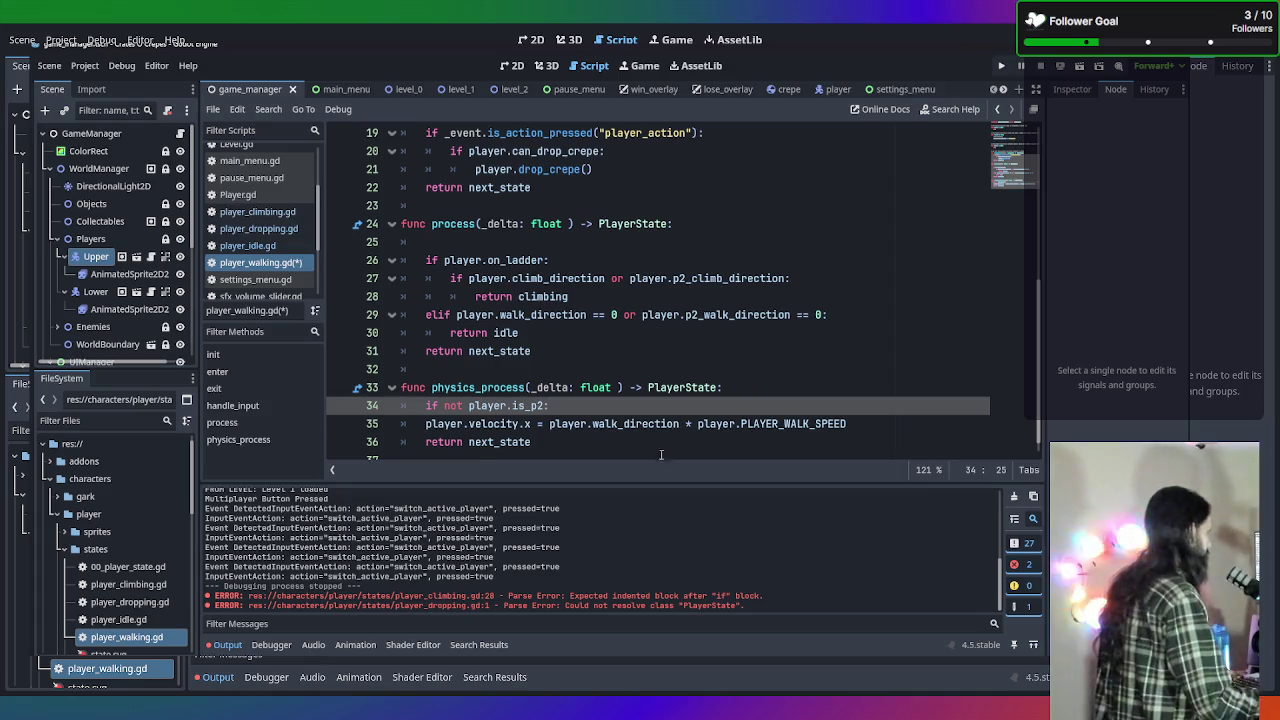
key(Right)
key(Tab)
click(944, 418)
Add an else setting player.velocity.x = player.p2_walk_direction * player.PLAYER_WALK_SPEED, then save.
key(Return)
text(else)
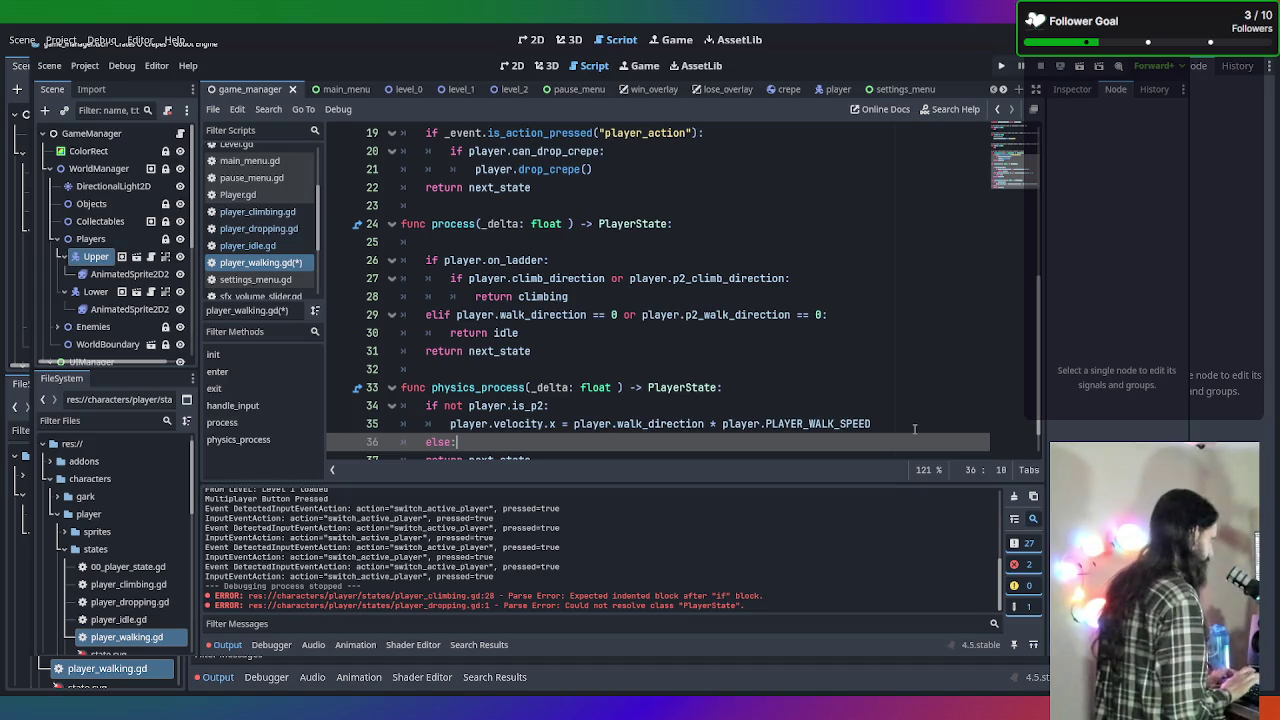
key(Return)
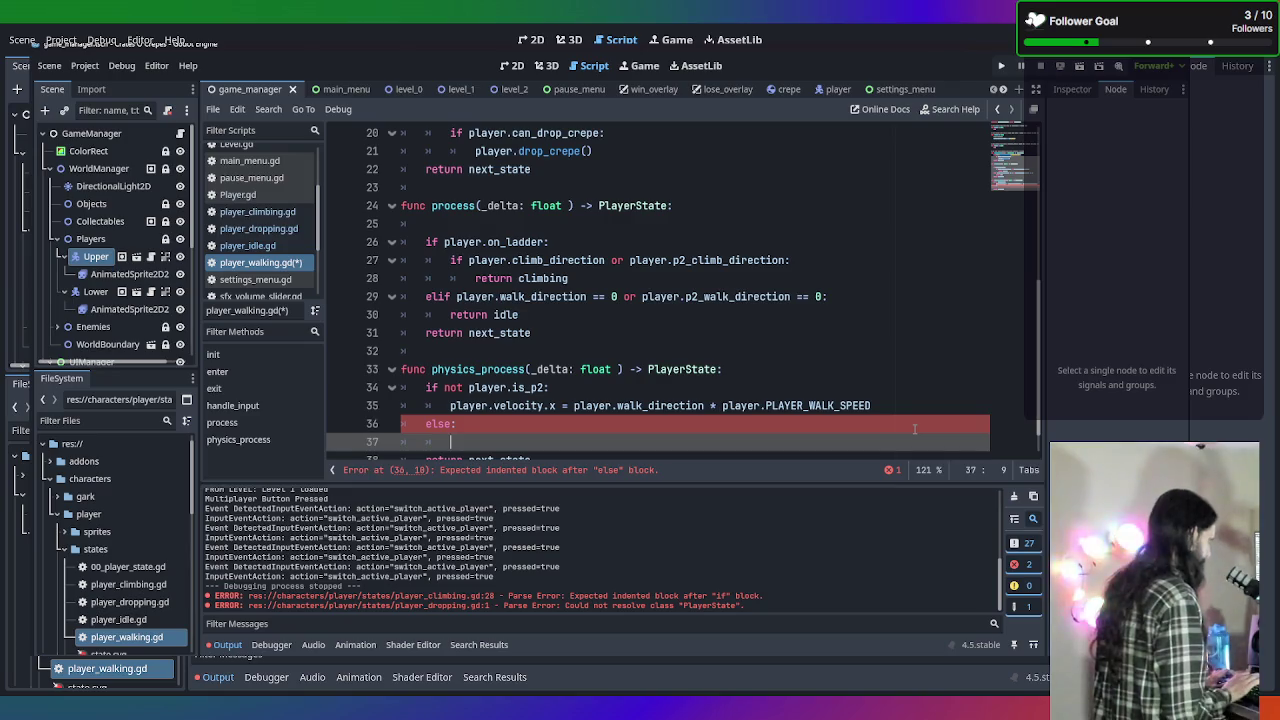
text(player.)
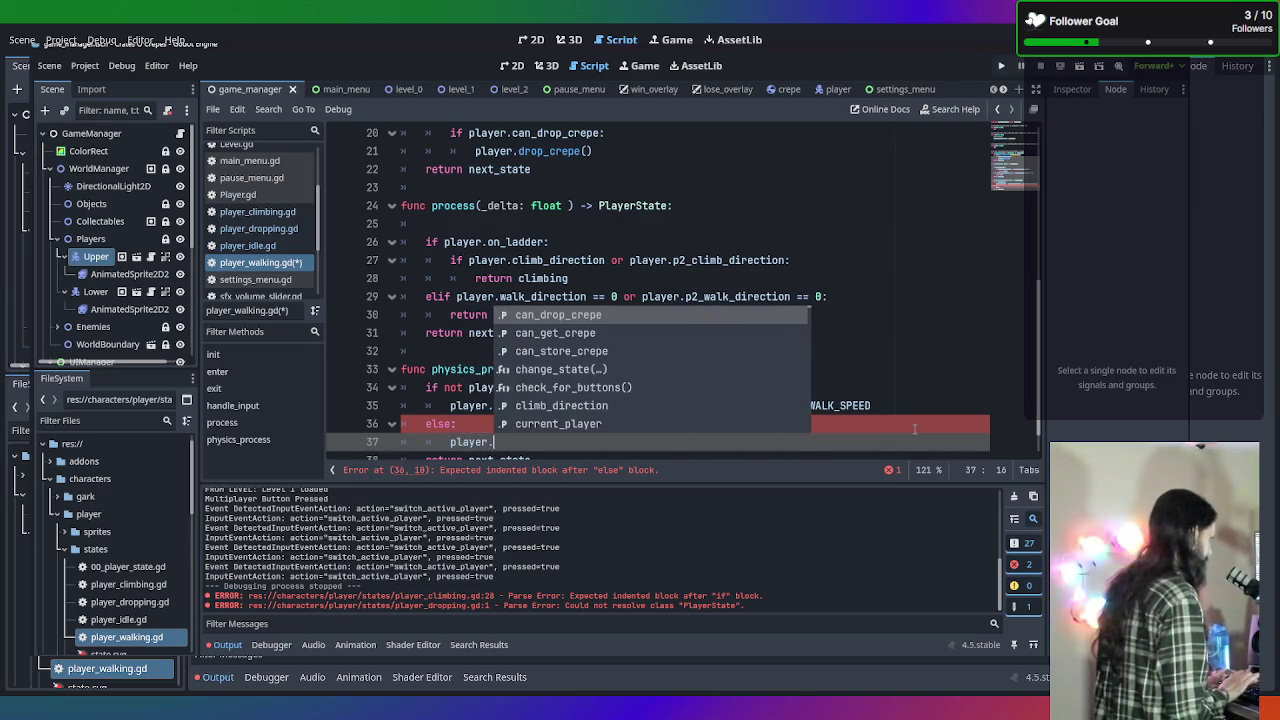
text(ve)
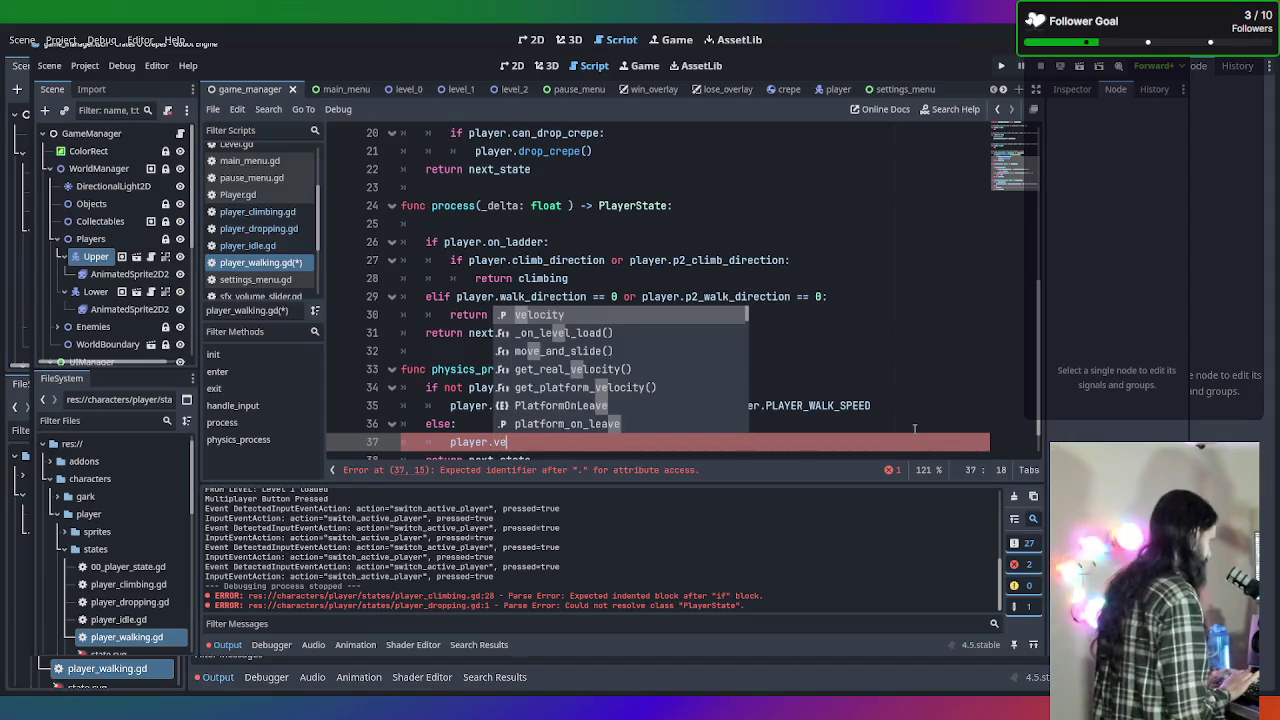
text(locity.x =)
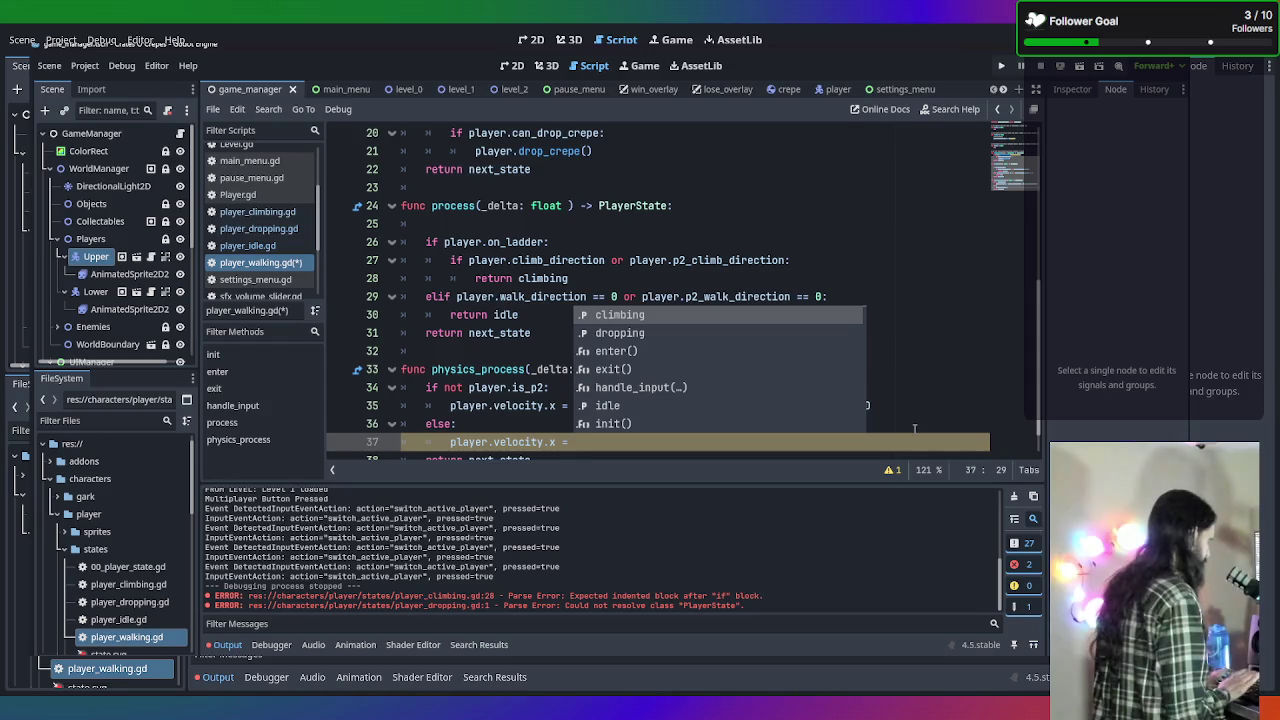
key(Escape)
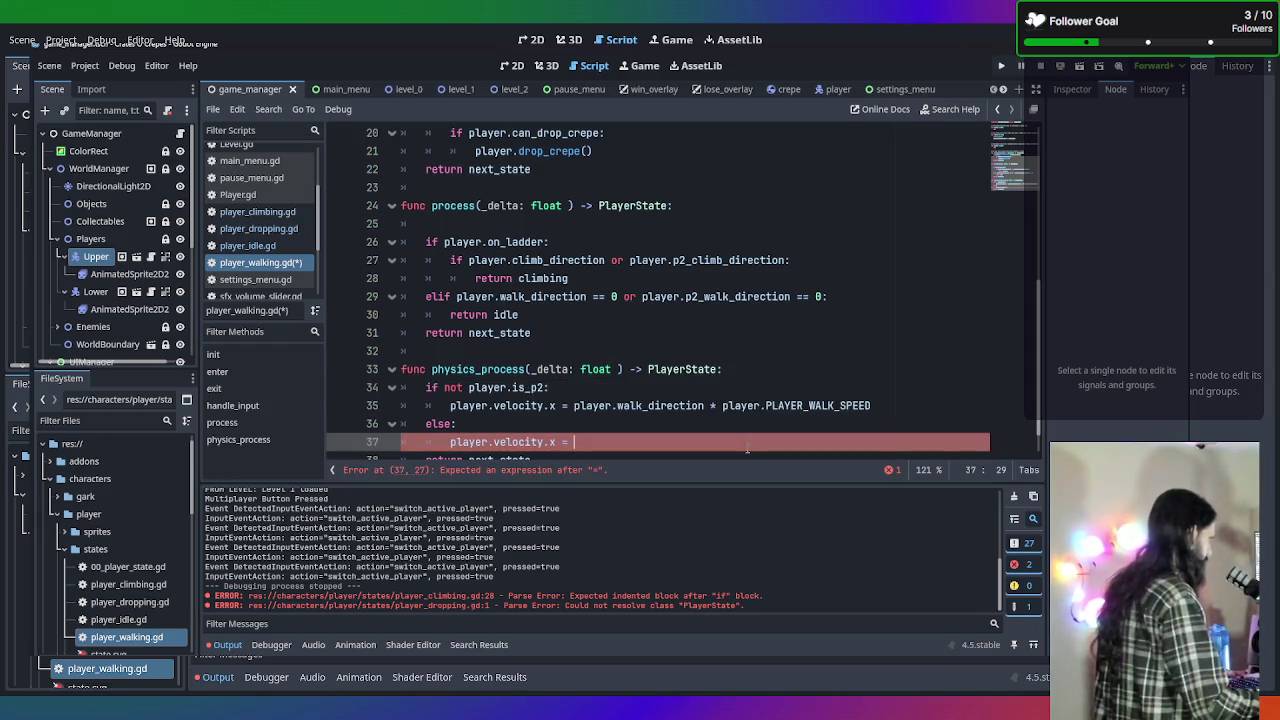
text(player.)
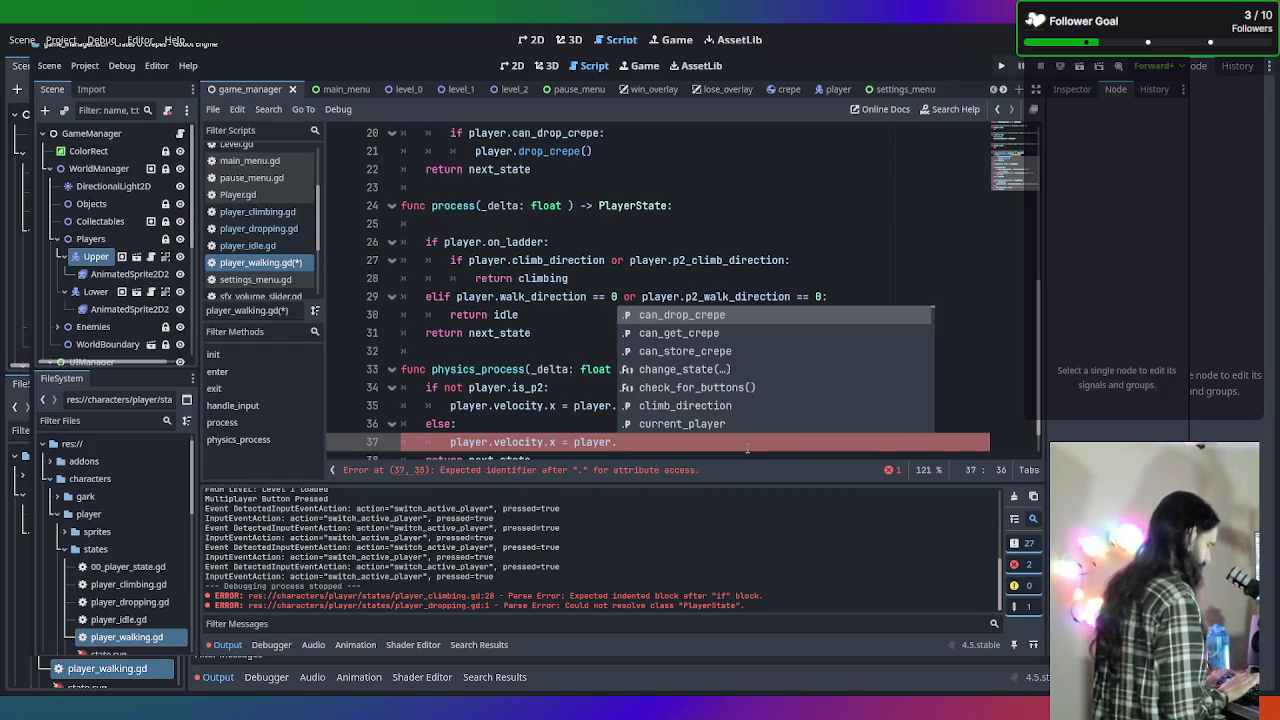
text(p2)
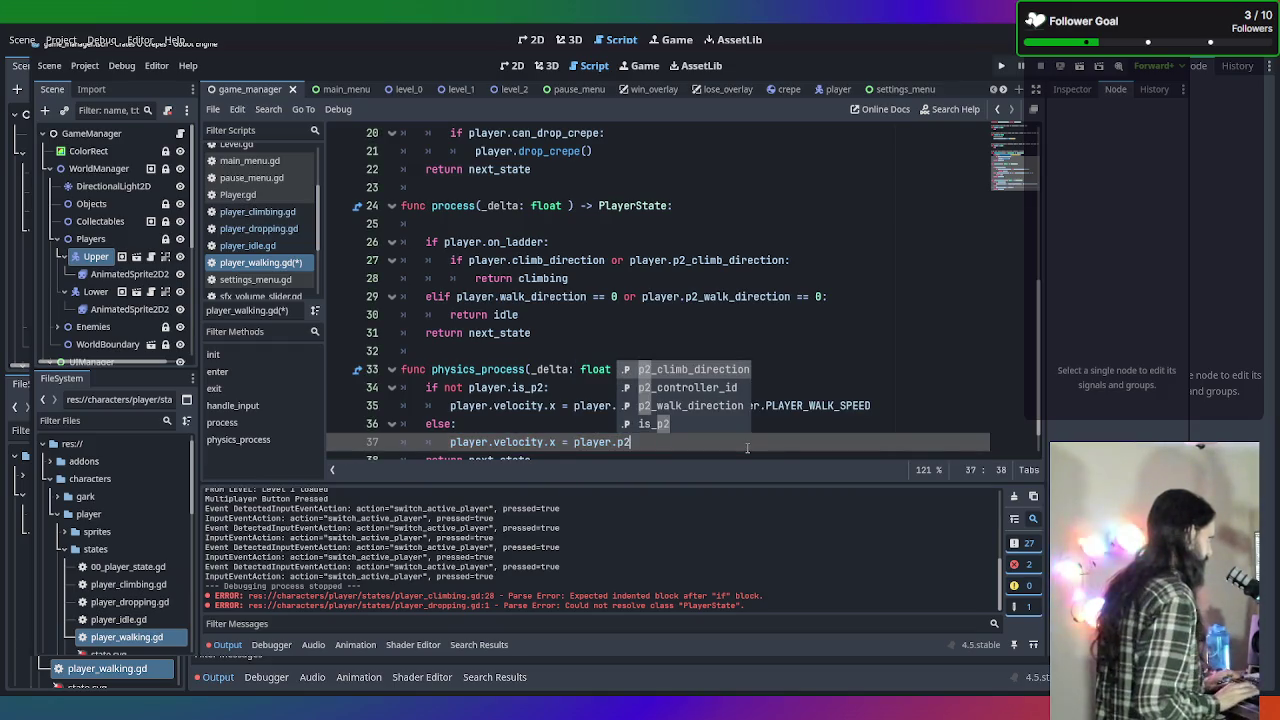
key(Down)
key(Down)
key(Return)
text(* pla)
key(Return)
text(.P)
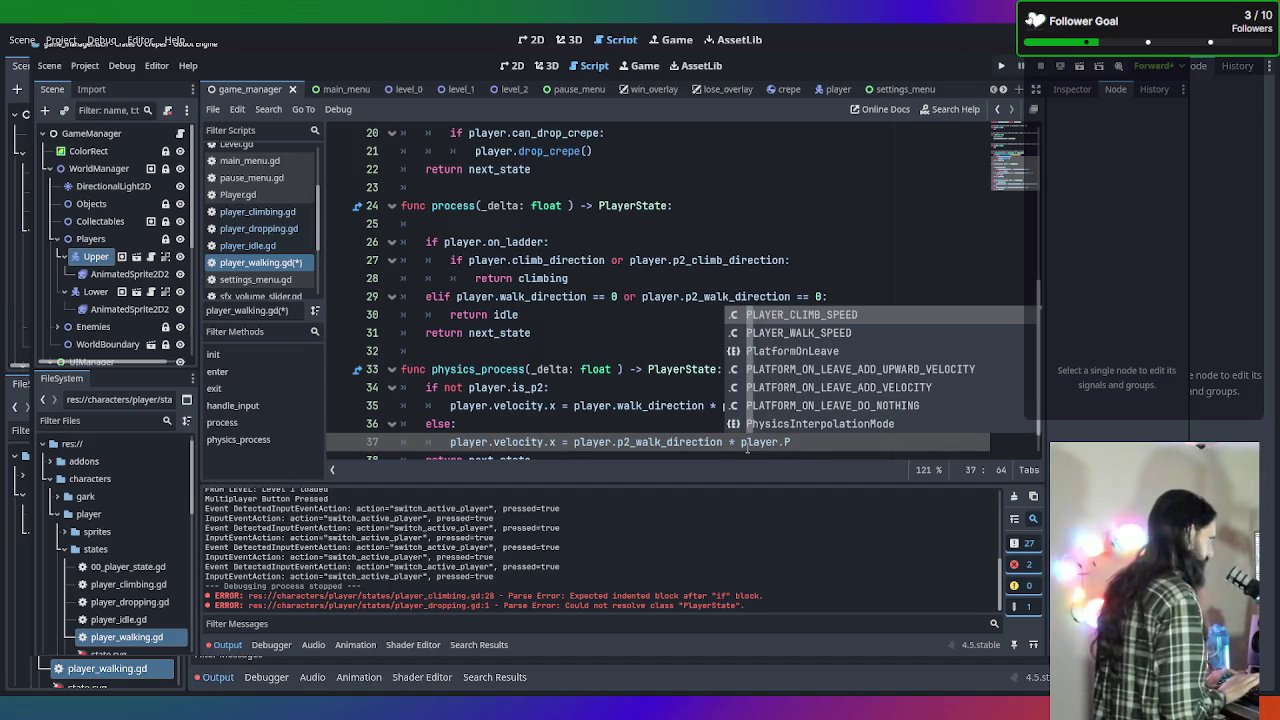
key(Down)
key(Return)
key(ctrl+s)
Run the game with F5 to test the walking change.
scroll(760, 410, down, 1)
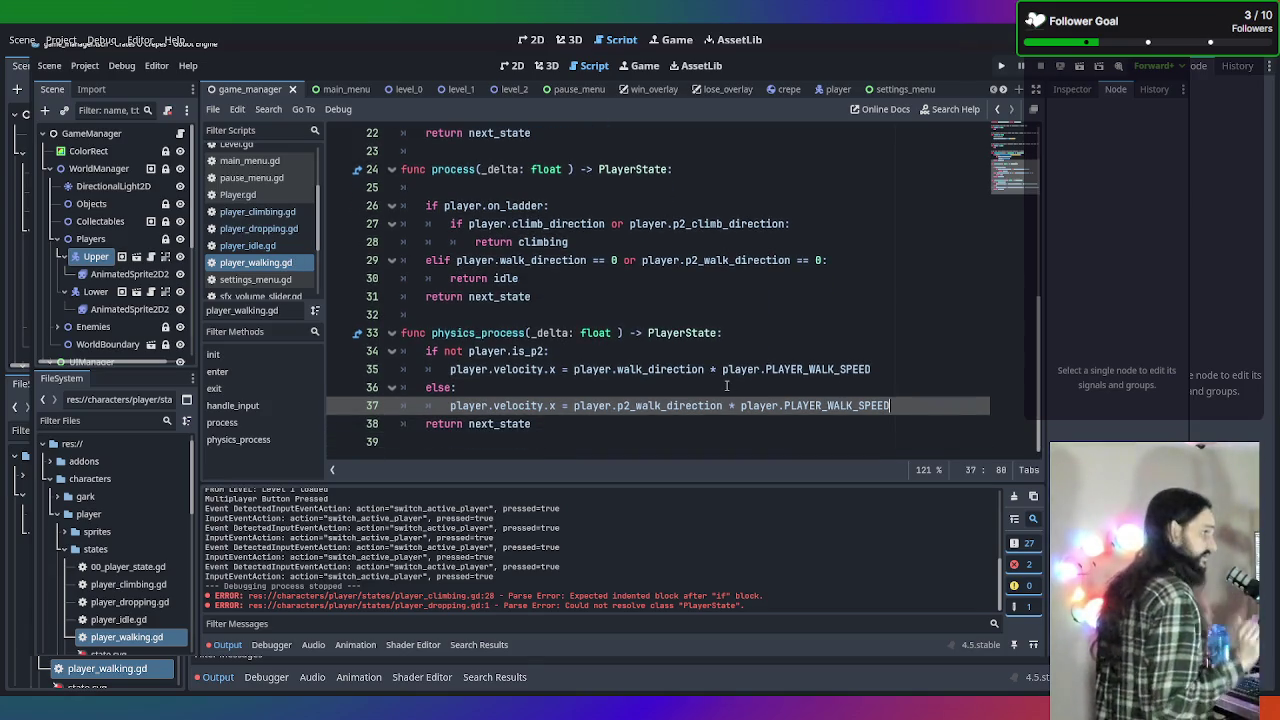
mouse_move(502, 262)
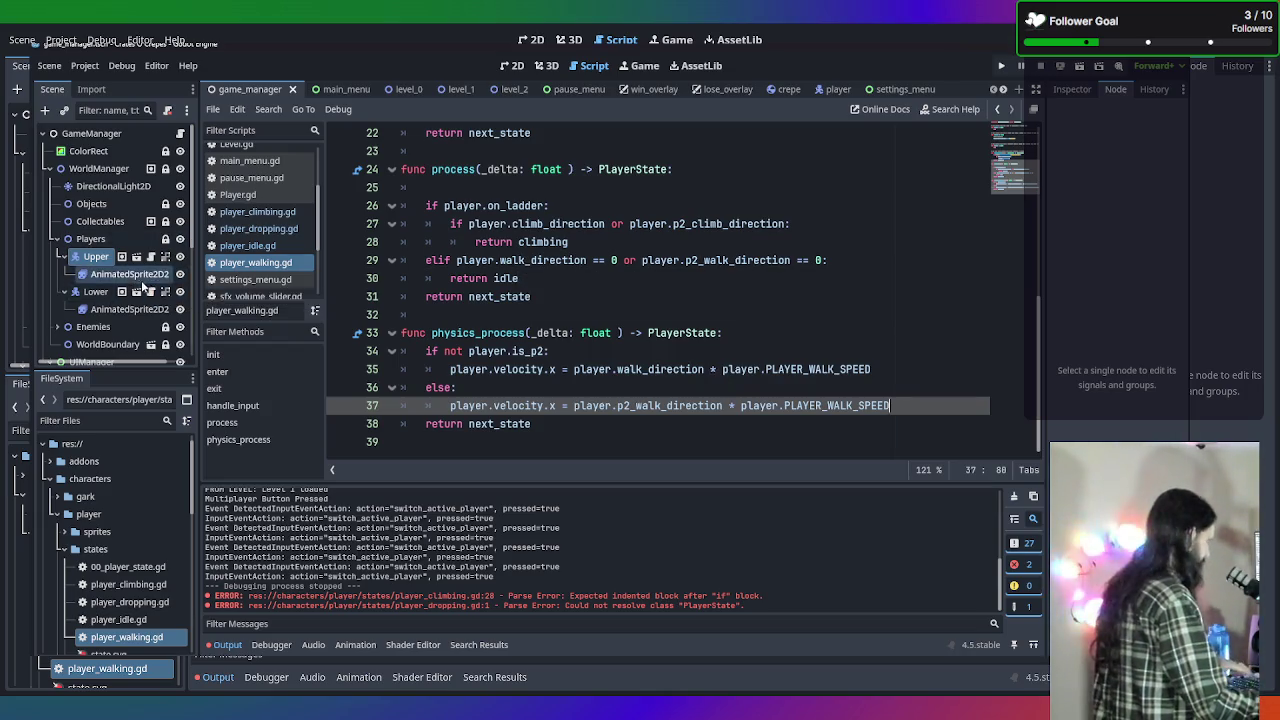
key(F5)
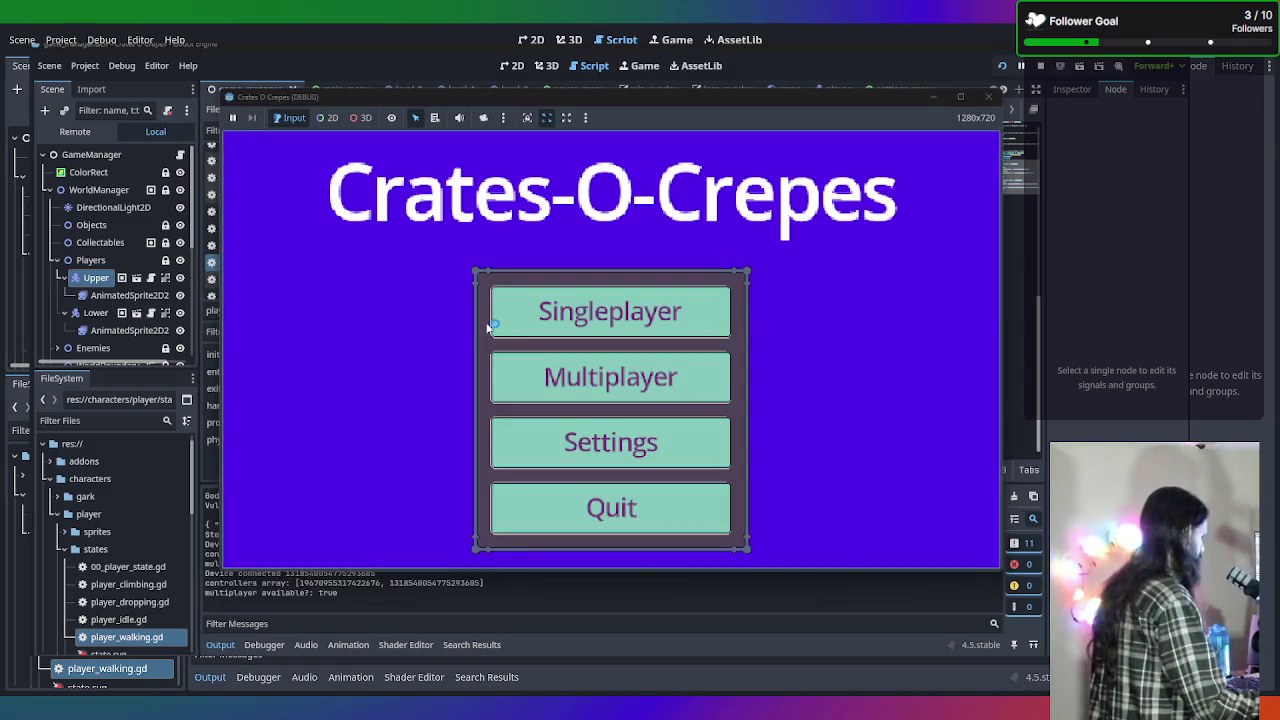
click(600, 377)
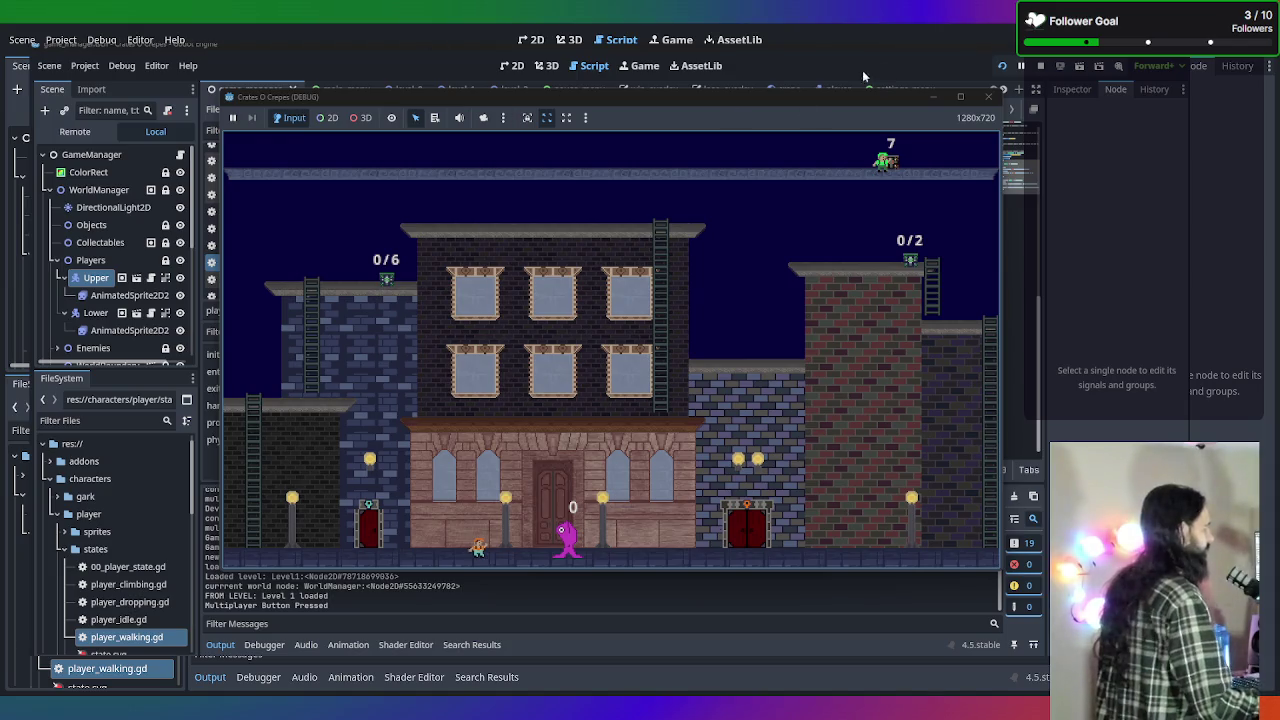
click(988, 96)
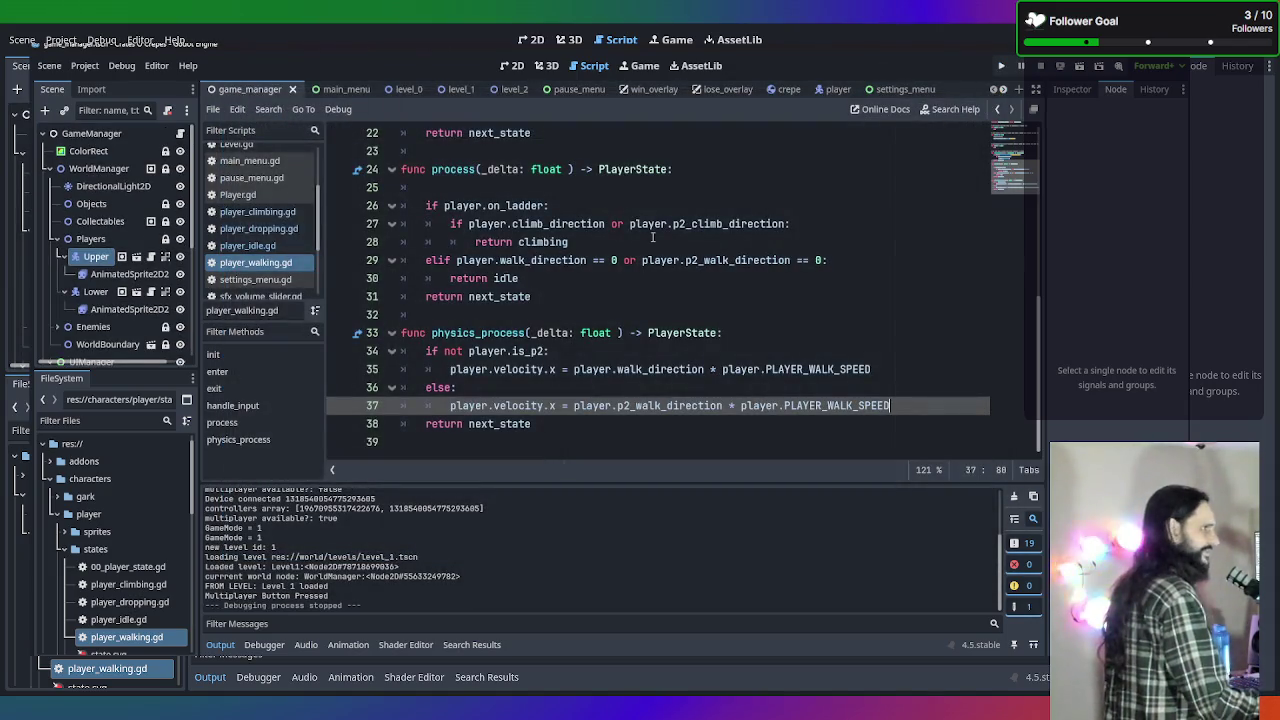
Switch from player_climbing.gd to the Player.gd script.
scroll(533, 369, up, 7)
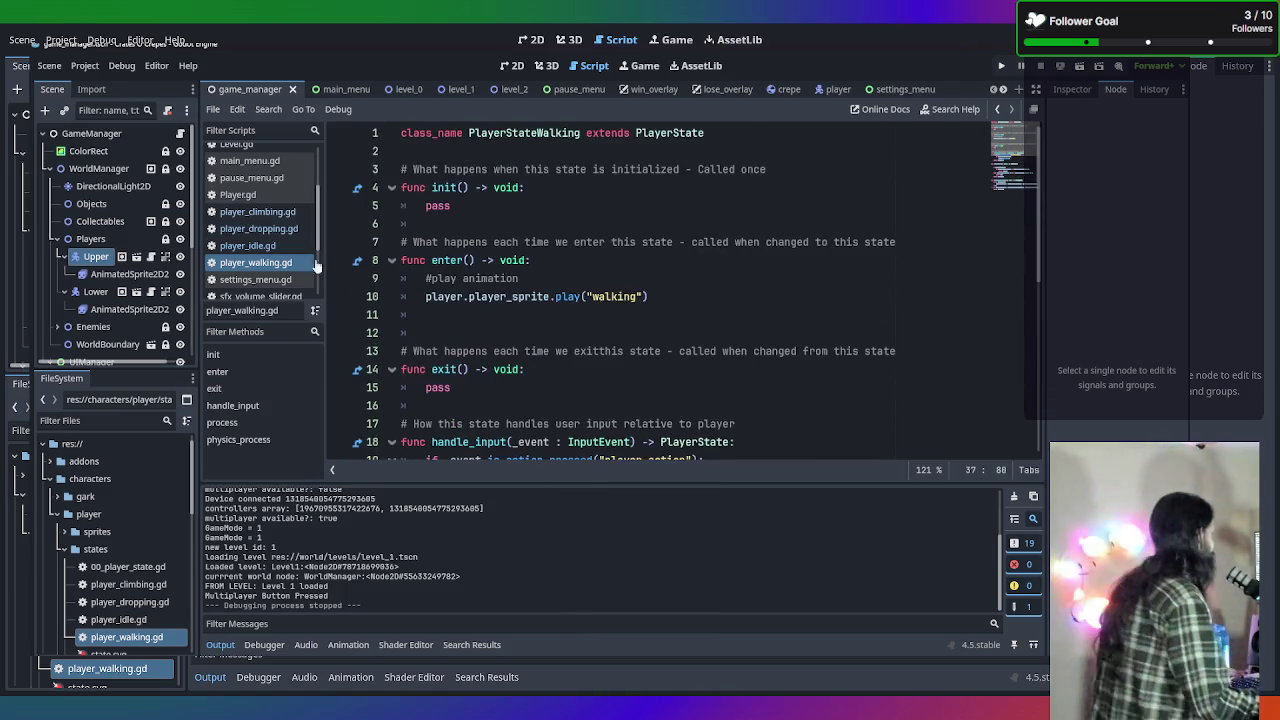
click(272, 211)
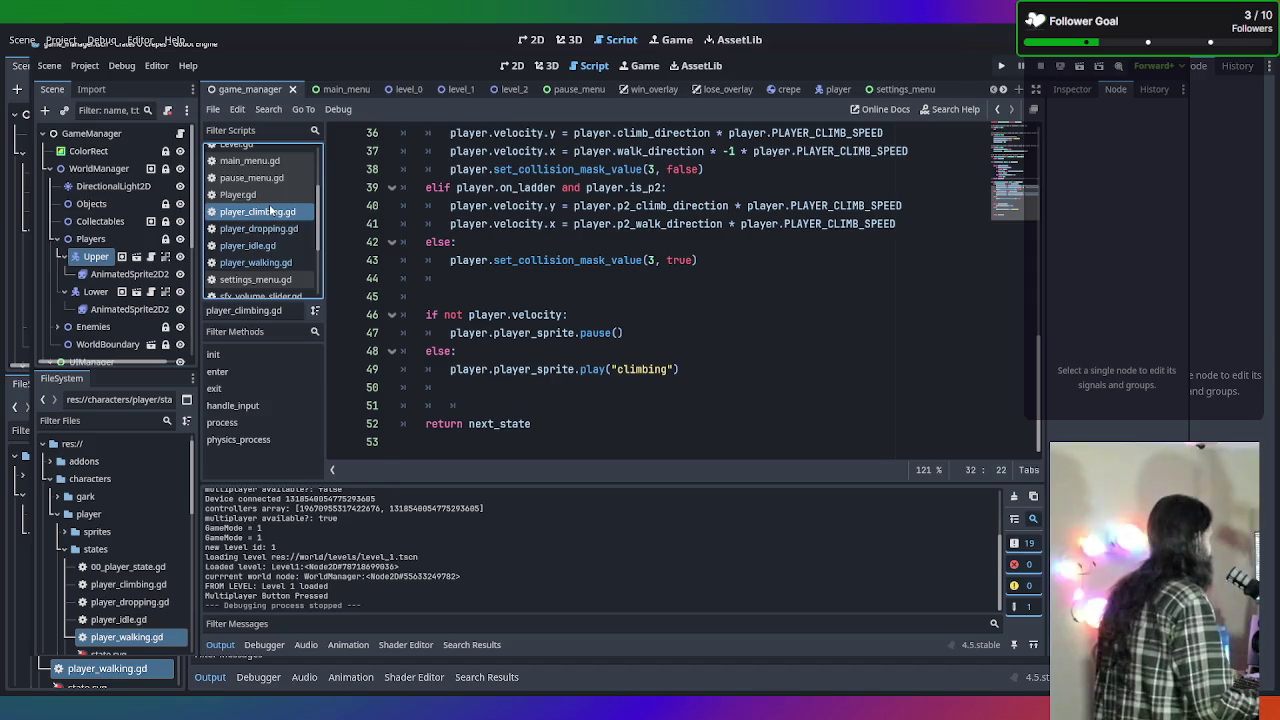
click(238, 194)
Scroll Player.gd to update_direction, where player 2's walk and climb input is read.
scroll(570, 283, up, 10)
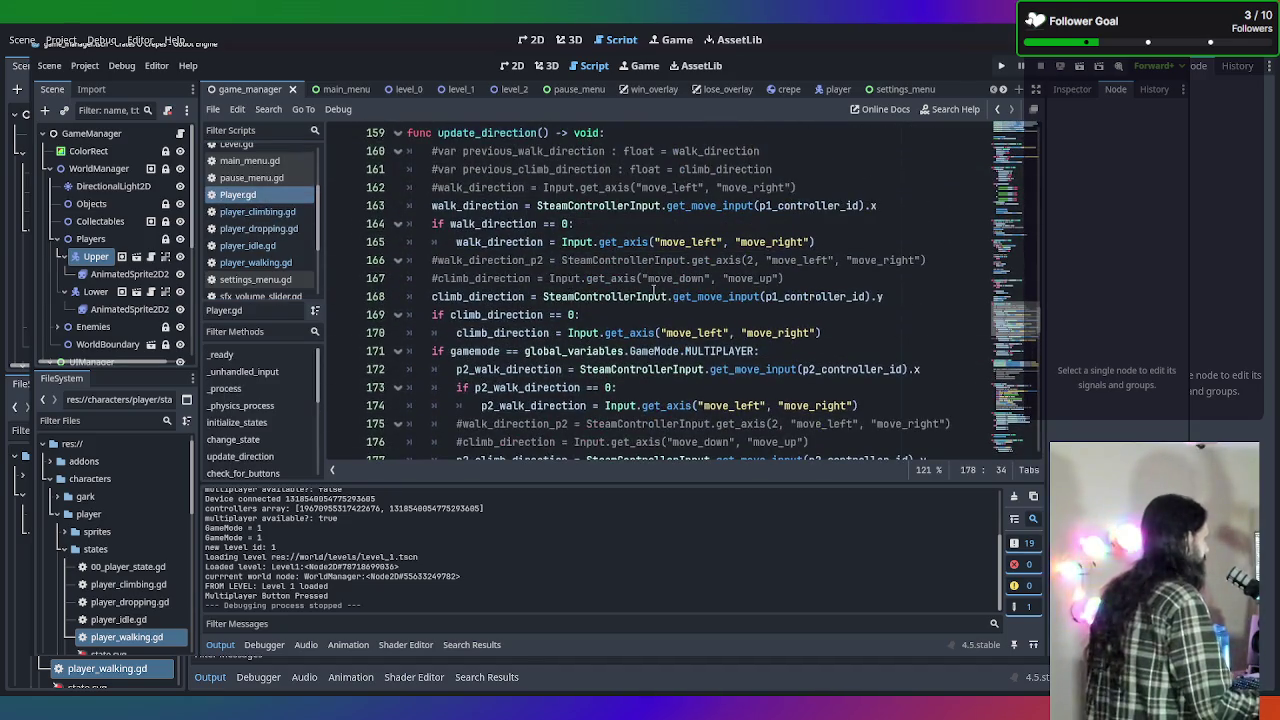
scroll(655, 291, down, 1)
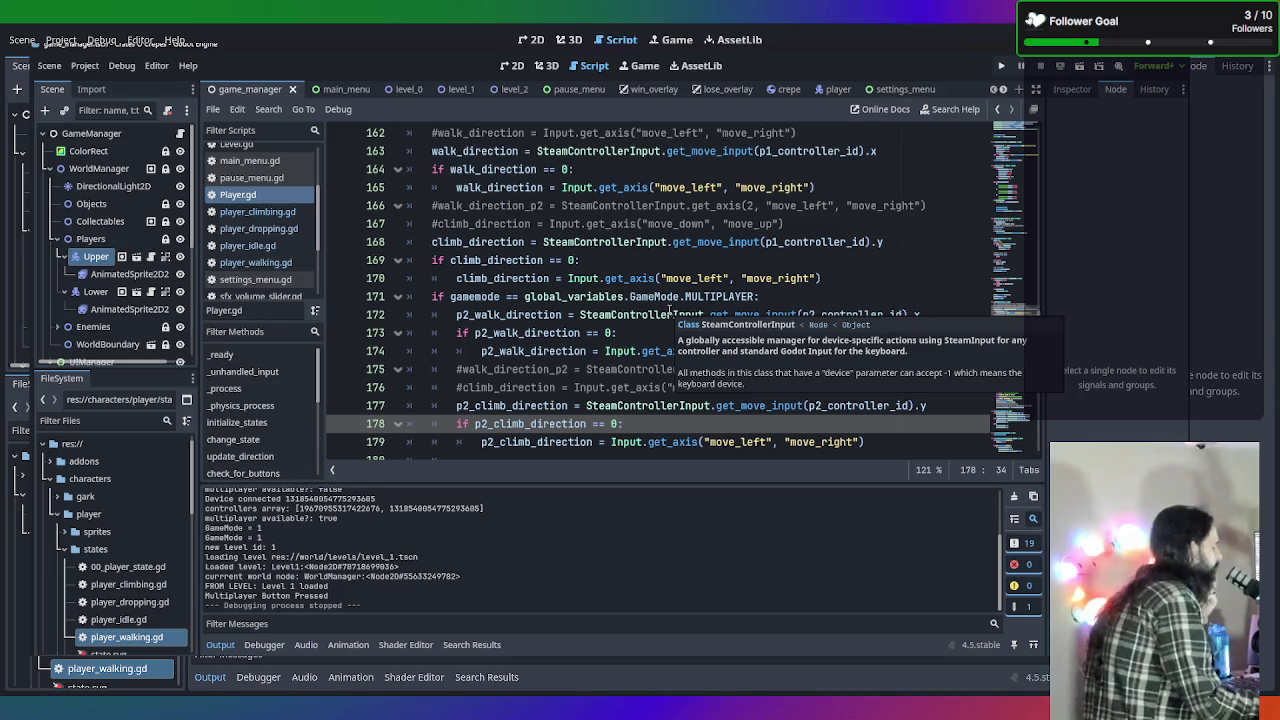
scroll(669, 315, down, 1)
scroll(668, 335, up, 3)
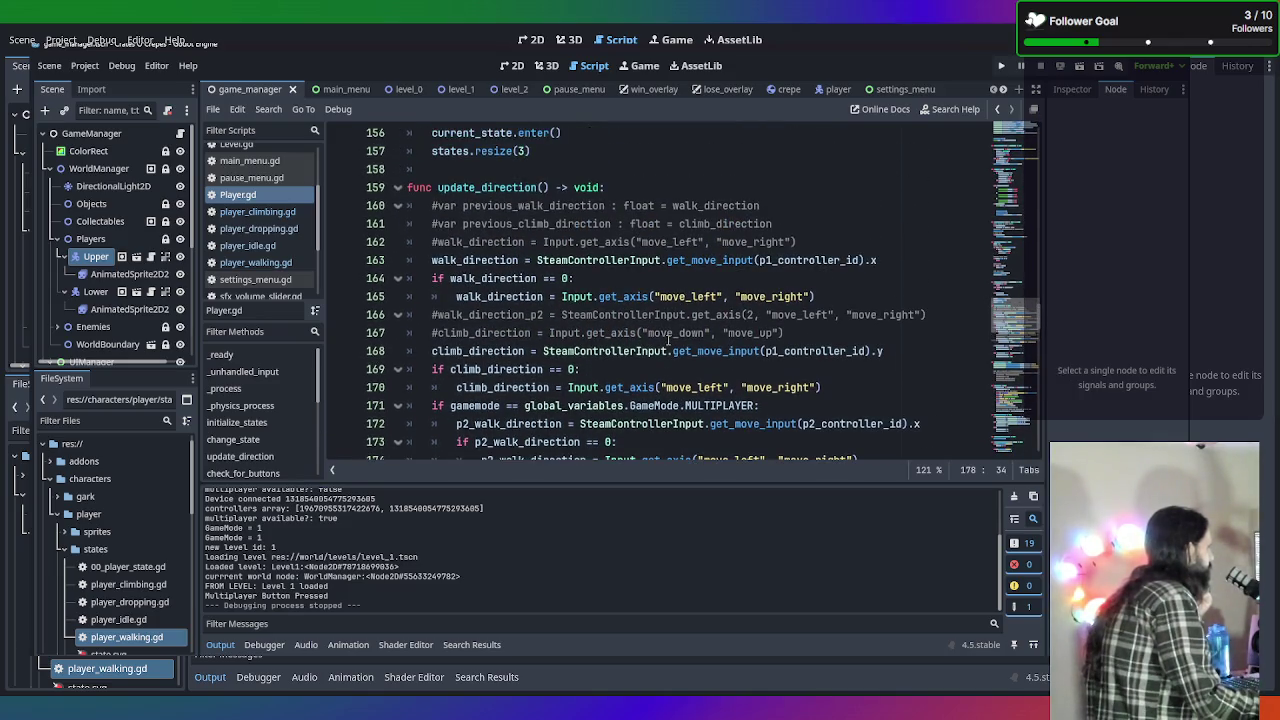
scroll(668, 340, up, 5)
scroll(668, 340, down, 2)
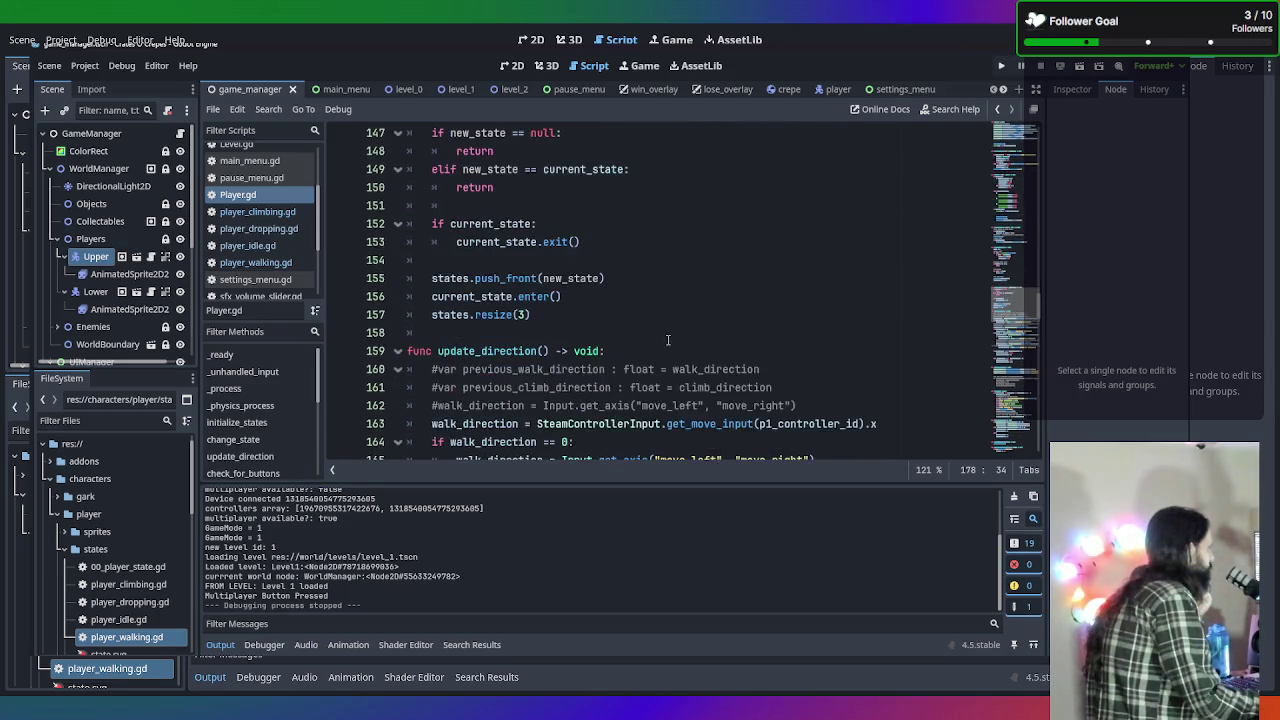
scroll(668, 340, down, 2)
scroll(668, 340, down, 1)
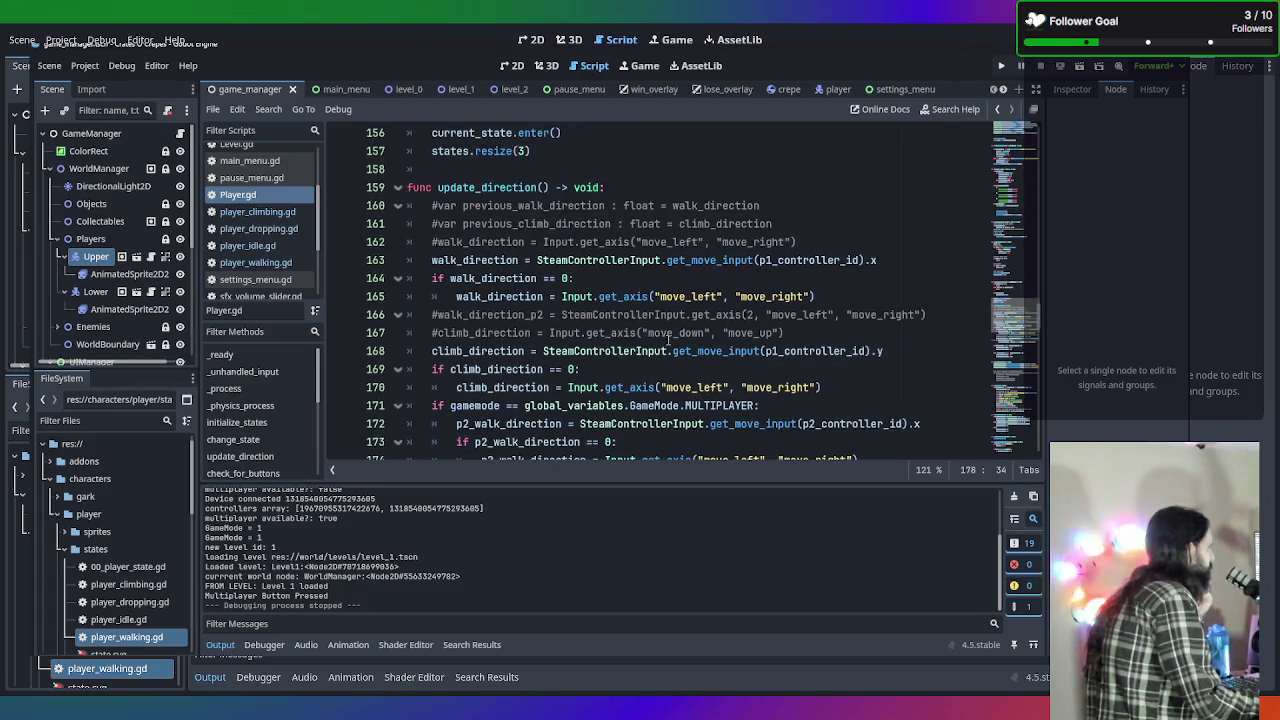
scroll(668, 340, down, 1)
scroll(668, 340, down, 1)
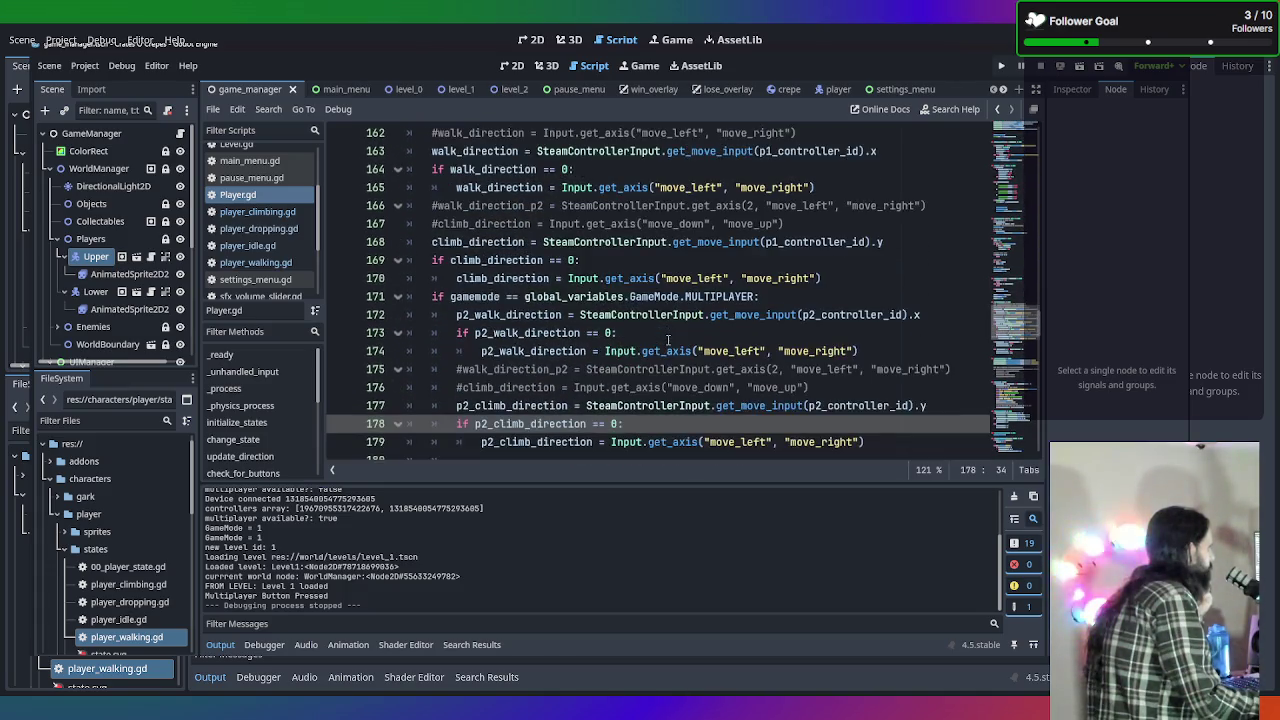
scroll(668, 340, up, 1)
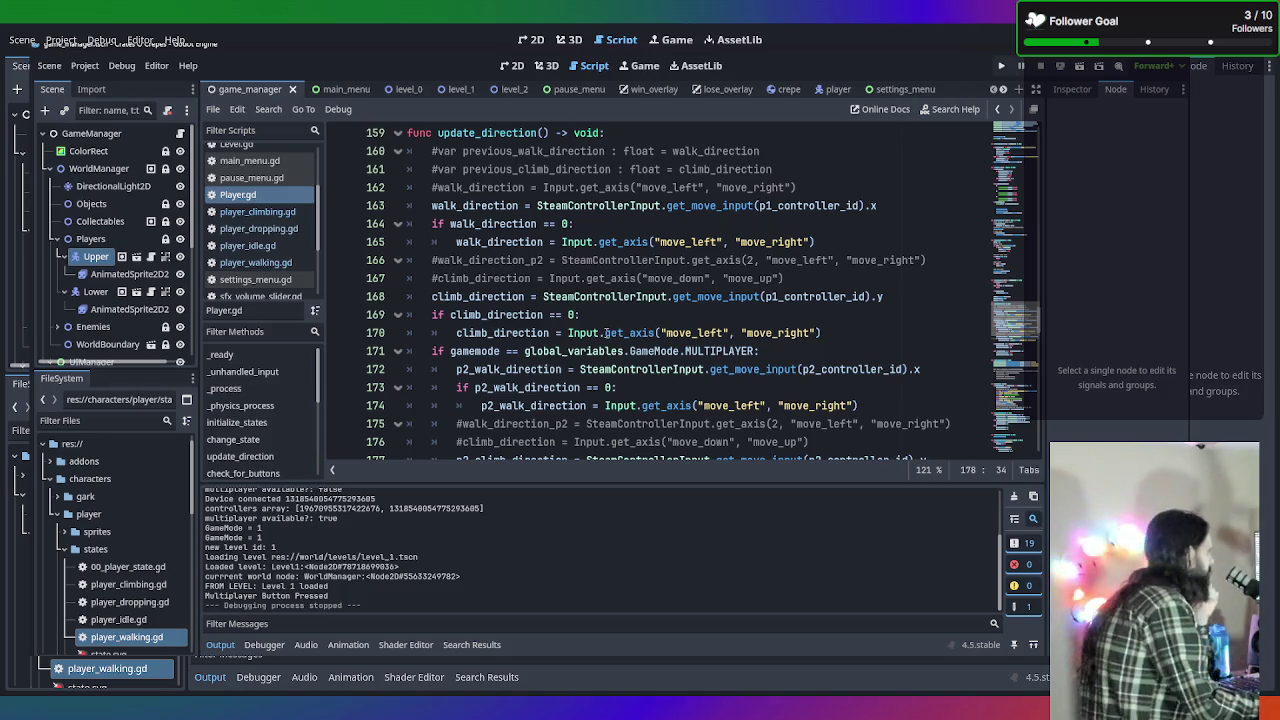
scroll(605, 333, up, 1)
scroll(605, 333, down, 2)
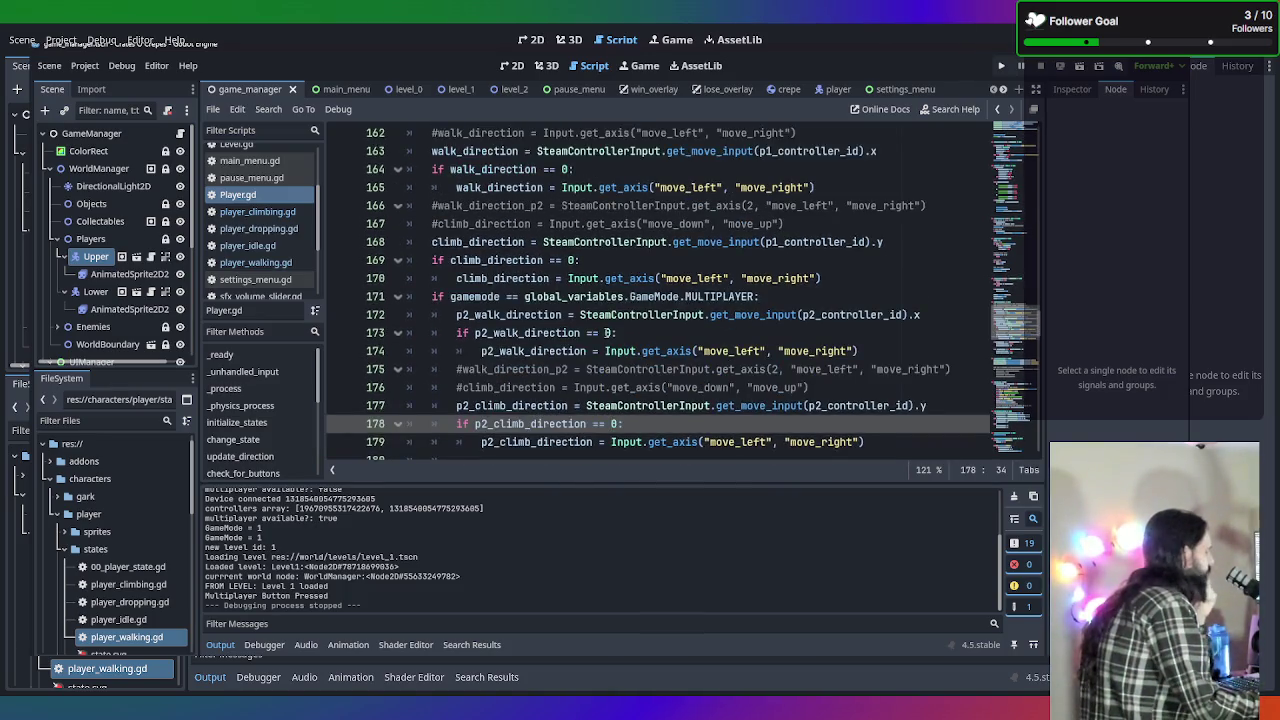
scroll(605, 333, down, 1)
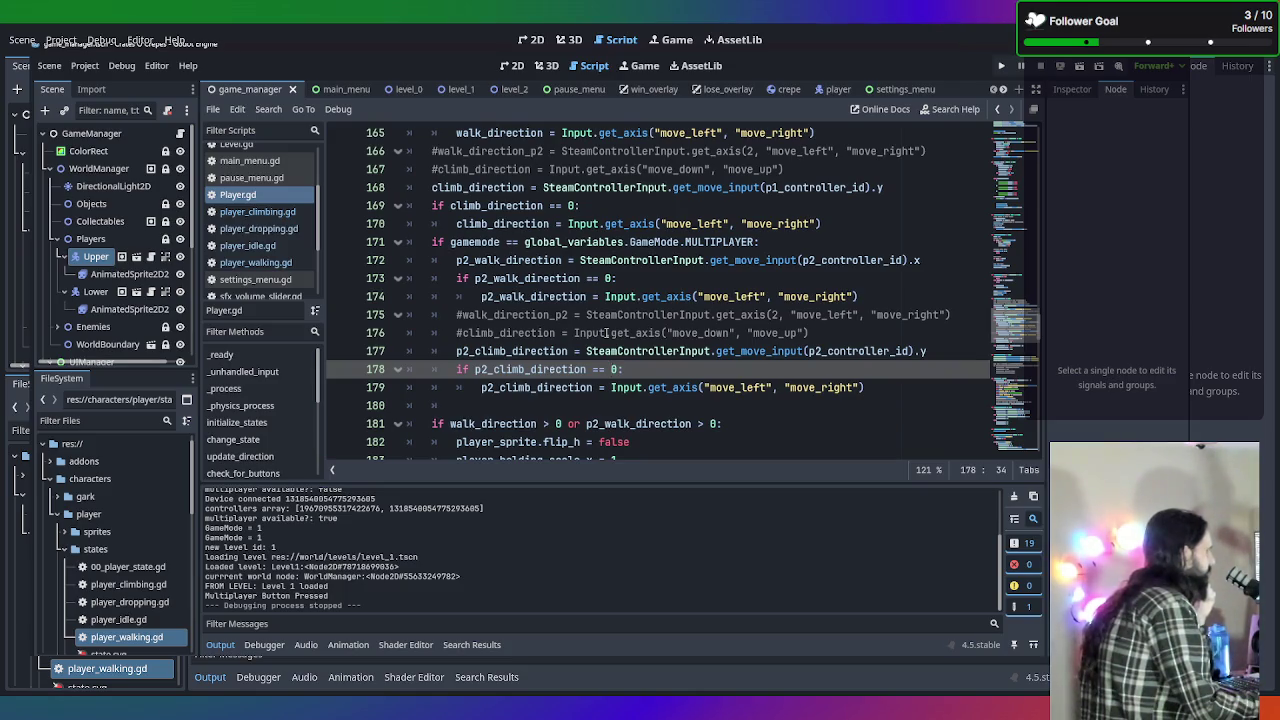
scroll(606, 333, up, 3)
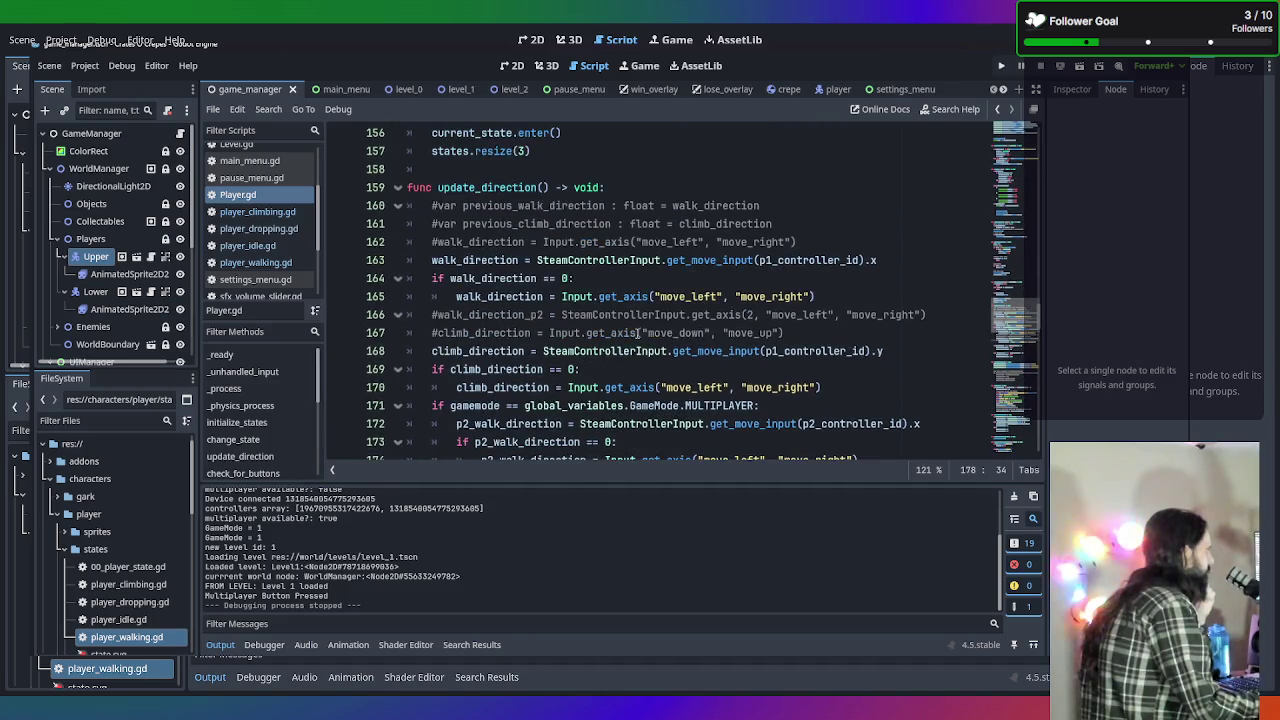
scroll(619, 296, down, 1)
scroll(623, 341, down, 1)
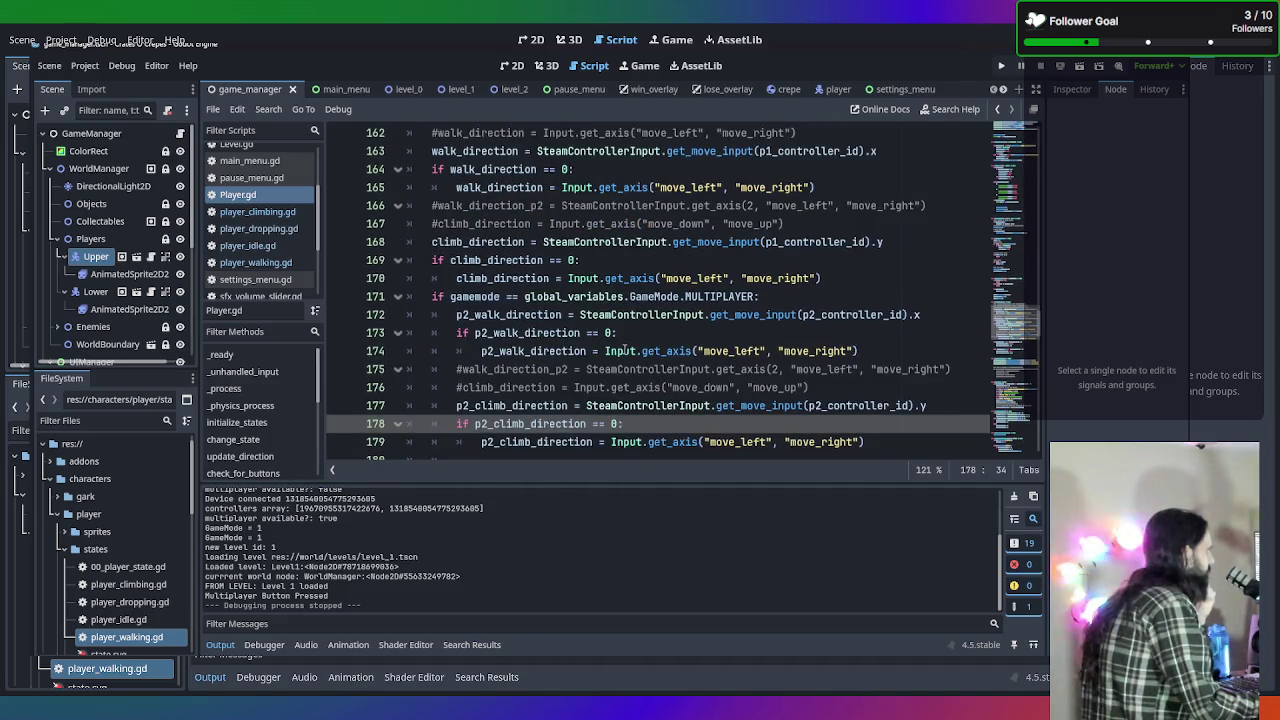
mouse_move(623, 351)
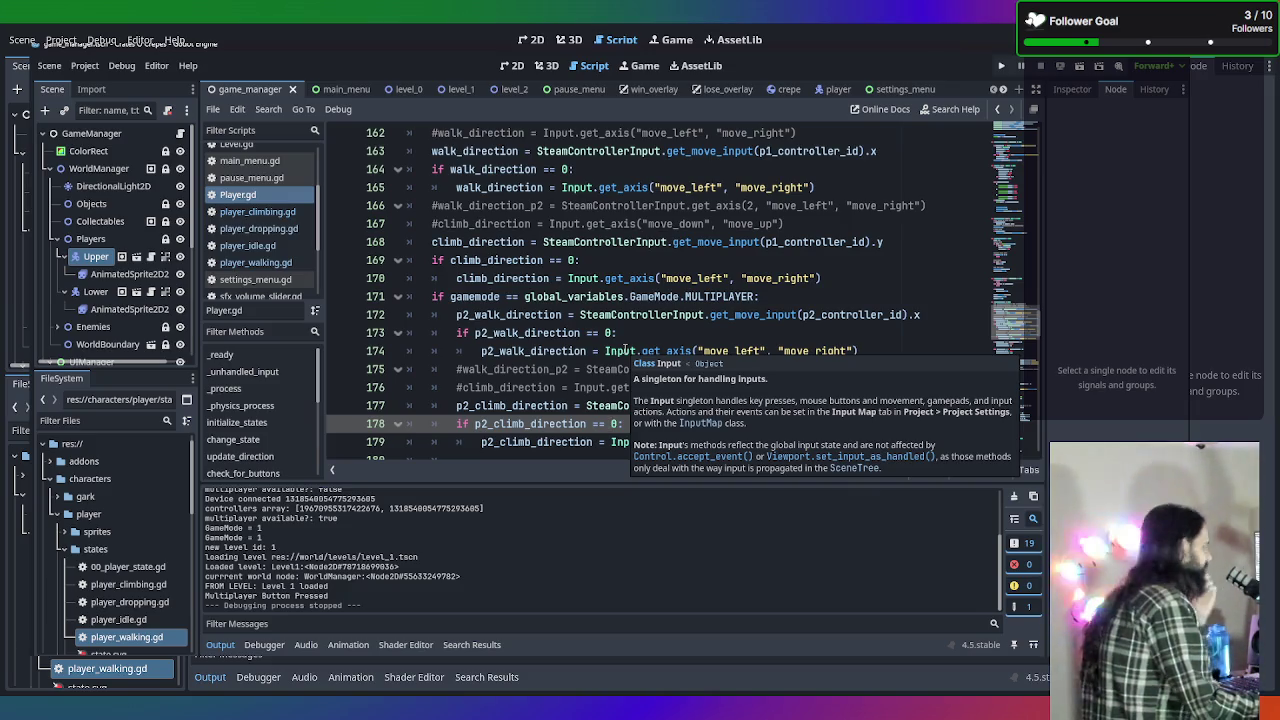
Find 'curren' in Player.gd and step through its matches.
key(ctrl+f)
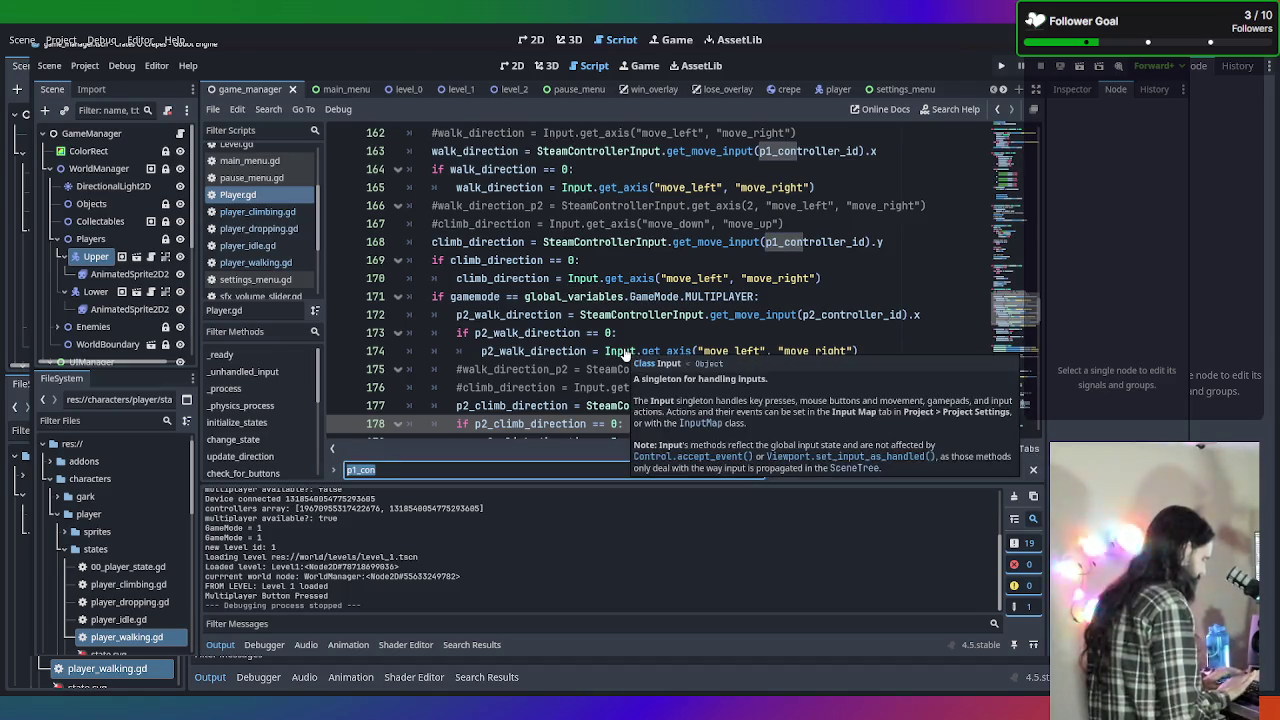
text(curren)
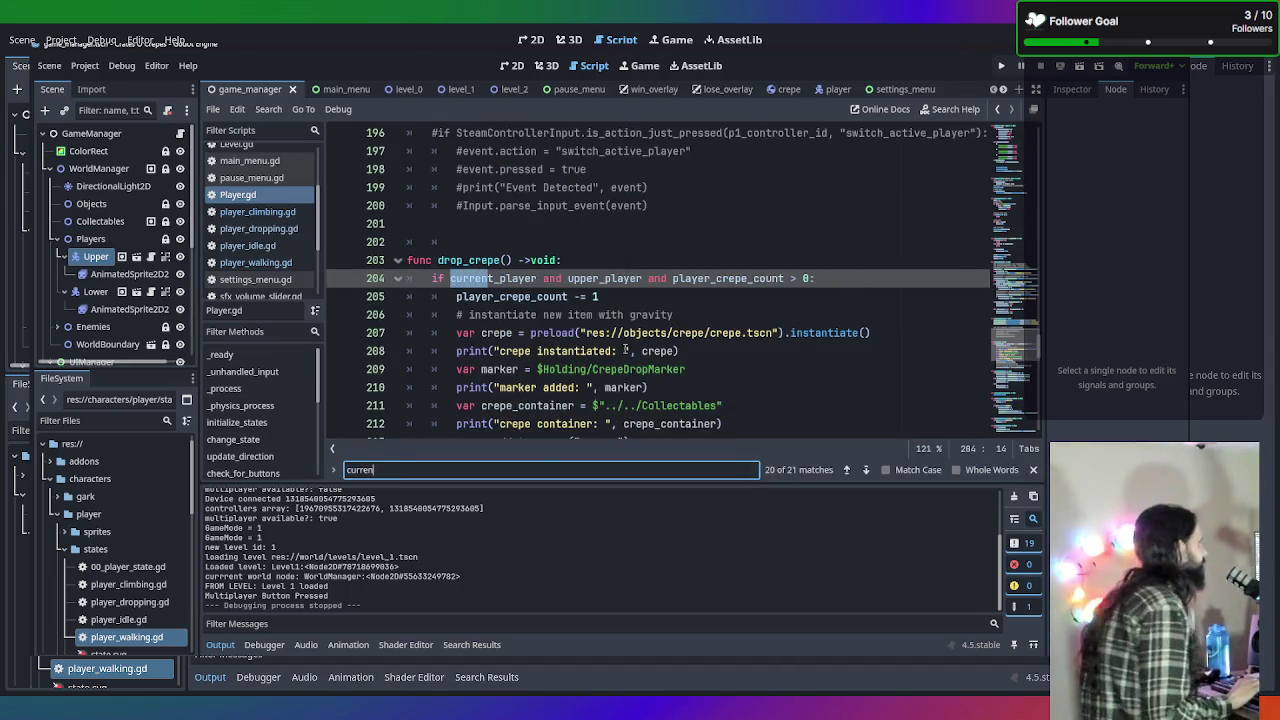
key(Return)
key(Return)
key(Return)
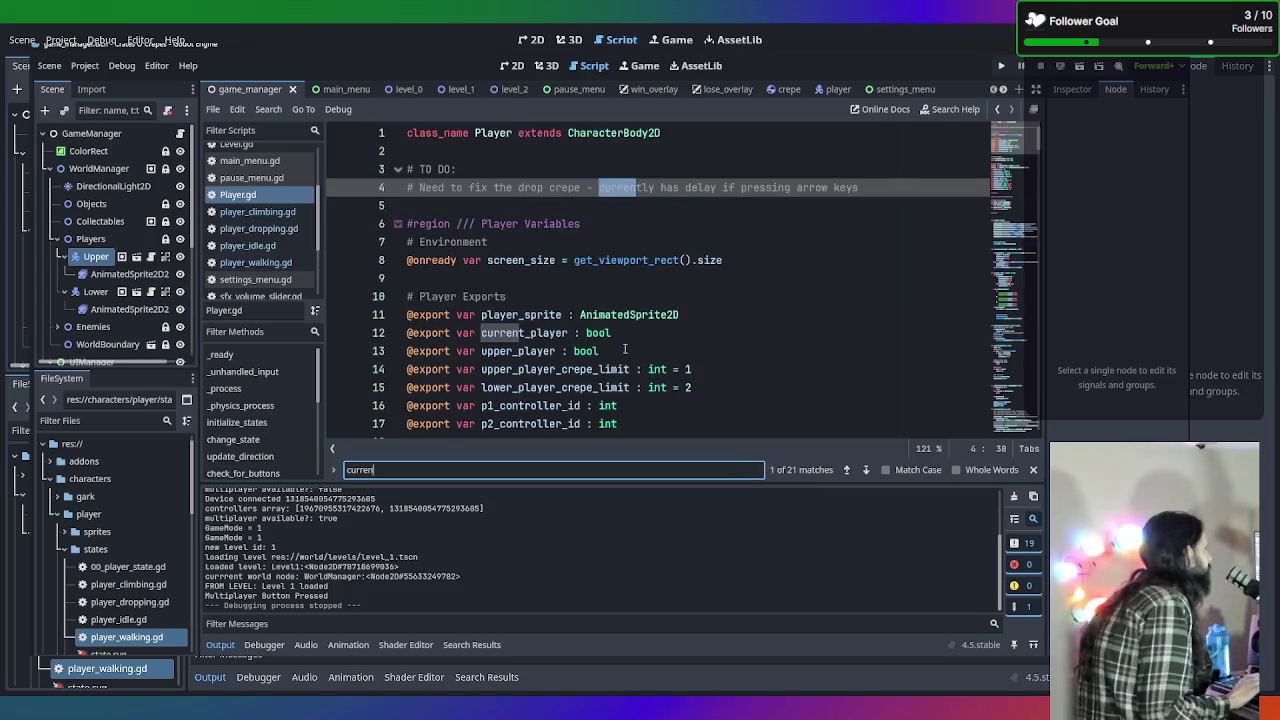
key(Return)
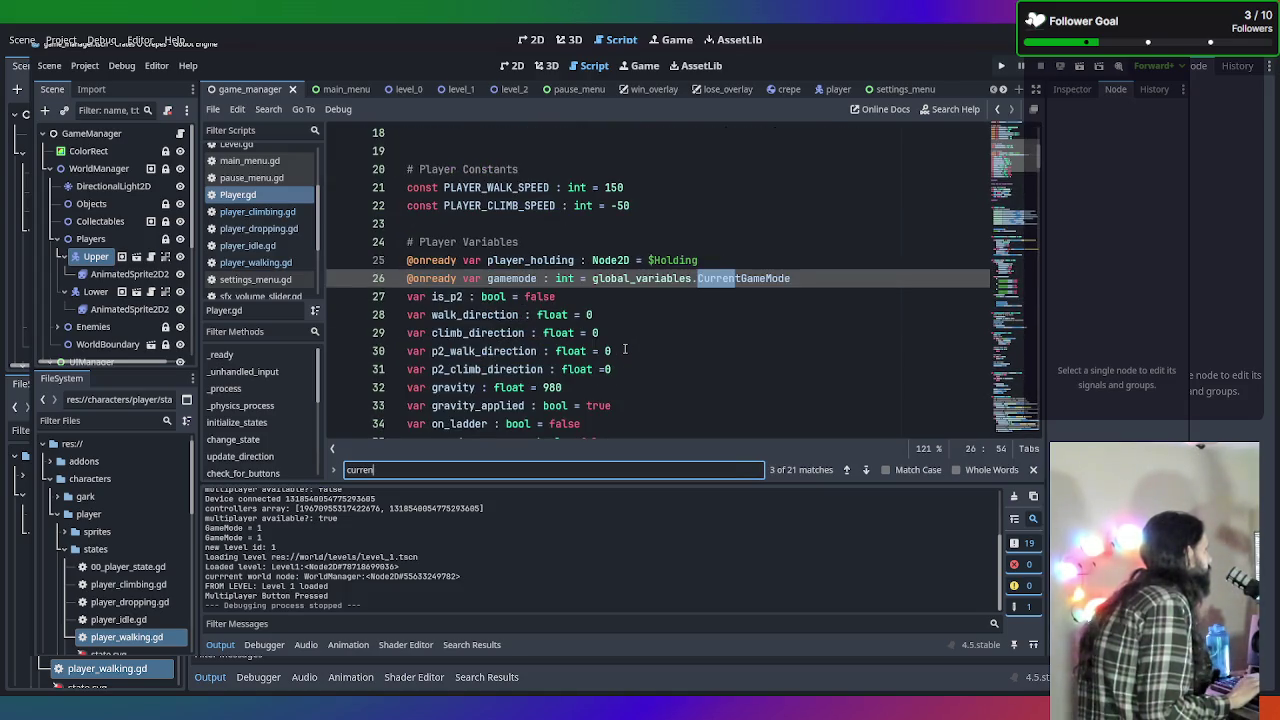
key(Return)
key(Return)
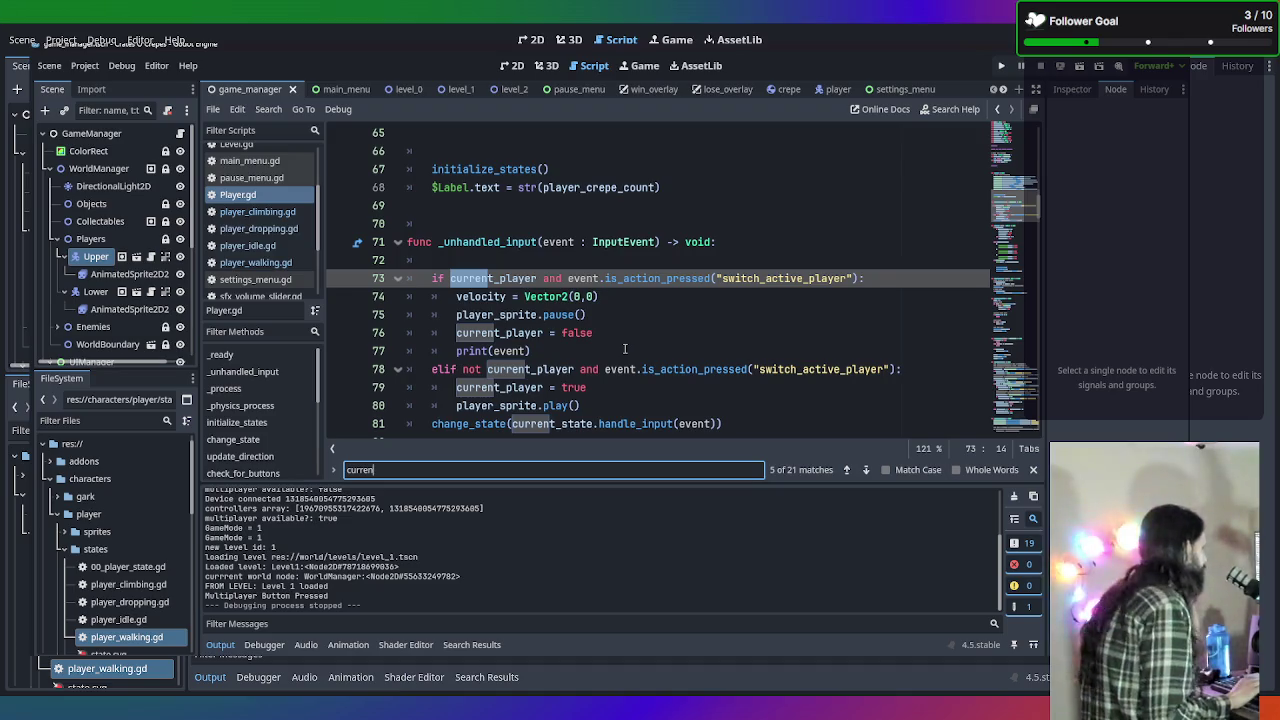
Find current_player in all project files and jump to the Player.gd matches at lines 12 and 76.
key(ctrl+shift+f)
text(curr)
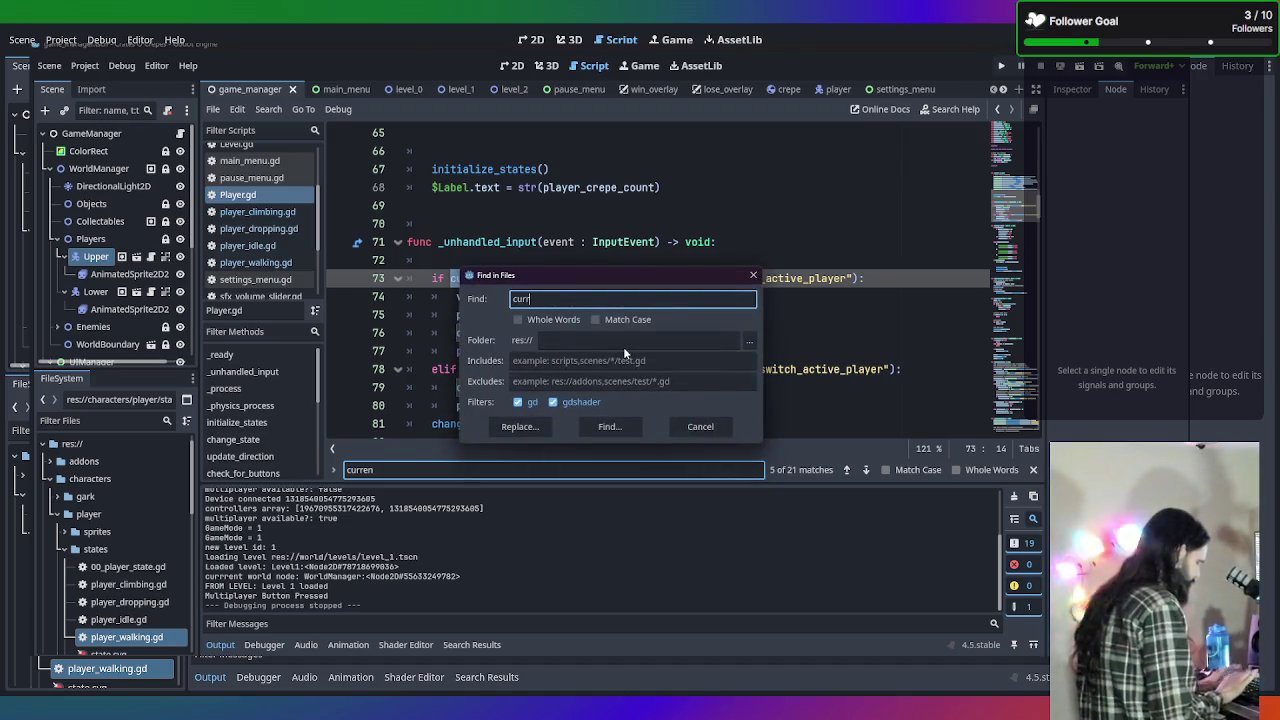
text(ent_player)
key(Return)
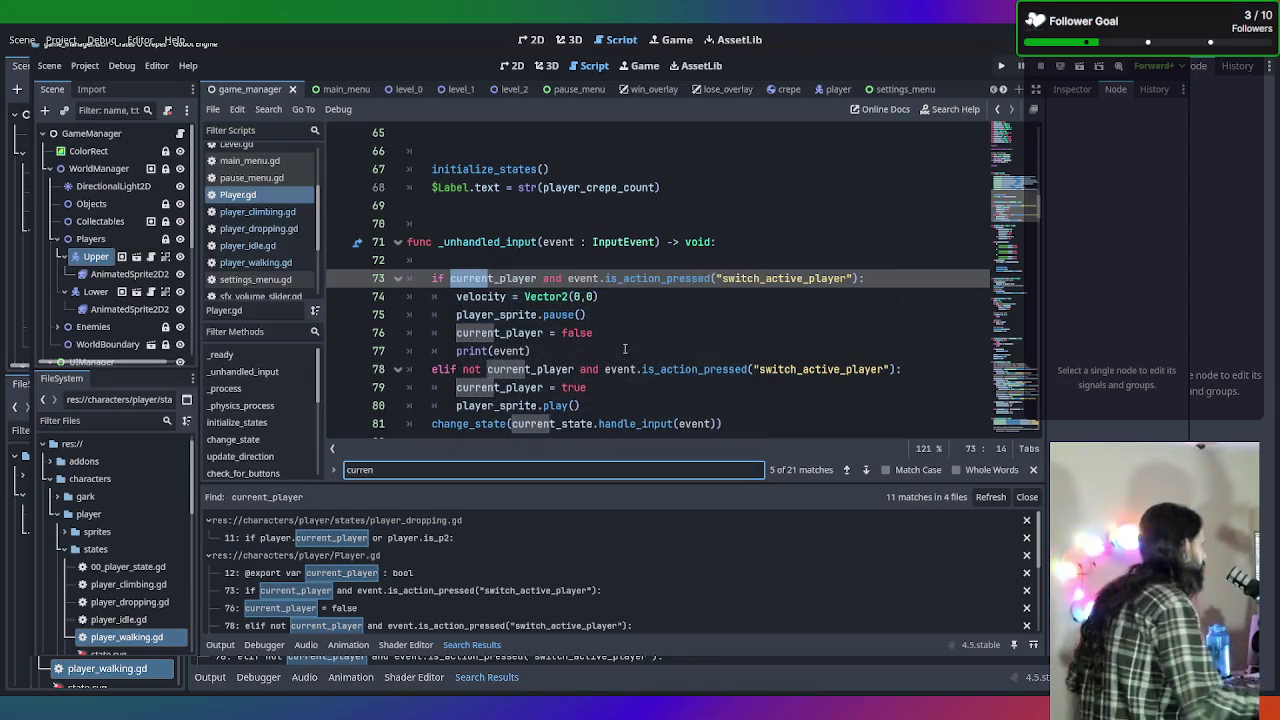
click(380, 540)
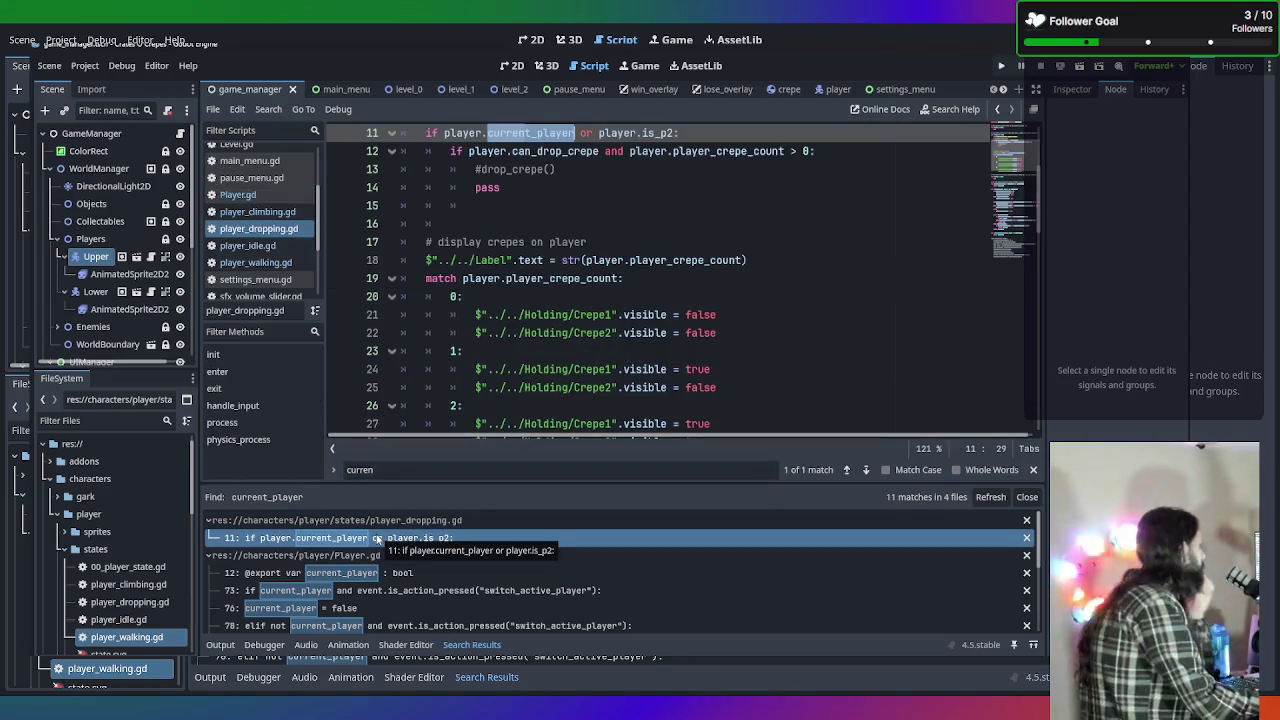
click(364, 574)
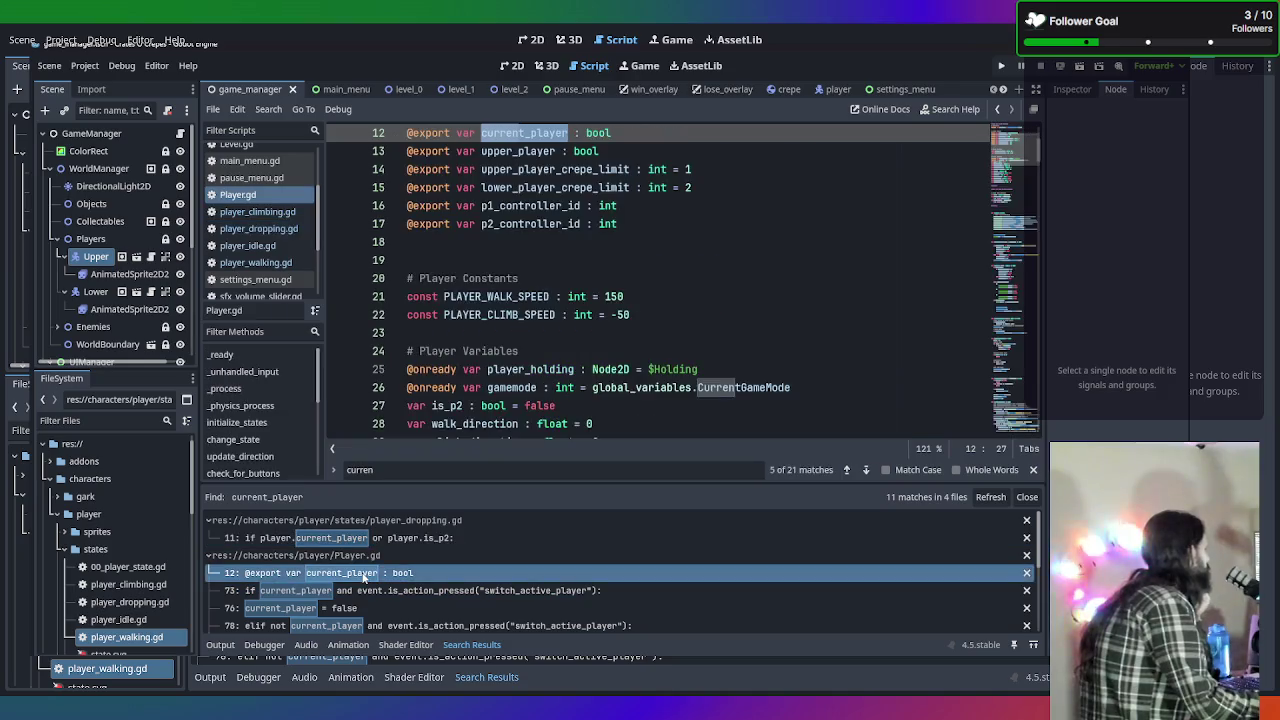
click(404, 605)
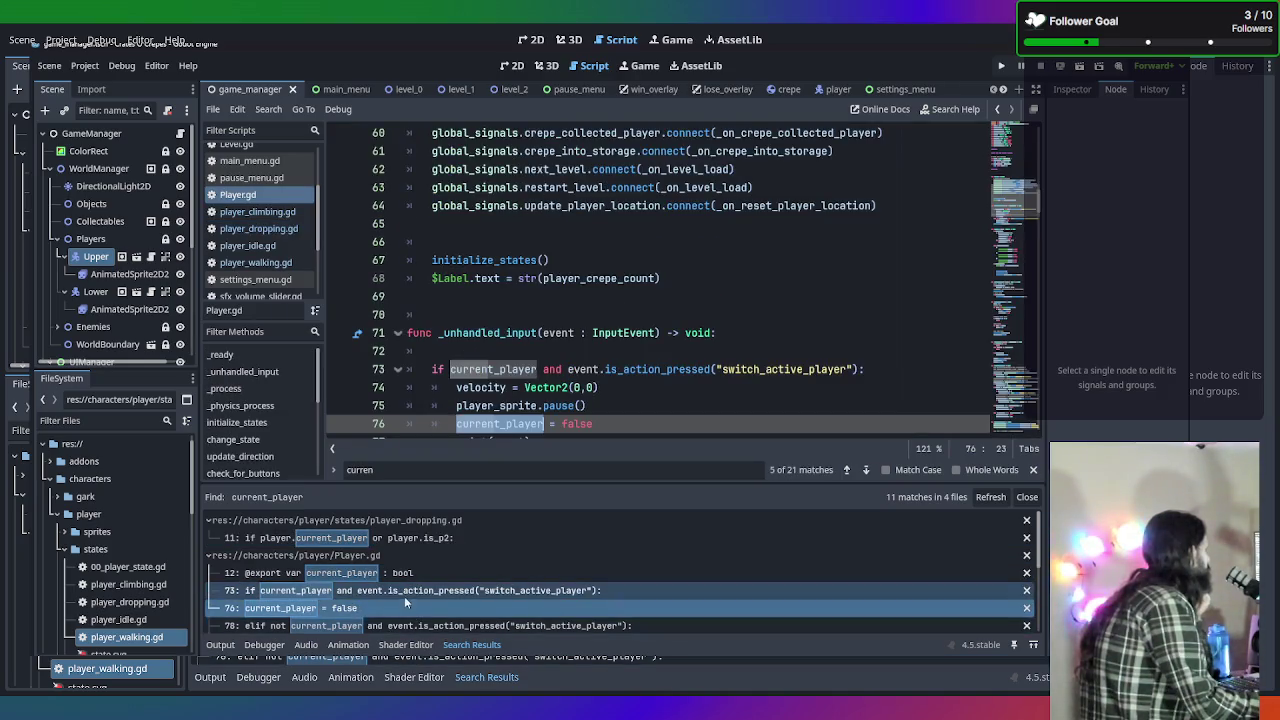
Review the switch_active_player handling and place the cursor on empty line 72.
scroll(638, 385, down, 1)
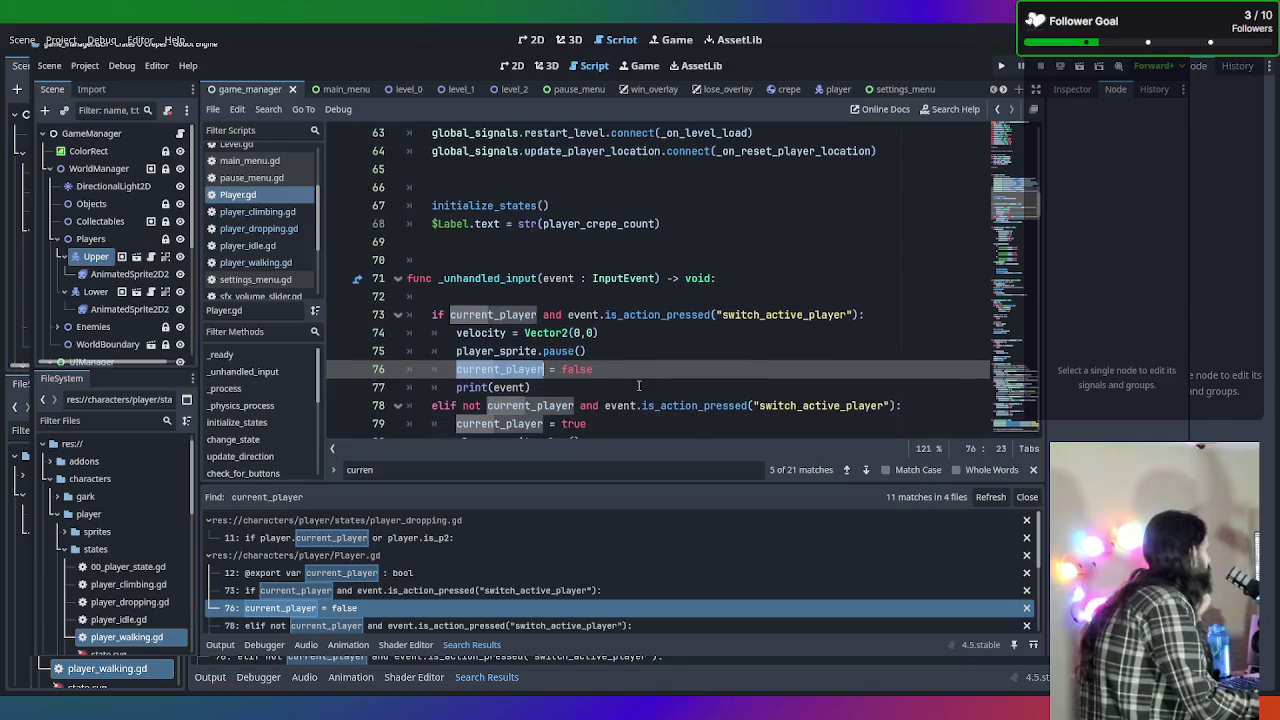
scroll(640, 352, down, 1)
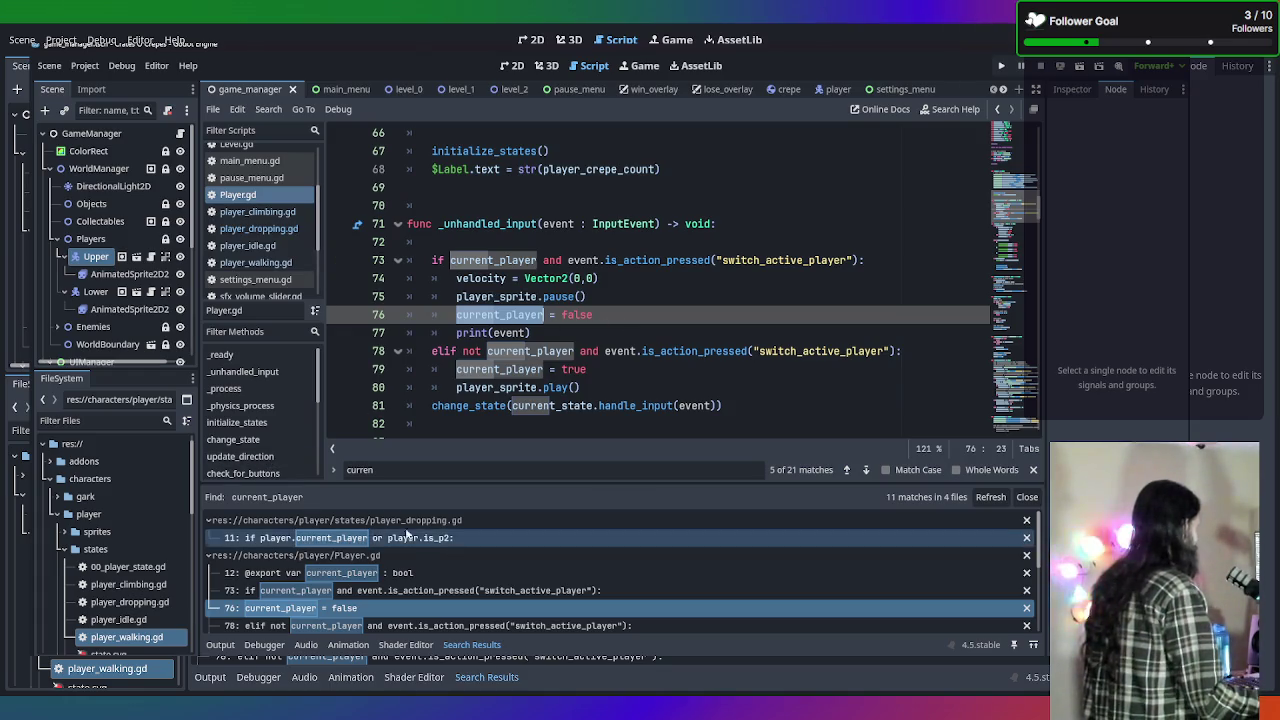
scroll(622, 327, up, 3)
scroll(622, 327, up, 2)
scroll(622, 327, down, 7)
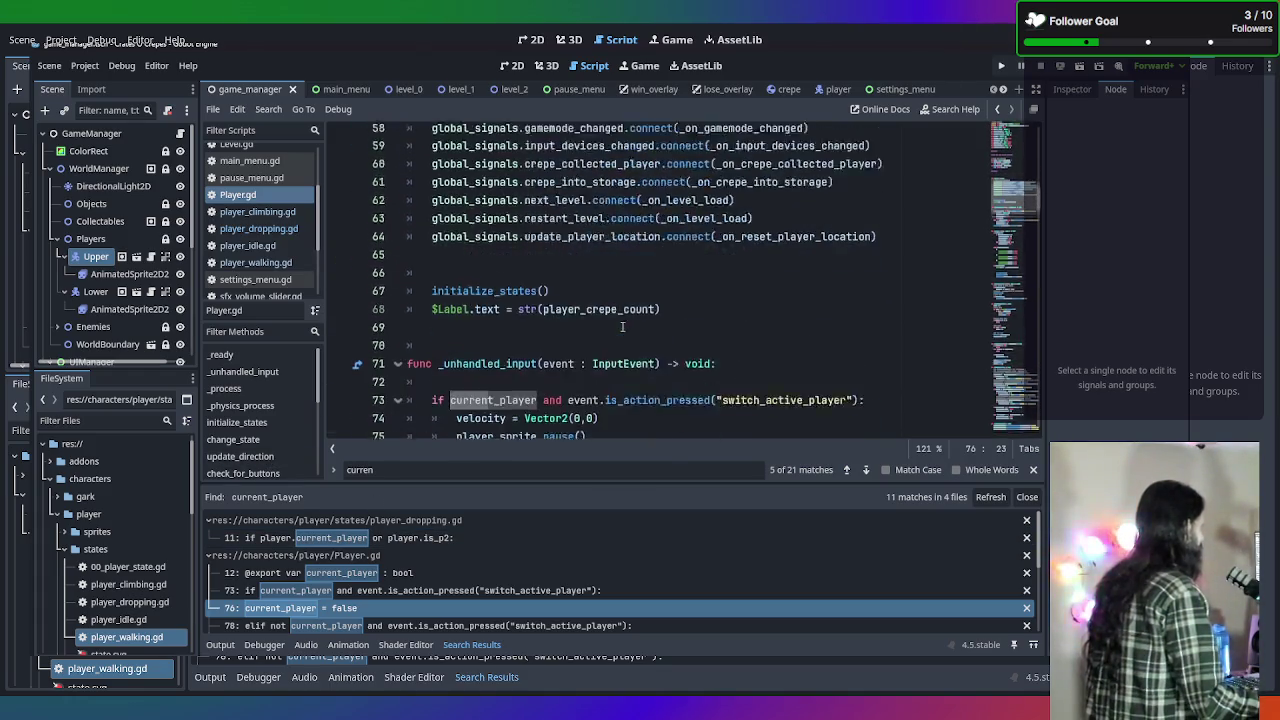
scroll(622, 327, up, 1)
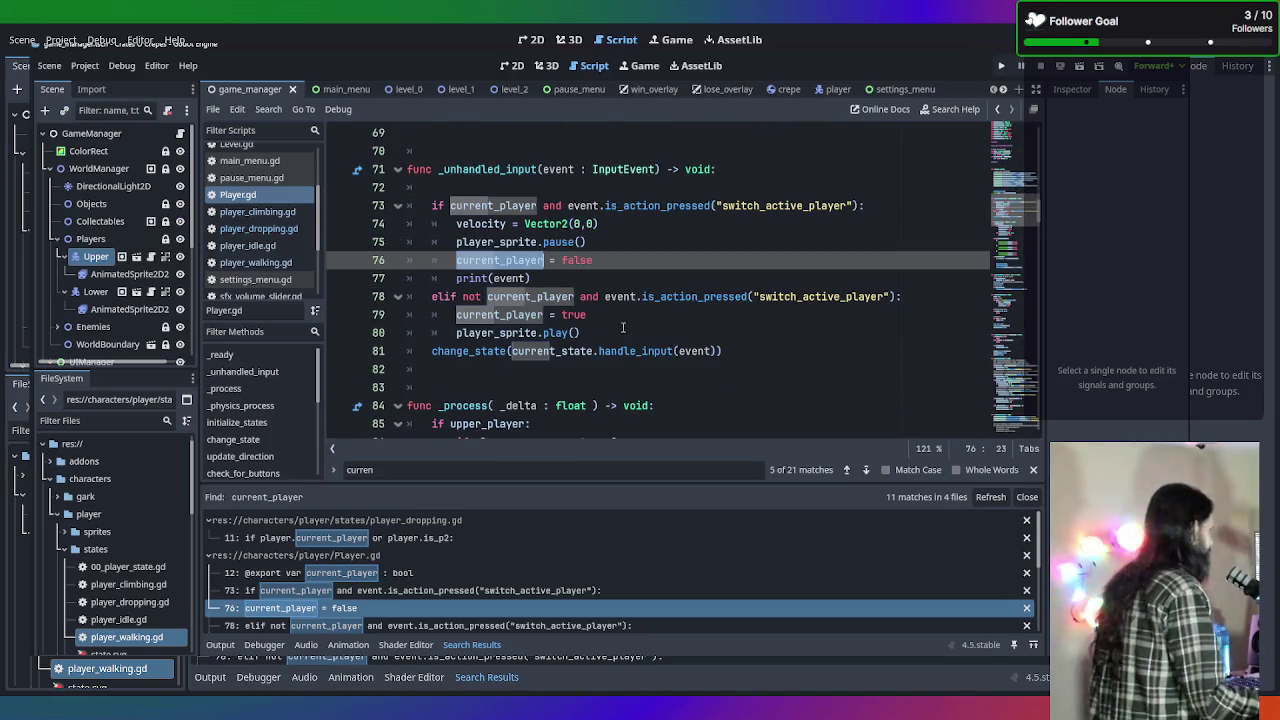
scroll(340, 598, down, 3)
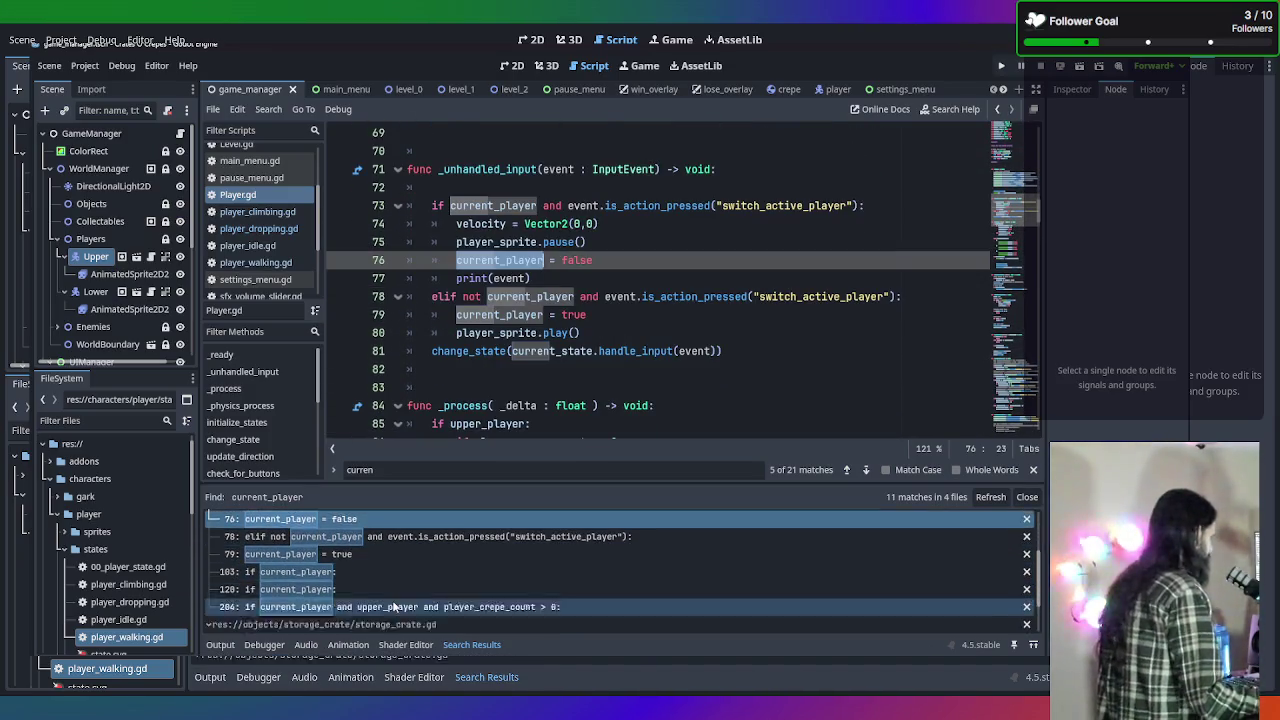
scroll(392, 600, up, 3)
scroll(632, 312, up, 2)
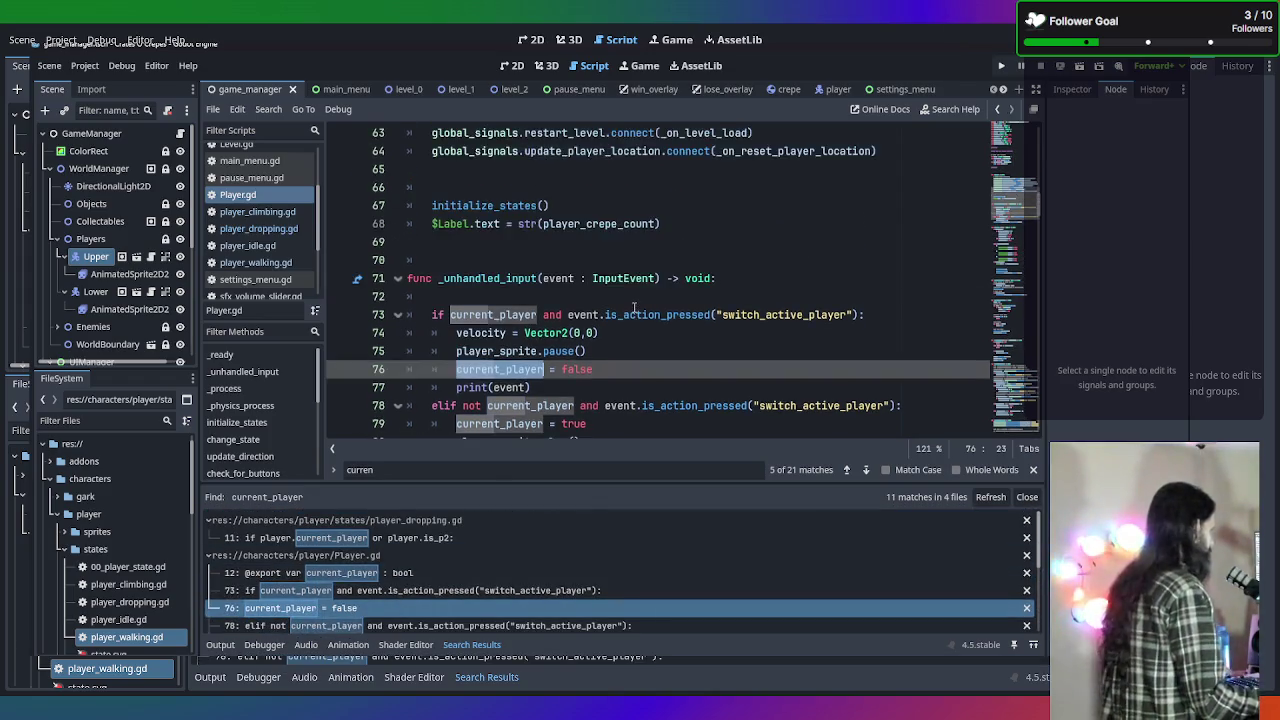
scroll(692, 354, down, 1)
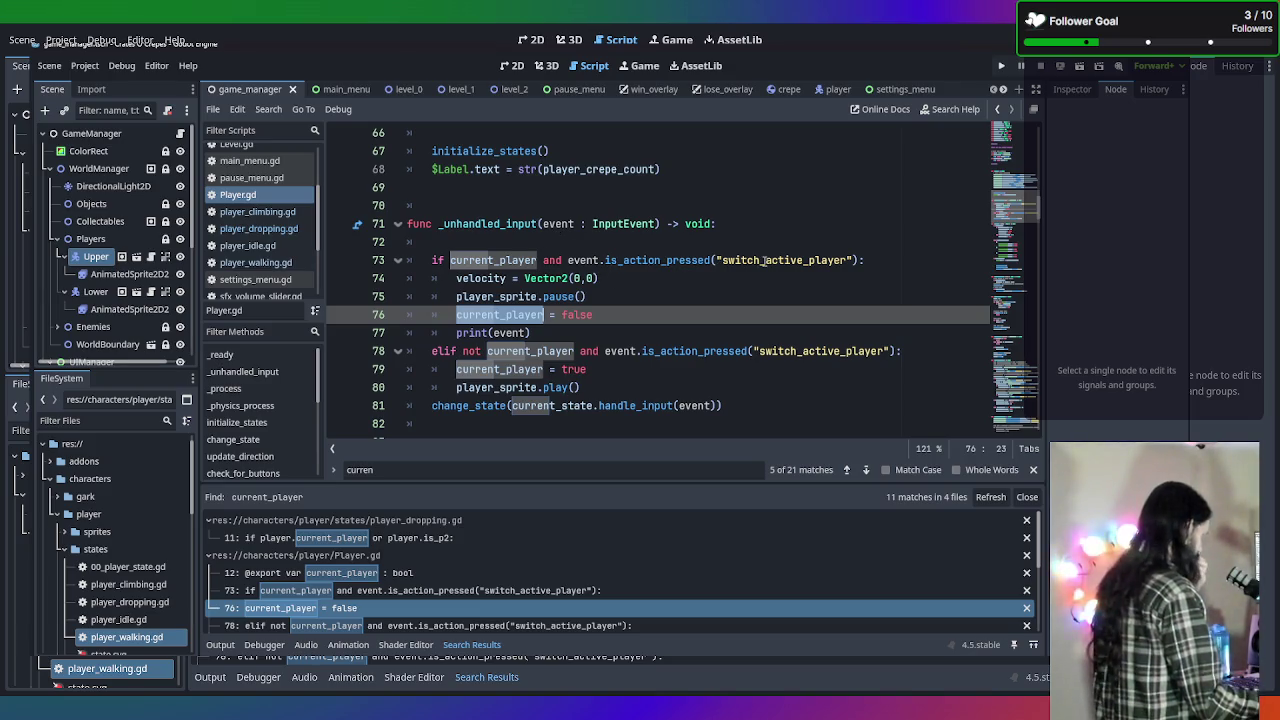
click(664, 242)
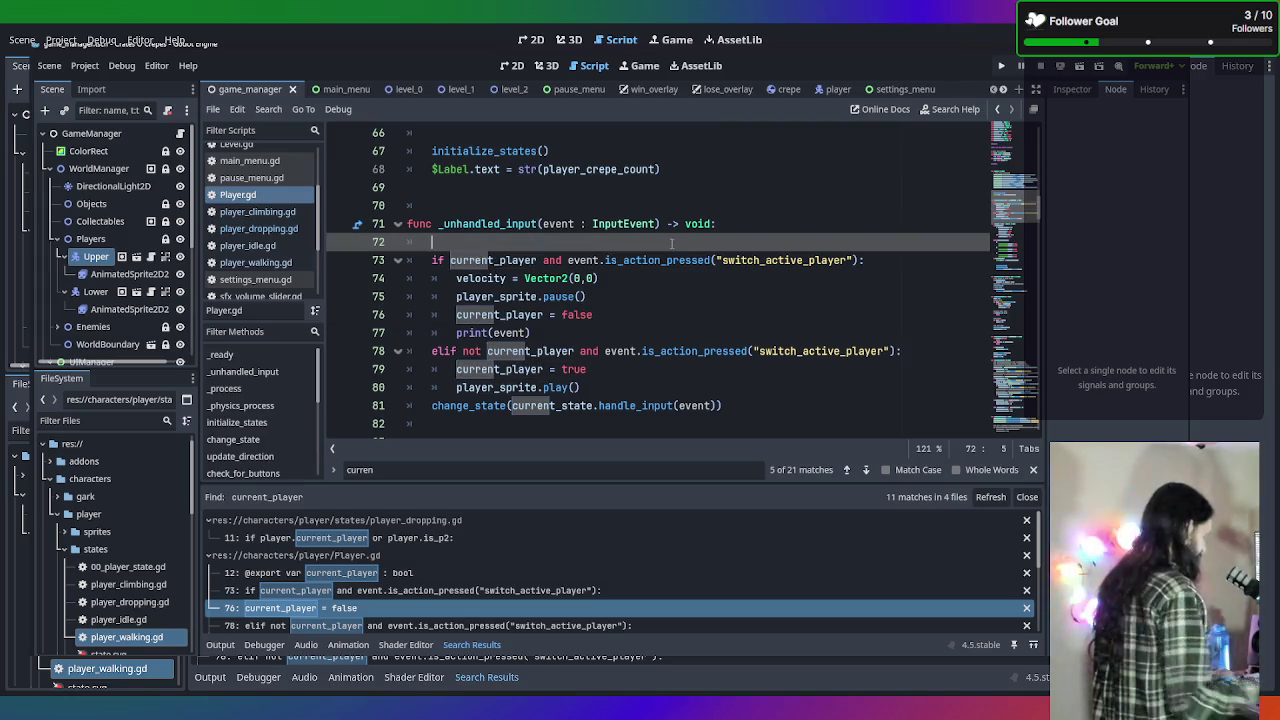
Write 'if gamemode == global_variables.GameMode.SINGLEPLAYER:' on line 72.
text(if gamemode =)
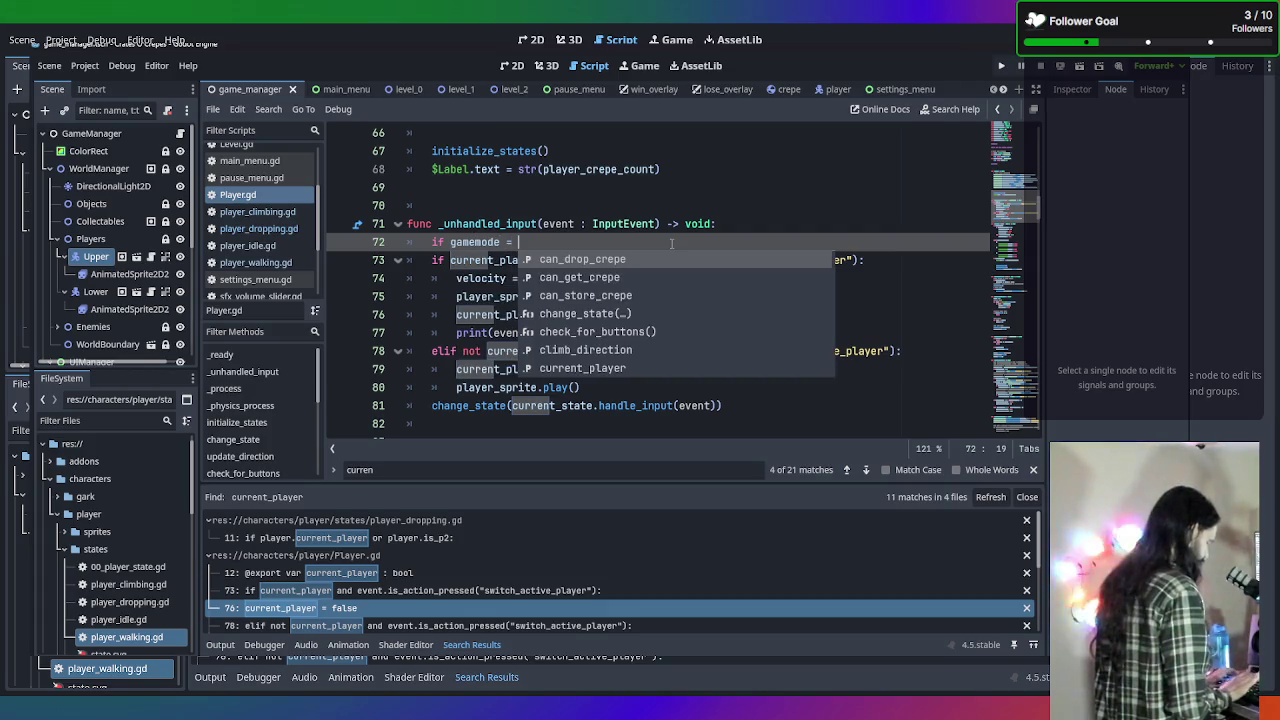
key(BackSpace)
text(= S)
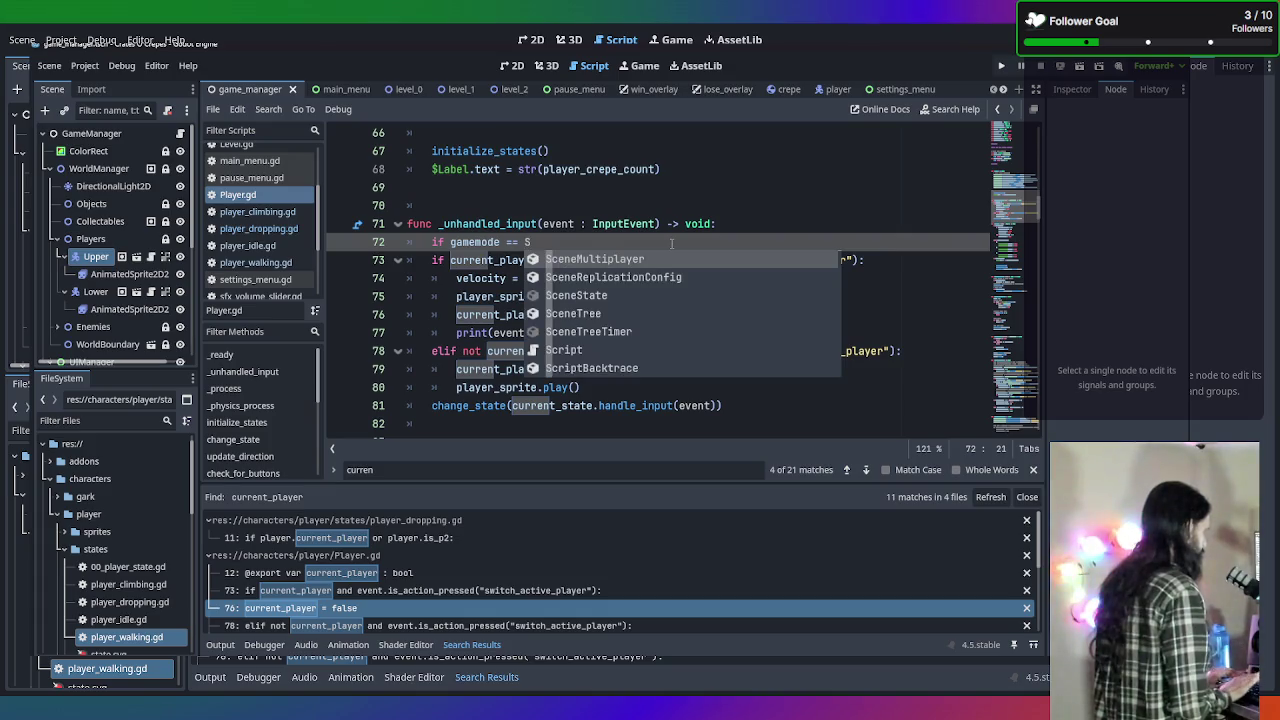
key(BackSpace)
text(g)
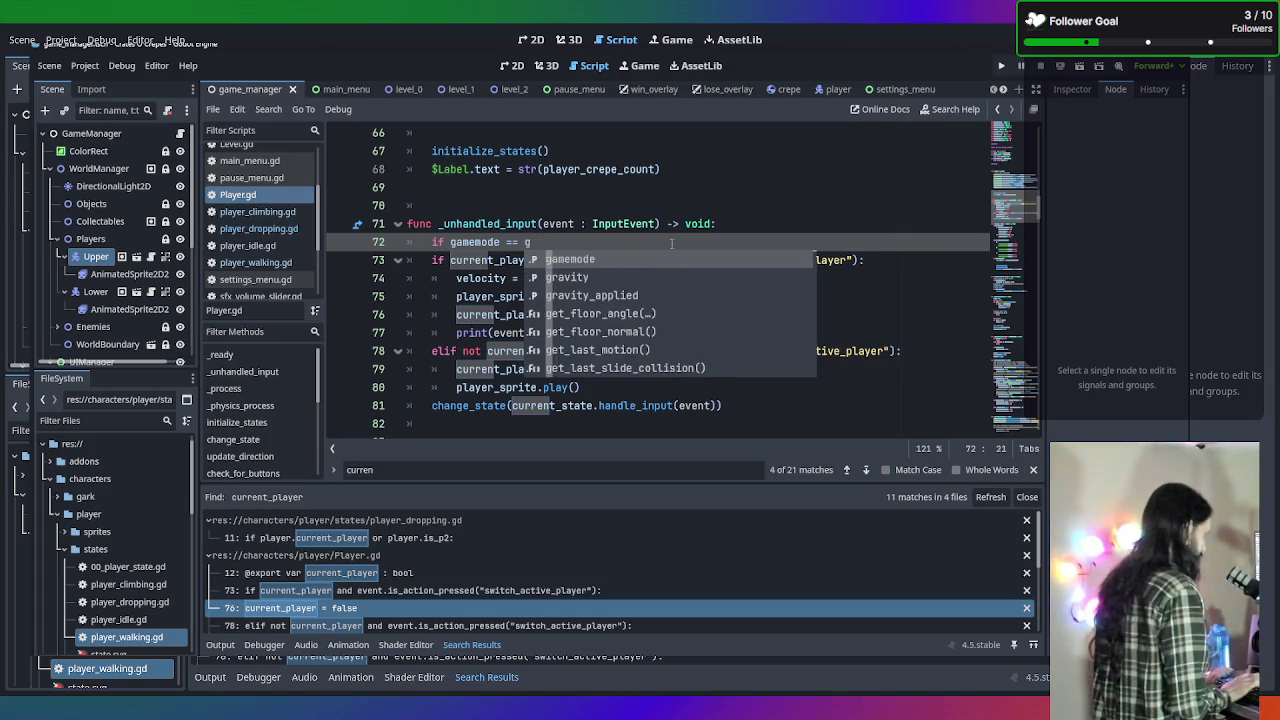
text(lobal)
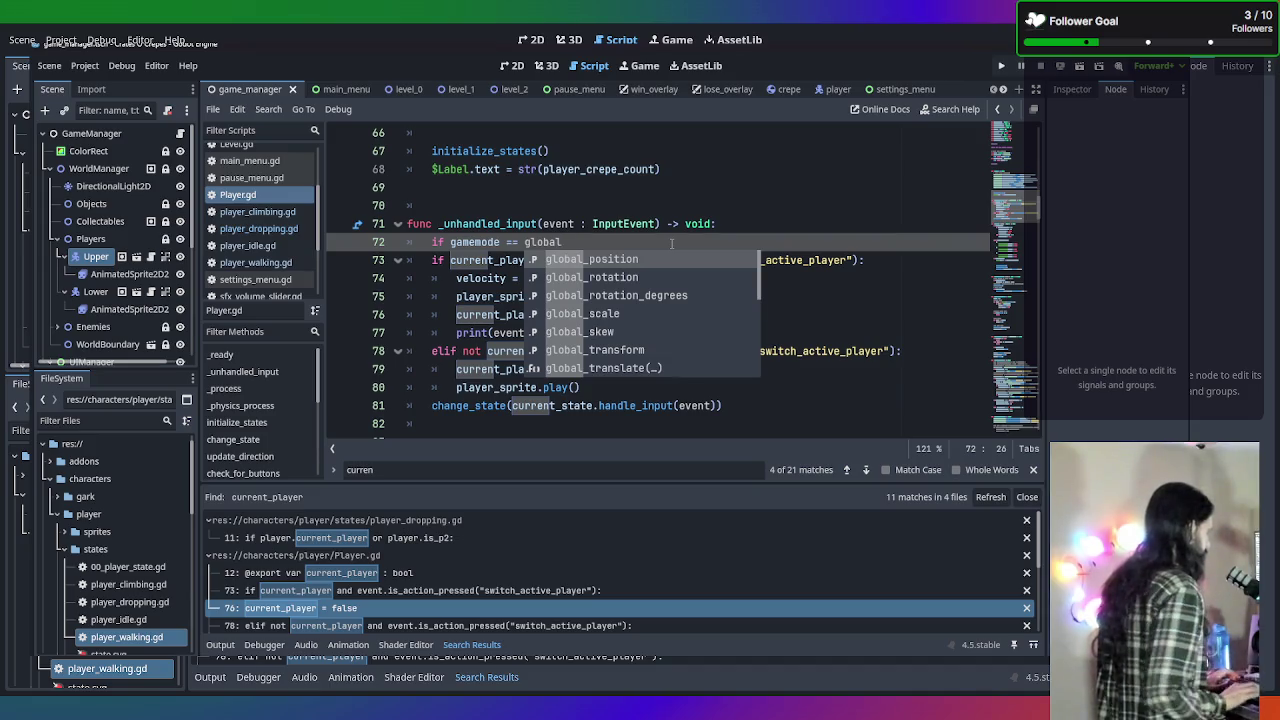
text(_variables)
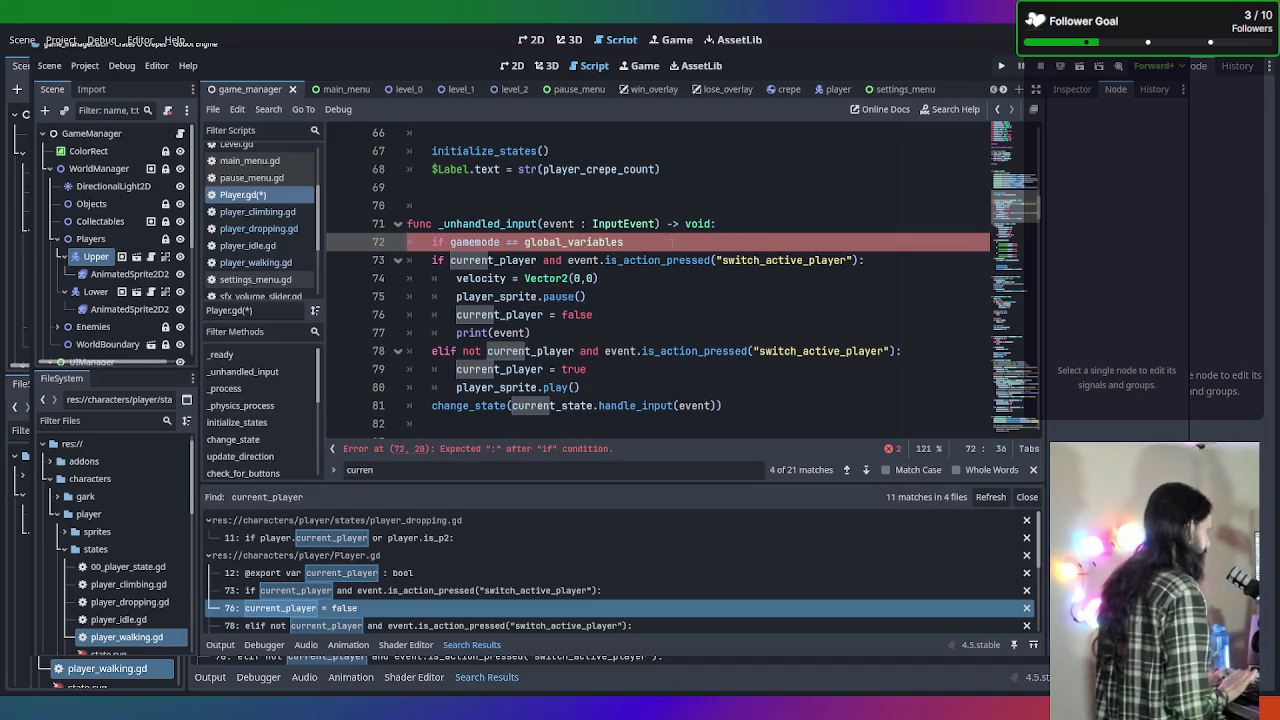
text(.GameMode.)
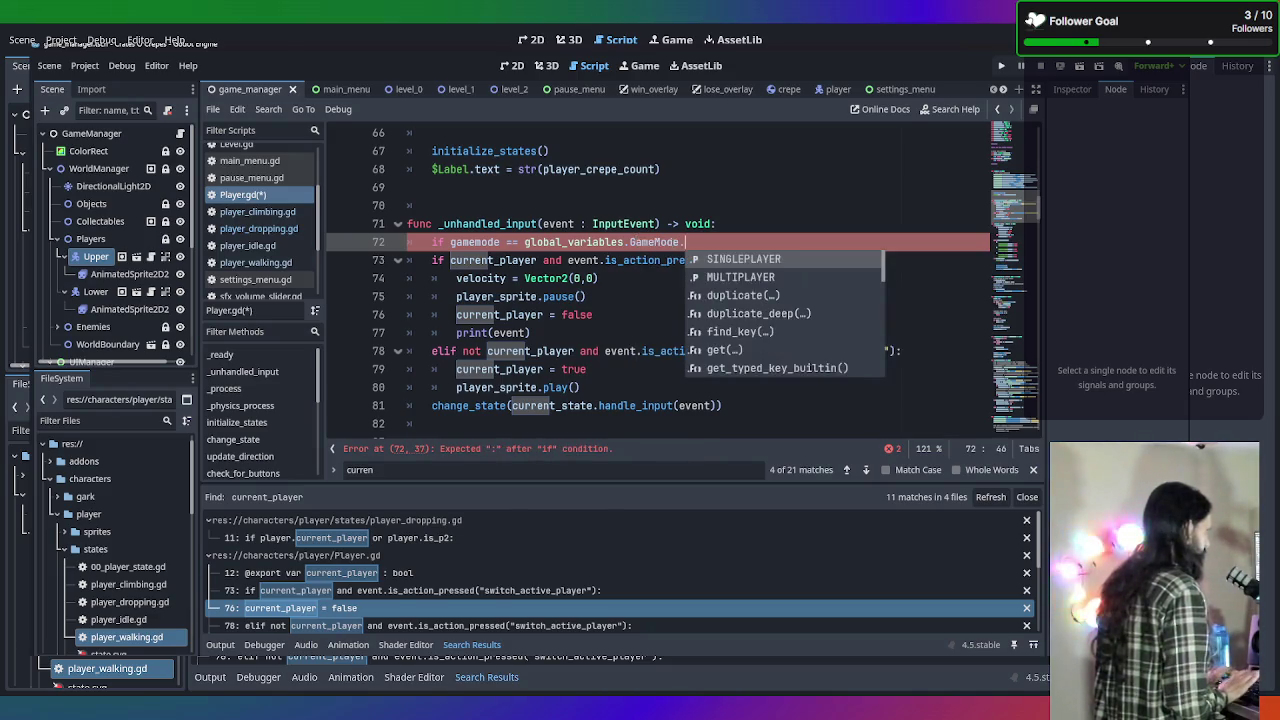
key(Return)
text(:)
Indent lines 73–80 of the switch_active_player handling under the new SINGLEPLAYER check.
mouse_move(430, 262)
mouse_down()
mouse_move(520, 268)
mouse_move(760, 390)
mouse_up()
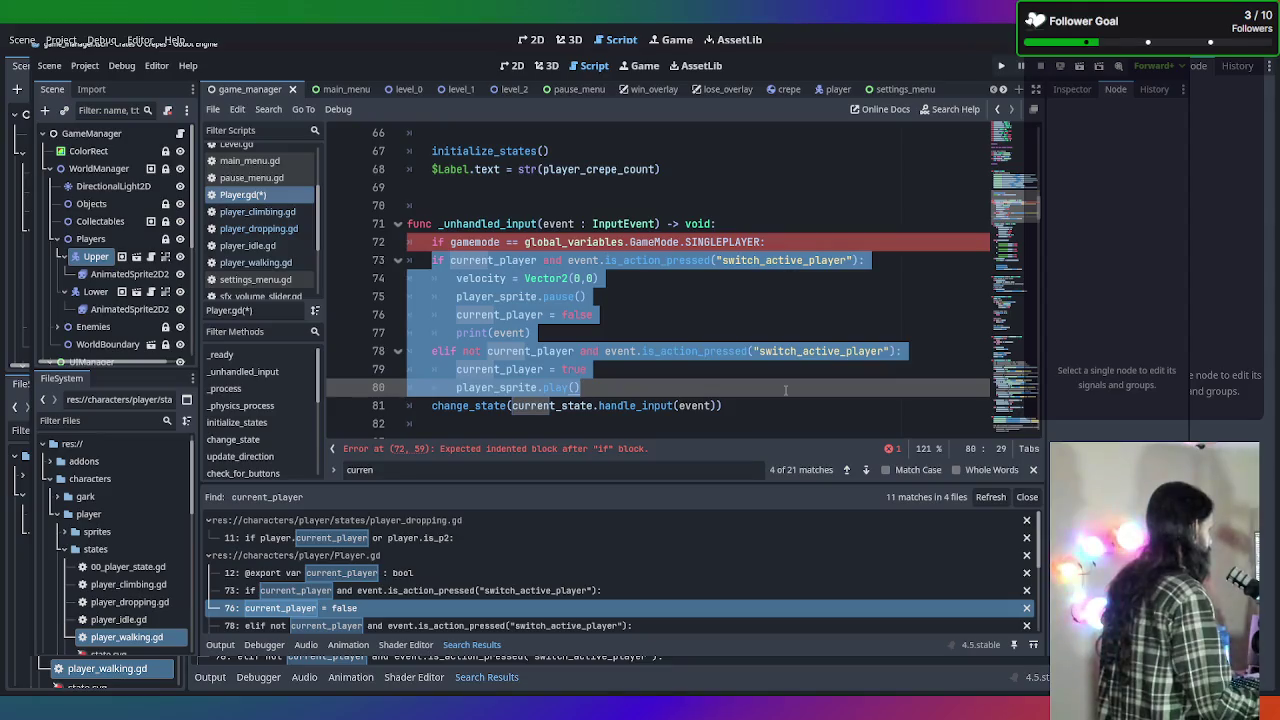
key(Tab)
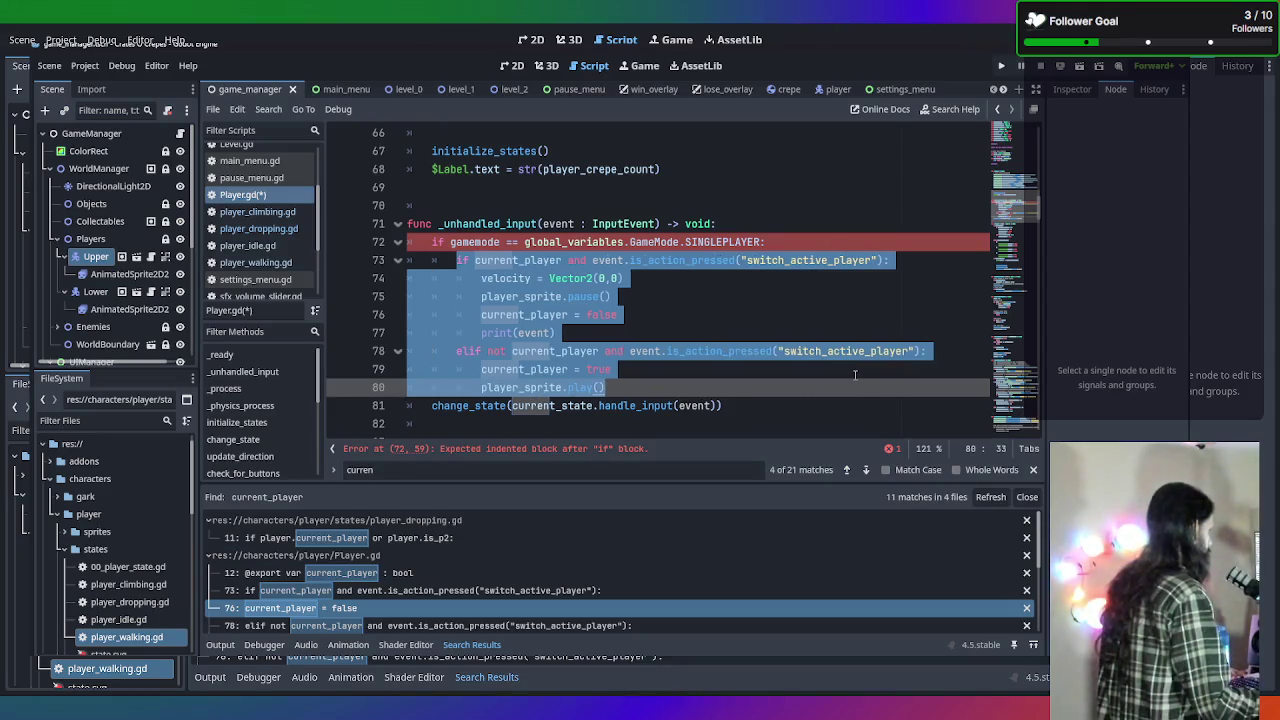
click(937, 276)
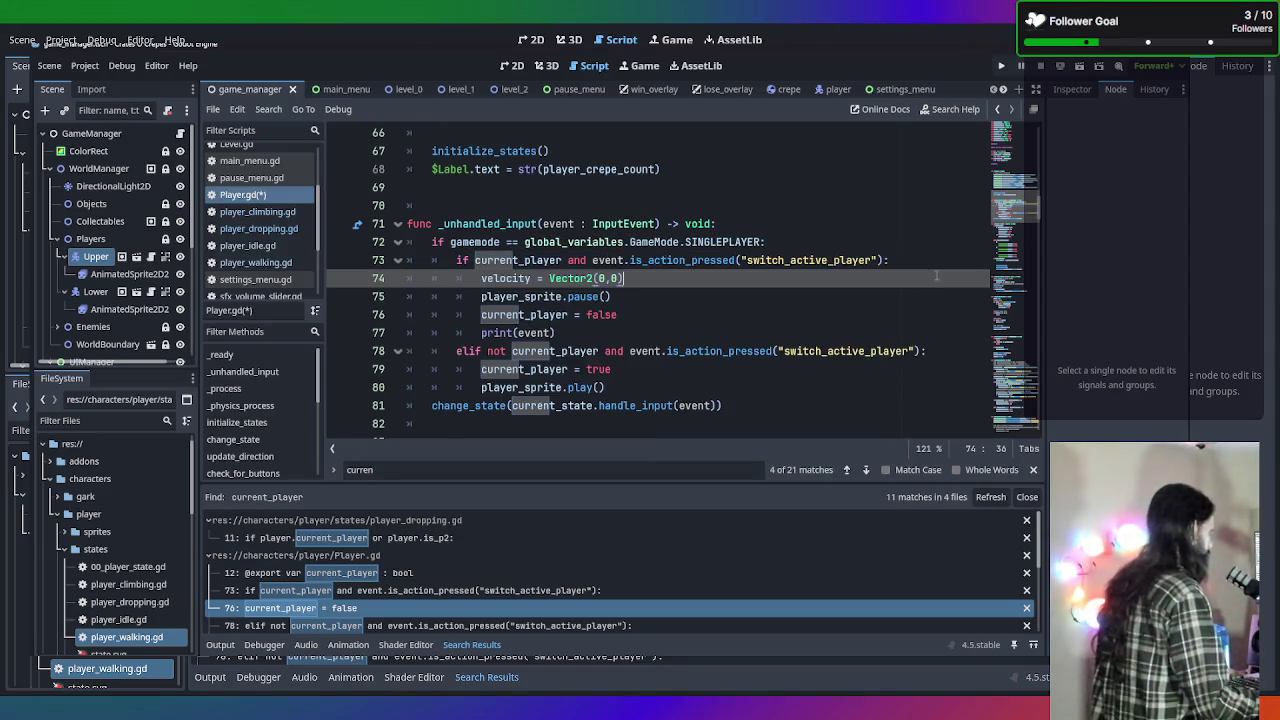
click(744, 386)
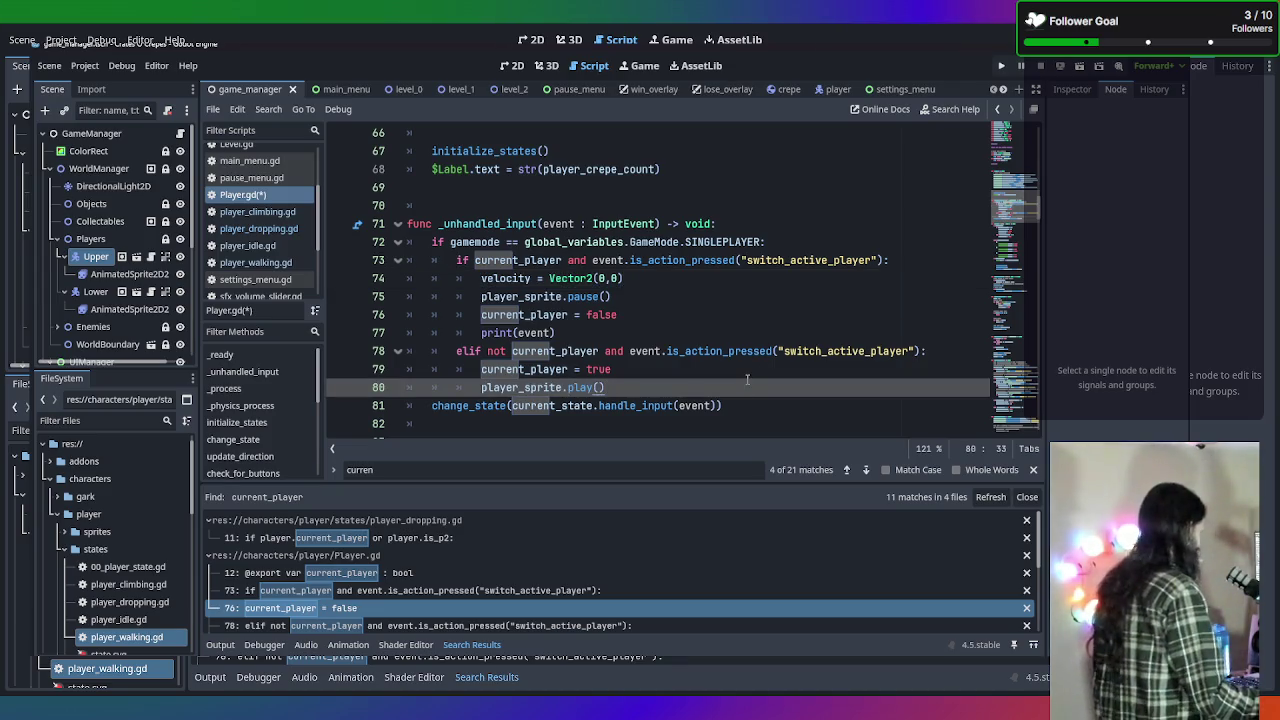
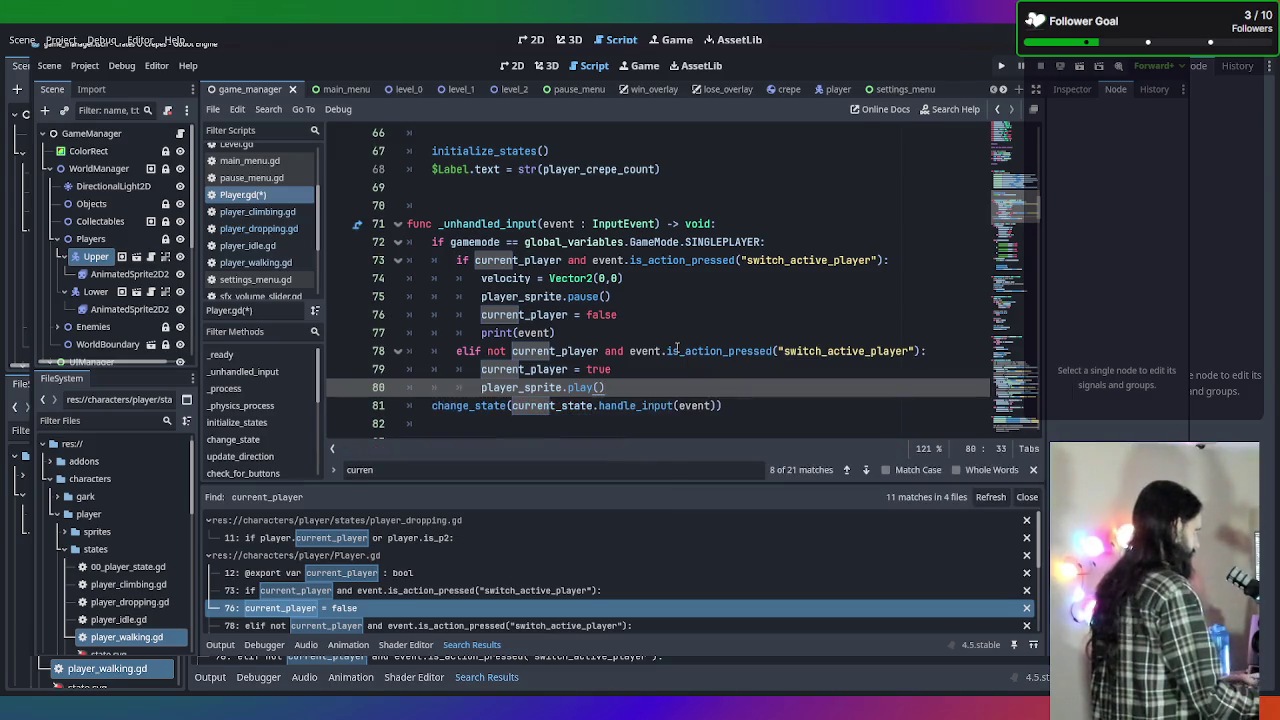
Outdent a new line after player_sprite.play() to clear the error, then playtest multiplayer and stop.
key(Return)
key(BackSpace)
key(BackSpace)
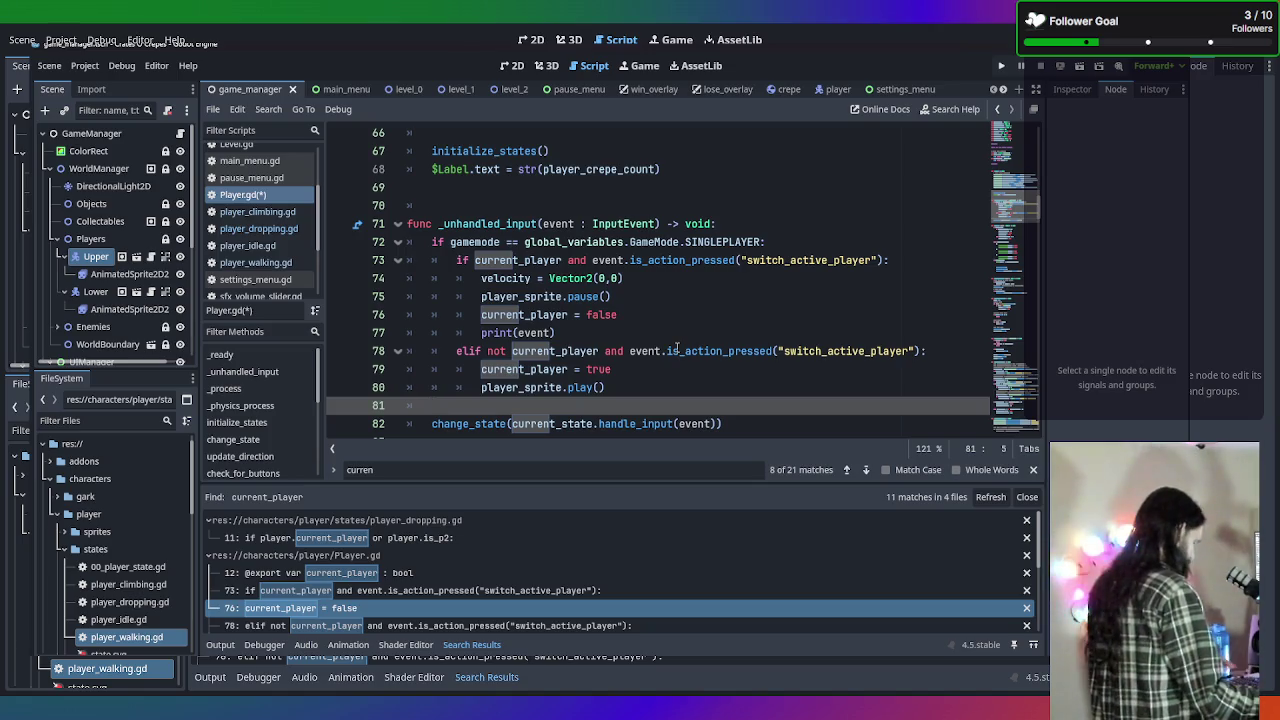
key(F5)
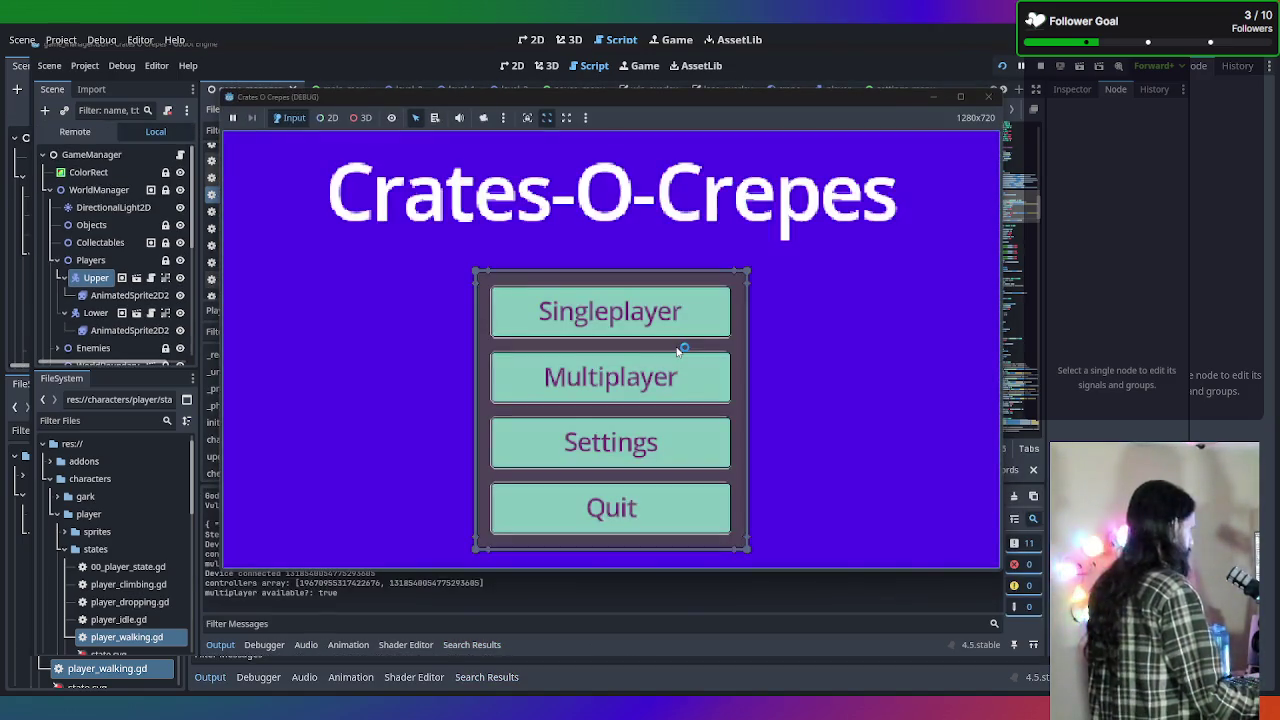
click(660, 366)
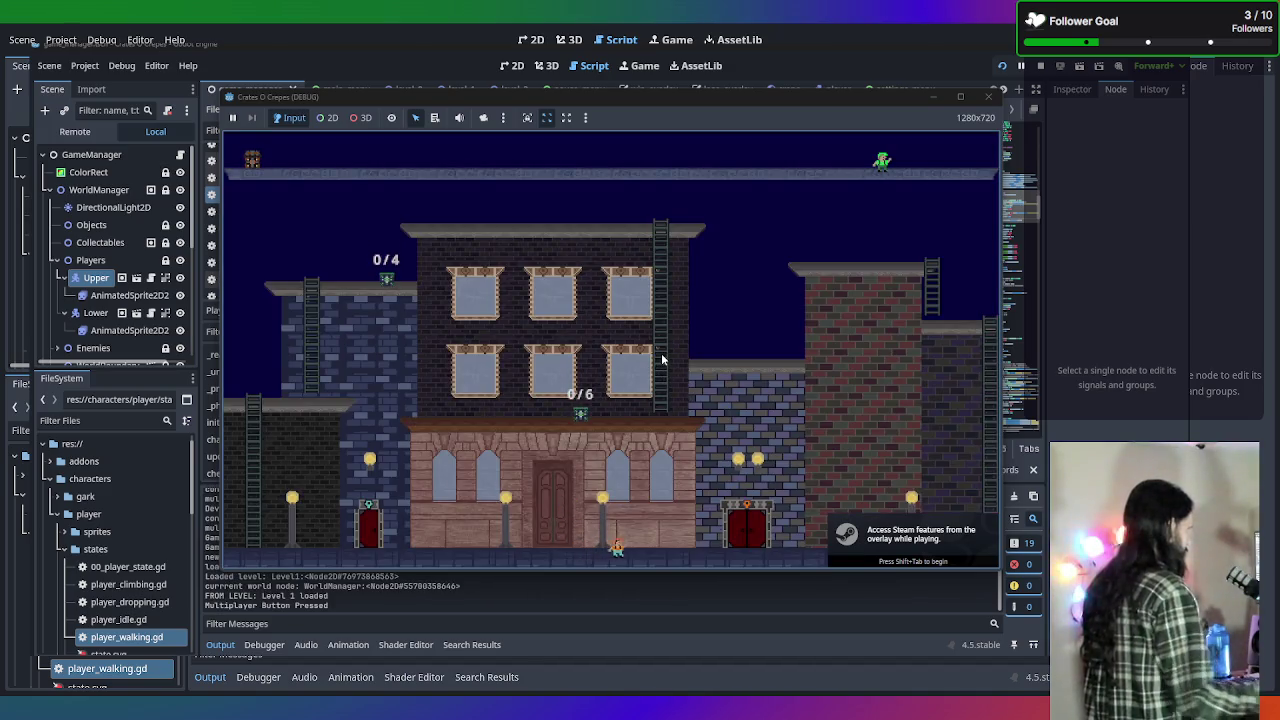
key(Left)
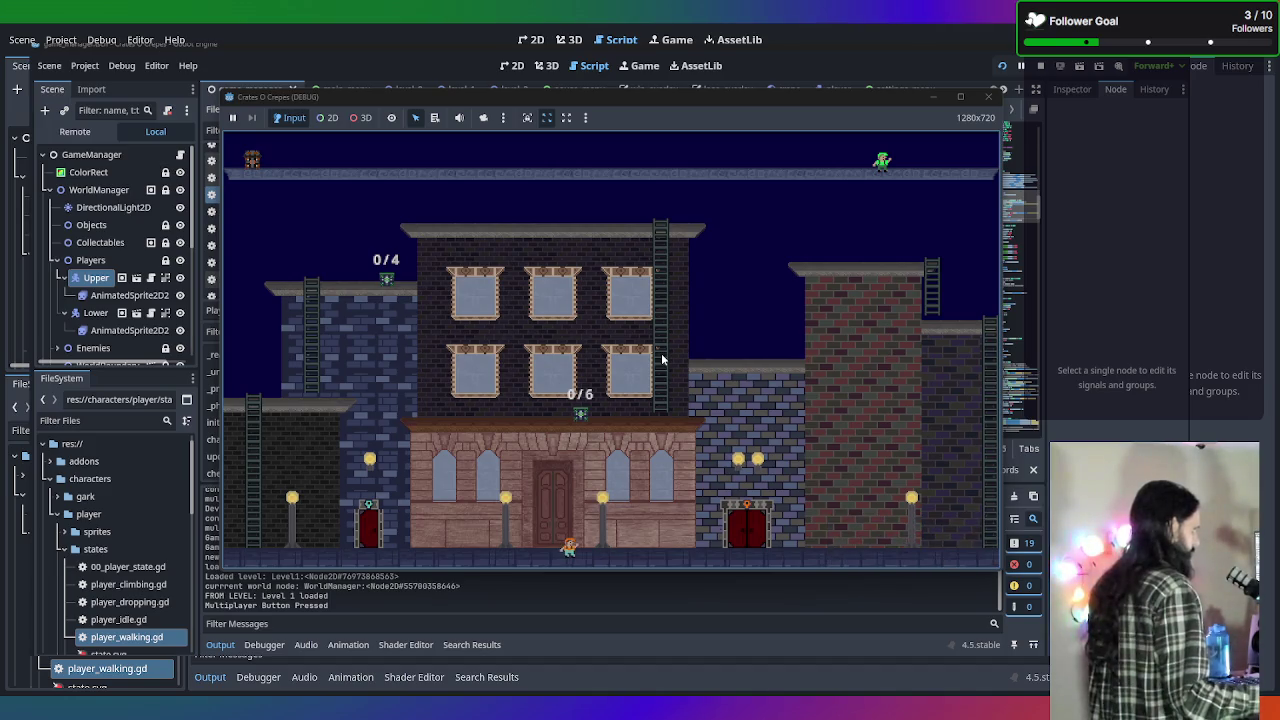
key(Left)
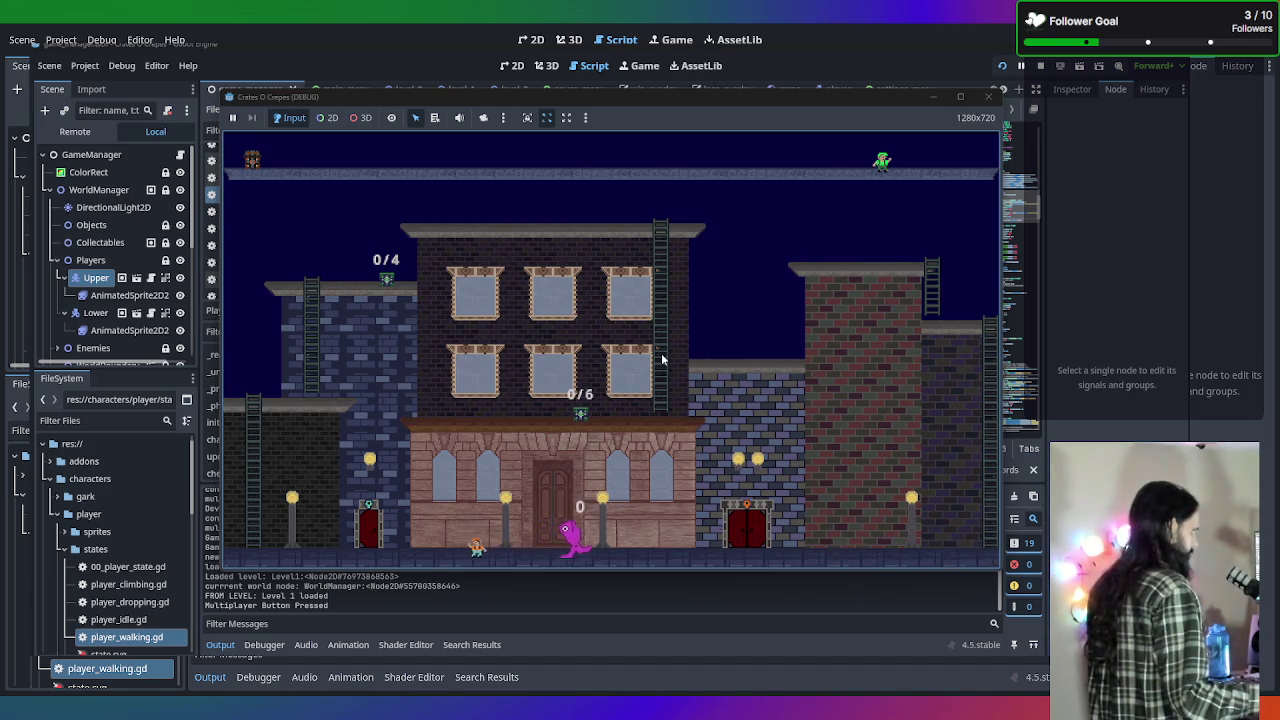
key(Right)
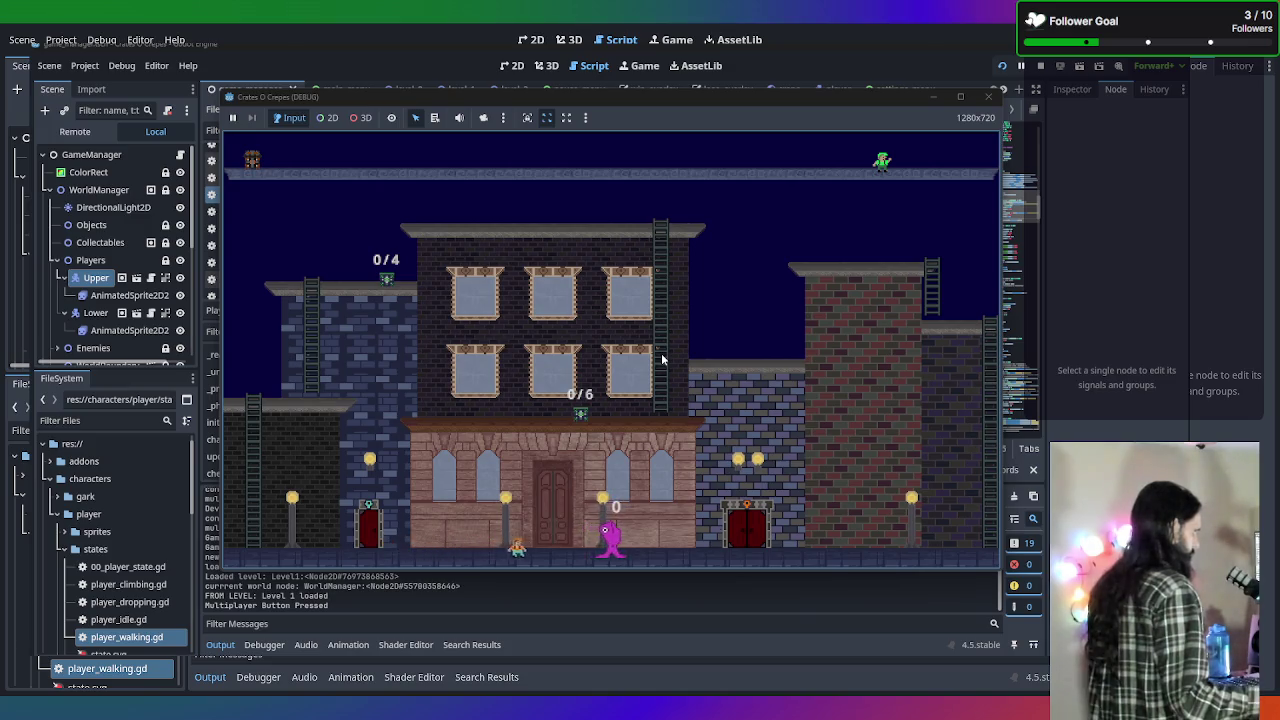
click(988, 96)
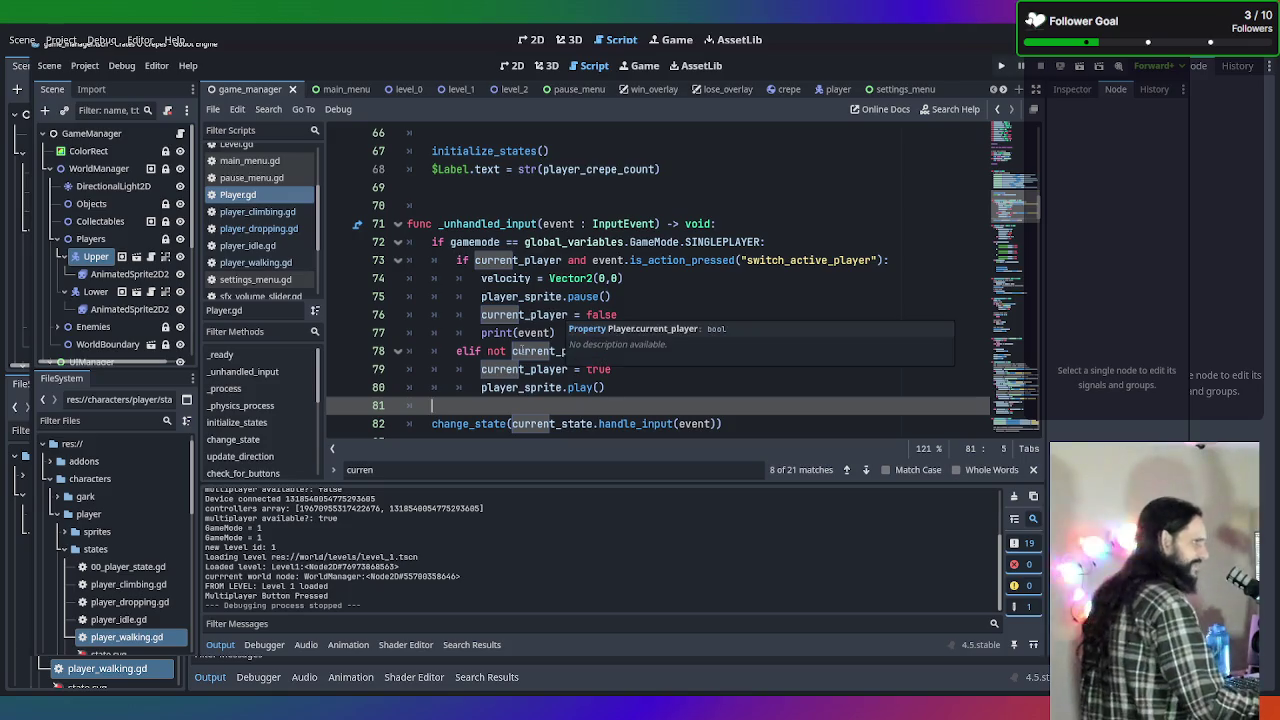
Search all project scripts for current_player.
scroll(510, 307, up, 7)
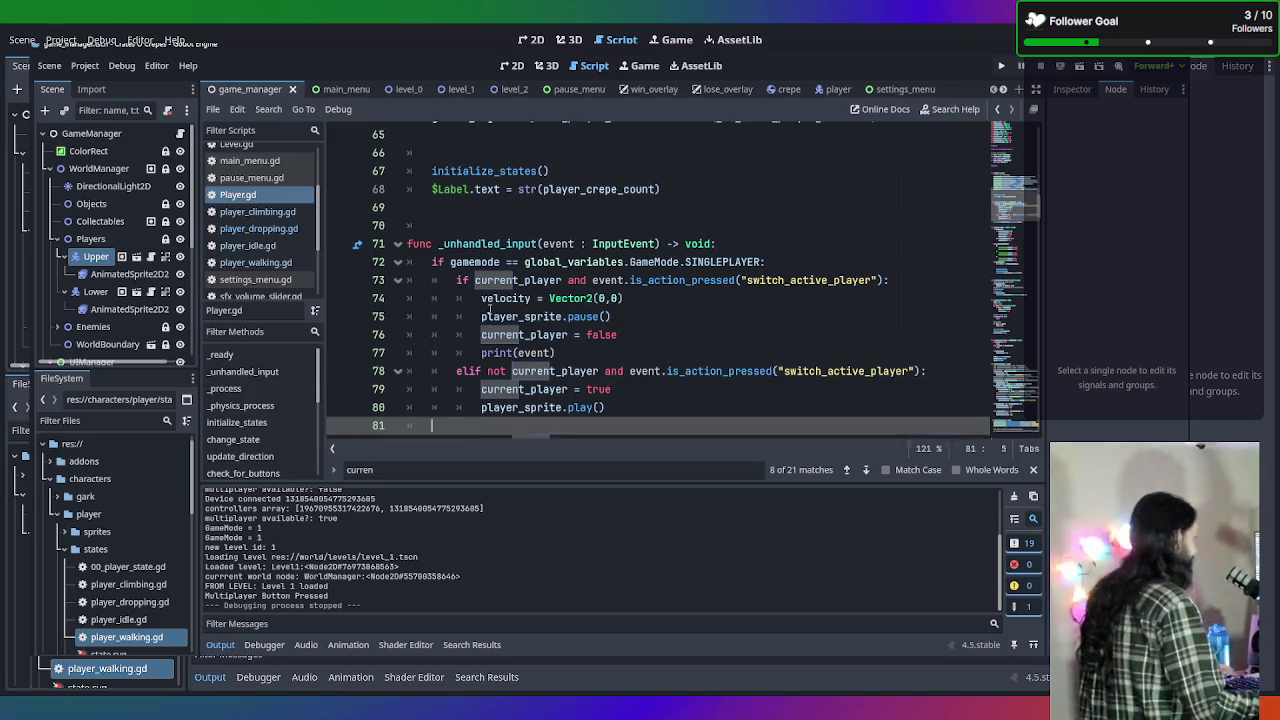
scroll(510, 307, up, 14)
scroll(569, 321, down, 20)
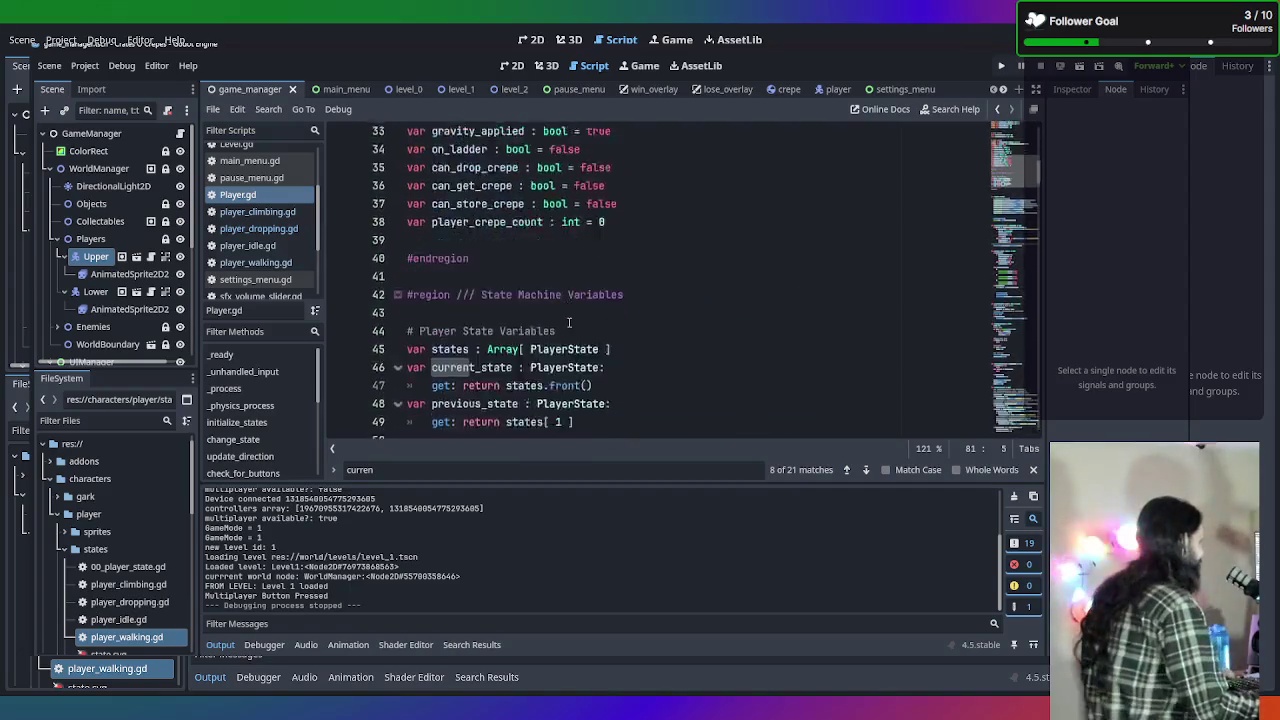
scroll(569, 321, down, 11)
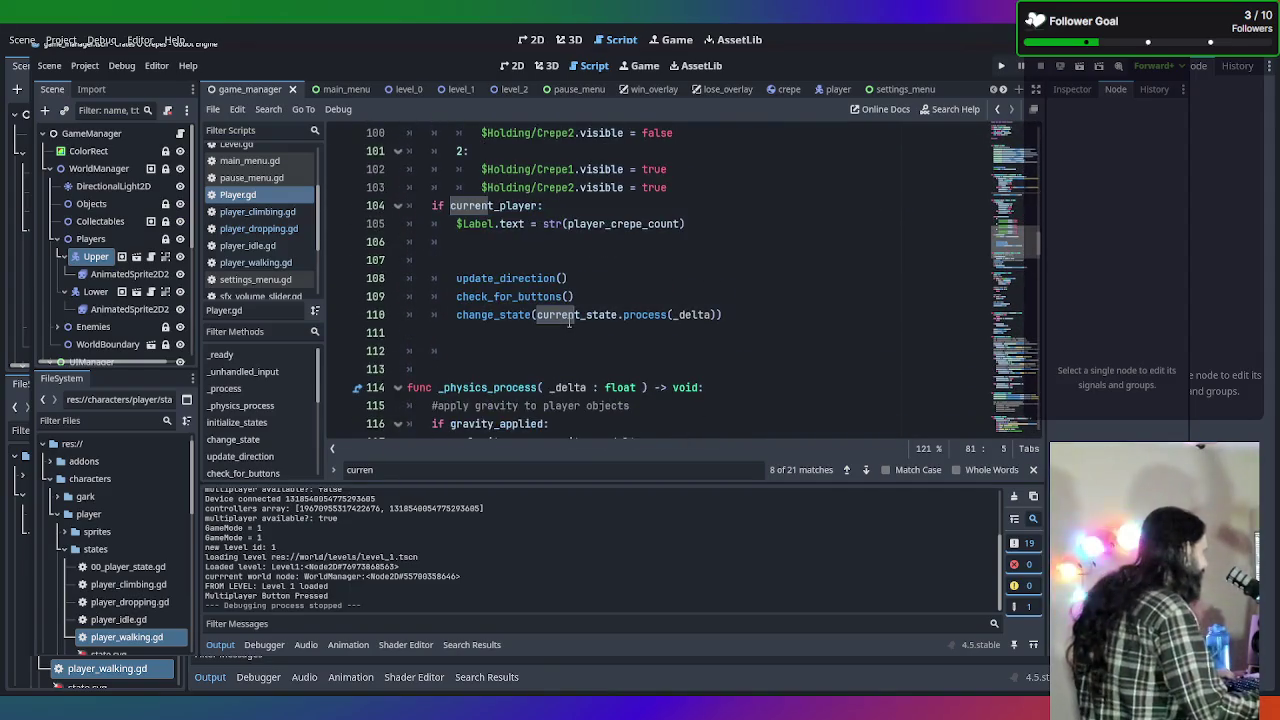
click(679, 268)
scroll(540, 370, up, 1)
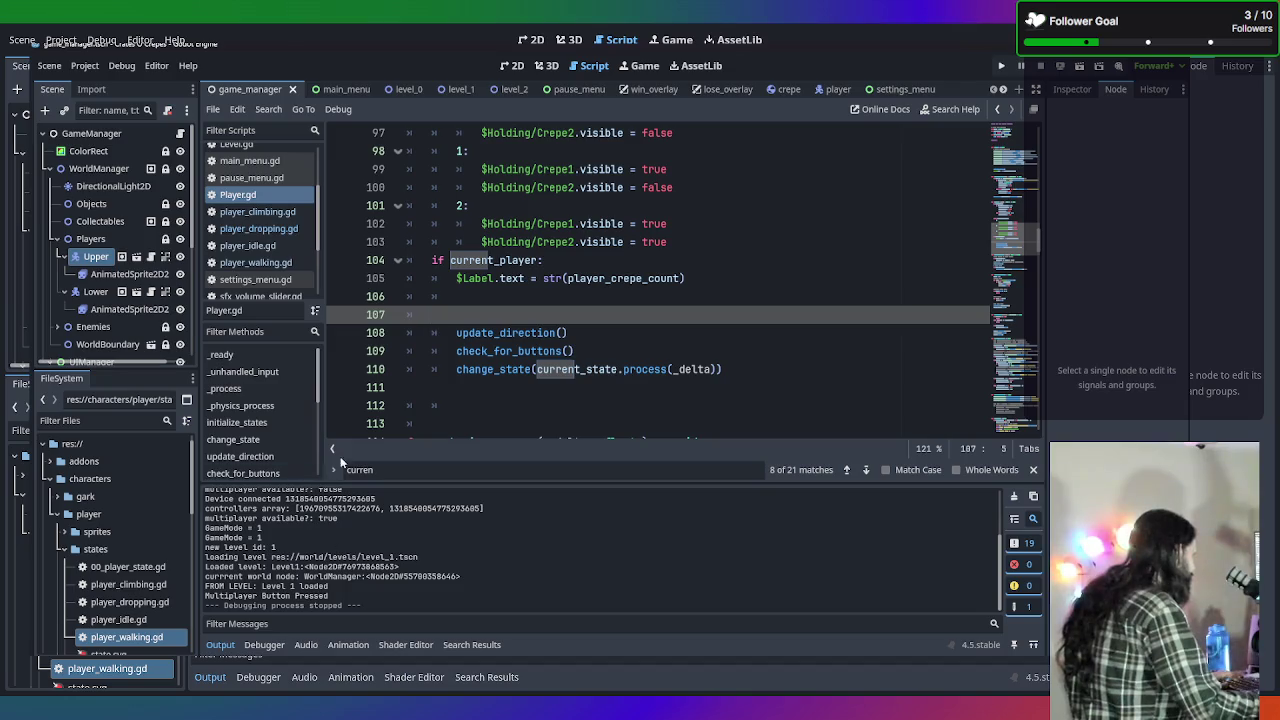
key(ctrl+shift+f)
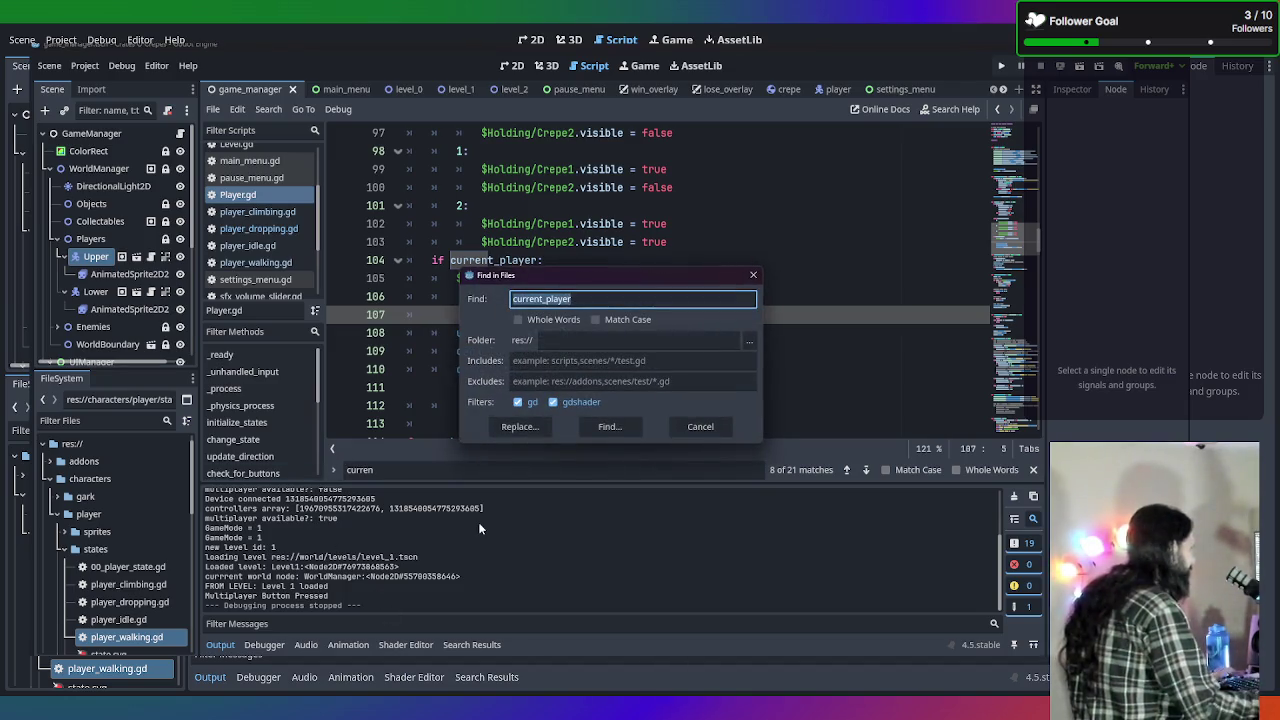
key(Return)
Step through the current_player matches in player_dropping.gd and Player.gd lines 73, 76, 78, 79, 104, 121.
click(460, 540)
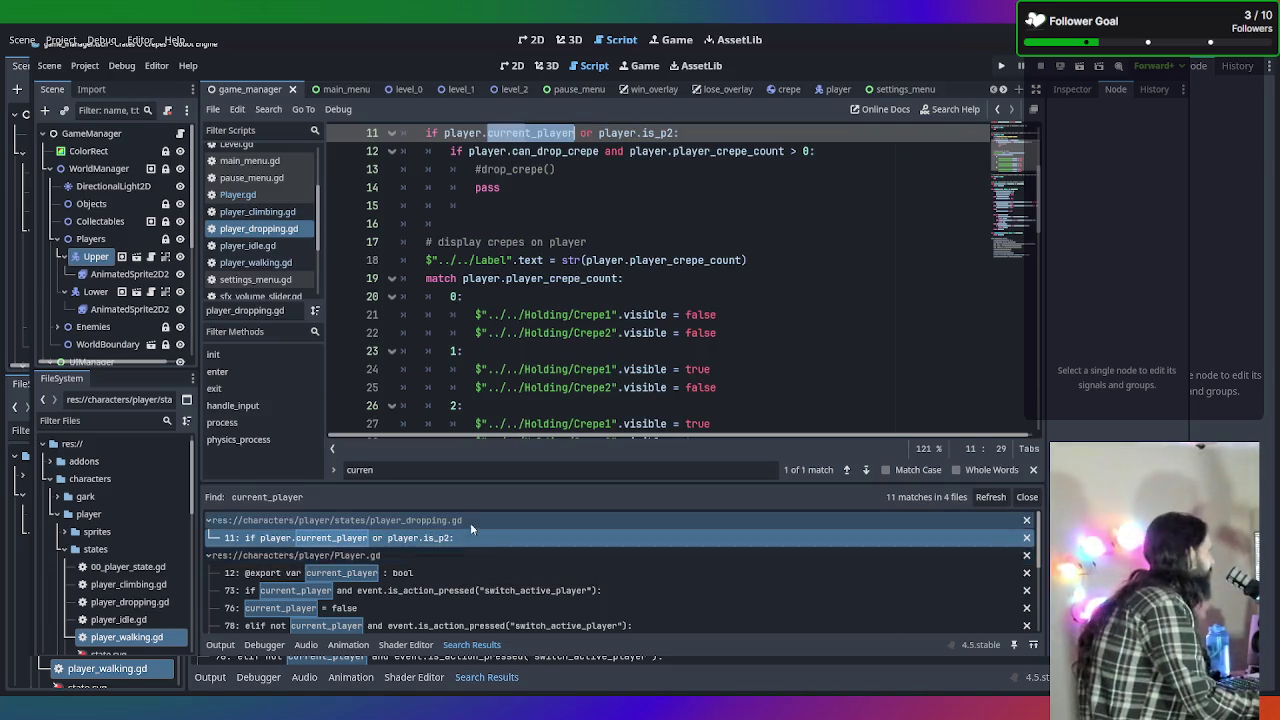
click(422, 590)
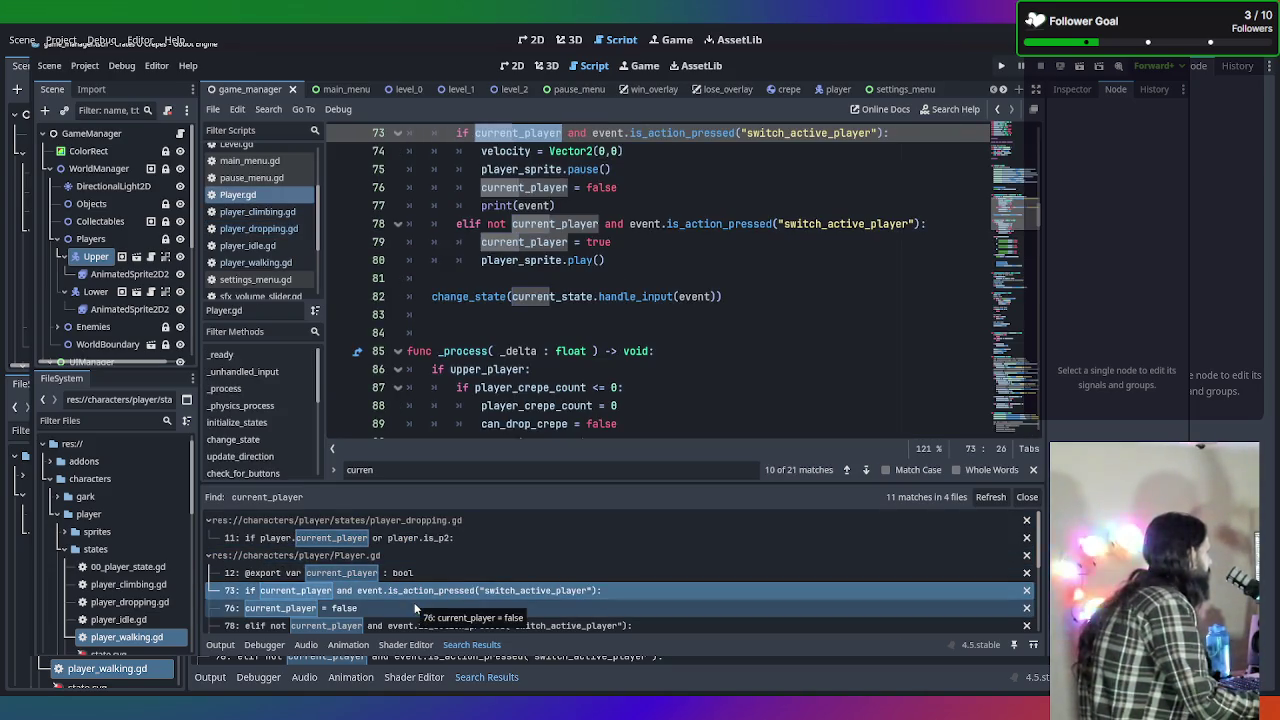
click(415, 608)
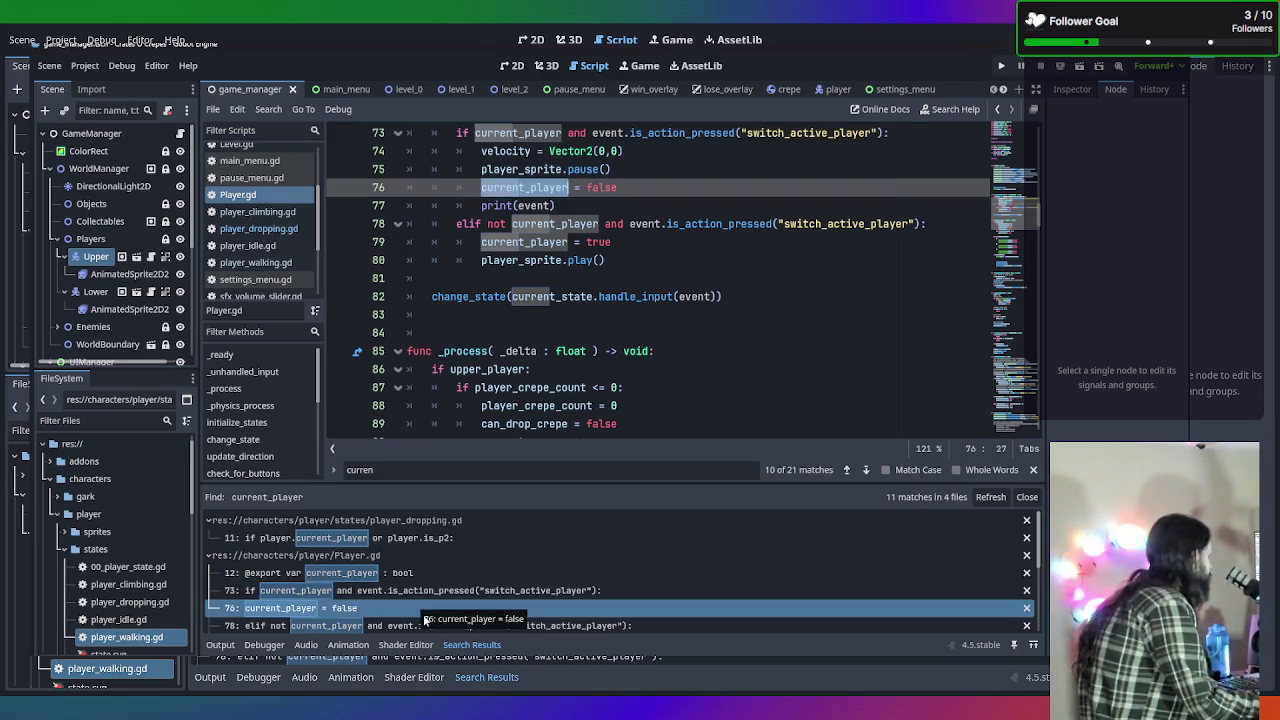
click(424, 626)
scroll(422, 628, down, 1)
click(416, 628)
scroll(415, 628, down, 1)
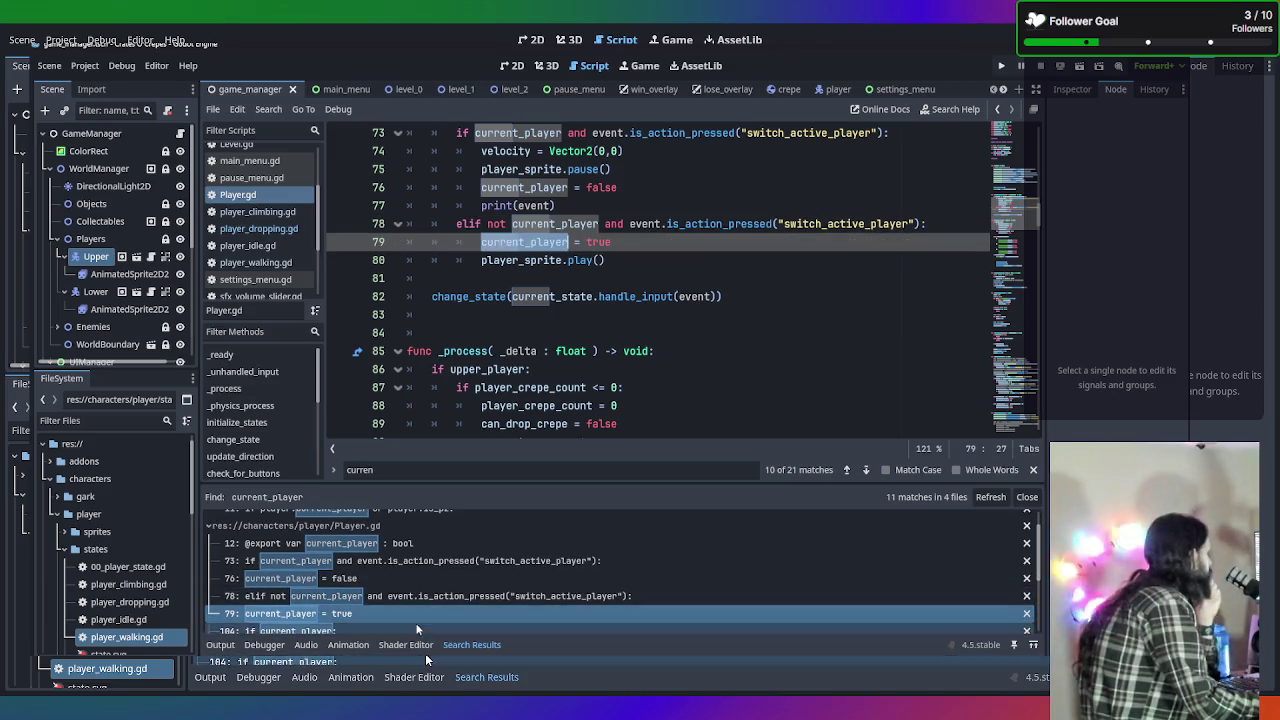
scroll(415, 617, down, 1)
click(415, 616)
scroll(577, 403, down, 1)
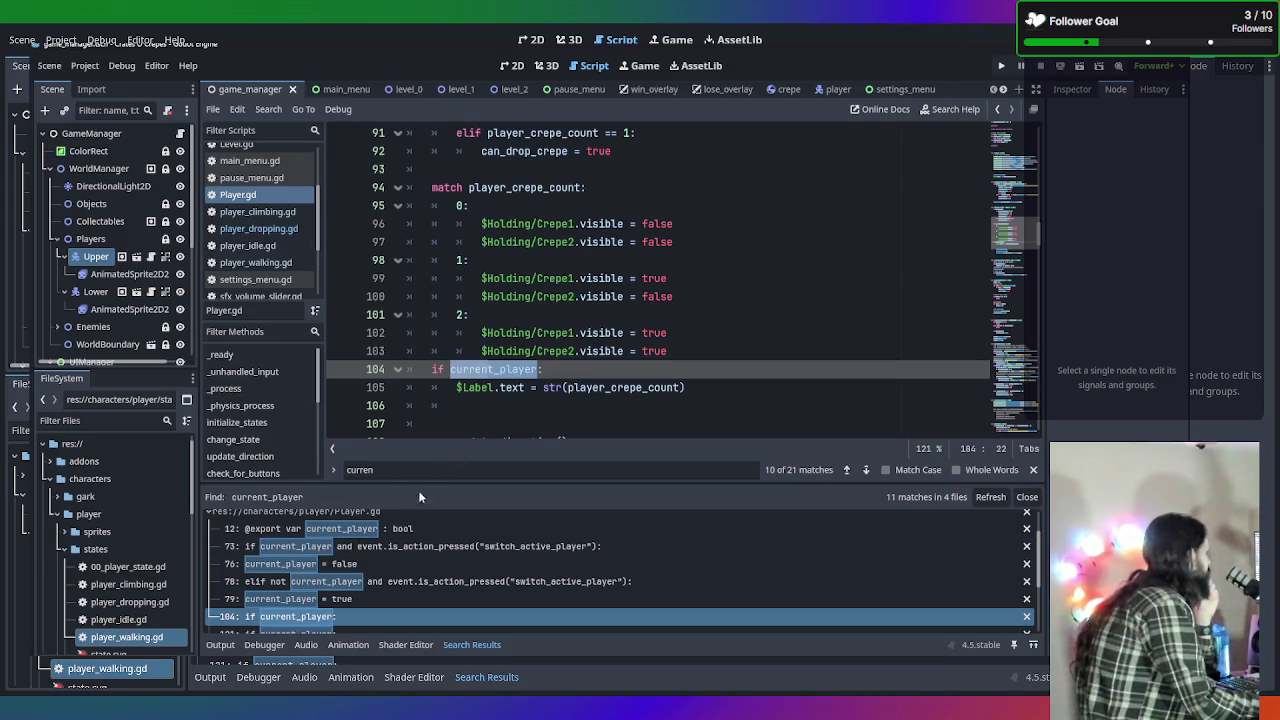
scroll(377, 601, down, 2)
click(377, 603)
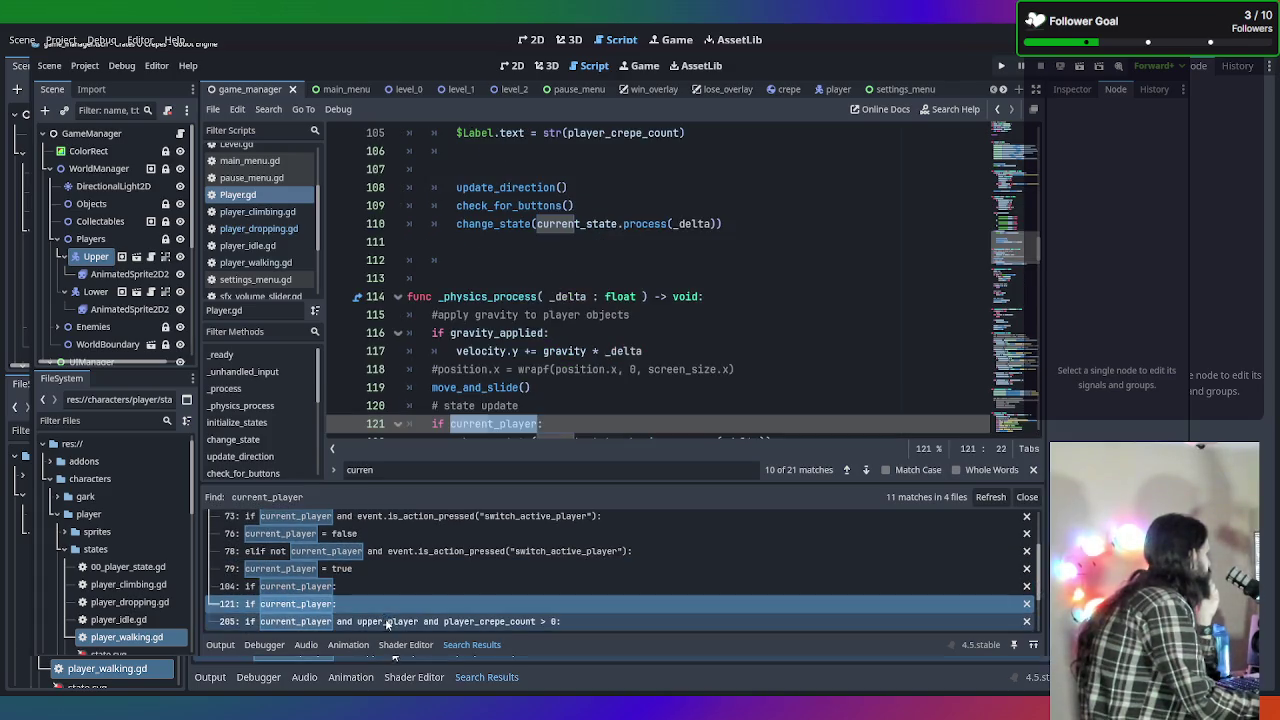
Select the if current_player: condition on line 121 of Player.gd.
scroll(488, 385, down, 1)
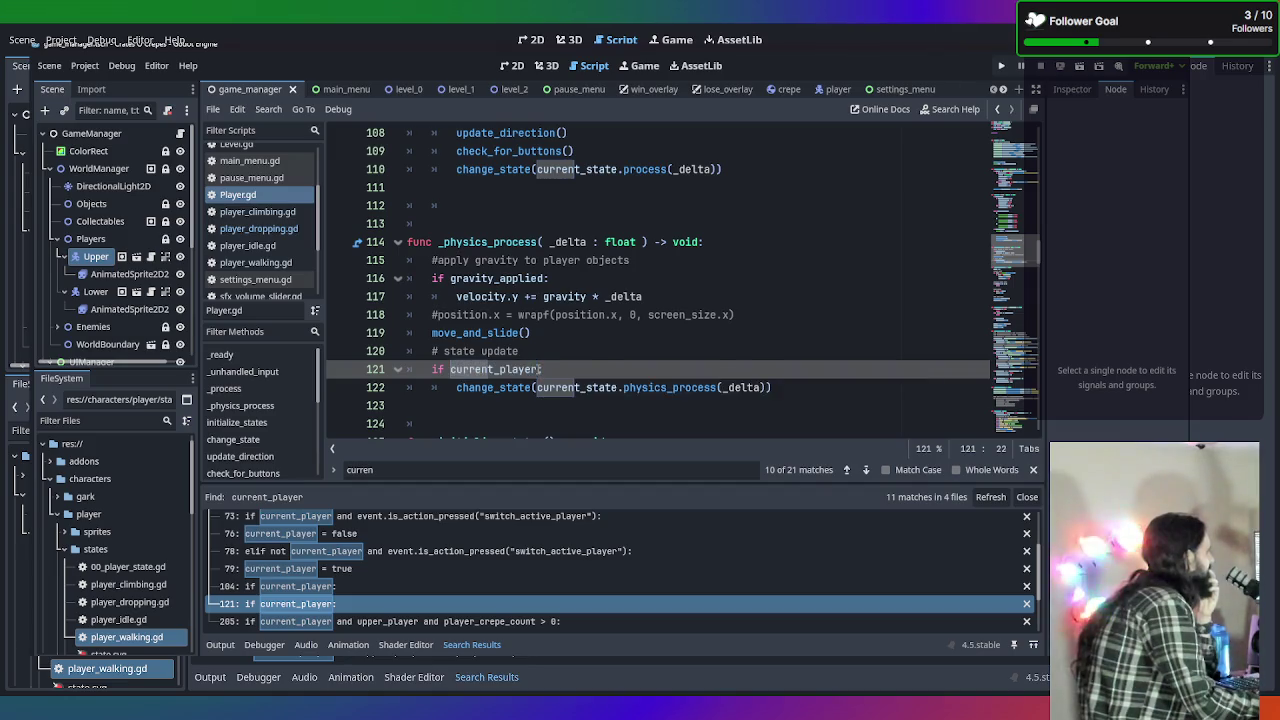
scroll(720, 332, down, 1)
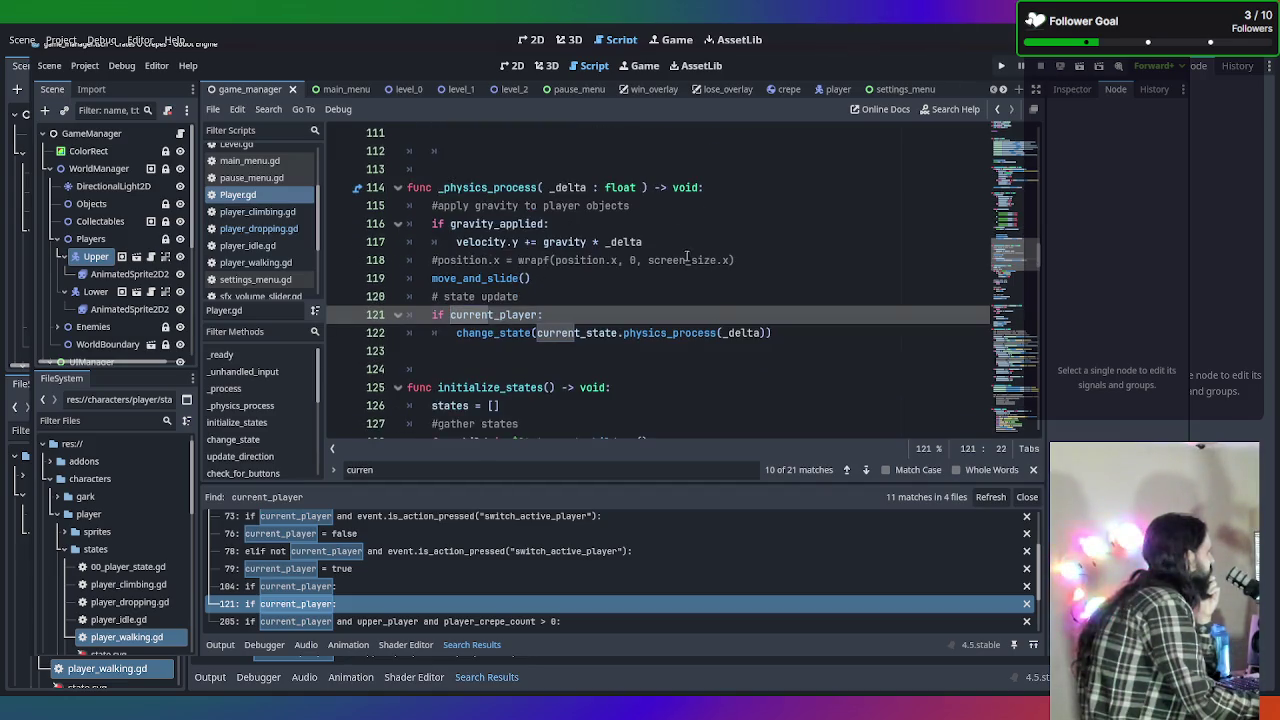
scroll(665, 260, up, 1)
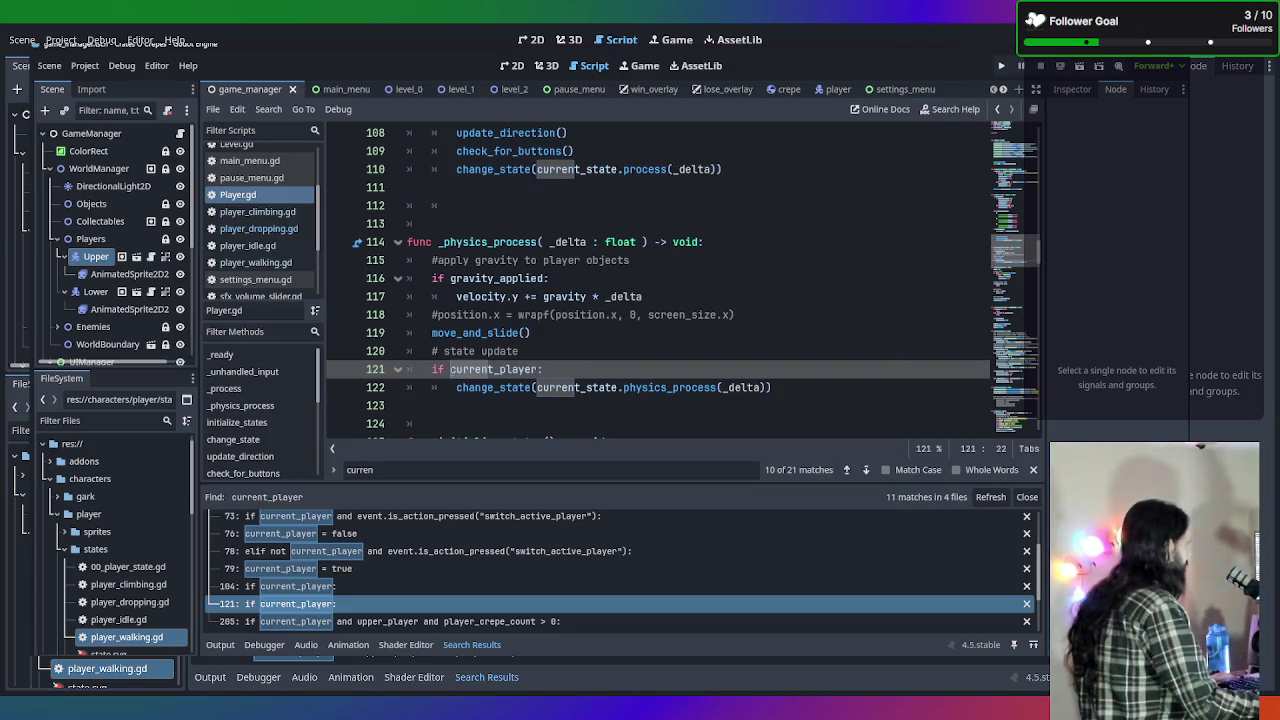
click(427, 369)
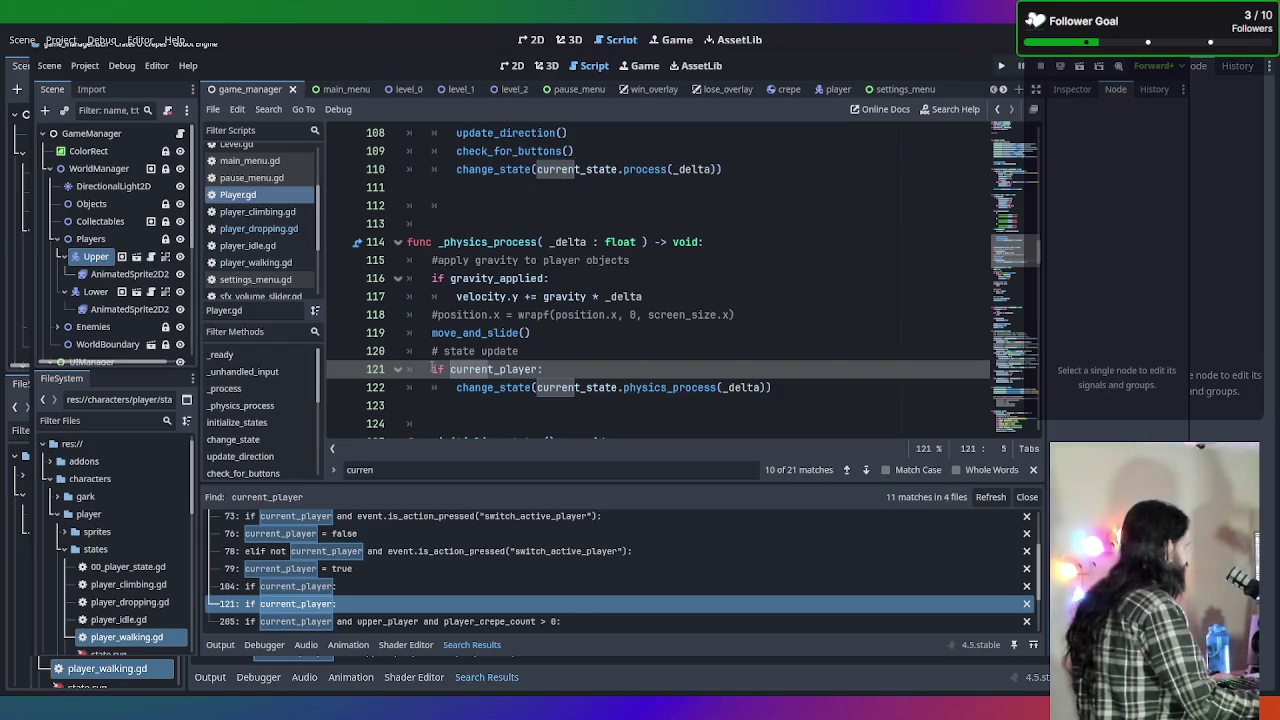
drag(432, 369, 556, 368)
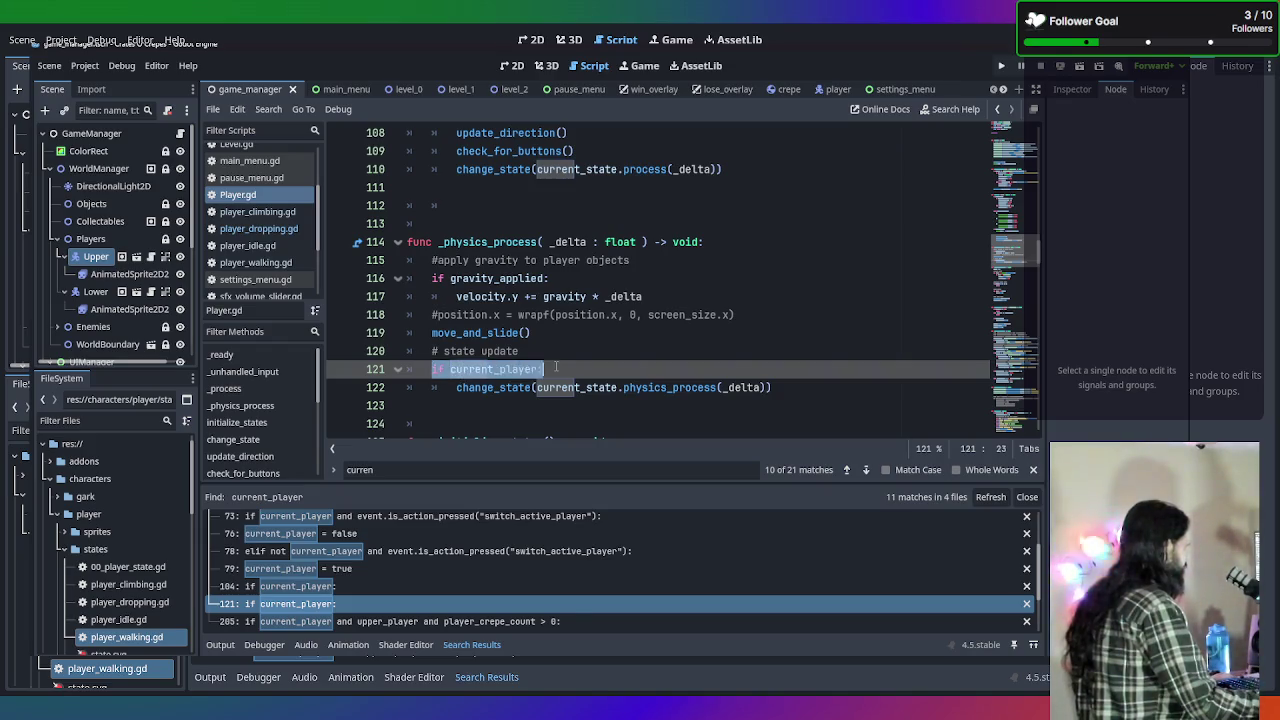
Remove the if current_player: check on line 121 and unindent the change_state call.
key(BackSpace)
key(Down)
key(shift+Tab)
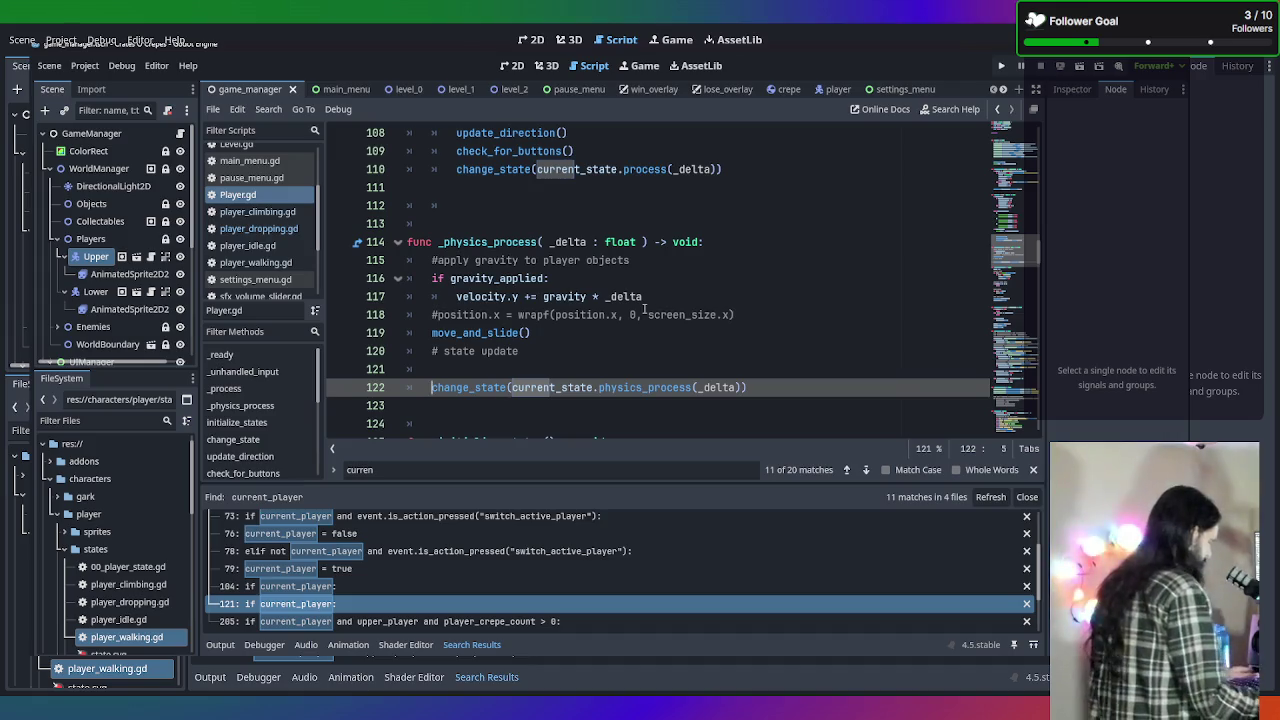
Playtest a multiplayer game, walking the orange player right and left, then stop it.
key(F5)
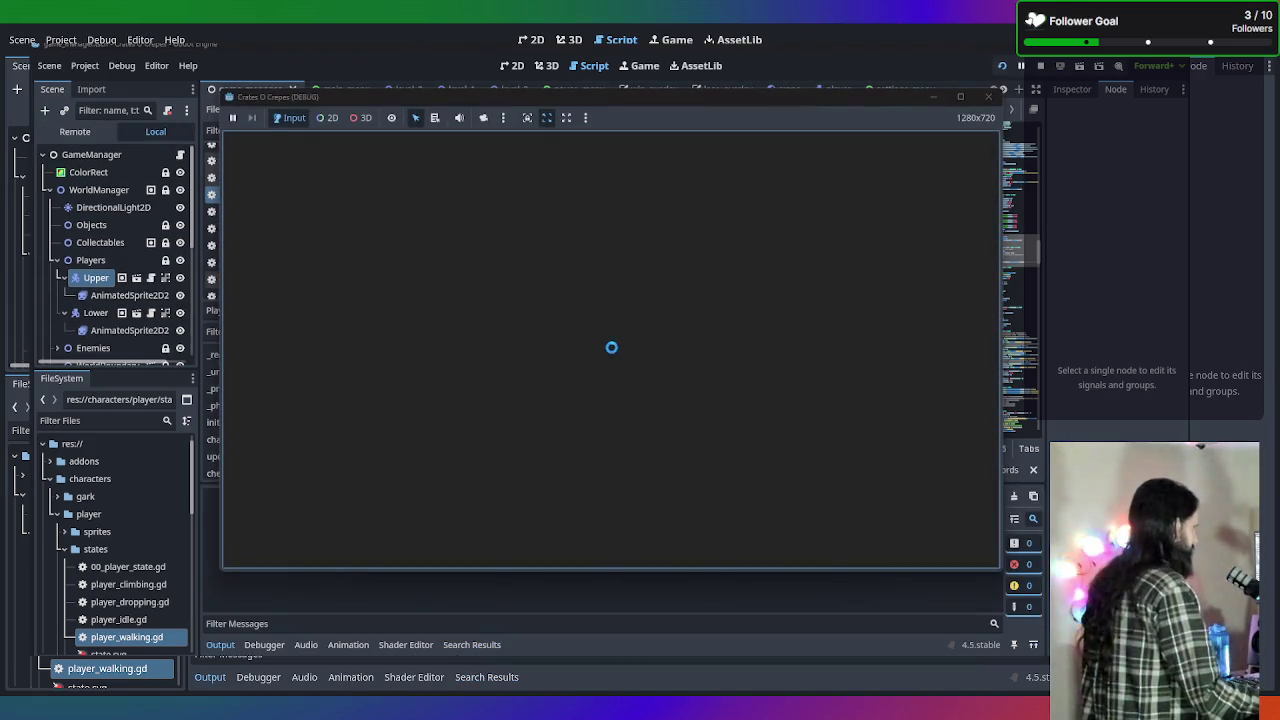
click(610, 370)
key(Right)
key(Left)
key(Left)
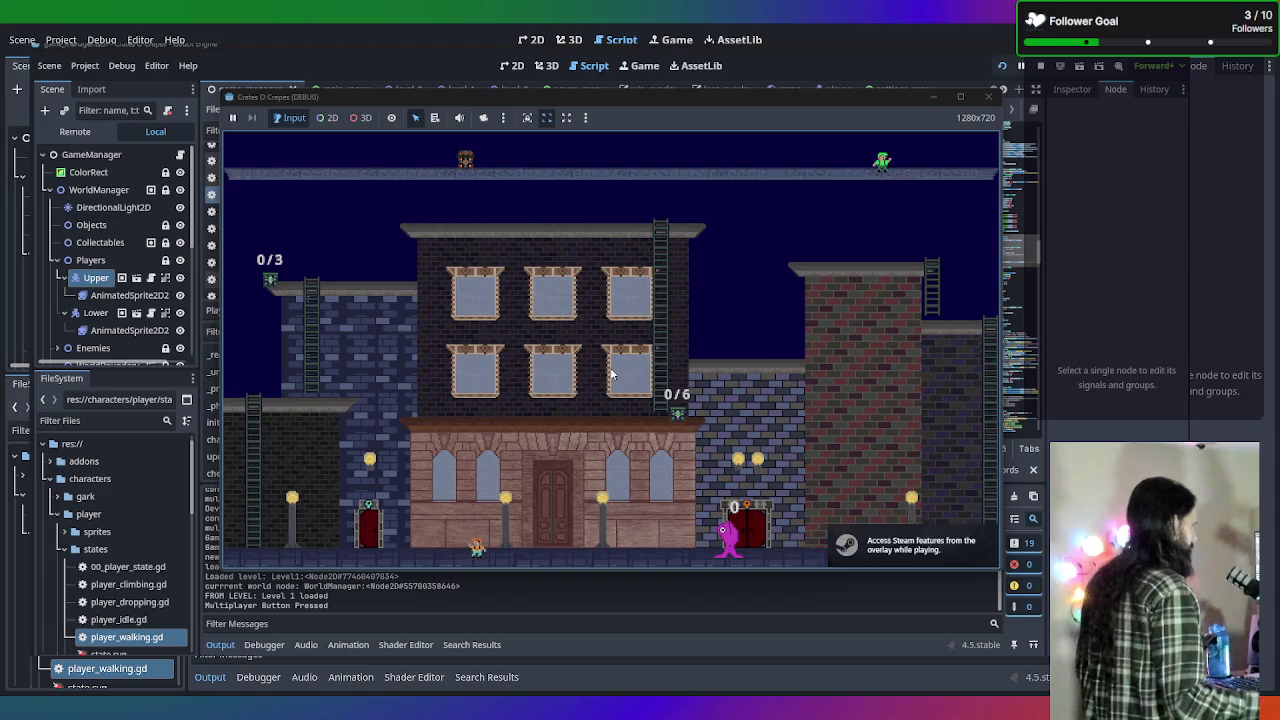
key(Right)
click(985, 92)
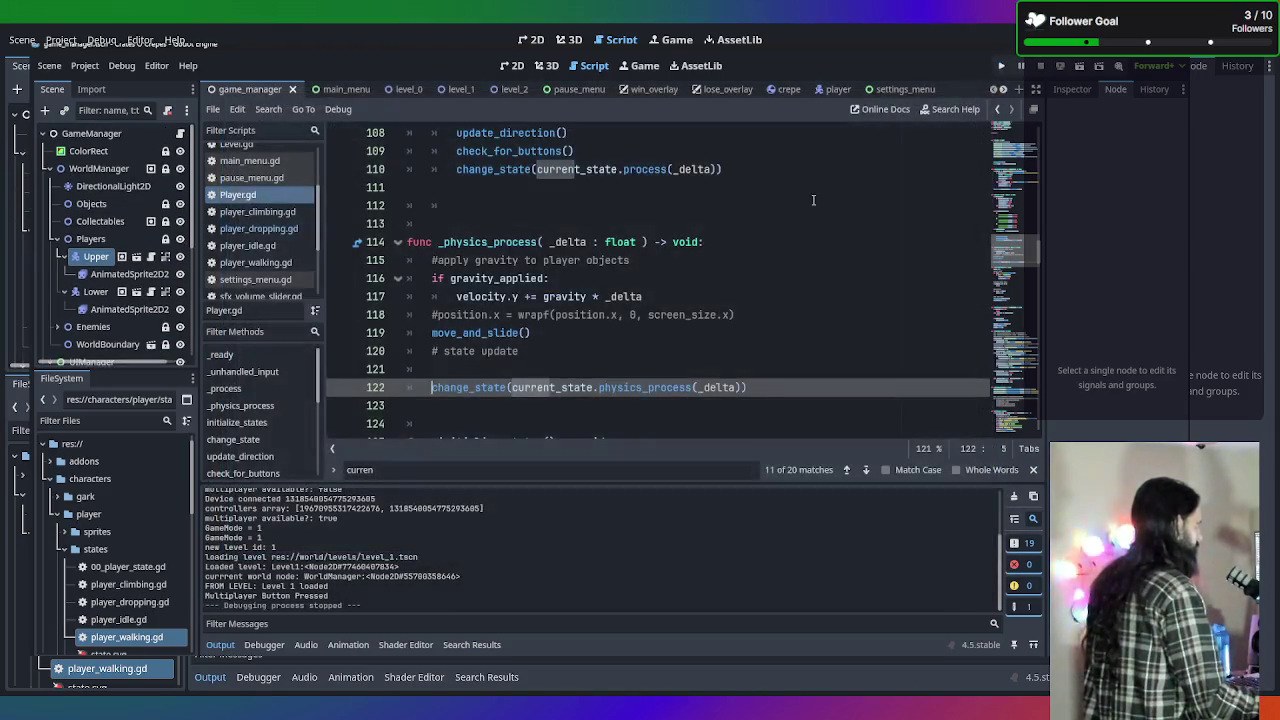
Playtest a singleplayer game, walking the player left, then stop it.
key(F5)
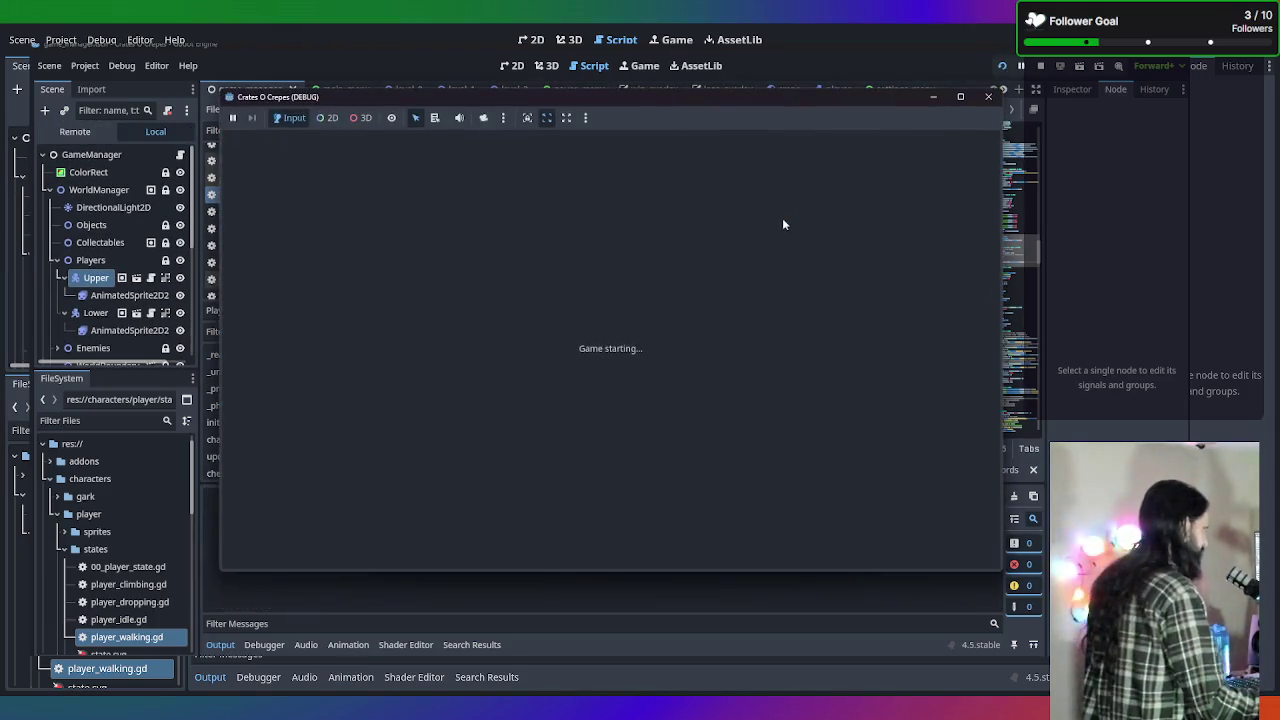
click(606, 324)
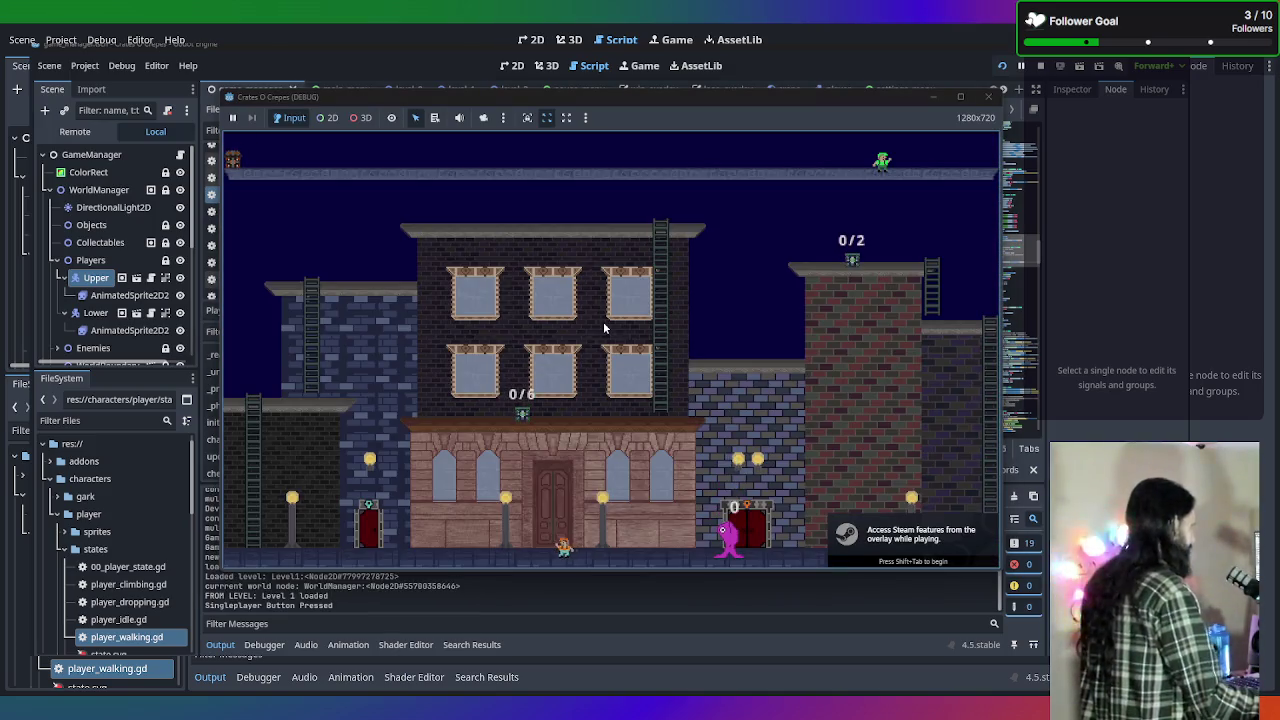
key(Left)
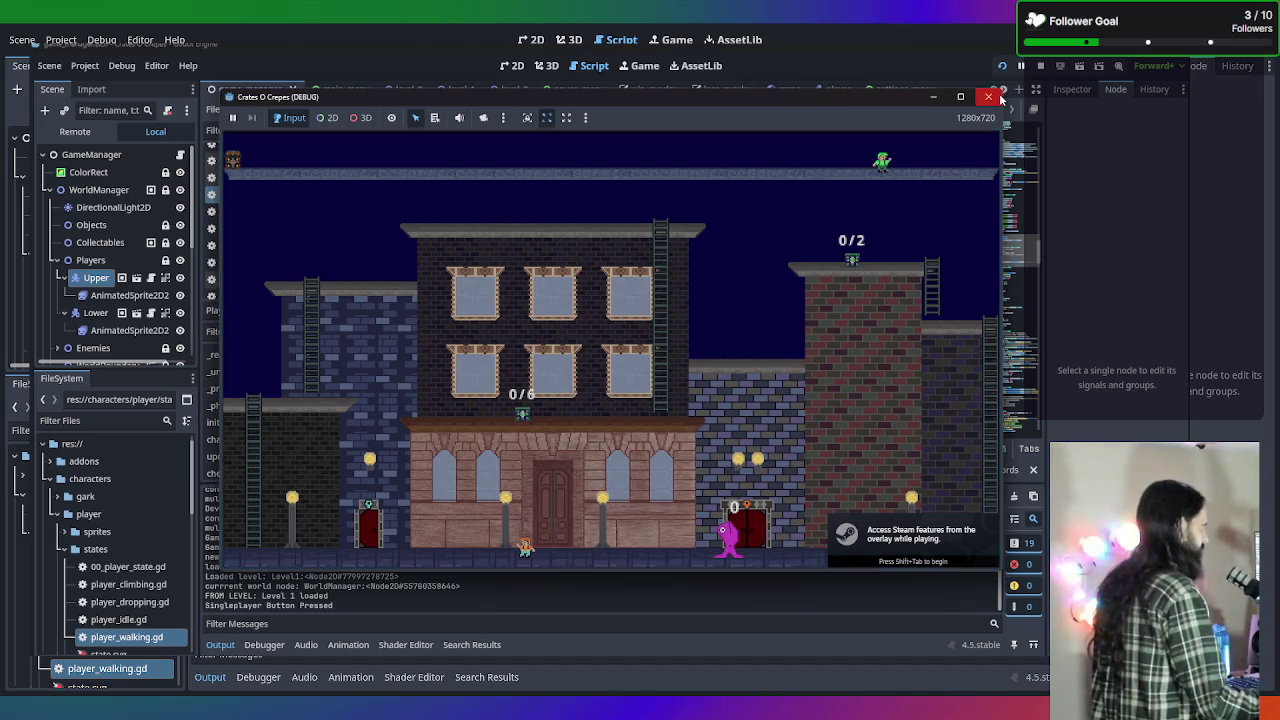
click(999, 97)
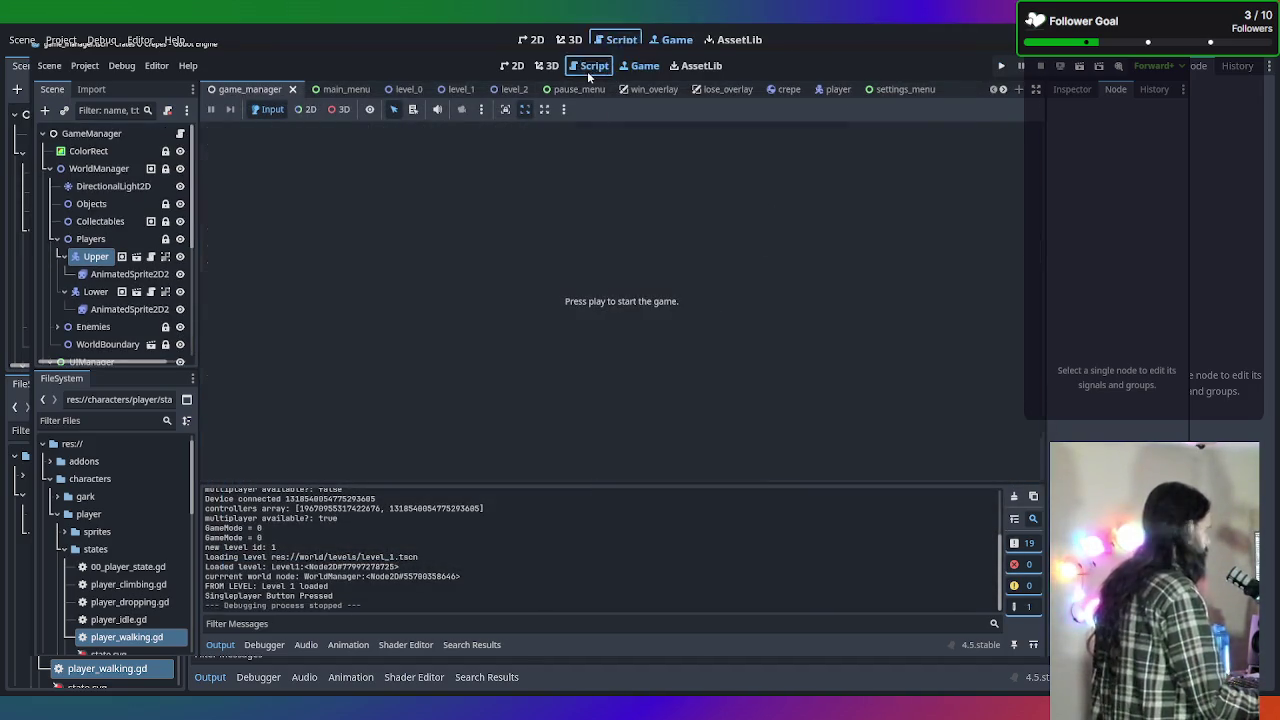
Undo the deletion to restore the if current_player check on line 121.
click(590, 65)
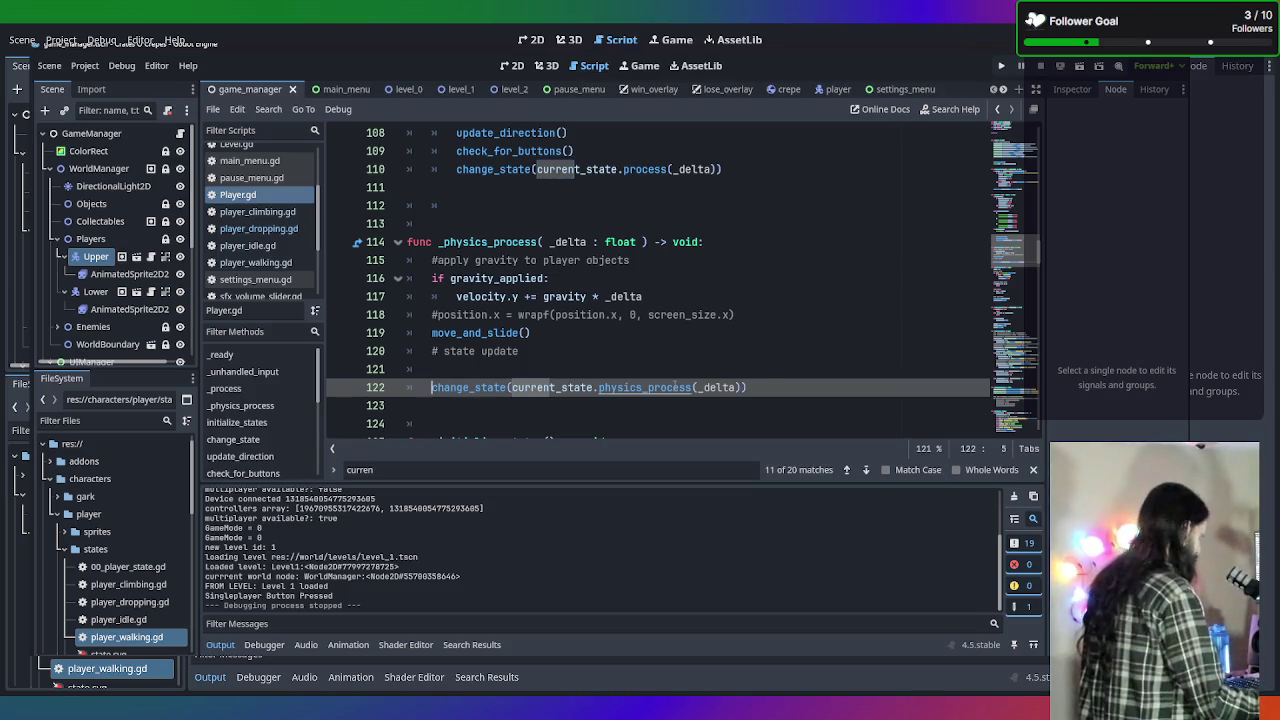
key(ctrl+z)
click(703, 356)
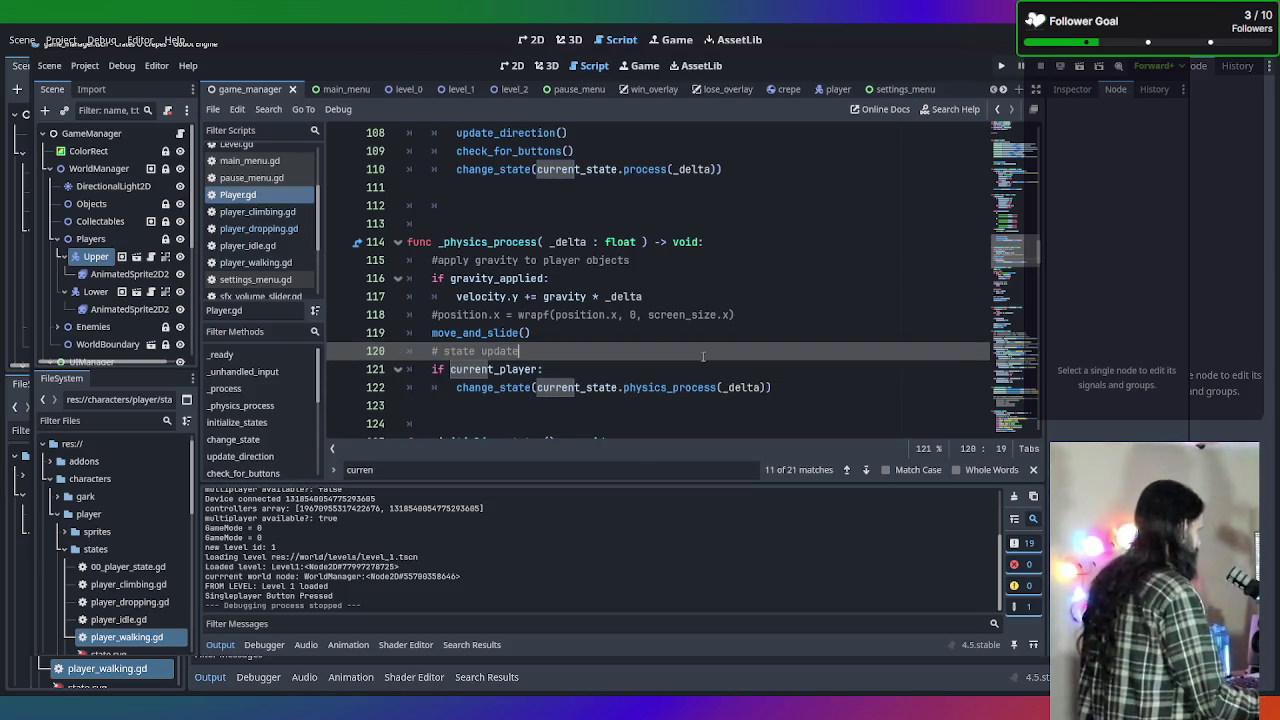
scroll(705, 357, down, 1)
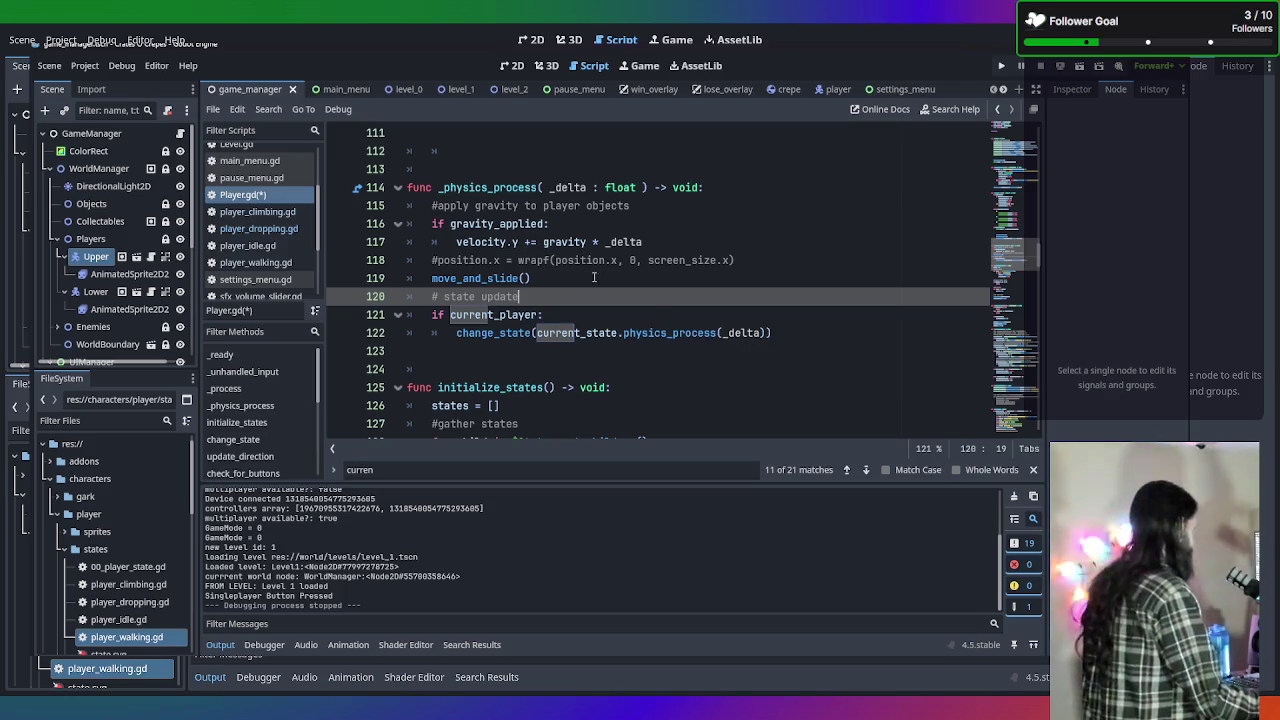
Rewrite line 121's condition to test gamemode against global_variables.GameMode.SINGLEPLAYER.
click(432, 314)
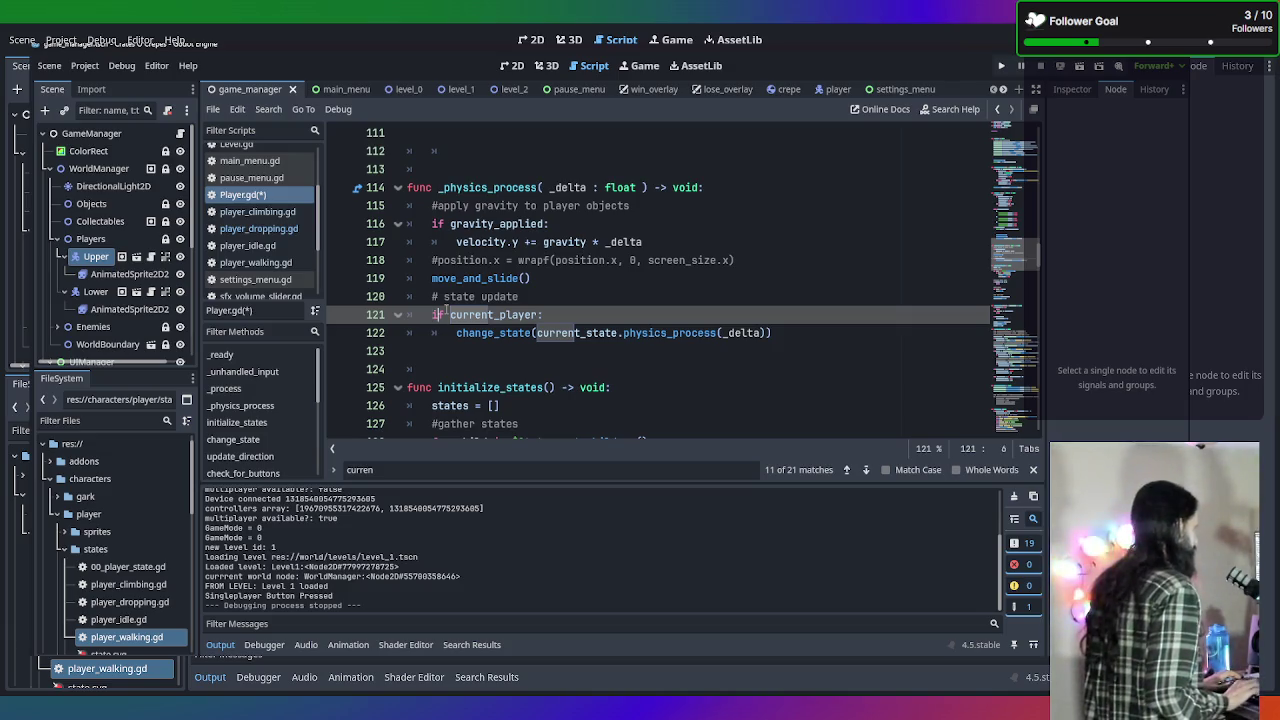
key(ctrl+Right)
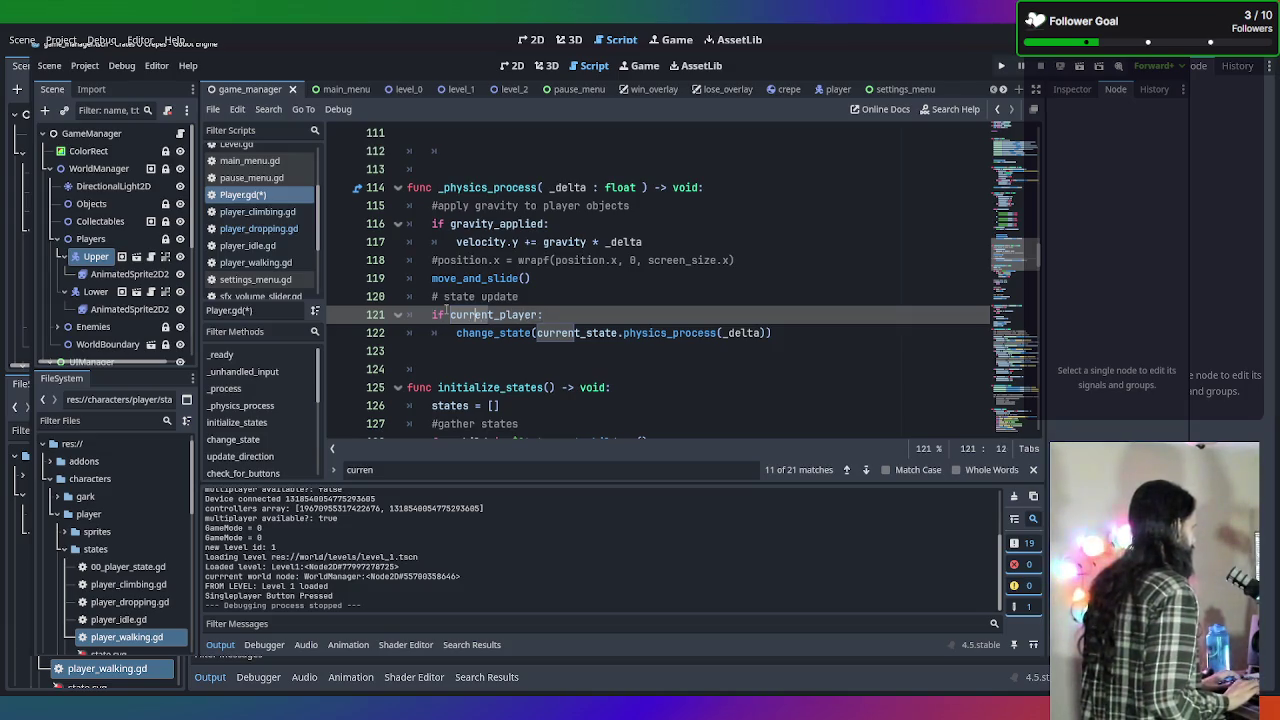
text(game)
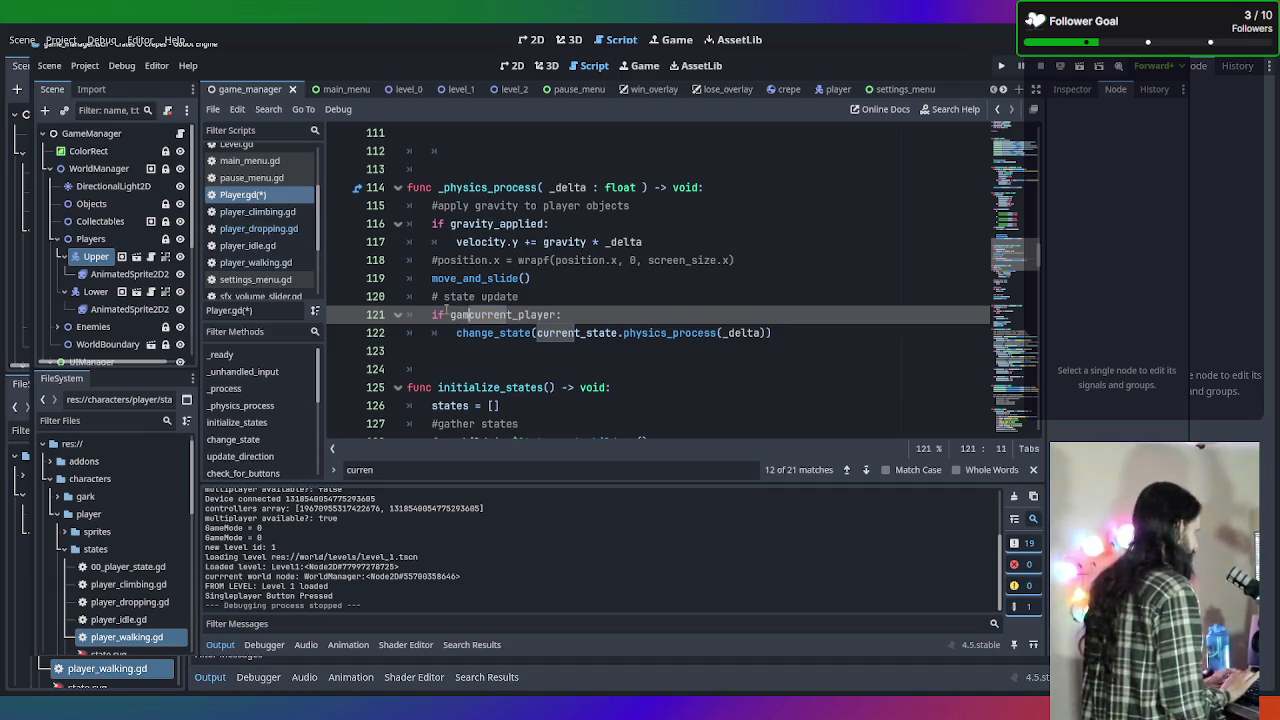
text(r)
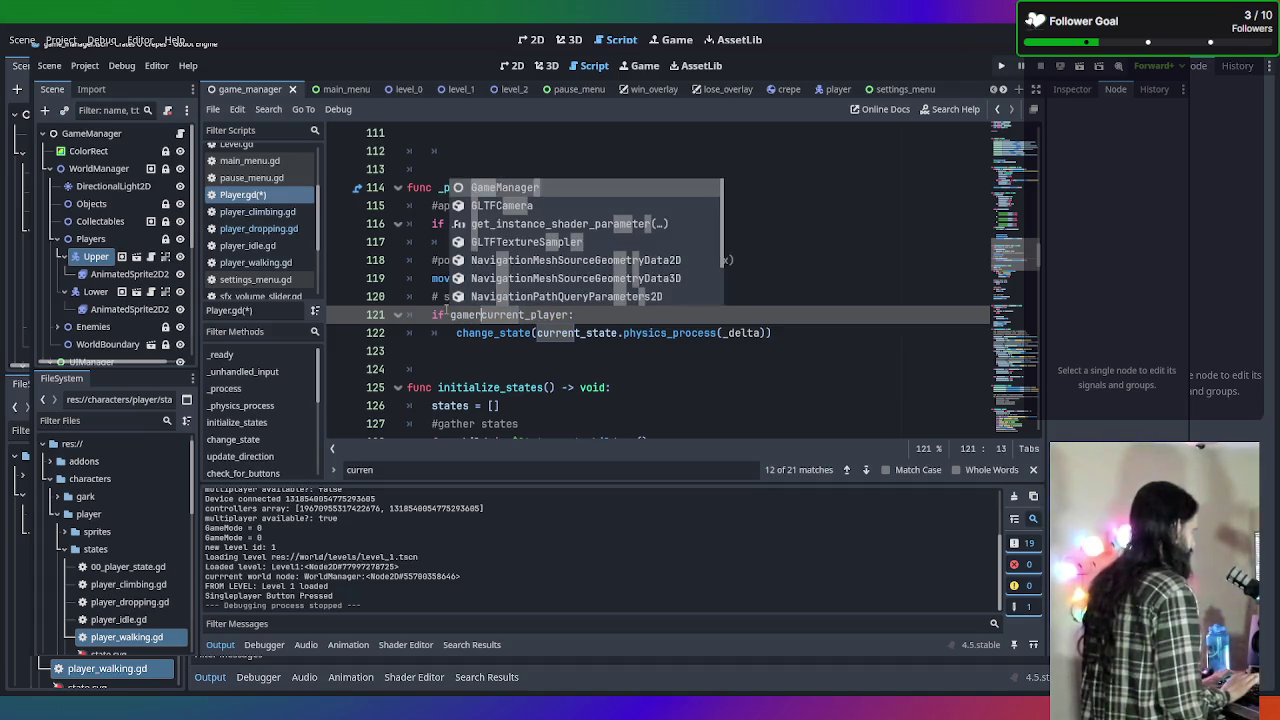
key(BackSpace)
text(mo)
key(Tab)
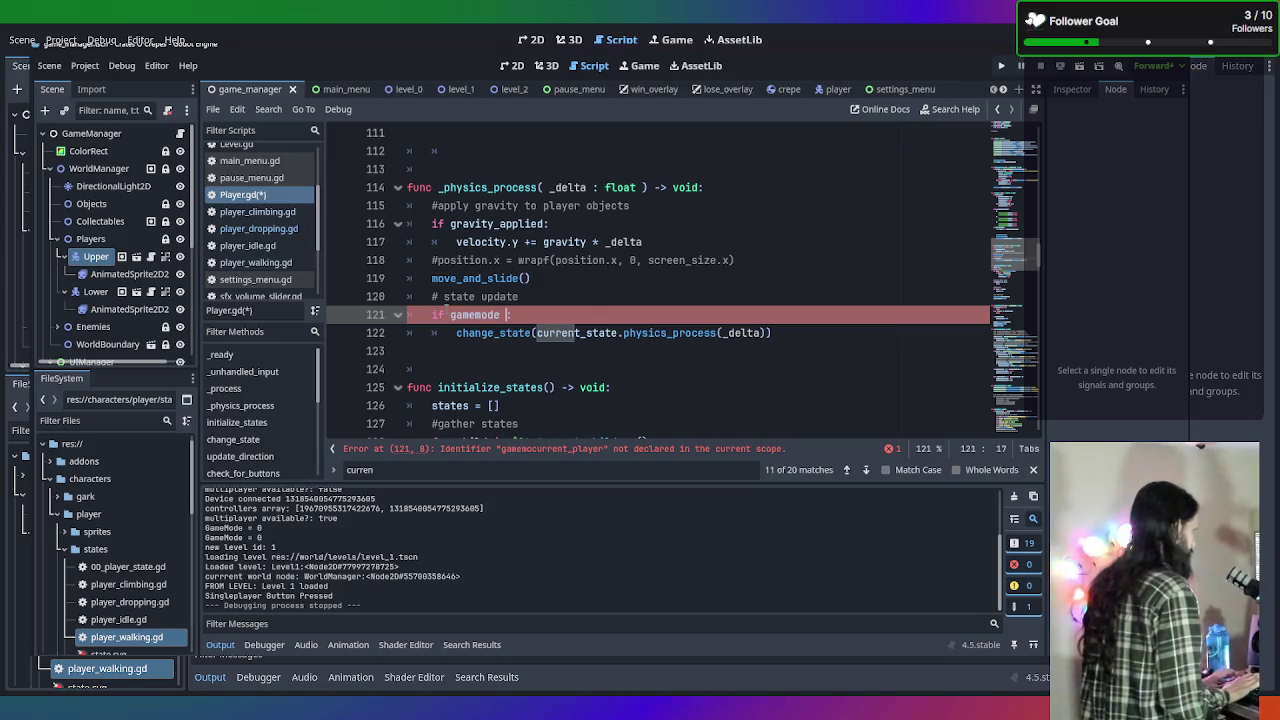
text(= si)
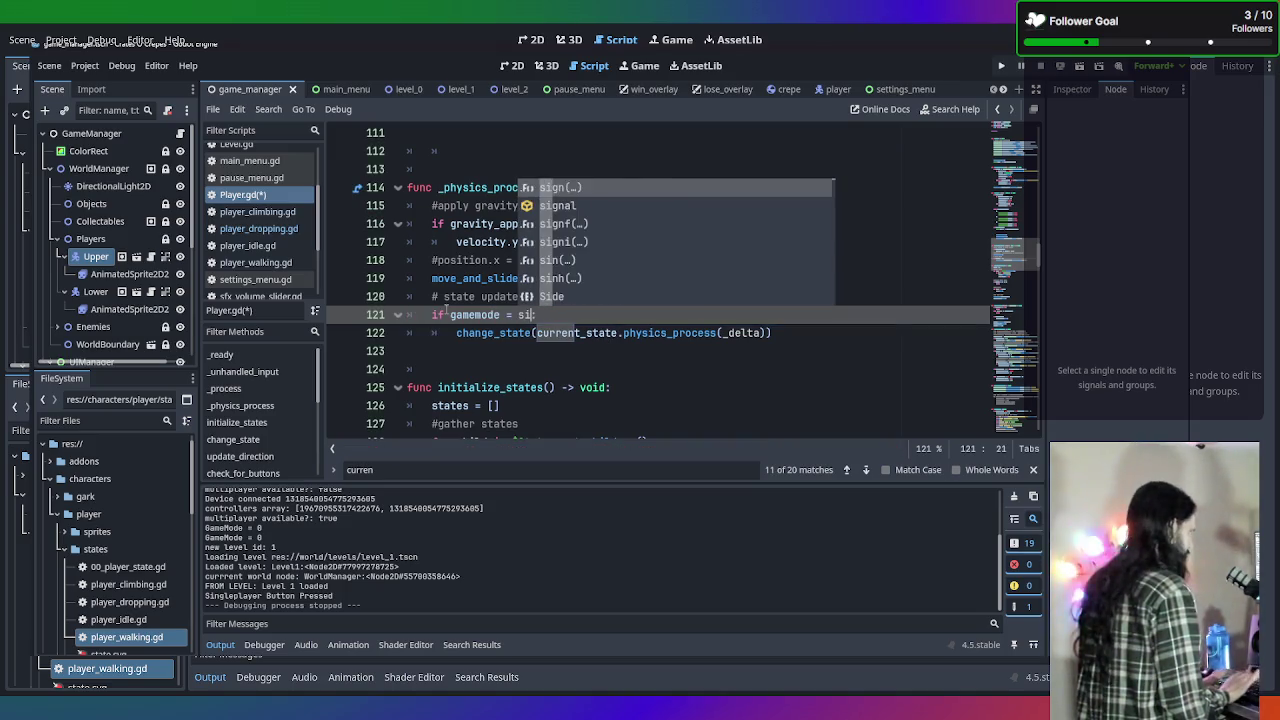
key(BackSpace)
key(BackSpace)
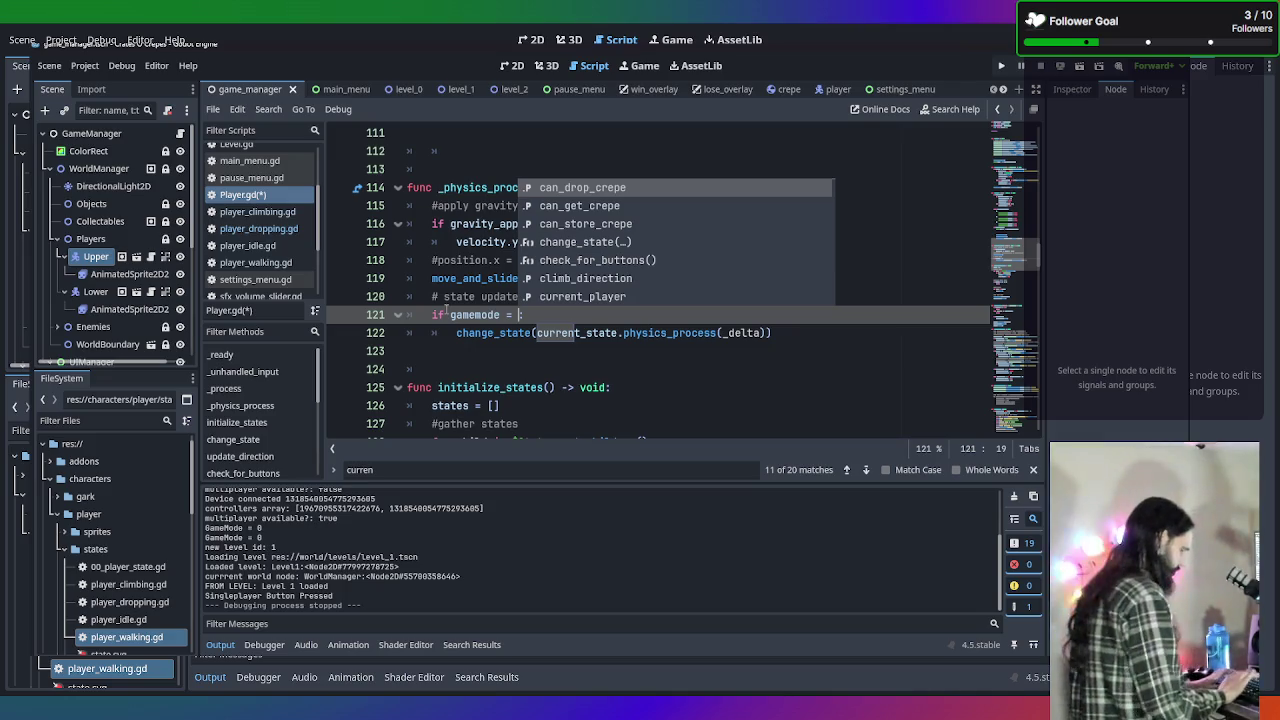
text(global_variabl)
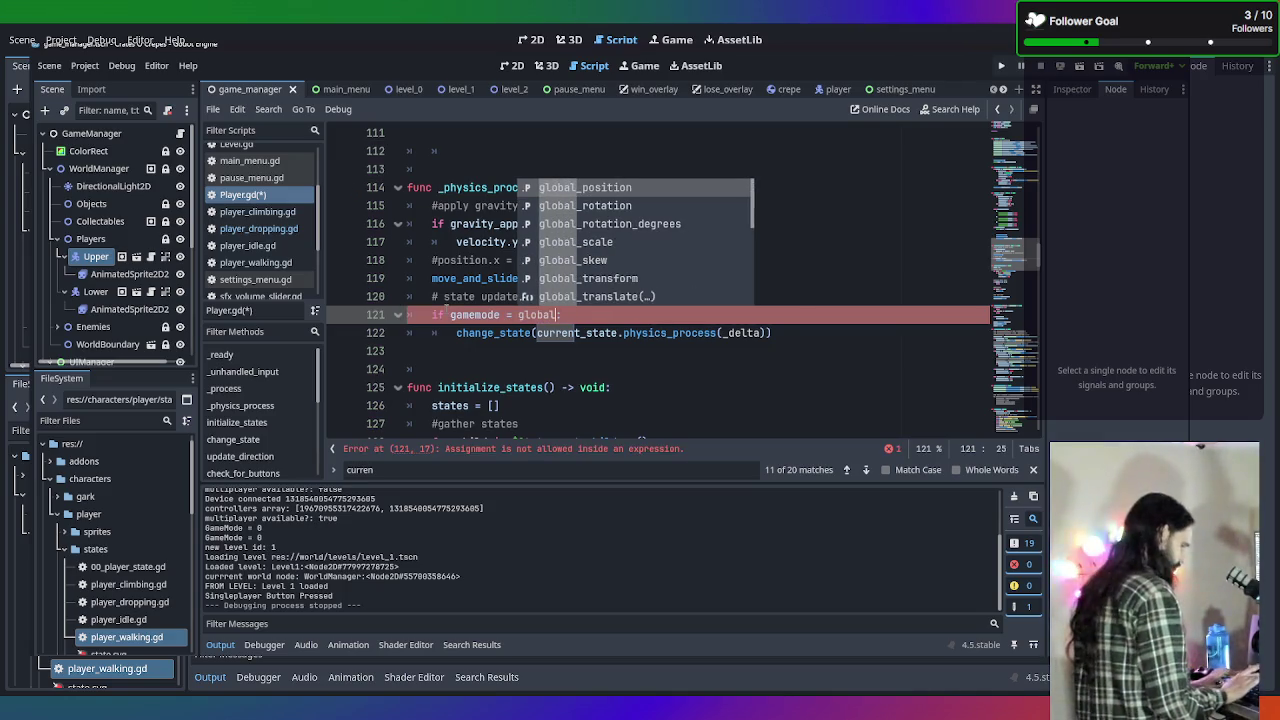
key(Return)
text(.)
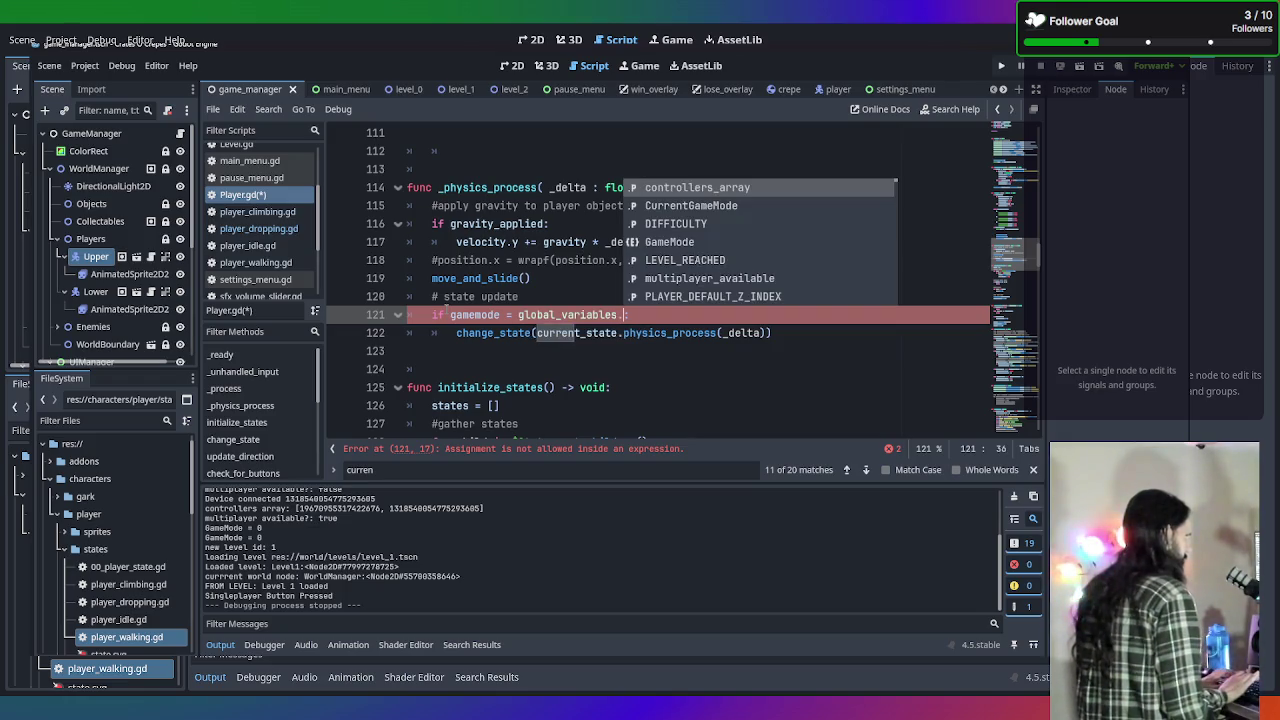
text(Game)
key(Return)
text(.S)
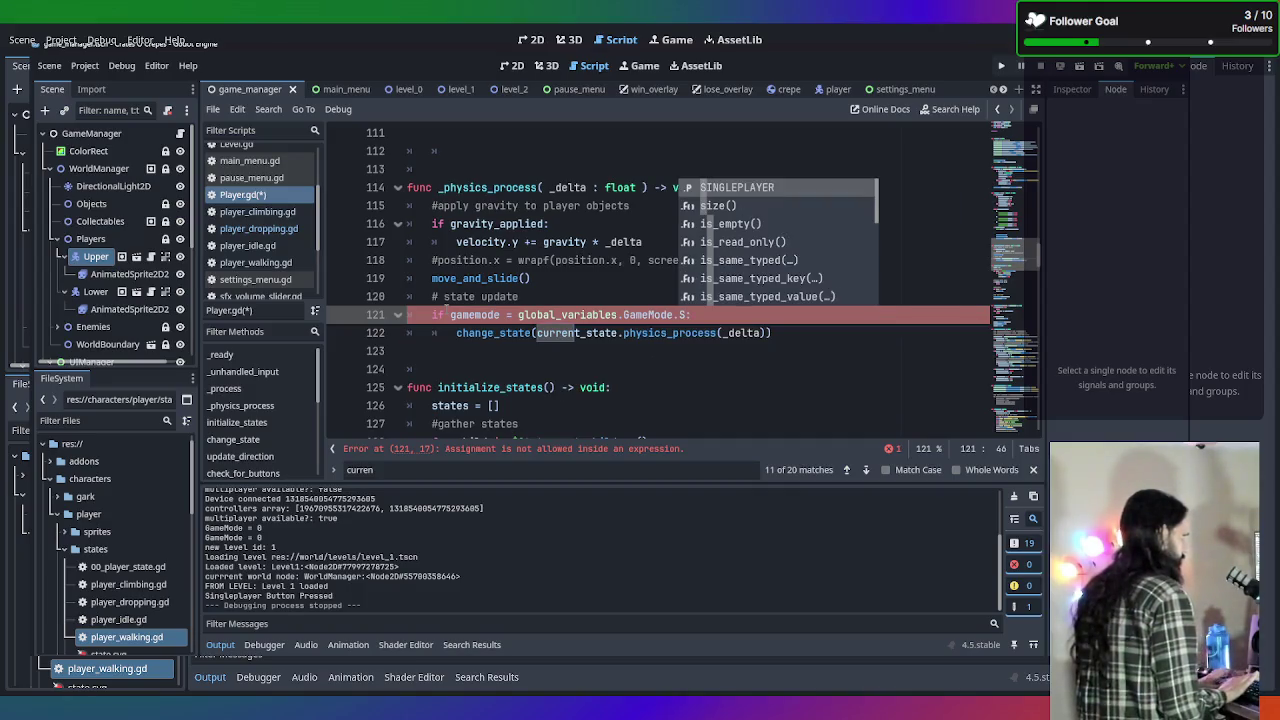
key(Return)
Append 'and current_player' to the line 121 condition.
text(an)
key(BackSpace)
key(BackSpace)
key(BackSpace)
text(and current)
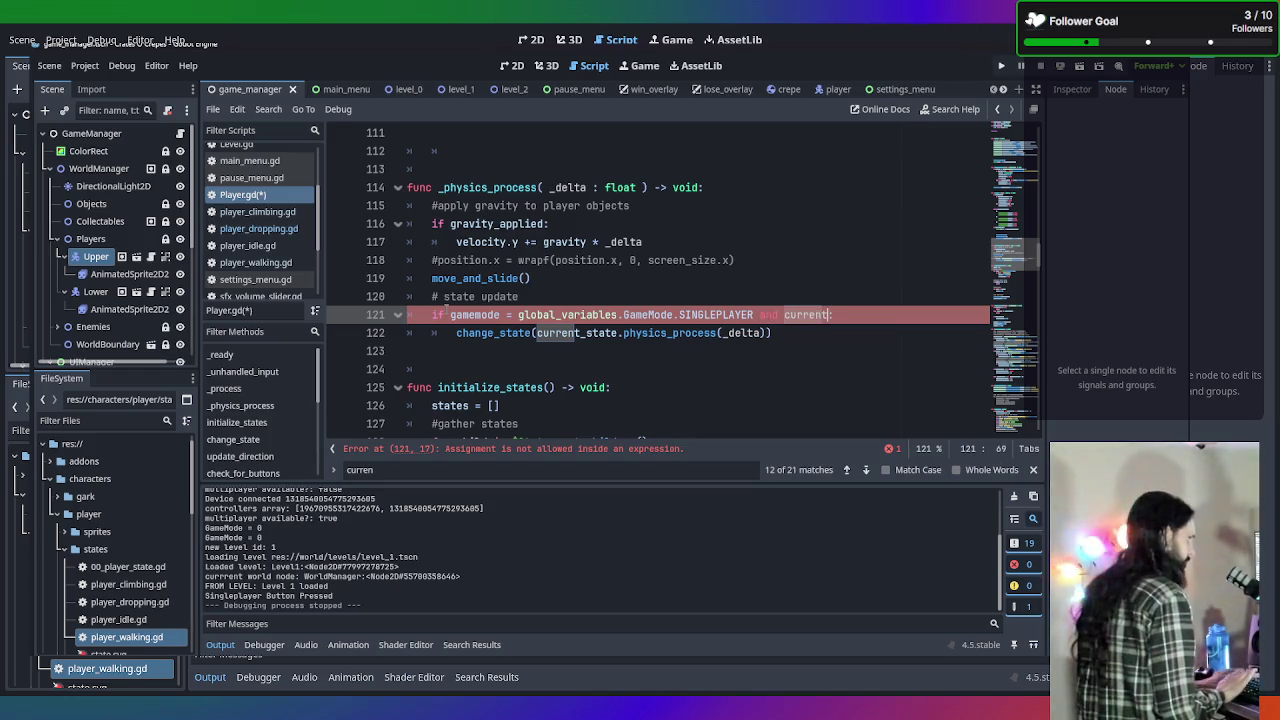
key(Return)
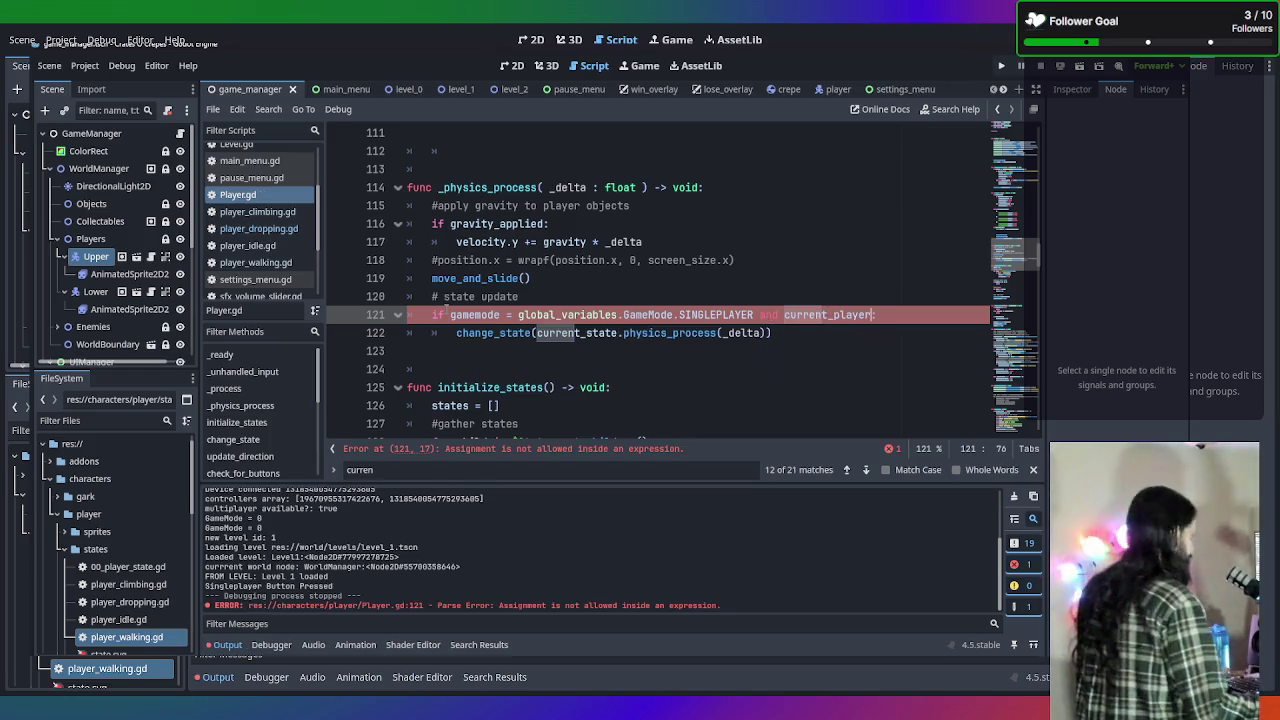
Change '=' to '==' in line 121's condition, save Player.gd, and run the game.
key(Down)
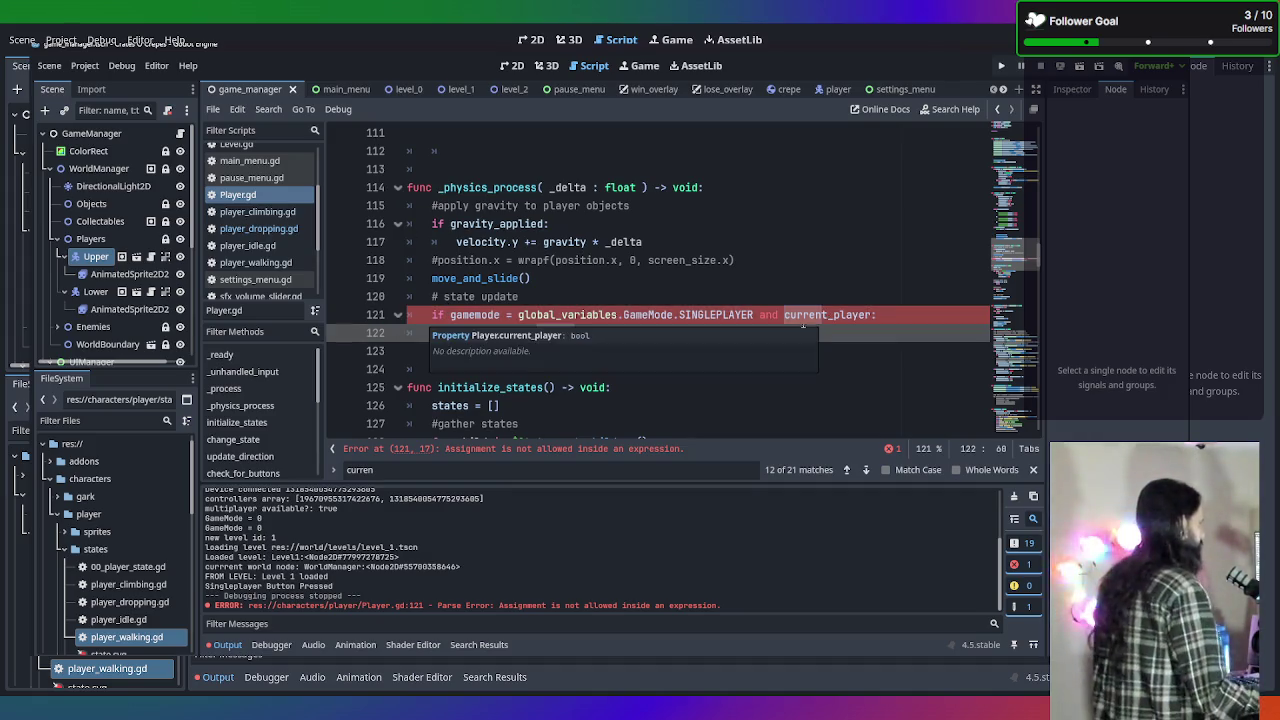
key(Up)
key(Up)
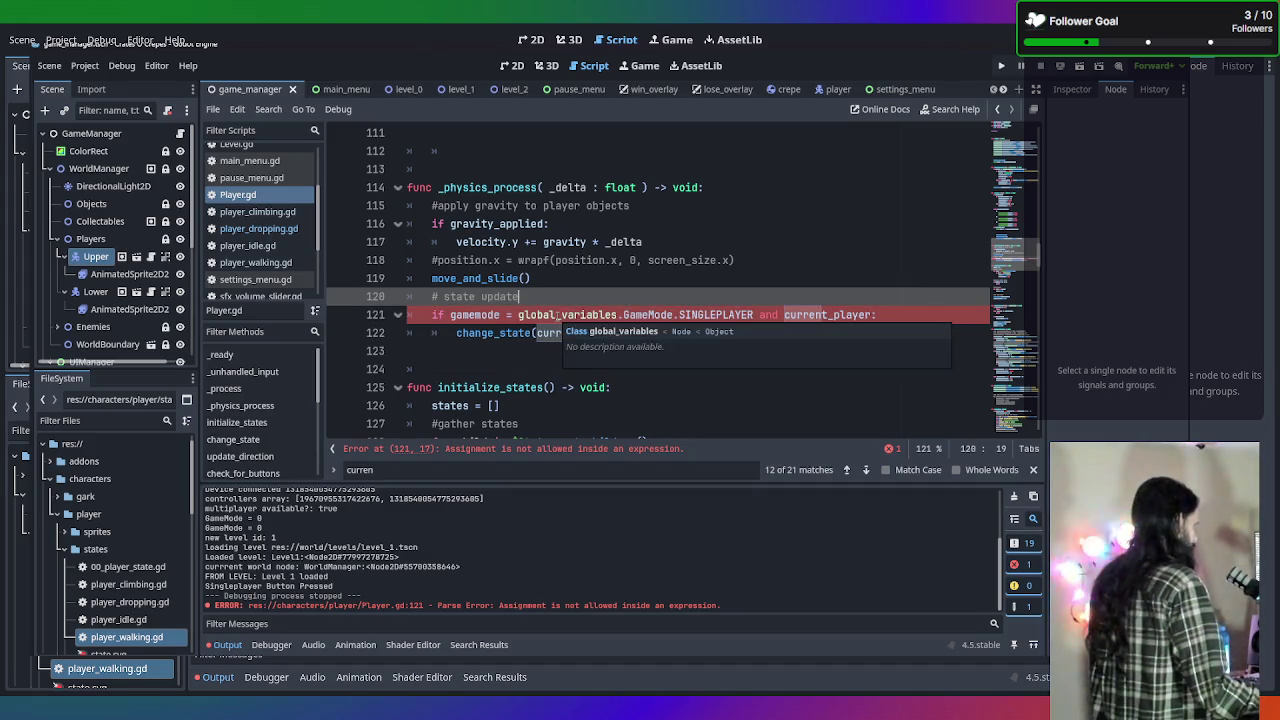
click(505, 314)
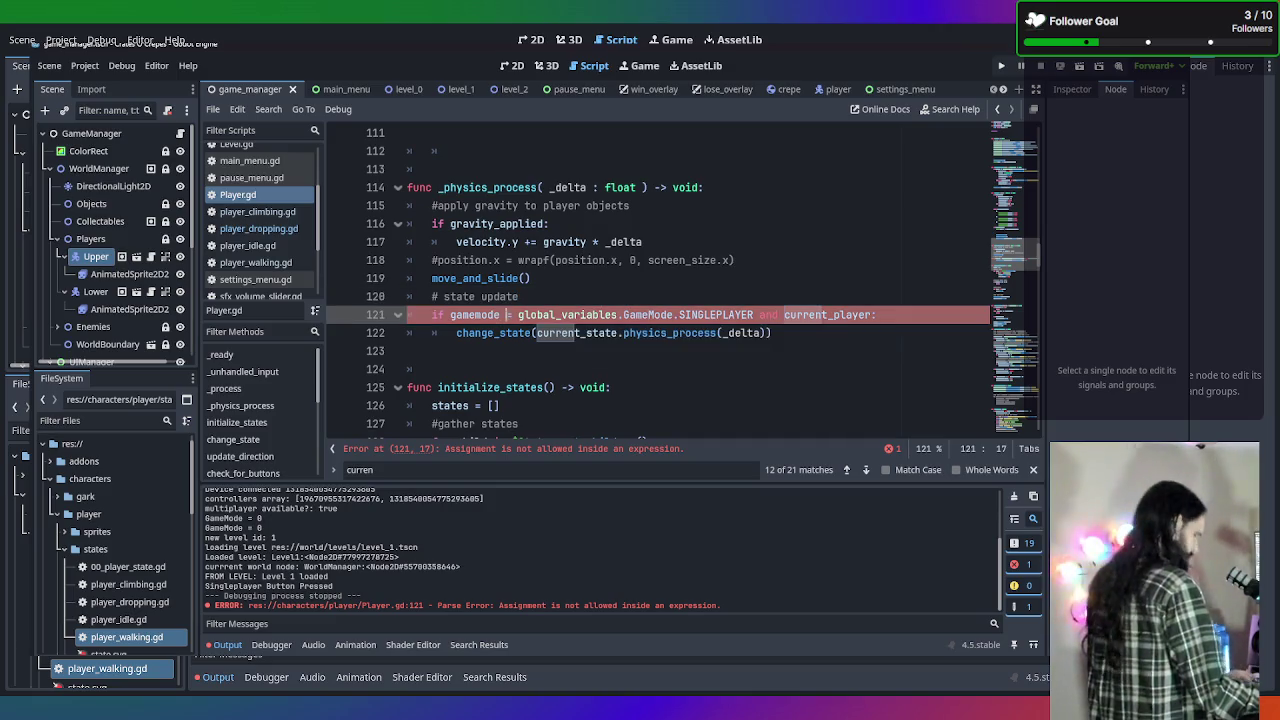
text(=)
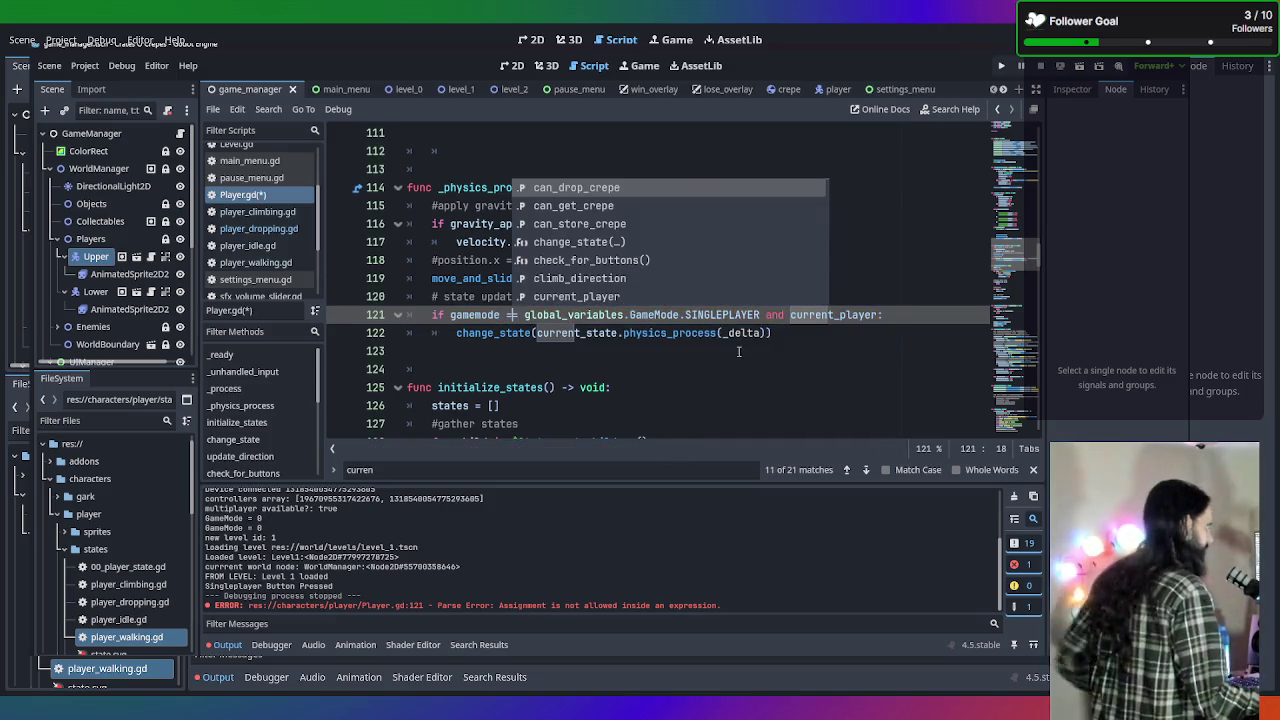
click(739, 351)
key(ctrl+s)
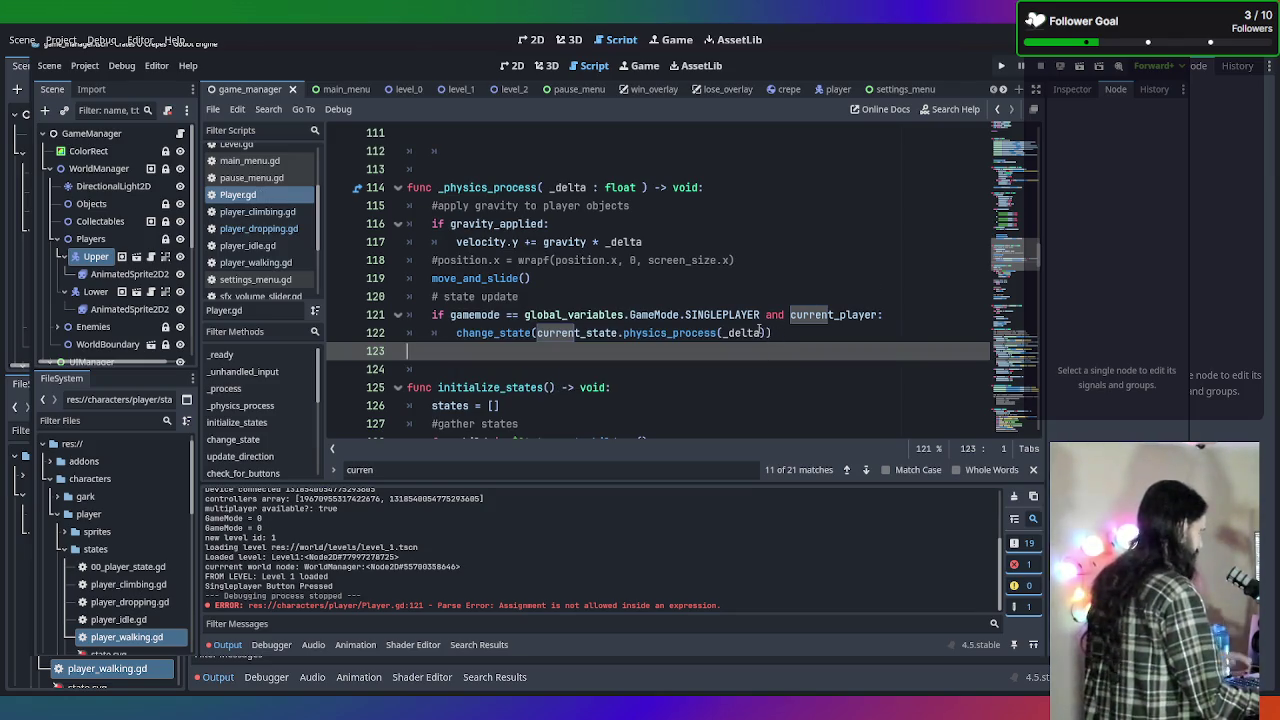
key(F5)
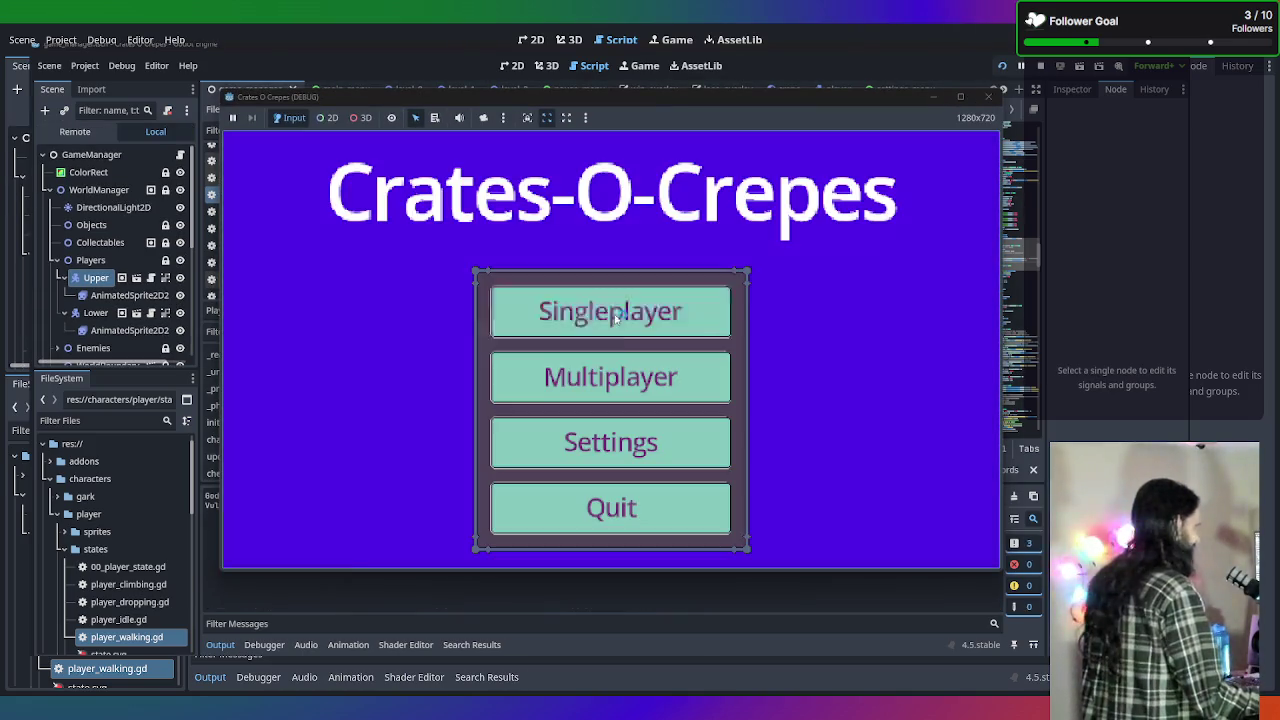
click(612, 330)
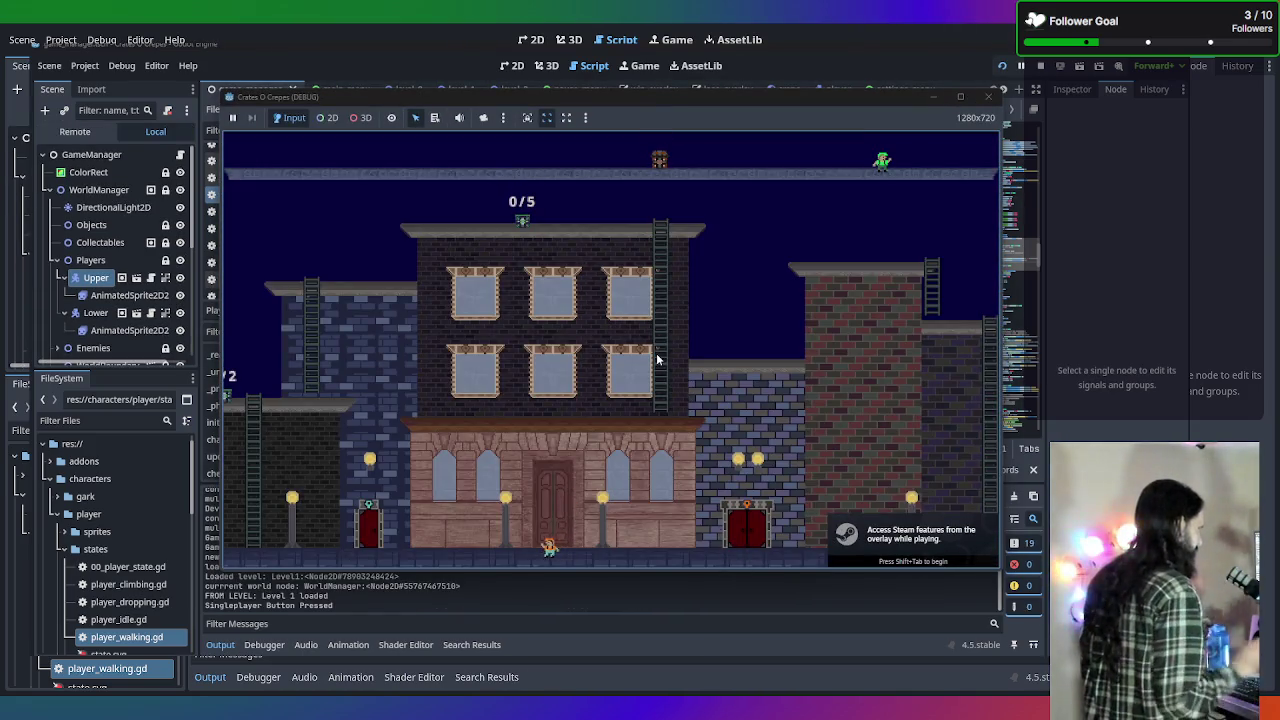
key(Tab)
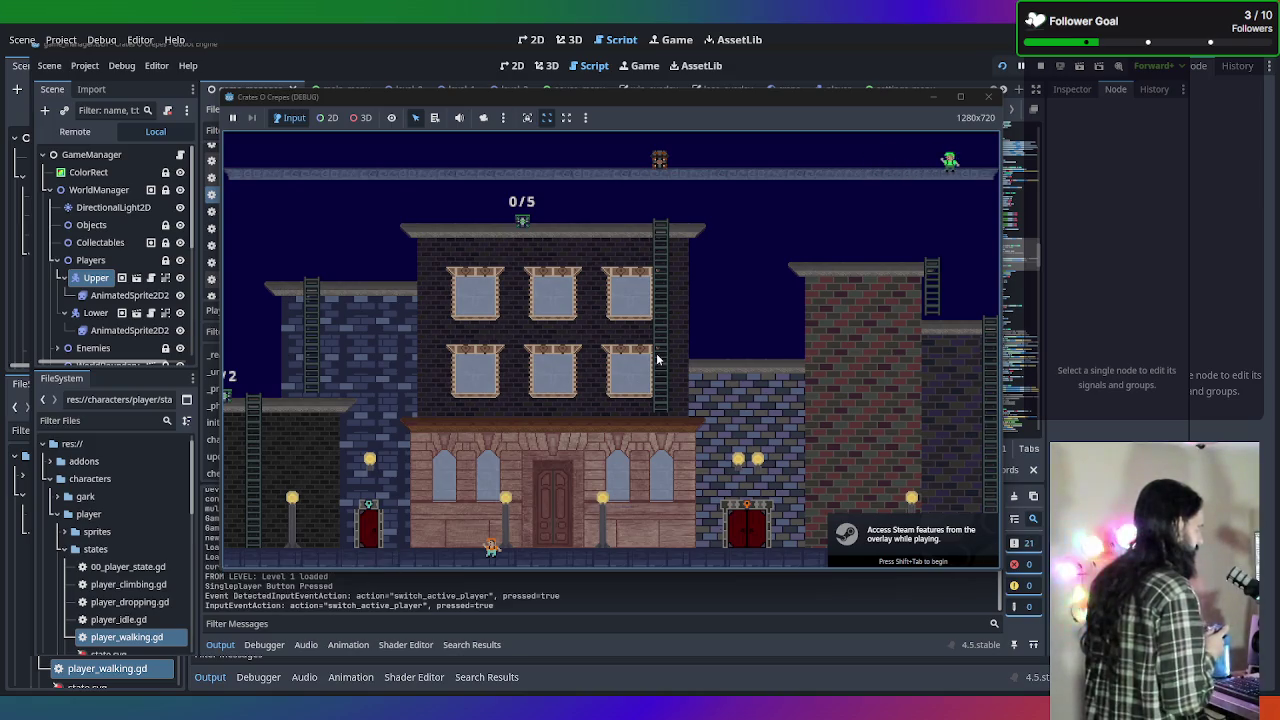
key(Tab)
key(Left)
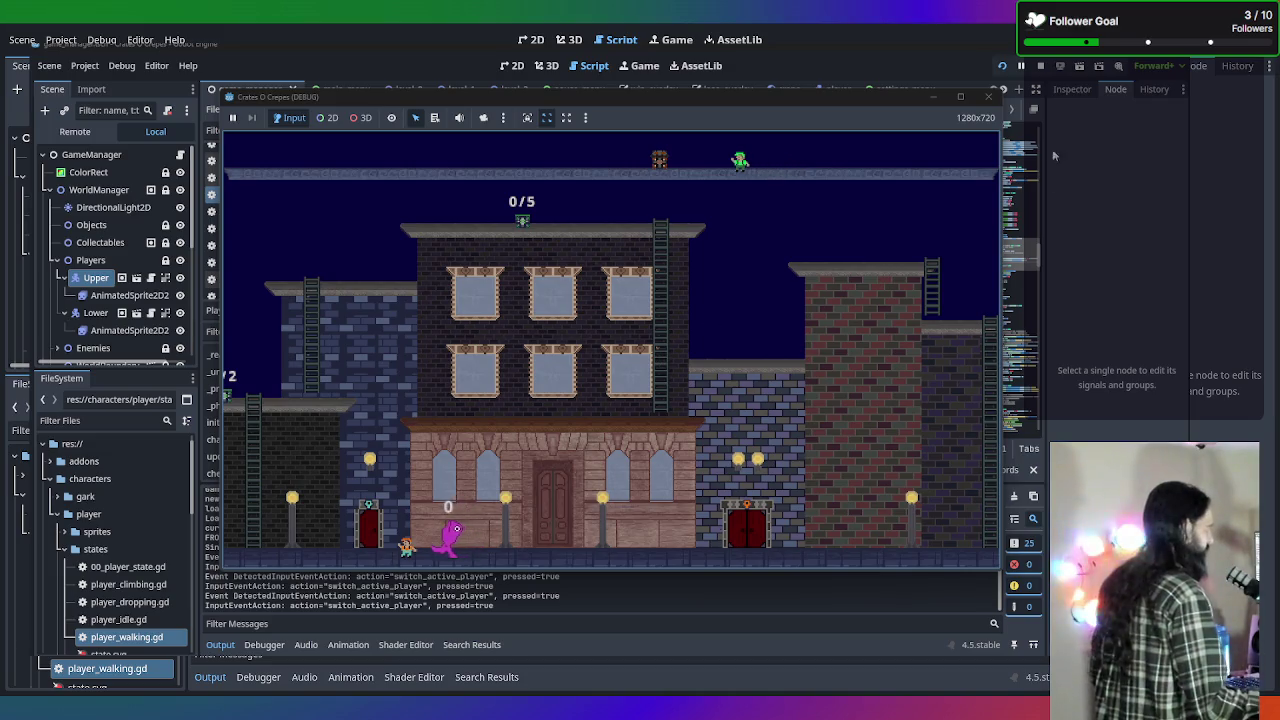
click(987, 101)
Add an elif line after line 122 by pasting the copied gamemode condition.
scroll(543, 309, down, 2)
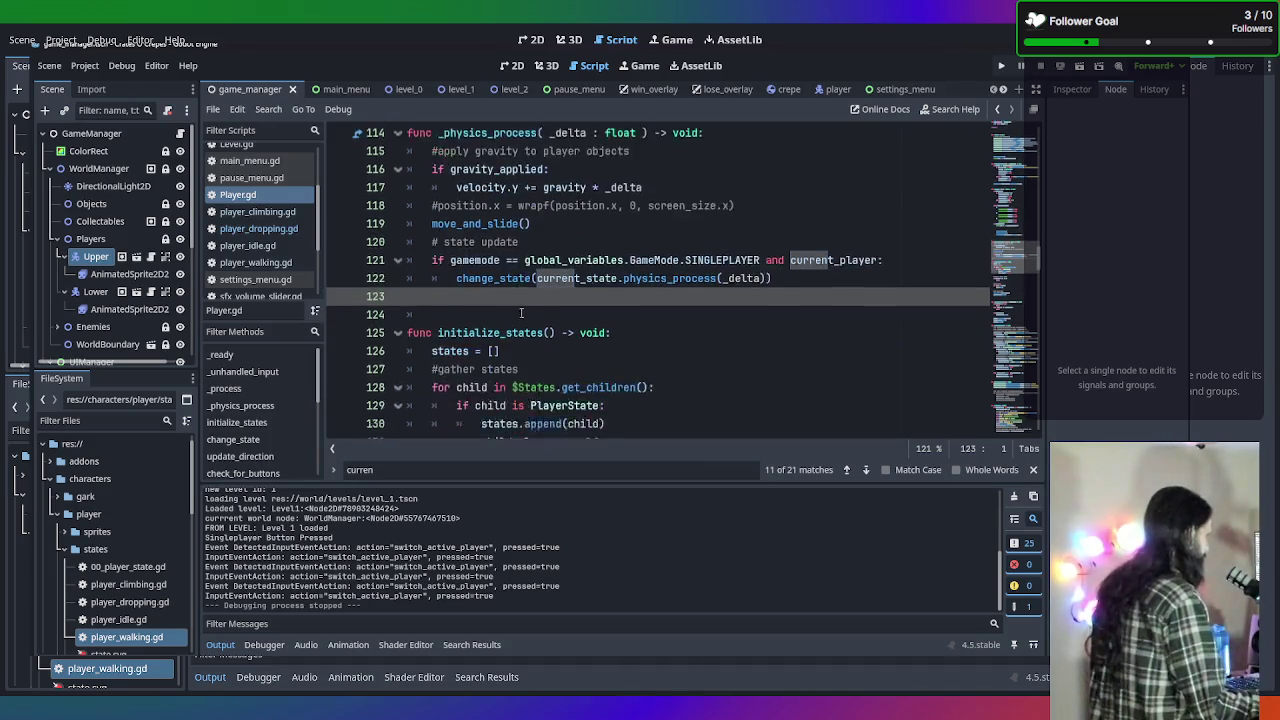
scroll(543, 309, up, 2)
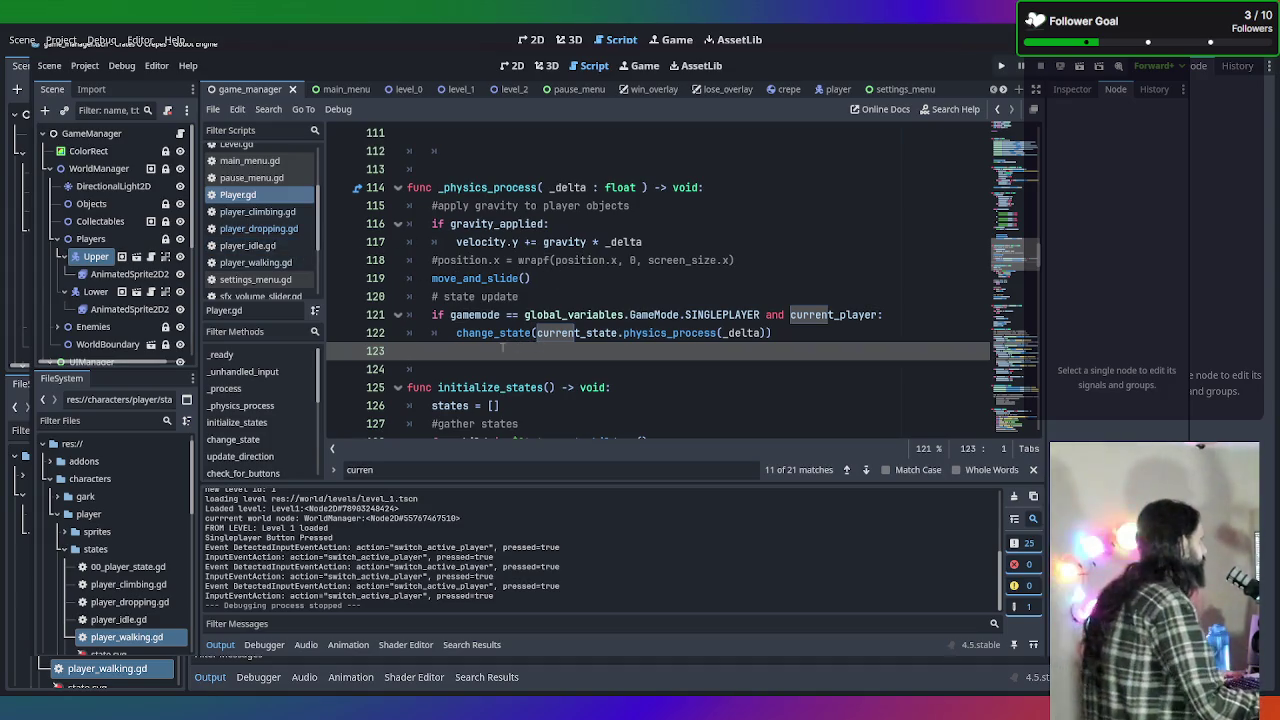
key(BackSpace)
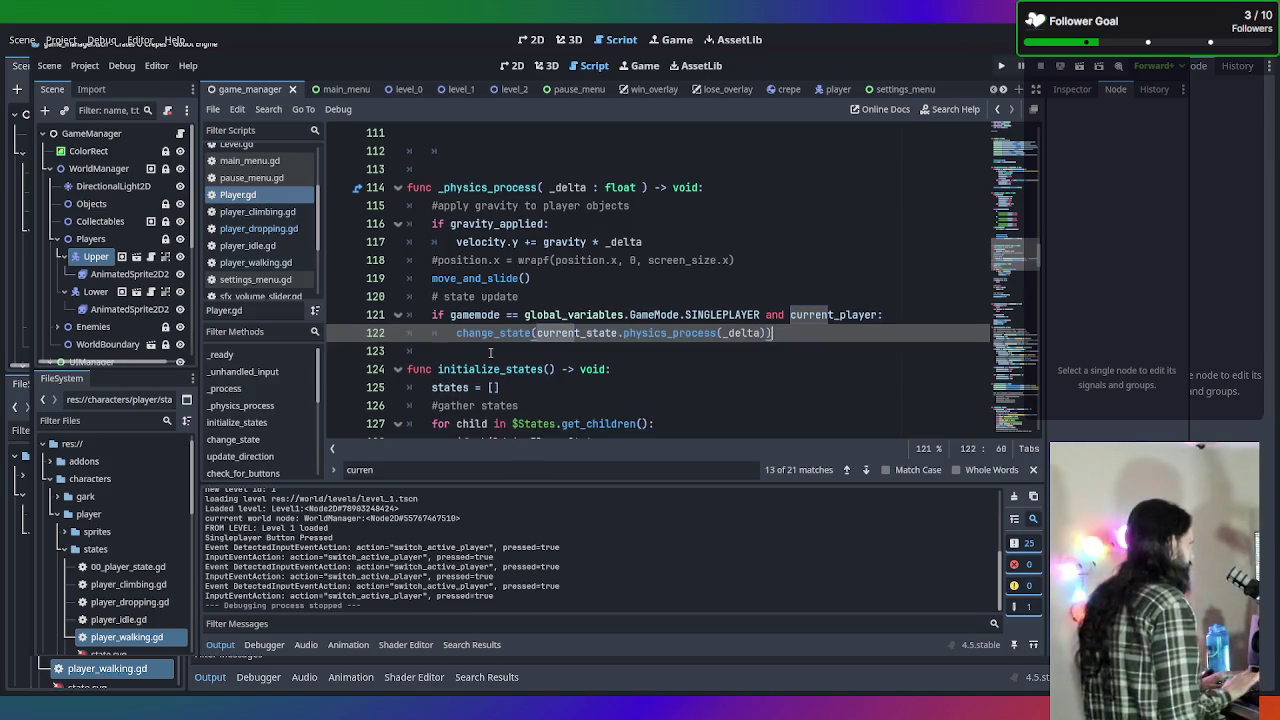
key(Return)
text(elif game)
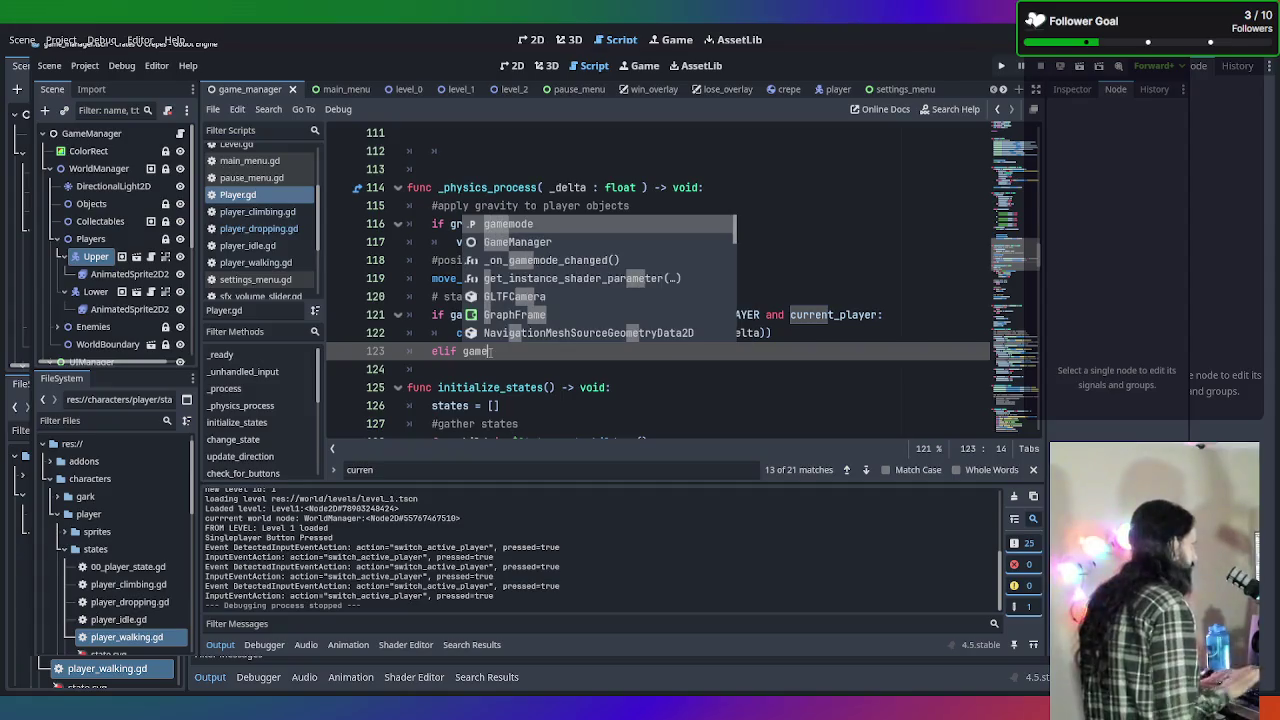
click(907, 318)
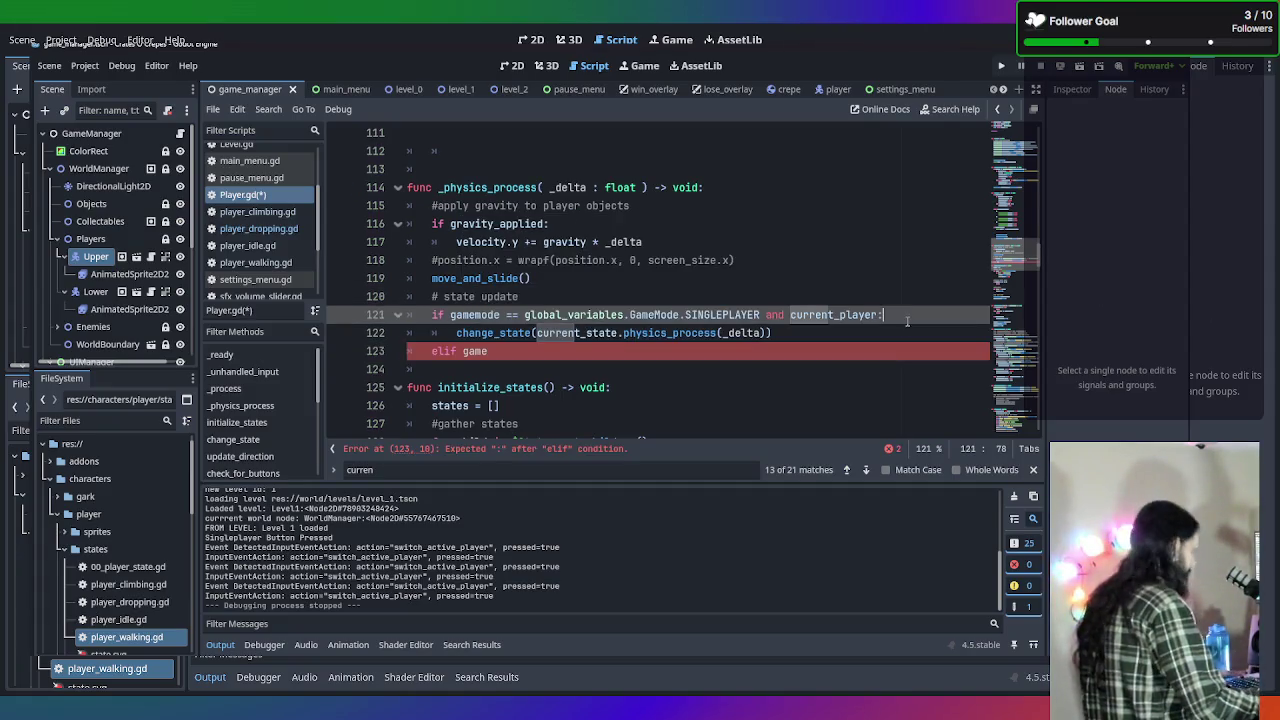
click(669, 356)
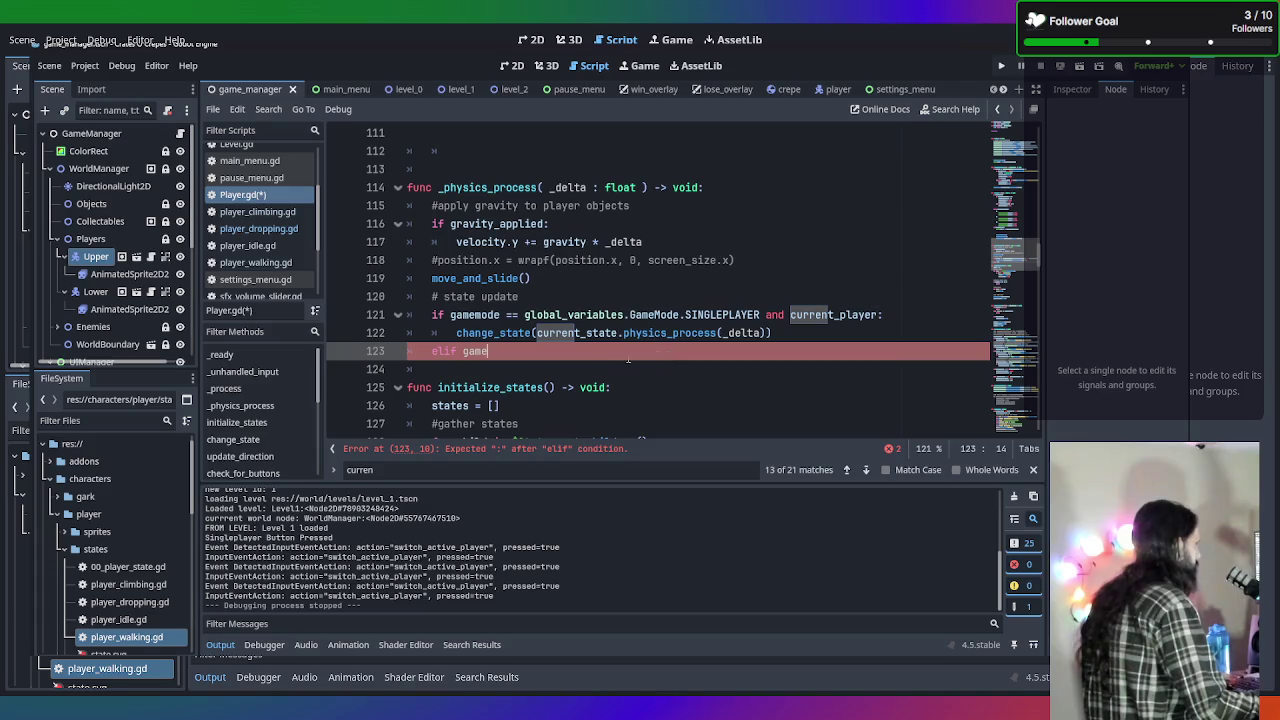
key(BackSpace)
key(BackSpace)
key(BackSpace)
text(if gamemode == global_variables.GameMode.SINGLEPLAYER and current_player:)
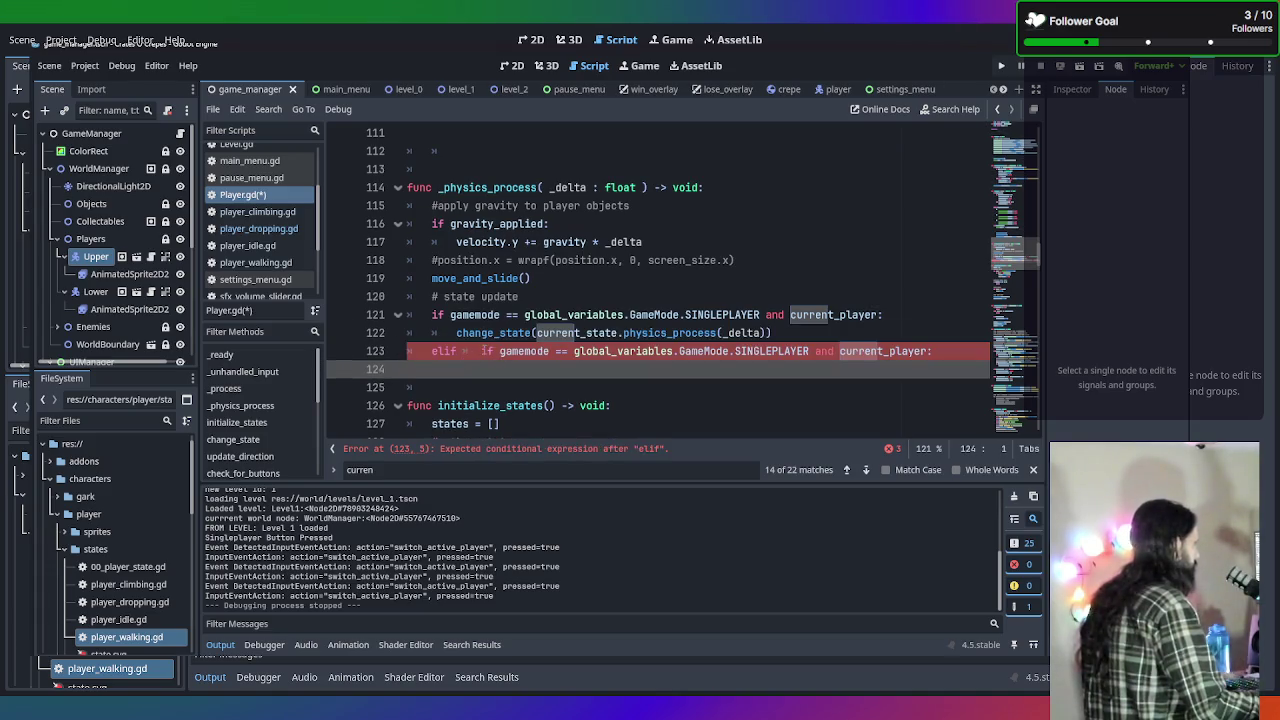
click(487, 351)
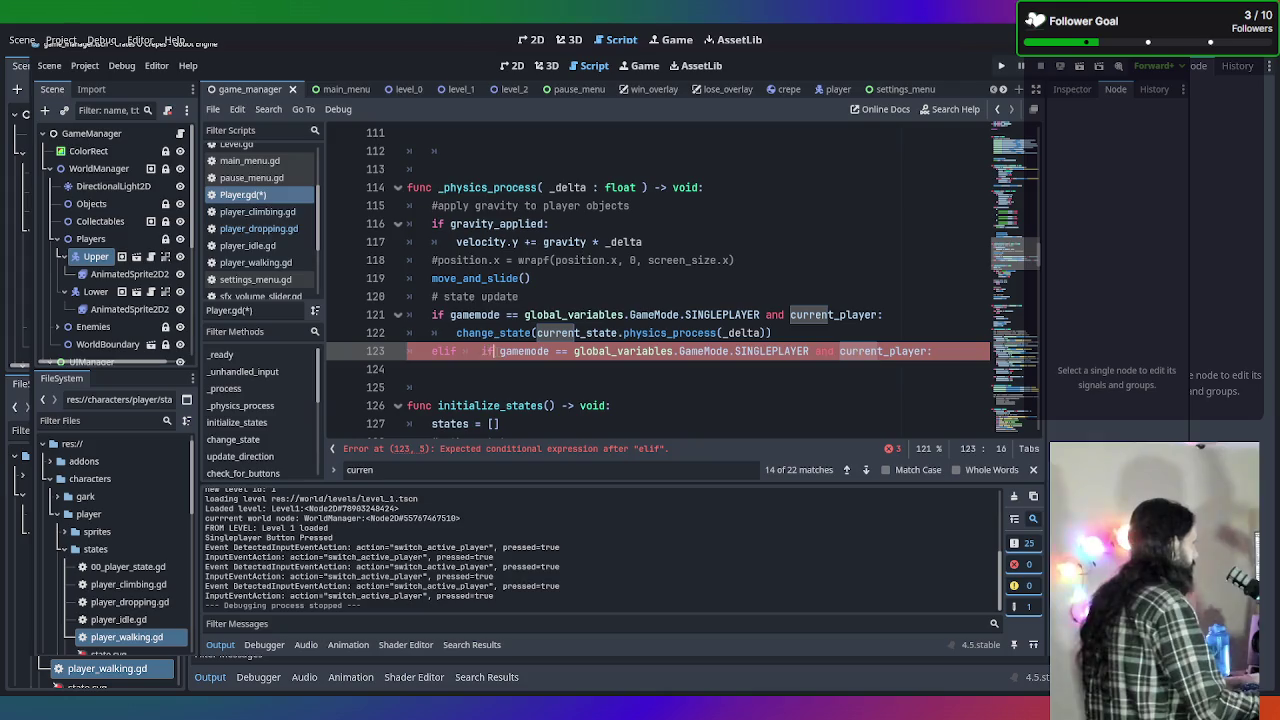
key(BackSpace)
key(BackSpace)
key(BackSpace)
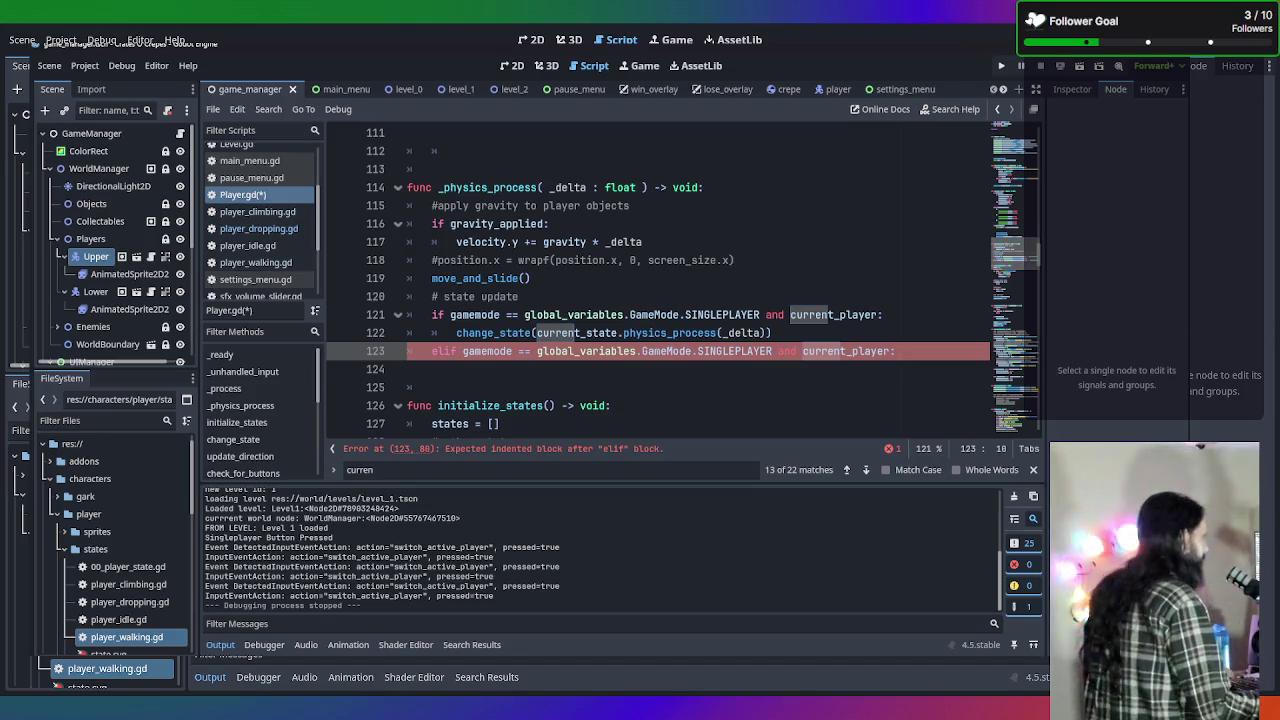
Switch the elif to GameMode.MULTIPLAYER and drop its current_player check.
drag(772, 351, 696, 351)
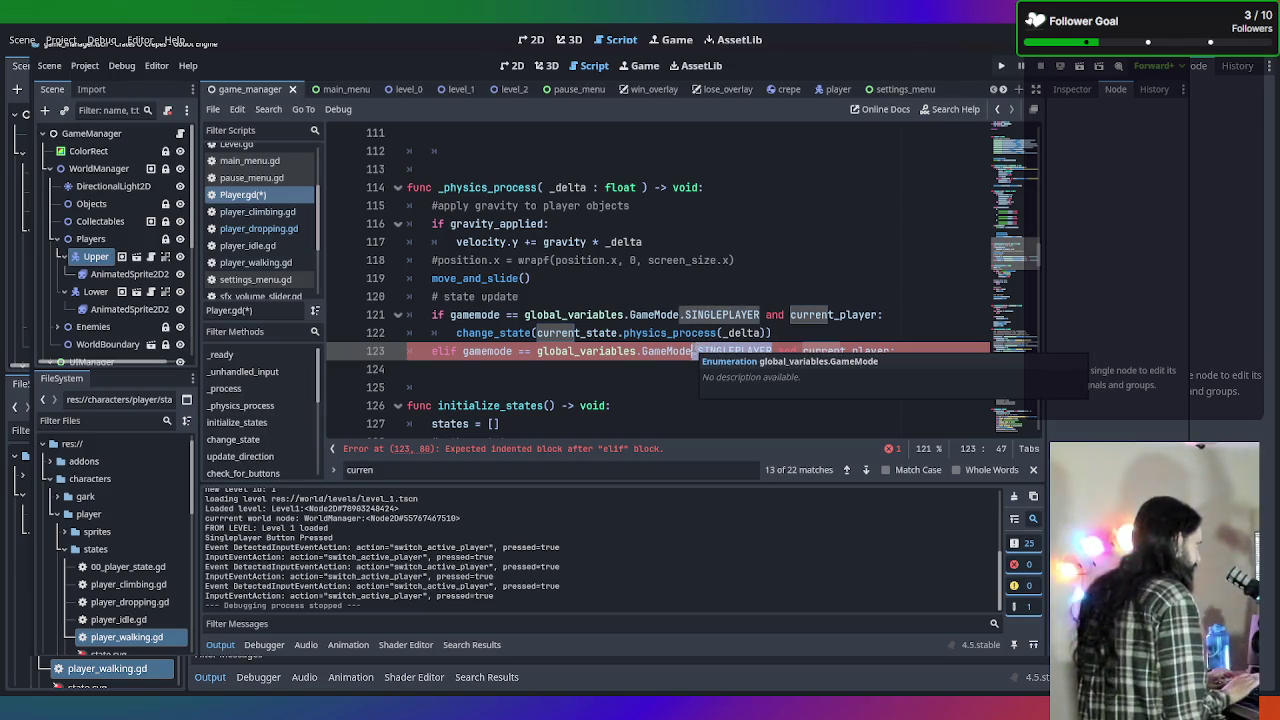
text(Mi)
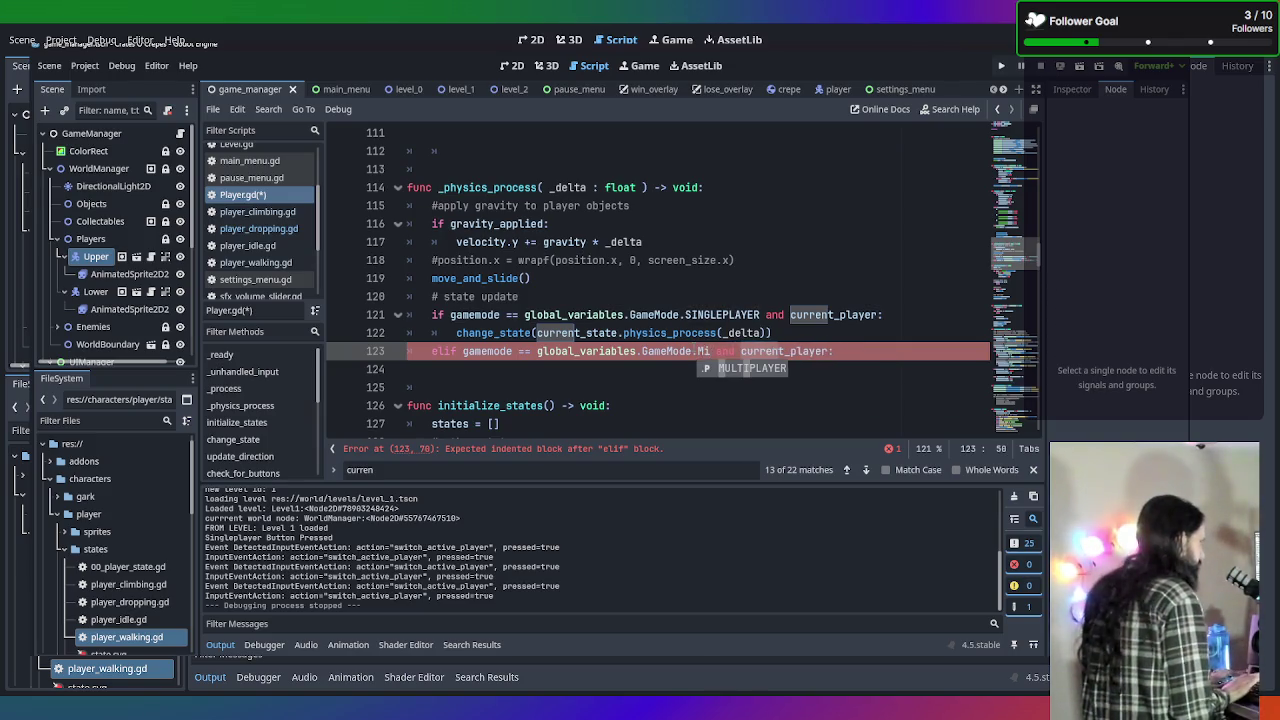
key(Return)
click(866, 351)
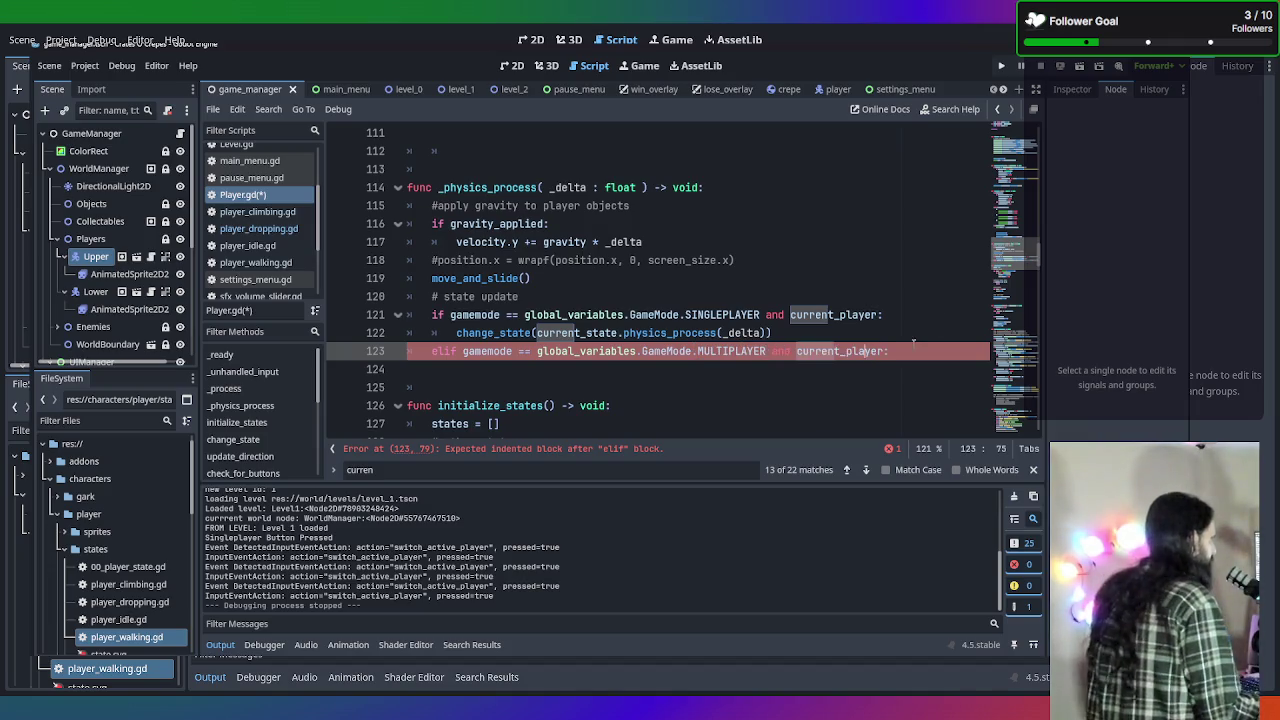
key(shift+Left)
key(shift+Left)
key(shift+Left)
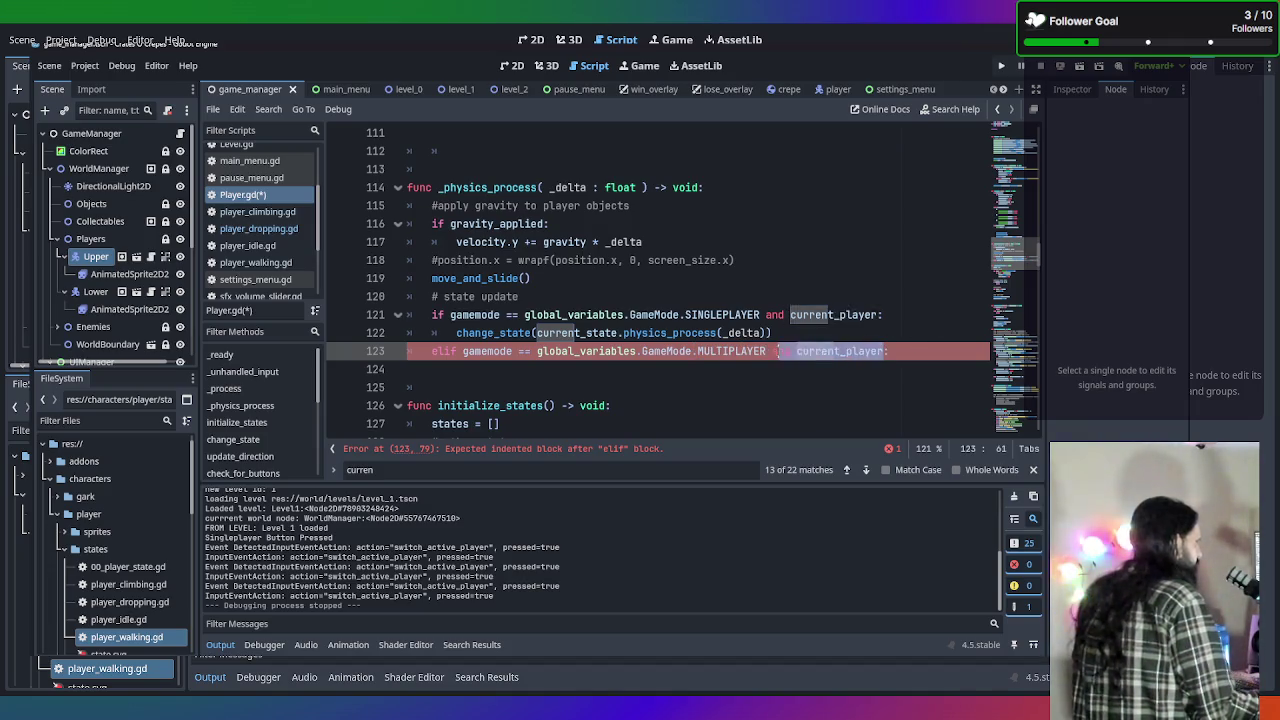
key(BackSpace)
key(BackSpace)
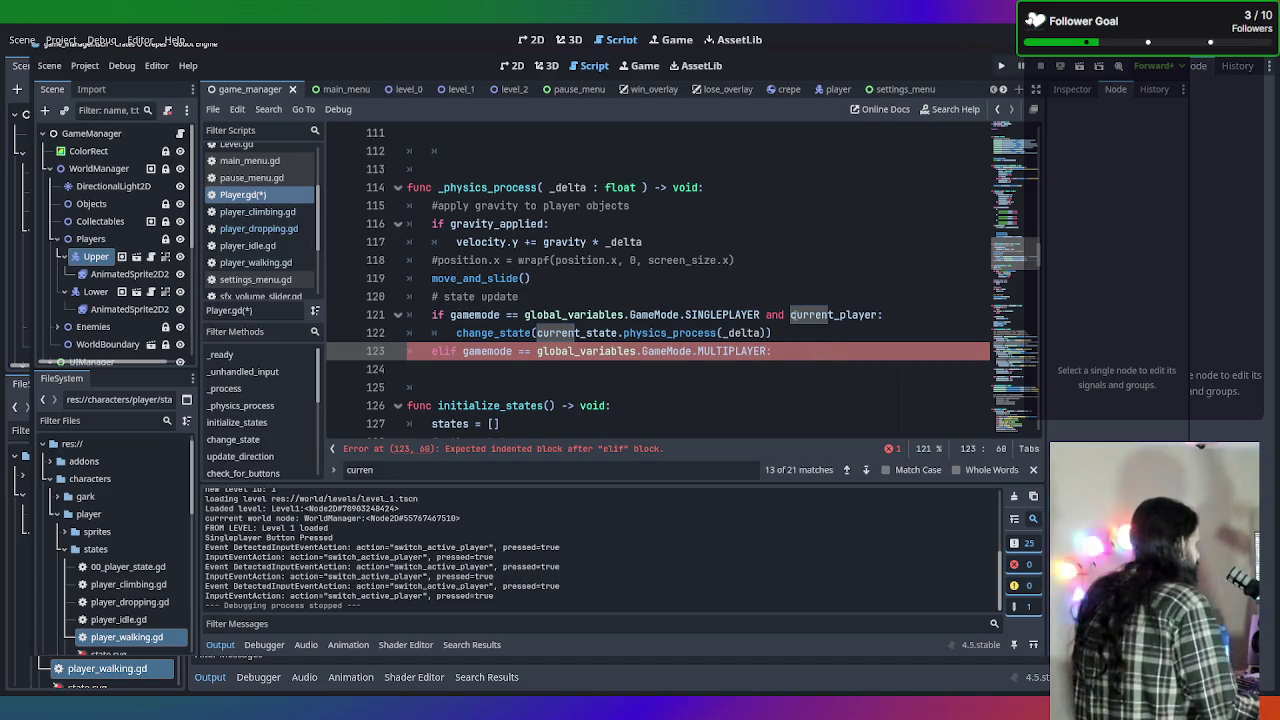
Duplicate the change_state call as the elif's body, then open Find in Files for current_player.
click(794, 332)
key(ctrl+alt+Down)
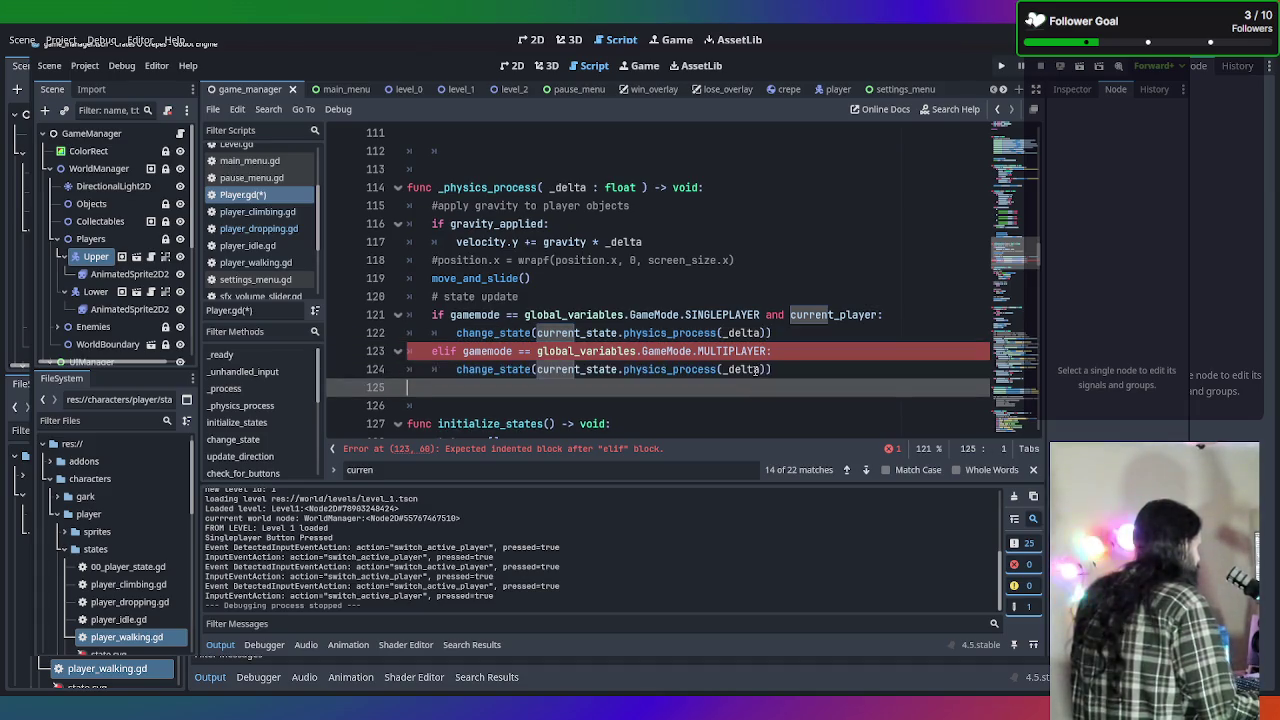
key(alt+Down)
key(Down)
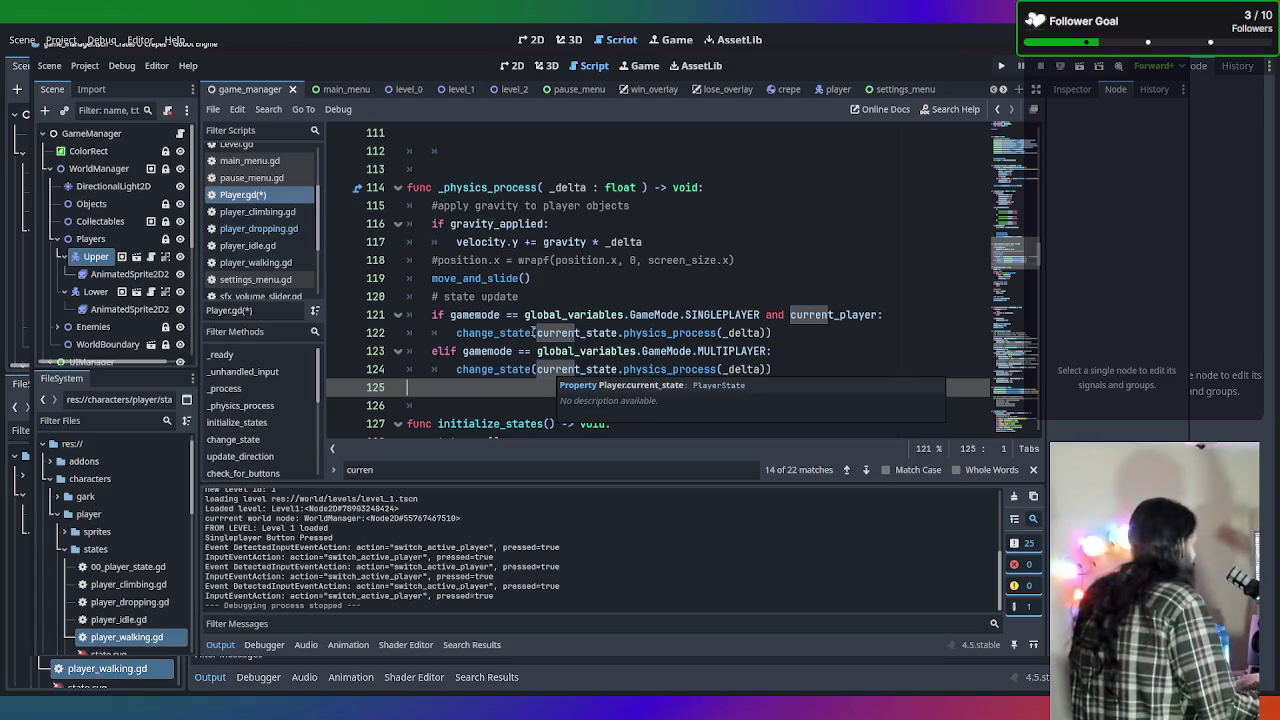
scroll(534, 331, down, 4)
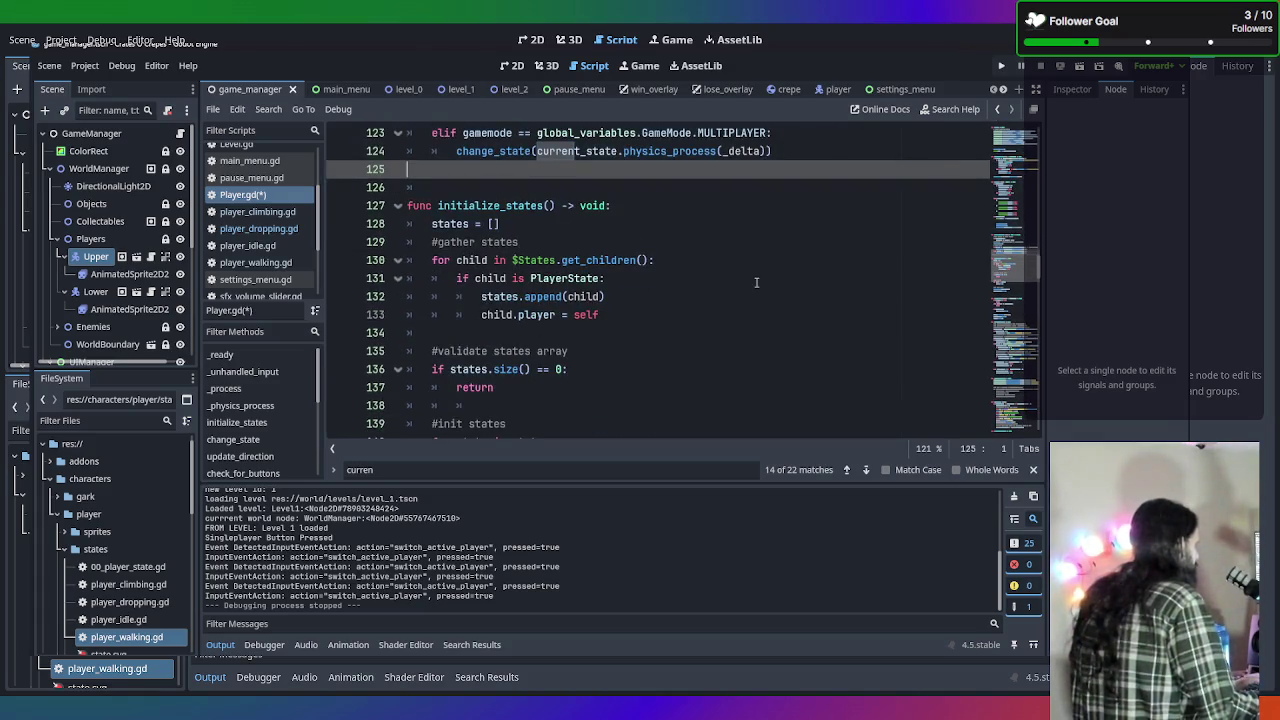
key(ctrl+shift+f)
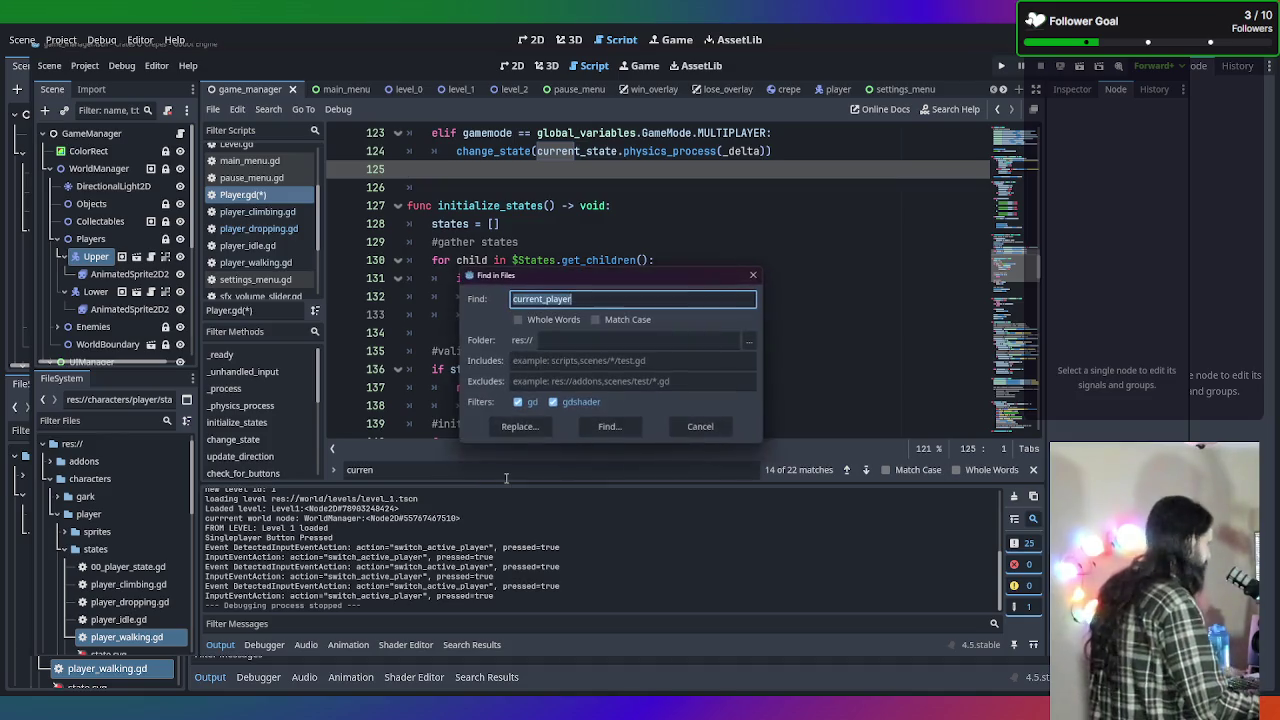
Run the current_player search and jump to the line 205 match in Player.gd.
key(Return)
scroll(528, 567, down, 2)
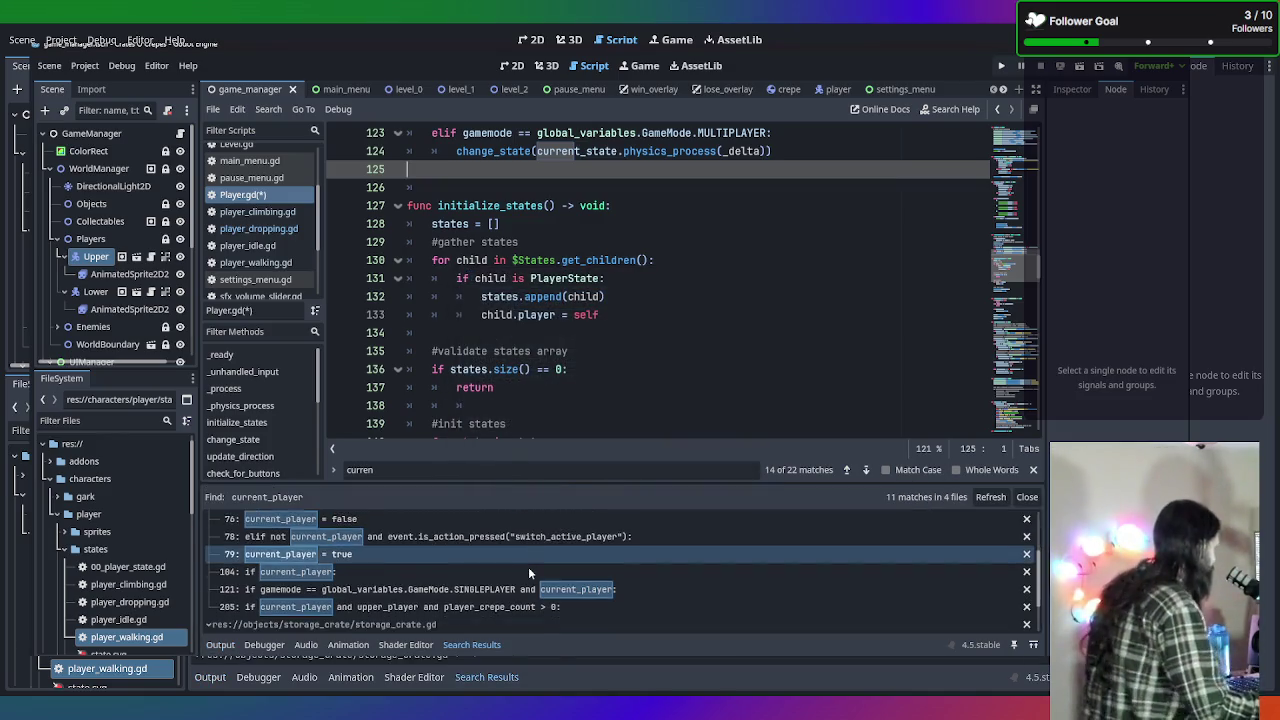
click(497, 591)
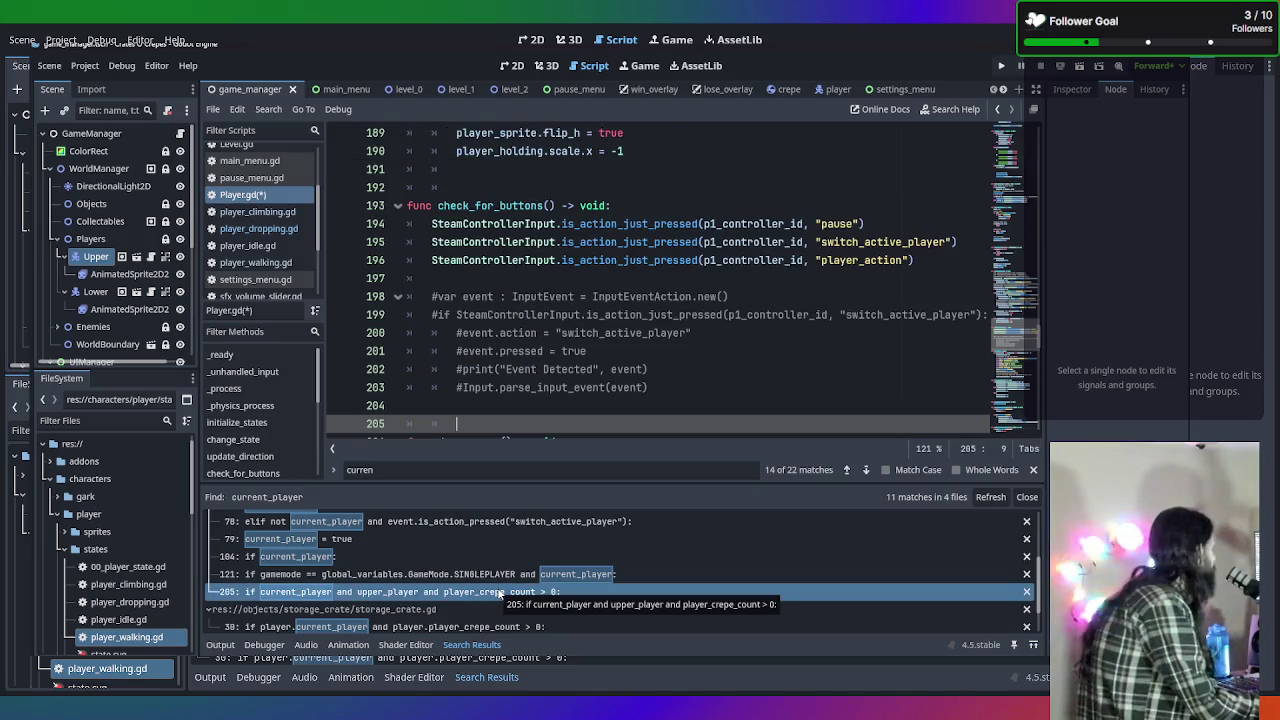
scroll(505, 420, down, 3)
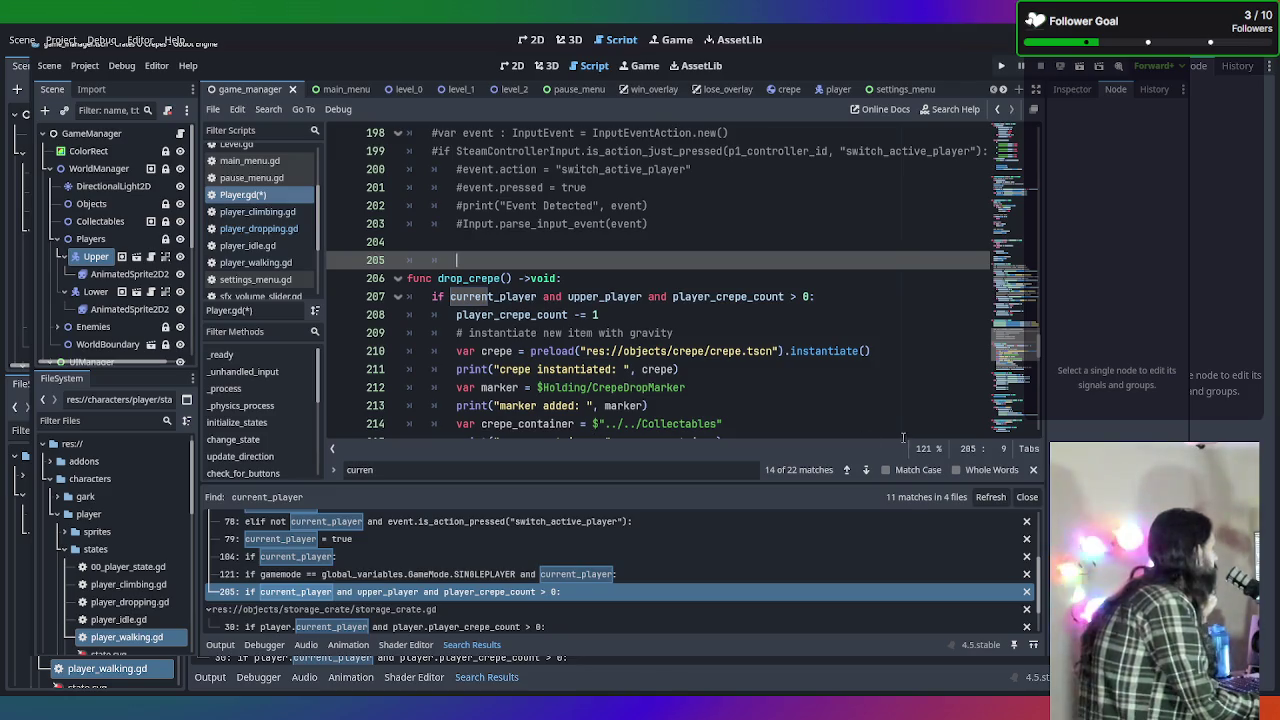
click(1033, 470)
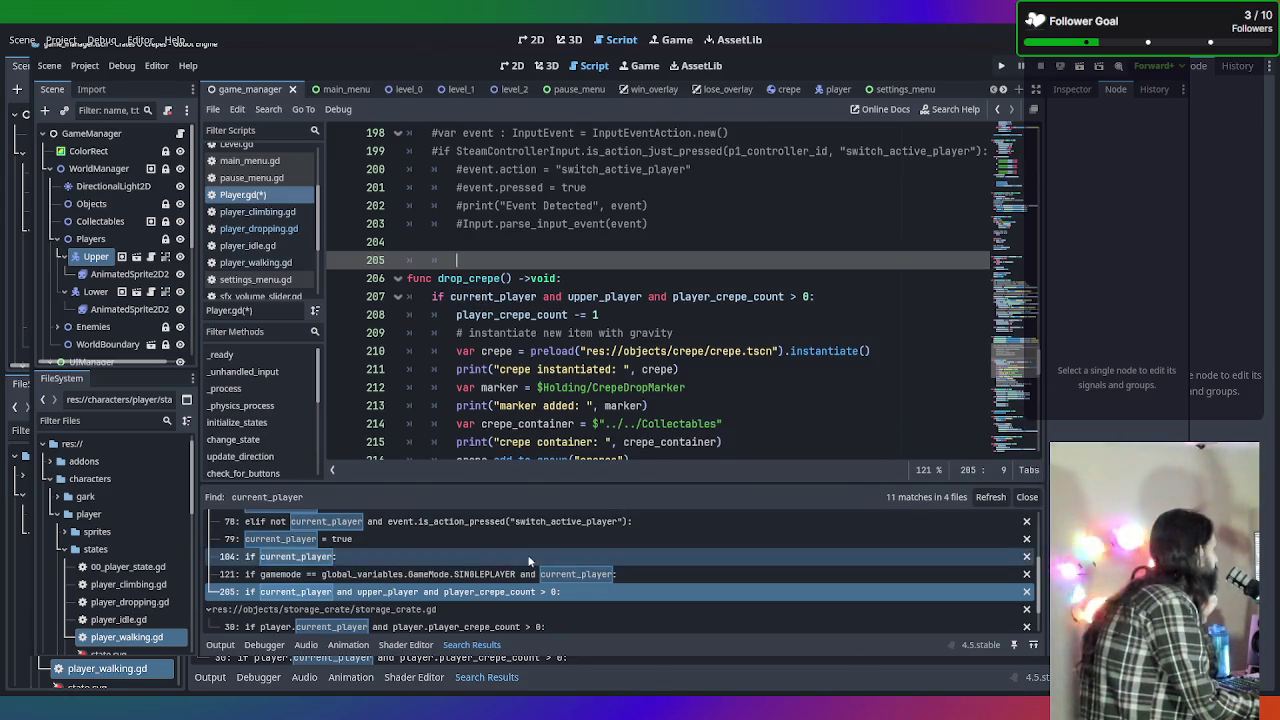
Review matches in supply_crate.gd line 41 and Player.gd line 121, returning to drop_crepe's check.
click(499, 607)
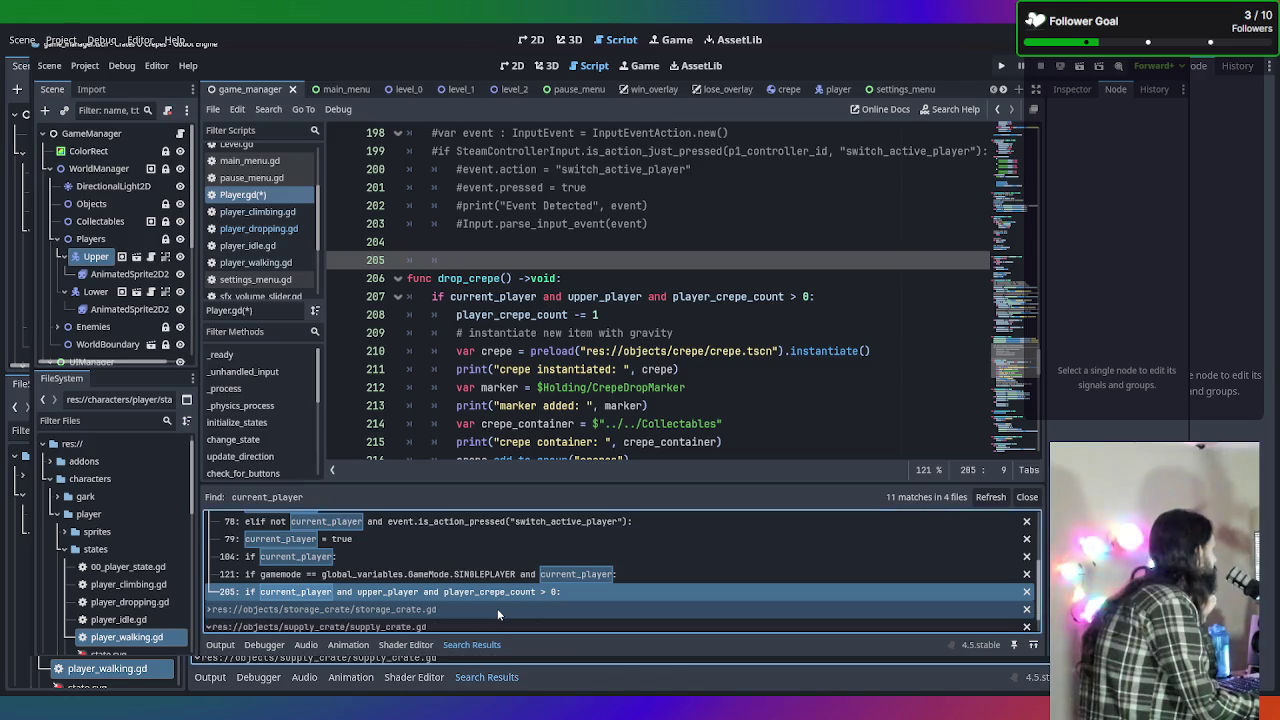
scroll(470, 615, down, 1)
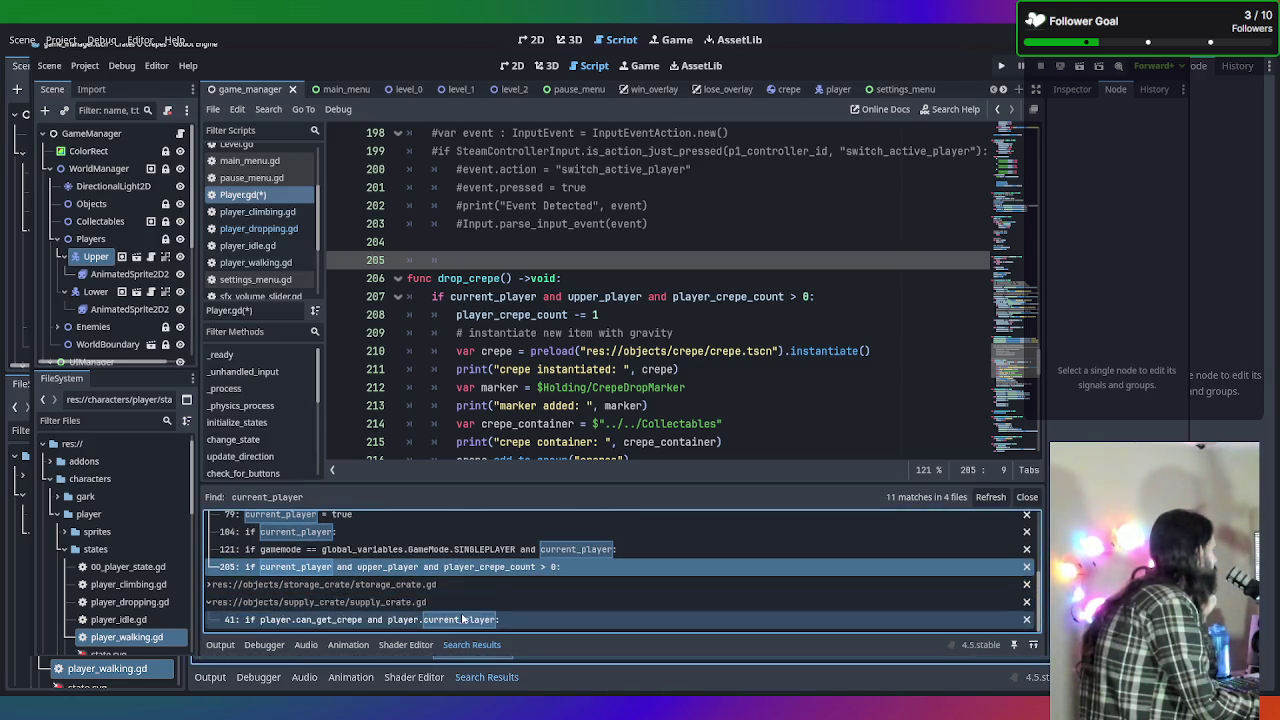
click(462, 617)
click(482, 552)
click(482, 570)
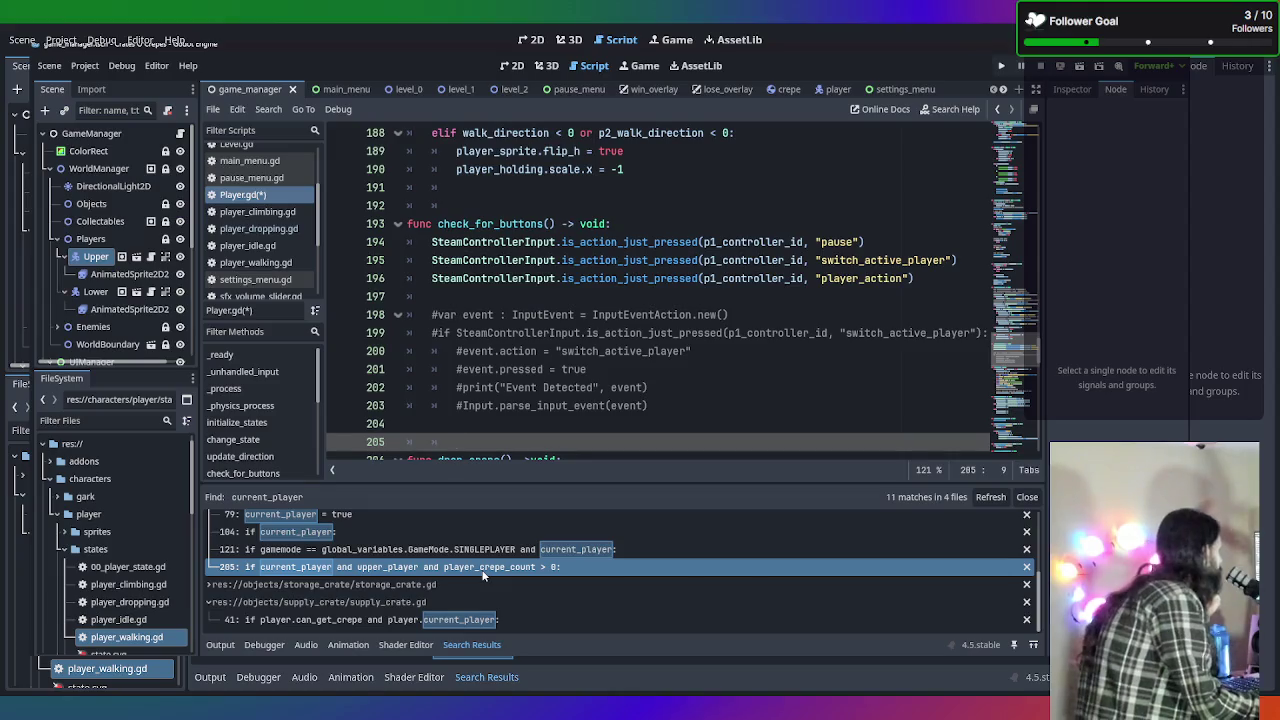
click(470, 619)
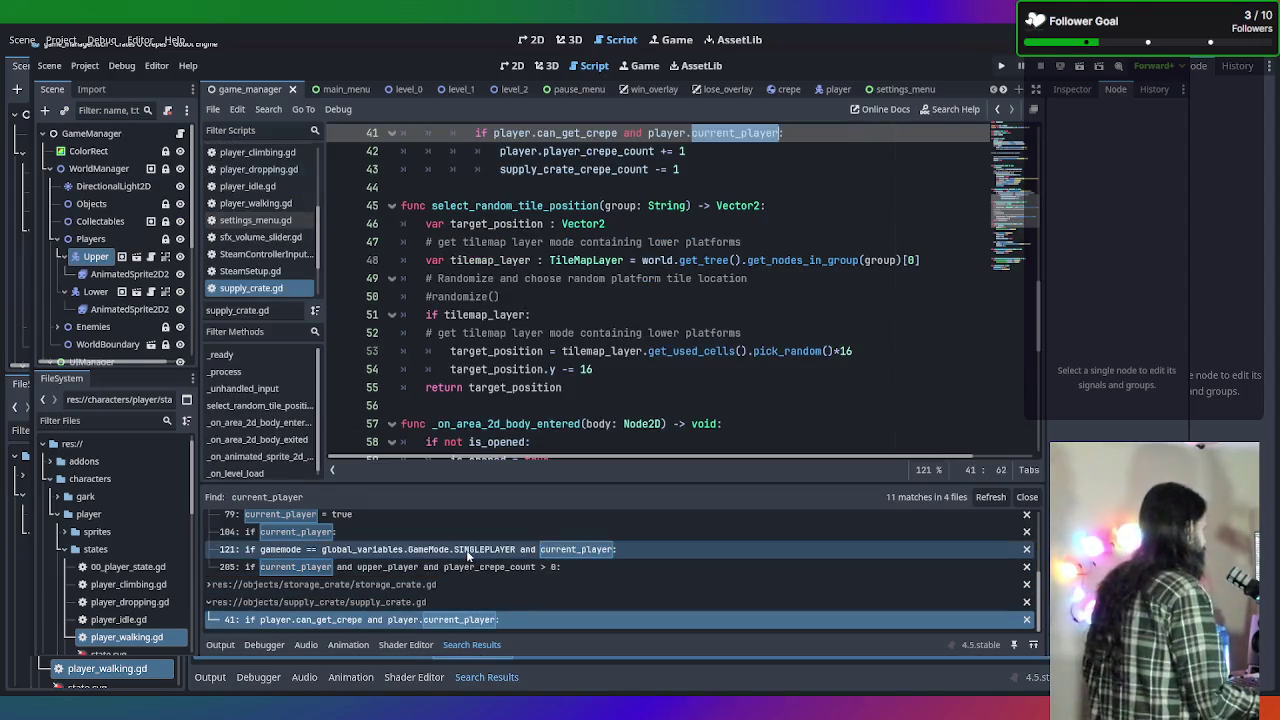
click(468, 551)
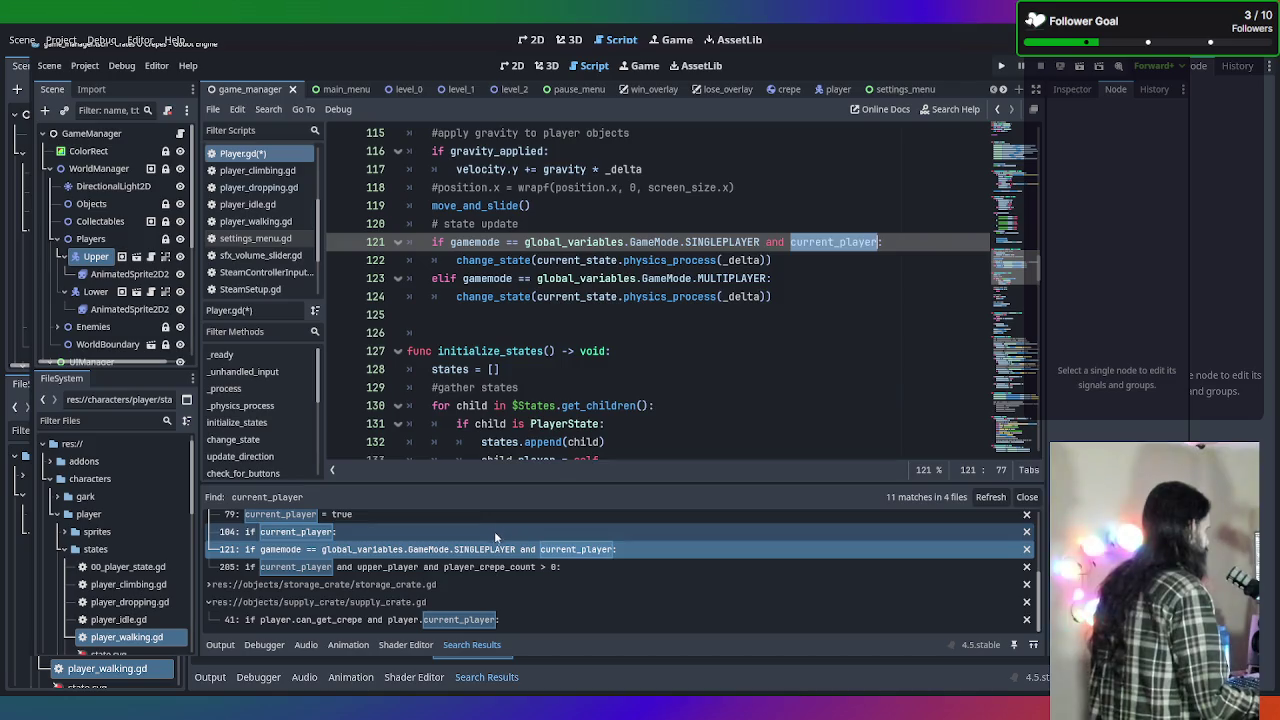
click(488, 567)
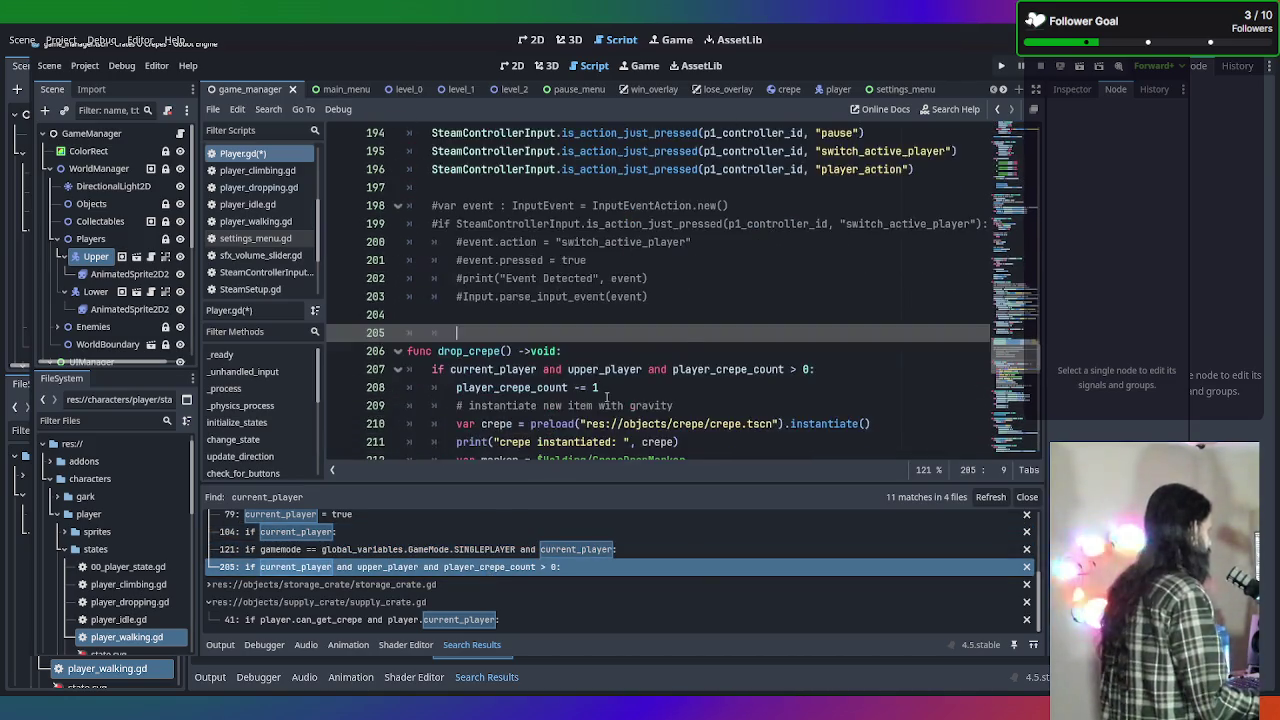
scroll(685, 353, down, 1)
scroll(773, 295, down, 2)
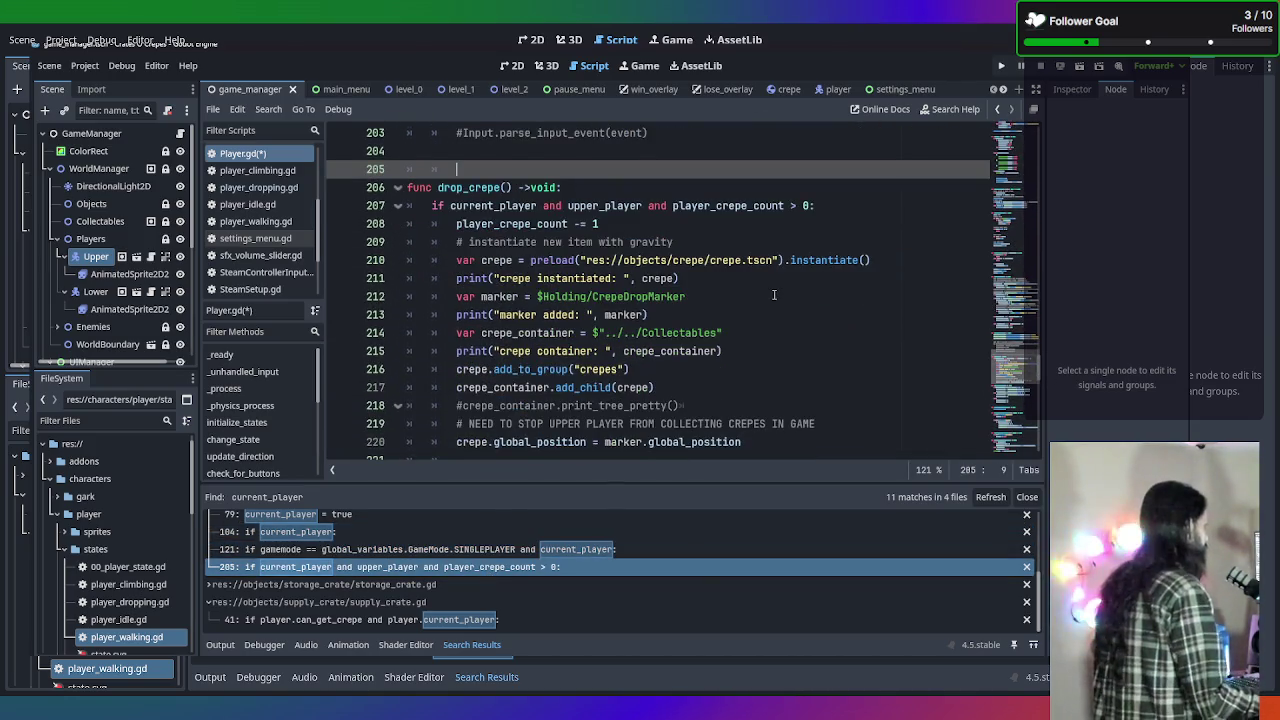
scroll(773, 295, up, 1)
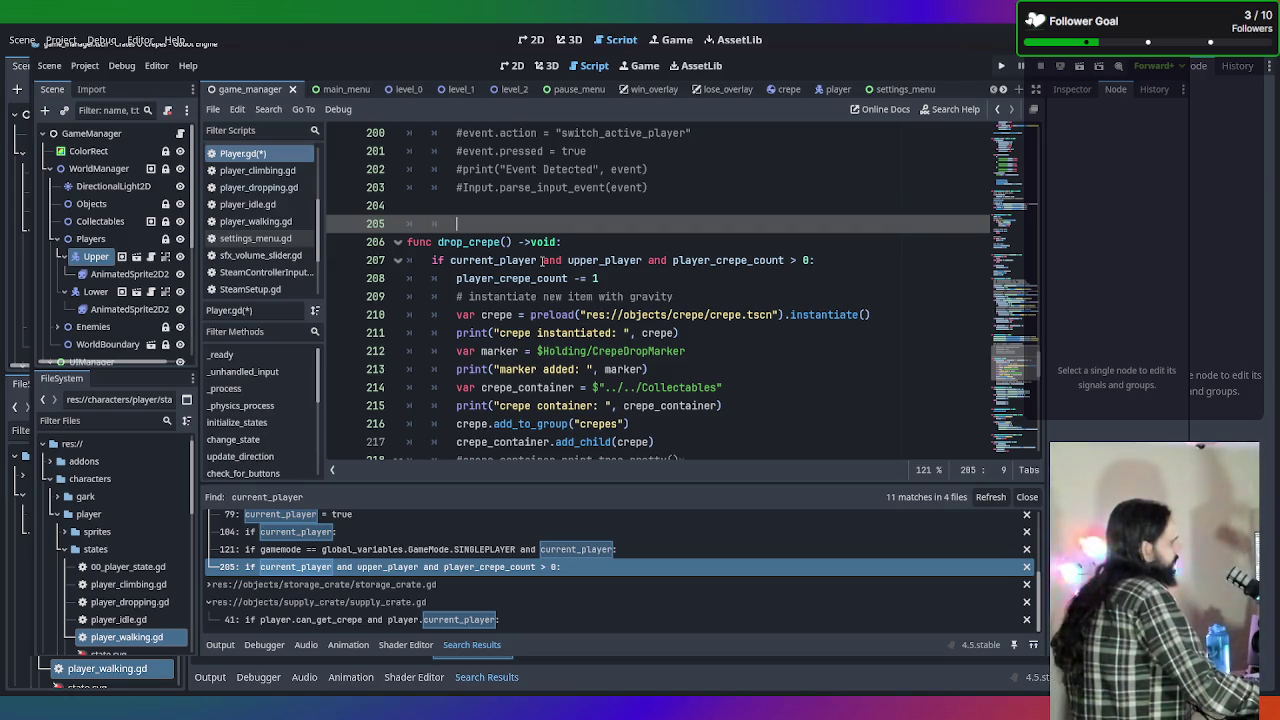
scroll(543, 260, down, 1)
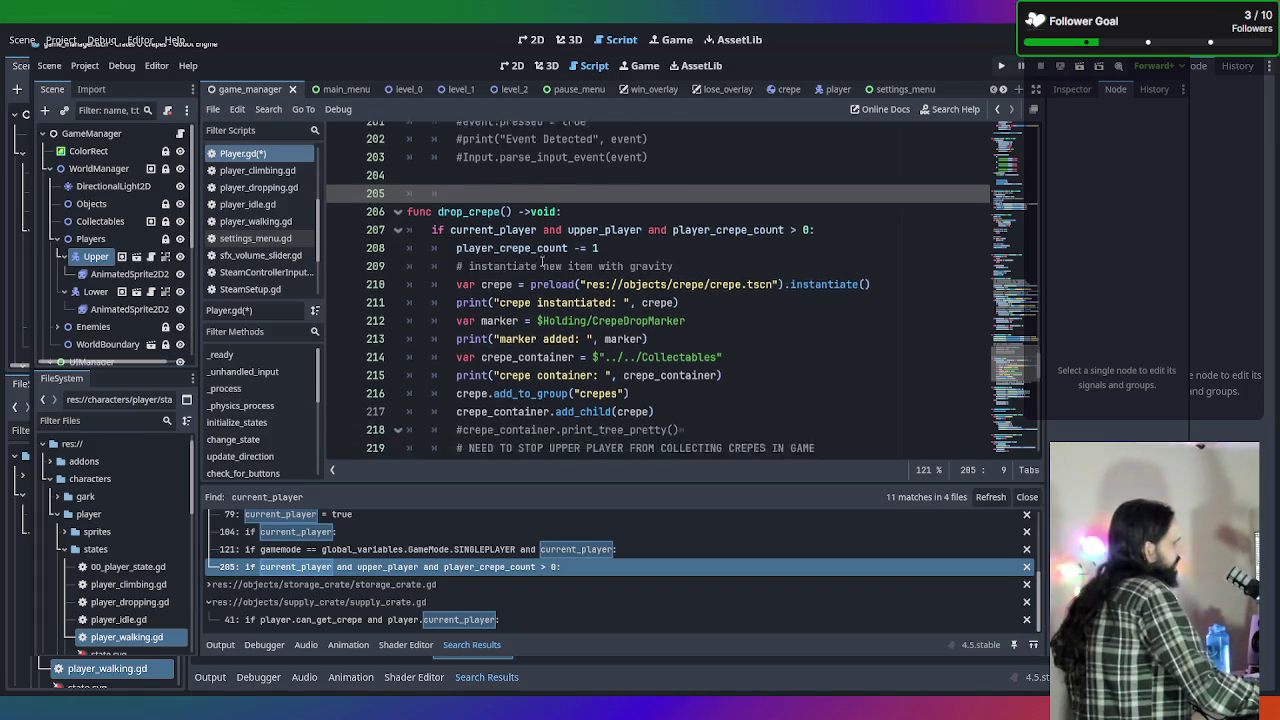
click(433, 205)
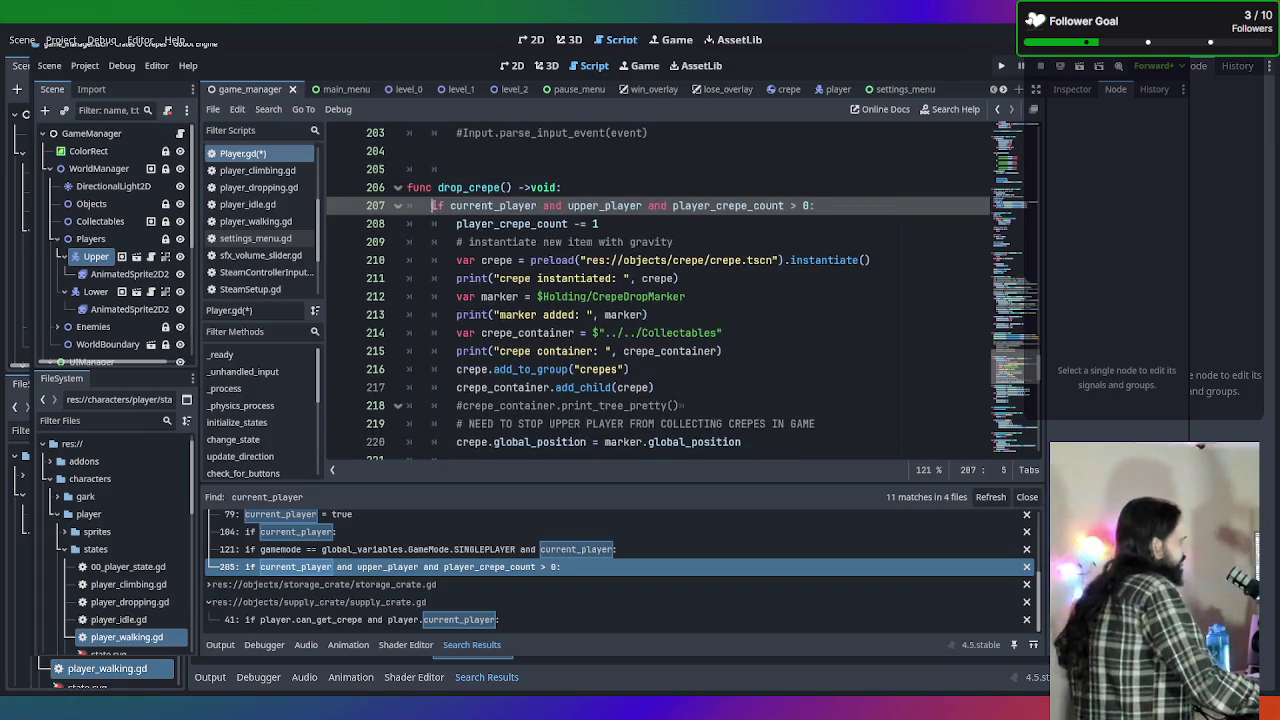
Insert 'if gamemode == global_variables.GameMode.SINGLEPLAYER:' above drop_crepe's crepe-count condition.
key(Return)
key(Up)
text(if gamemode )
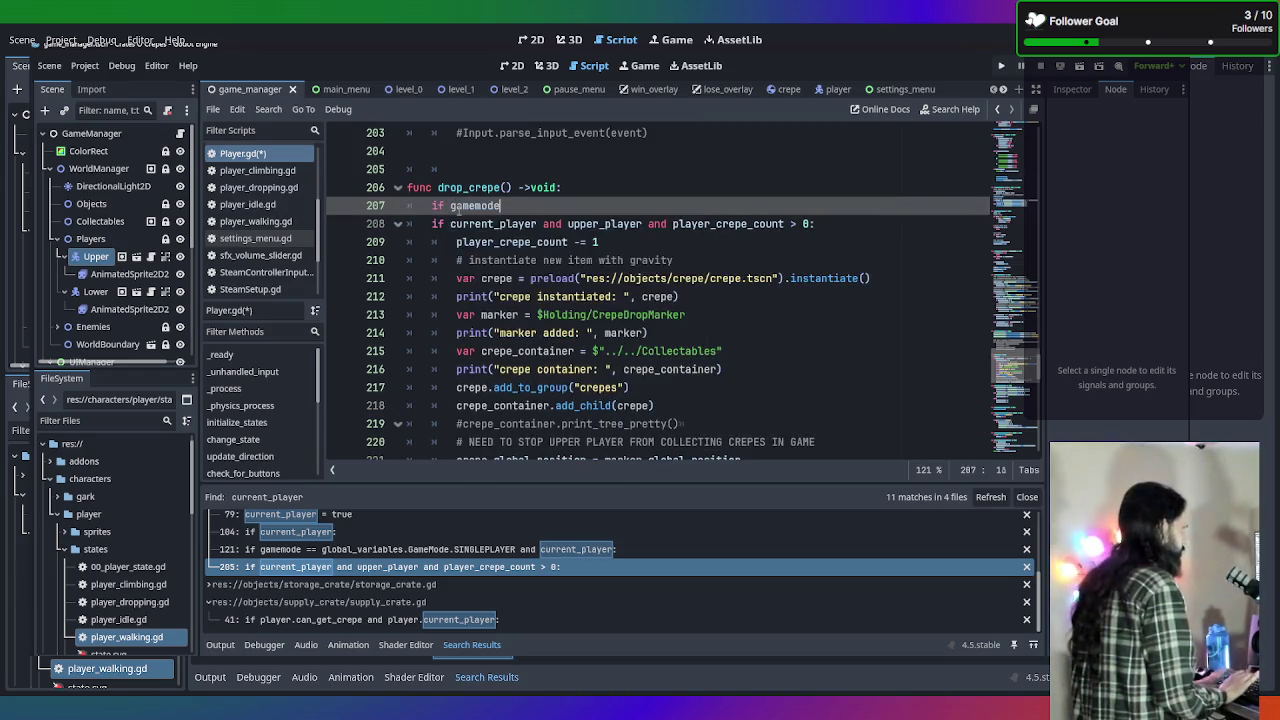
text(== )
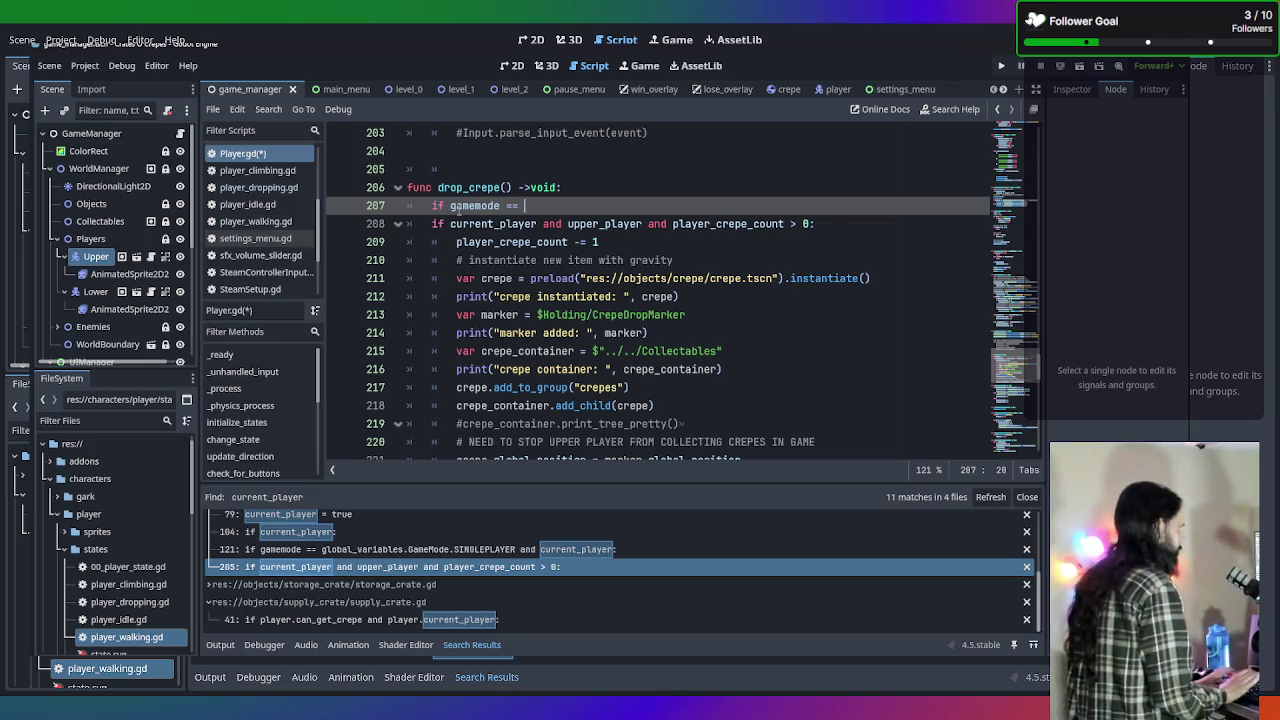
text(glob)
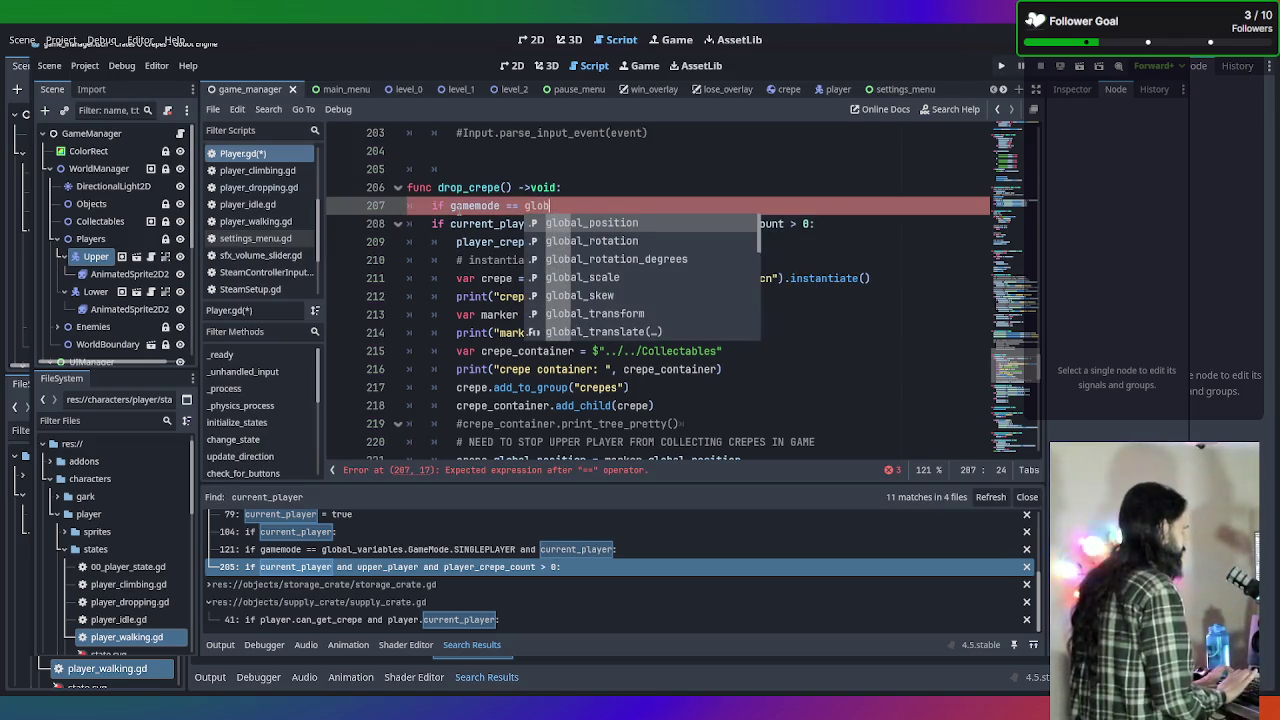
text(al_variables.)
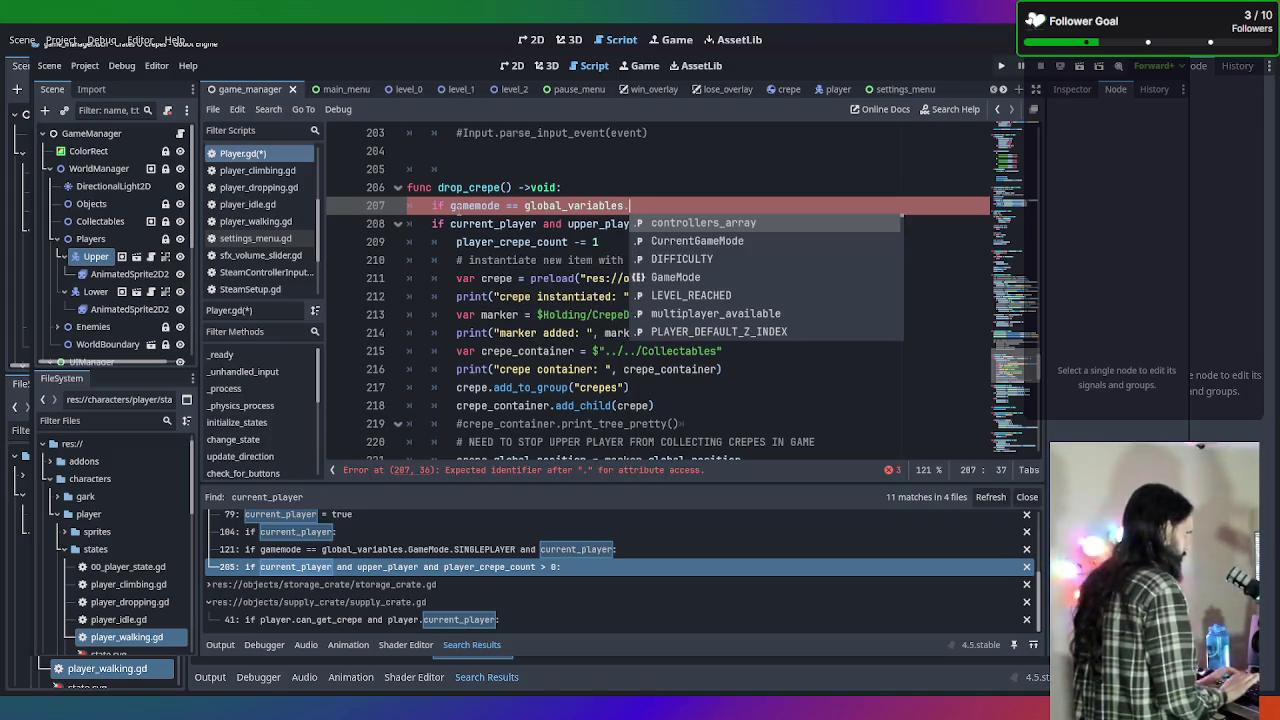
text(GameMode.)
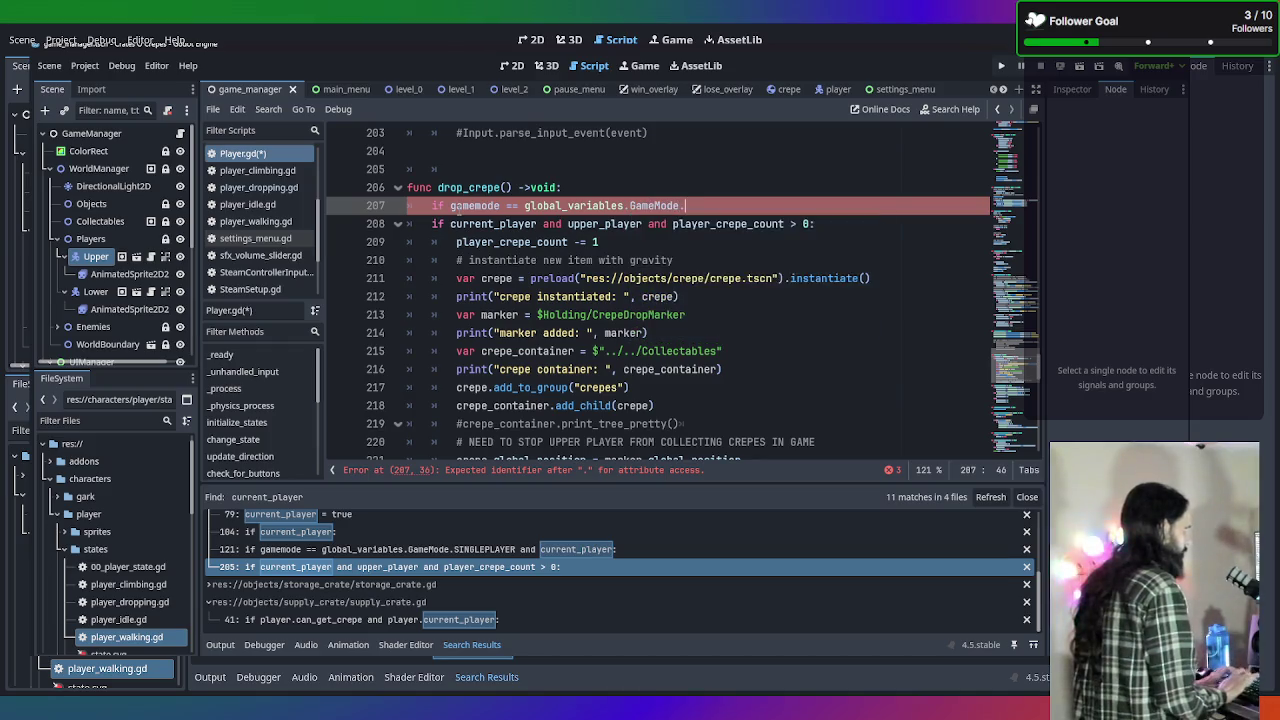
key(Return)
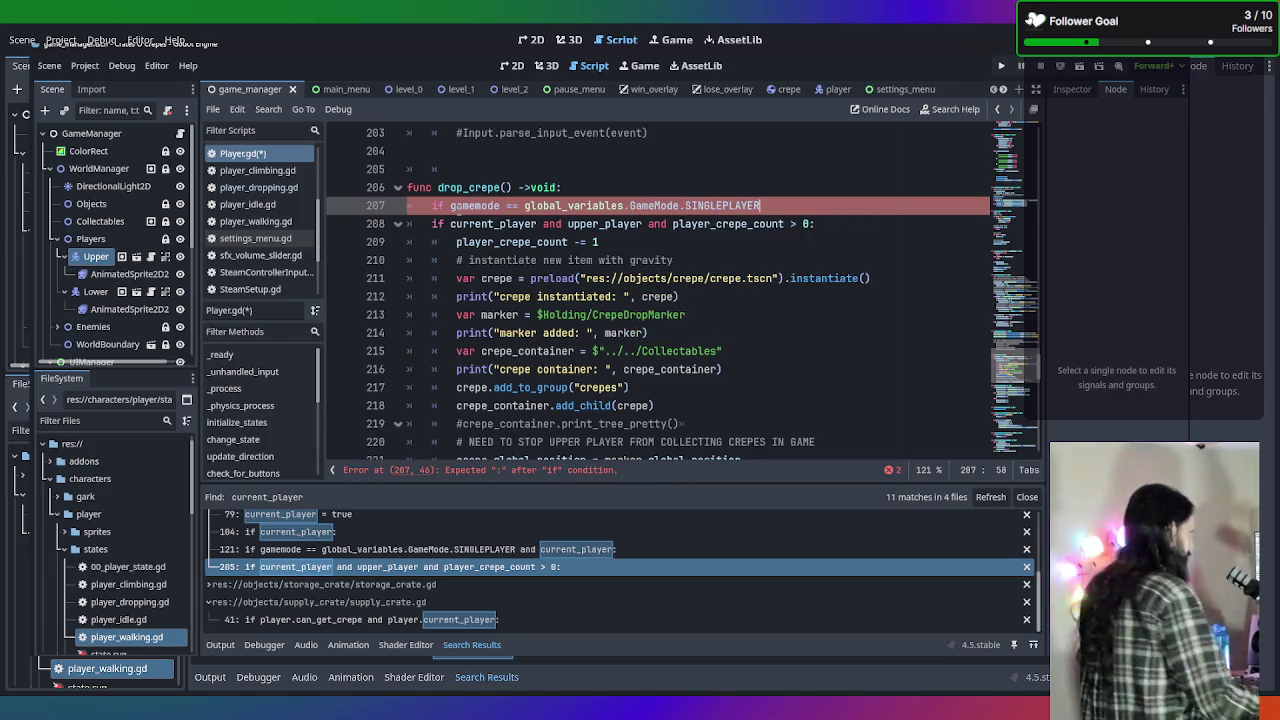
text(:)
Select the crepe-dropping code below the new SINGLEPLAYER condition.
mouse_move(429, 225)
mouse_down()
mouse_move(700, 430)
mouse_move(713, 127)
mouse_up()
scroll(704, 190, up, 4)
click(700, 318)
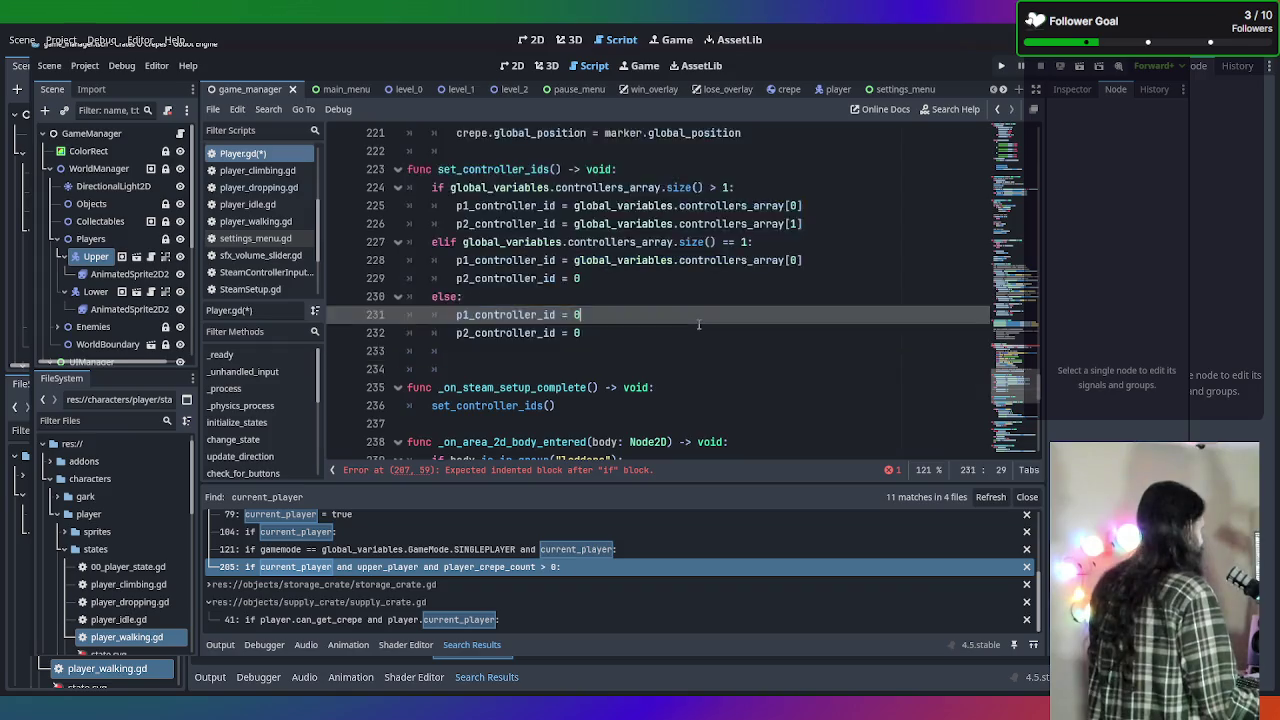
scroll(700, 380, up, 3)
scroll(693, 354, up, 4)
scroll(693, 354, down, 2)
mouse_move(460, 423)
mouse_down()
mouse_move(430, 405)
mouse_move(361, 258)
mouse_move(456, 241)
mouse_up()
click(456, 241)
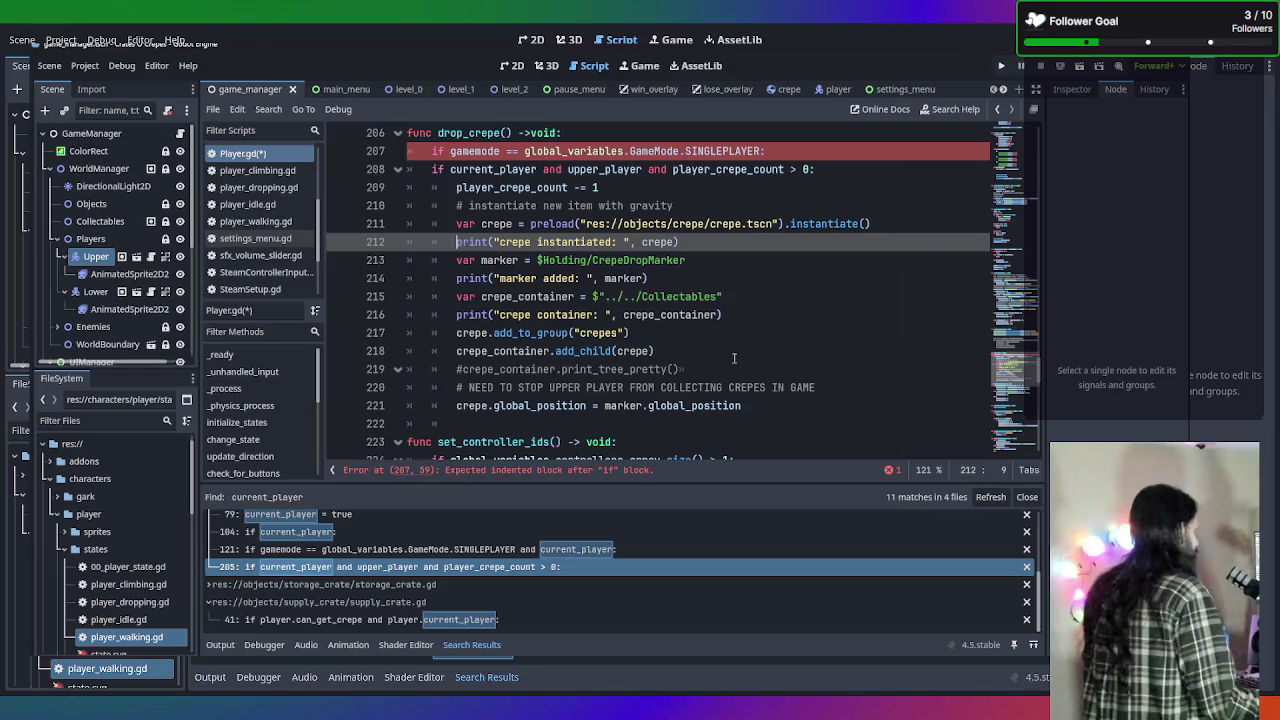
click(750, 410)
click(753, 426)
mouse_move(748, 408)
mouse_down()
mouse_move(337, 246)
mouse_move(370, 190)
mouse_move(400, 172)
mouse_up()
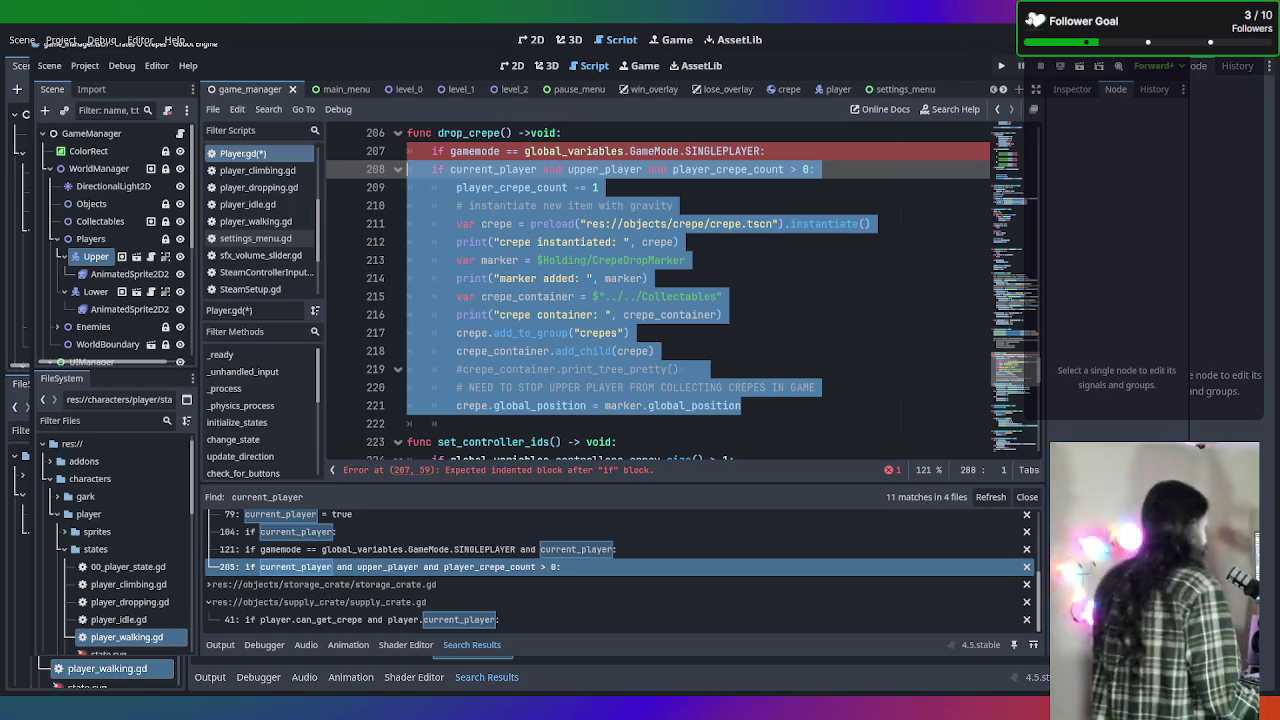
Indent lines 208–221 under the single-player check, then select that block.
key(Tab)
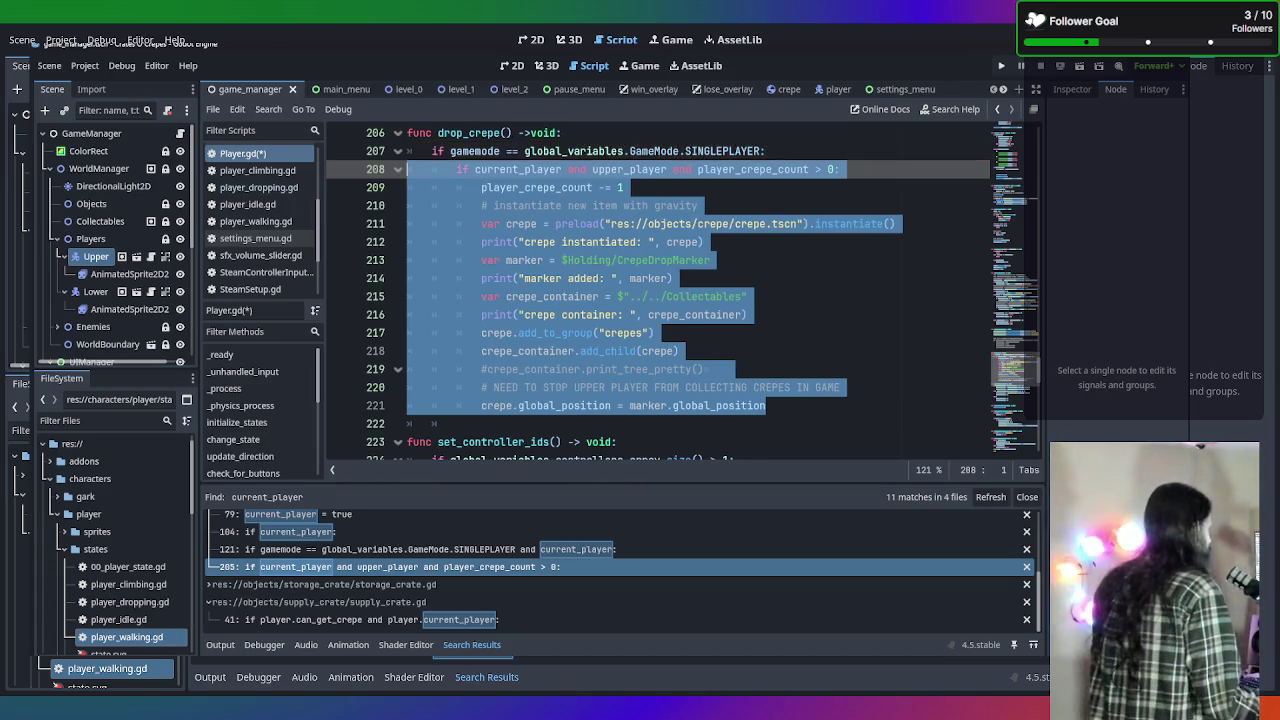
click(772, 223)
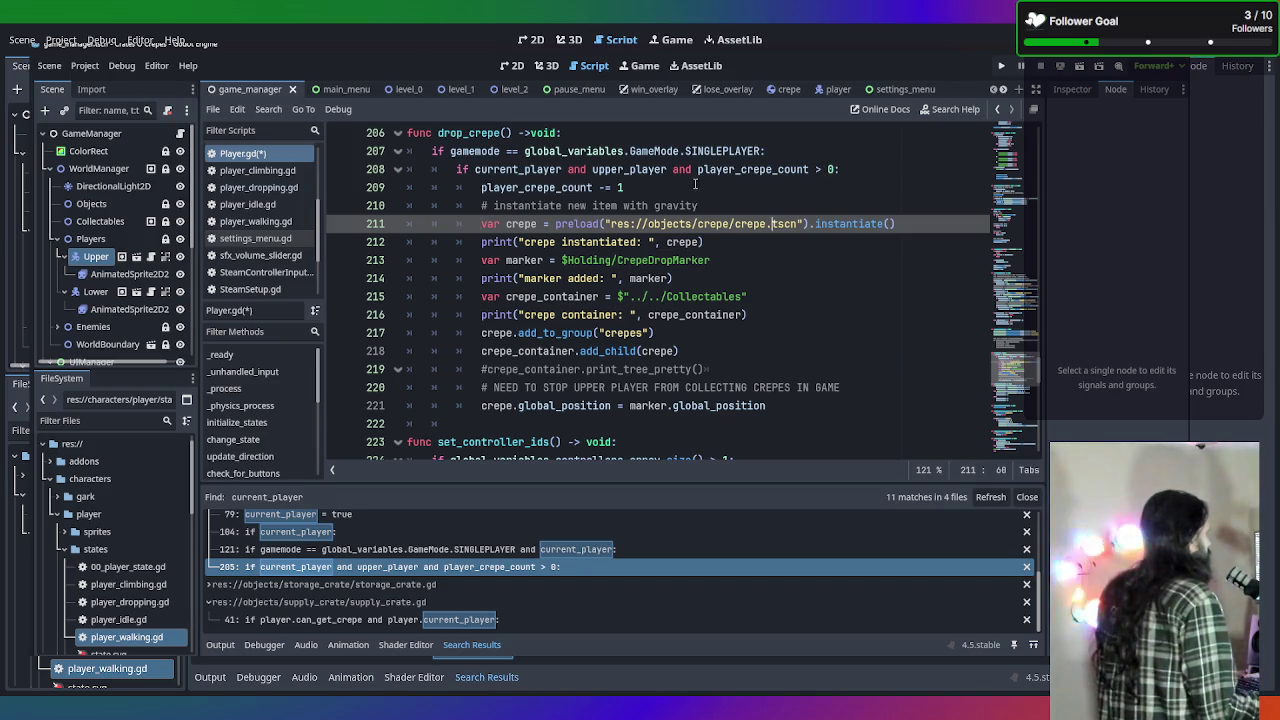
mouse_move(805, 407)
mouse_down()
mouse_move(600, 225)
mouse_move(457, 169)
mouse_up()
key(ctrl+c)
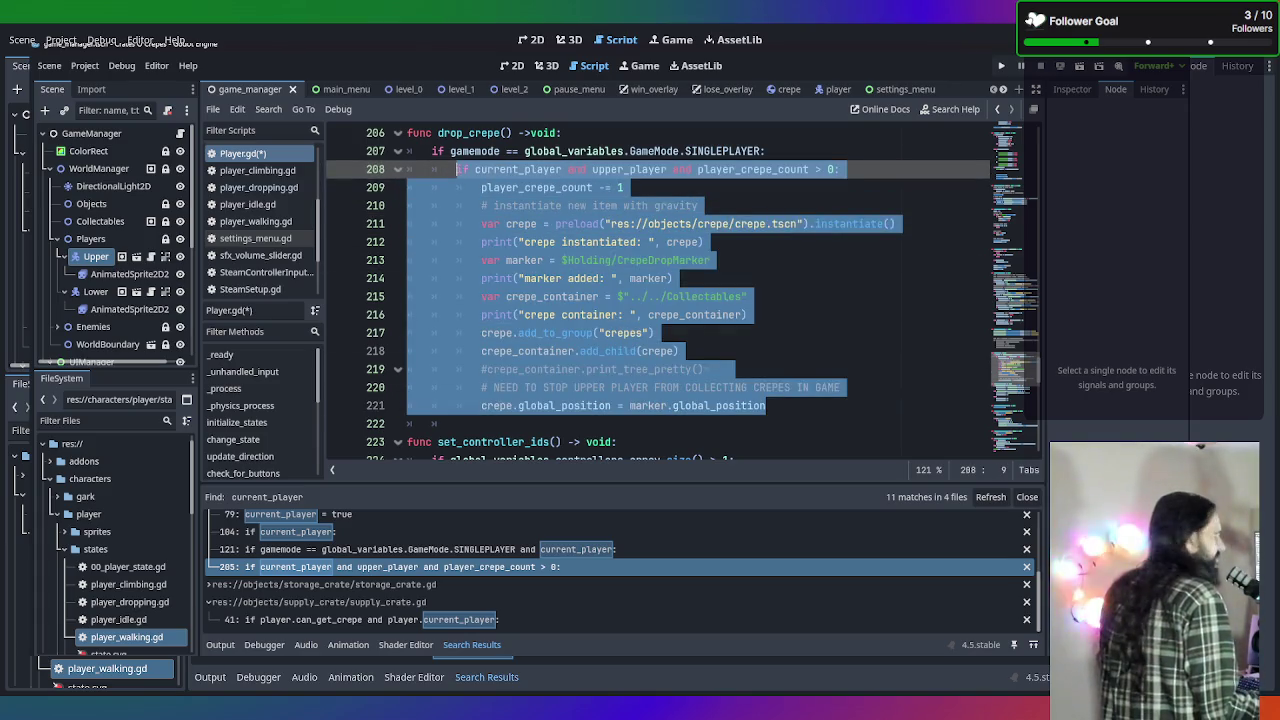
Paste a second copy of the crepe-dropping block below line 221.
click(798, 410)
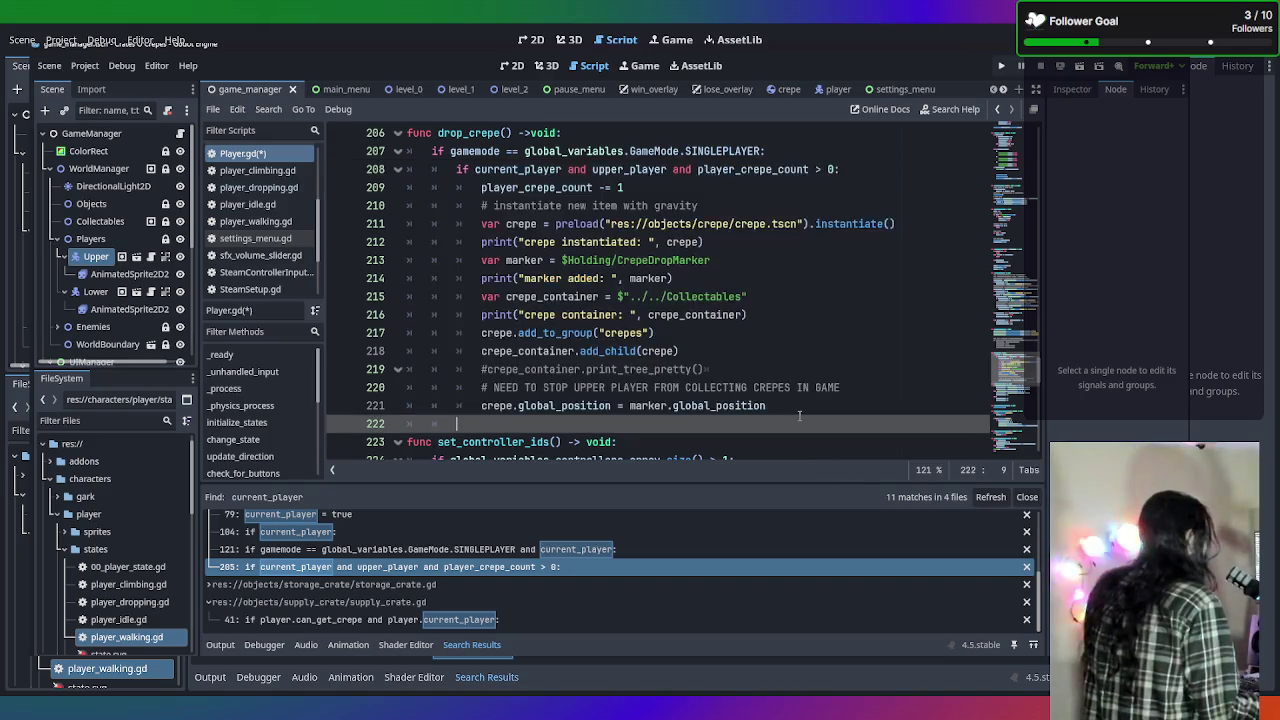
key(BackSpace)
key(Return)
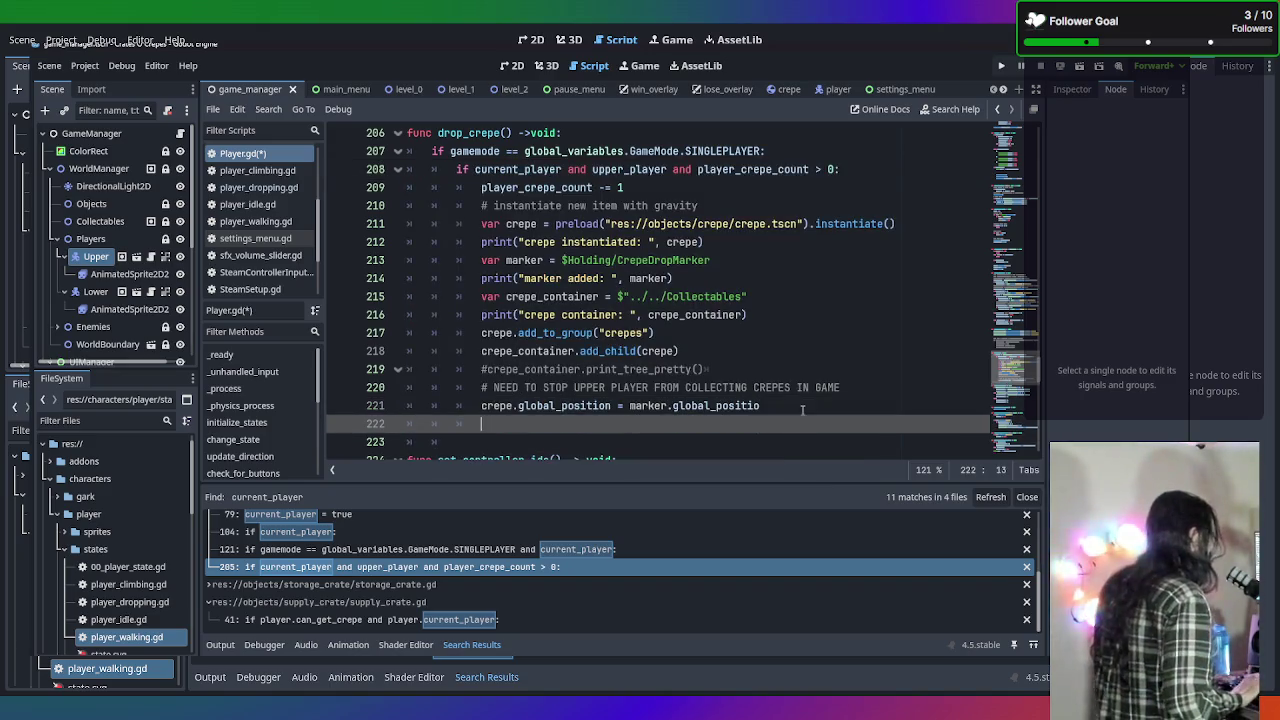
key(Return)
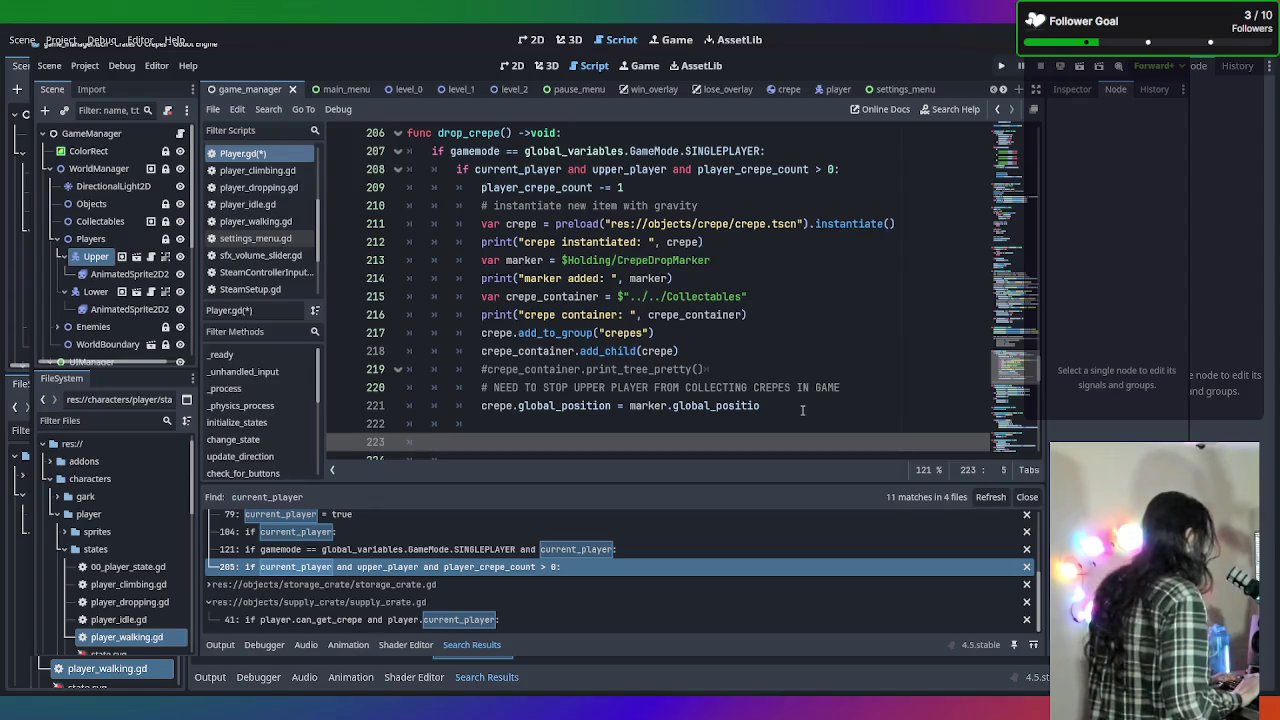
key(ctrl+v)
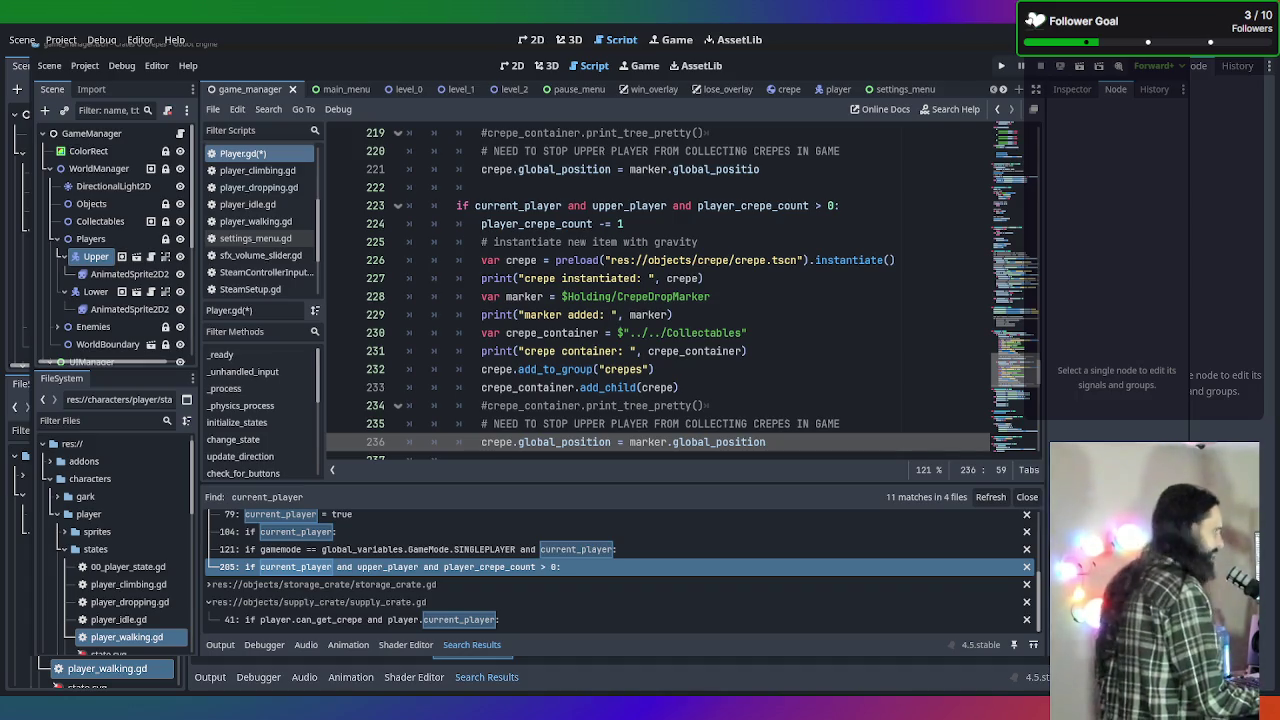
Scroll up in Player.gd to the is_p2 variable declaration.
scroll(723, 290, up, 15)
scroll(723, 290, up, 20)
scroll(723, 290, up, 14)
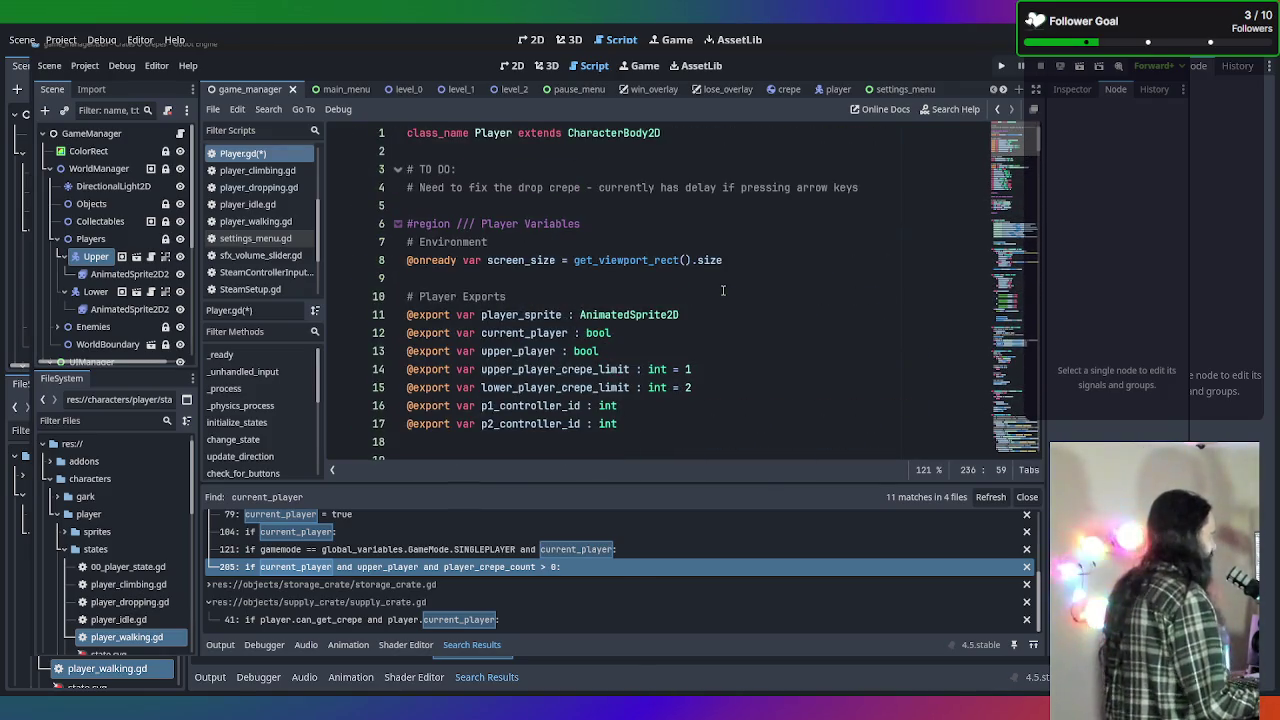
scroll(723, 290, down, 5)
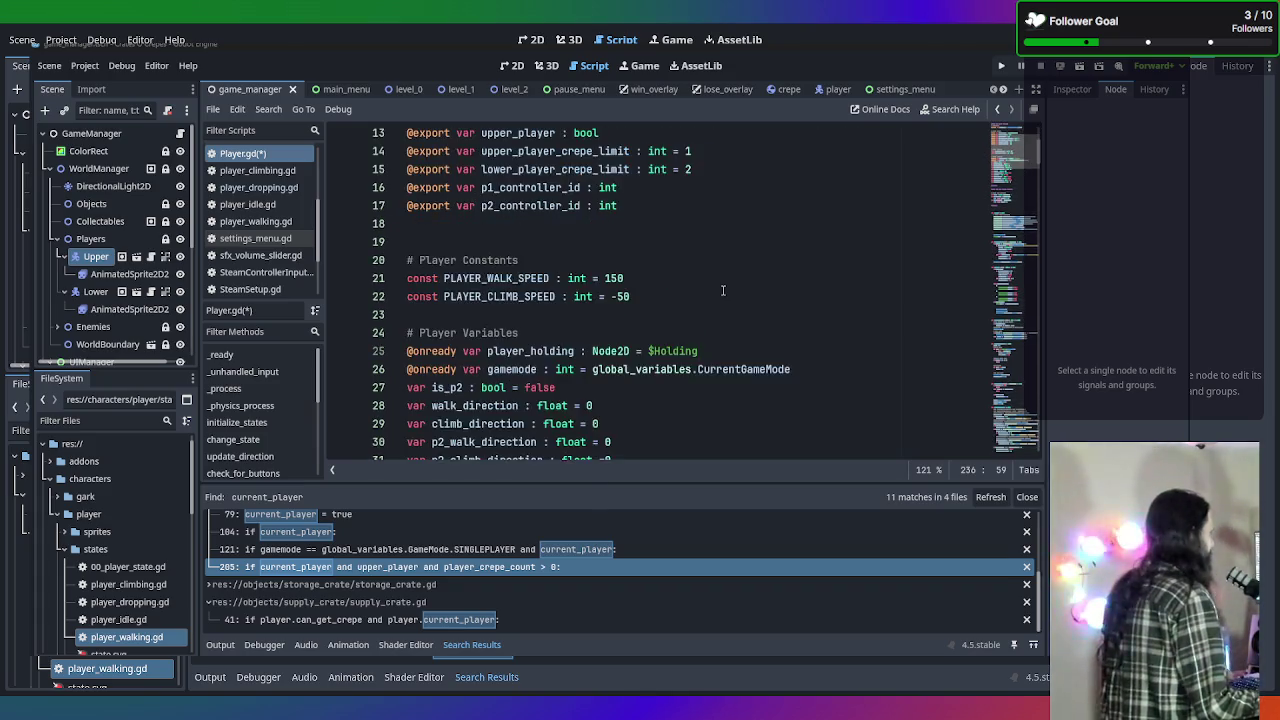
scroll(723, 290, down, 4)
scroll(723, 290, up, 2)
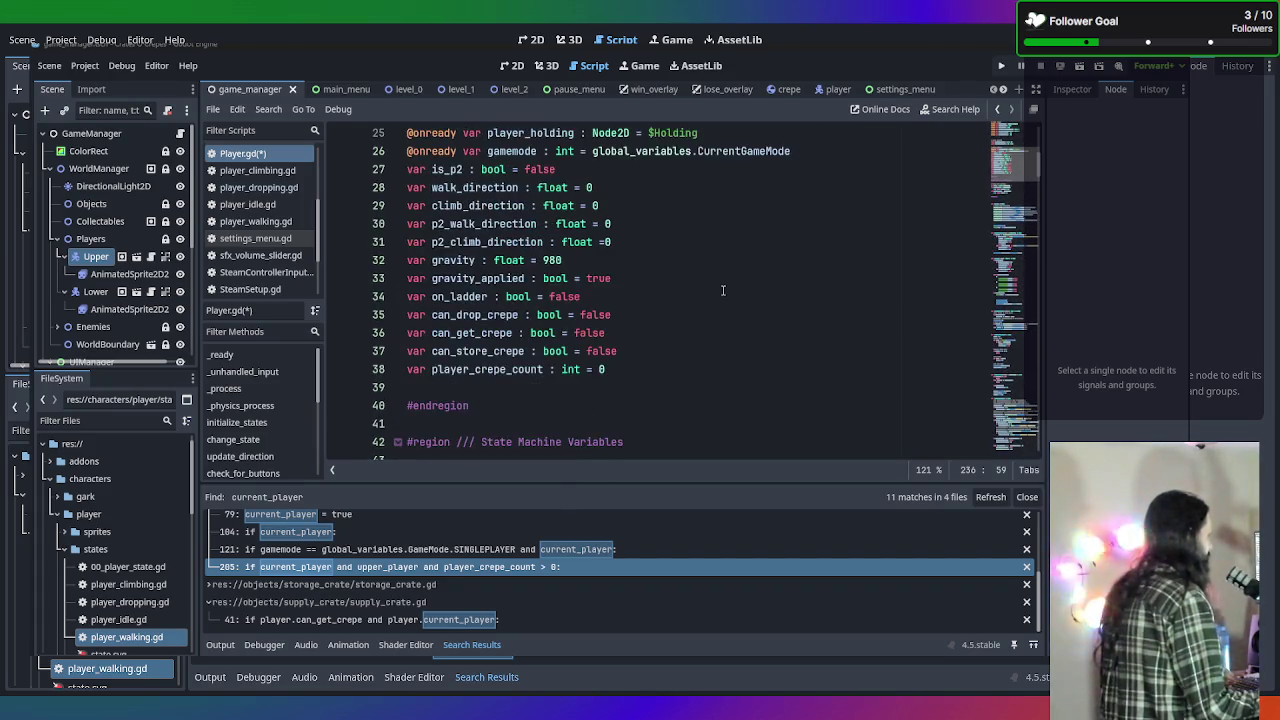
click(619, 170)
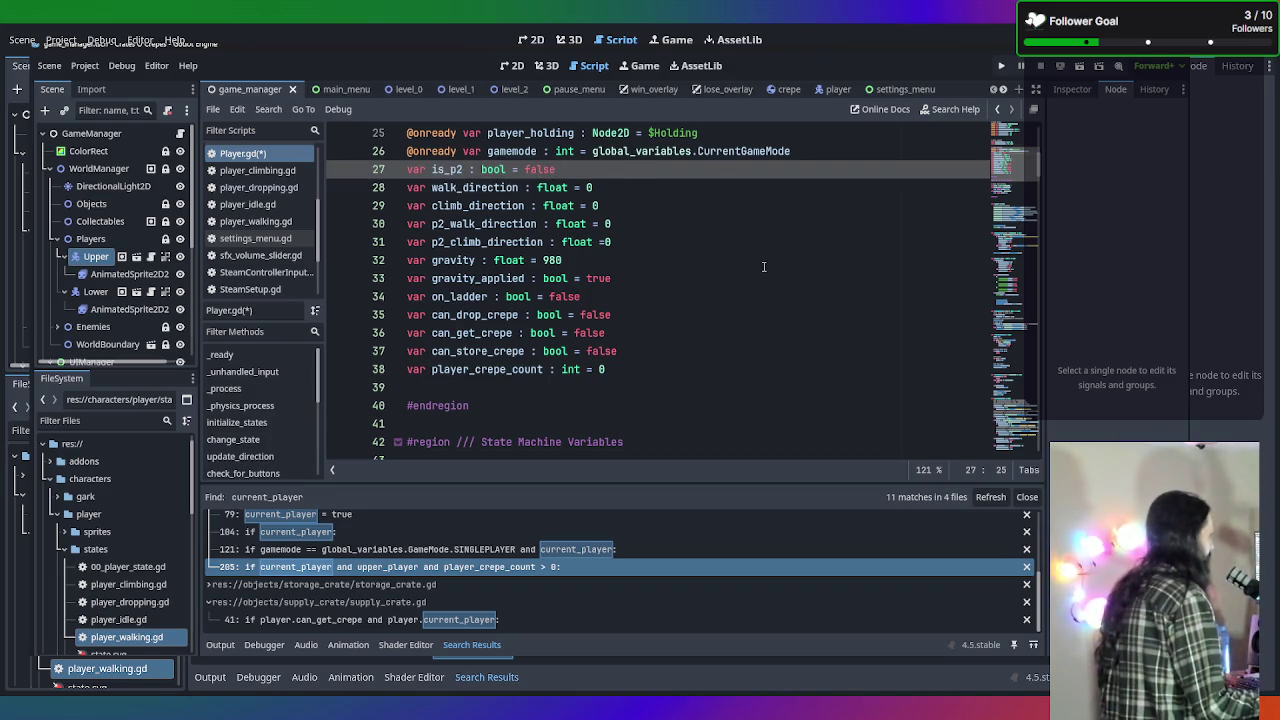
Place the cursor at the end of the p2_controller_id = controllers_array[1] line in set_controller_ids.
scroll(763, 266, down, 13)
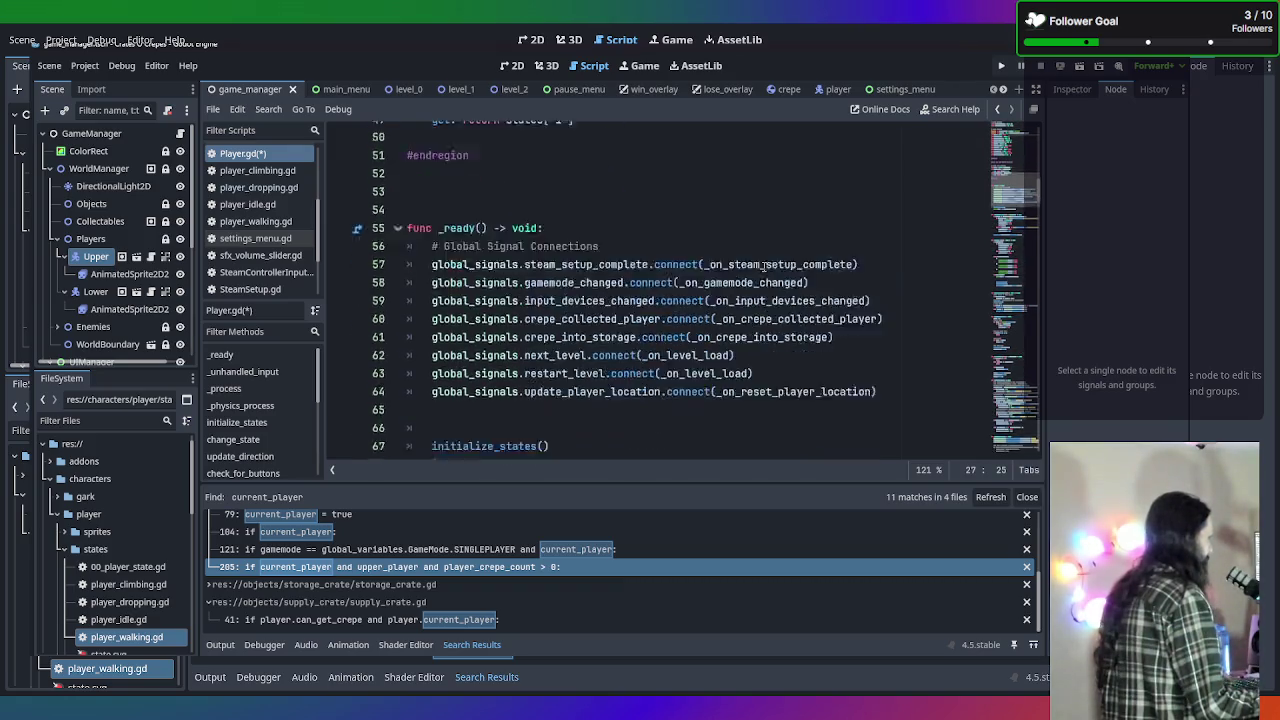
scroll(763, 266, down, 14)
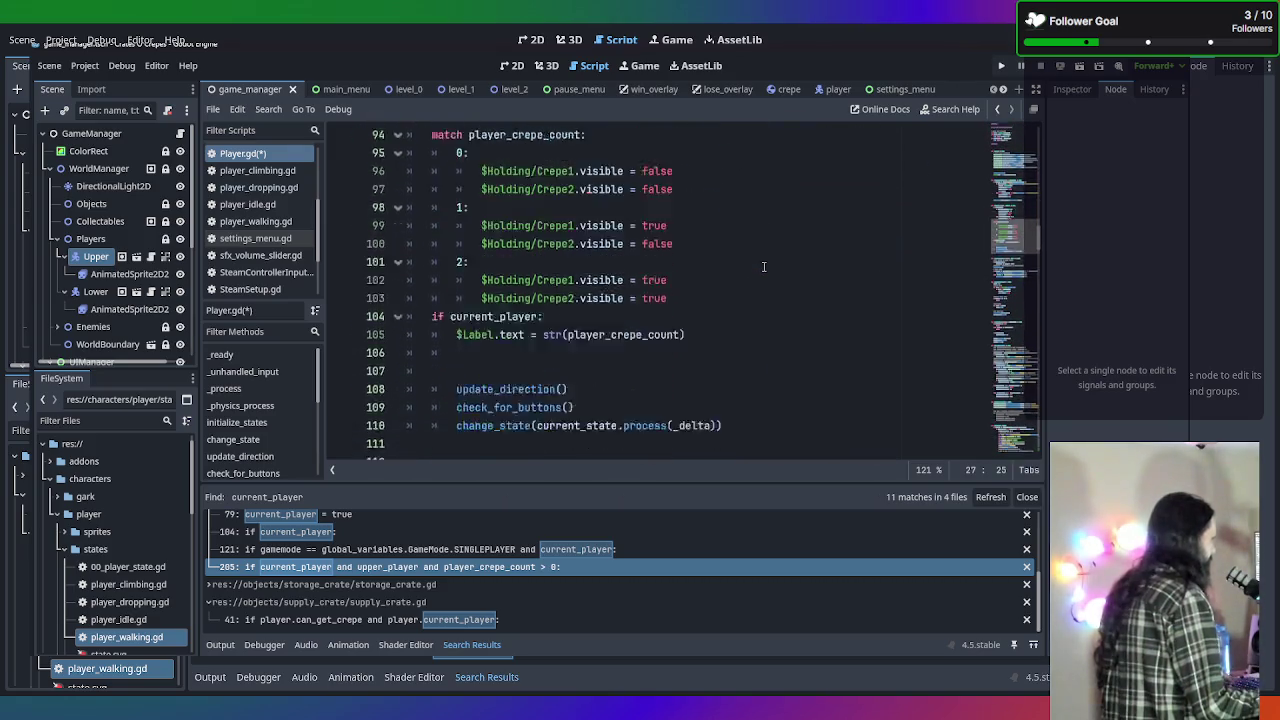
scroll(763, 266, down, 17)
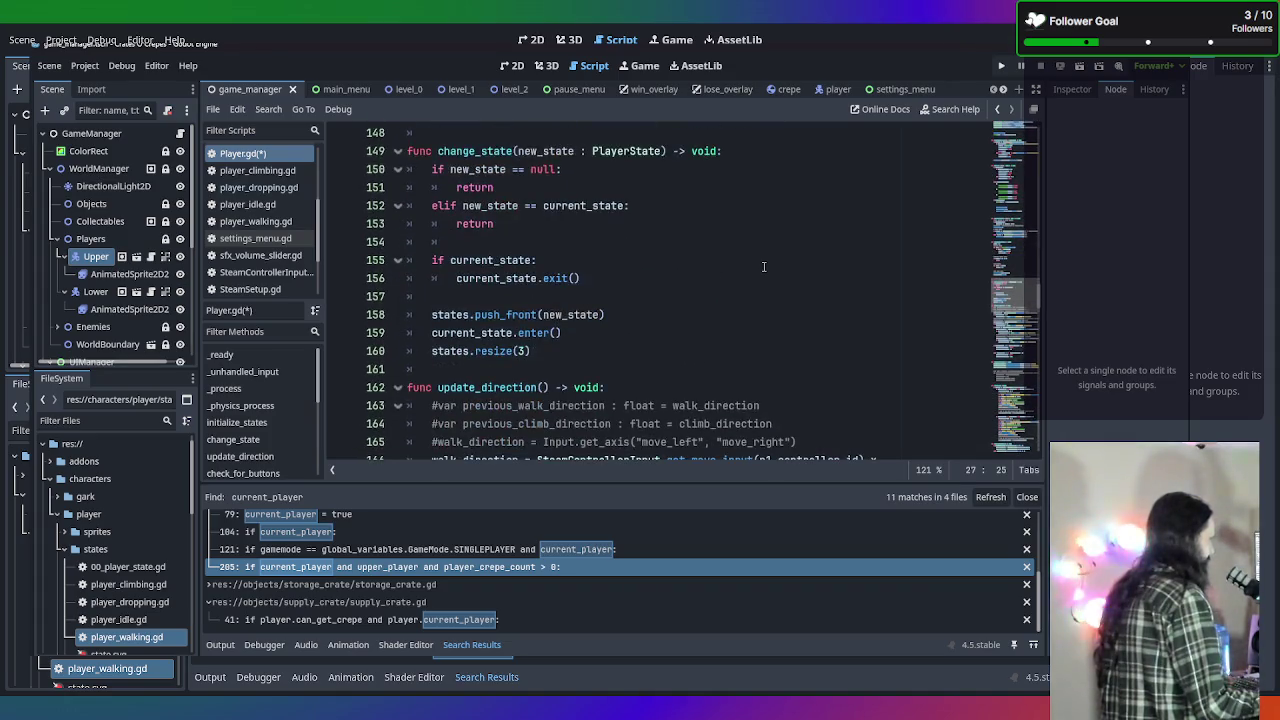
scroll(763, 266, down, 18)
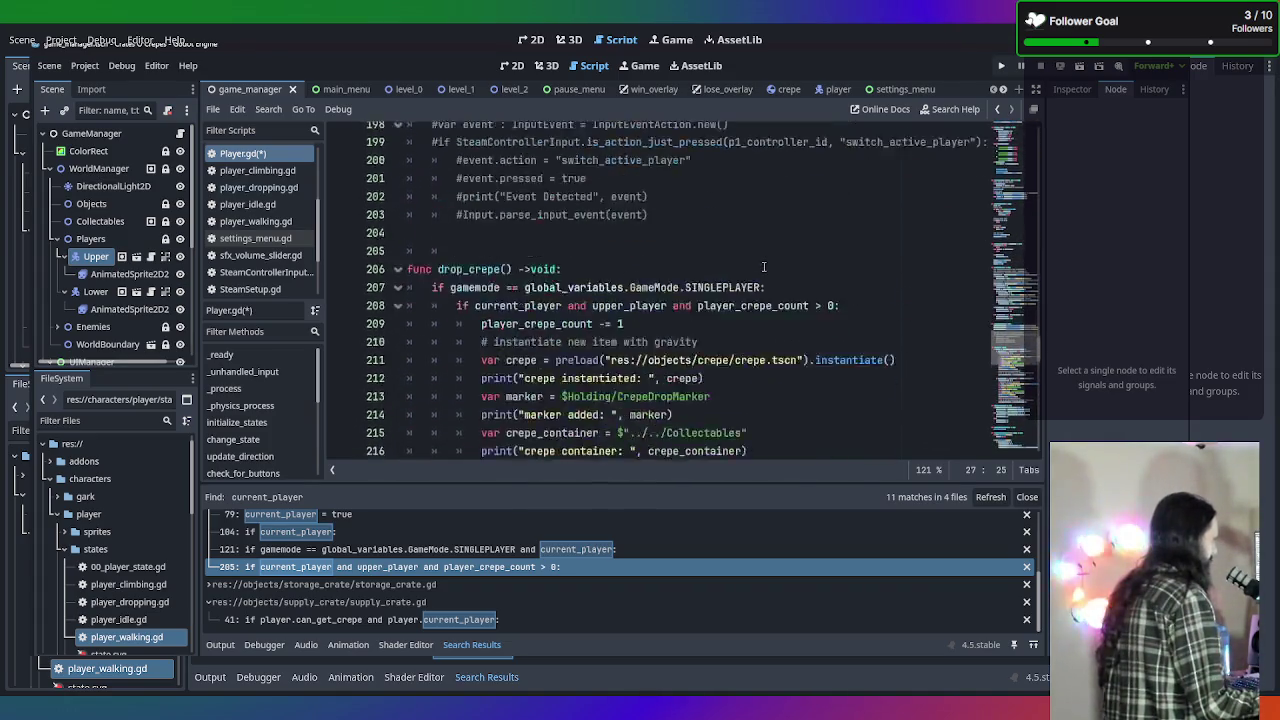
scroll(765, 271, down, 13)
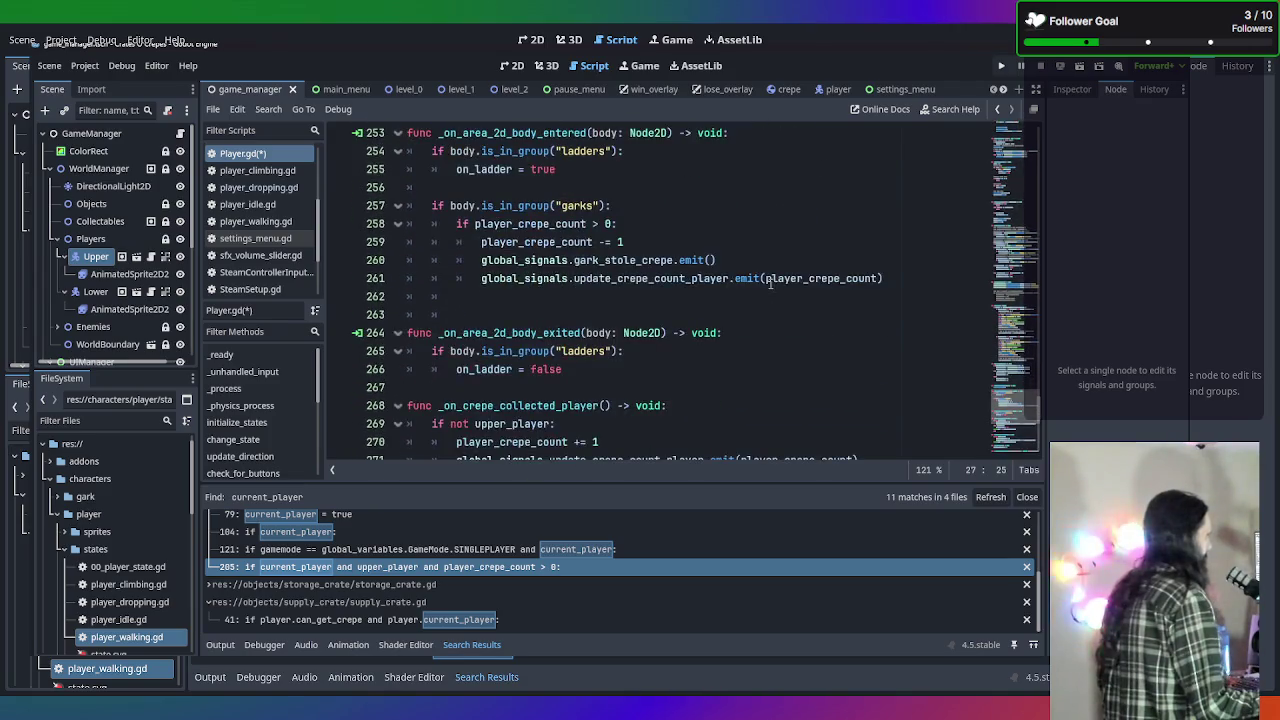
scroll(770, 284, up, 5)
scroll(770, 284, up, 1)
scroll(770, 284, up, 1)
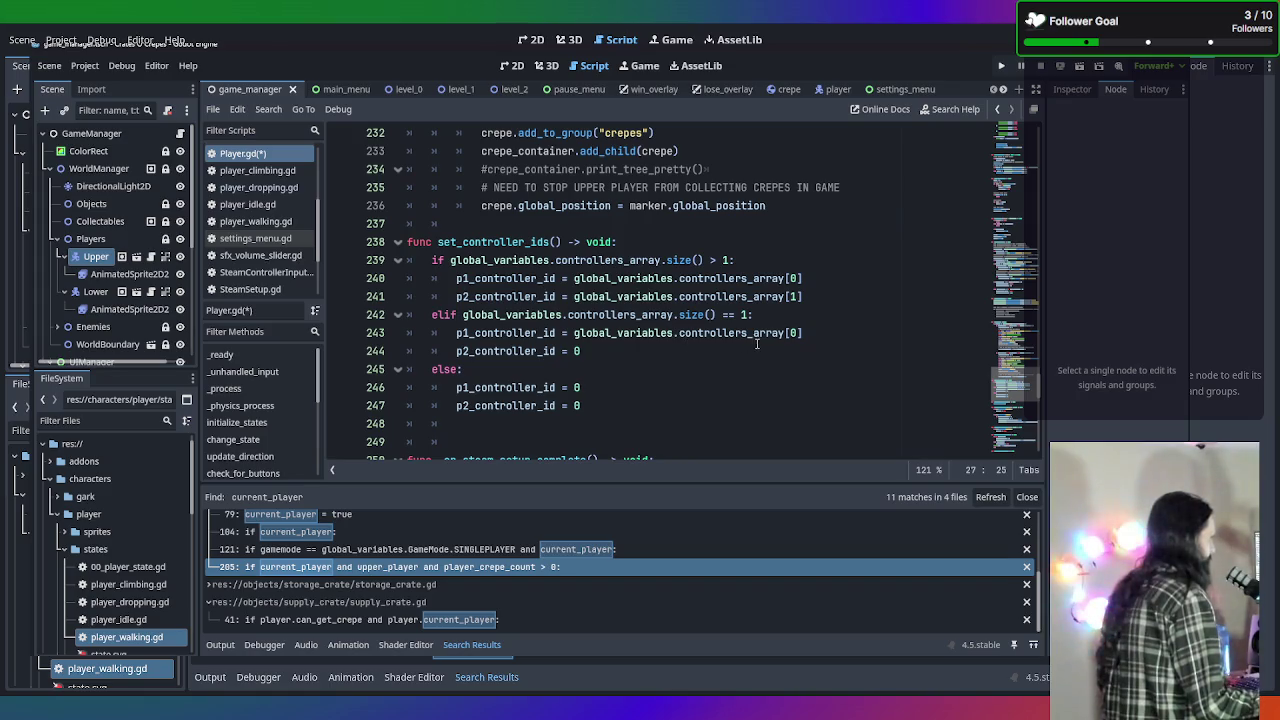
click(831, 294)
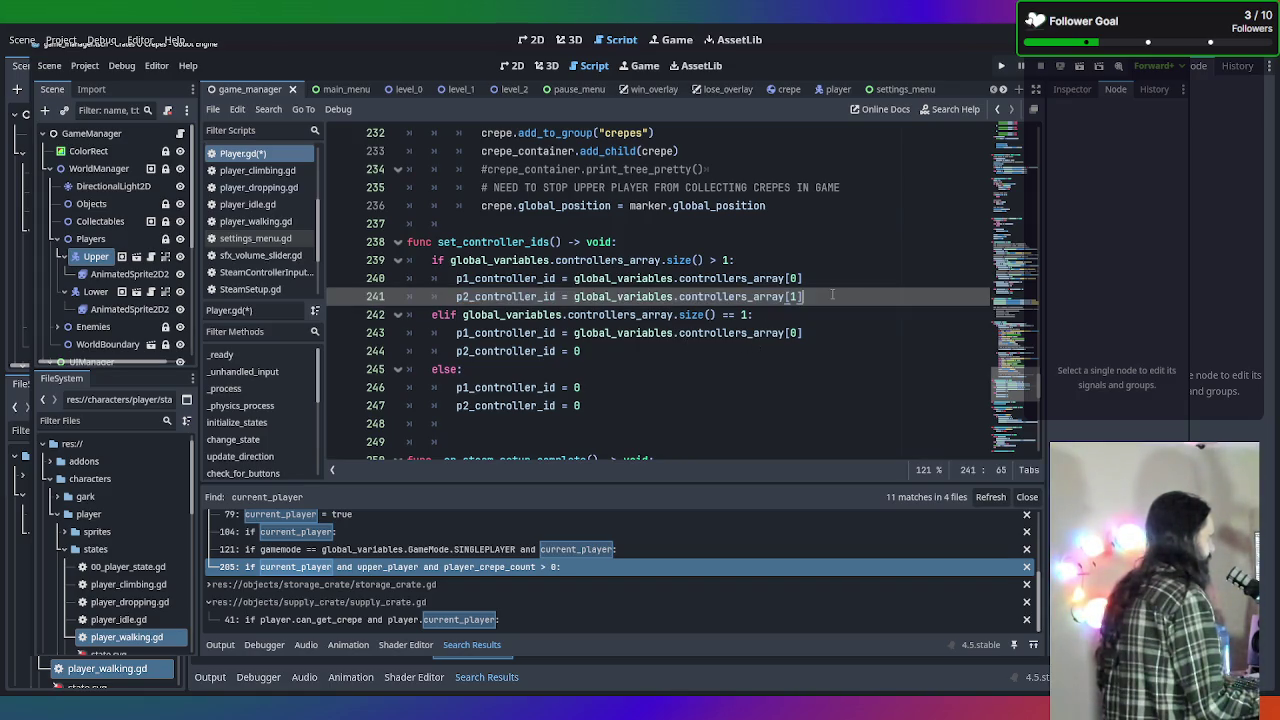
Add a new line 242 below the p2 assignment and write 'if is_upper'.
key(Return)
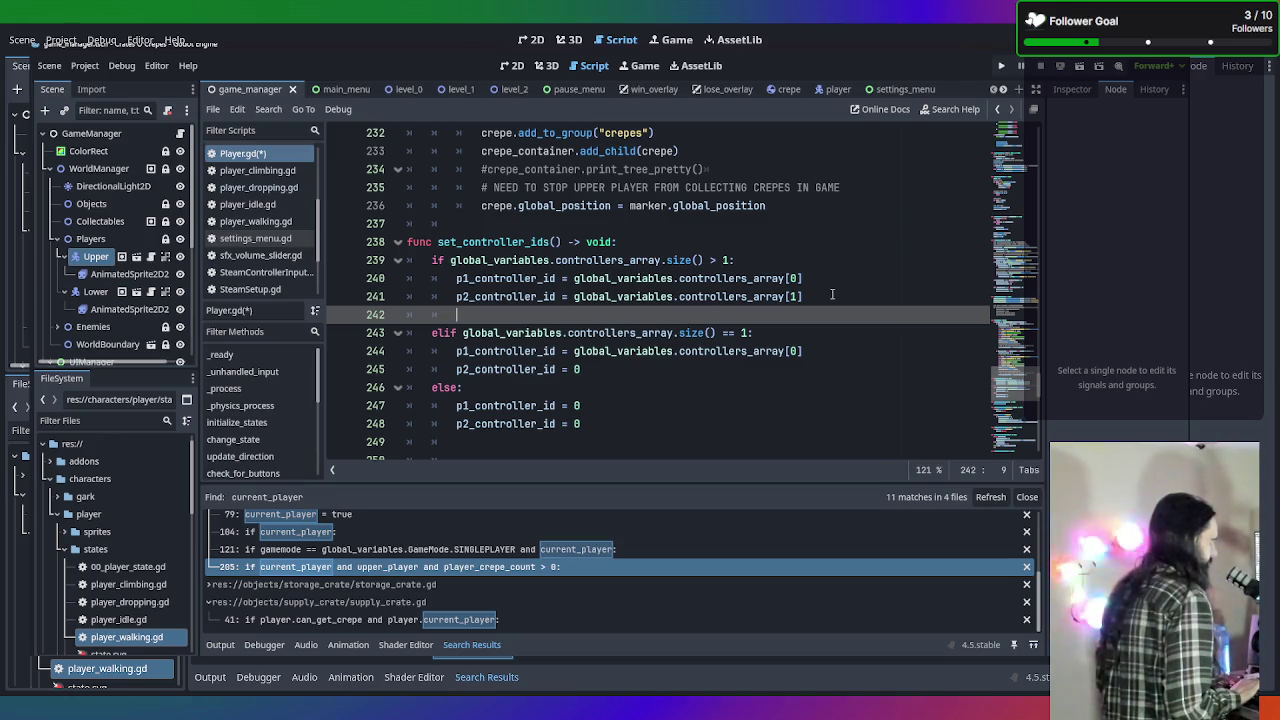
key(BackSpace)
key(BackSpace)
key(BackSpace)
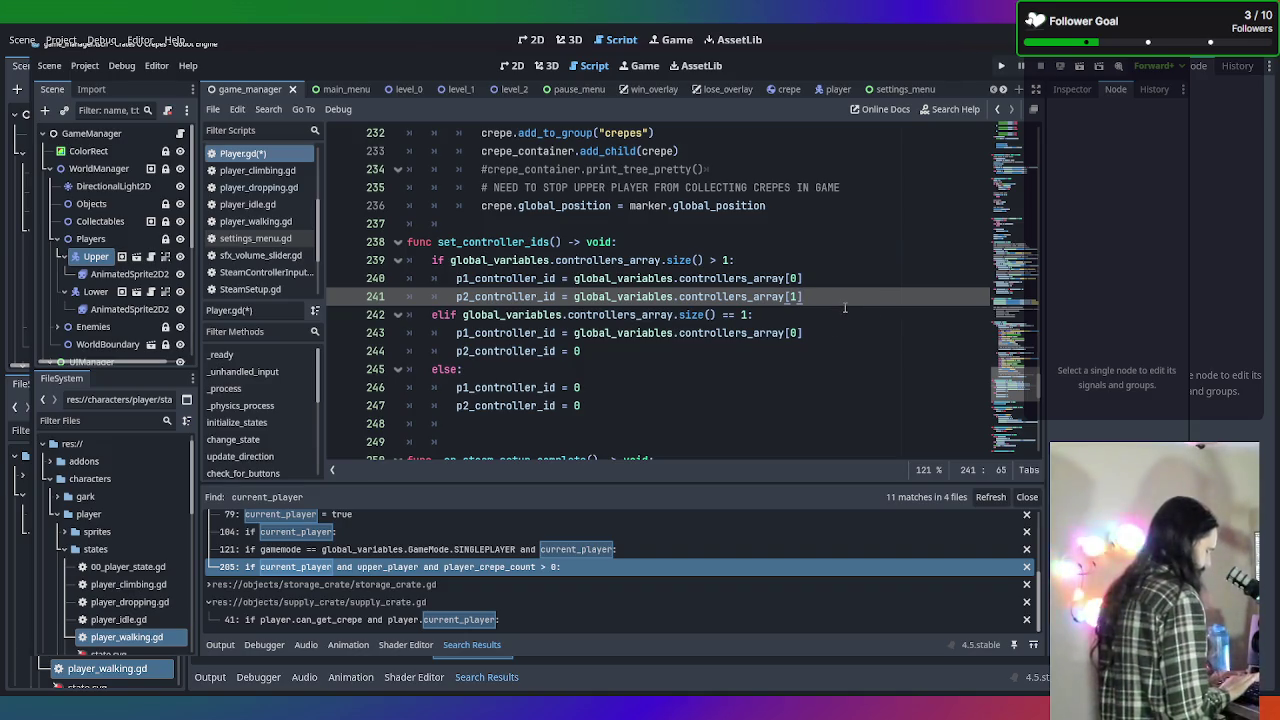
text(i)
key(BackSpace)
key(Return)
text(if is)
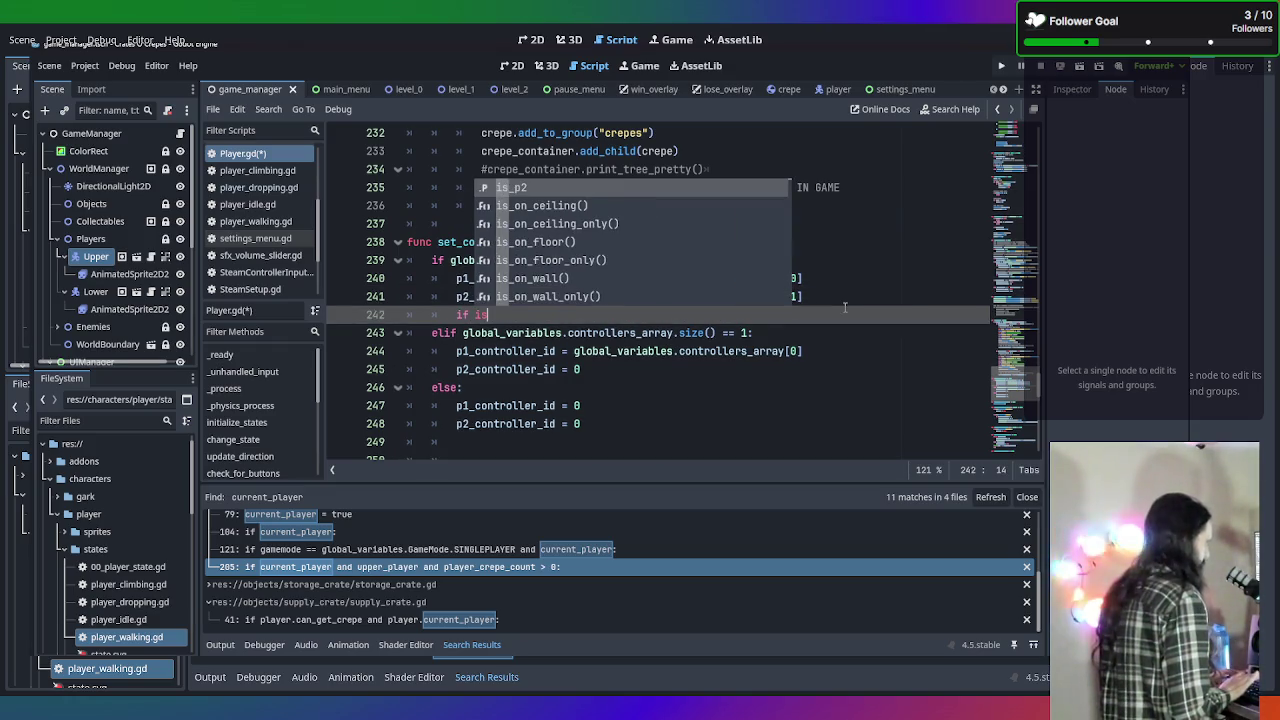
text(_)
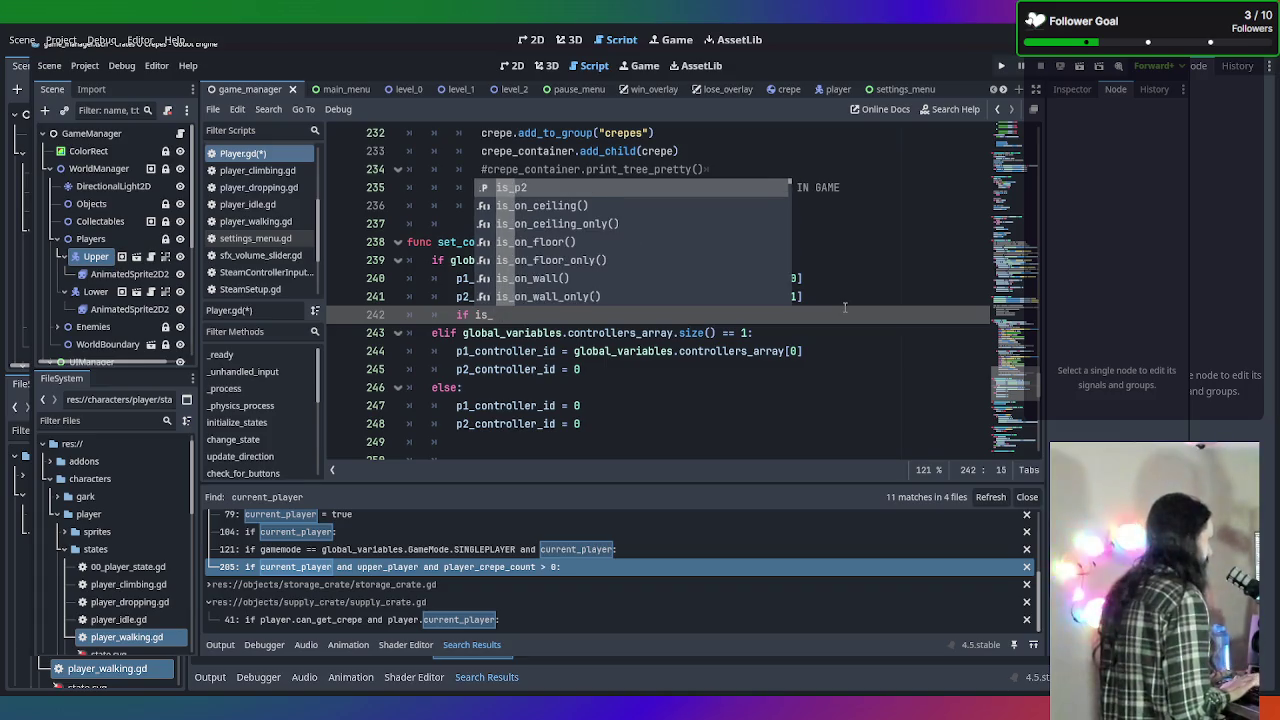
text(upp)
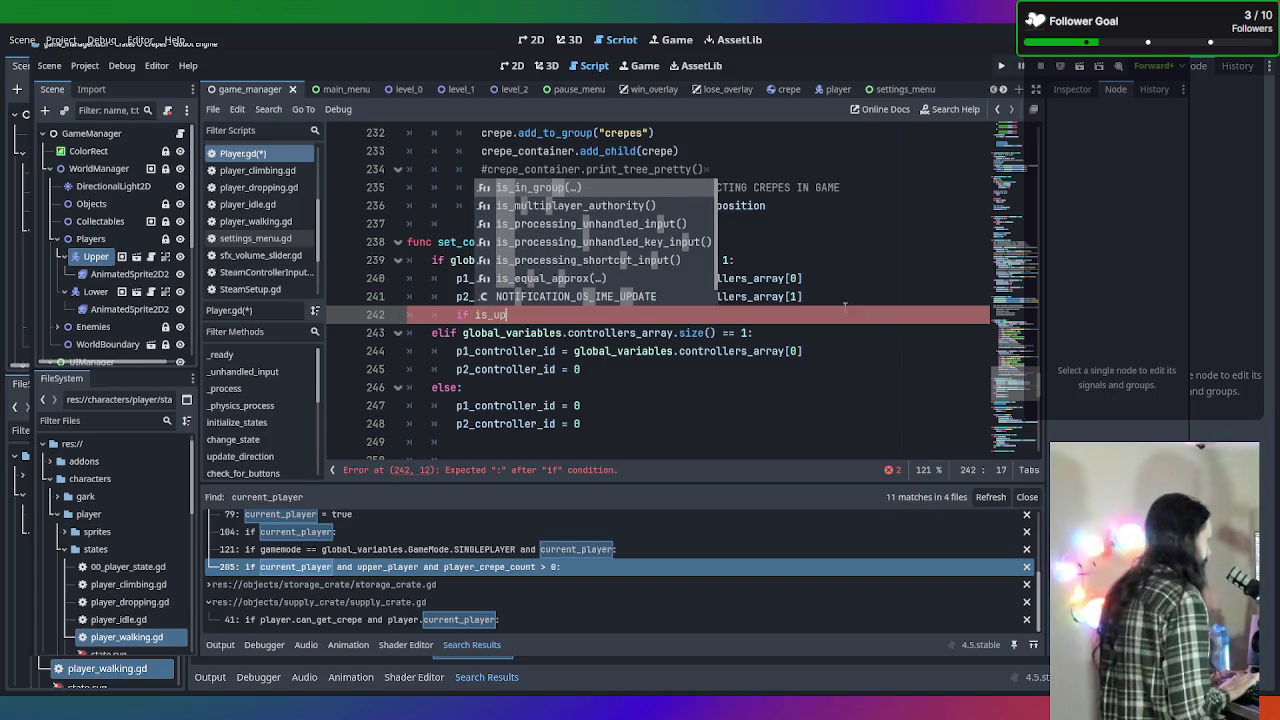
key(BackSpace)
key(BackSpace)
key(BackSpace)
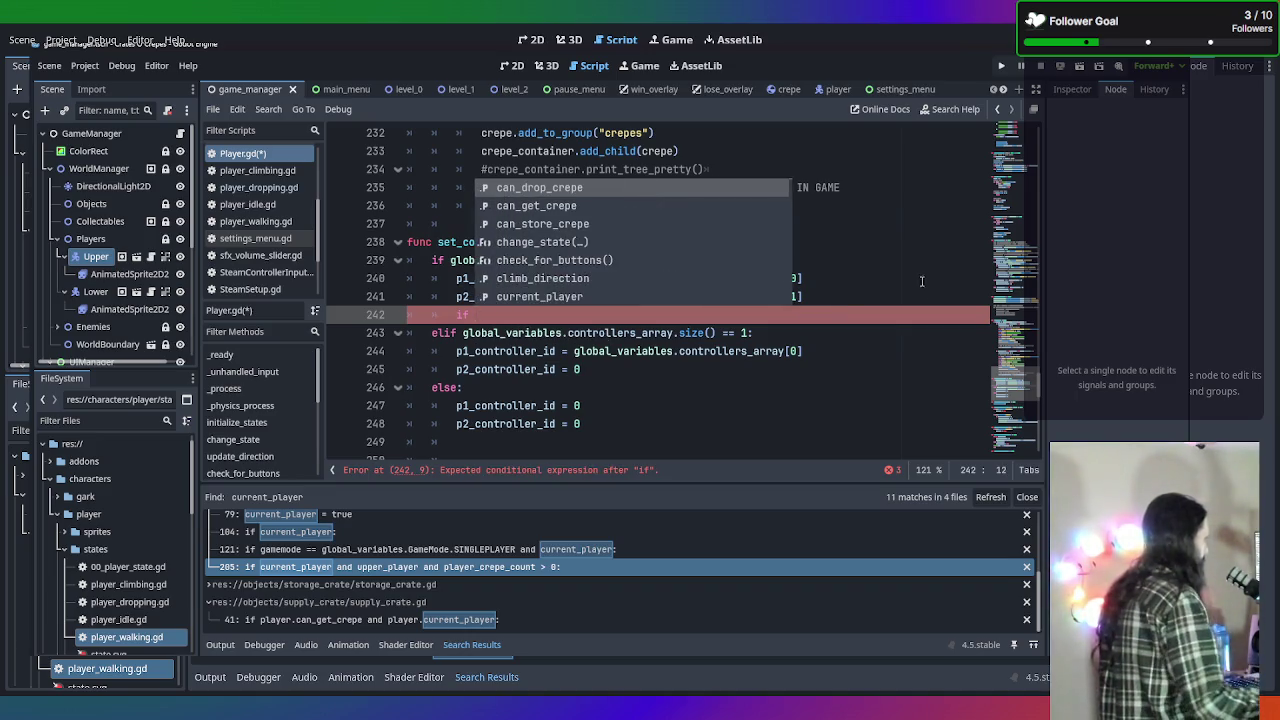
text(is)
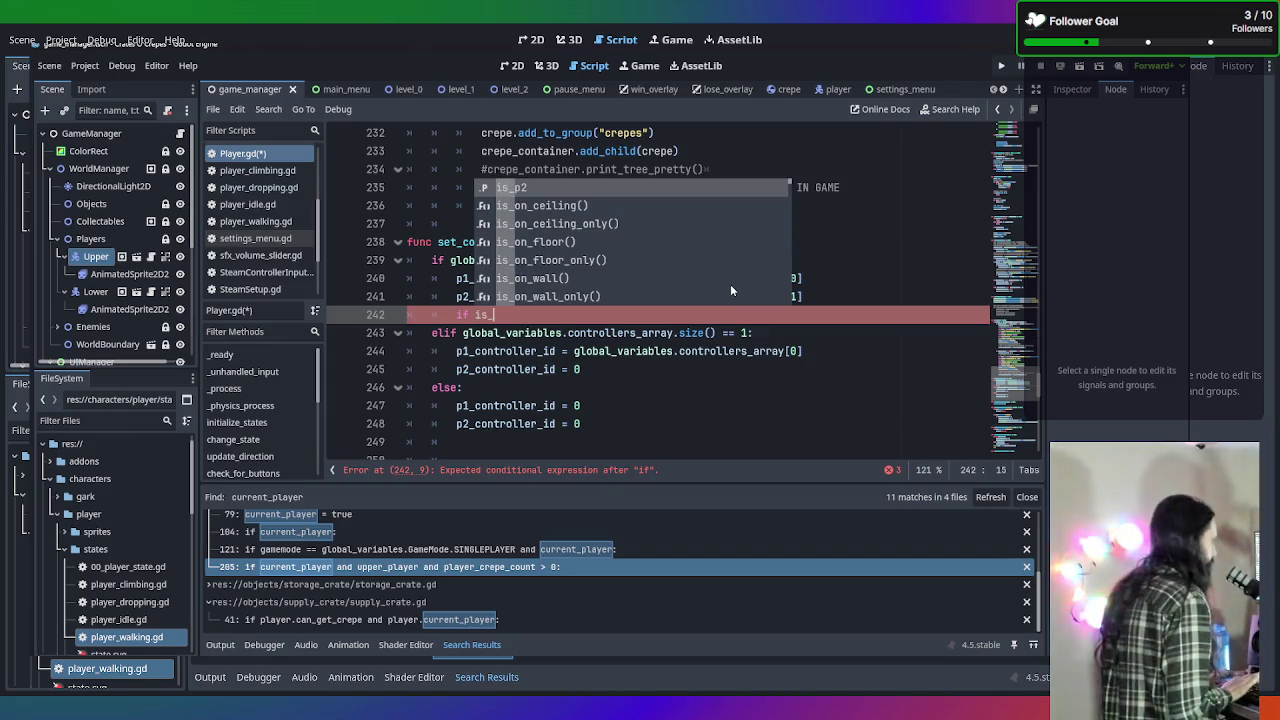
text(_upper)
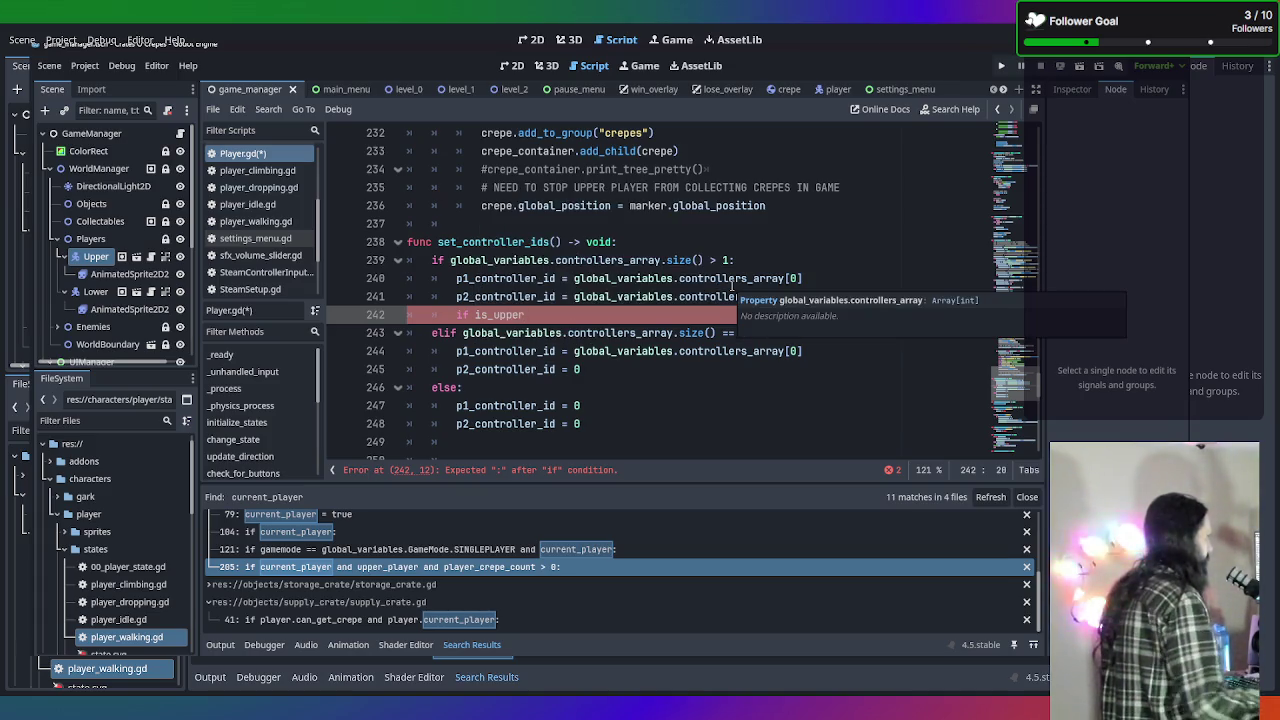
Review the exported and player variables, then erase the is_upper condition on line 242.
scroll(733, 287, up, 20)
scroll(714, 268, up, 20)
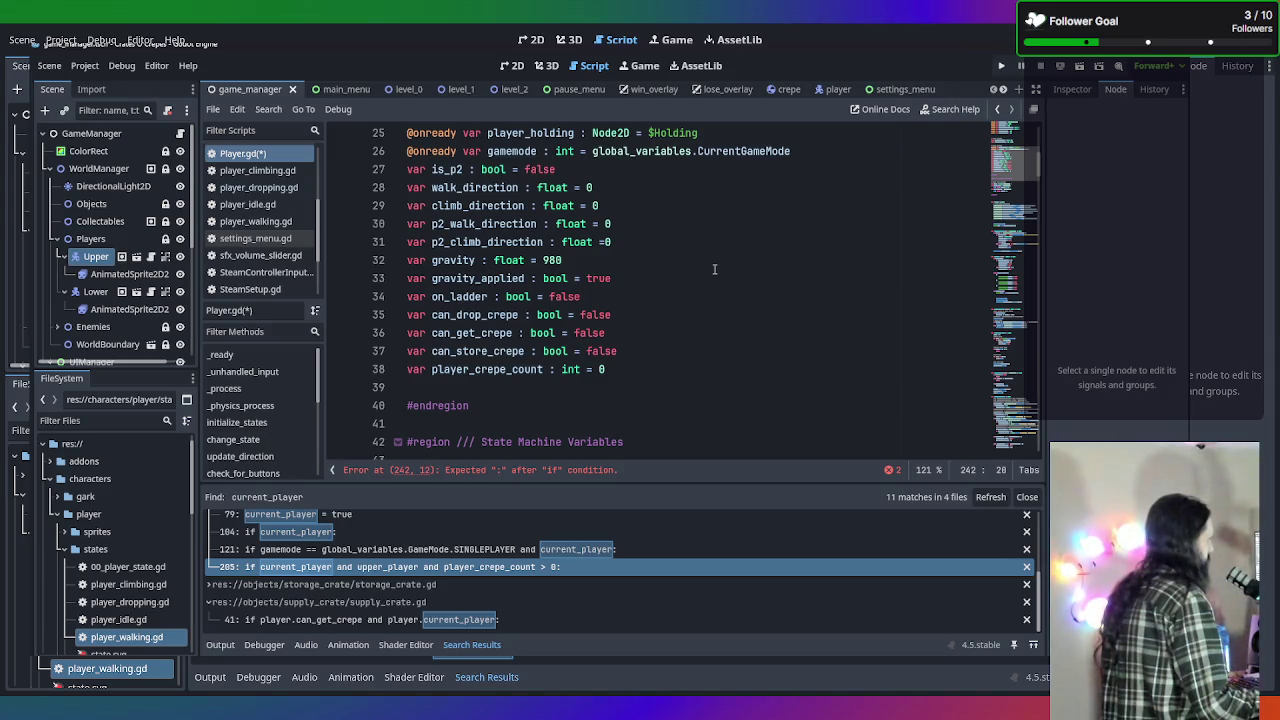
scroll(714, 268, up, 2)
scroll(714, 268, up, 3)
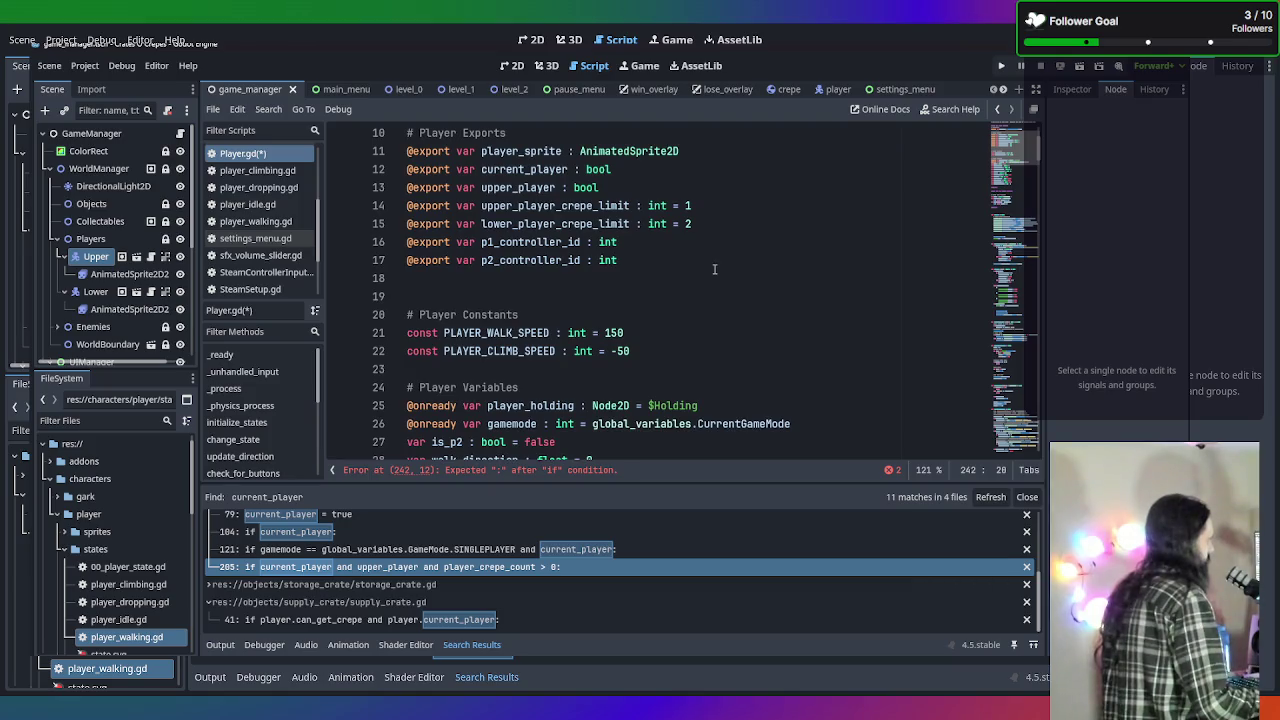
scroll(714, 268, down, 20)
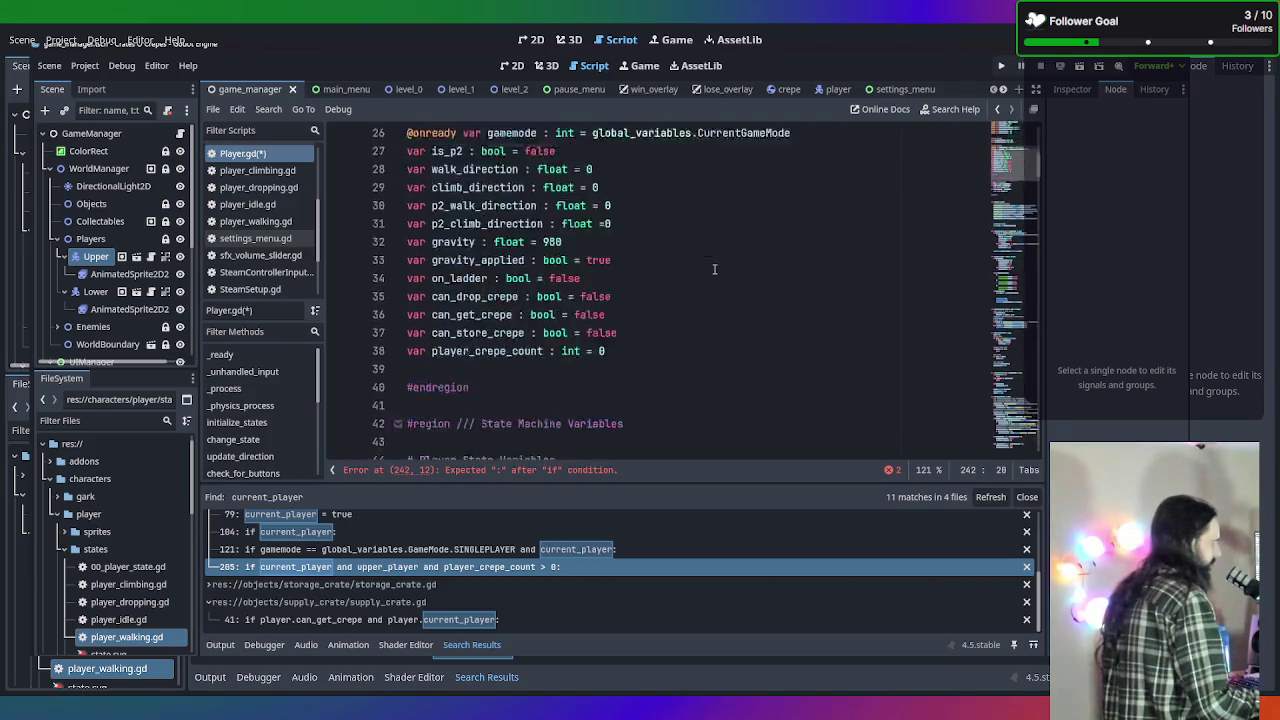
scroll(744, 357, down, 20)
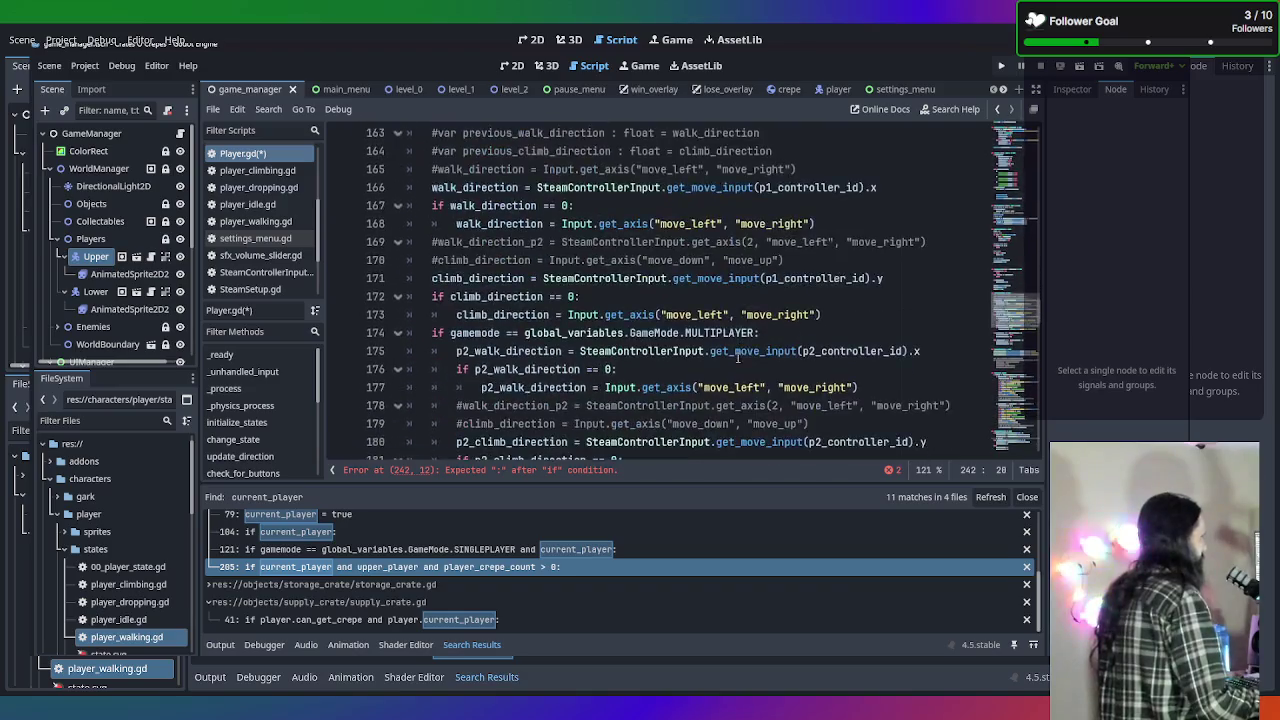
scroll(734, 352, down, 6)
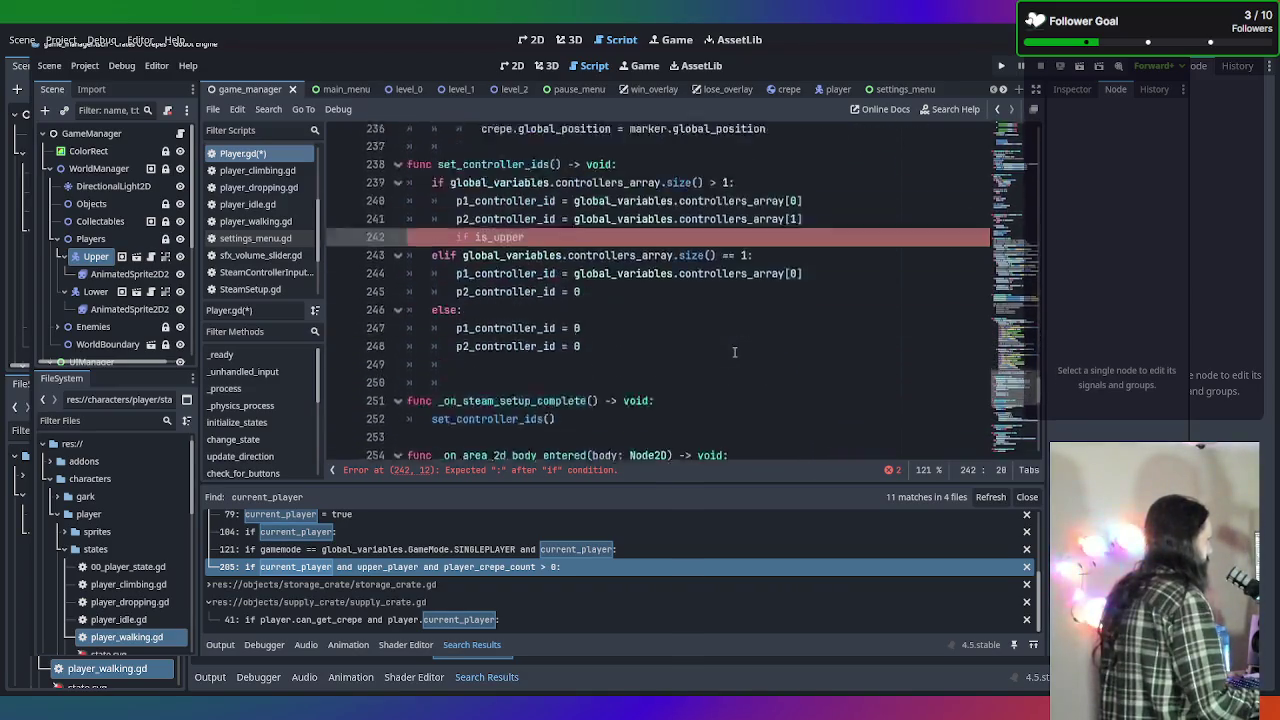
scroll(734, 352, up, 1)
key(BackSpace)
key(BackSpace)
key(BackSpace)
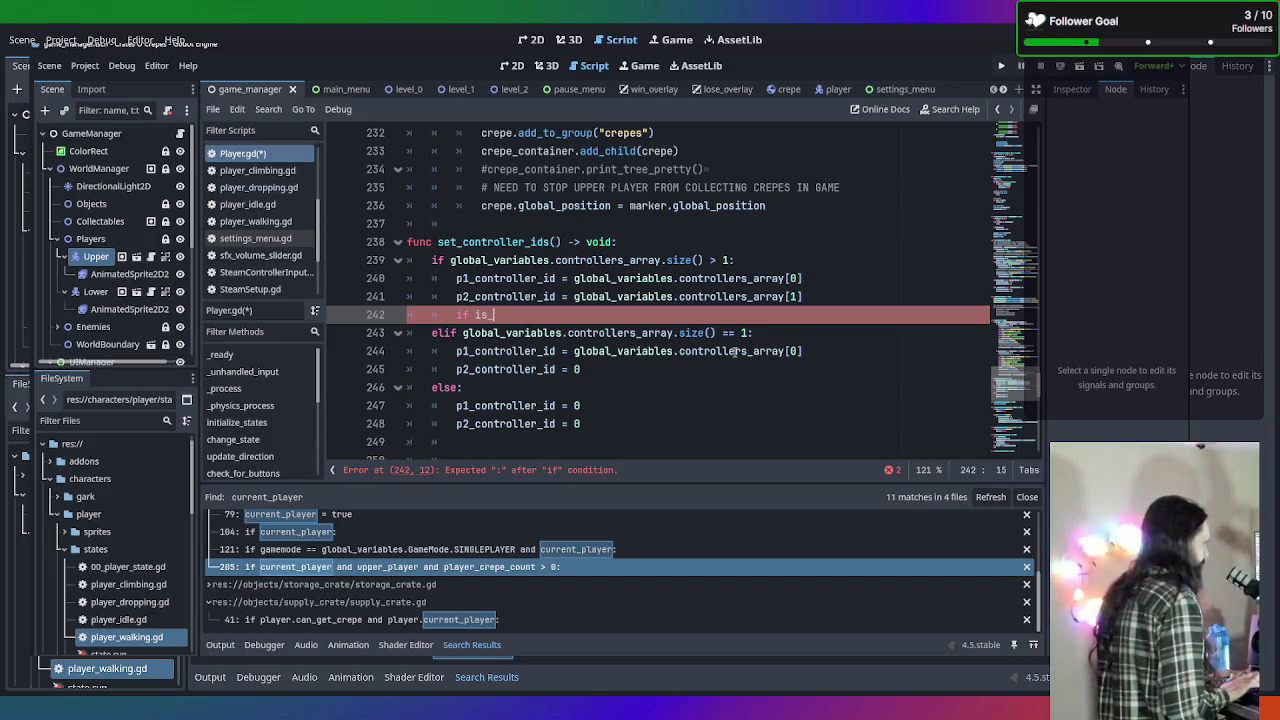
Complete line 242 as 'if upper_player: is_p2 = true'.
text(upper)
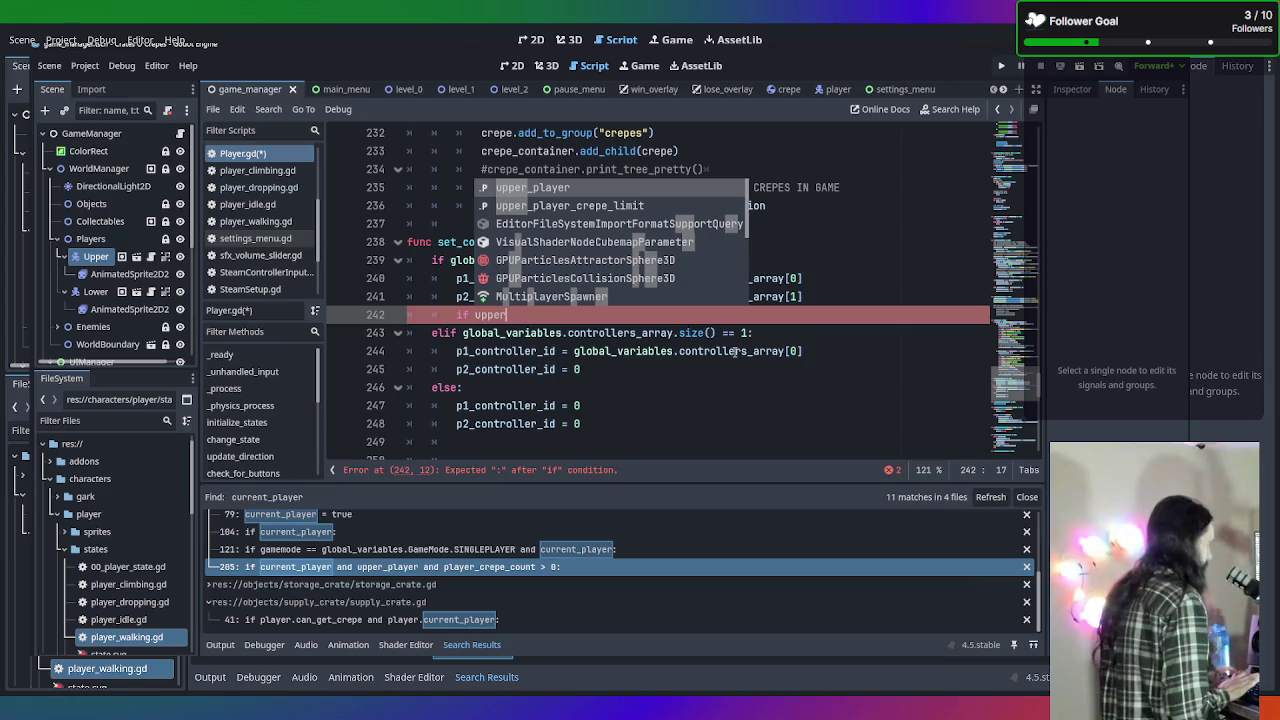
key(Return)
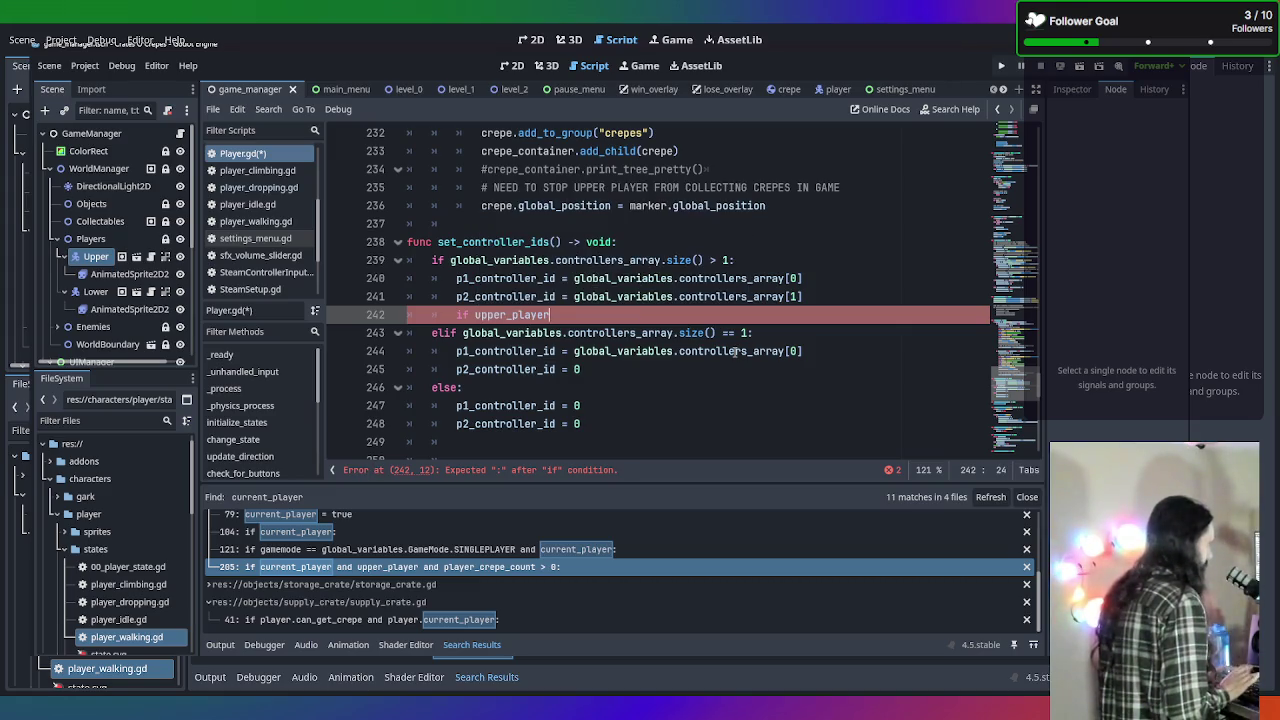
text(:)
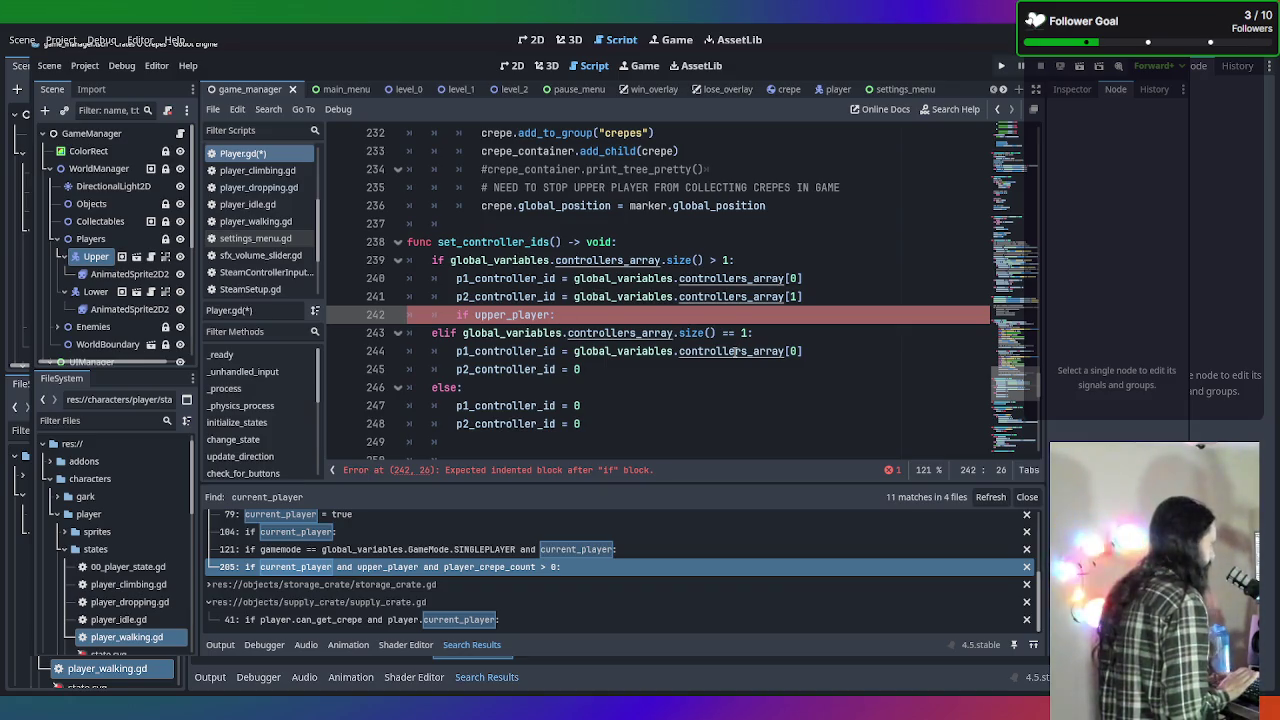
key(Return)
key(ctrl+z)
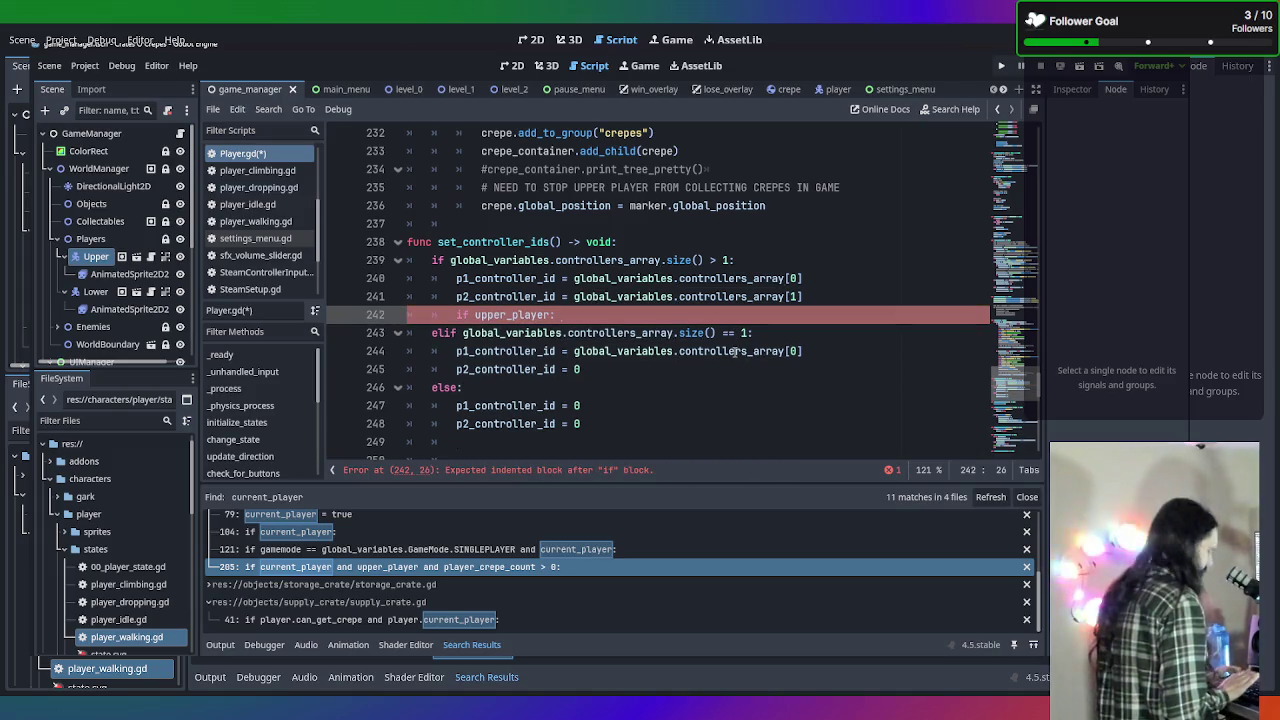
text(p2)
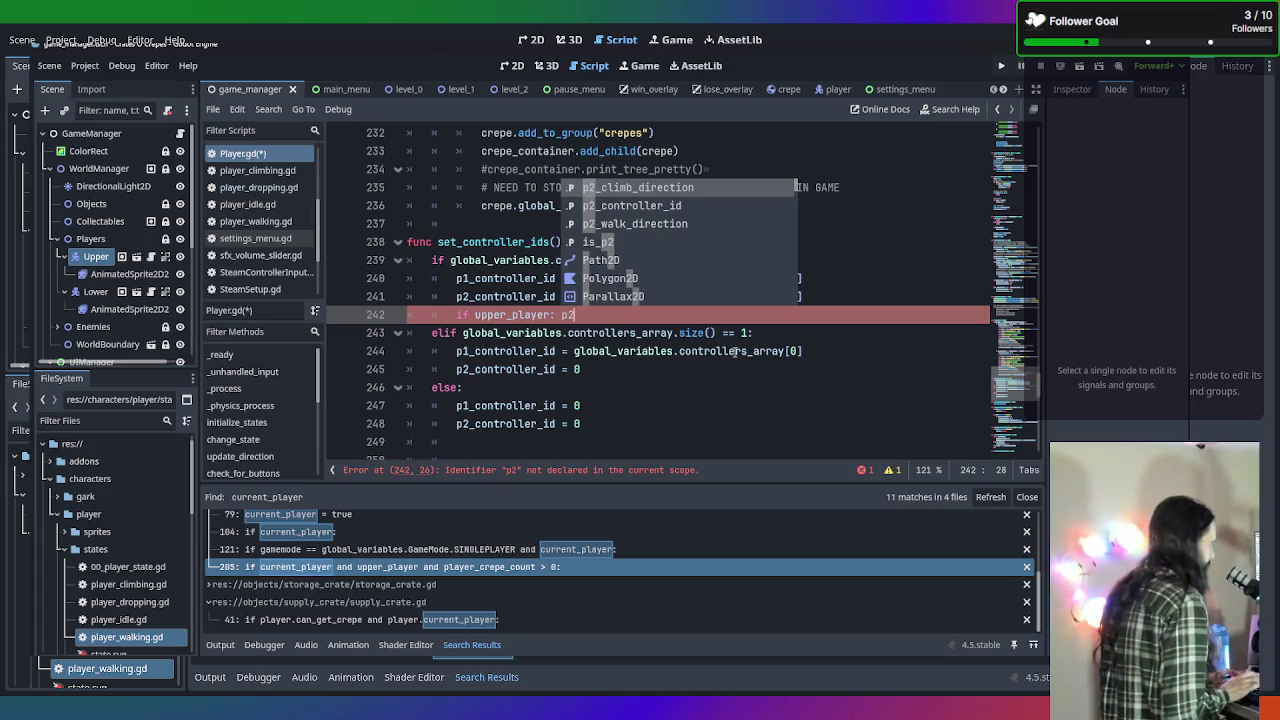
key(BackSpace)
key(BackSpace)
text(is_p2 )
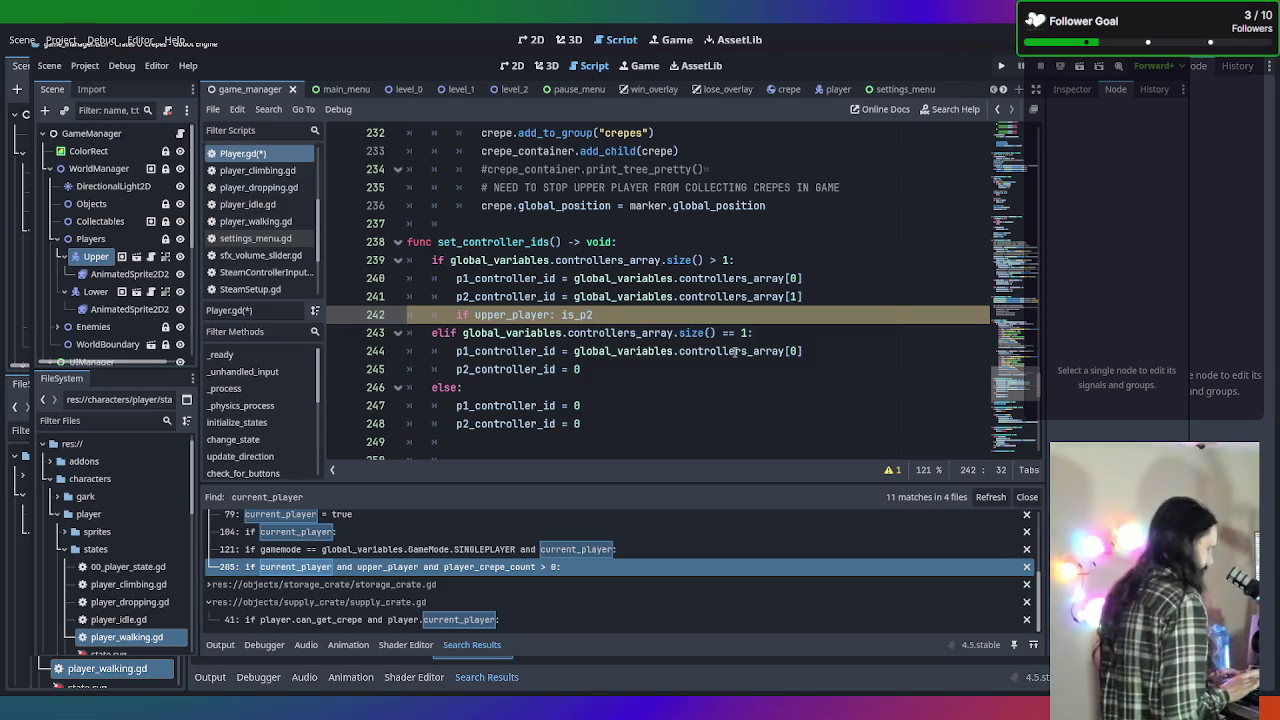
text(== t)
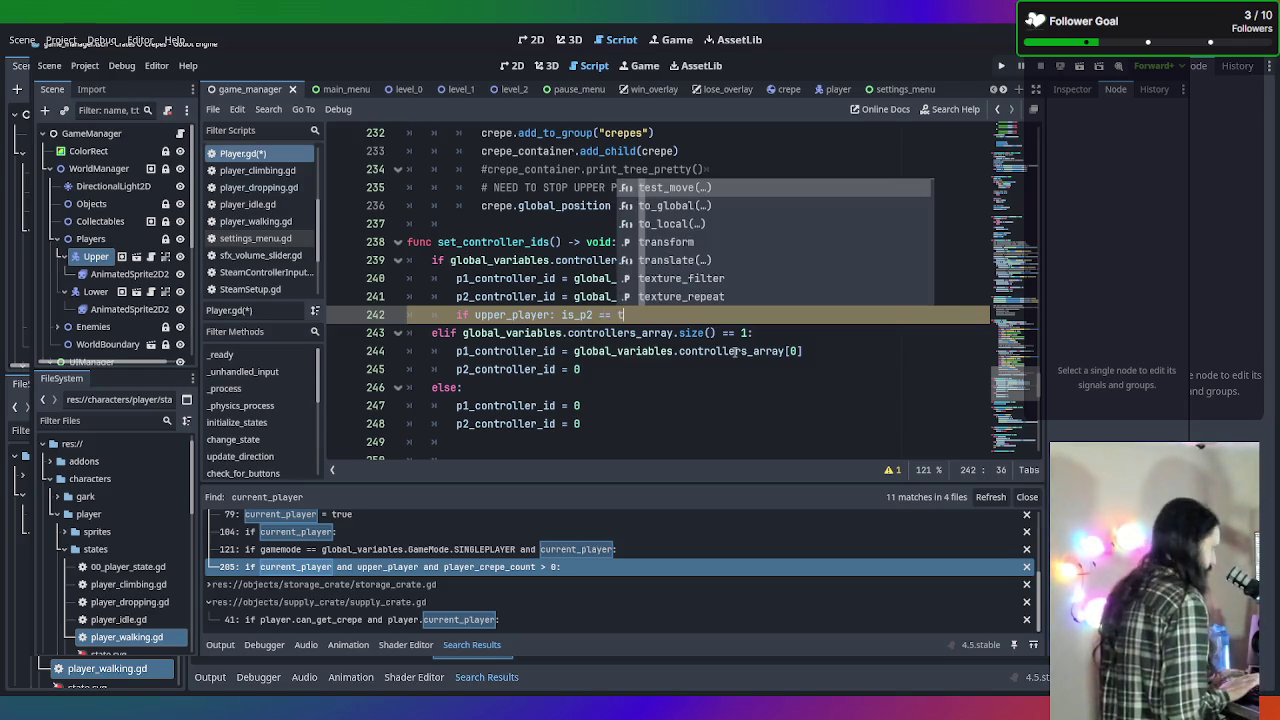
key(BackSpace)
key(BackSpace)
key(BackSpace)
text(tr)
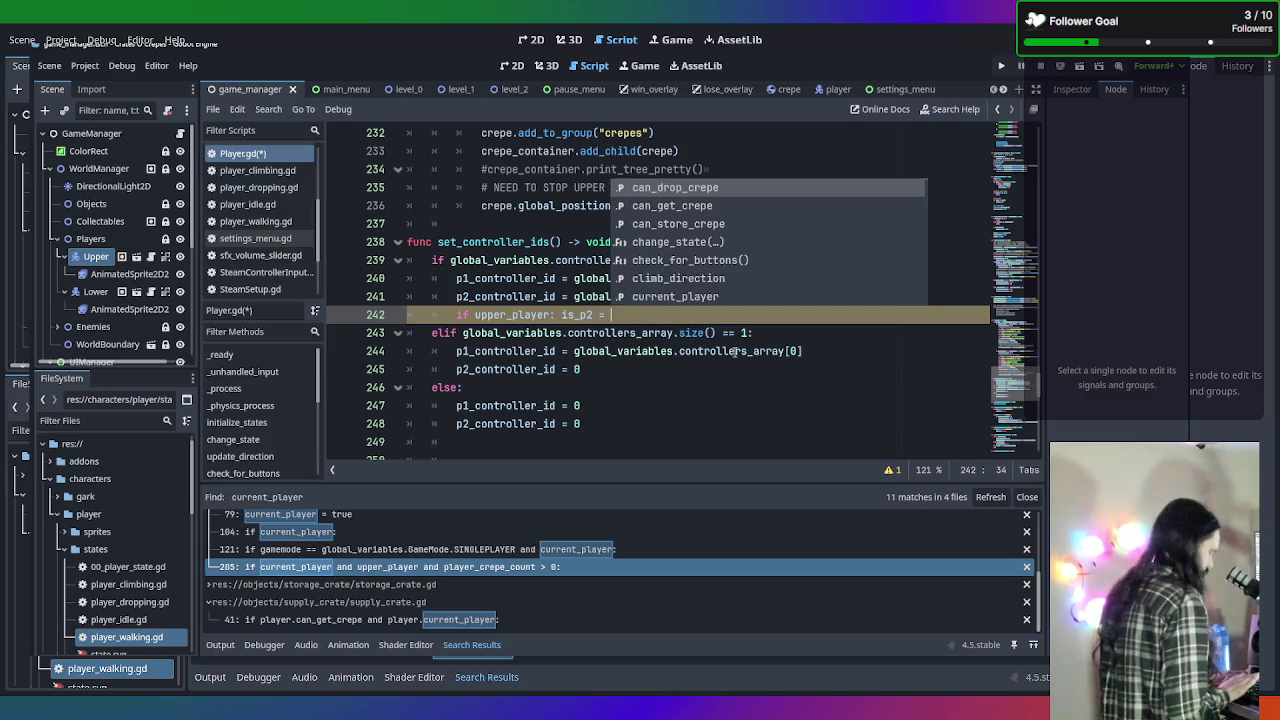
text(ue)
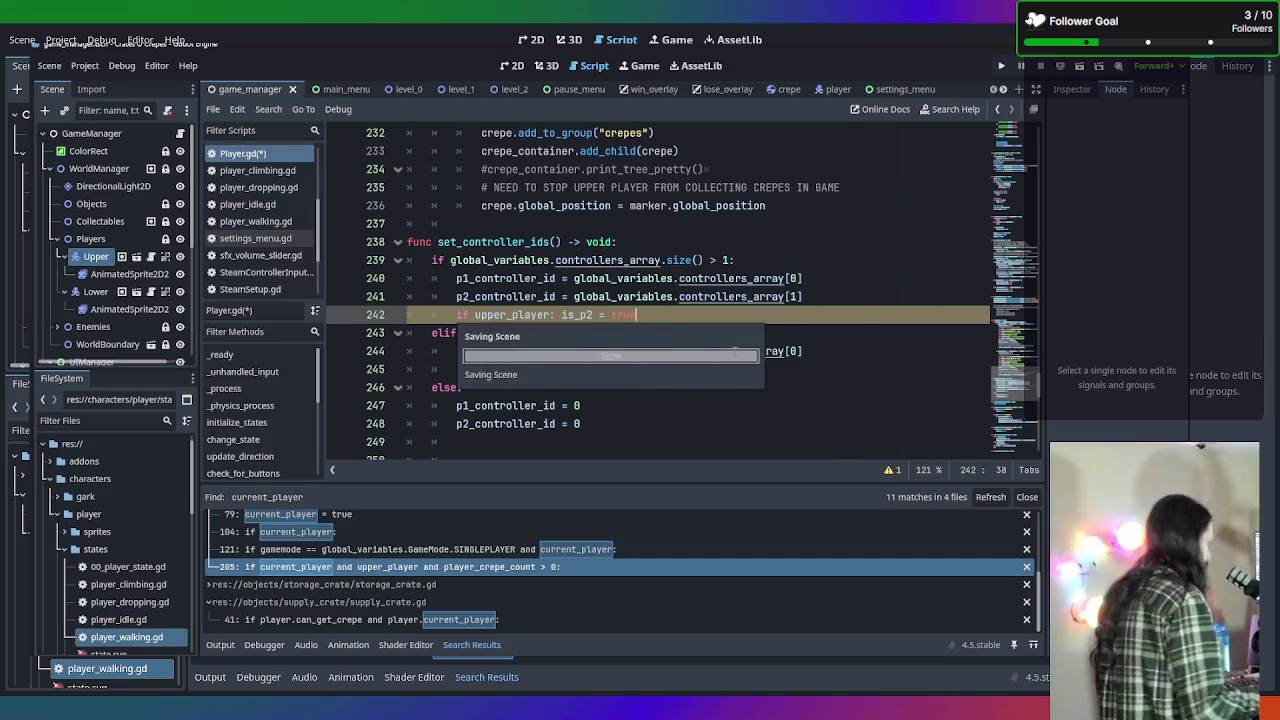
Save Player.gd and insert an empty line after line 245.
key(ctrl+s)
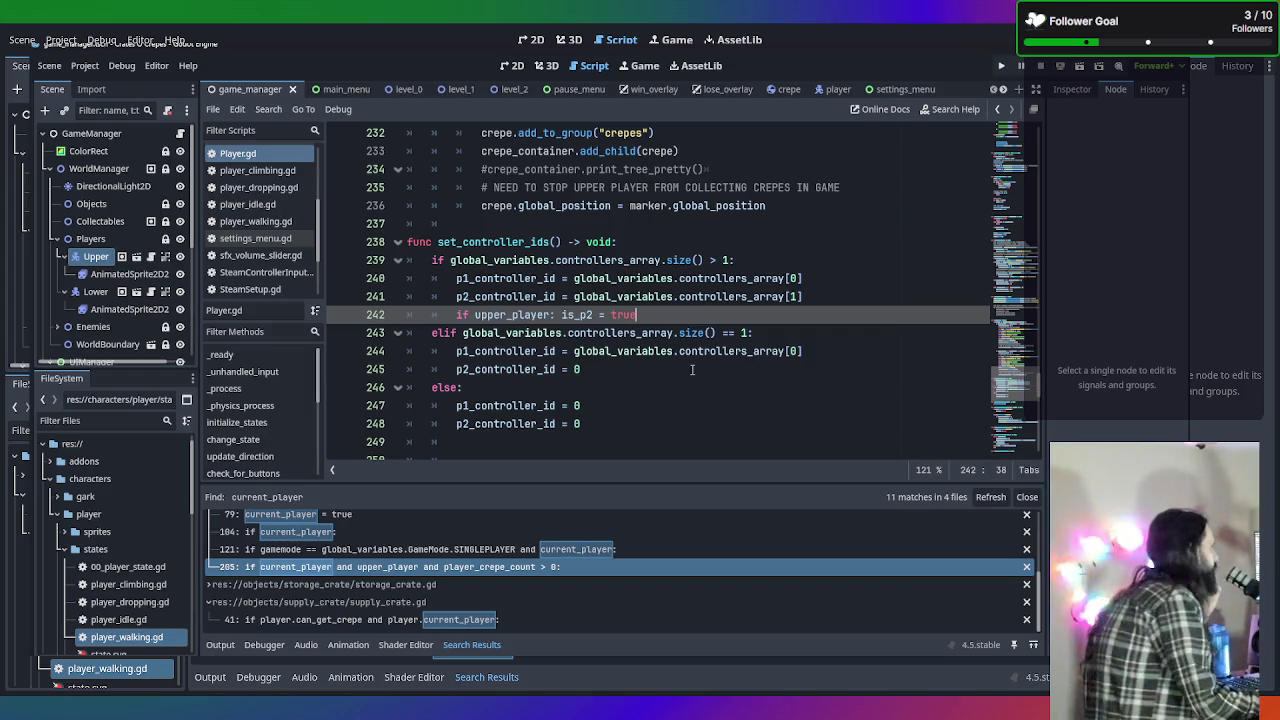
click(692, 370)
key(Return)
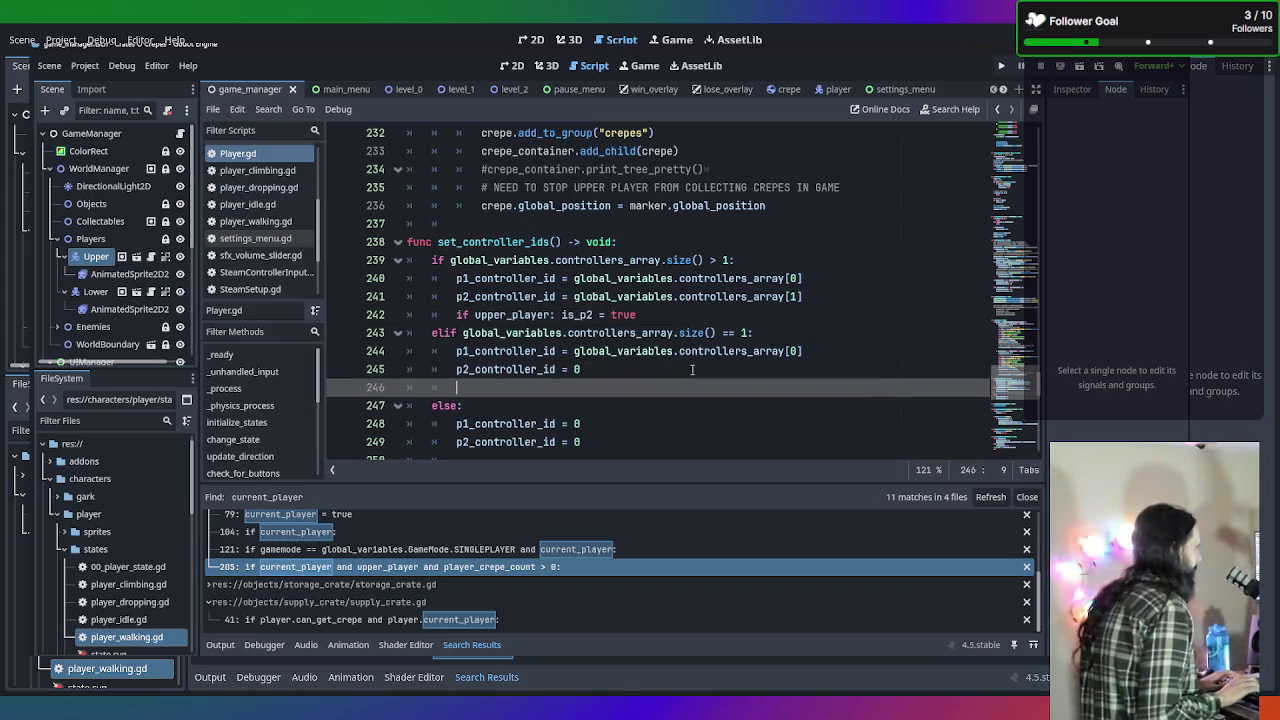